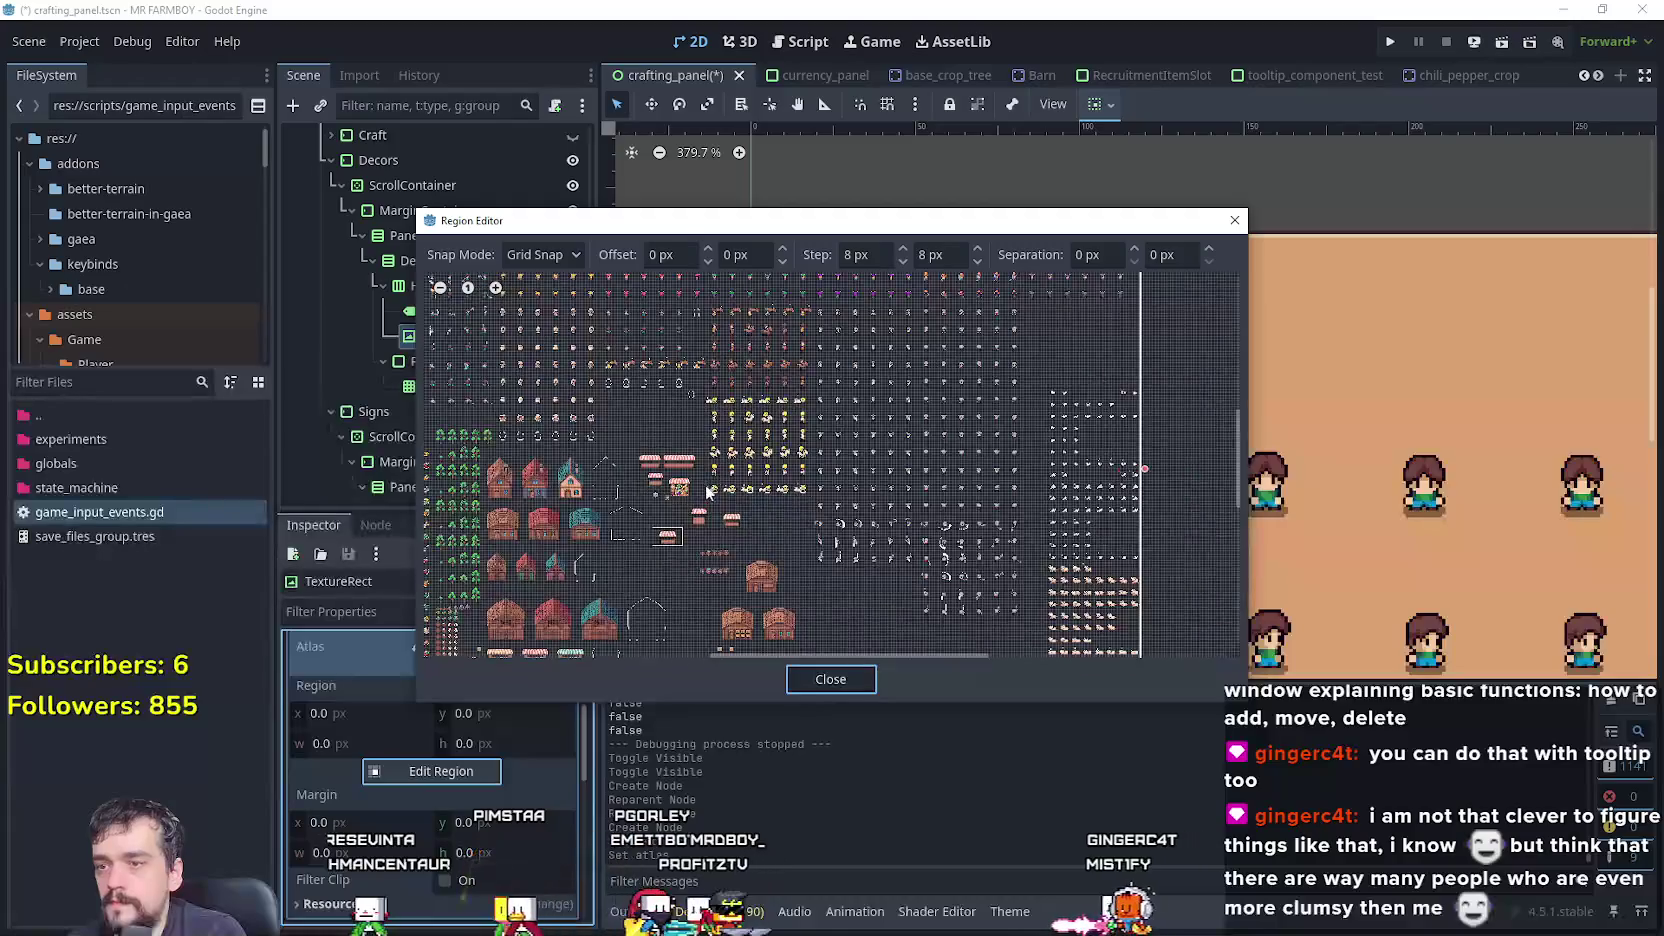
- Set the icon's atlas region to the 16×16 question-mark sprite at (384, 1792)
scroll(737, 420, up, 8)
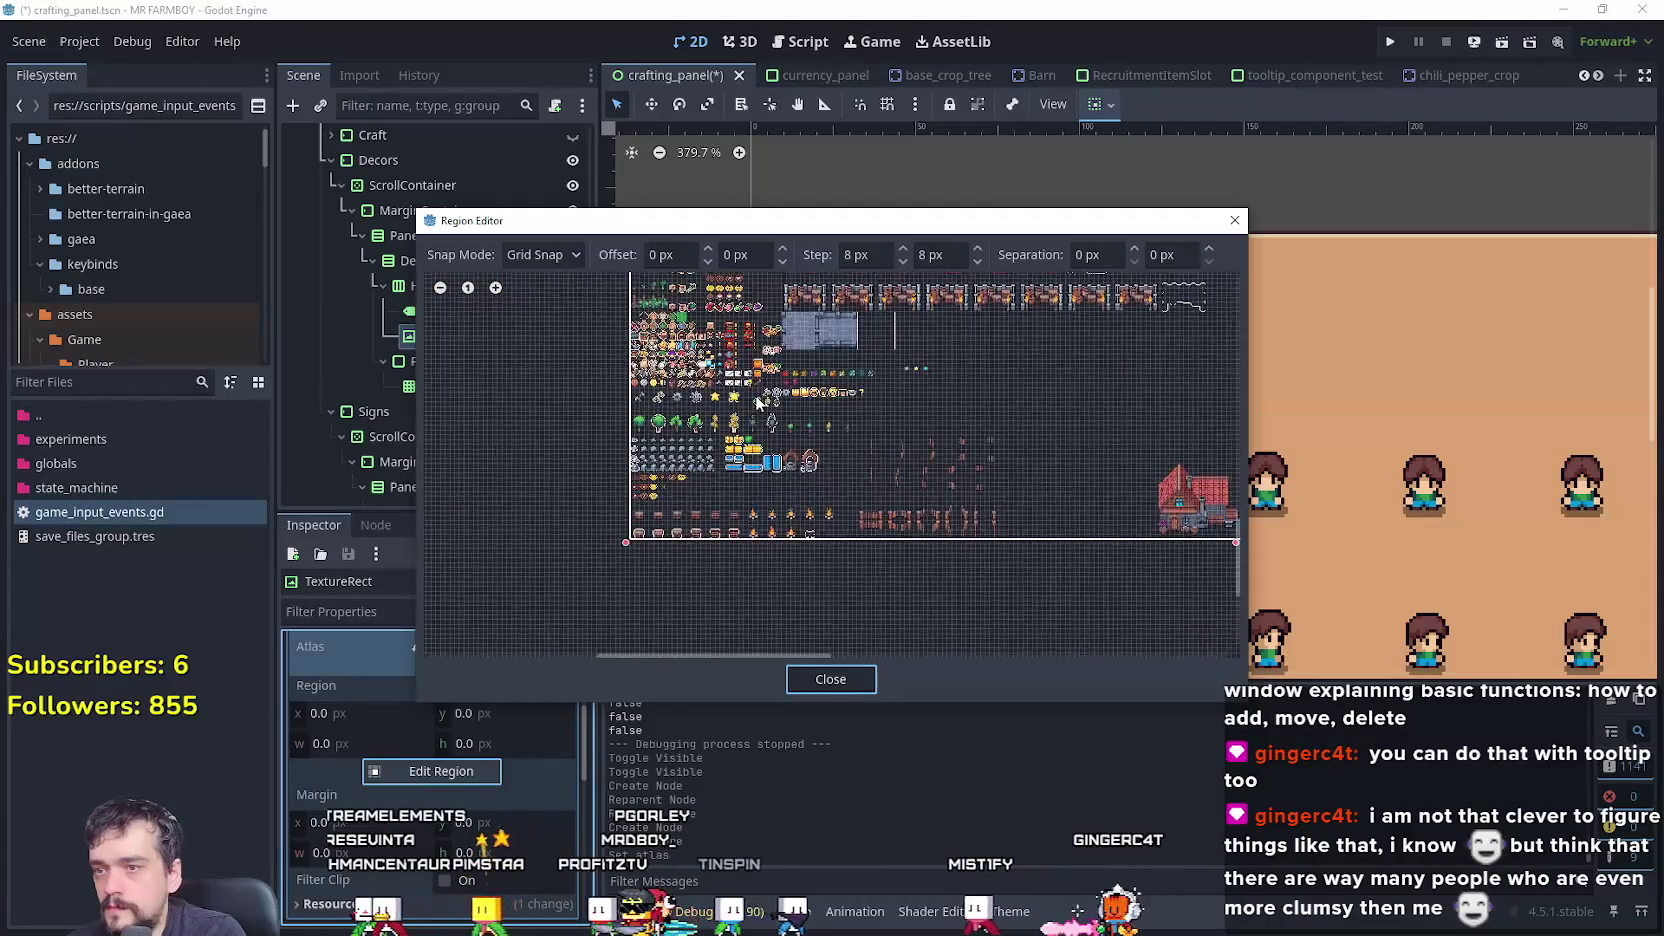
scroll(977, 414, up, 2)
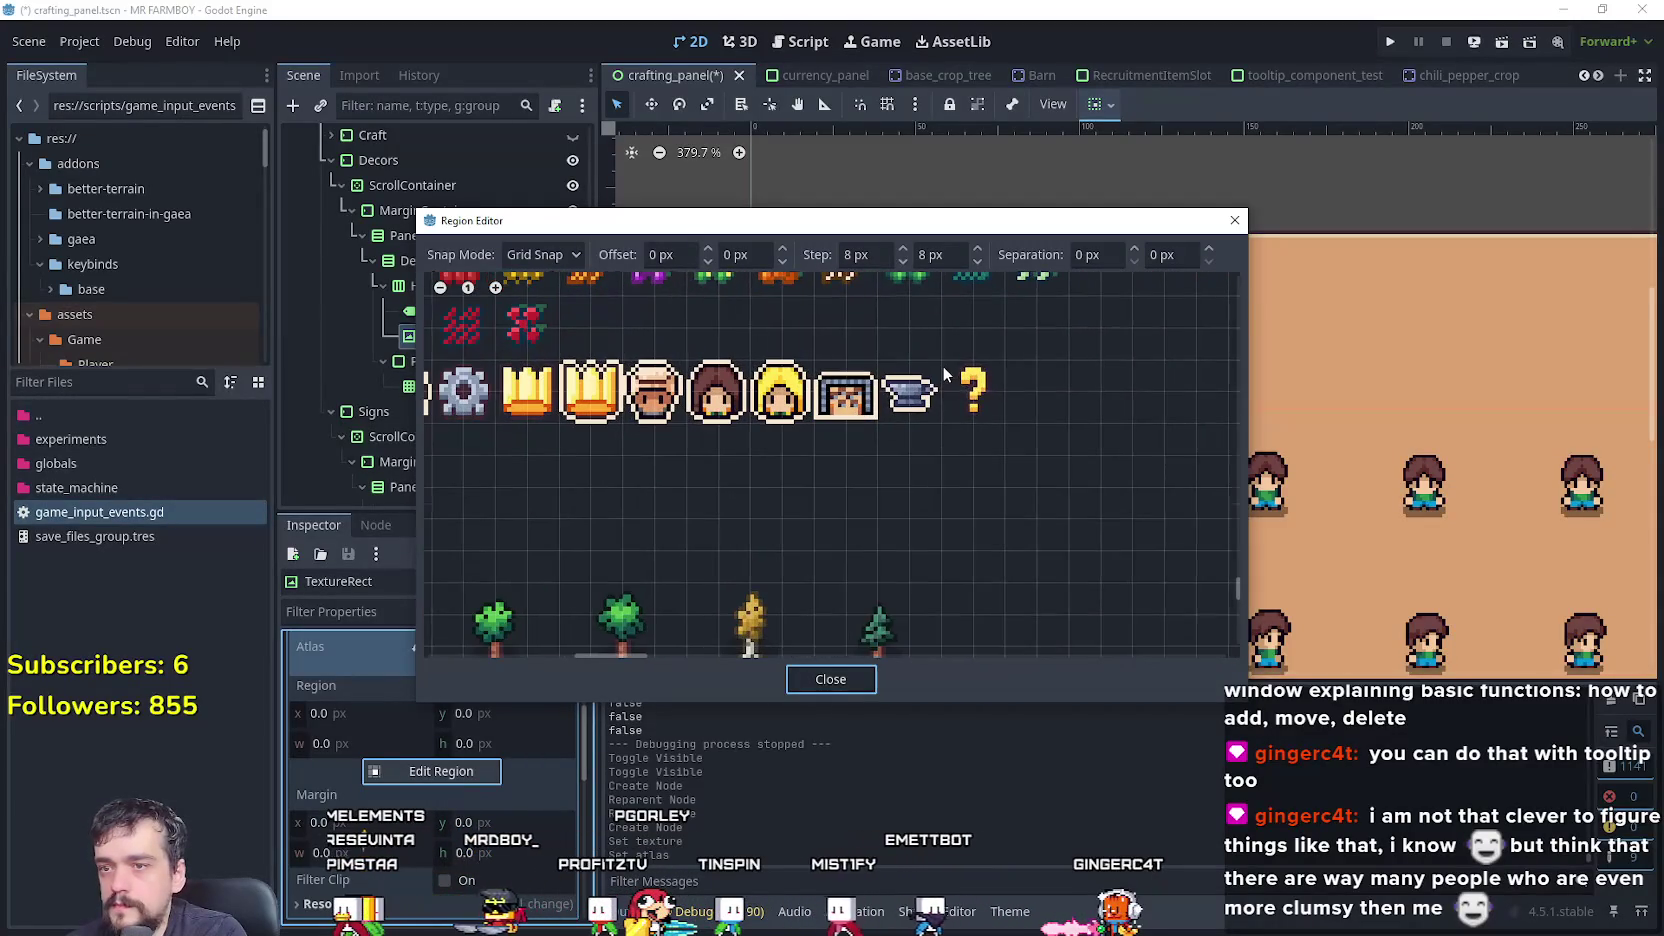
drag(940, 357, 1005, 424)
mouse_move(971, 225)
mouse_down()
mouse_move(981, 766)
mouse_move(980, 271)
mouse_up()
click(848, 725)
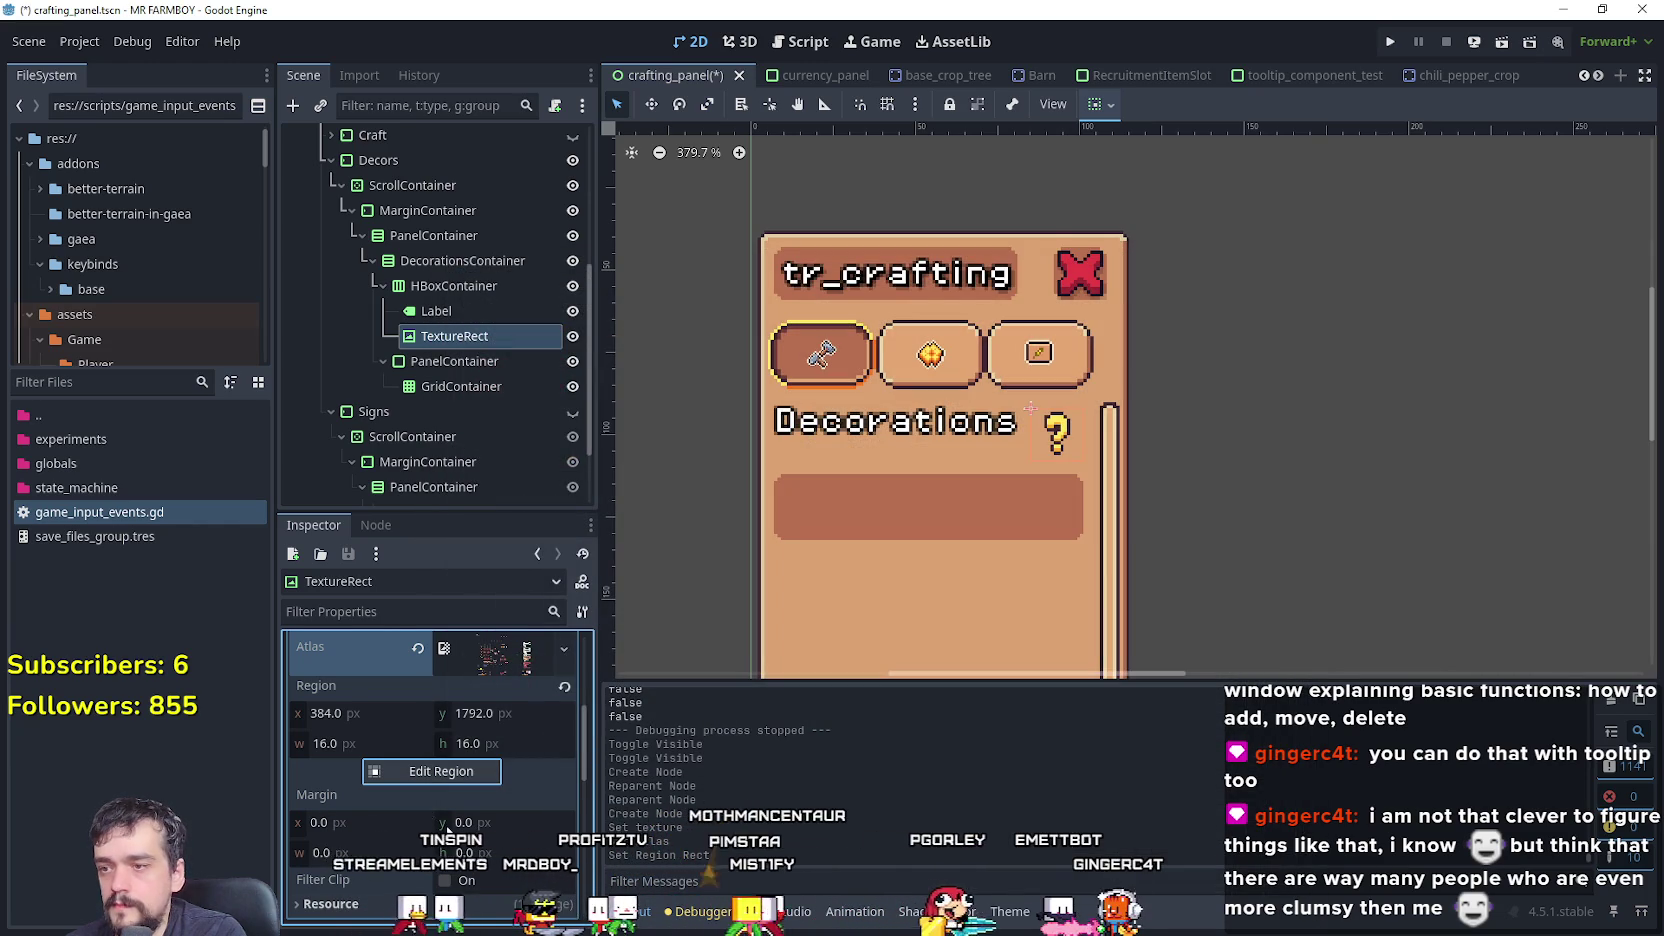
- Expand the atlas texture's properties and set Expand Mode to Ignore Size
scroll(440, 778, up, 5)
click(471, 767)
scroll(478, 762, down, 3)
scroll(482, 765, down, 10)
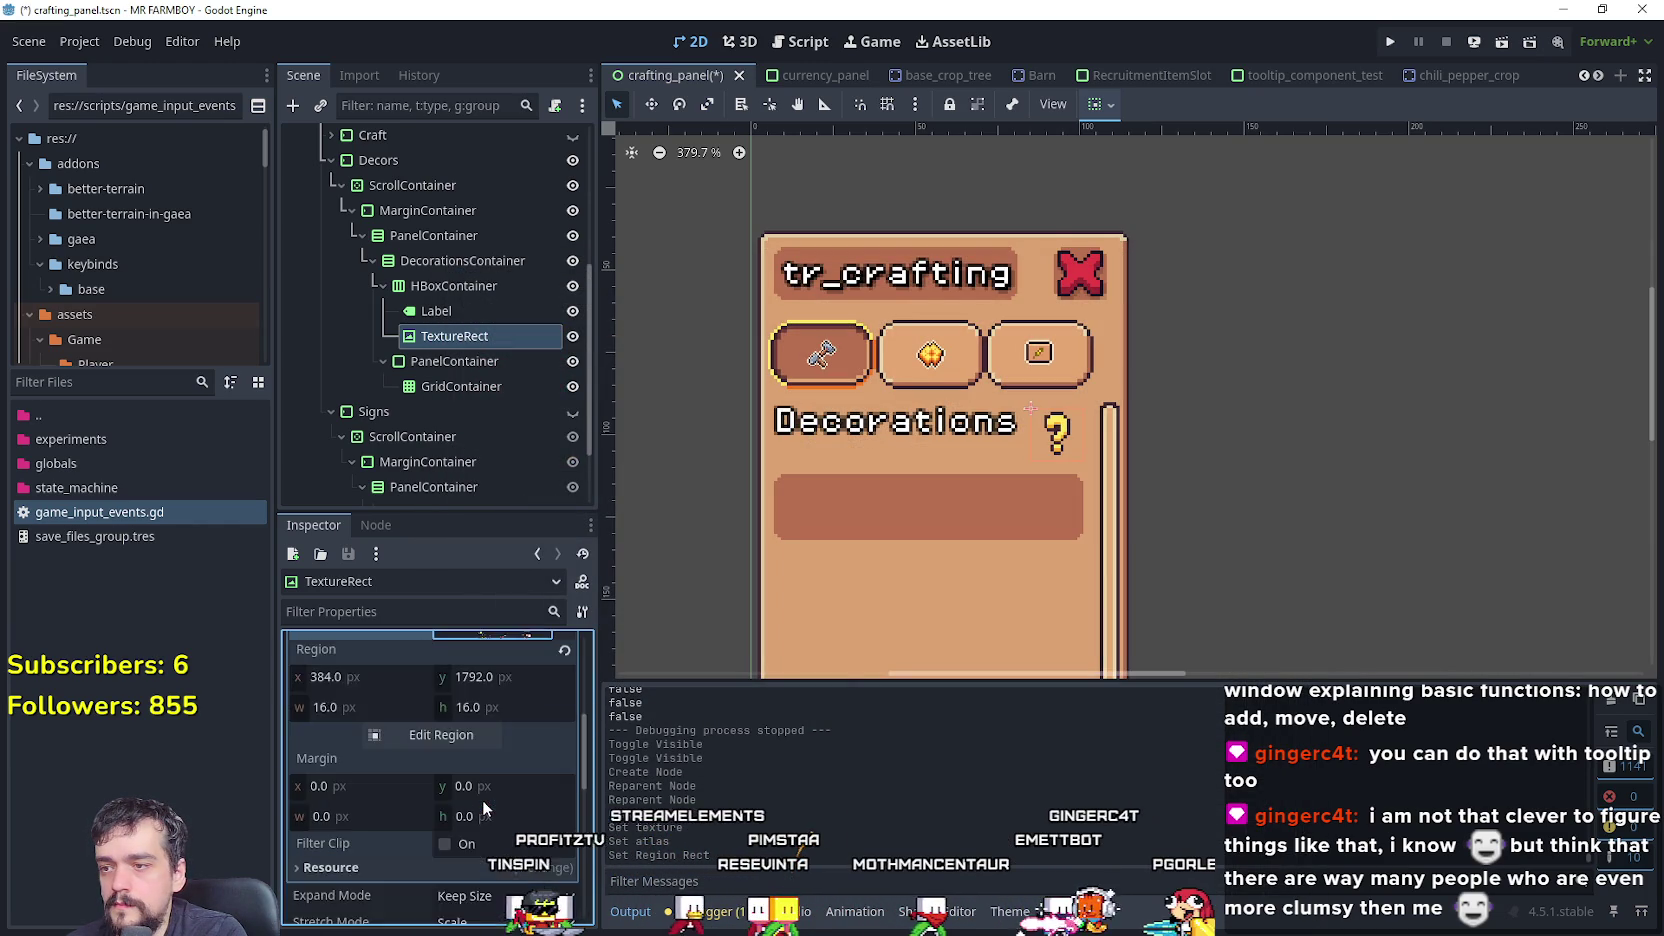
scroll(476, 793, down, 2)
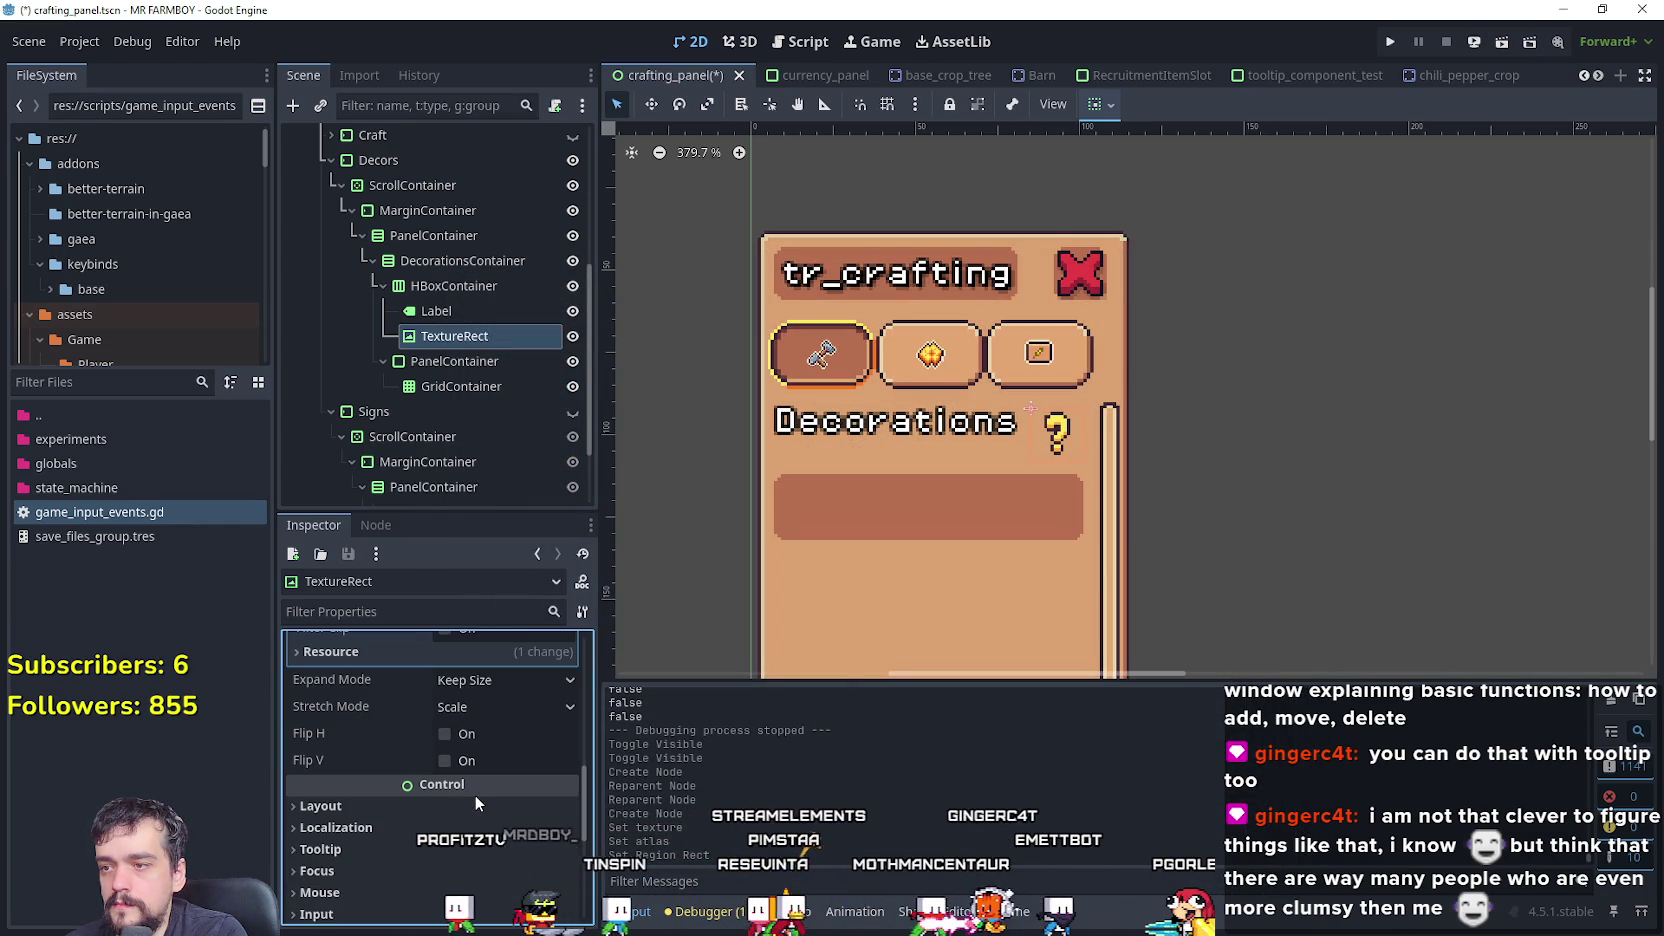
click(517, 679)
click(508, 734)
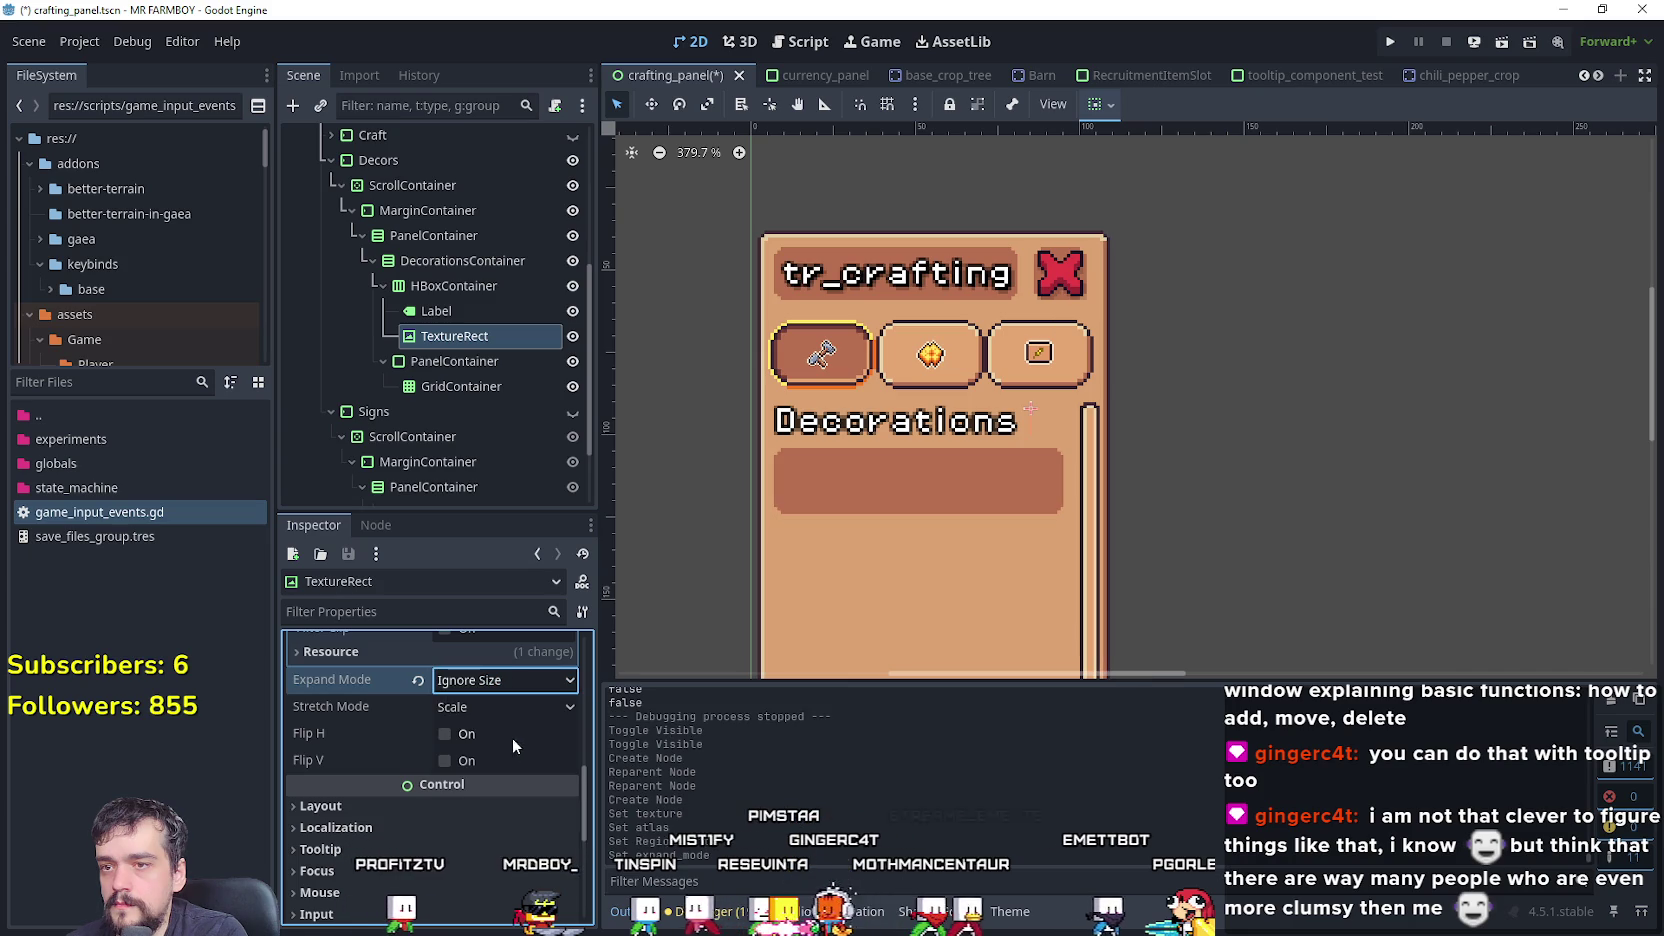
- Try the Keep Aspect Centered, Keep Aspect and Keep Centered stretch modes
scroll(465, 788, up, 4)
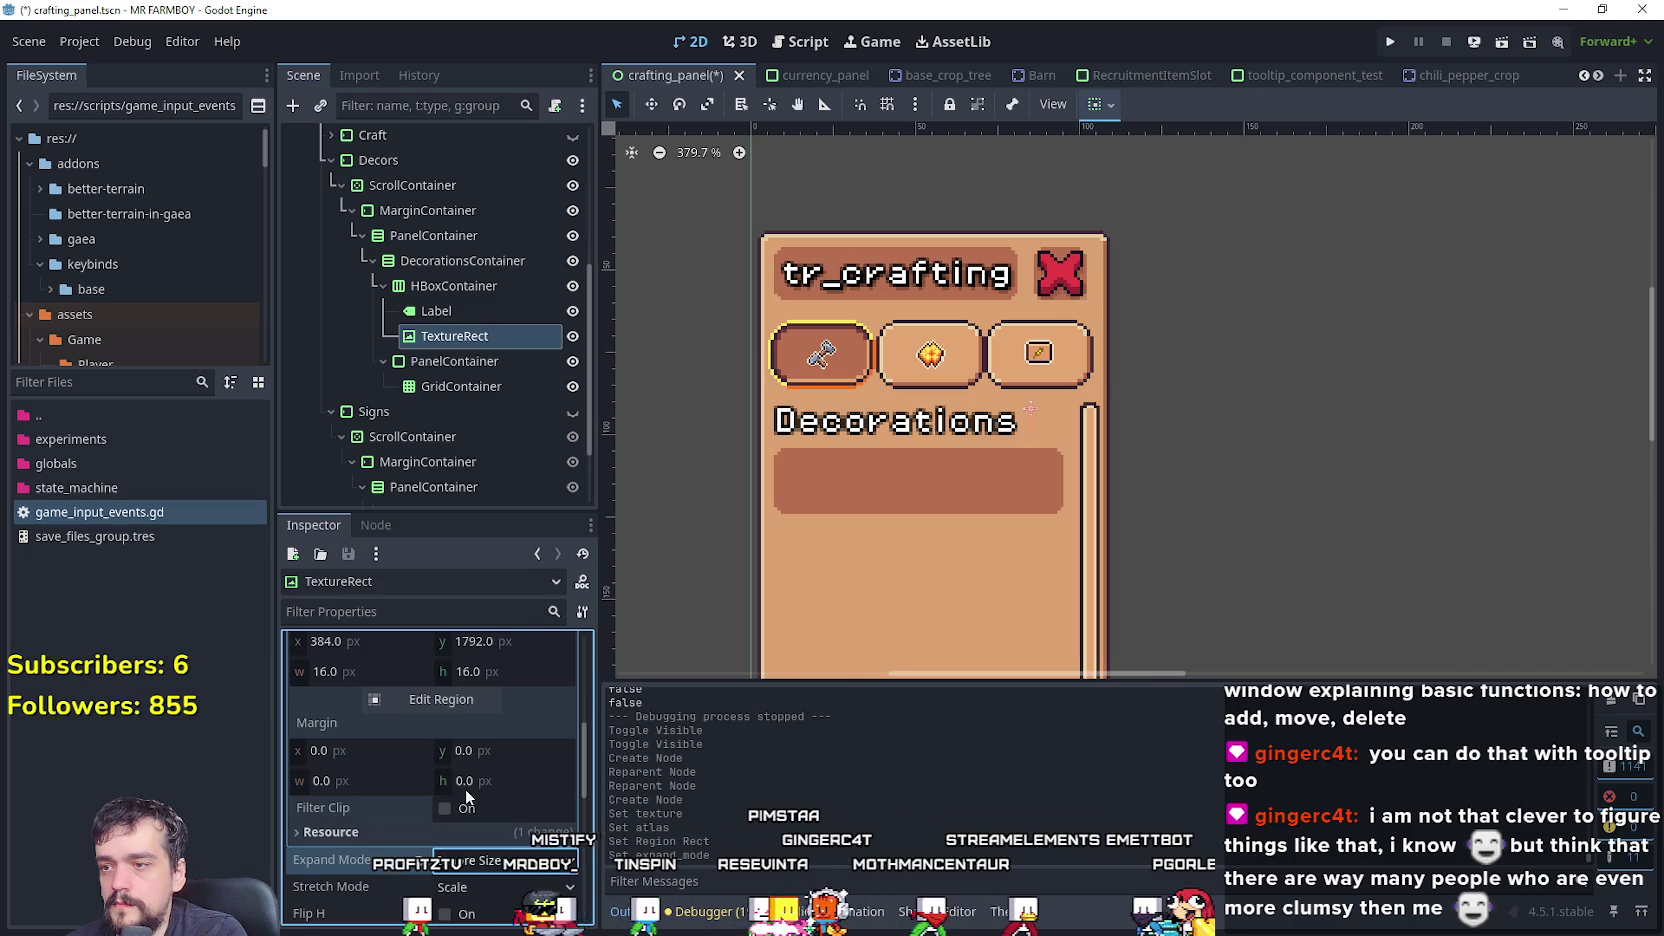
scroll(470, 800, down, 2)
scroll(480, 825, up, 3)
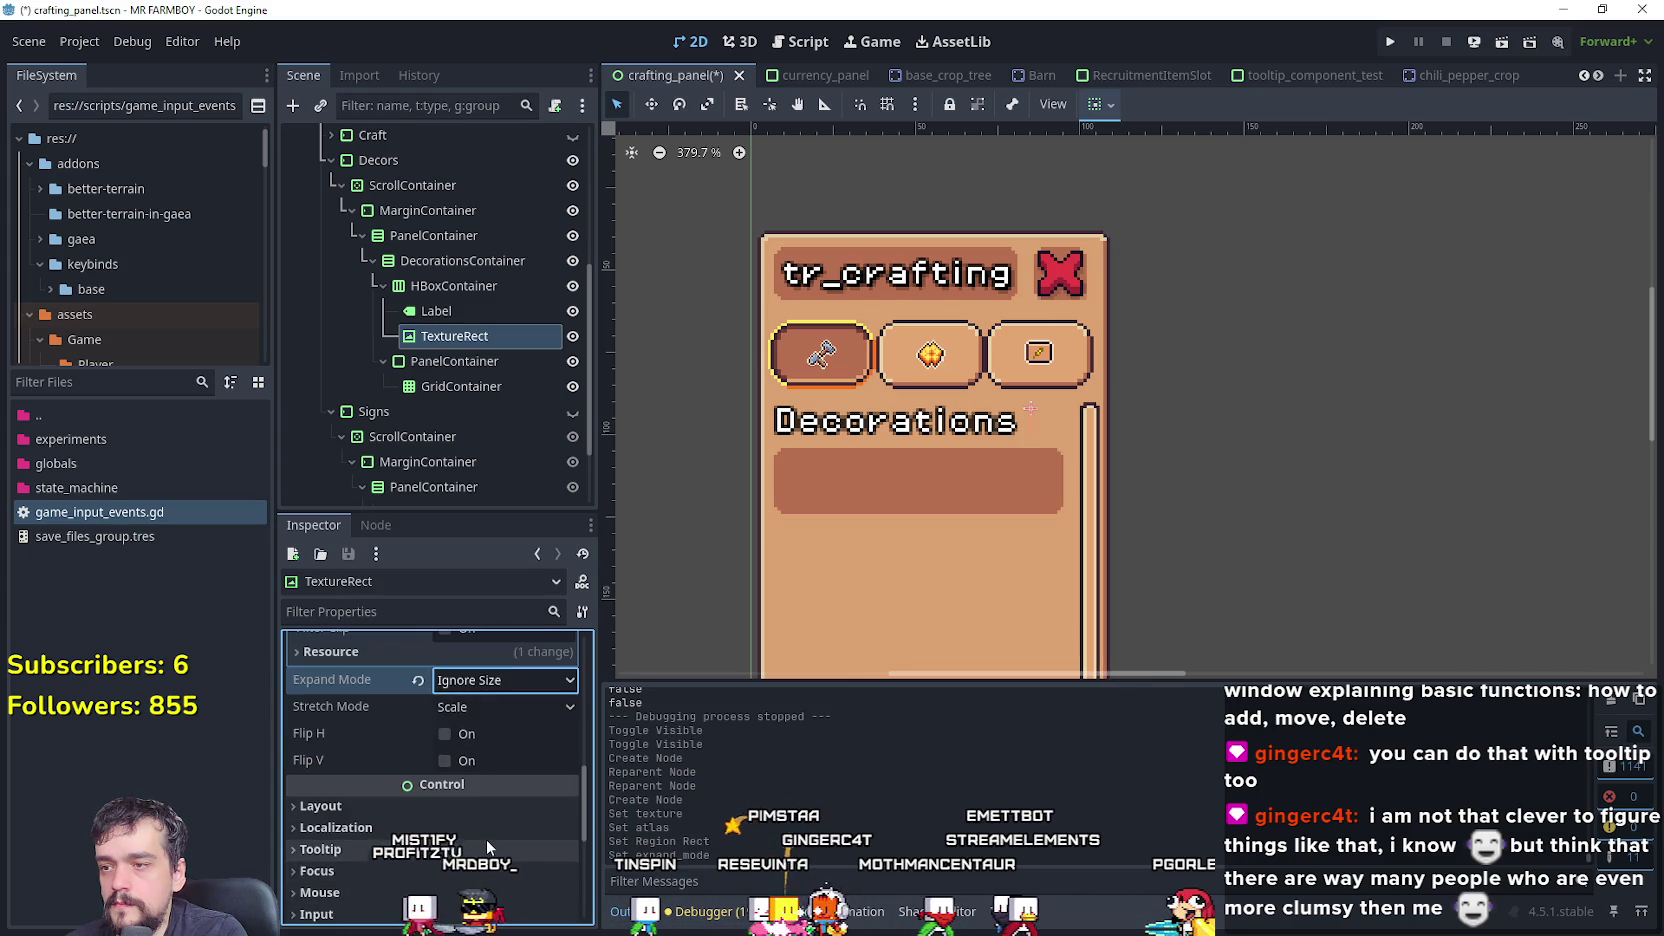
click(495, 850)
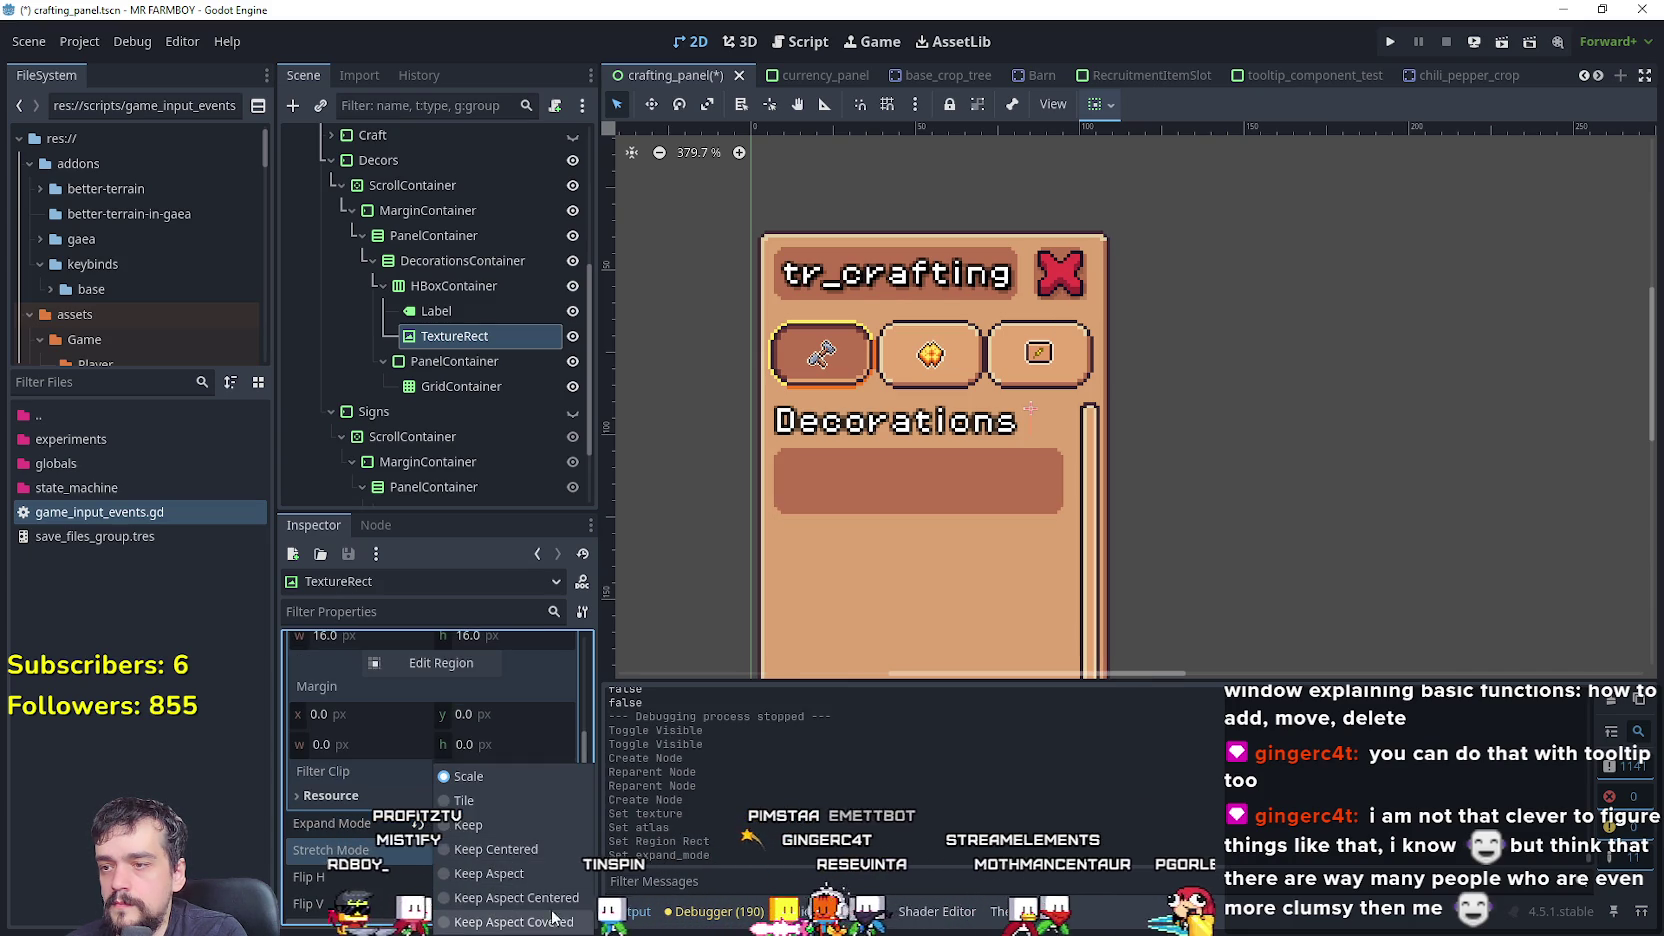
click(490, 876)
click(515, 850)
click(525, 876)
click(525, 851)
click(525, 850)
- Switch Expand Mode back to Keep Size
click(505, 823)
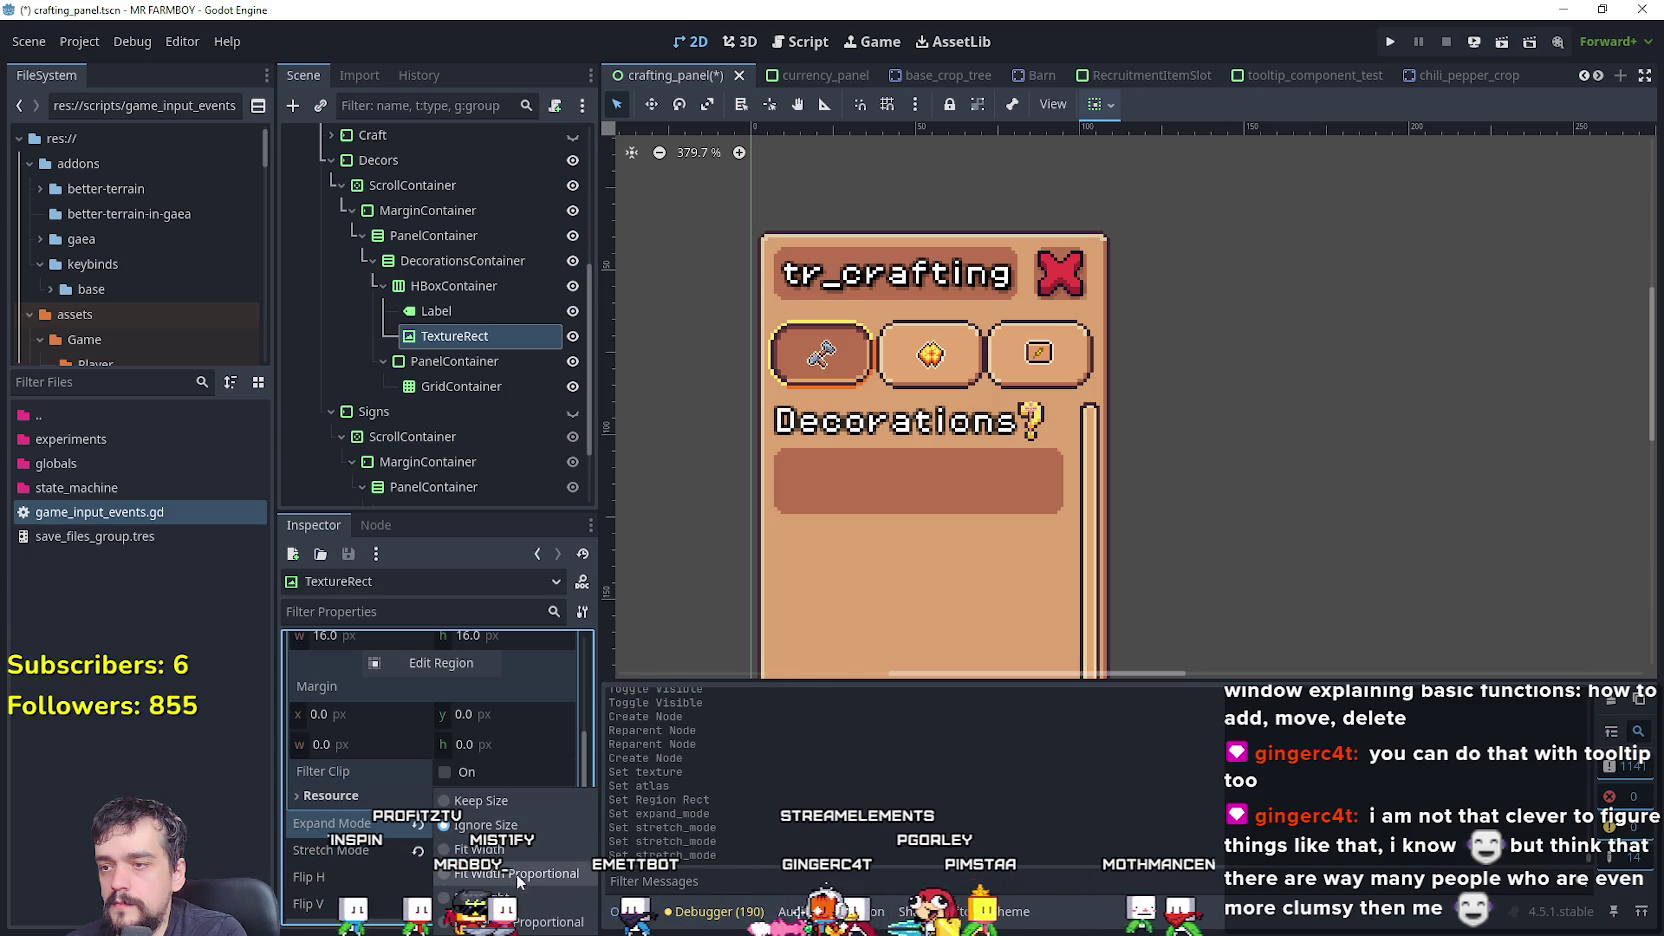
click(528, 800)
click(487, 821)
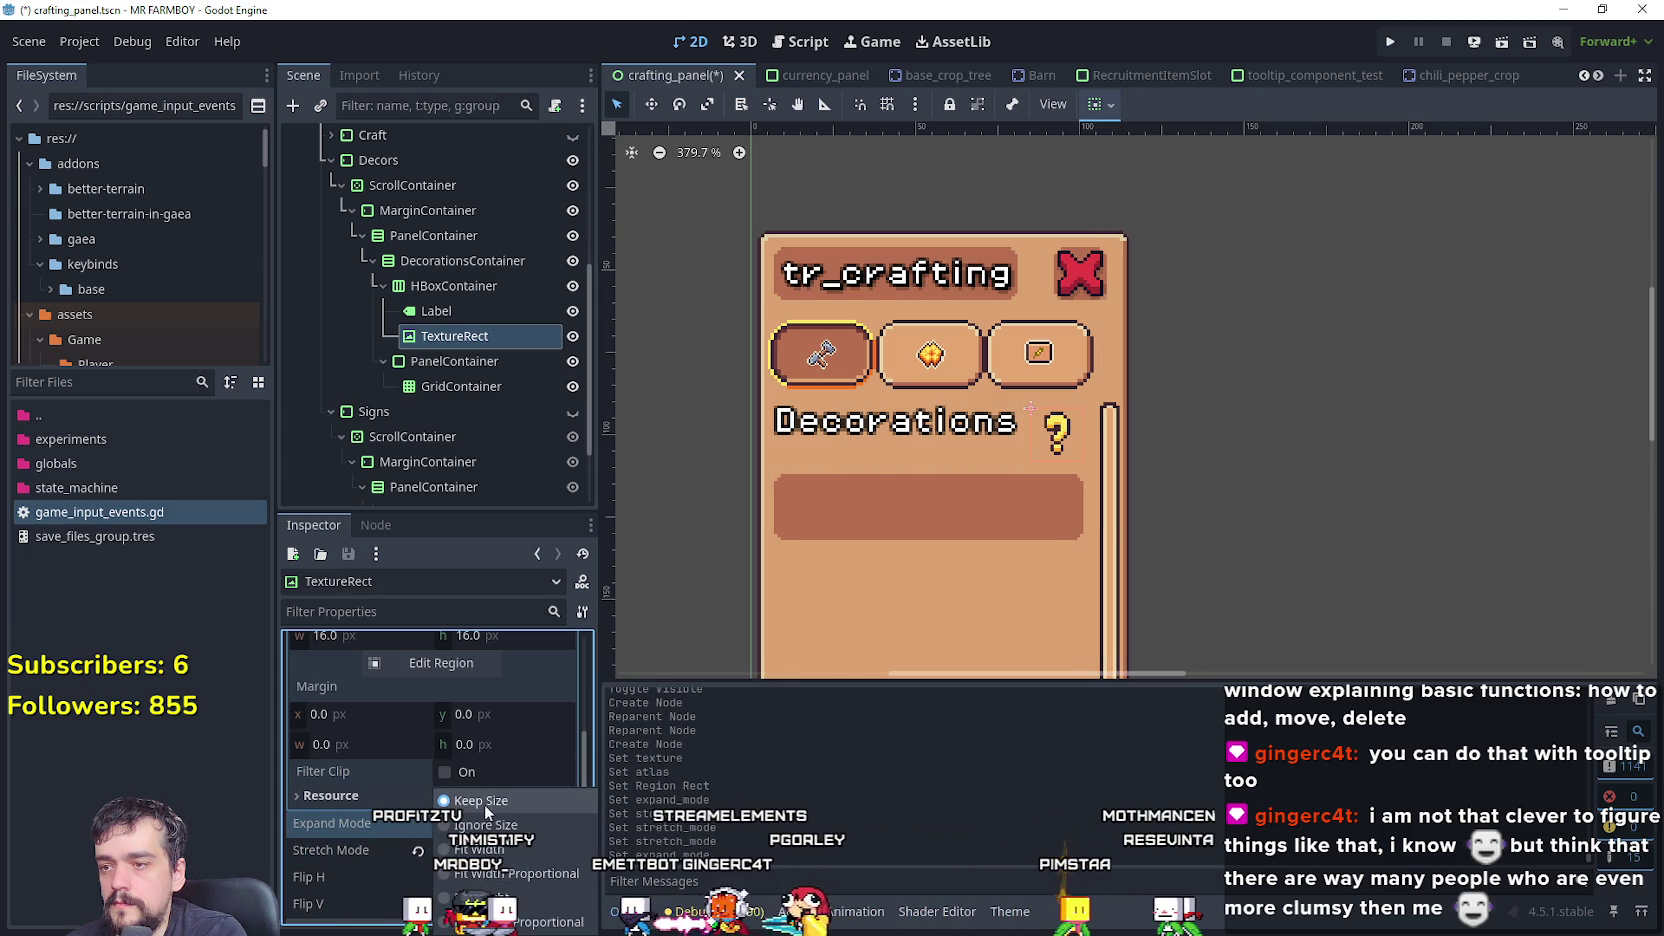
click(497, 806)
- Set Stretch Mode to Keep Aspect Centered and Expand Mode to Ignore Size, also trying Fit Height
click(515, 850)
click(500, 857)
click(500, 850)
click(500, 872)
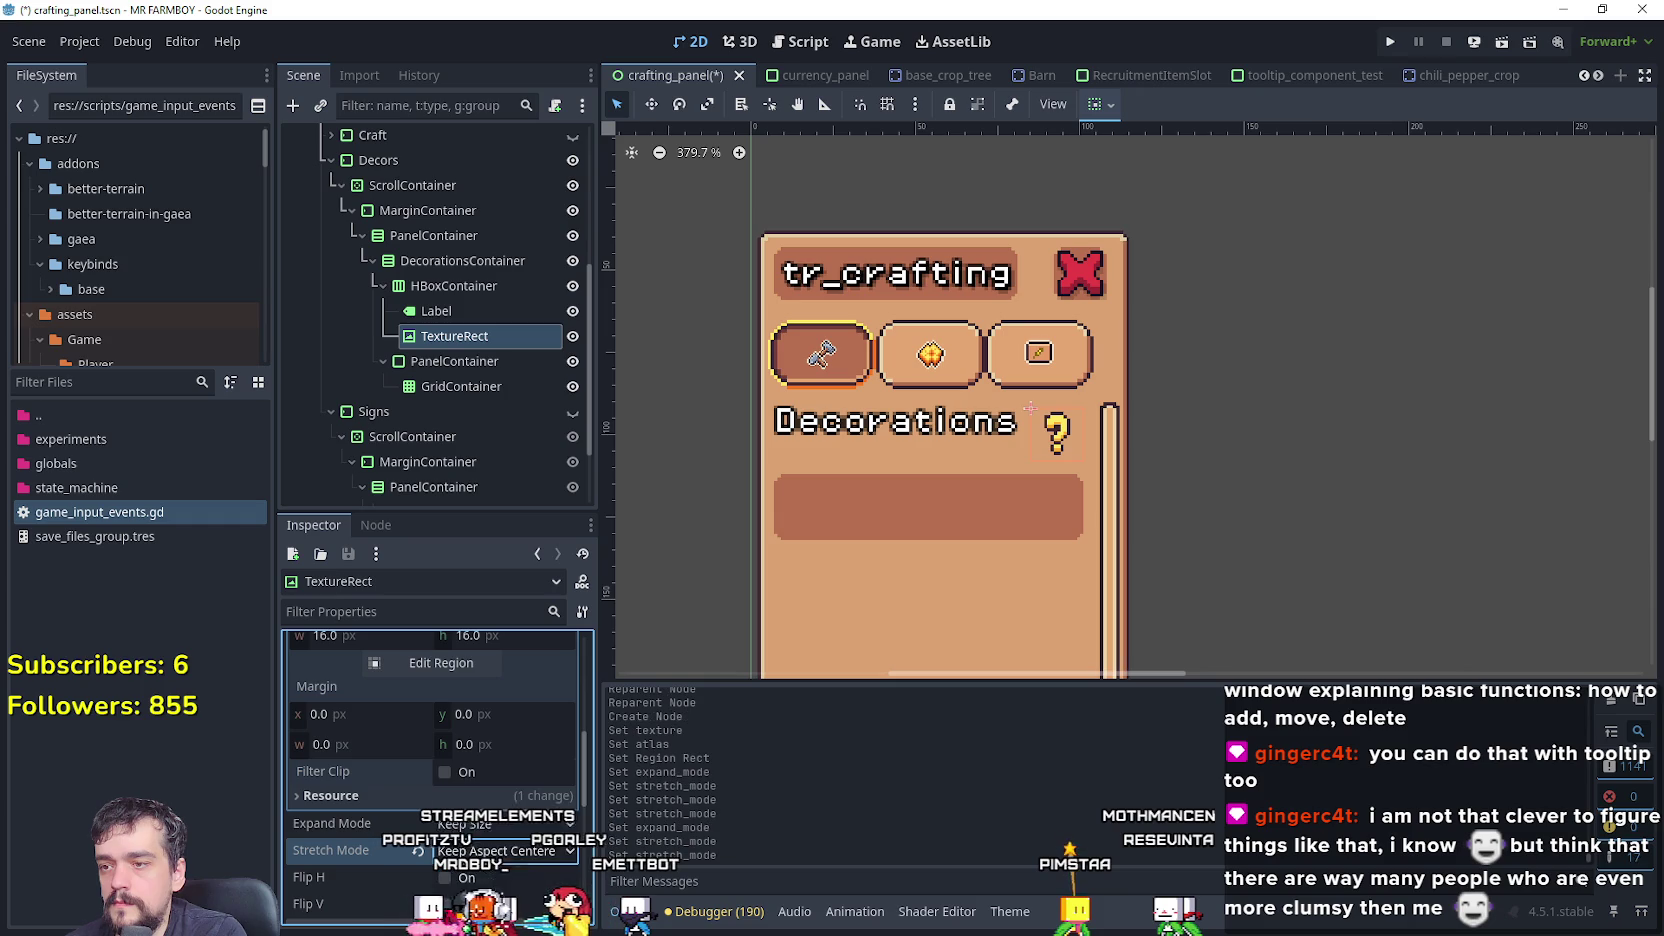
click(496, 823)
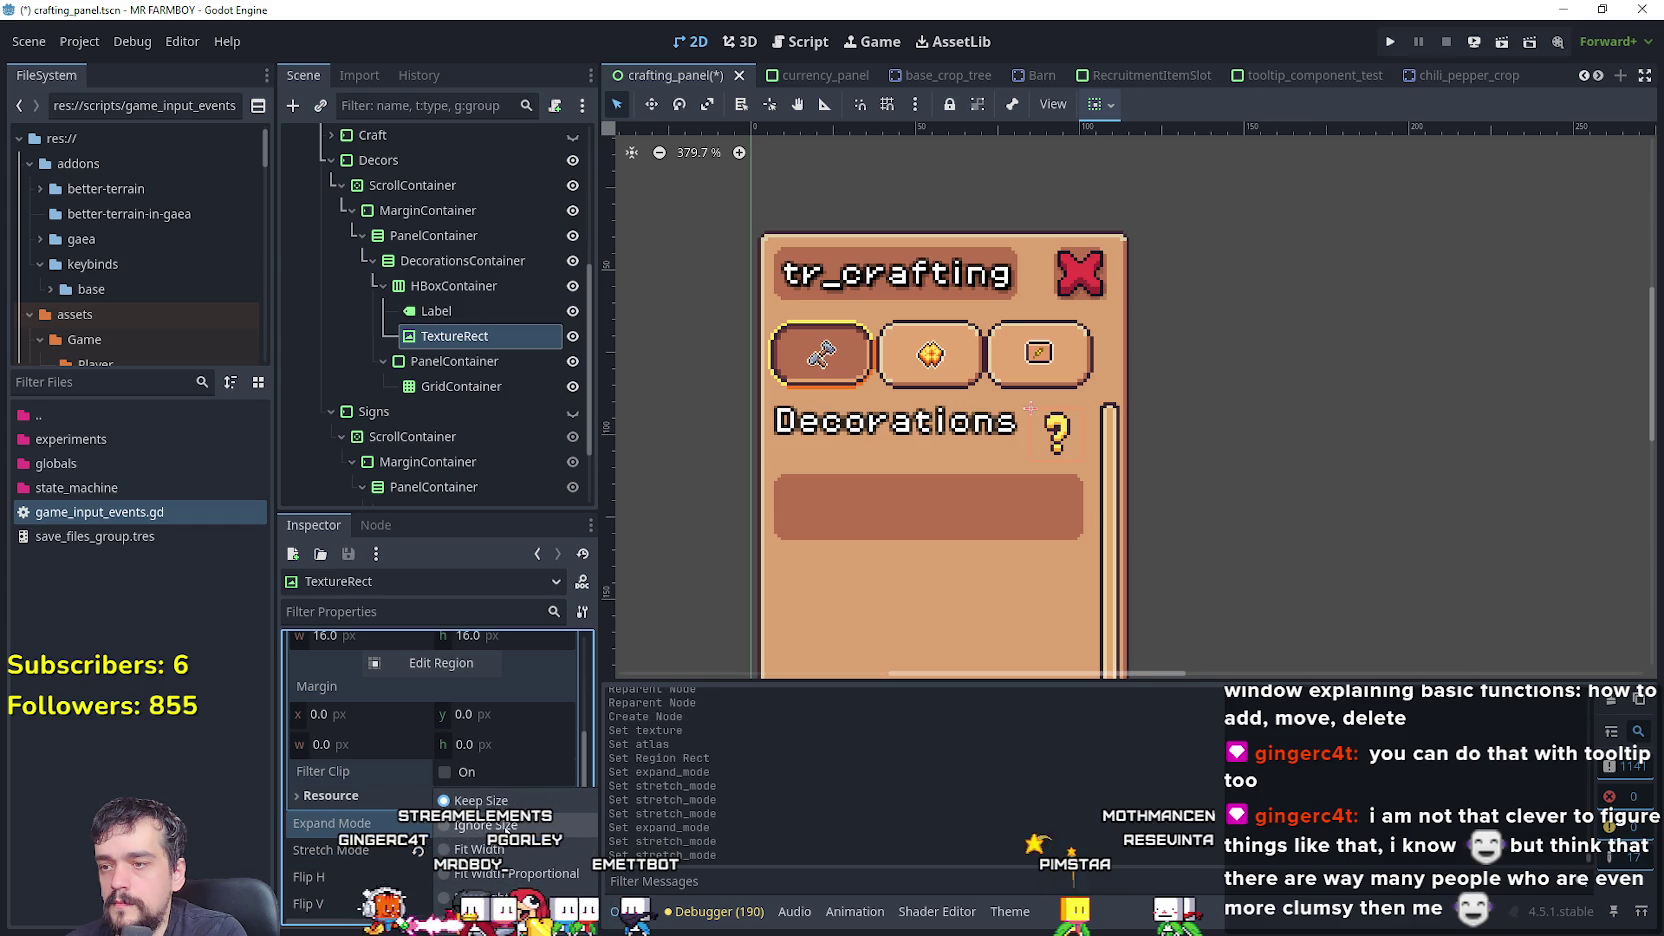
click(505, 825)
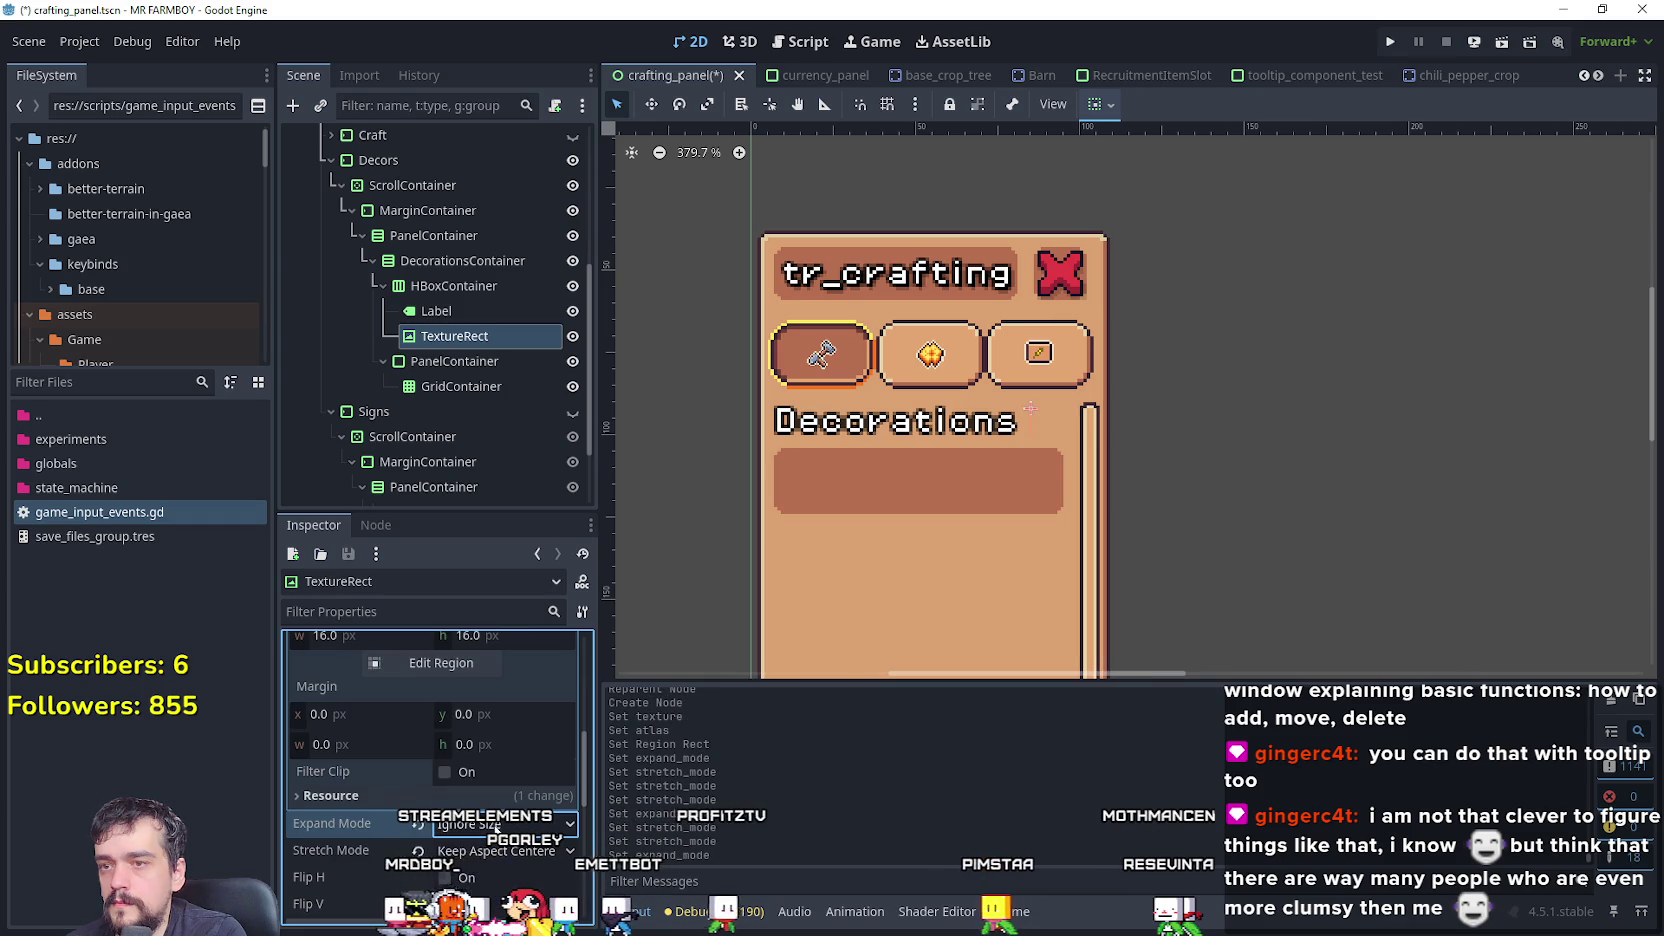
click(496, 824)
click(498, 860)
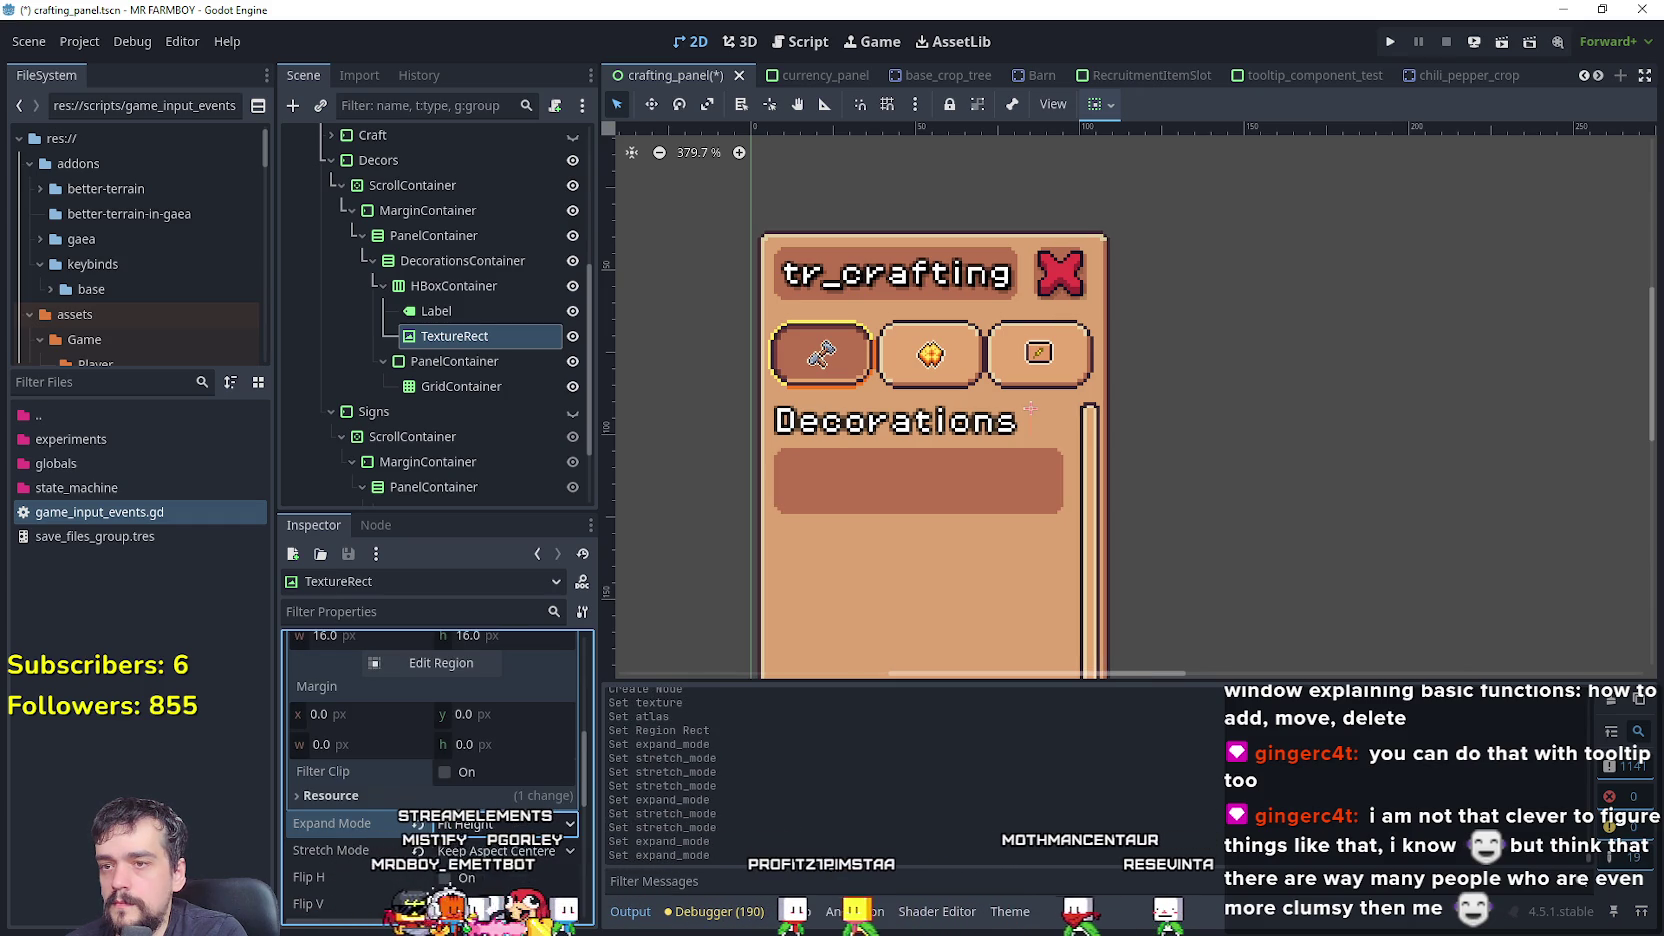
- Expand the icon's Control > Layout section and select the Custom Minimum Size width field
scroll(478, 843, up, 3)
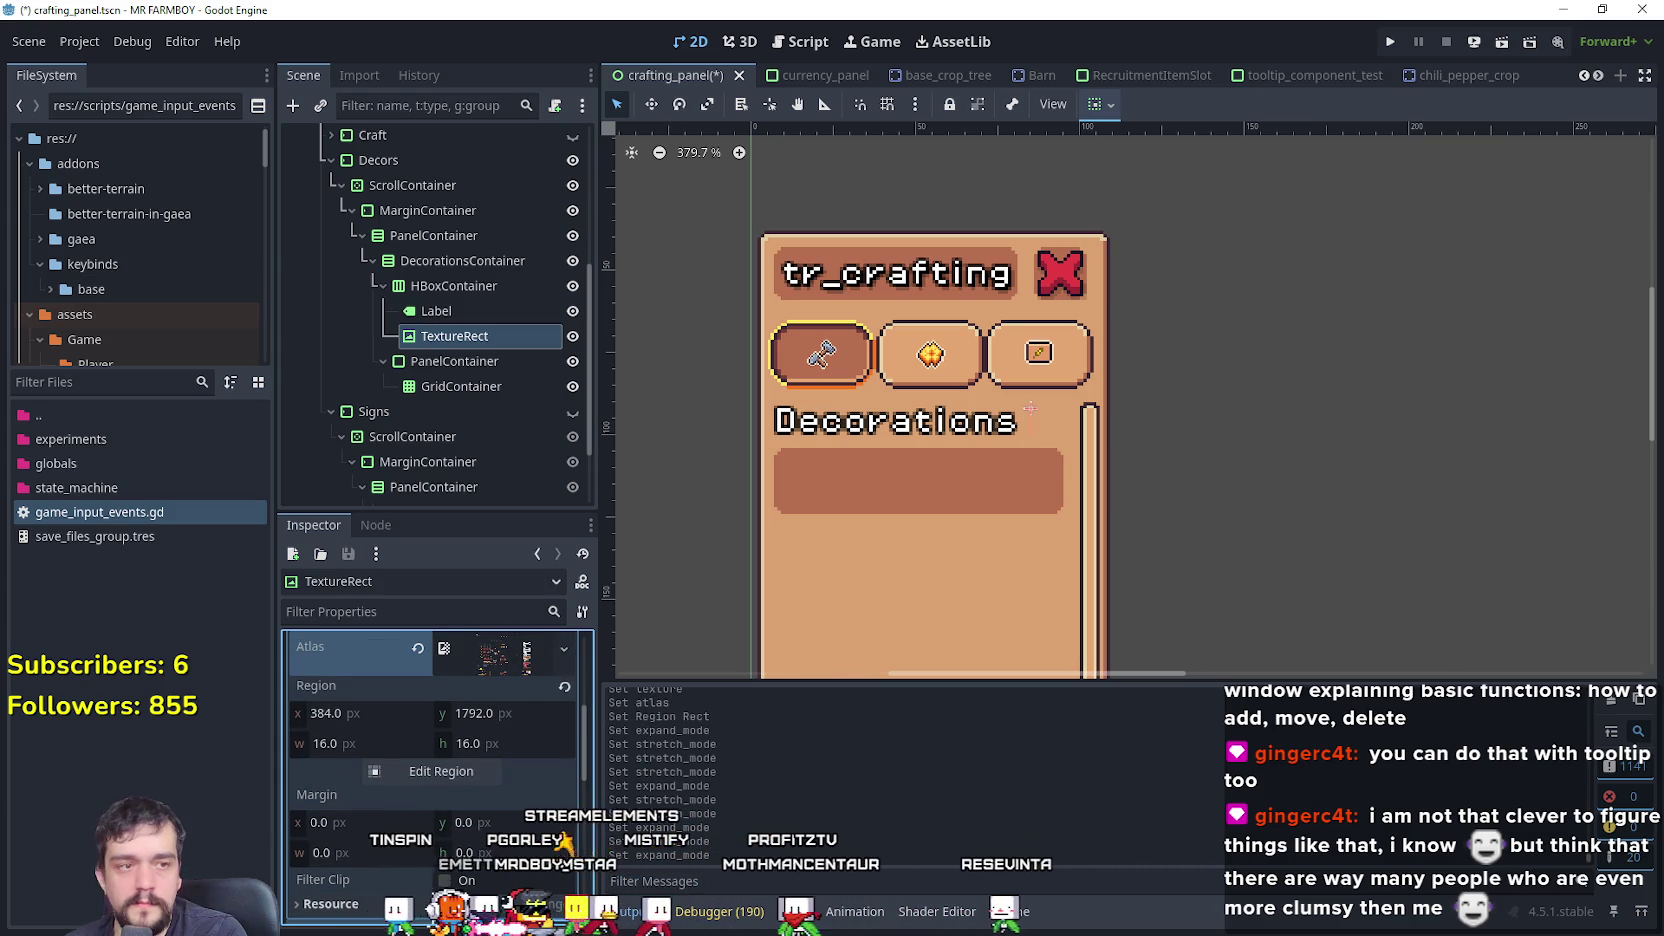
scroll(478, 843, up, 5)
scroll(495, 812, down, 1)
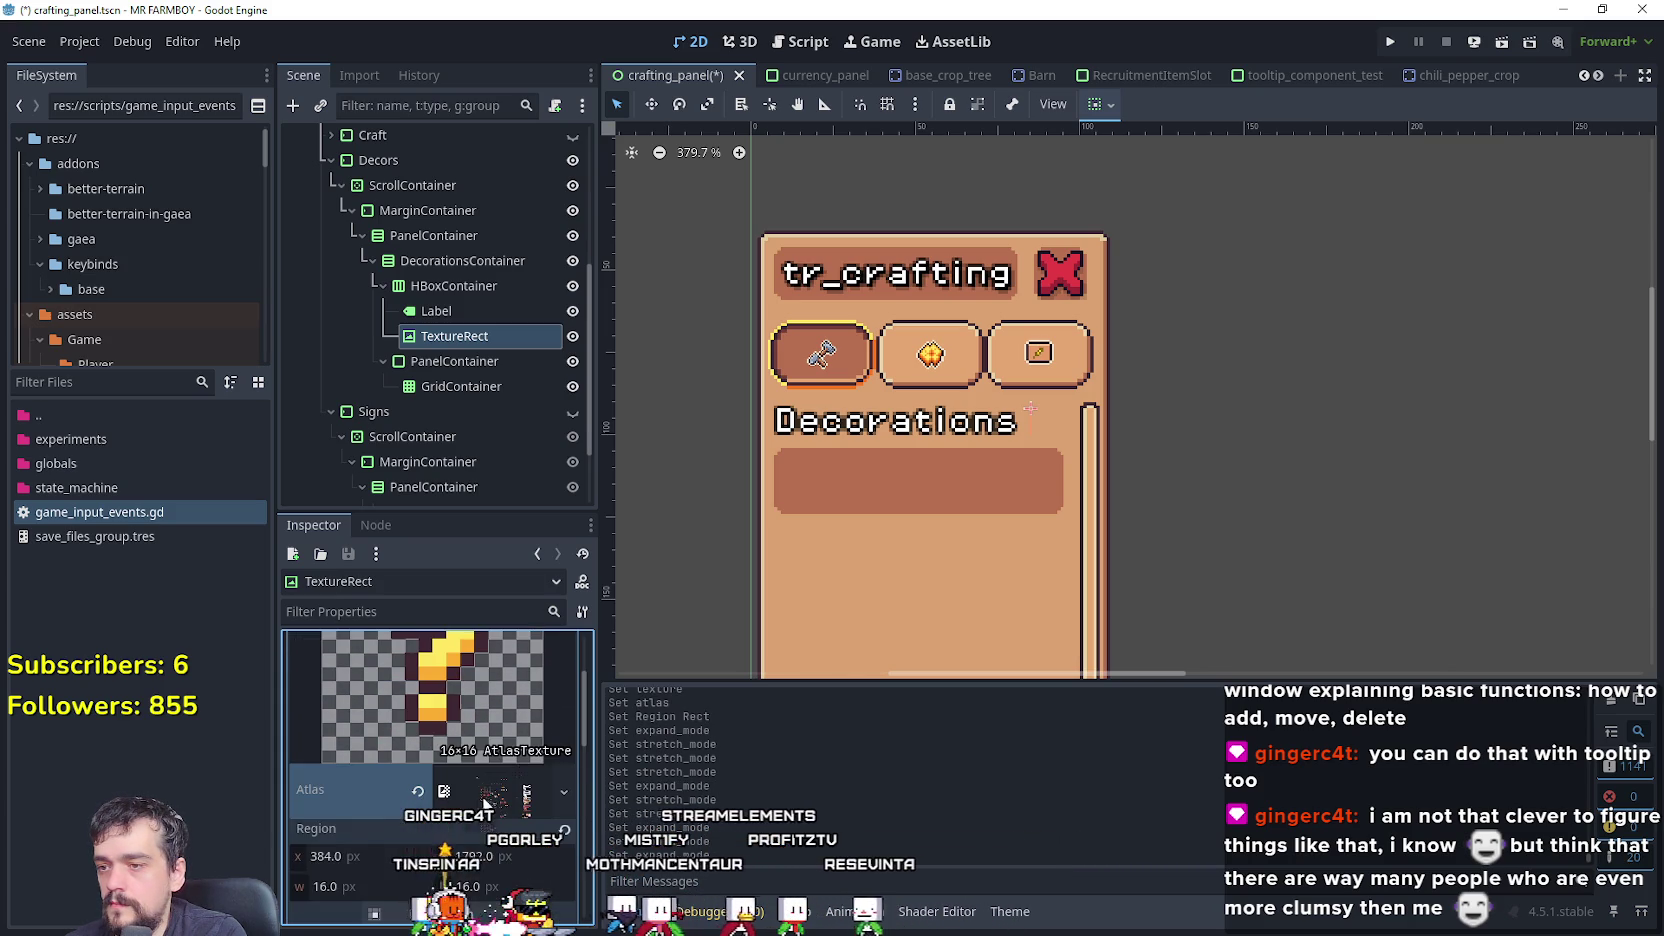
scroll(493, 812, down, 7)
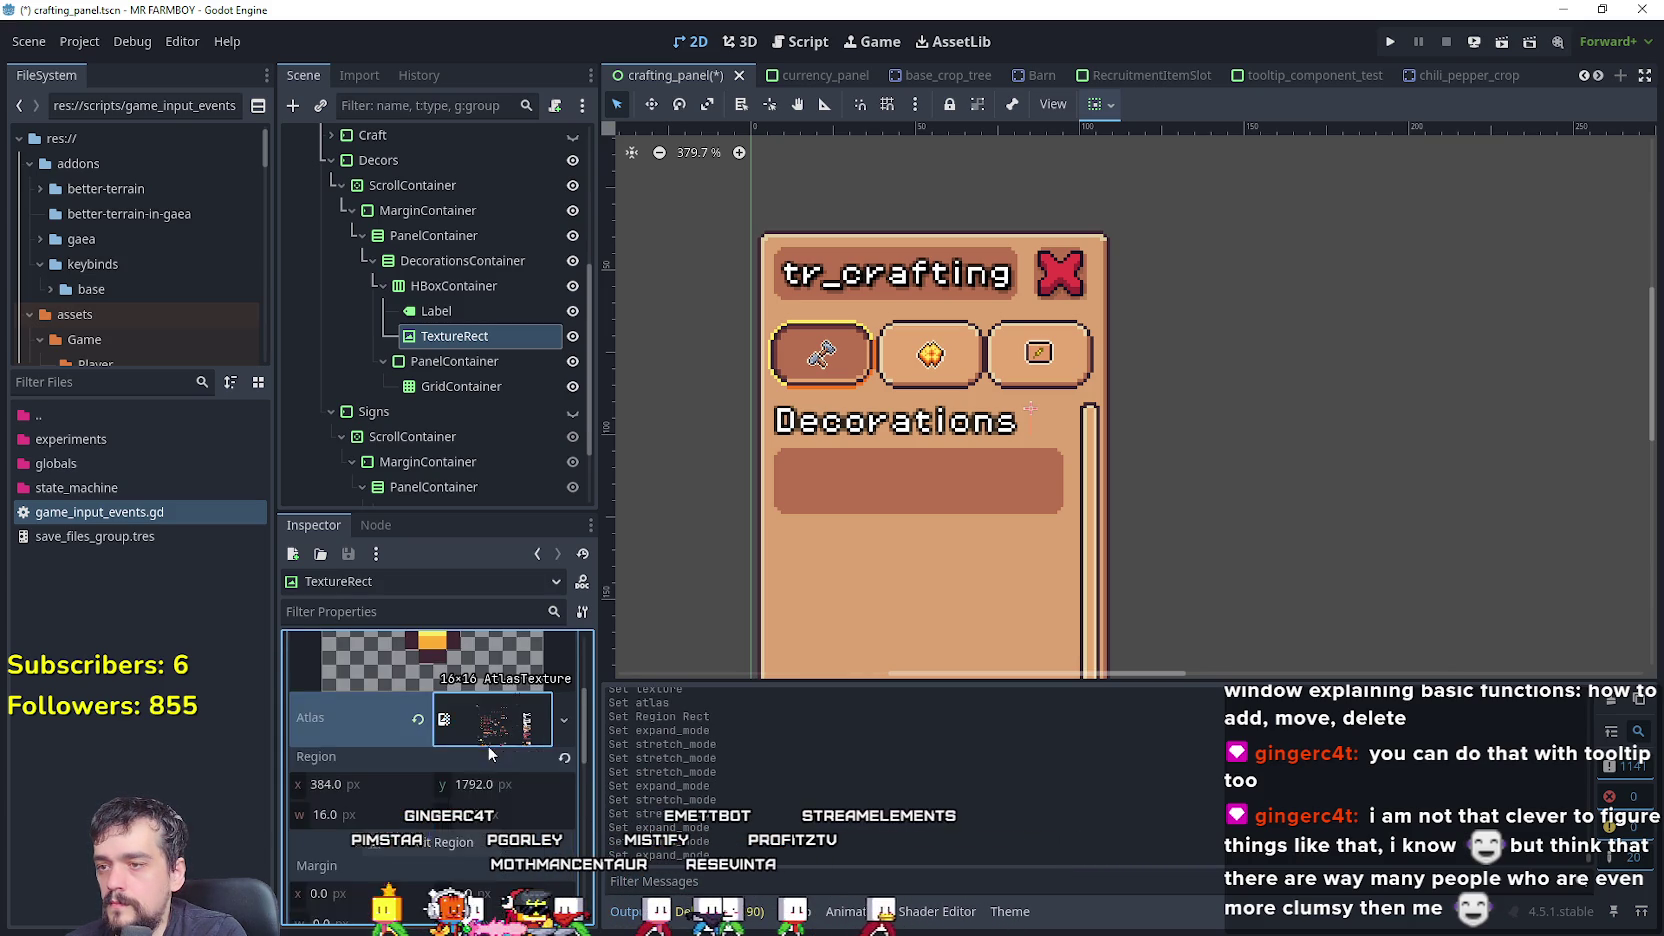
scroll(460, 790, down, 3)
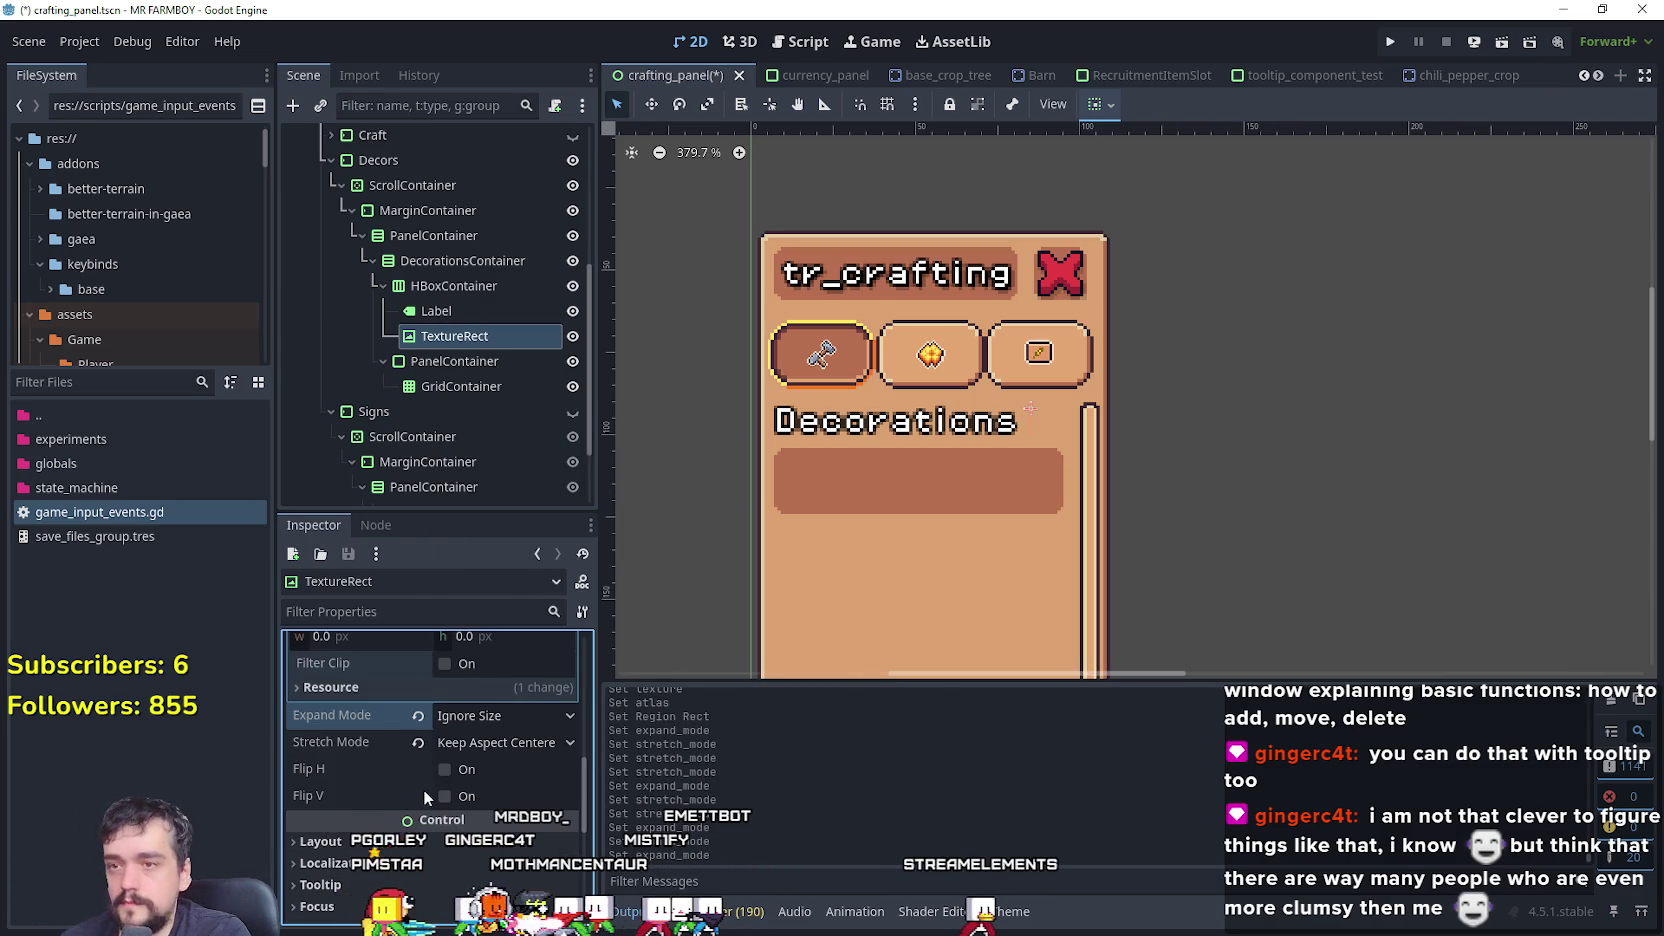
scroll(428, 800, down, 1)
scroll(510, 764, down, 2)
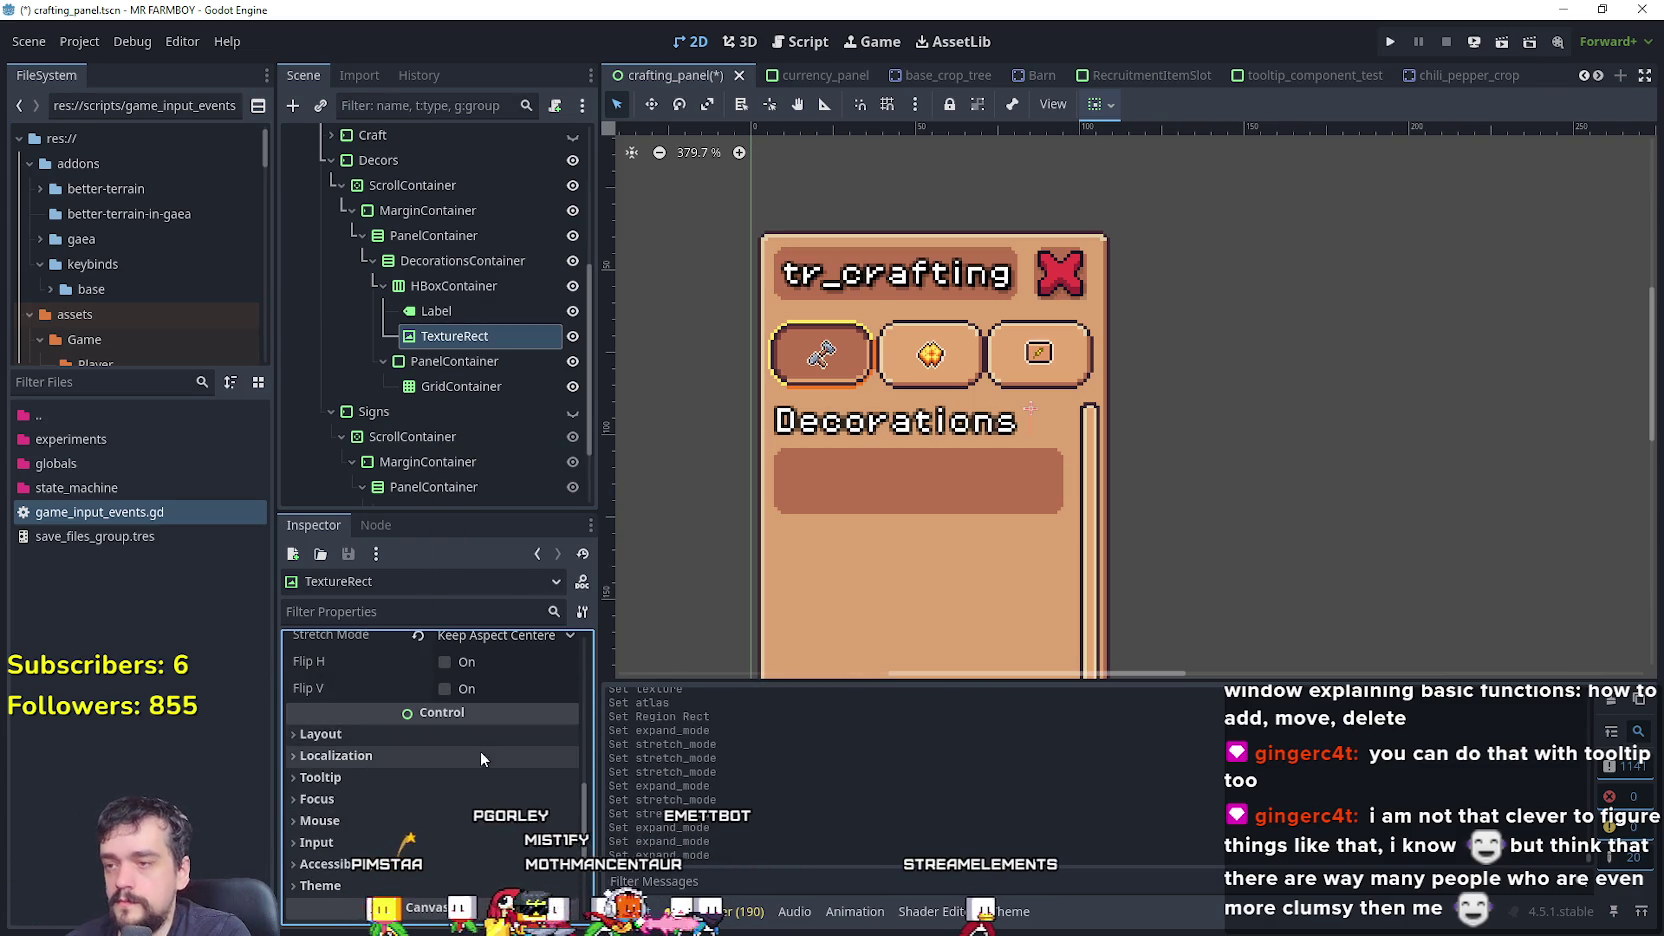
scroll(481, 750, up, 3)
scroll(482, 774, down, 2)
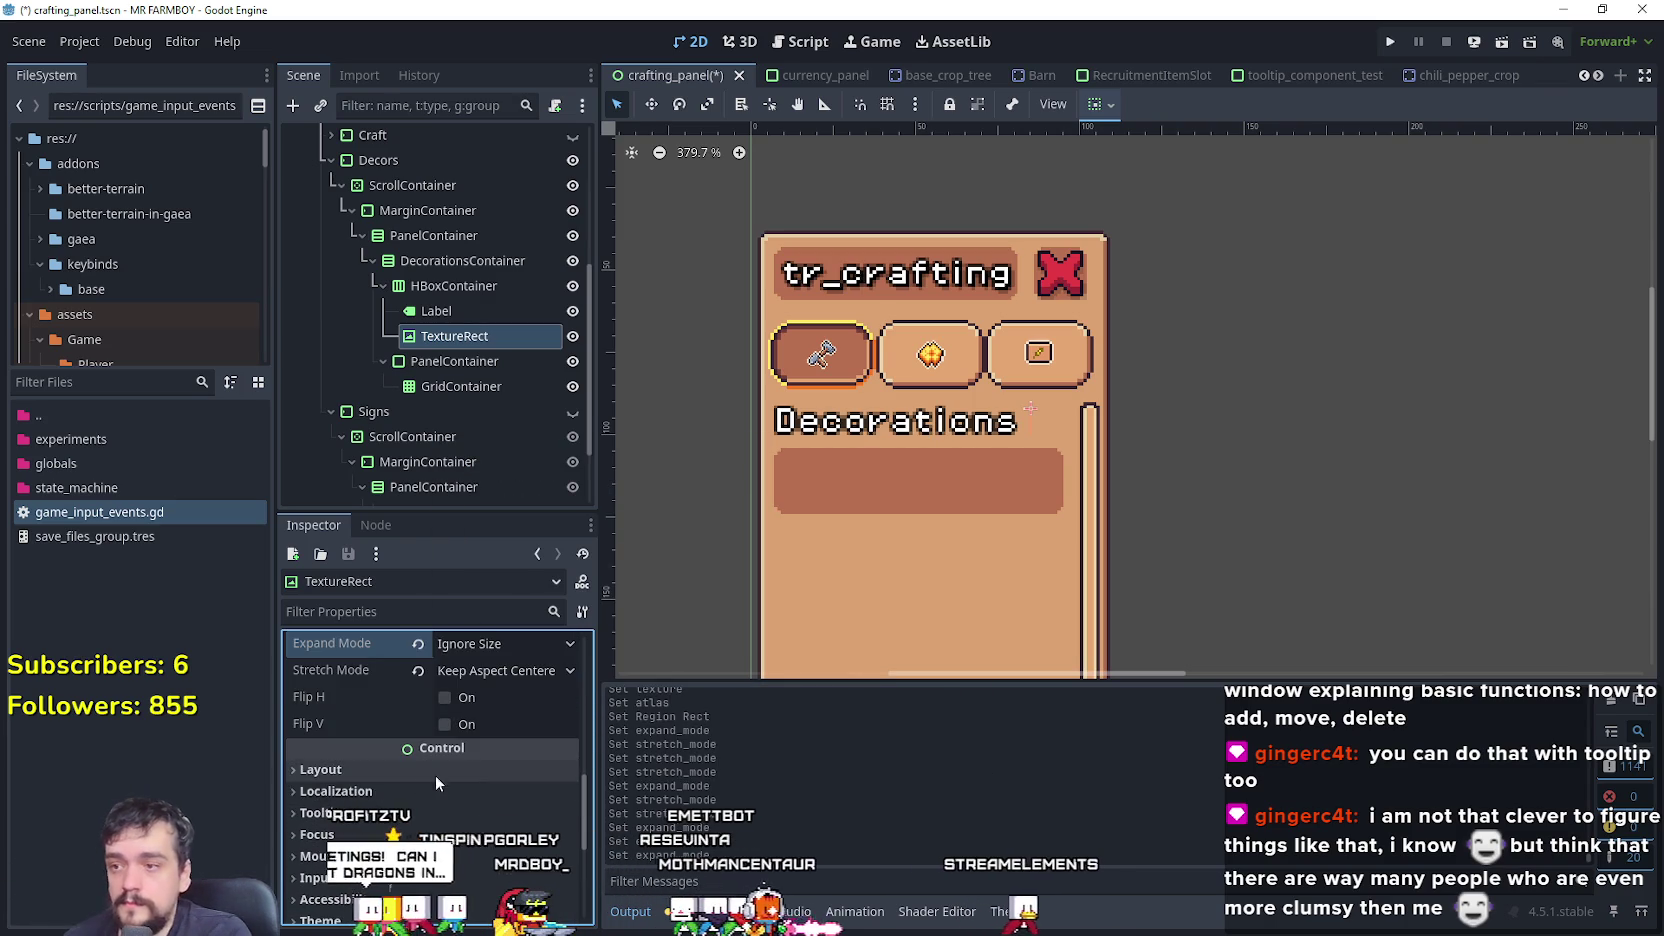
scroll(420, 798, up, 2)
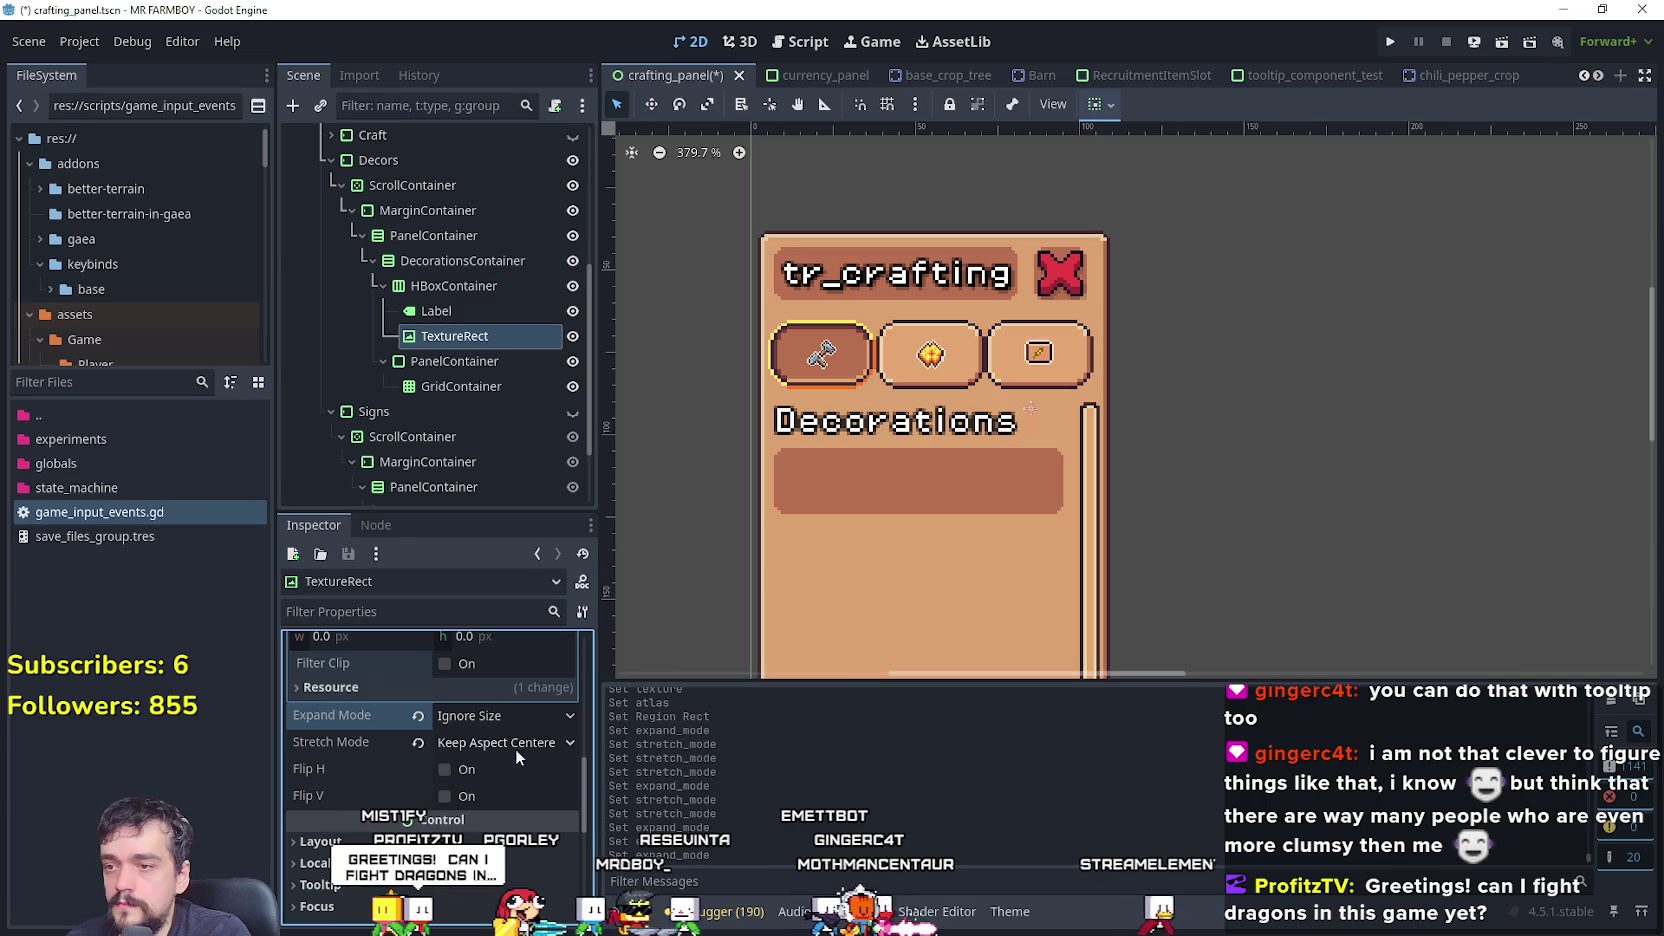
scroll(490, 742, up, 5)
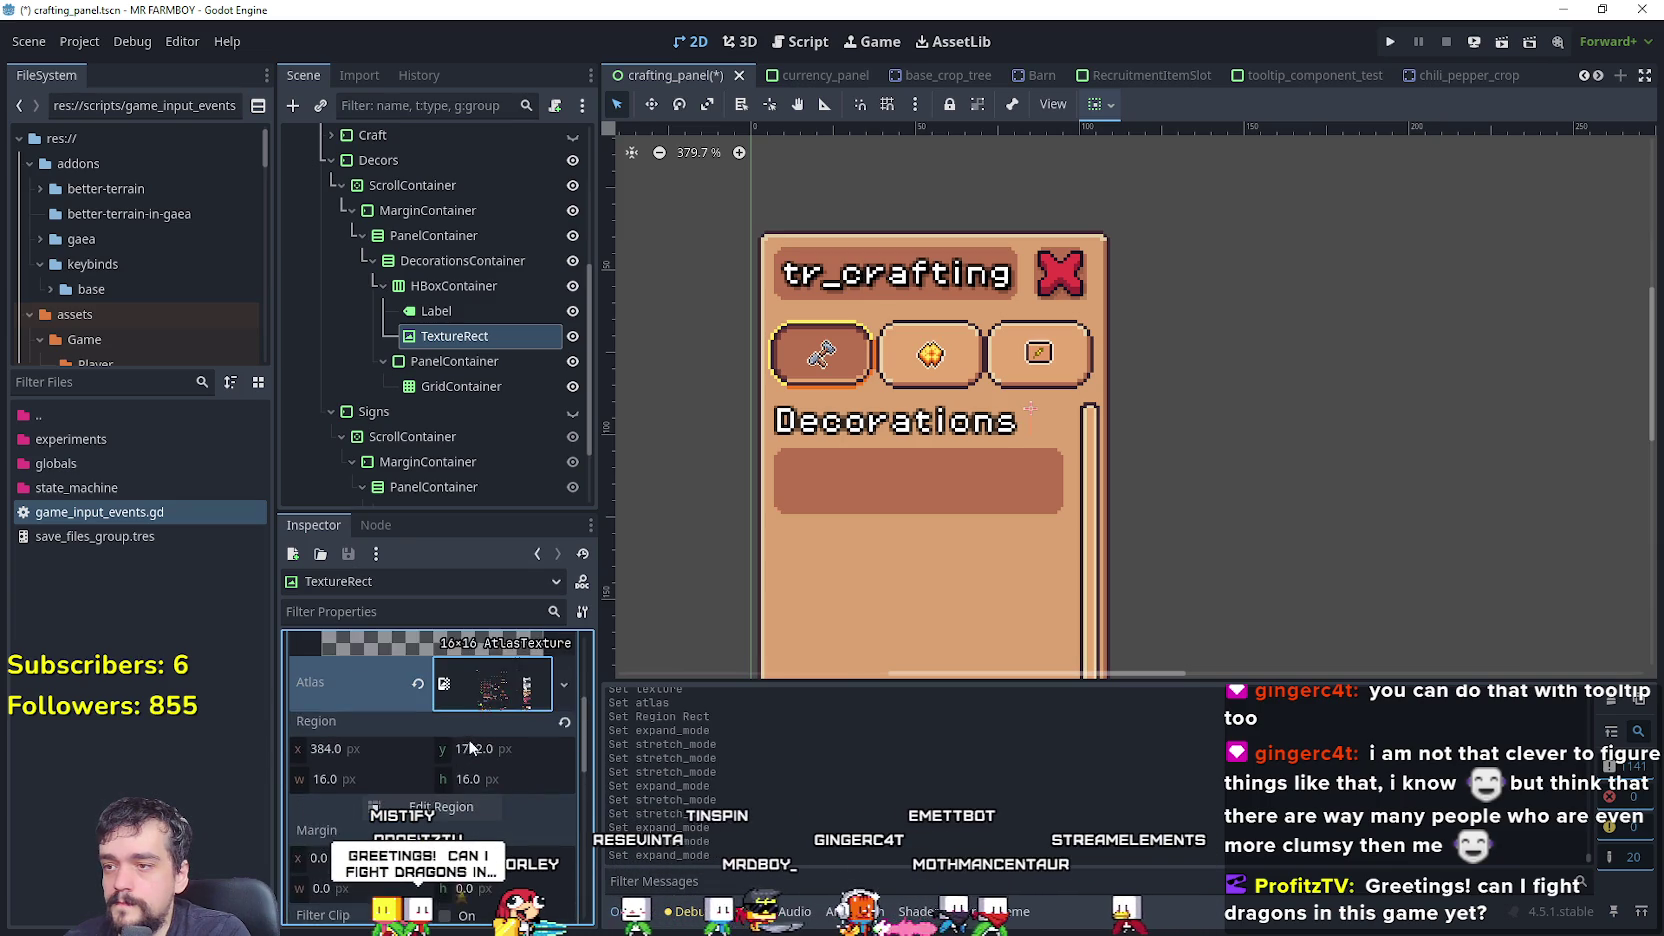
scroll(489, 734, up, 3)
scroll(491, 720, down, 8)
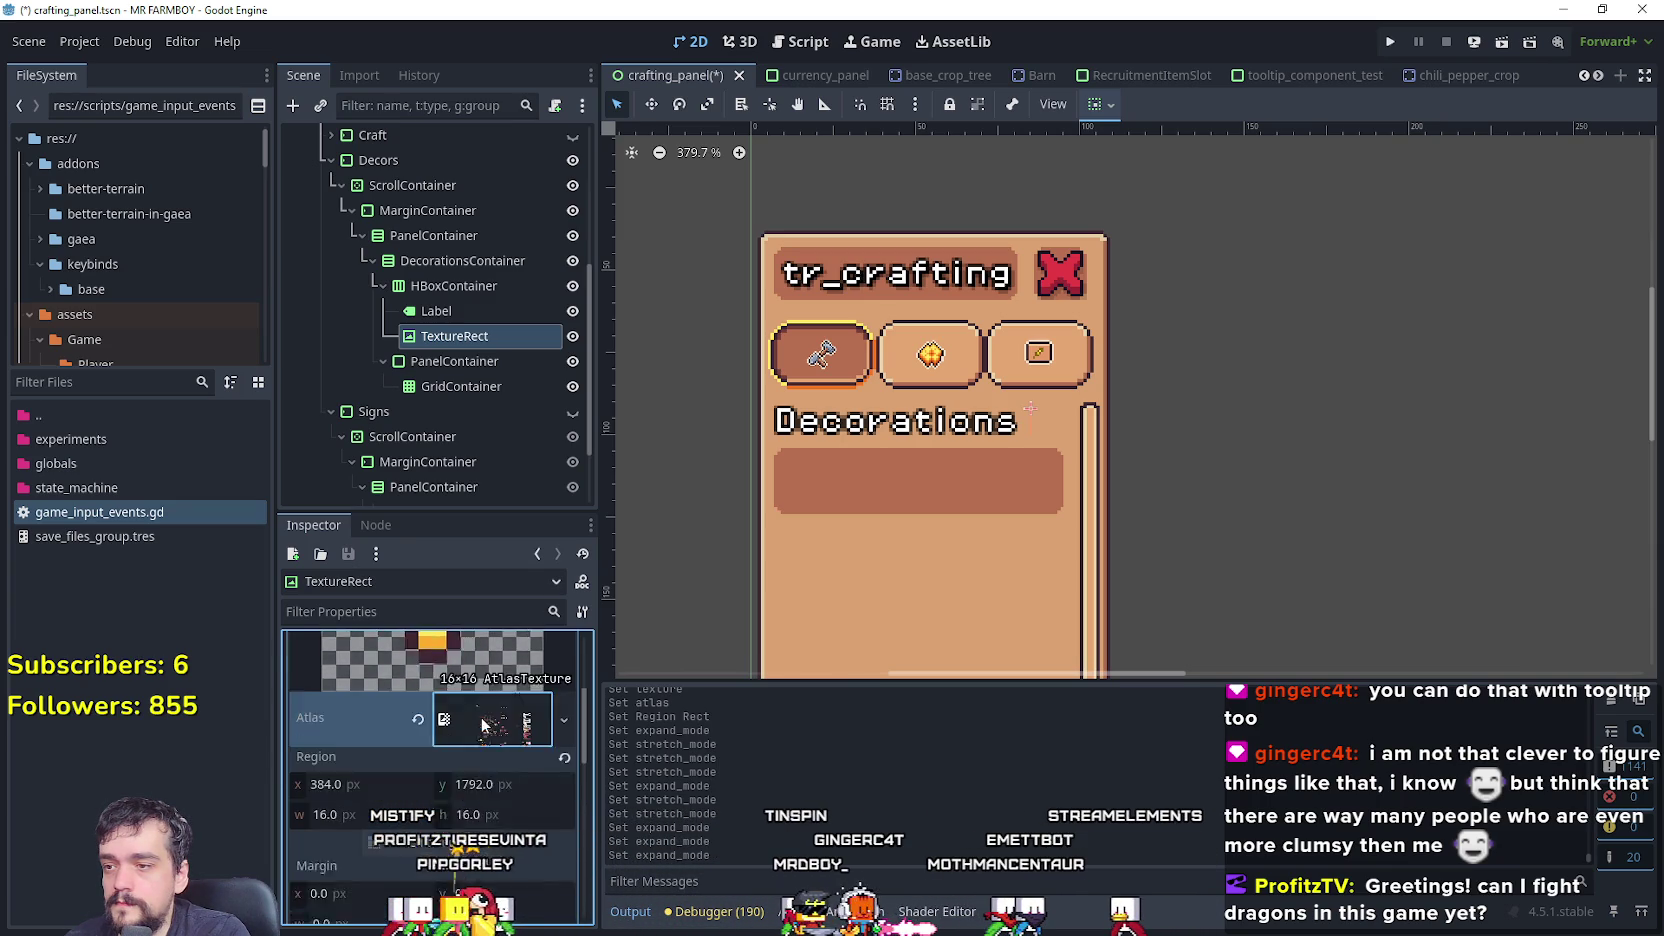
scroll(492, 850, down, 8)
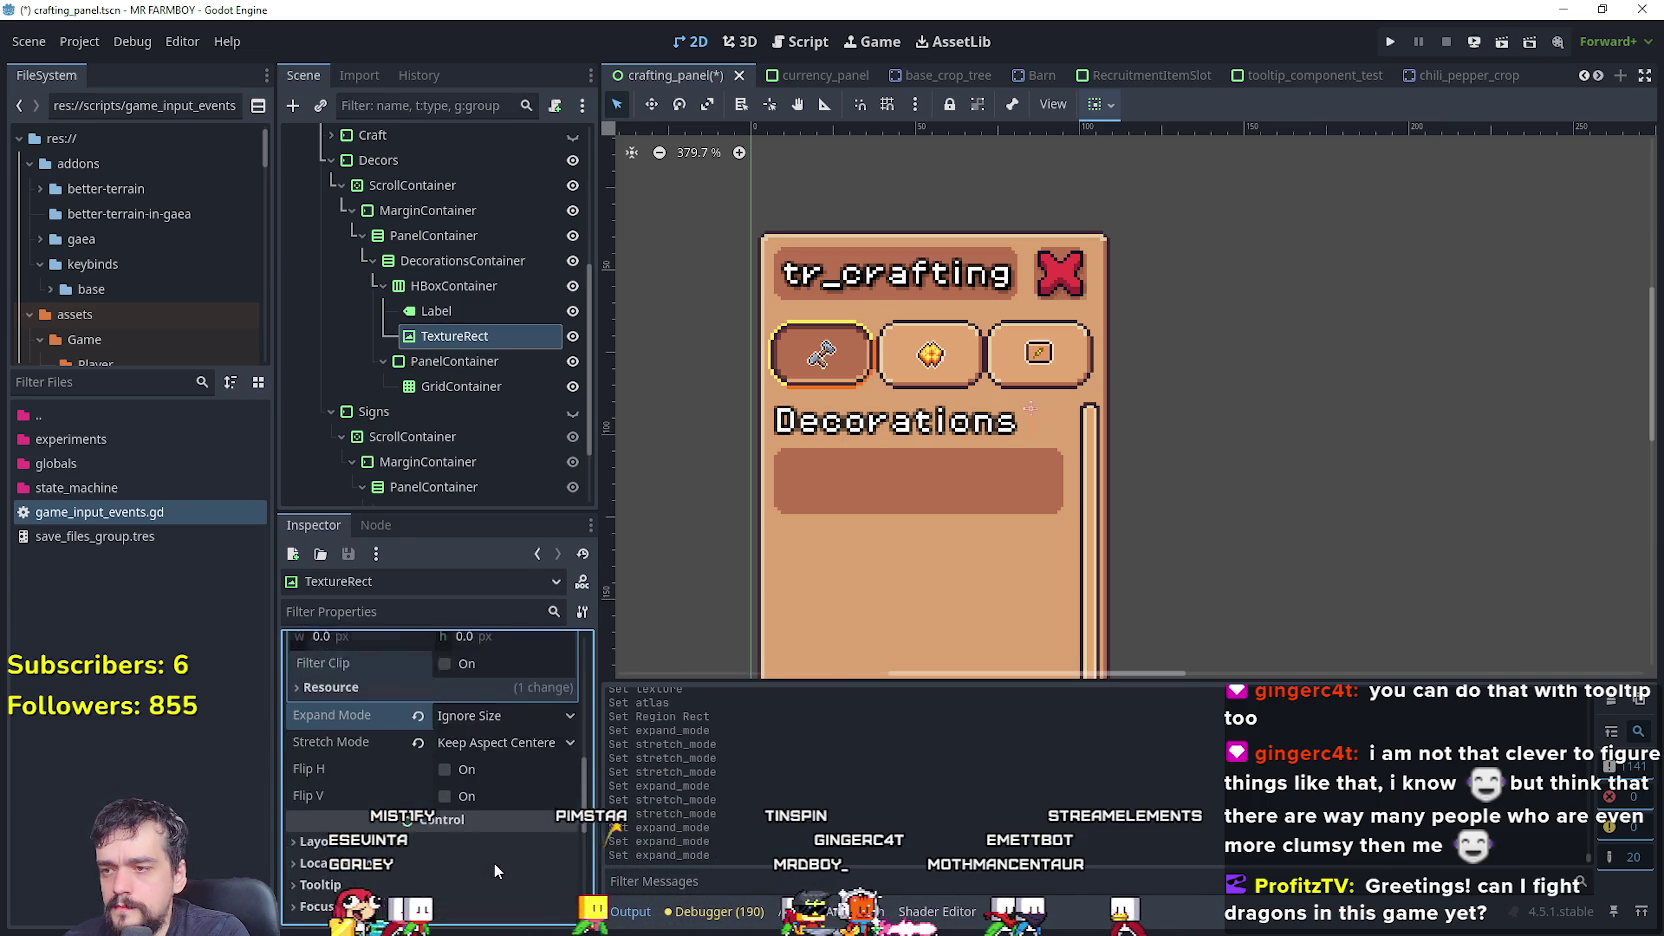
scroll(493, 854, down, 2)
click(417, 664)
scroll(460, 720, down, 2)
scroll(500, 772, up, 2)
click(507, 752)
- Try an 8 px minimum width, then a 12 × 12 px minimum size
text(8)
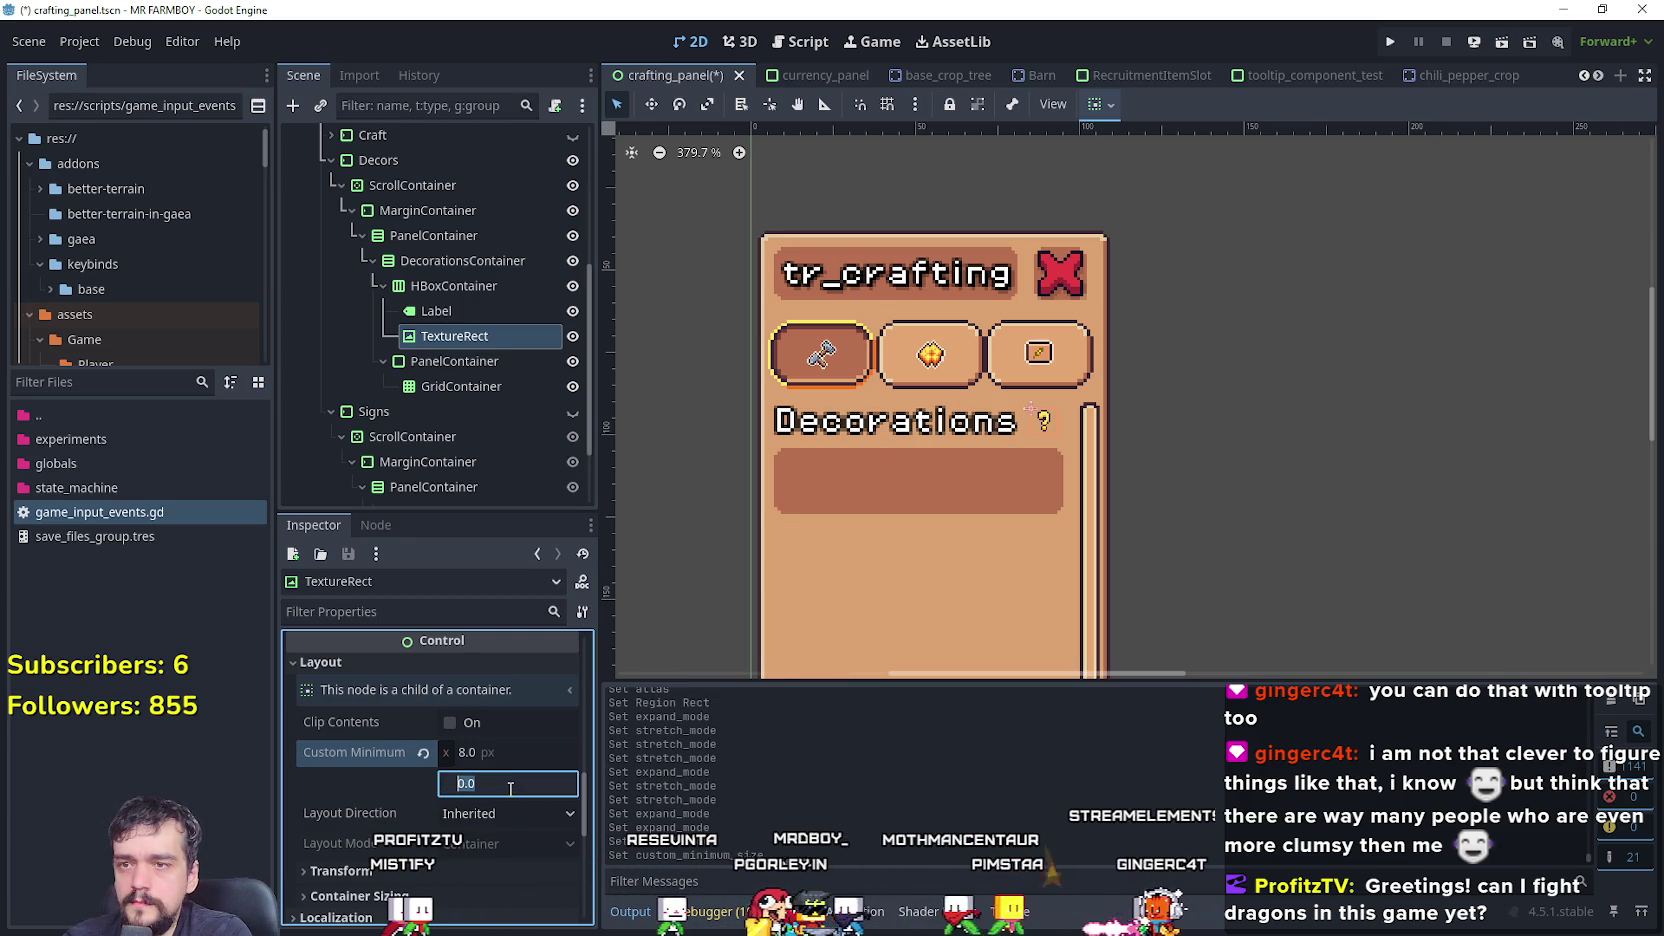
key(Return)
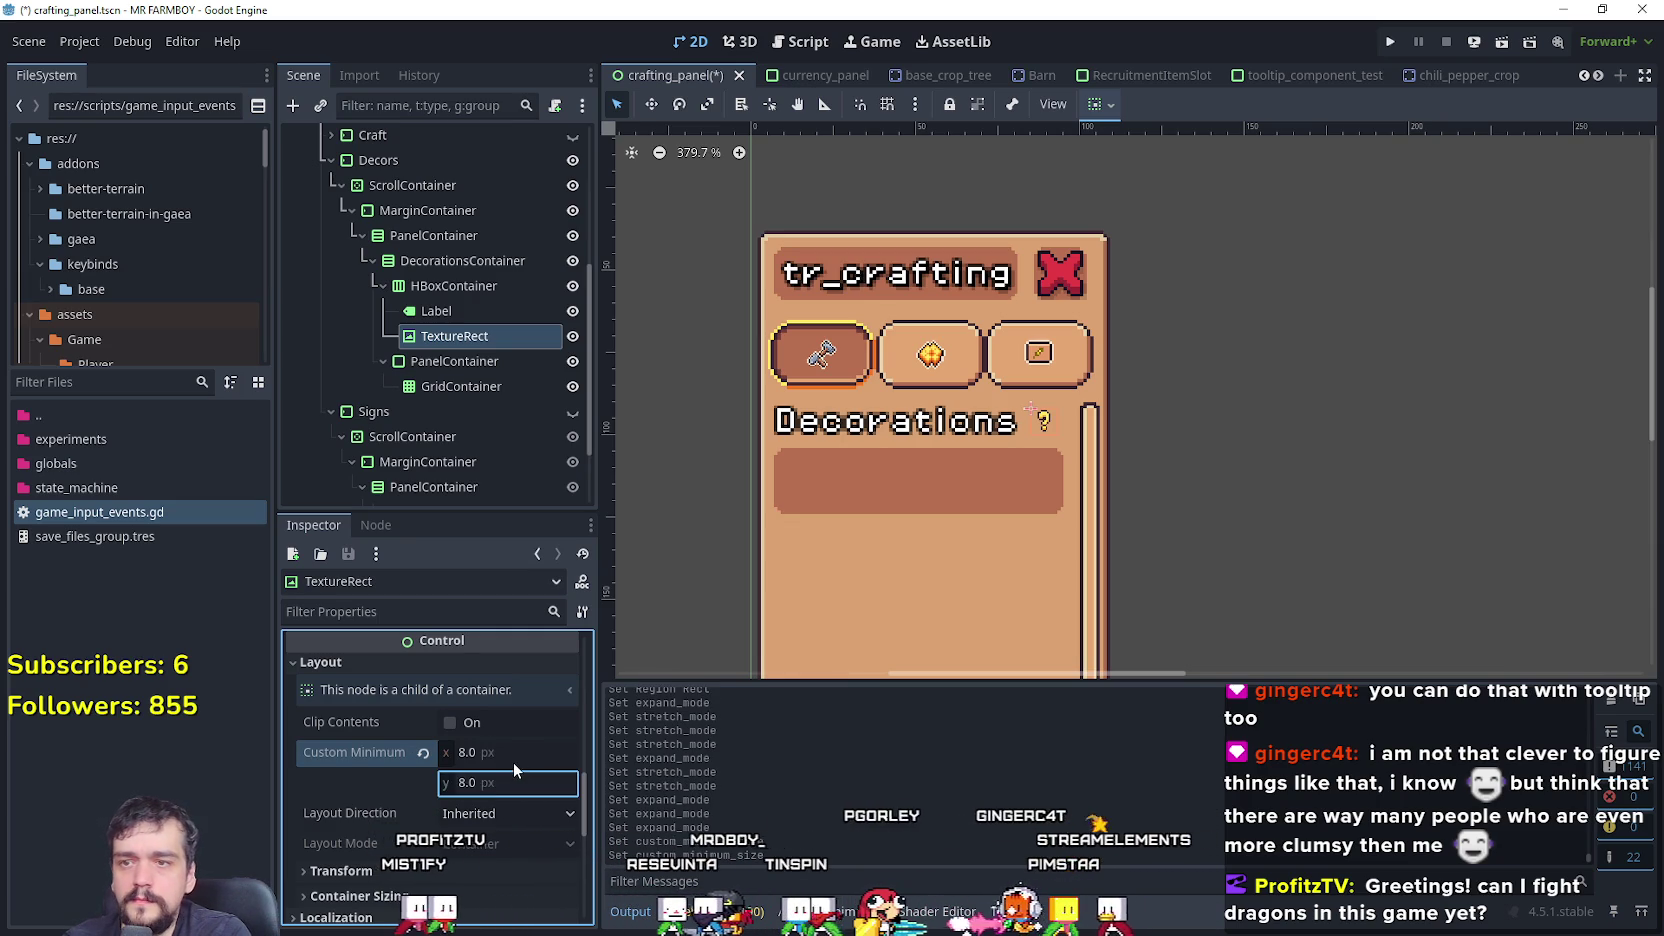
scroll(1067, 494, up, 2)
scroll(942, 400, up, 4)
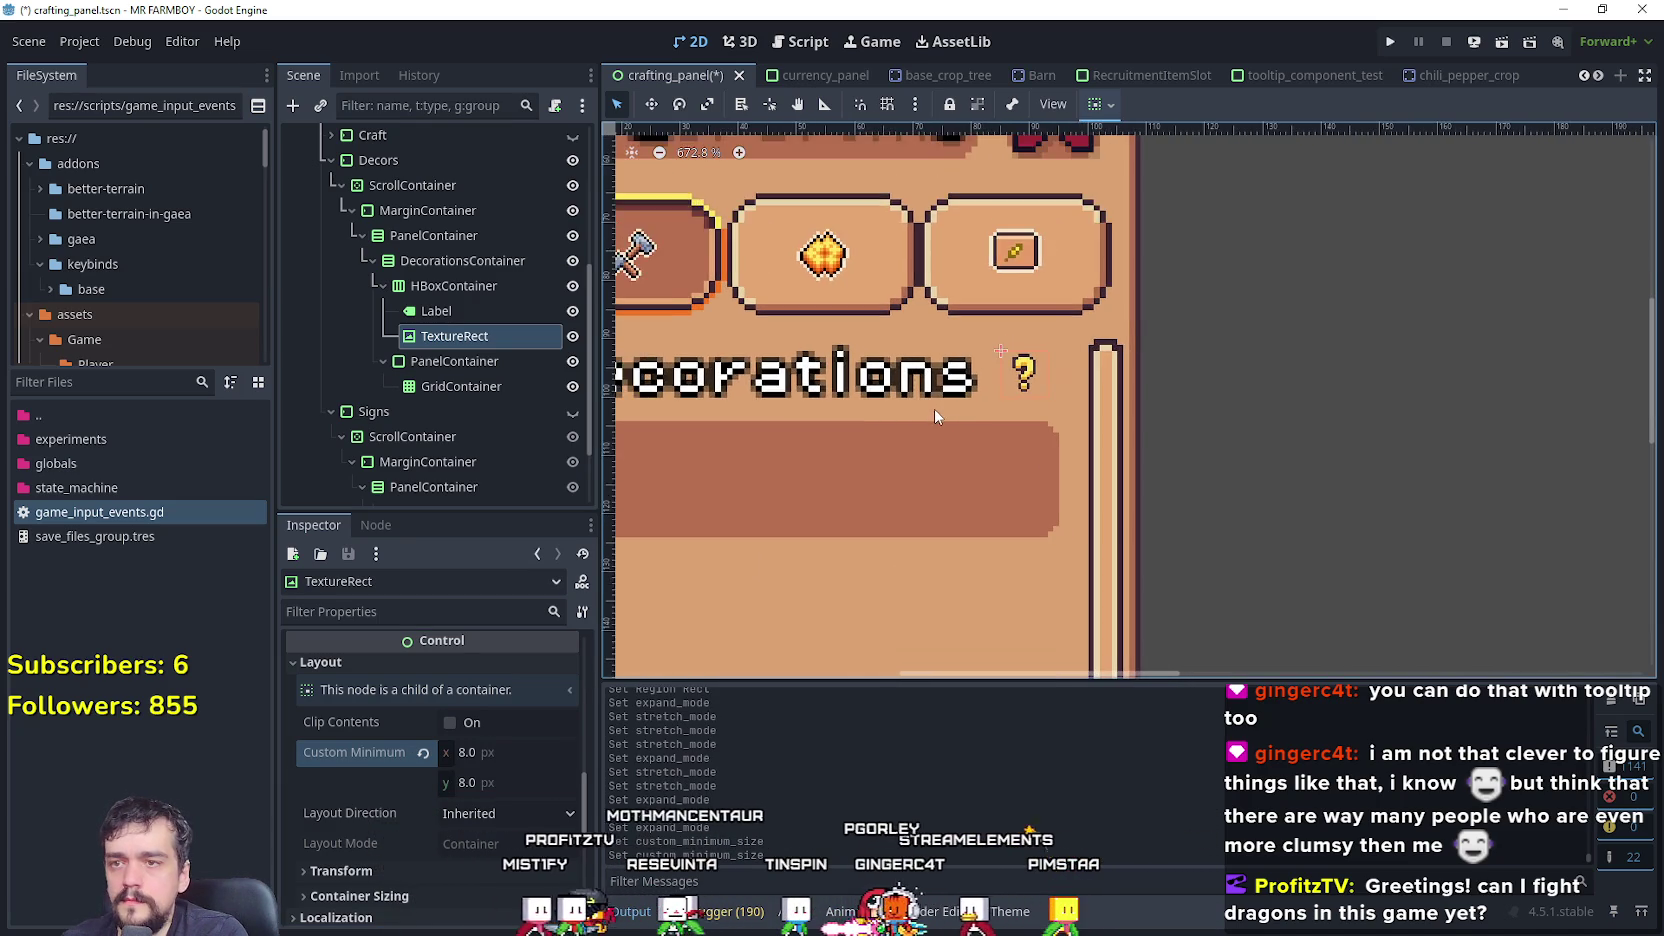
scroll(879, 430, down, 5)
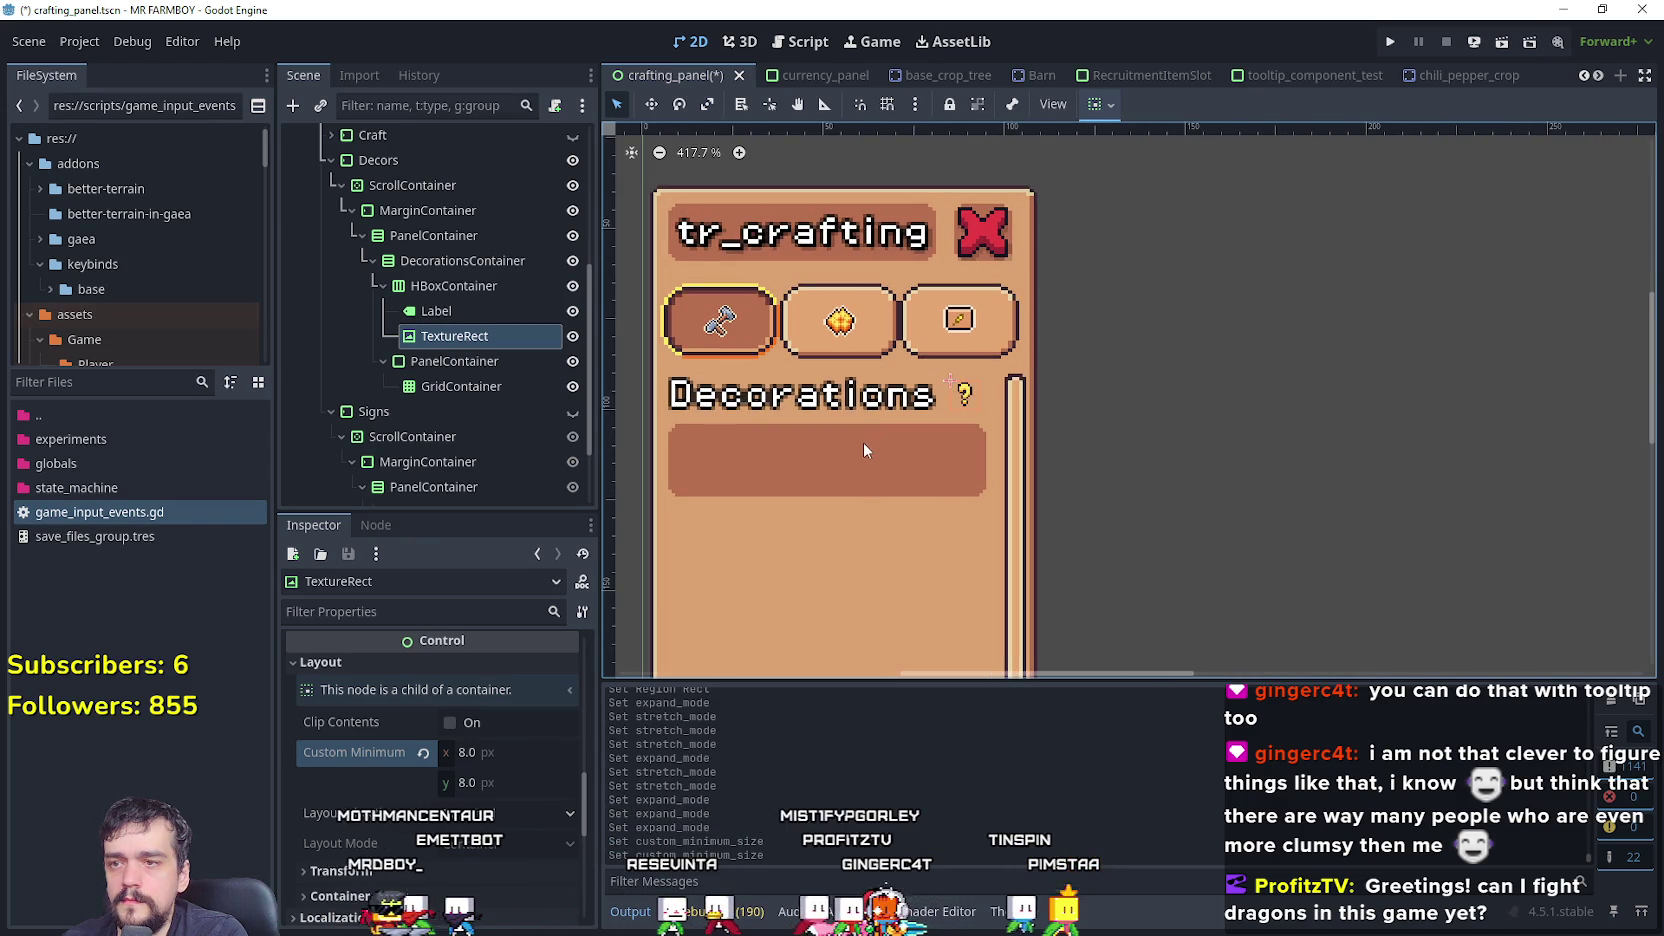
click(503, 754)
text(12)
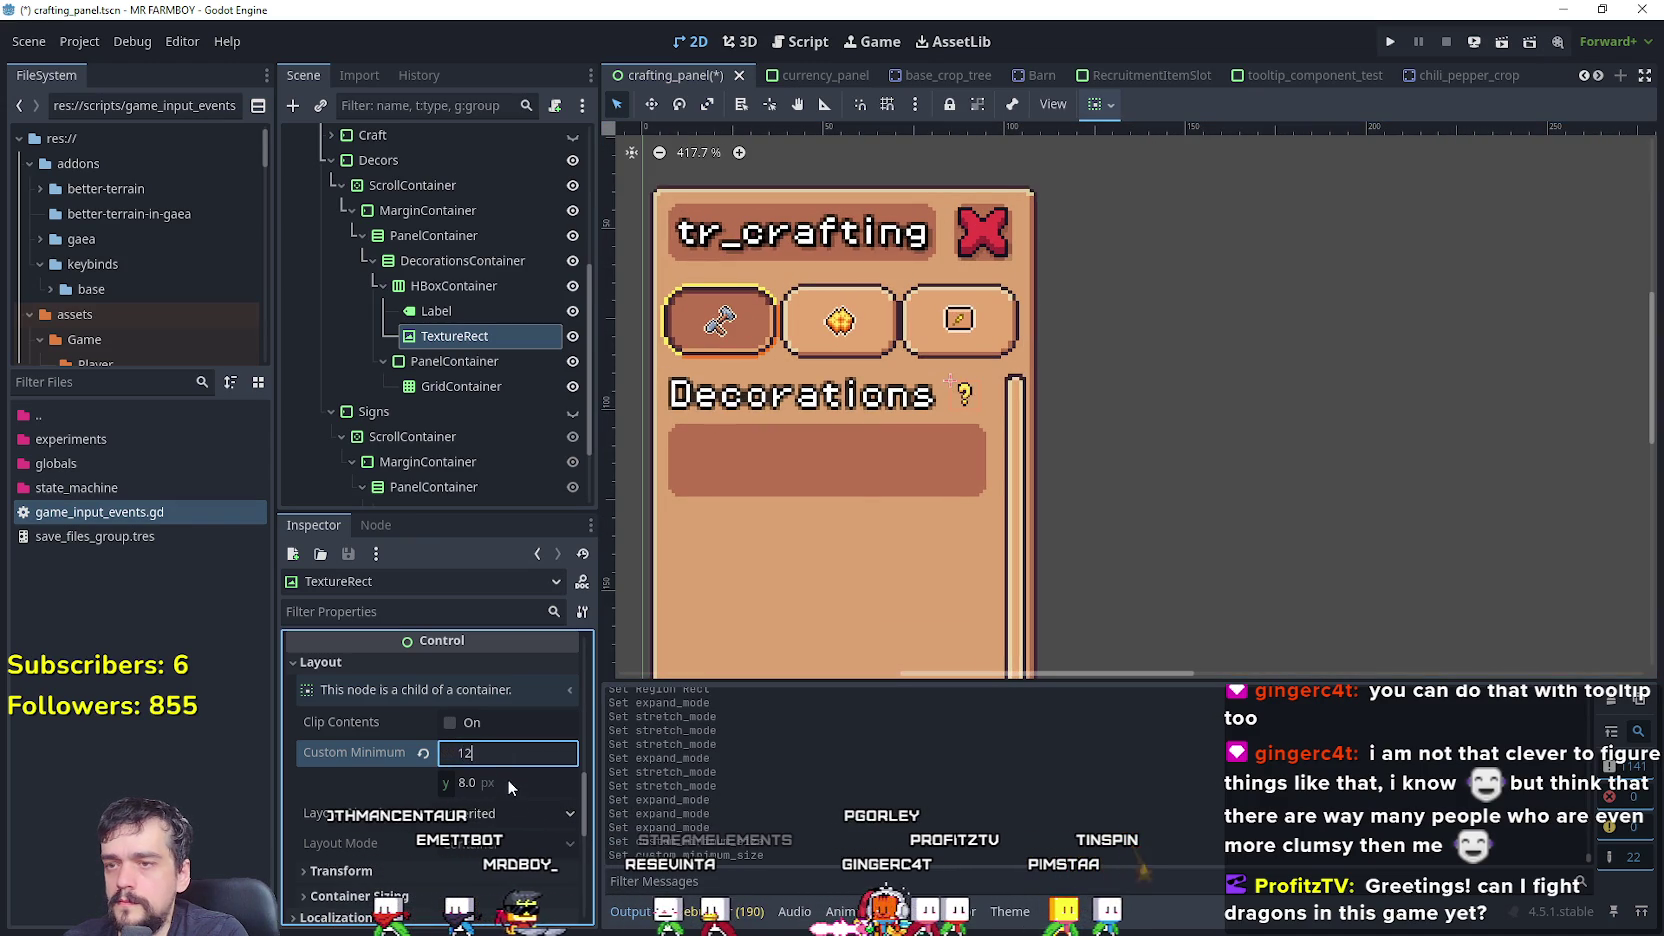
key(Tab)
text(12)
key(Return)
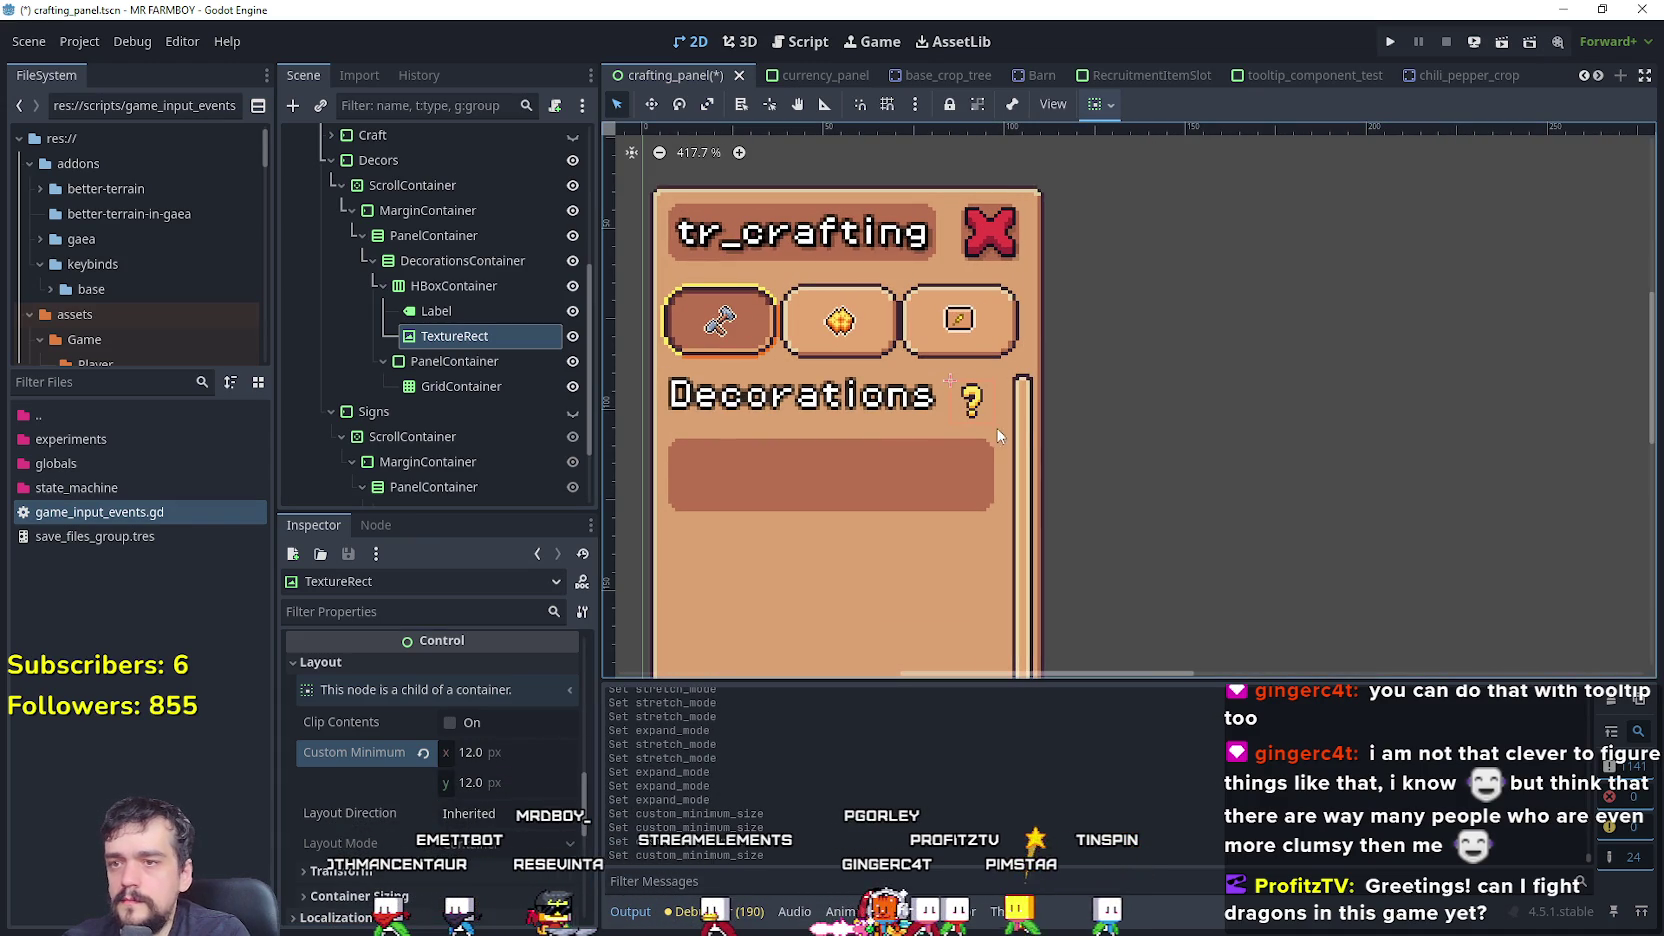
- Try a 16 px minimum size, then set the minimum width back to 8 px
click(515, 786)
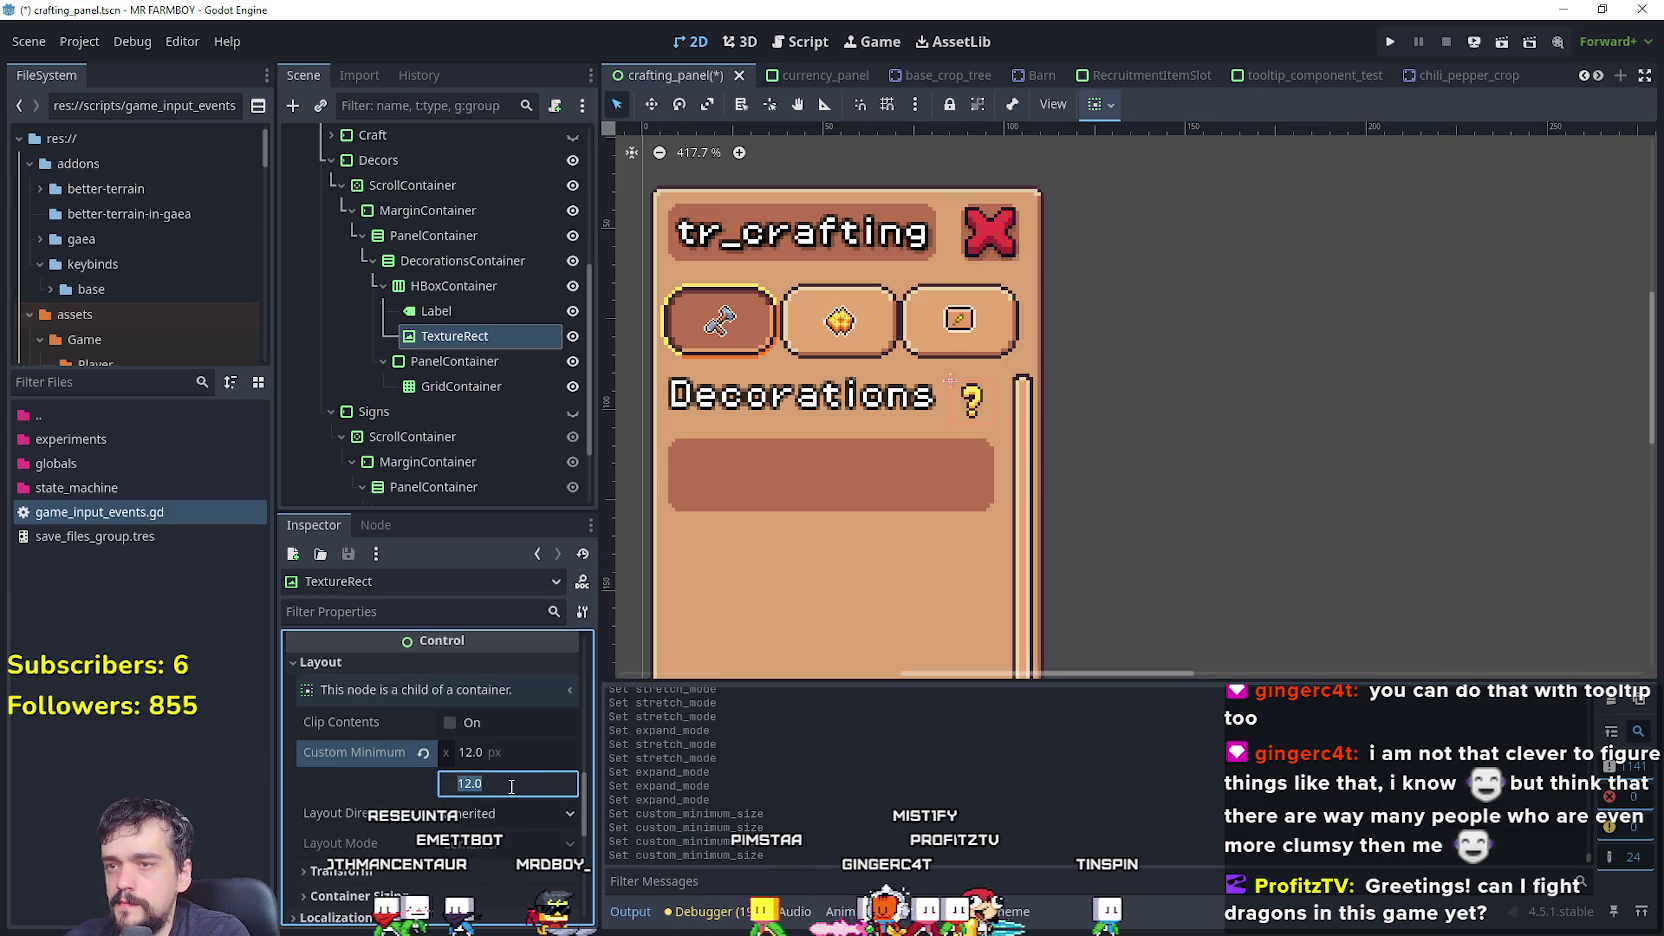
scroll(1022, 536, down, 3)
scroll(978, 506, up, 5)
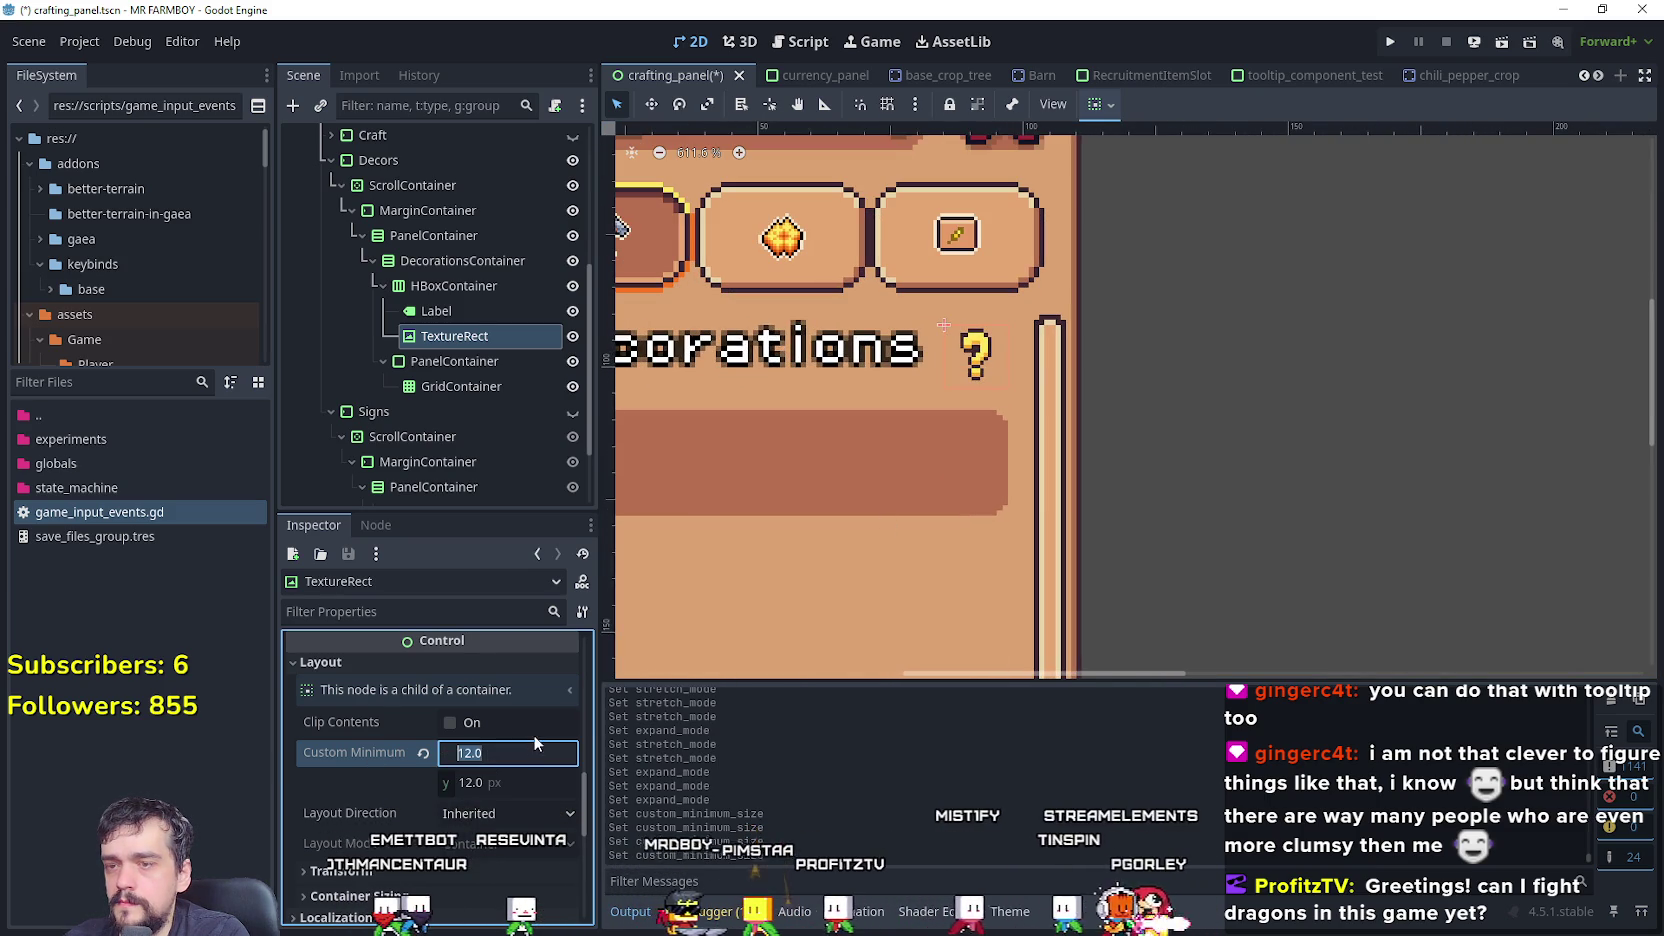
text(6)
click(499, 786)
text(16)
key(Return)
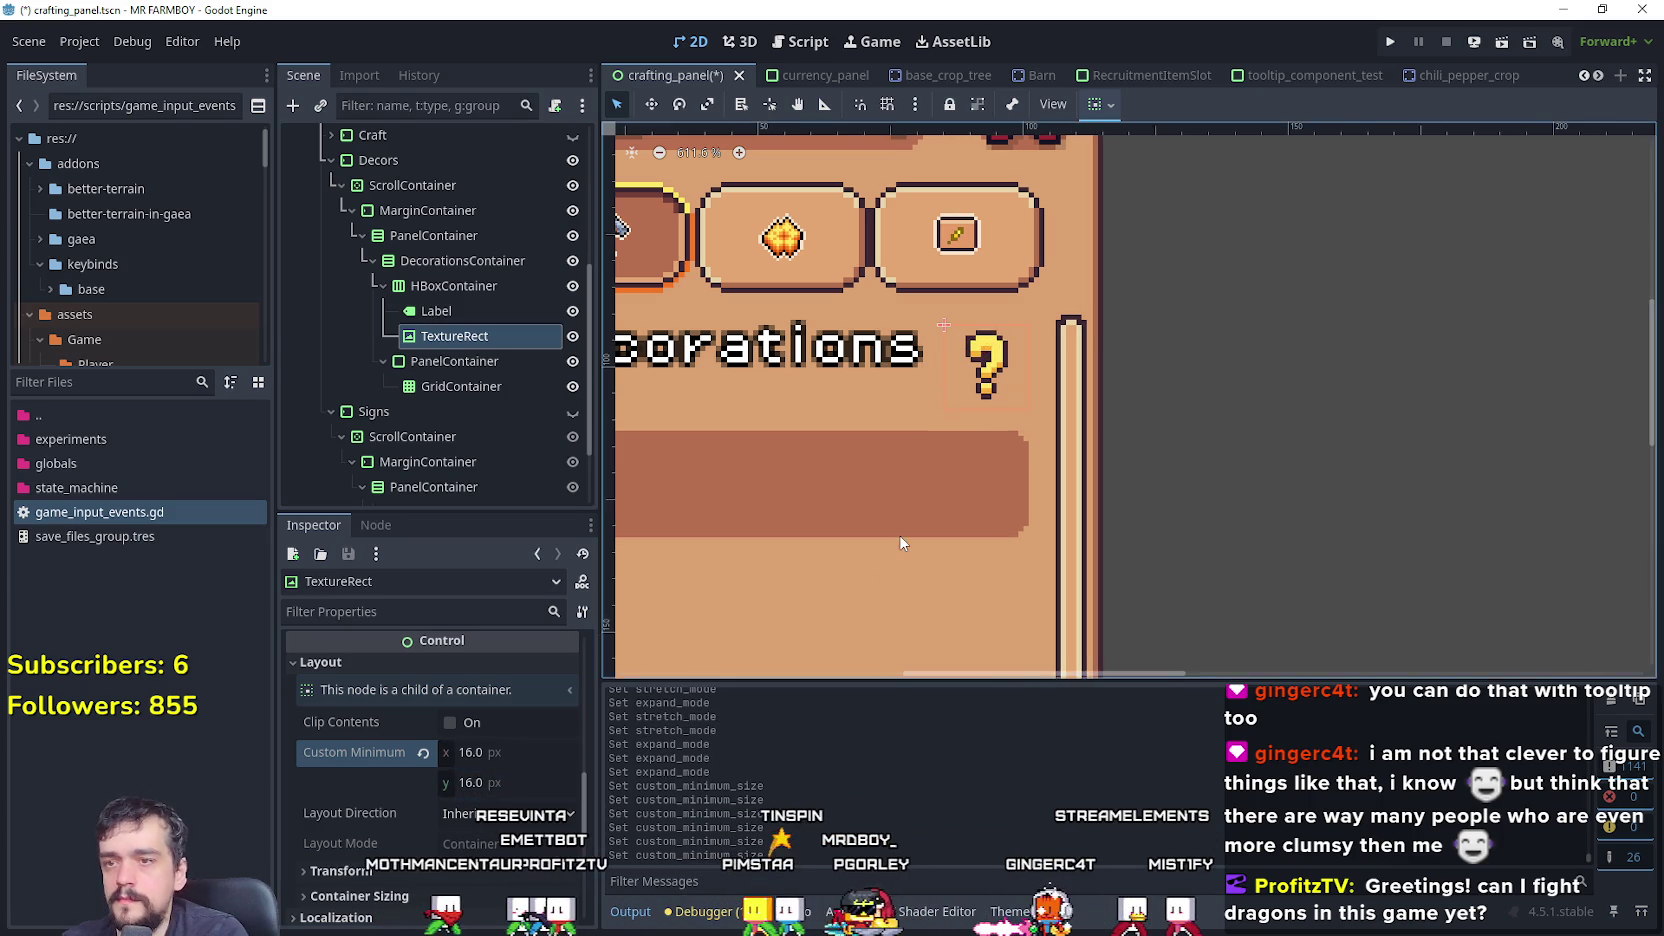
scroll(898, 545, down, 5)
scroll(898, 542, up, 3)
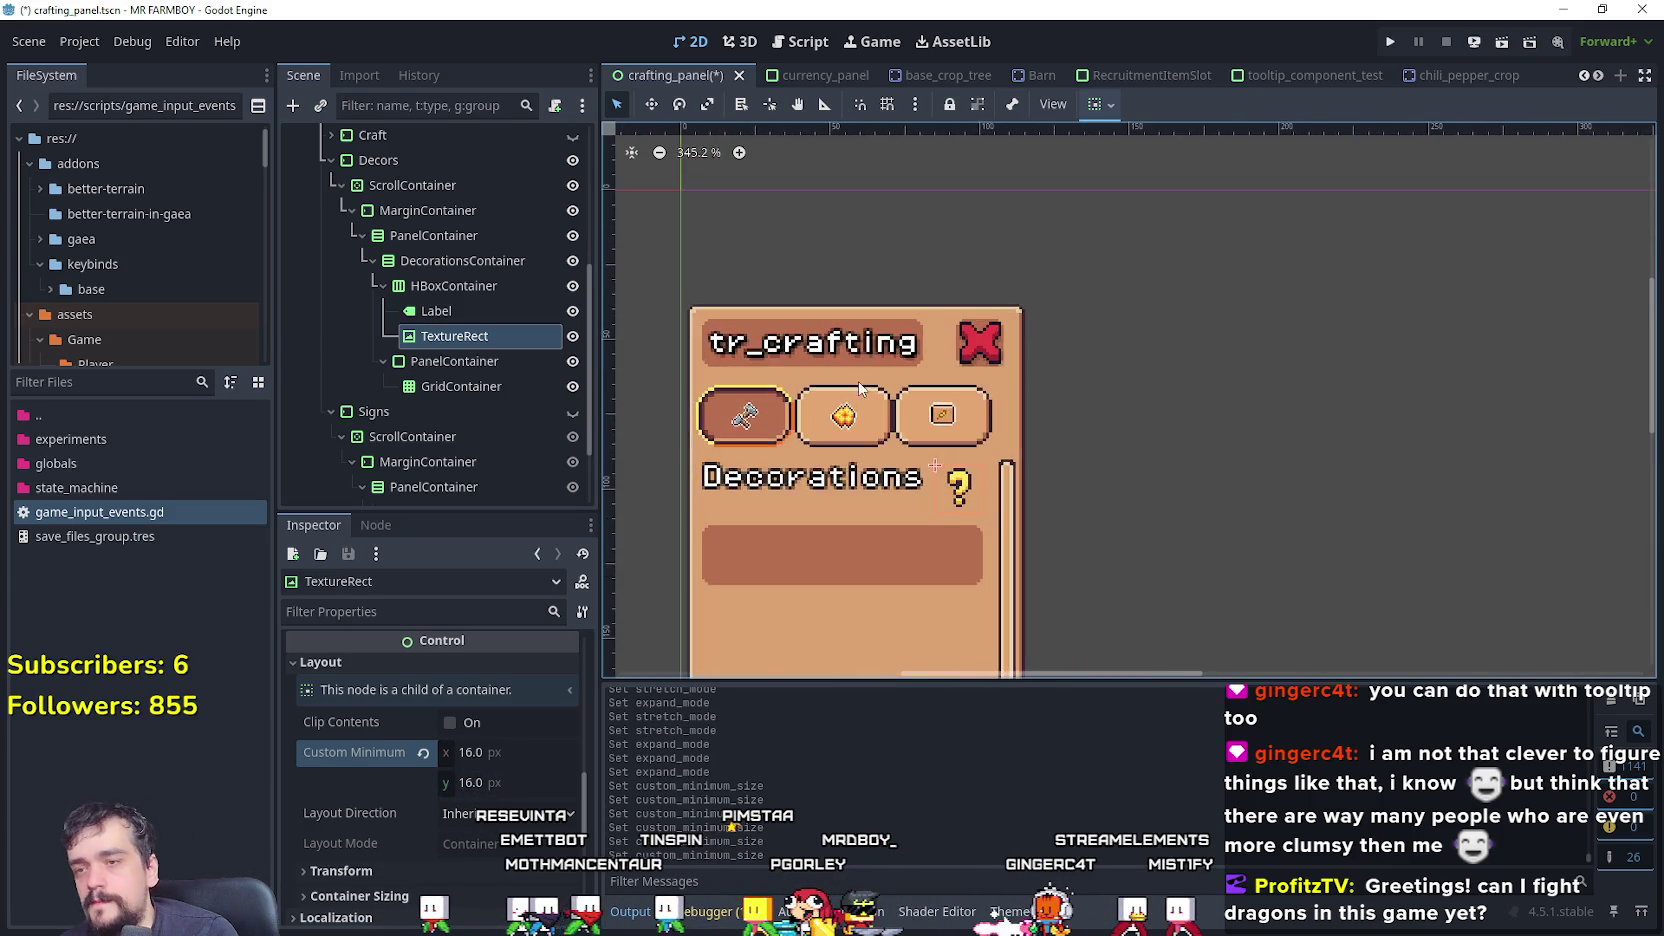
click(477, 761)
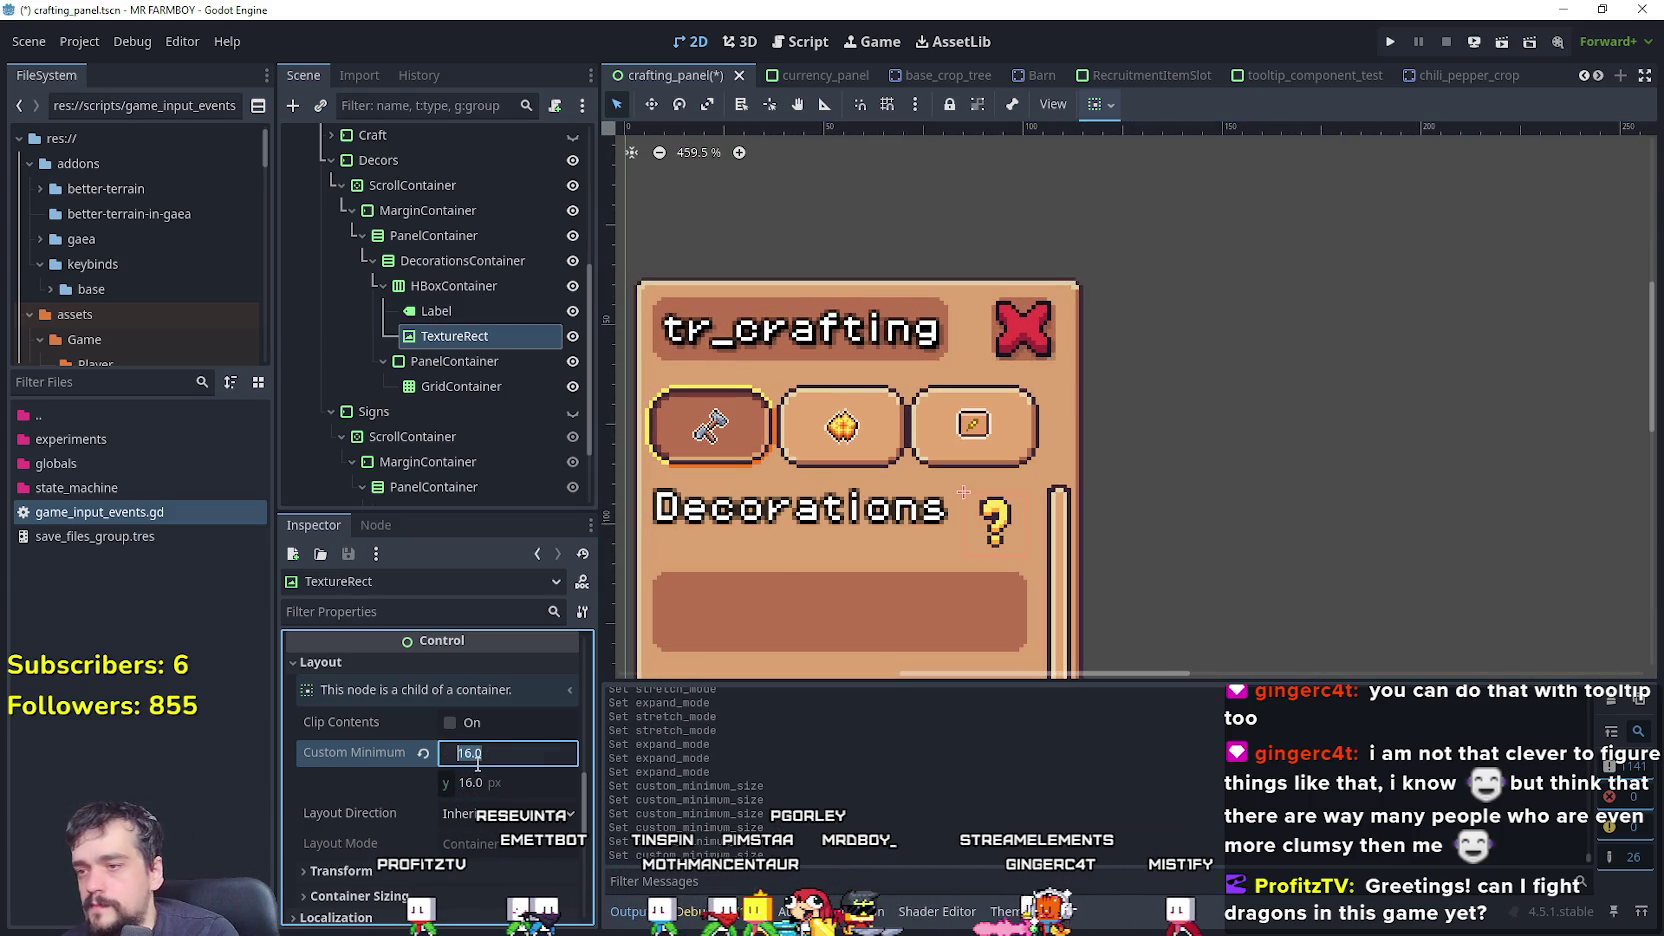
text(8)
key(Return)
key(Return)
- In the Scene tree, show Craft, hide Decors, and hide the CraftingContainer
scroll(920, 594, up, 4)
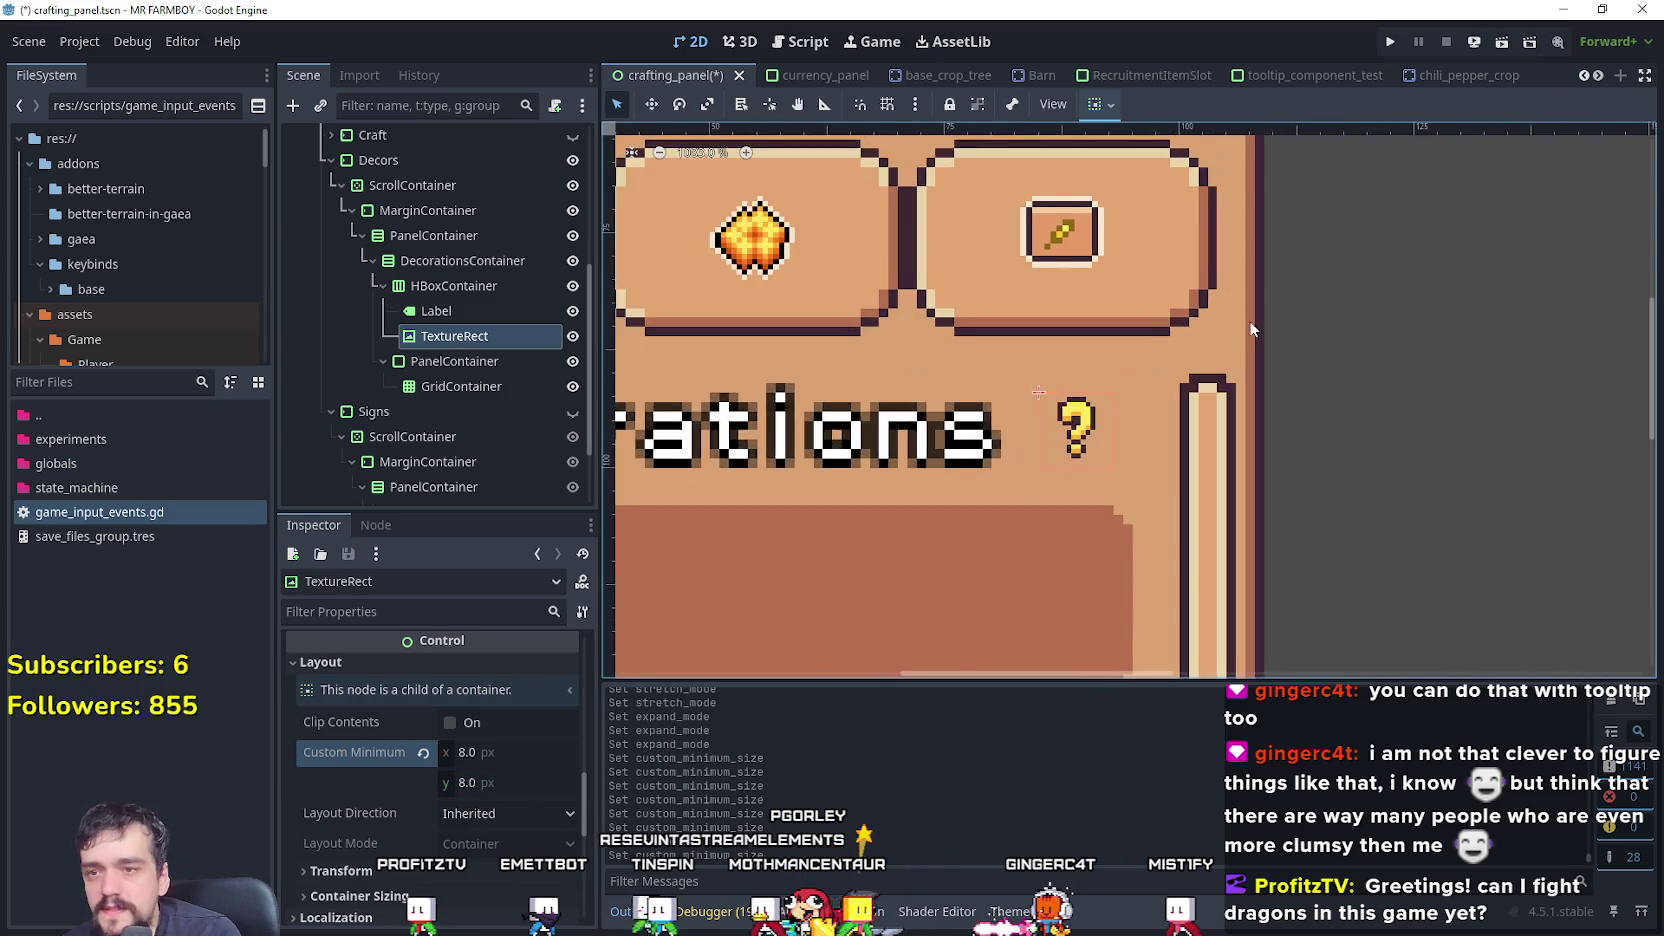
scroll(1208, 360, up, 2)
scroll(945, 580, down, 9)
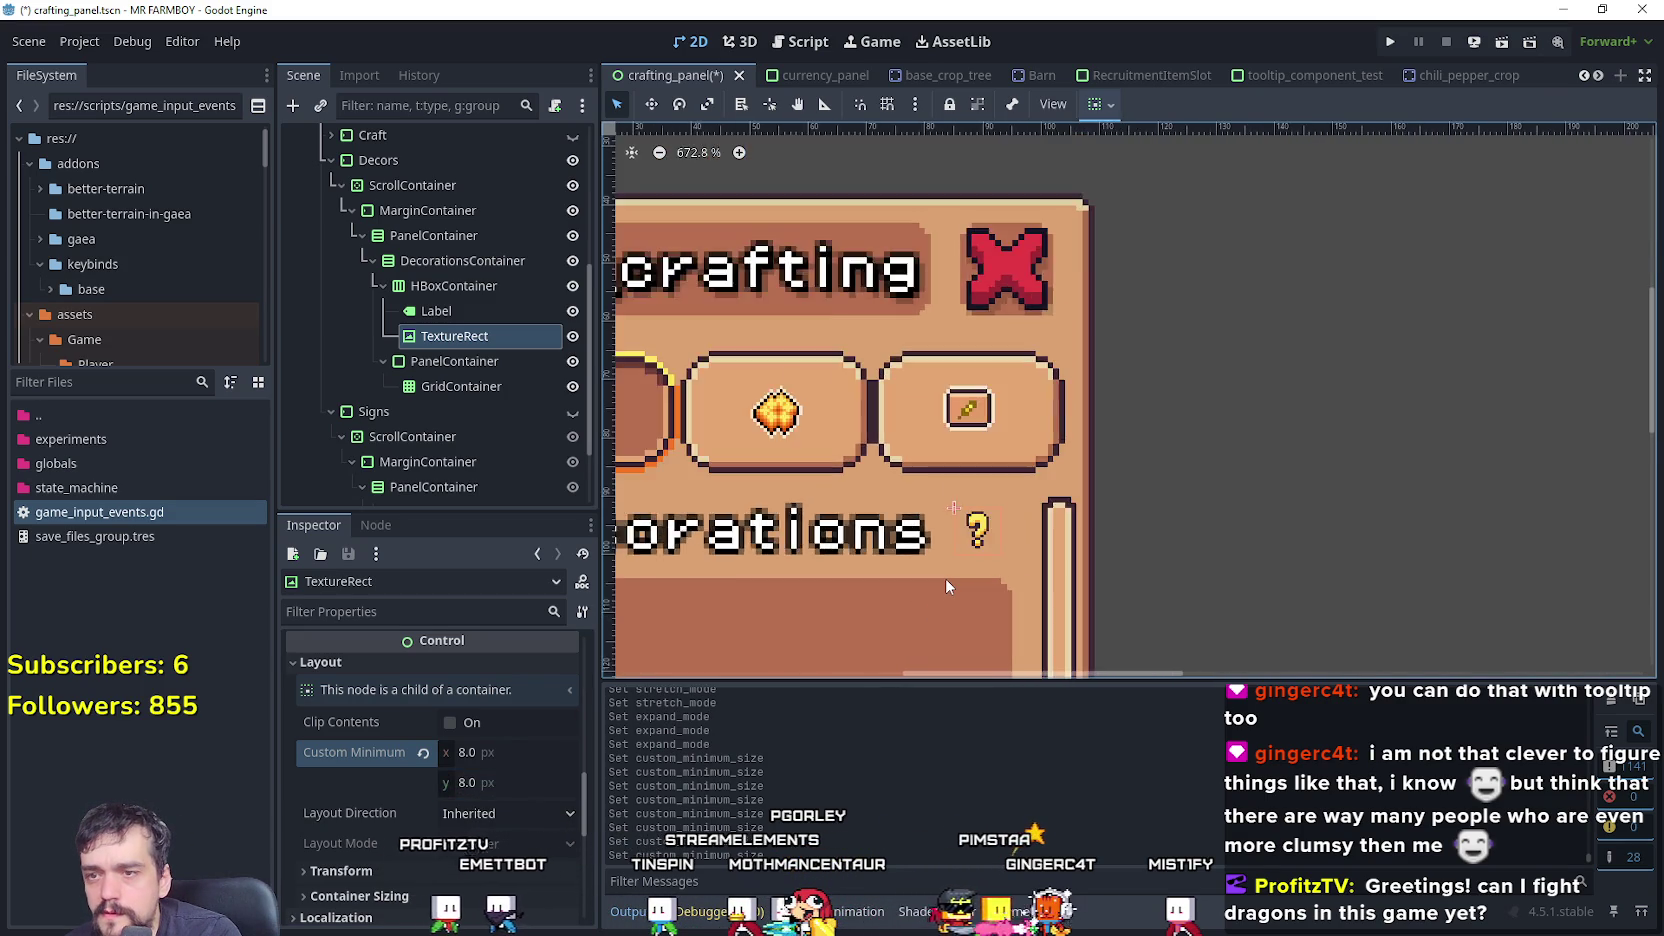
scroll(1140, 483, left, 2)
scroll(1121, 386, down, 3)
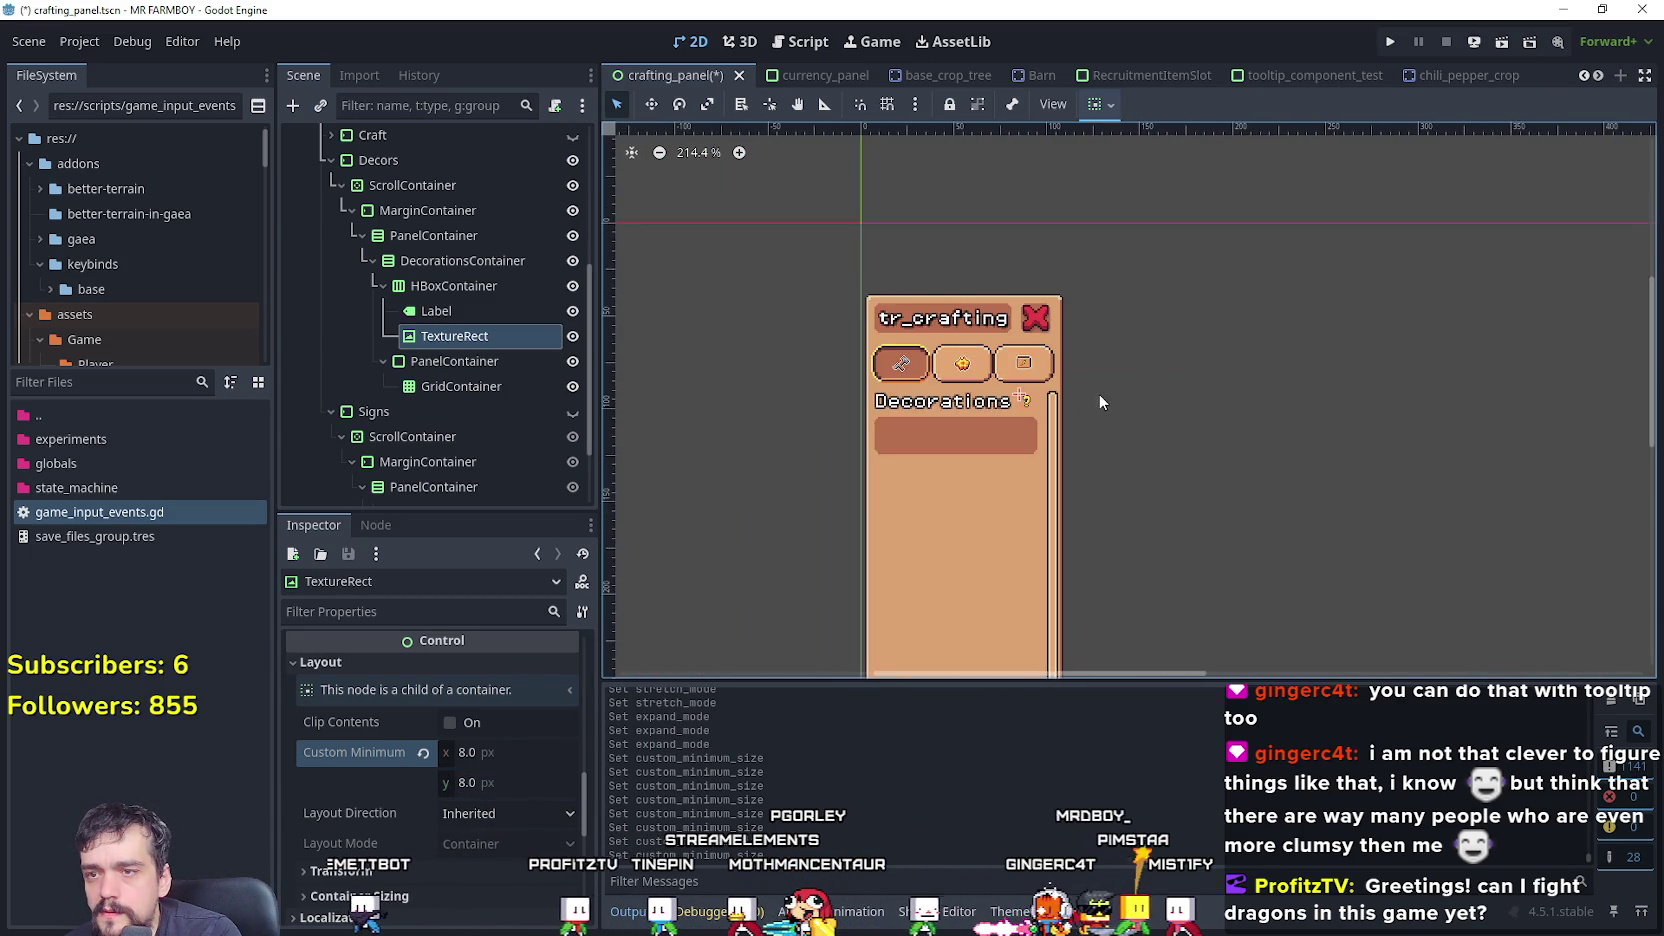
scroll(1075, 375, up, 1)
scroll(476, 280, up, 6)
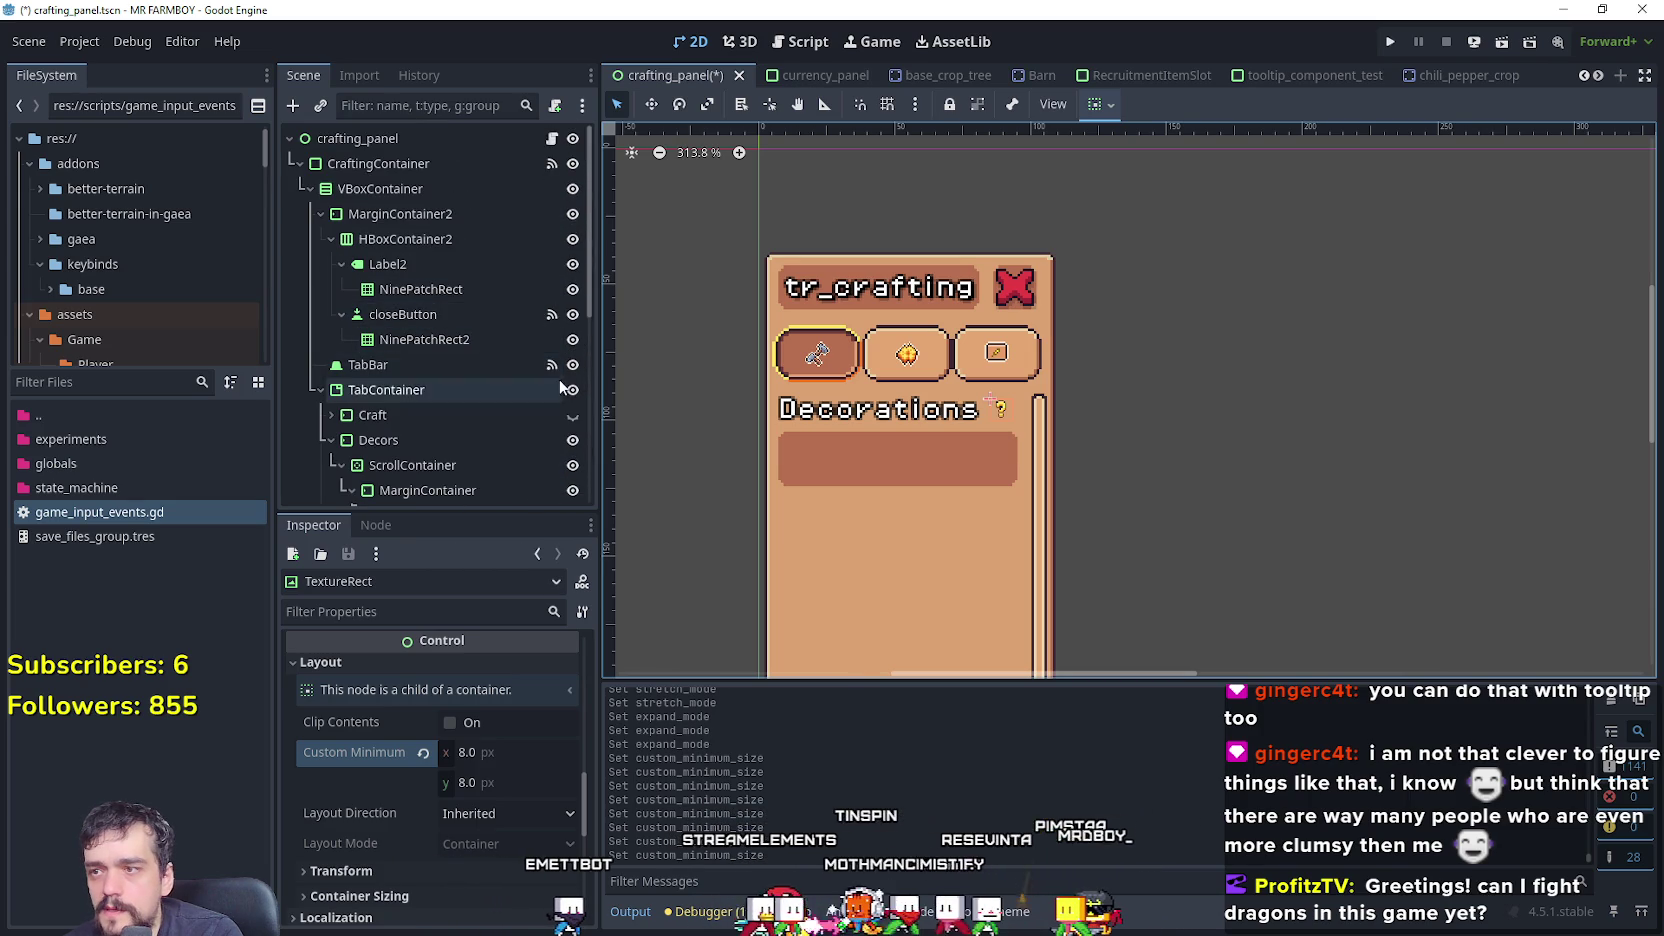
click(573, 416)
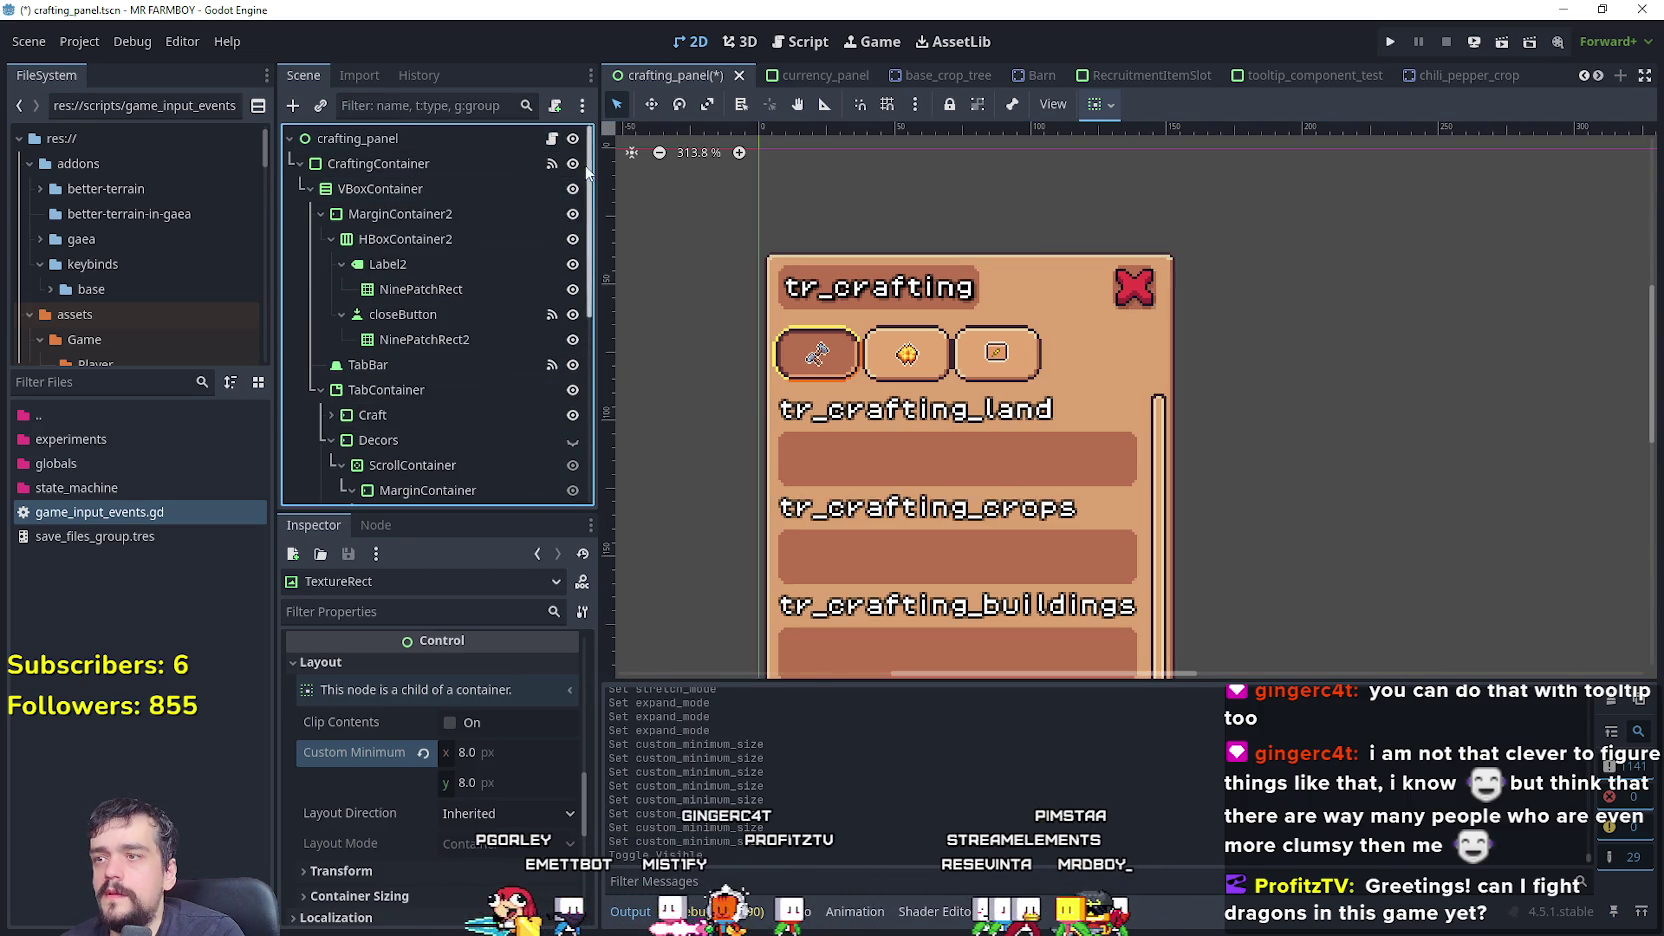
click(573, 164)
- Run the game, load Save 2, and view the Decorations crafting tab's question-mark icon
key(ctrl+s)
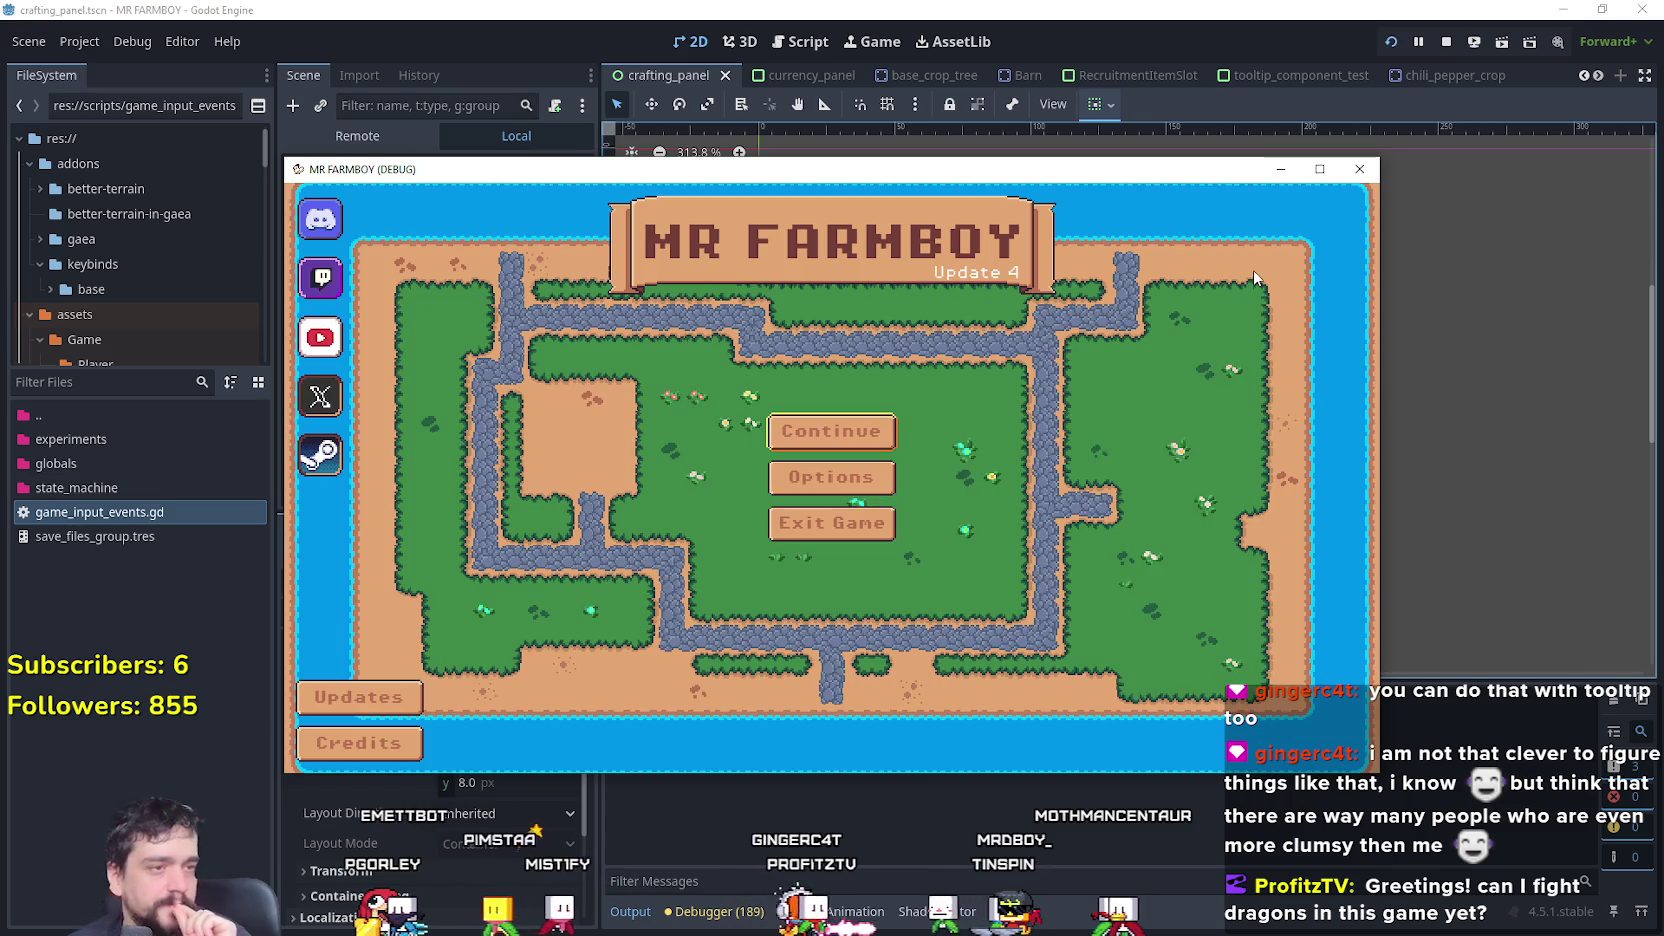
click(829, 430)
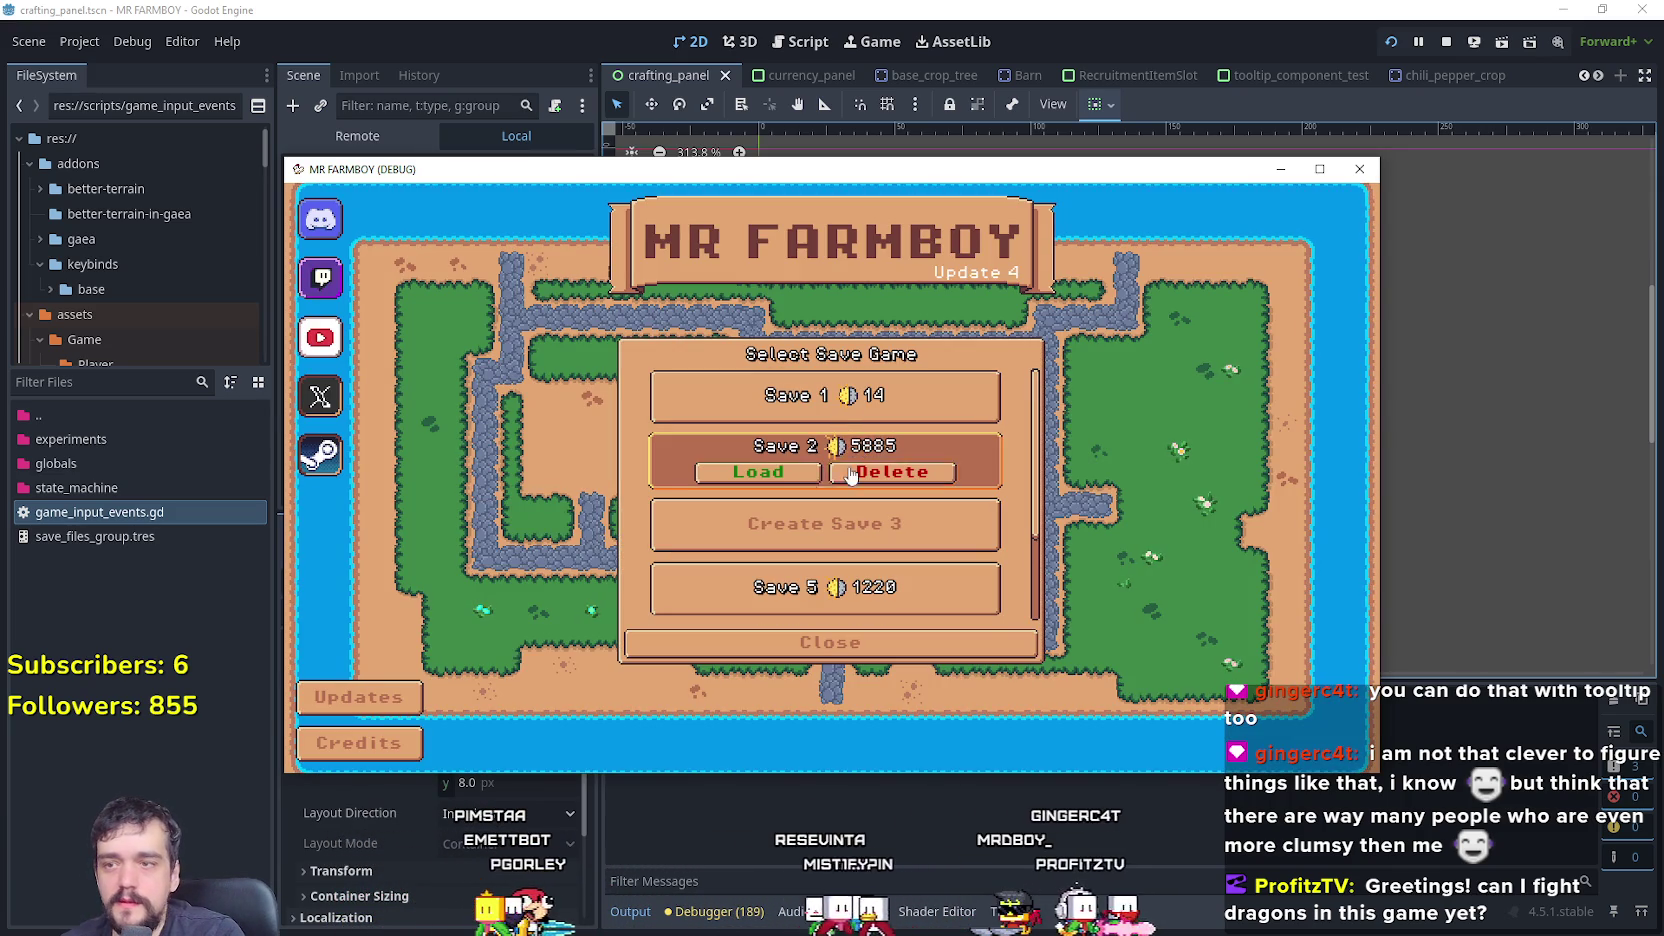
click(786, 482)
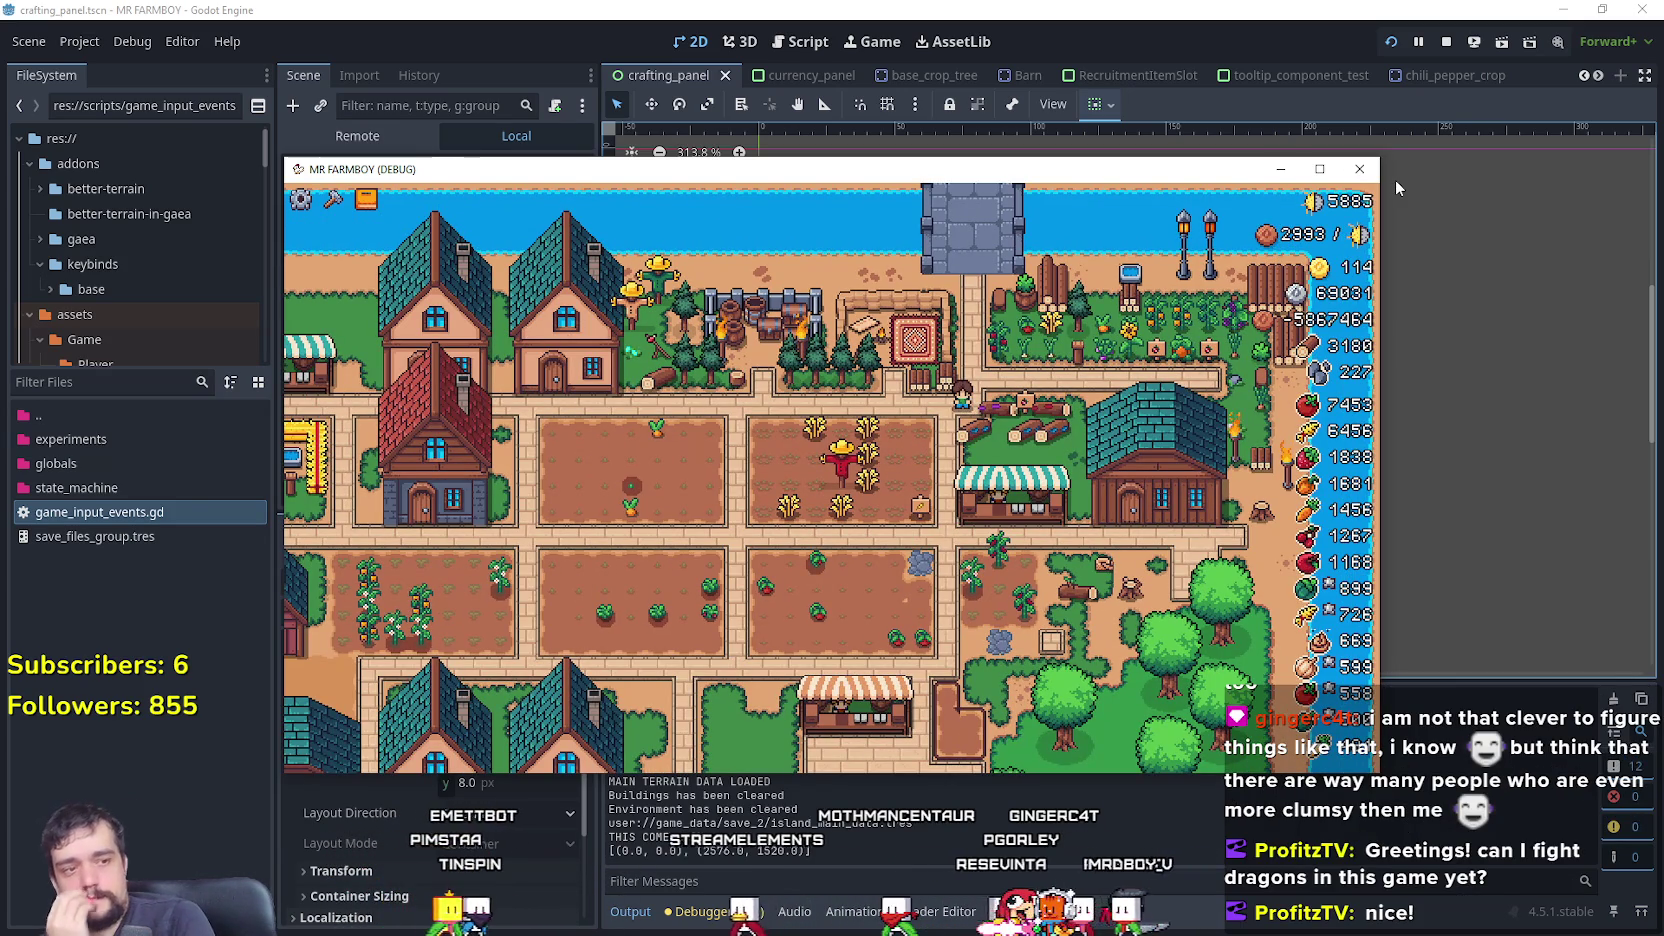
click(1319, 169)
scroll(878, 411, up, 3)
click(76, 44)
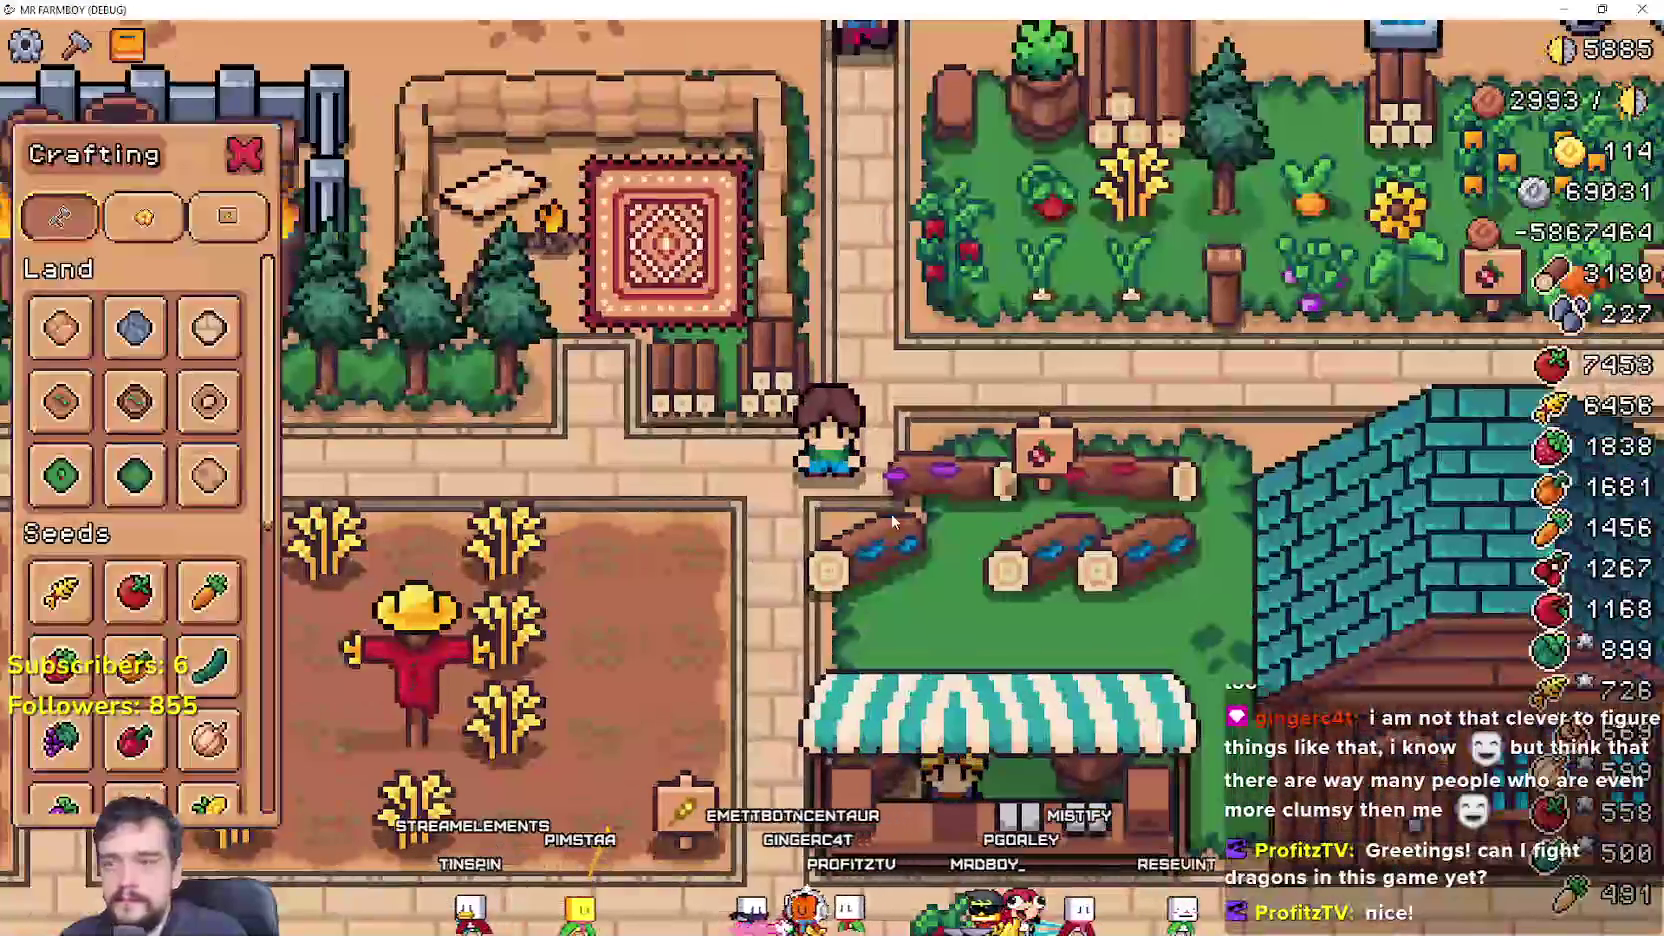
click(200, 208)
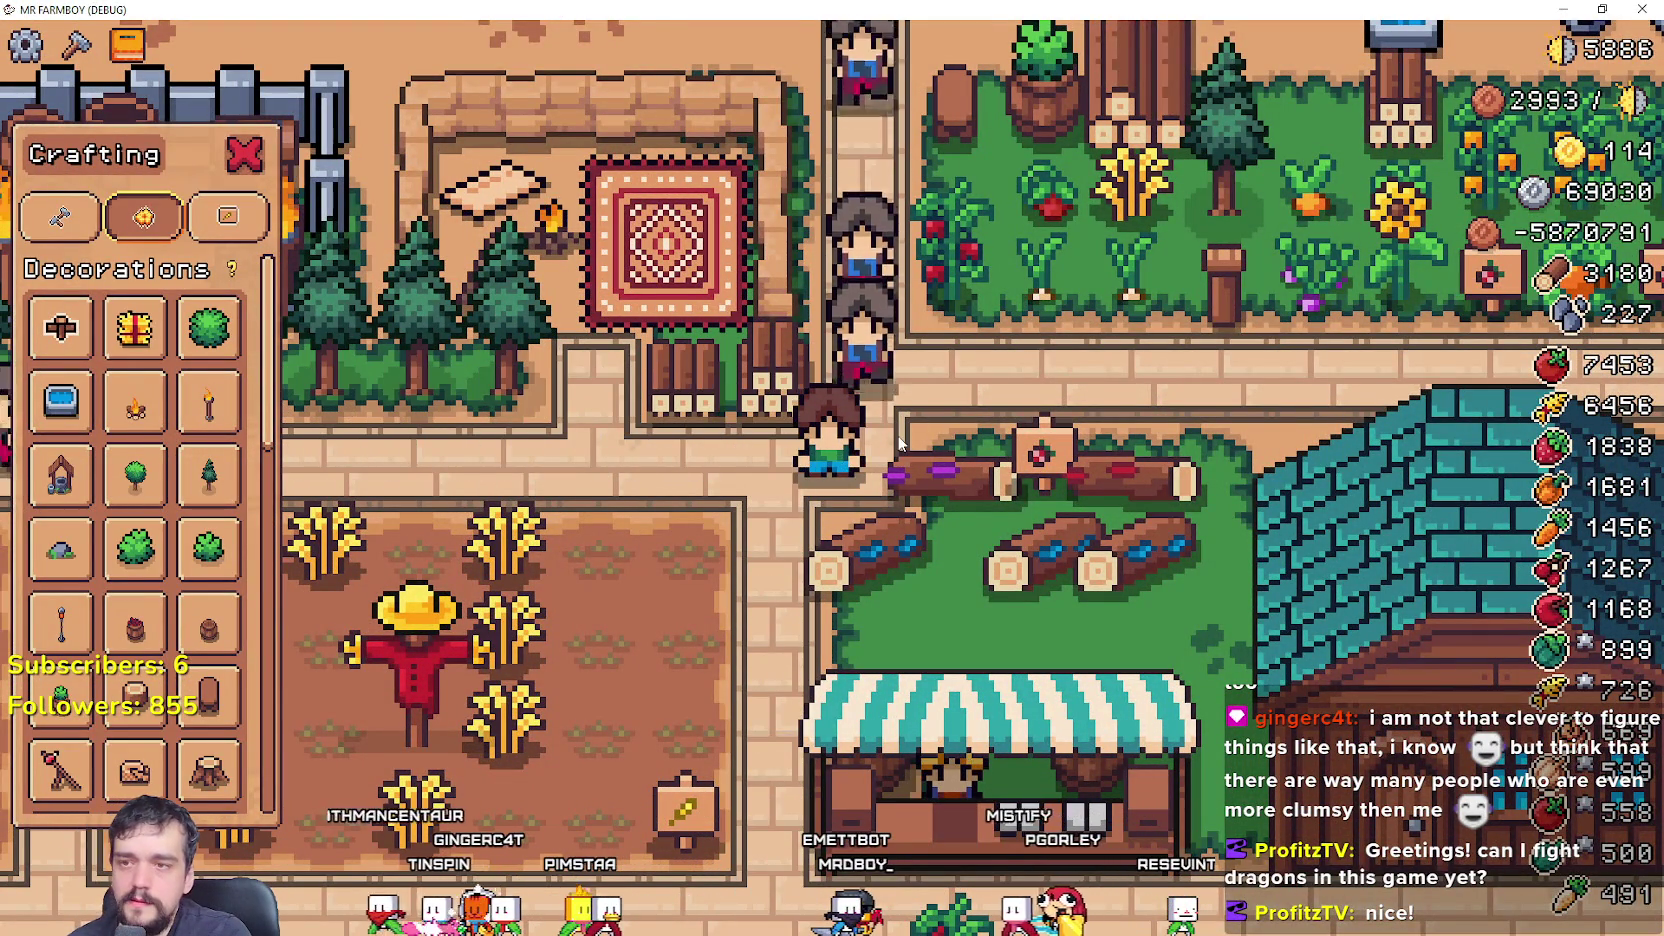
- Return to the editor and select the TextureRect node
key(alt+Tab)
scroll(478, 458, down, 5)
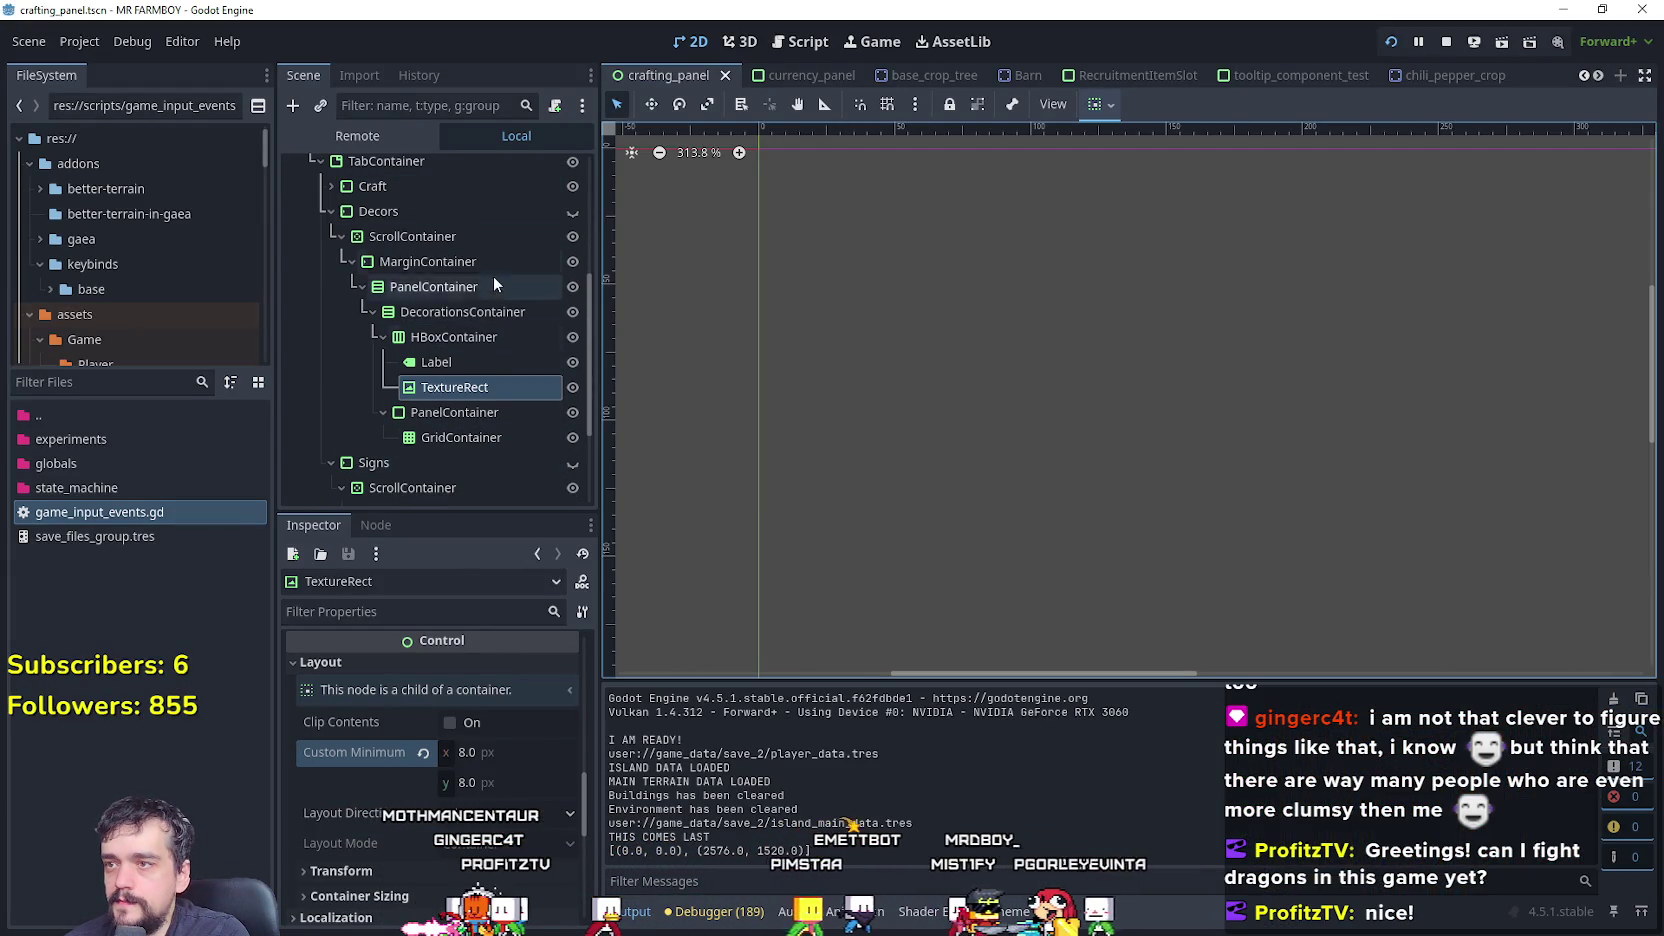
click(465, 386)
scroll(507, 783, down, 10)
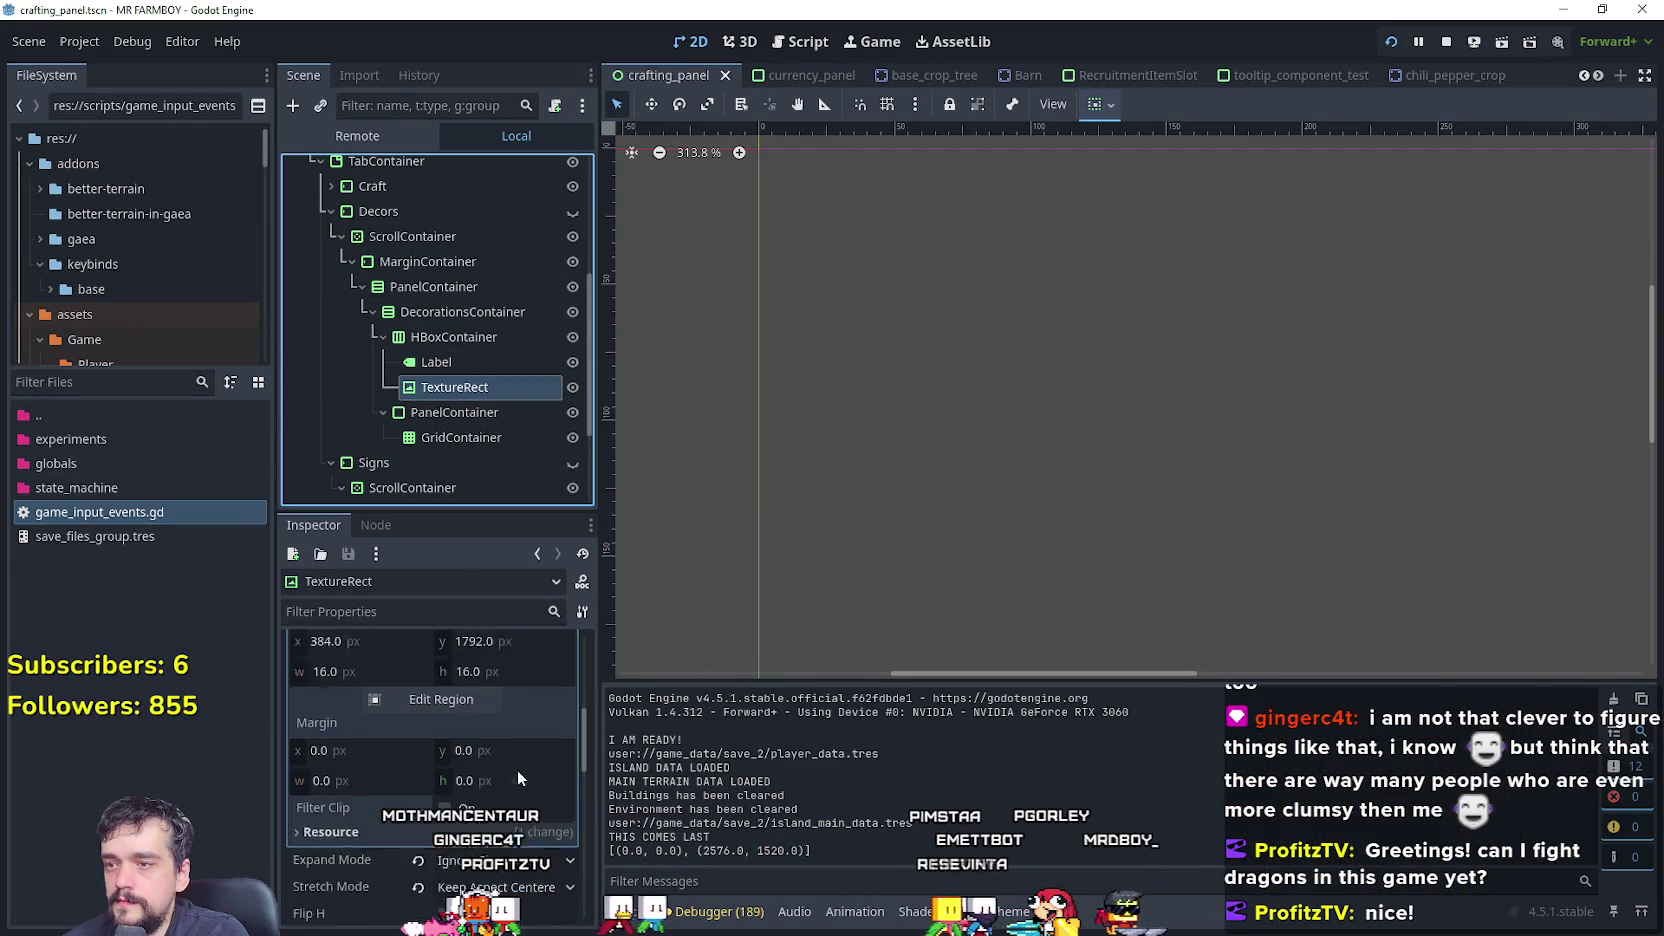
- Open the icon's region editor and set Snap Mode to Pixel Snap
click(440, 843)
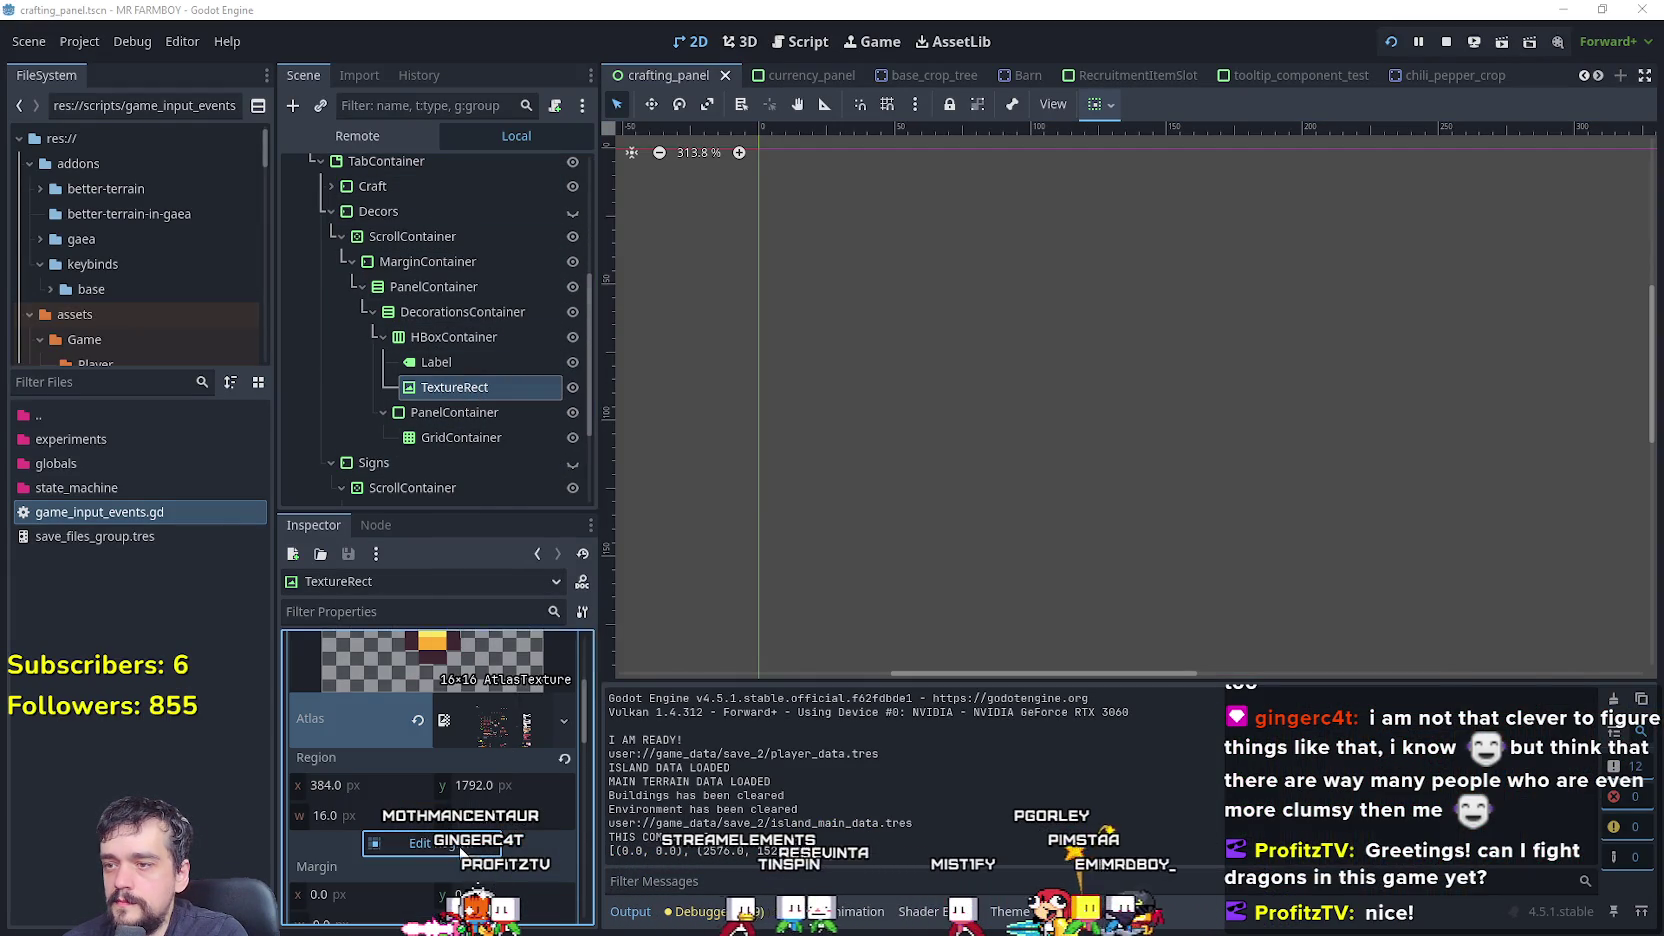
scroll(716, 578, down, 2)
scroll(627, 557, down, 3)
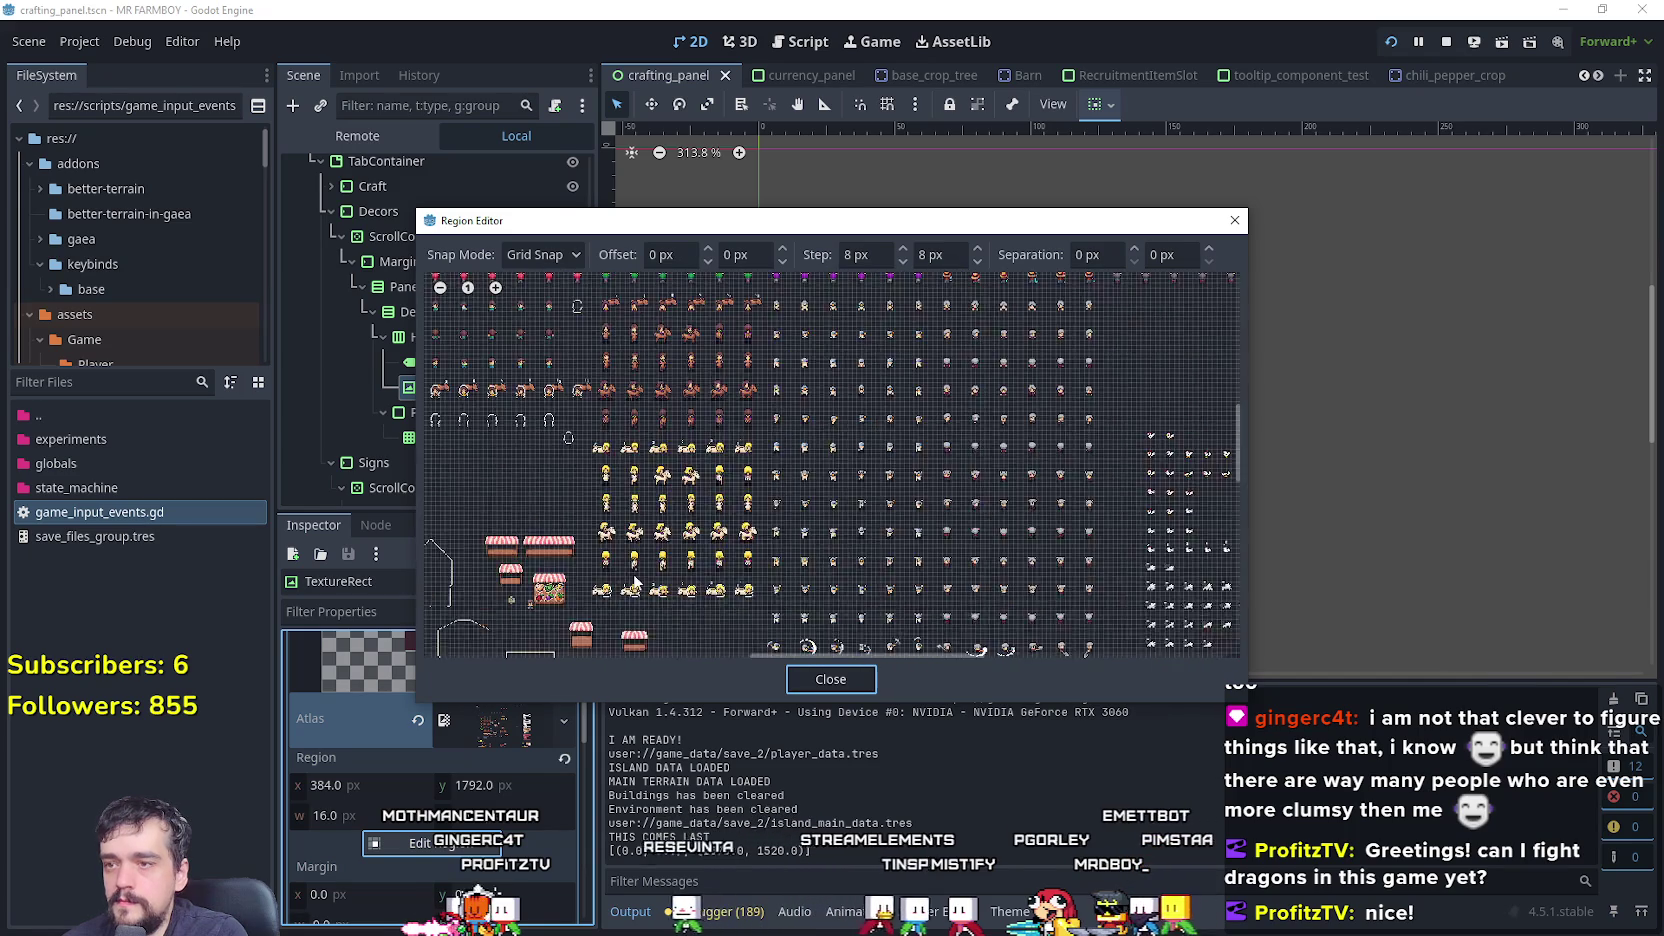
scroll(627, 557, down, 4)
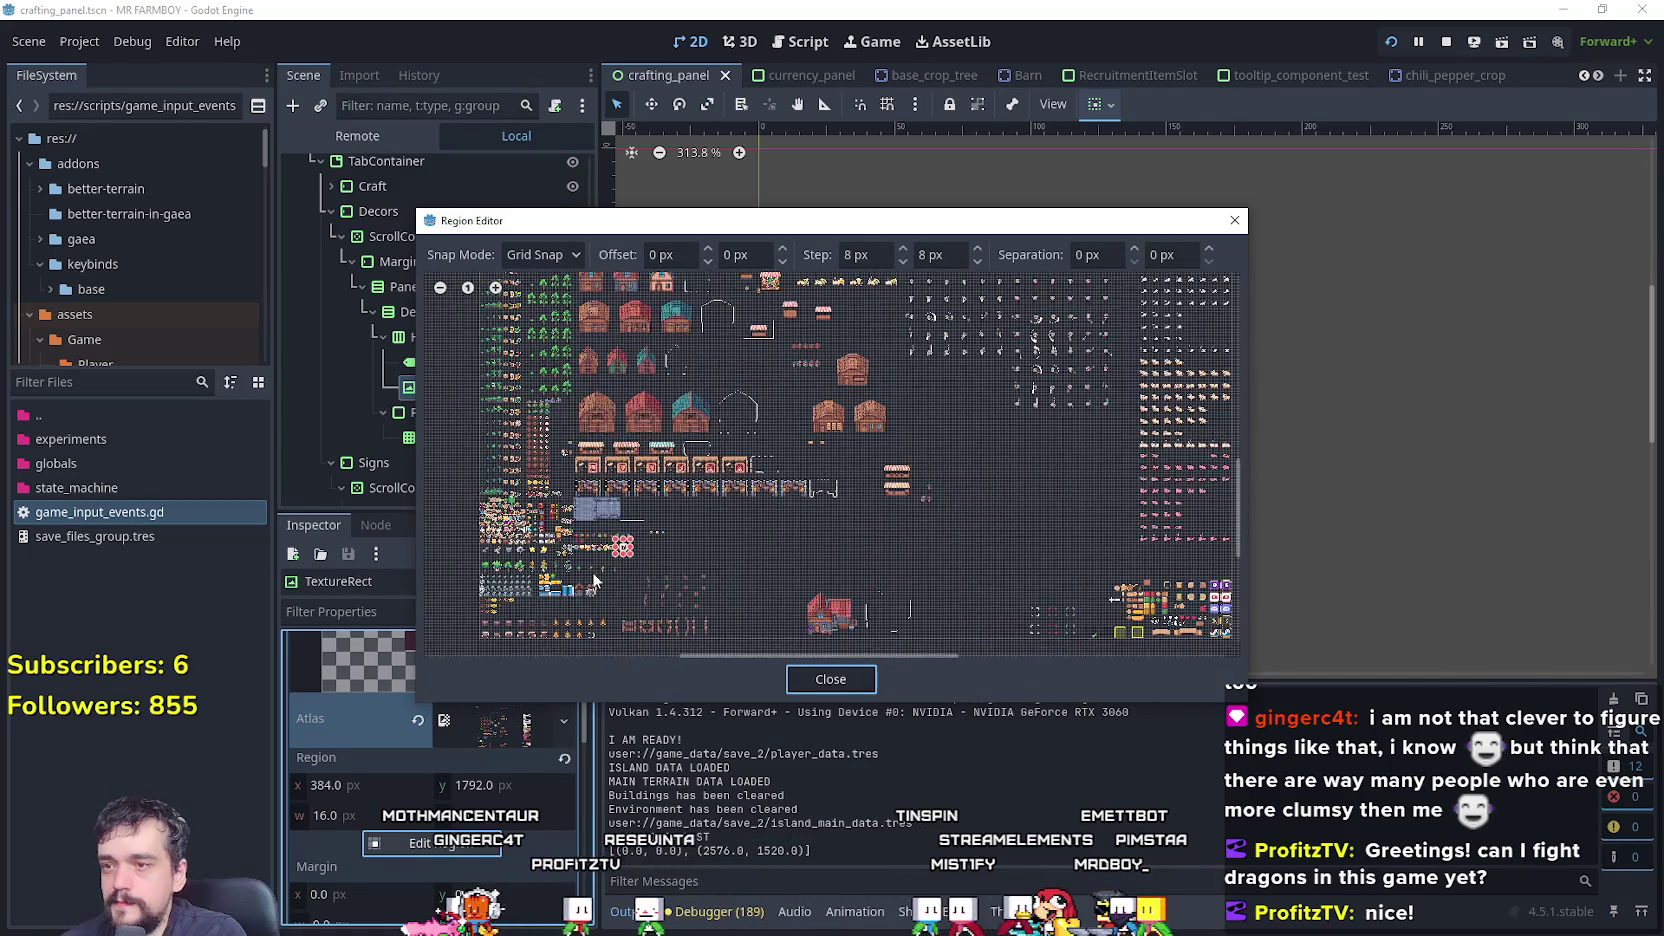
scroll(688, 500, up, 10)
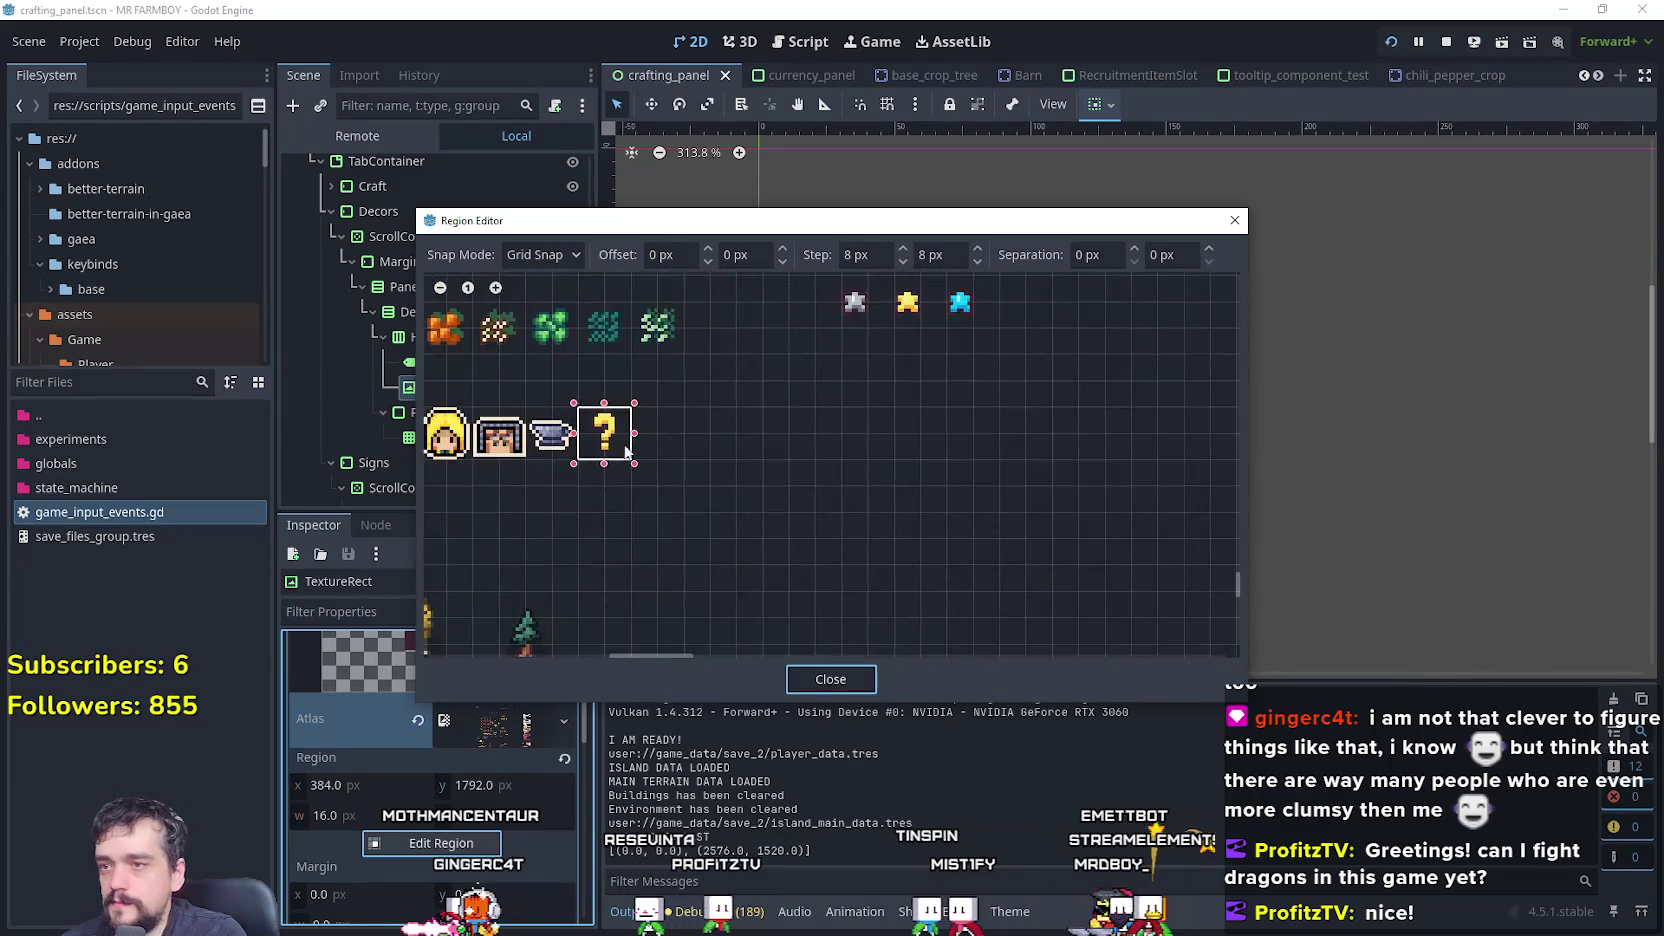
scroll(634, 438, up, 5)
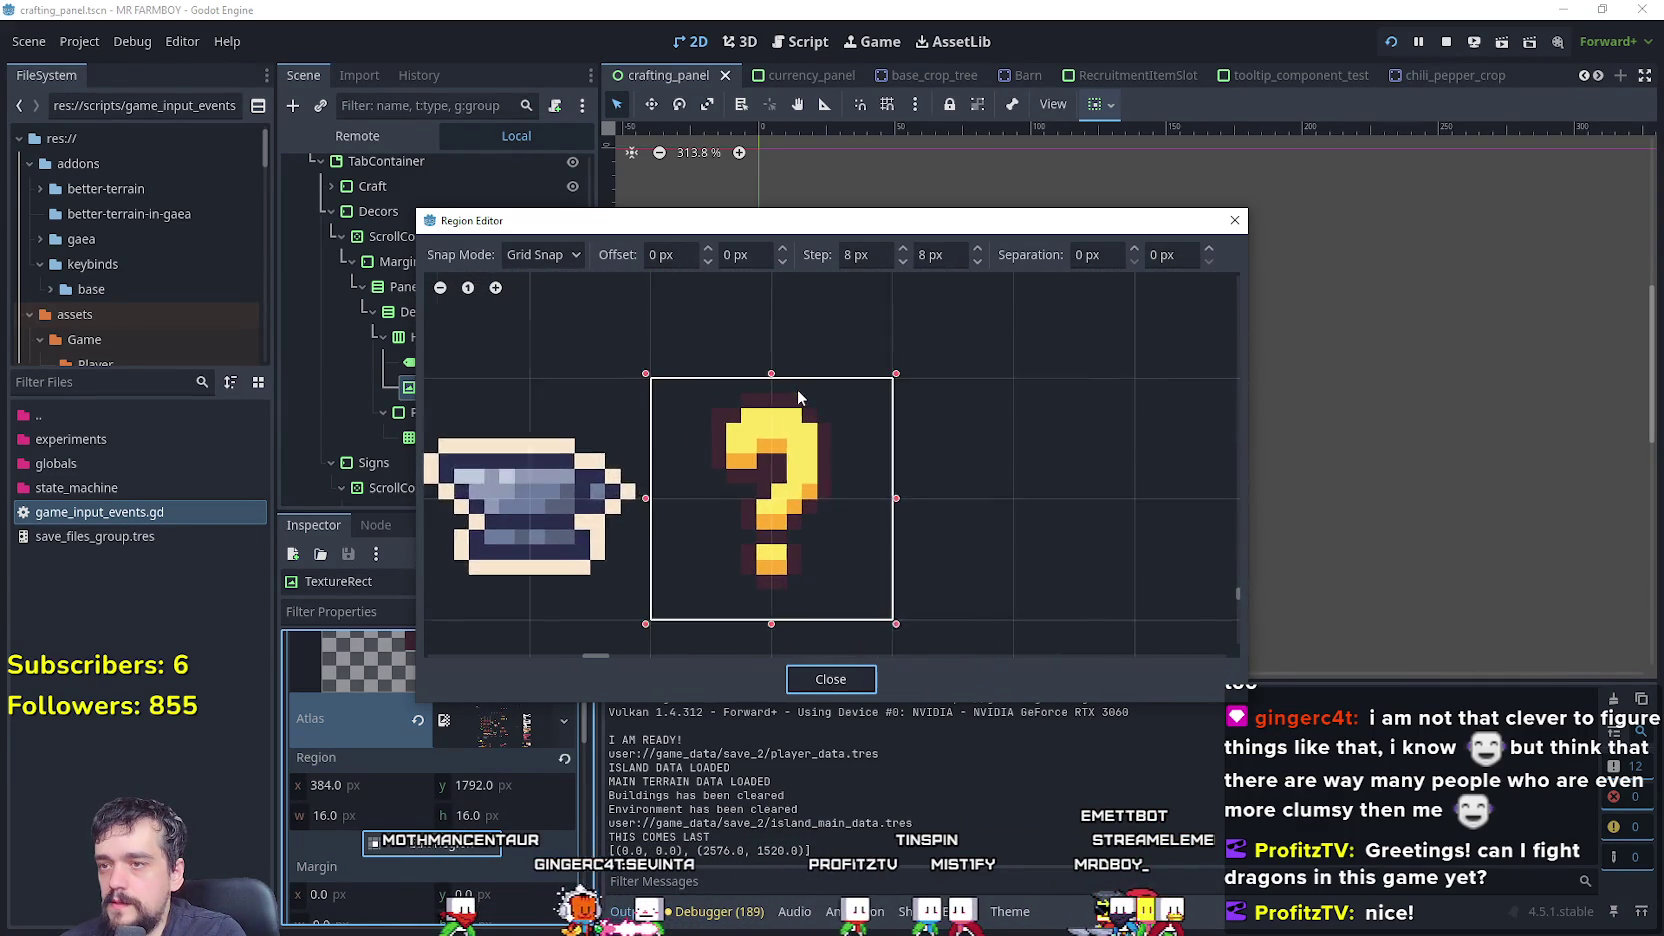
click(555, 256)
click(541, 312)
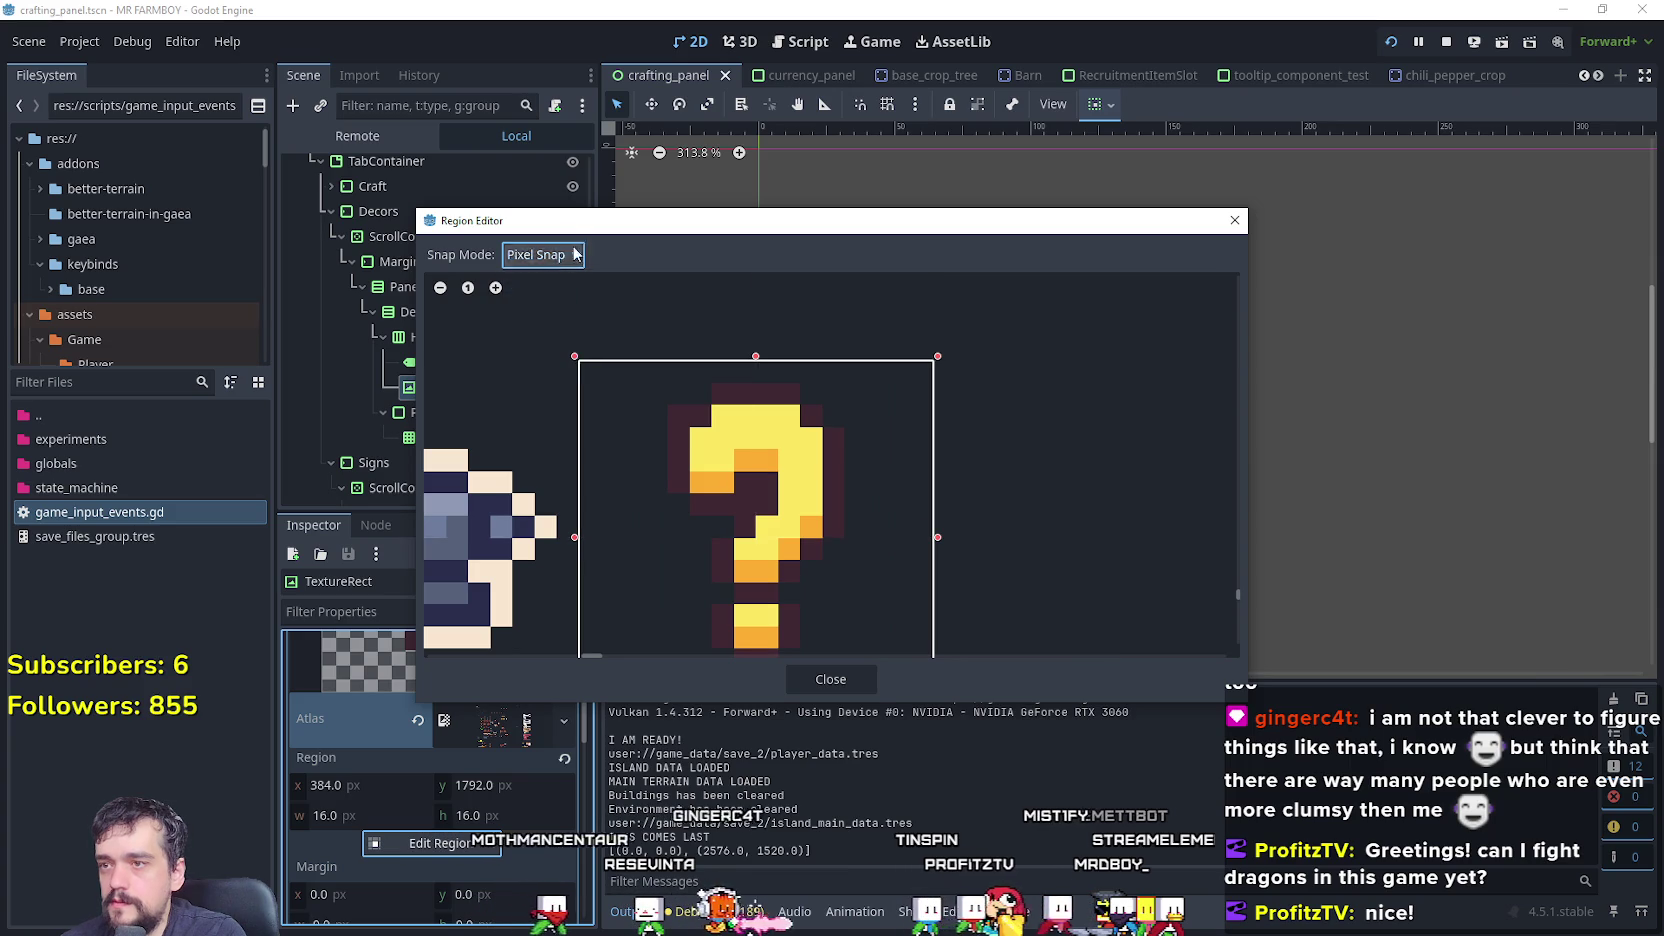
- Drag the region edges in to a 12×13 box at (386, 1793) and close
drag(984, 269, 984, 292)
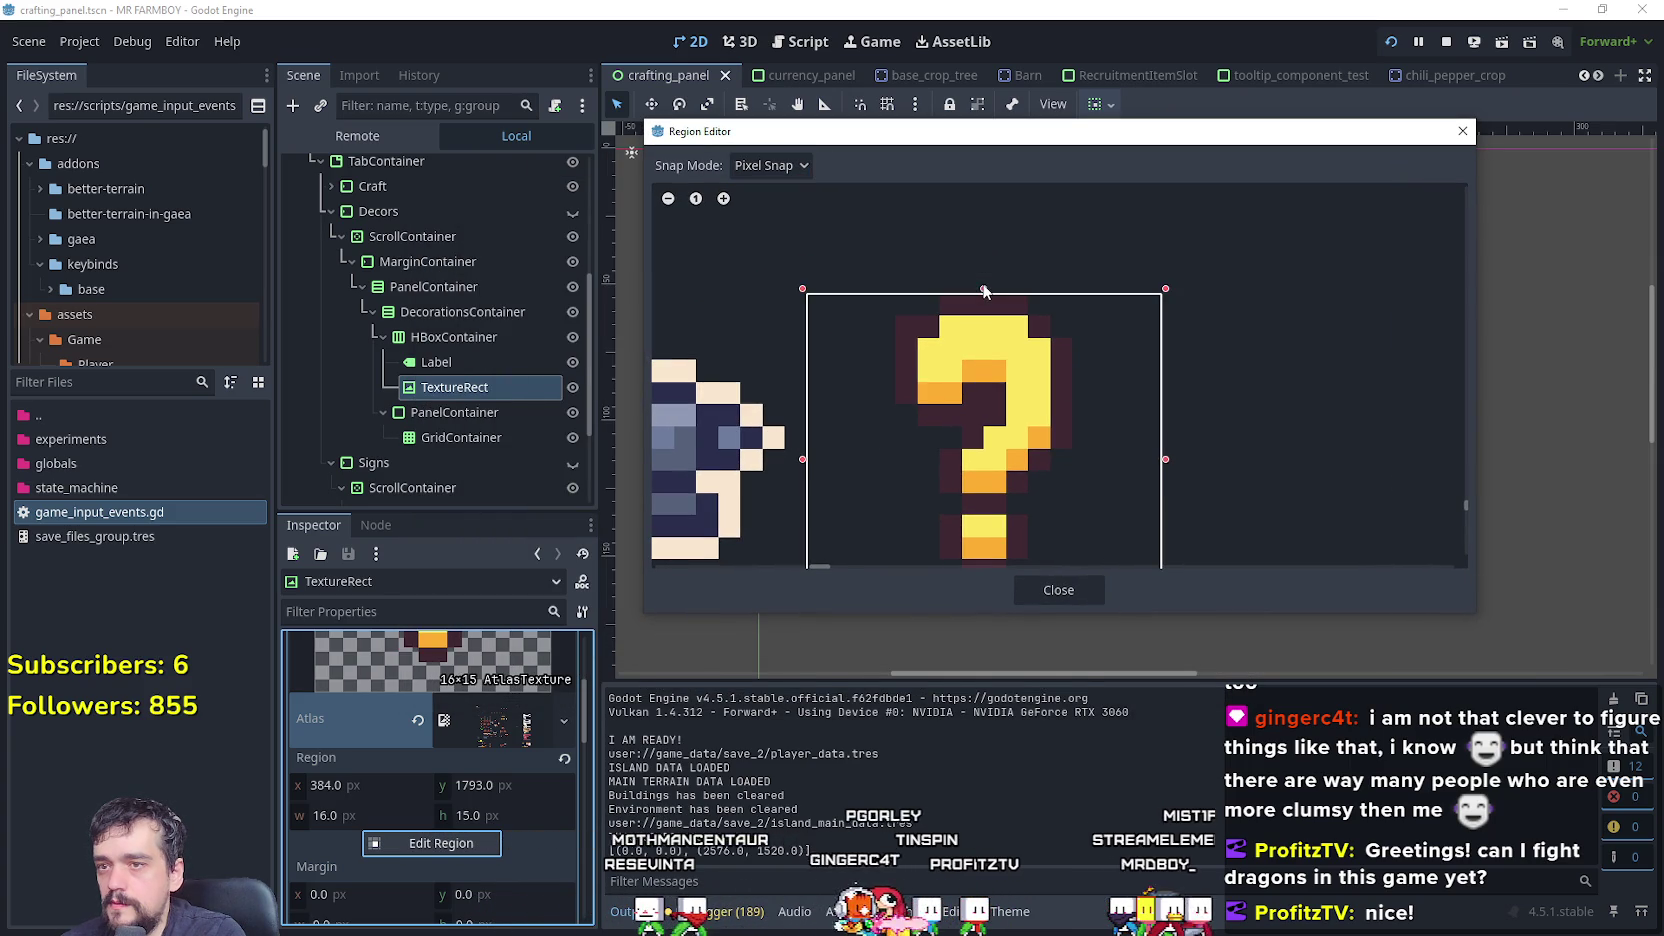
scroll(985, 450, down, 2)
drag(985, 514, 992, 471)
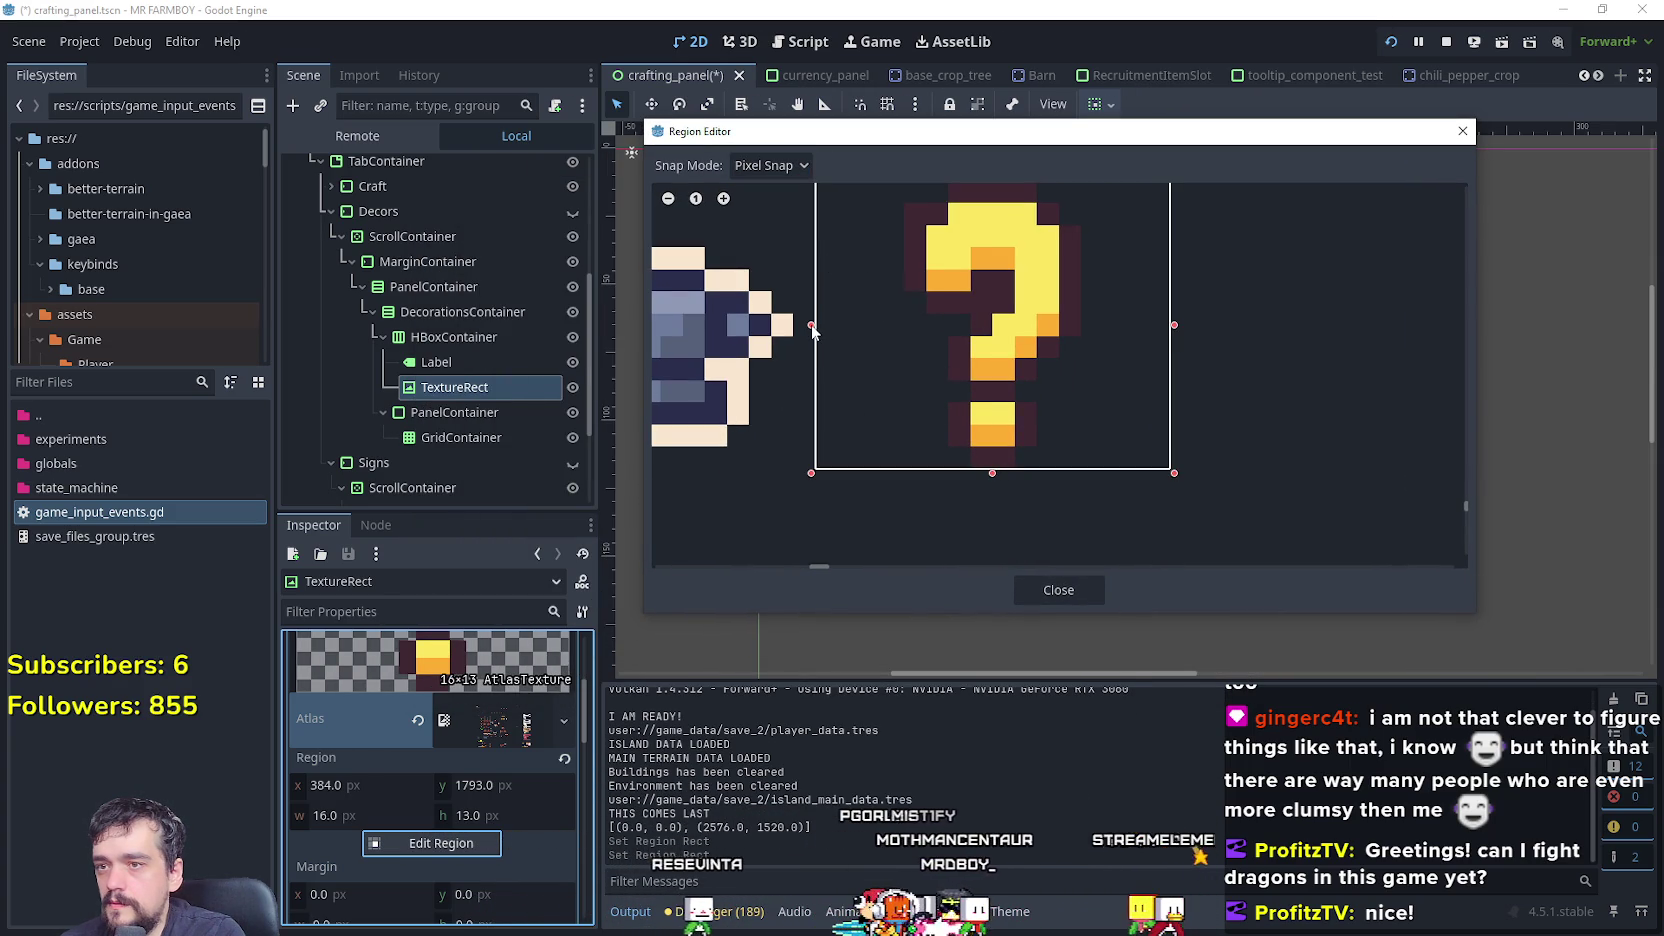
drag(812, 328, 834, 328)
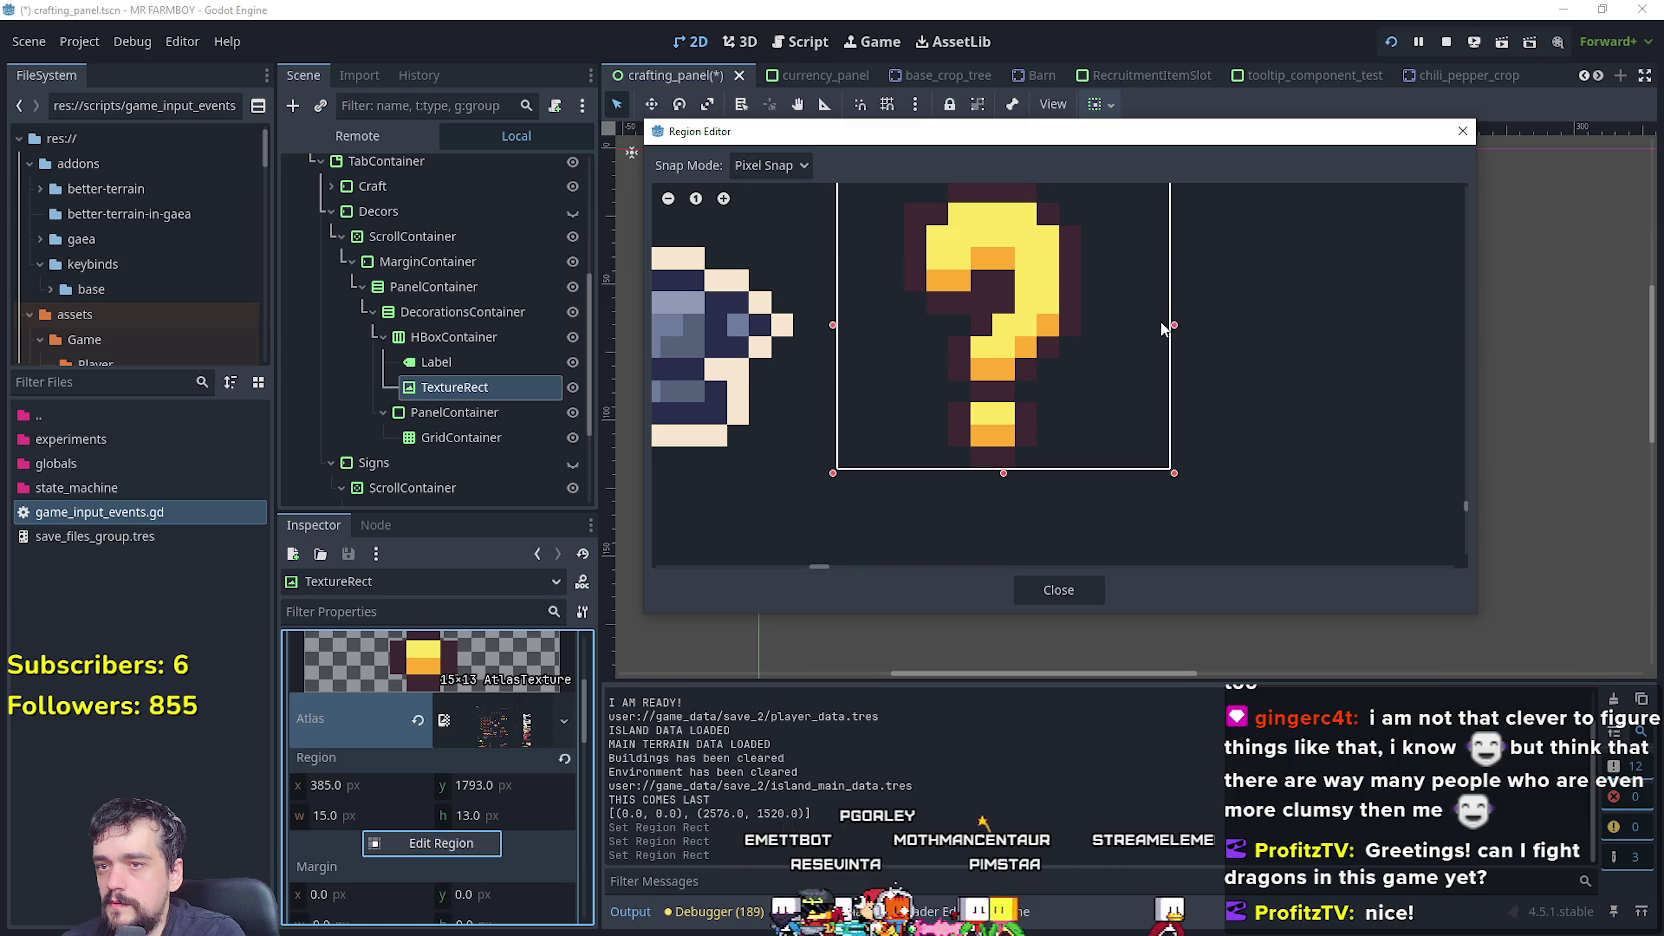
drag(1163, 328, 1140, 335)
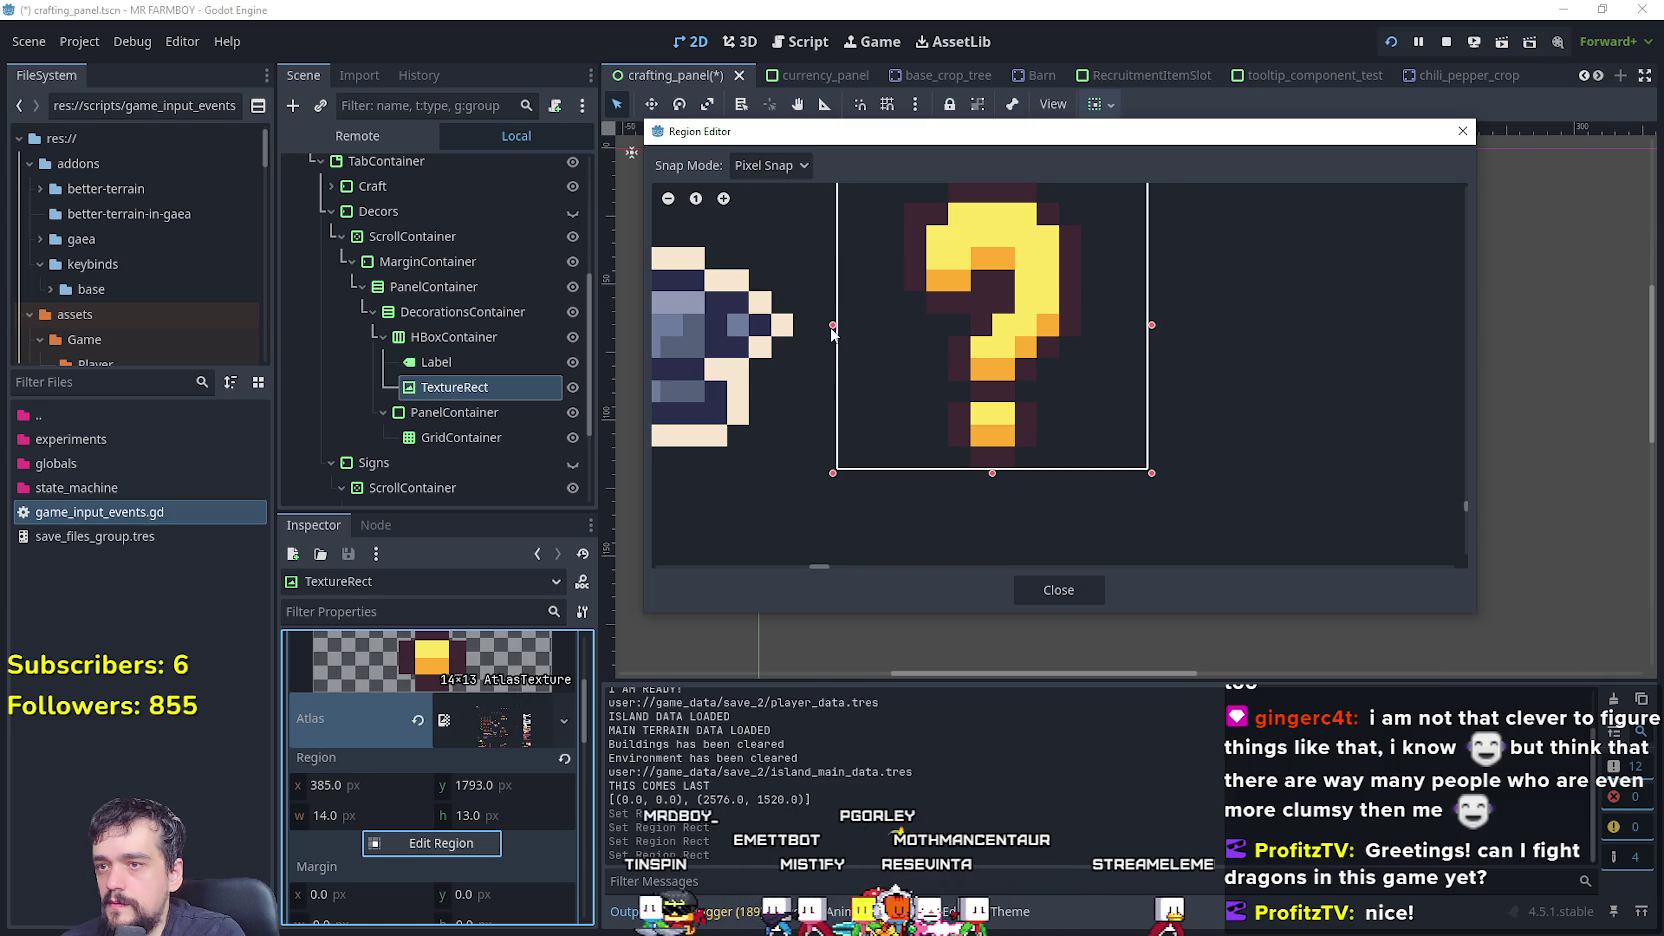
drag(848, 334, 861, 333)
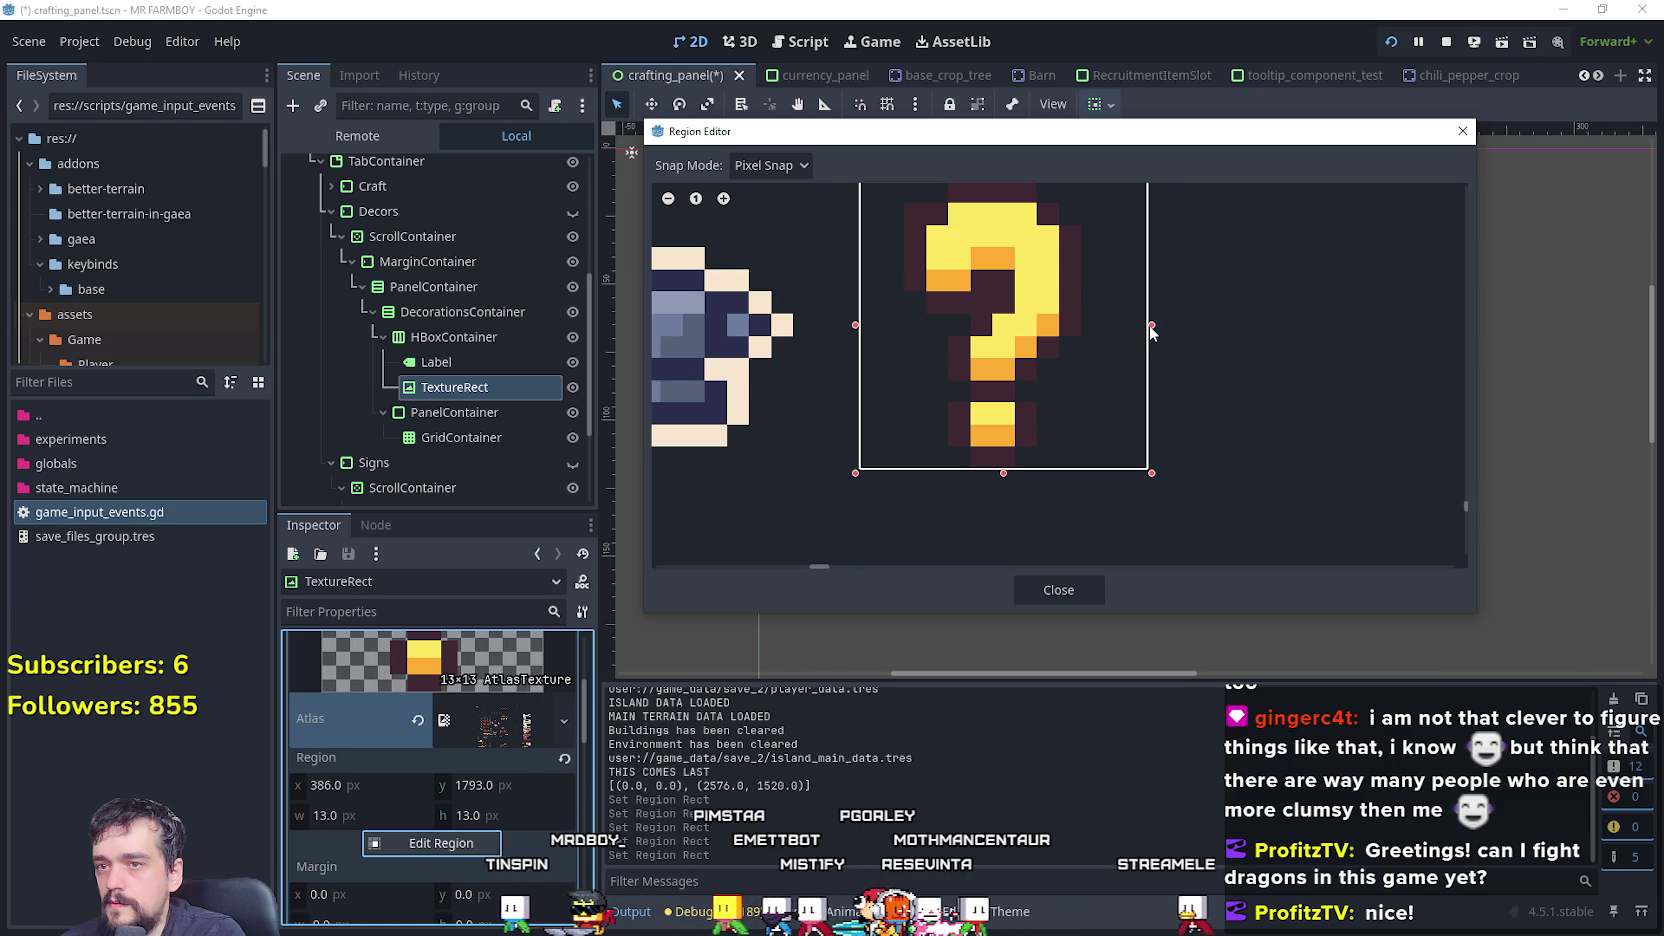
drag(1149, 325, 1129, 325)
drag(1026, 362, 1007, 483)
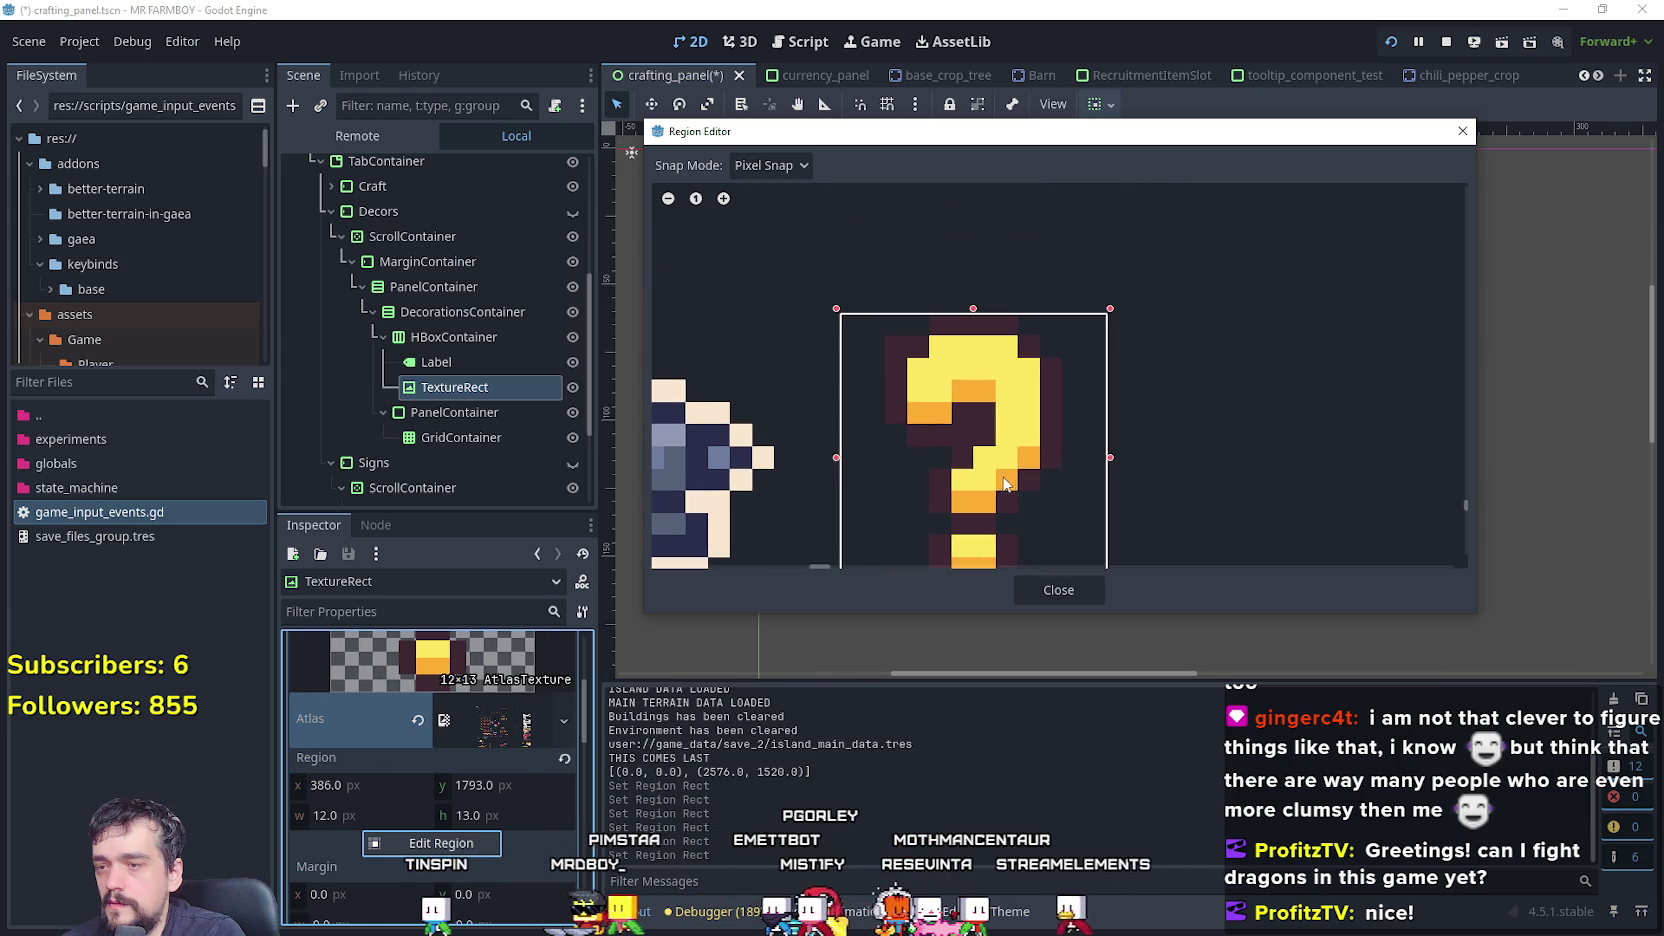
click(1059, 590)
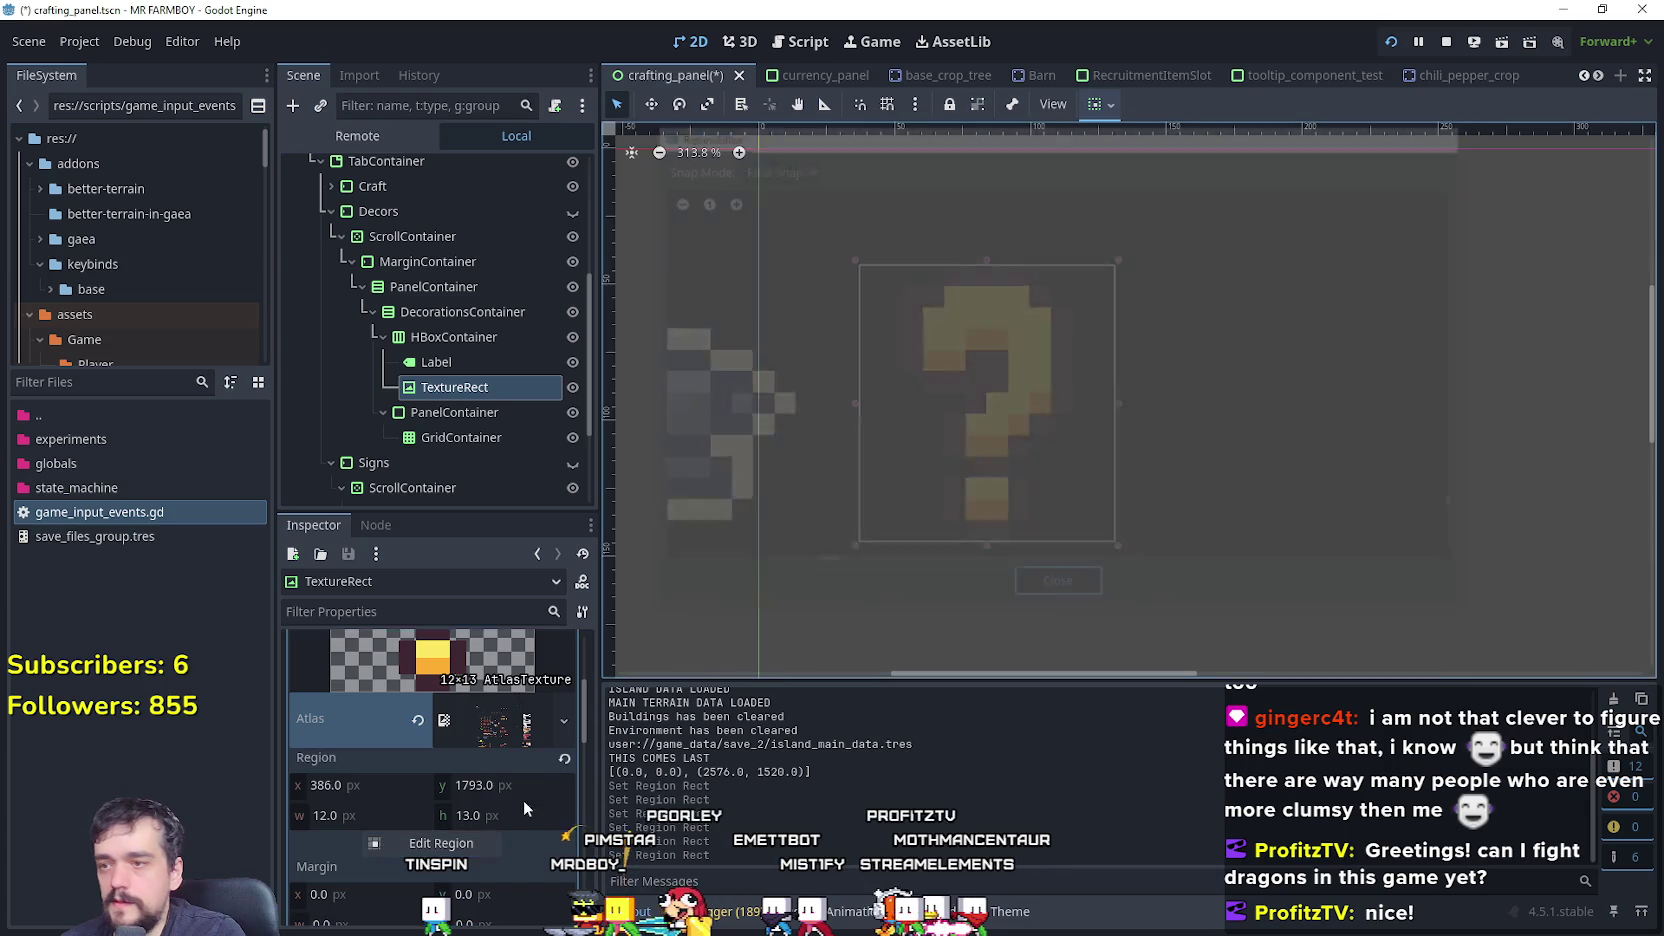
- Run the game with F5 and zoom the game camera in and out
key(F5)
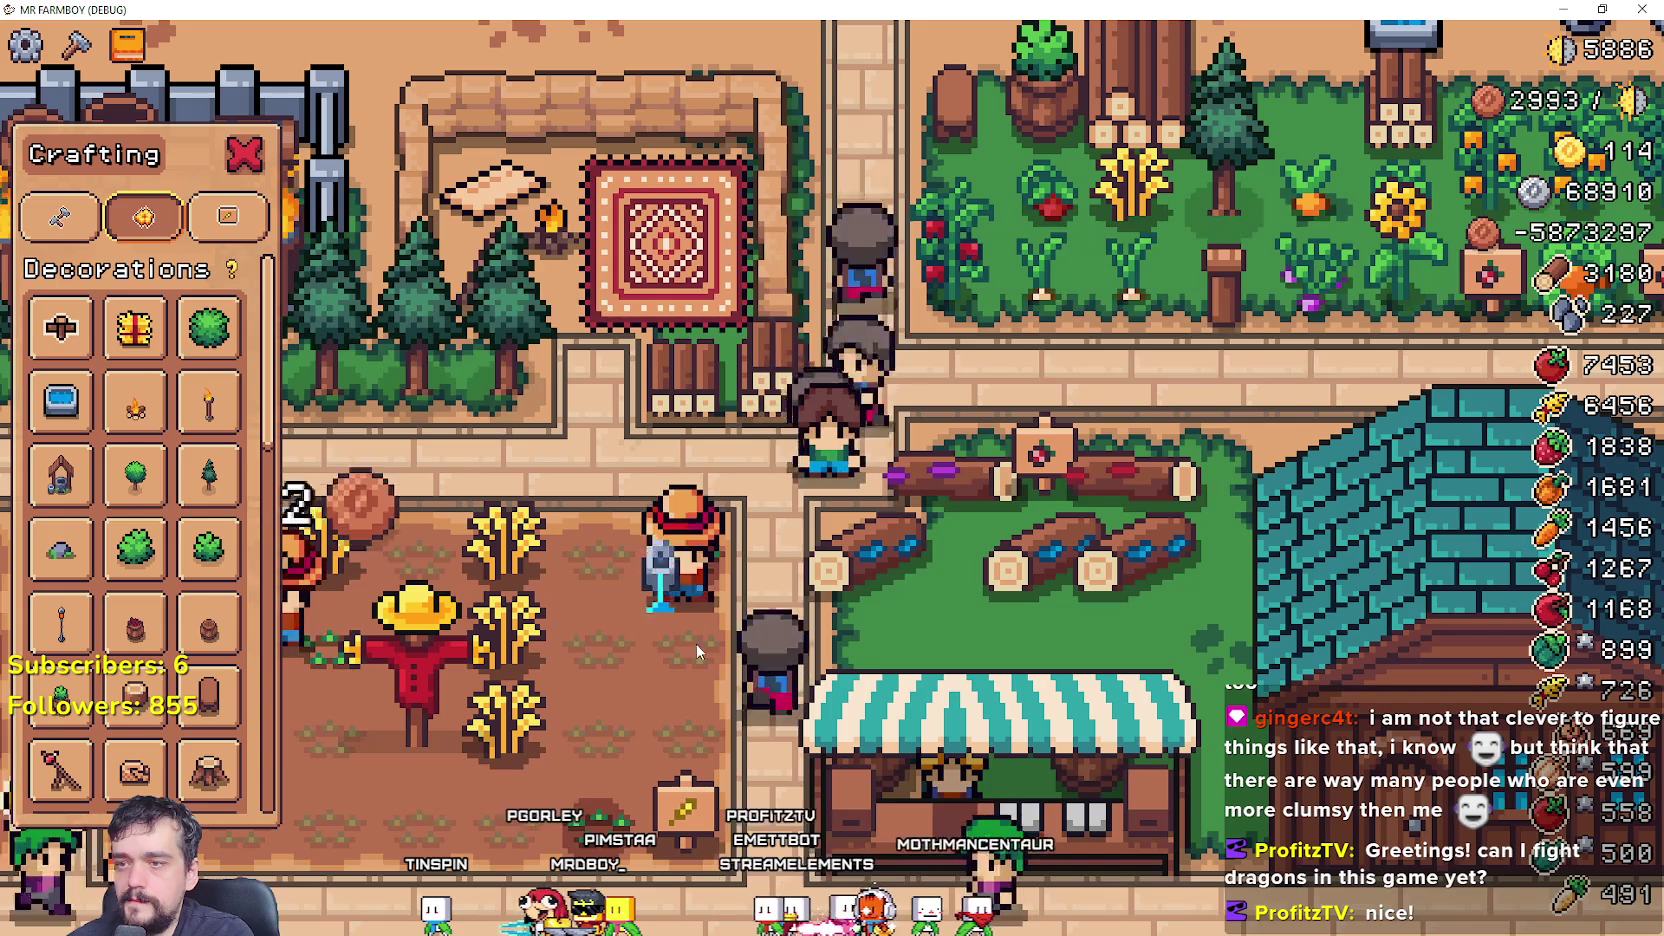
scroll(700, 410, up, 2)
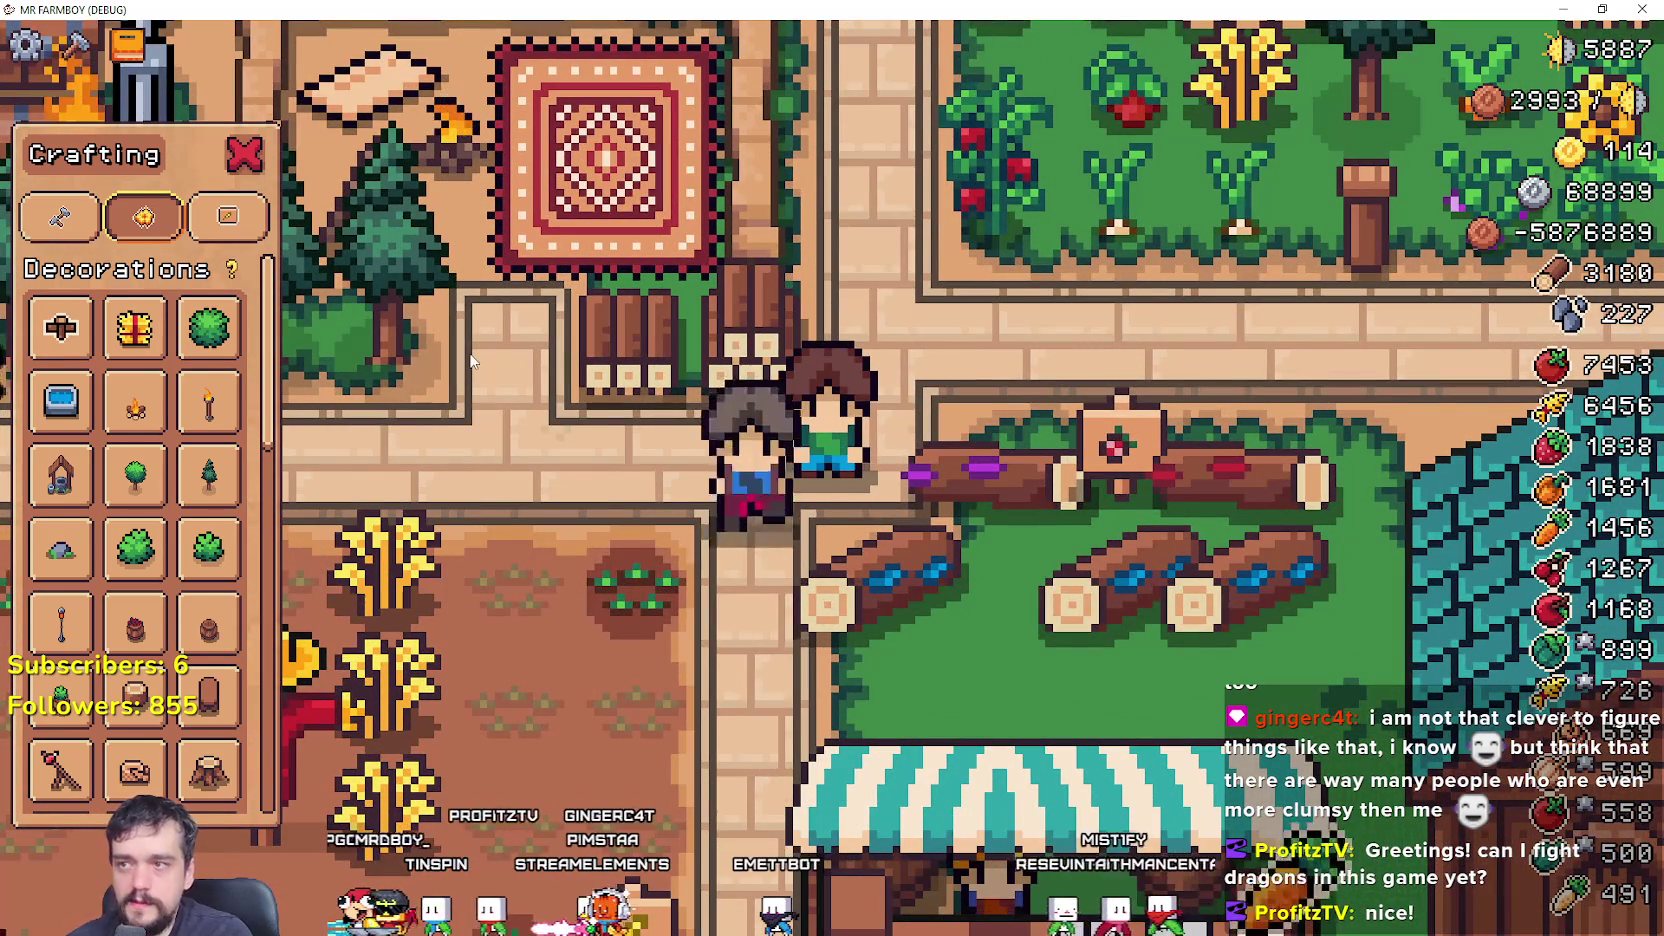
scroll(472, 358, down, 3)
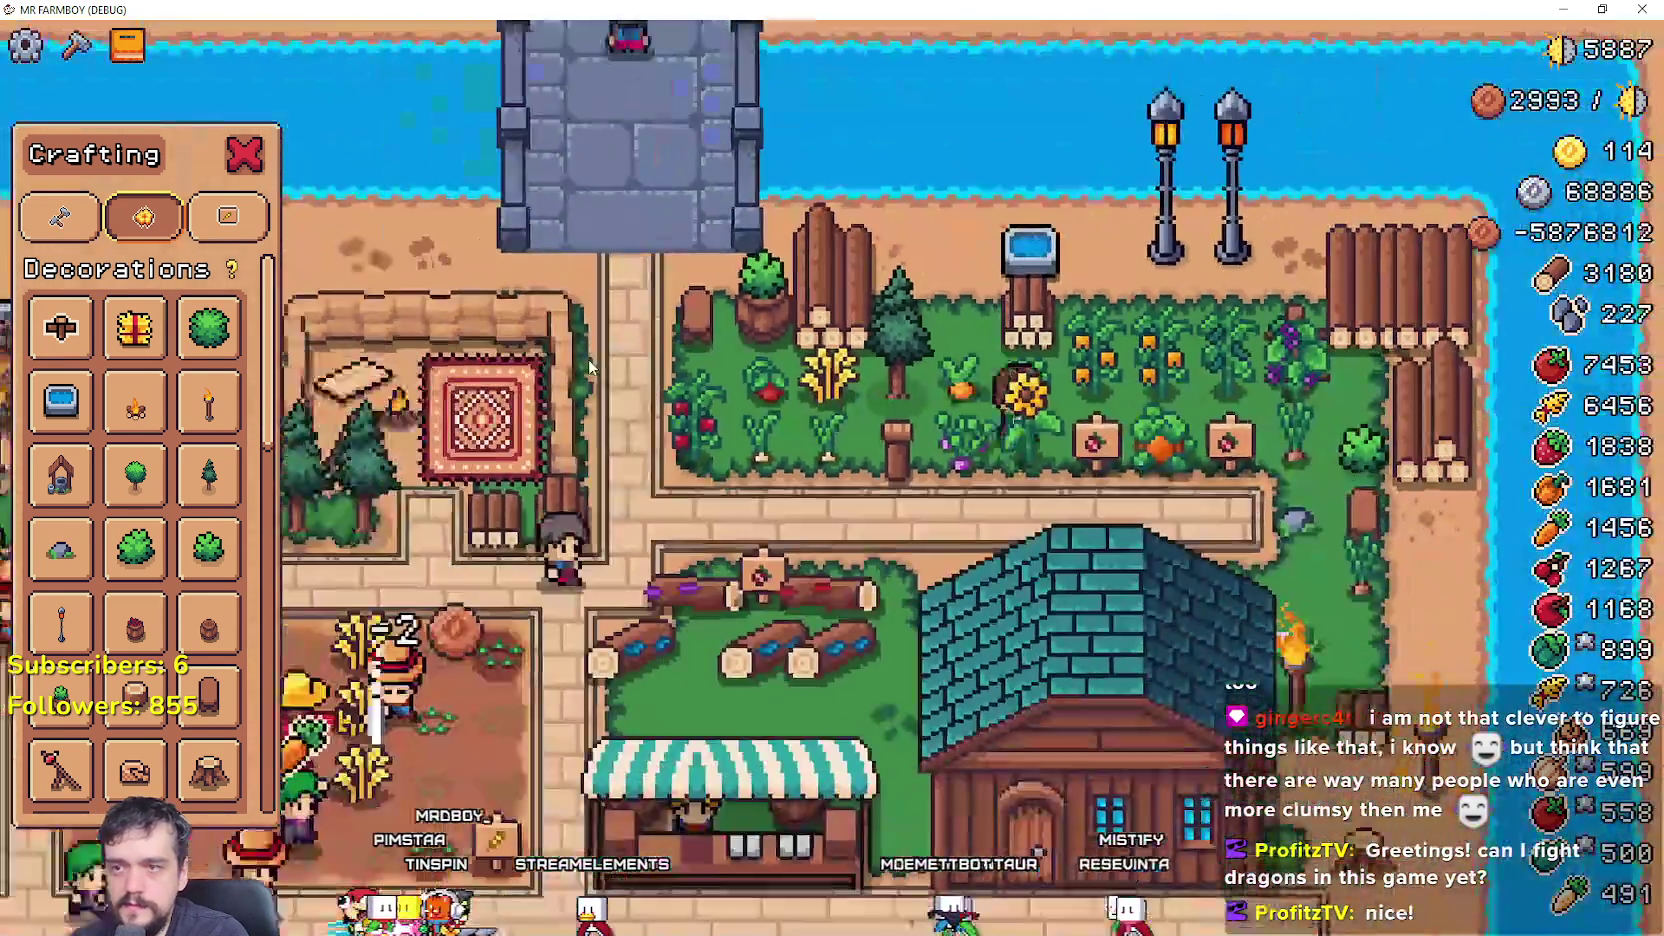
scroll(590, 367, down, 2)
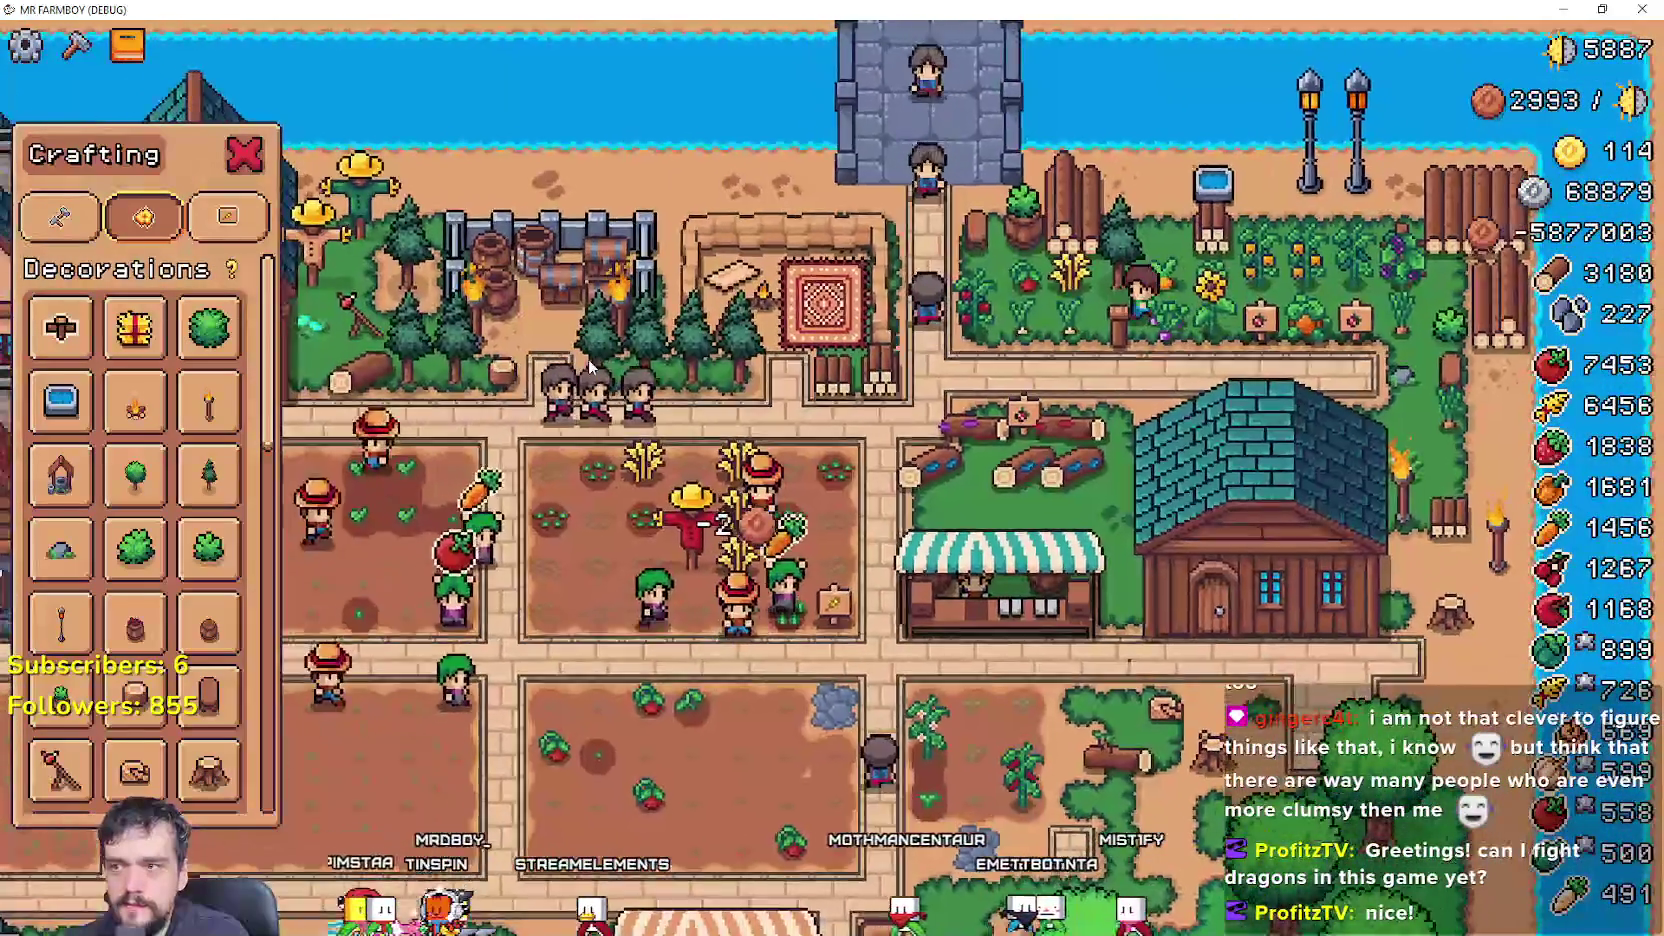
scroll(550, 350, up, 4)
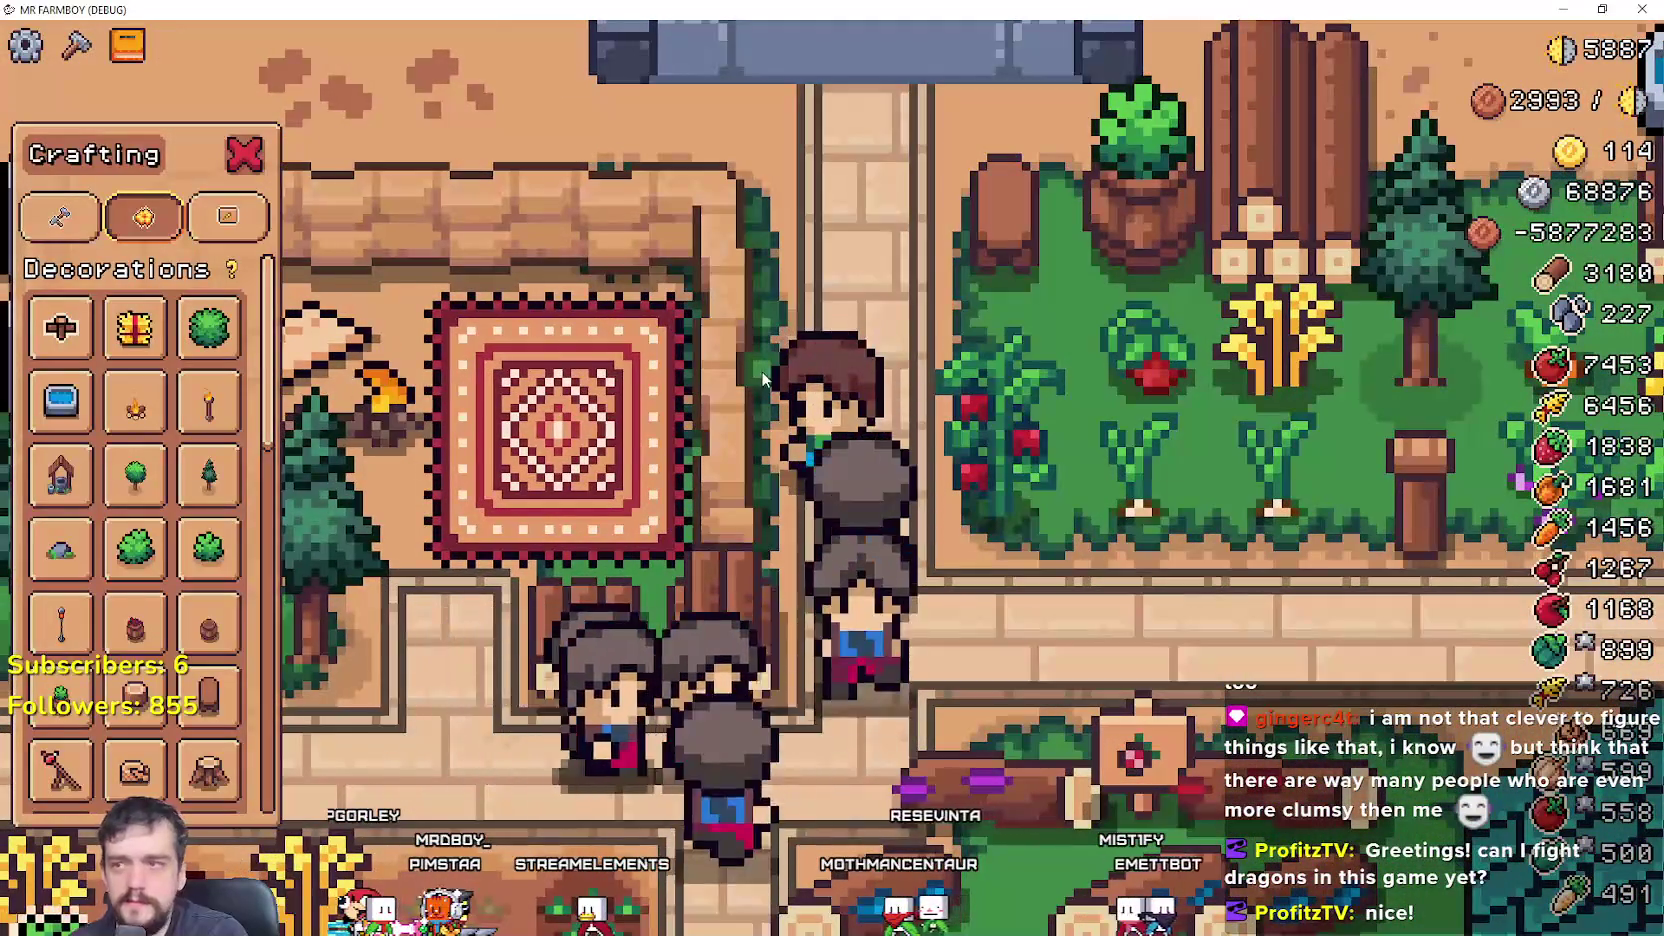
- Walk the farmer around the stone building, crop field, rug area and stone path
key(w)
key(s)
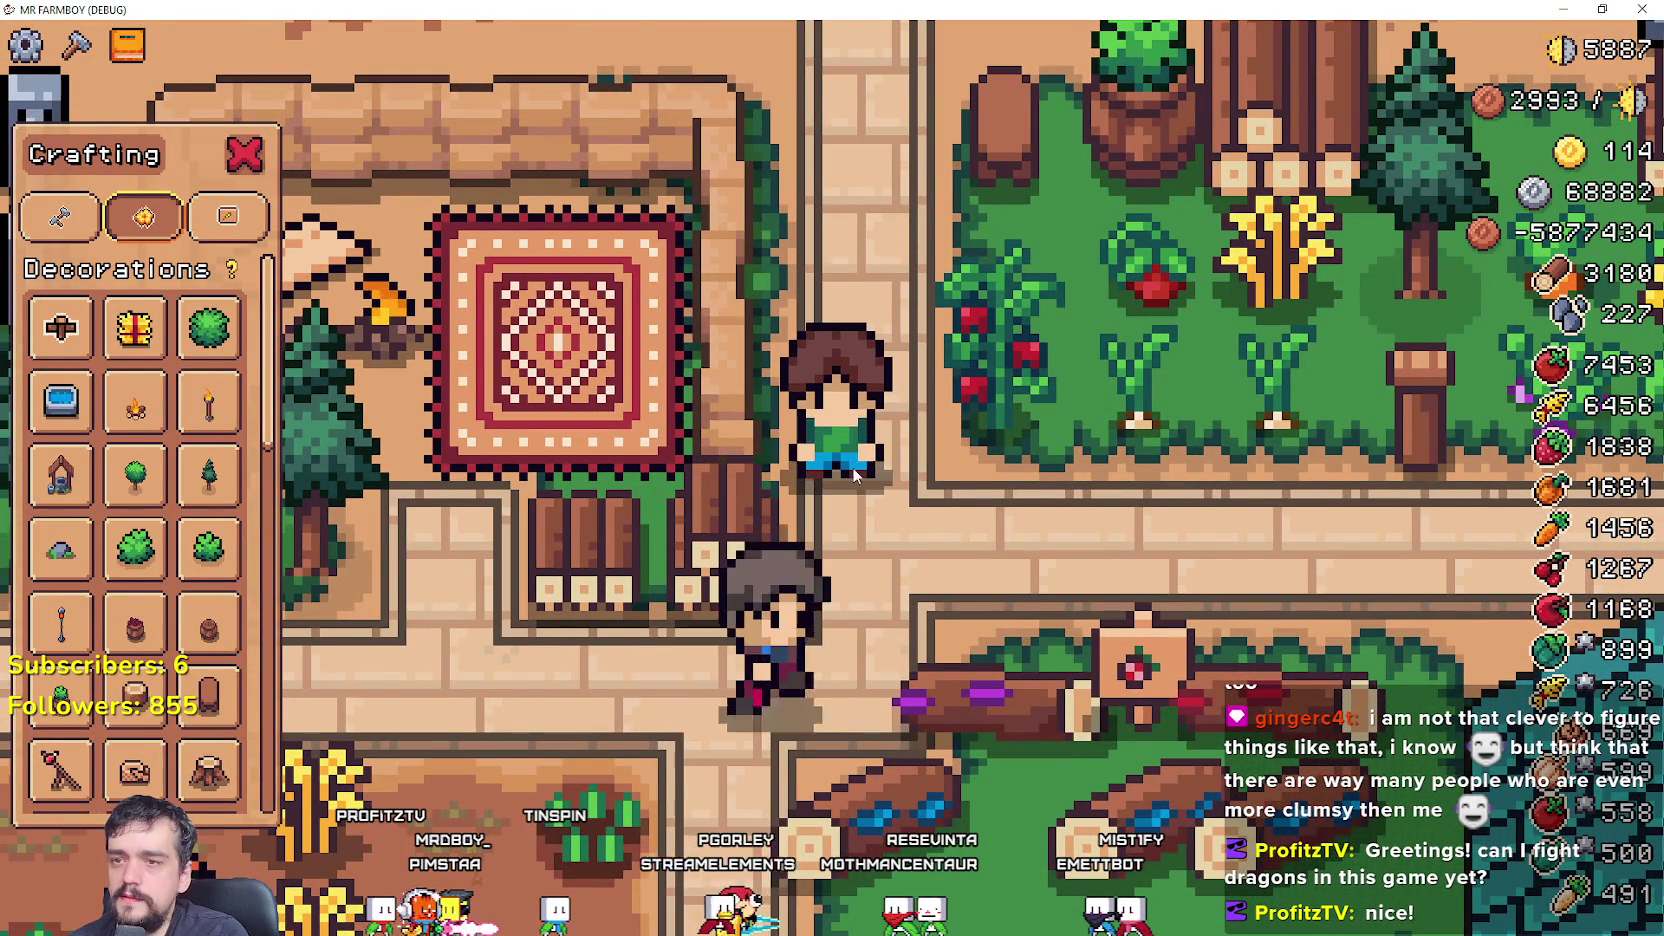
key(s)
key(a)
key(d)
key(w)
key(d)
key(a)
key(a)
key(s)
key(w)
key(a)
key(d)
key(d)
key(s)
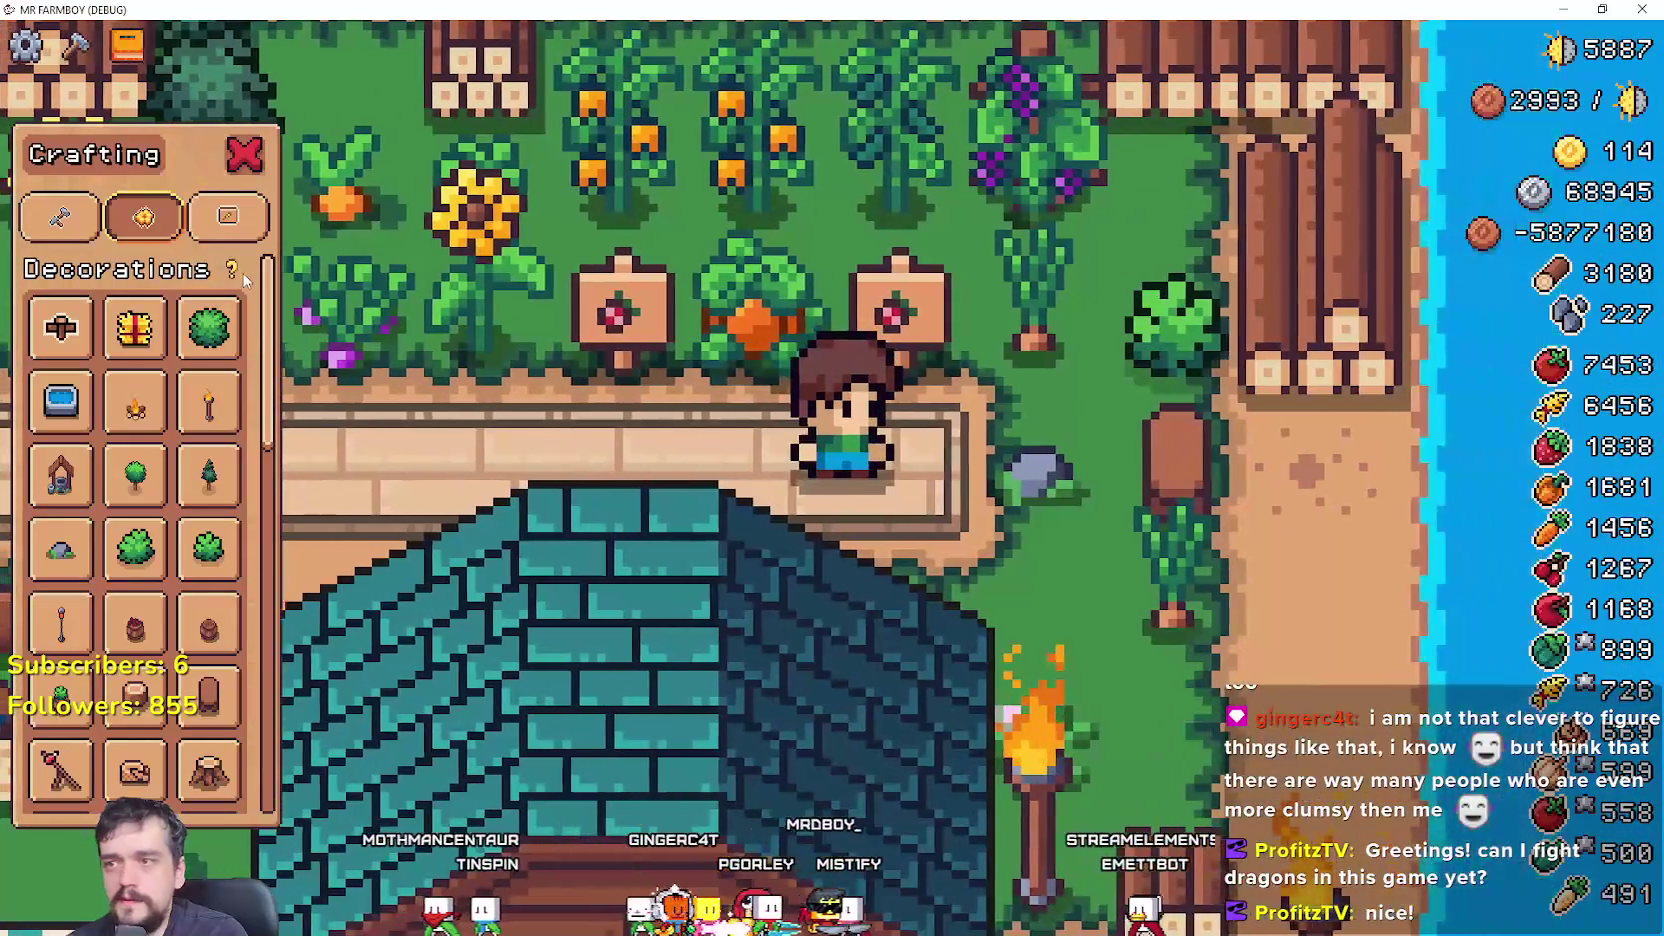
key(a)
key(a)
key(d)
key(d)
key(d)
- Flip to the Godot editor and back, then walk the farmer beside the rug
key(alt+Tab)
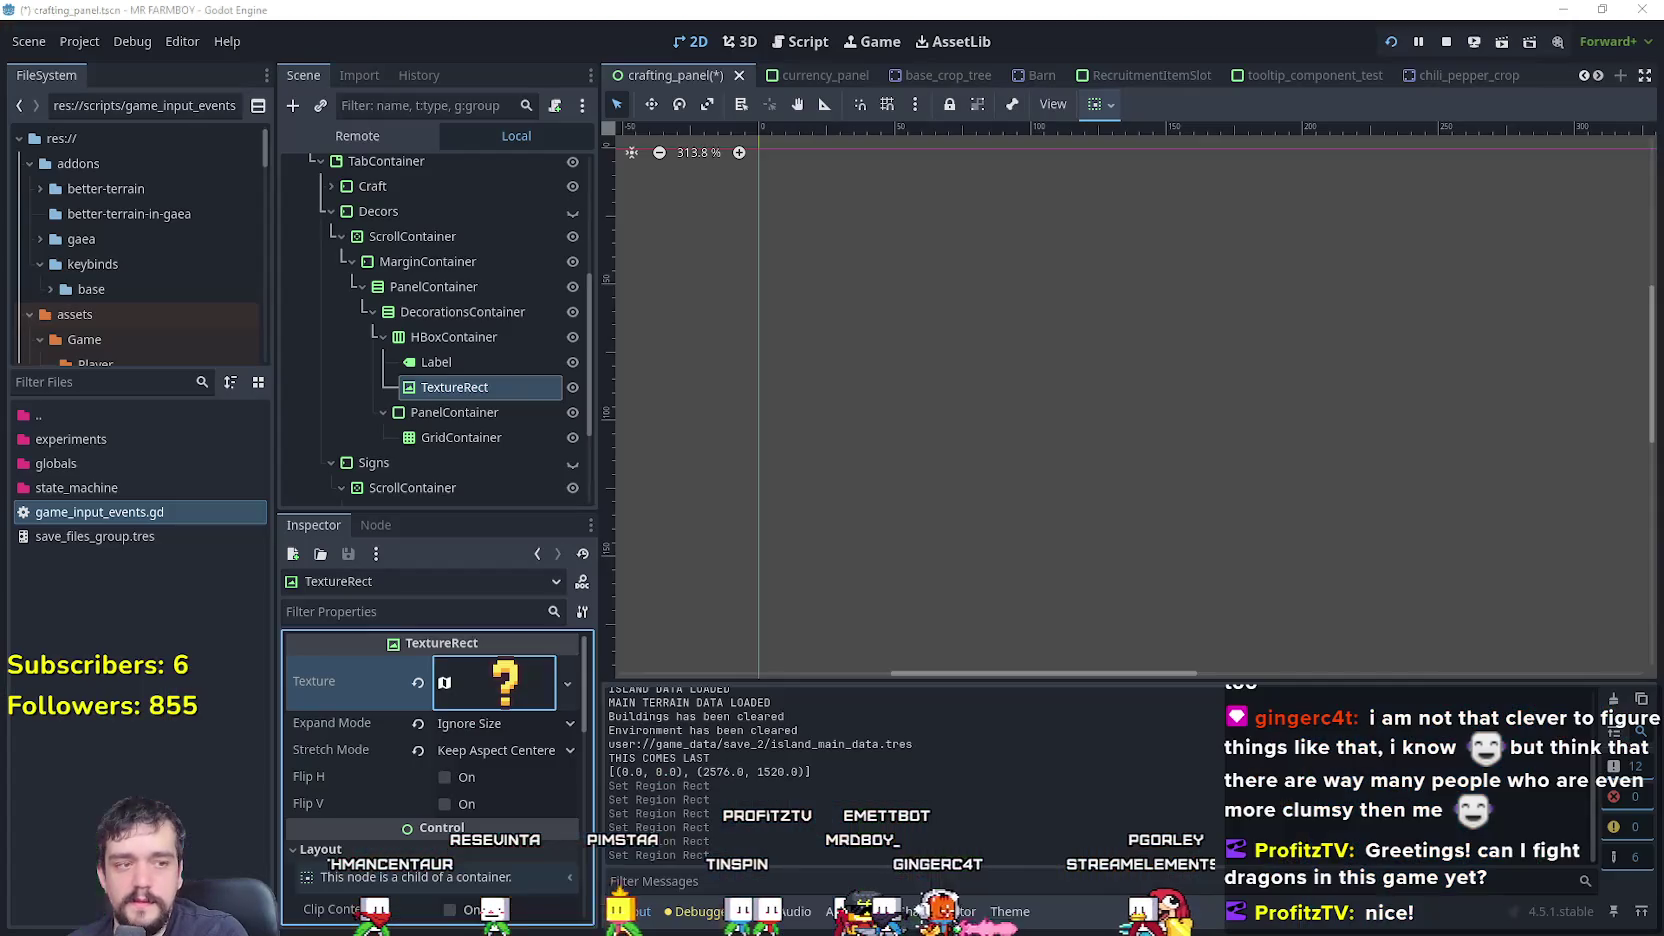
key(alt+Tab)
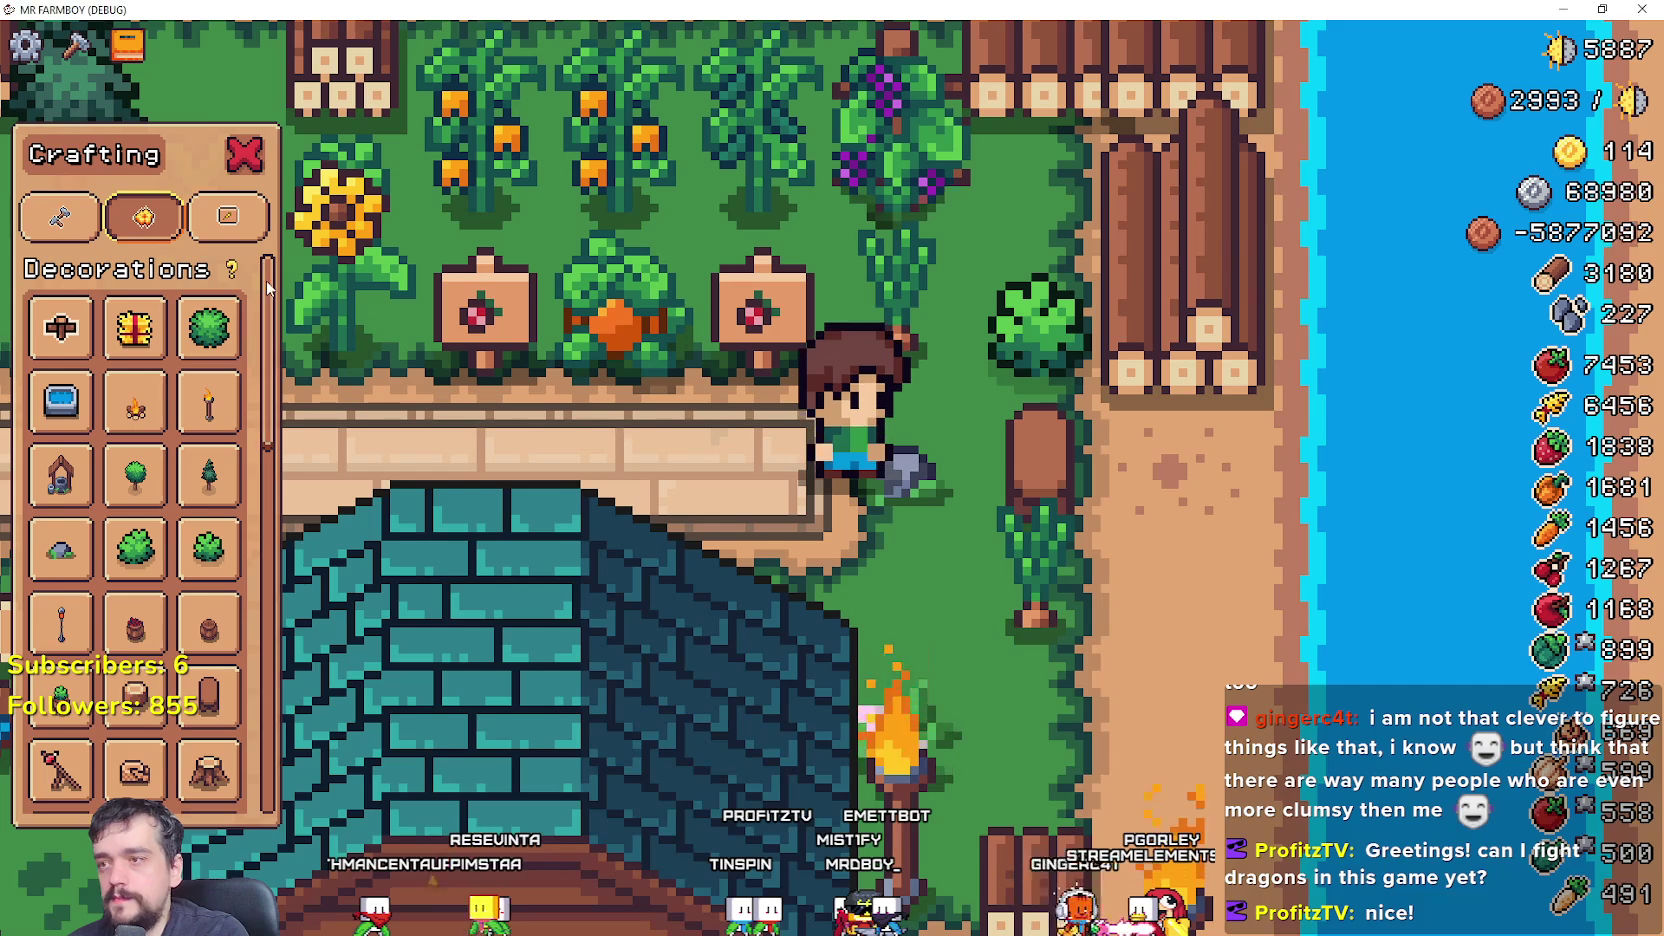
key(a)
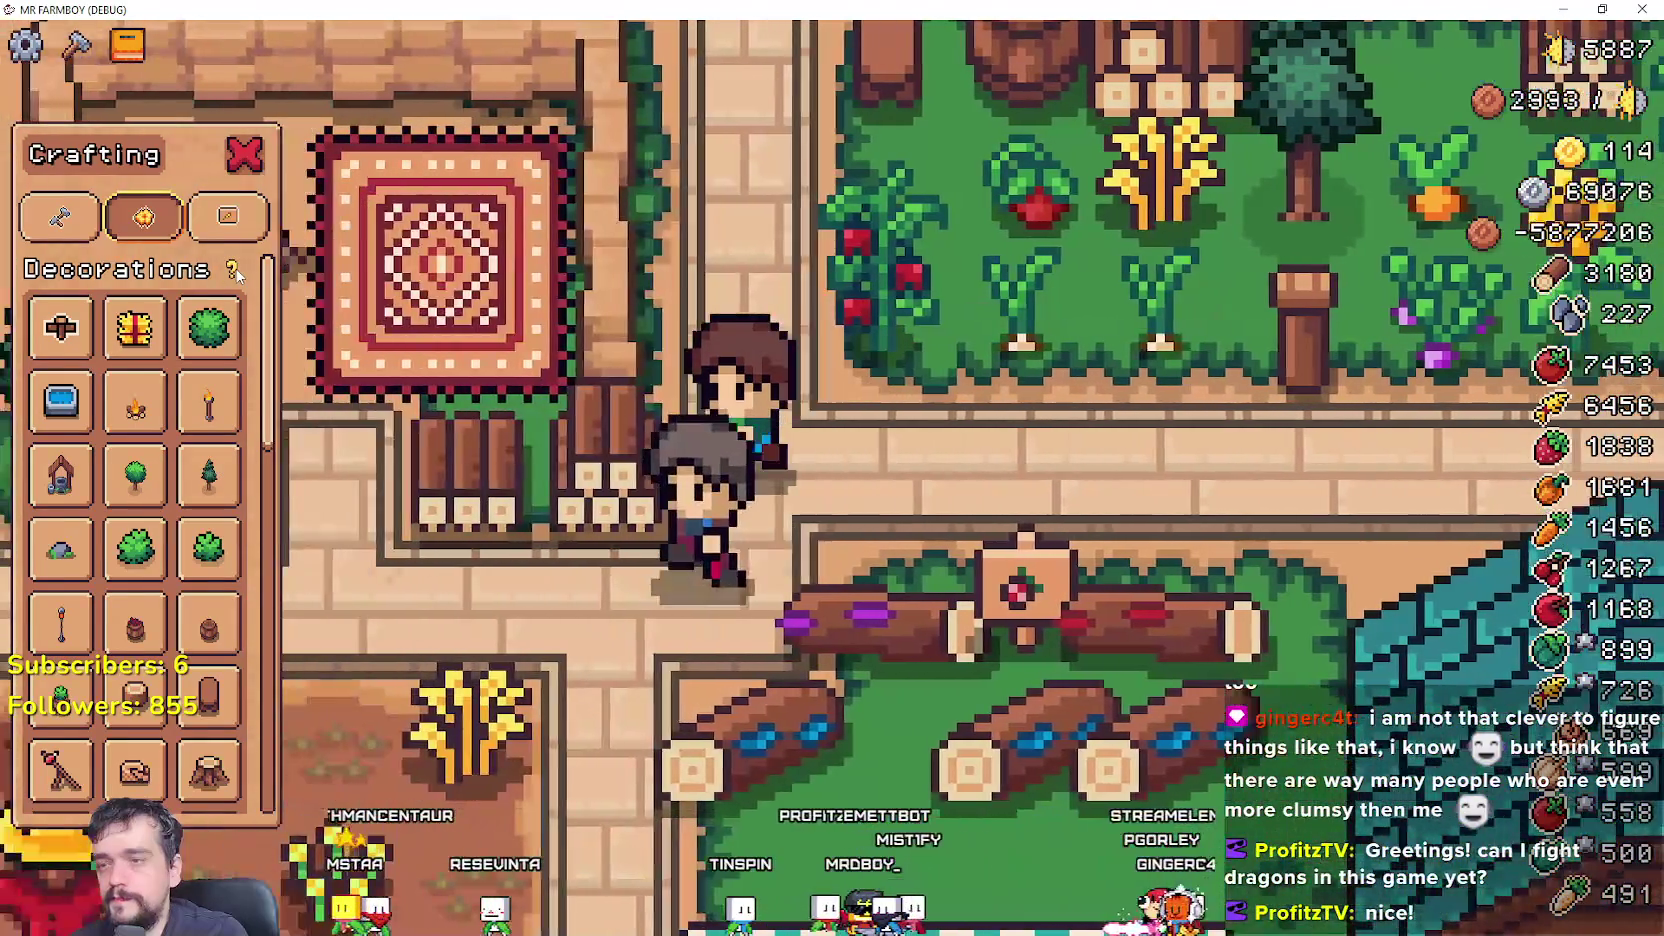
key(w)
key(s)
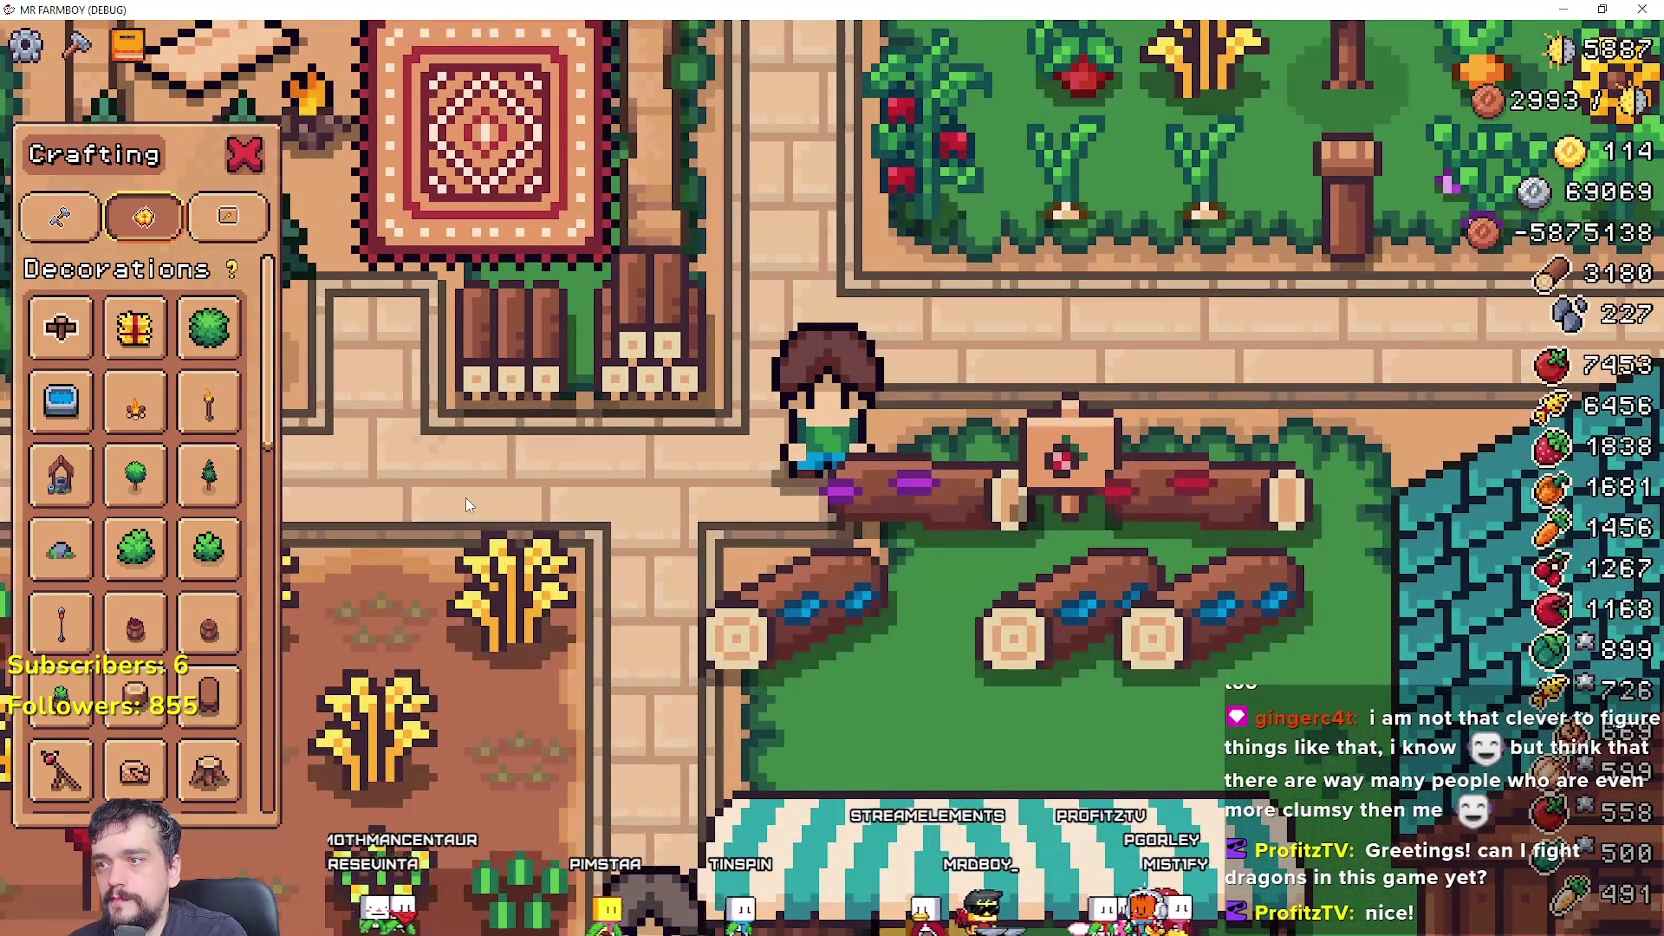
scroll(134, 560, down, 5)
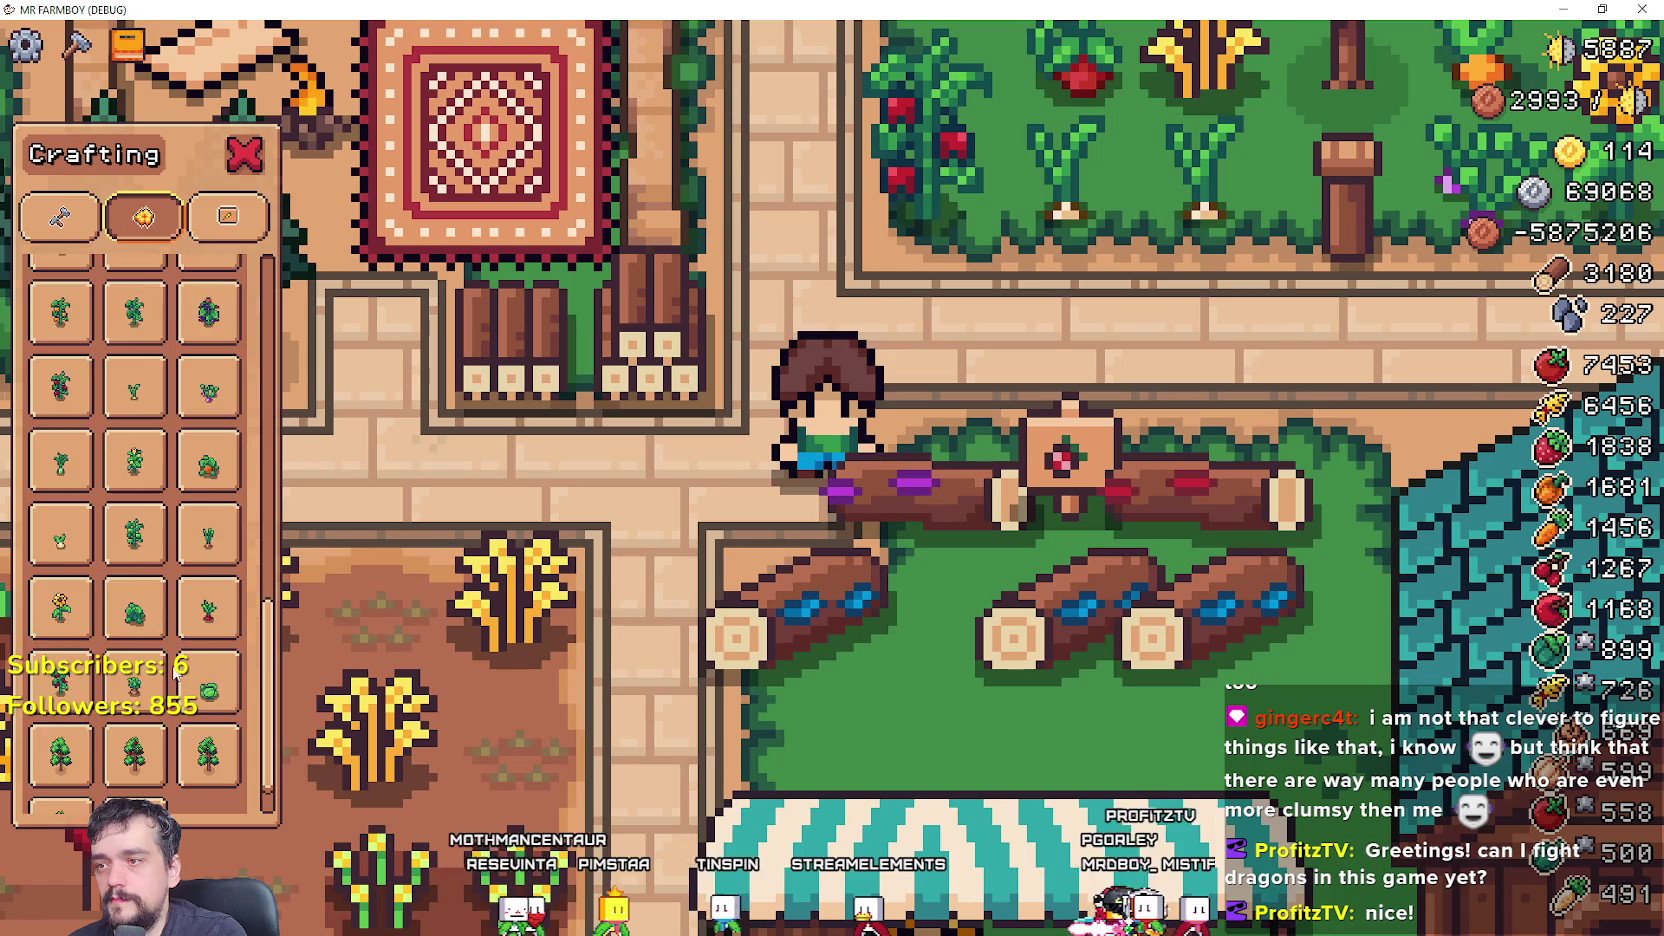
- Walk the farmer around the path while scrolling through the crafting lists
scroll(178, 603, up, 10)
scroll(178, 600, up, 2)
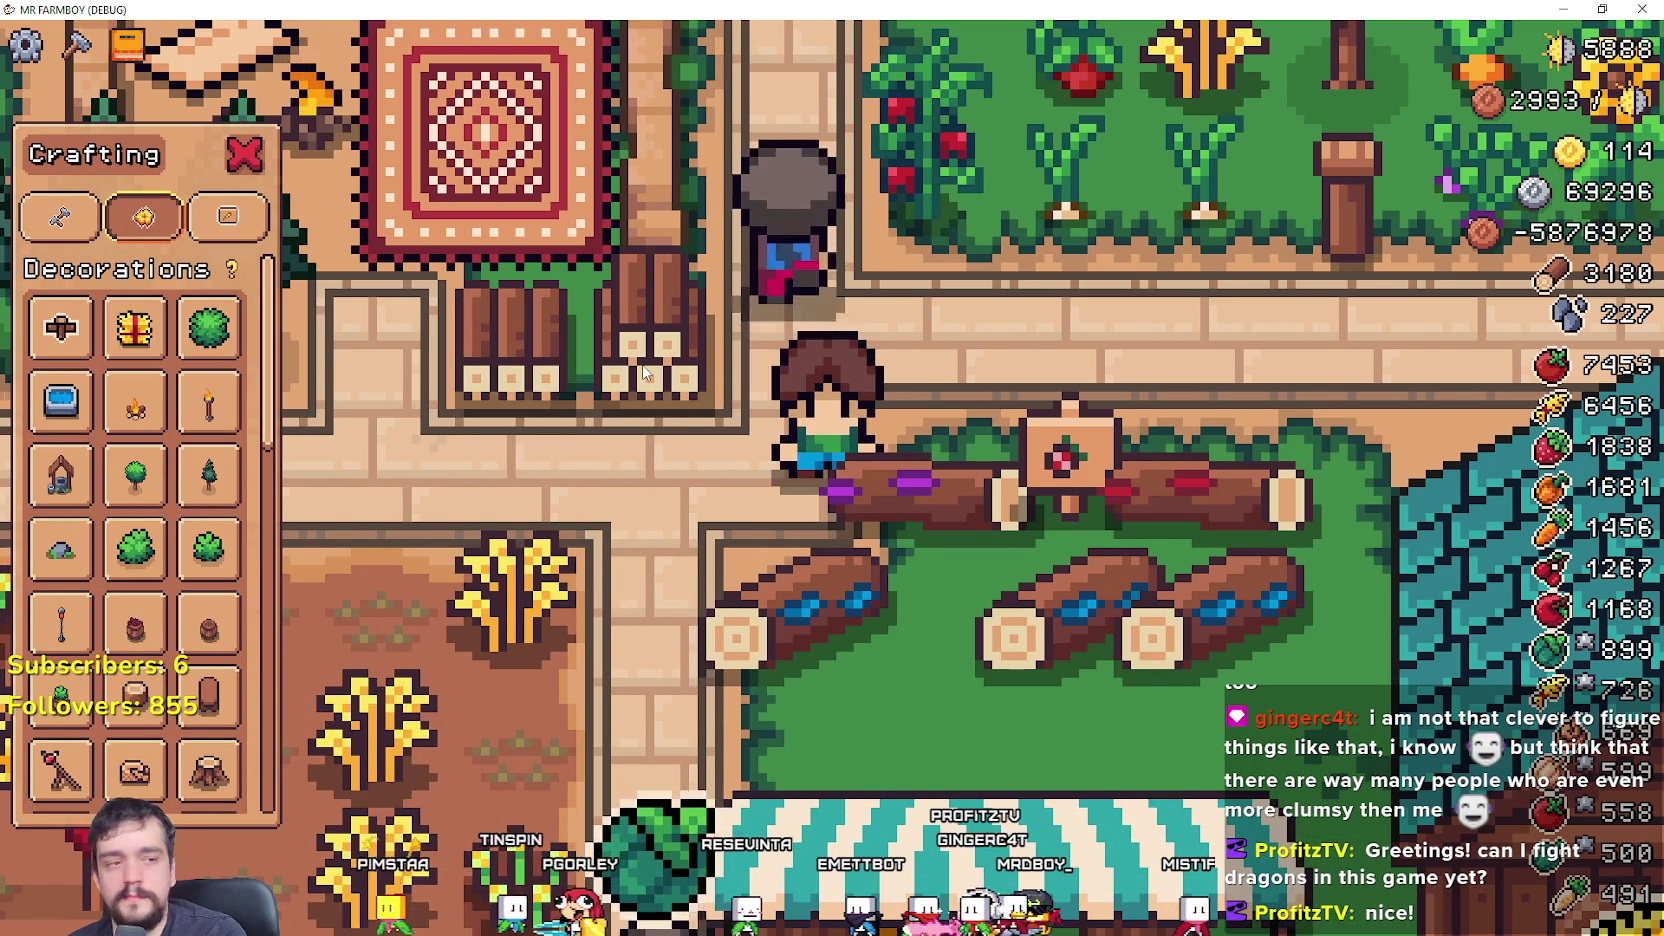
key(d)
key(w)
key(d)
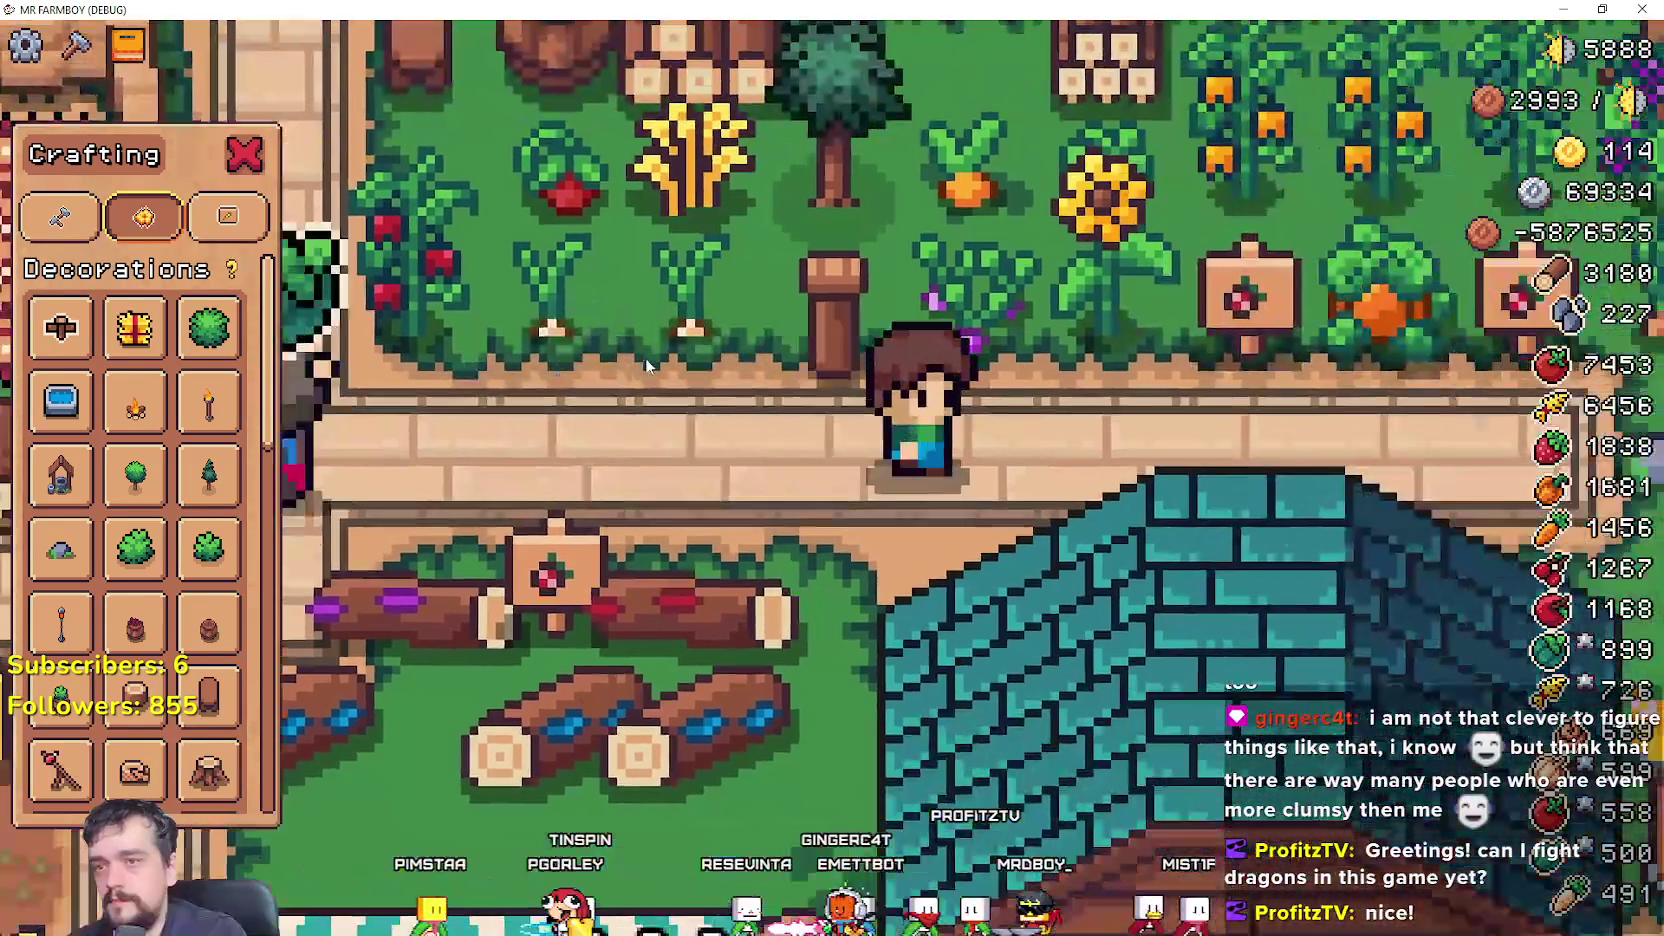
key(a)
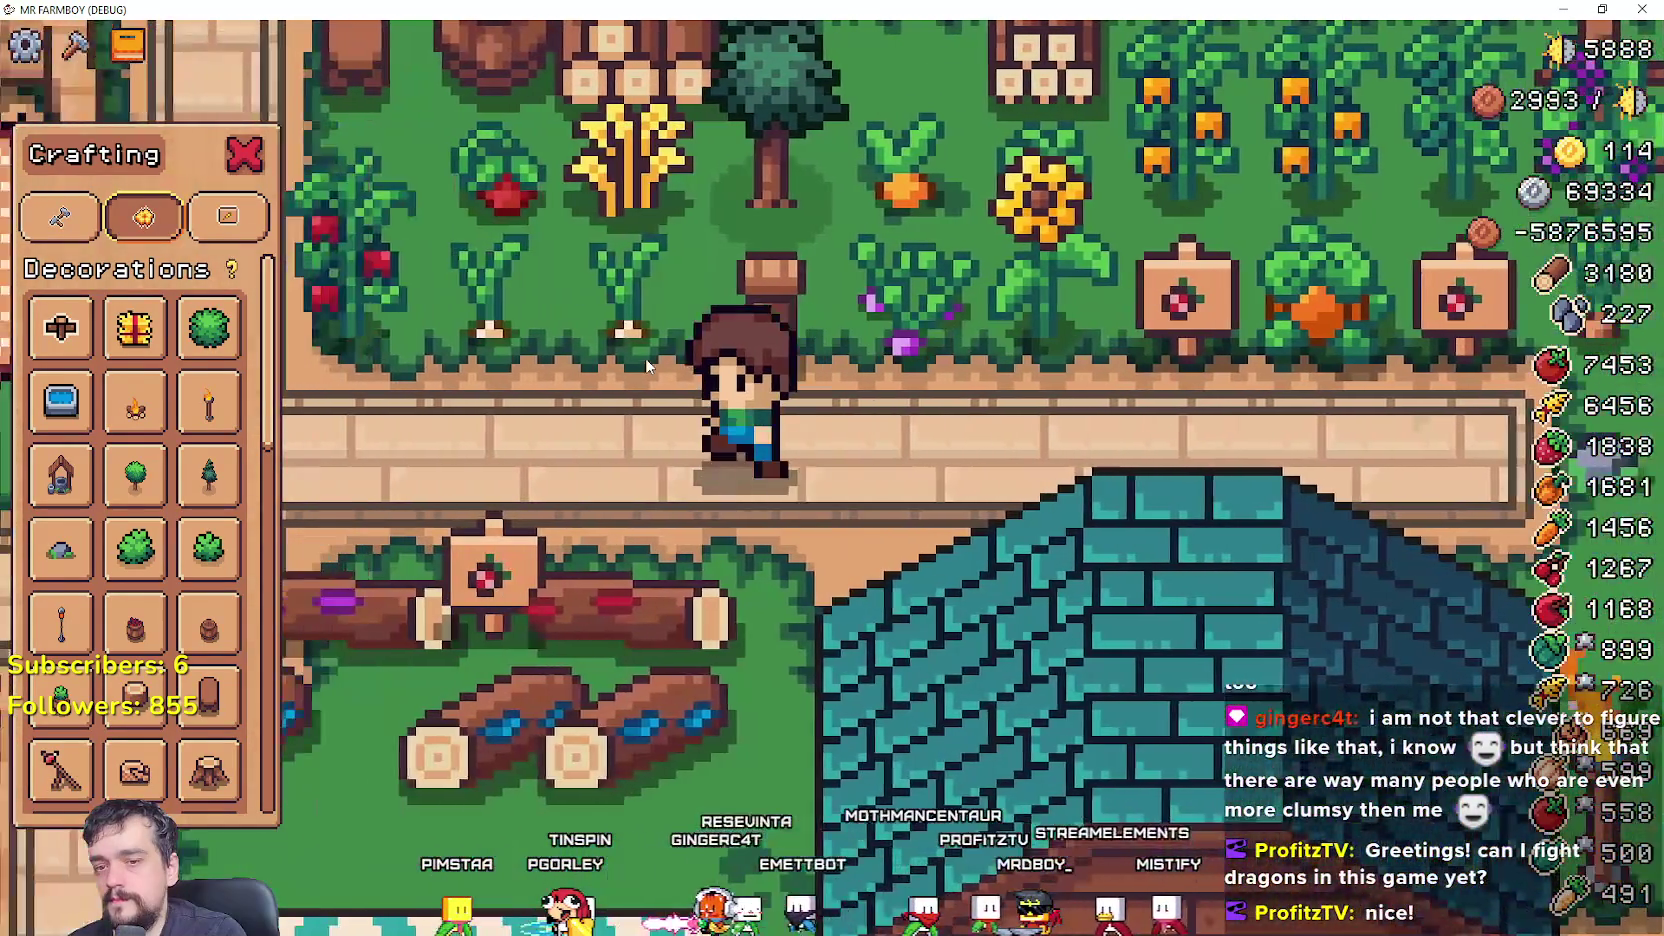
key(w)
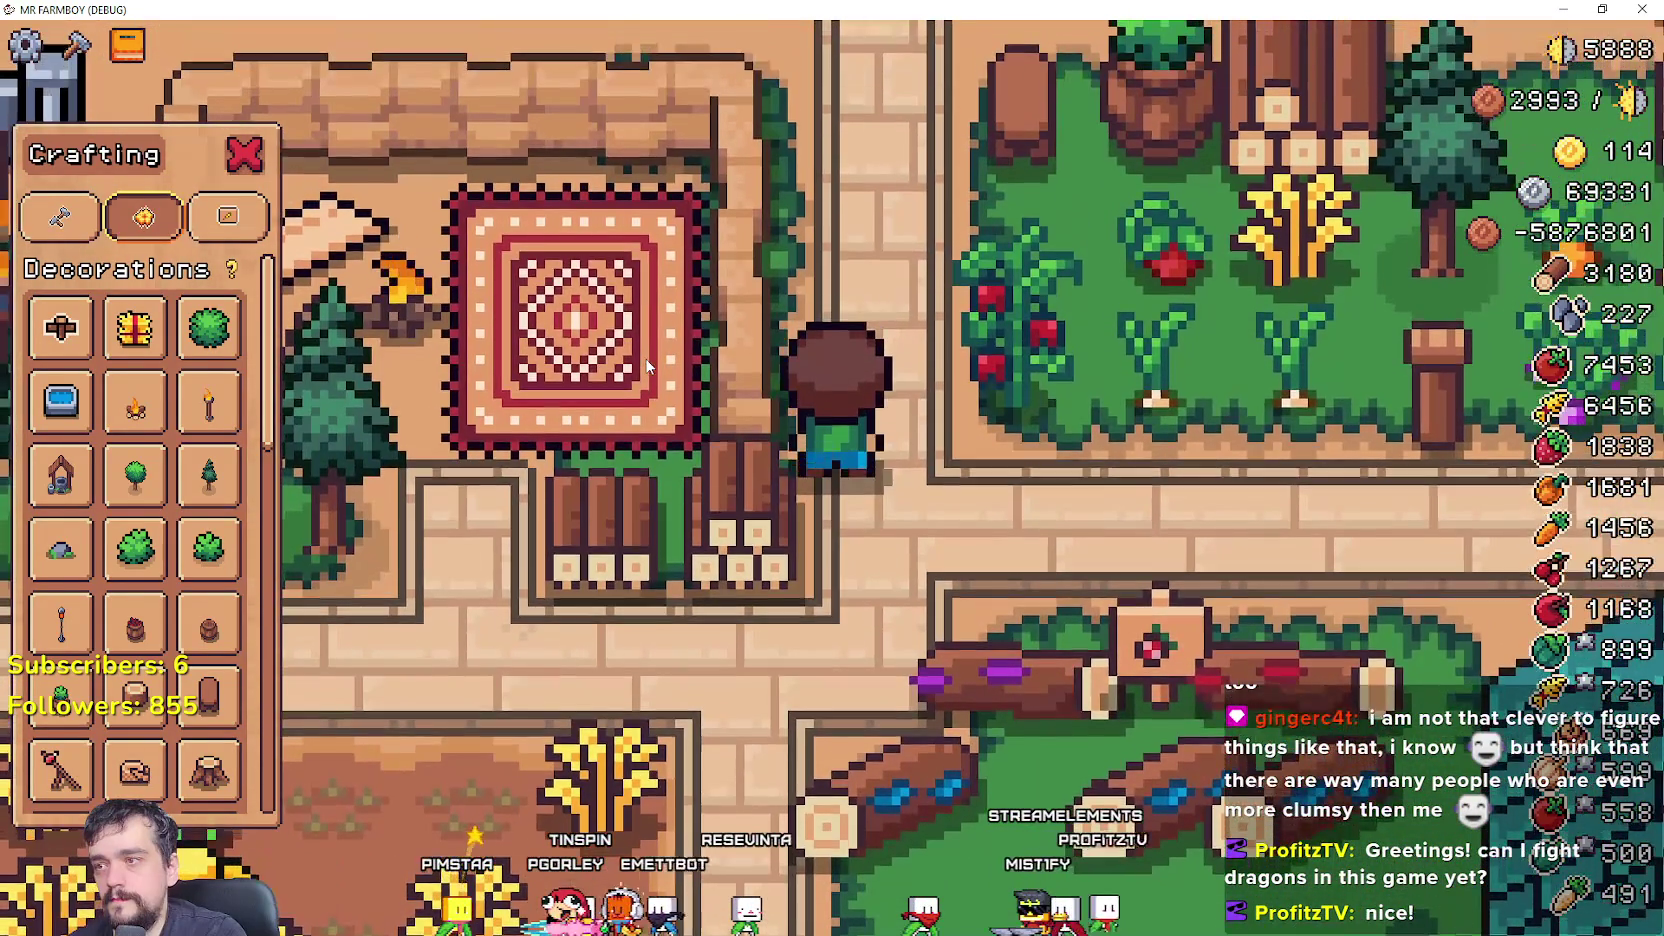
key(s)
scroll(150, 600, down, 5)
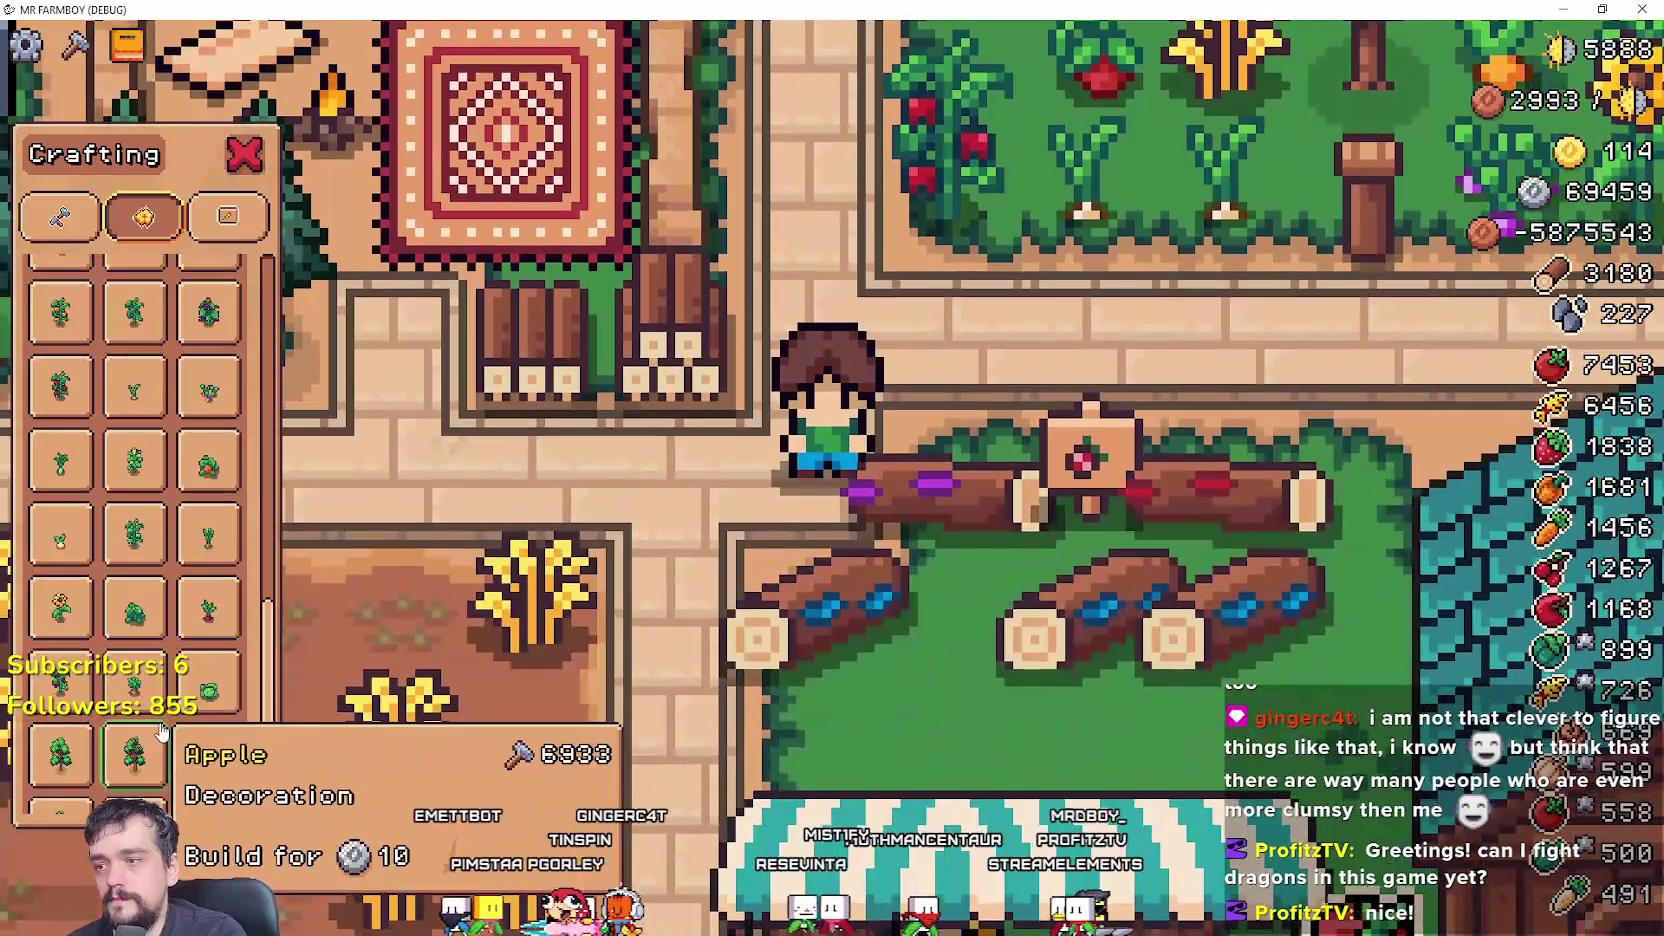
scroll(162, 733, up, 6)
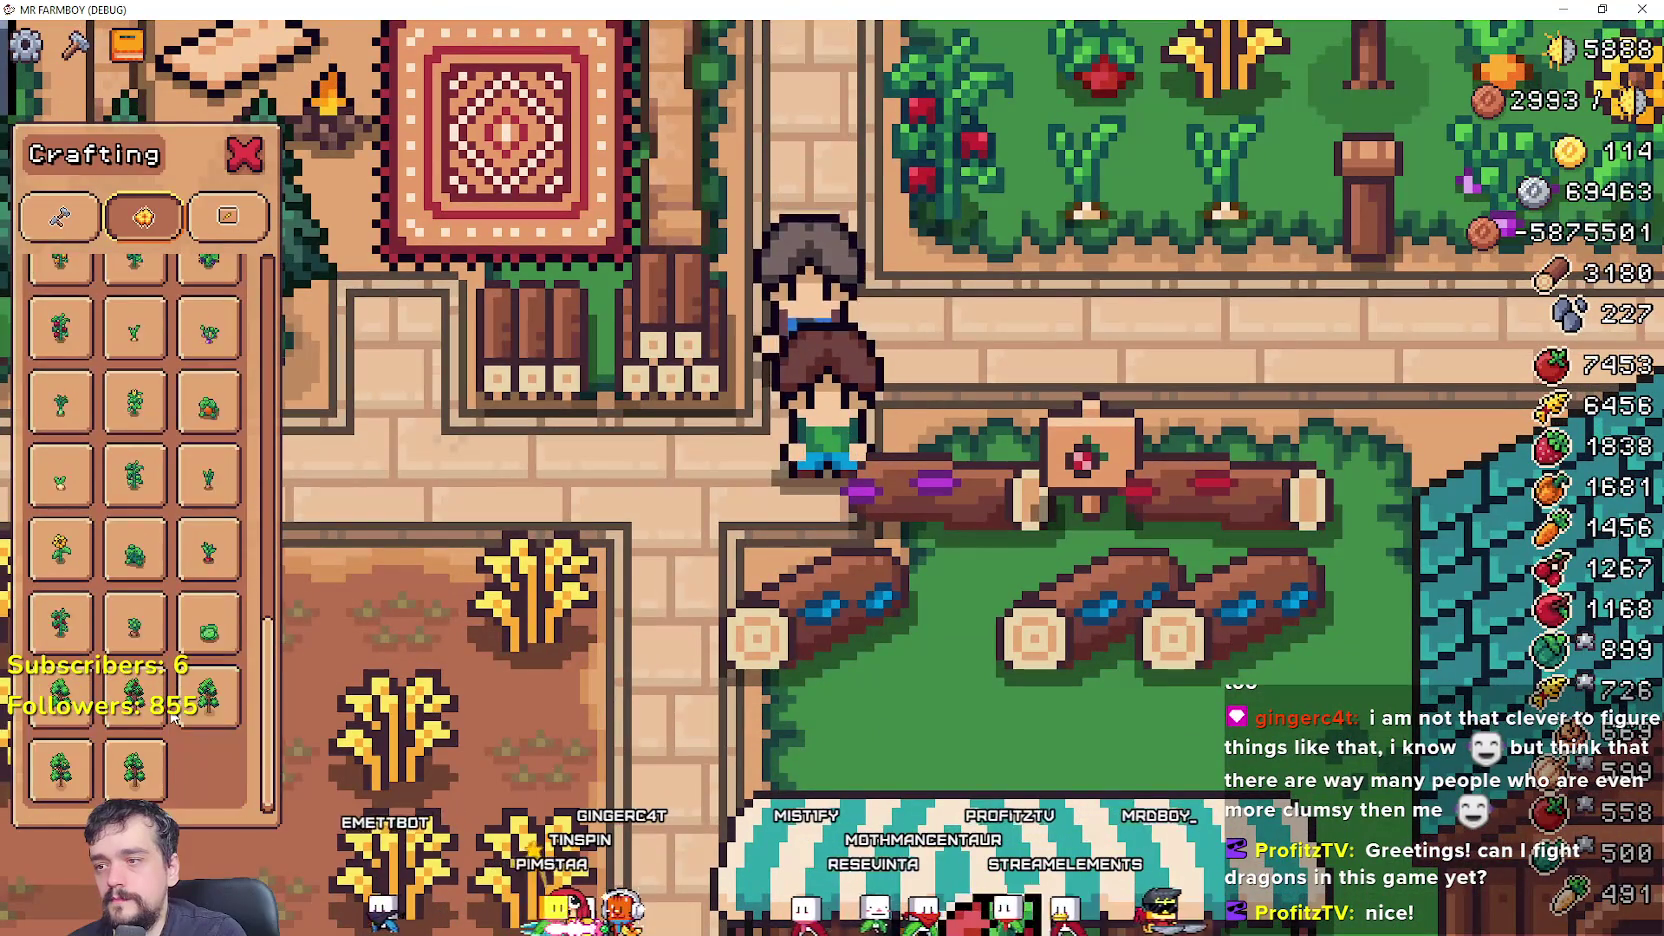
scroll(163, 713, up, 5)
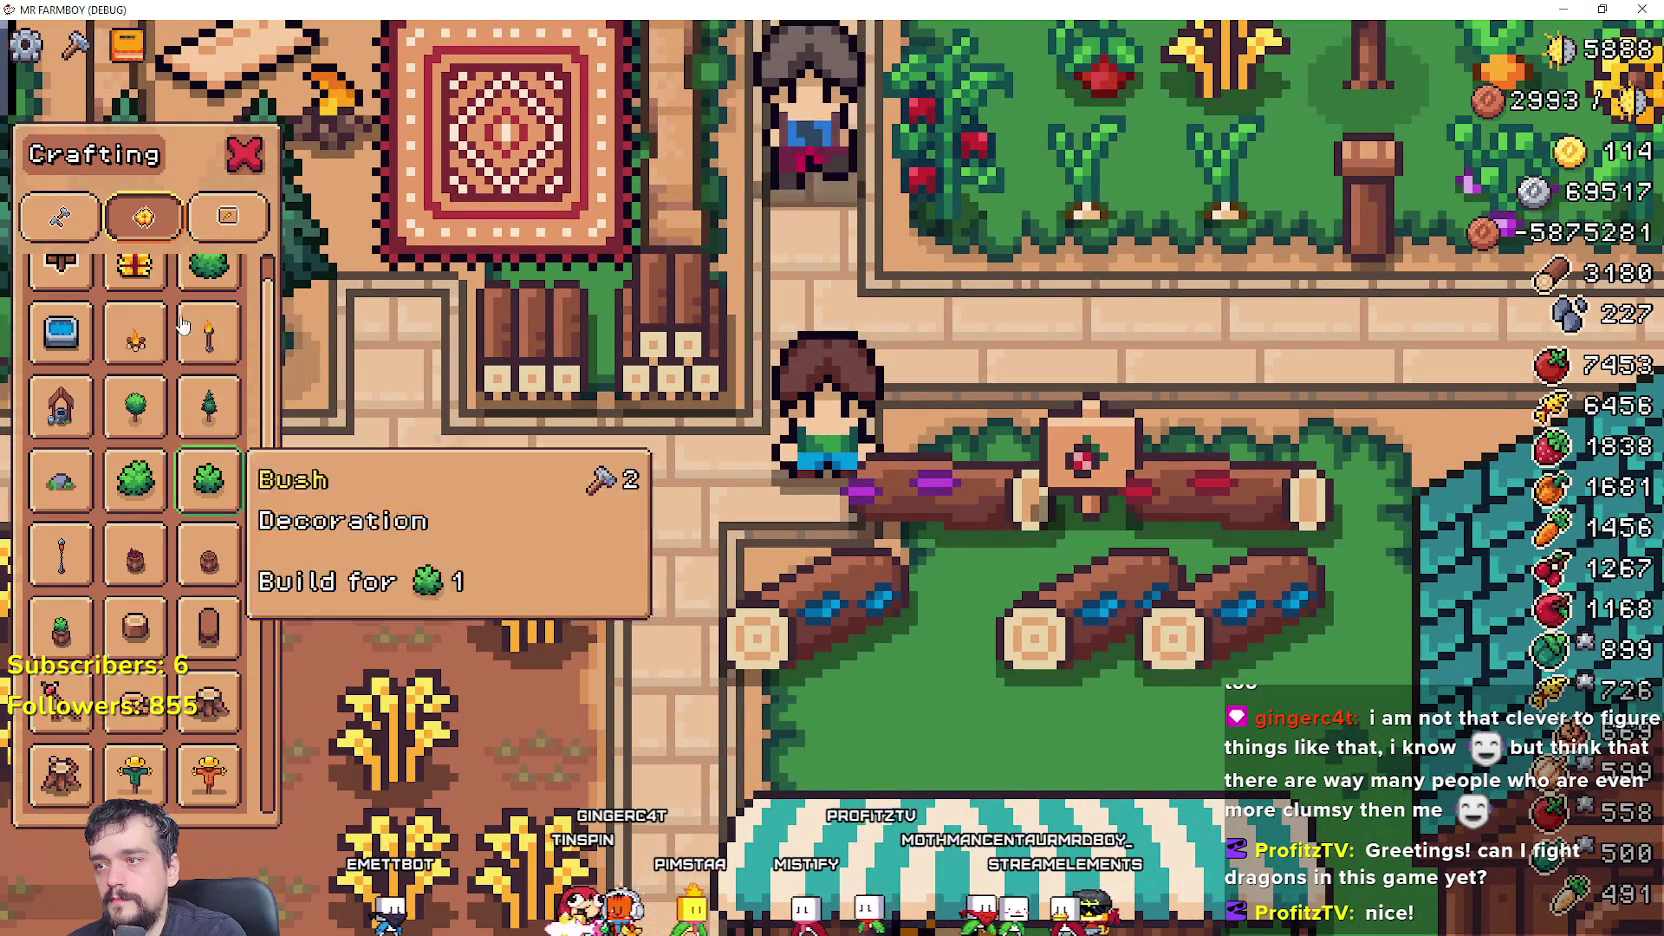
key(d)
- Pick the Wheat Sign from the Signs tab, then cancel its placement
click(228, 216)
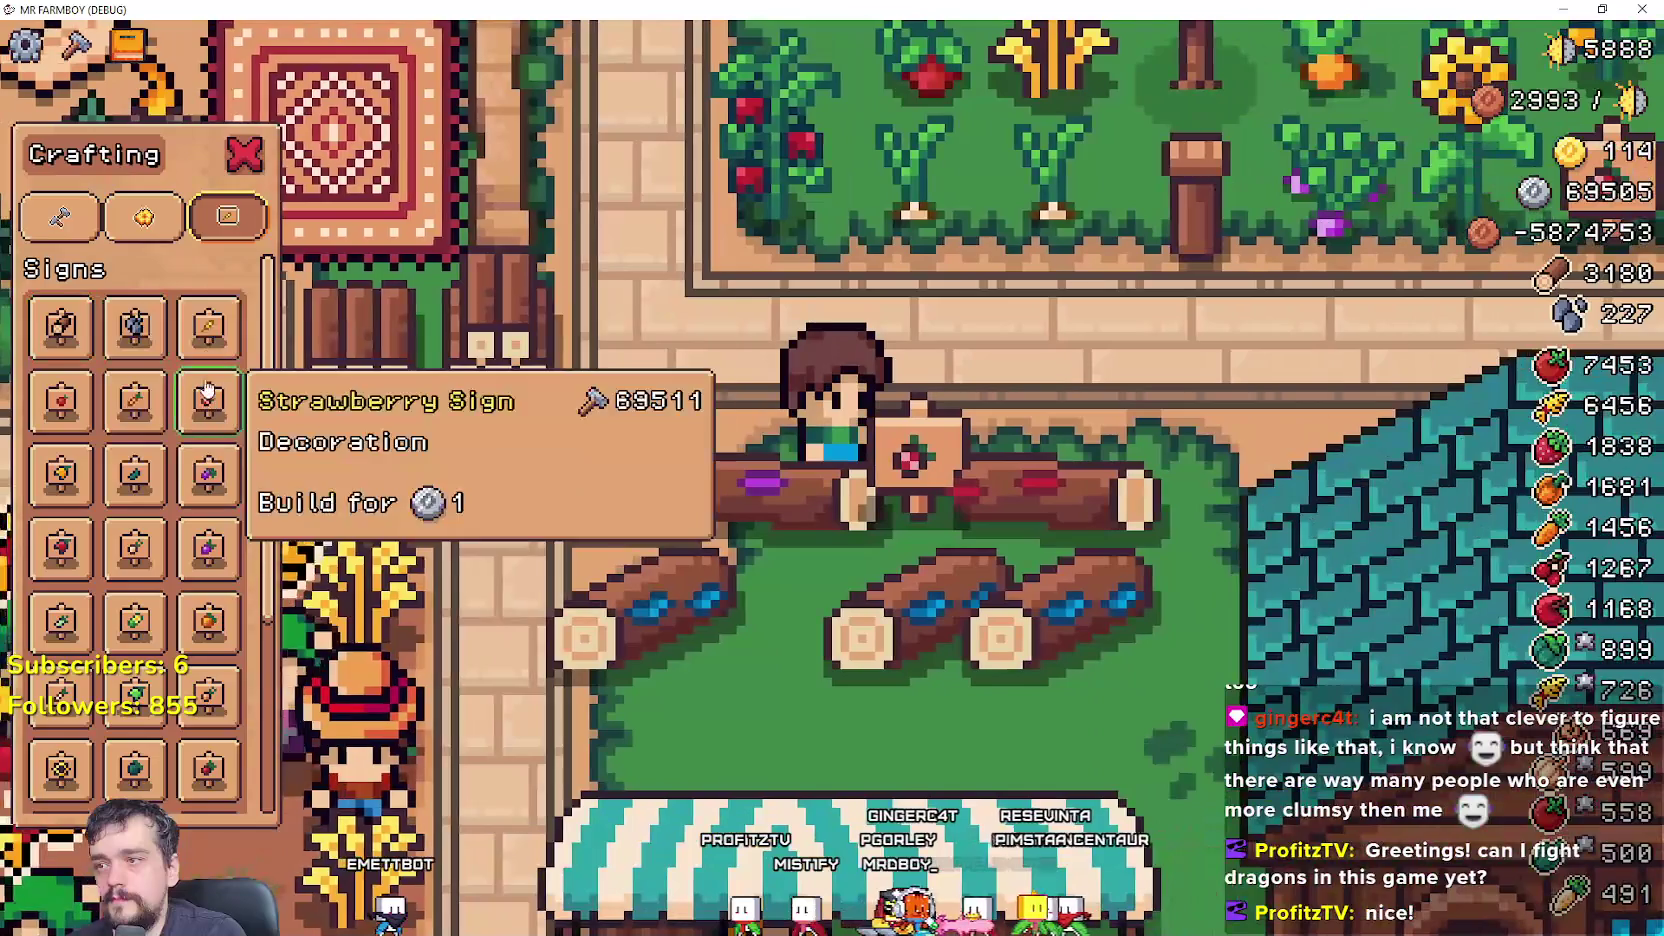
click(208, 326)
key(w)
key(d)
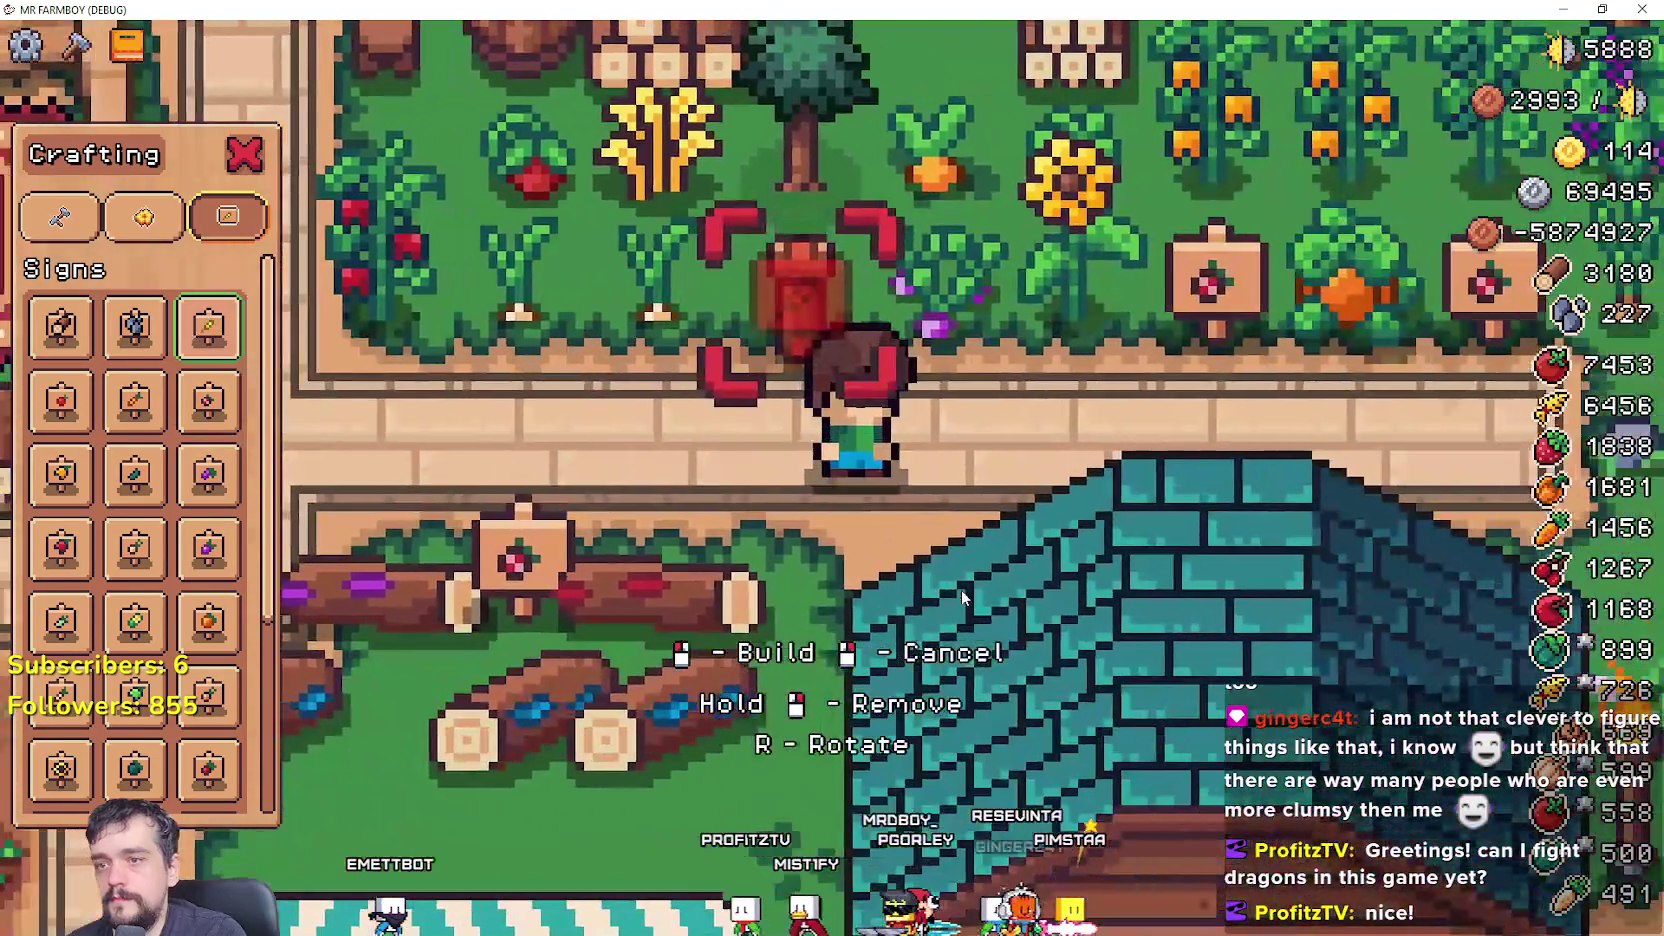
right_click(962, 592)
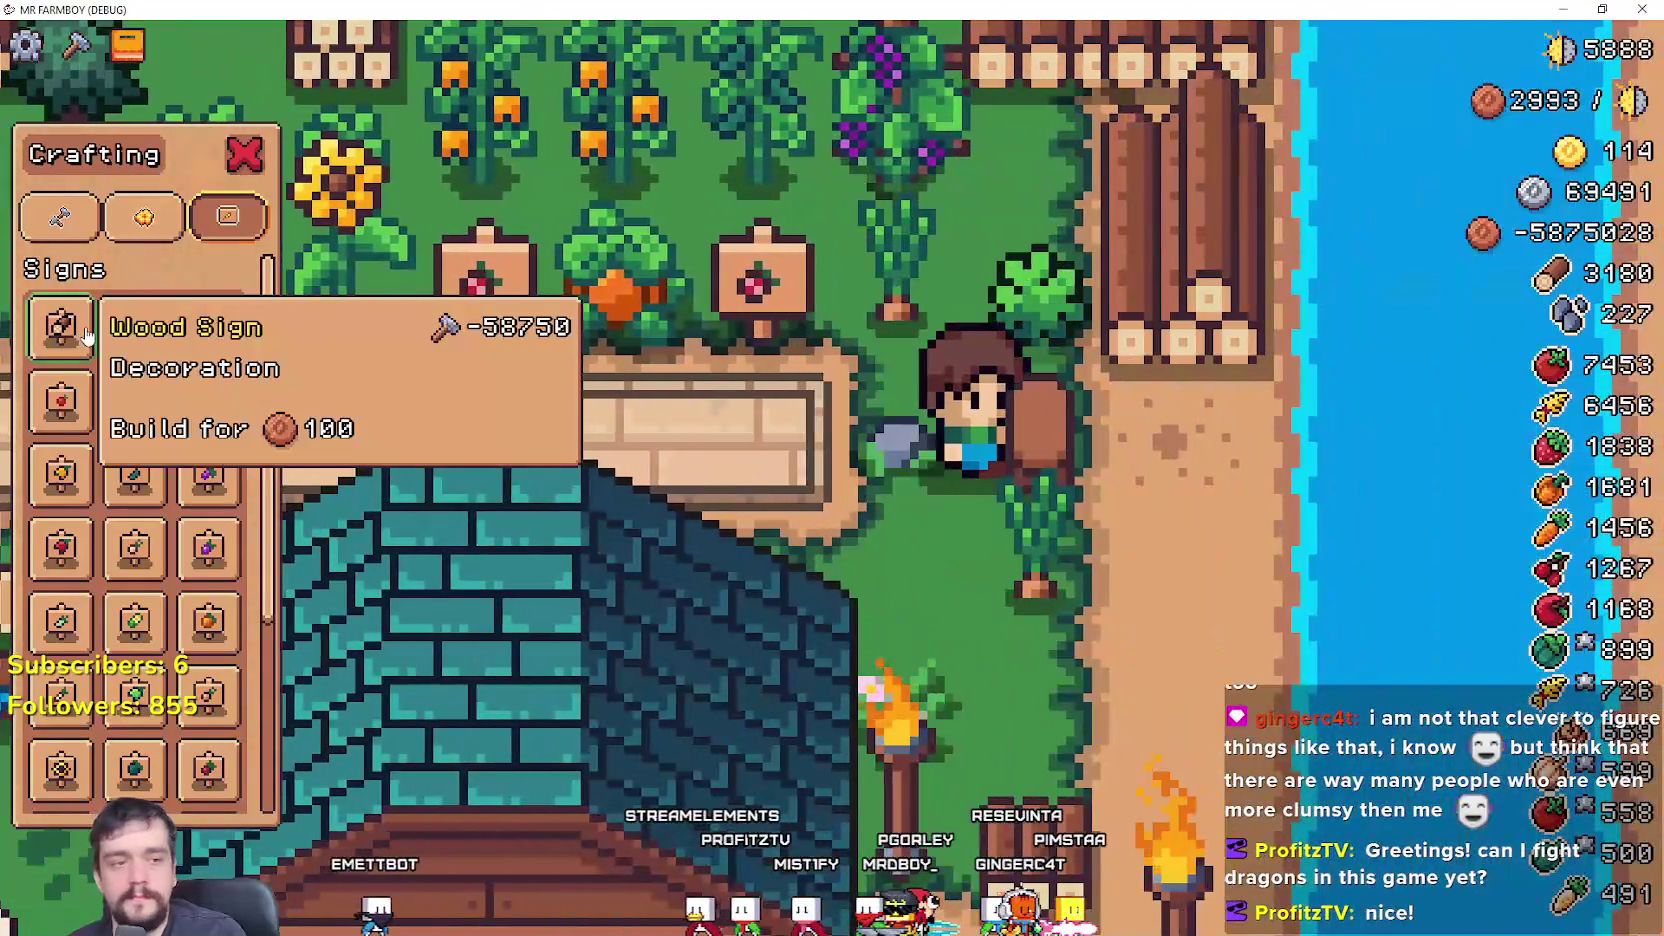
key(a)
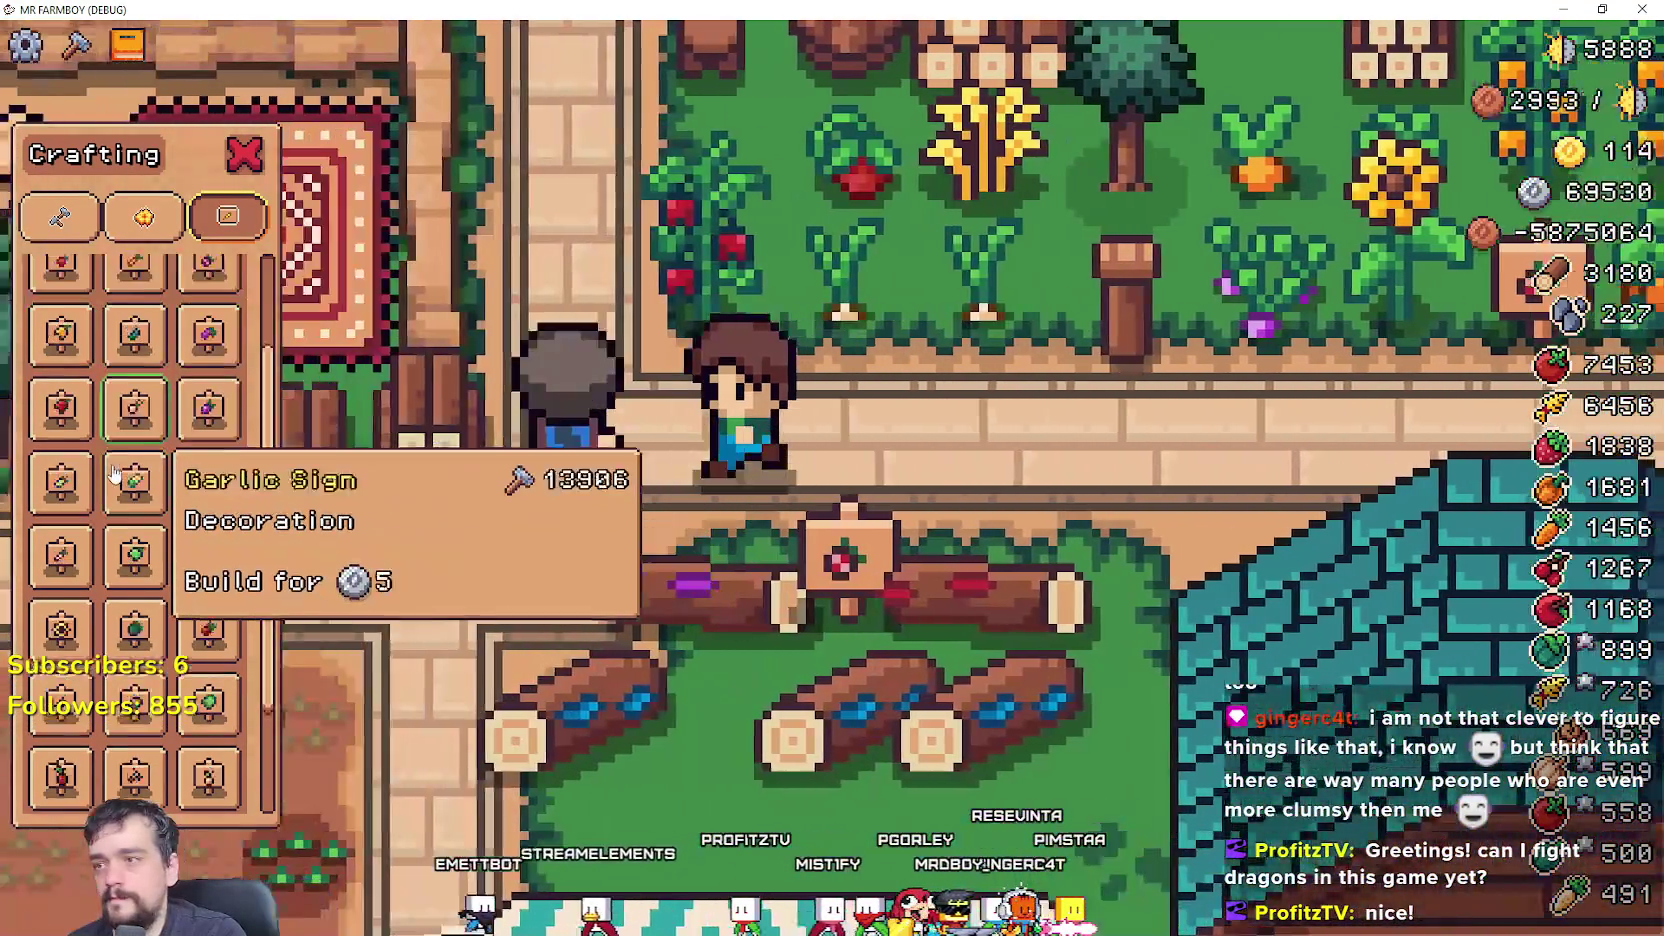
- Switch the crafting panel to Decorations, then to the Land and Seeds tab
scroll(125, 460, down, 3)
click(143, 217)
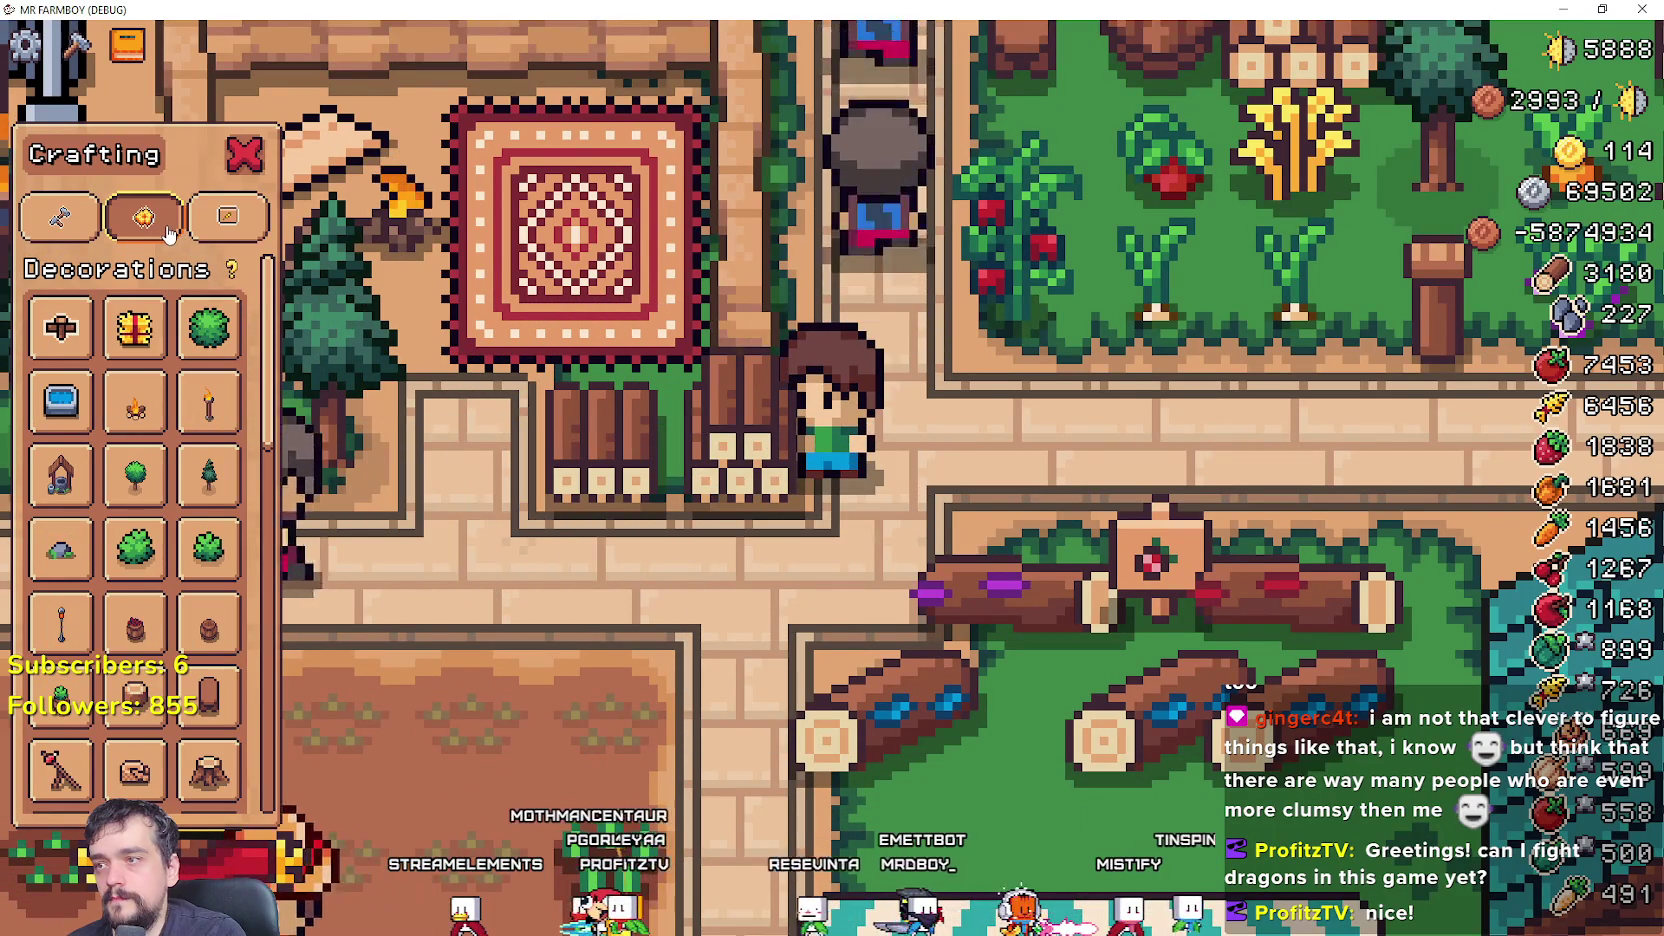
click(60, 217)
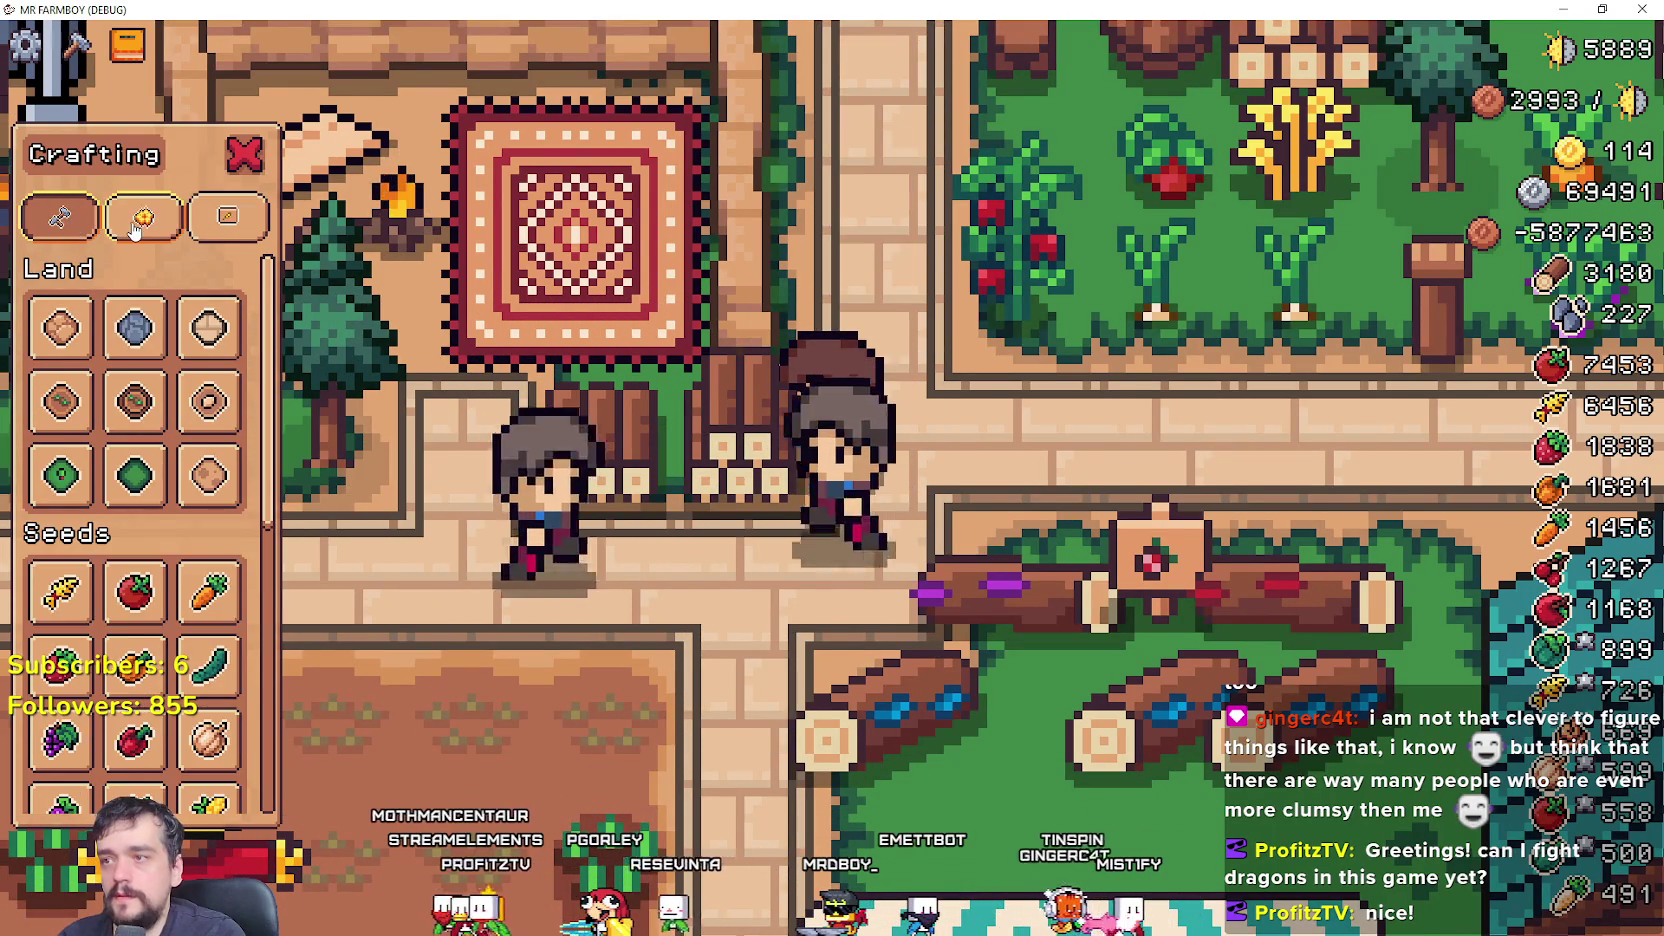
- Return the crafting panel to Decorations and switch back to the Godot editor
click(145, 226)
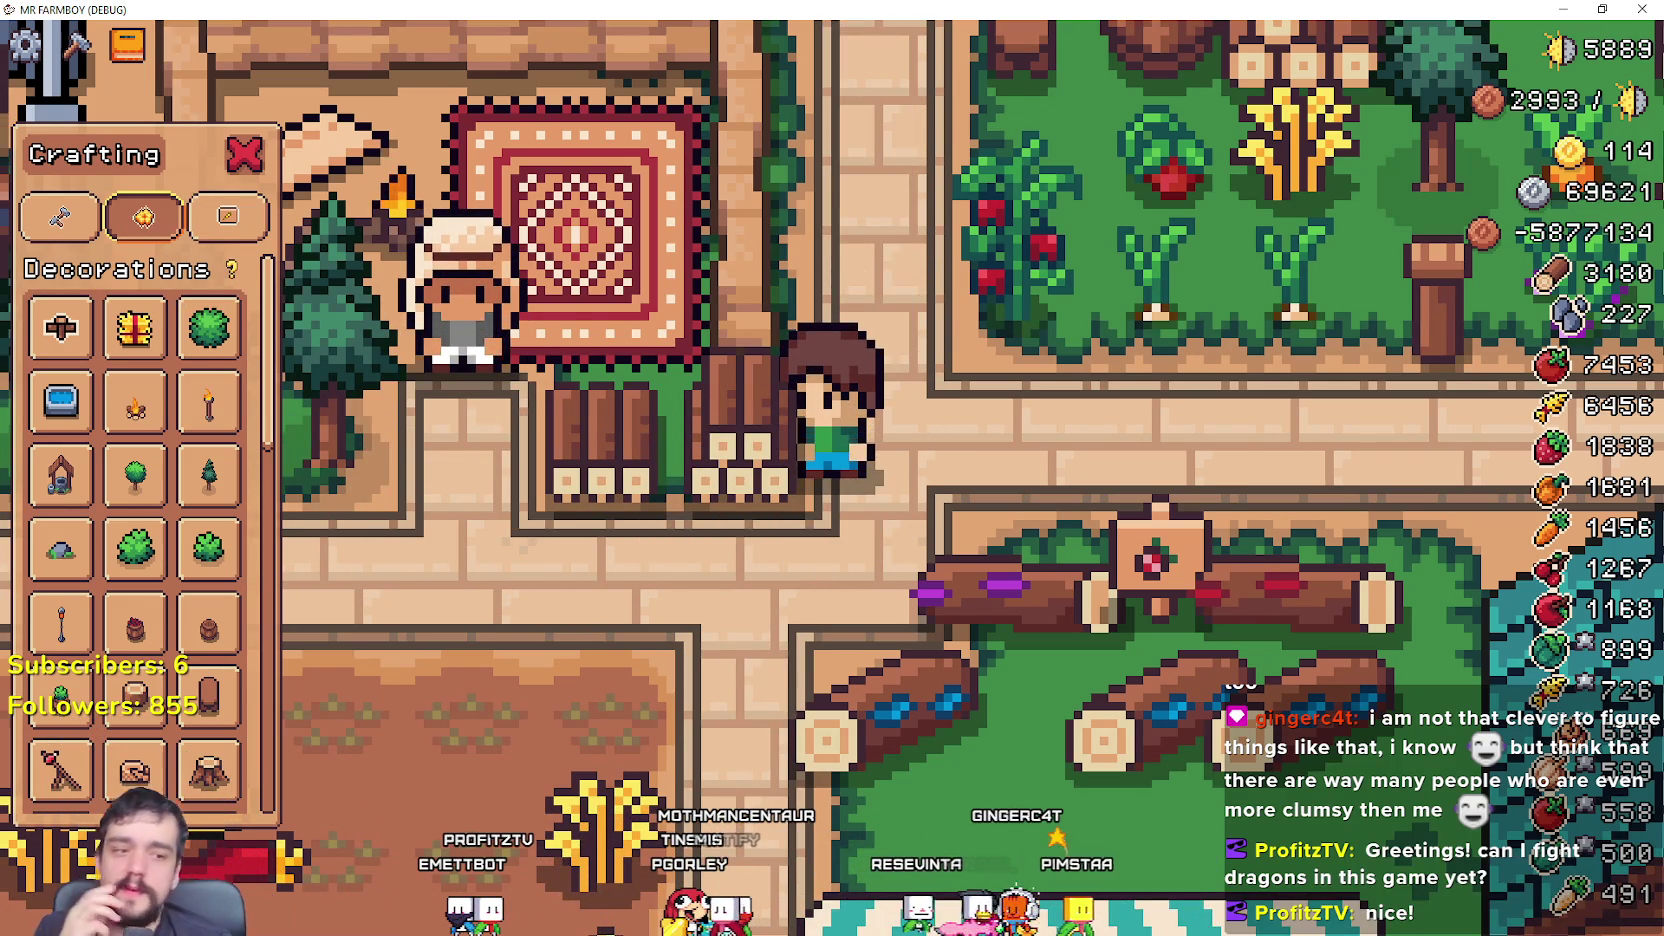
key(alt+Tab)
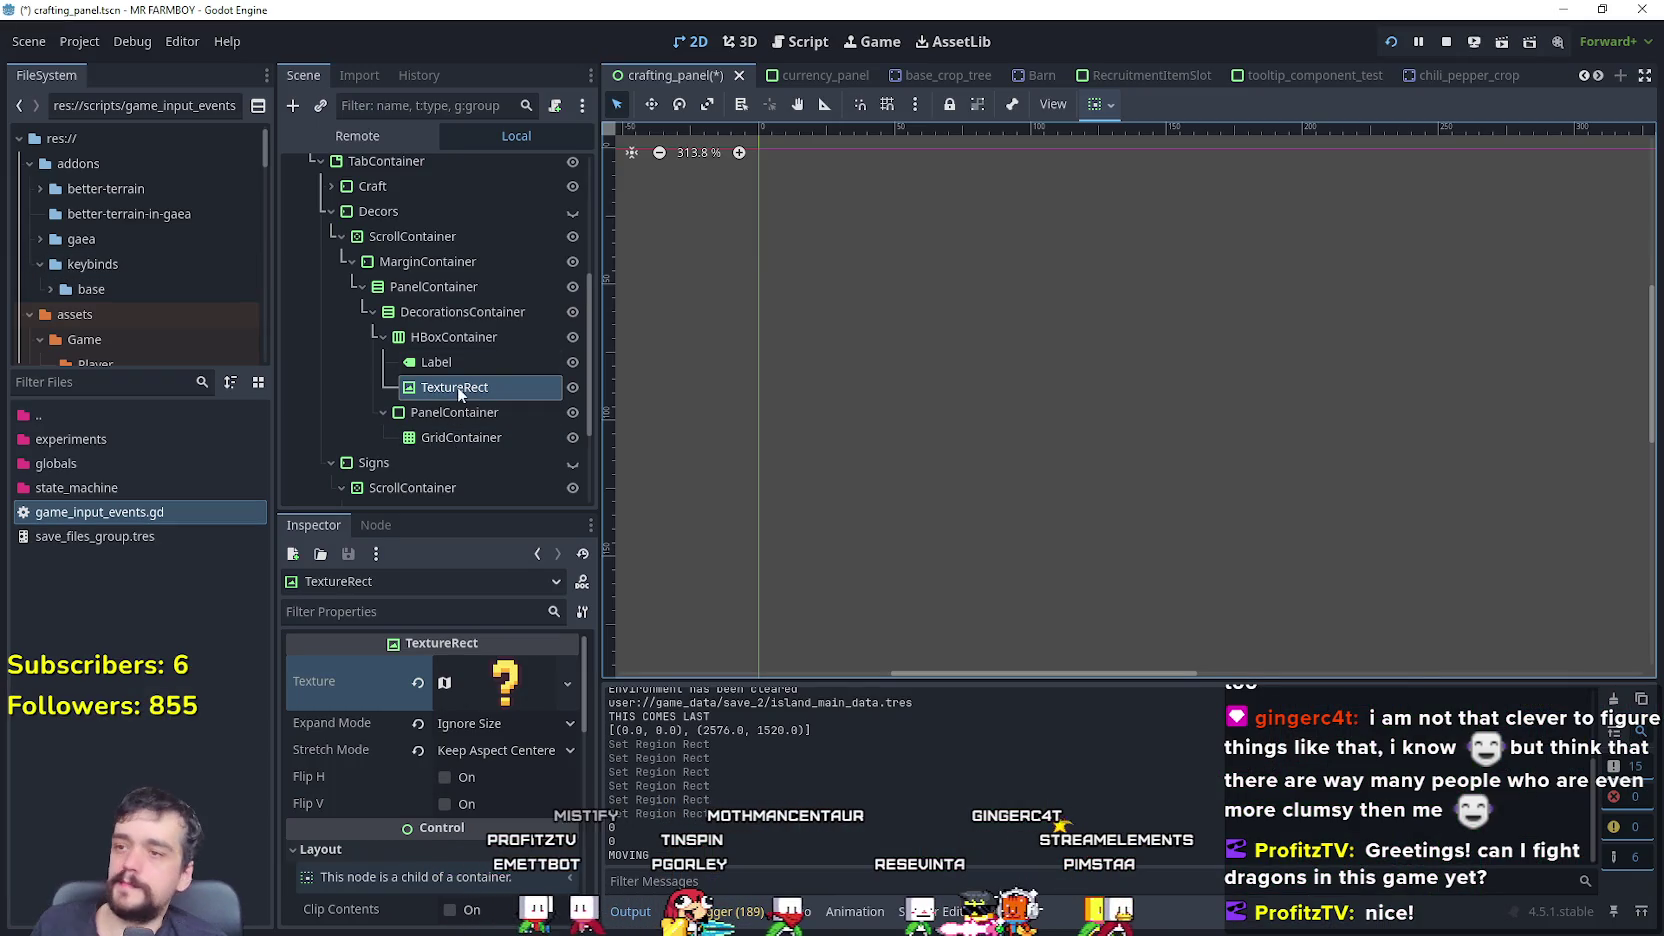
- Undo the region, visibility, size and texture edits, removing the TextureRect and HBoxContainer
key(Up)
key(Up)
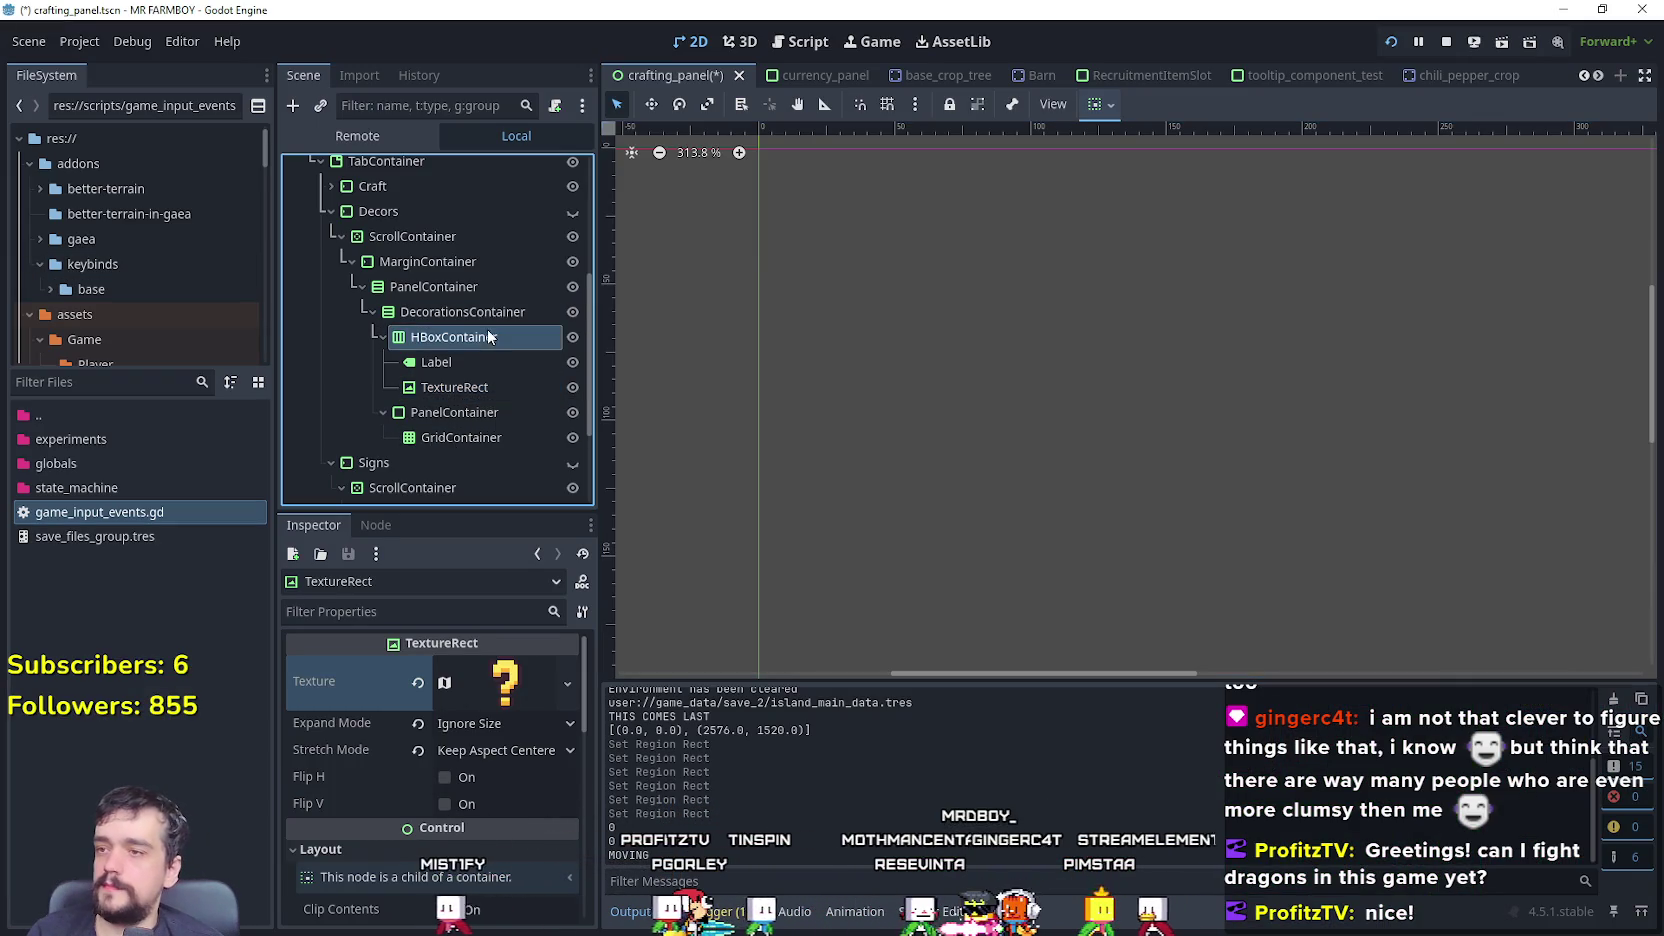
key(ctrl+z)
key(ctrl+z)
key(ctrl+z)
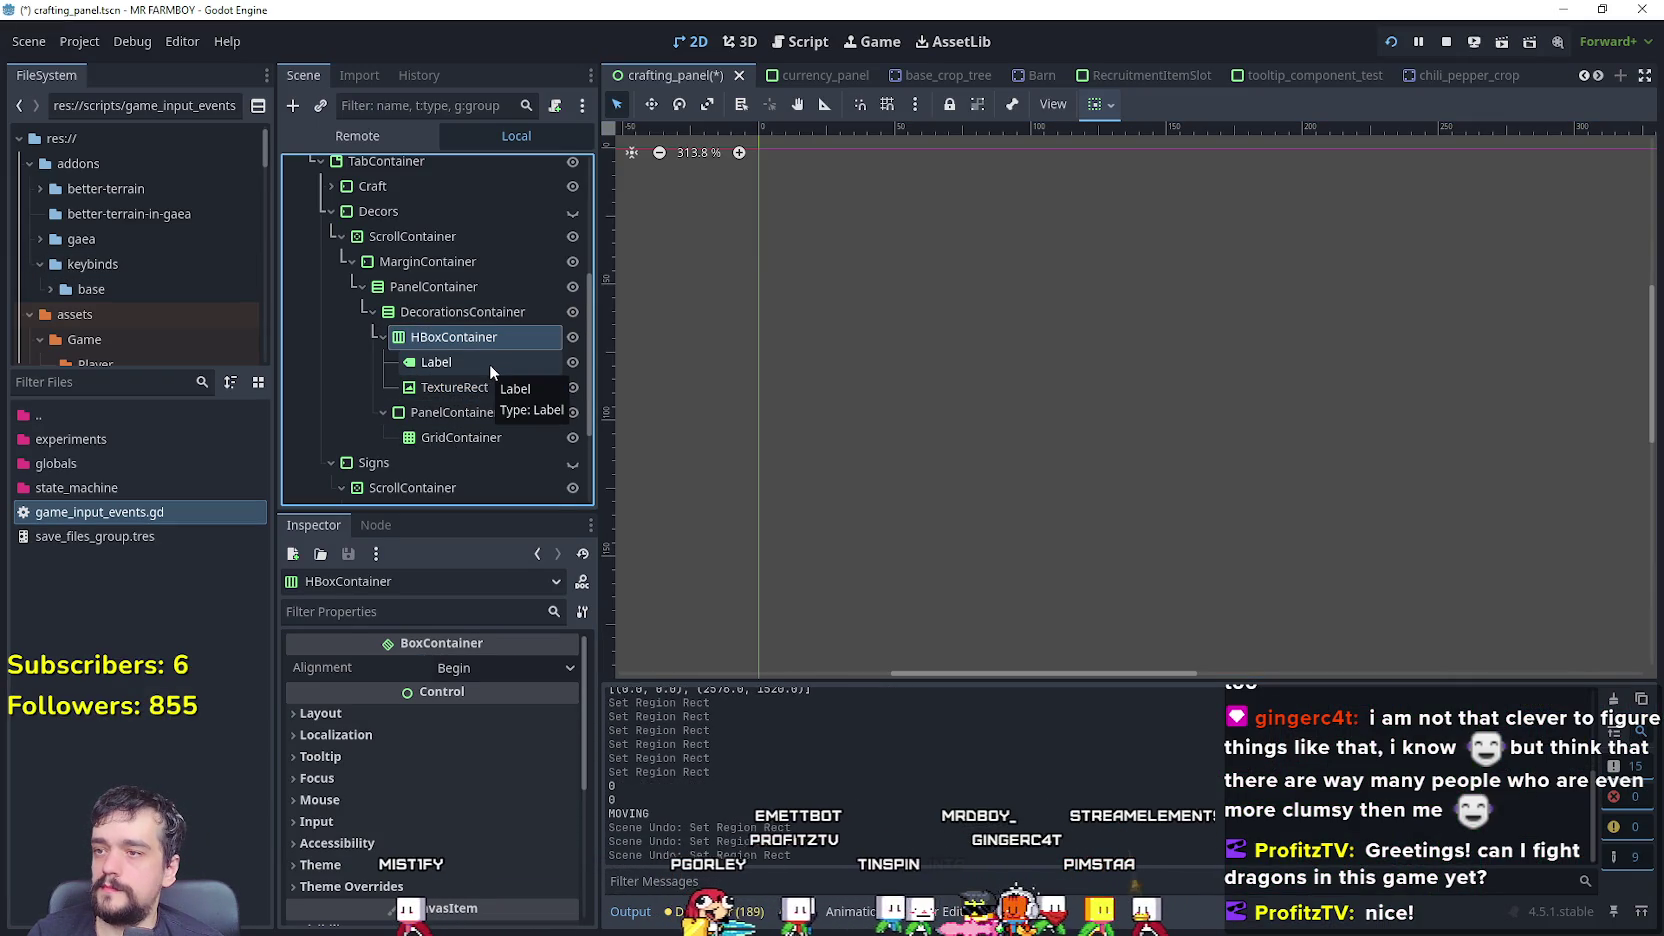
key(ctrl+z)
key(ctrl+z)
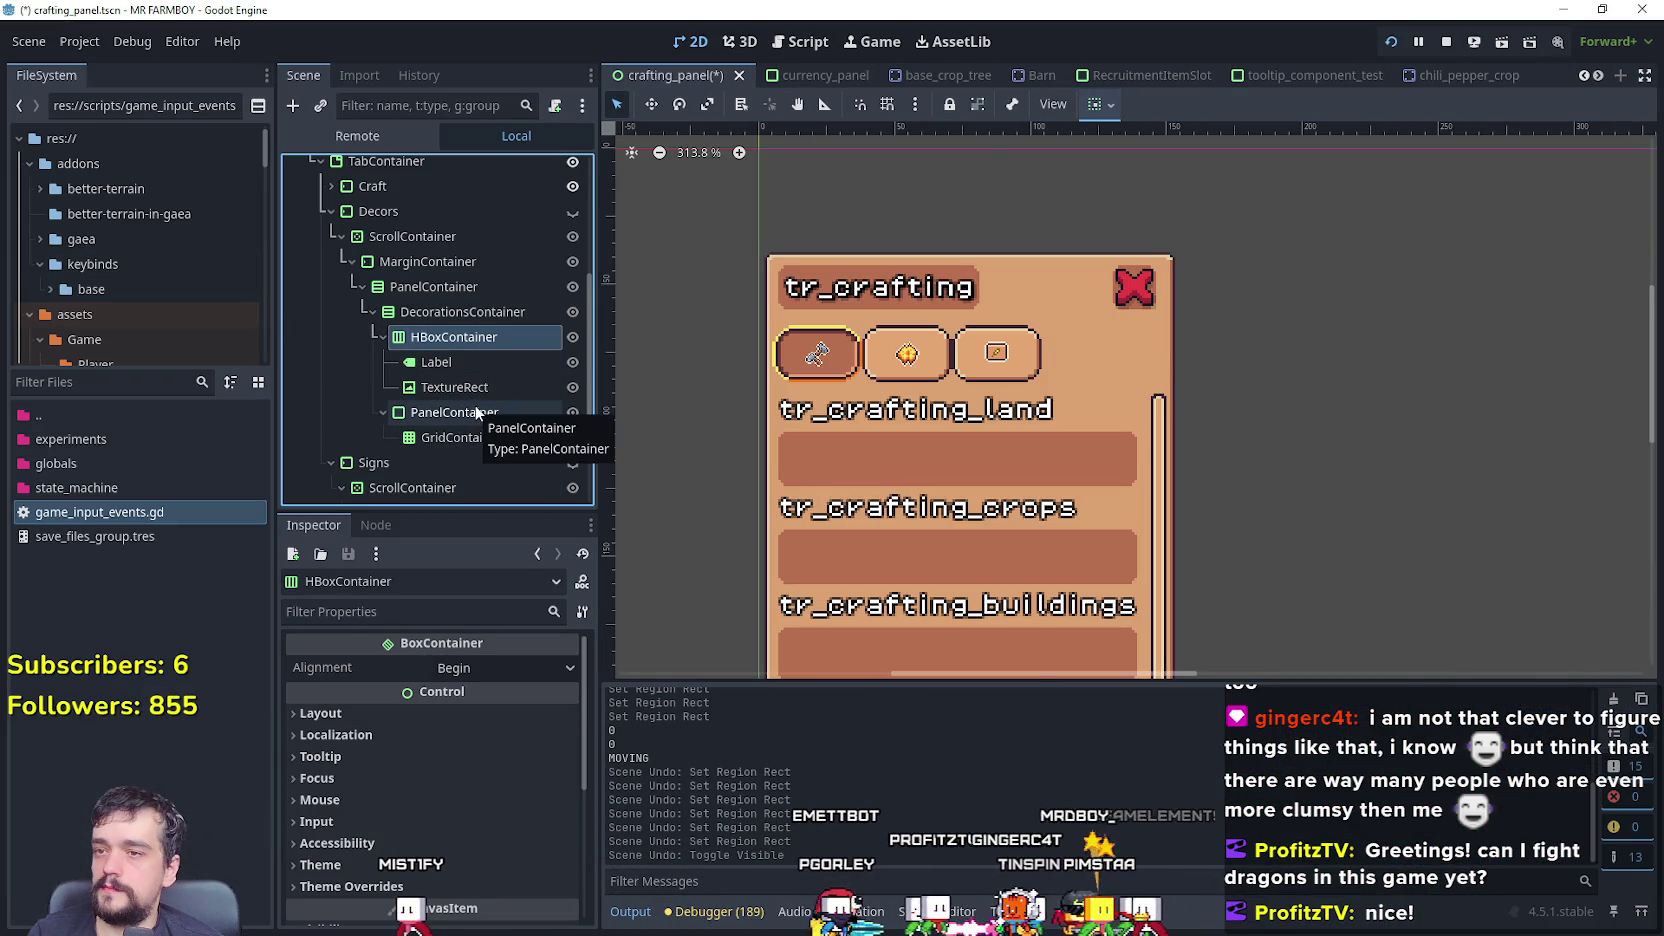
key(ctrl+z)
key(ctrl+z)
key(ctrl+z)
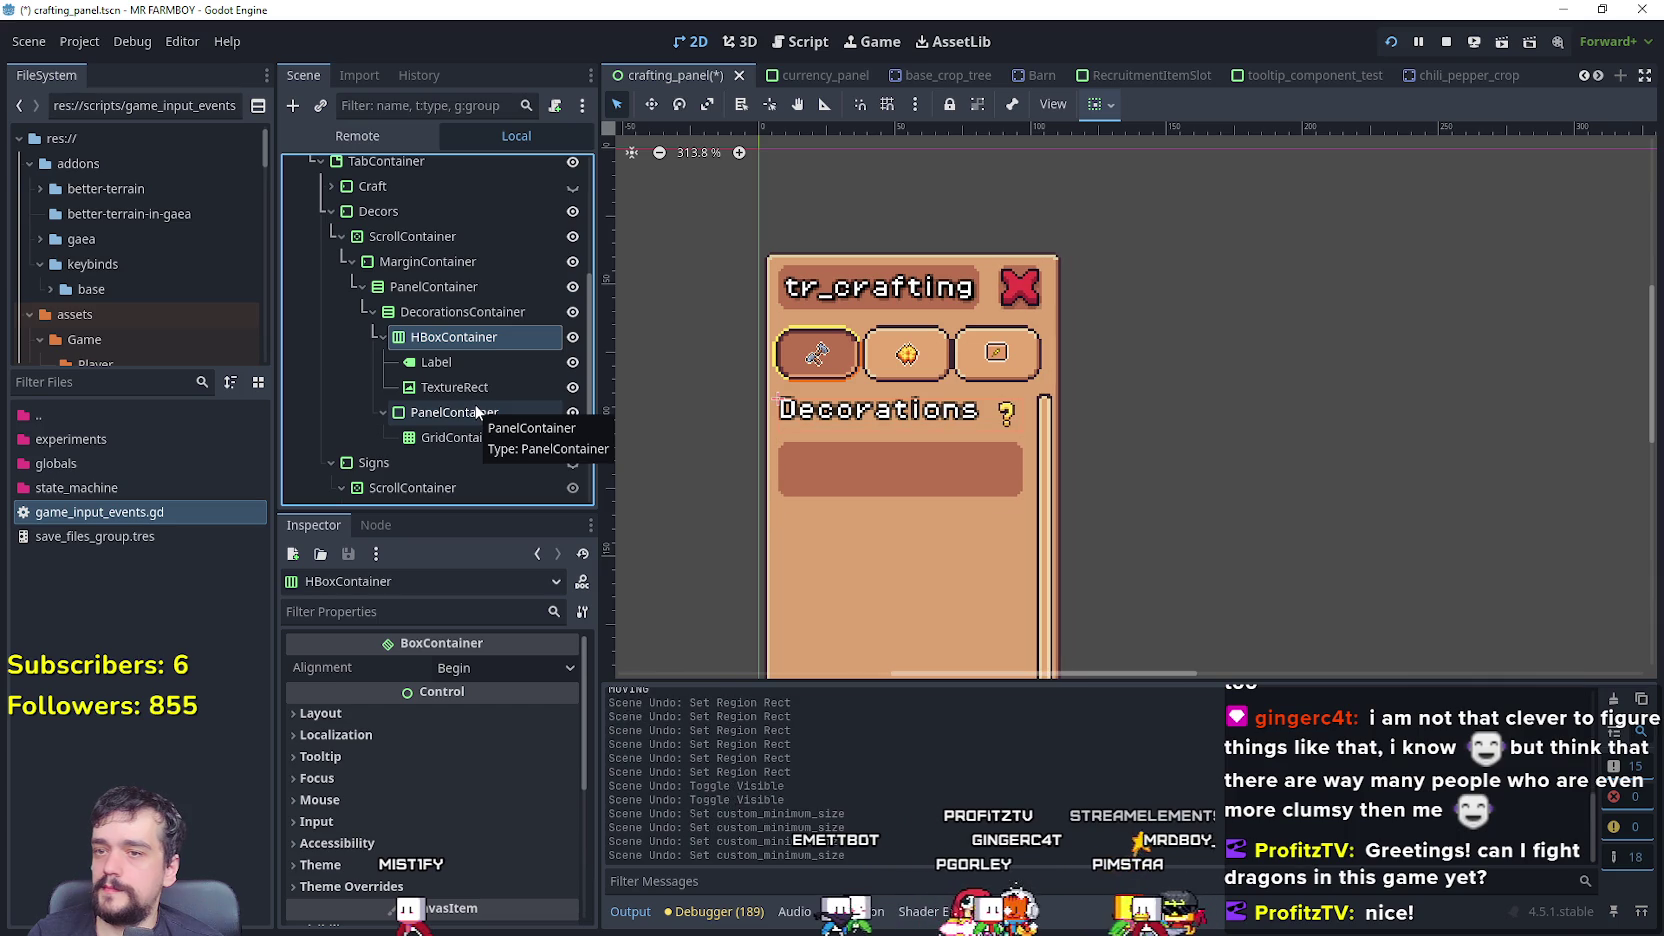
key(ctrl+z)
key(ctrl+z)
key(ctrl+z)
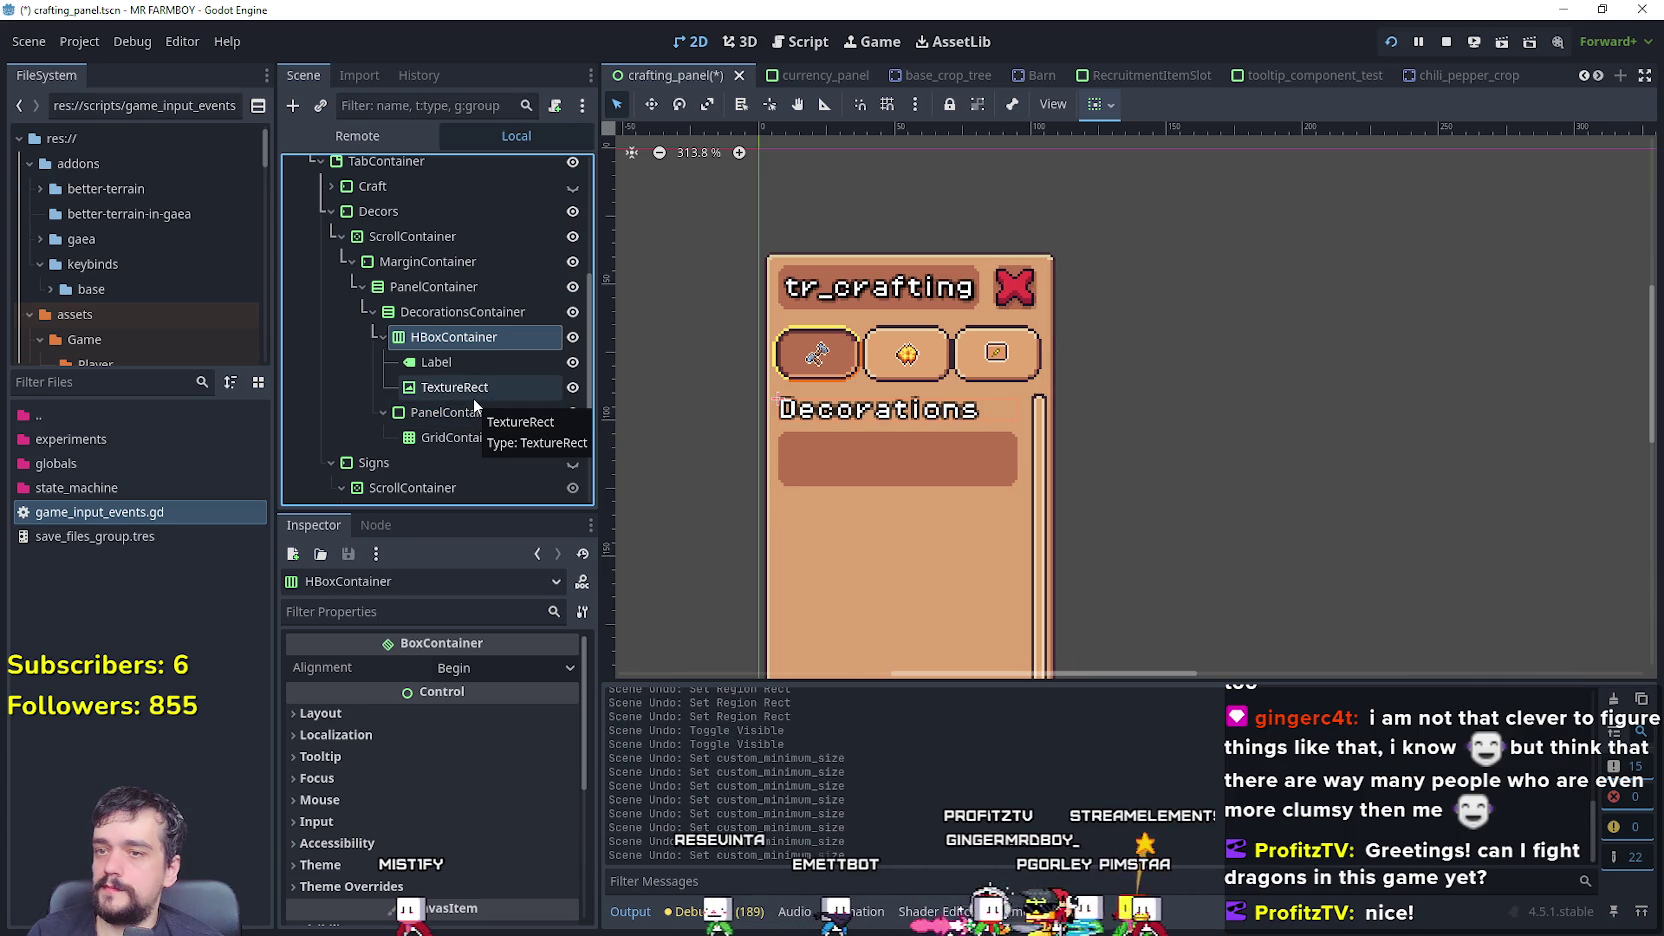
key(ctrl+z)
key(ctrl+z)
key(ctrl+z)
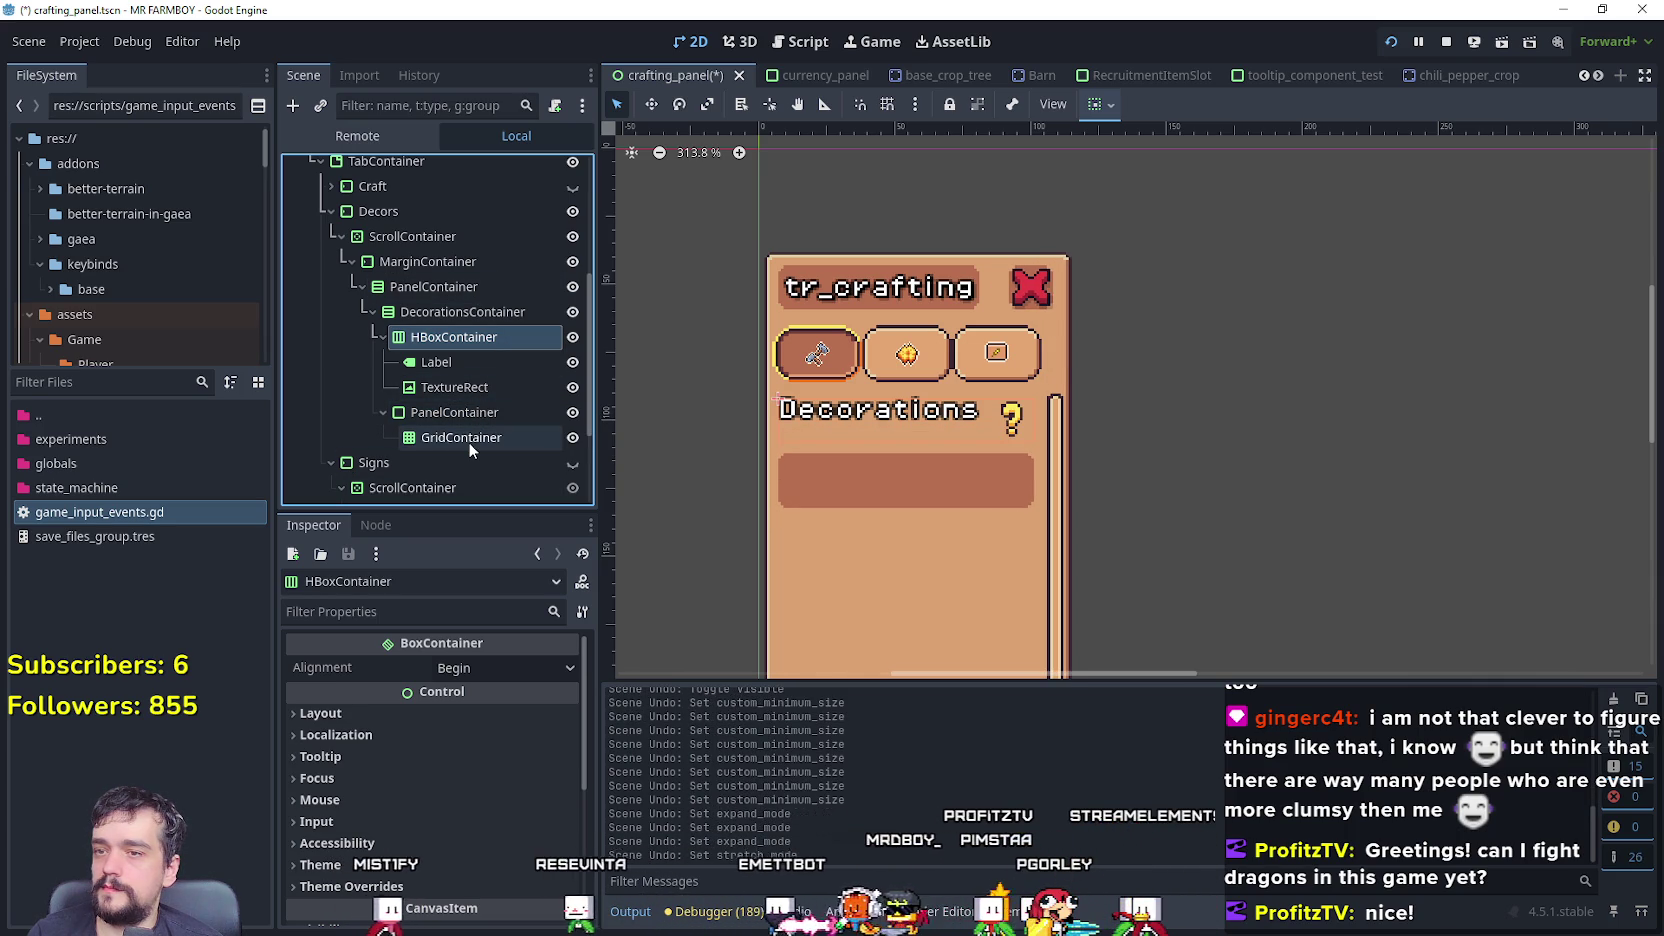
key(ctrl+z)
key(ctrl+z)
key(ctrl+z)
key(ctrl+z)
key(ctrl+z)
key(ctrl+z)
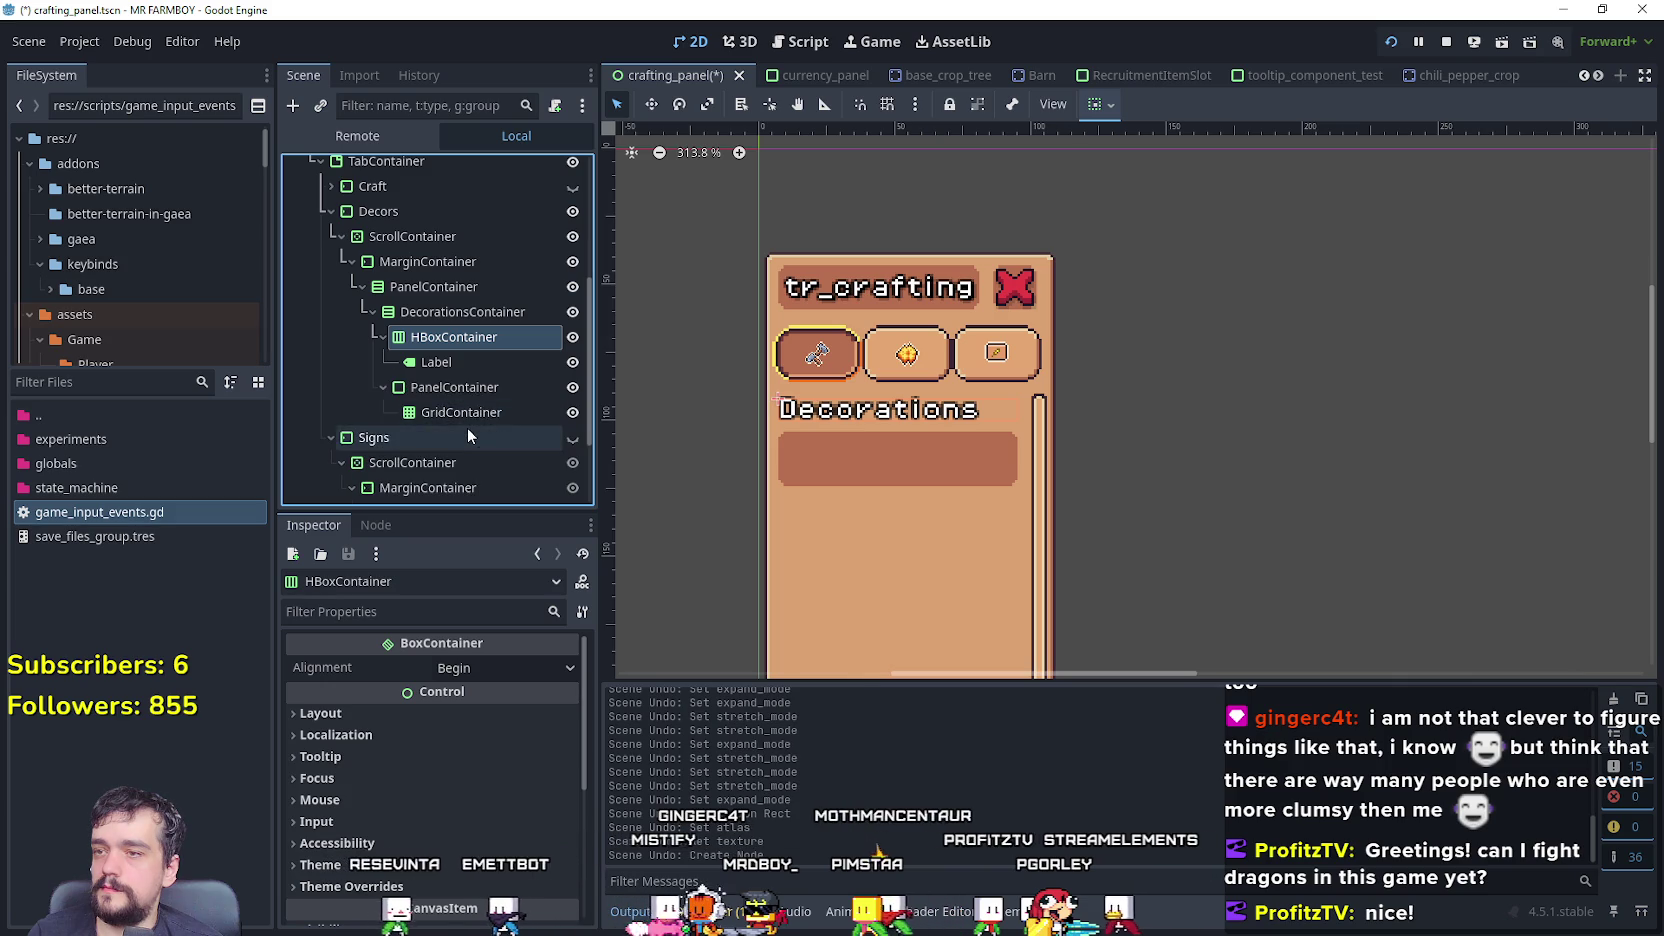
key(ctrl+z)
key(ctrl+z)
key(ctrl+z)
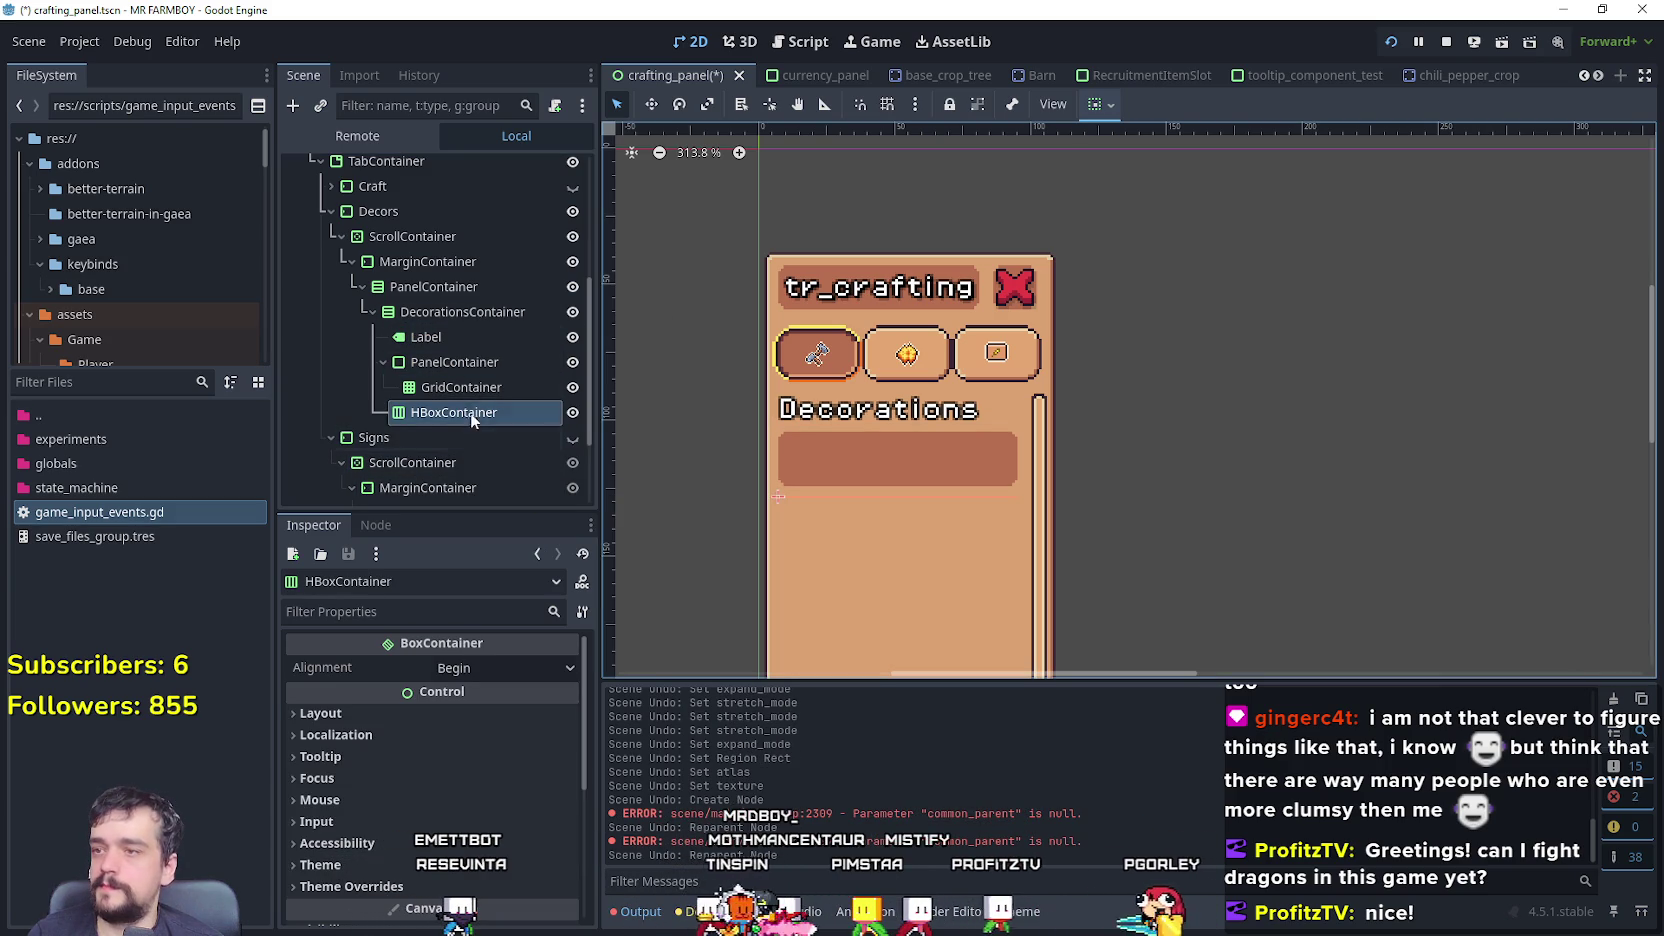
key(ctrl+z)
- Save crafting_panel.tscn and inspect the Decors, TabContainer and Craft nodes
key(ctrl+s)
scroll(486, 384, up, 5)
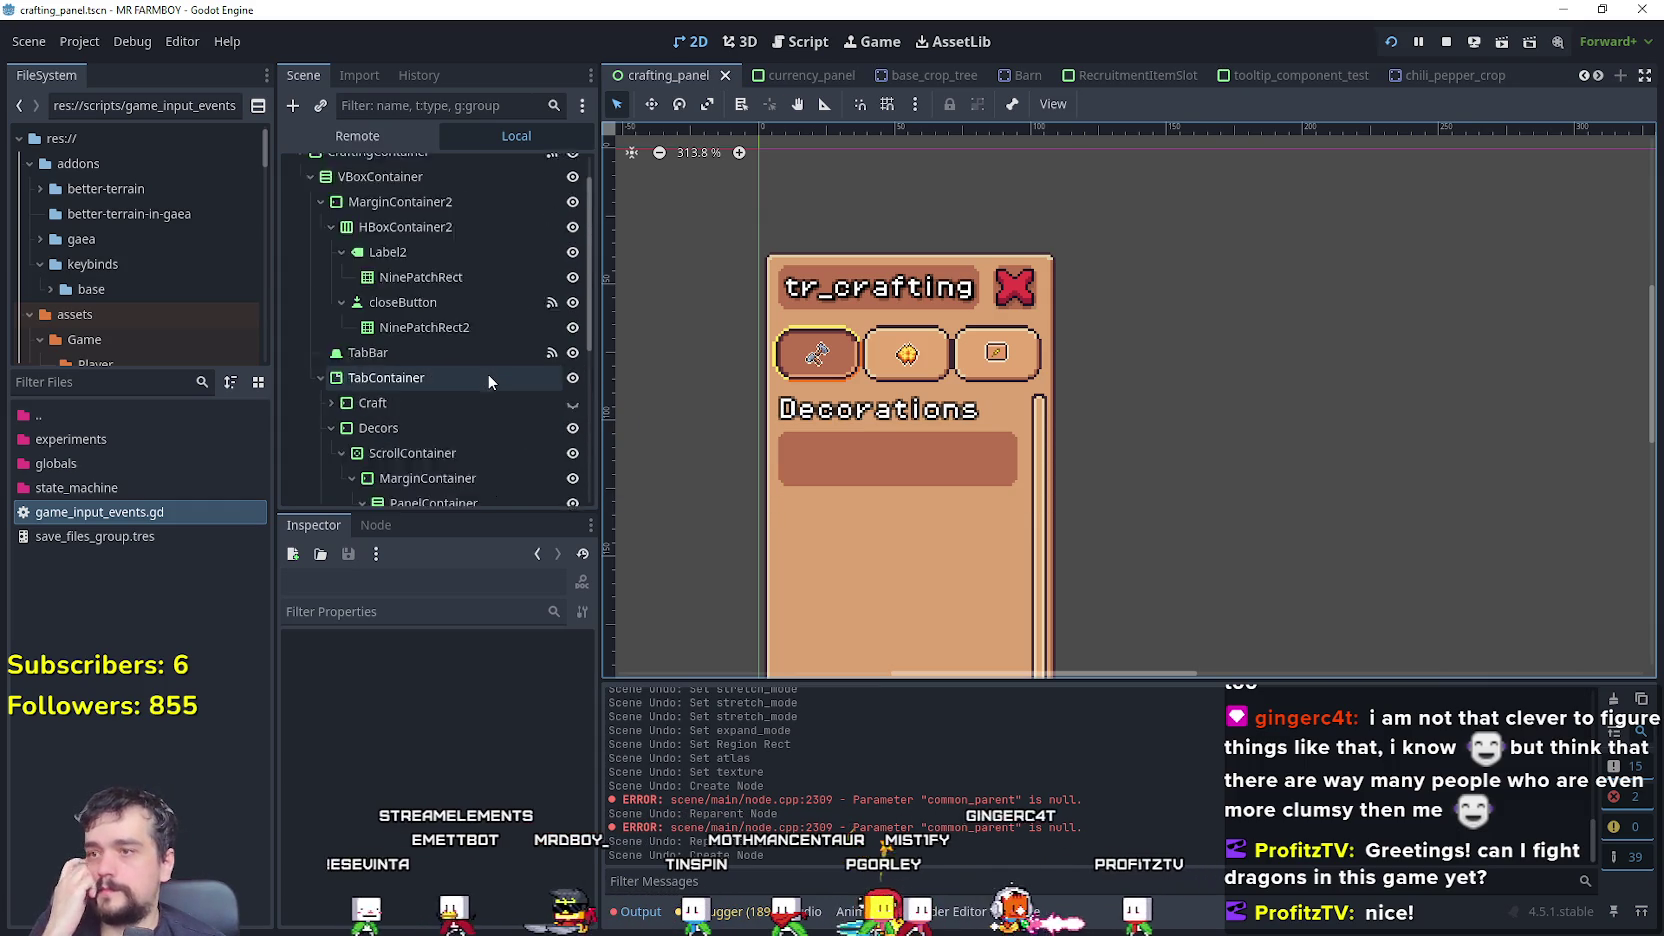
click(415, 385)
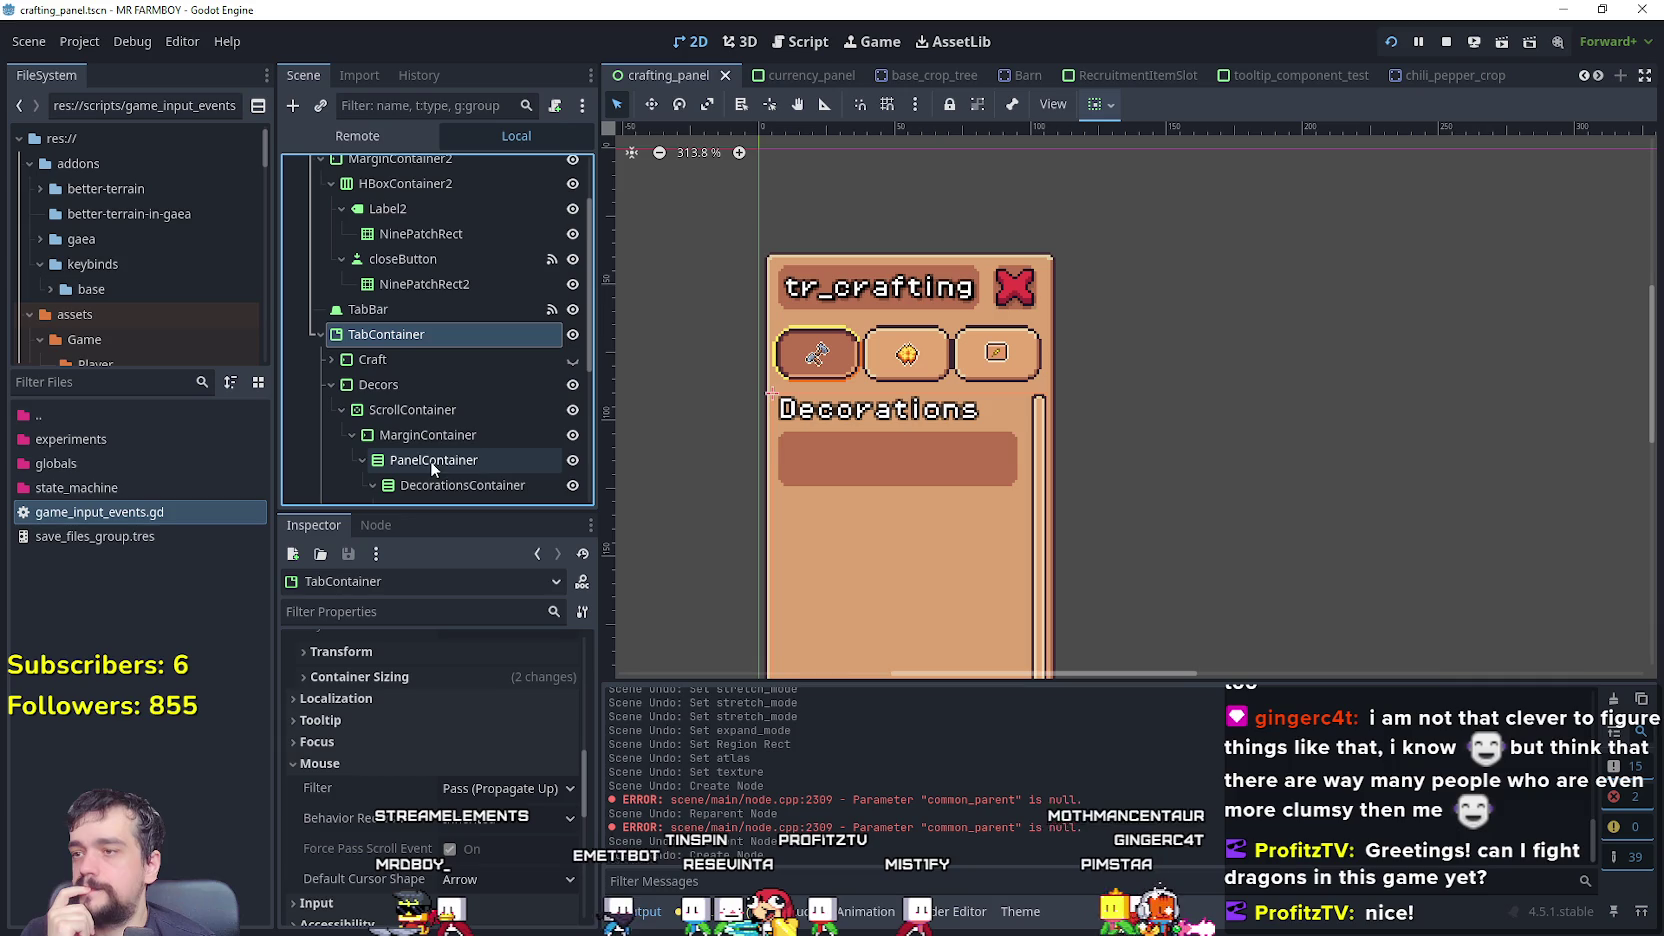
click(339, 410)
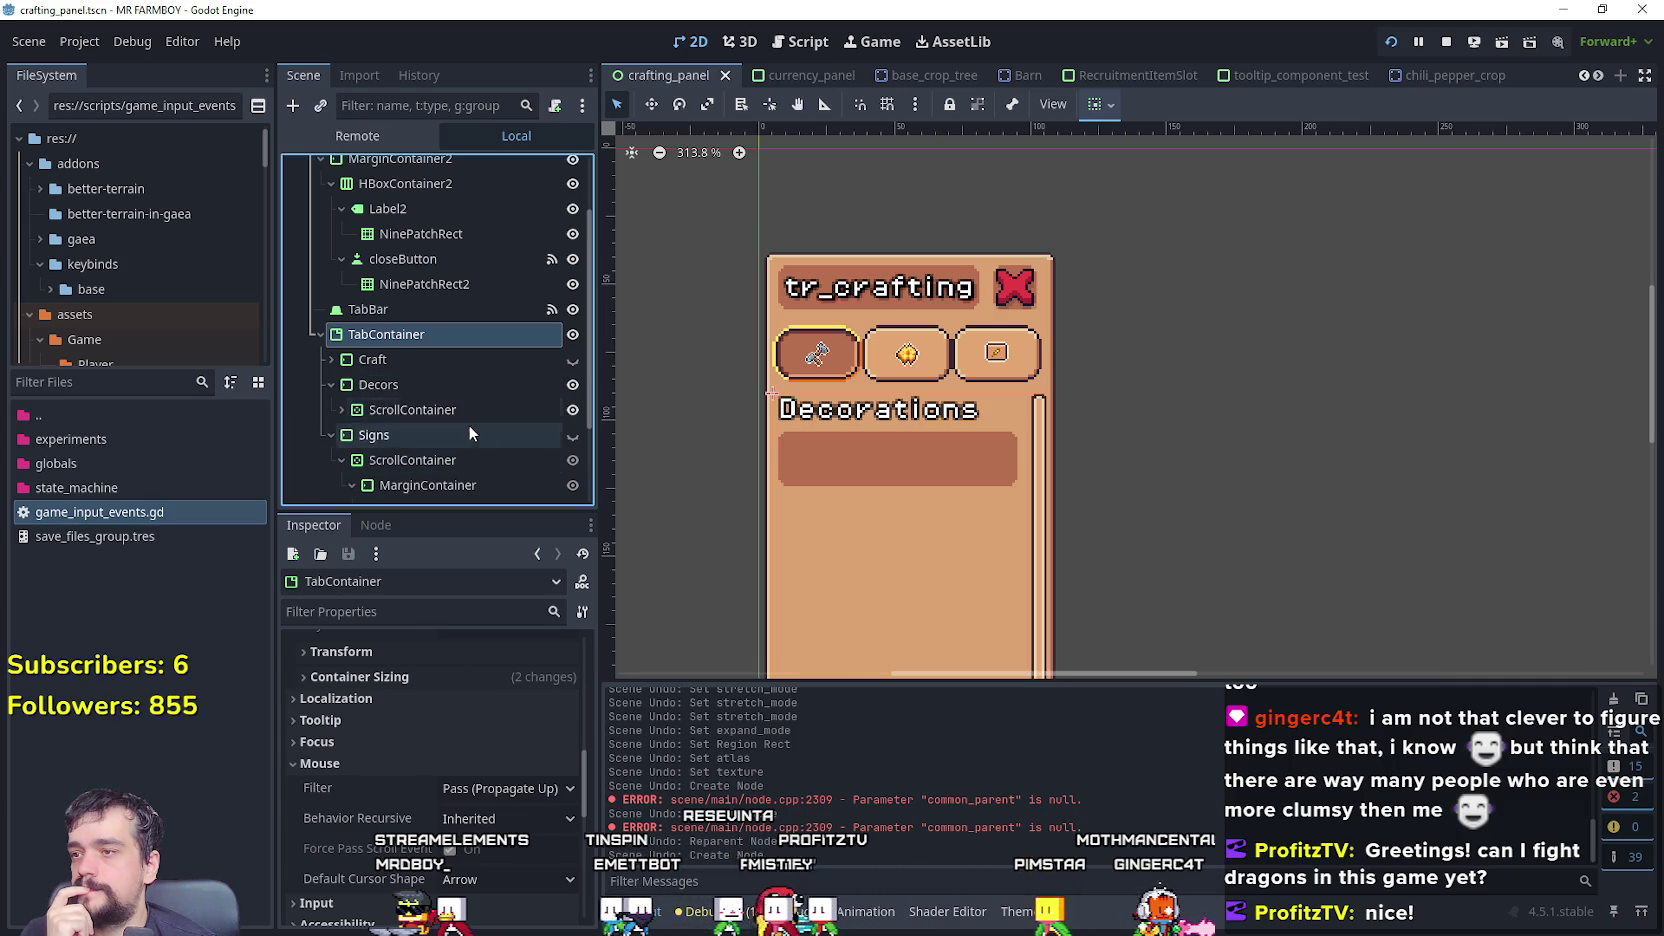
click(424, 388)
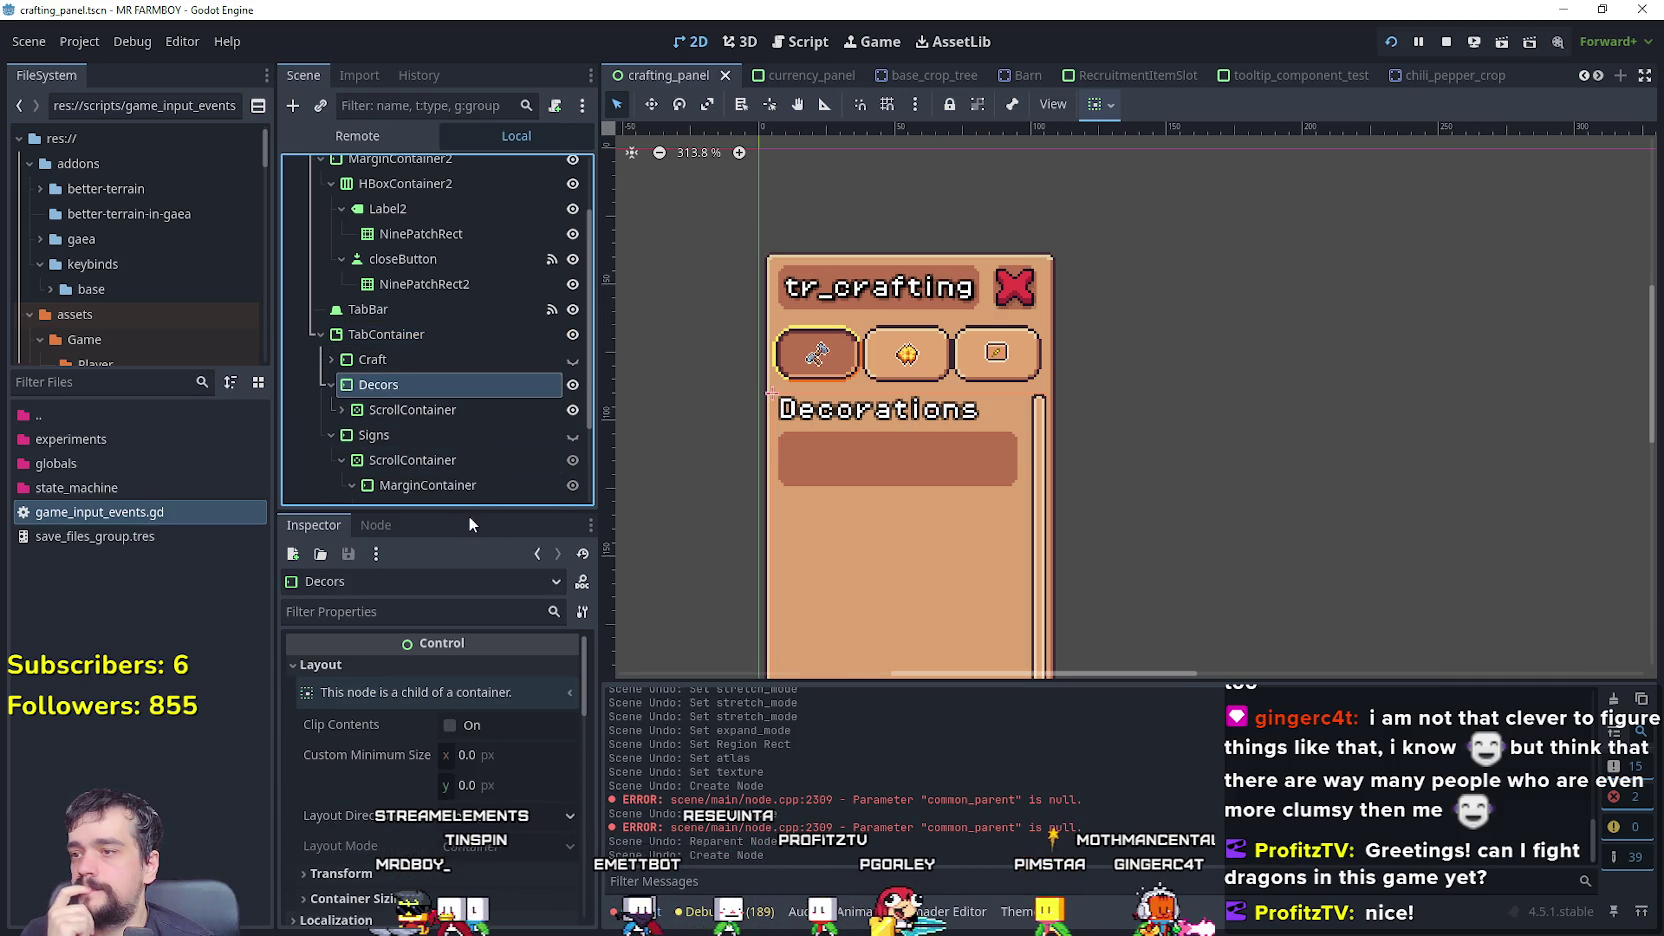
click(433, 358)
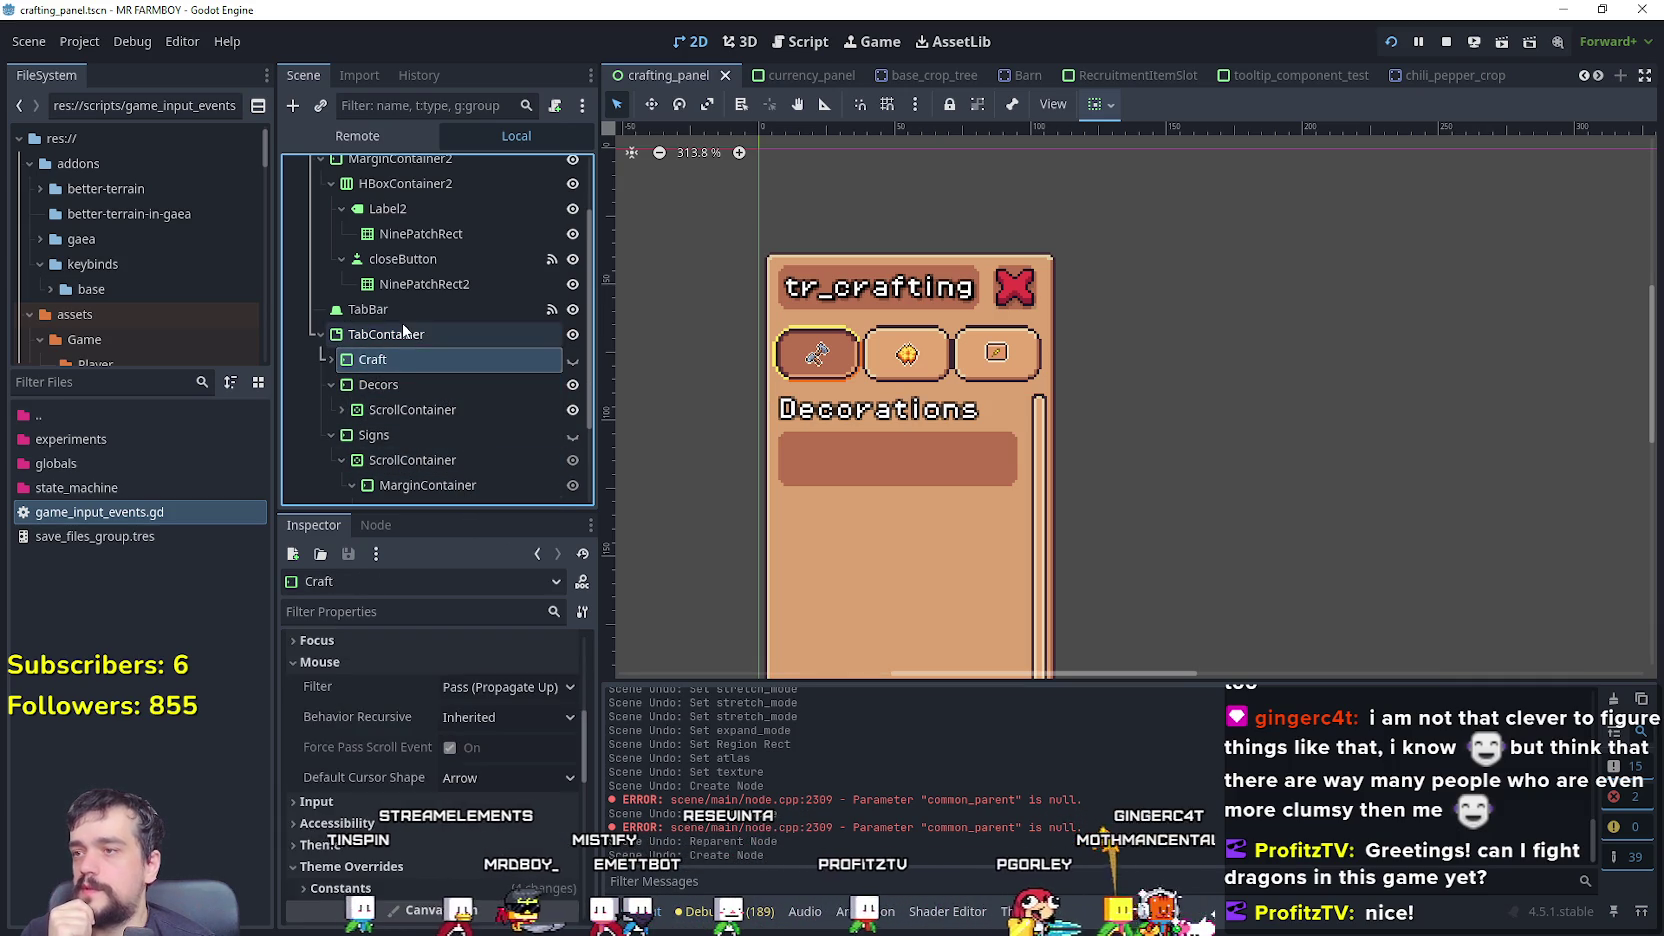
- Select the crafting panel's TabBar and reach the second tab's tooltip field
click(400, 336)
scroll(417, 822, down, 5)
click(429, 305)
scroll(422, 823, down, 5)
scroll(422, 810, down, 2)
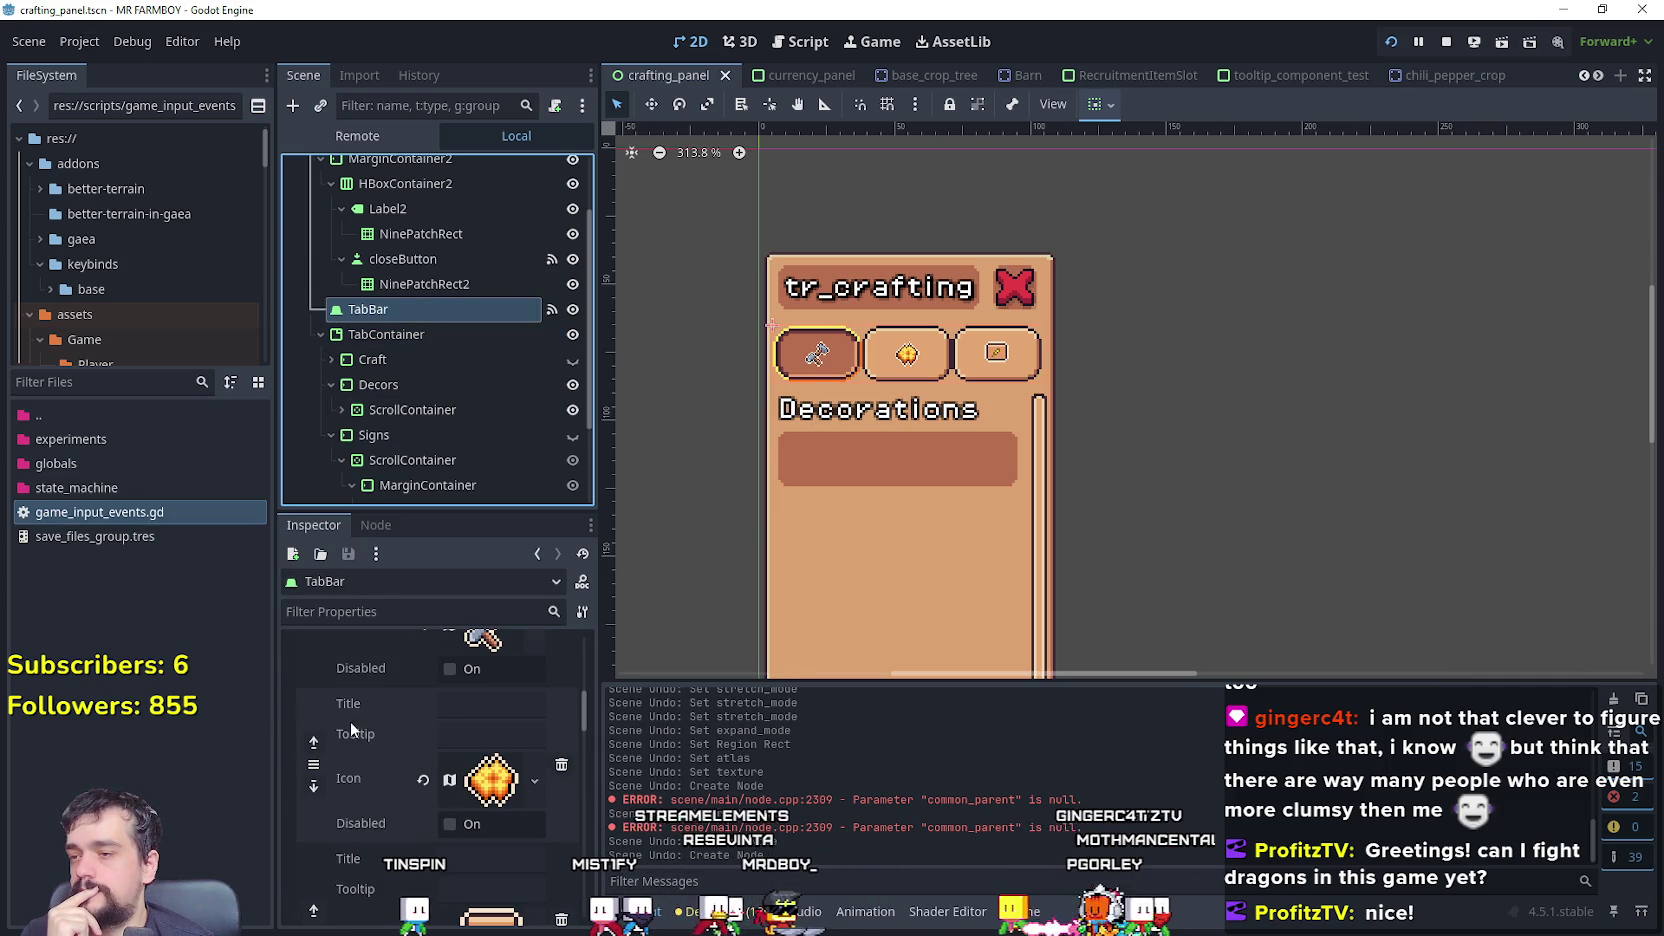
click(512, 737)
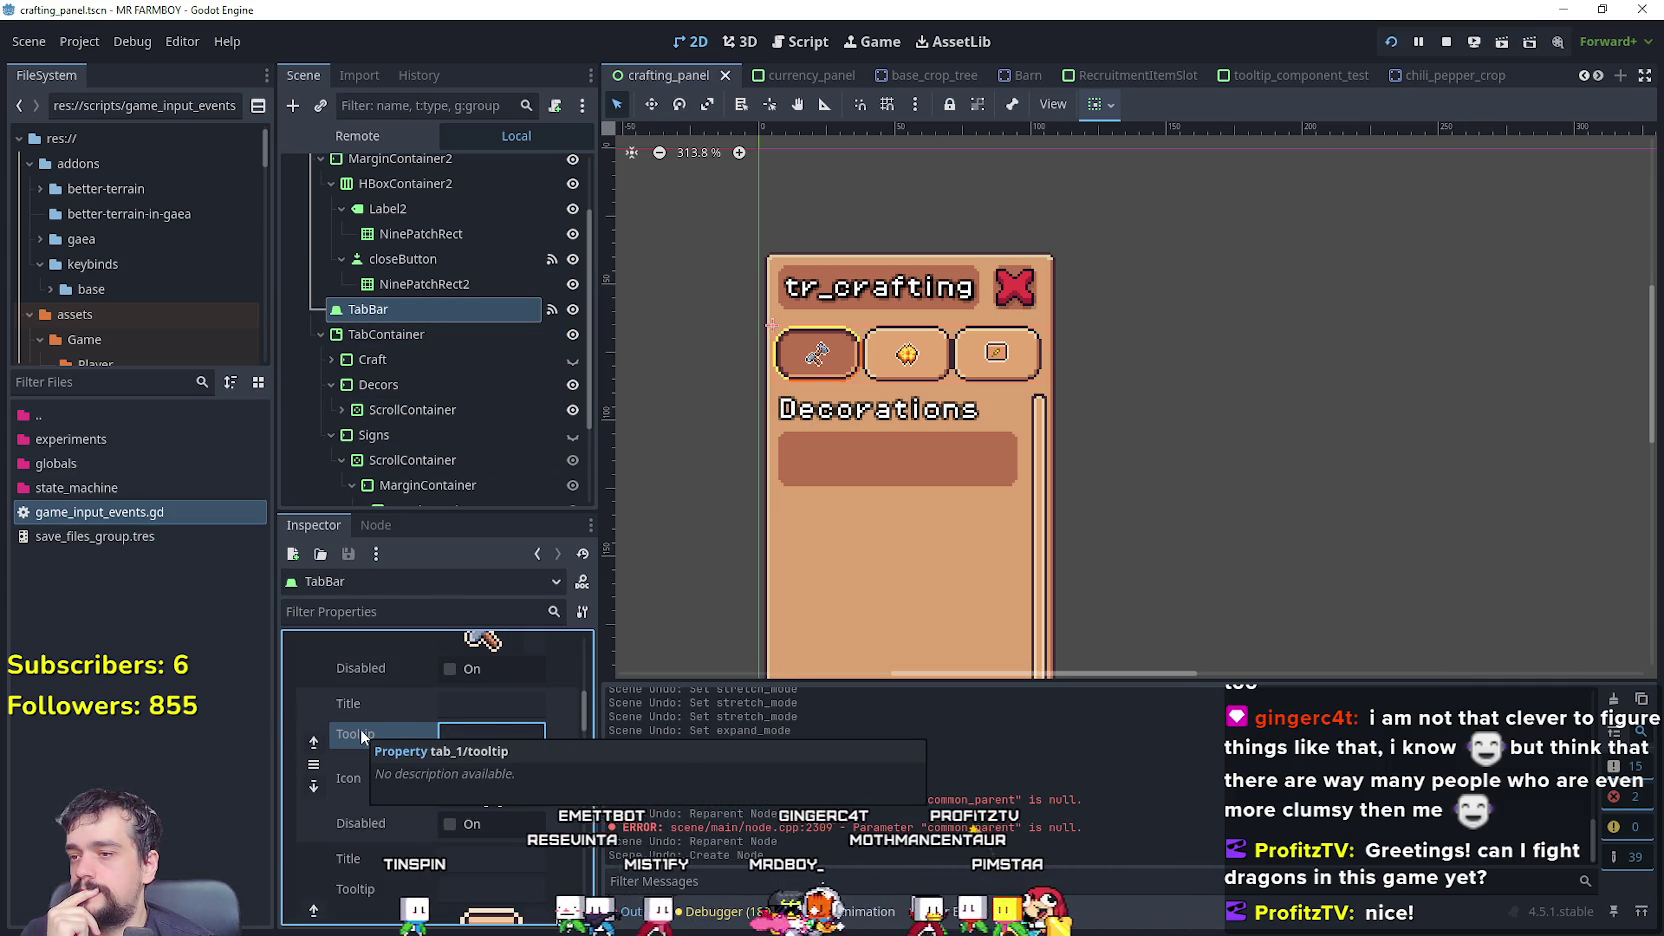
- Give the second tab a test tooltip 'Yooooohohooo', save and run the game
text(Yooooohohooo)
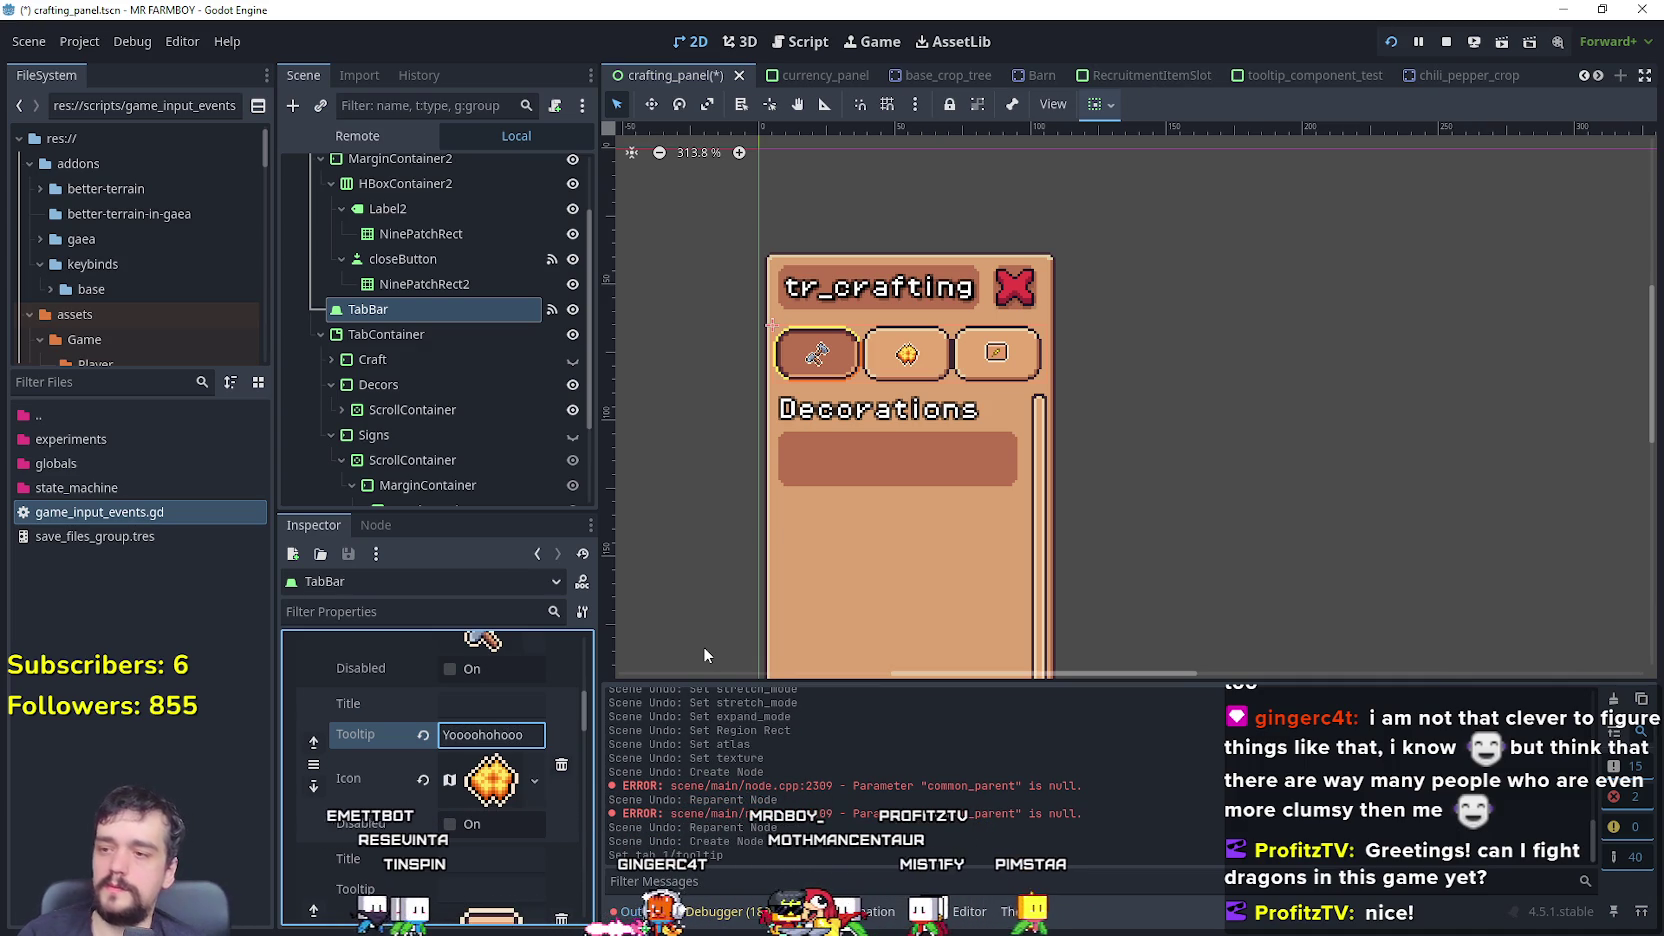
key(ctrl+s)
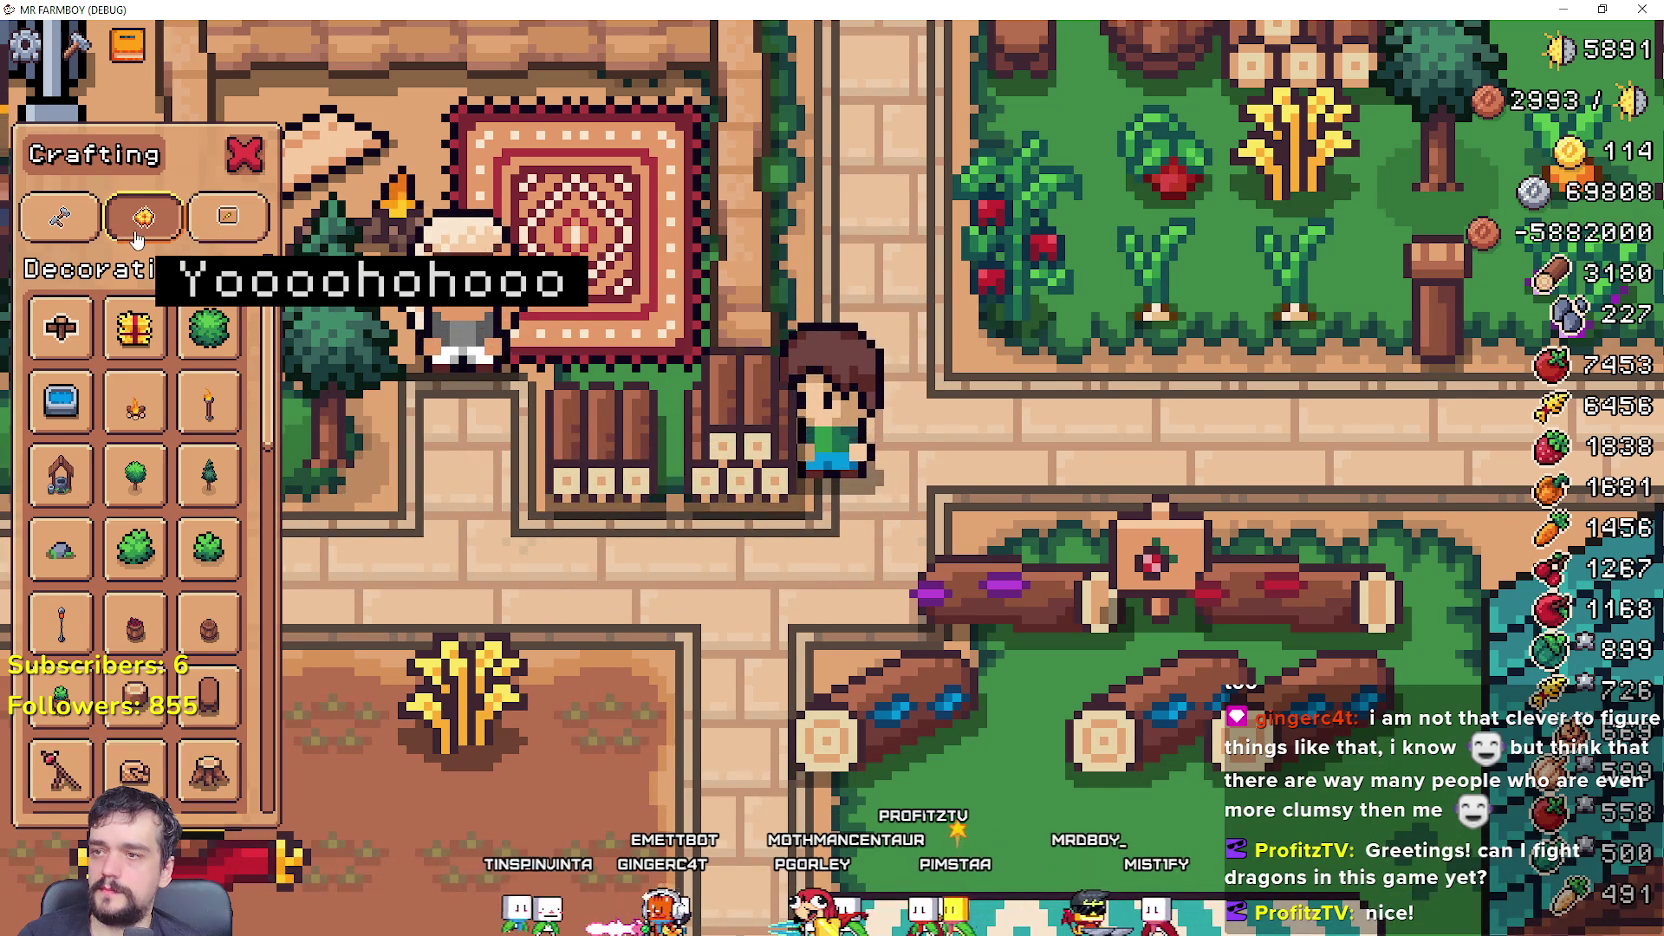
key(alt+Tab)
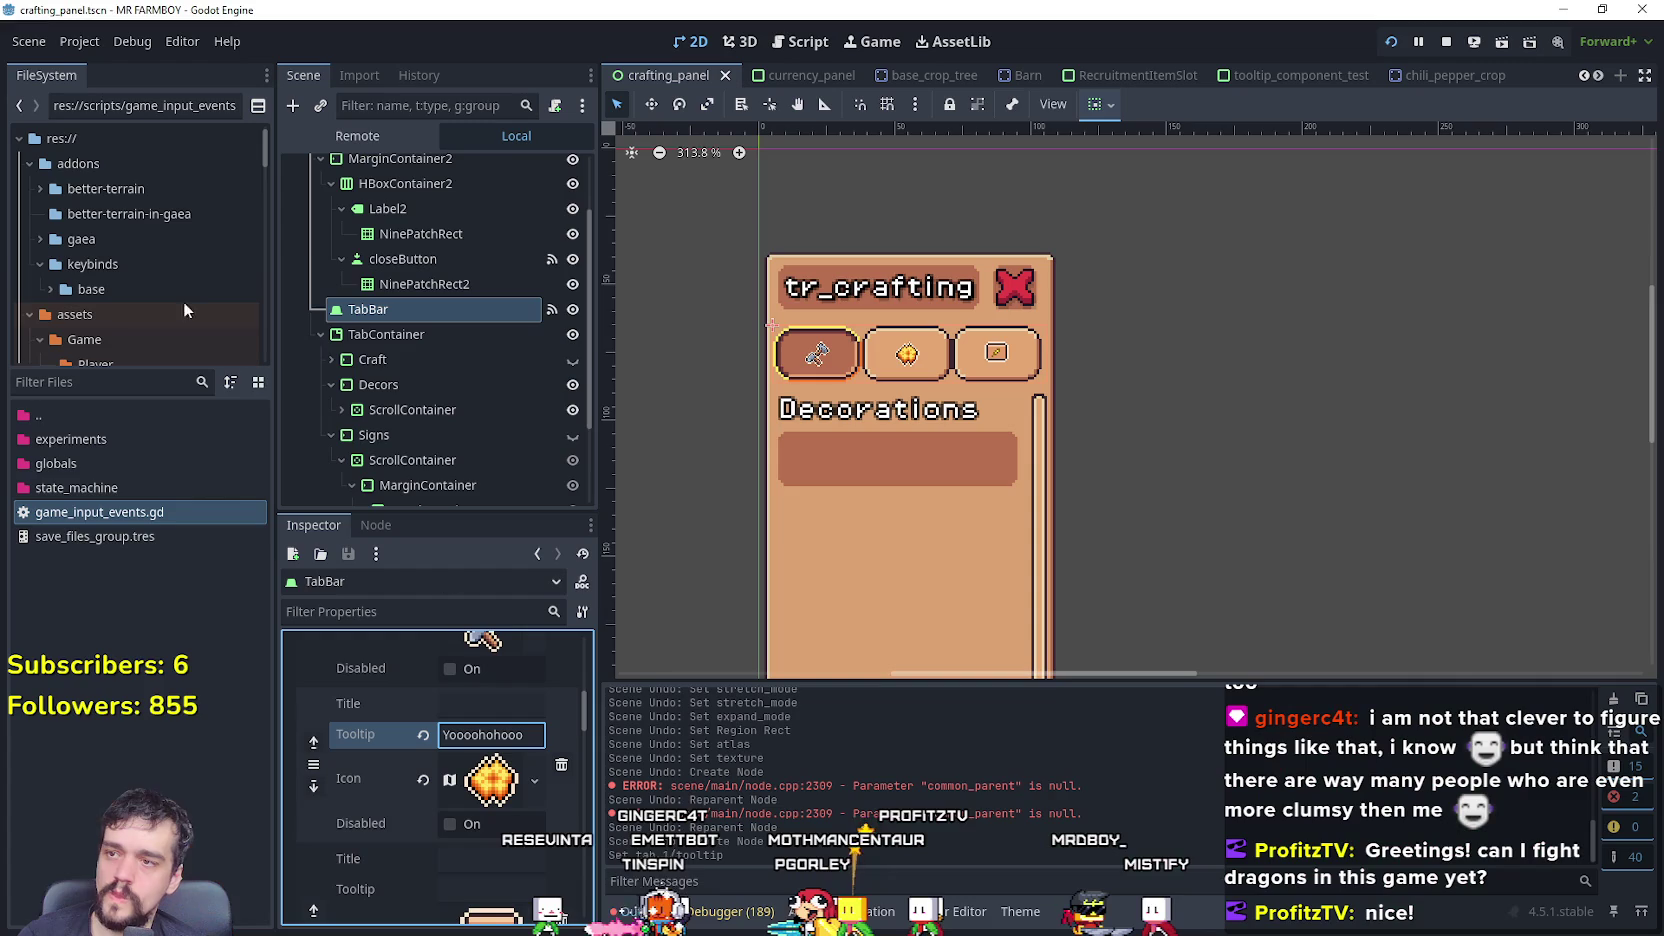
- Rewrite the tooltip as 'To remove decorations, and then l…' and check it in-game
scroll(436, 752, up, 2)
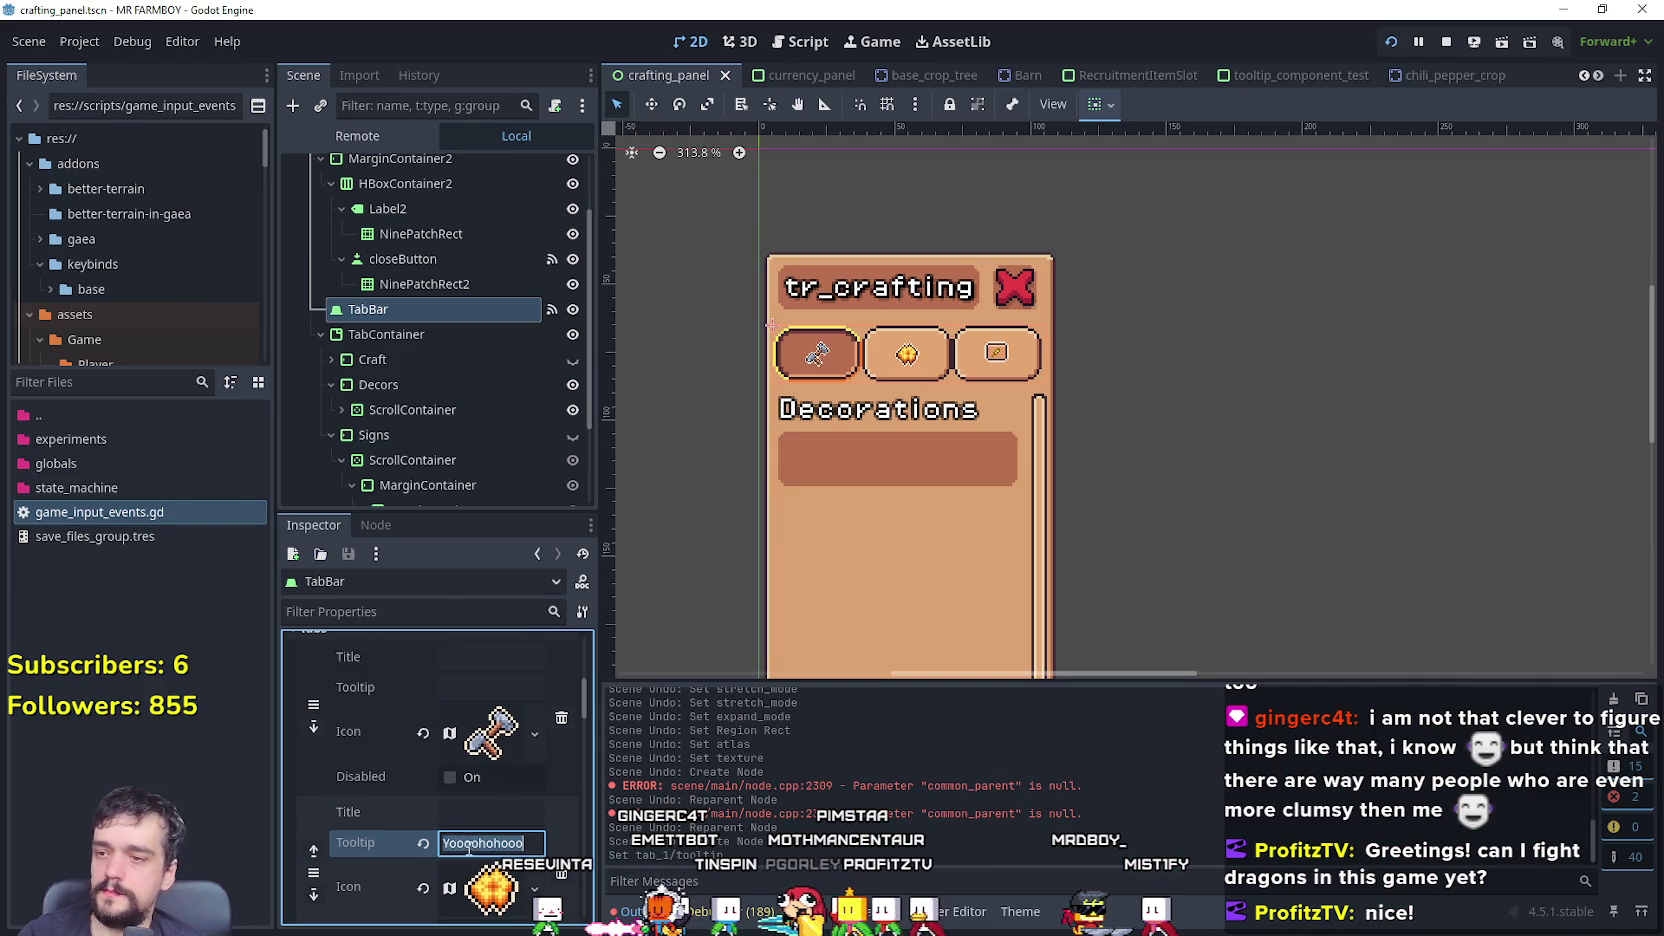
text(TY)
key(BackSpace)
text(o remove de)
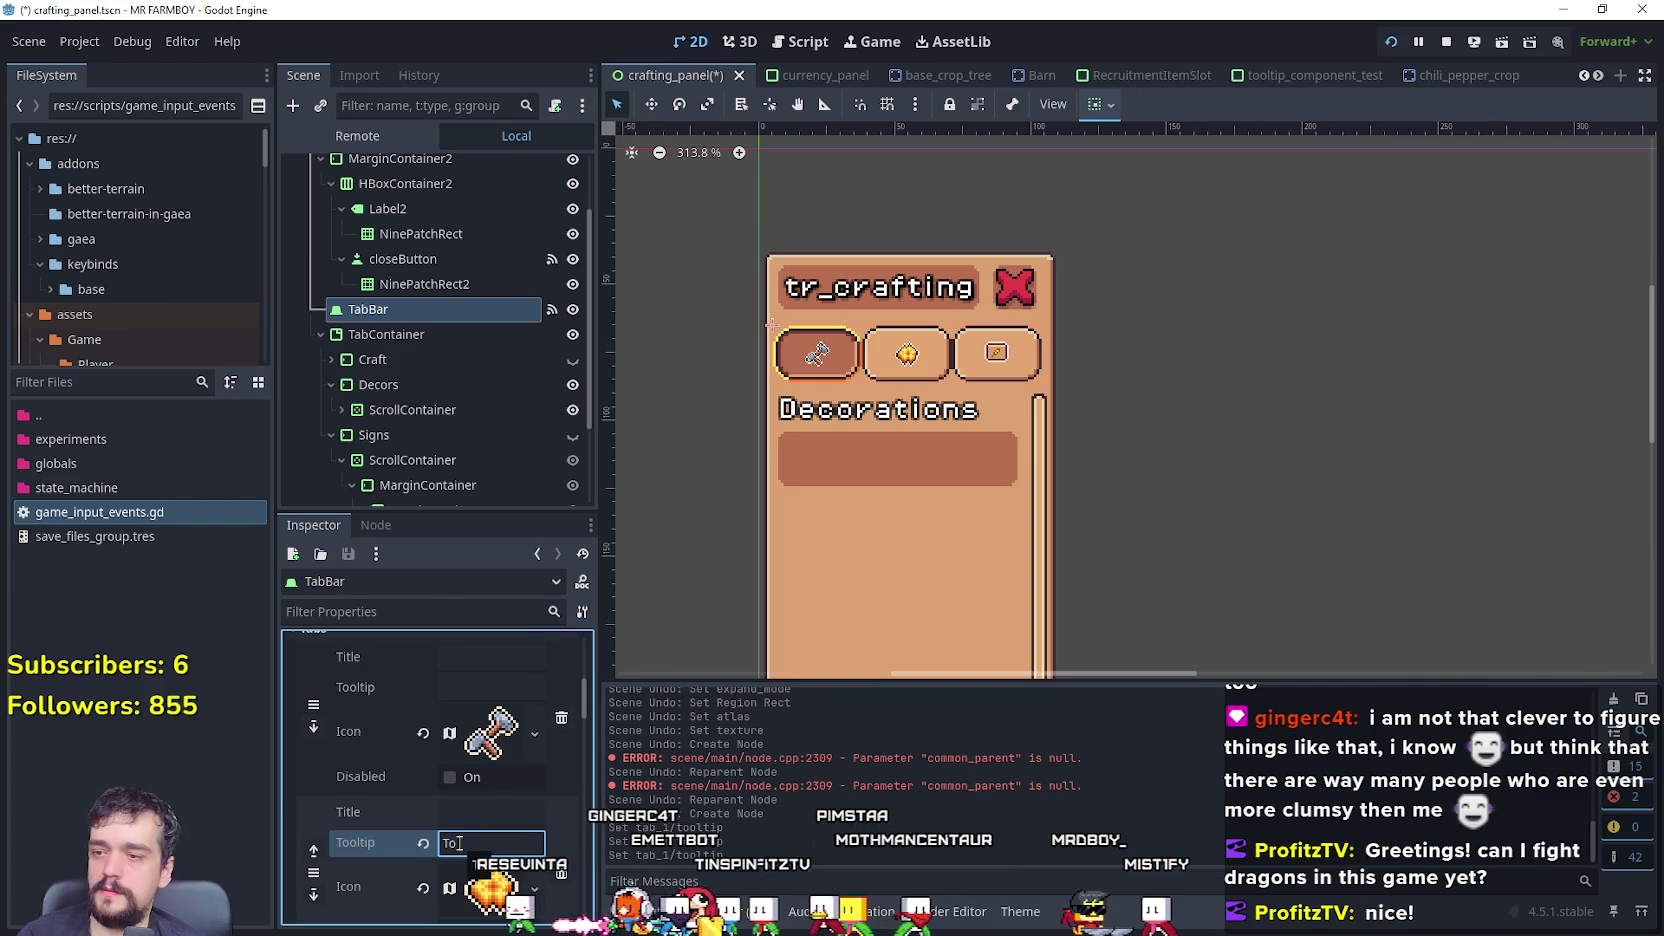
text(corations,)
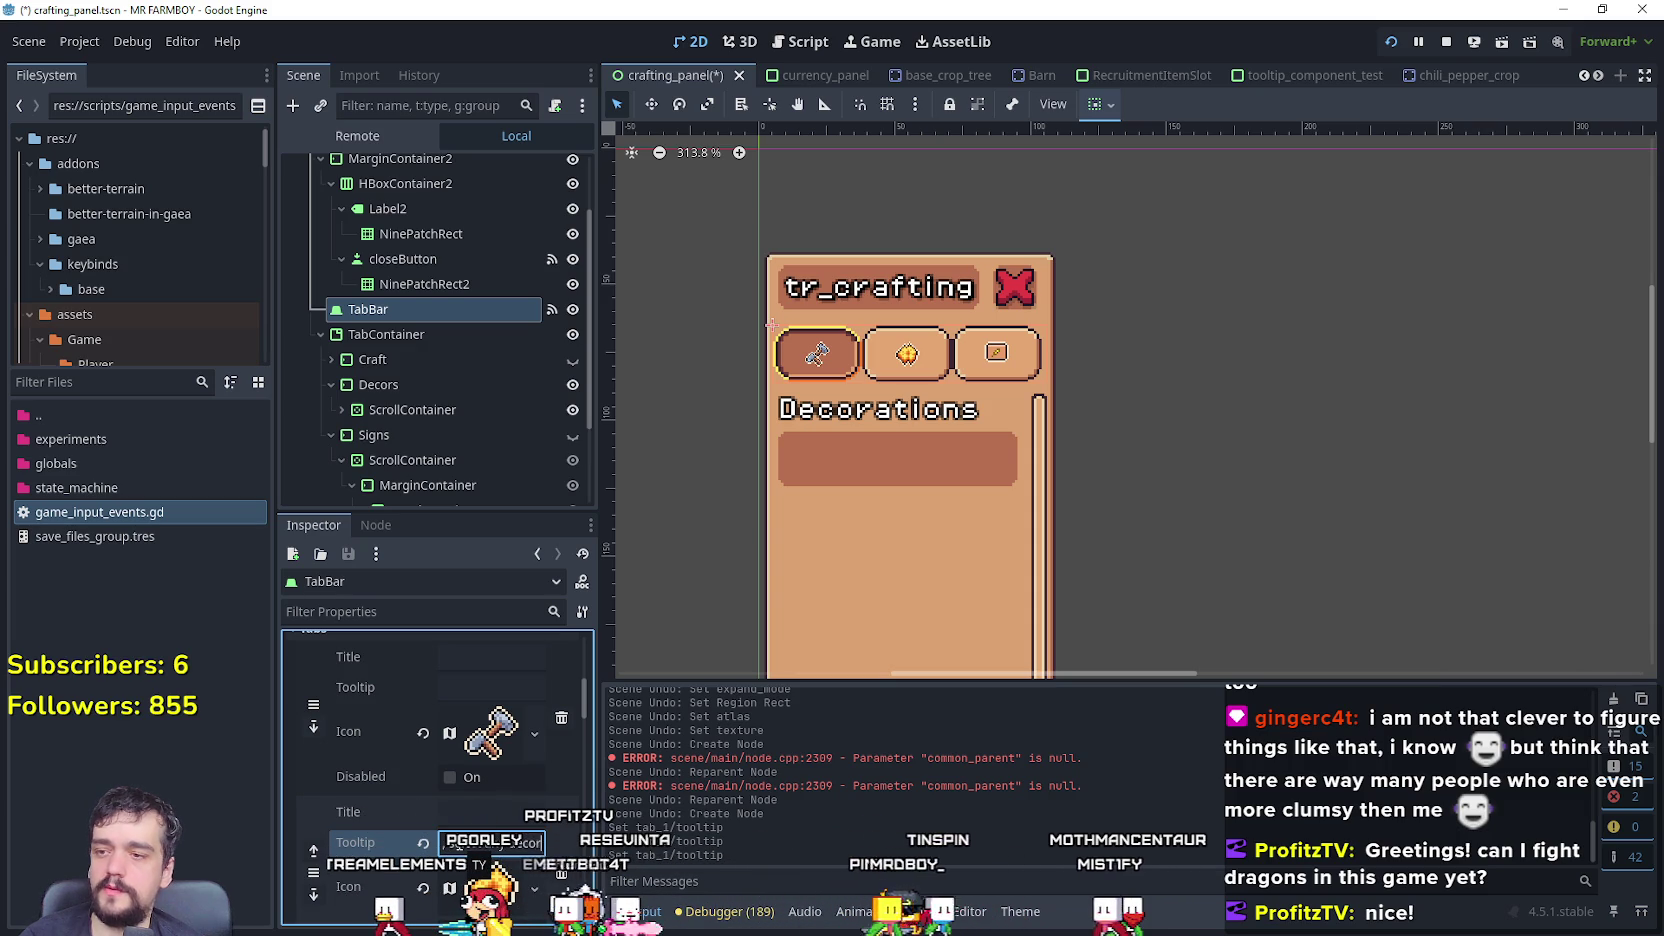
text(and)
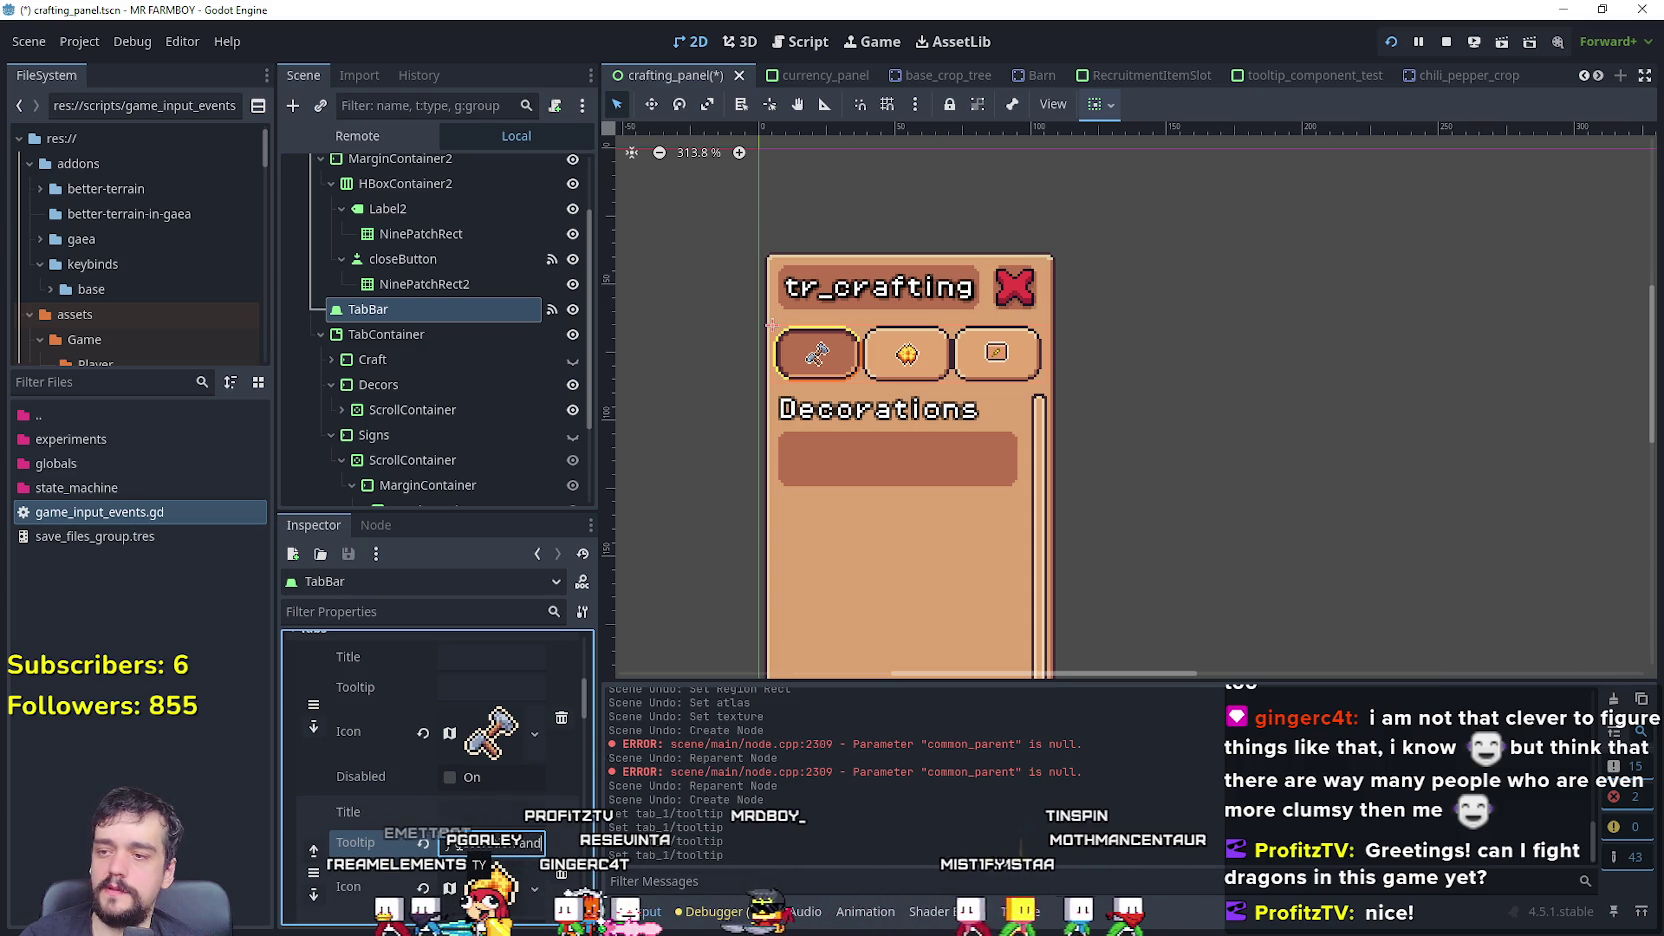
text( the)
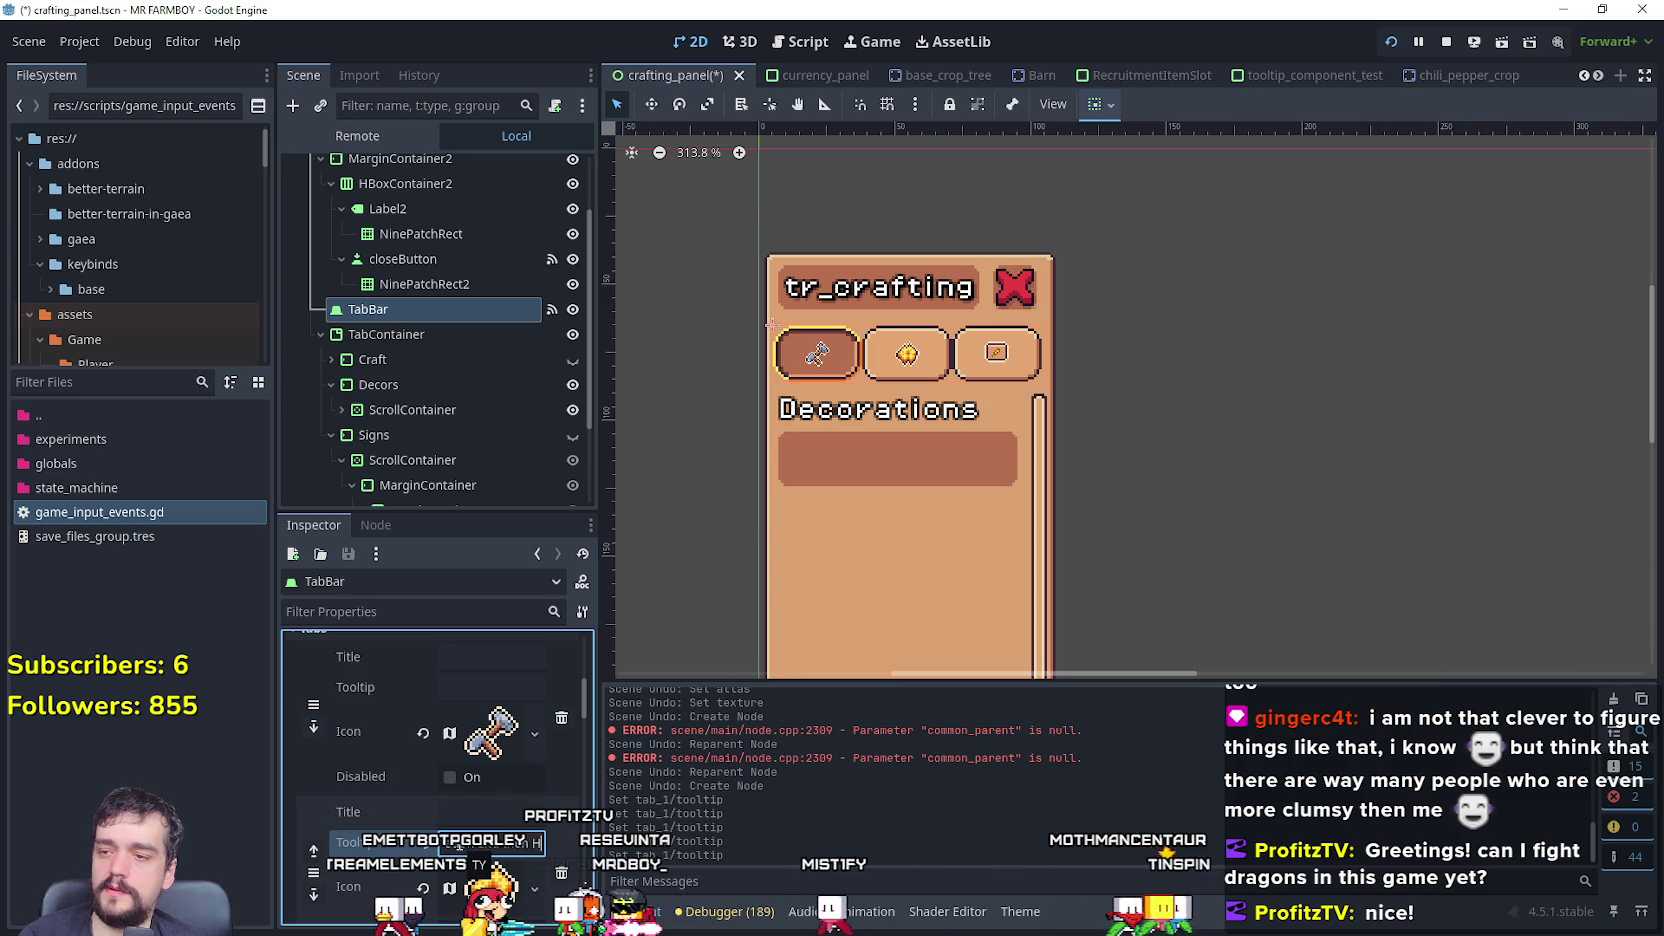
text(n l)
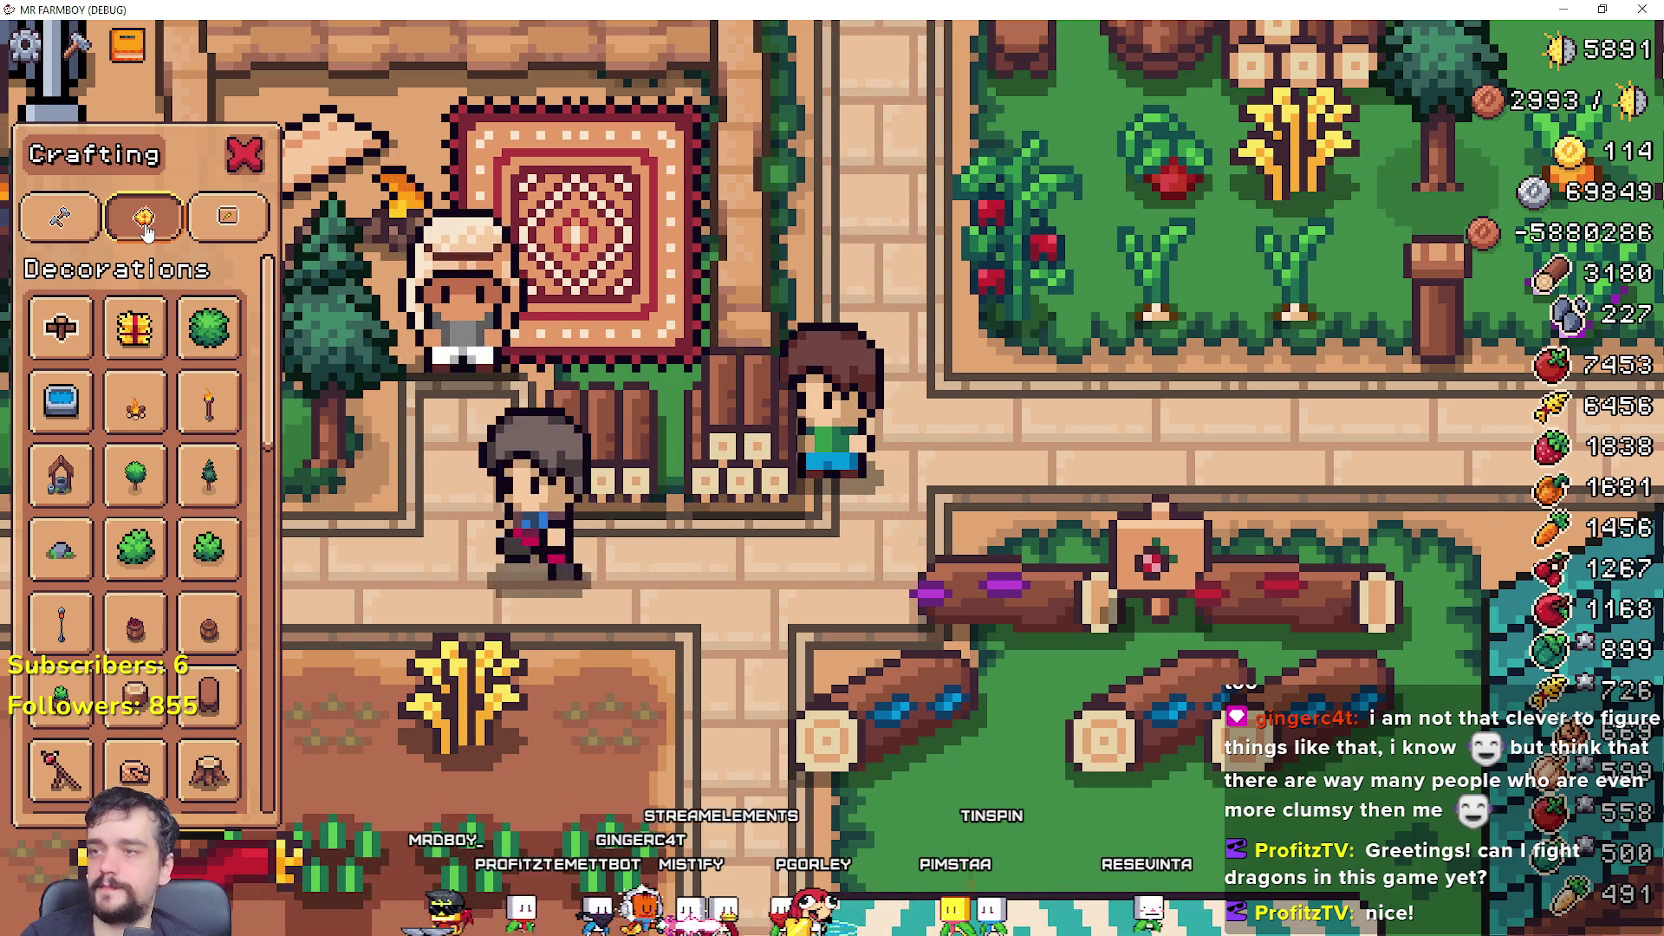
mouse_move(146, 230)
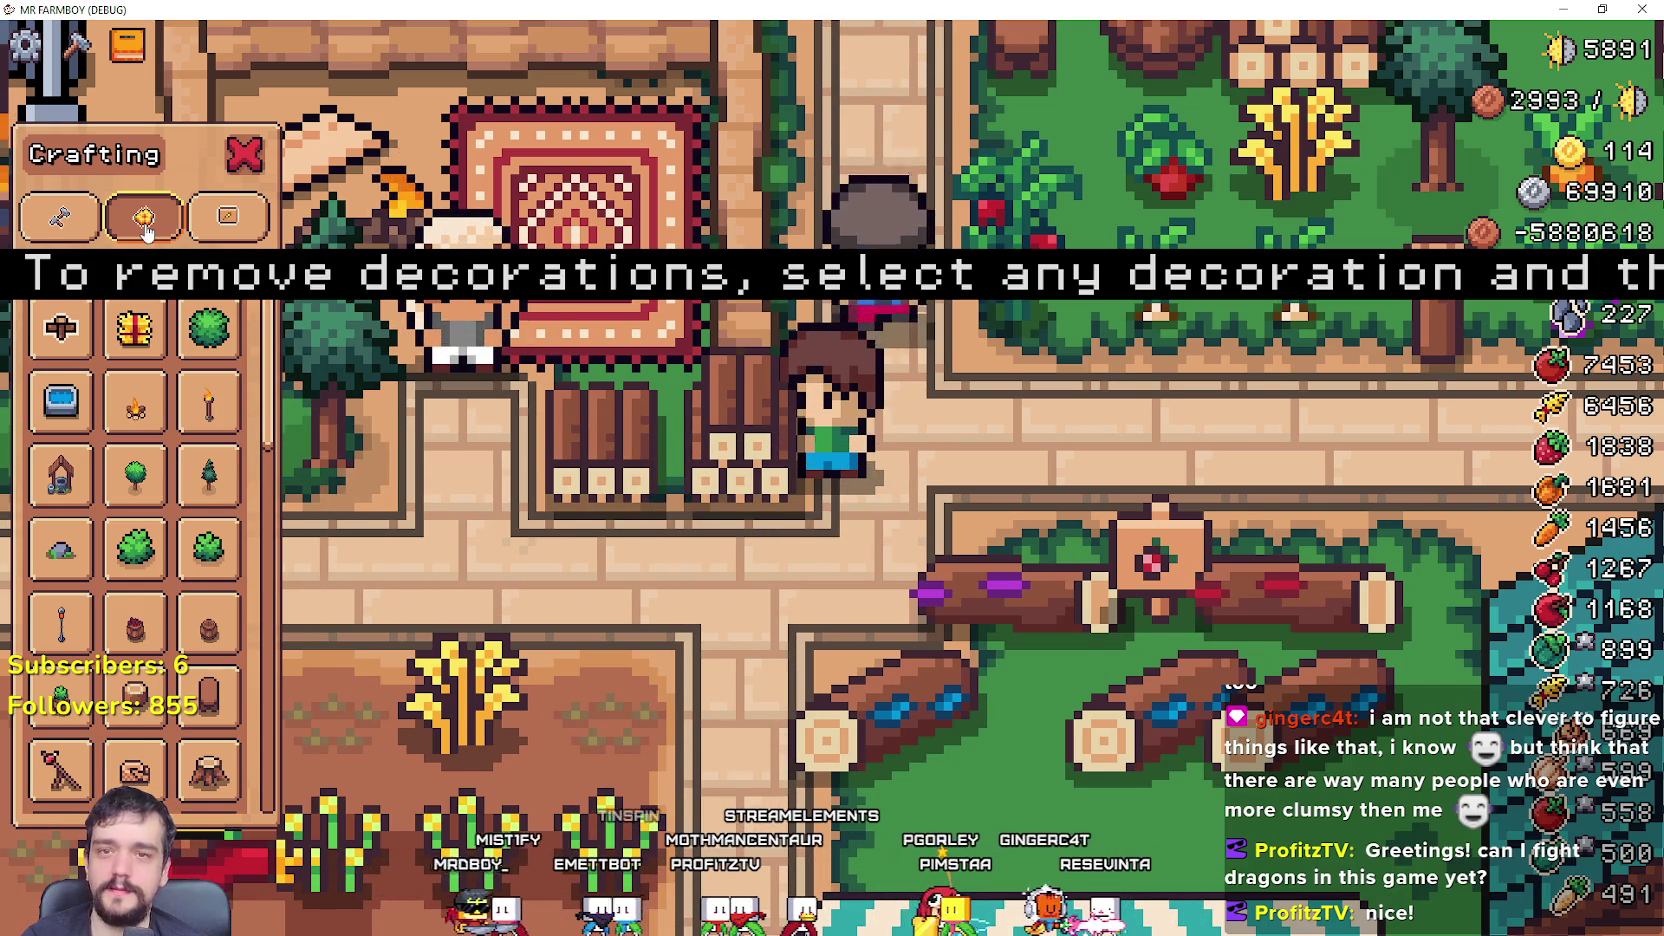
key(alt+Tab)
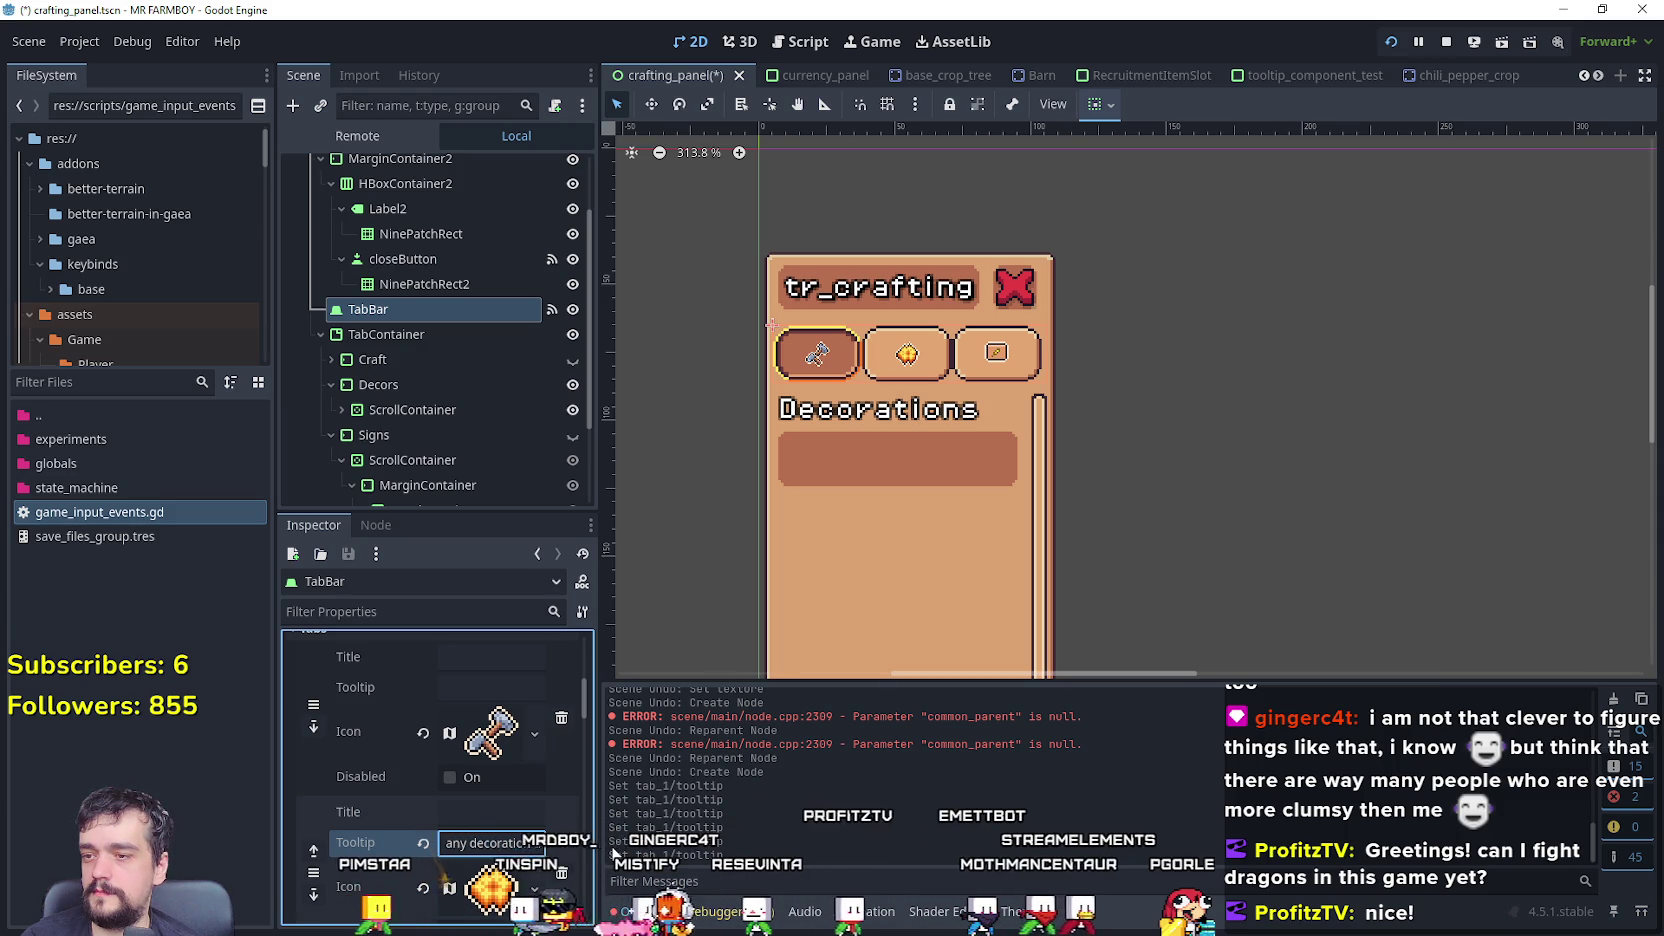
- Empty tab_1's tooltip, discarding the 'RIGHT BUTTON' text briefly typed in
key(BackSpace)
scroll(512, 845, down, 3)
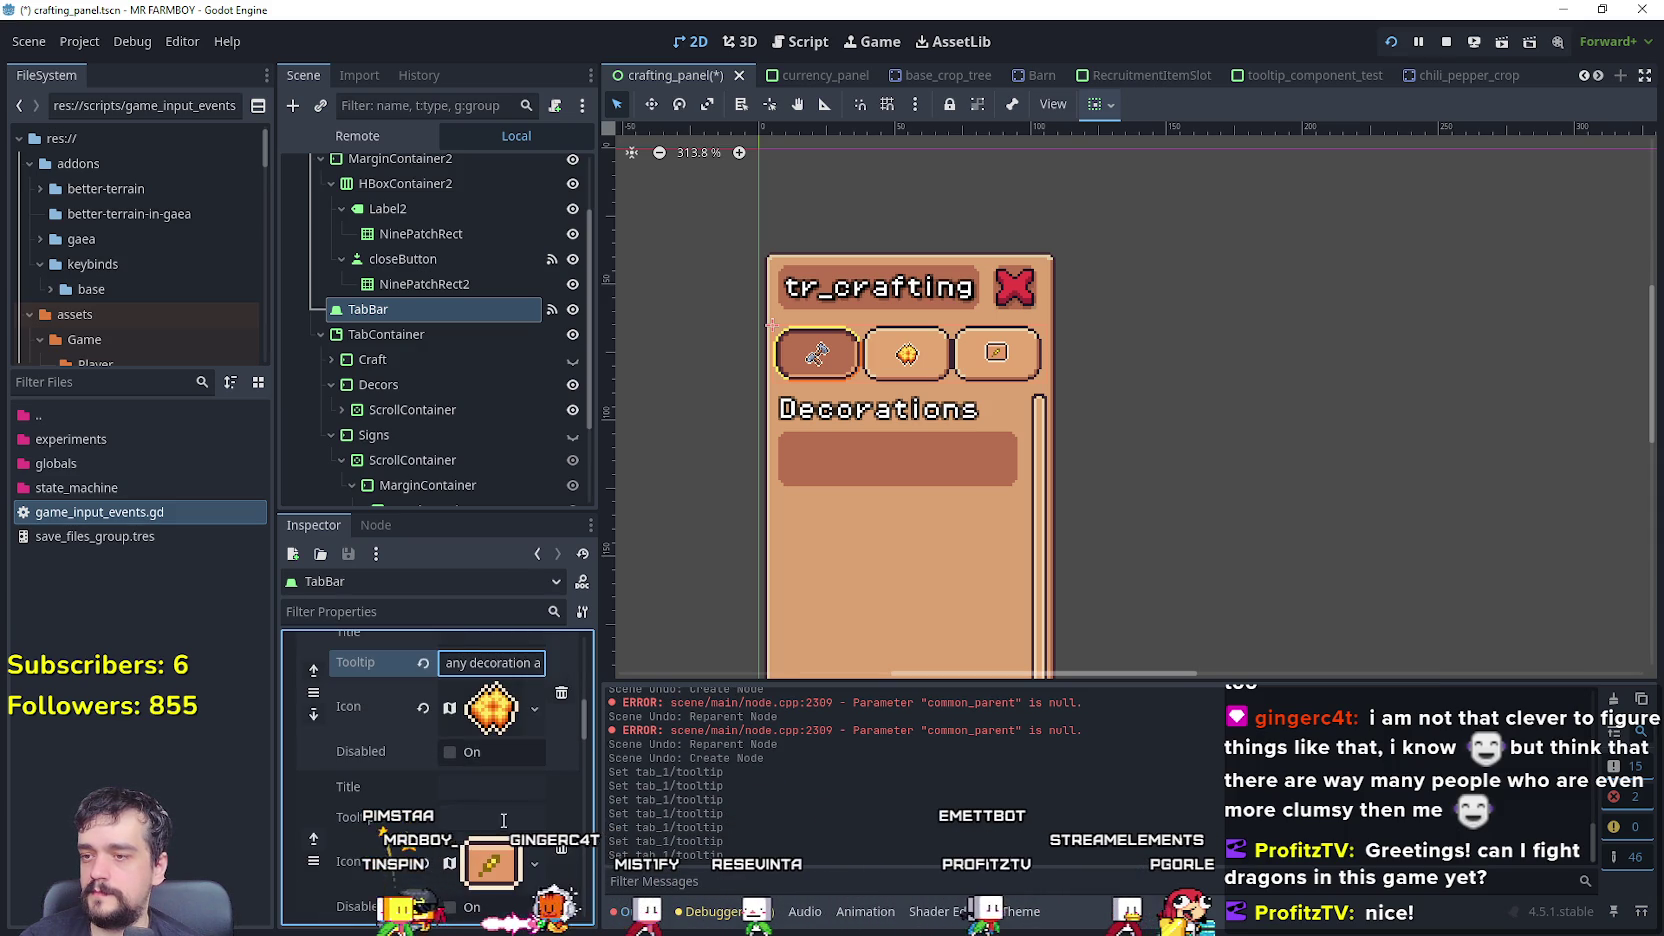
key(ctrl+a)
text(RIGHT BUTTON)
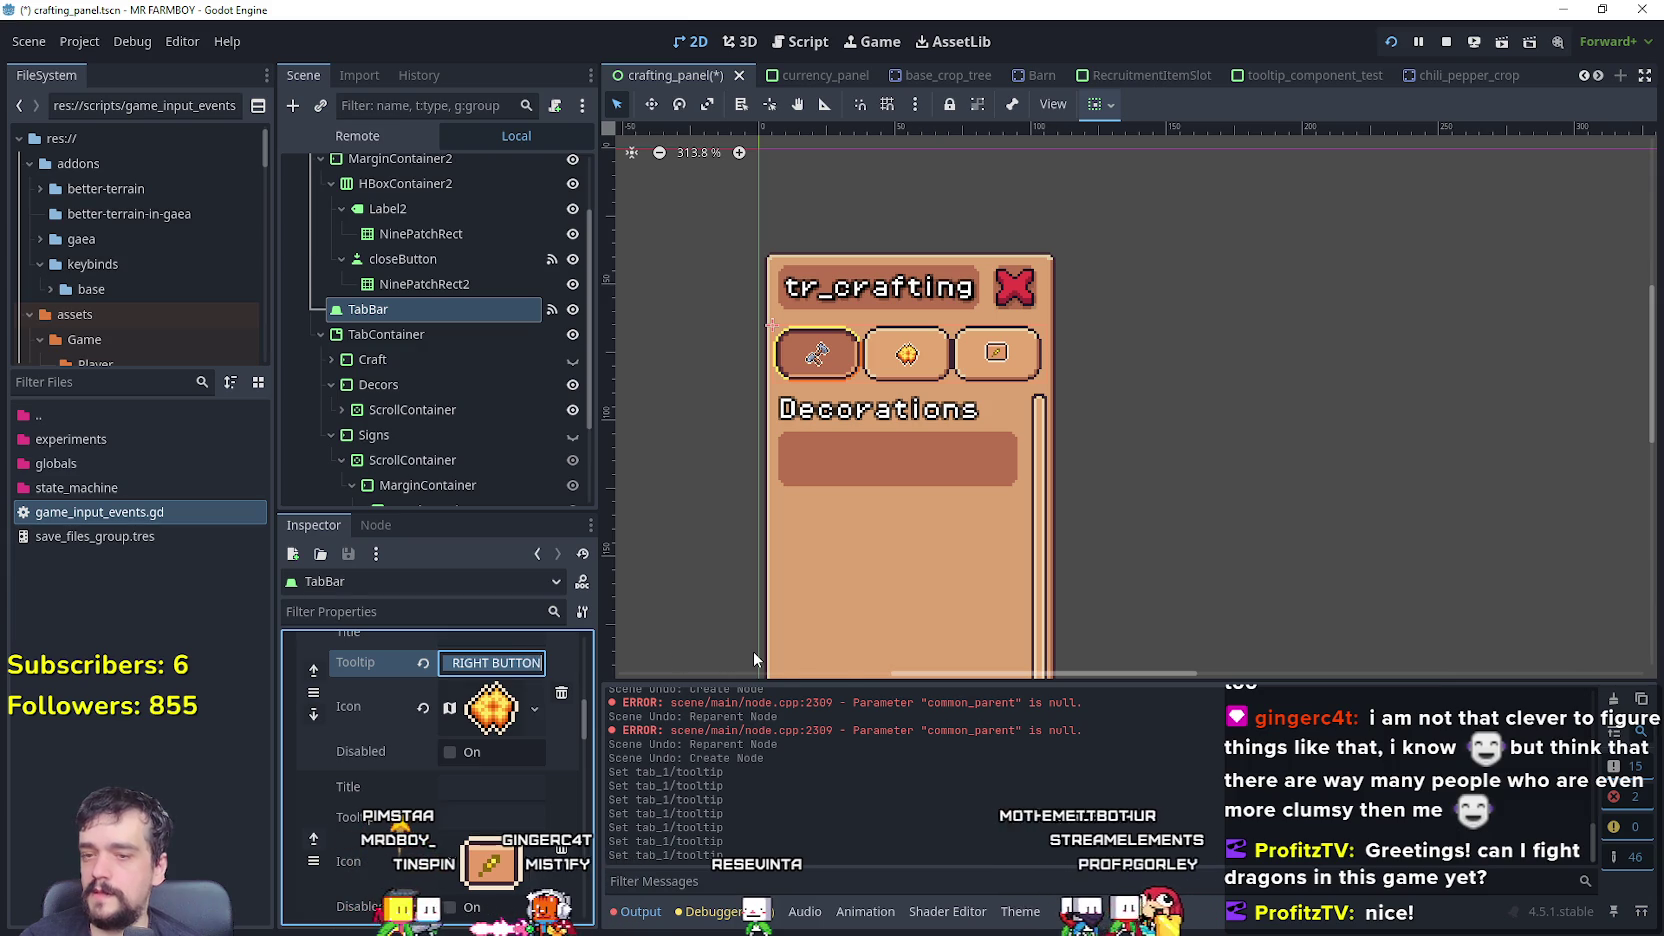
key(BackSpace)
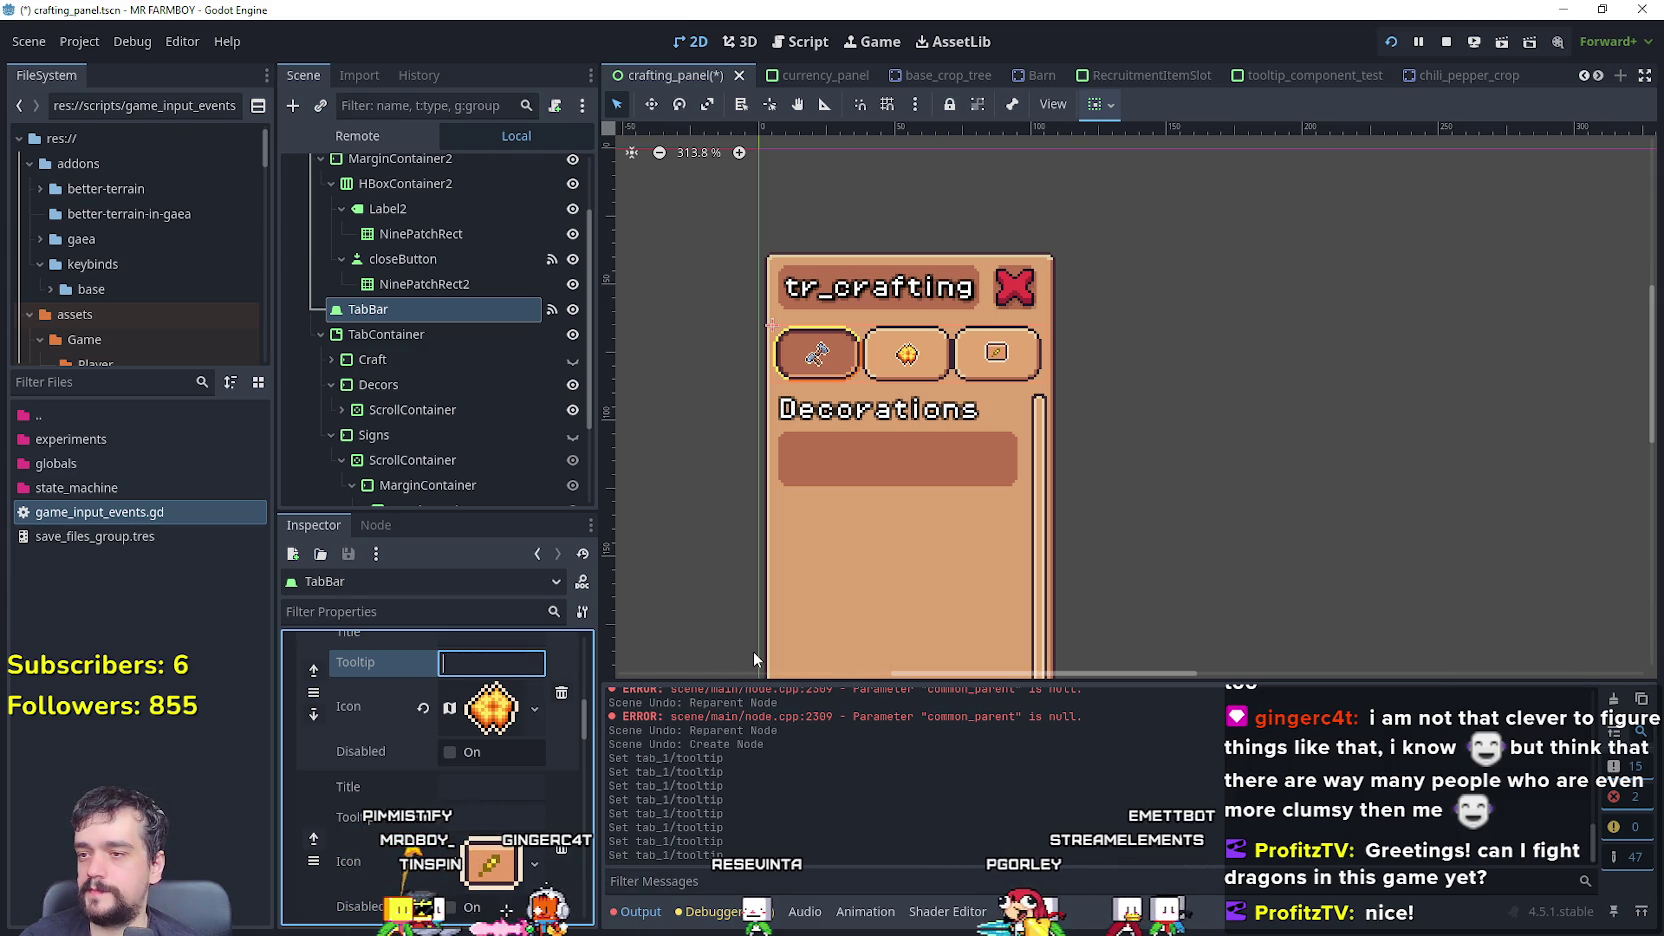
scroll(439, 800, down, 1)
click(482, 708)
scroll(482, 724, up, 3)
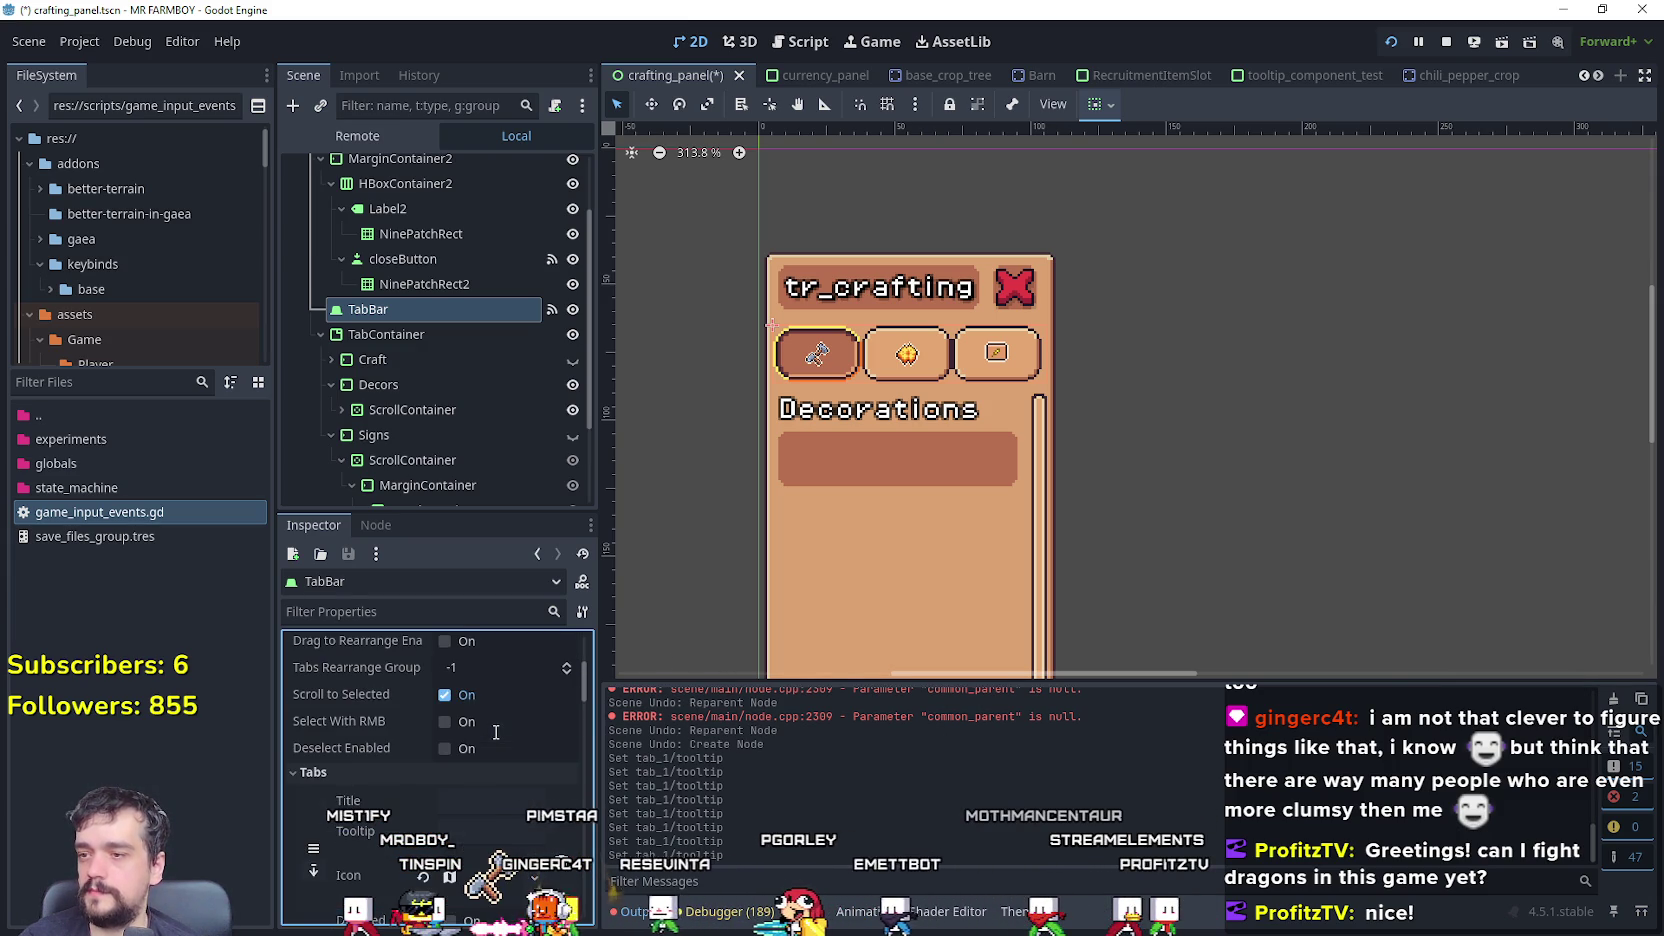
scroll(500, 770, up, 3)
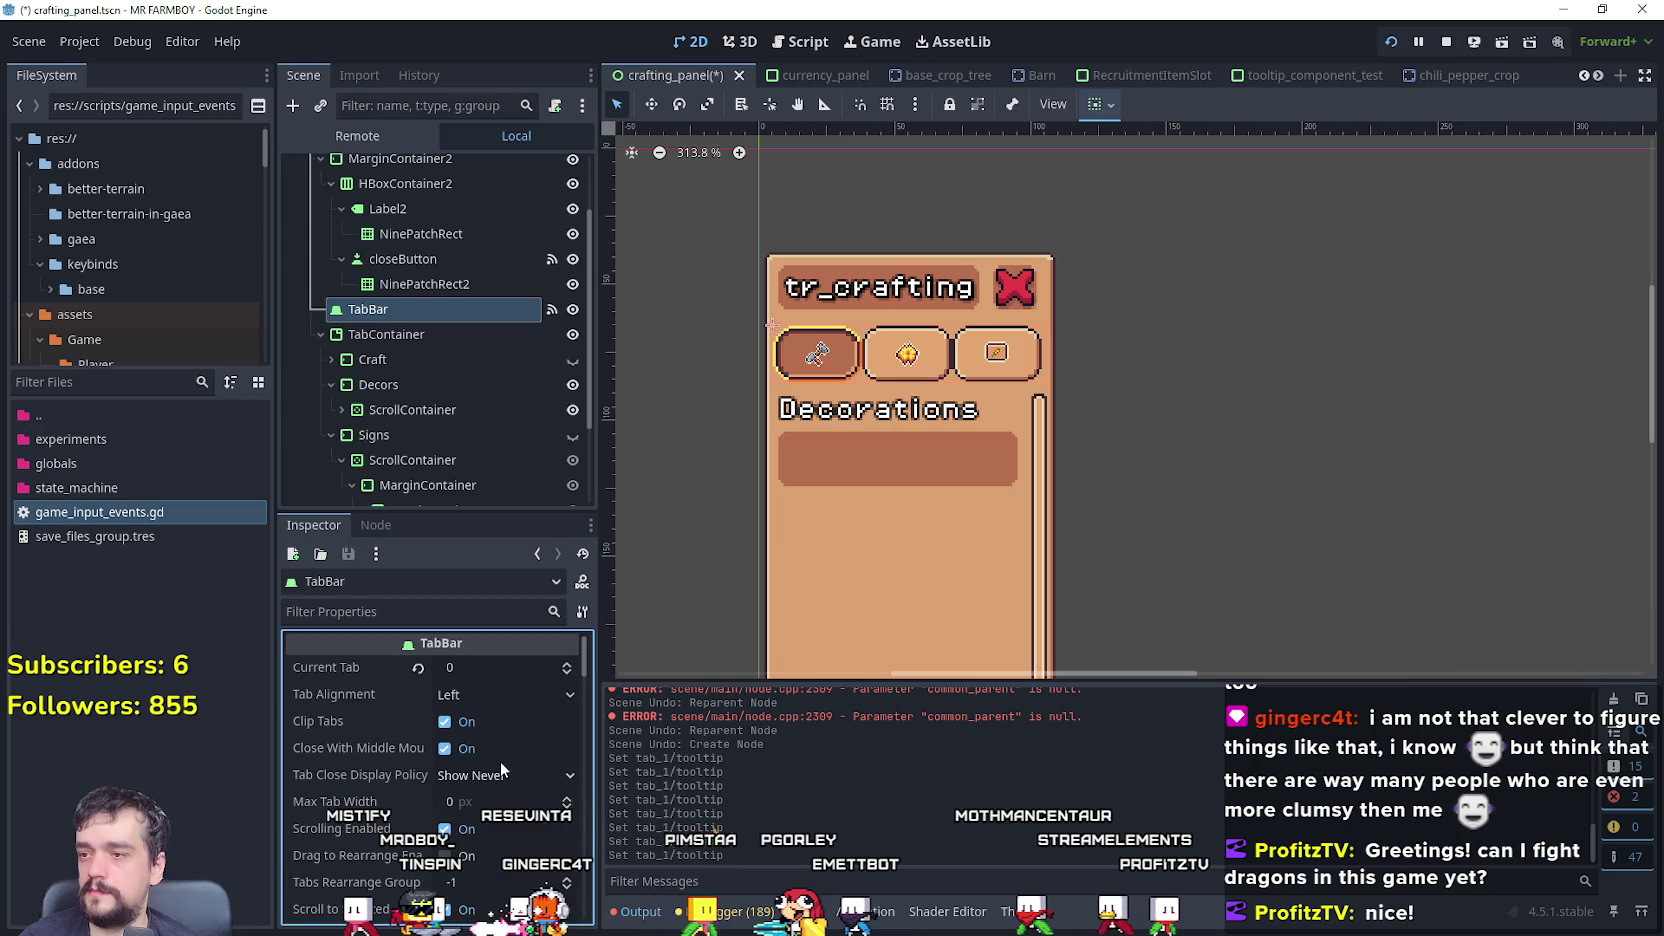
- Open the TabBar's mouse_entered handler from its Signals list in crafting_panel.gd
click(376, 524)
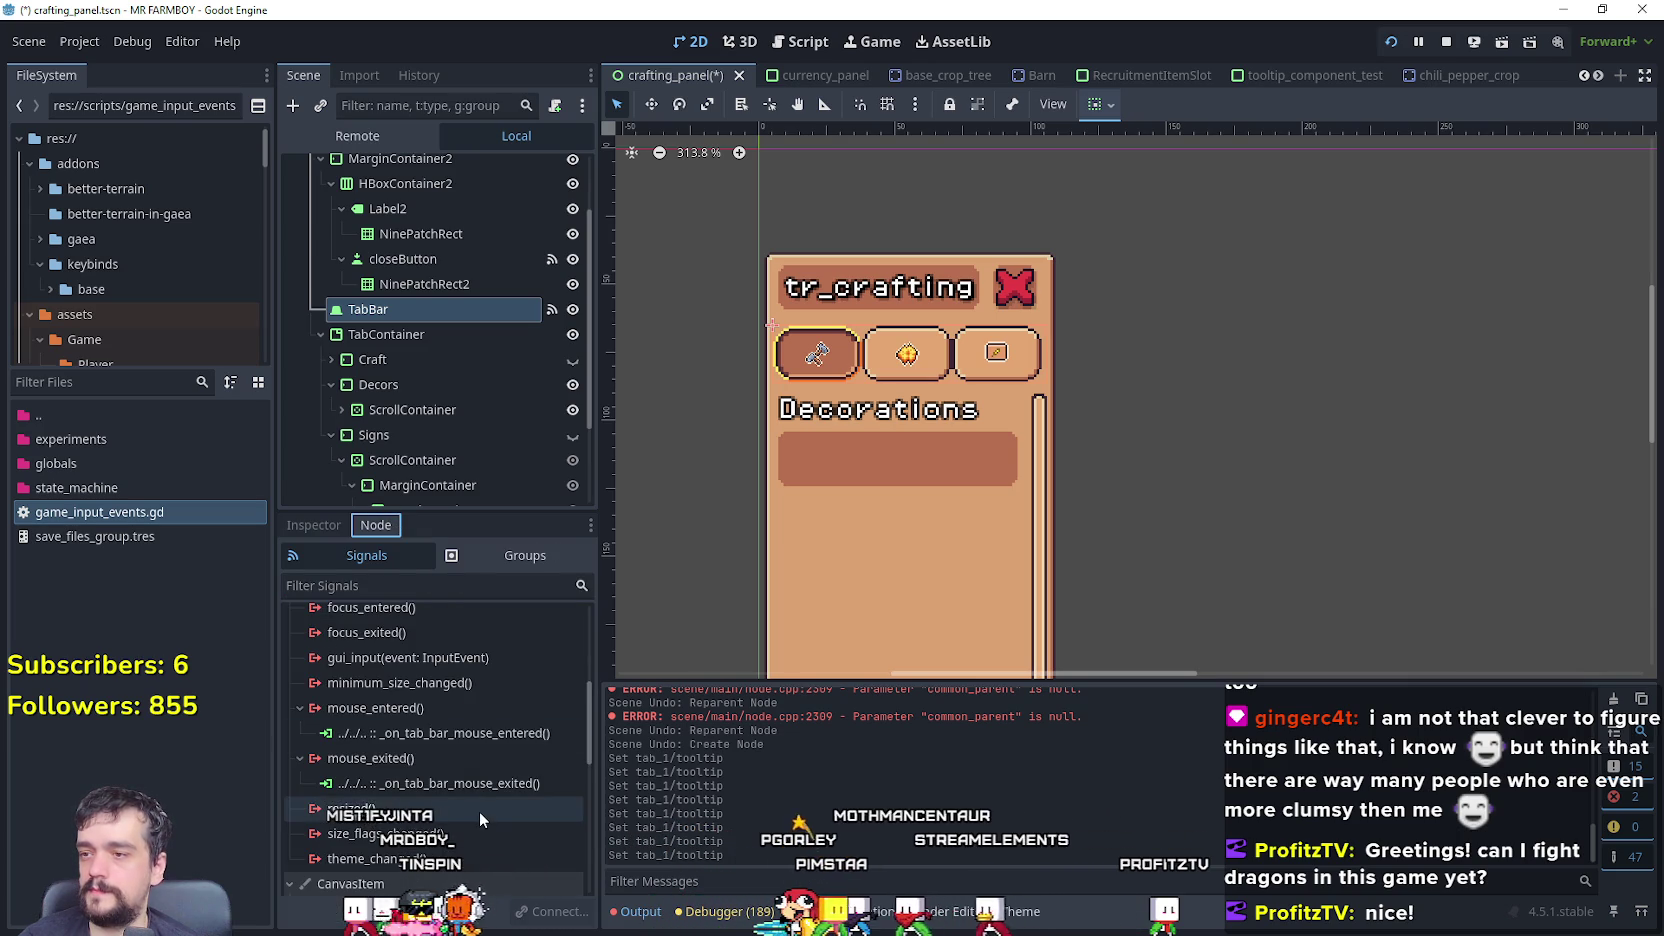
scroll(478, 807, up, 4)
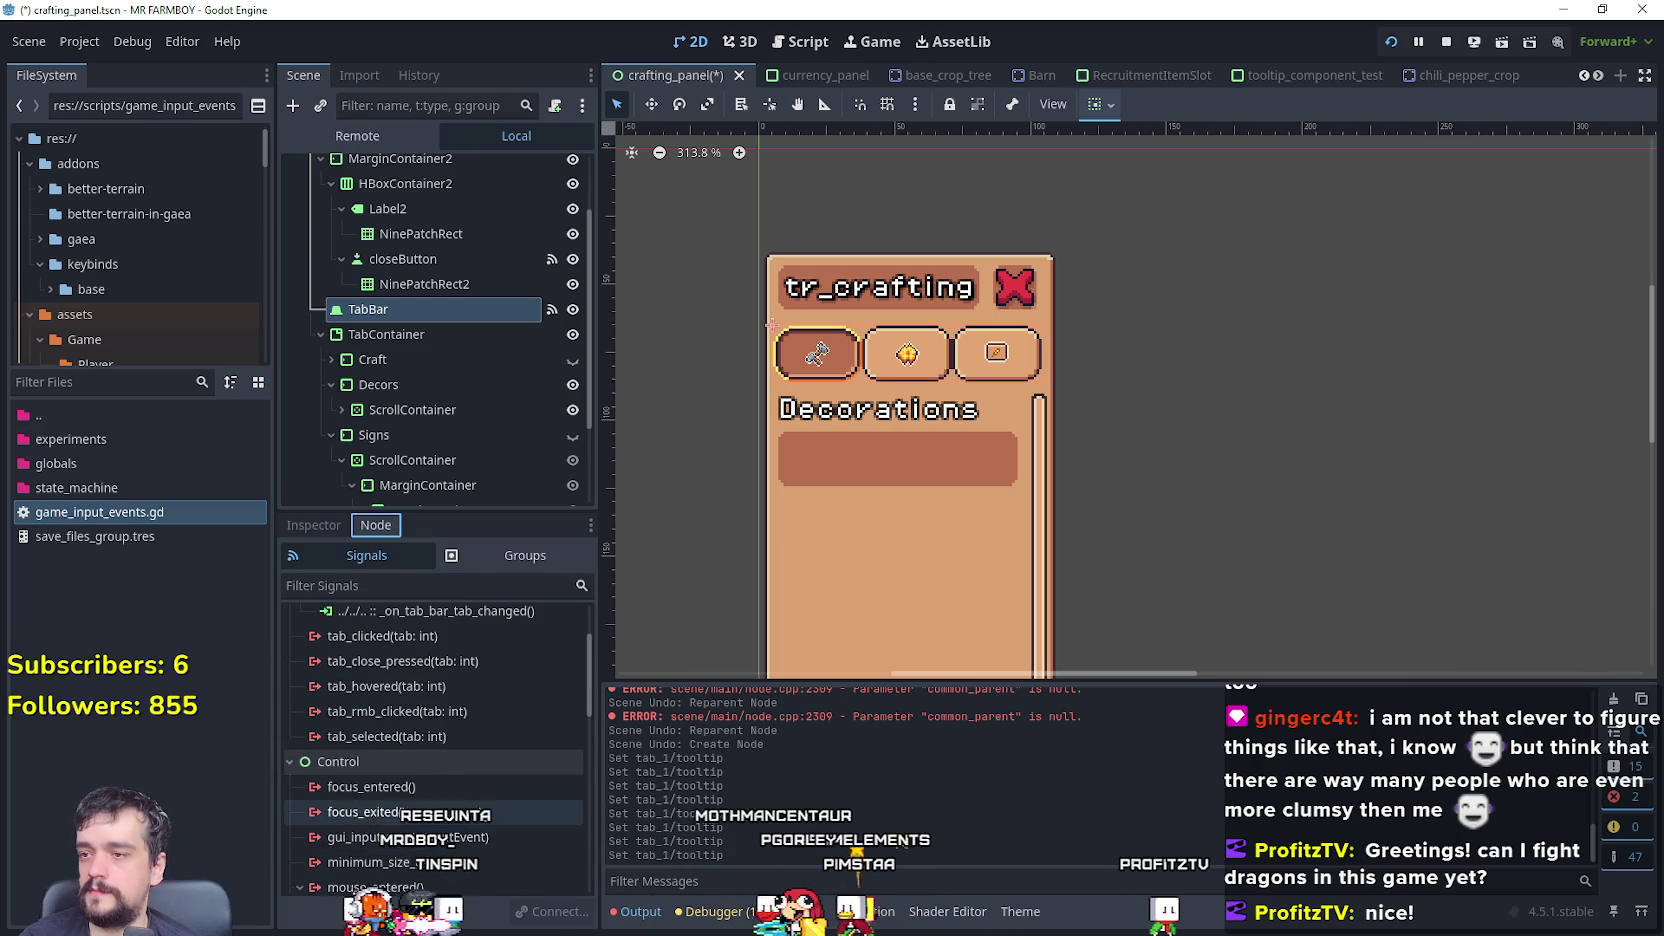
scroll(479, 807, up, 2)
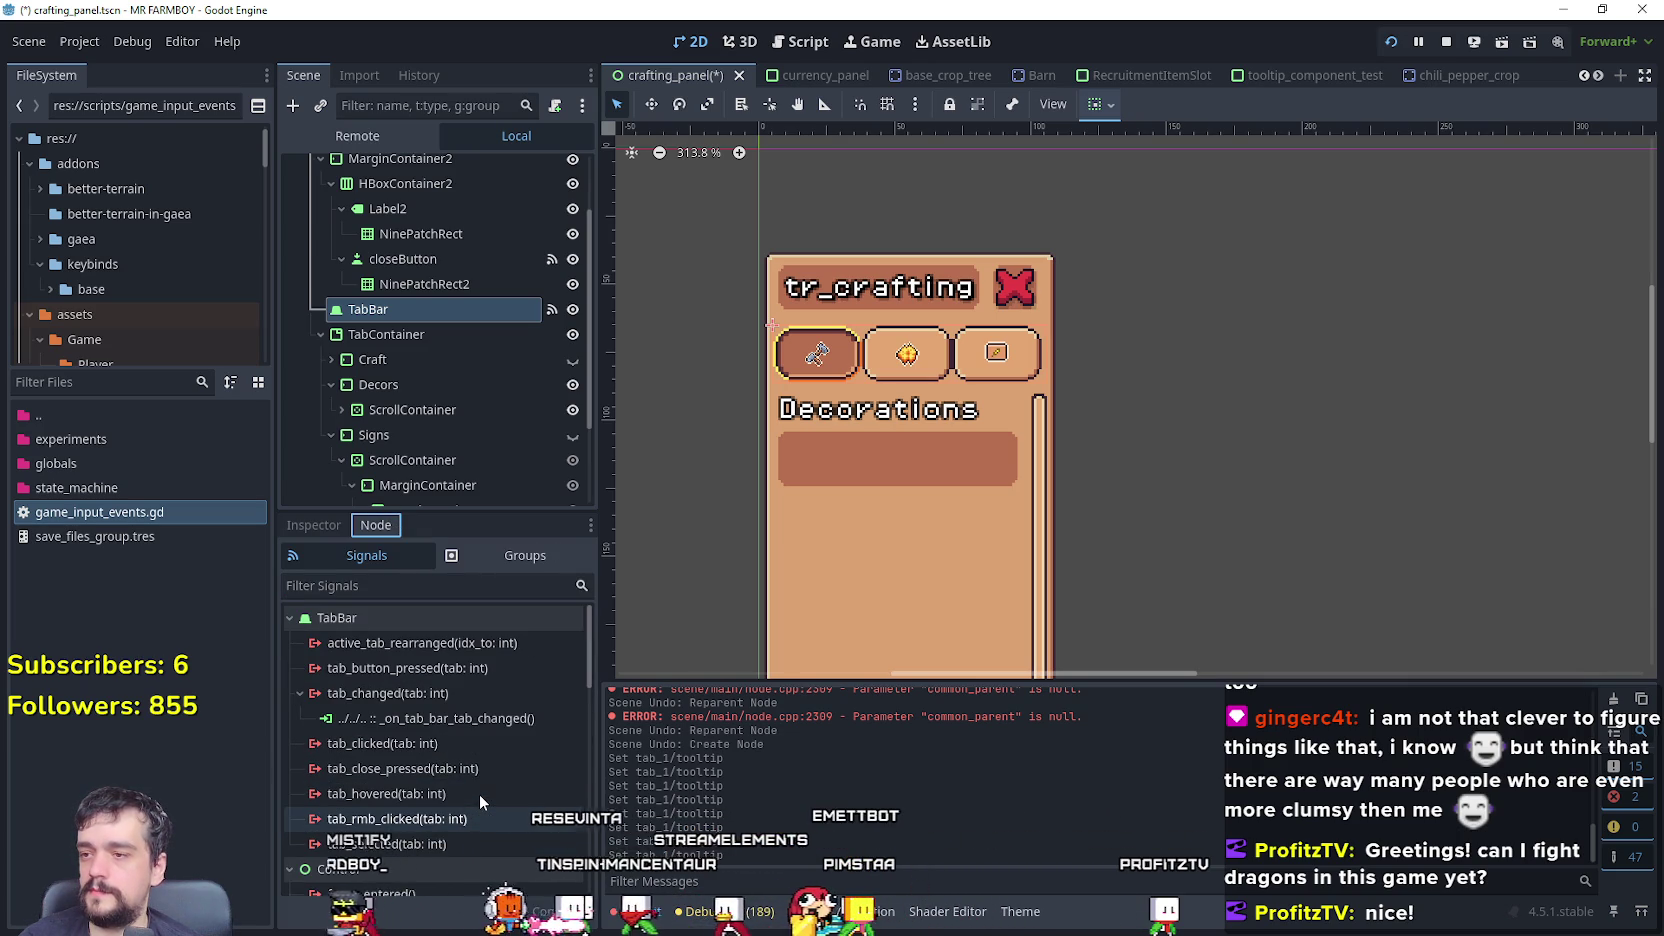
scroll(478, 794, down, 5)
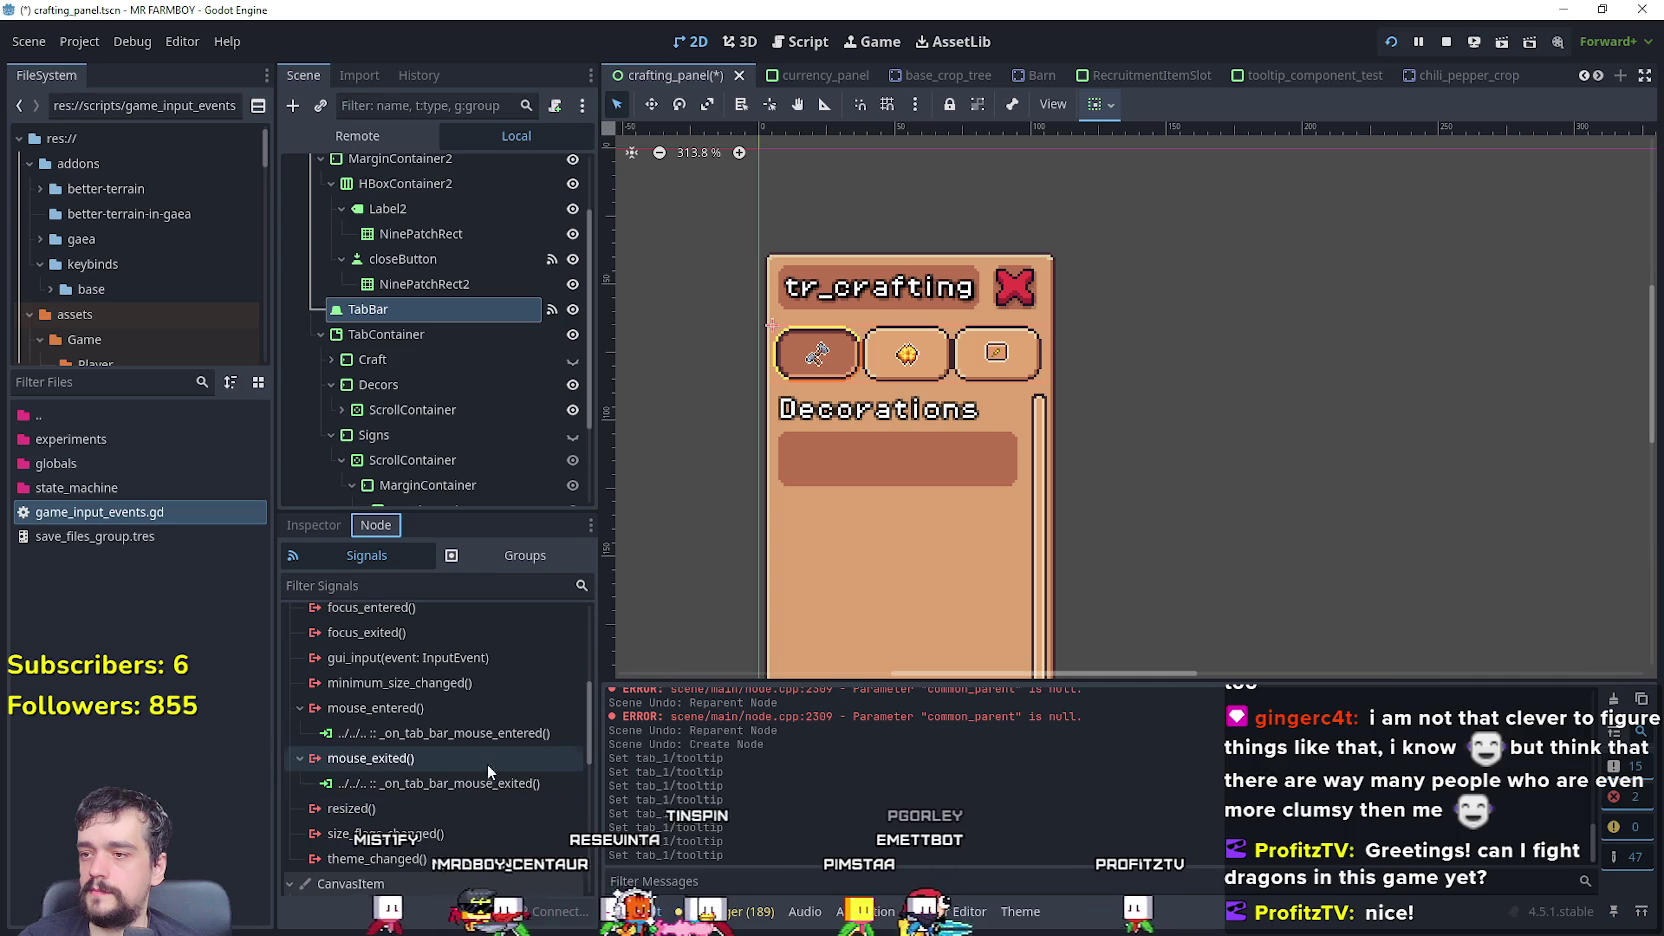
double_click(497, 735)
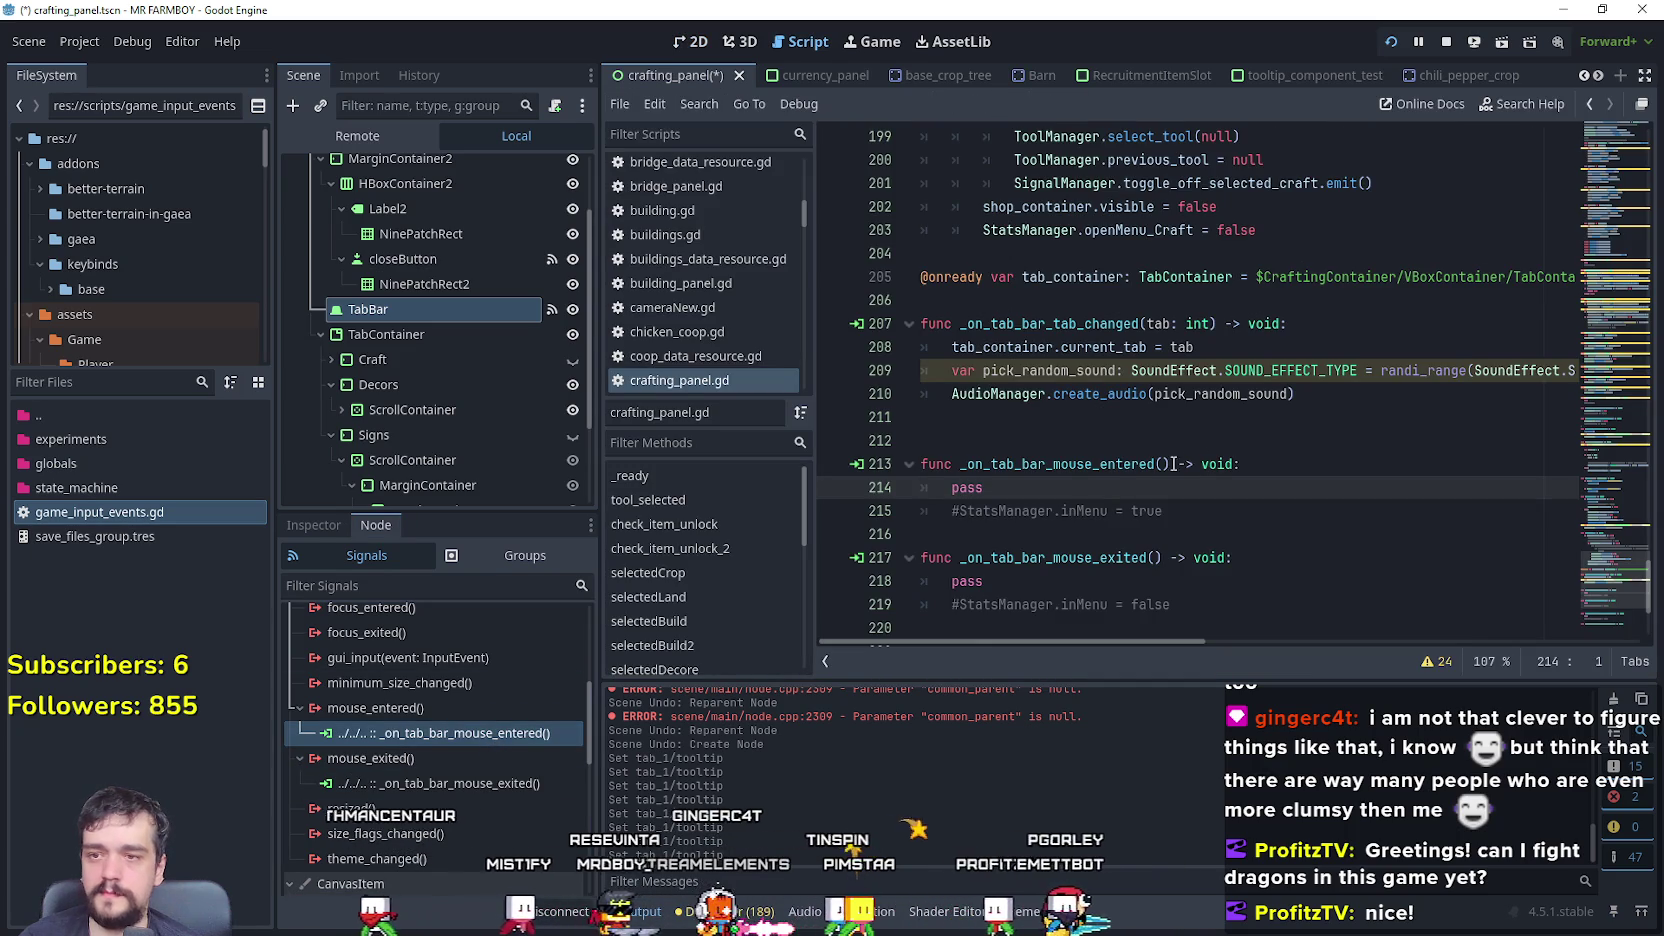
- Add a breakpoint on the handler's first line (214) and run the game
drag(1168, 511, 995, 497)
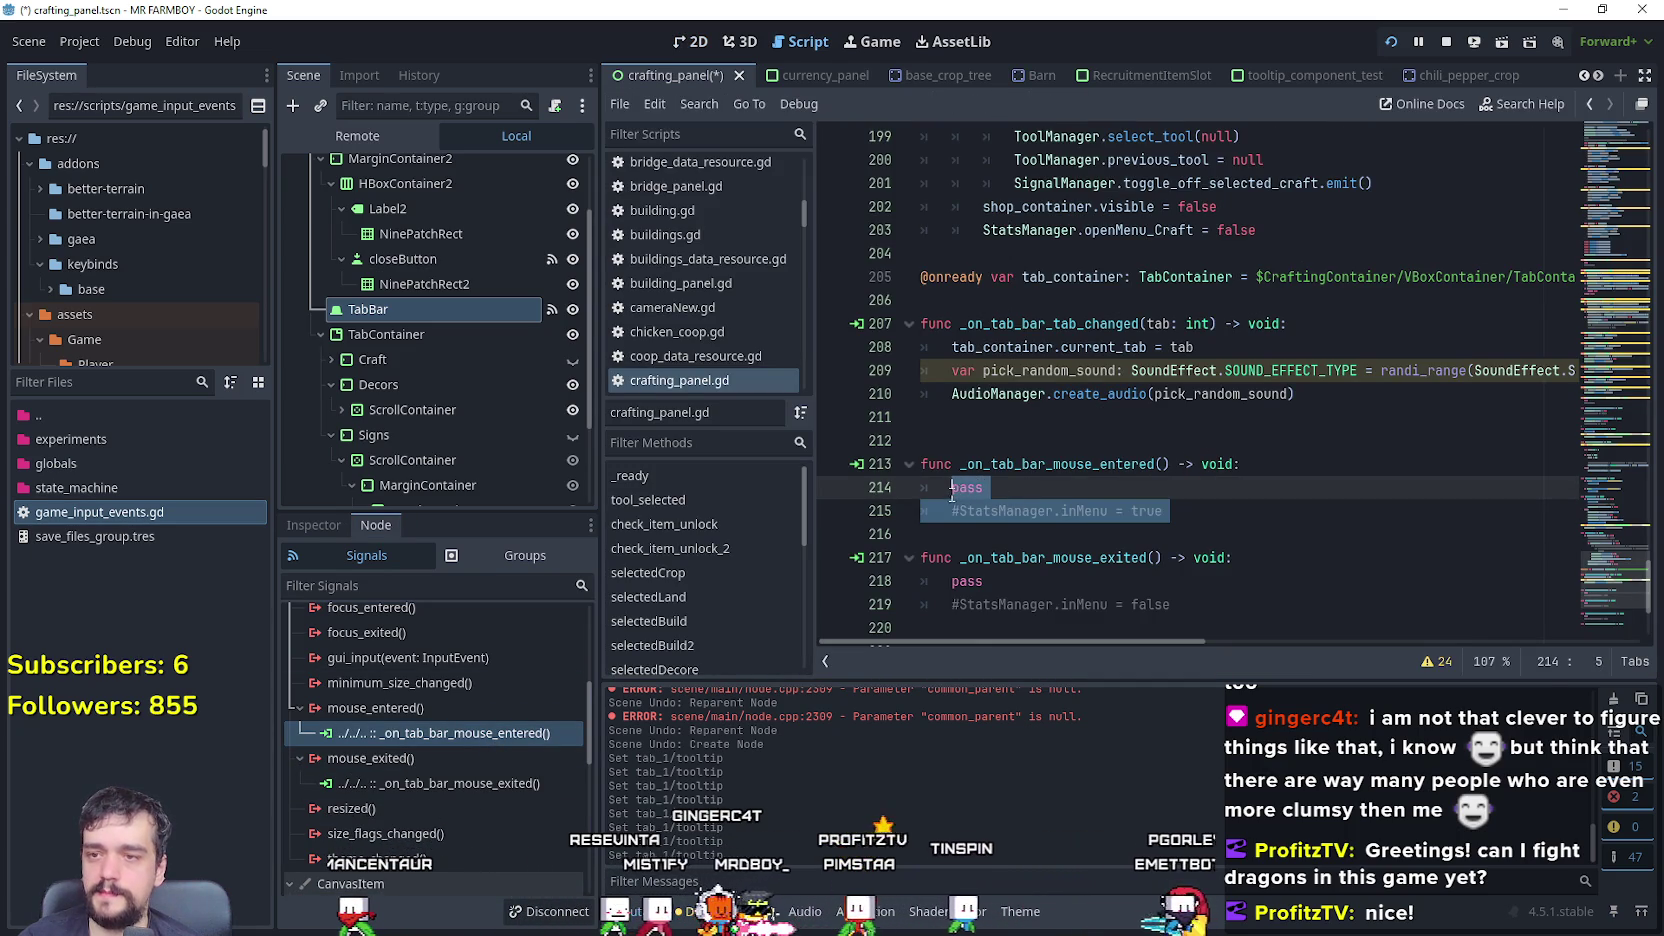
click(1279, 478)
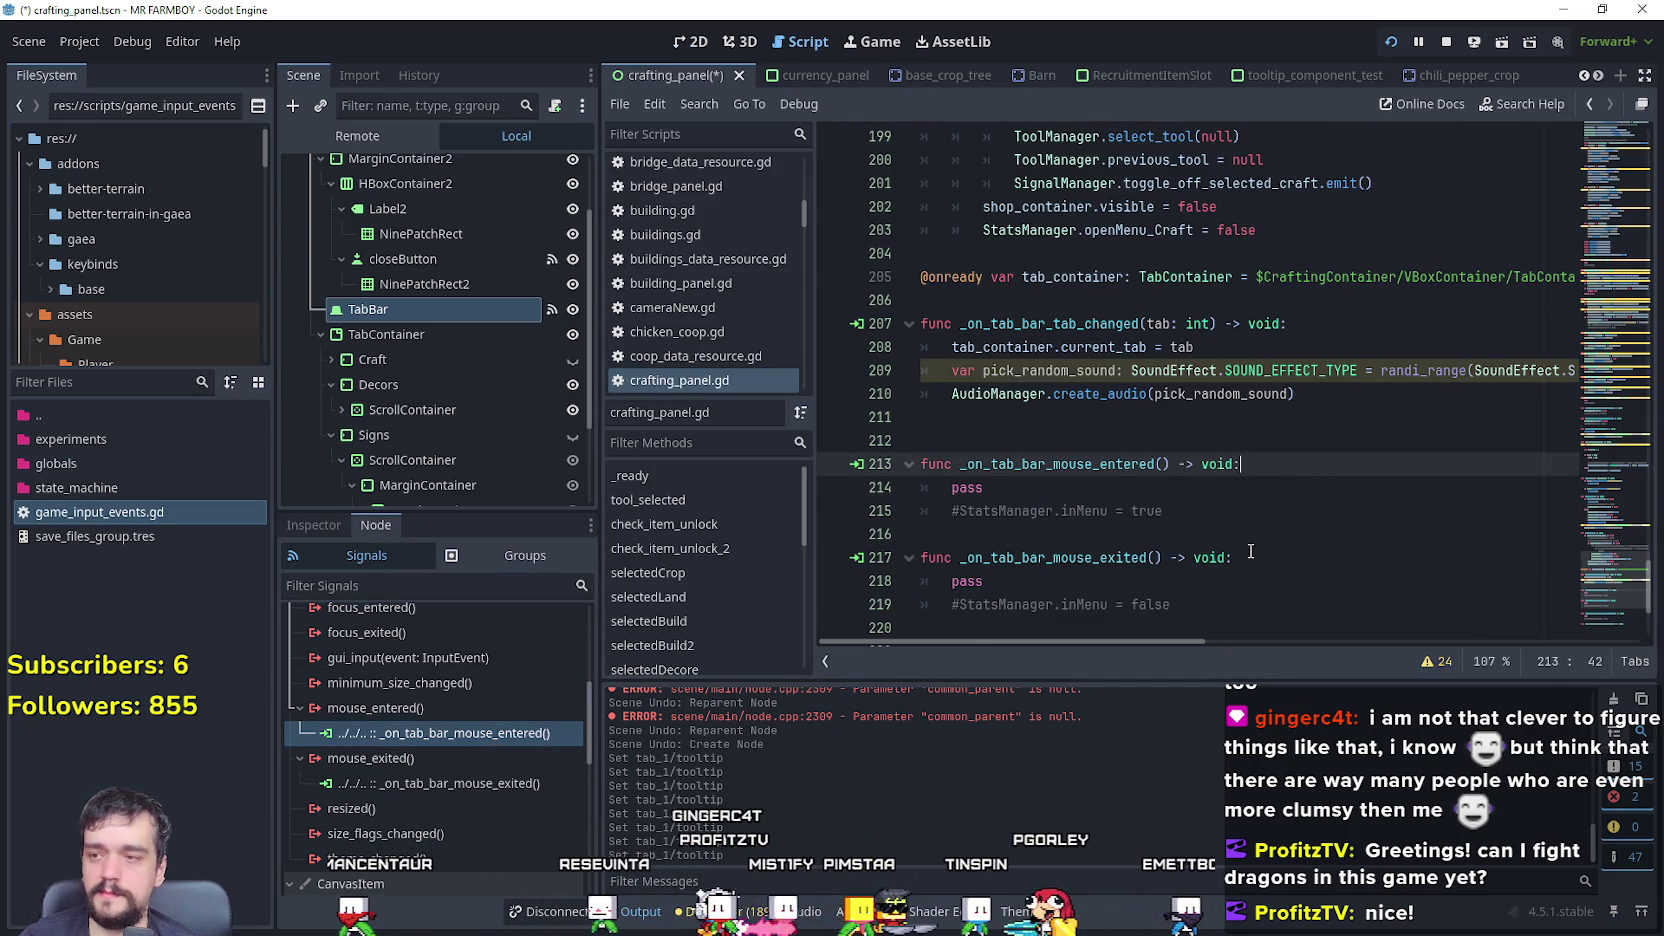
click(1250, 516)
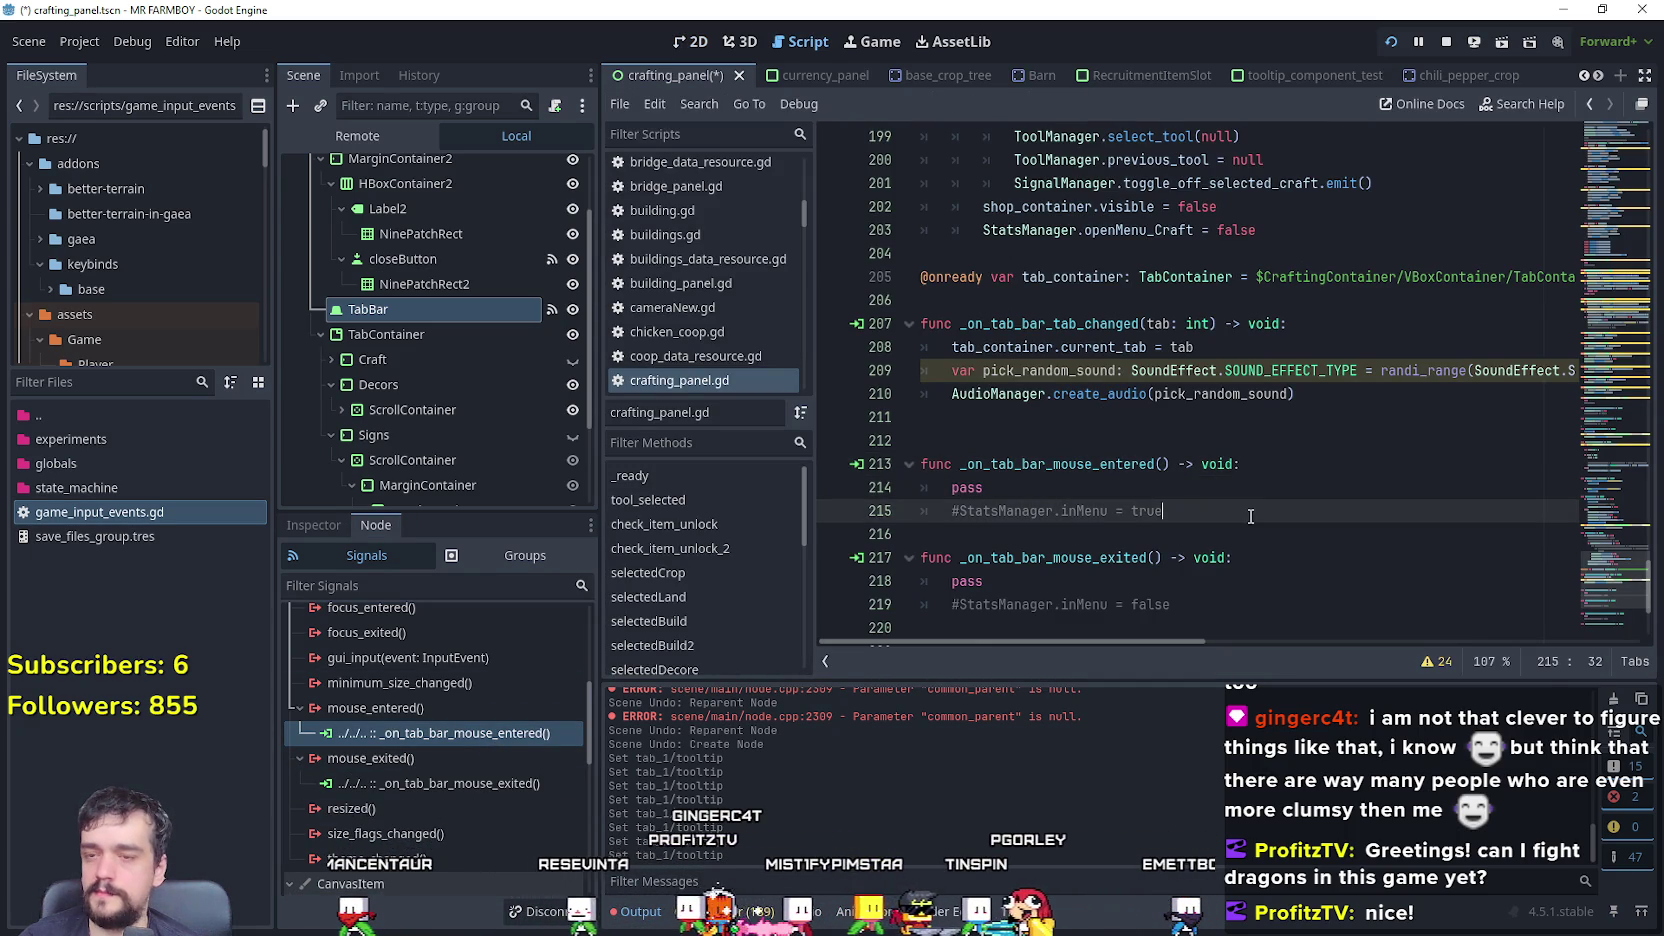
click(834, 490)
key(F5)
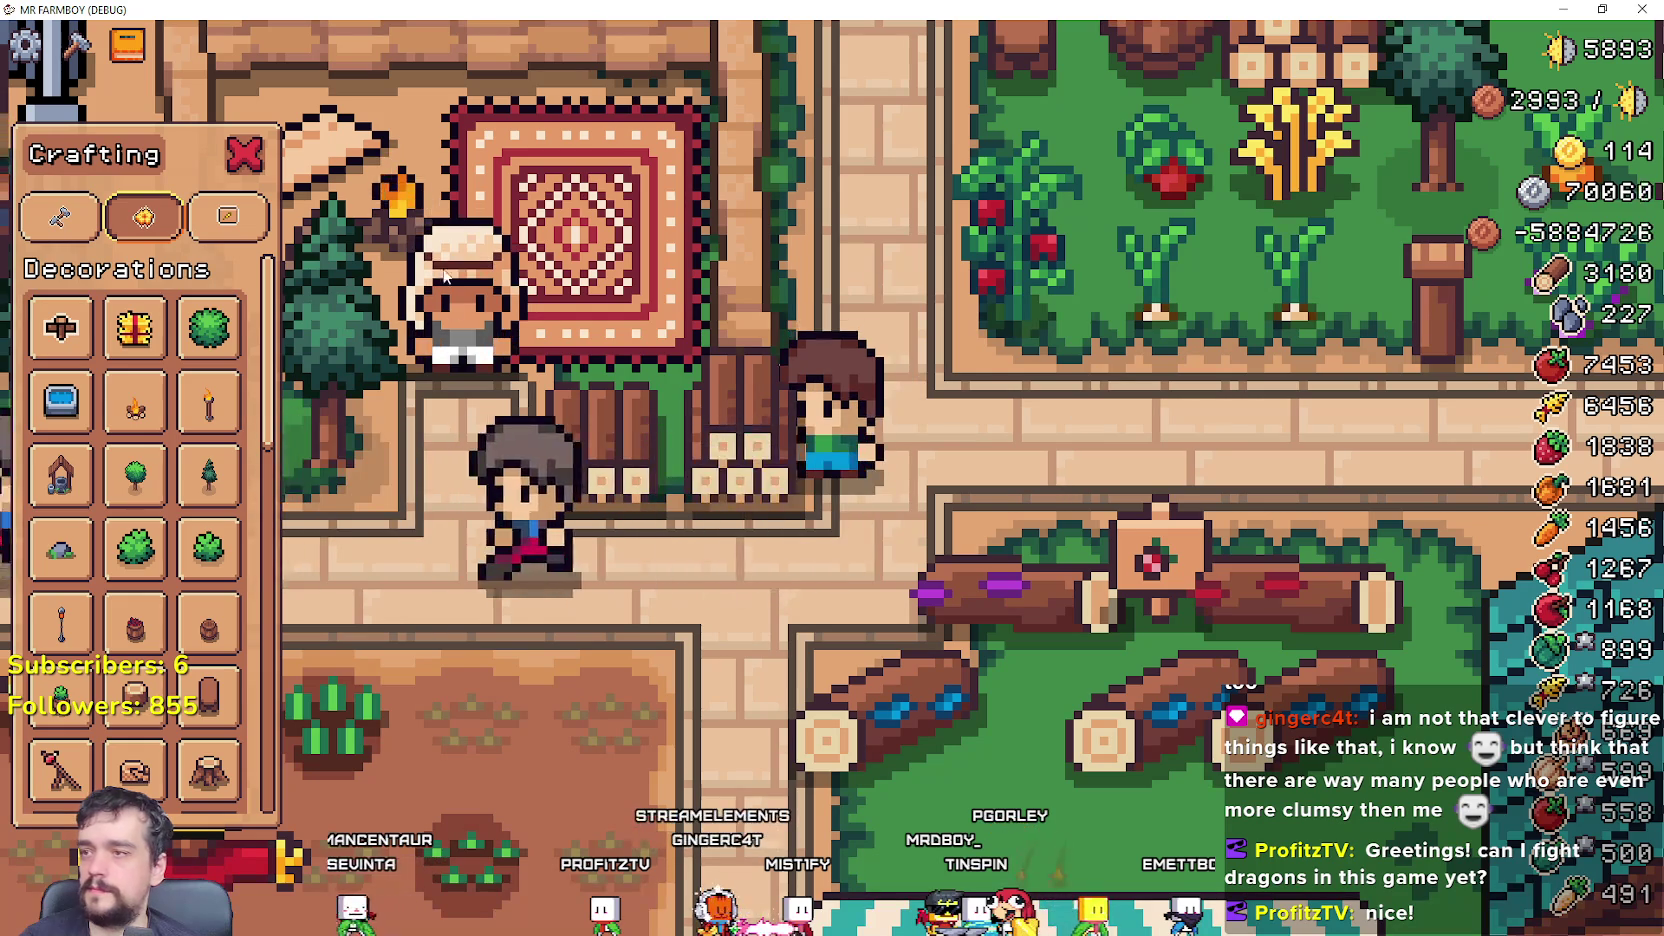
- Return from the game paused at the breakpoint to the Godot editor
mouse_move(121, 218)
key(F12)
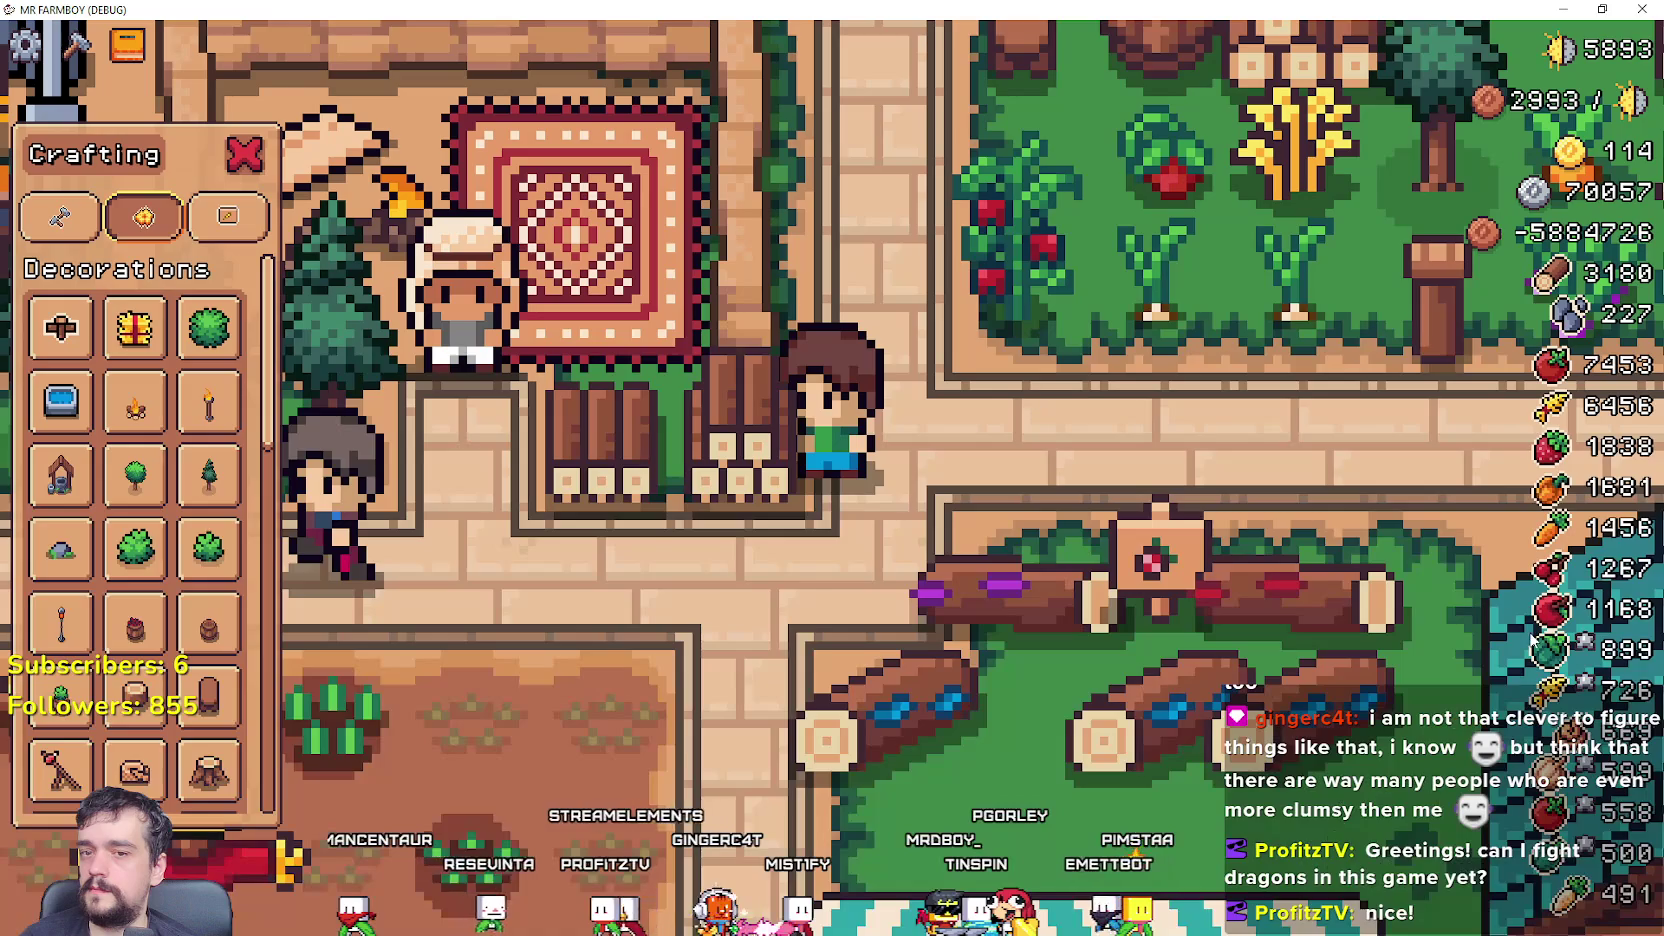
key(F12)
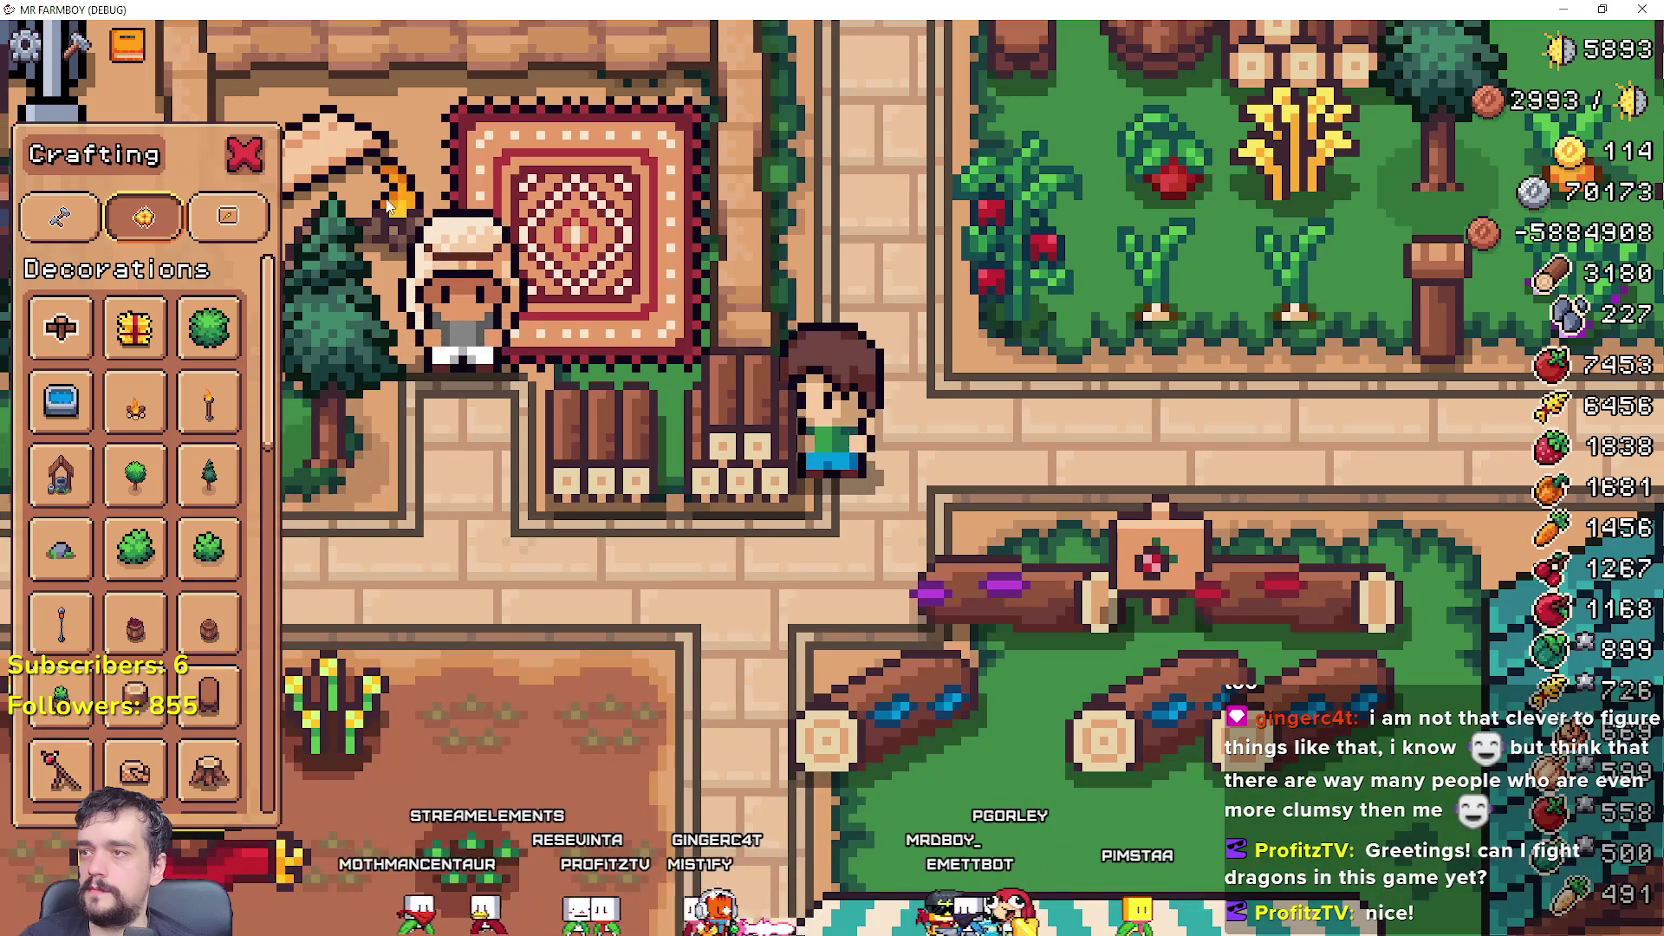
key(alt+Tab)
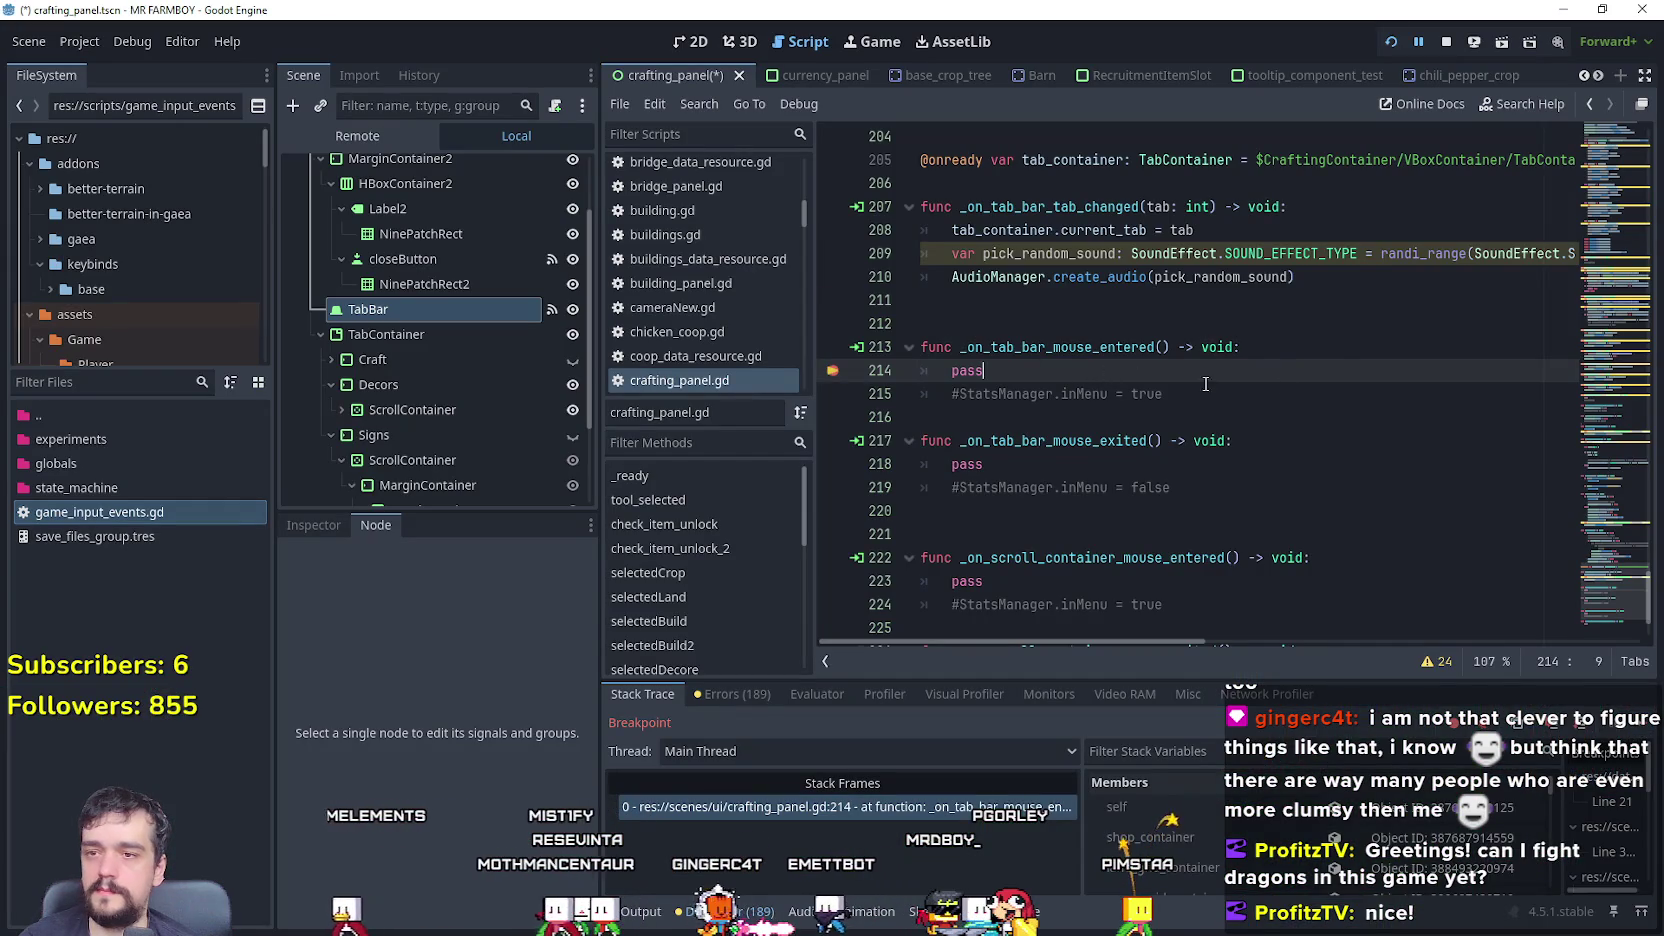
- Draft a print(tab_container.…) line inside the mouse-entered handler
click(1335, 358)
key(Return)
text(print(c)
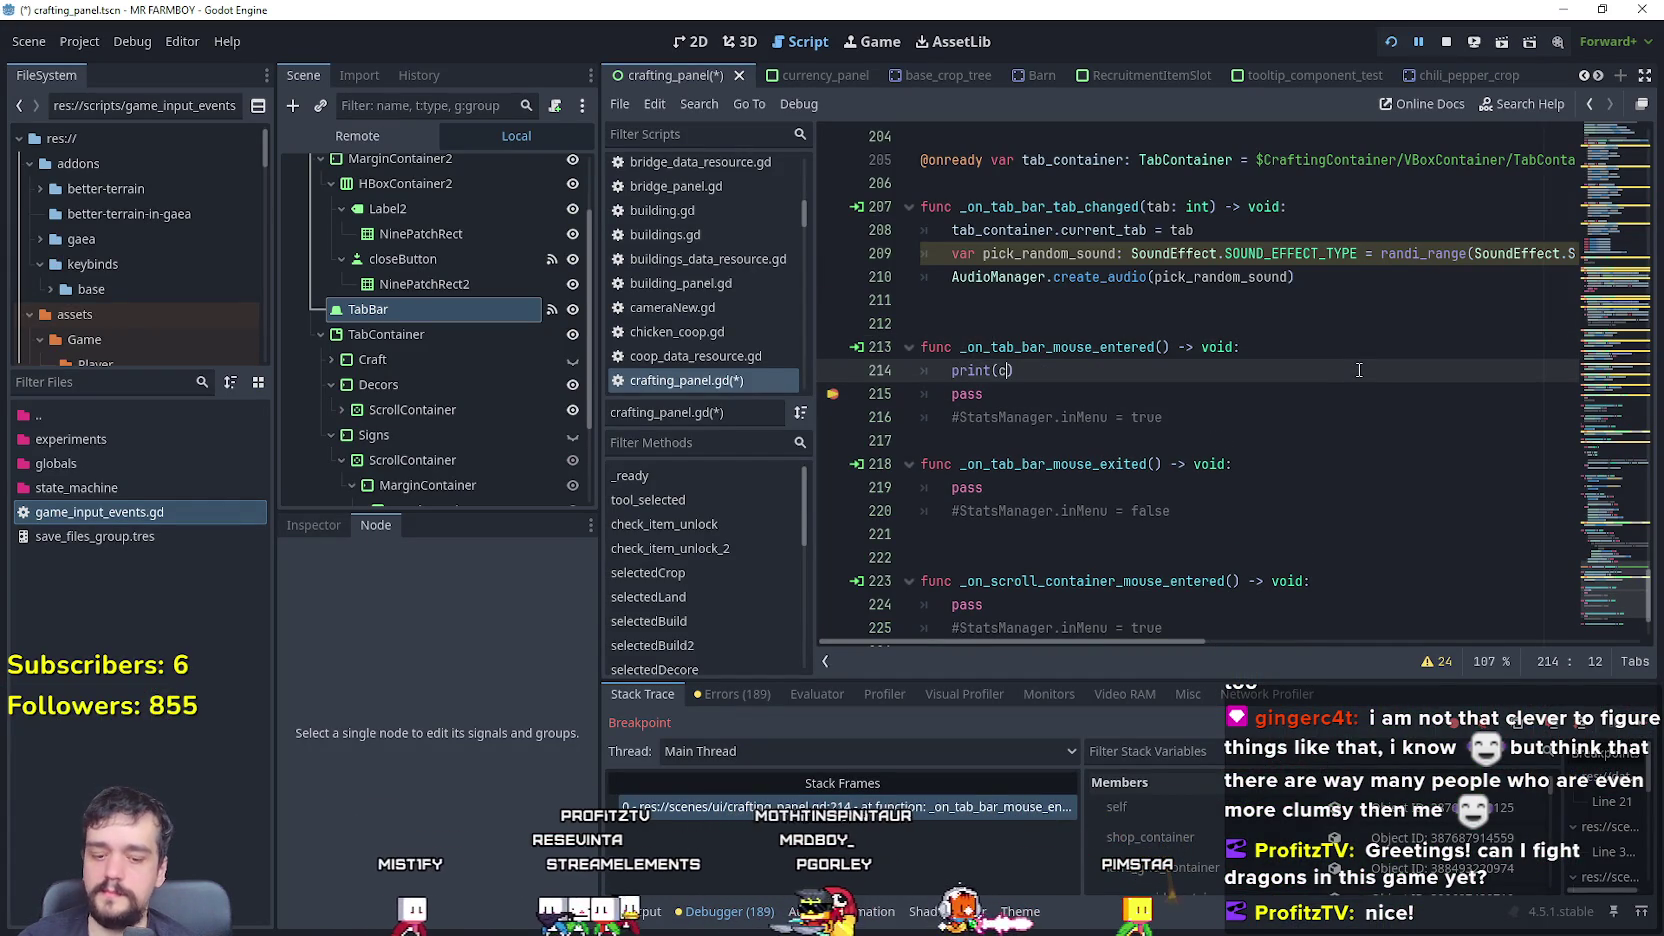
text(urren)
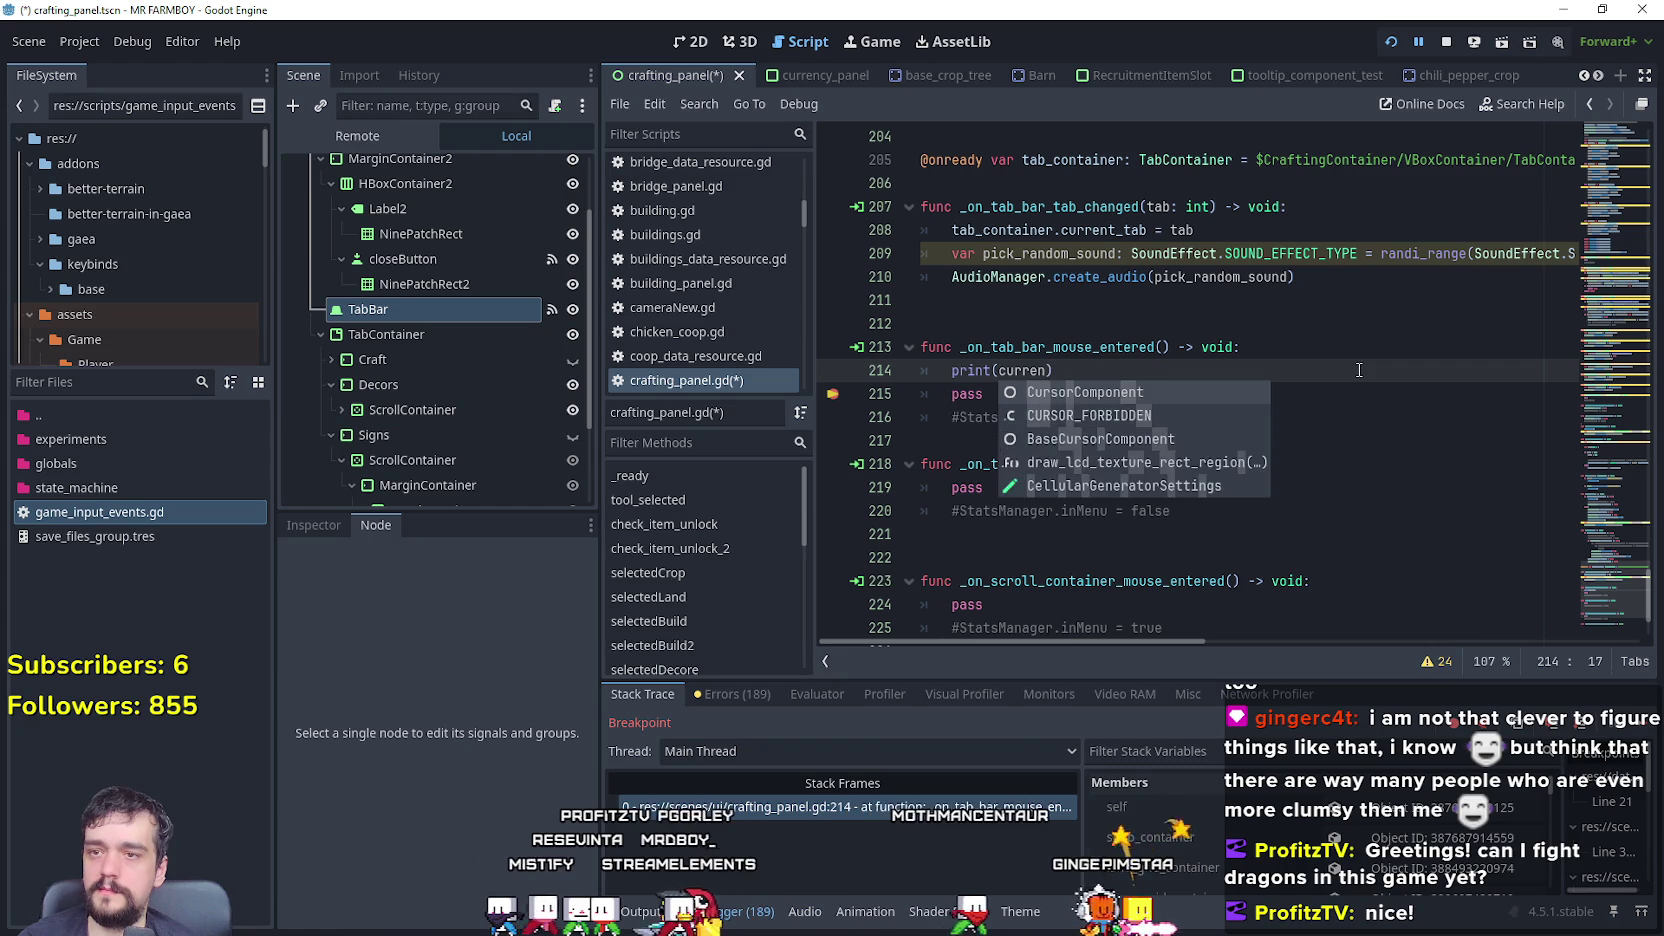
key(BackSpace)
key(BackSpace)
key(BackSpace)
text(tab)
key(BackSpace)
key(BackSpace)
key(BackSpace)
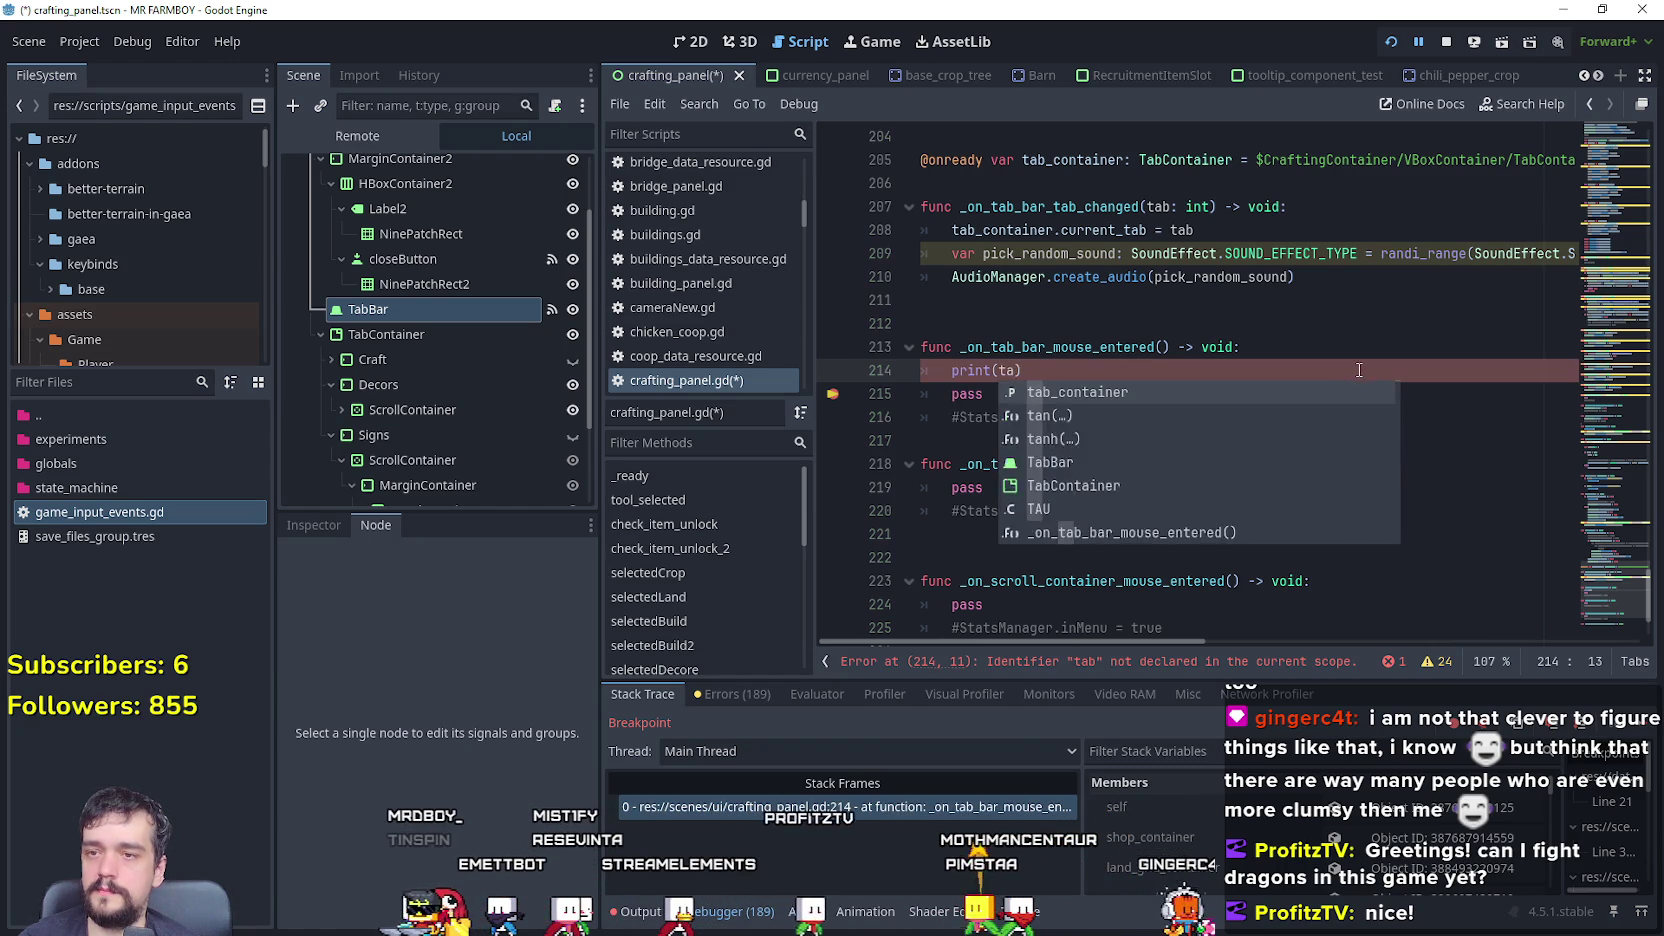
key(Return)
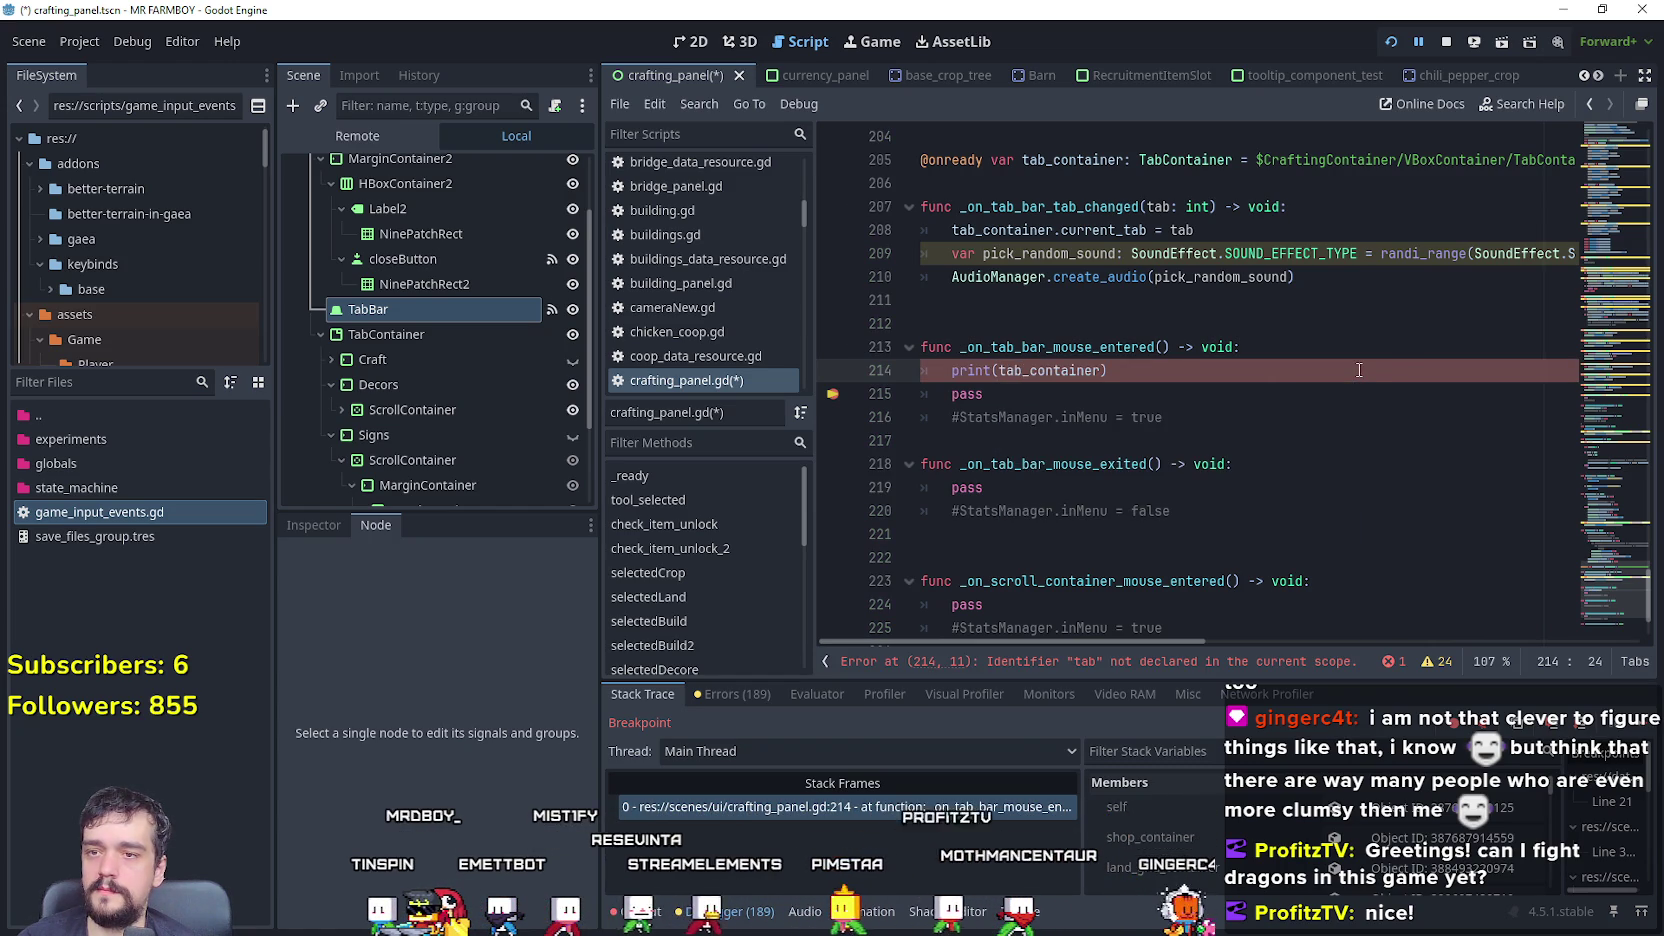
text(.)
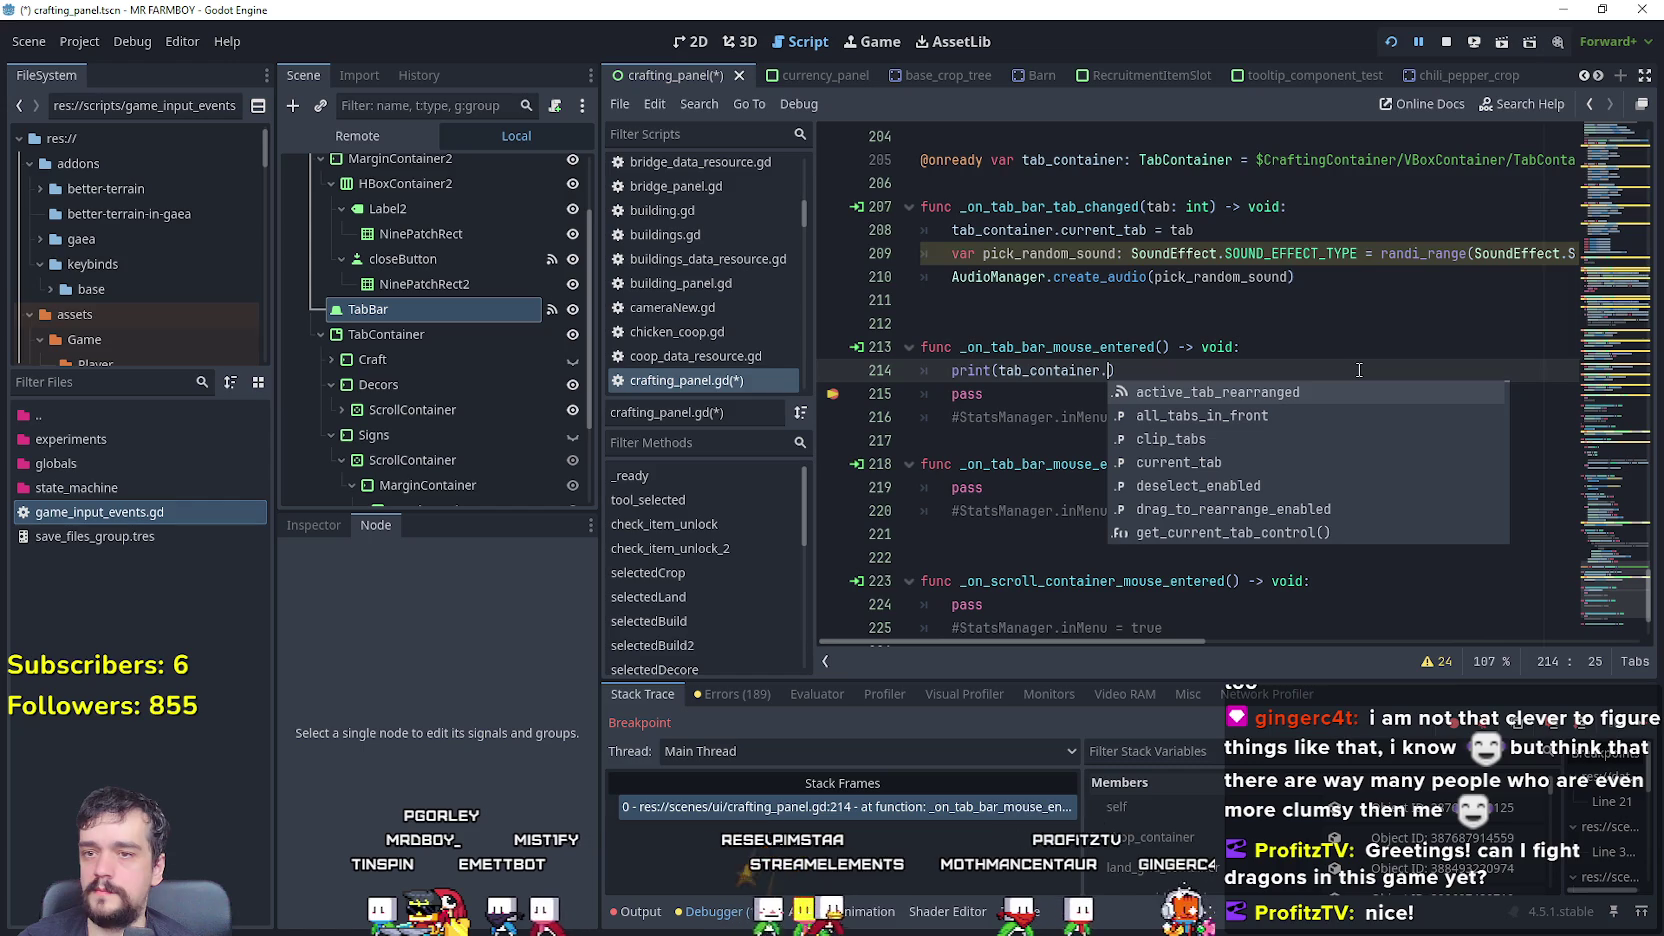
key(Down)
key(Down)
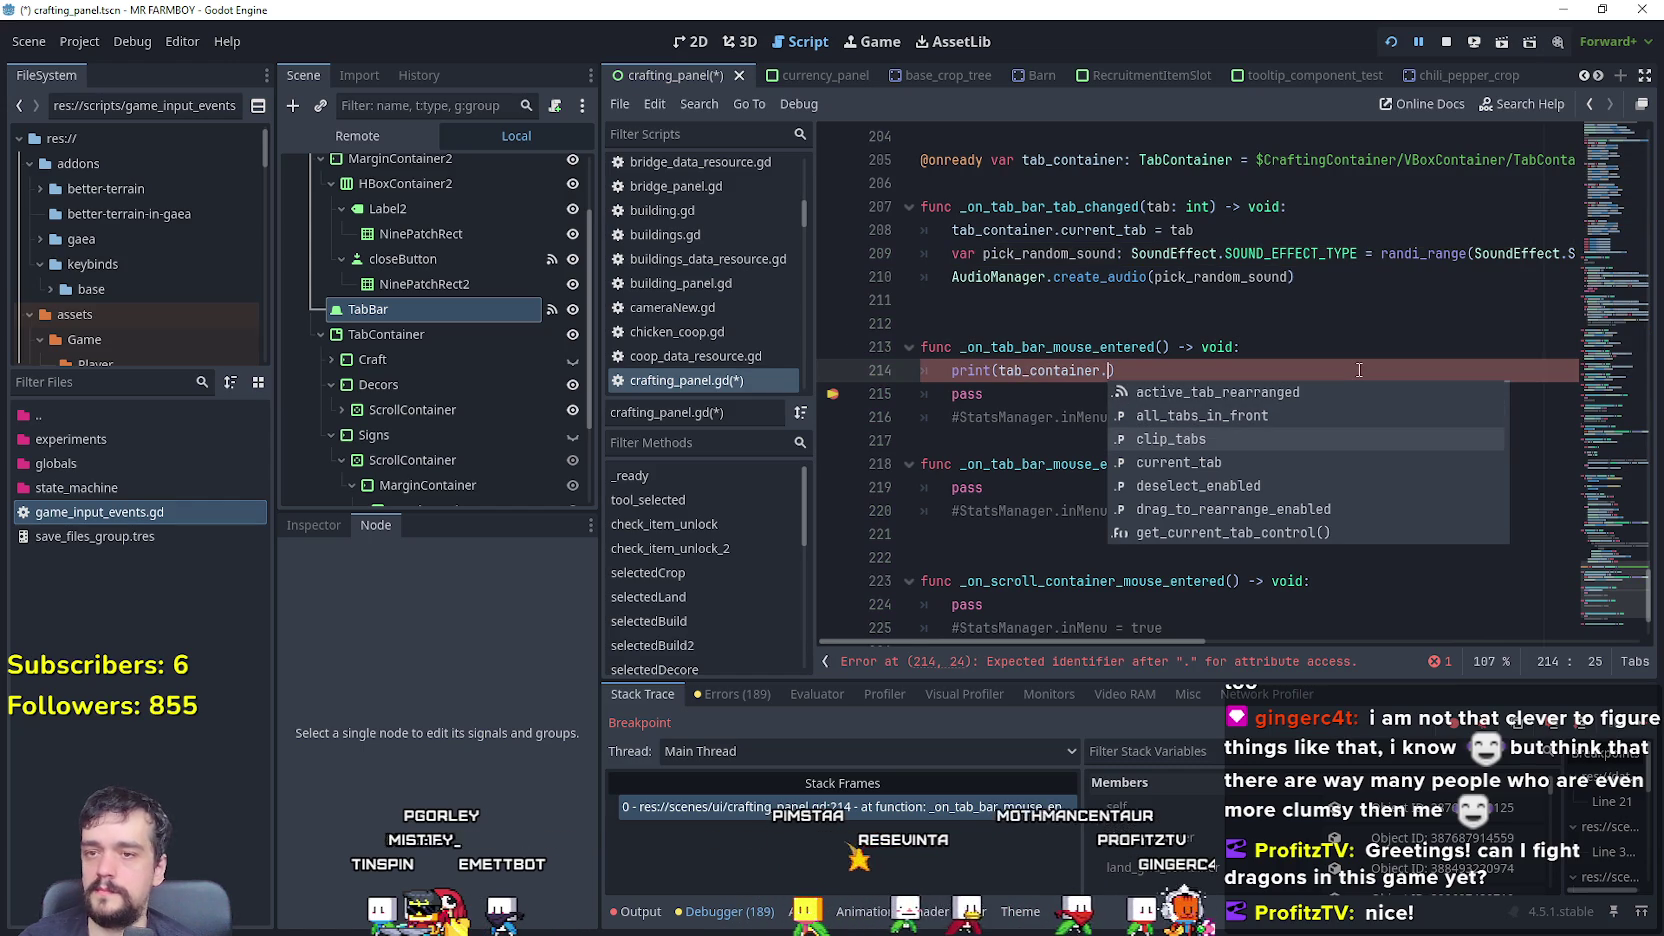
key(Down)
key(Up)
key(Up)
key(Up)
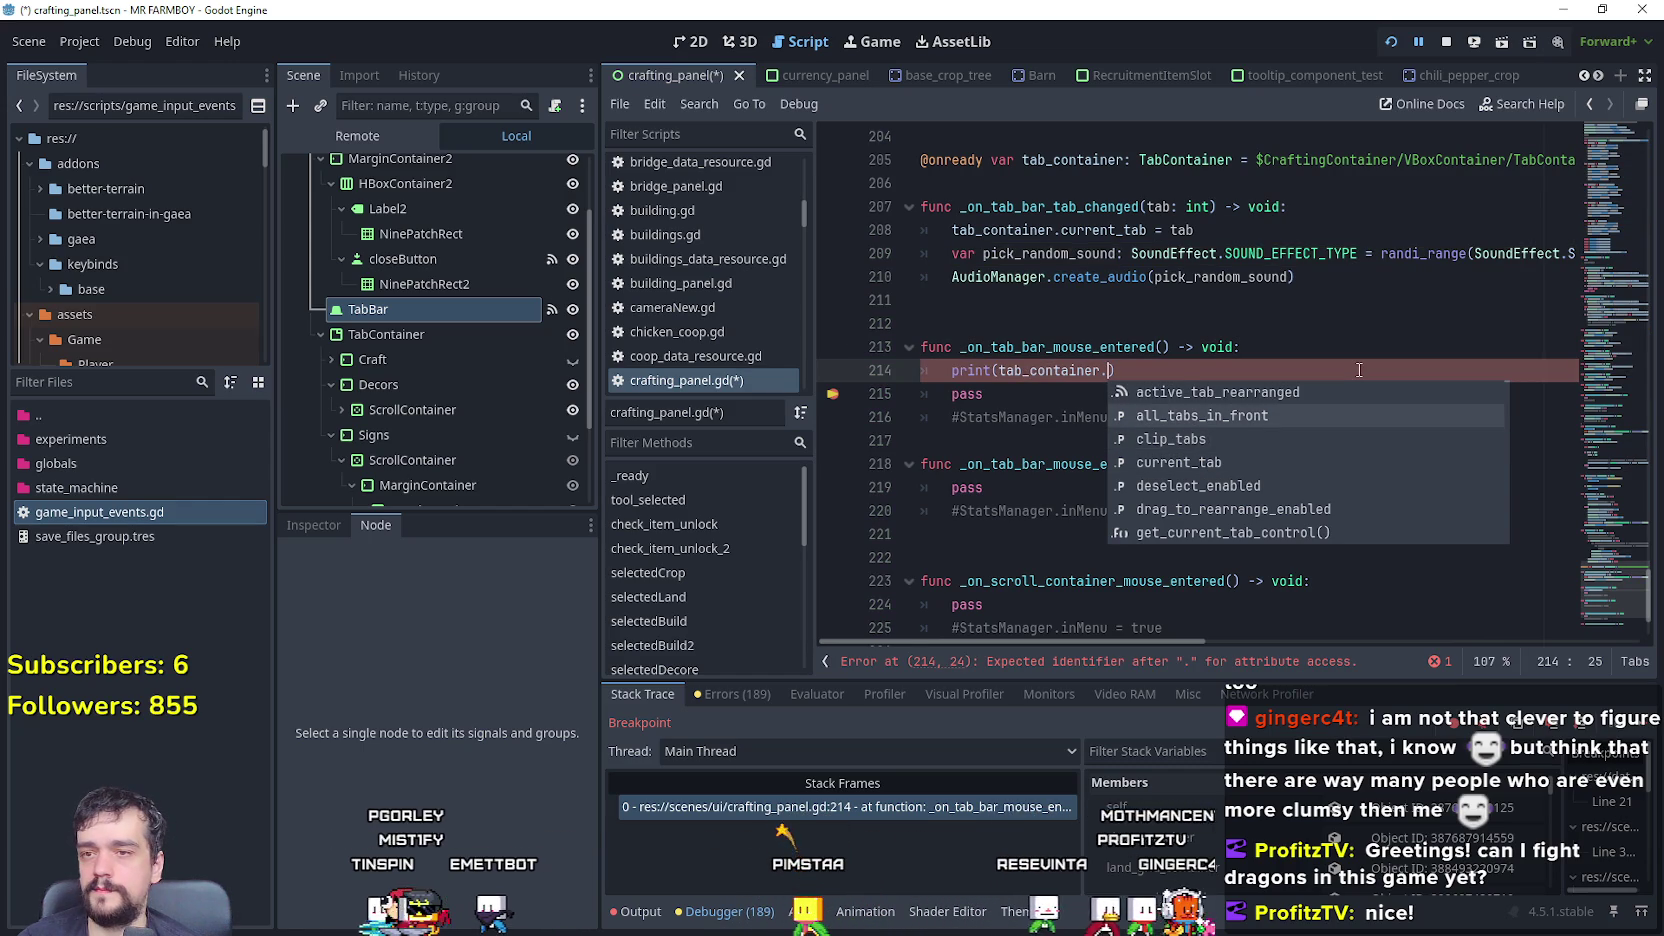
- Delete the unfinished print line from the handler
drag(1359, 370, 985, 347)
click(914, 370)
key(shift+End)
key(BackSpace)
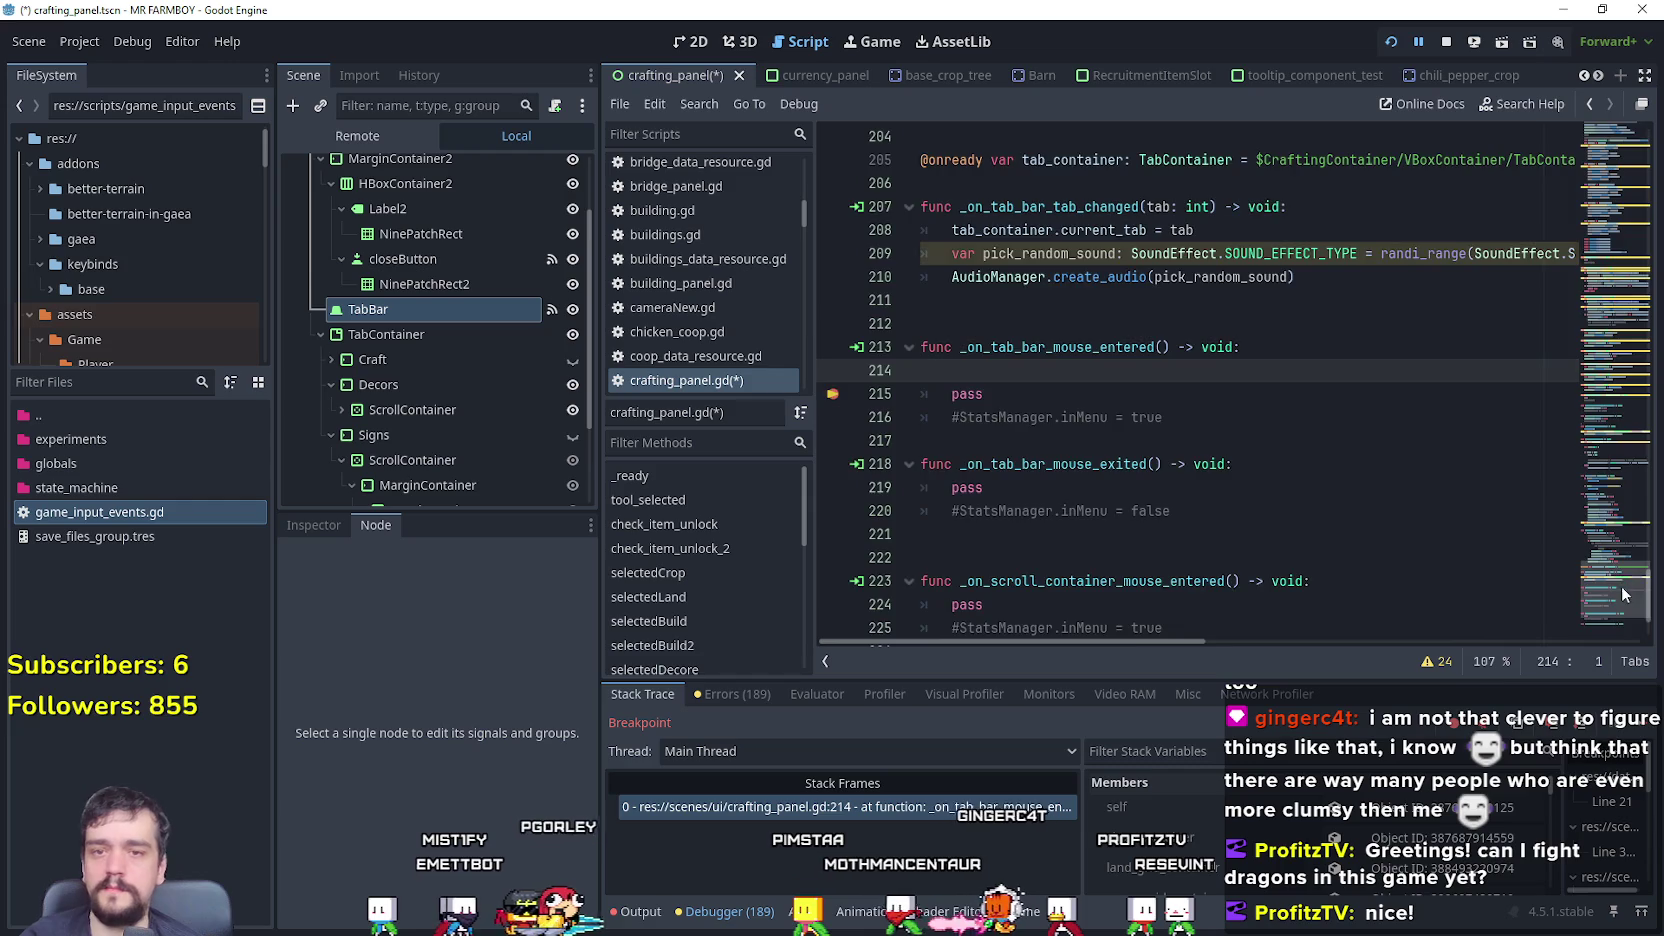
click(1633, 200)
mouse_move(1633, 200)
mouse_down()
mouse_move(1612, 125)
mouse_move(1610, 163)
mouse_up()
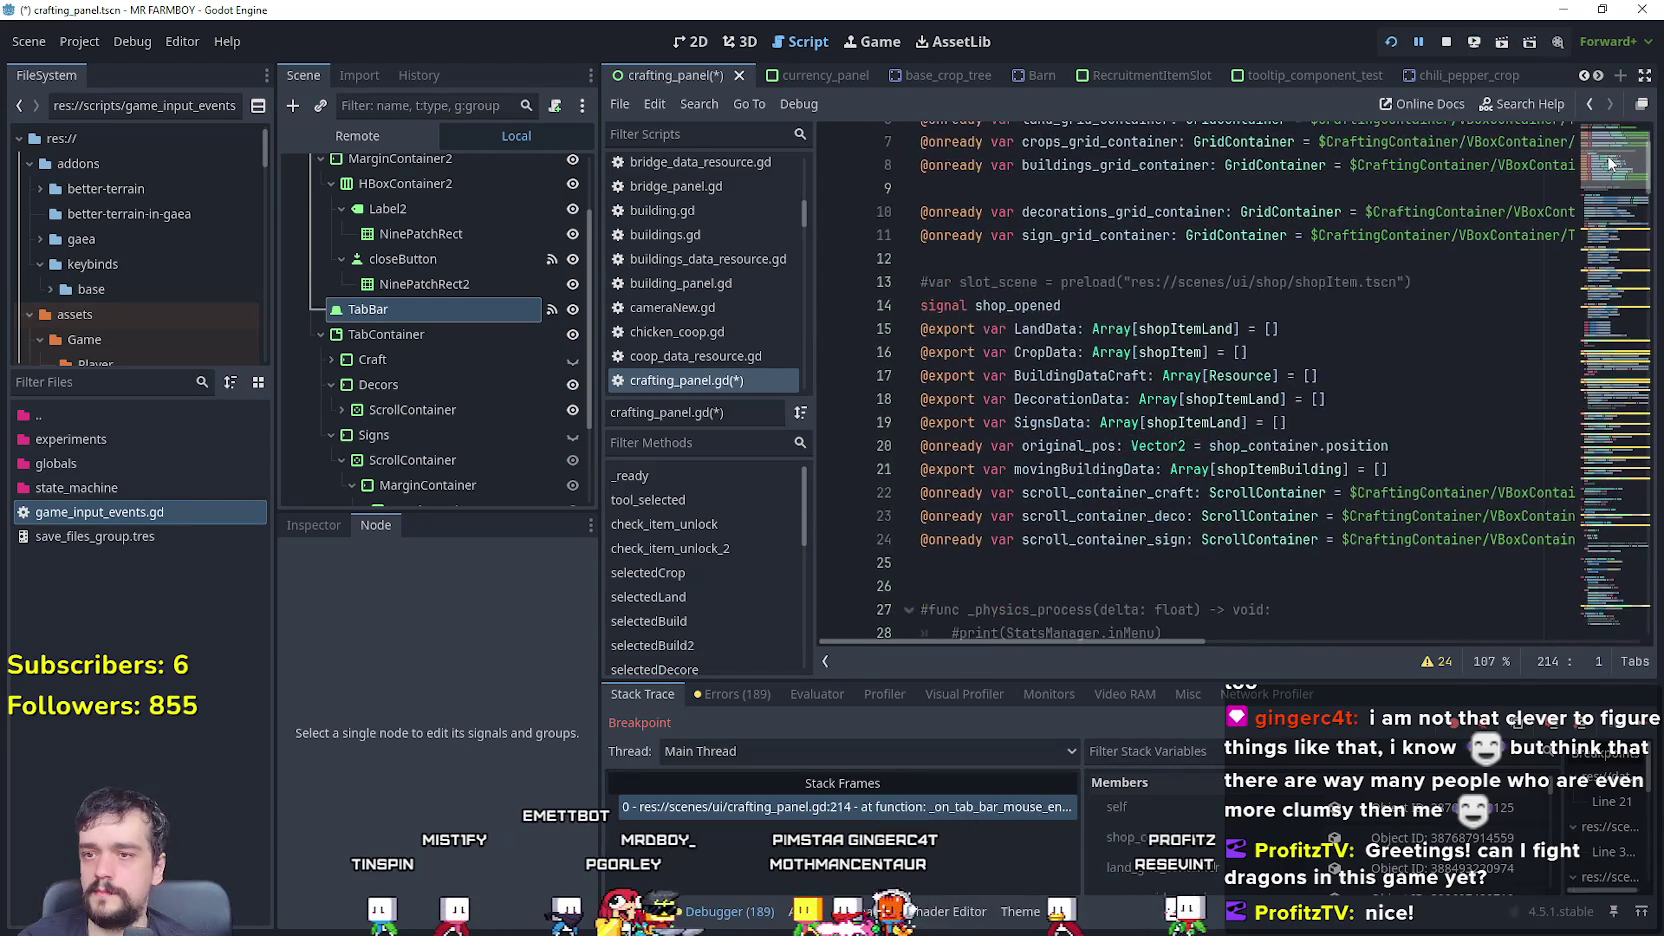
scroll(1238, 237, up, 1)
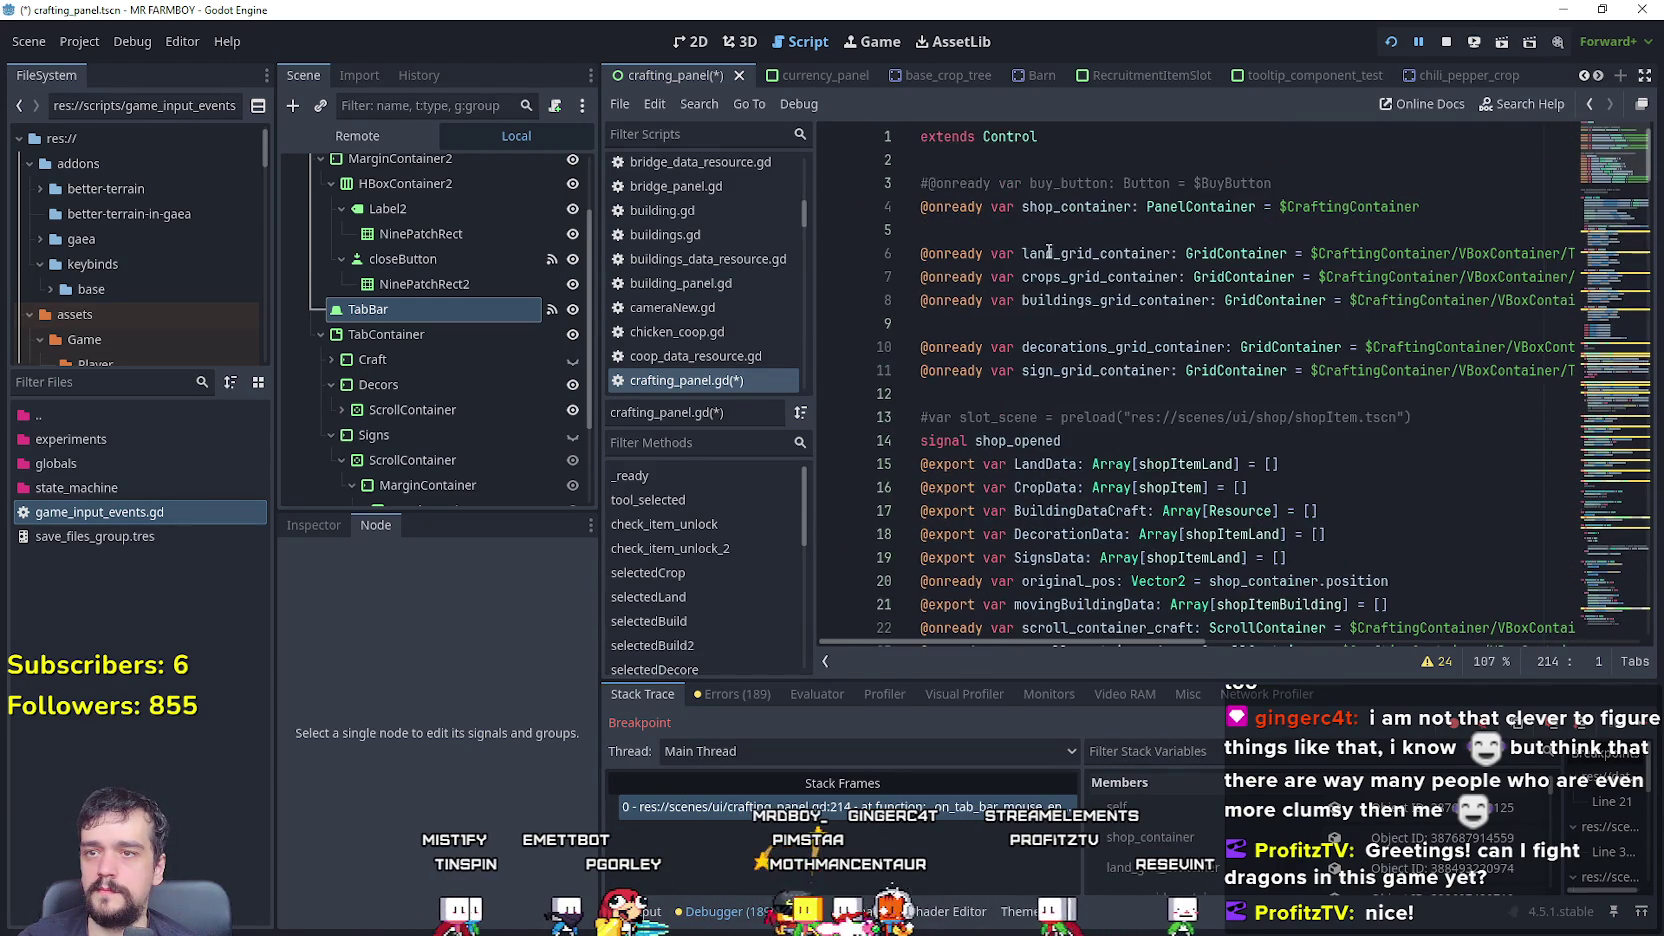
scroll(1030, 350, down, 2)
click(1007, 491)
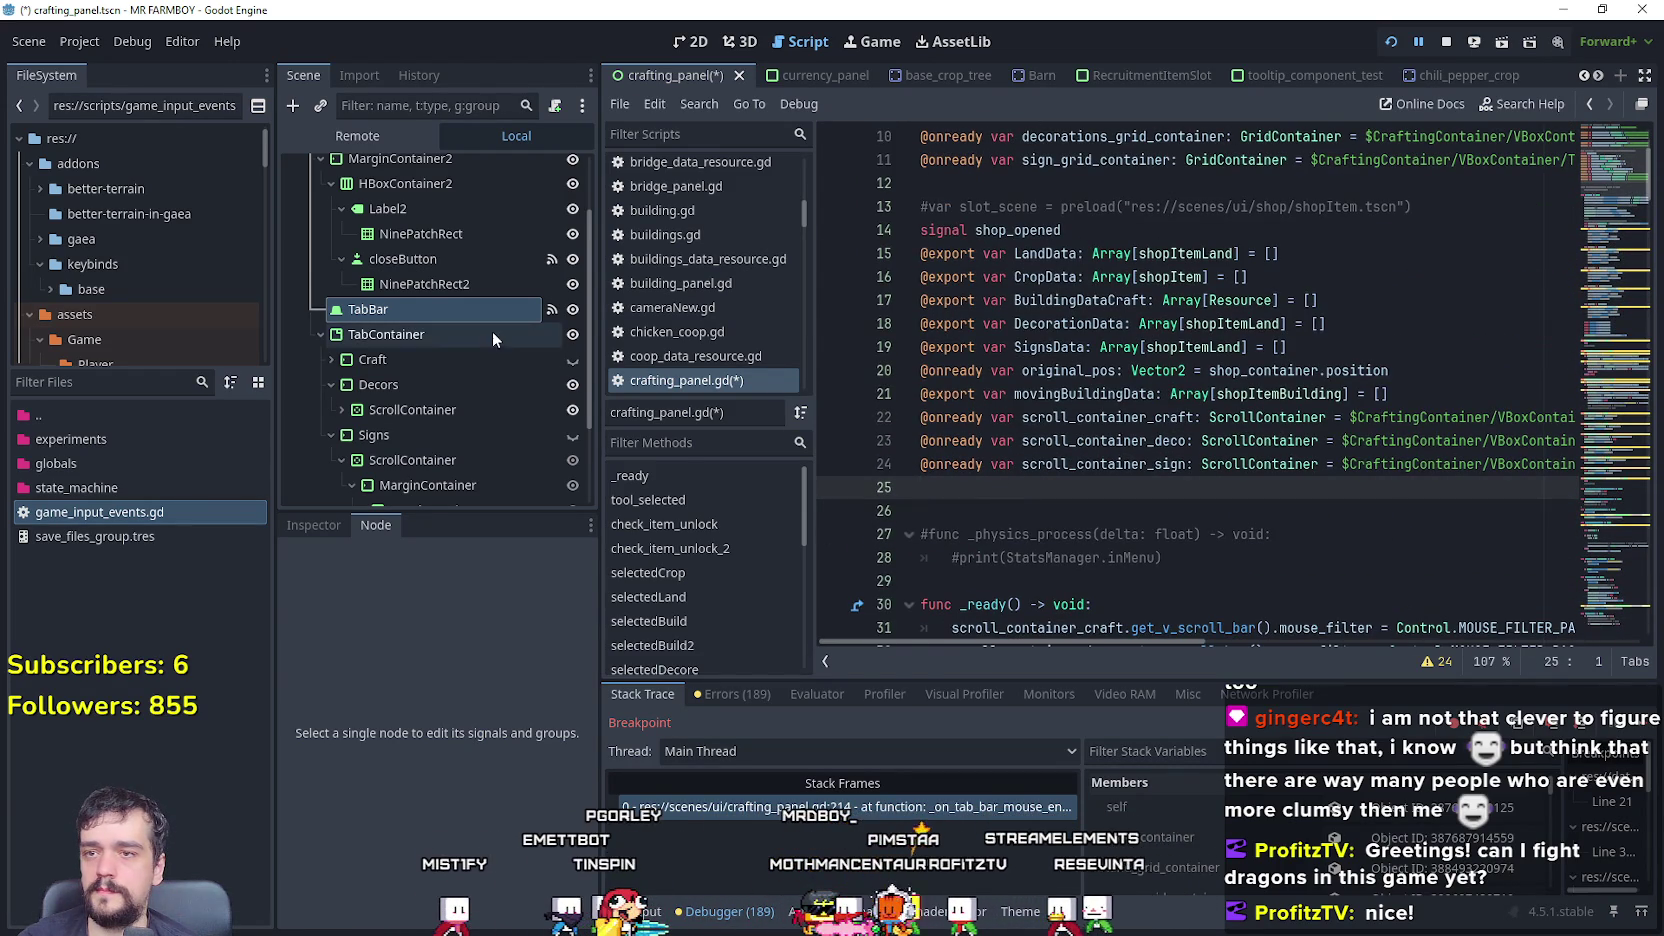
mouse_move(402, 309)
mouse_down()
mouse_move(1013, 511)
mouse_move(998, 480)
mouse_up()
double_click(1062, 488)
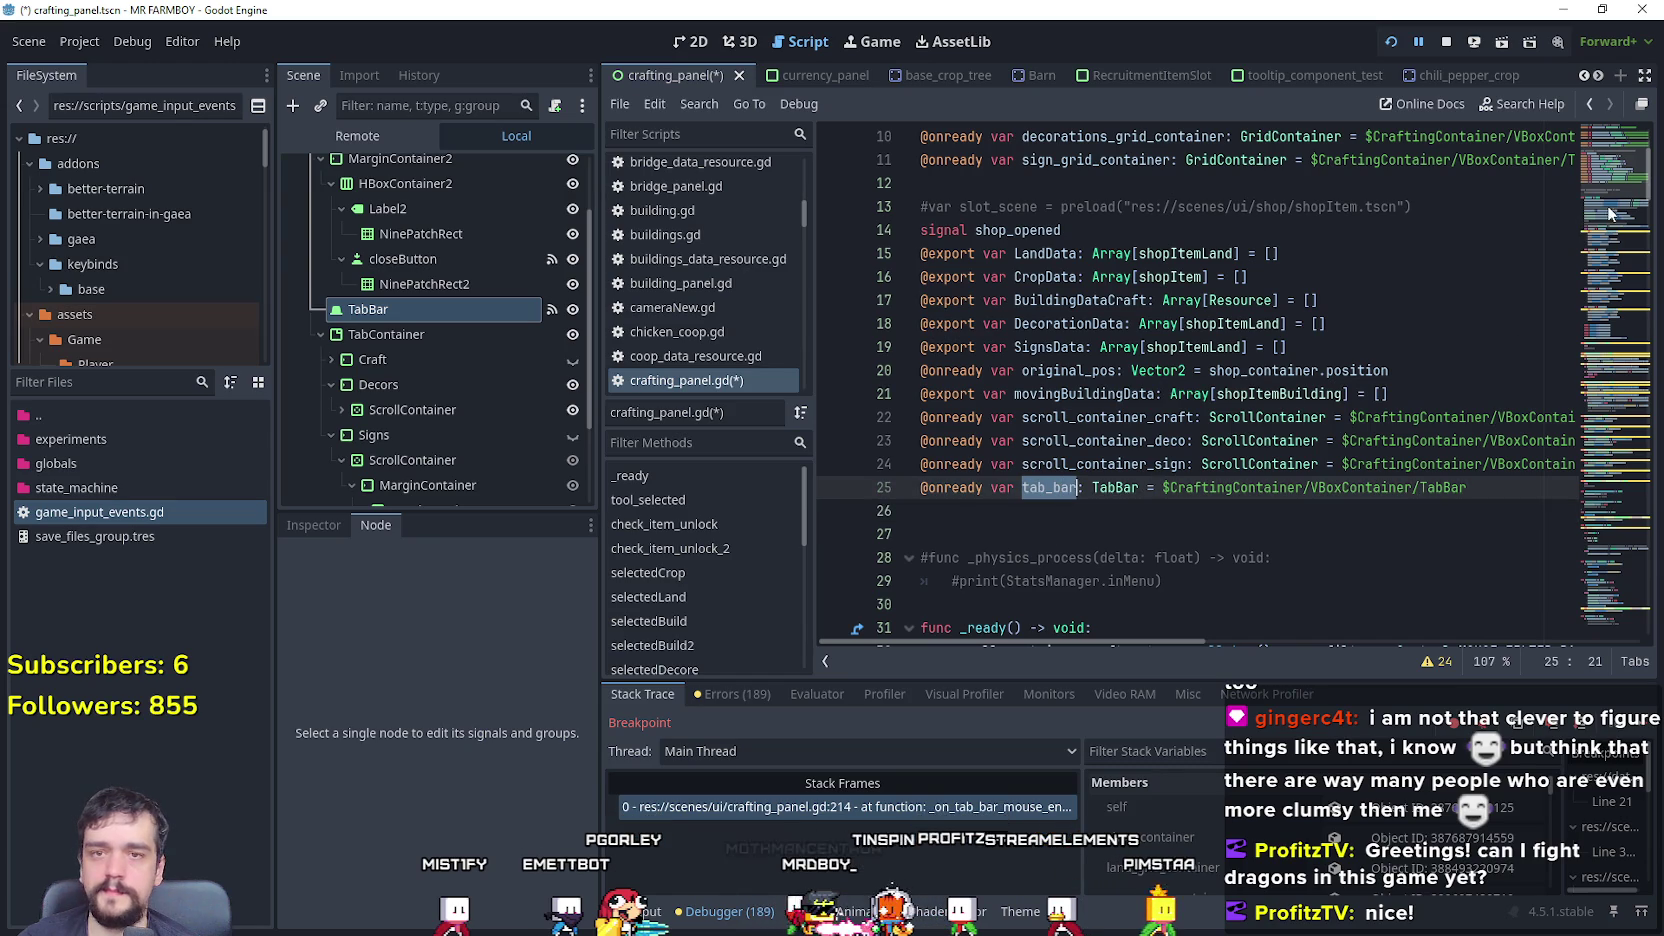
scroll(1598, 216, down, 20)
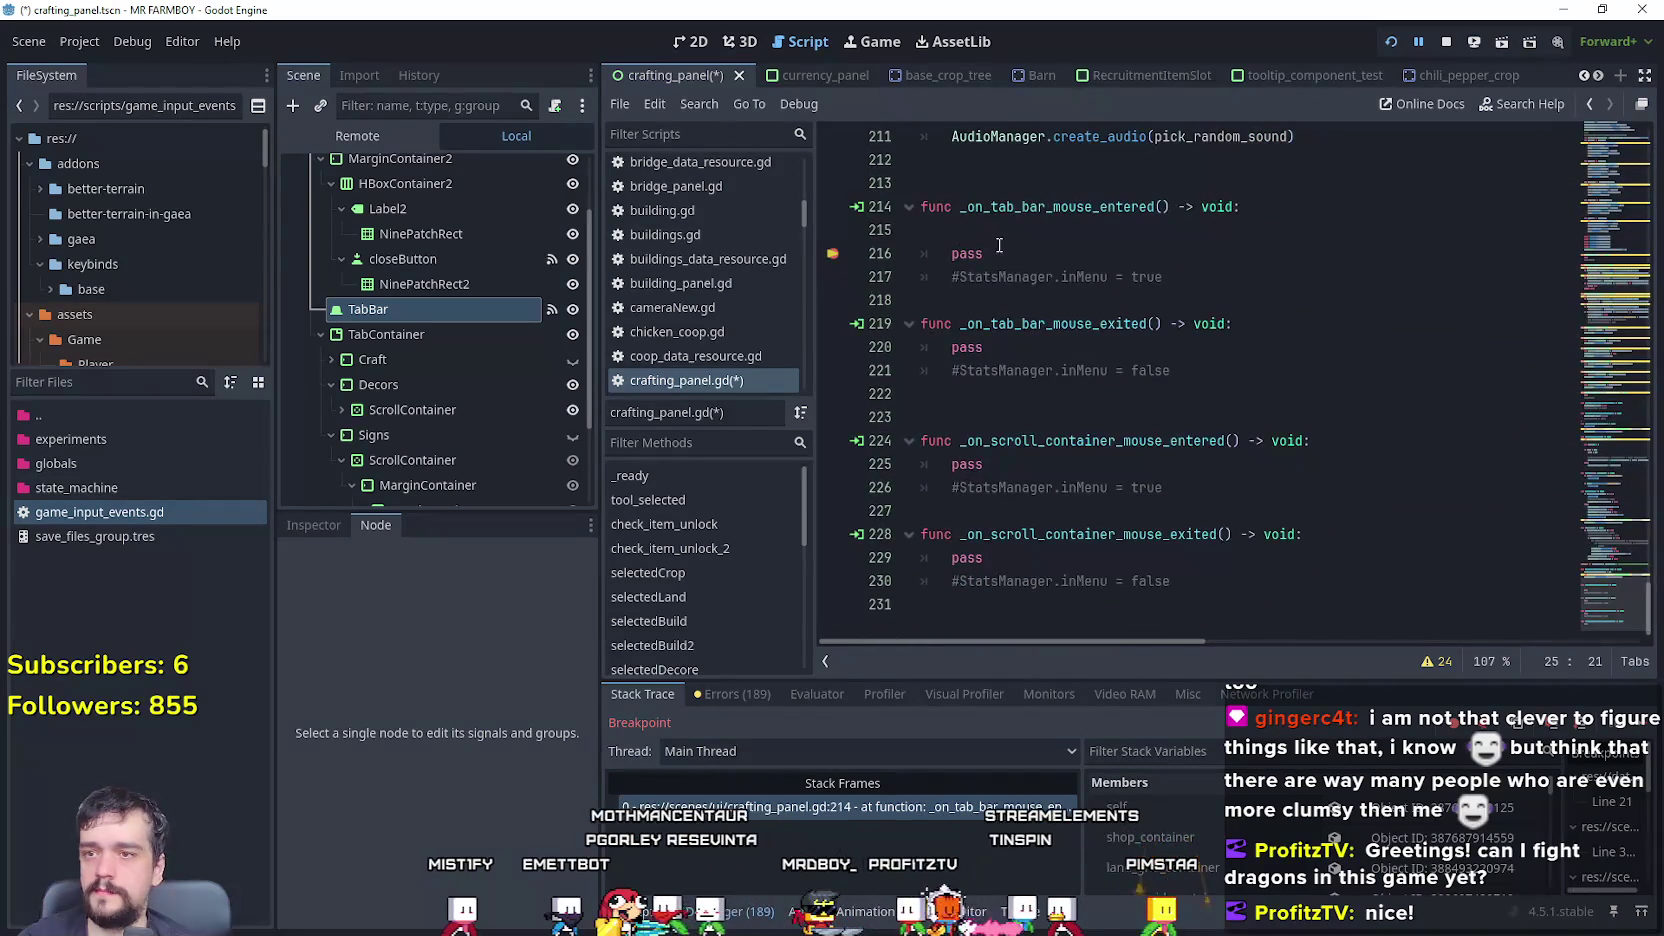
click(1033, 230)
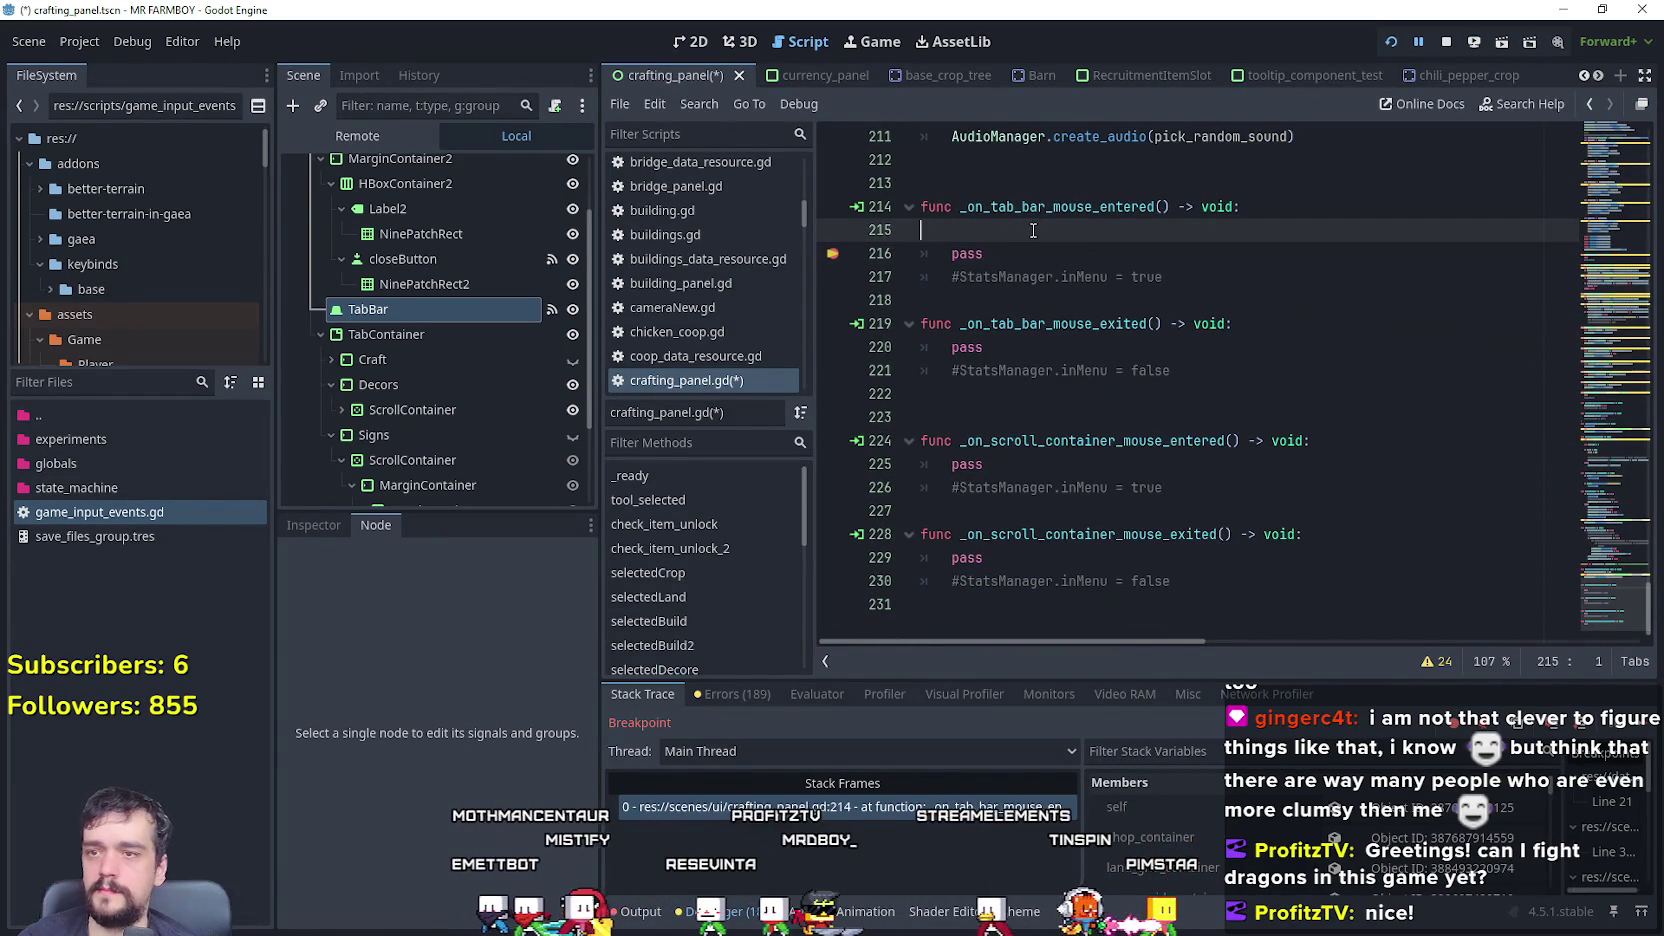
- Type print(tab_bar.) on line 215 and browse the TabBar member suggestions
key(Tab)
text(print(tab_bar.)
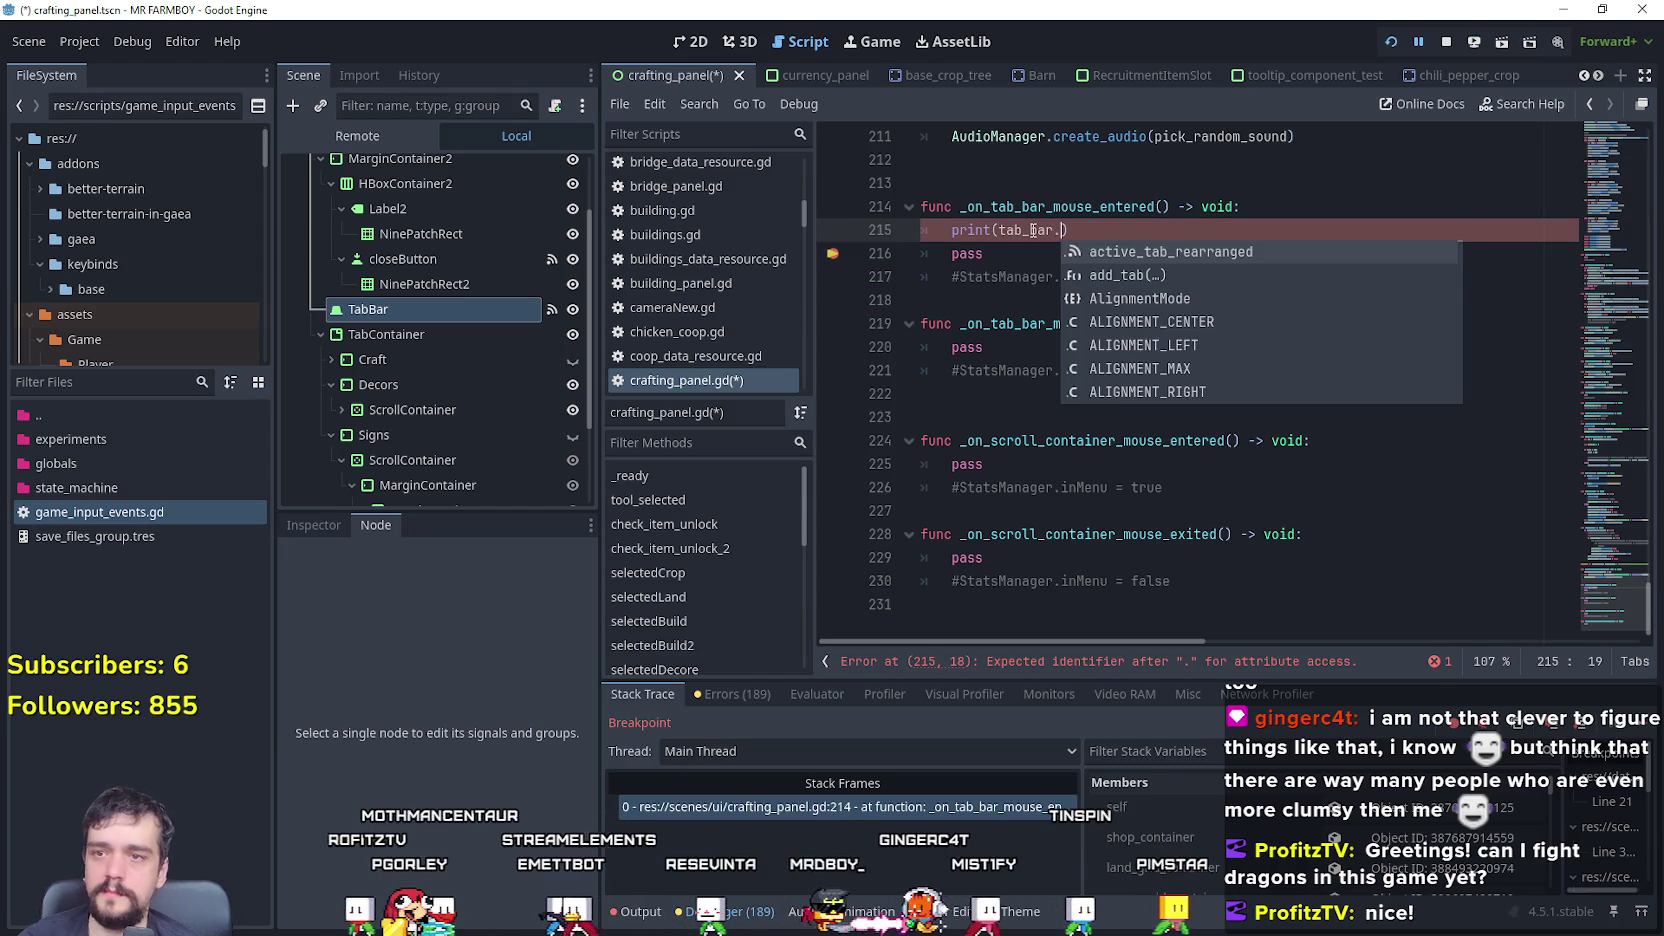
key(Down)
key(Down)
key(Down)
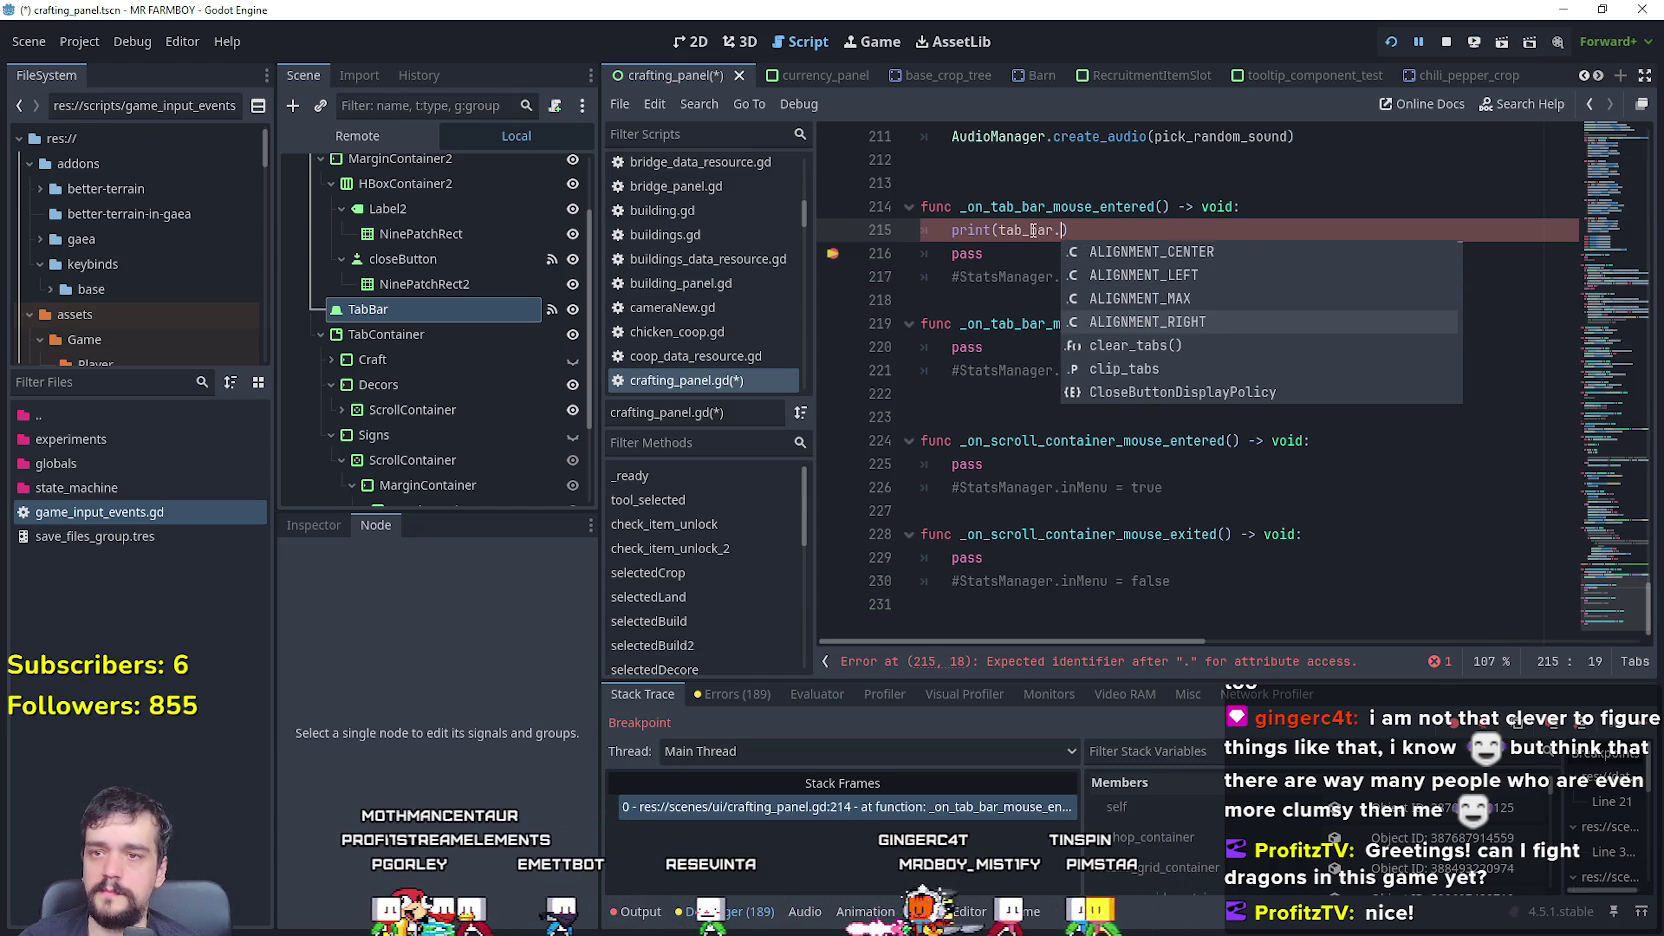
key(Down)
key(Down)
key(Down)
key(Down)
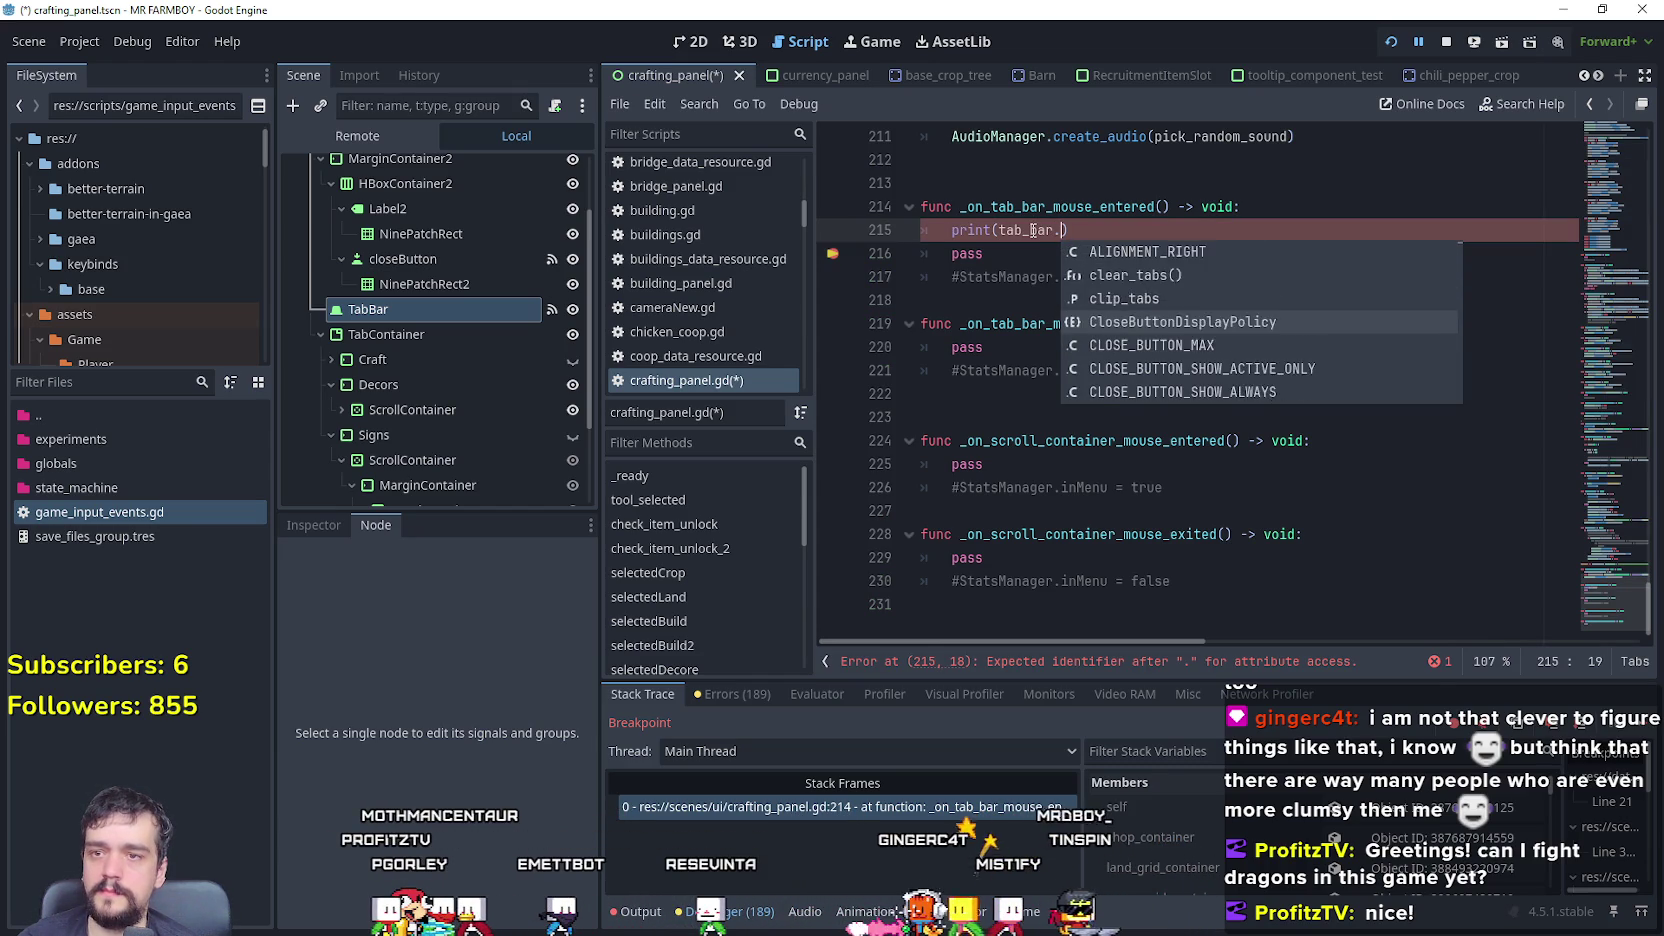
key(Down)
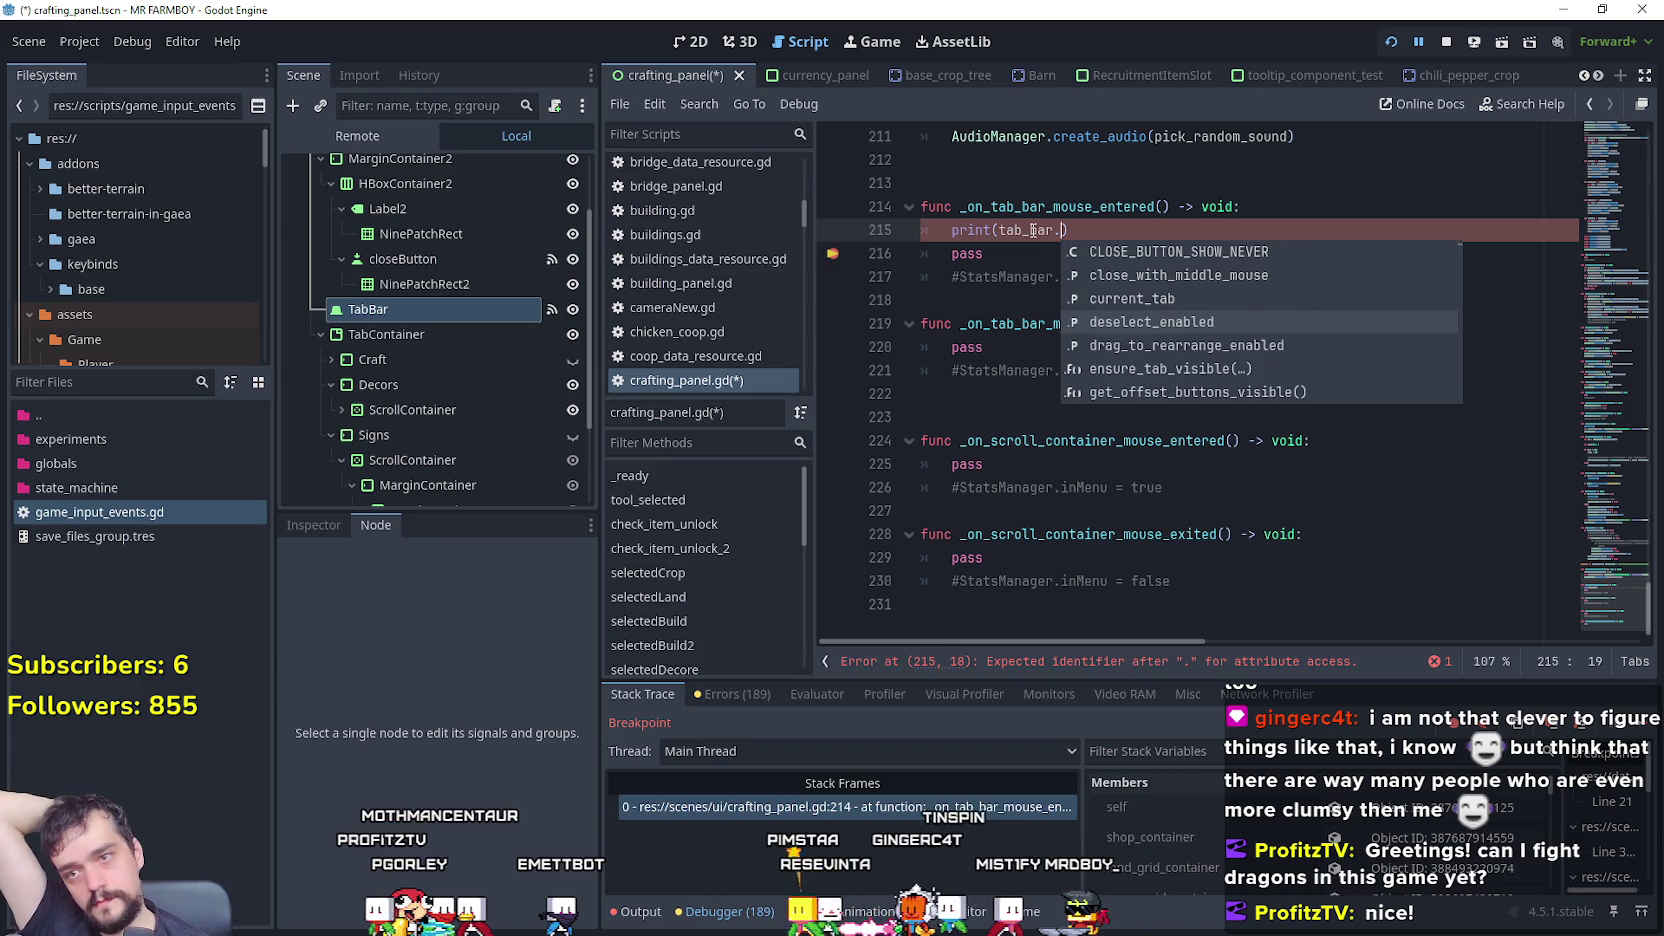
key(Right)
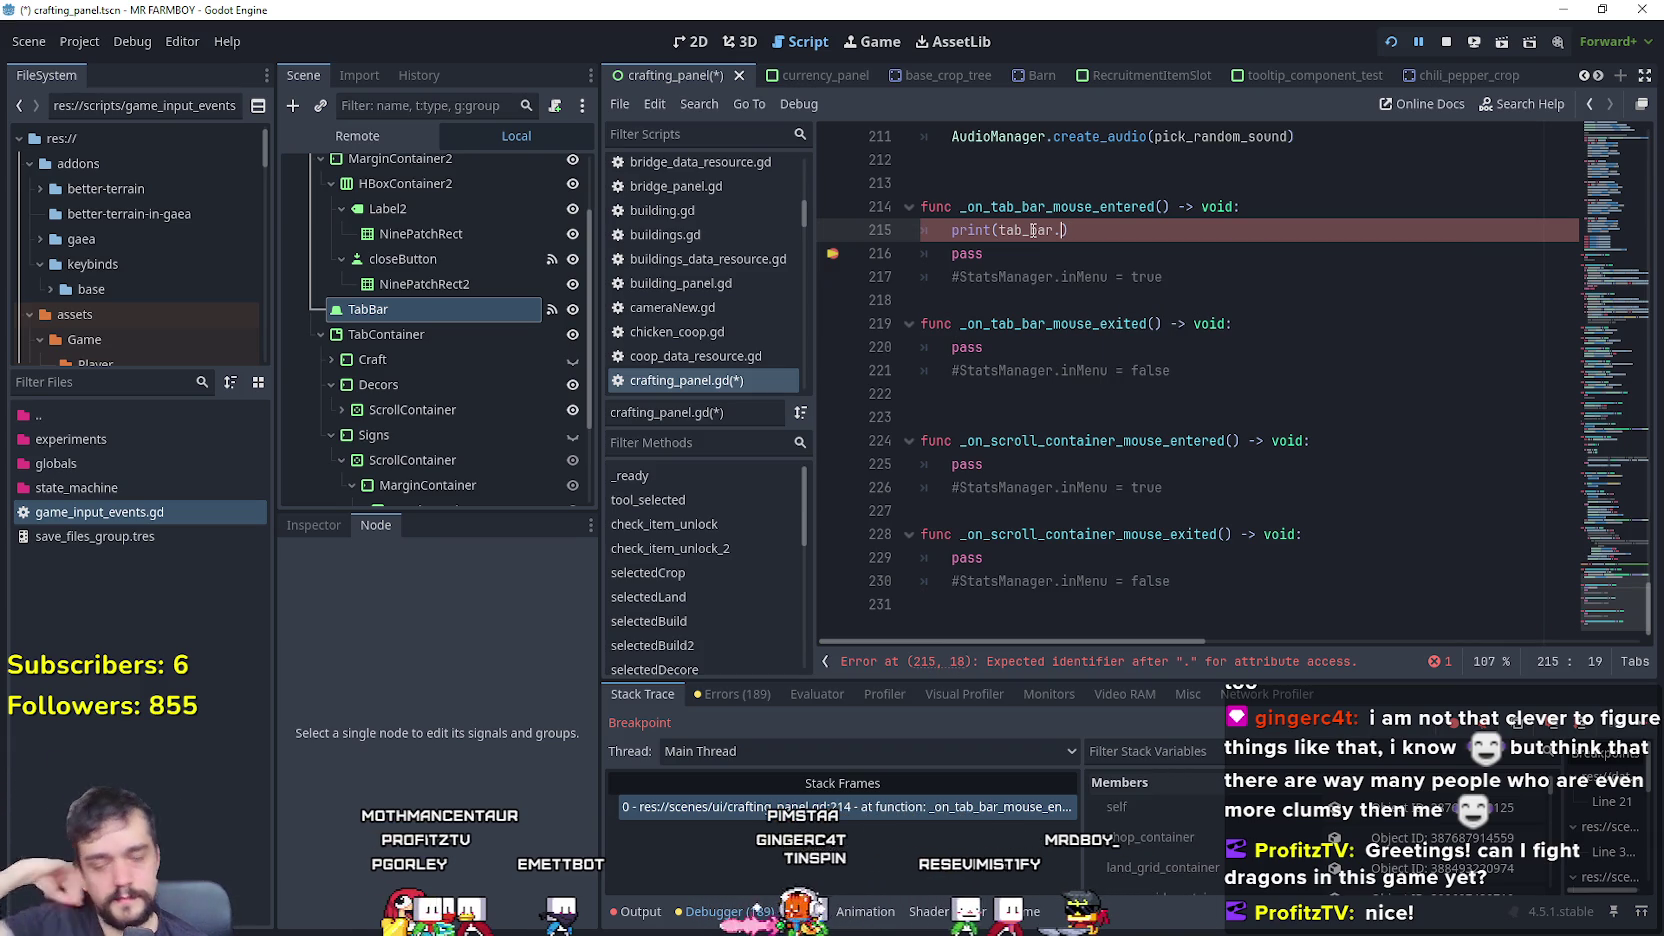
key(ctrl+space)
key(Down)
key(Down)
key(Down)
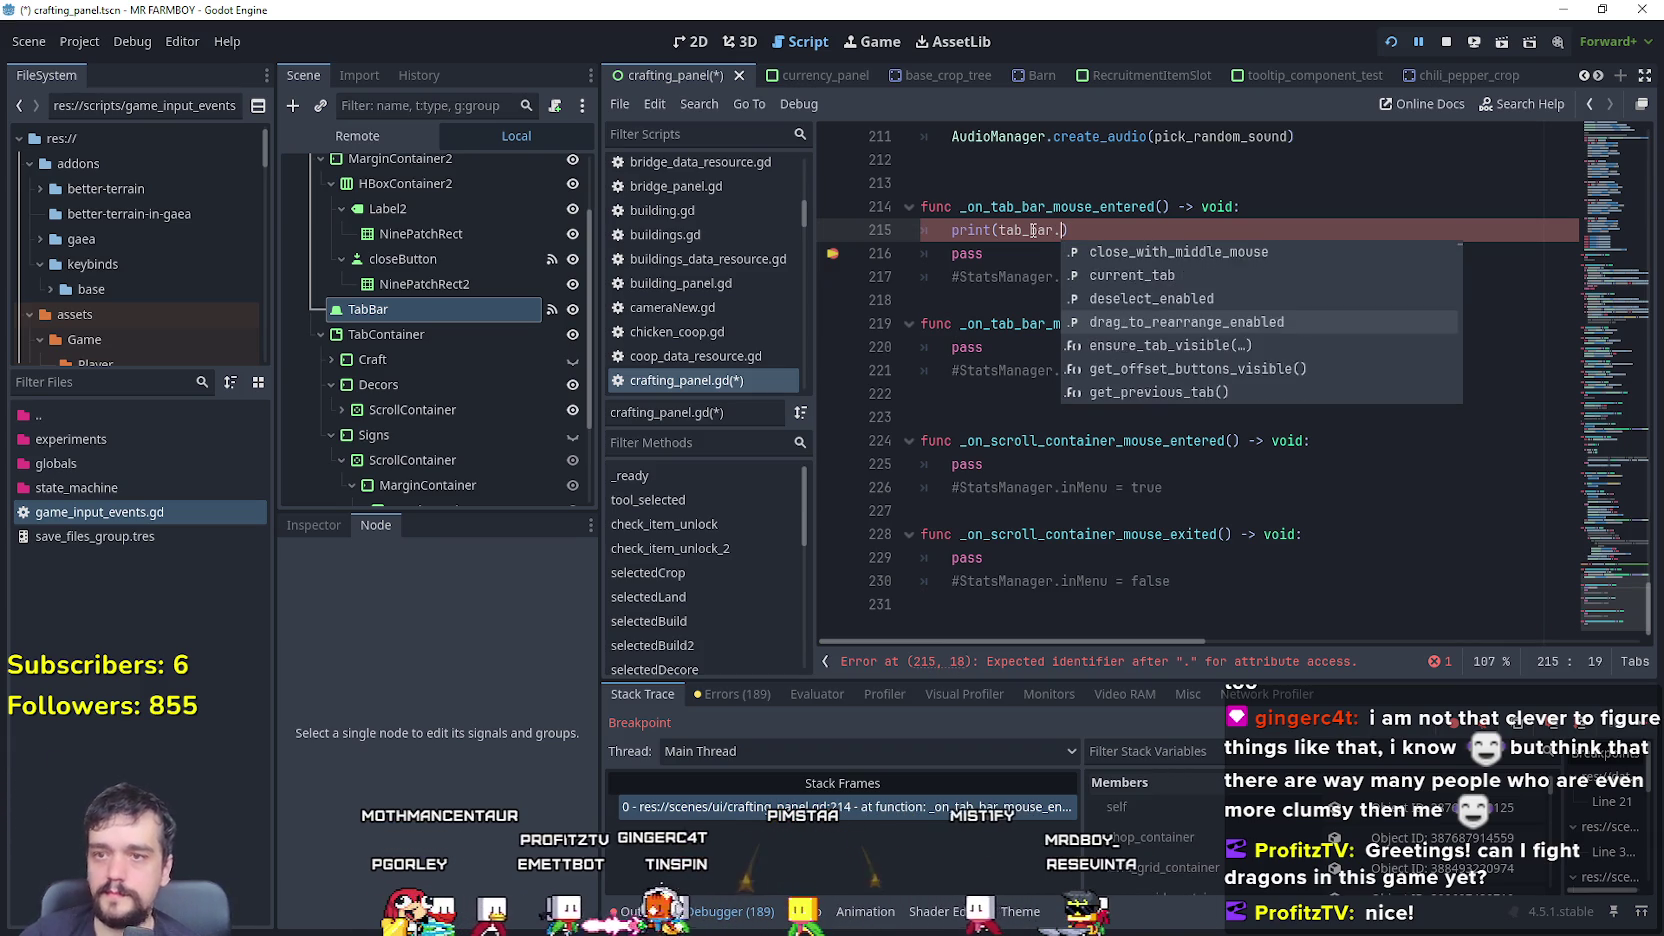
click(354, 311)
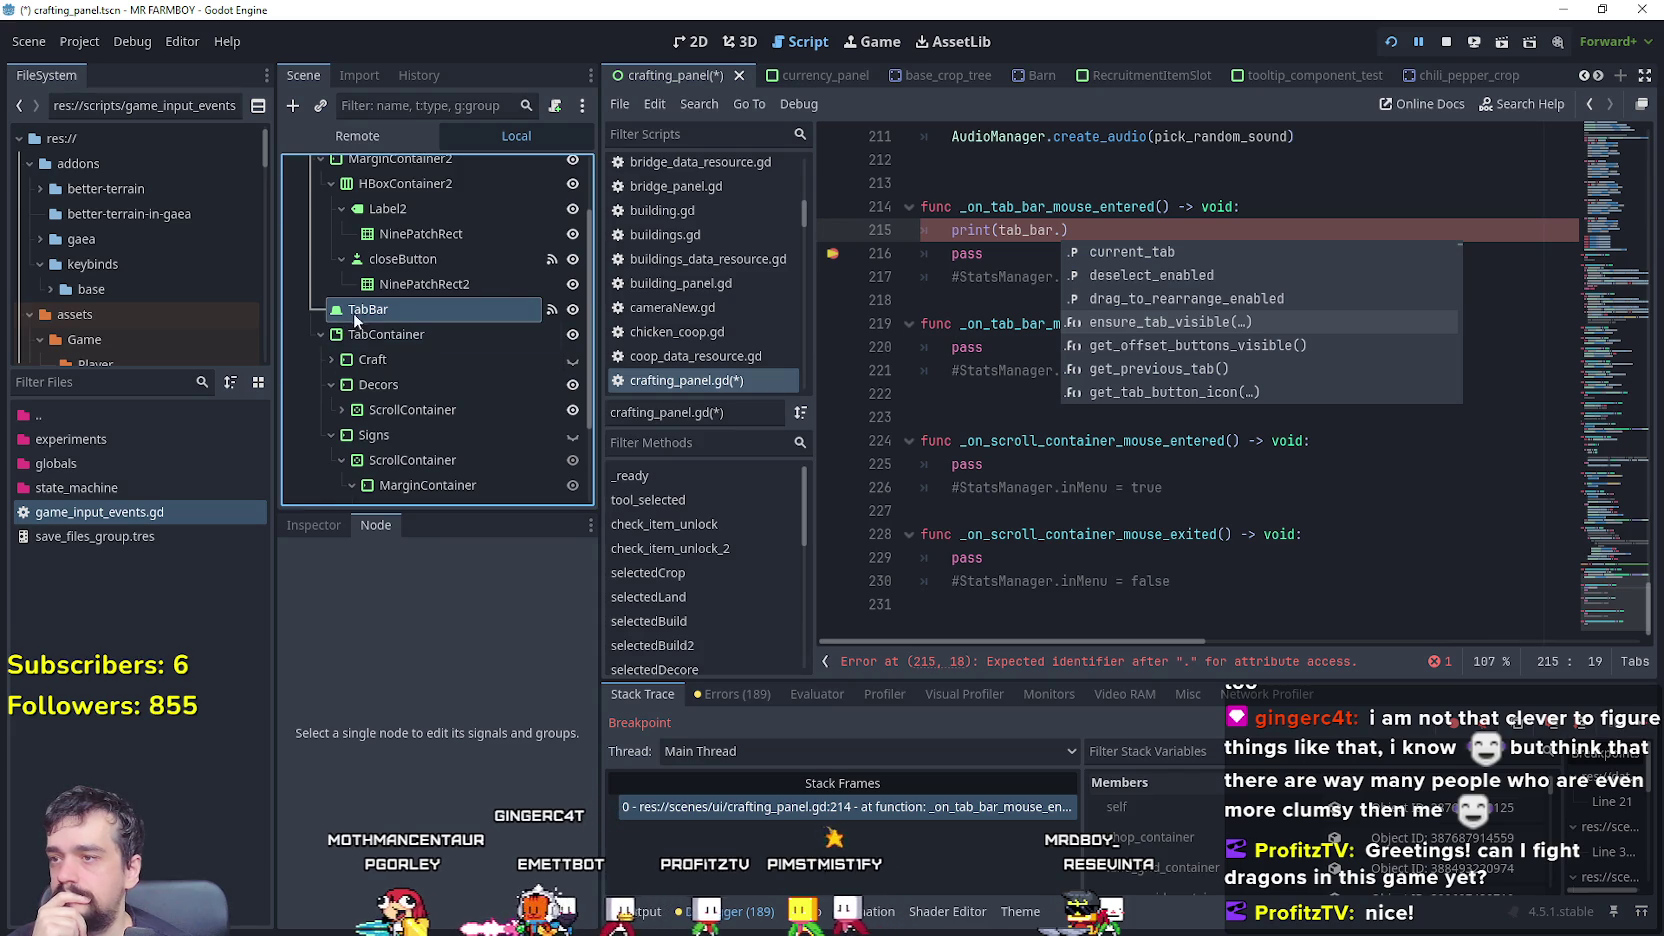
- Review the TabBar's properties and get_tab_… methods, leaving line 215 at print(tab_bar.g)
click(313, 519)
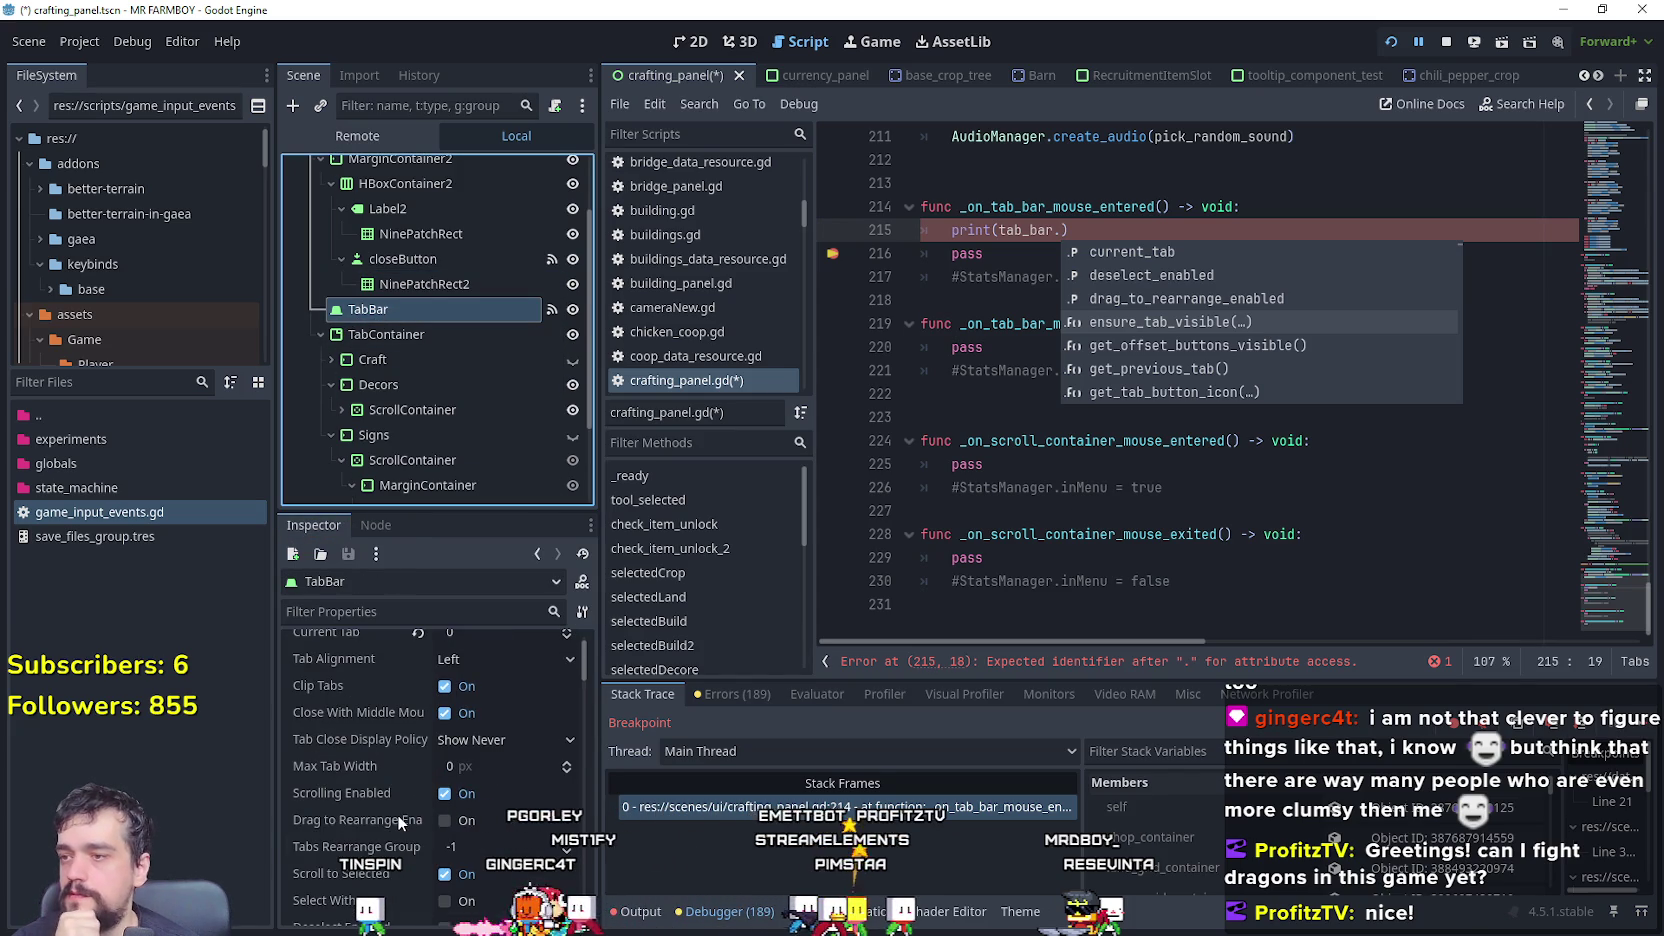
scroll(396, 803, down, 5)
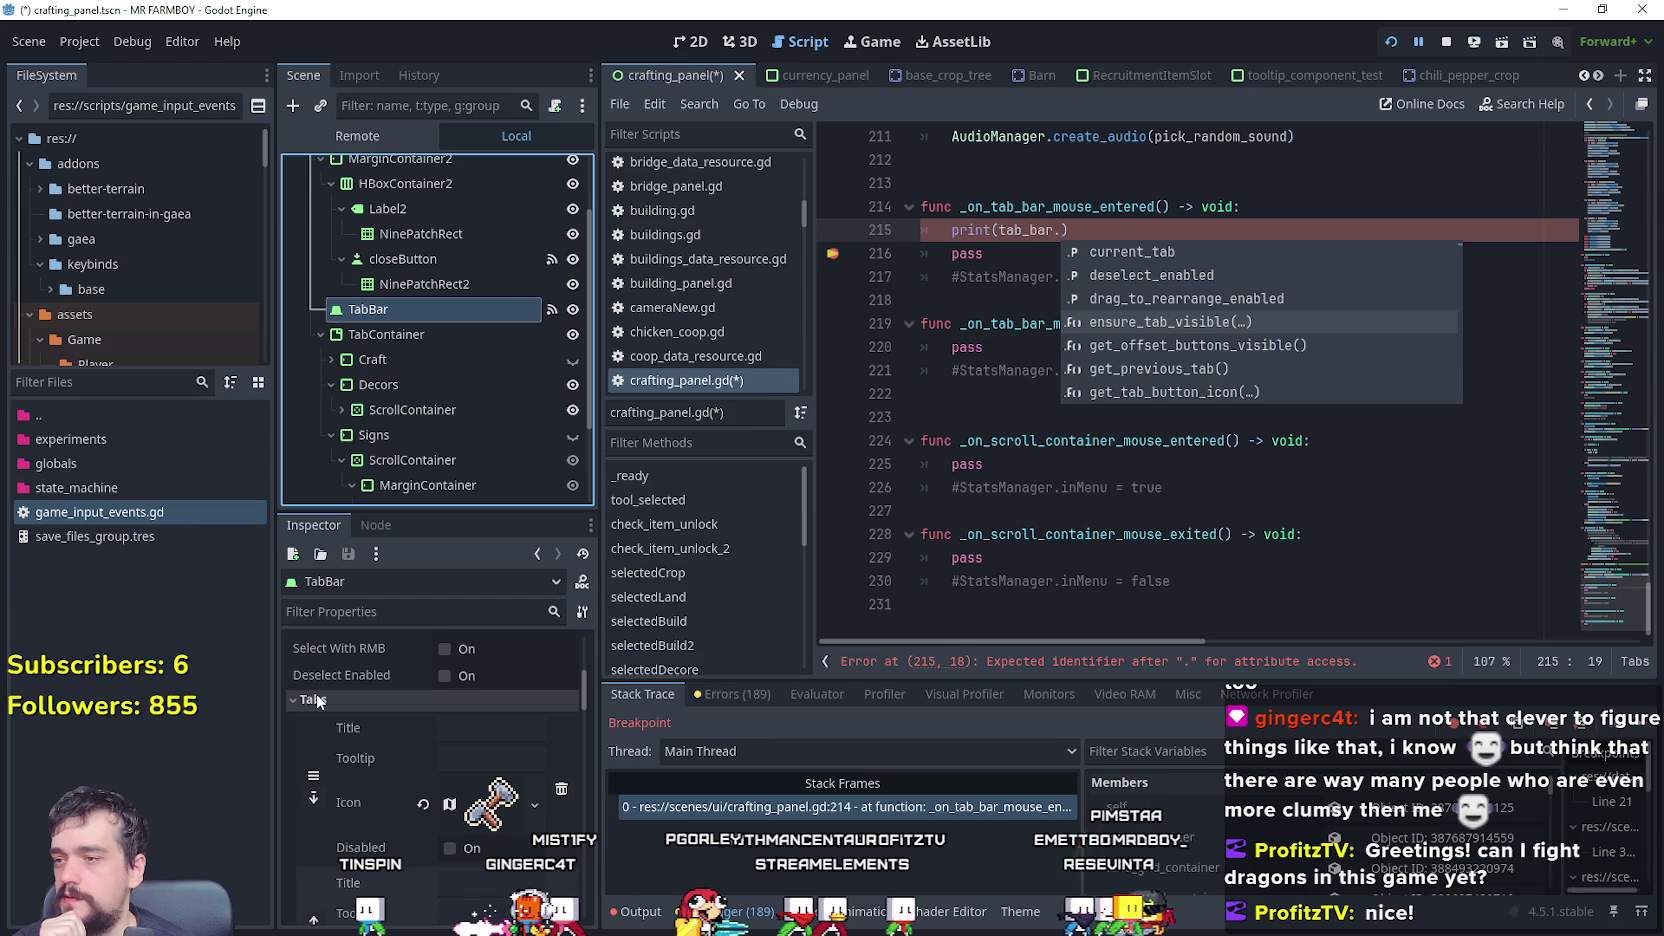
scroll(350, 737, down, 2)
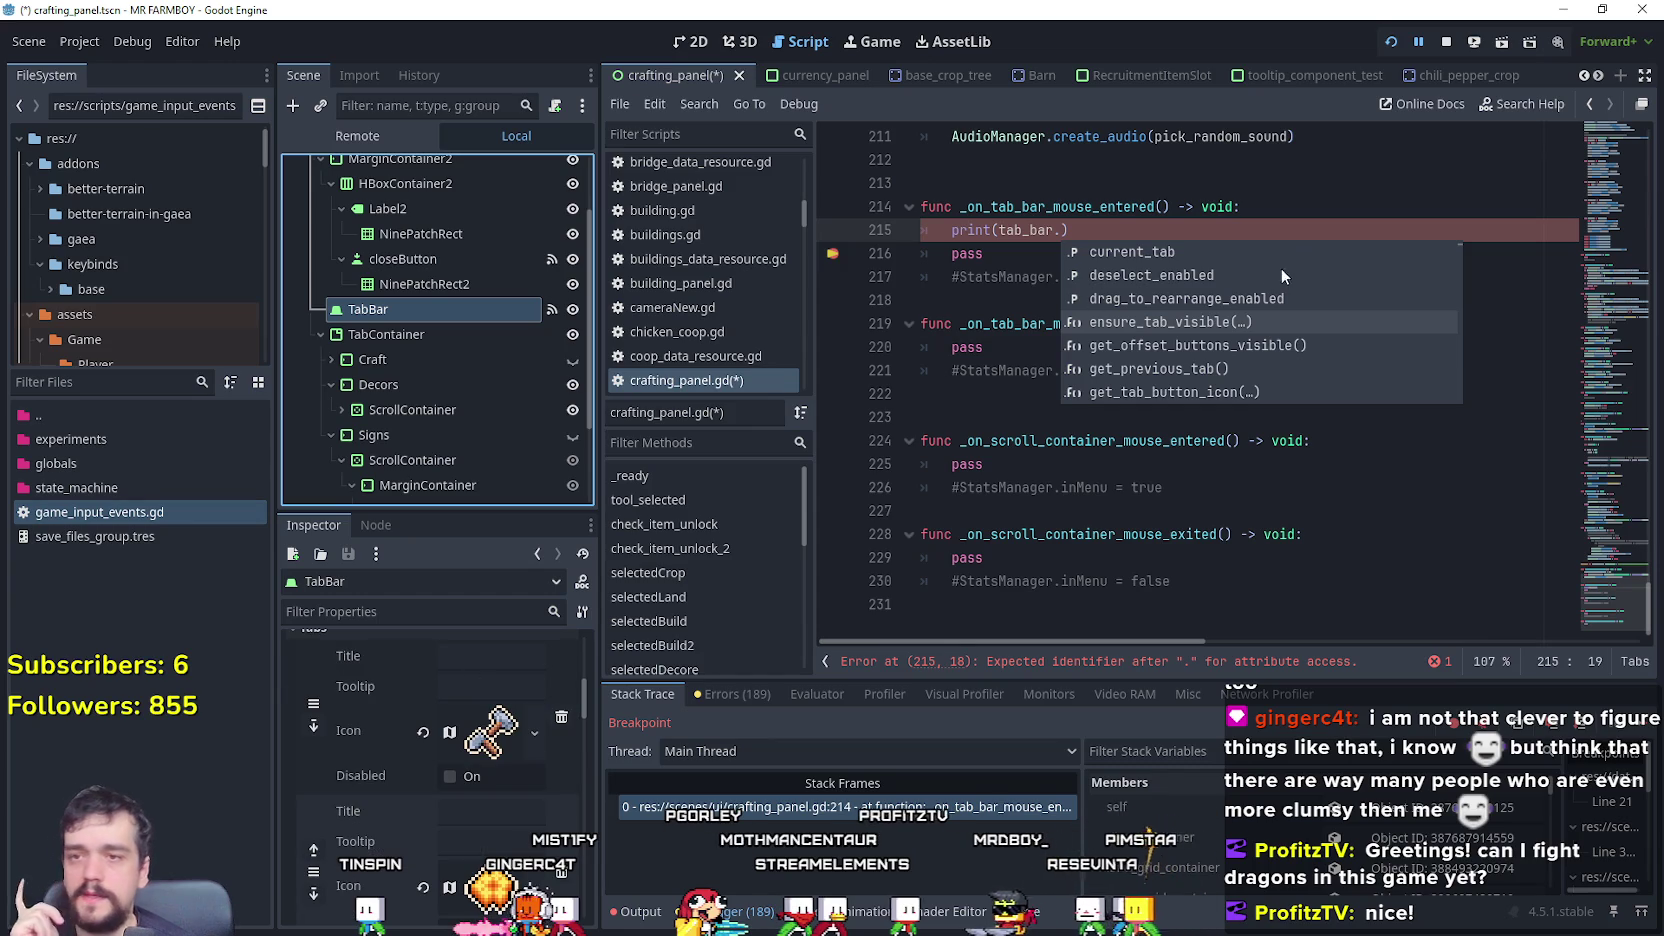
scroll(1180, 304, down, 2)
scroll(1182, 304, down, 5)
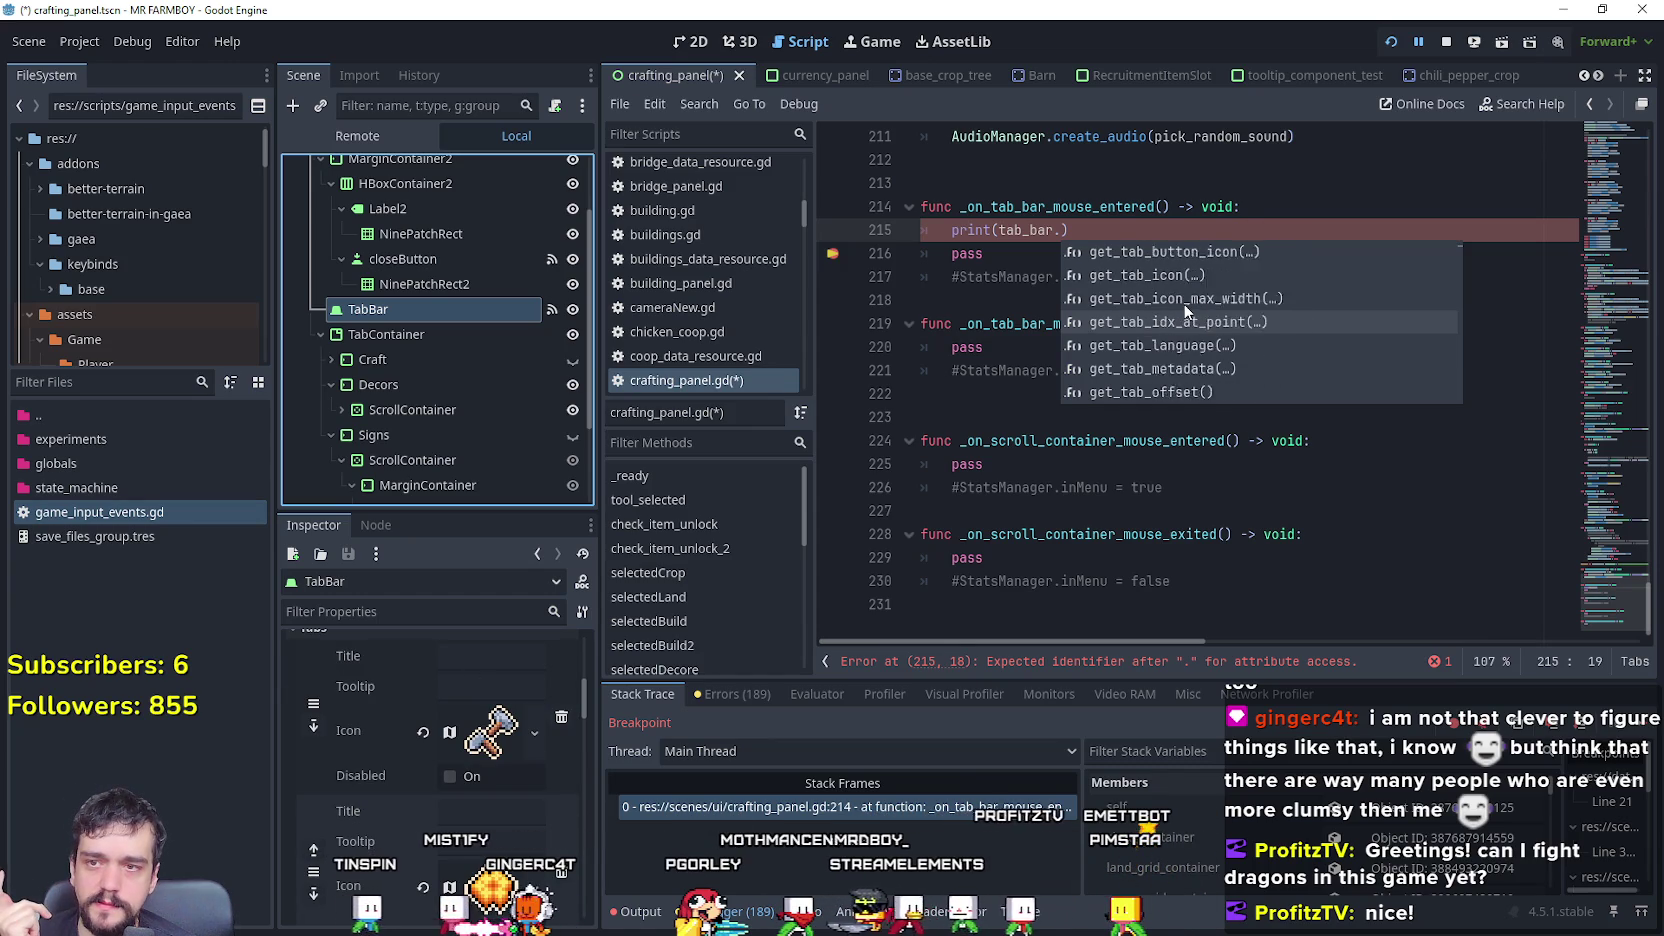
scroll(1280, 362, down, 2)
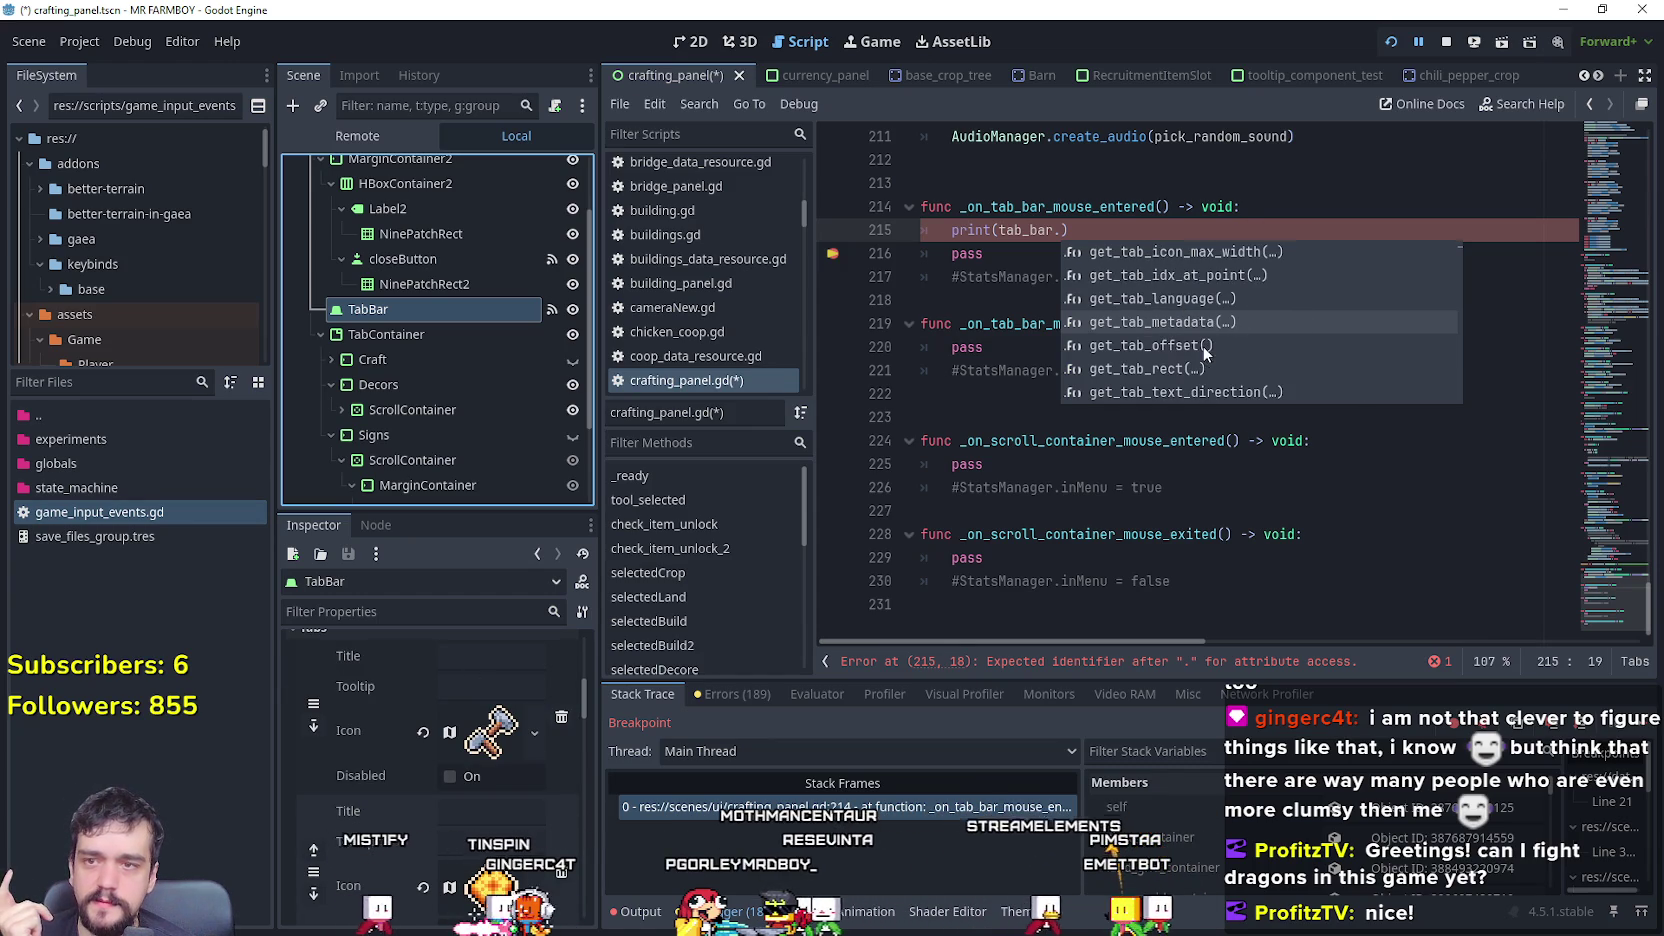
scroll(1239, 352, down, 2)
scroll(1238, 351, up, 7)
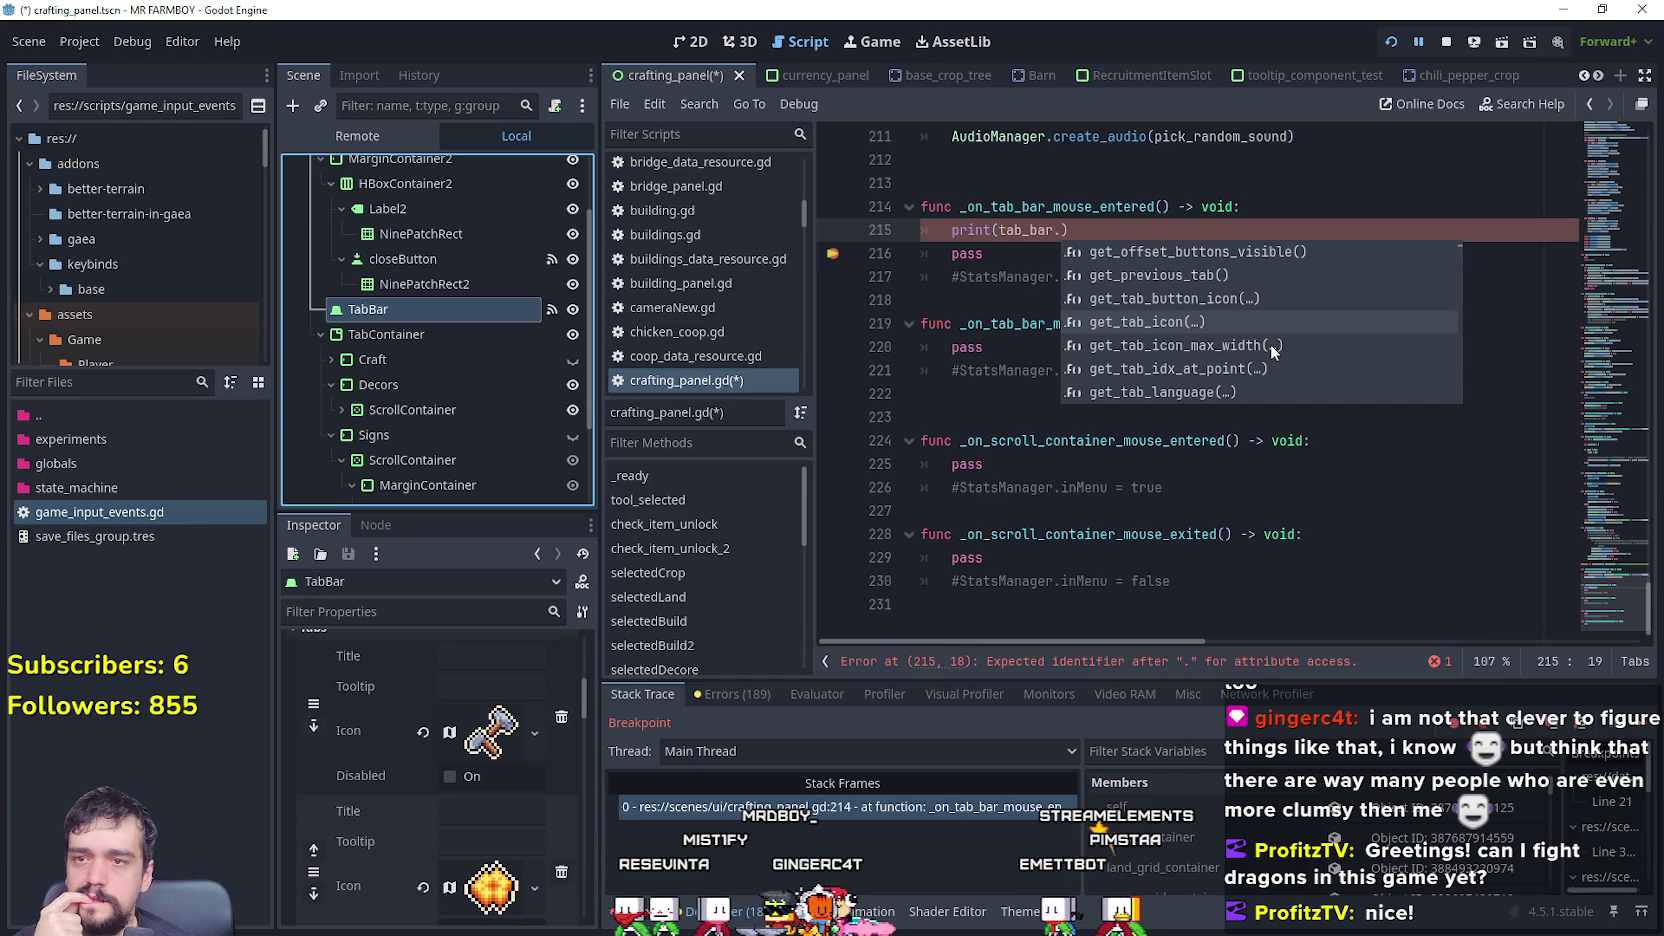
scroll(1270, 344, up, 1)
scroll(1269, 344, up, 4)
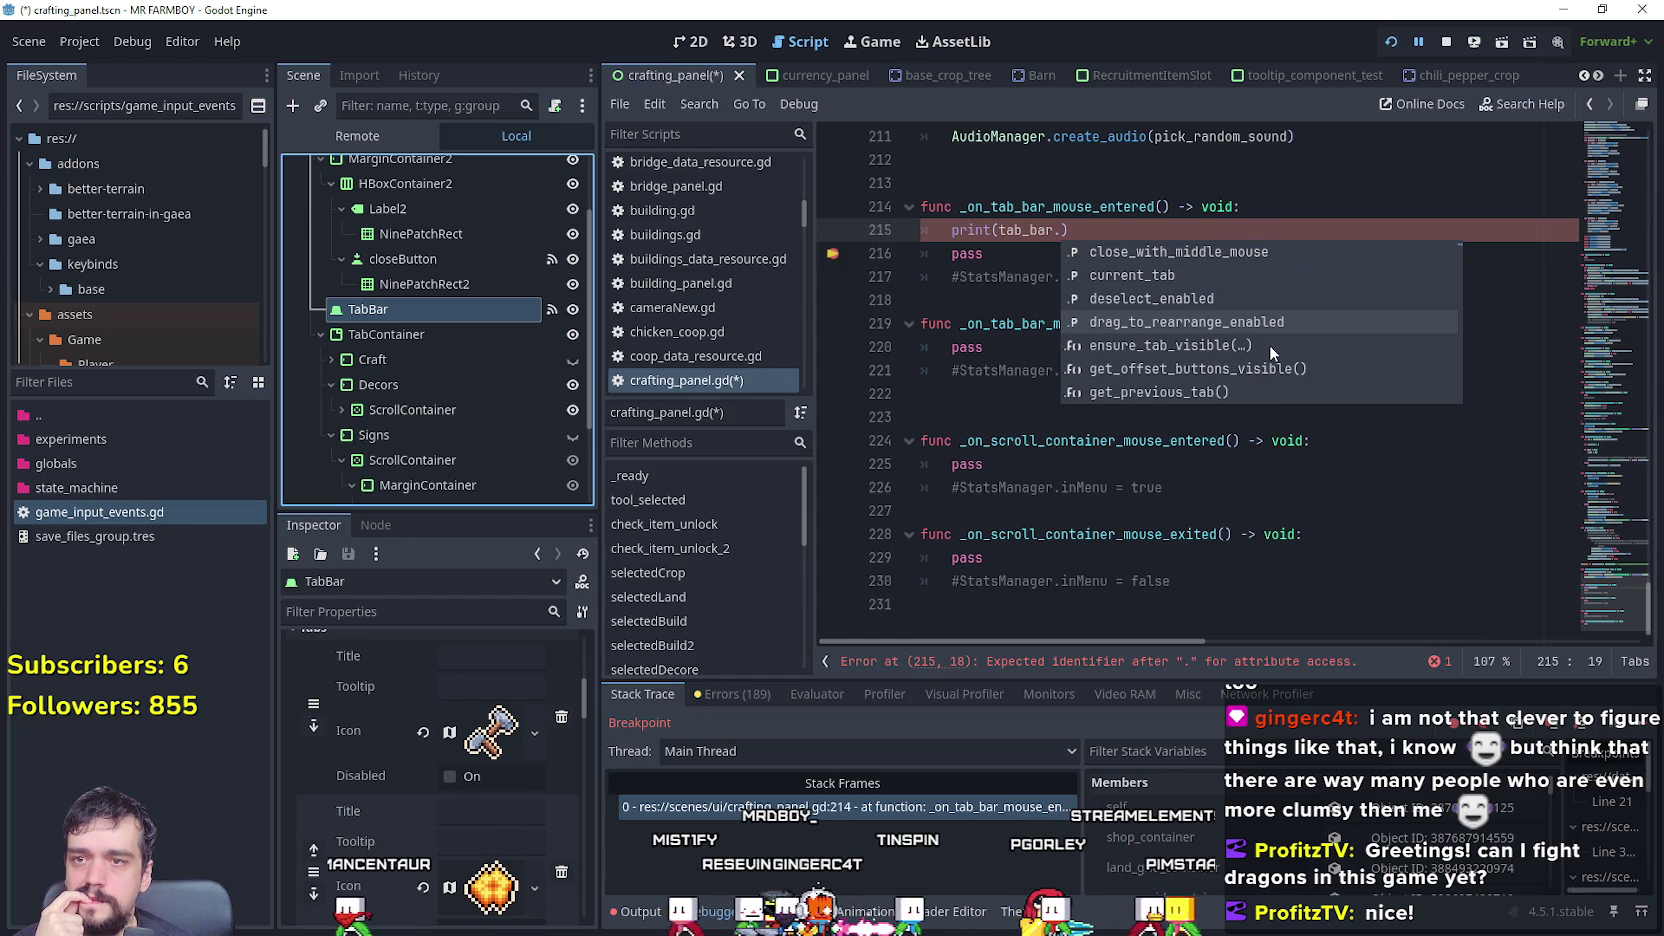
scroll(1286, 302, up, 6)
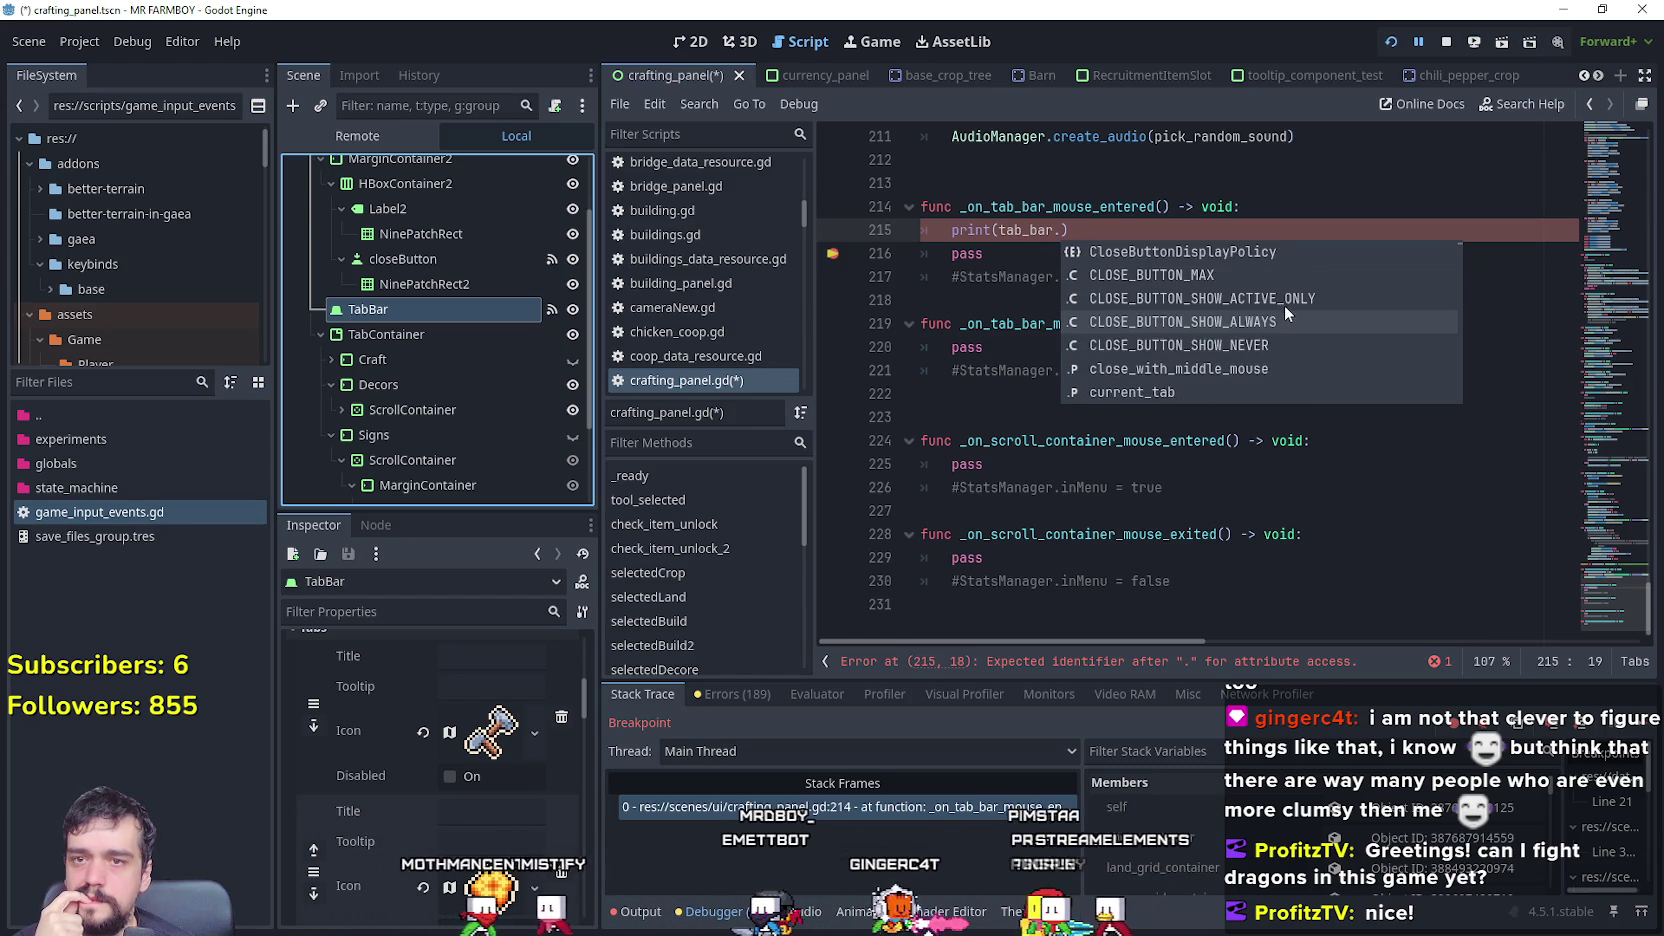
scroll(1272, 320, down, 19)
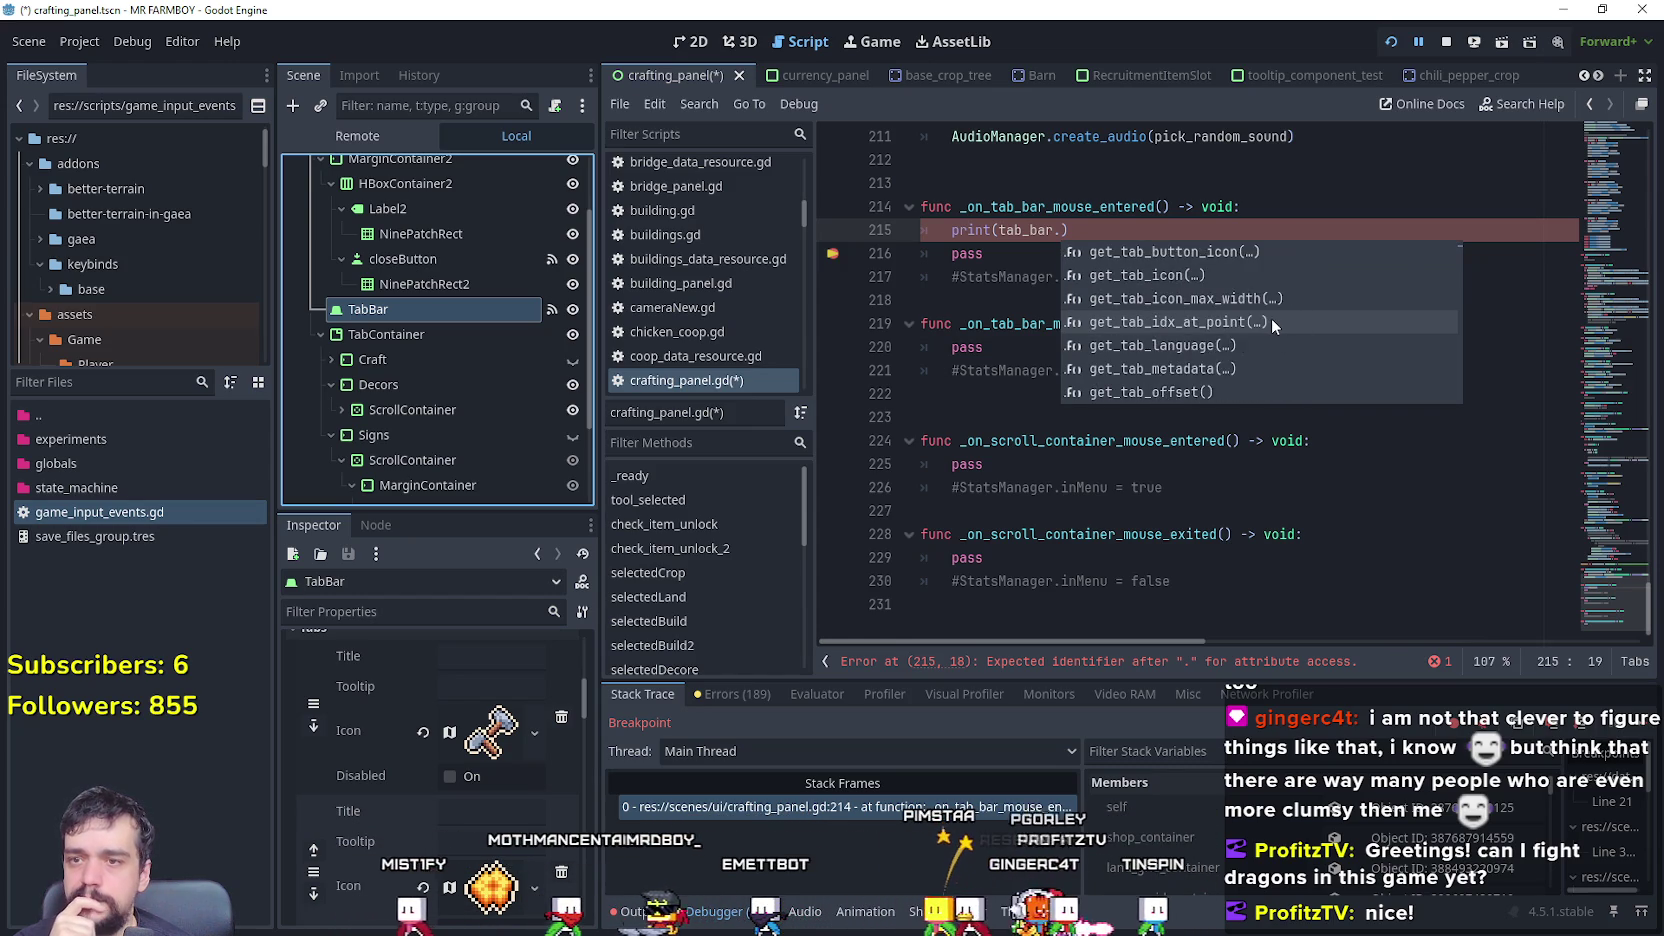
scroll(1270, 325, down, 5)
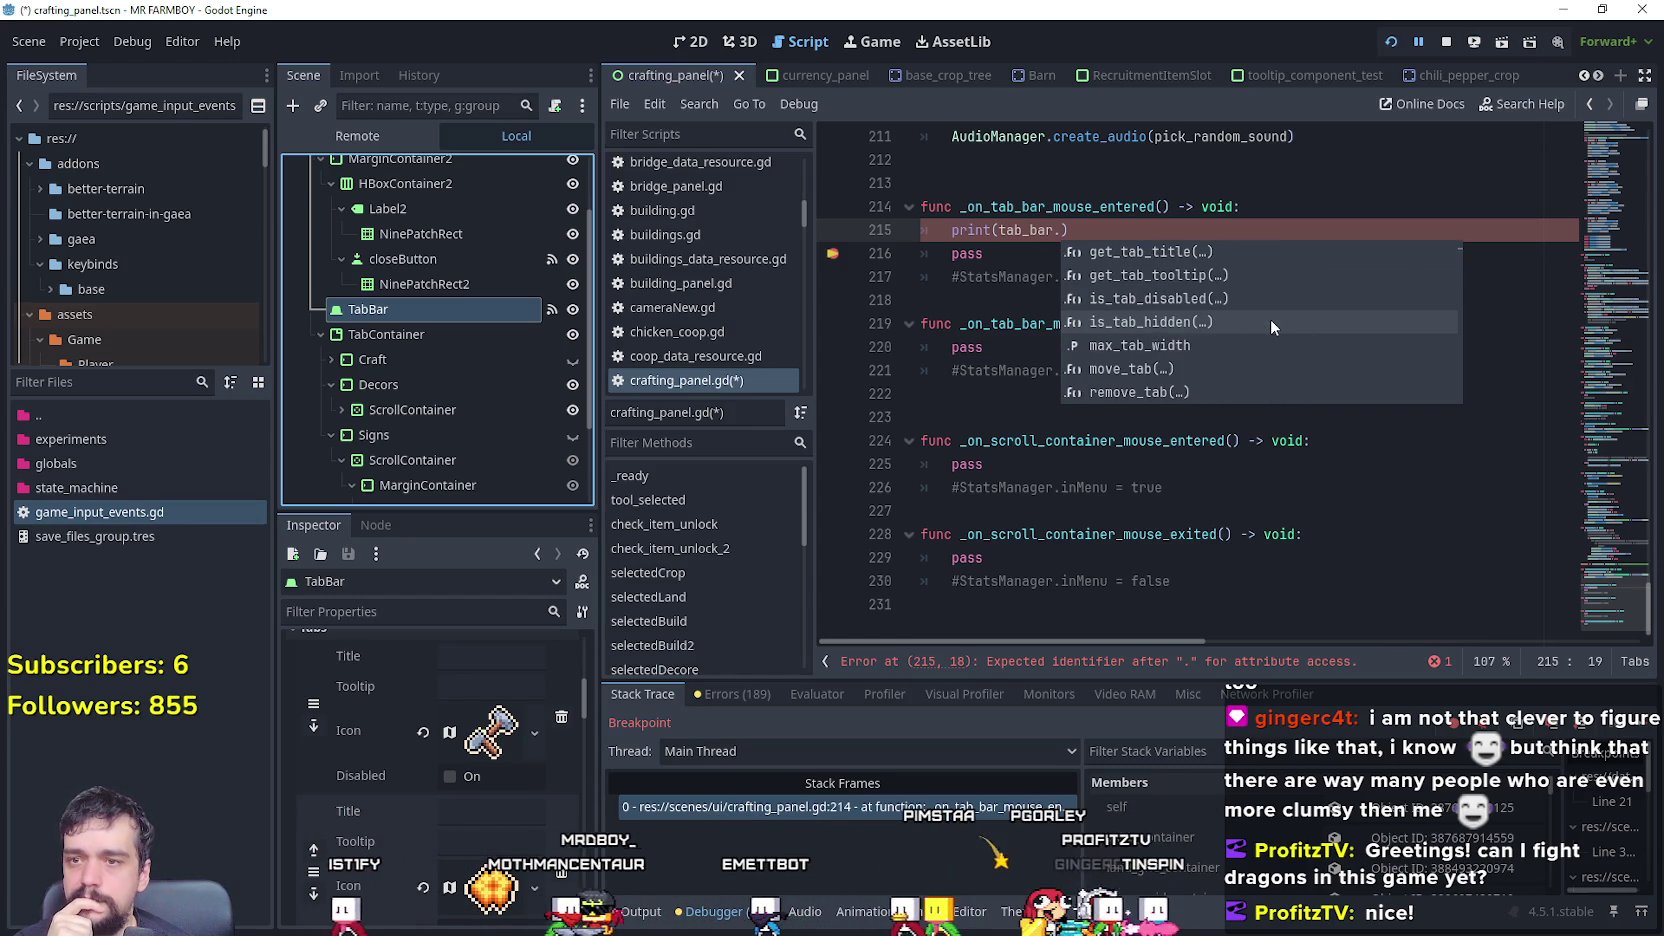
click(1064, 230)
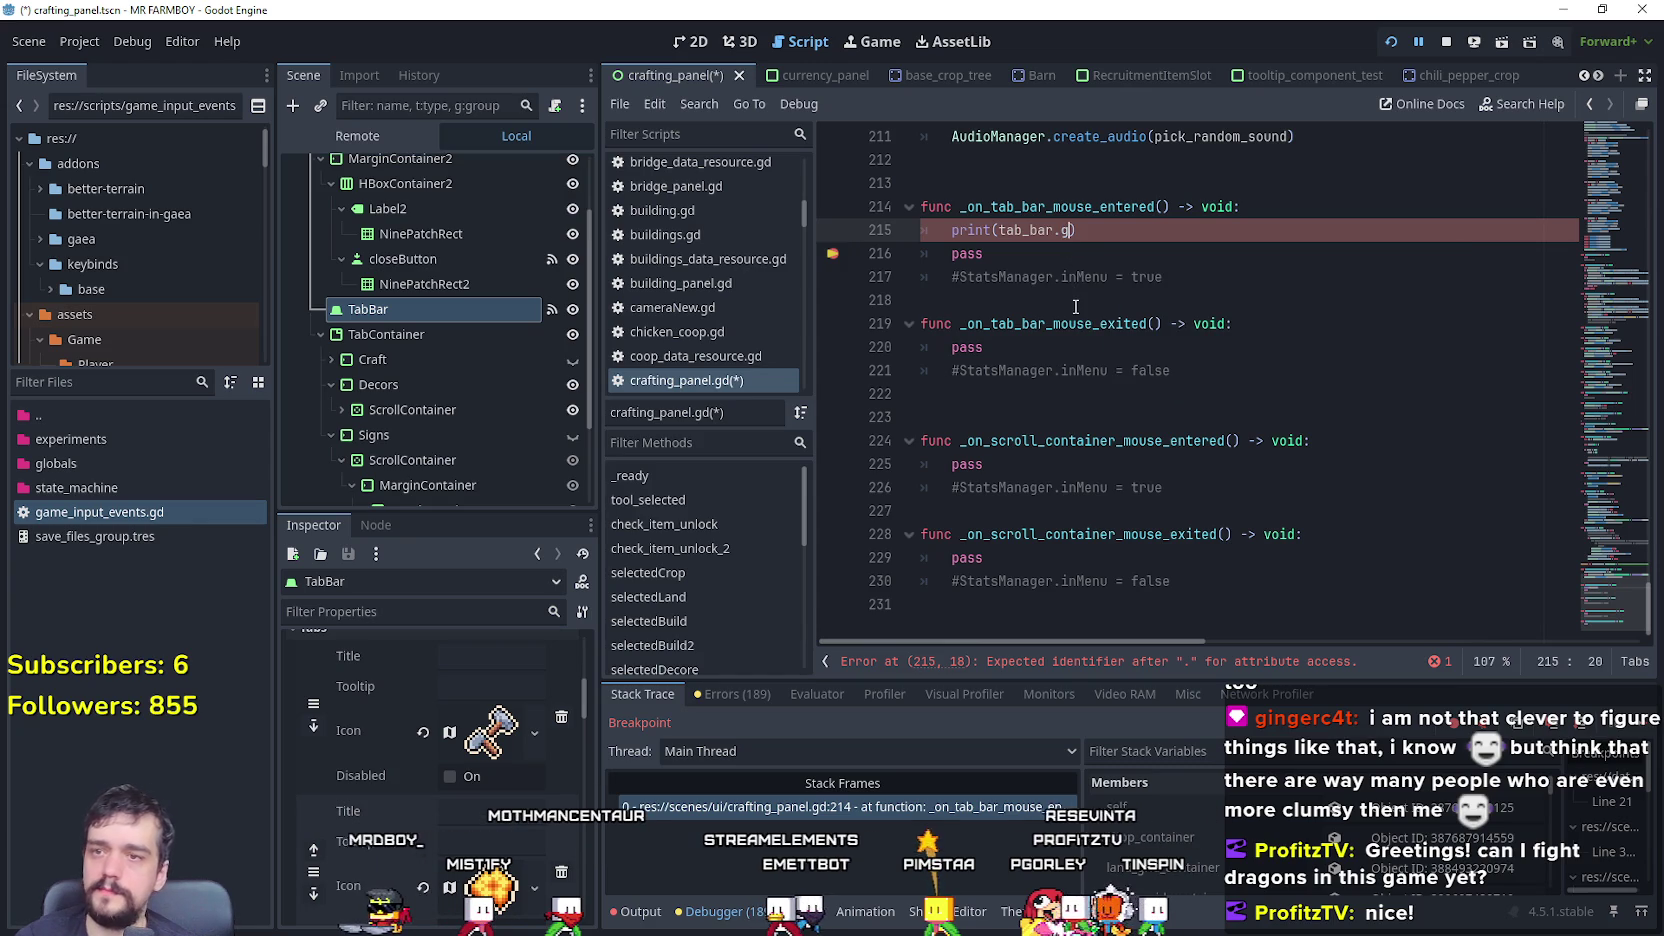
- Browse tab_bar's getter suggestions on line 215, such as get_tab_idx_at_point
text(et)
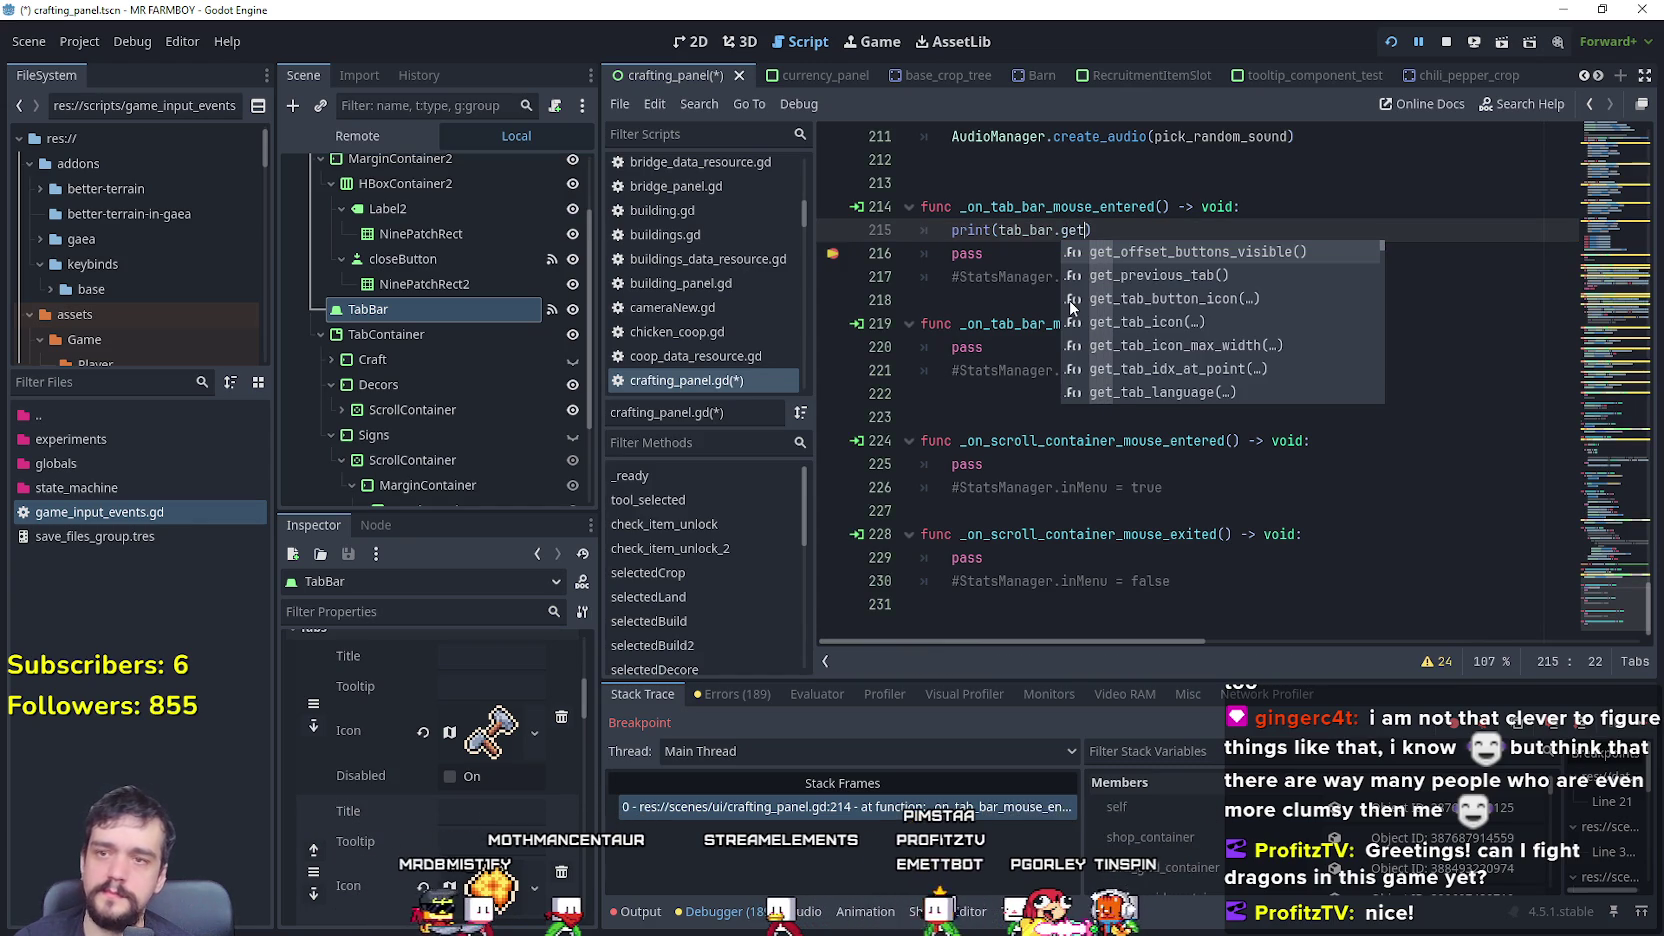
text(_)
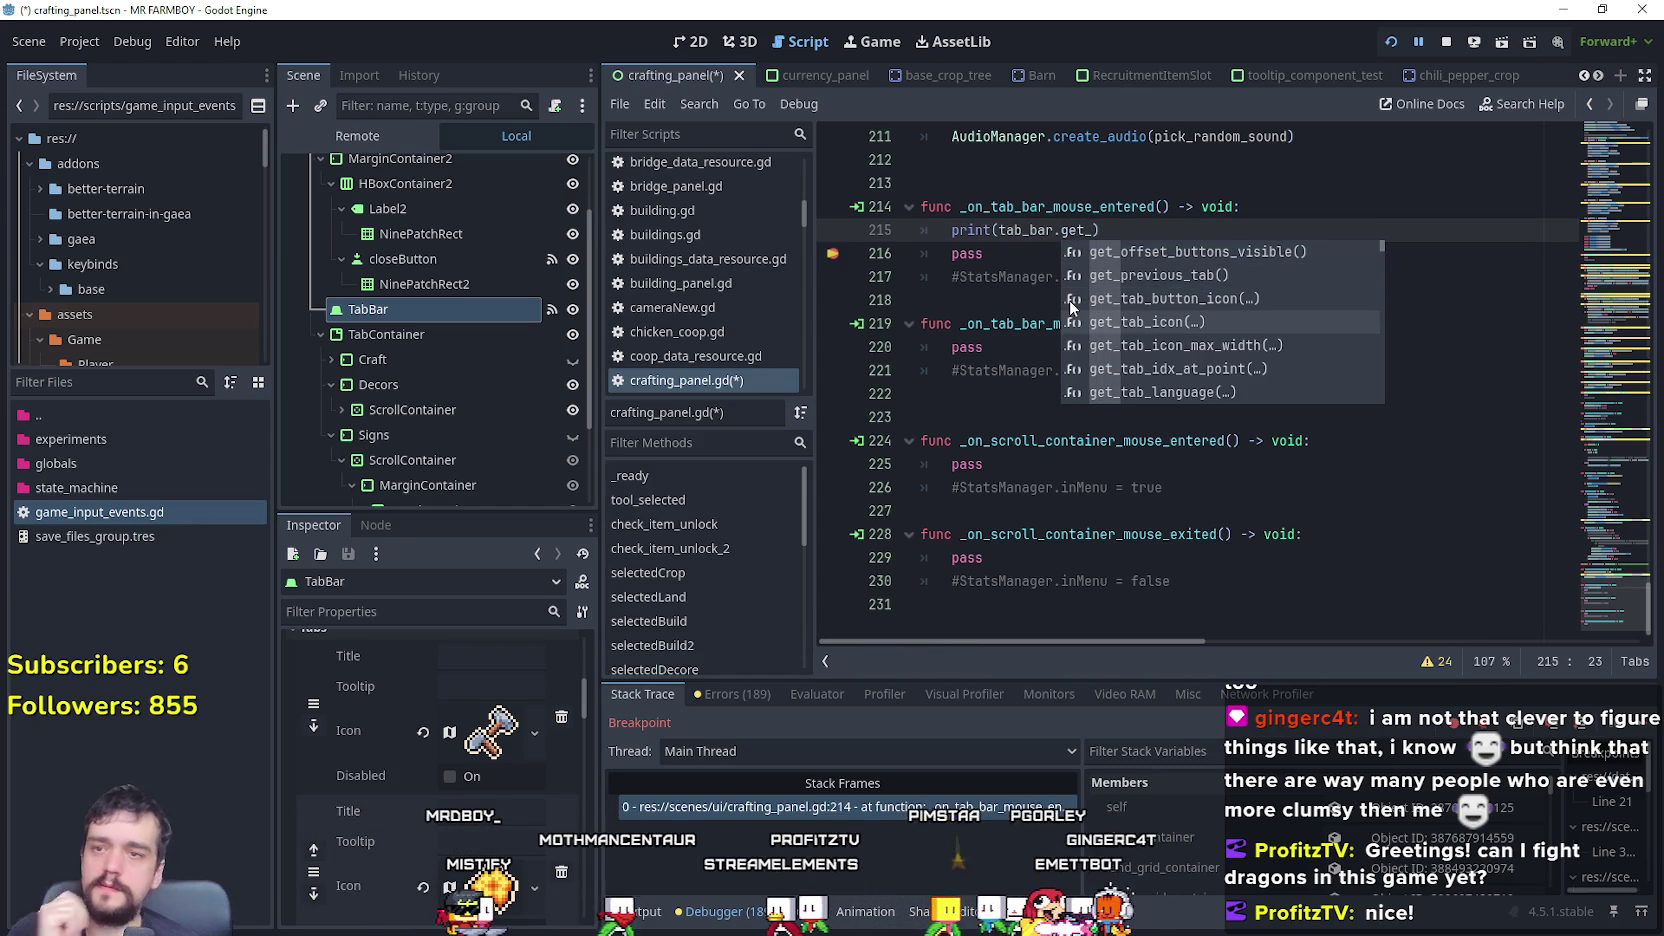
scroll(1069, 300, down, 4)
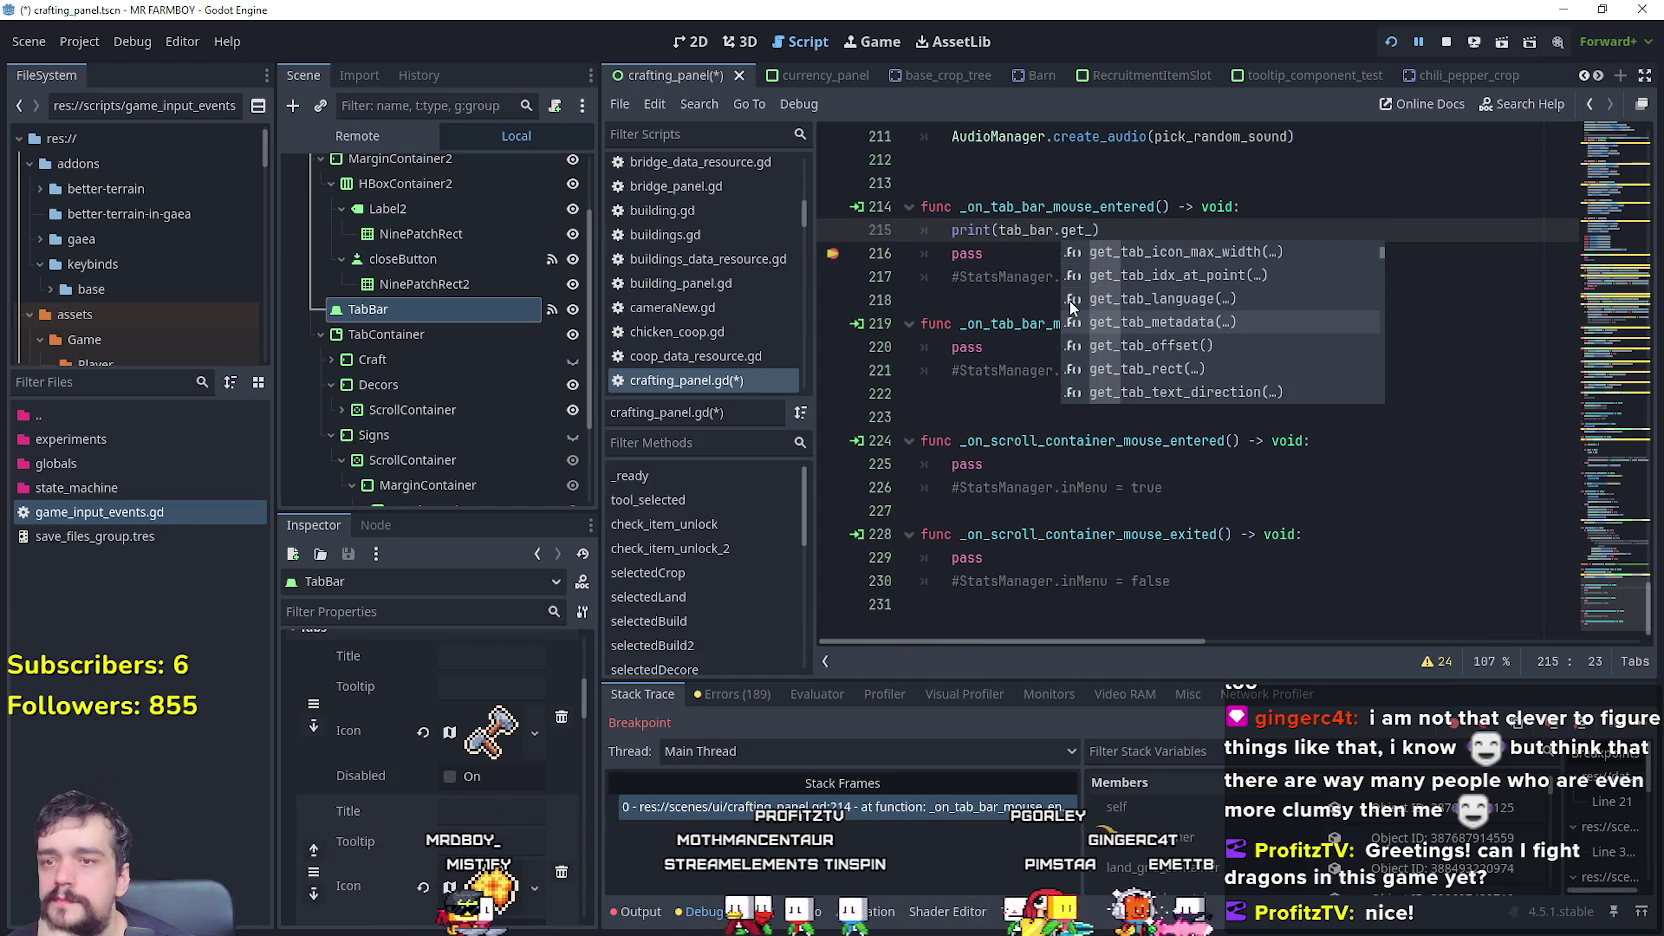
scroll(1069, 300, down, 4)
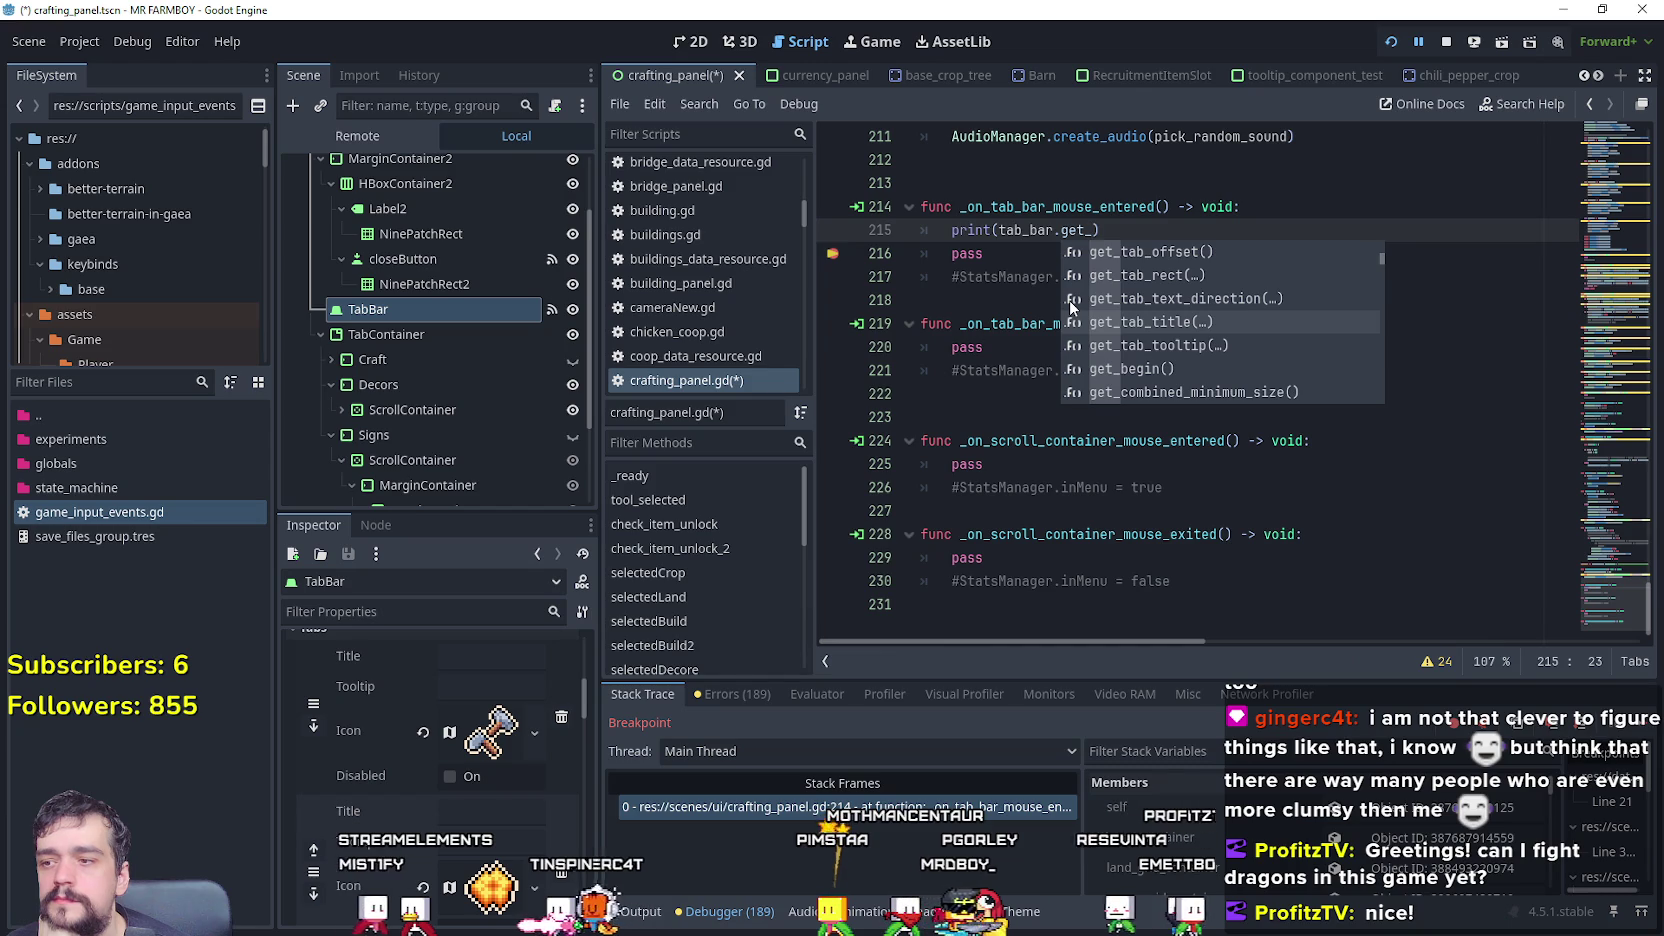
scroll(333, 801, up, 2)
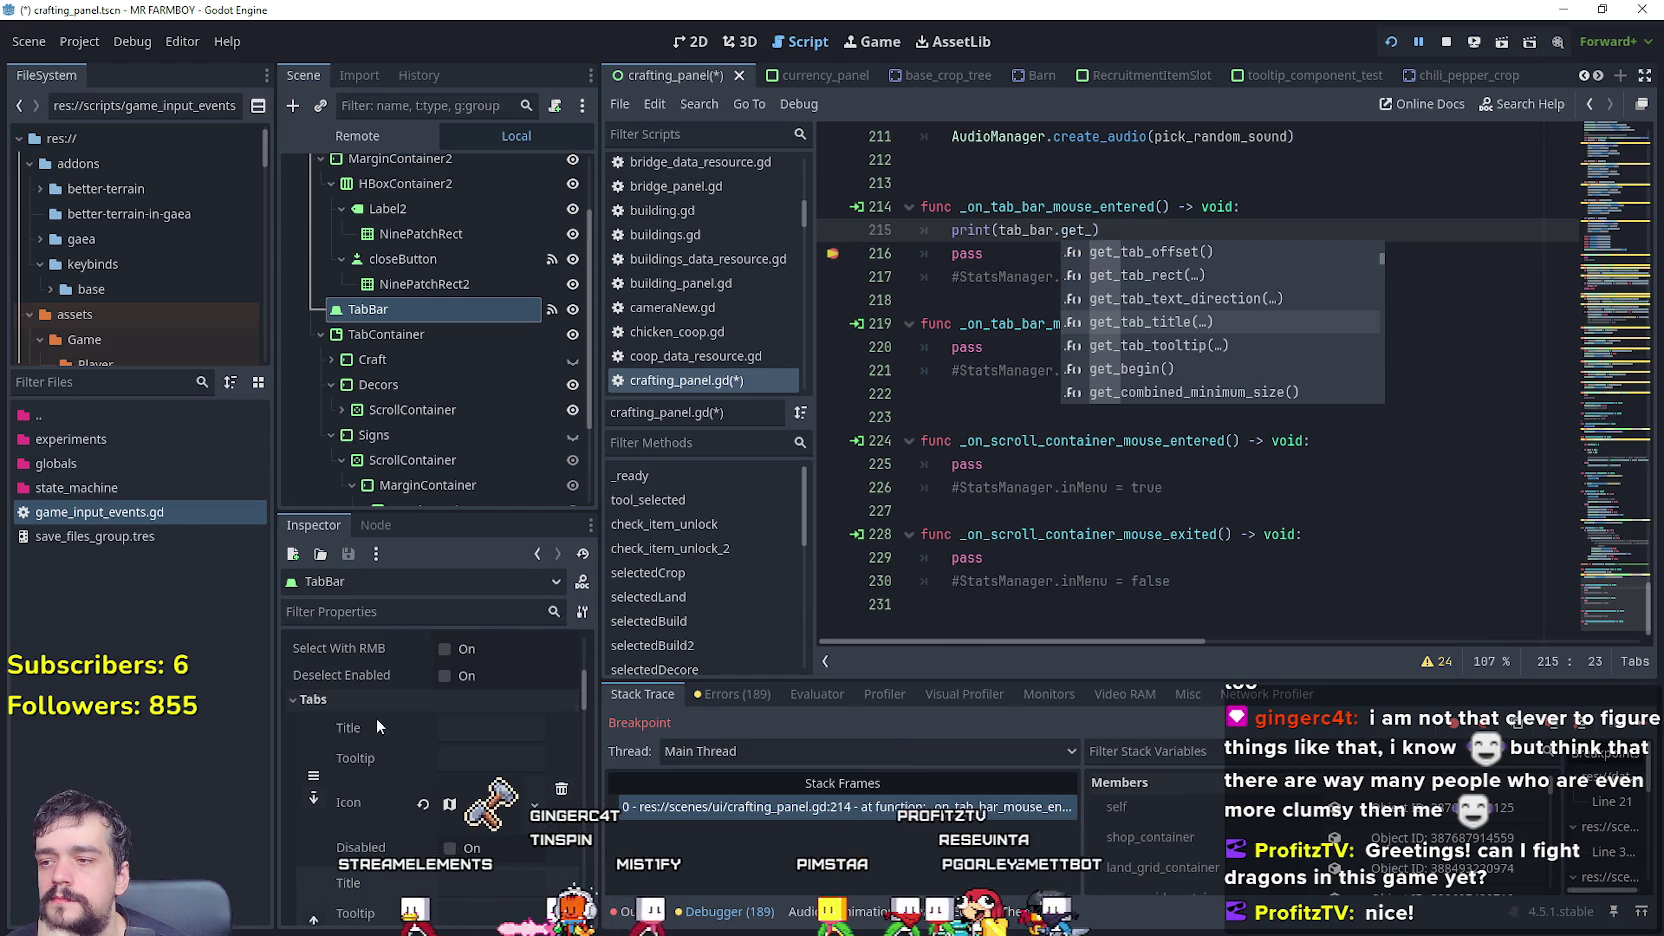
scroll(372, 760, down, 3)
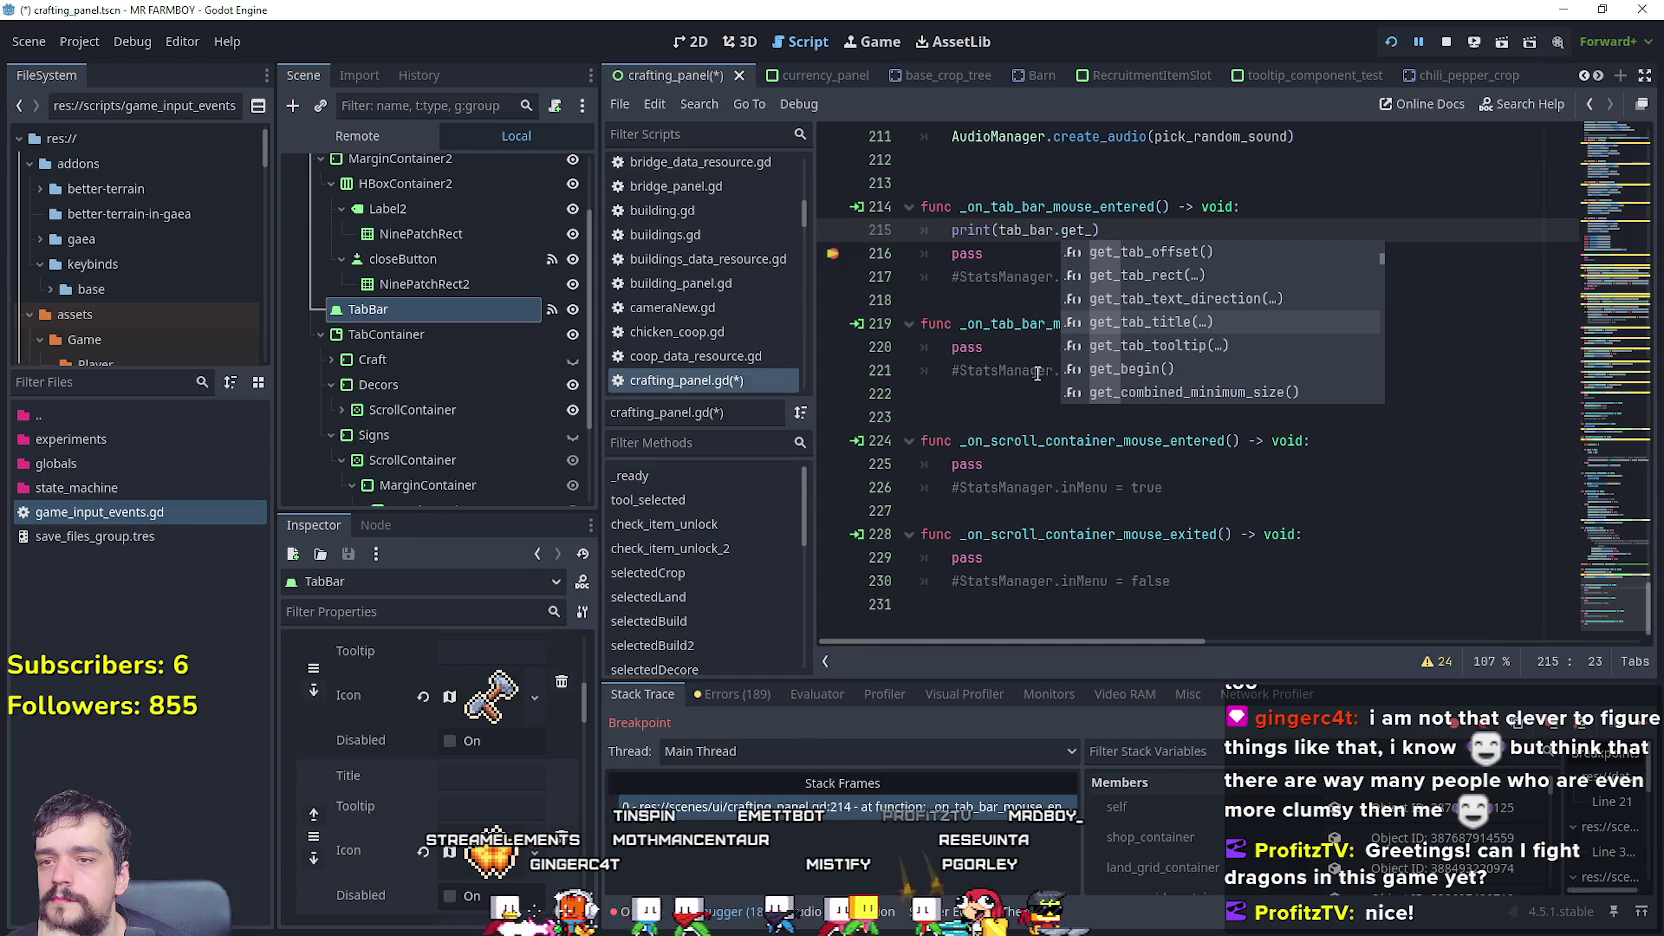
scroll(1290, 346, up, 2)
scroll(1290, 344, up, 6)
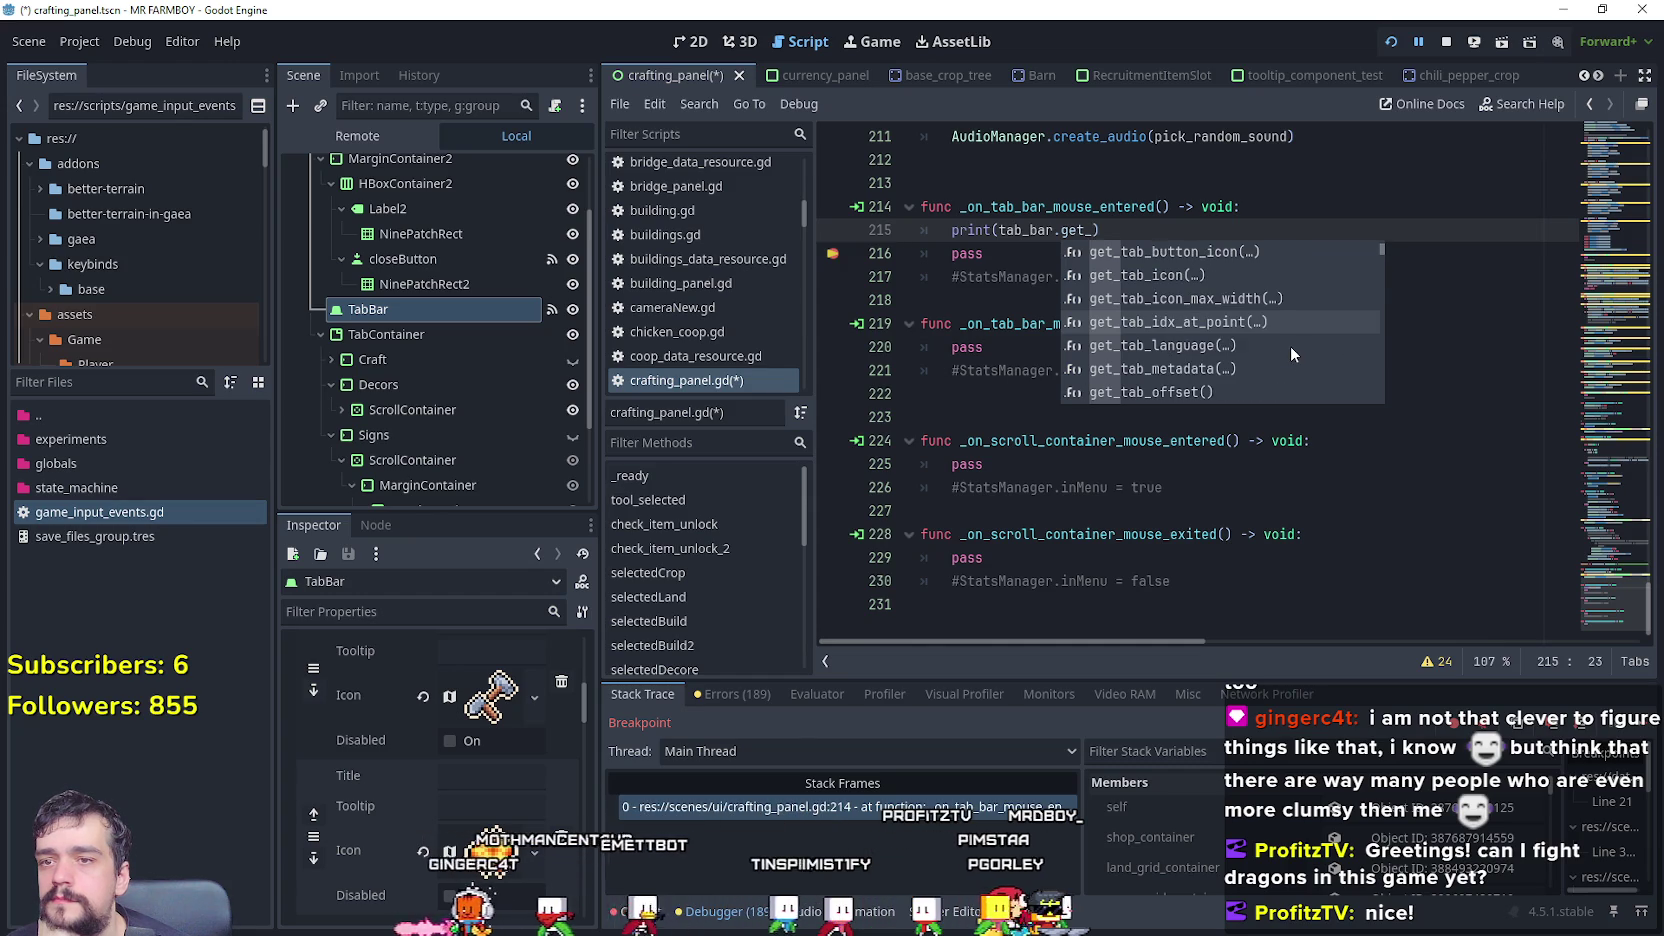
scroll(1288, 339, up, 3)
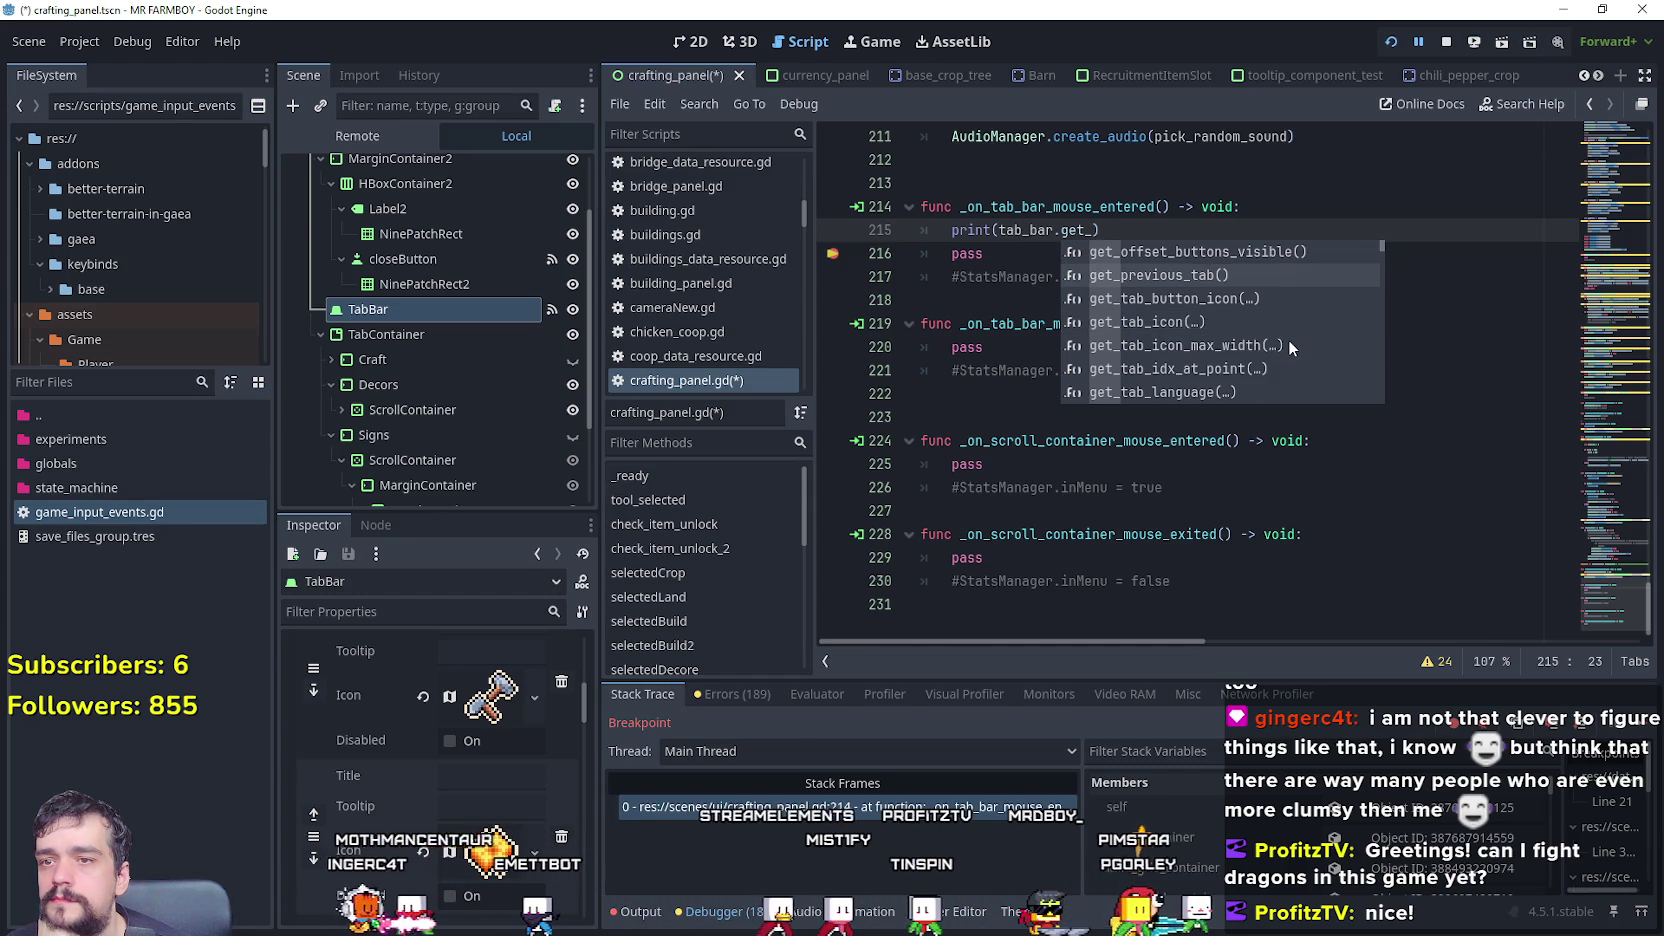
scroll(1288, 339, down, 12)
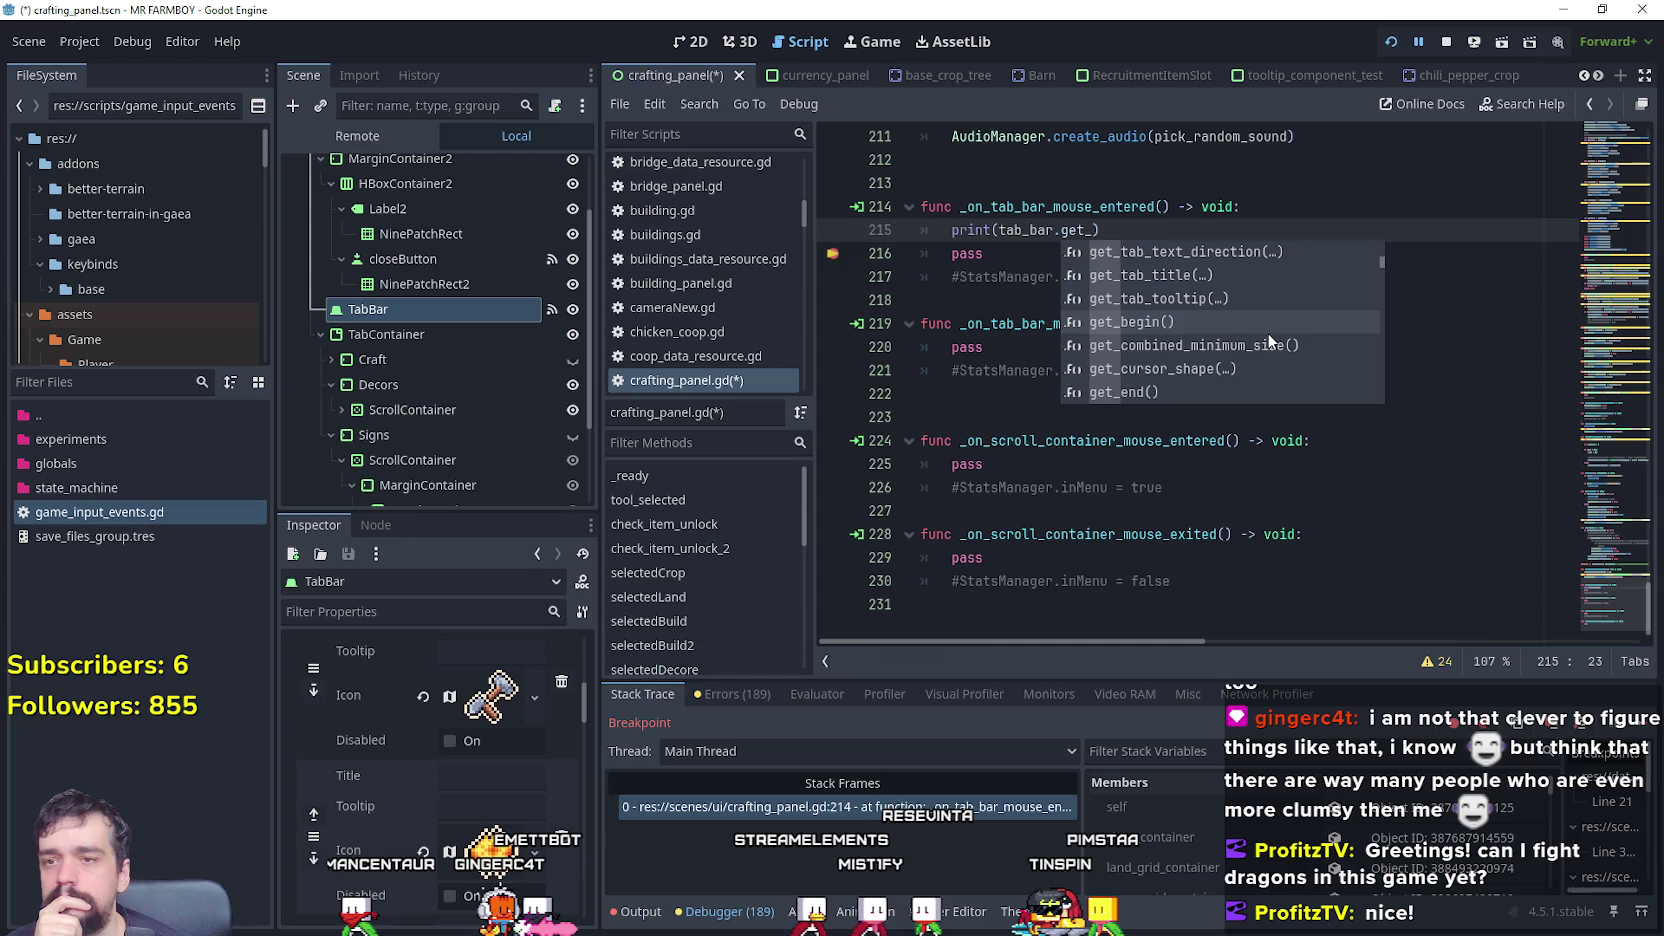
scroll(1270, 337, down, 1)
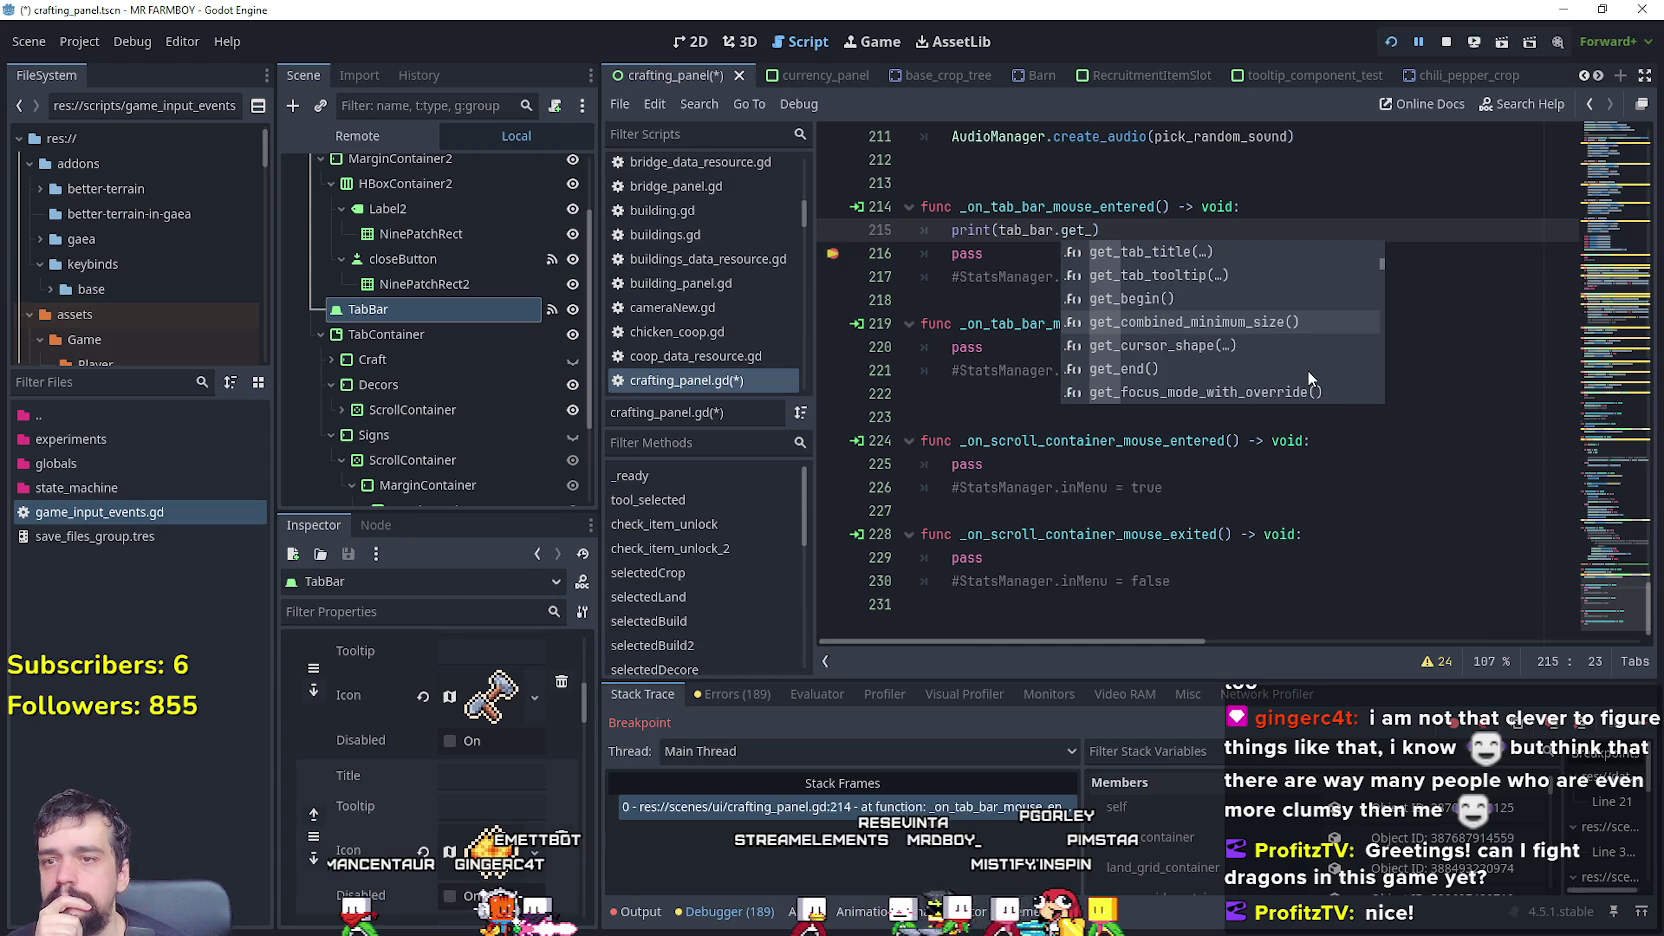
scroll(1306, 370, down, 4)
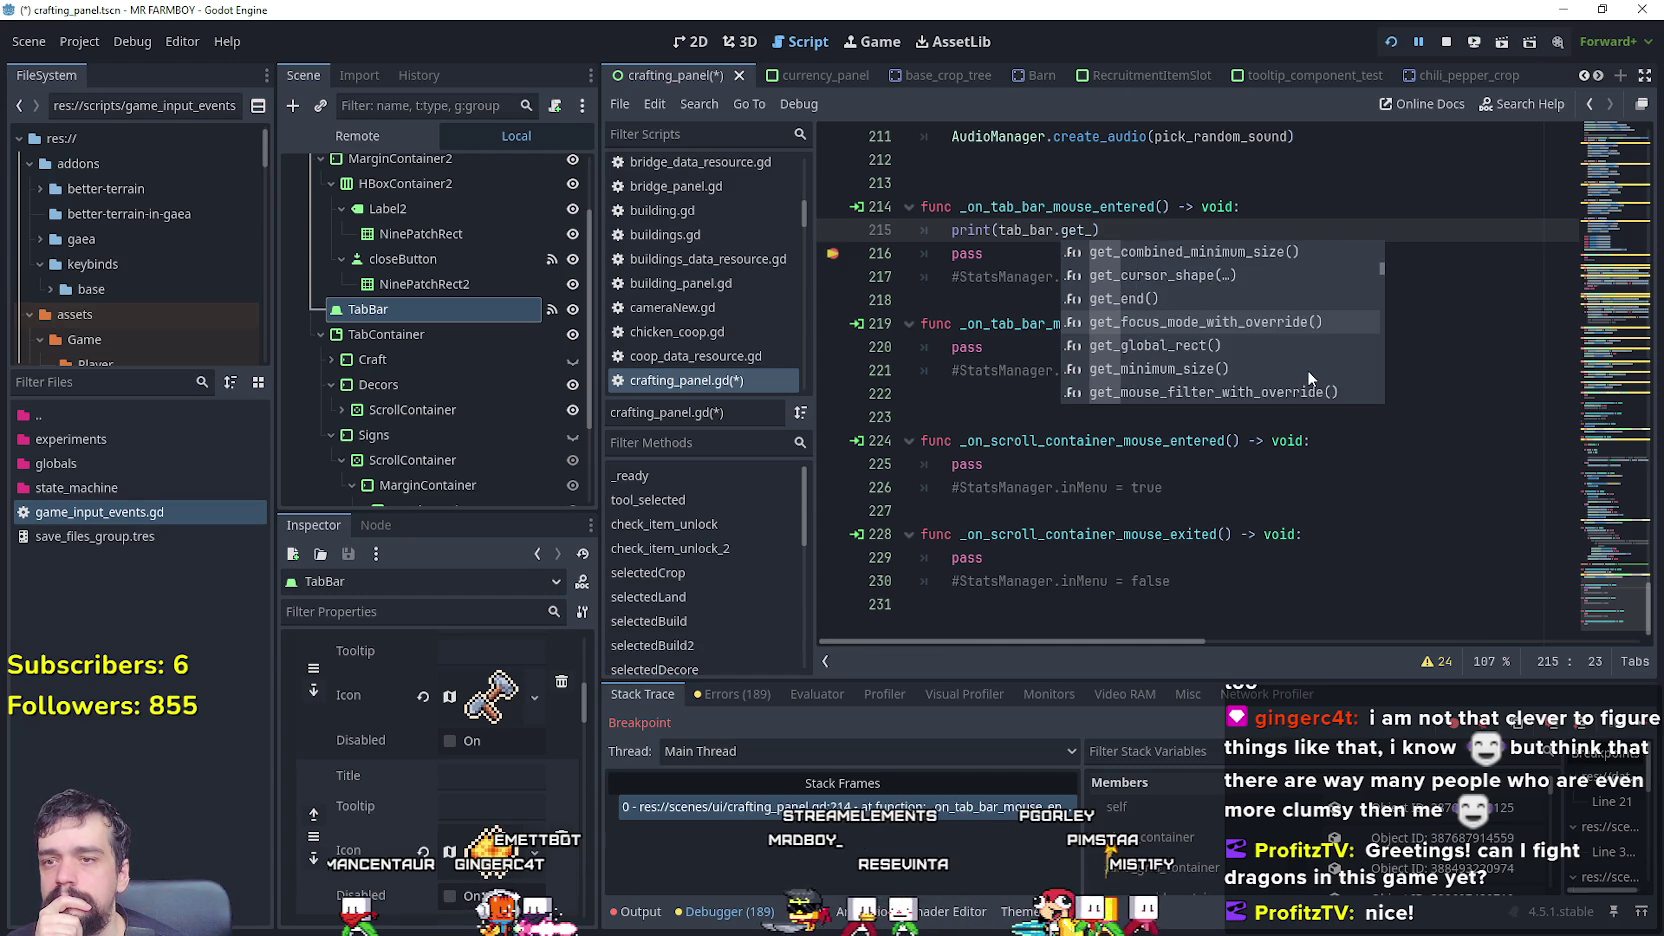
scroll(1306, 370, down, 2)
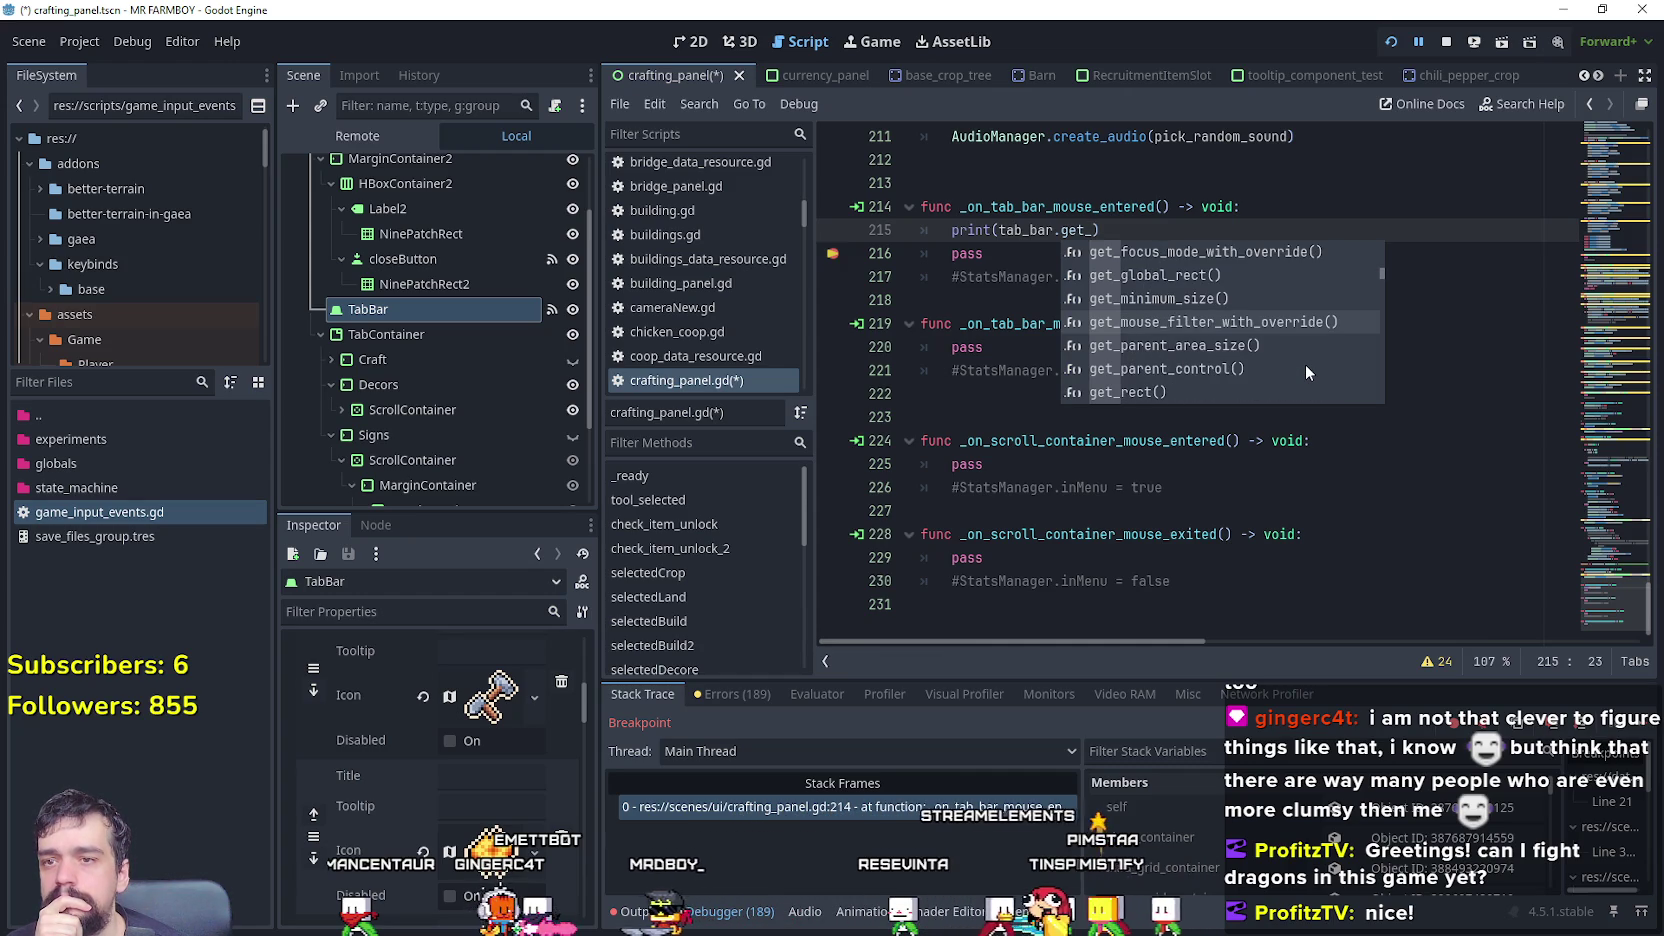
scroll(1306, 370, down, 3)
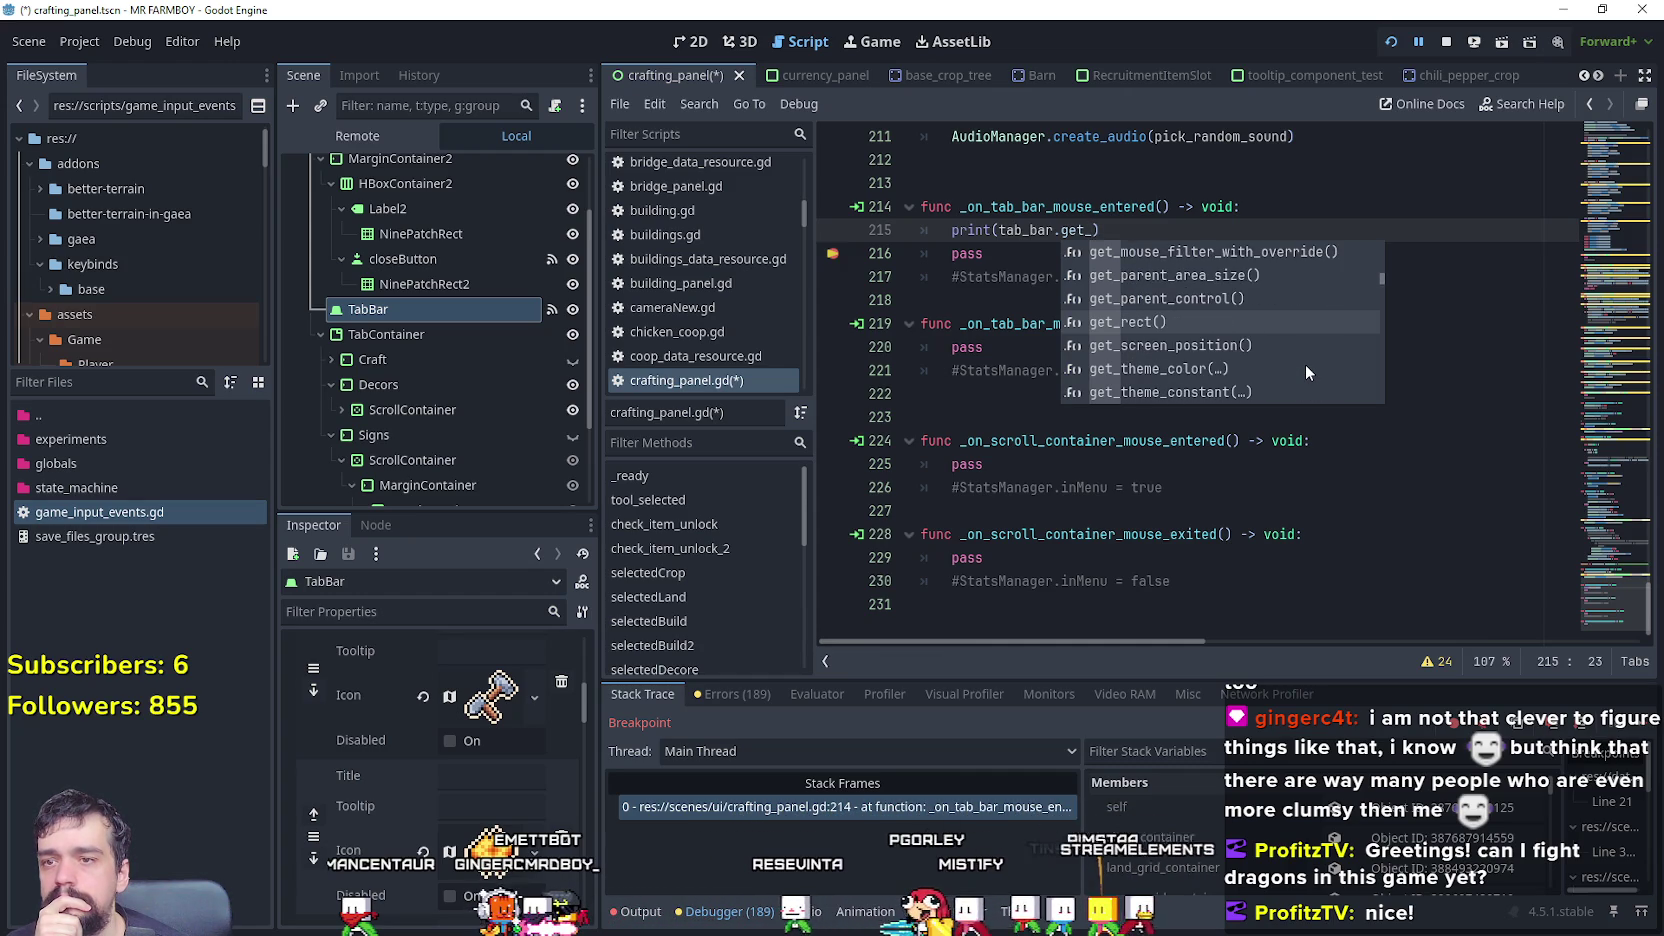
scroll(1303, 365, down, 11)
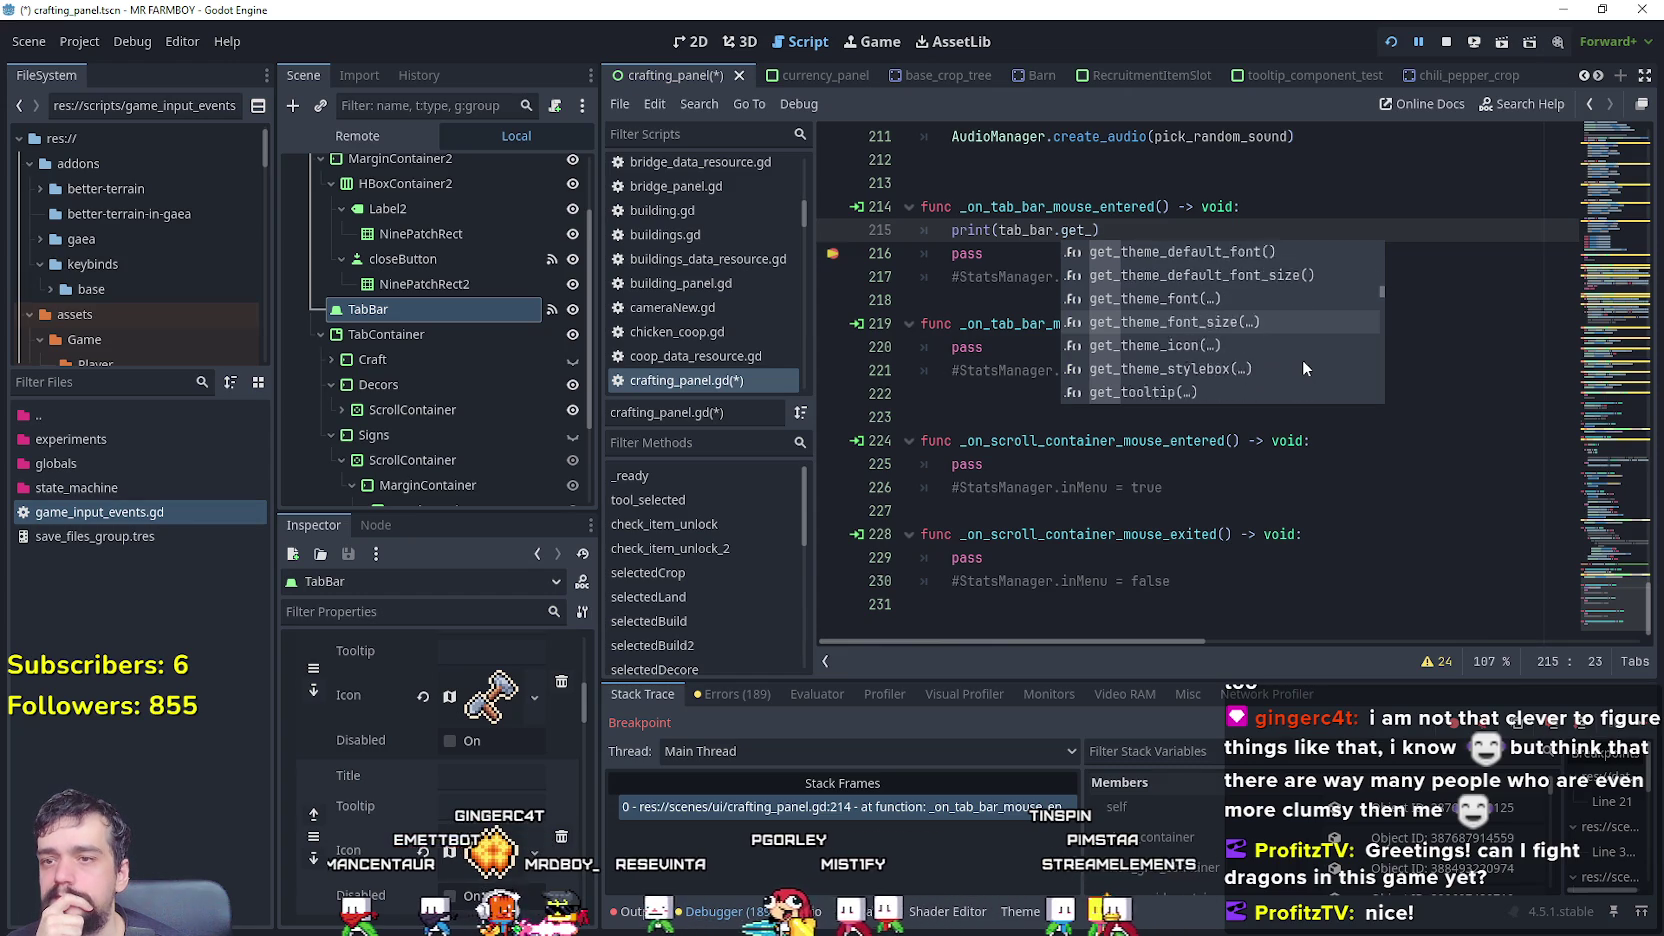
scroll(1303, 365, down, 3)
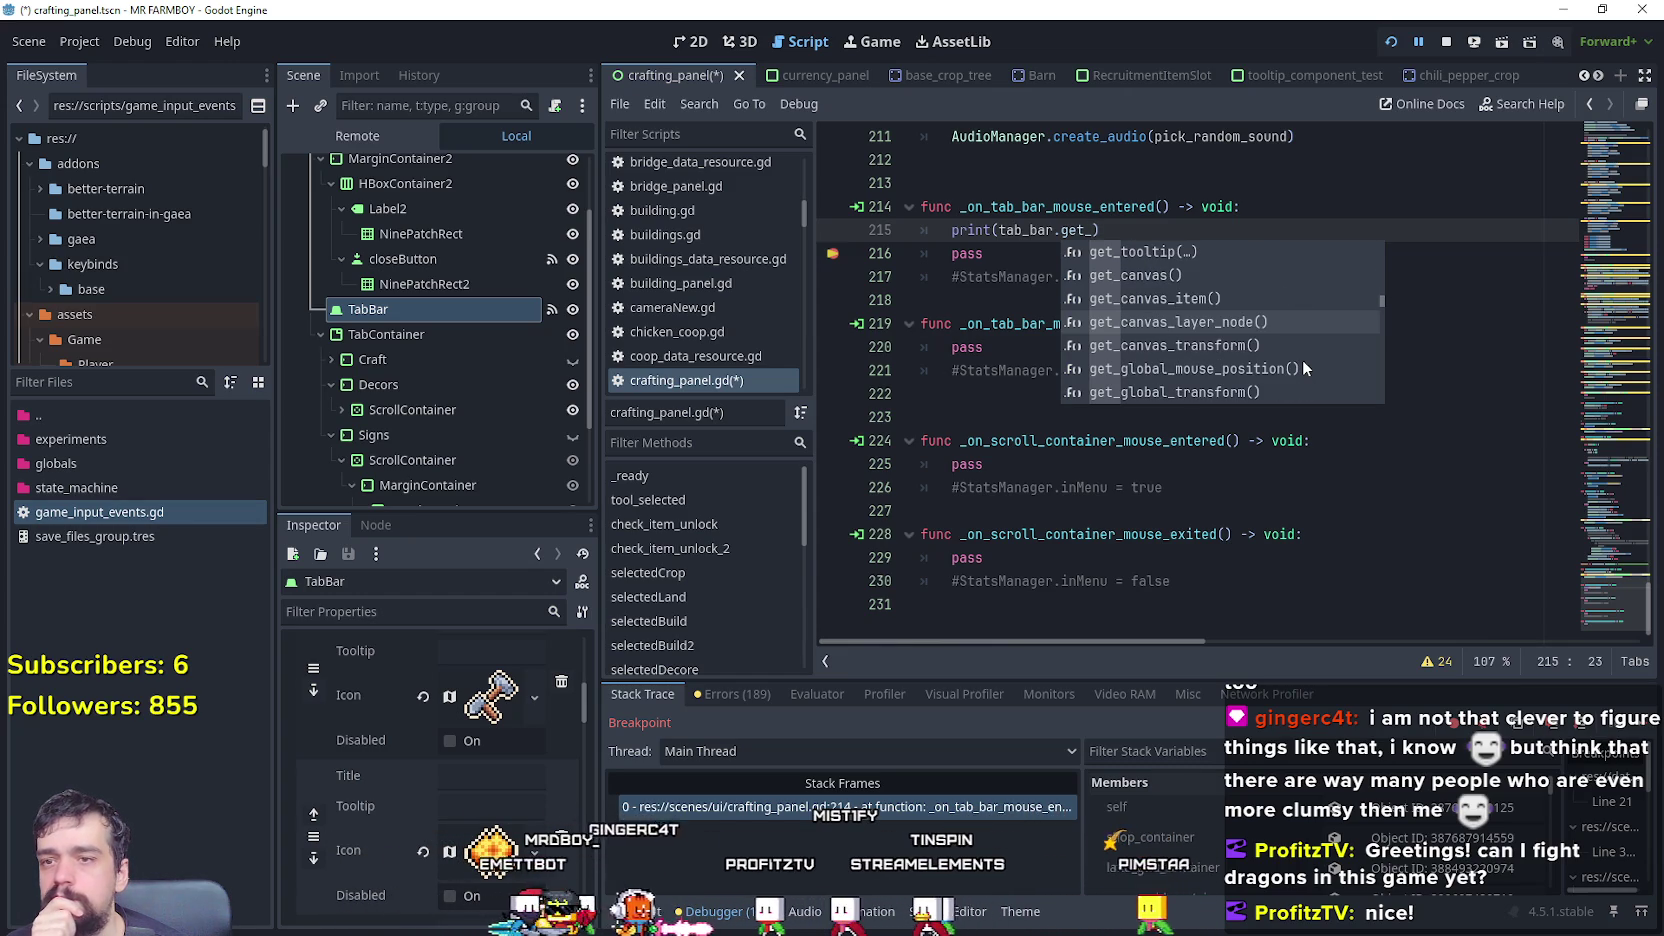
scroll(1303, 359, down, 5)
scroll(1303, 359, down, 10)
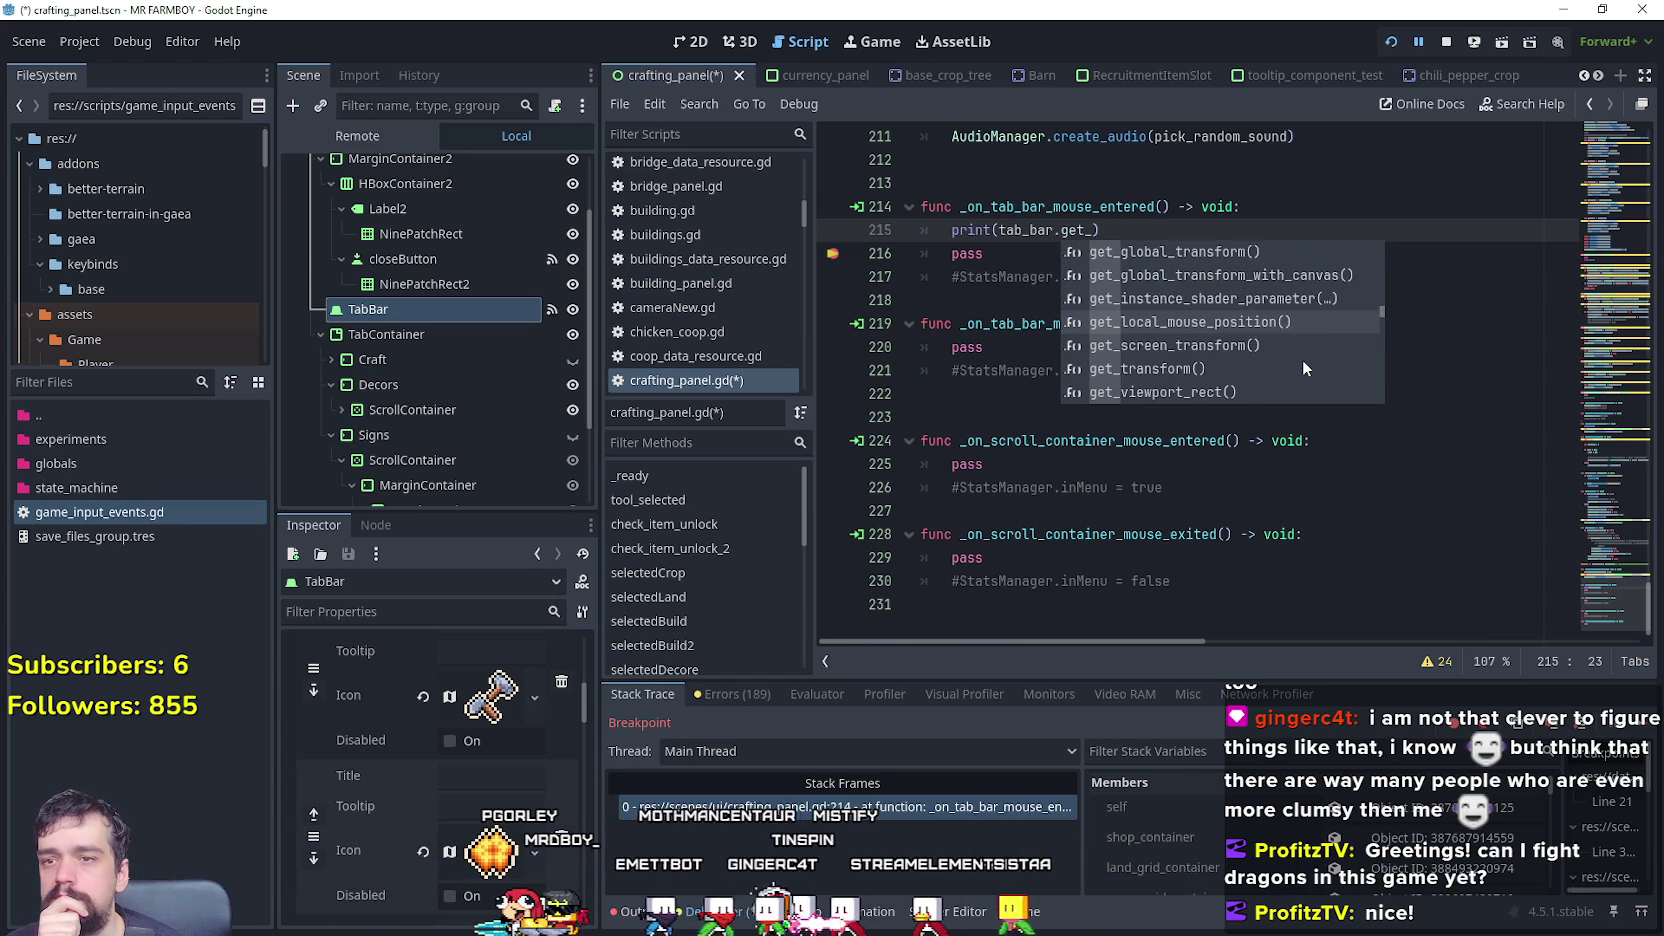
scroll(1302, 362, down, 4)
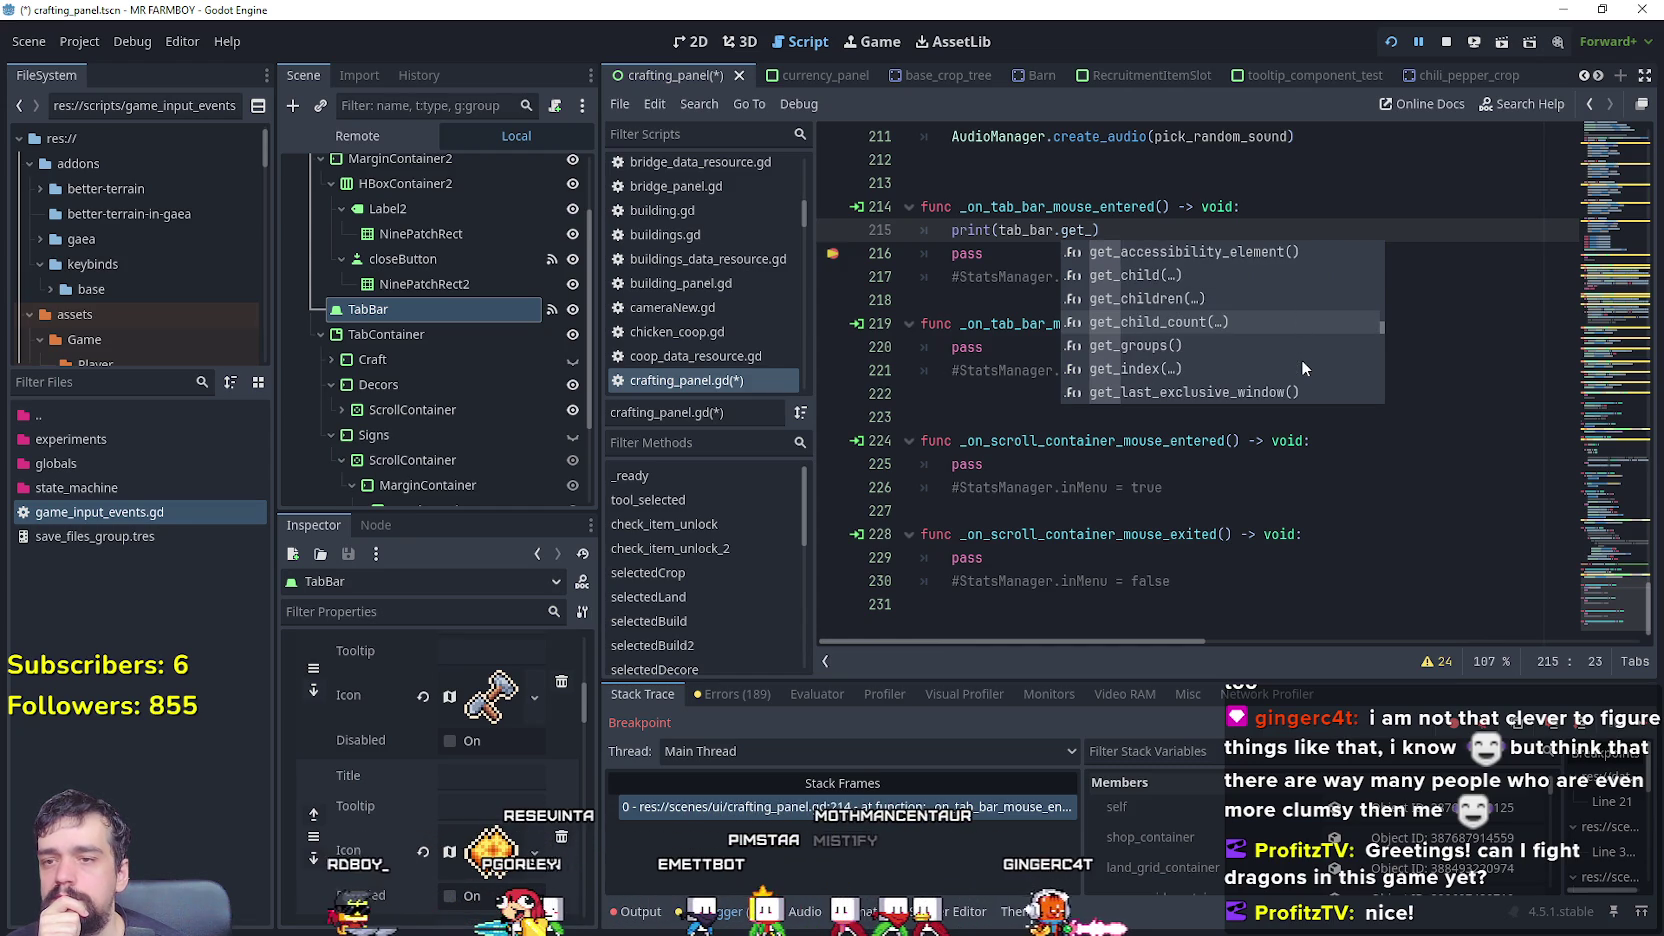
scroll(1301, 359, down, 3)
scroll(1301, 359, down, 3)
scroll(1301, 358, down, 3)
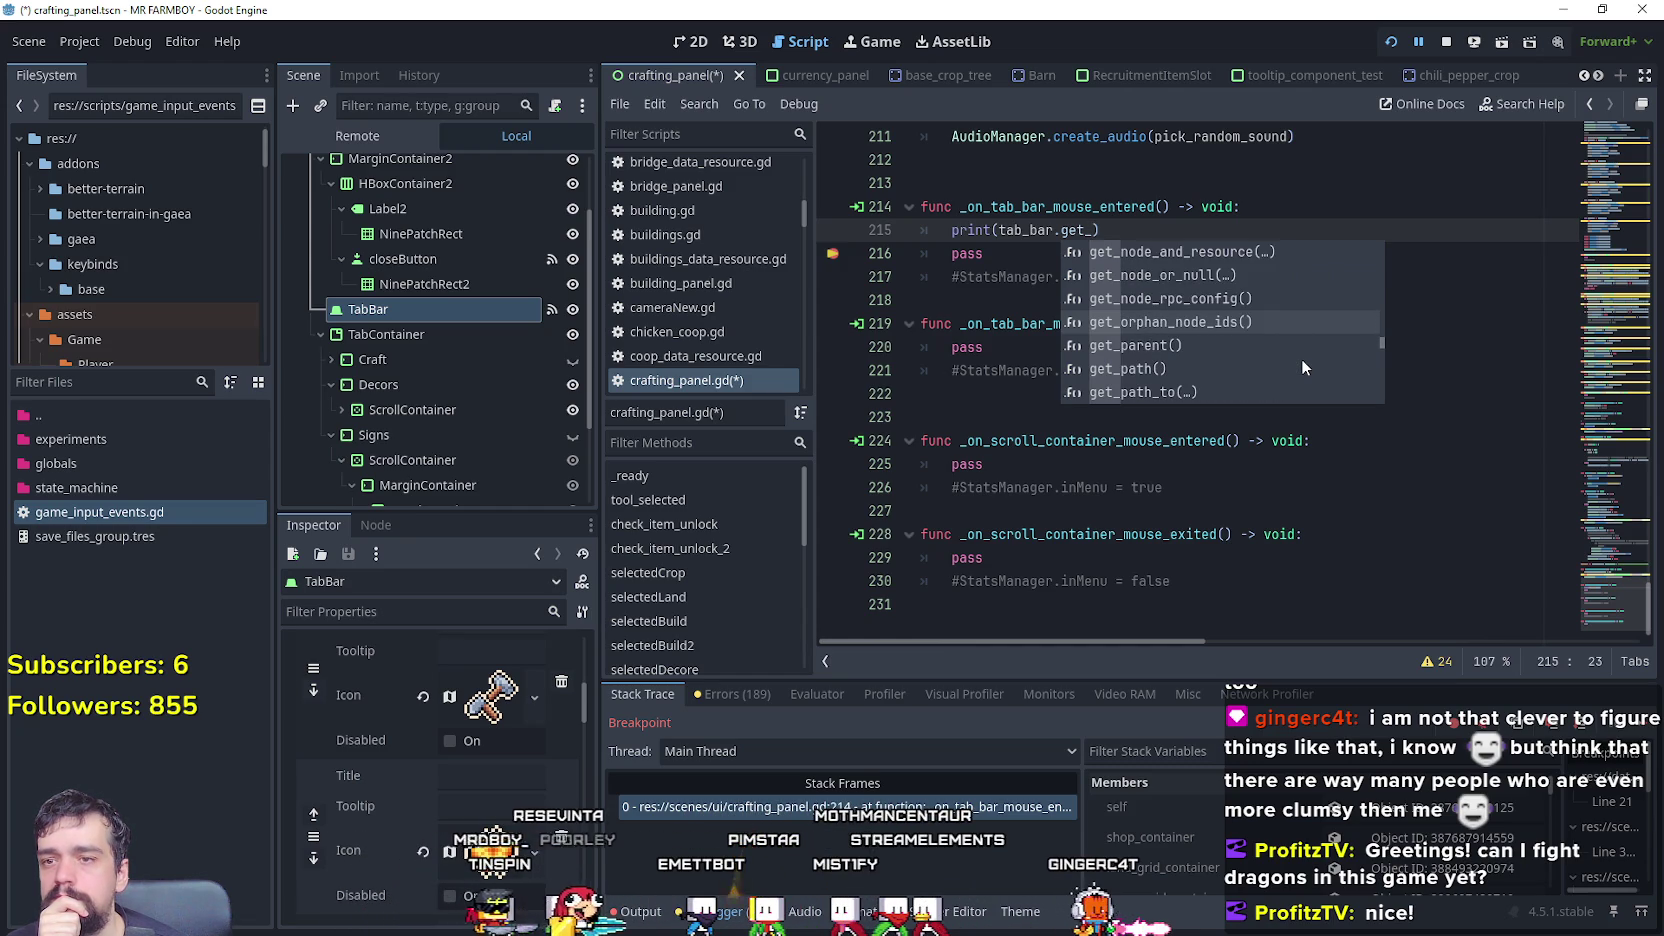
scroll(1301, 358, down, 3)
scroll(1301, 358, down, 5)
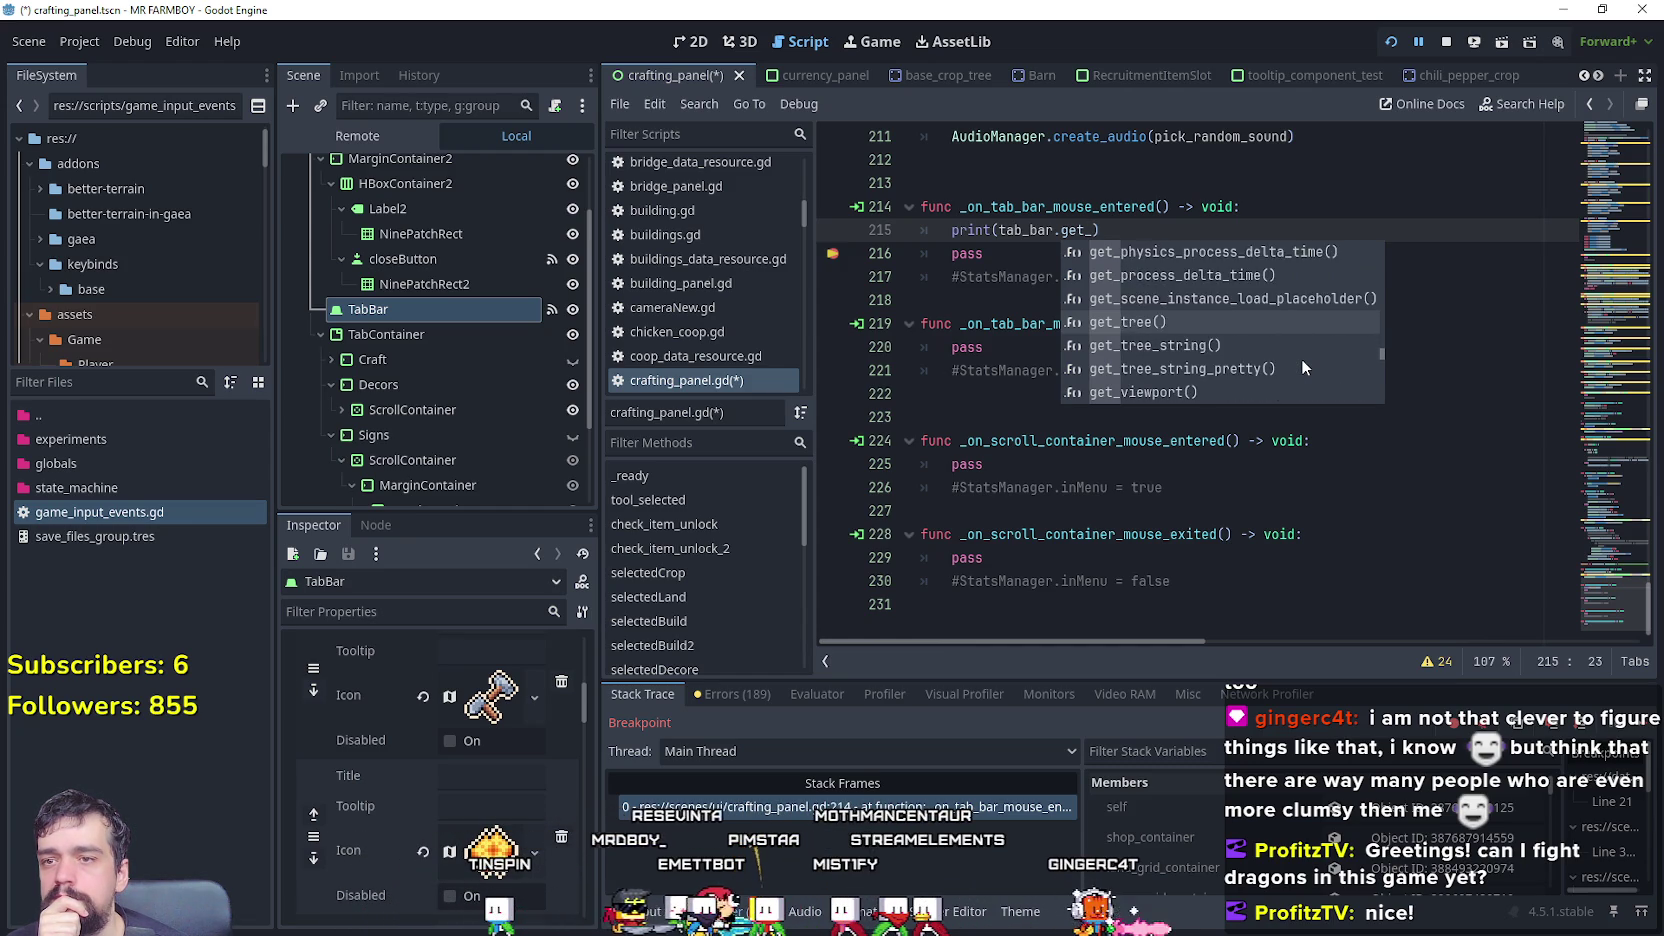
scroll(1301, 367, down, 1)
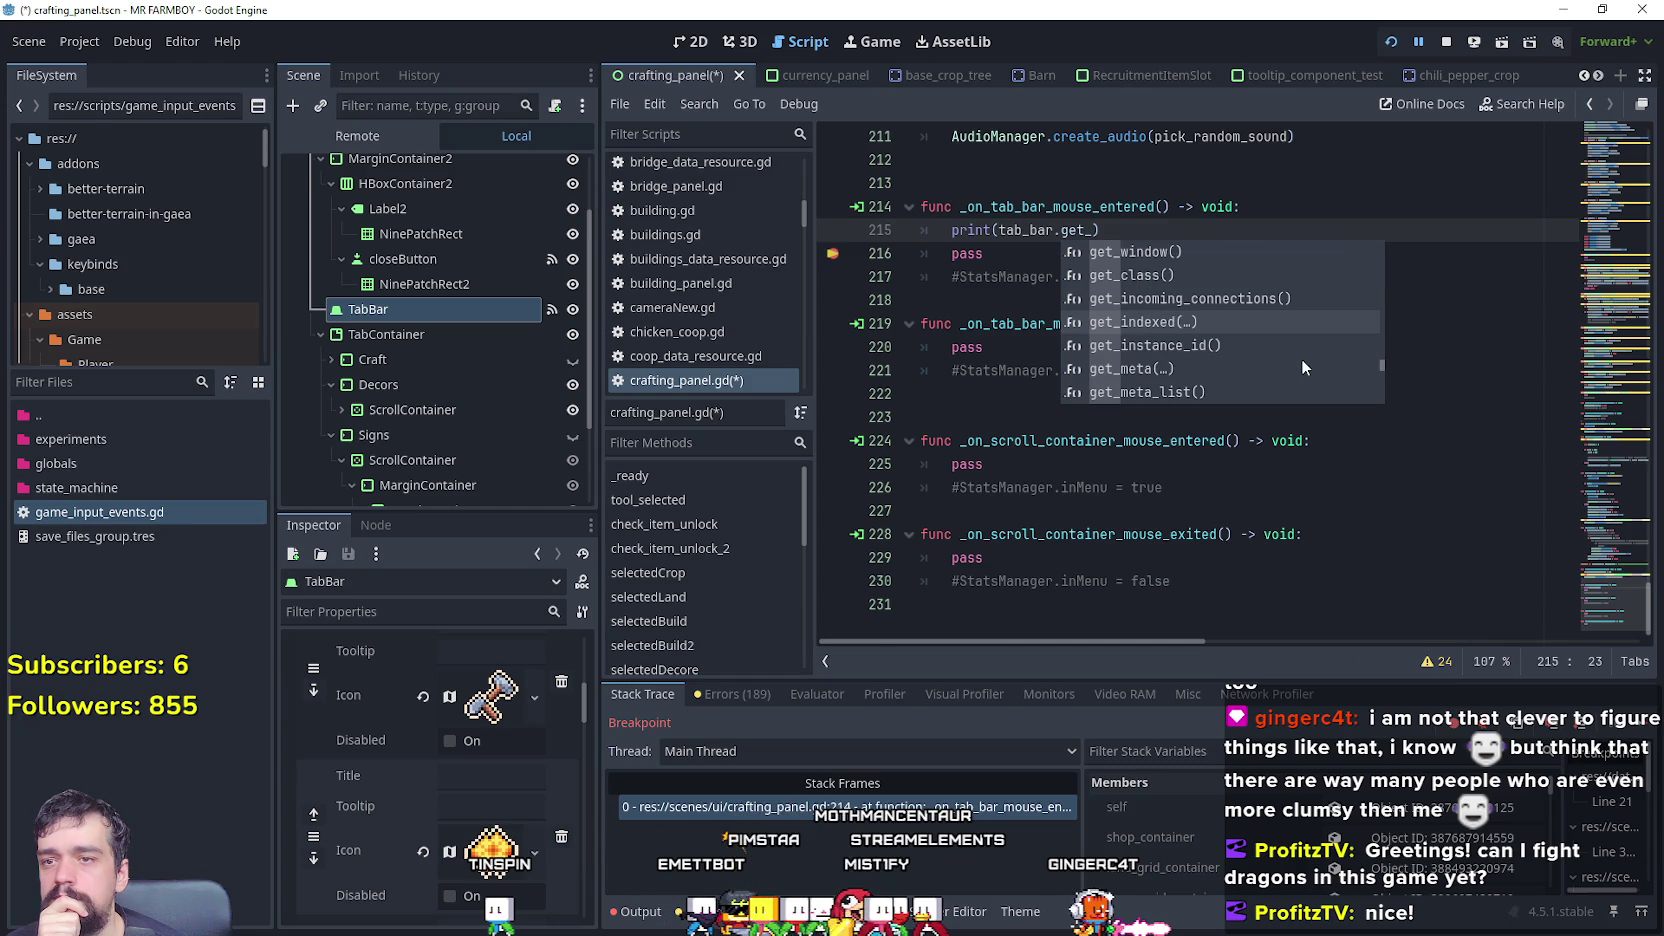
scroll(1301, 367, down, 10)
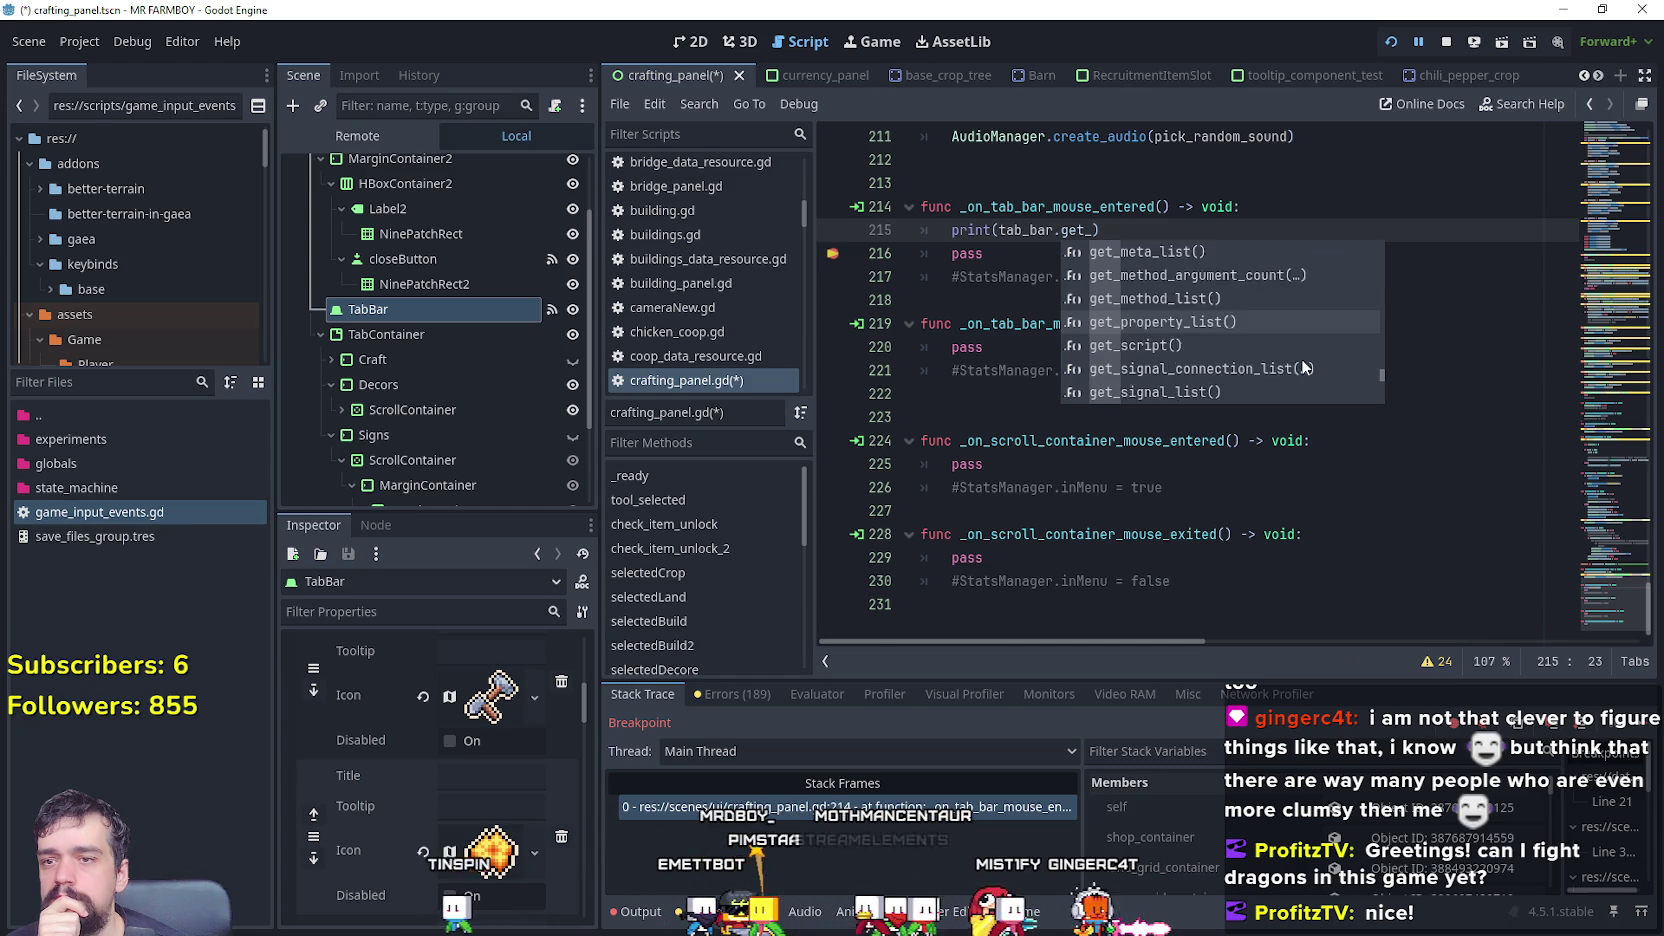
scroll(1280, 368, down, 10)
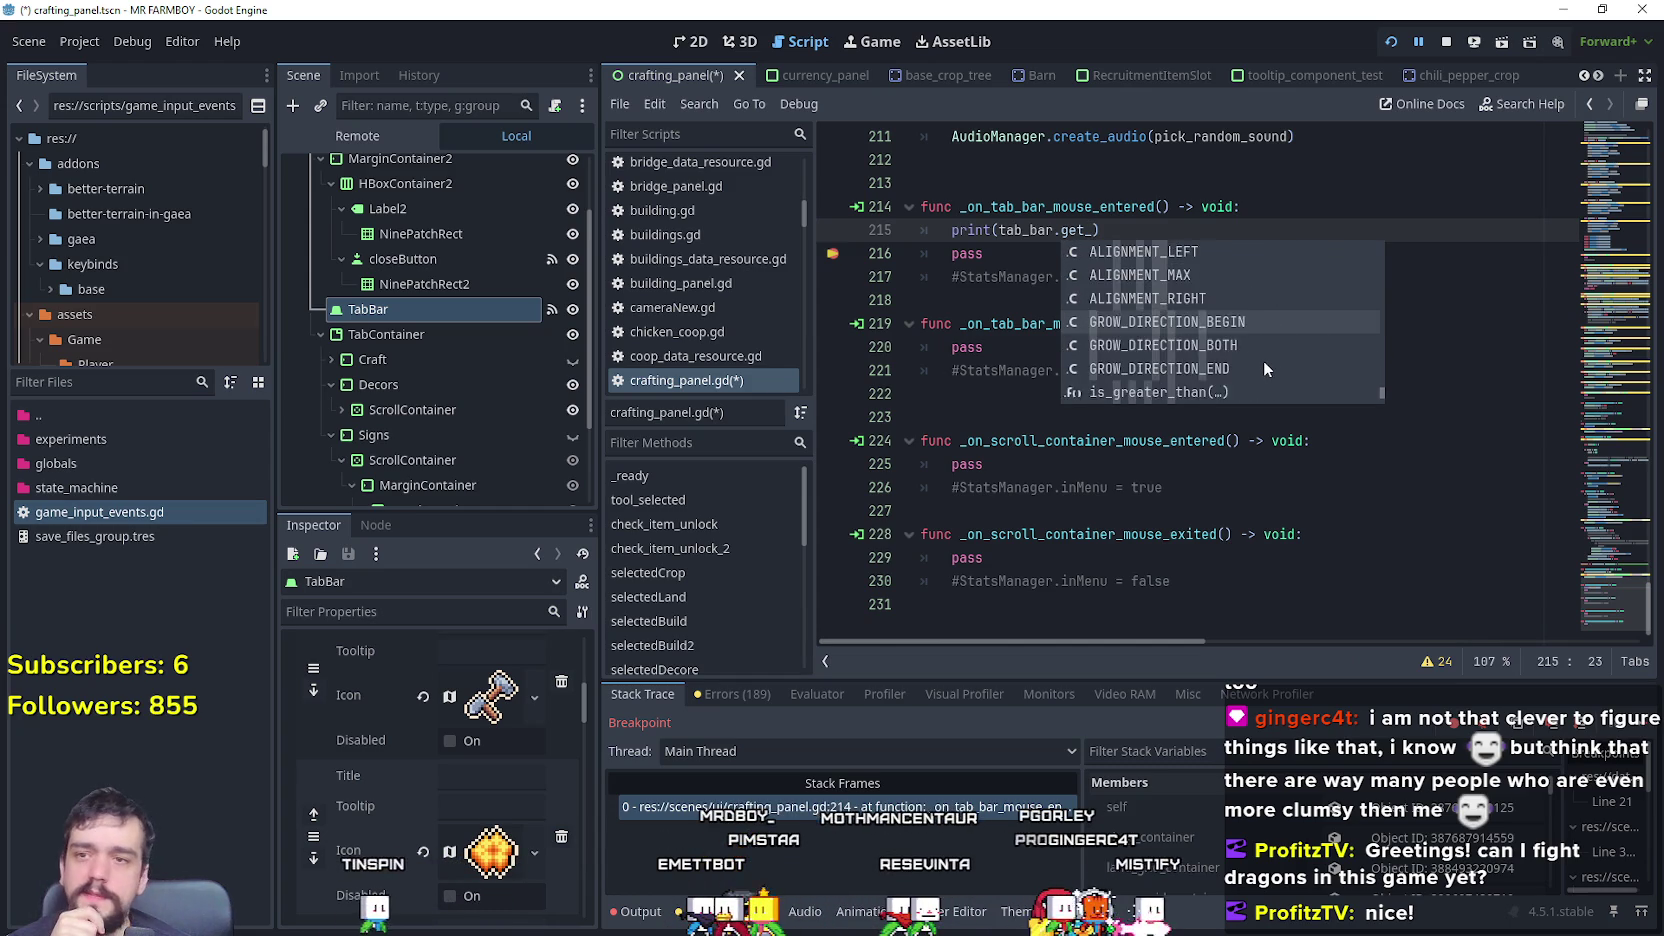
scroll(1269, 360, down, 2)
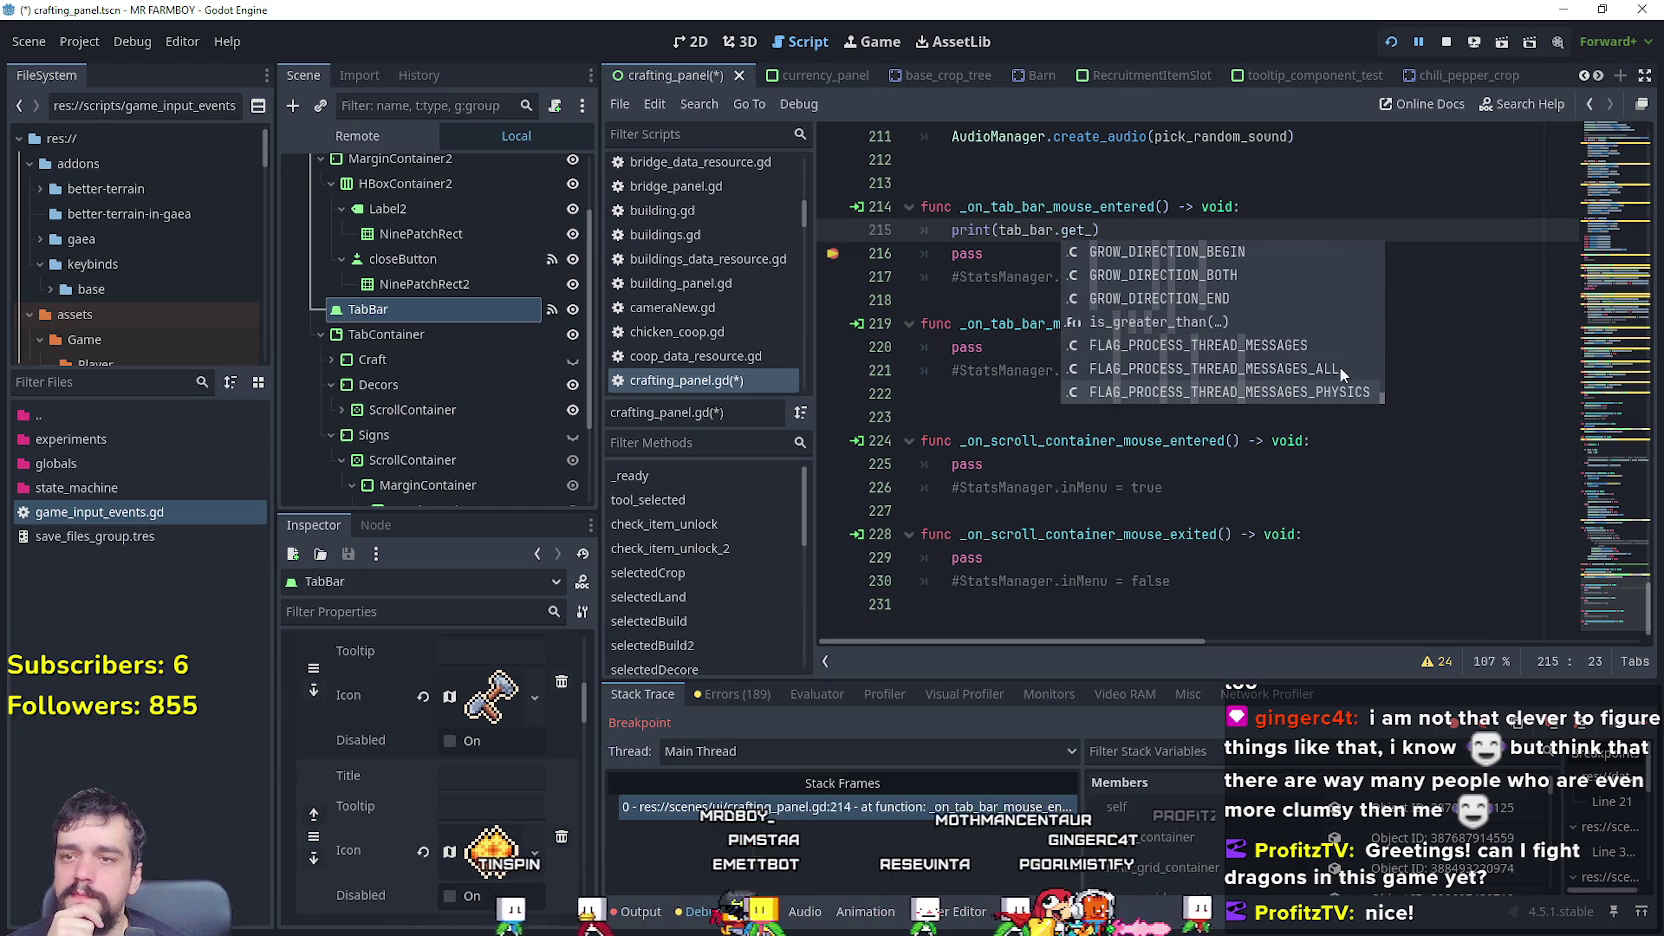
drag(1380, 394, 1384, 218)
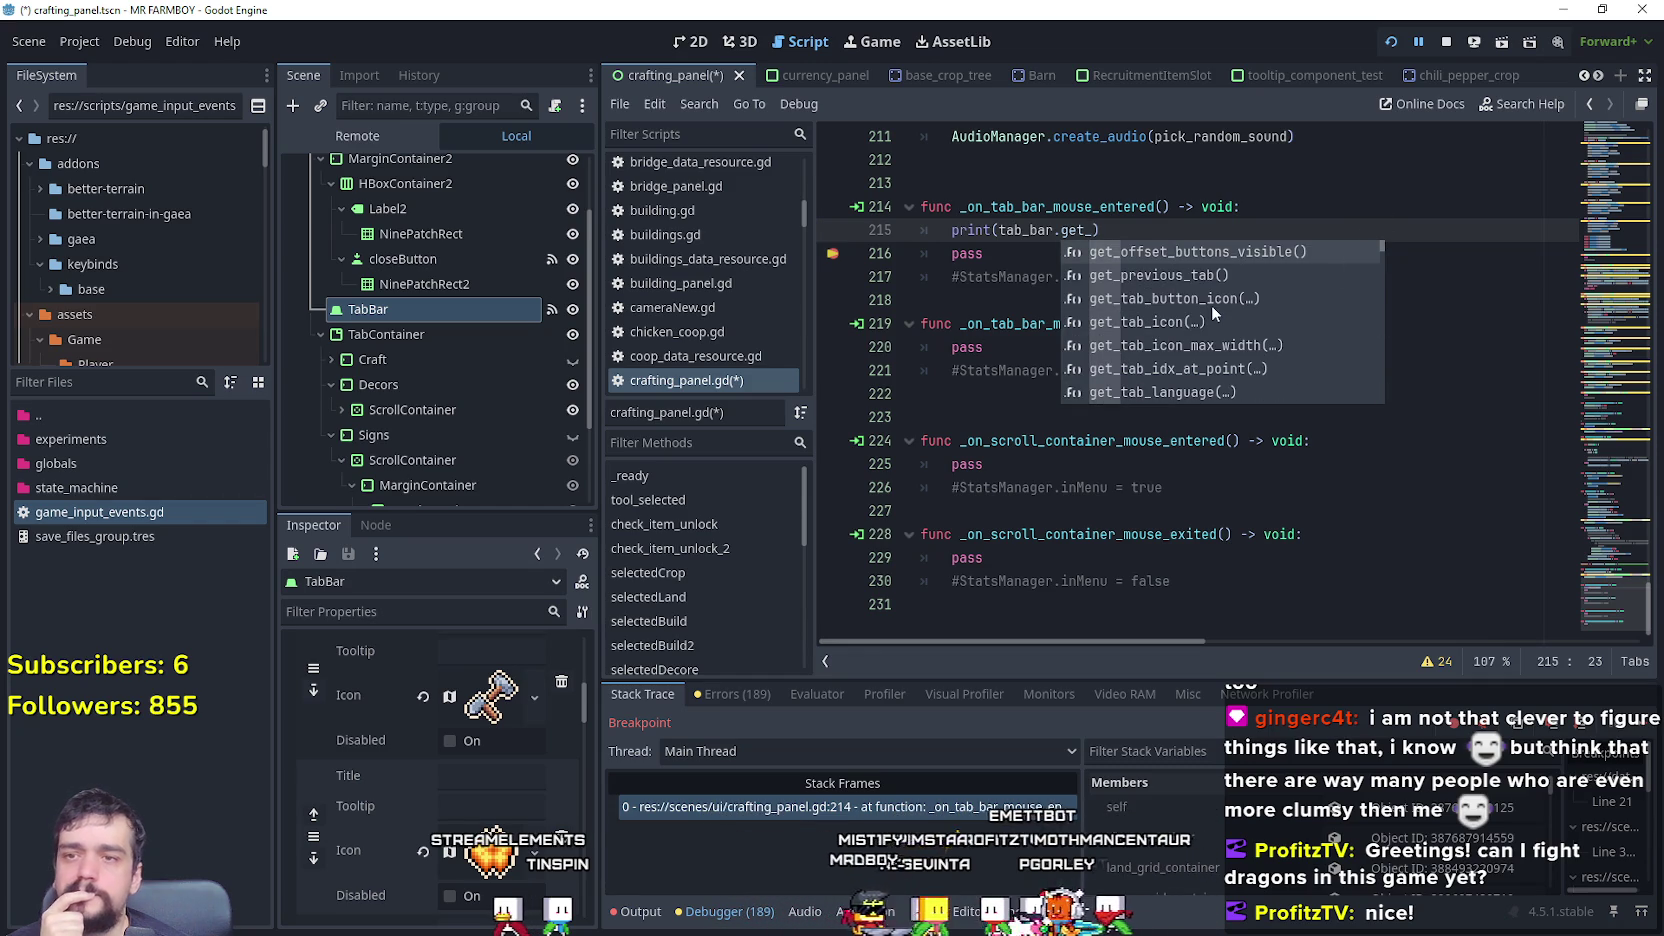
key(Down)
key(Down)
key(Down)
key(Down)
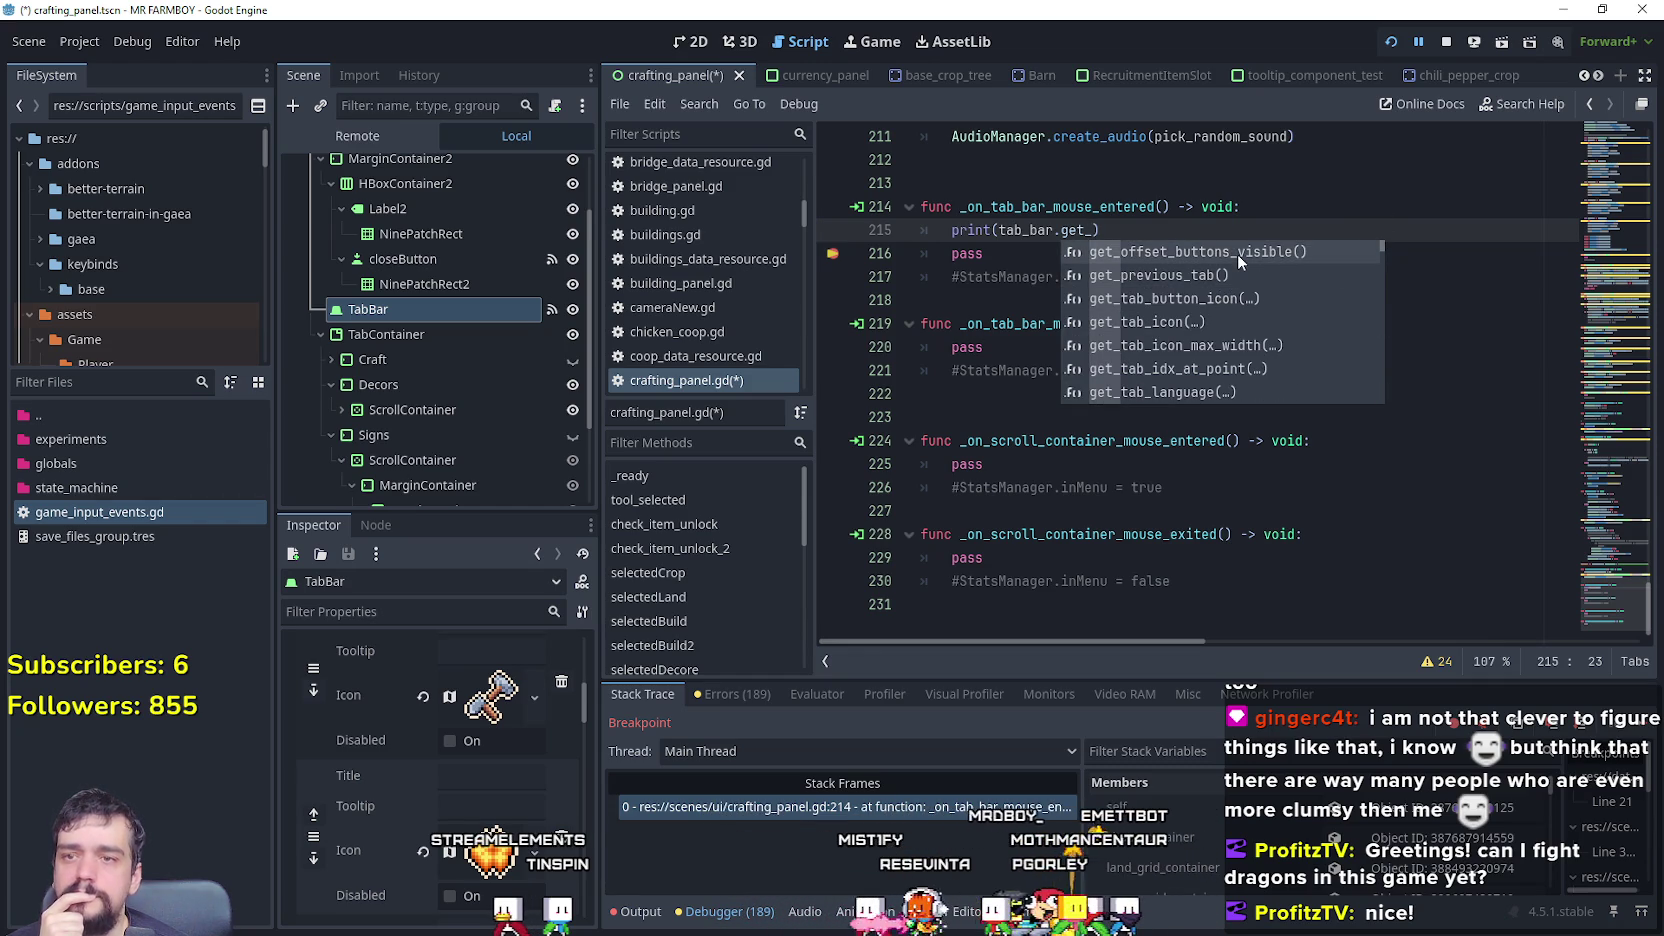
key(Down)
key(Down)
key(Down)
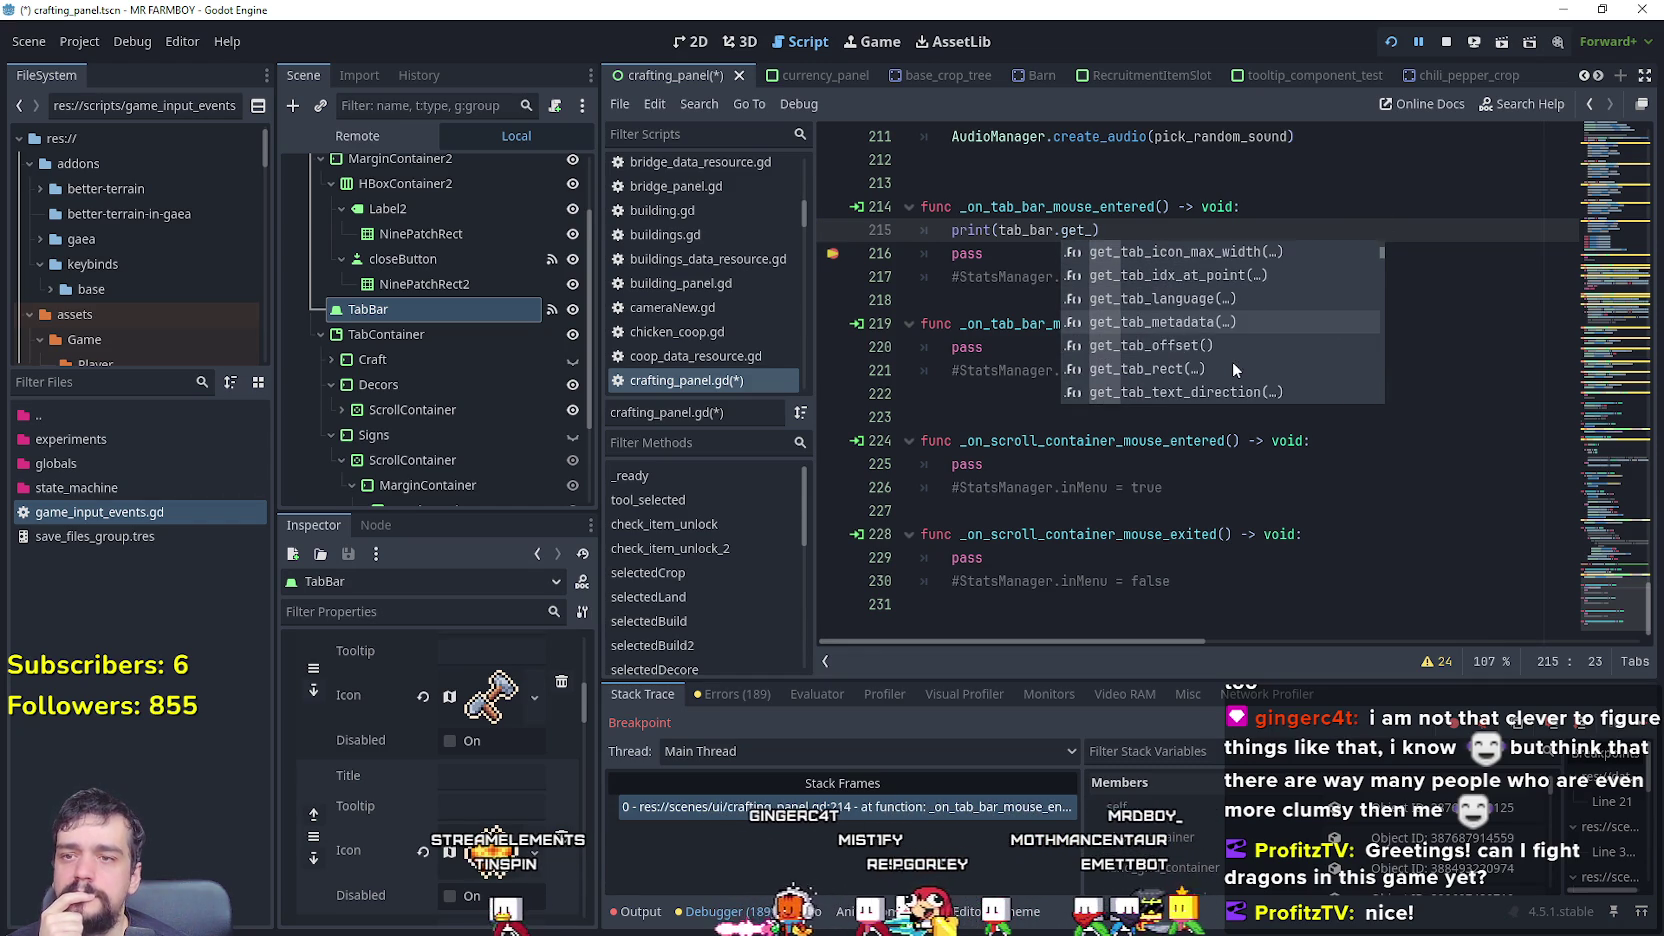
scroll(1221, 345, down, 2)
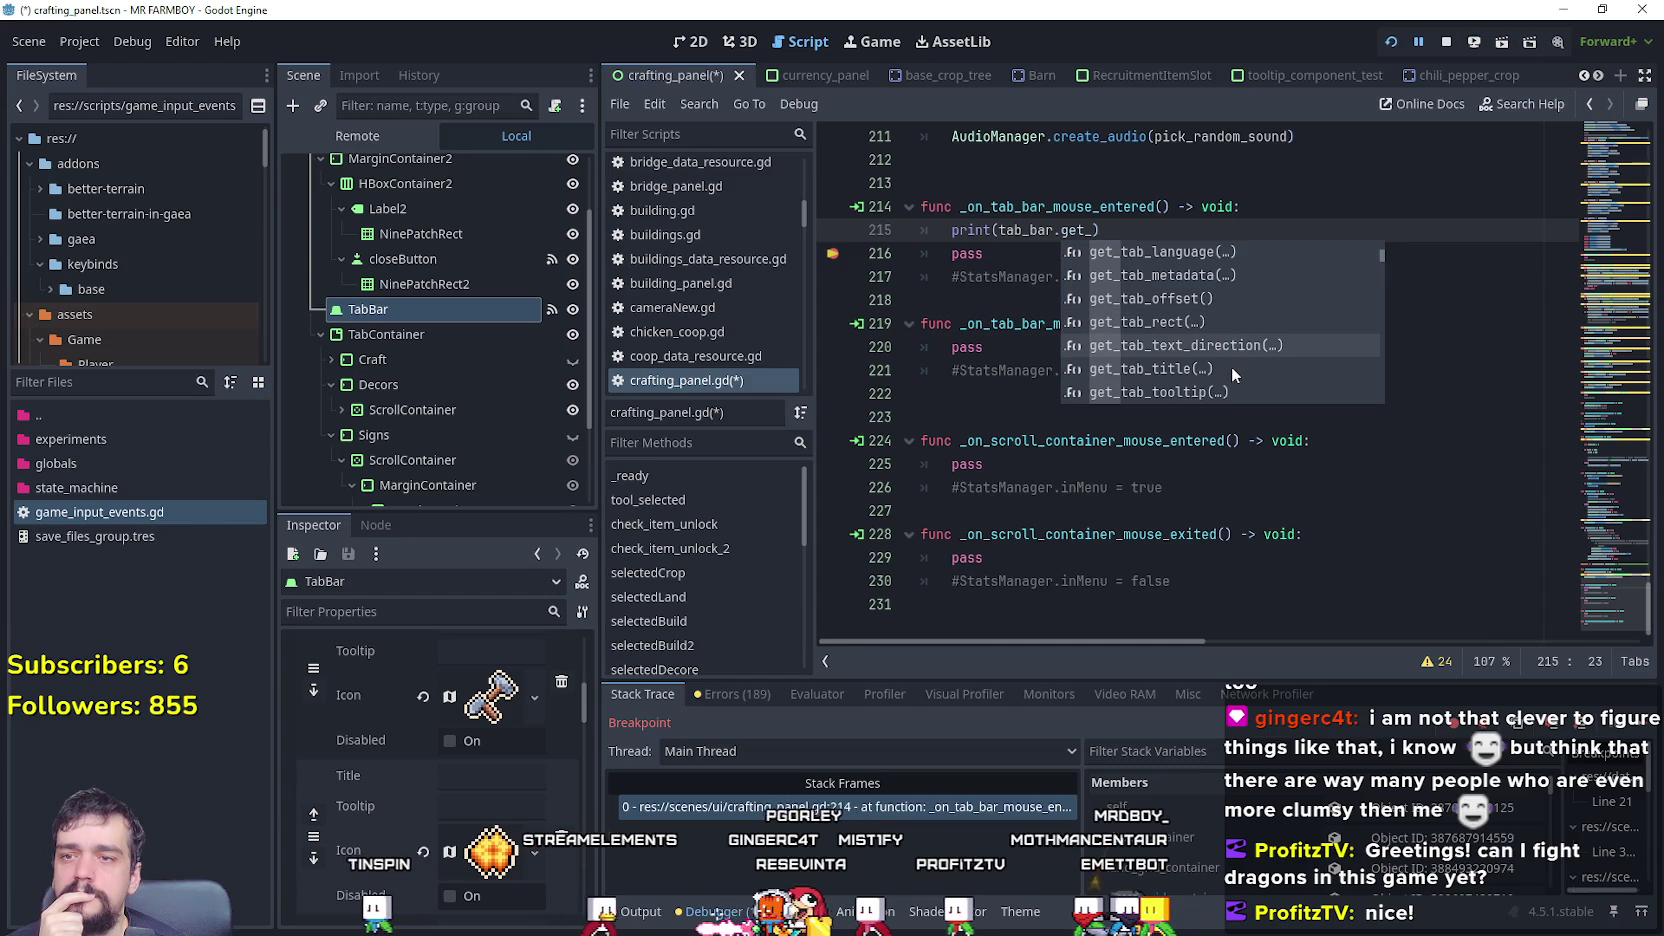
scroll(1220, 352, down, 3)
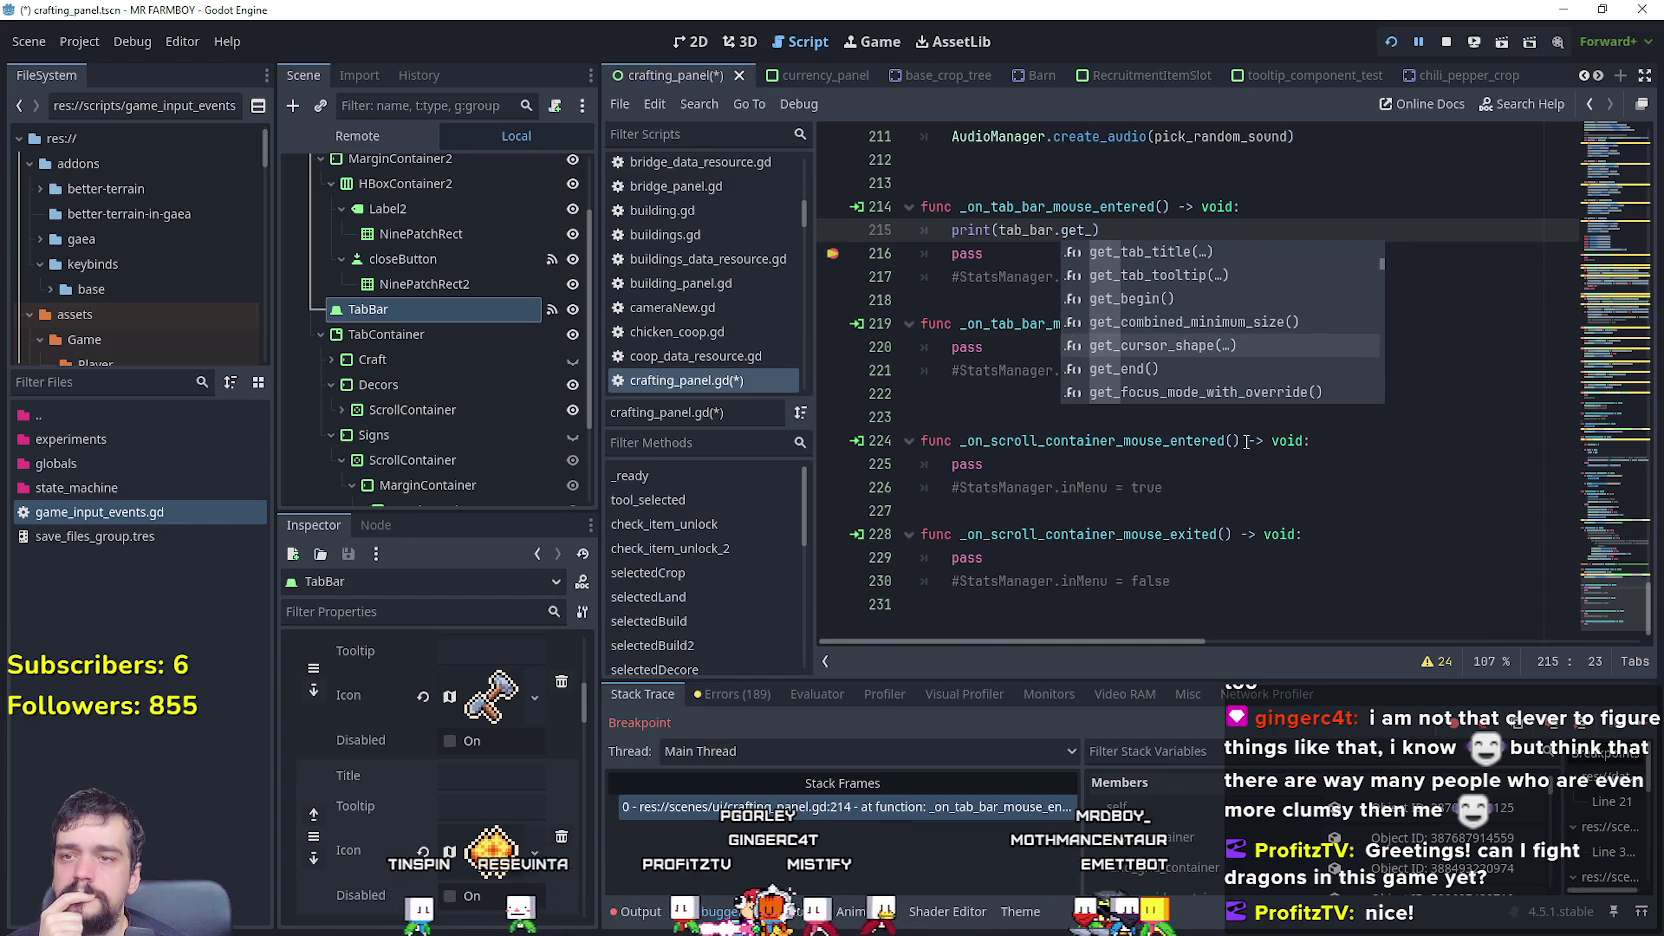
scroll(1242, 392, down, 3)
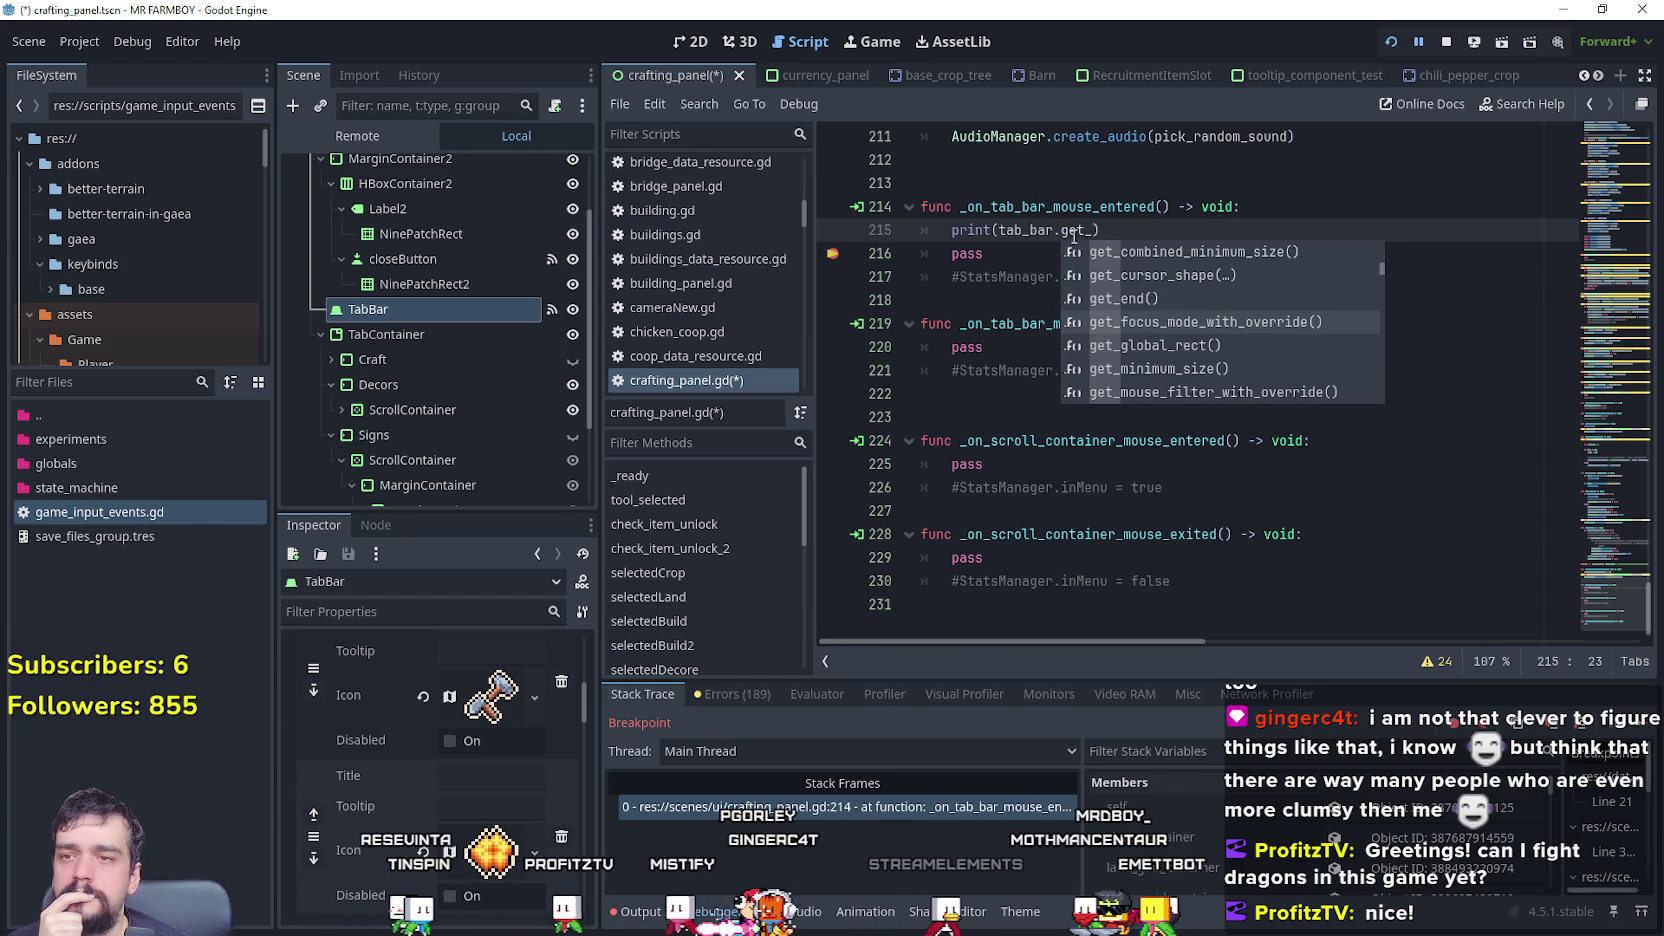
- Replace the partial get_ call with tab_hovered so line 215 prints tab_bar.tab_hovered, then save
double_click(1072, 231)
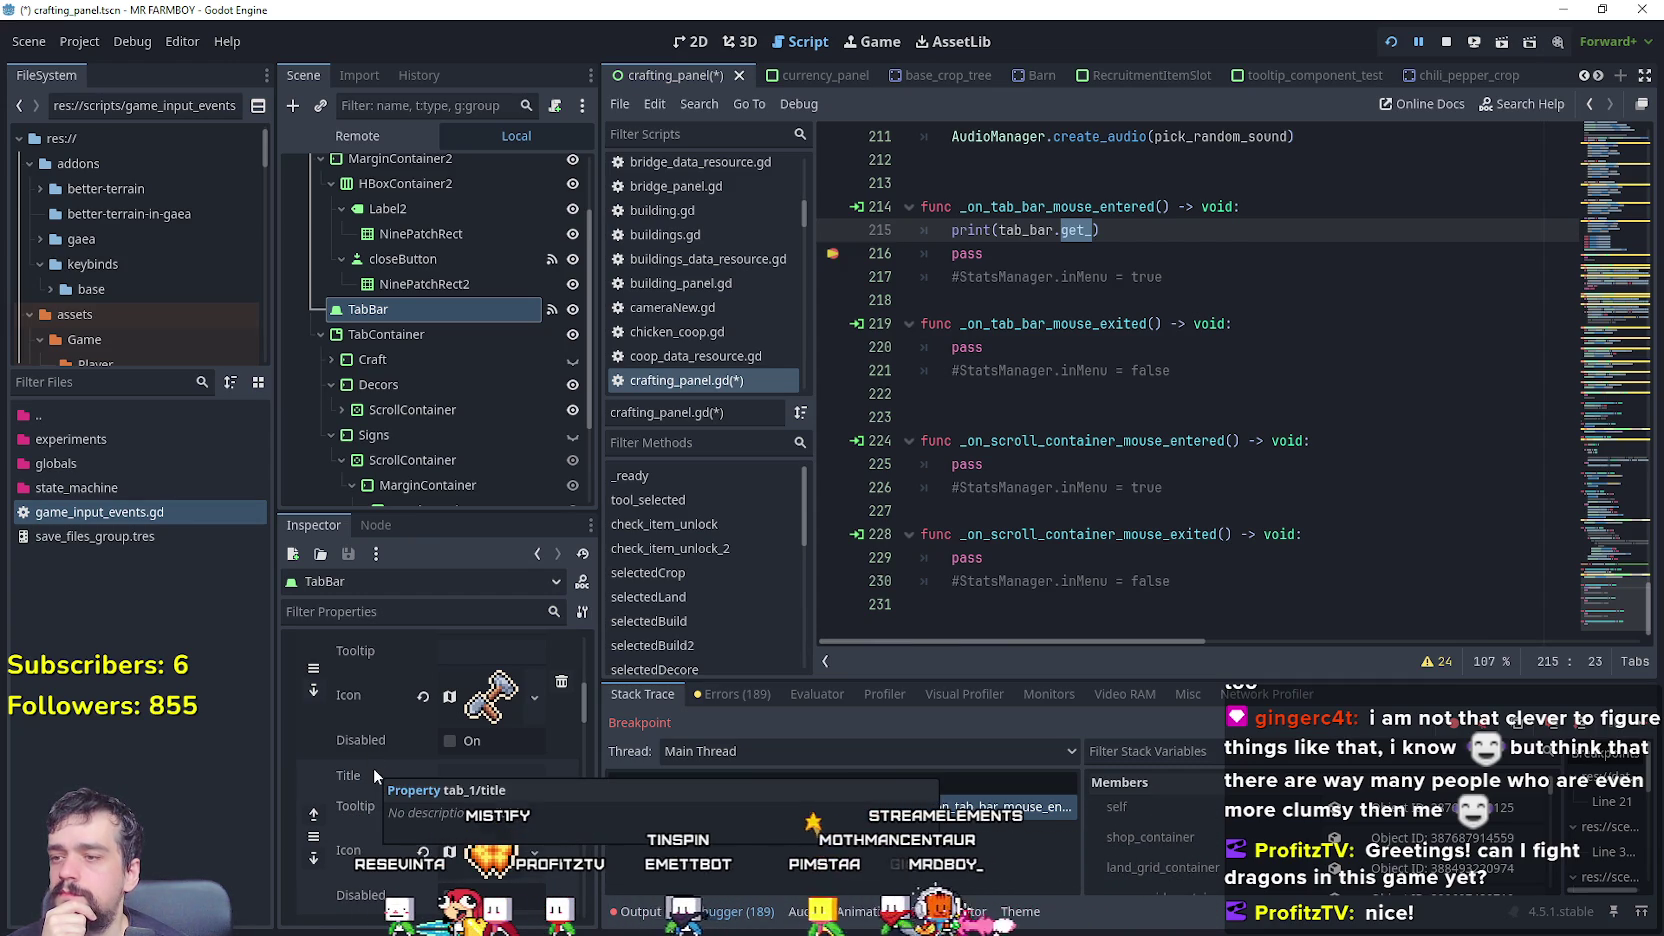
text(tab)
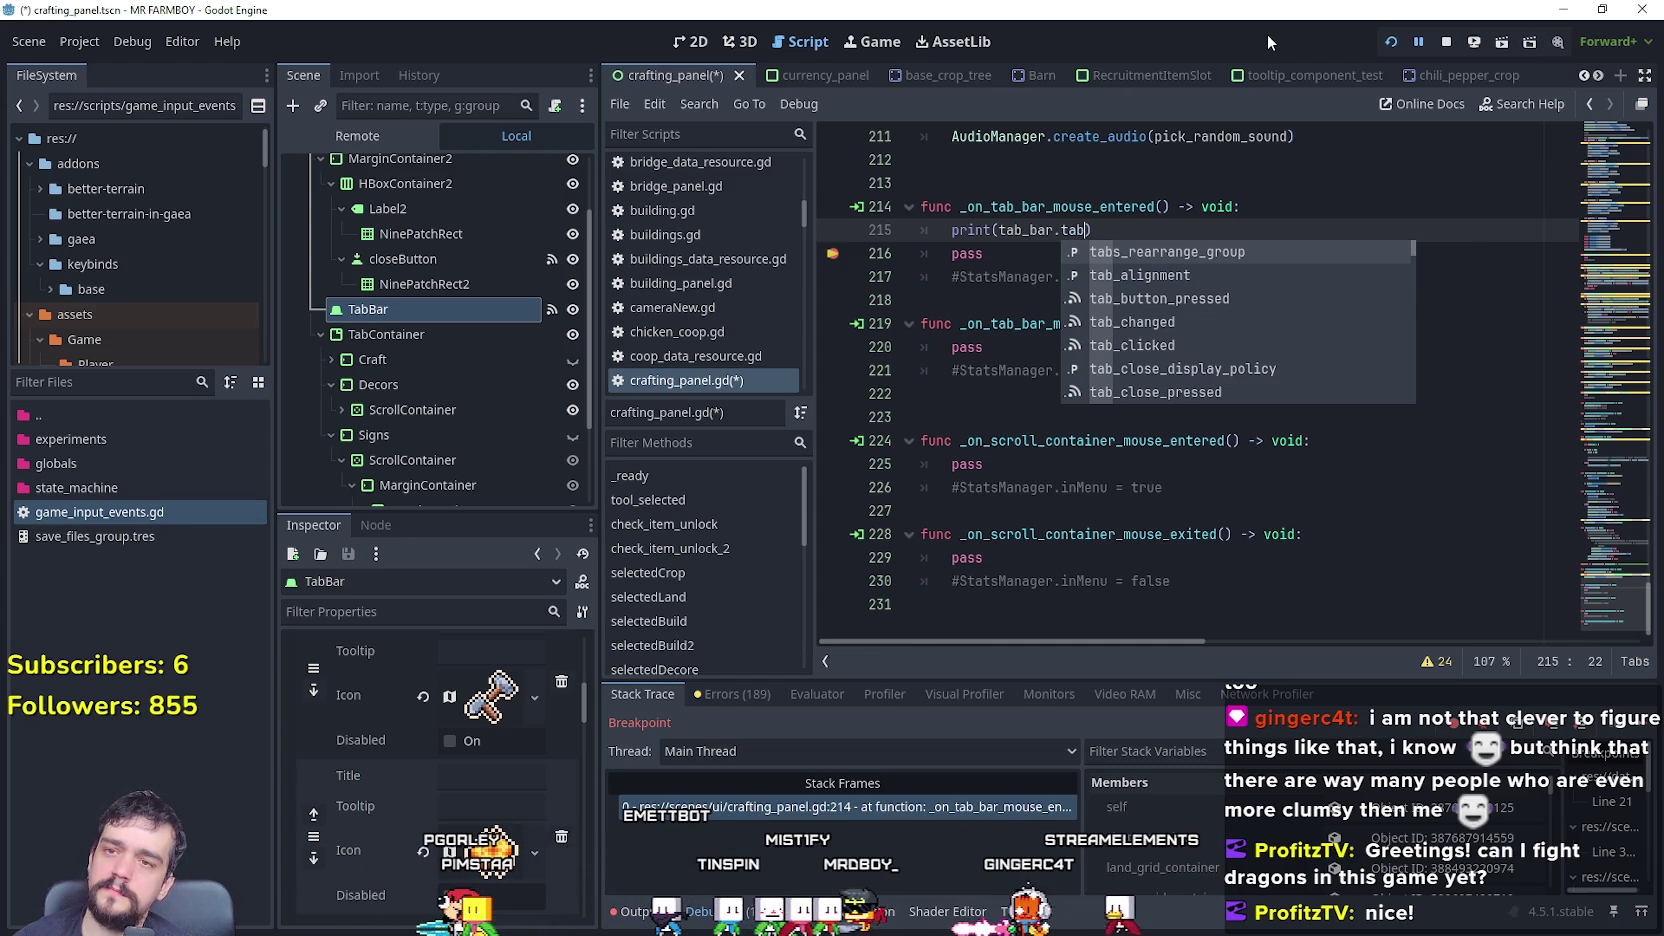
key(Down)
key(Down)
key(Down)
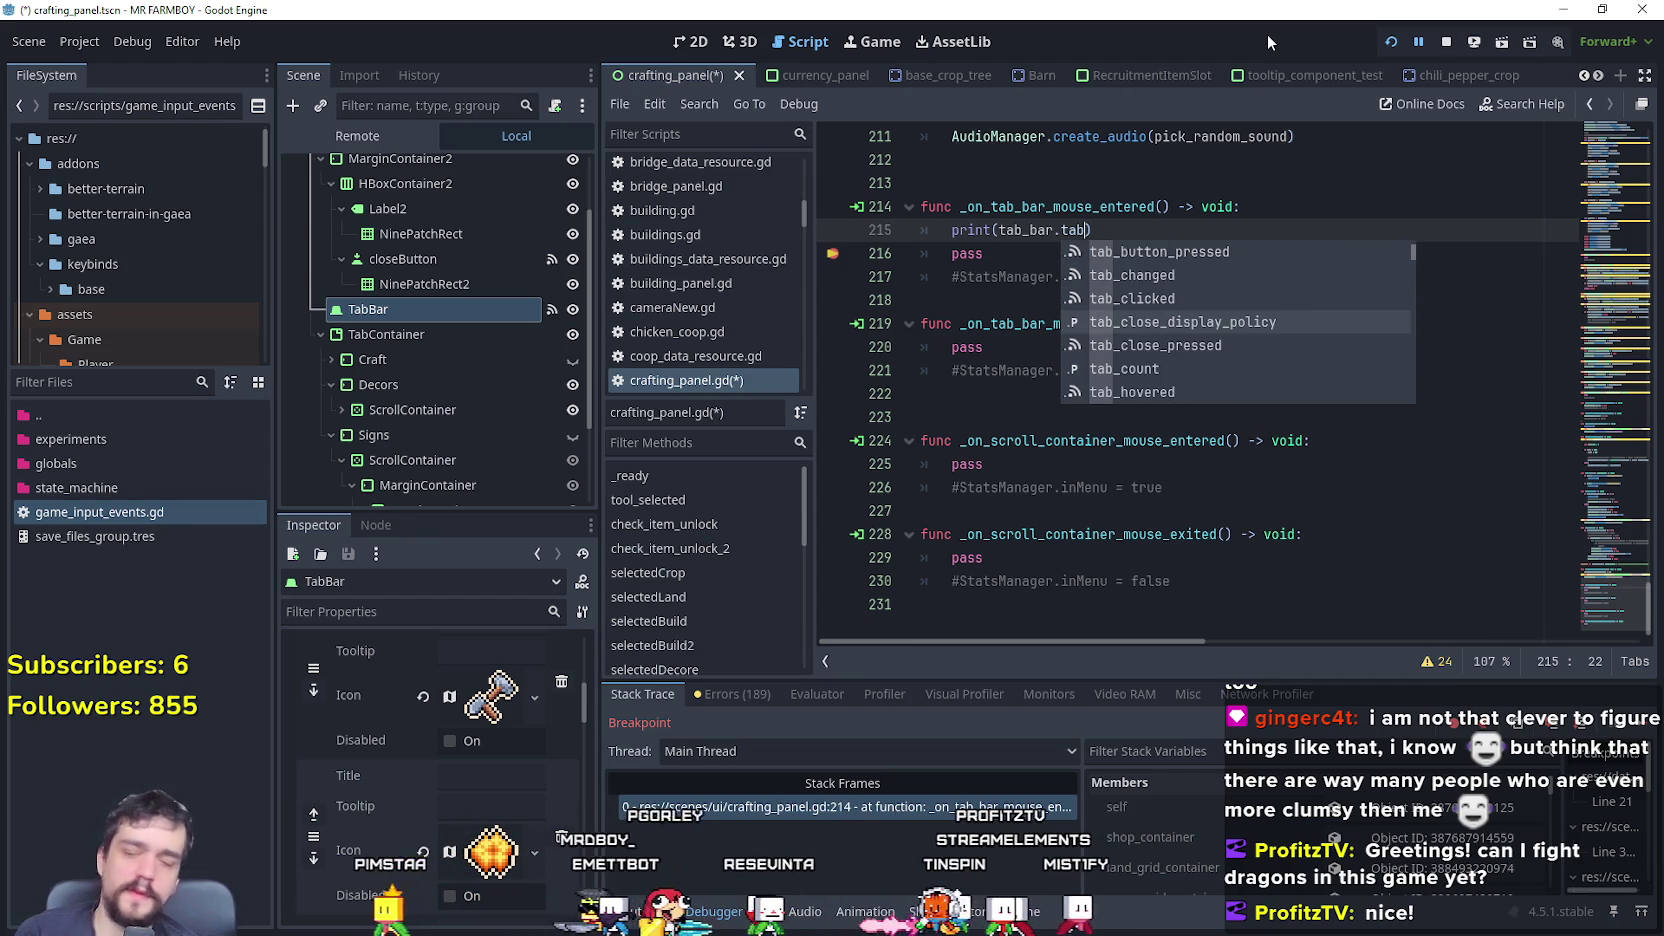
key(Down)
key(Down)
key(Down)
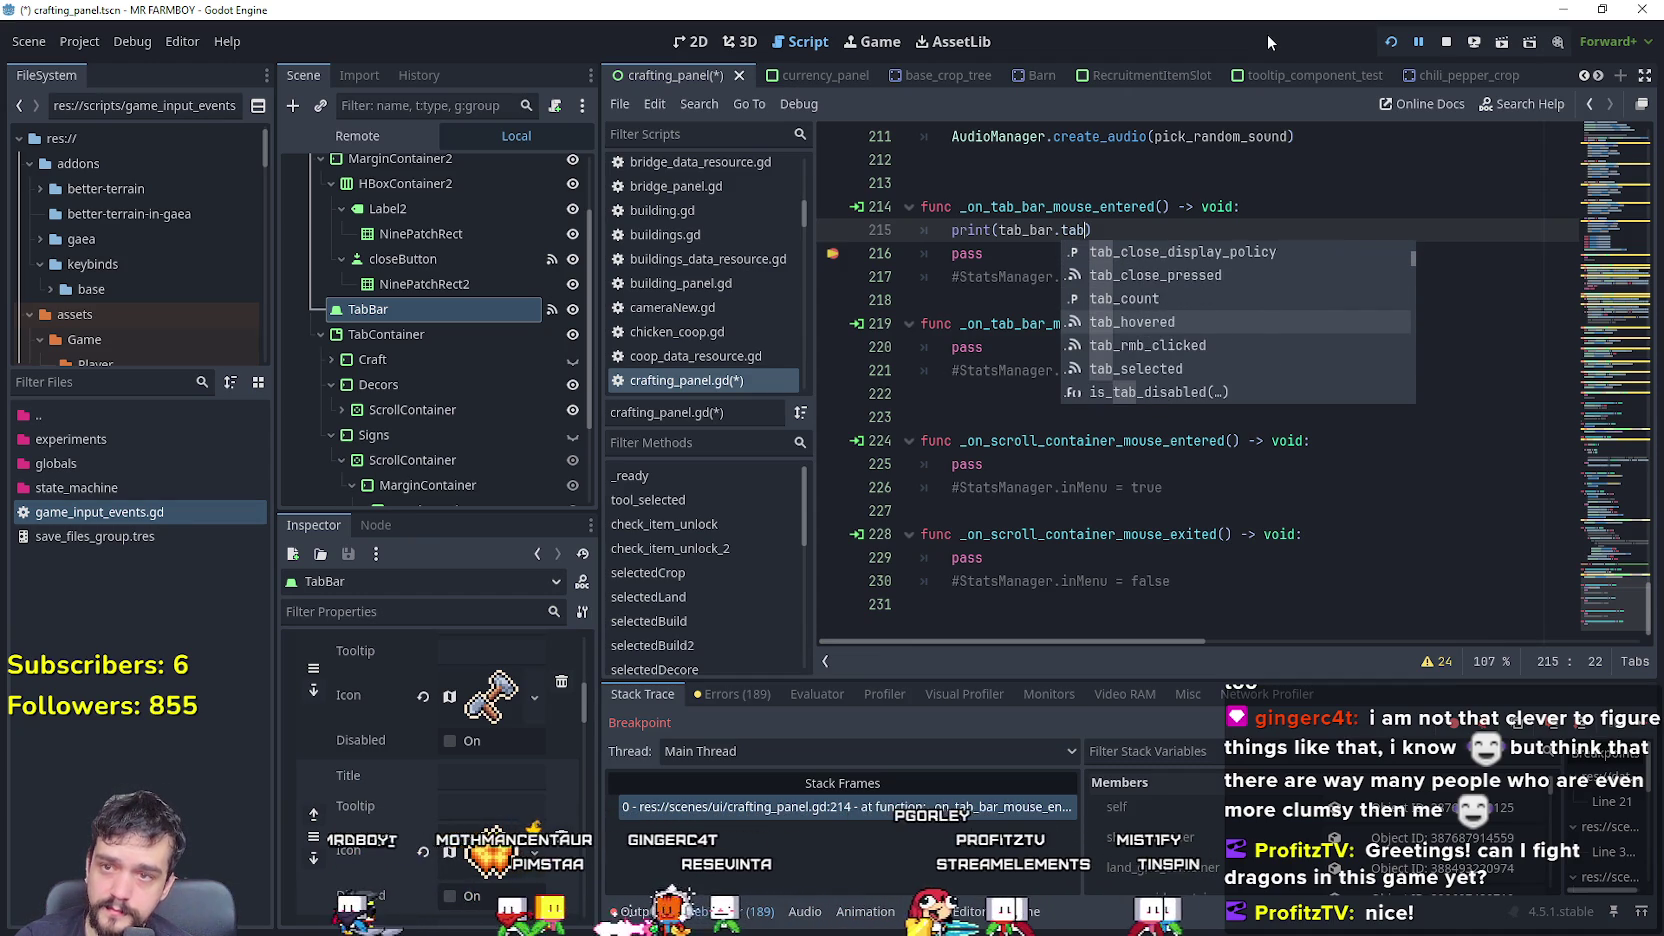
key(Return)
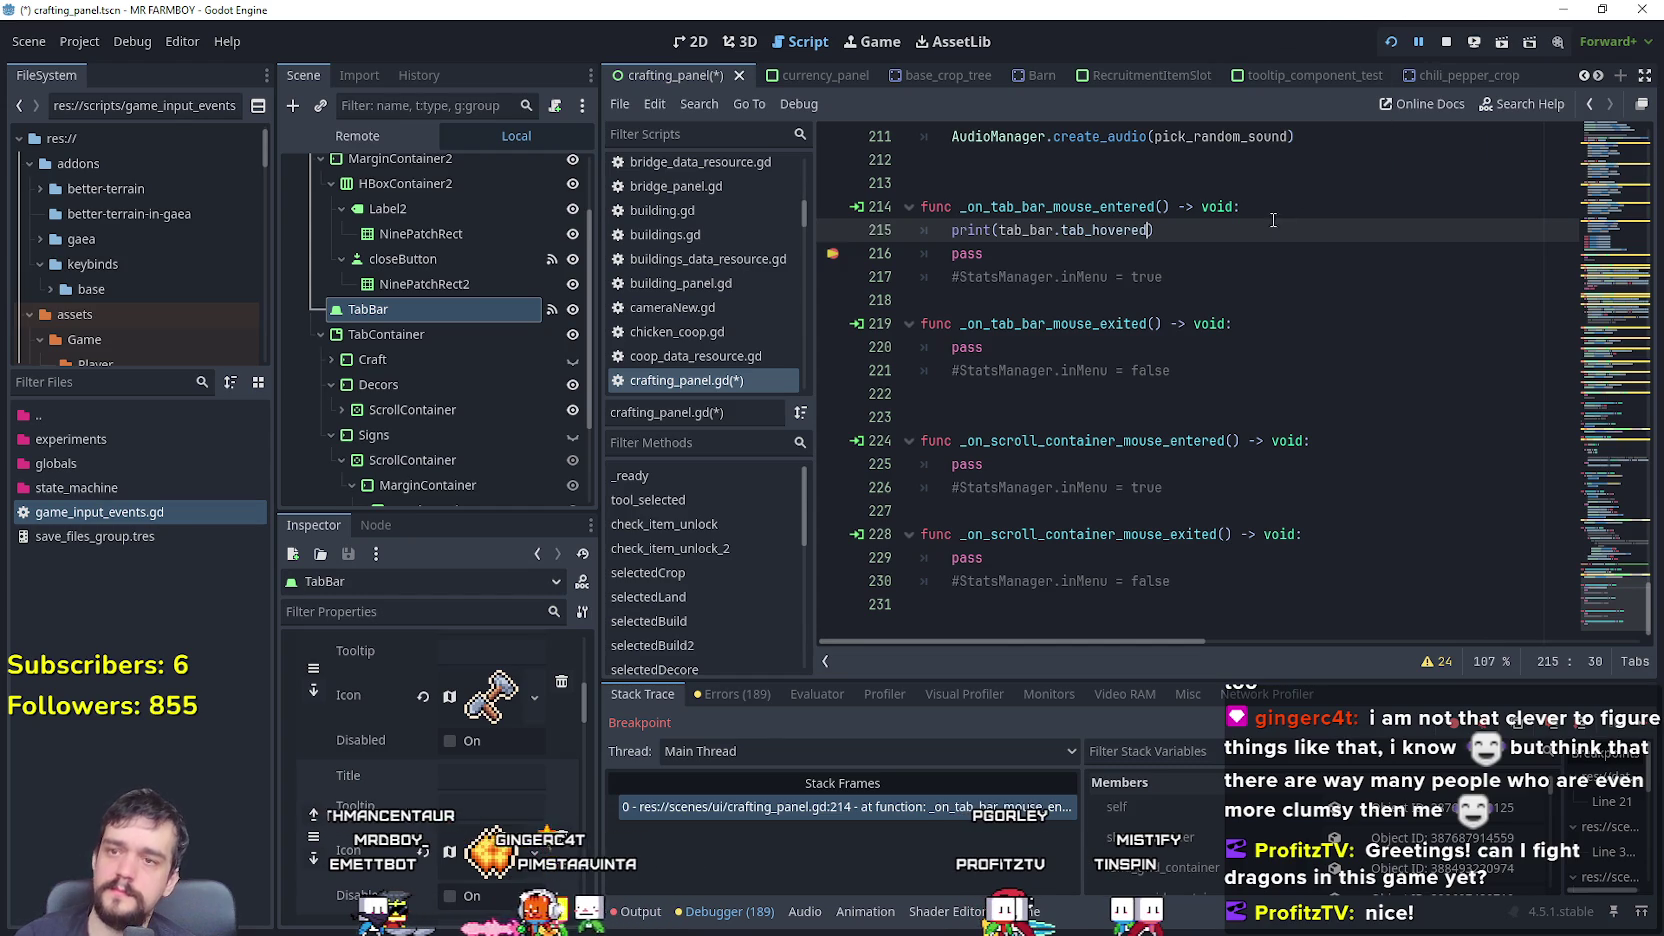
key(ctrl+s)
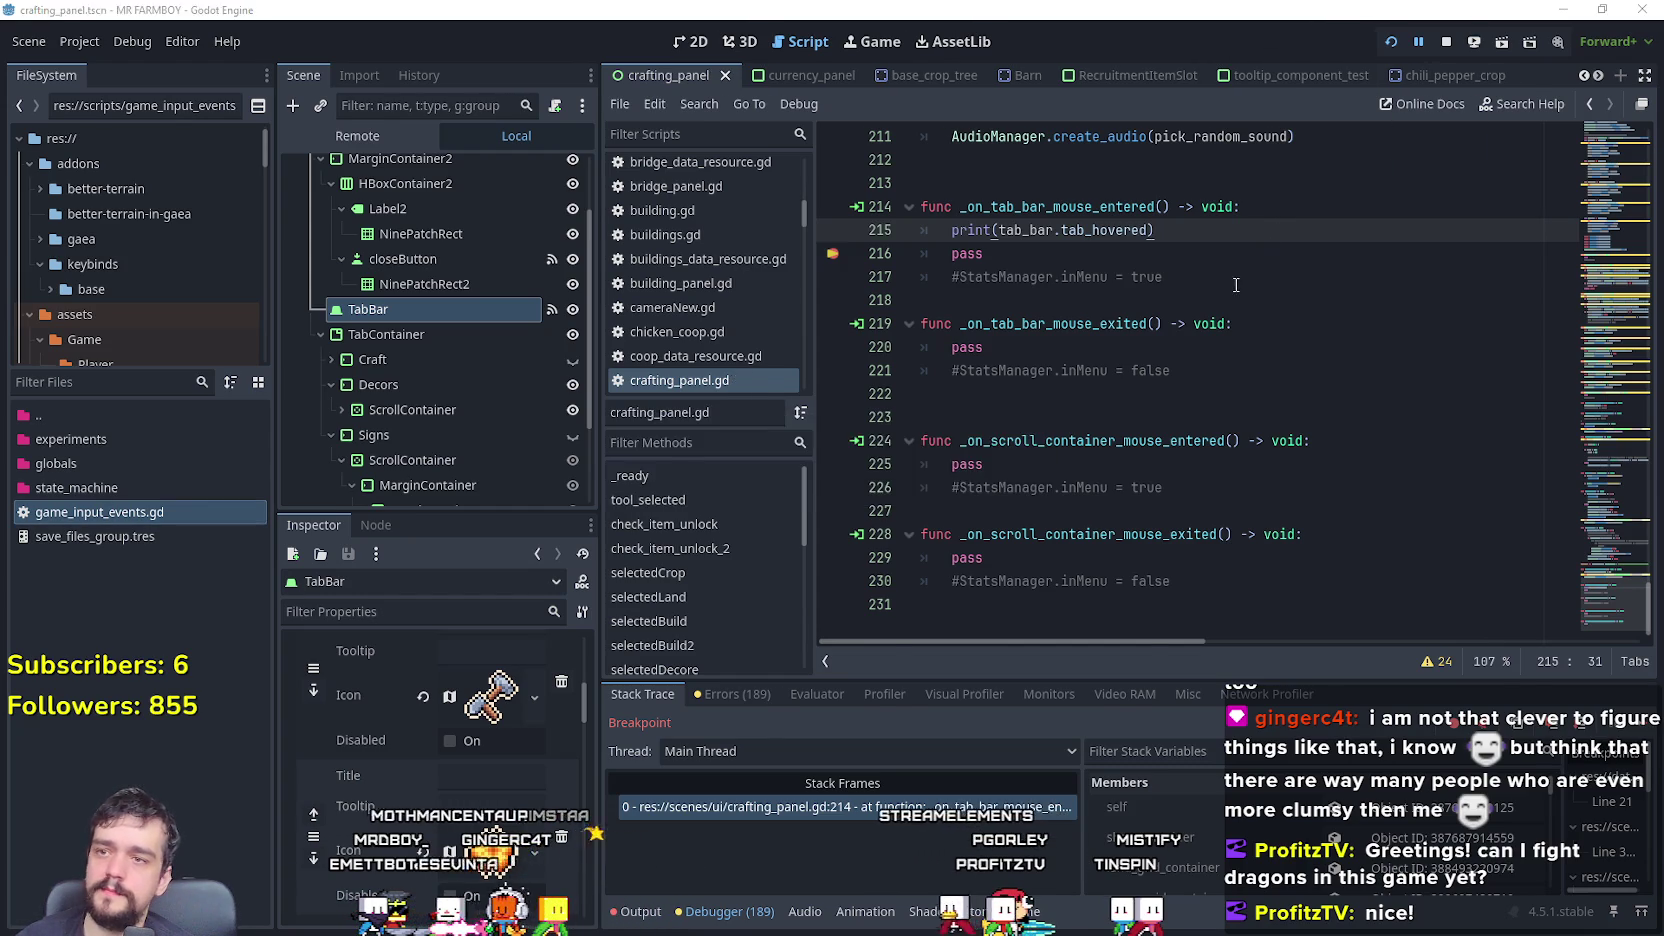
- Resume the paused game, stop it with F8, and relaunch MR FARMBOY
key(F12)
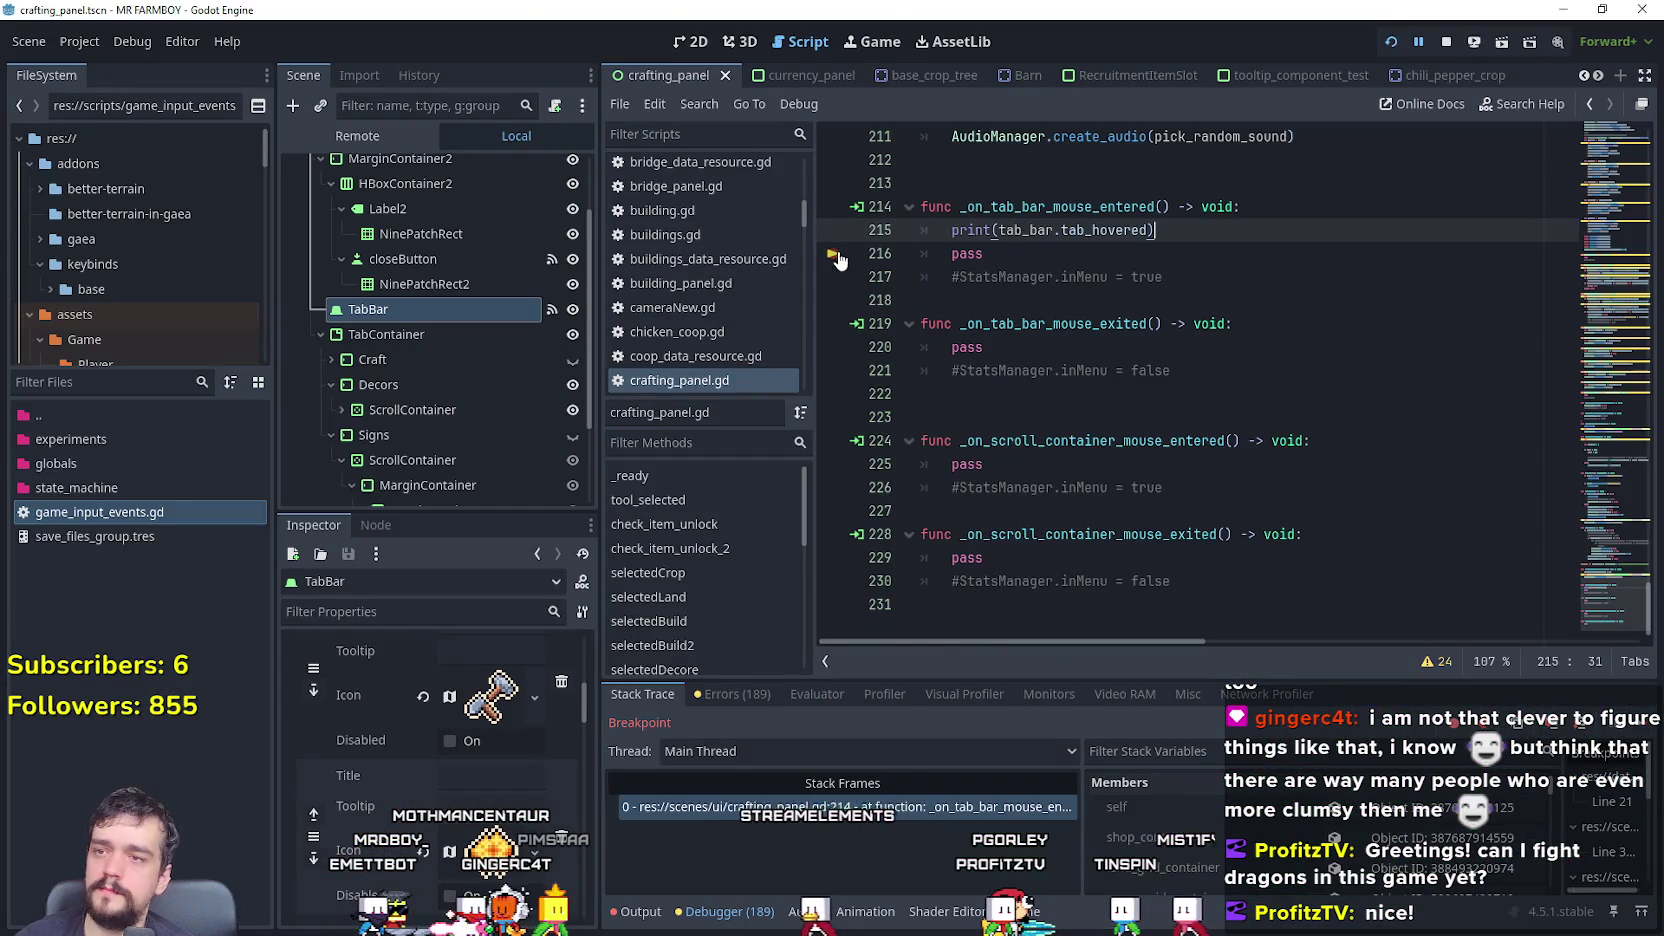
click(978, 258)
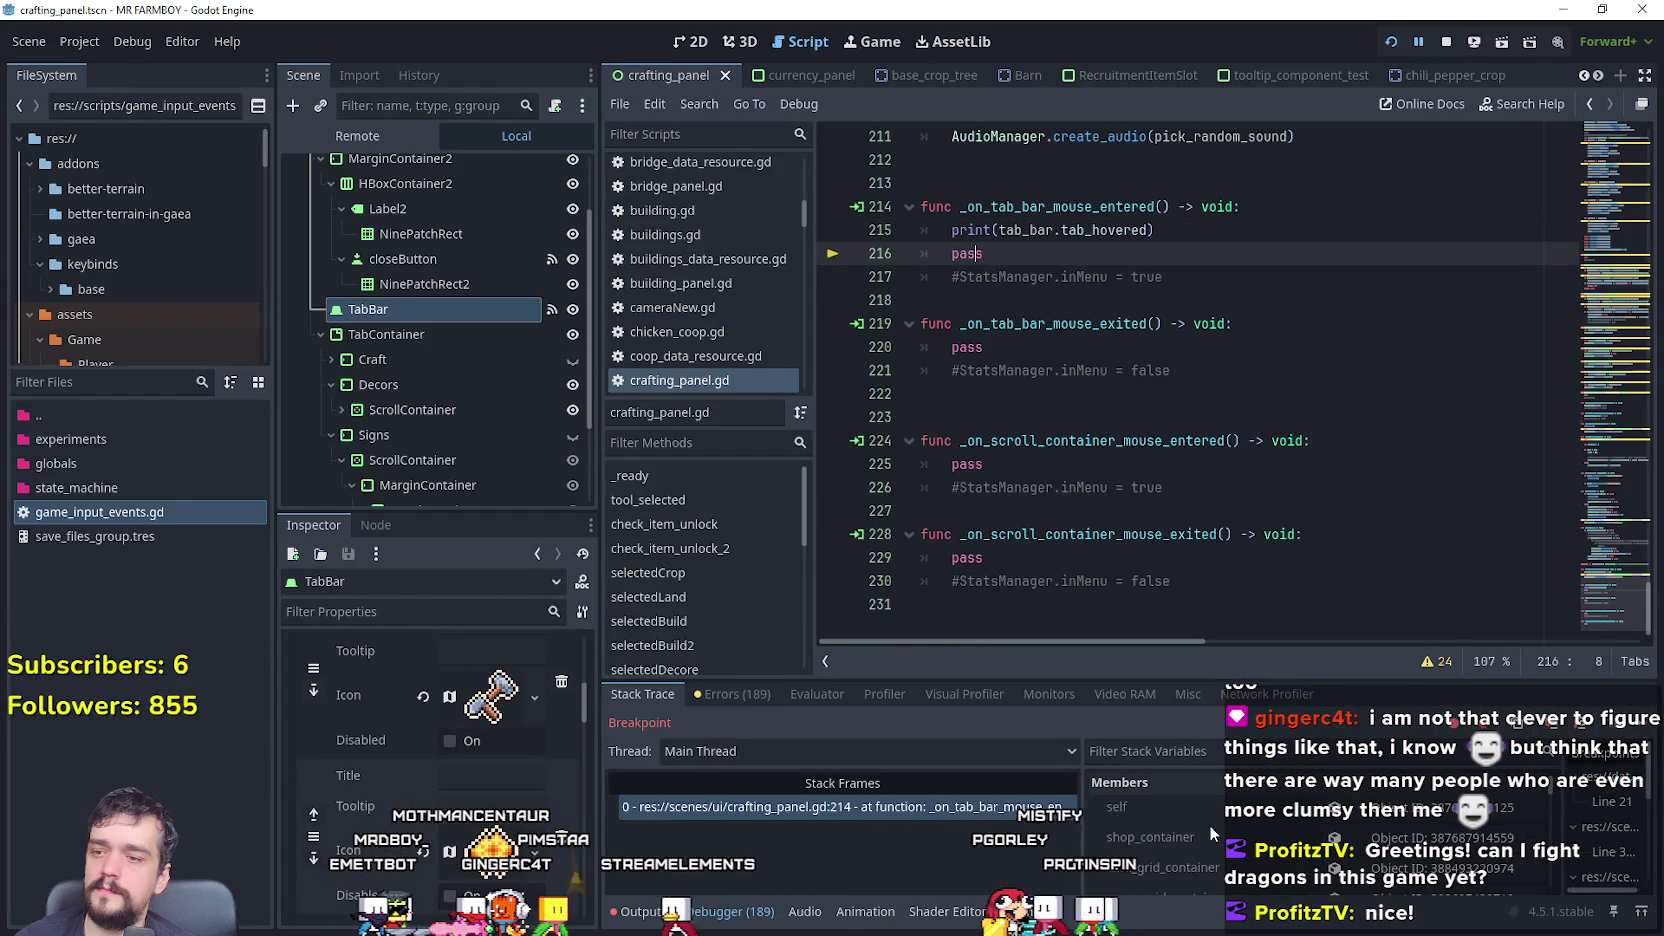
key(F12)
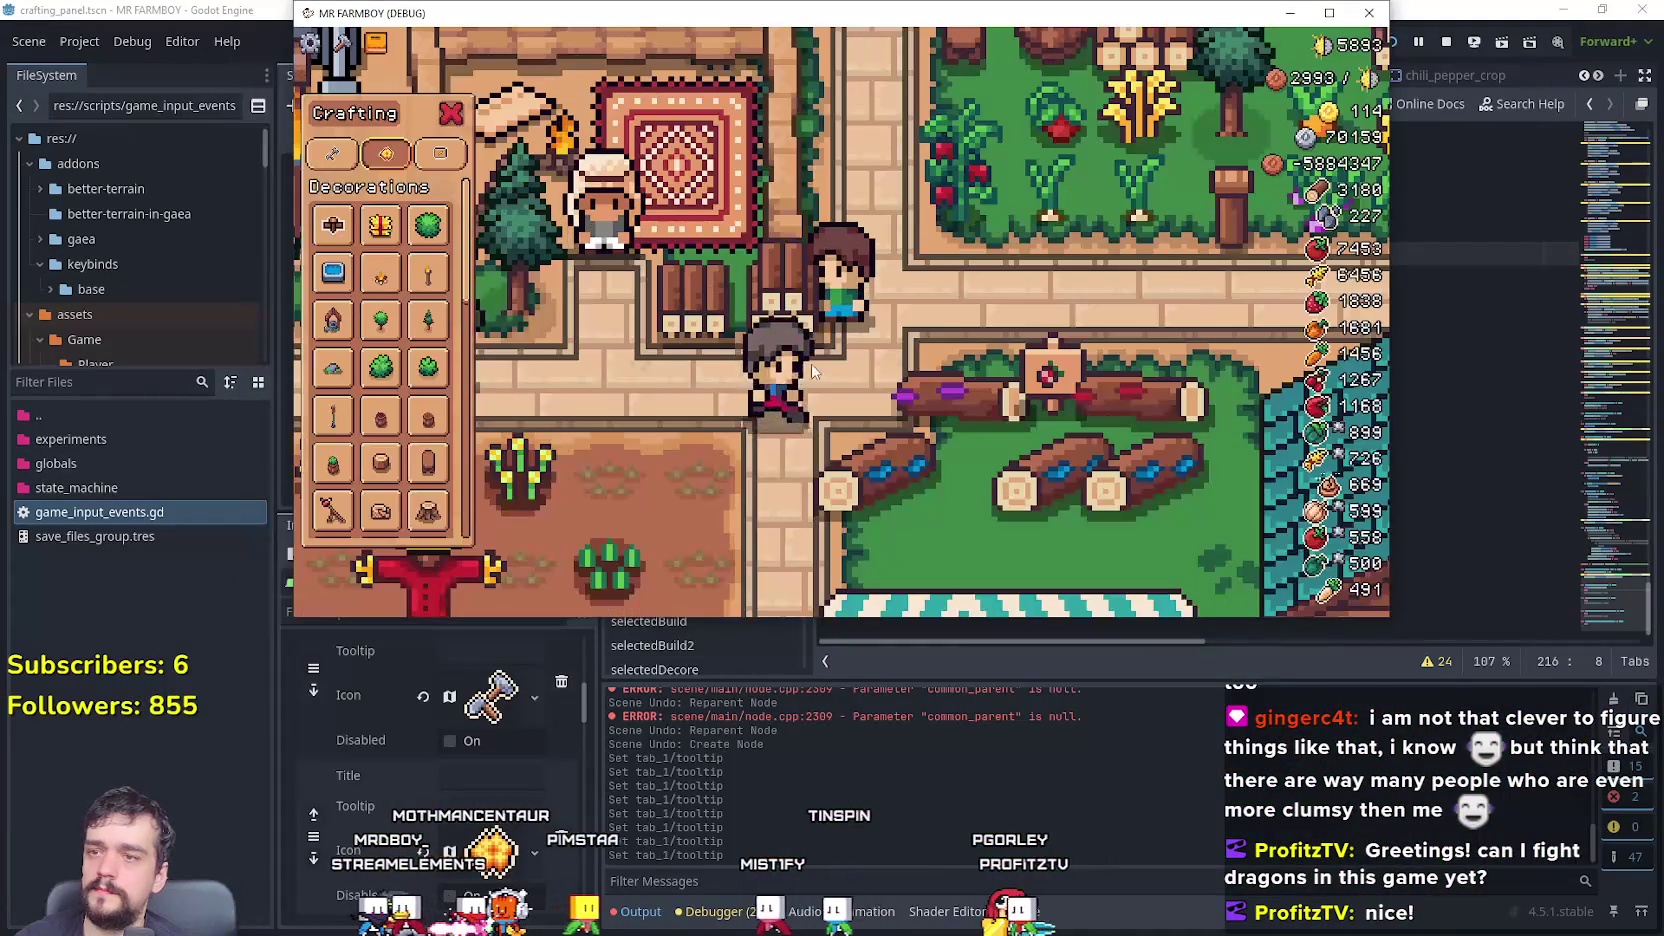
key(F8)
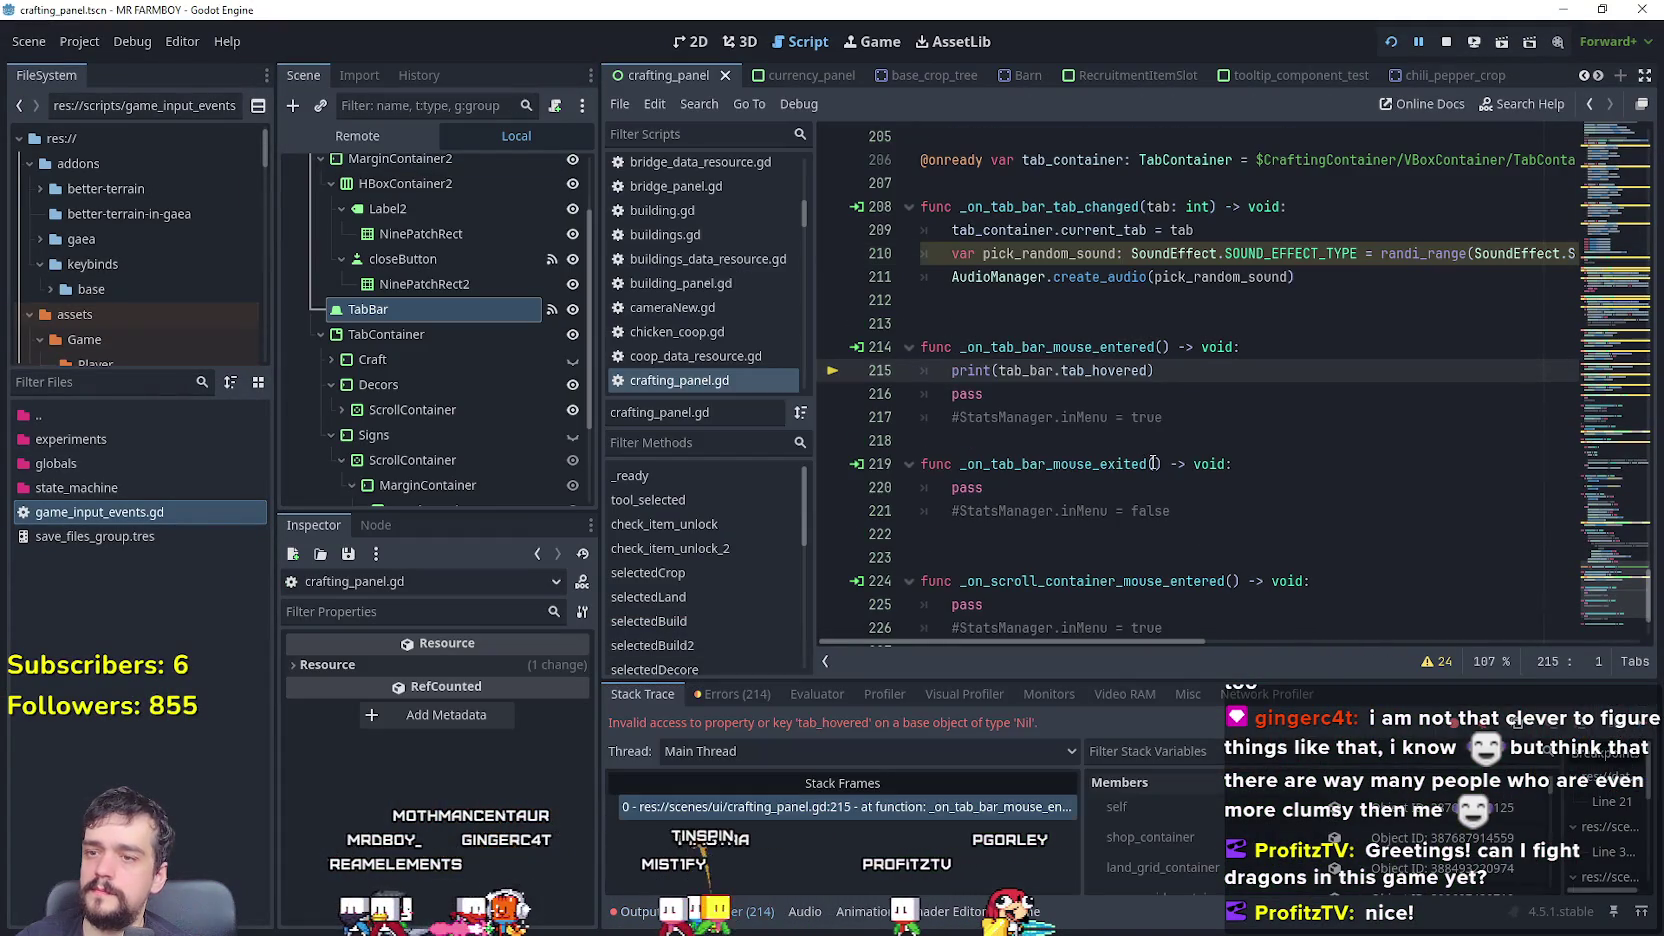
click(1388, 43)
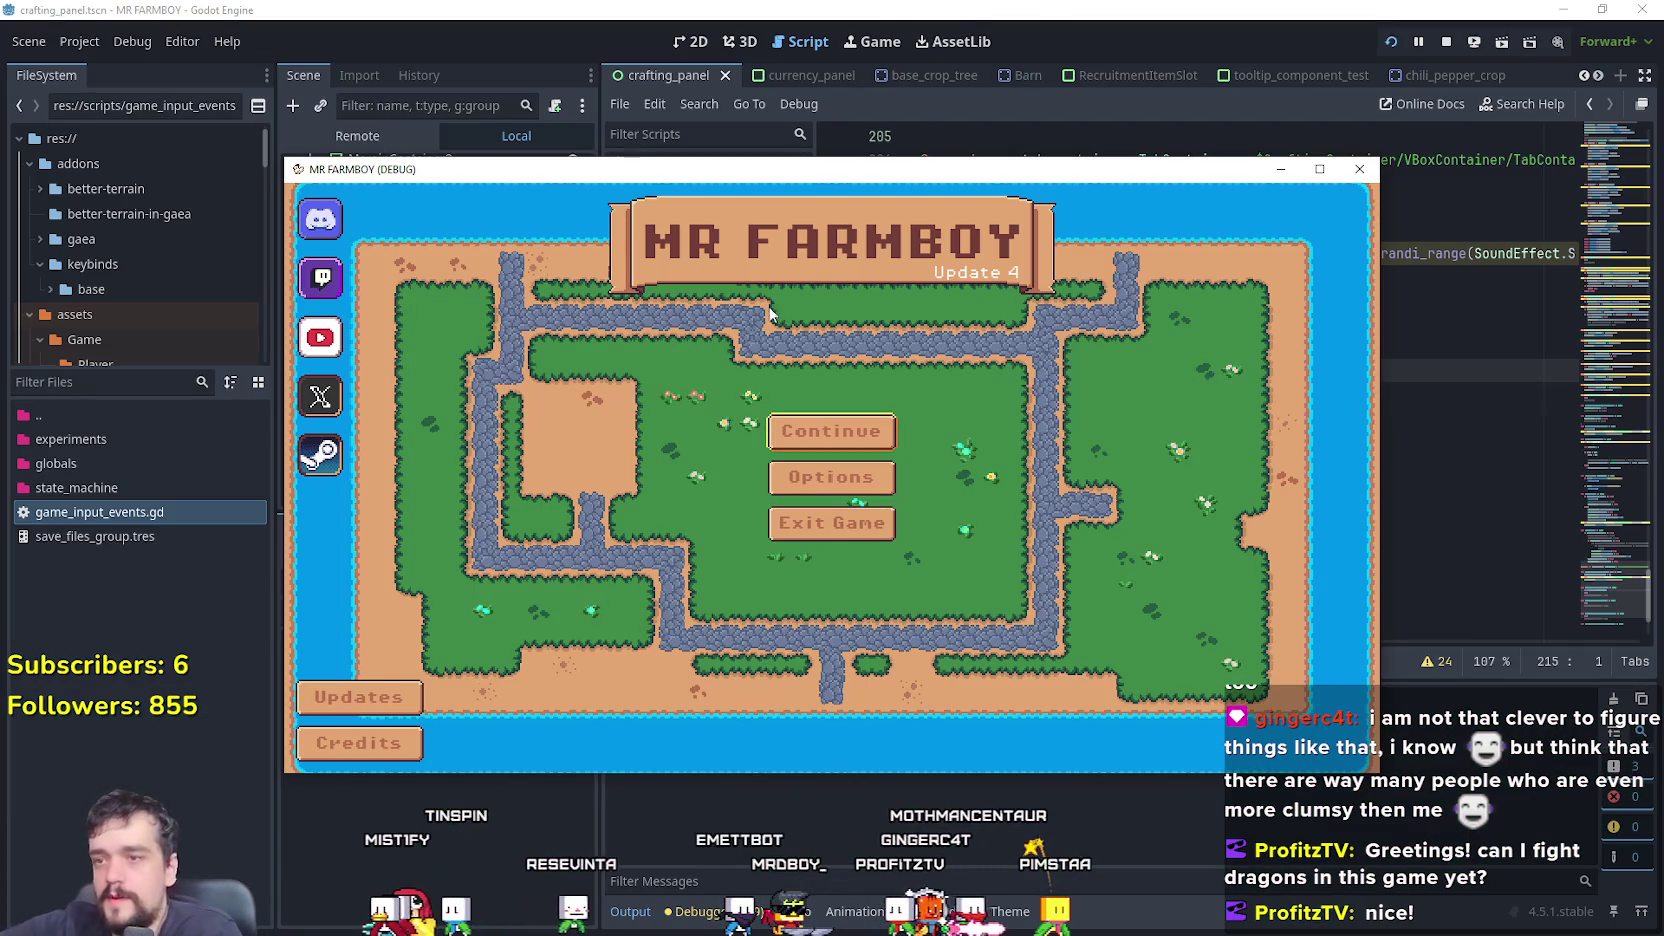
- Load Save 2, hover the crafting tabs to log tab_hovered, then close the game
click(880, 428)
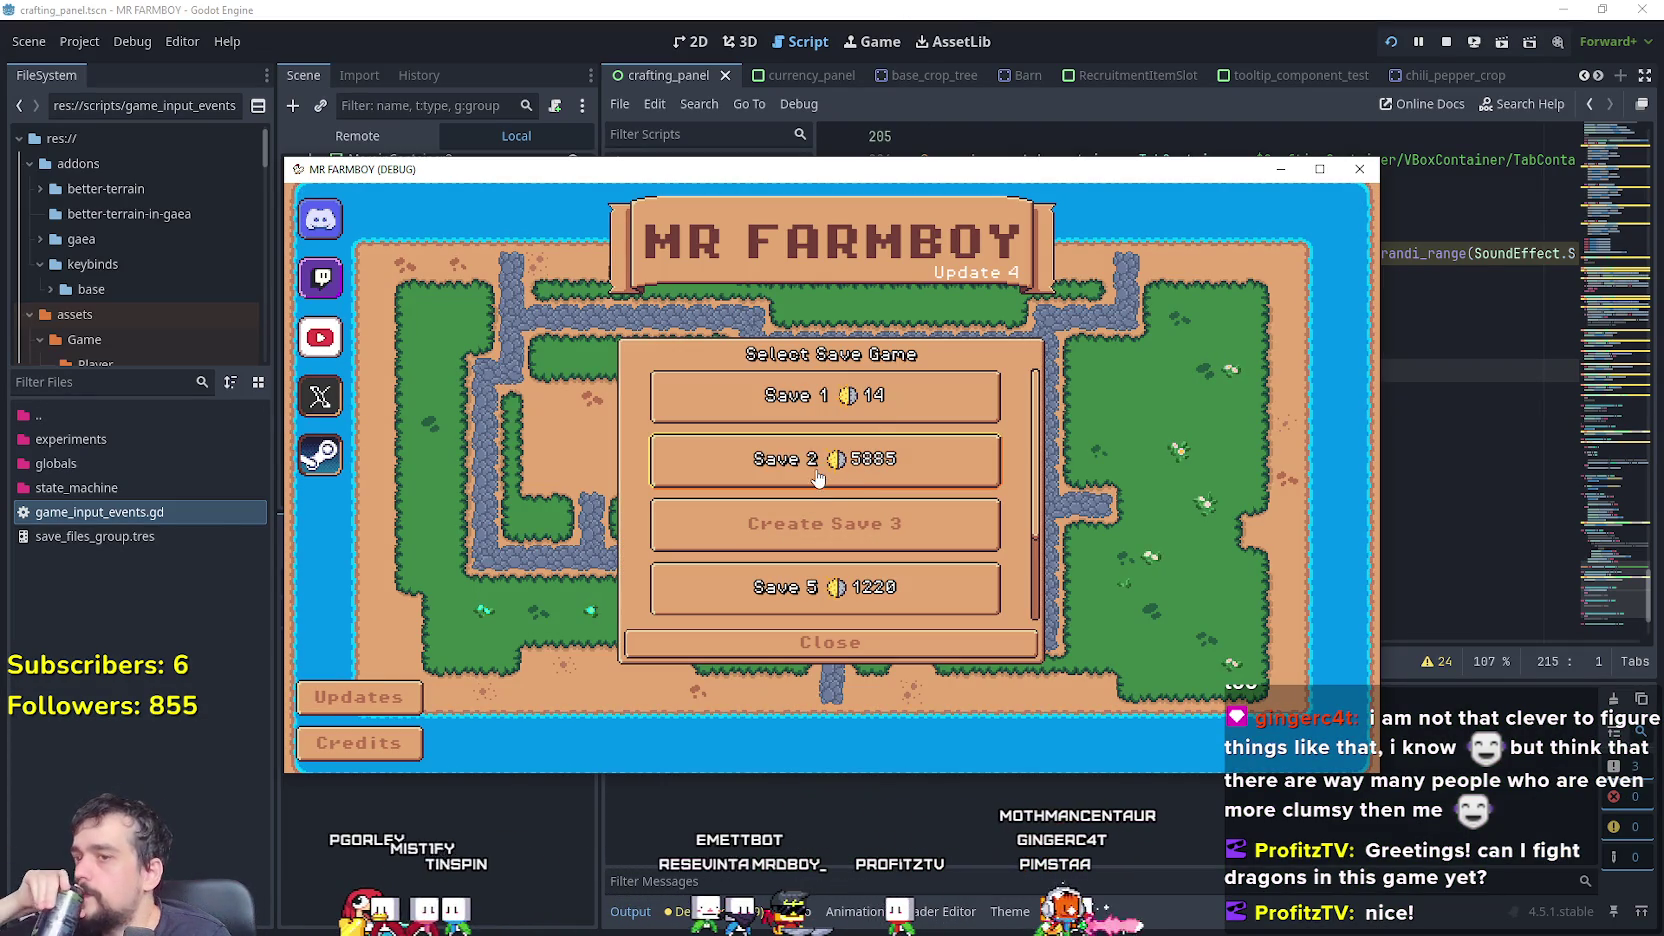
click(818, 479)
click(800, 482)
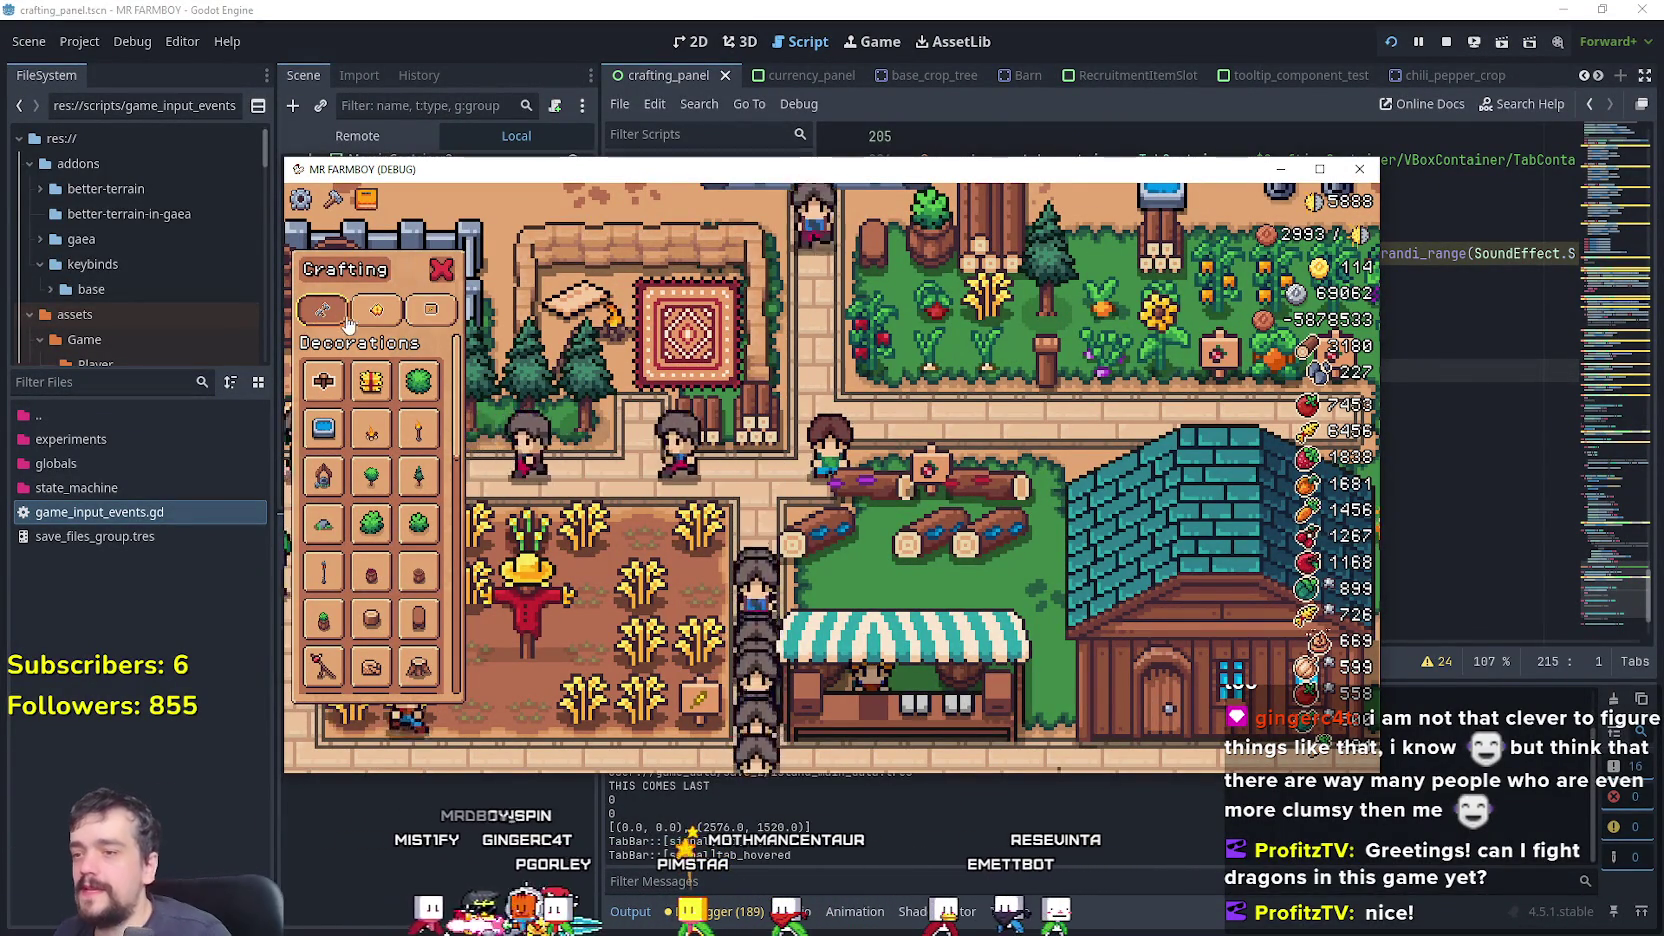
key(F8)
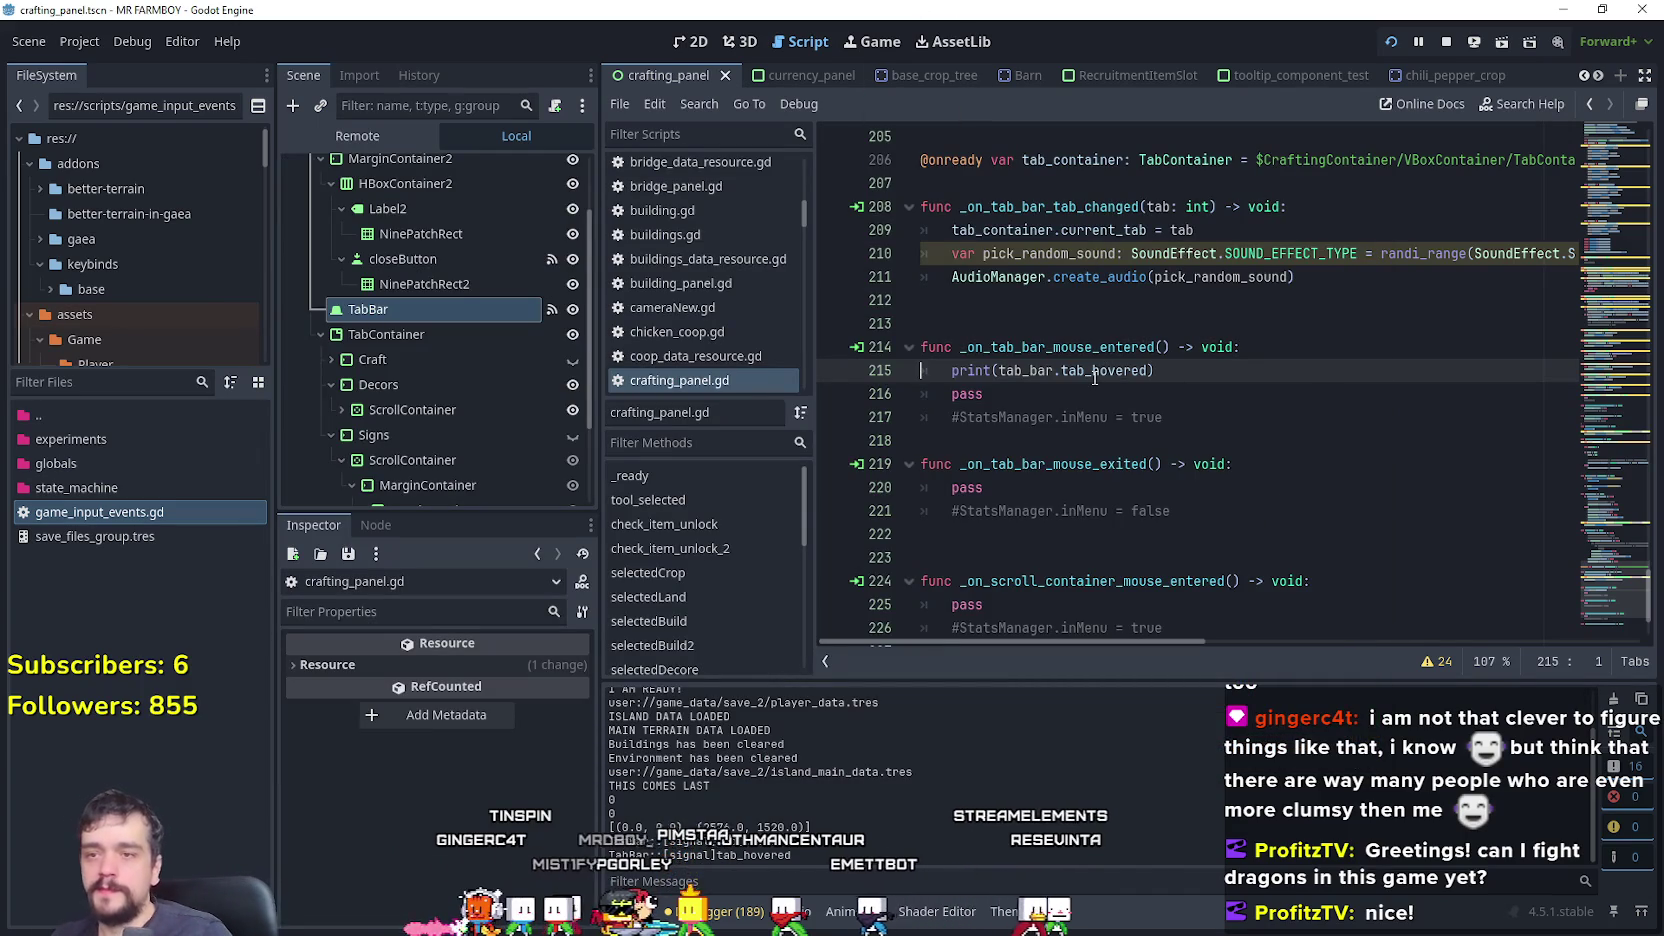
- Append .get_object() to tab_hovered on line 215 and restart the game with F5
double_click(1097, 372)
key(Right)
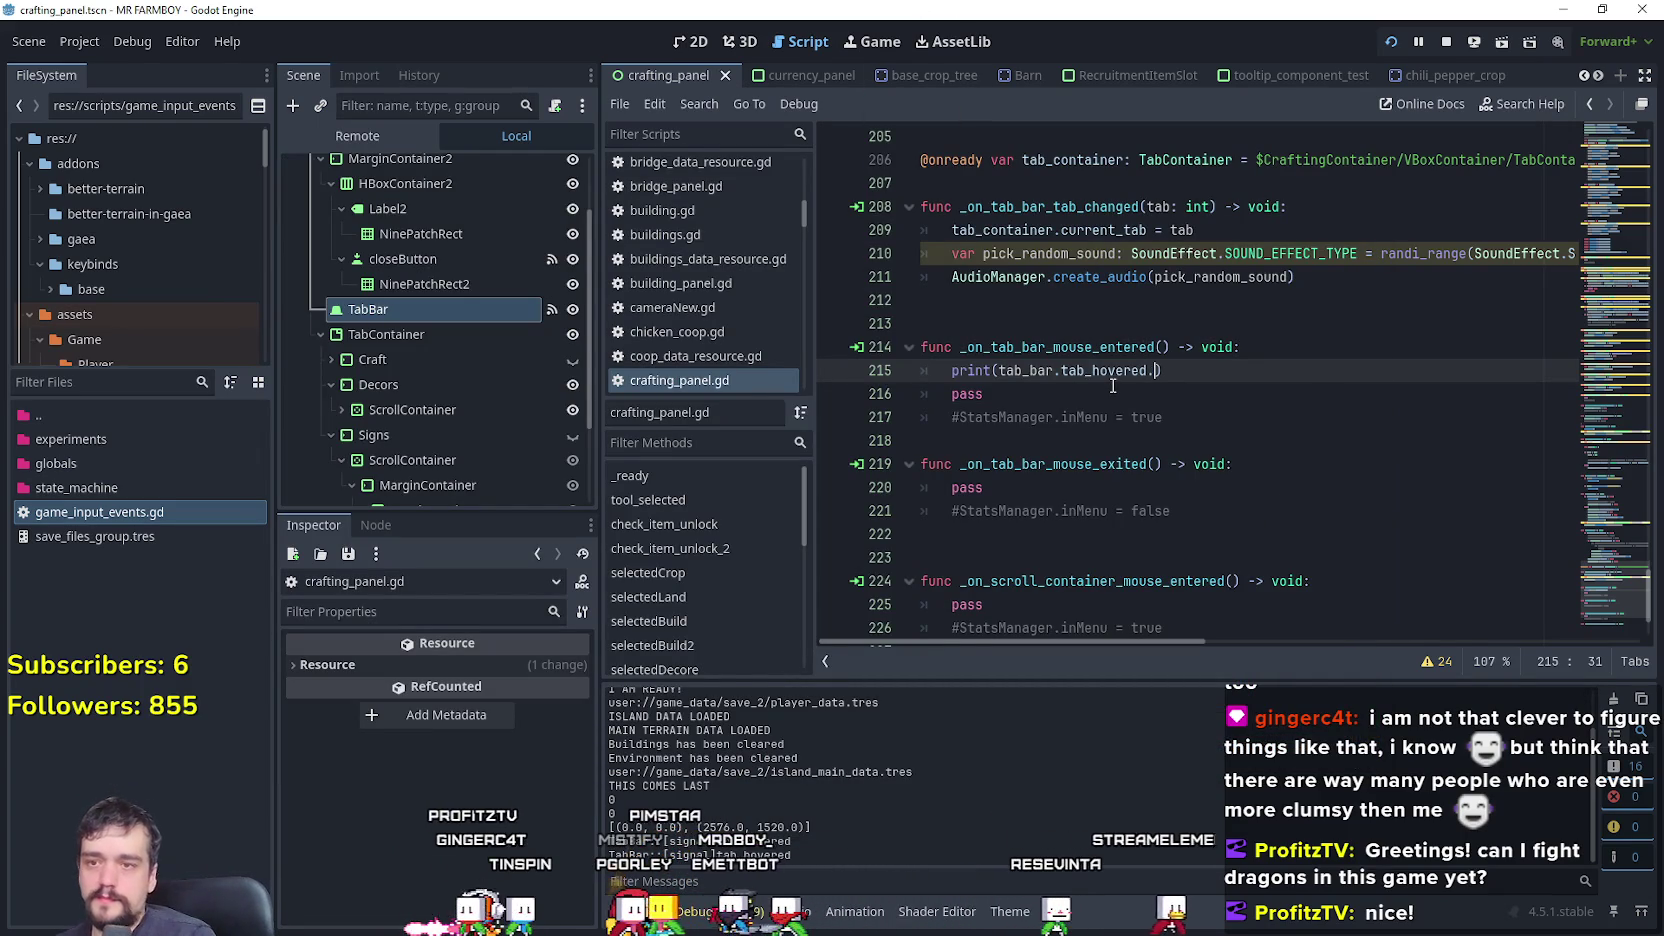
key(Down)
key(Down)
key(Down)
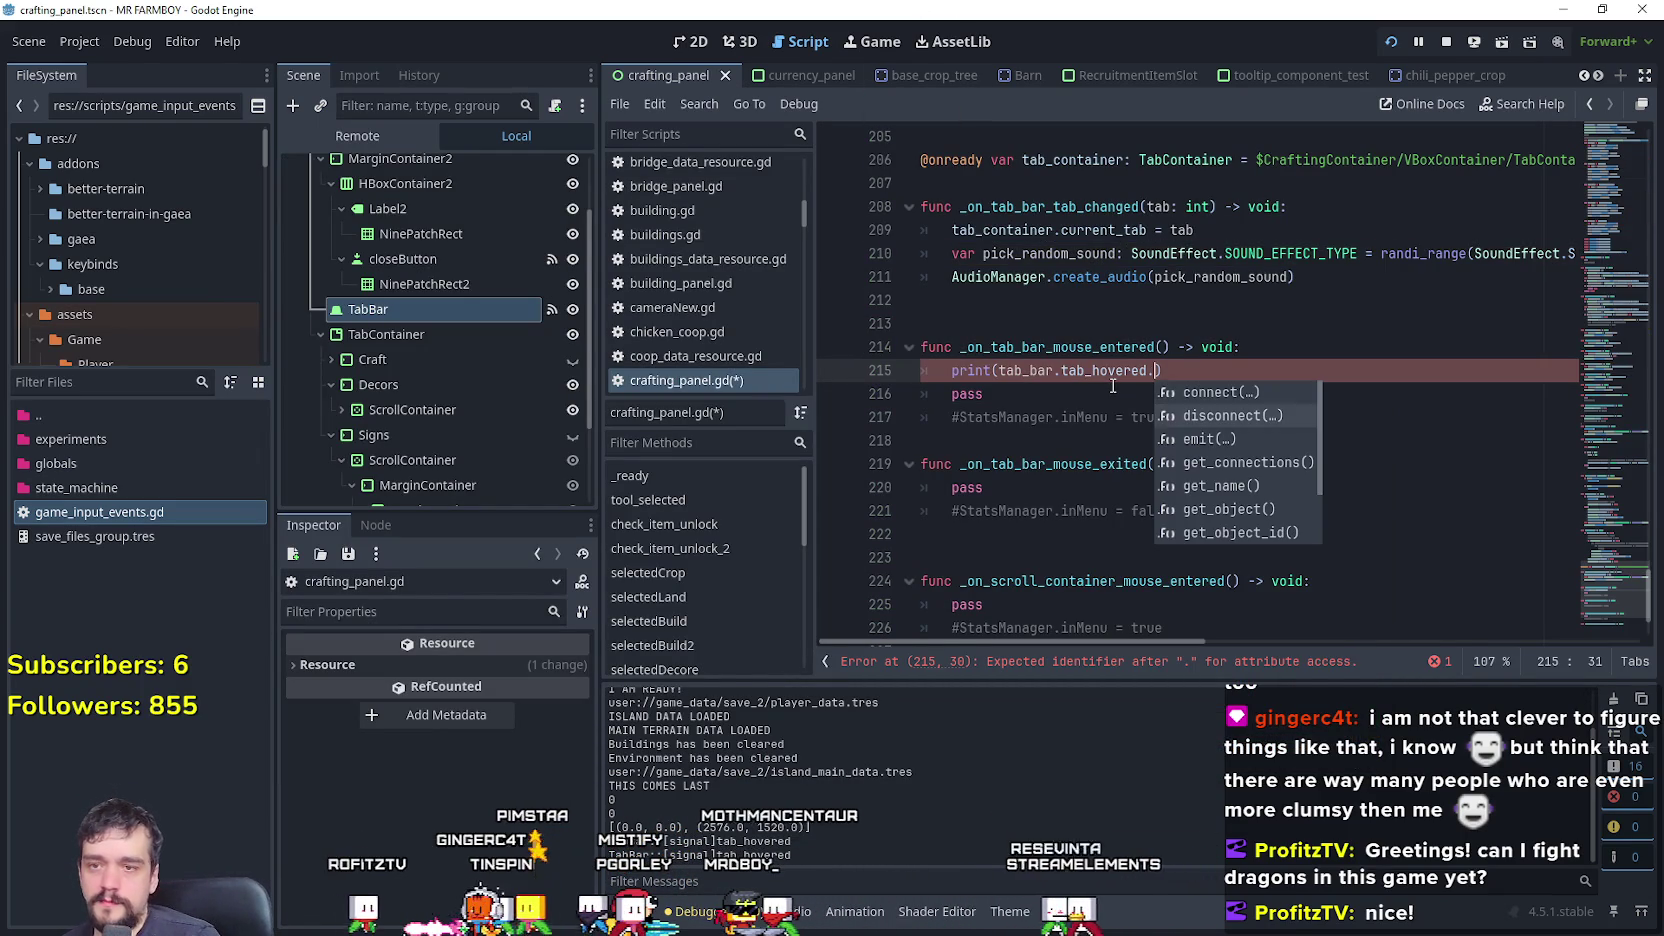
key(Down)
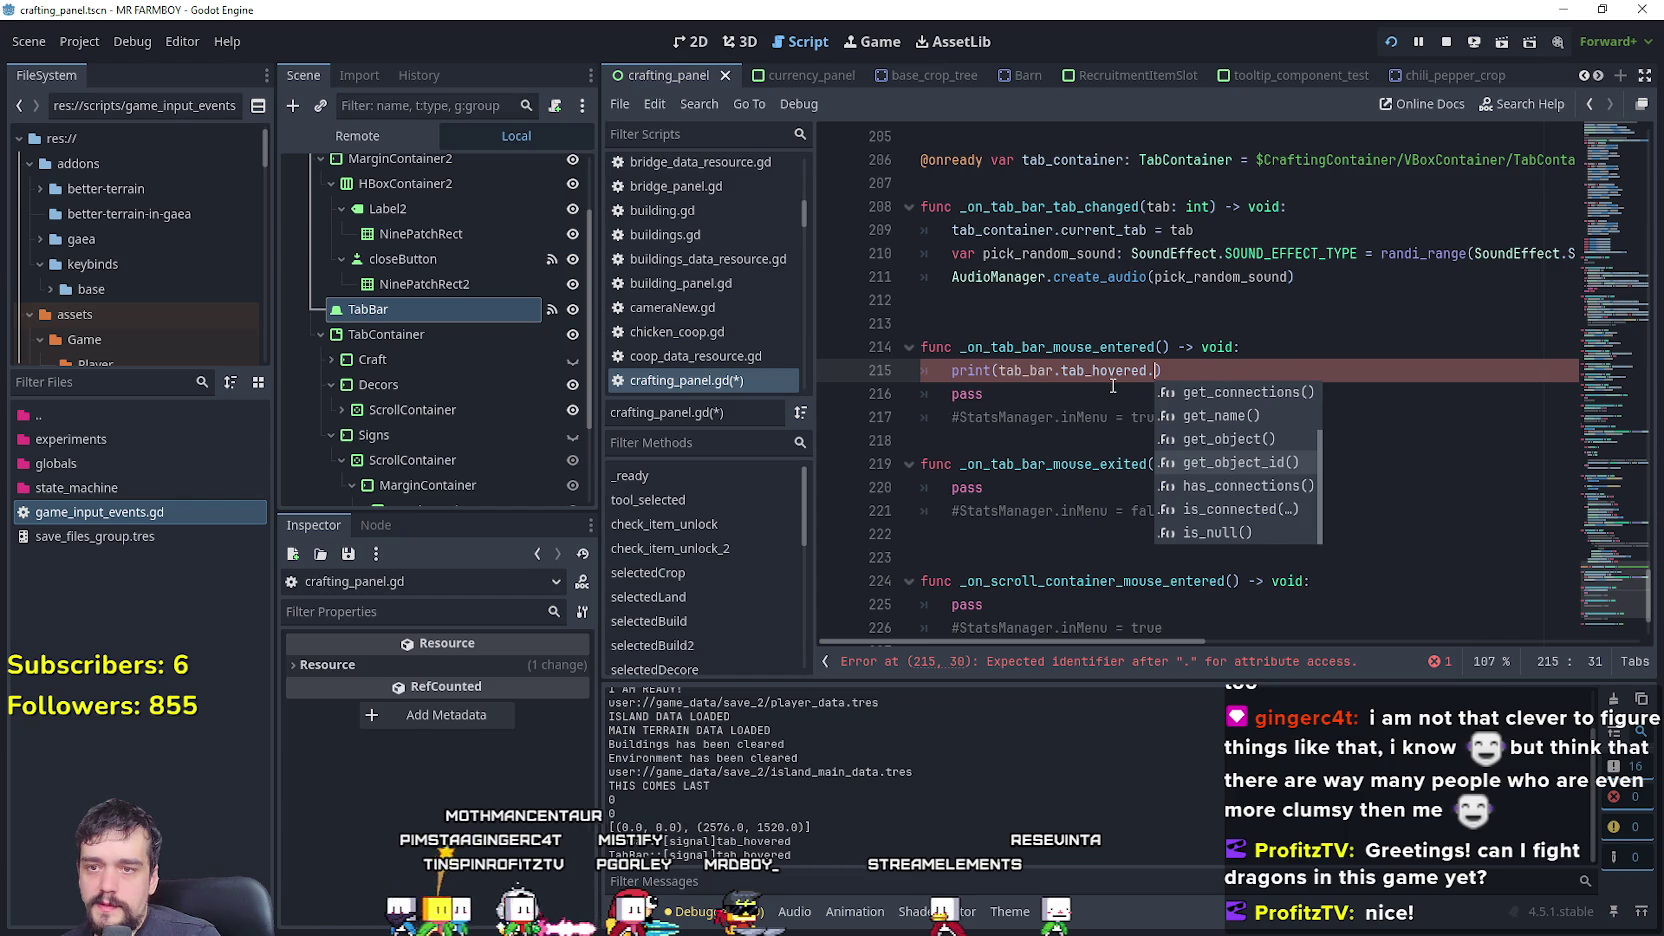
key(Down)
key(Up)
key(Up)
key(Up)
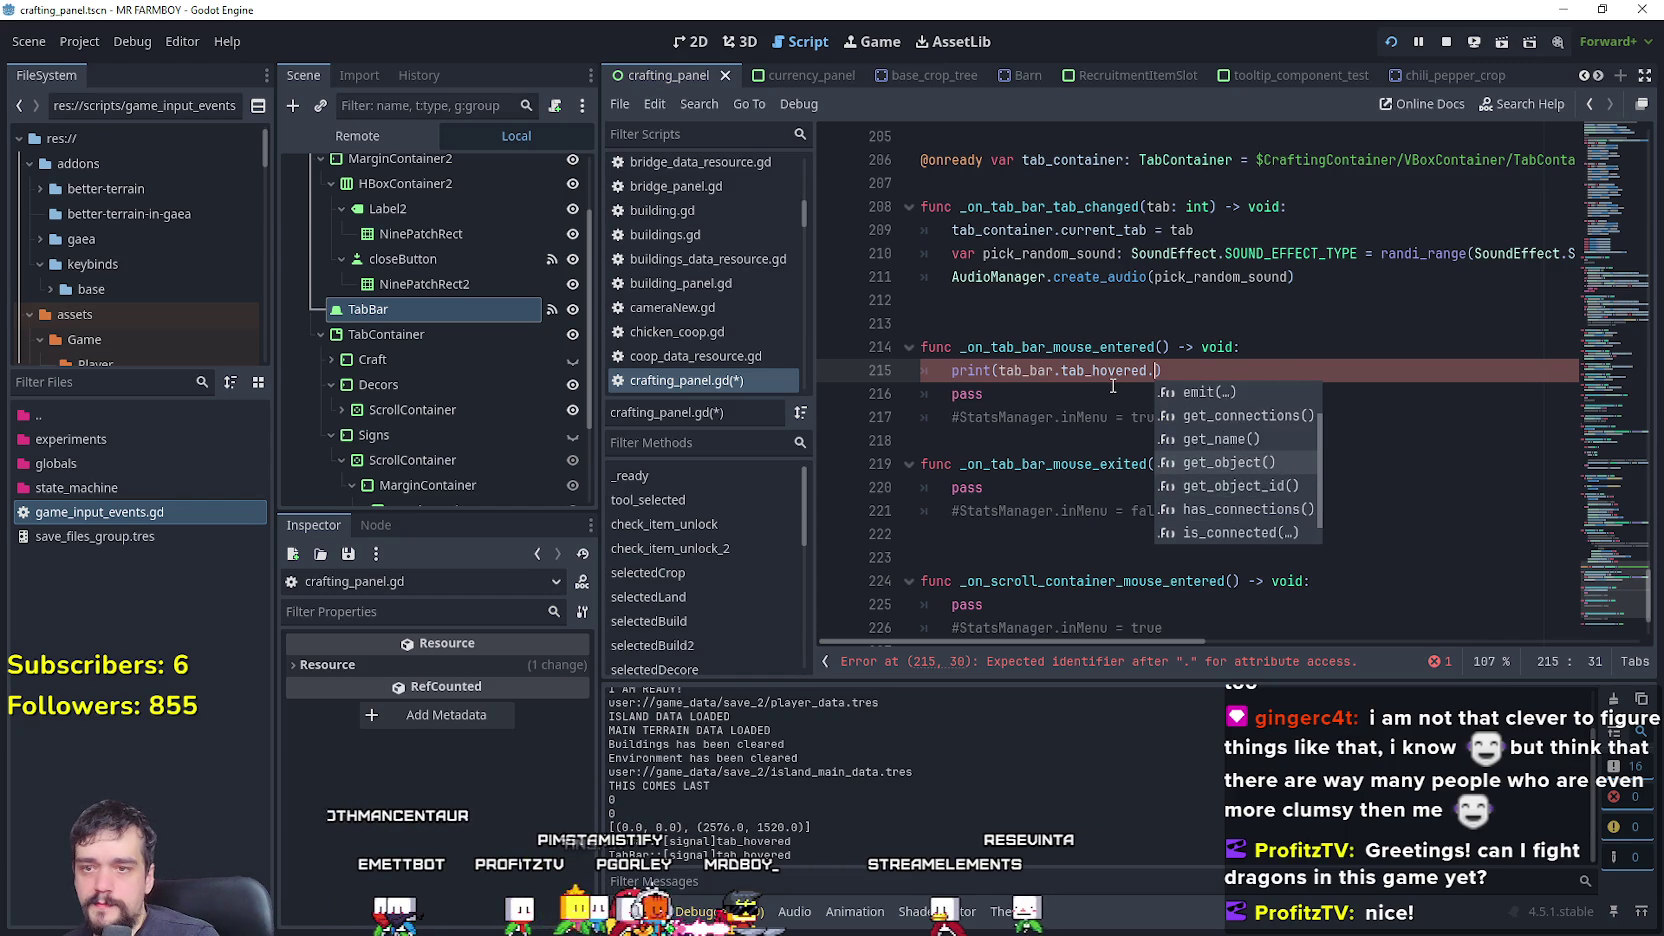
key(Down)
key(Down)
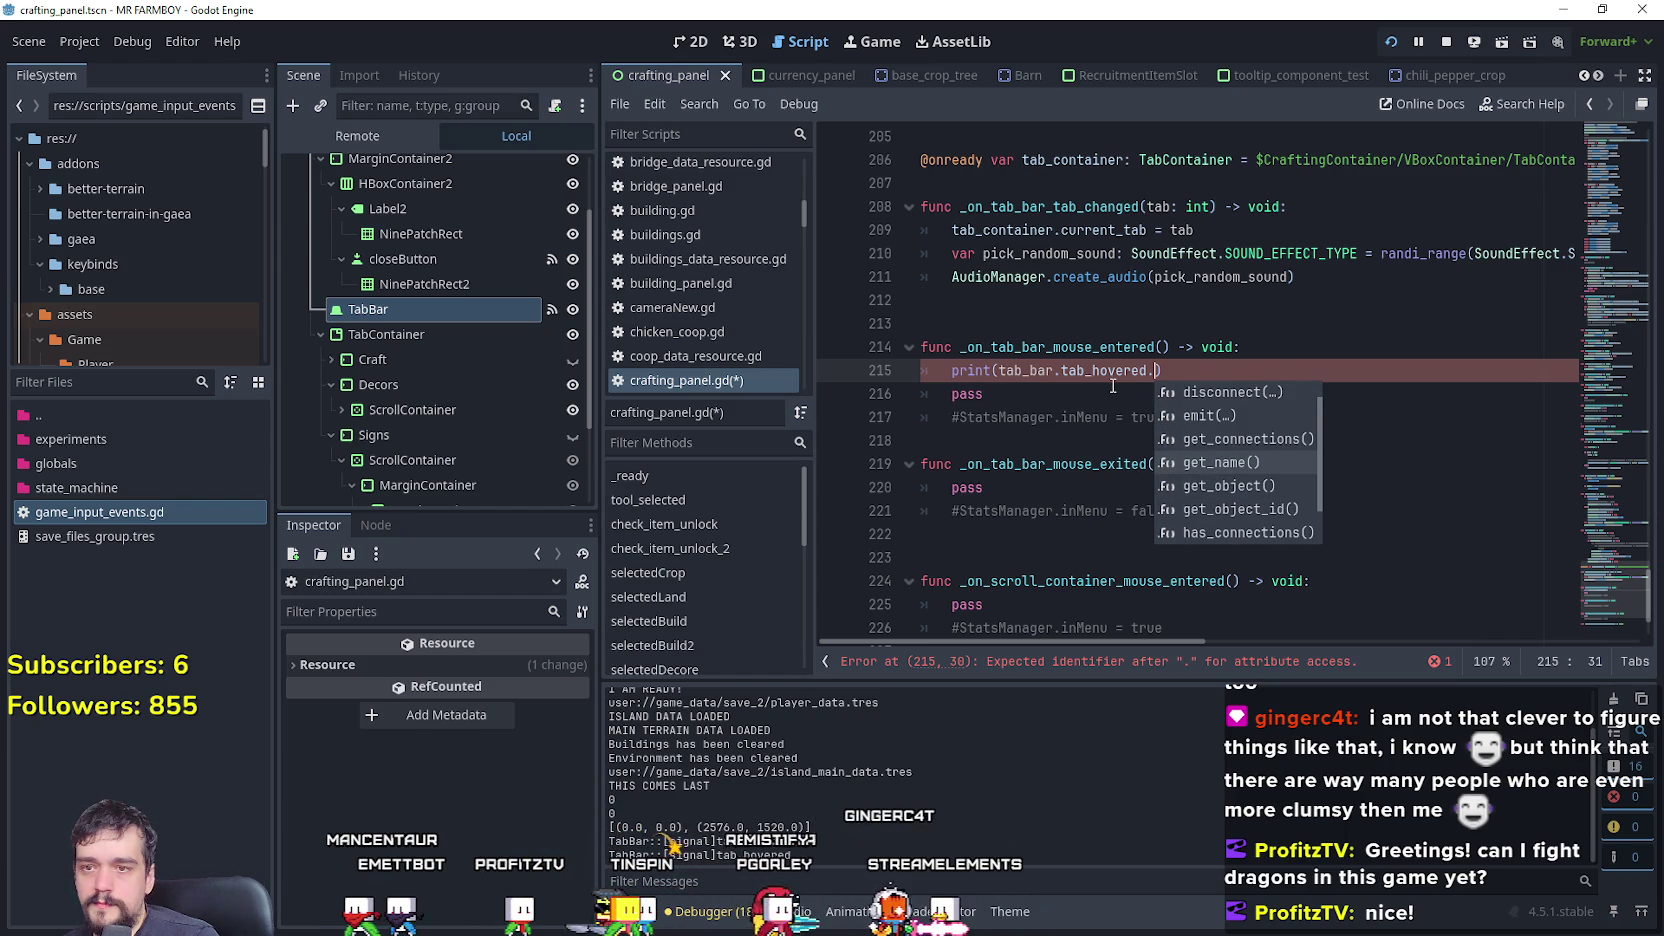
key(Down)
key(Return)
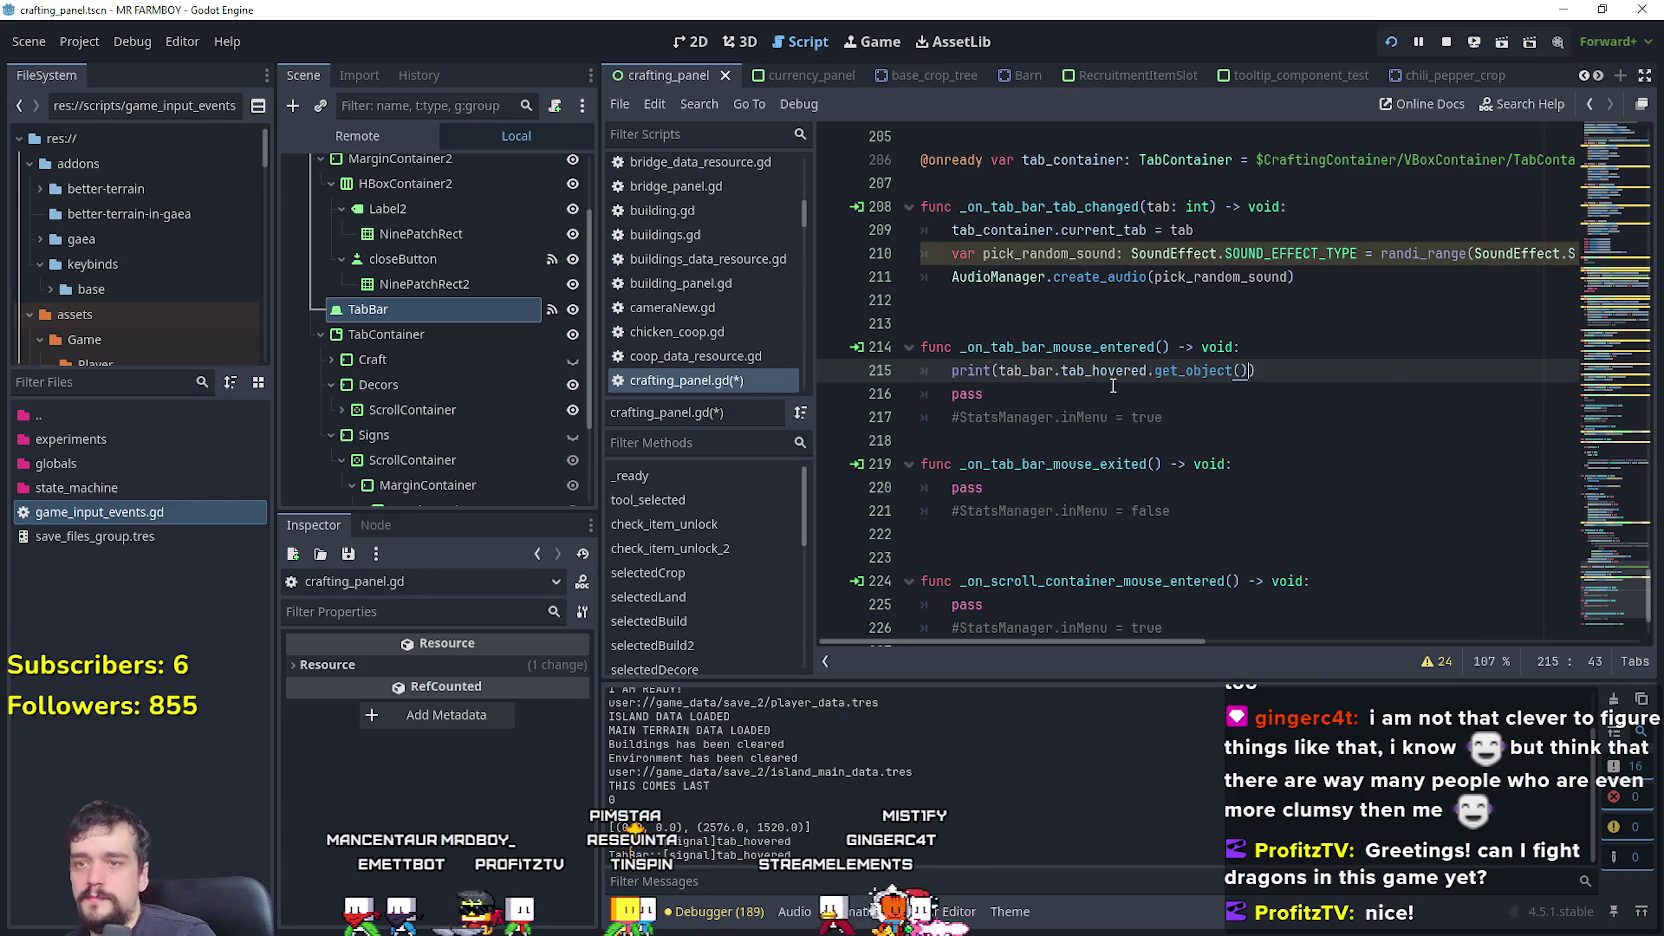
key(F5)
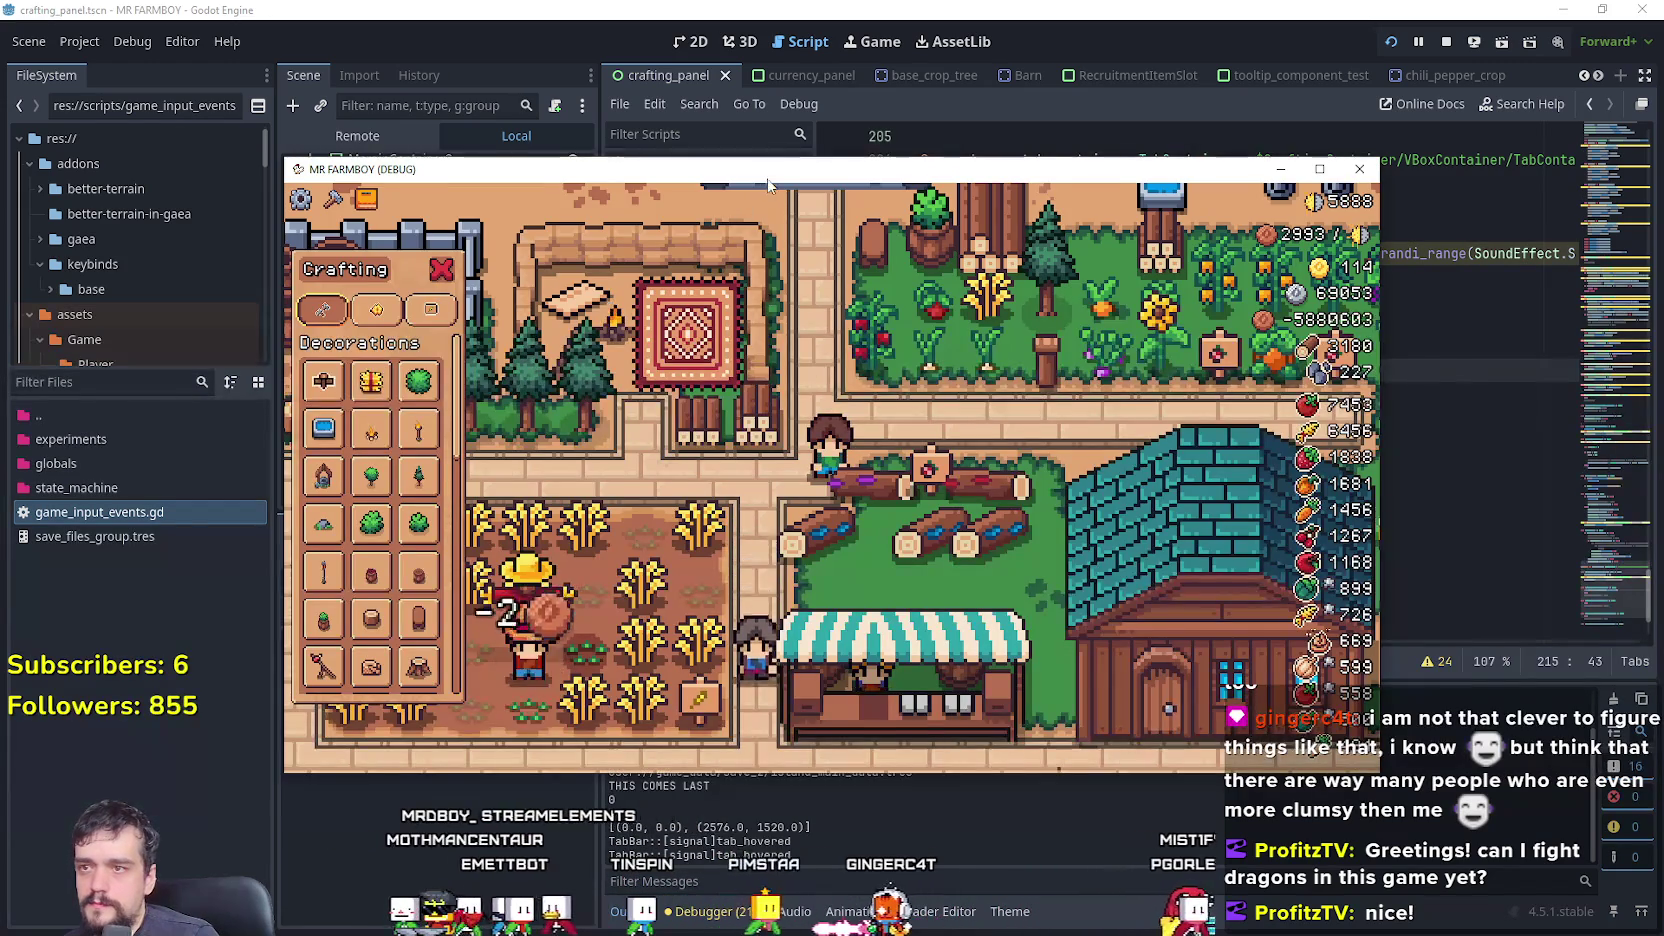
- Test the get_object() printout in game by moving the window and walking left, then return to the editor
drag(768, 183, 849, 124)
key(a)
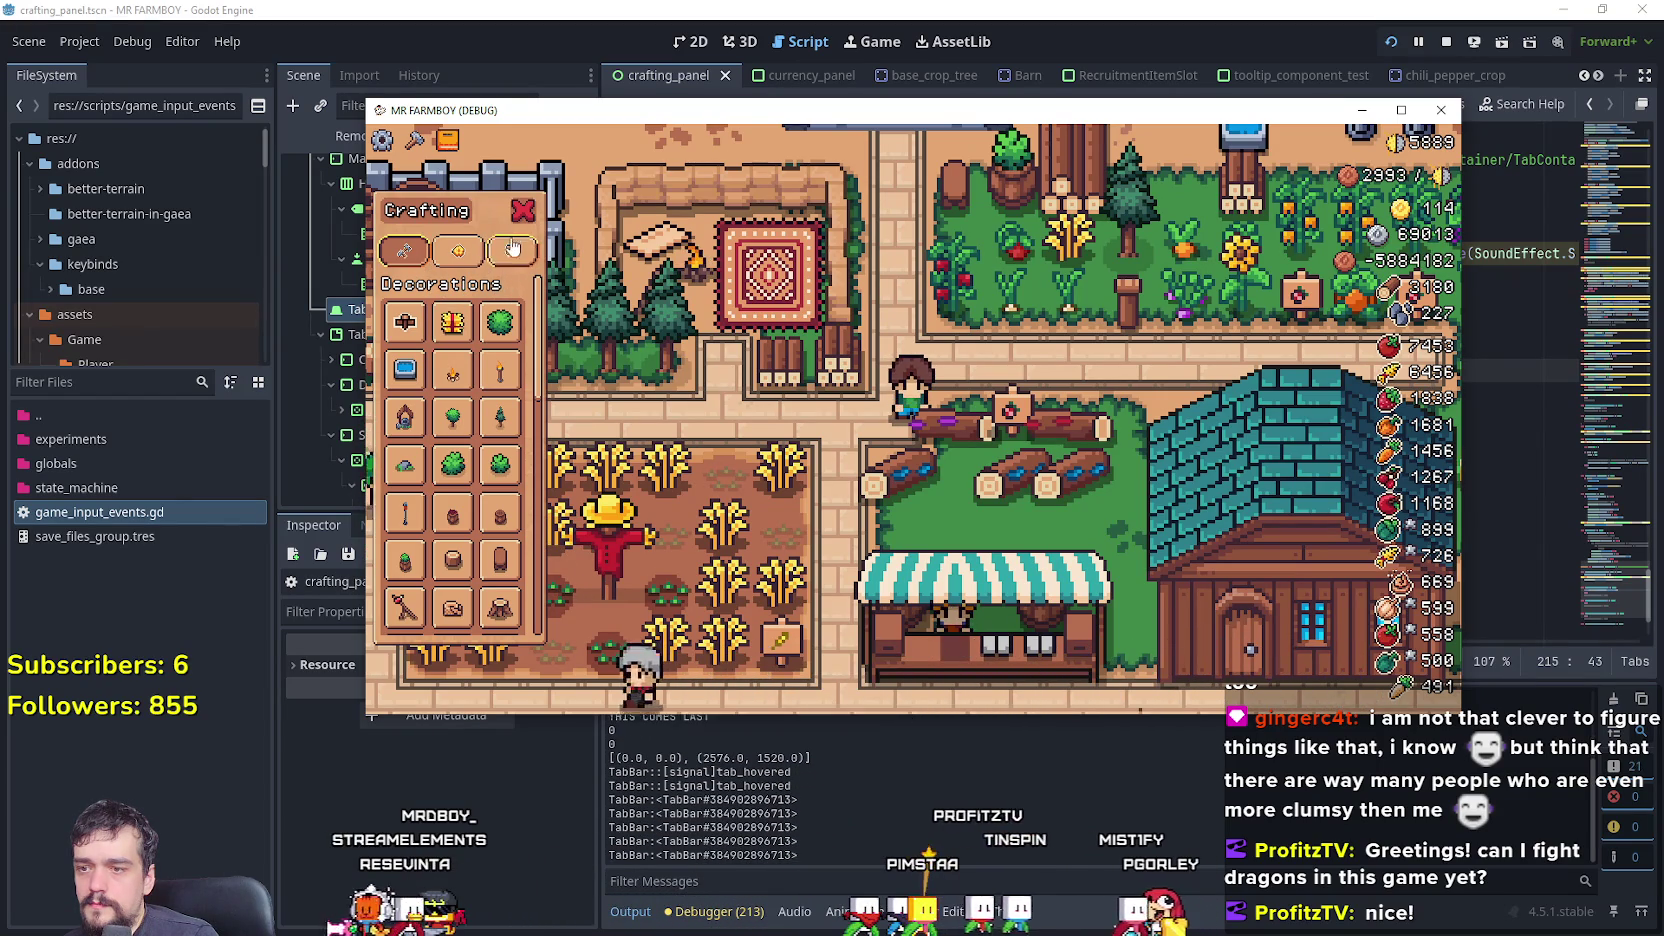
key(alt+Tab)
- Swap get_object() for get_name() on line 215, save, rerun, and close the game
shift+click(1260, 378)
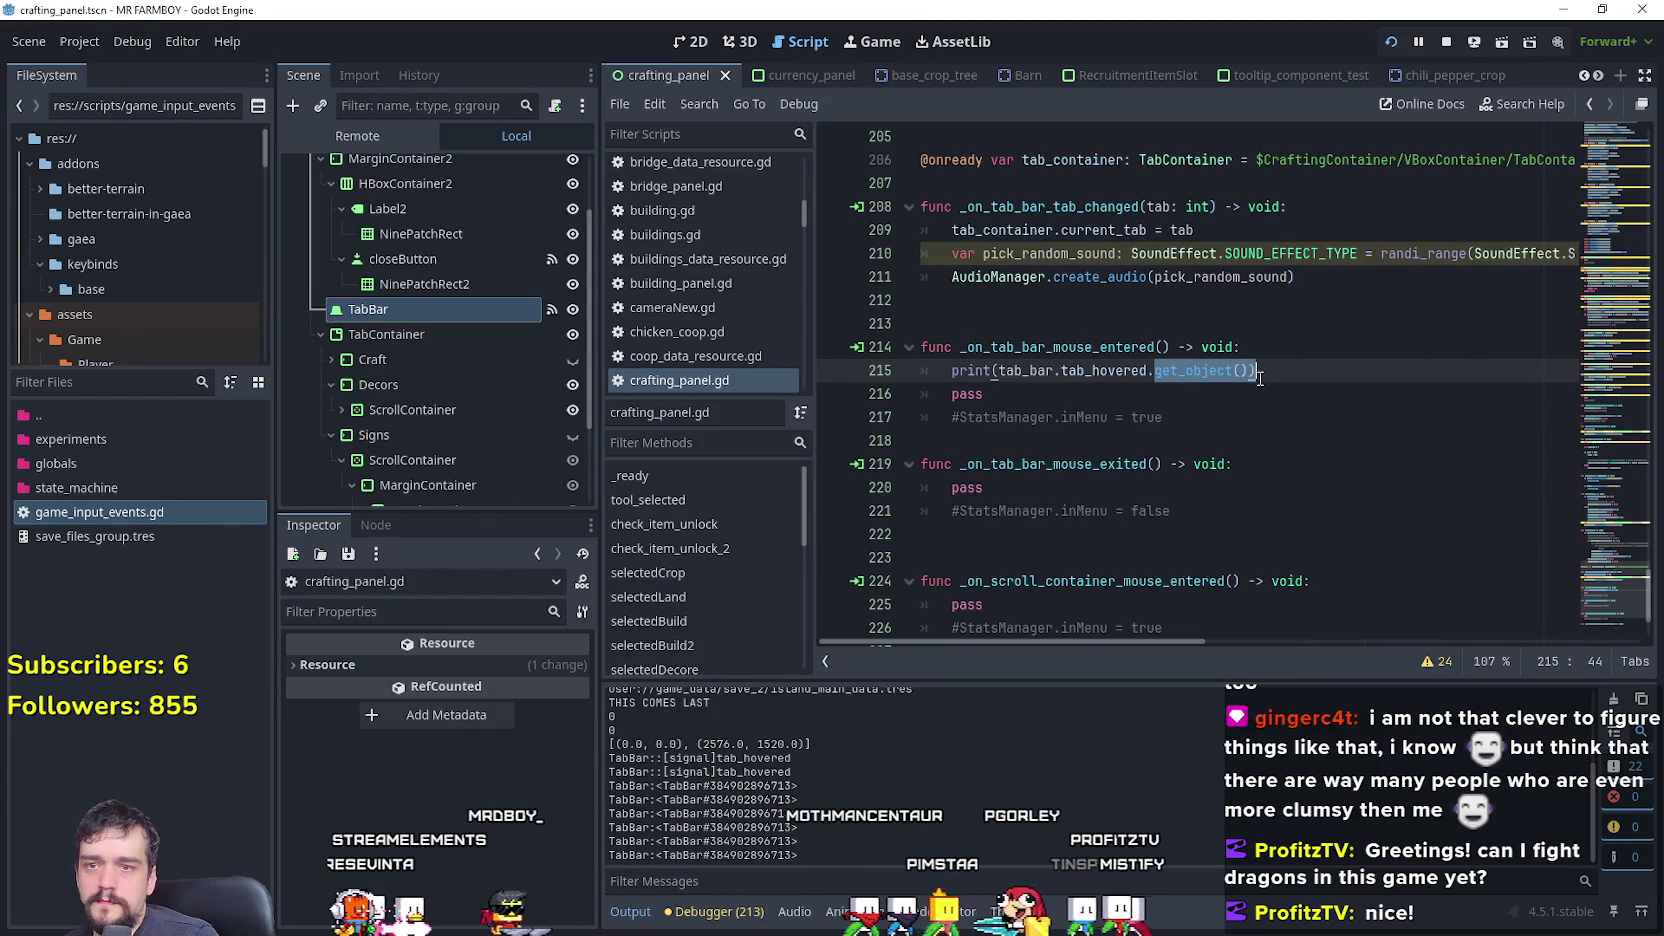
key(BackSpace)
text(get)
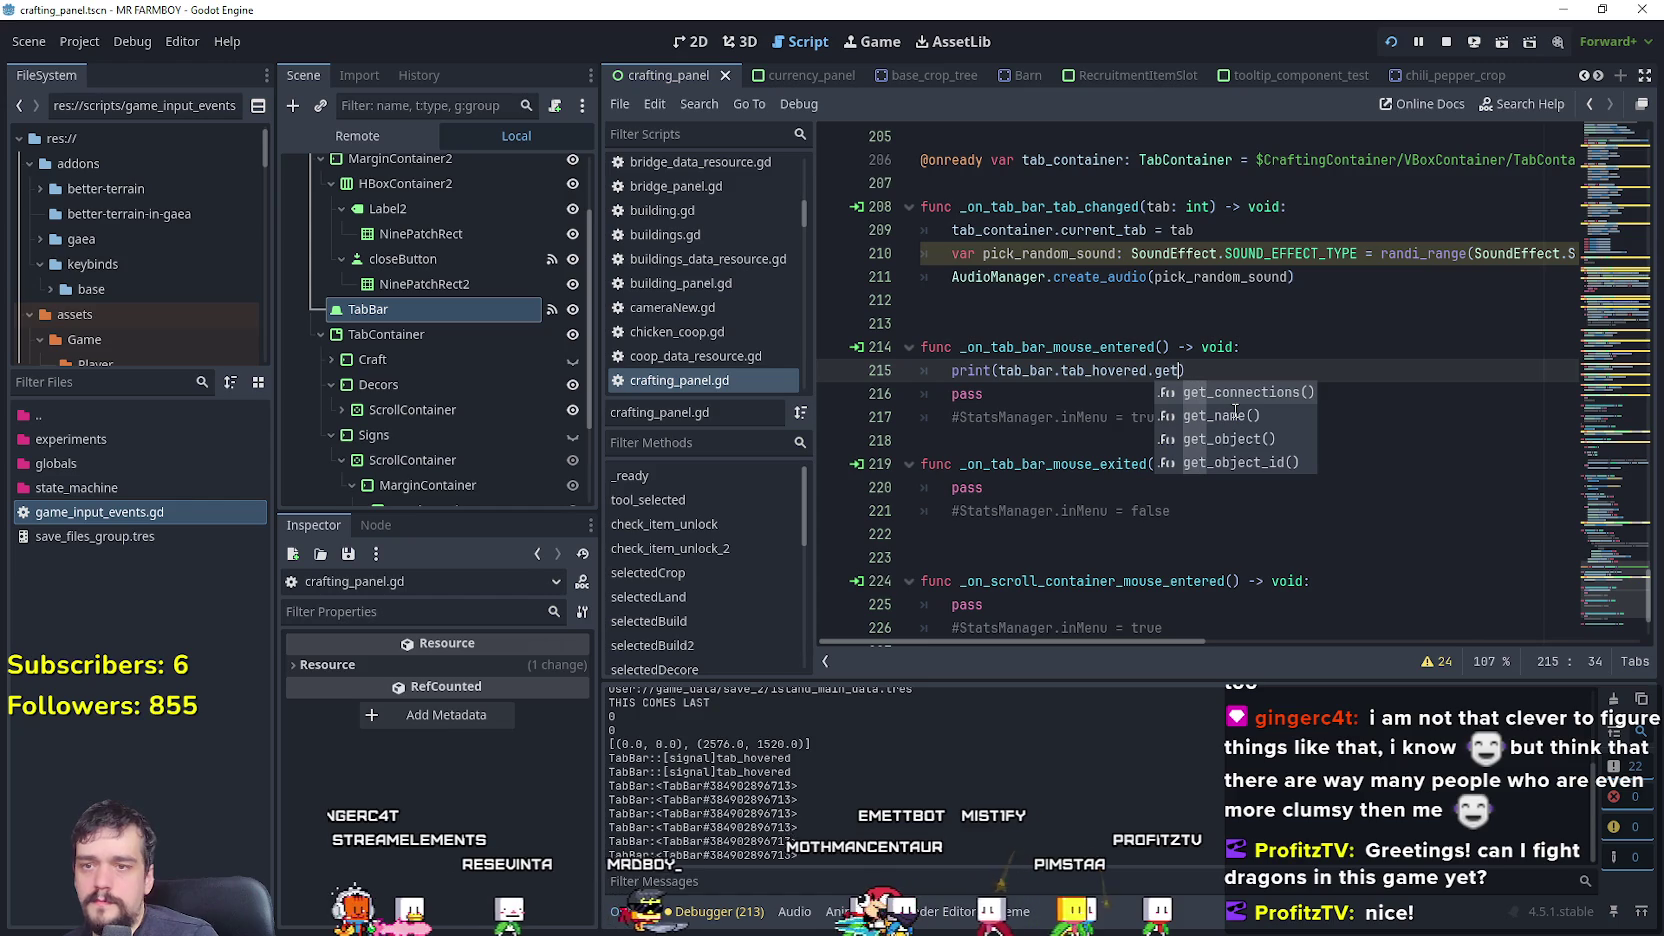
click(1235, 414)
key(ctrl+s)
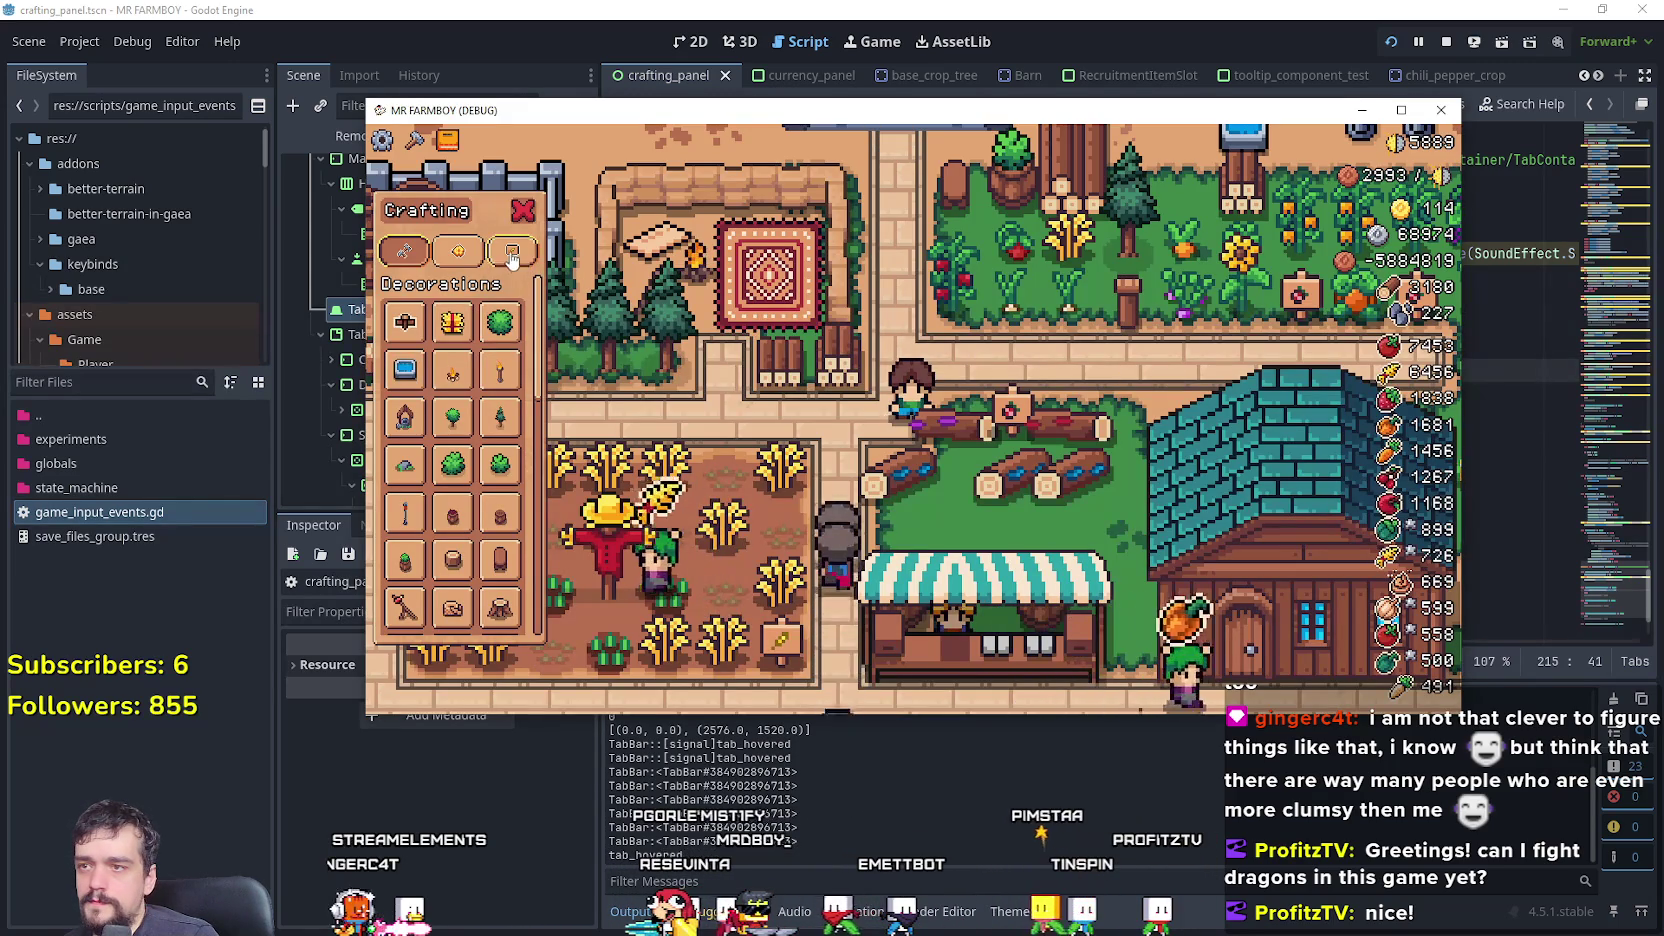
key(F8)
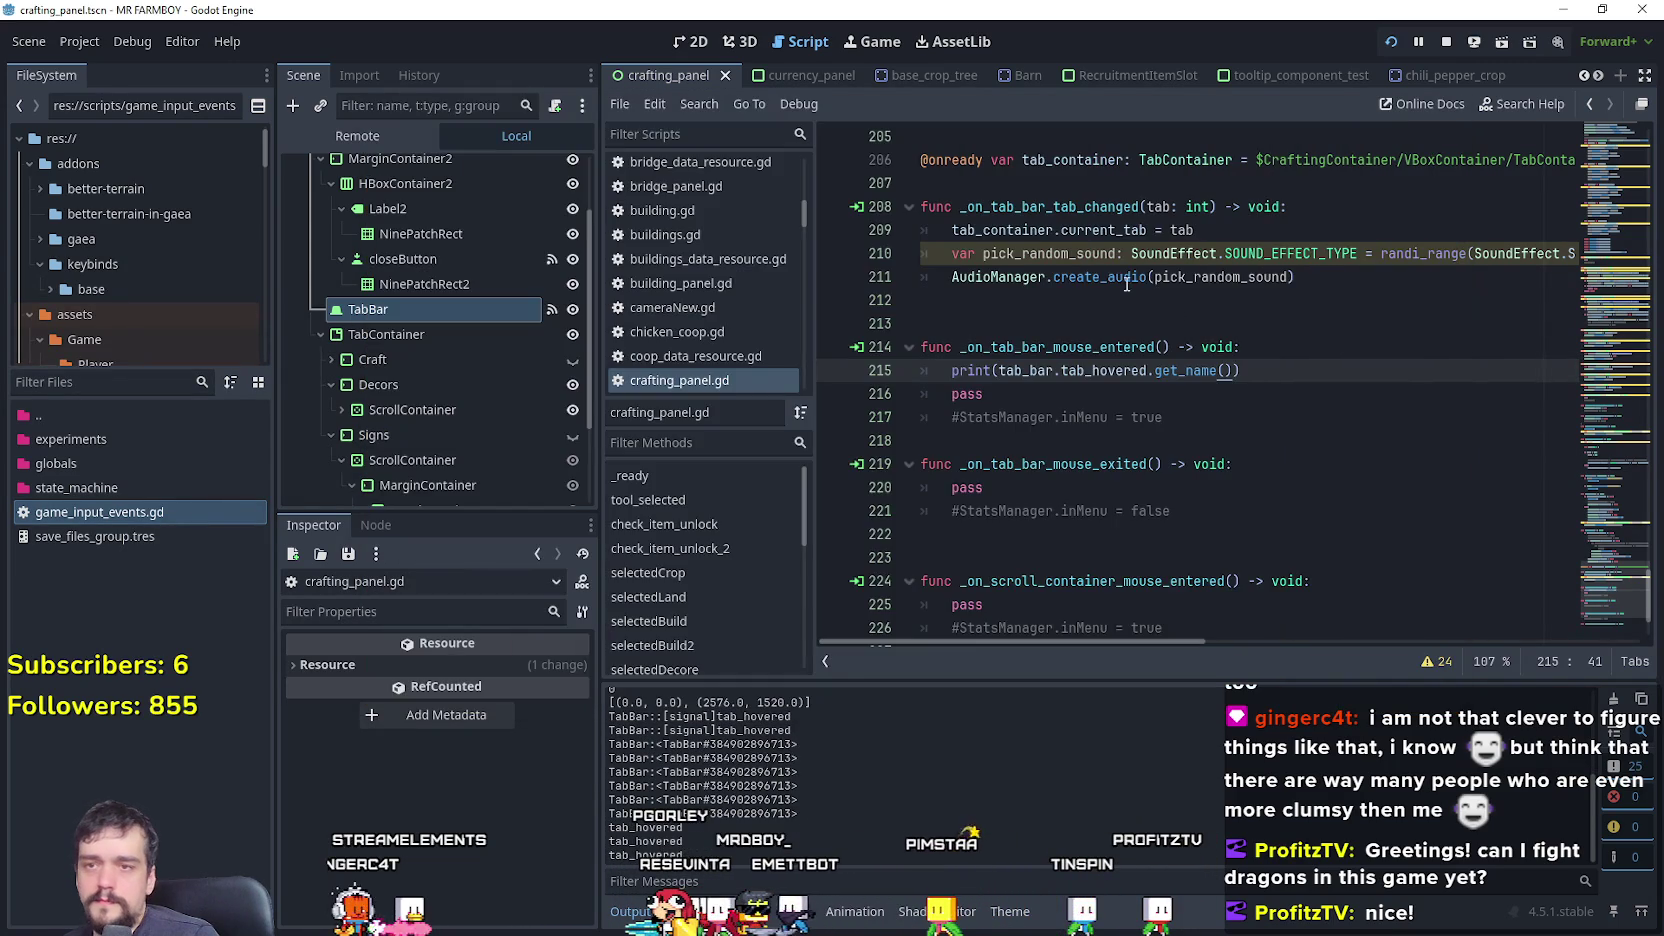
click(1233, 371)
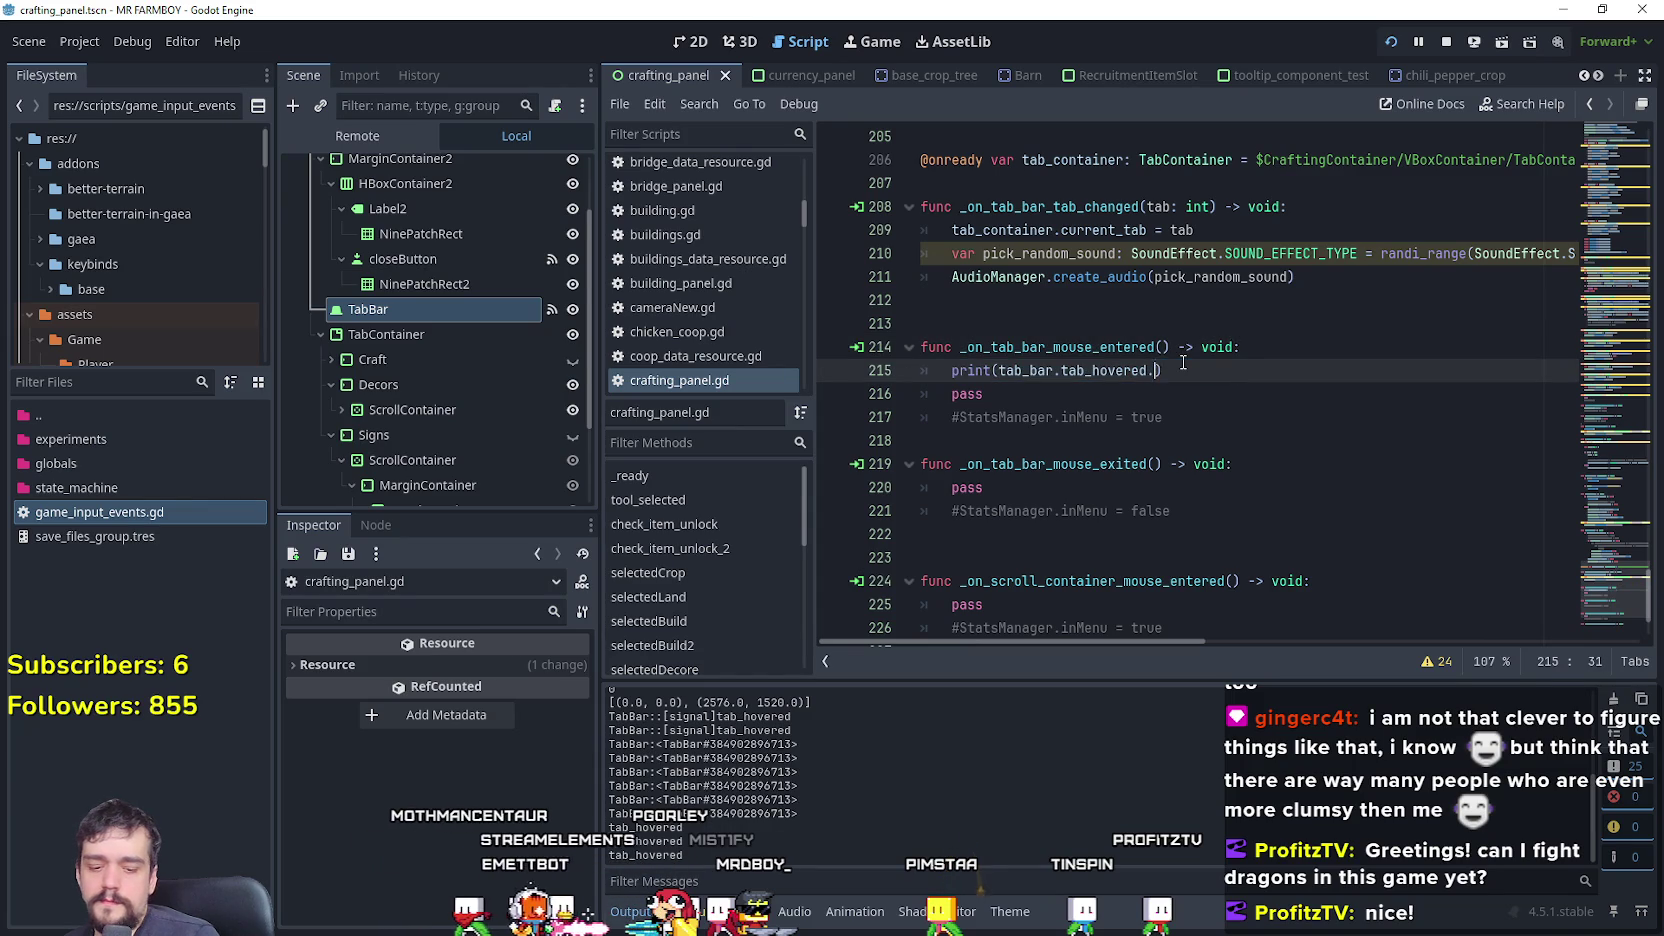
- Trim tab_hovered on line 215 back to a tab prefix to reopen member suggestions
key(ctrl+space)
key(Down)
key(Down)
key(Down)
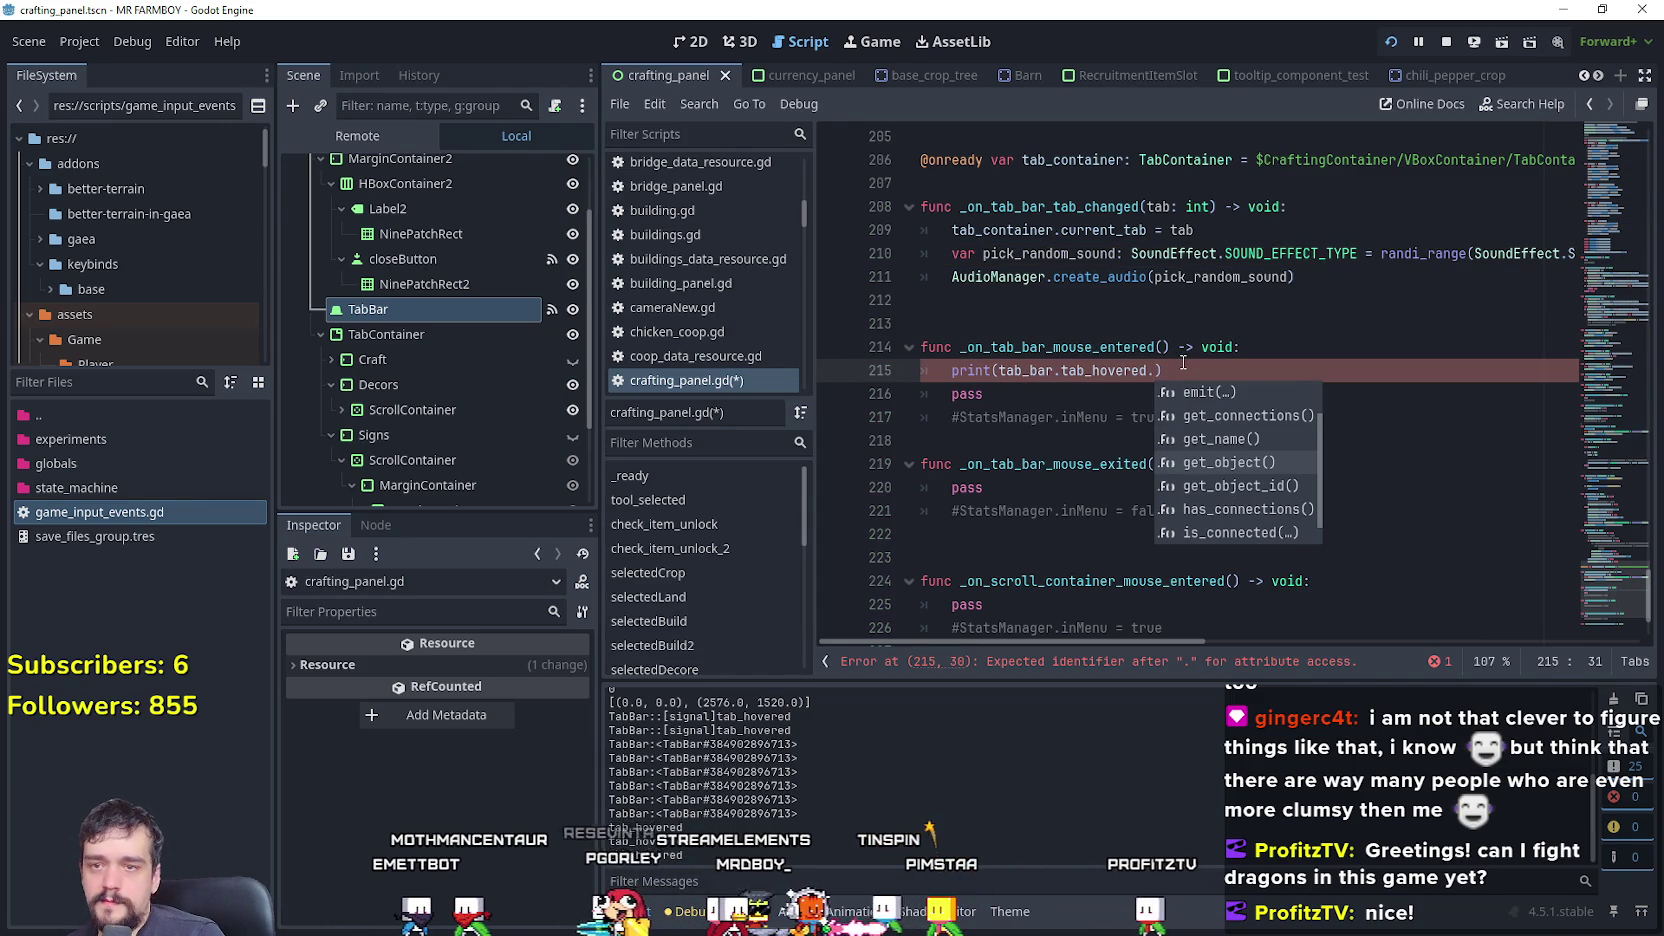
key(Down)
key(Down)
key(Up)
key(BackSpace)
key(BackSpace)
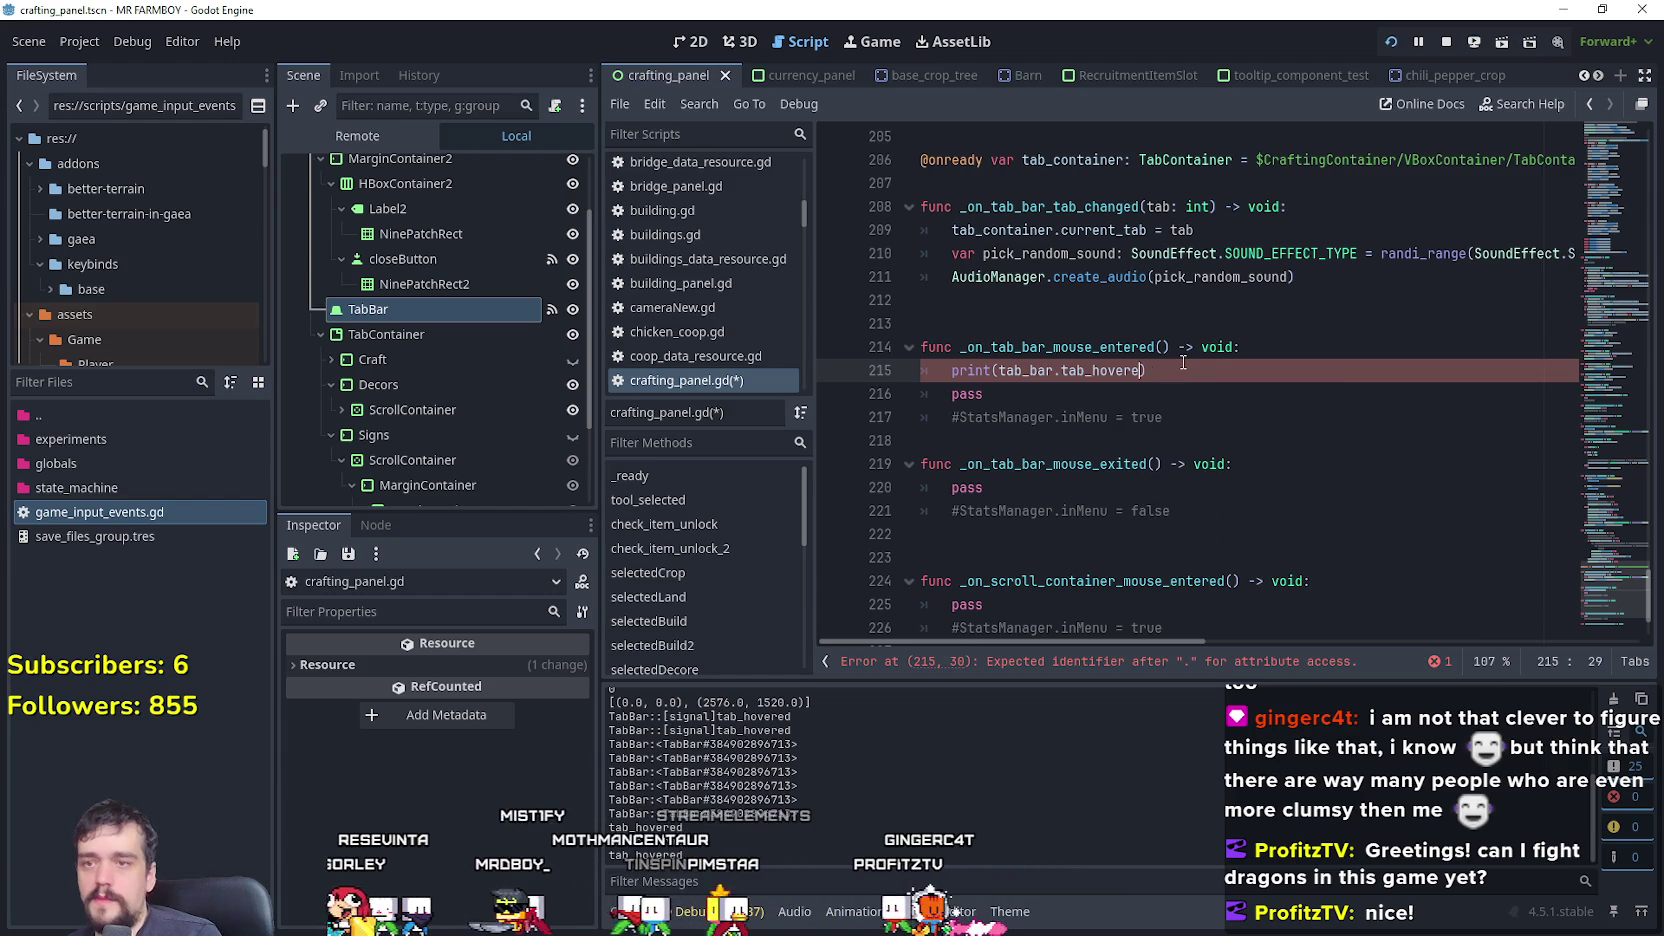
key(BackSpace)
key(BackSpace)
key(BackSpace)
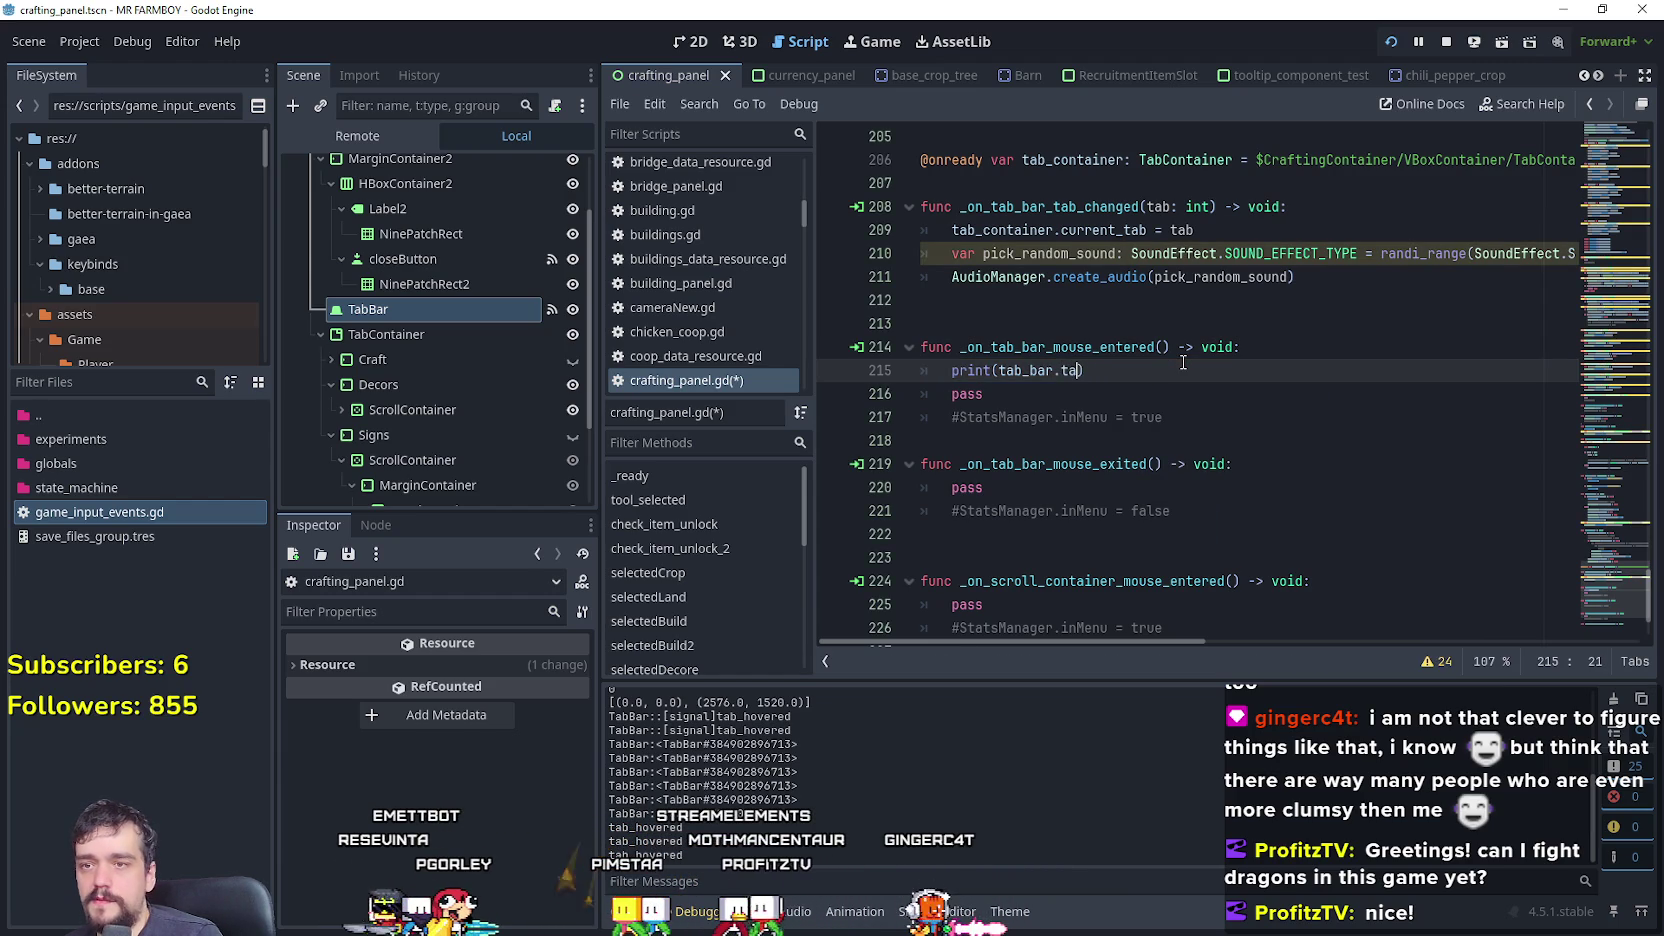
text(b)
- Browse the TabBar members, insert get_tab_text_direction, then remove it again
key(Down)
key(Down)
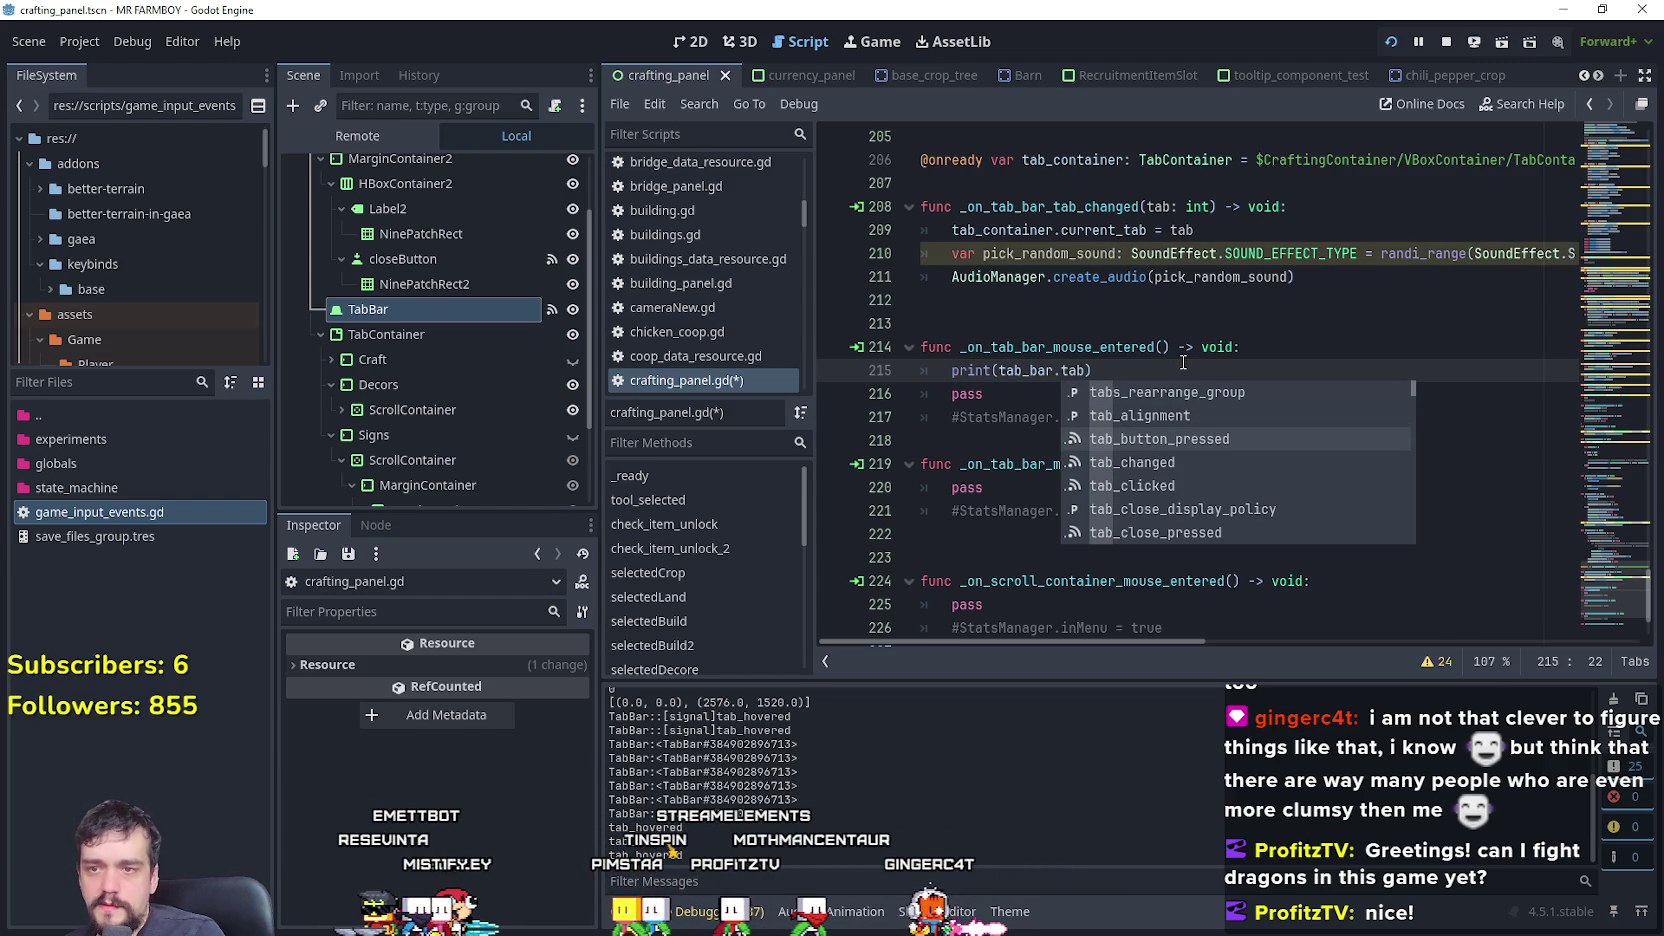
key(Down)
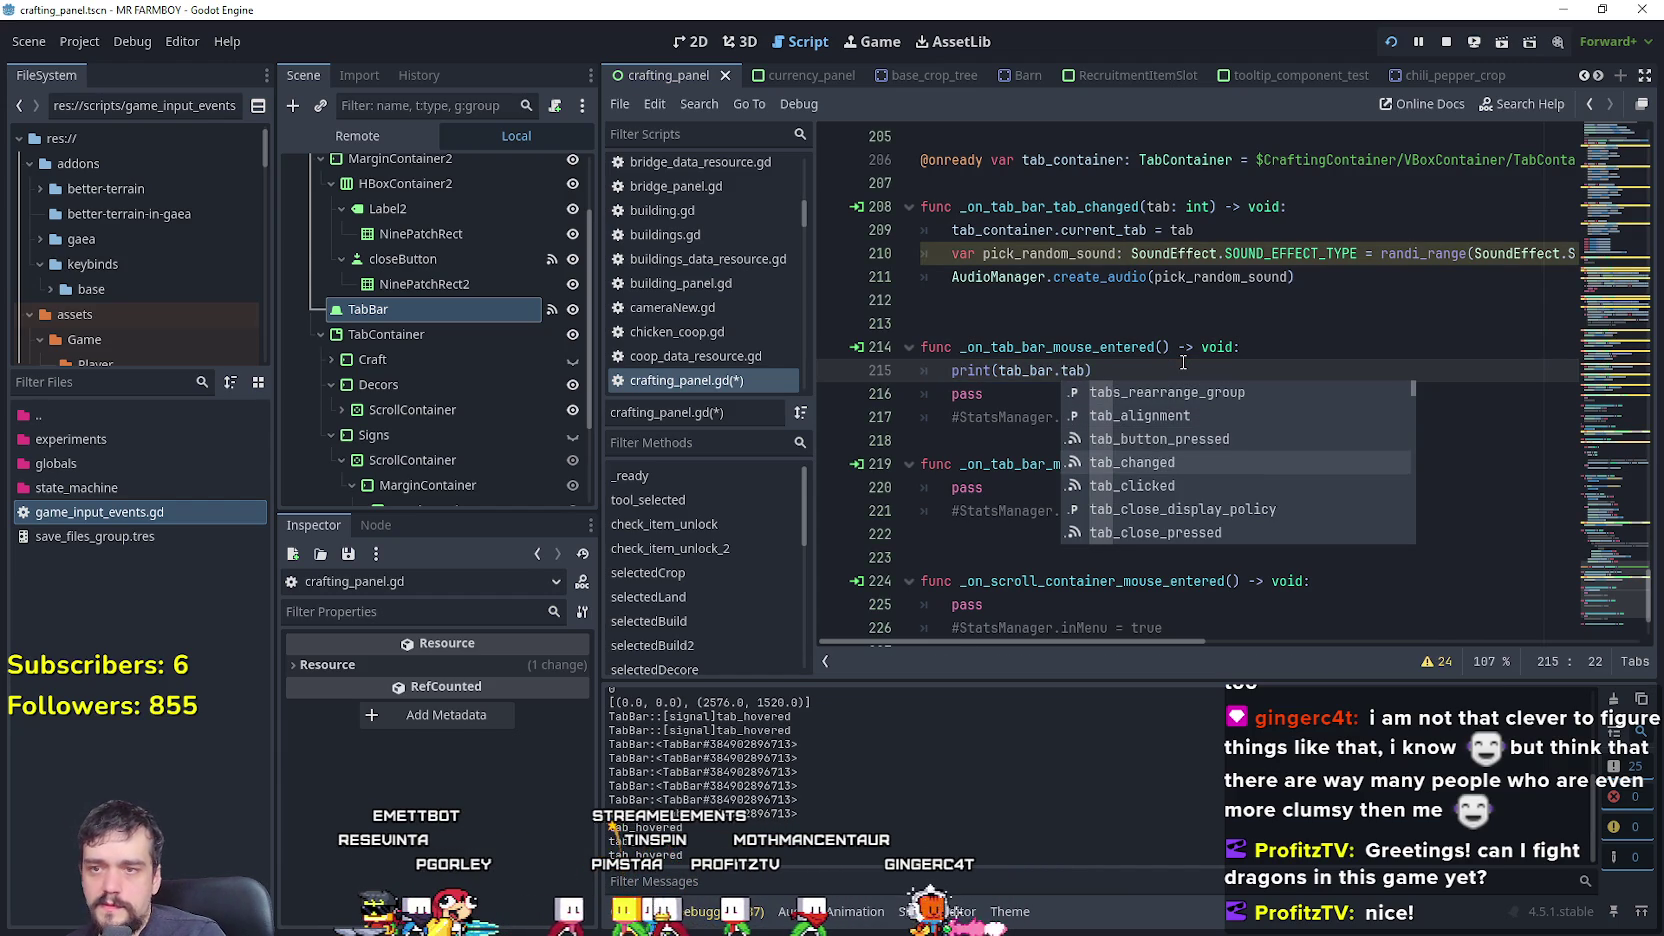
key(Up)
key(Down)
key(Down)
key(Down)
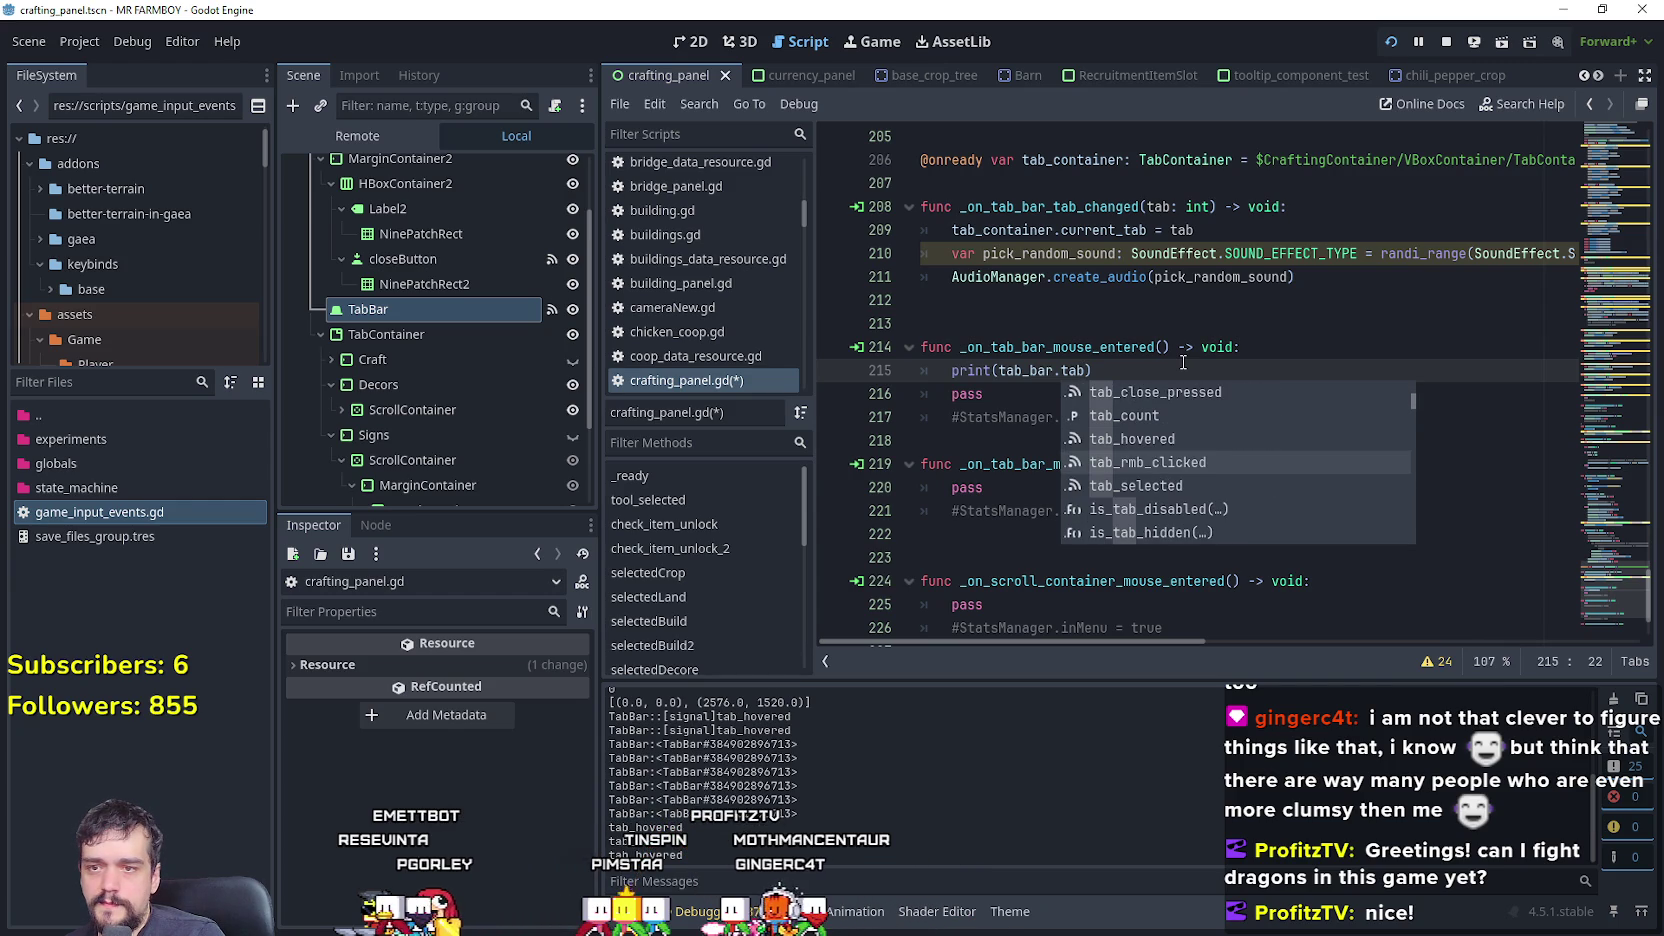
key(Down)
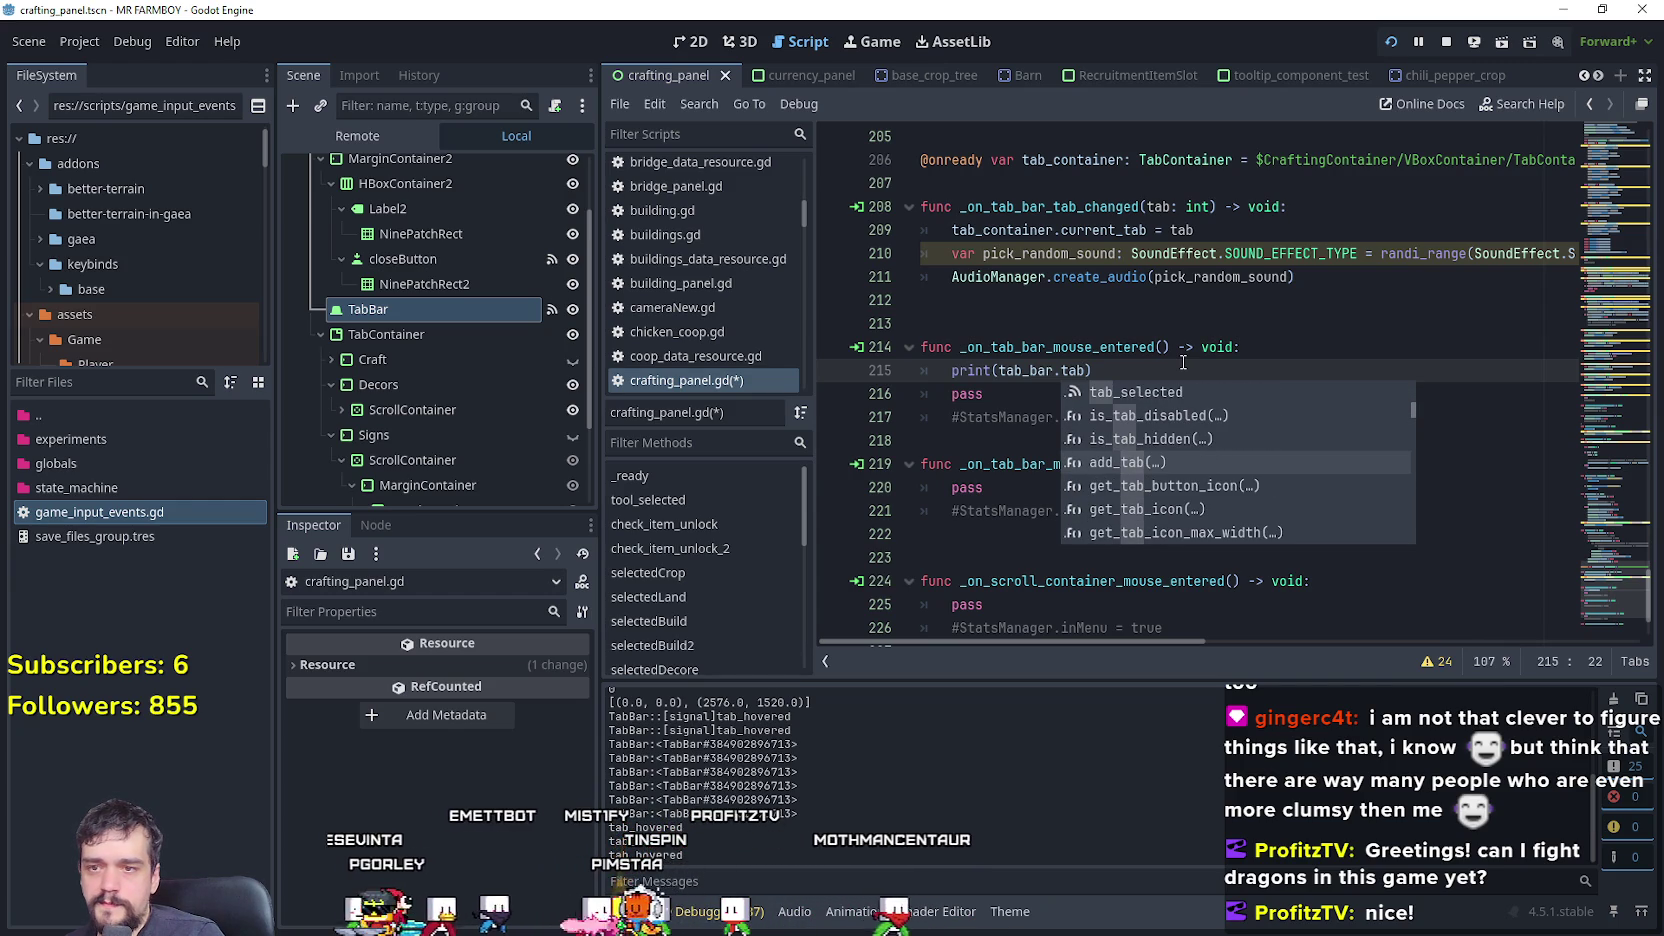
key(Down)
key(Down)
key(Down)
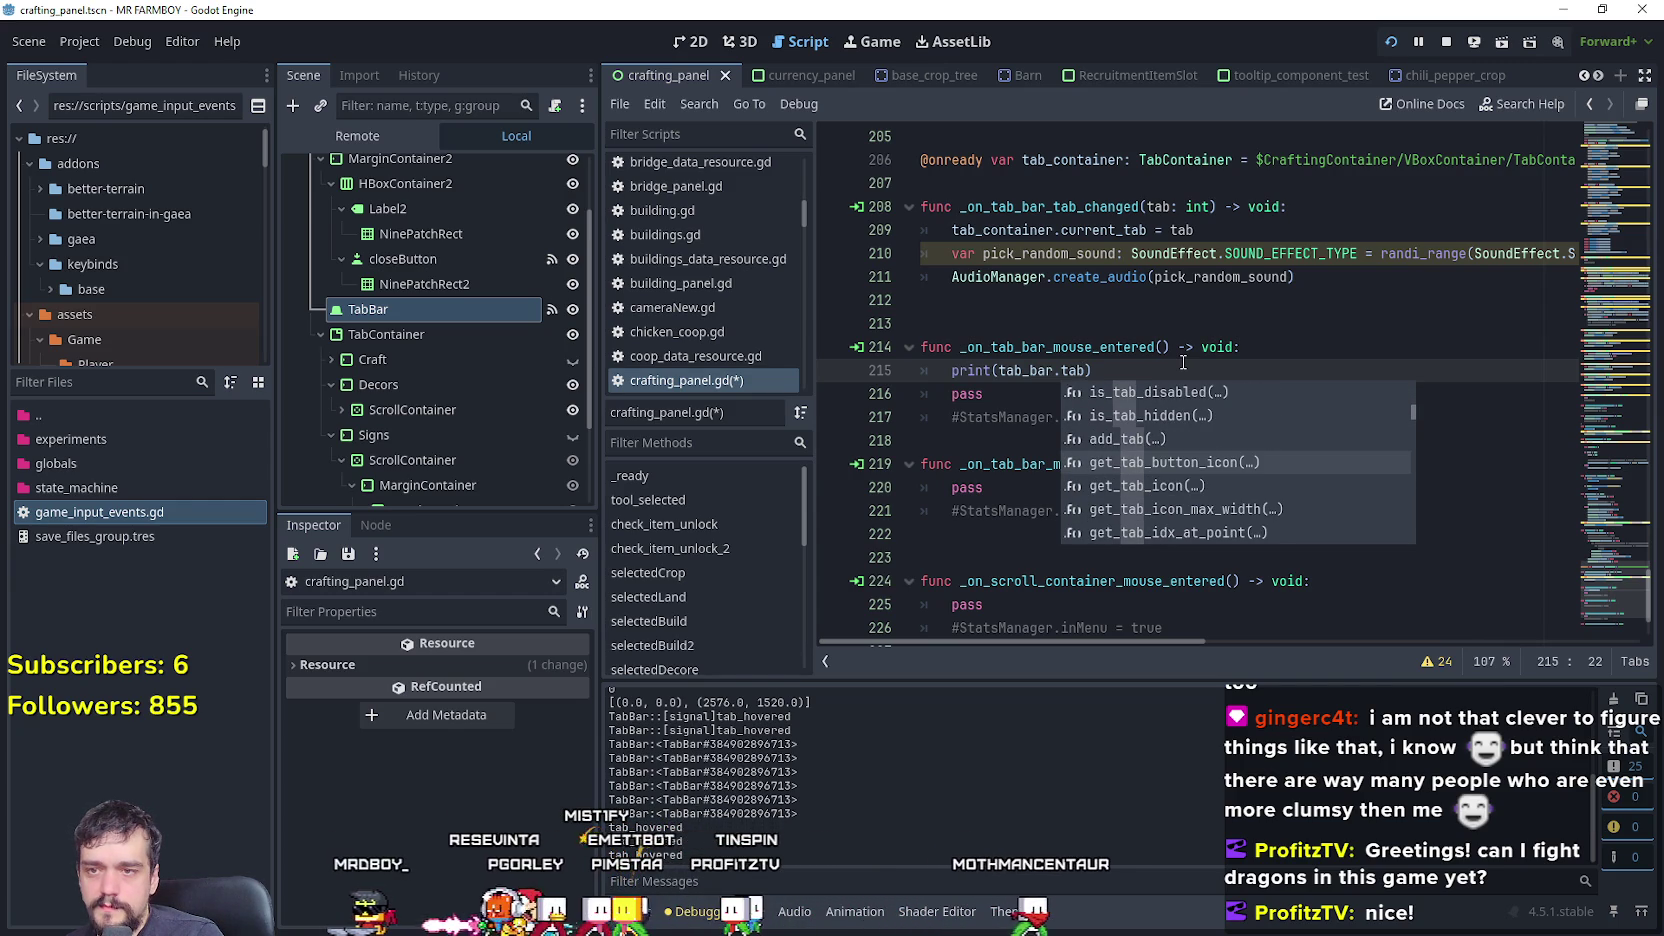
key(Down)
key(Down)
key(Down)
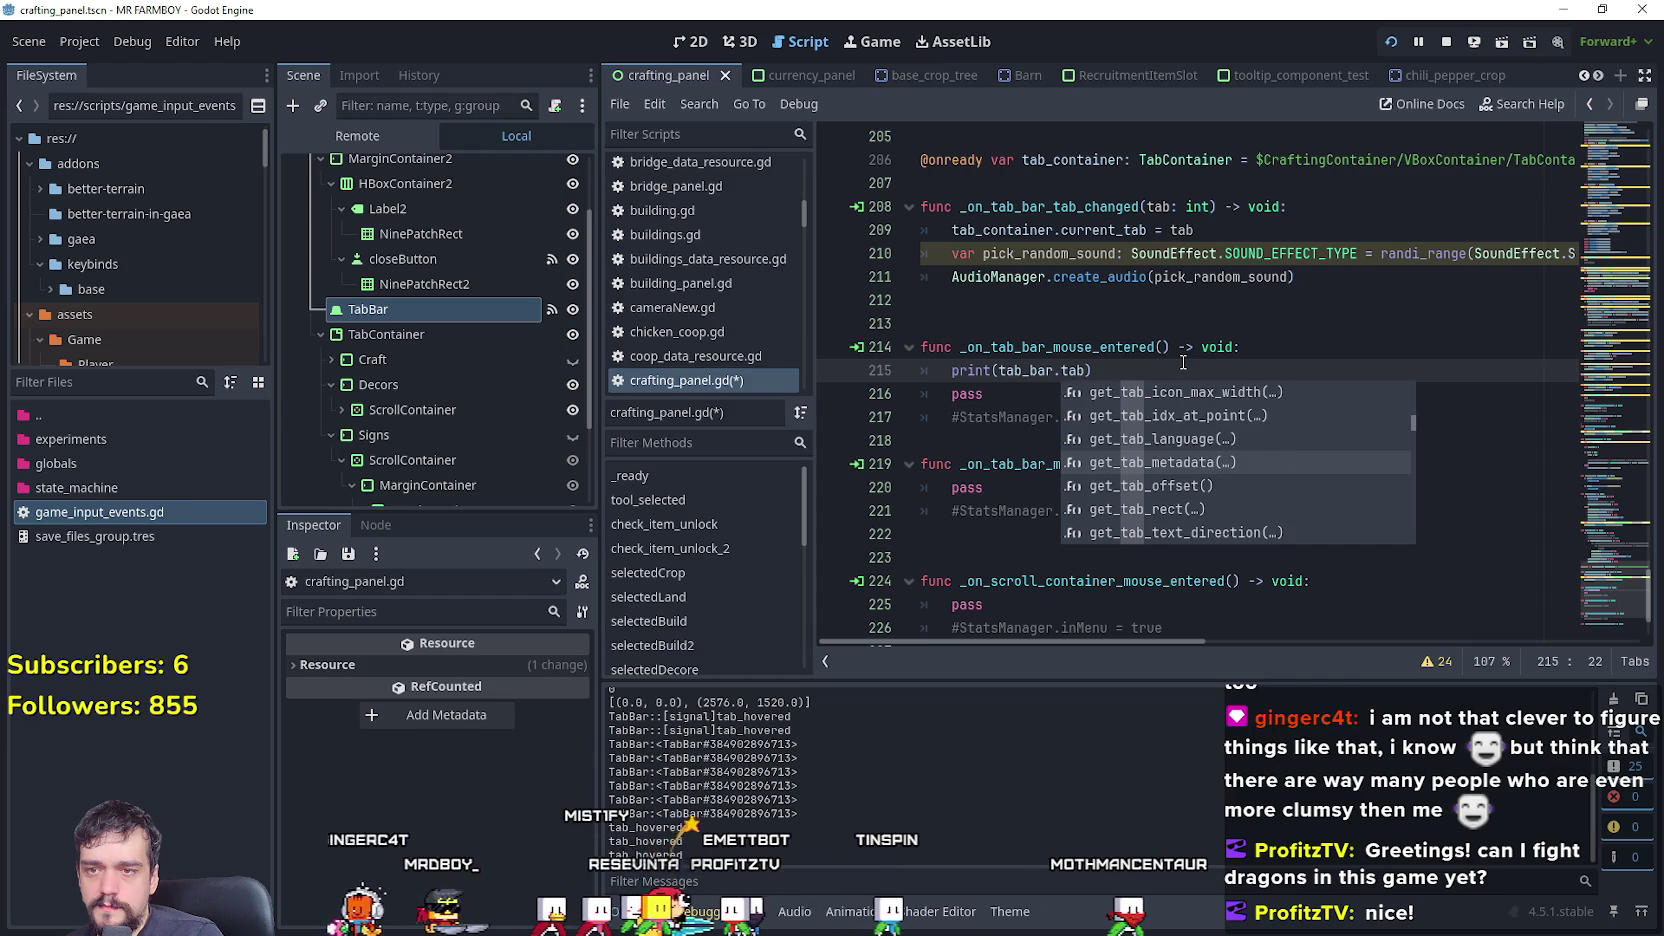
key(Up)
key(Up)
key(Up)
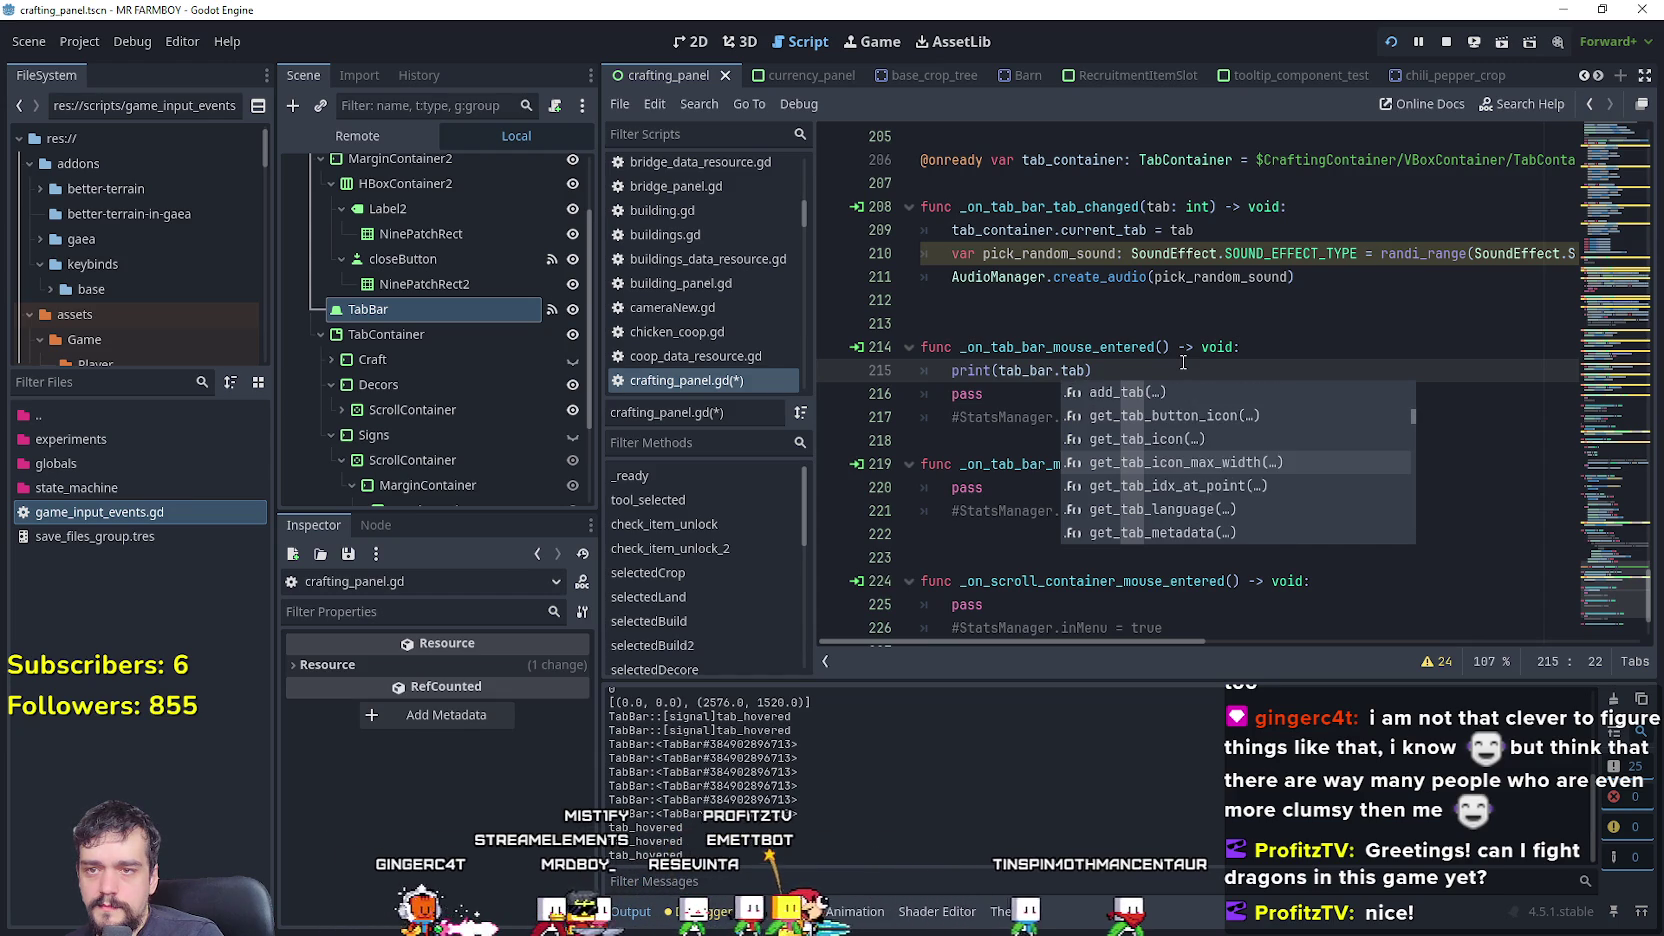
key(Down)
key(Down)
key(Down)
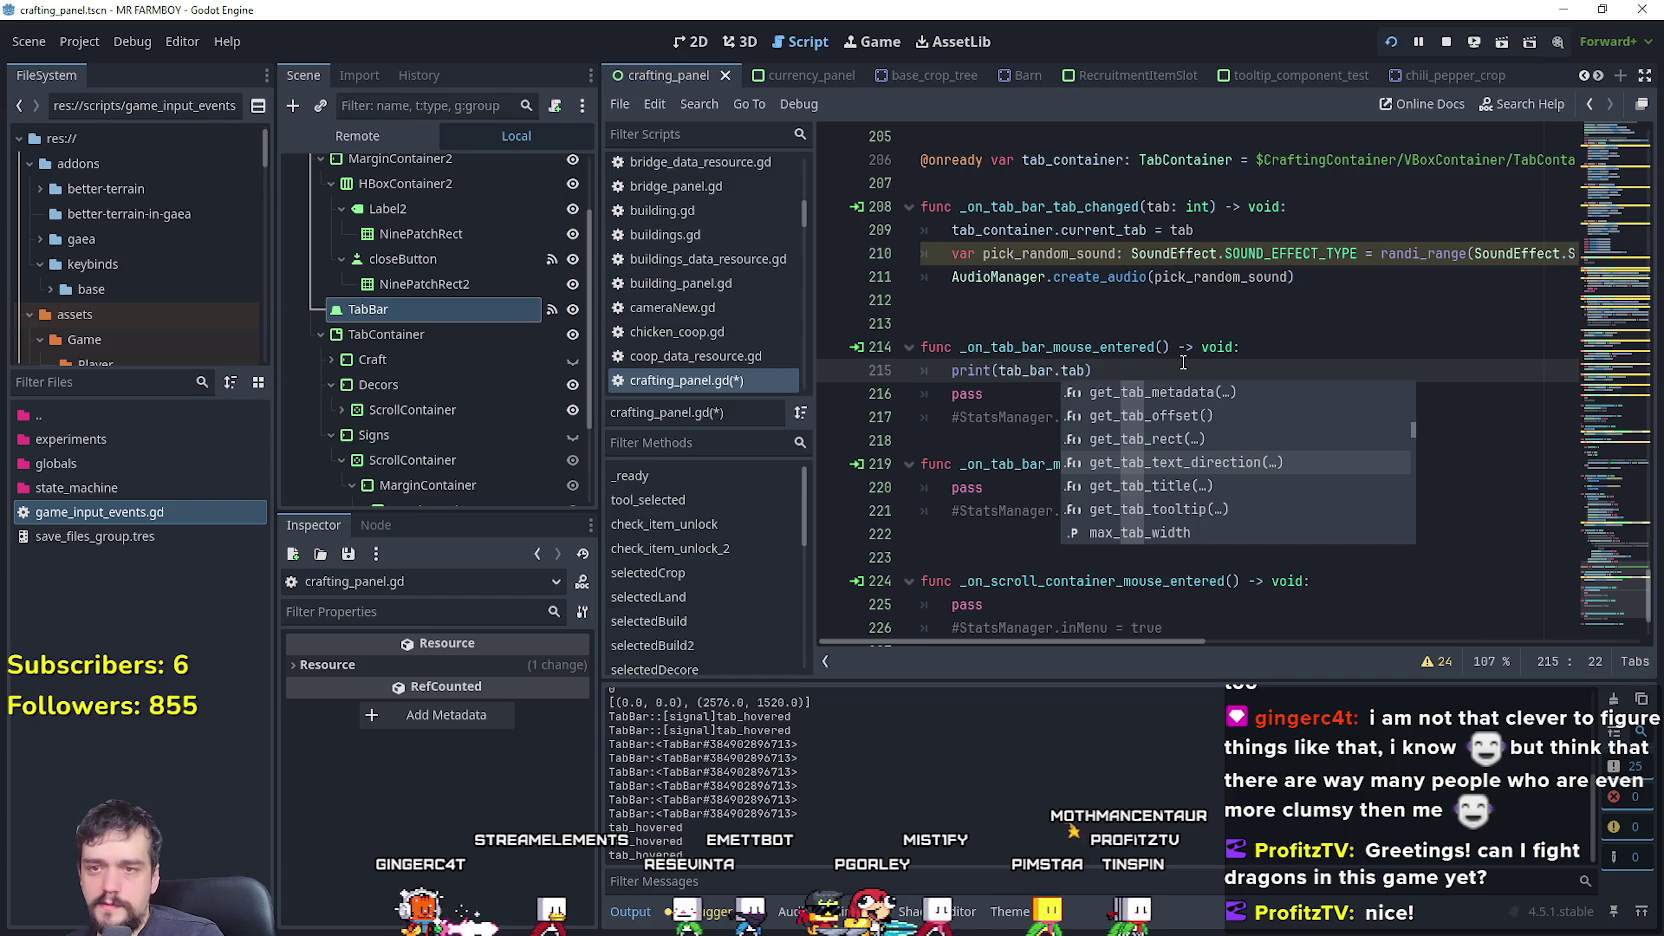
key(Return)
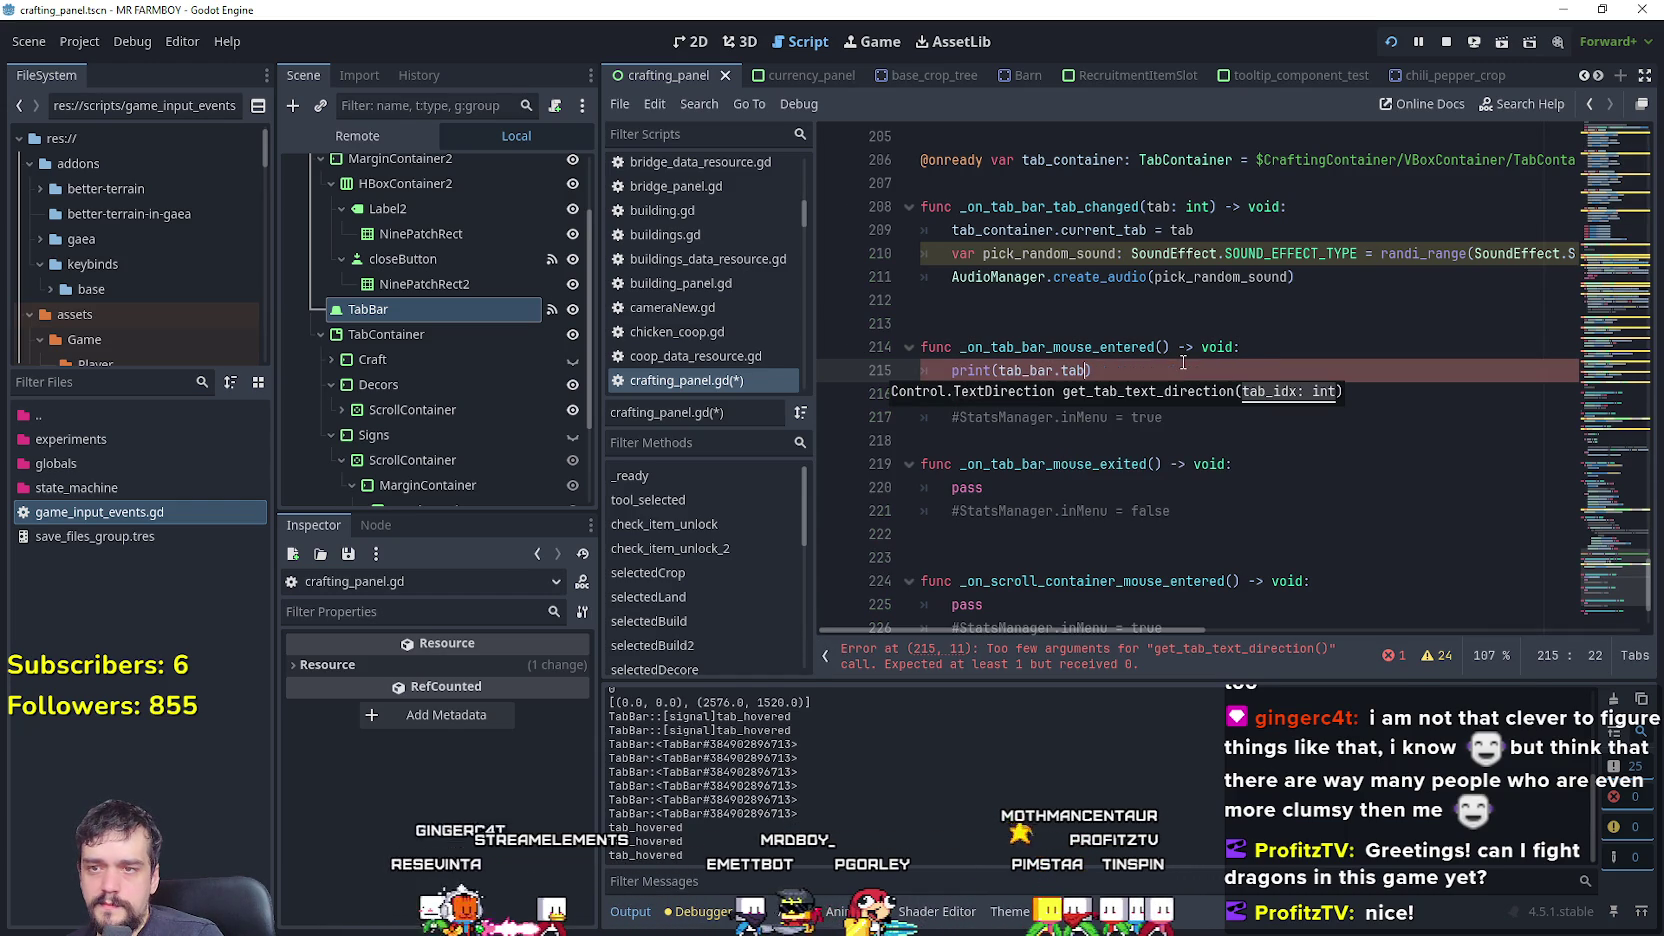
key(ctrl+BackSpace)
key(ctrl+BackSpace)
- Insert get_tab_title from the tab member suggestions into the print call
text(tabb)
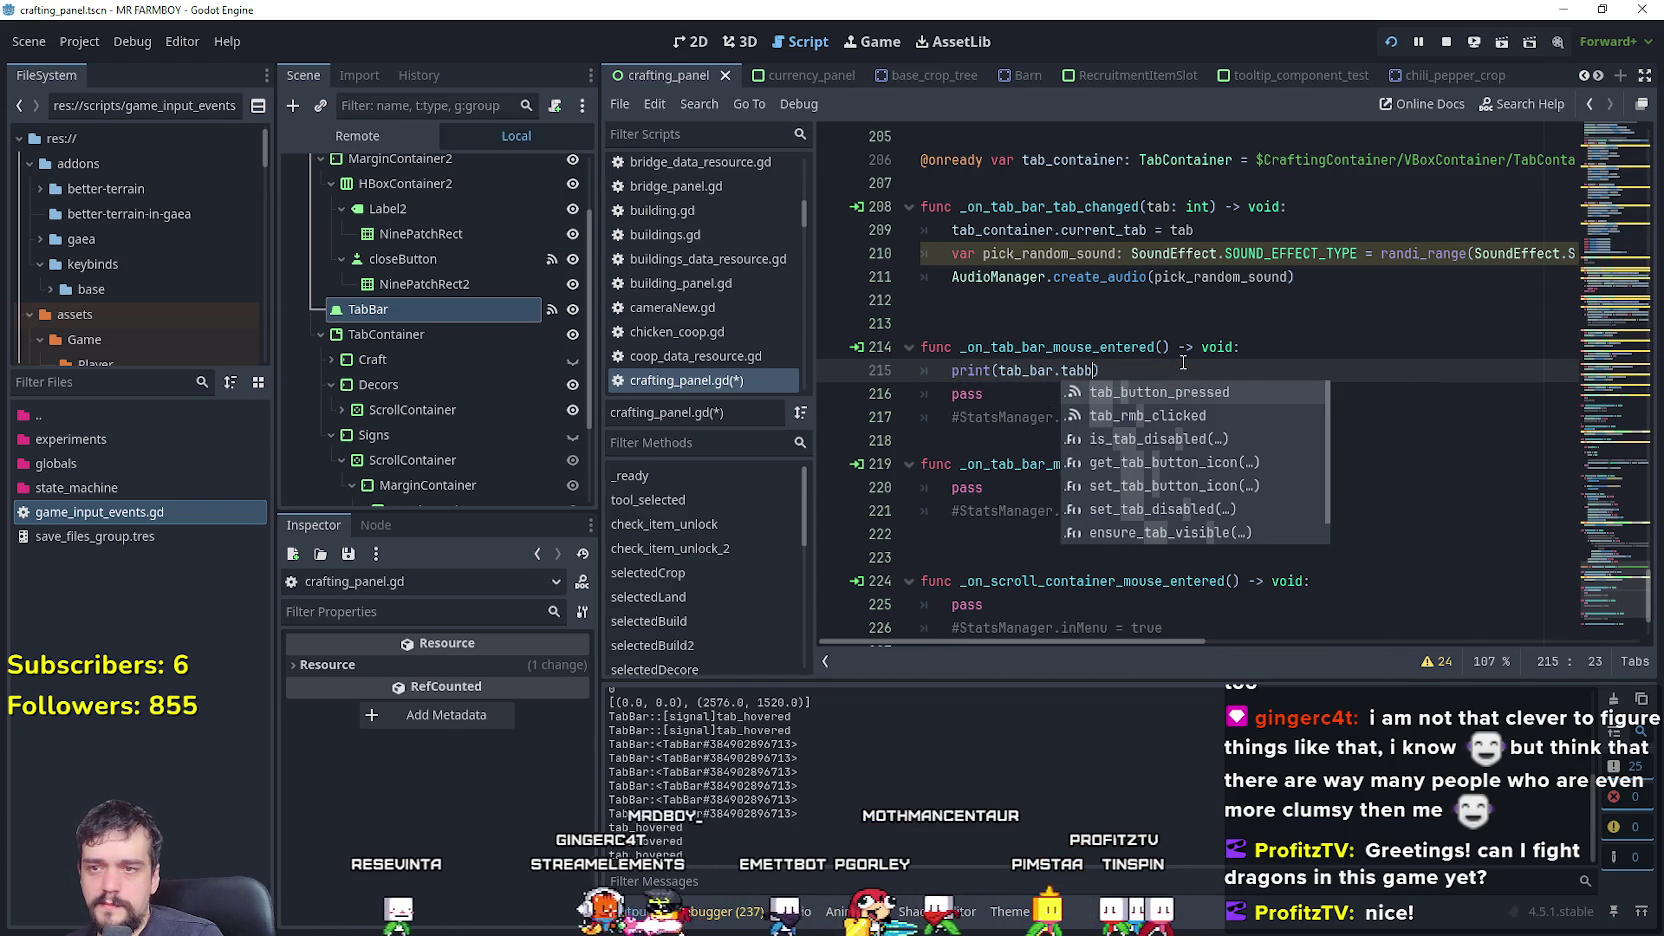
key(BackSpace)
key(Down)
key(Down)
key(Down)
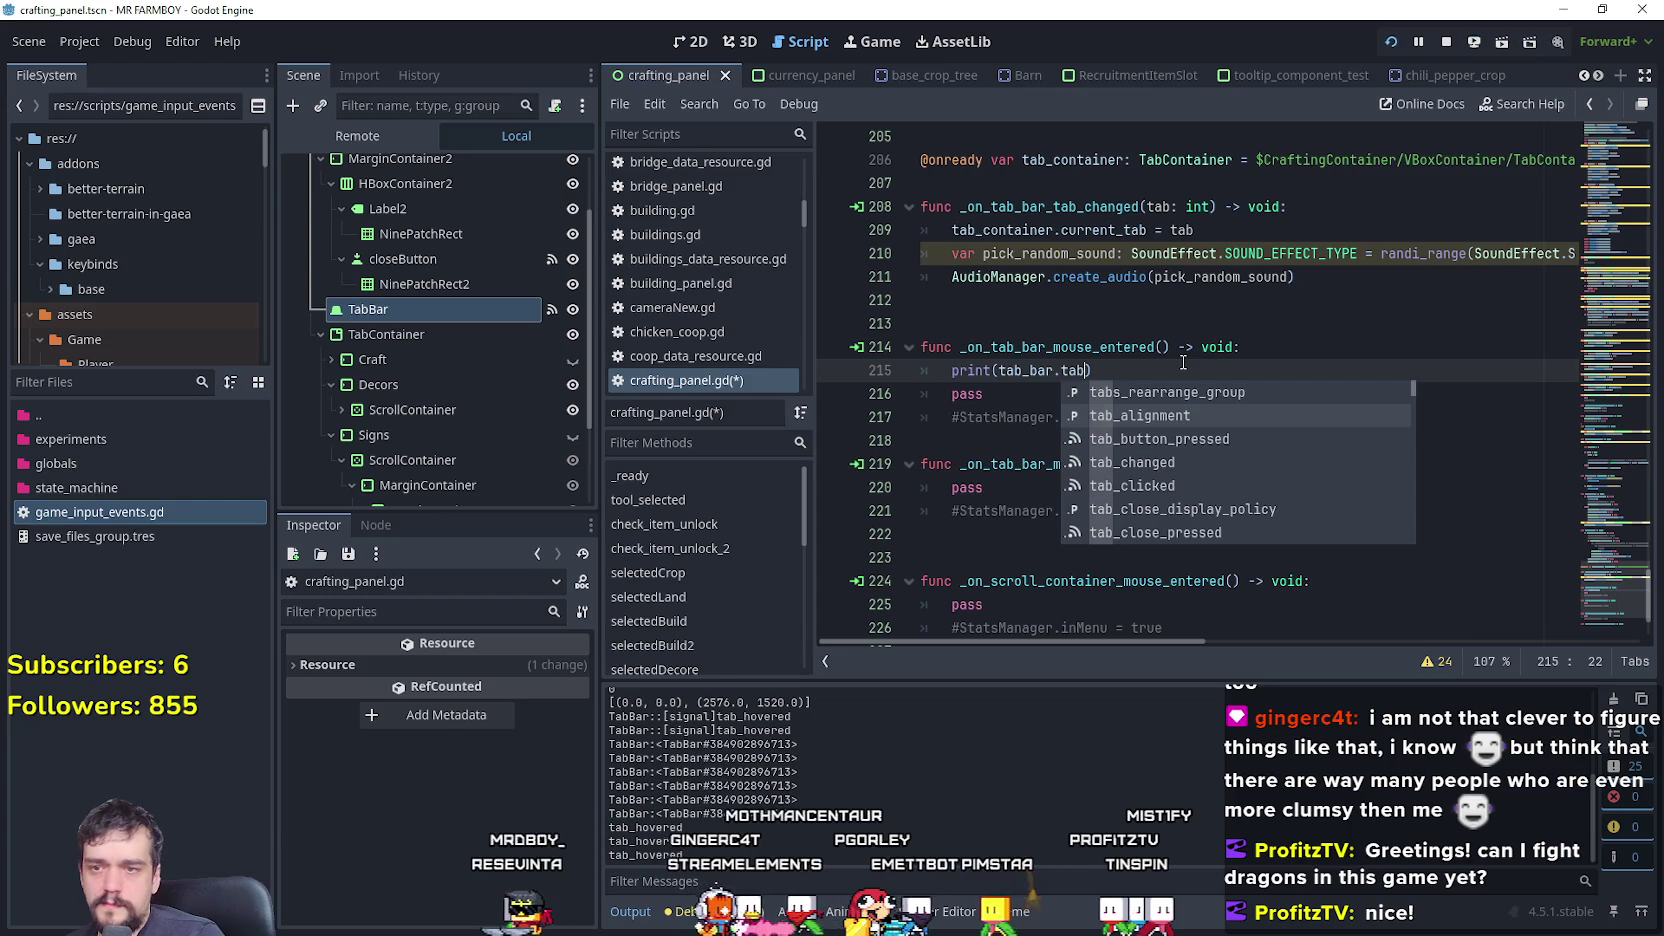
key(Down)
key(Down)
key(Down)
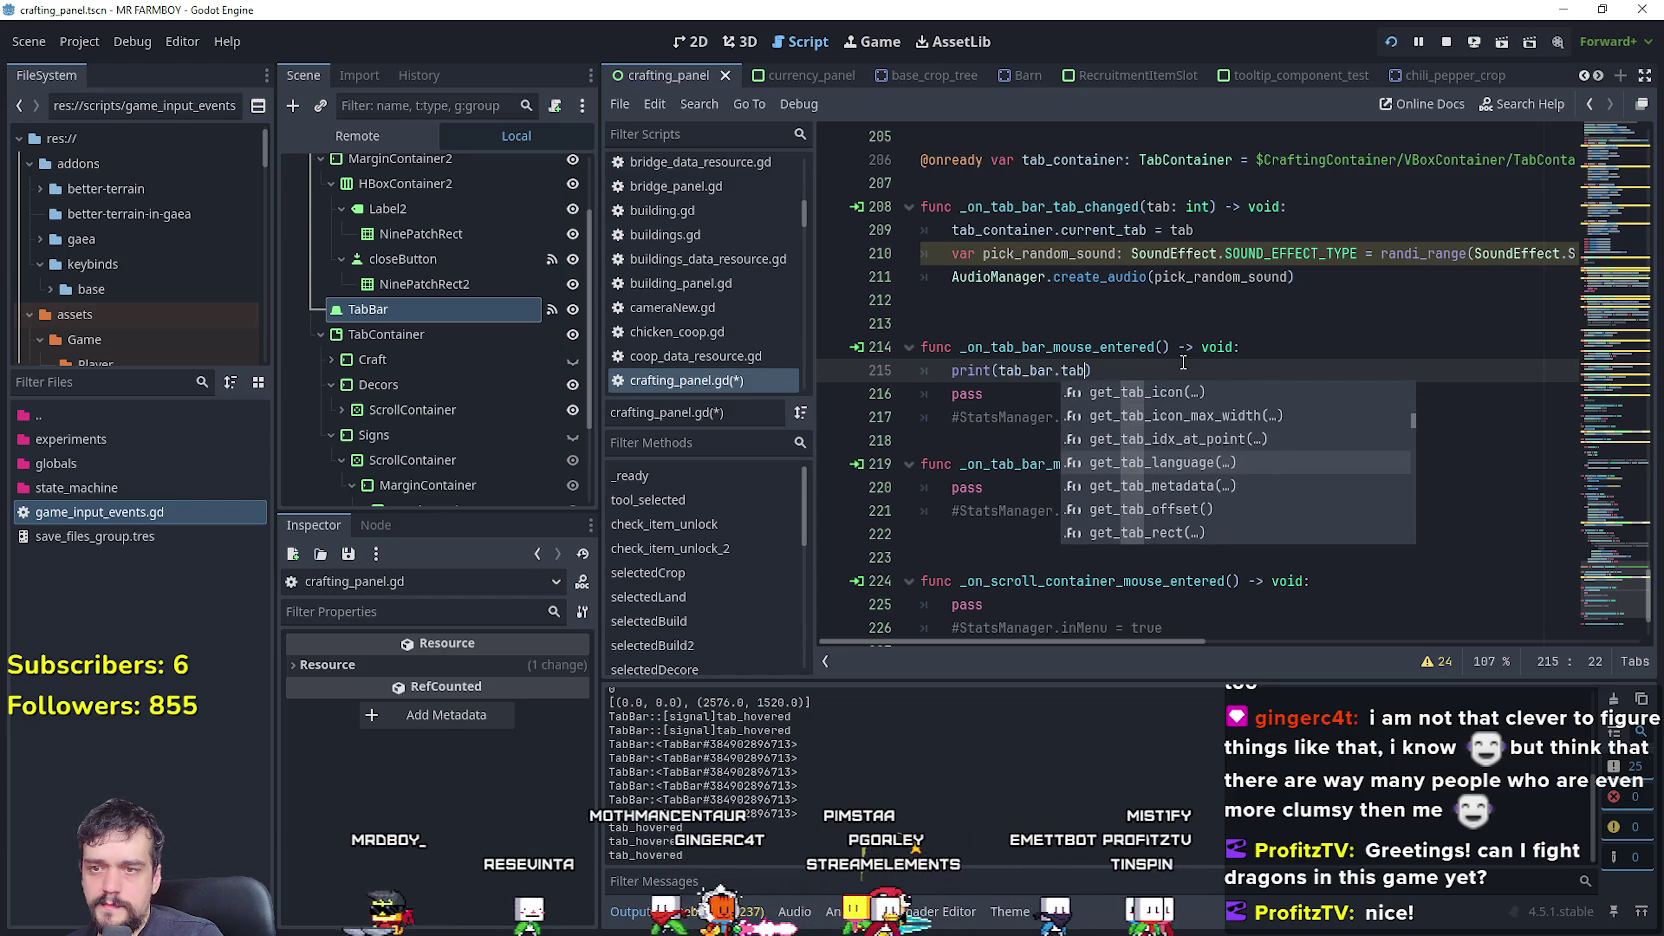
key(Down)
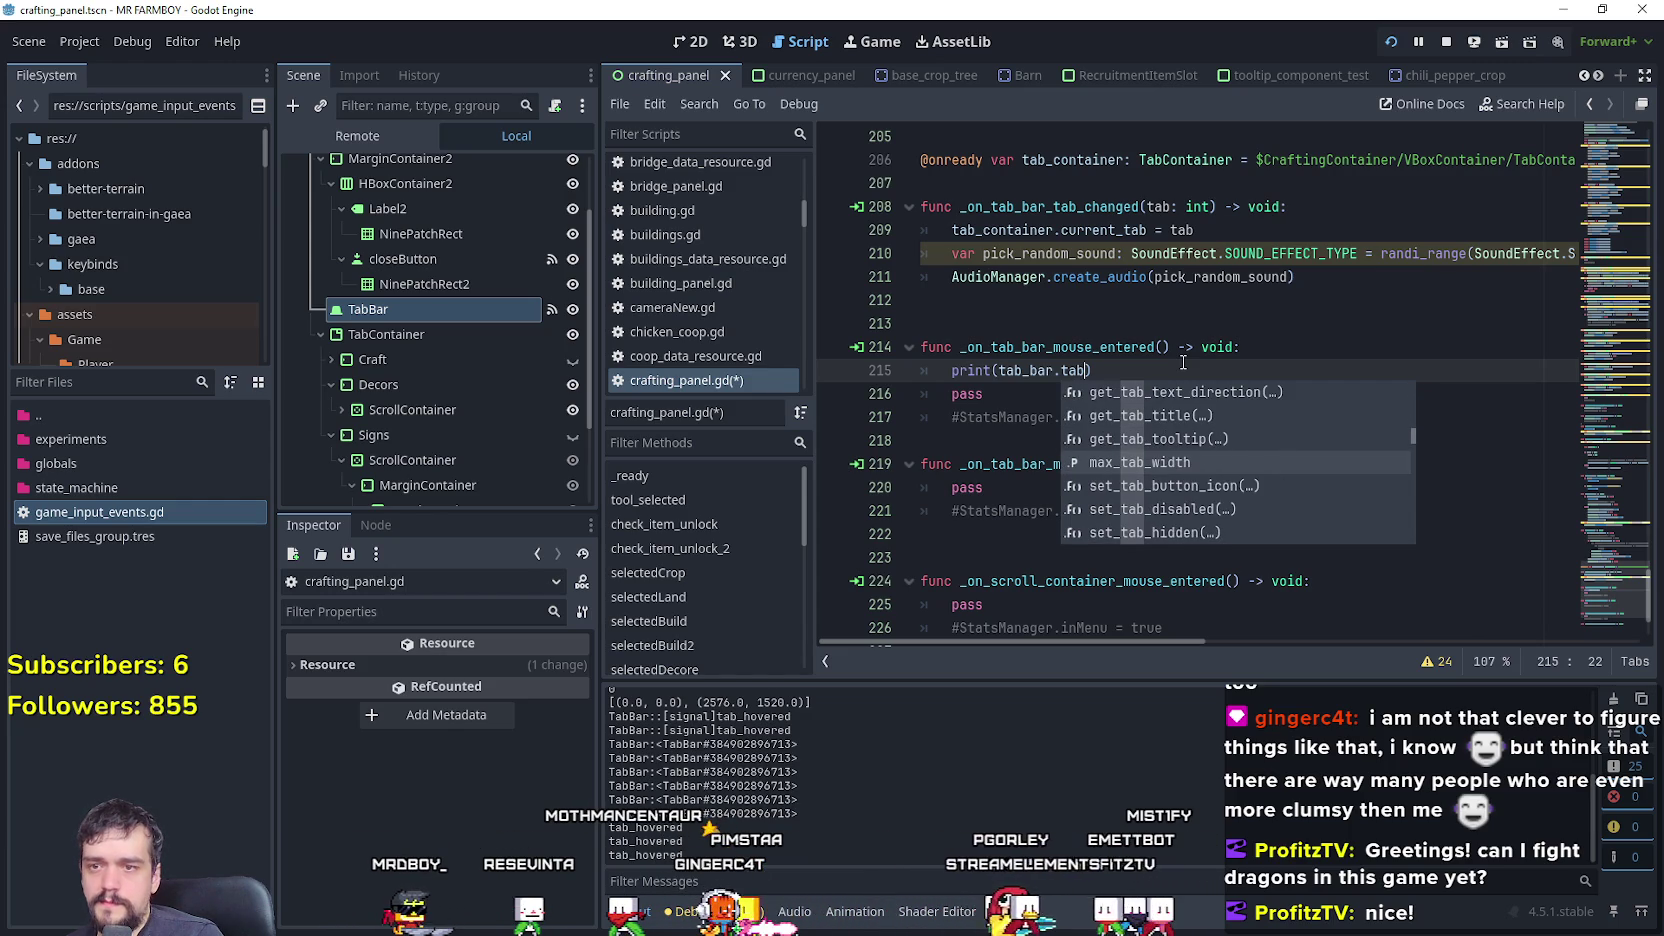
key(Up)
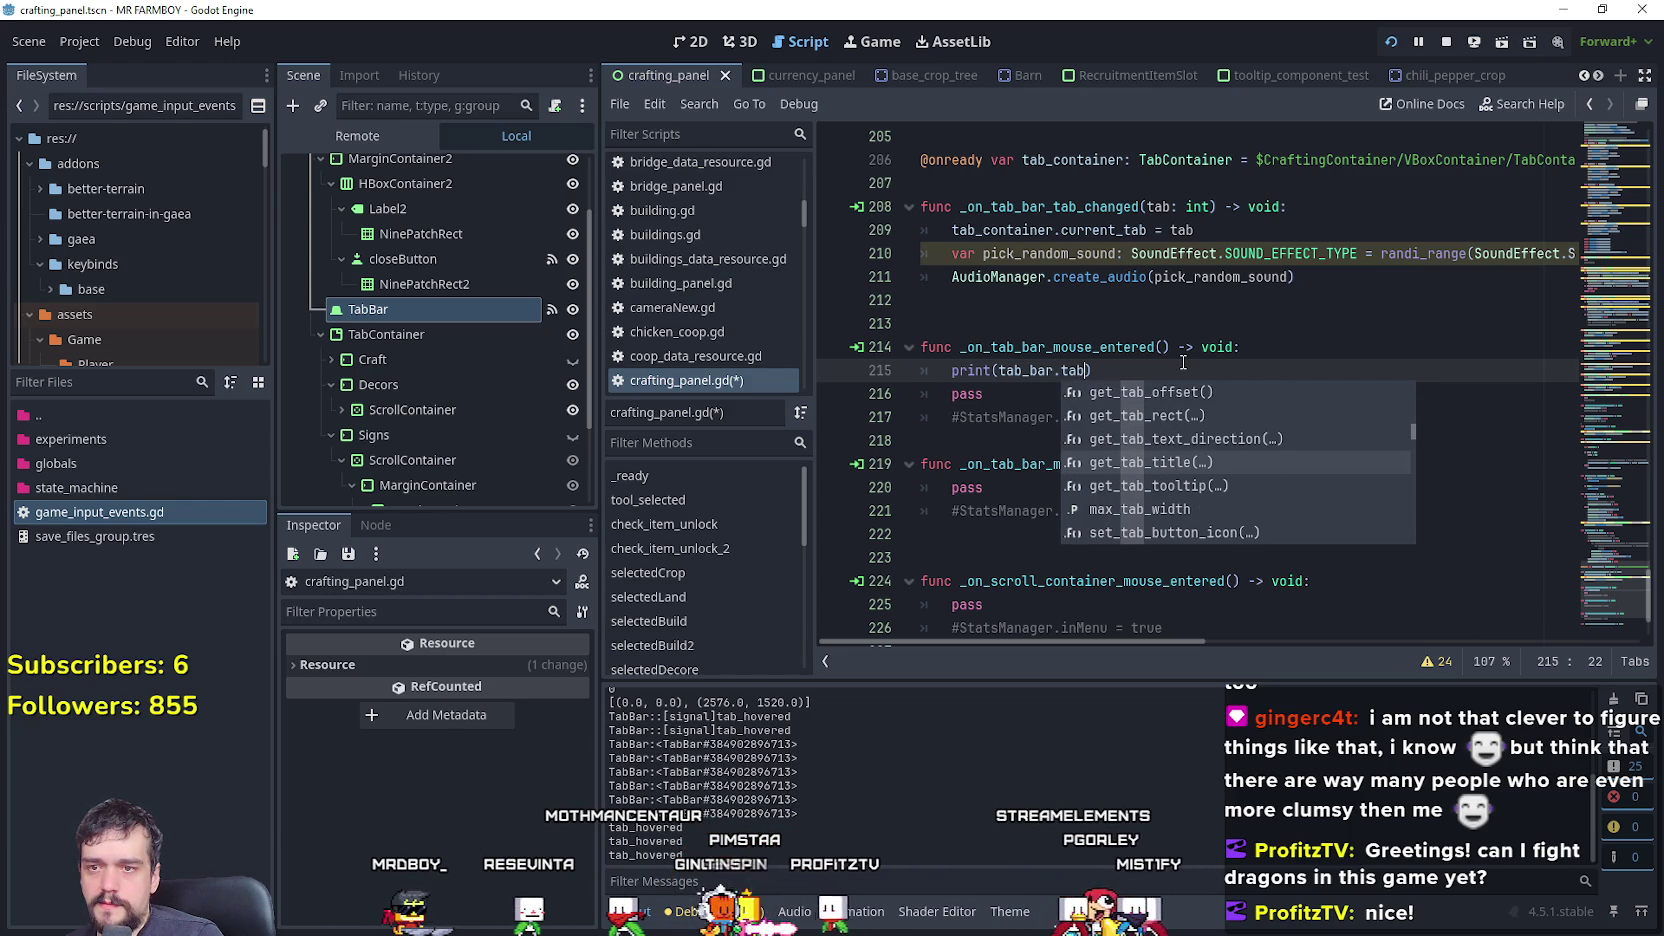
key(Return)
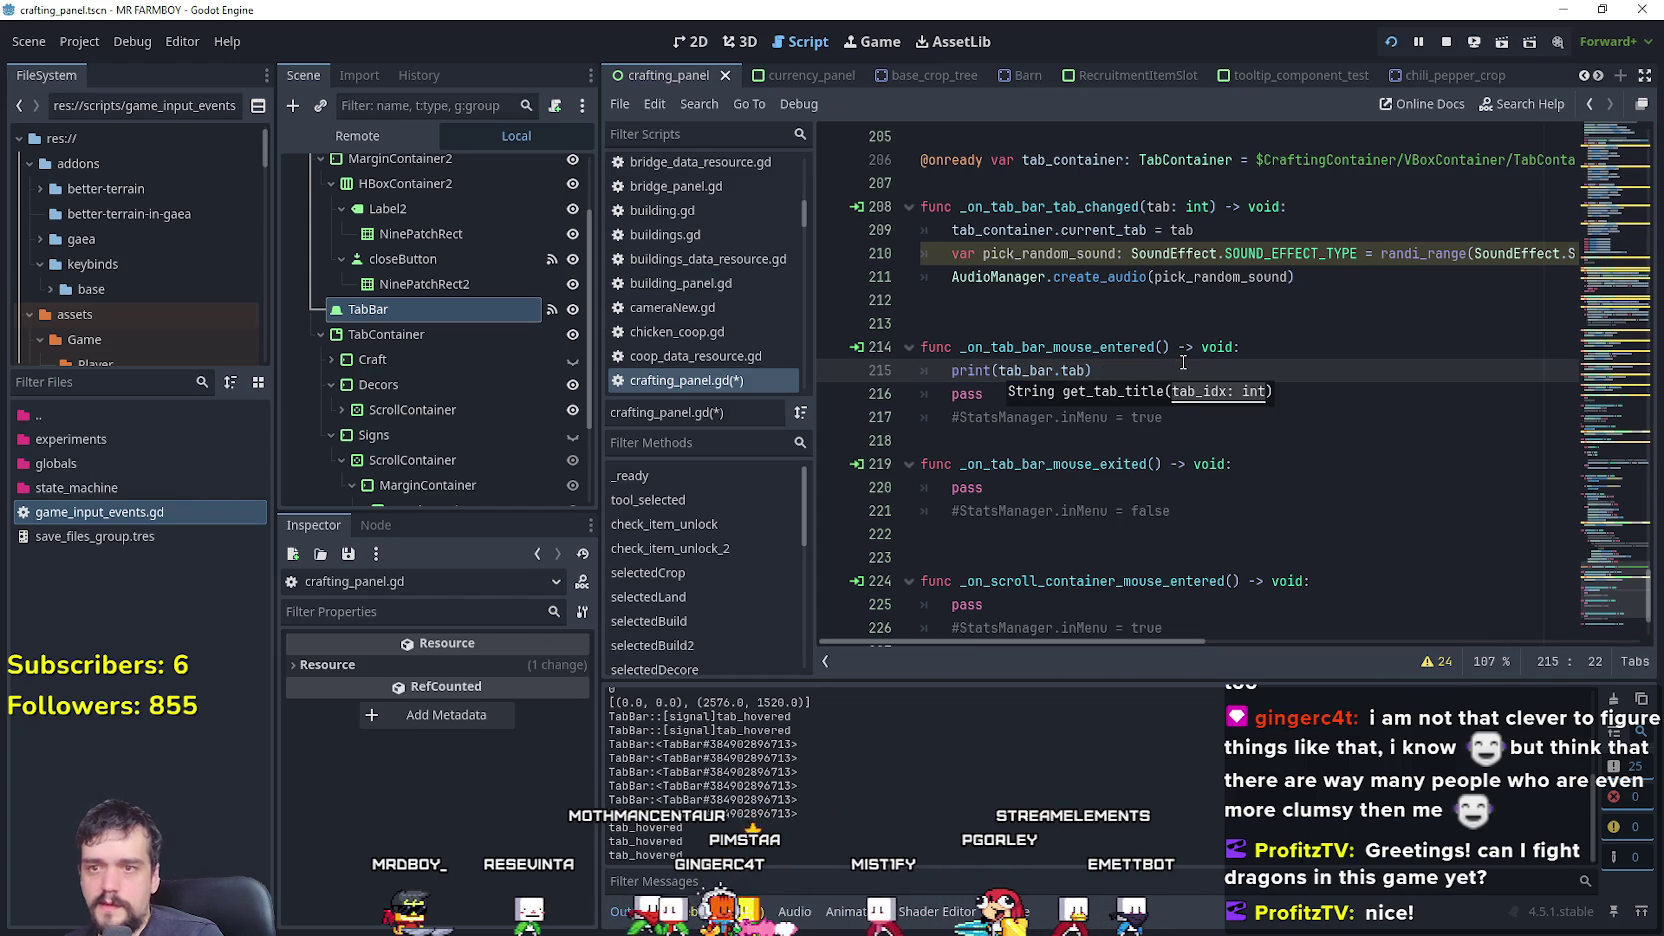
- Search the hover-related TabBar members, re-insert tab_hovered, and browse its members
text(b)
key(Down)
key(Down)
key(Down)
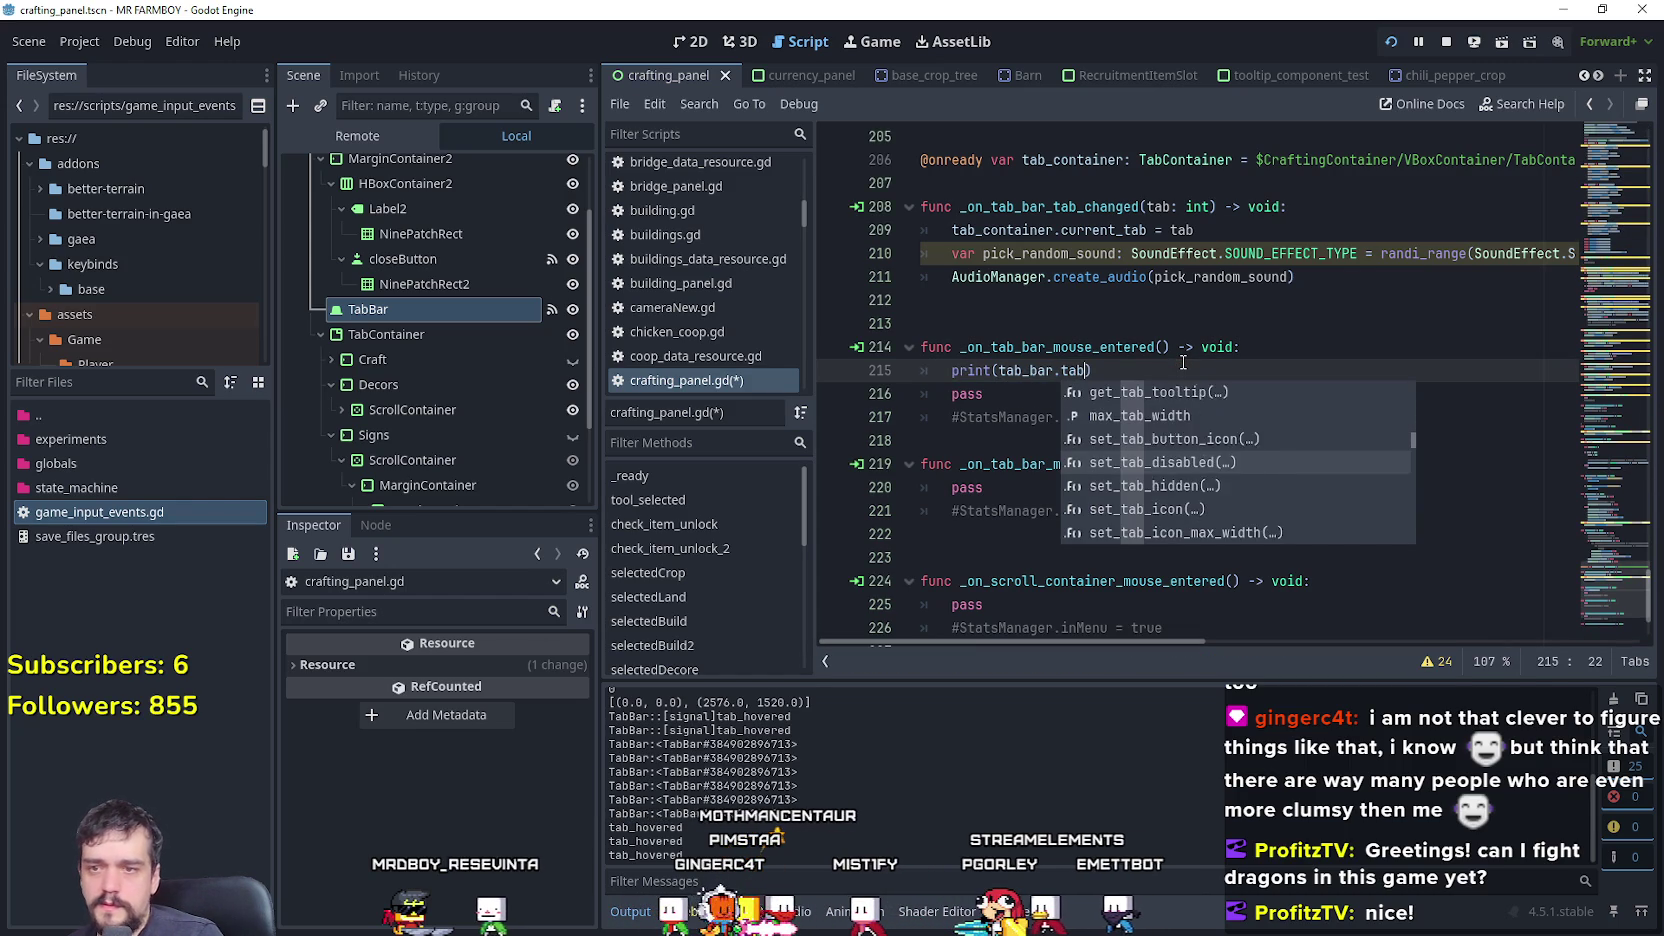
key(Down)
key(Down)
key(Down)
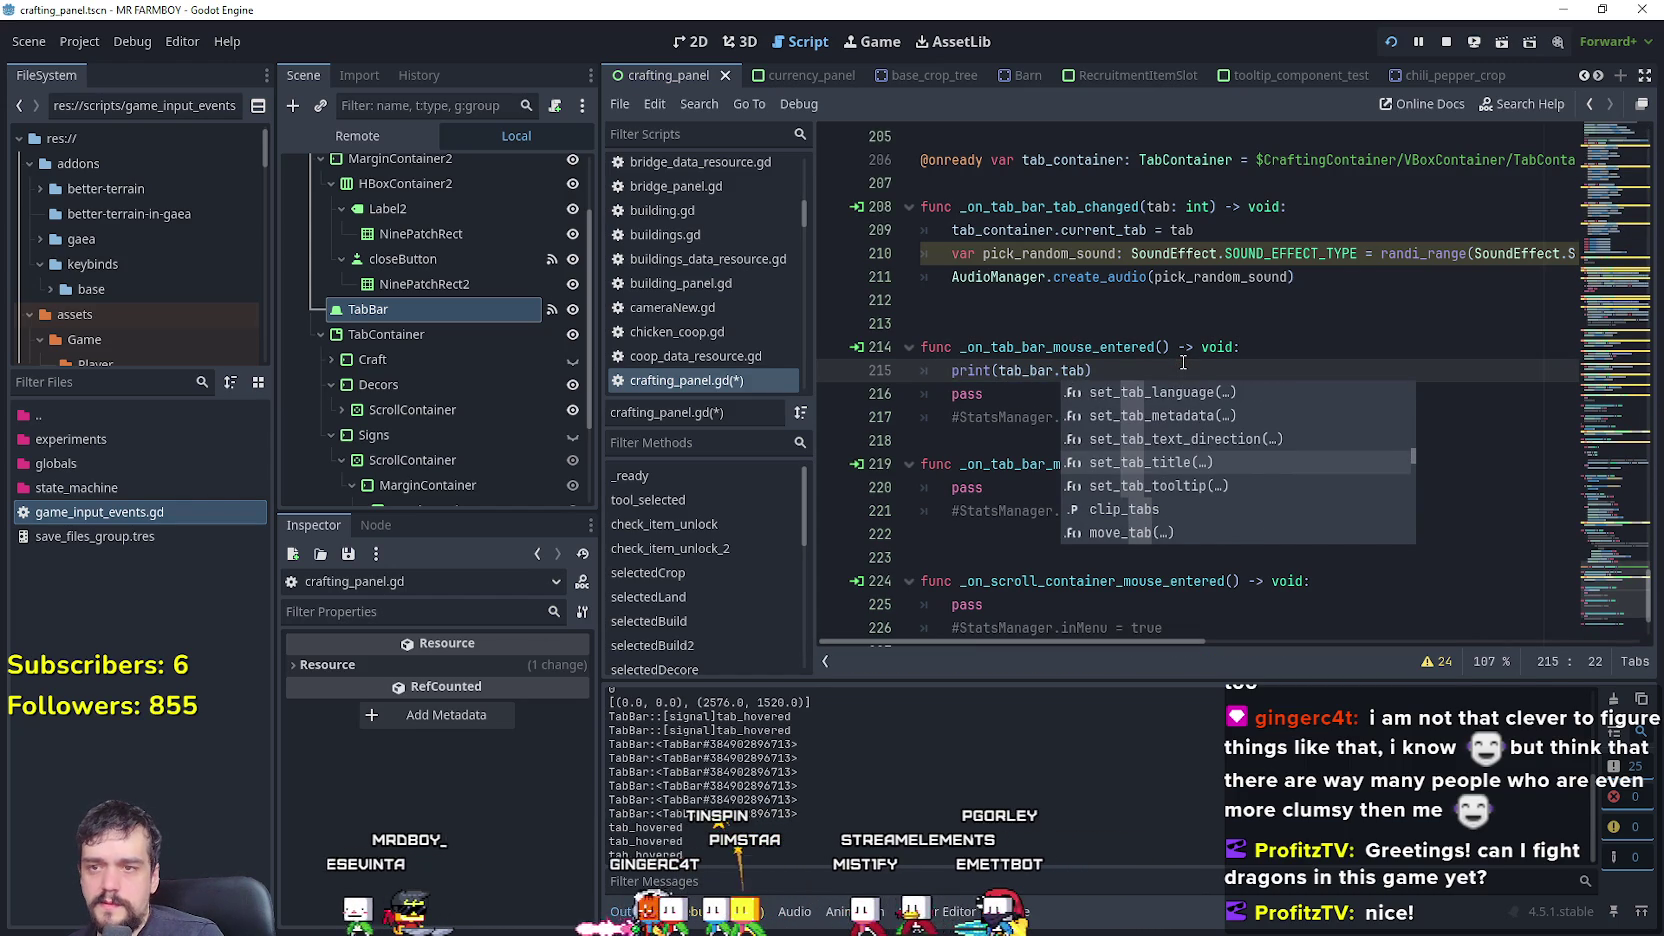
key(BackSpace)
key(BackSpace)
key(BackSpace)
text(ho)
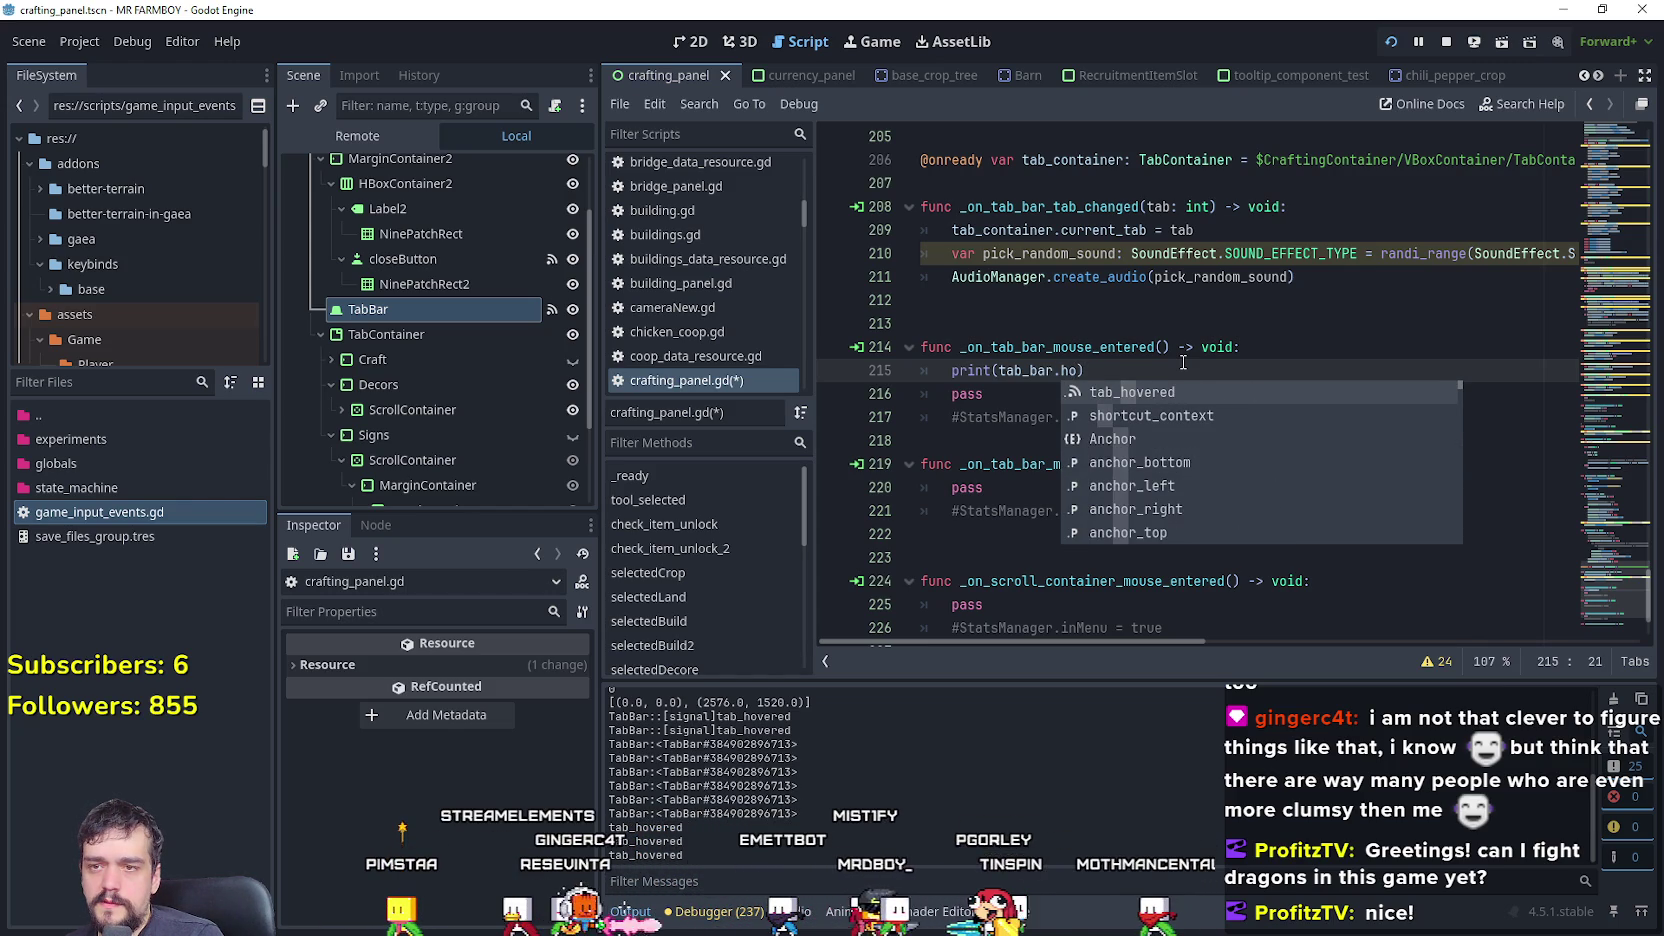
text(v)
key(BackSpace)
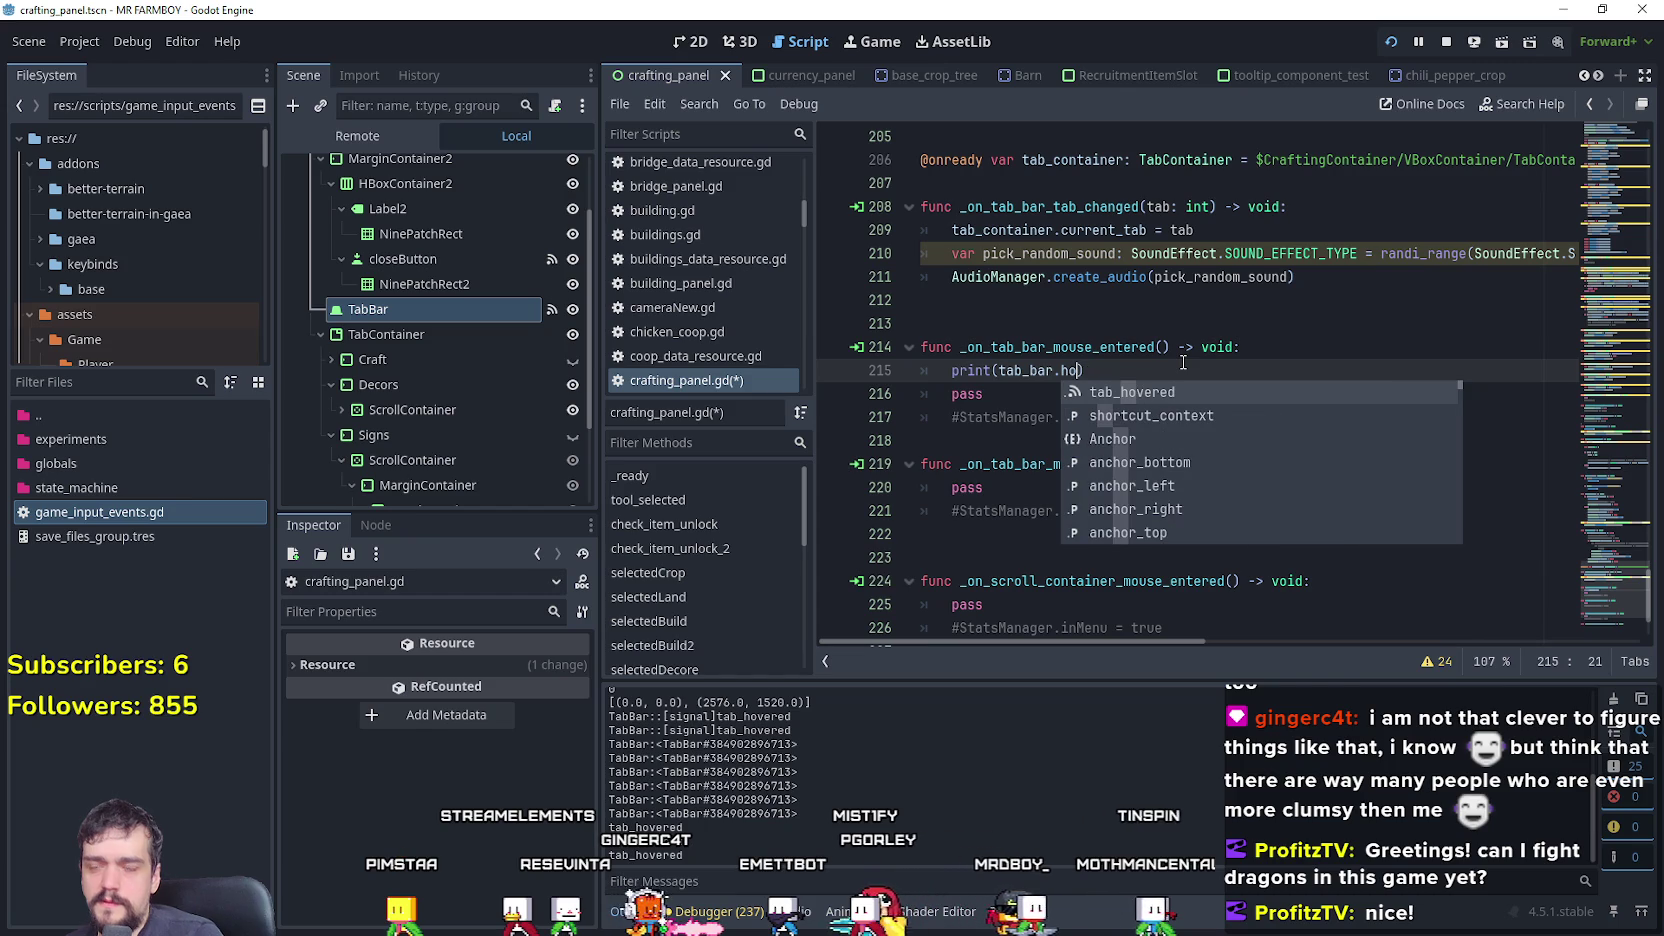
key(Down)
key(Down)
key(Down)
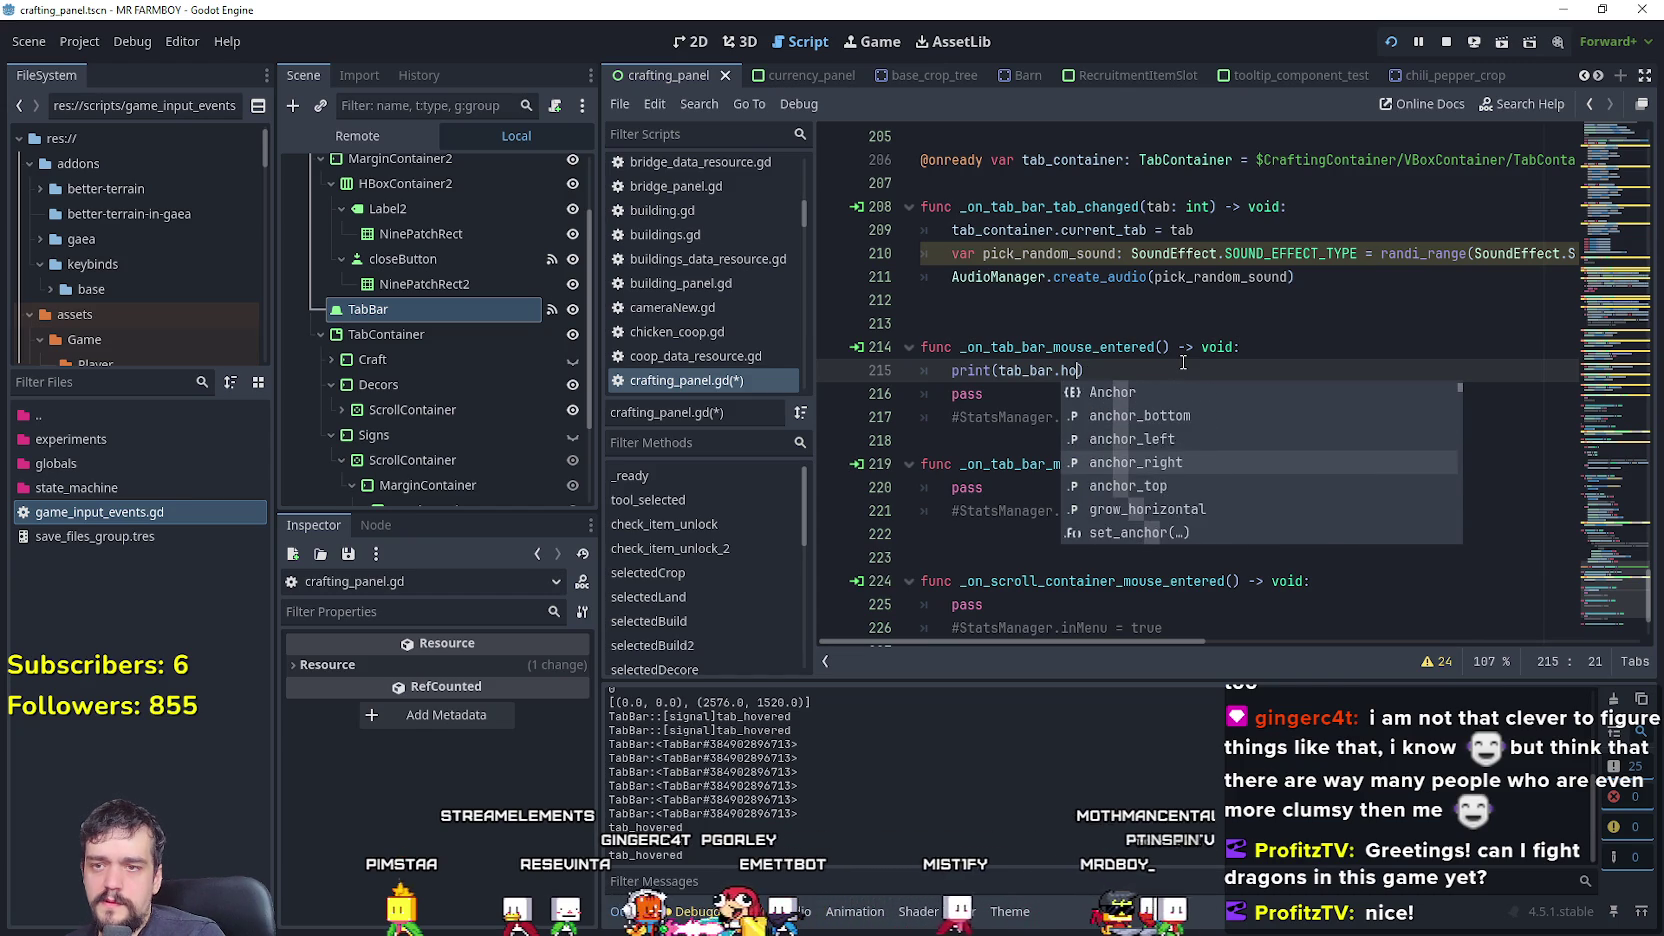
key(Down)
key(Down)
key(Down)
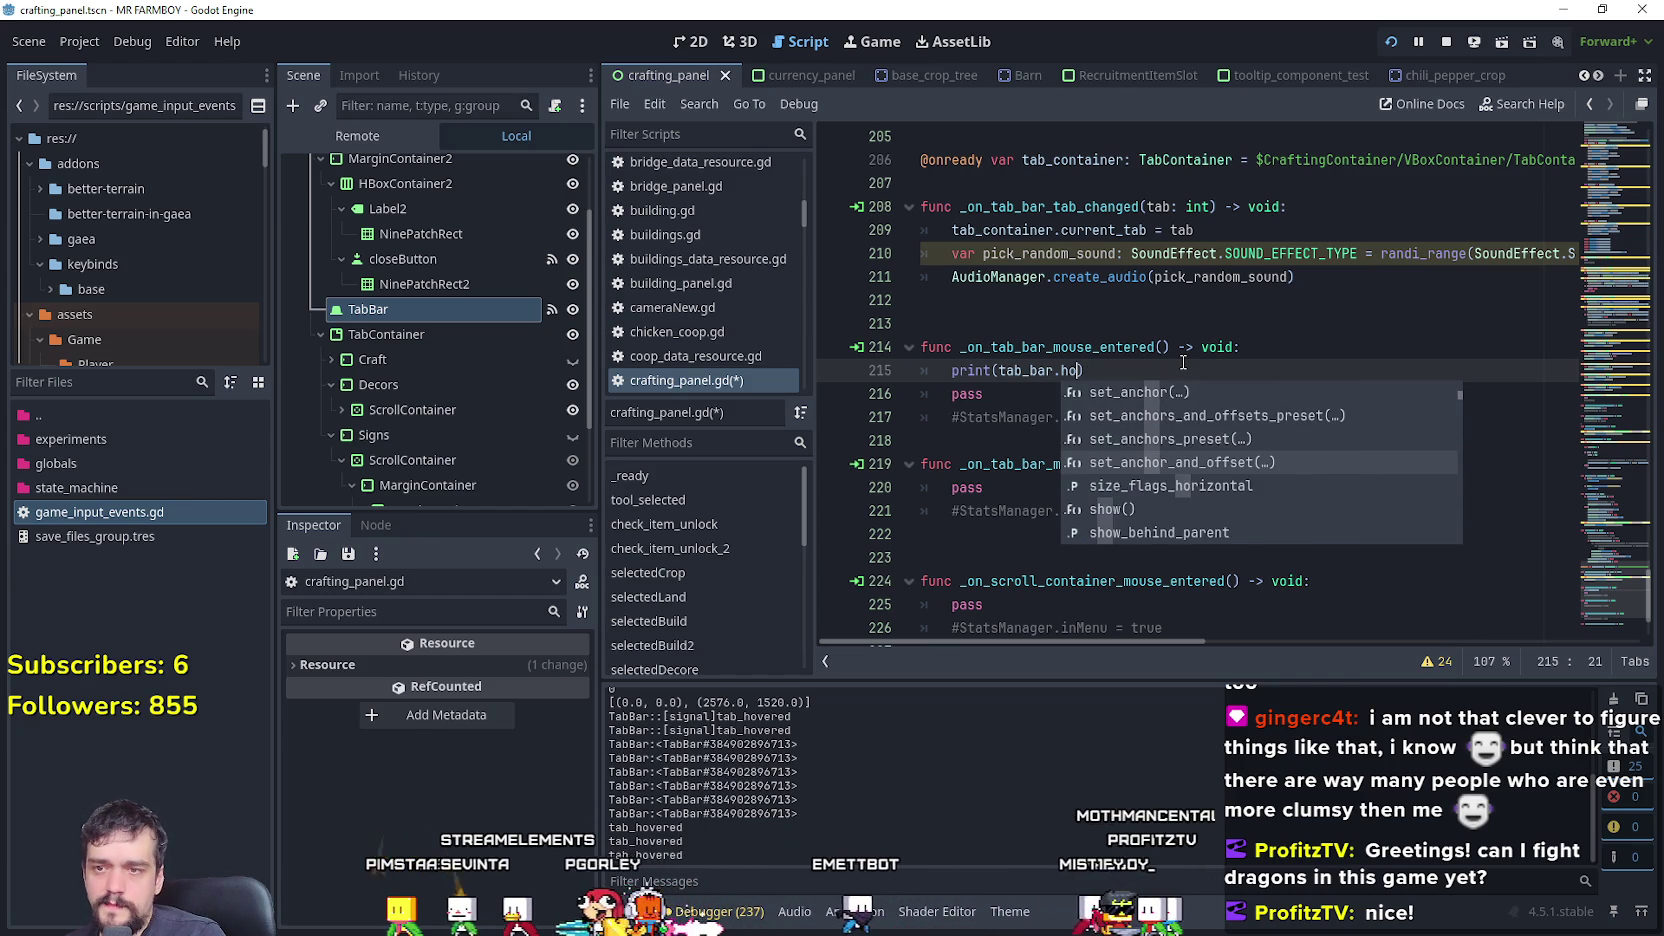
key(Down)
key(Down)
key(Down)
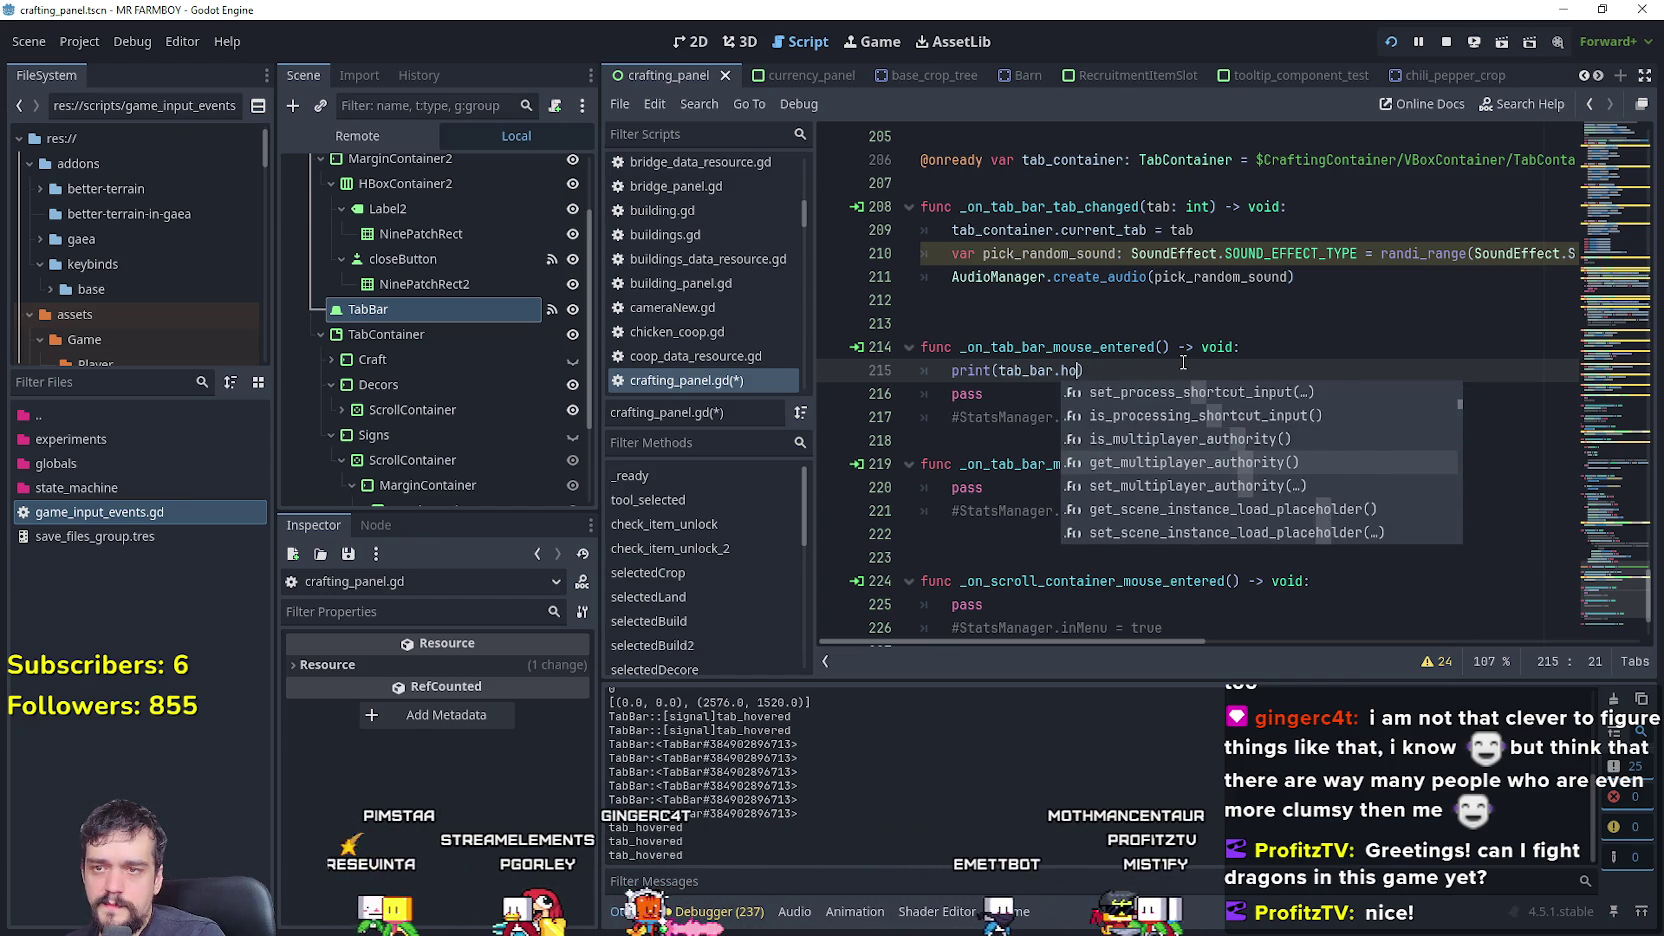
key(Down)
key(Down)
key(Down)
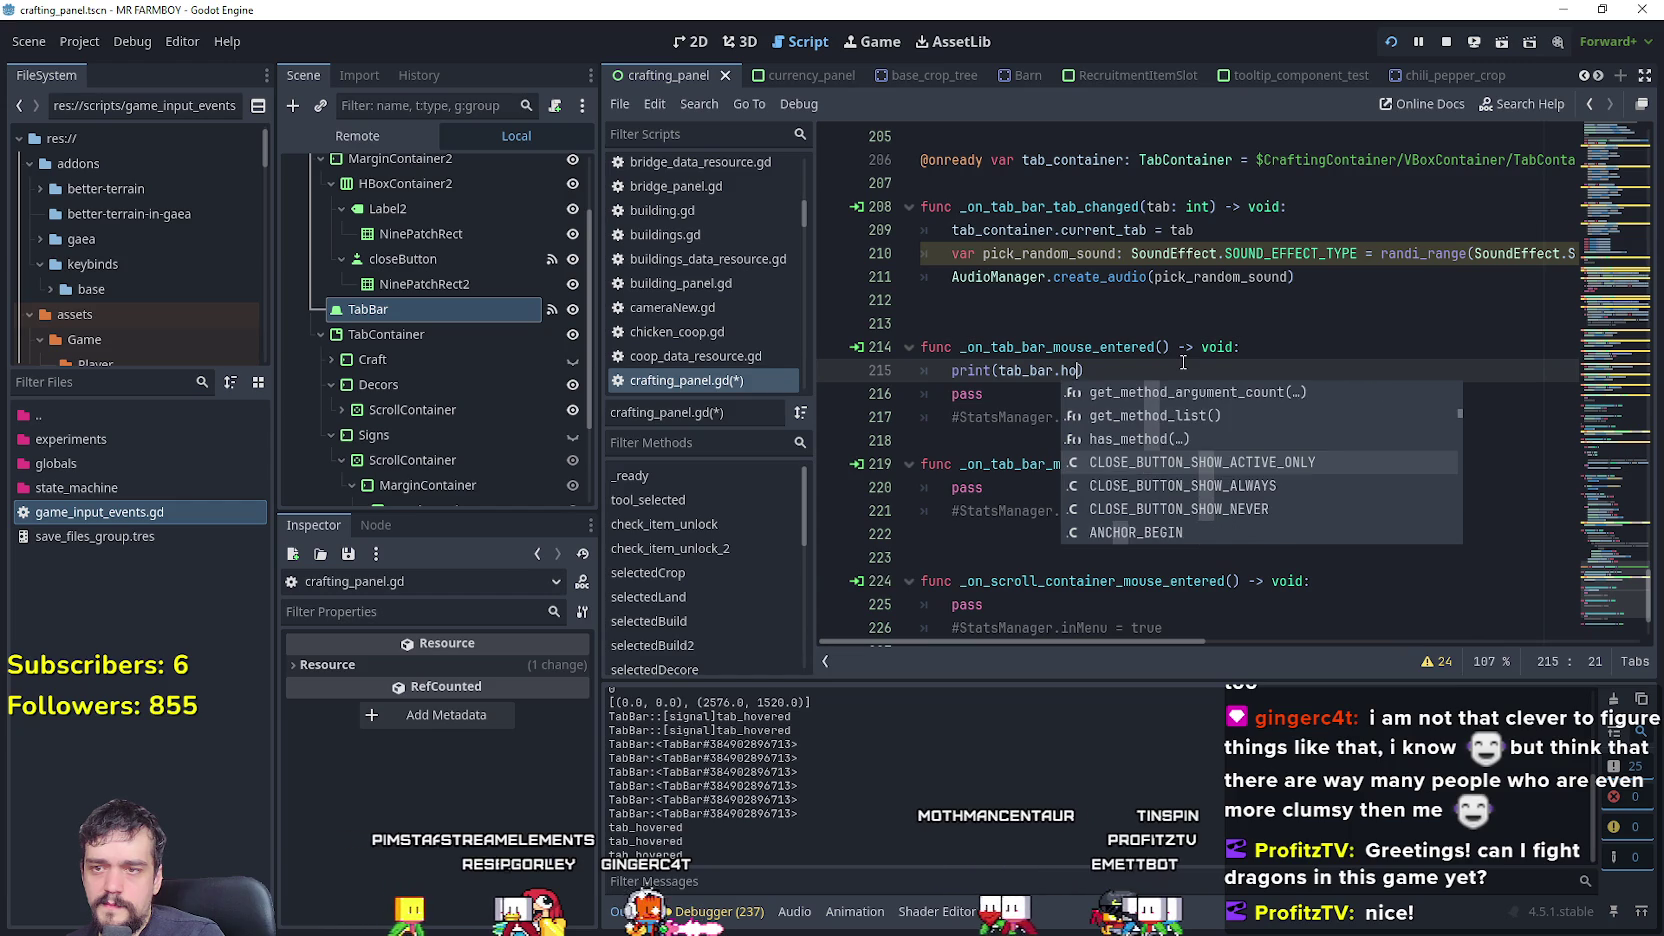
key(Down)
key(Down)
key(Down)
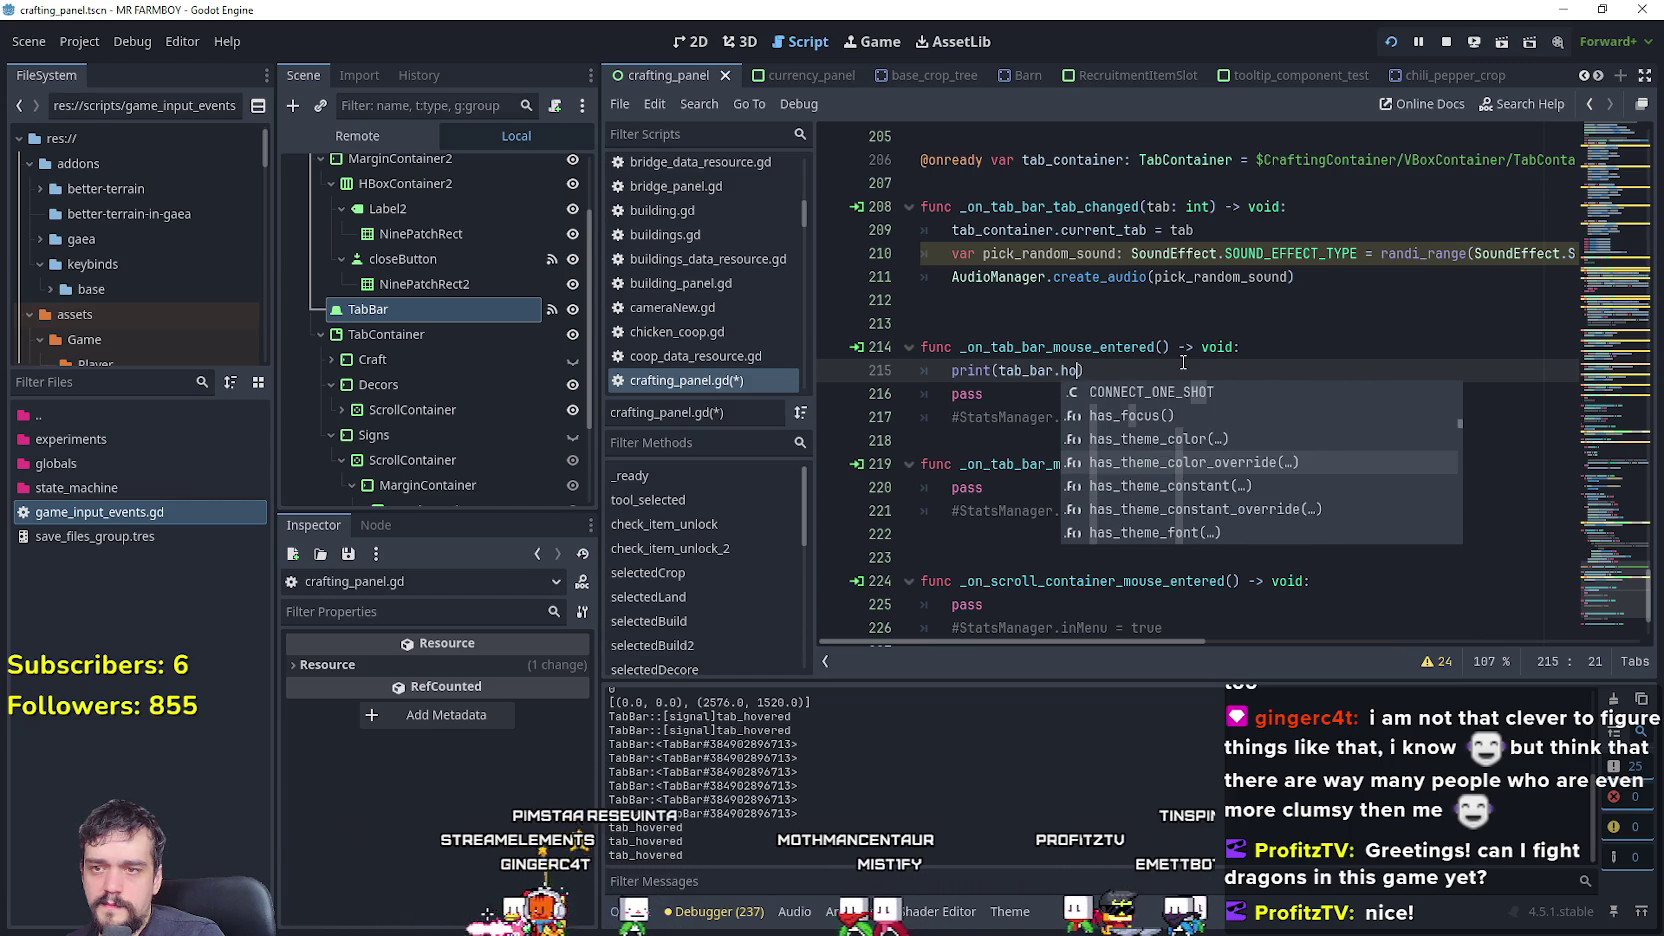
key(Down)
key(Down)
key(Down)
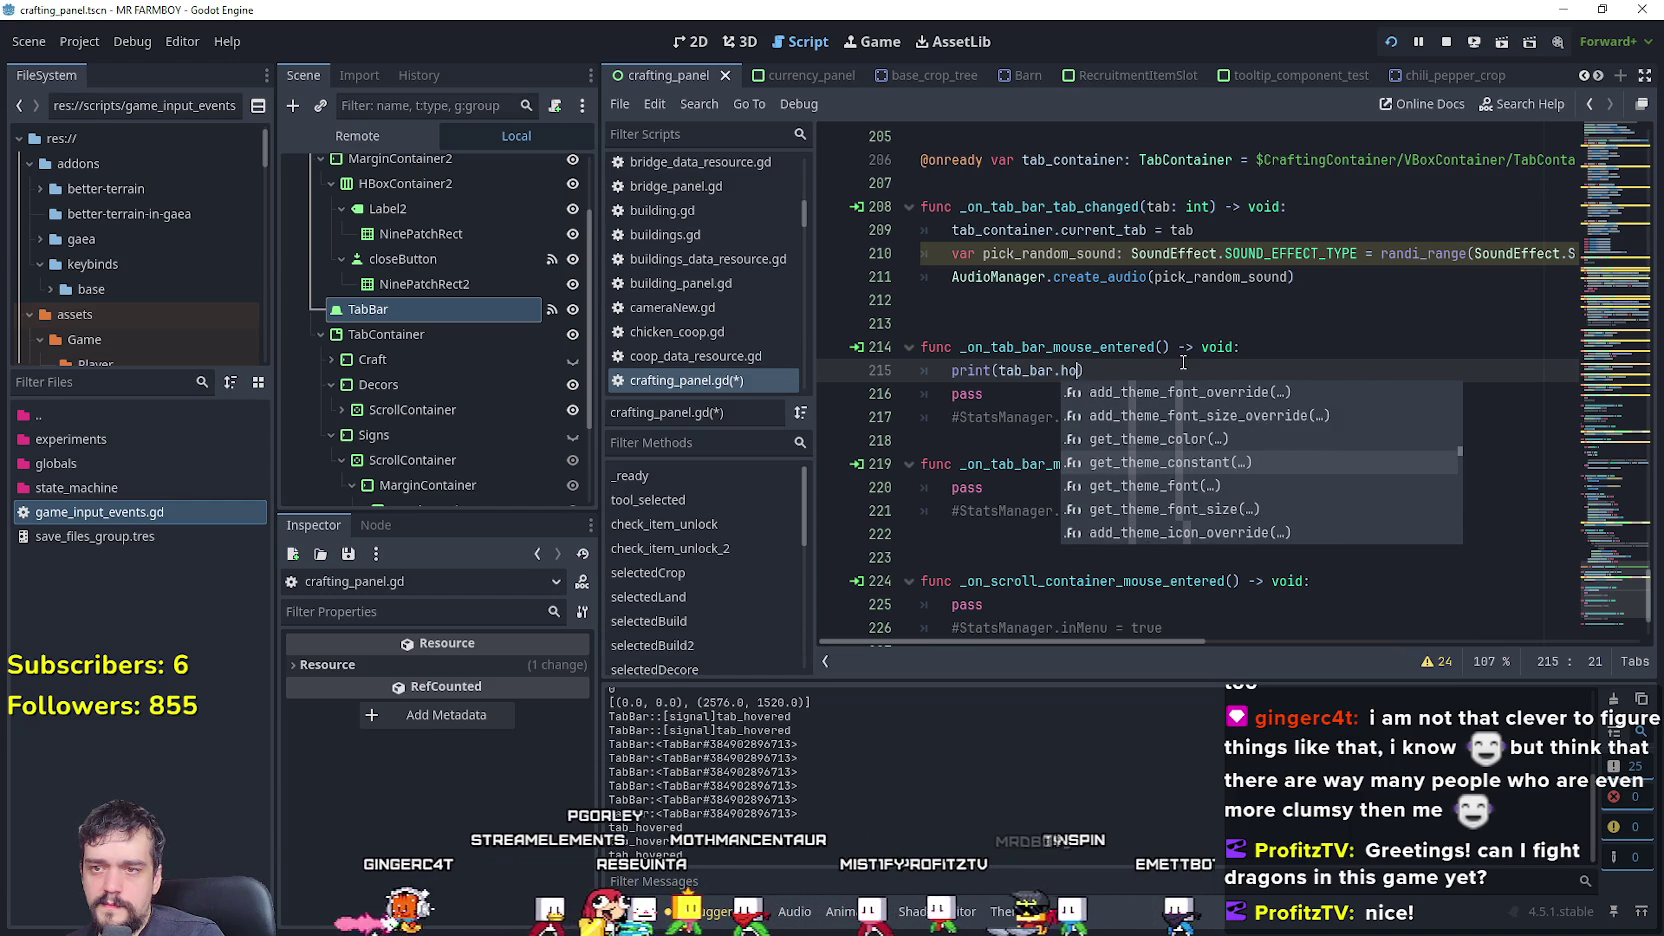
key(BackSpace)
key(BackSpace)
key(BackSpace)
text(.hovere)
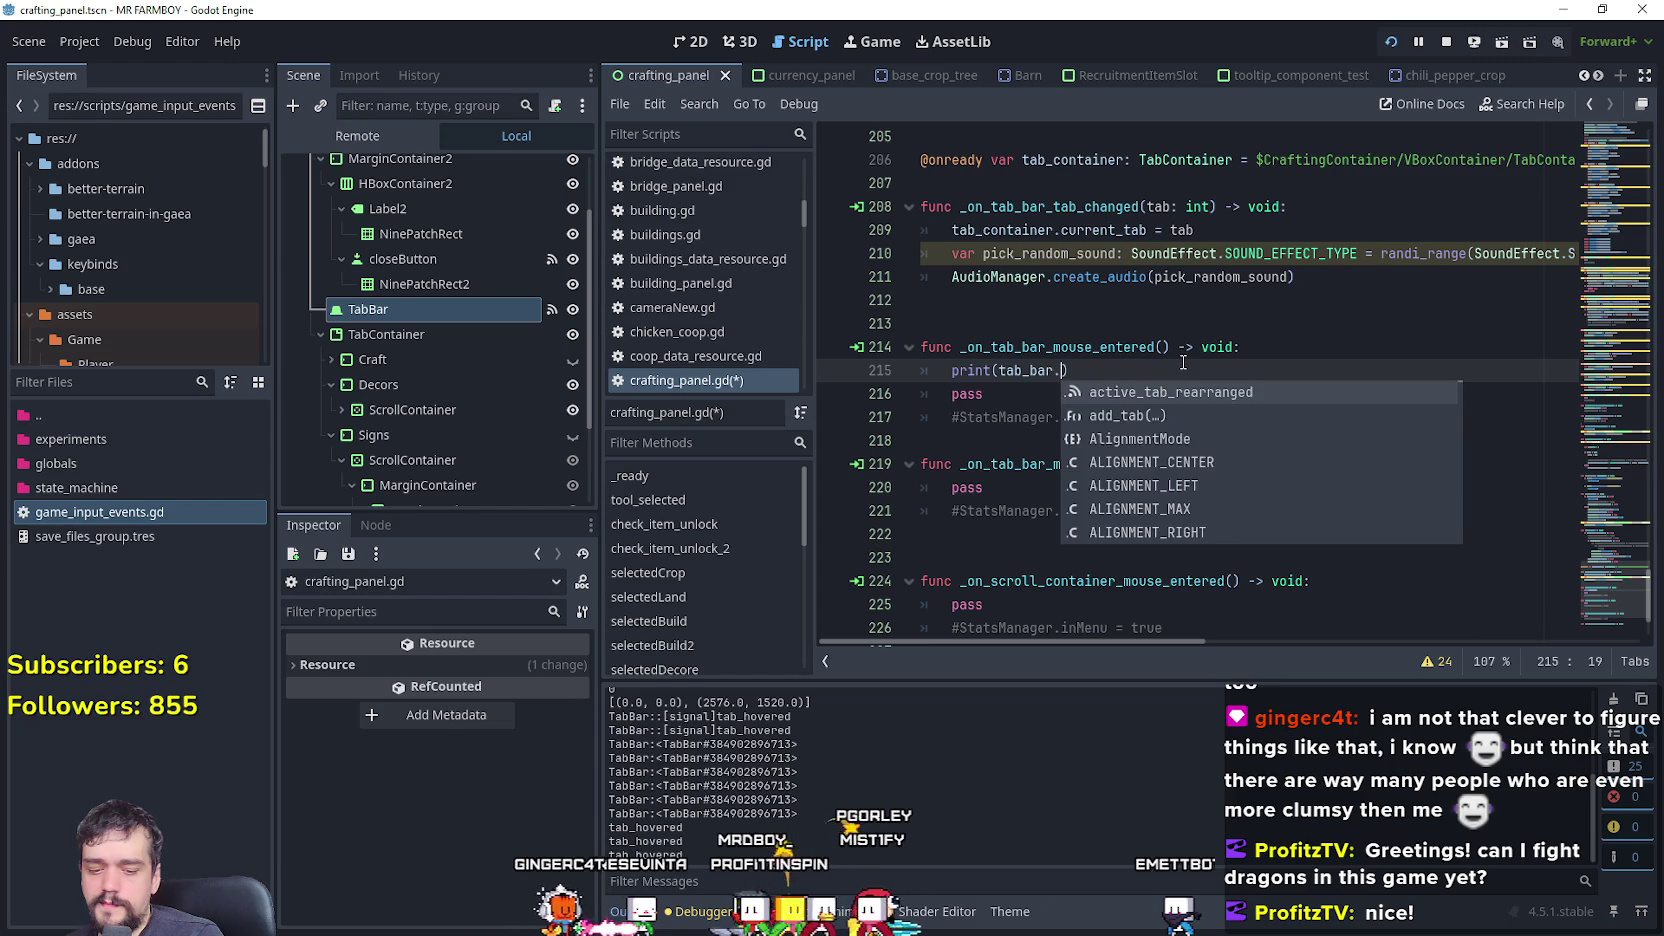
text(d)
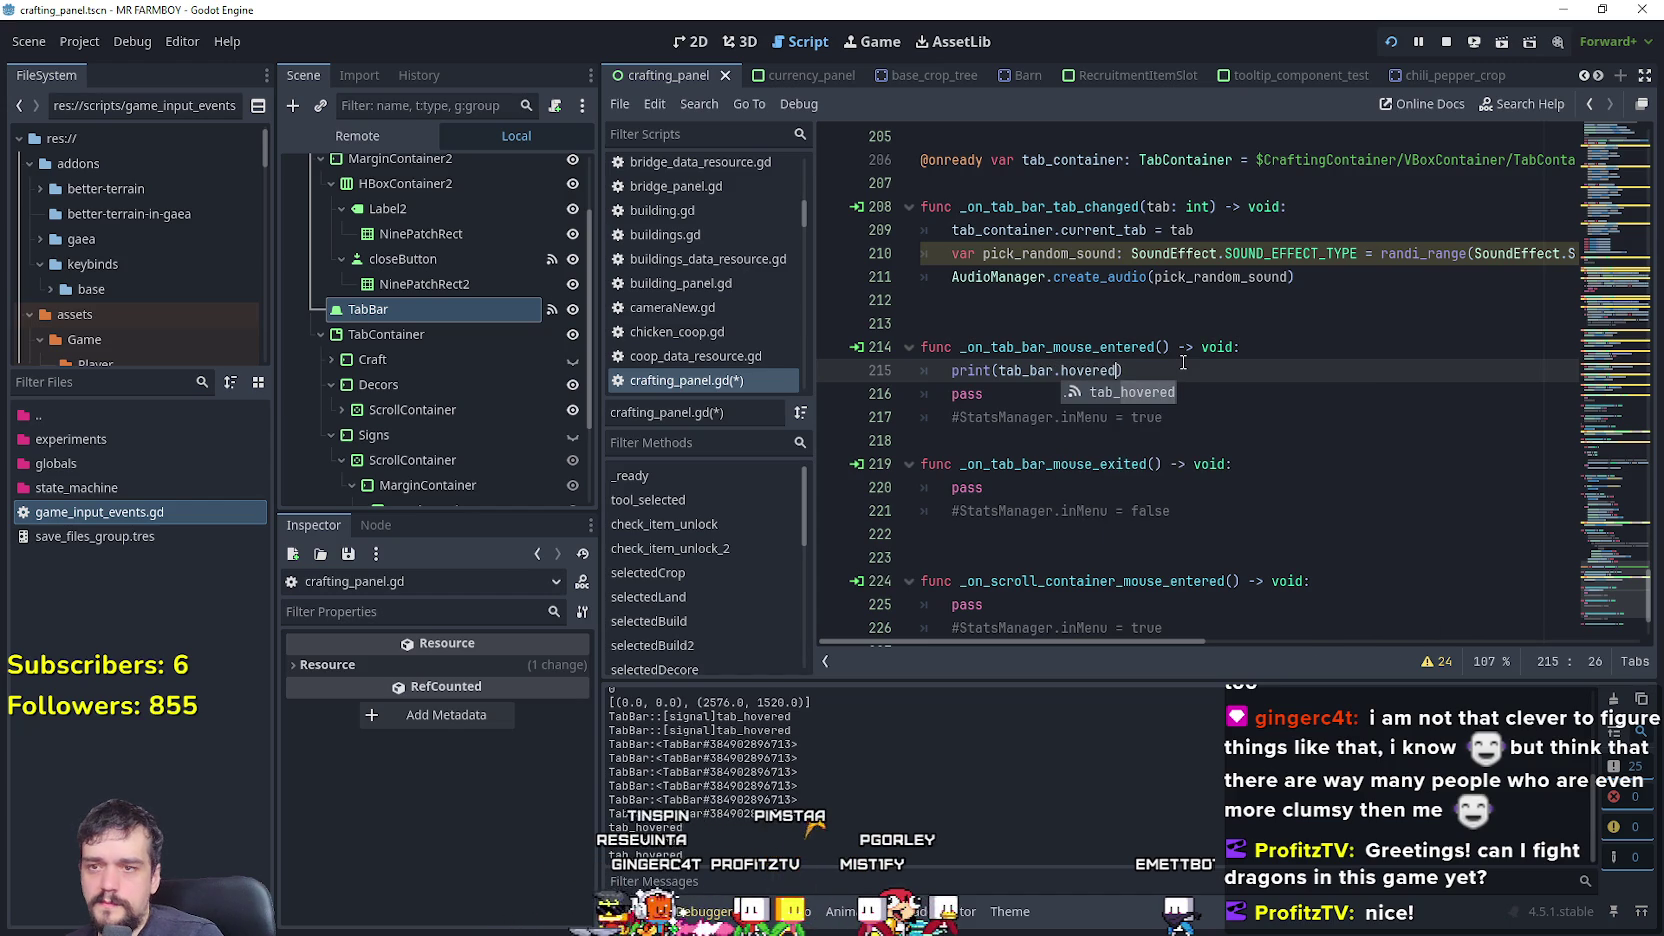
key(BackSpace)
key(Return)
text(.)
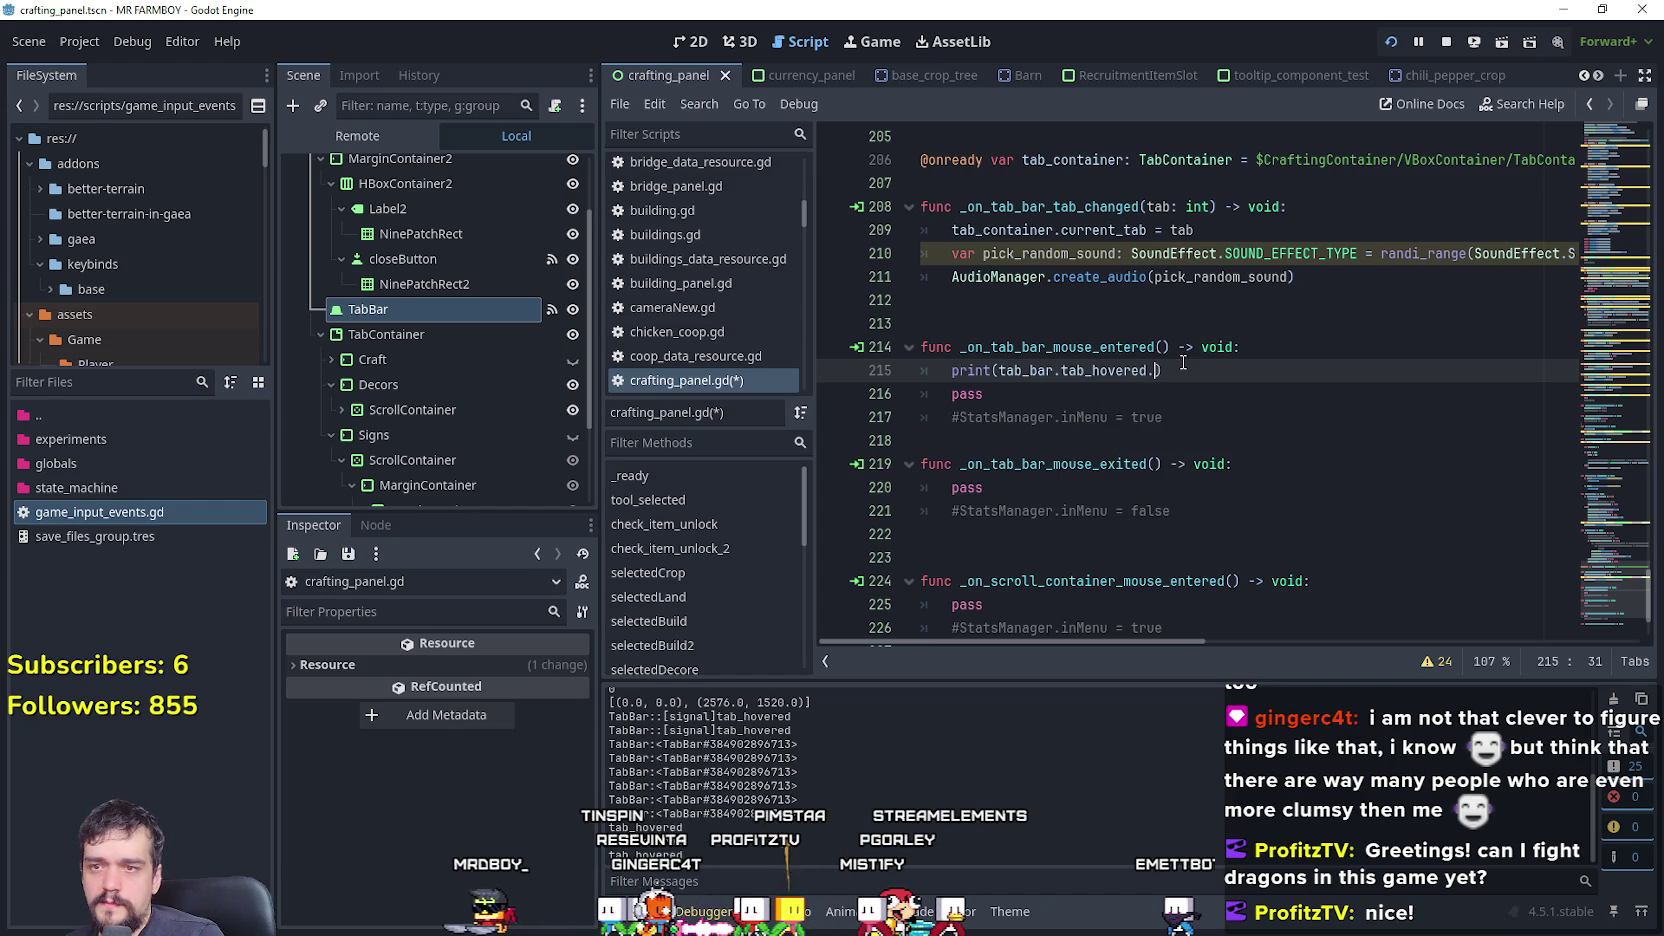
key(Down)
key(Down)
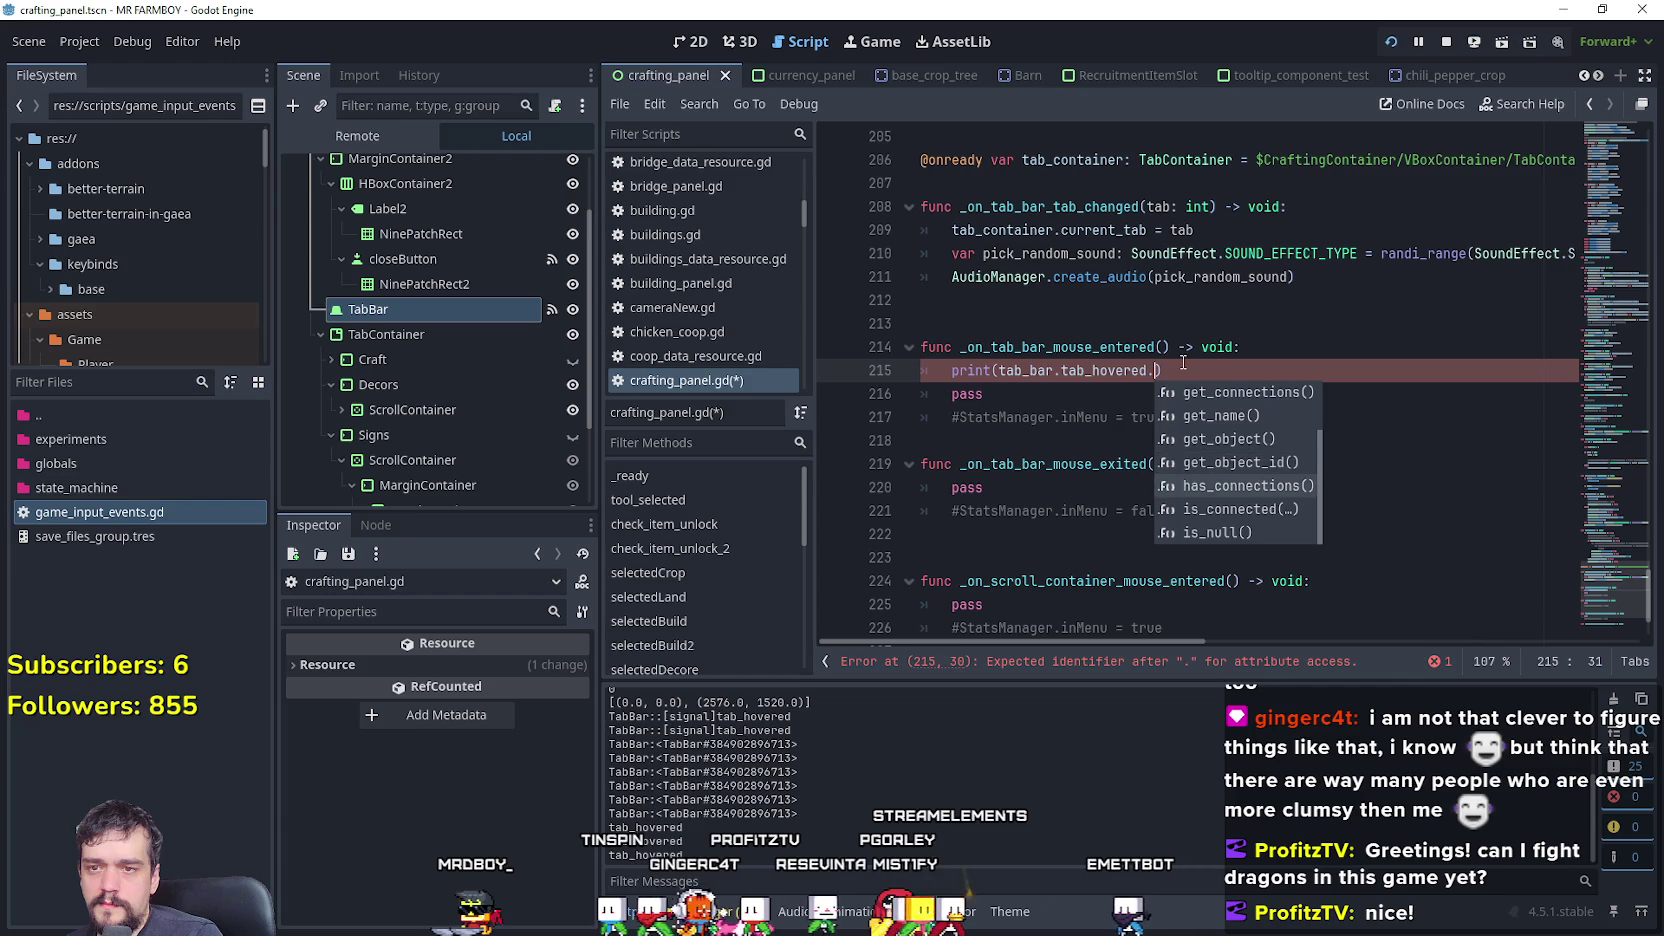
- Change the print to tab_bar.current_tab, save the script, and bring up the running game
key(BackSpace)
key(BackSpace)
key(BackSpace)
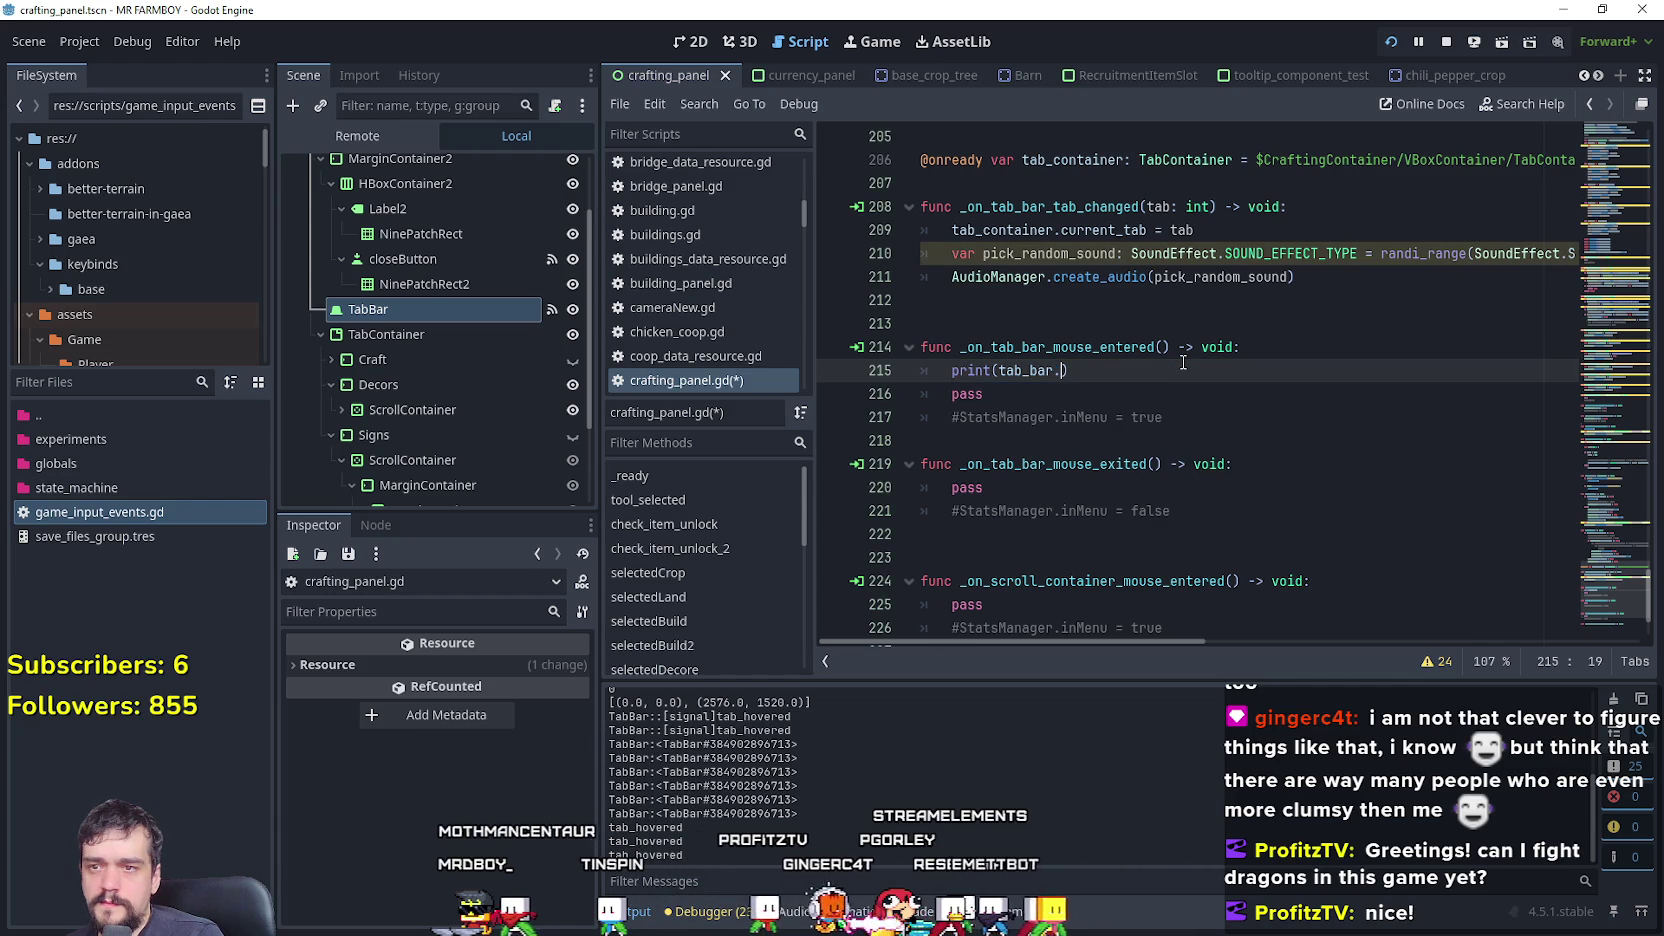
text(cur)
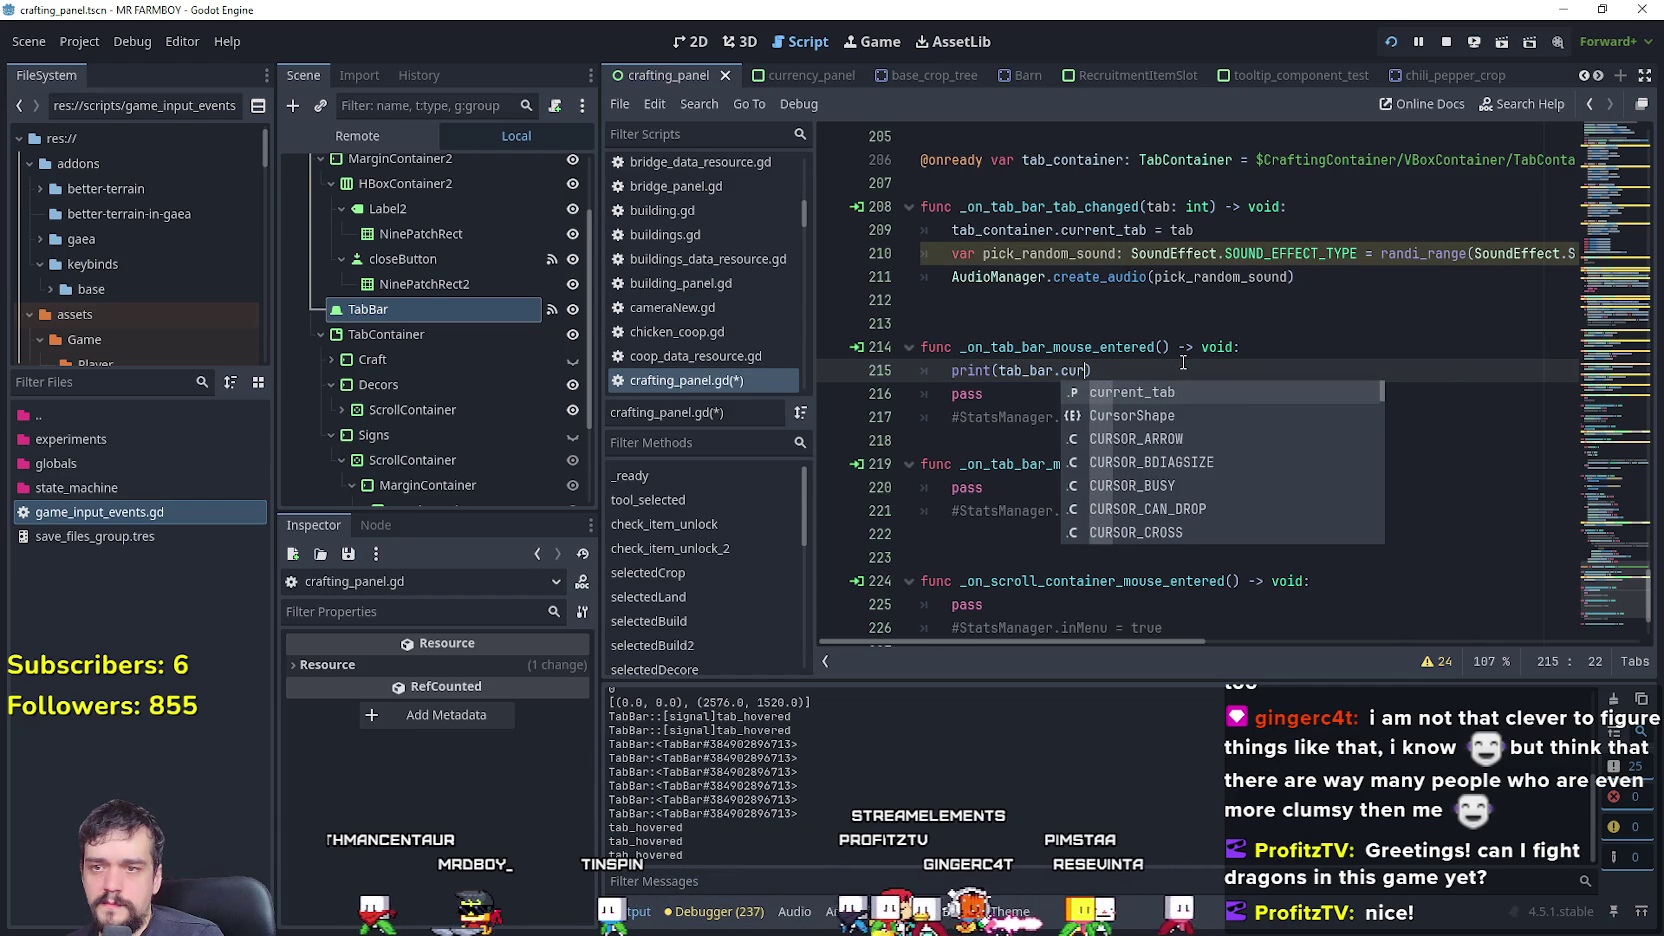
text(r)
key(Return)
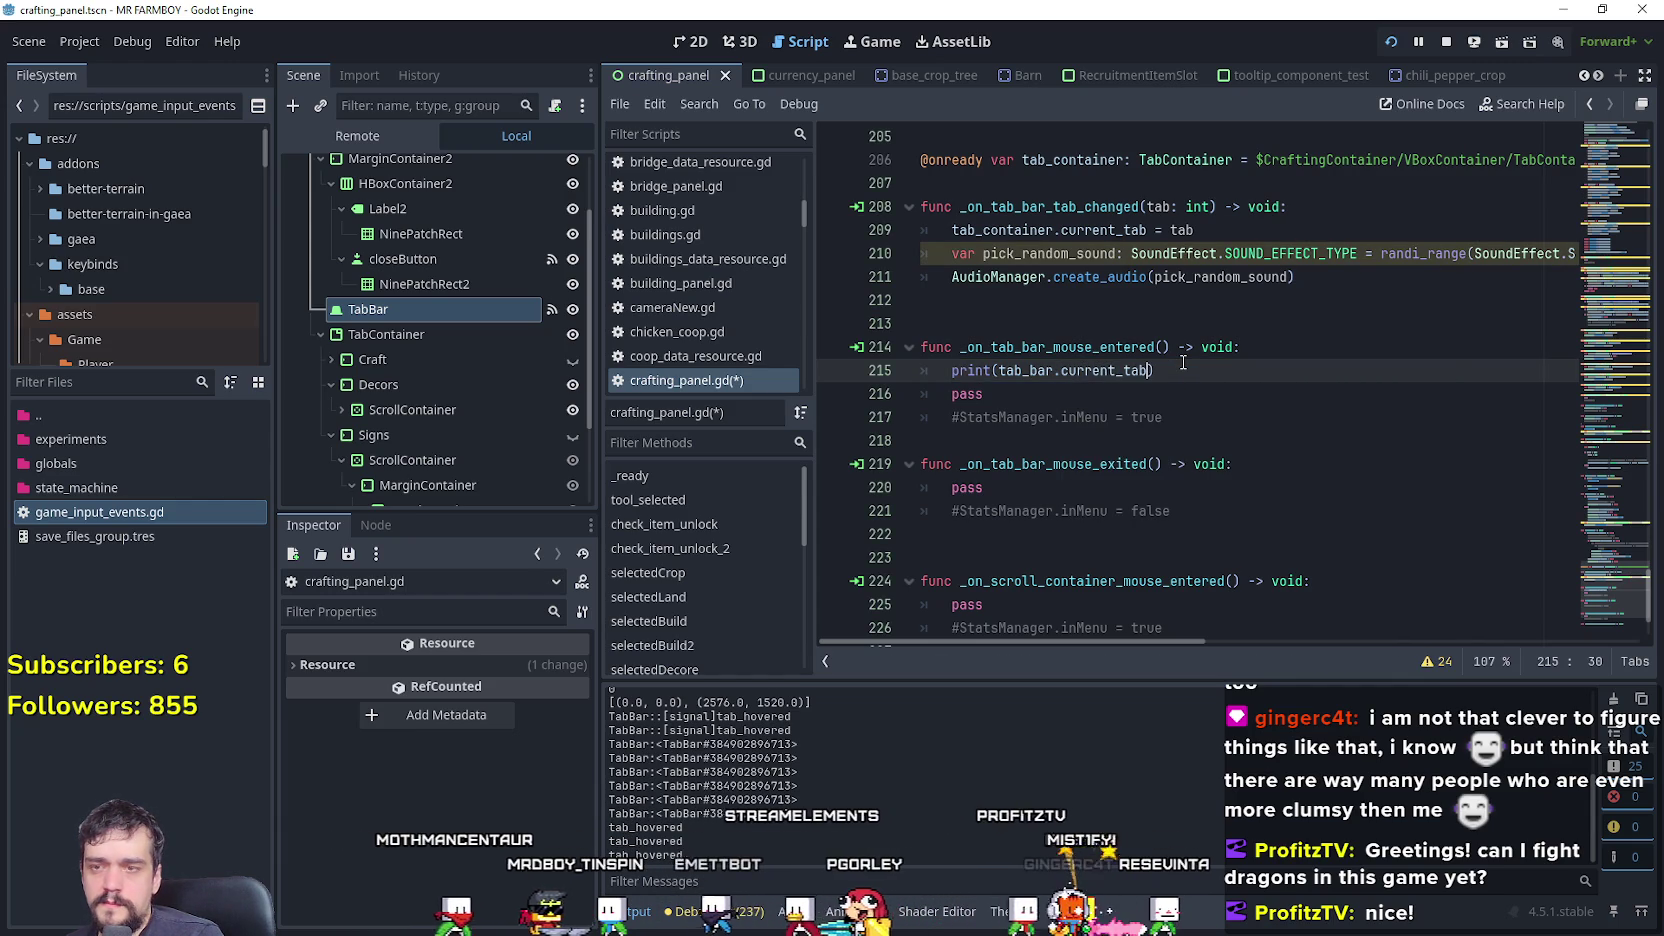
key(ctrl+s)
key(alt+Tab)
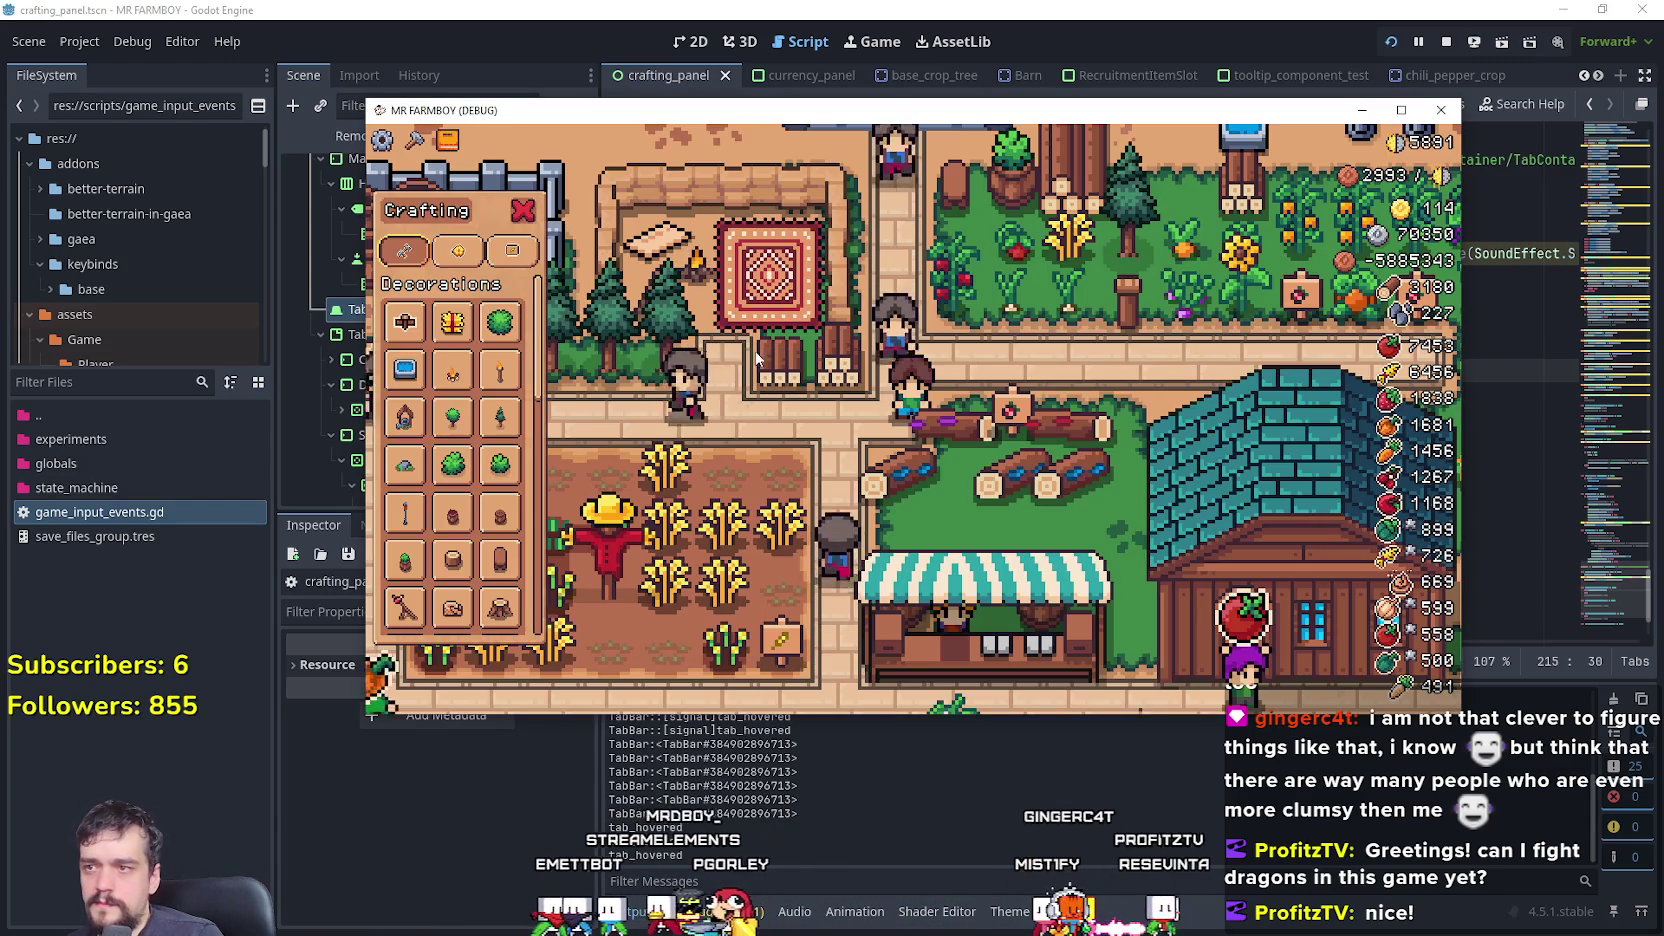
- Switch between the in-game Crafting tabs to log current_tab values, then return to the script
click(458, 251)
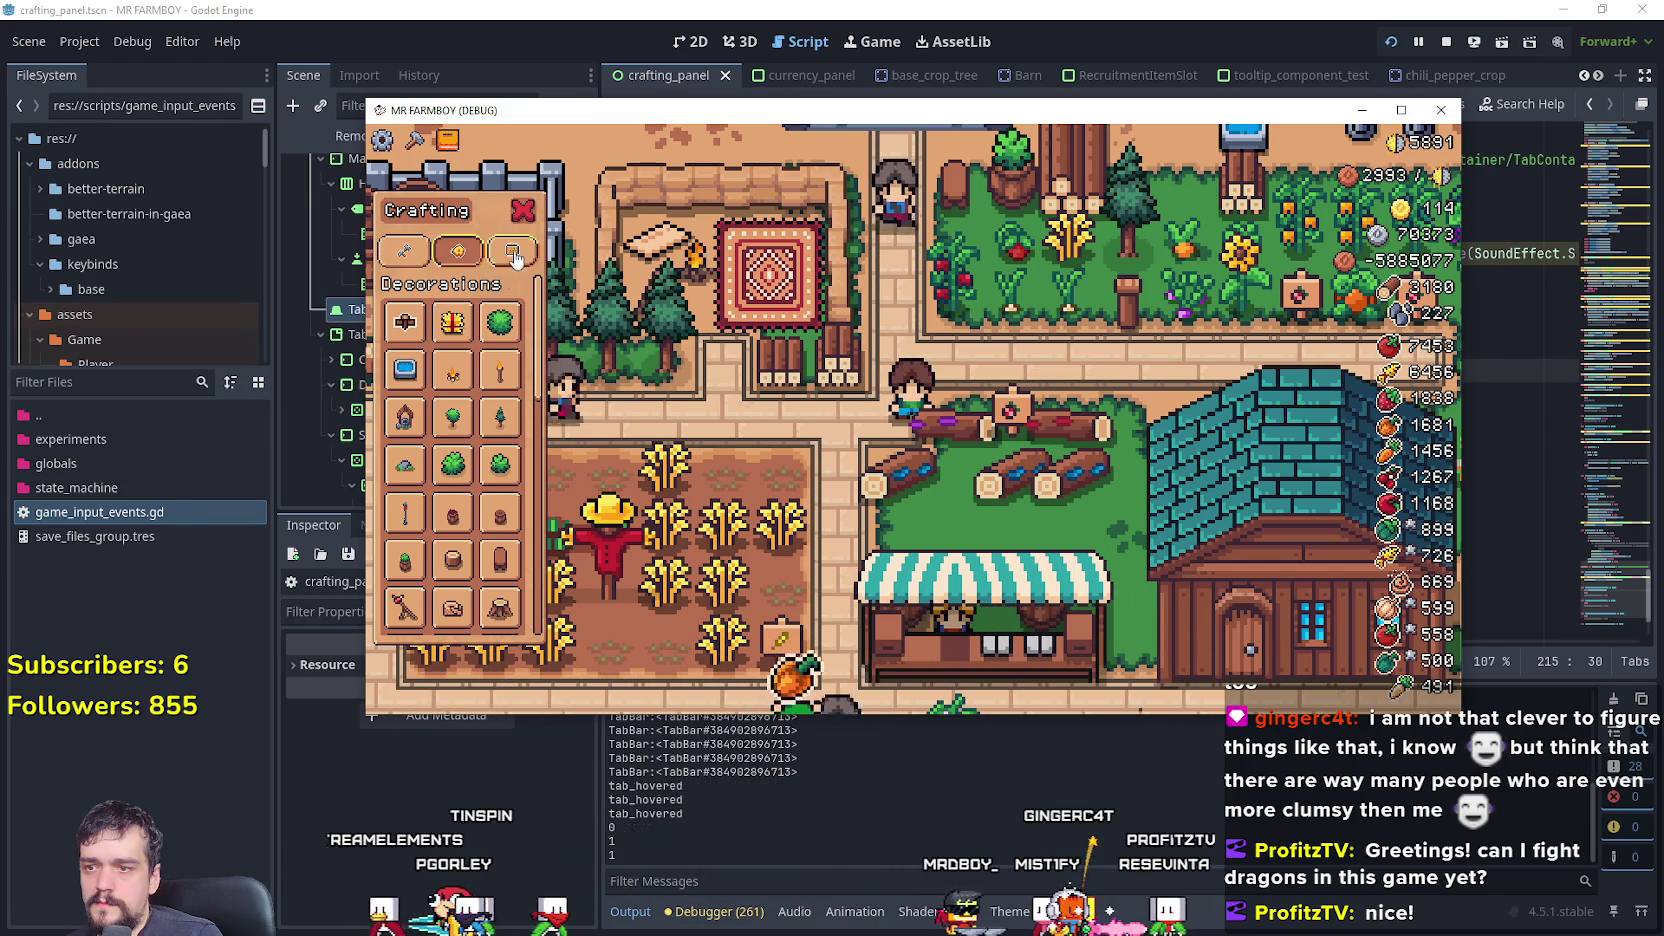
click(512, 255)
click(458, 255)
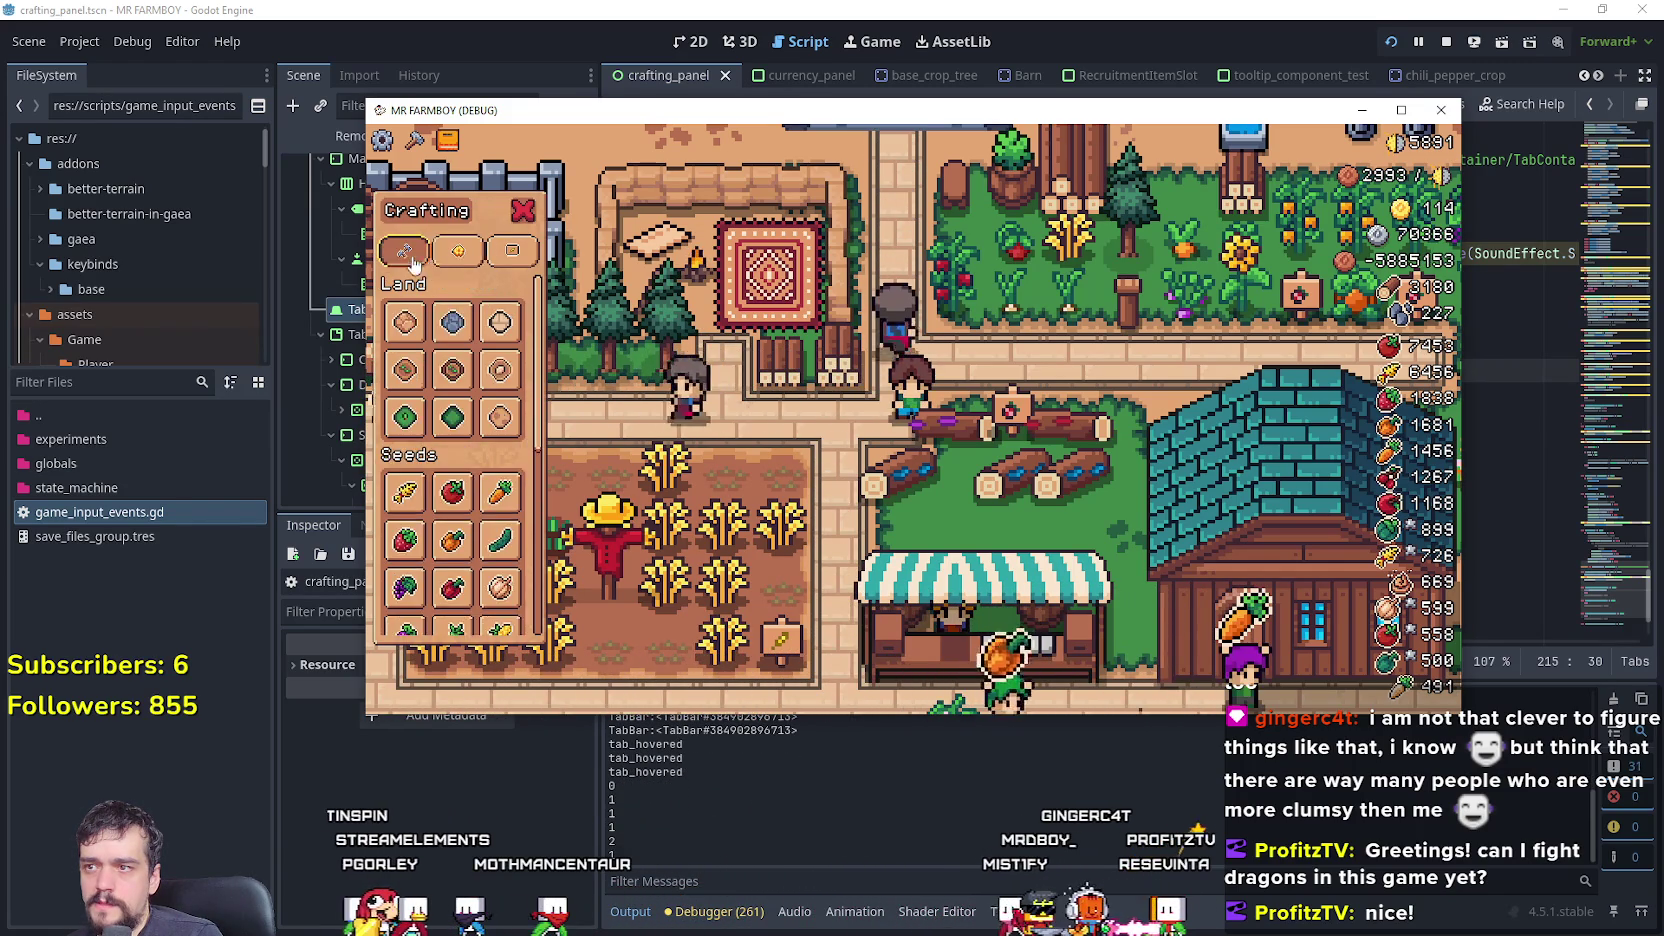
click(1176, 806)
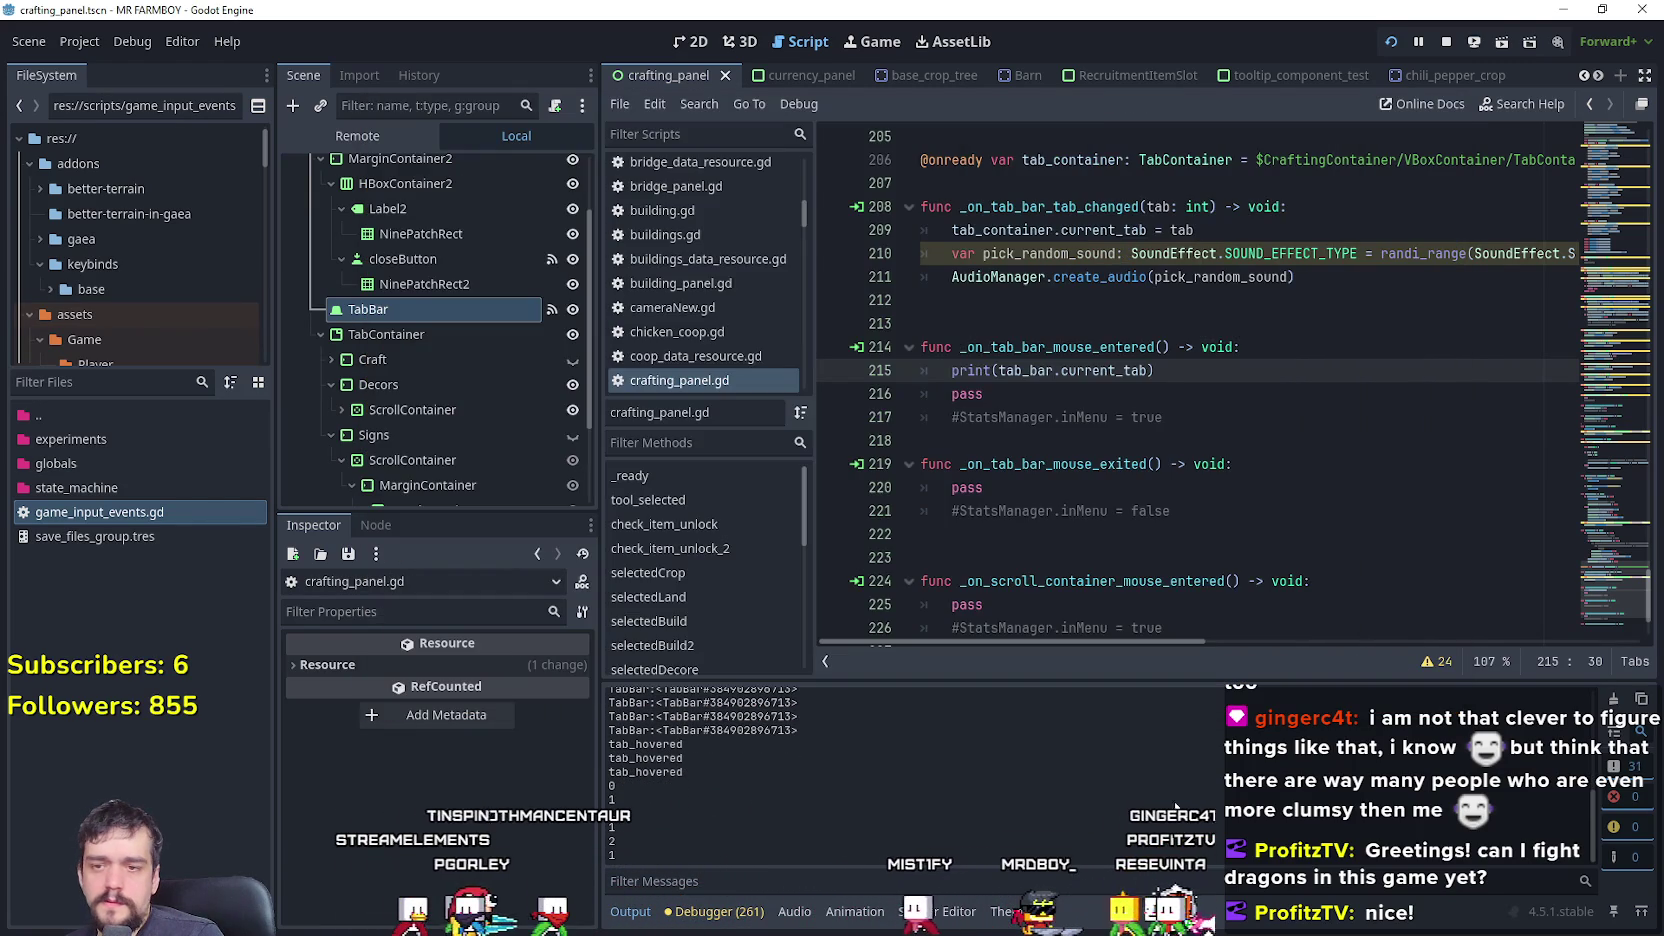
- Delete current_tab from line 215 and scroll through the TabBar member suggestions after tab_bar
click(1117, 384)
double_click(1082, 369)
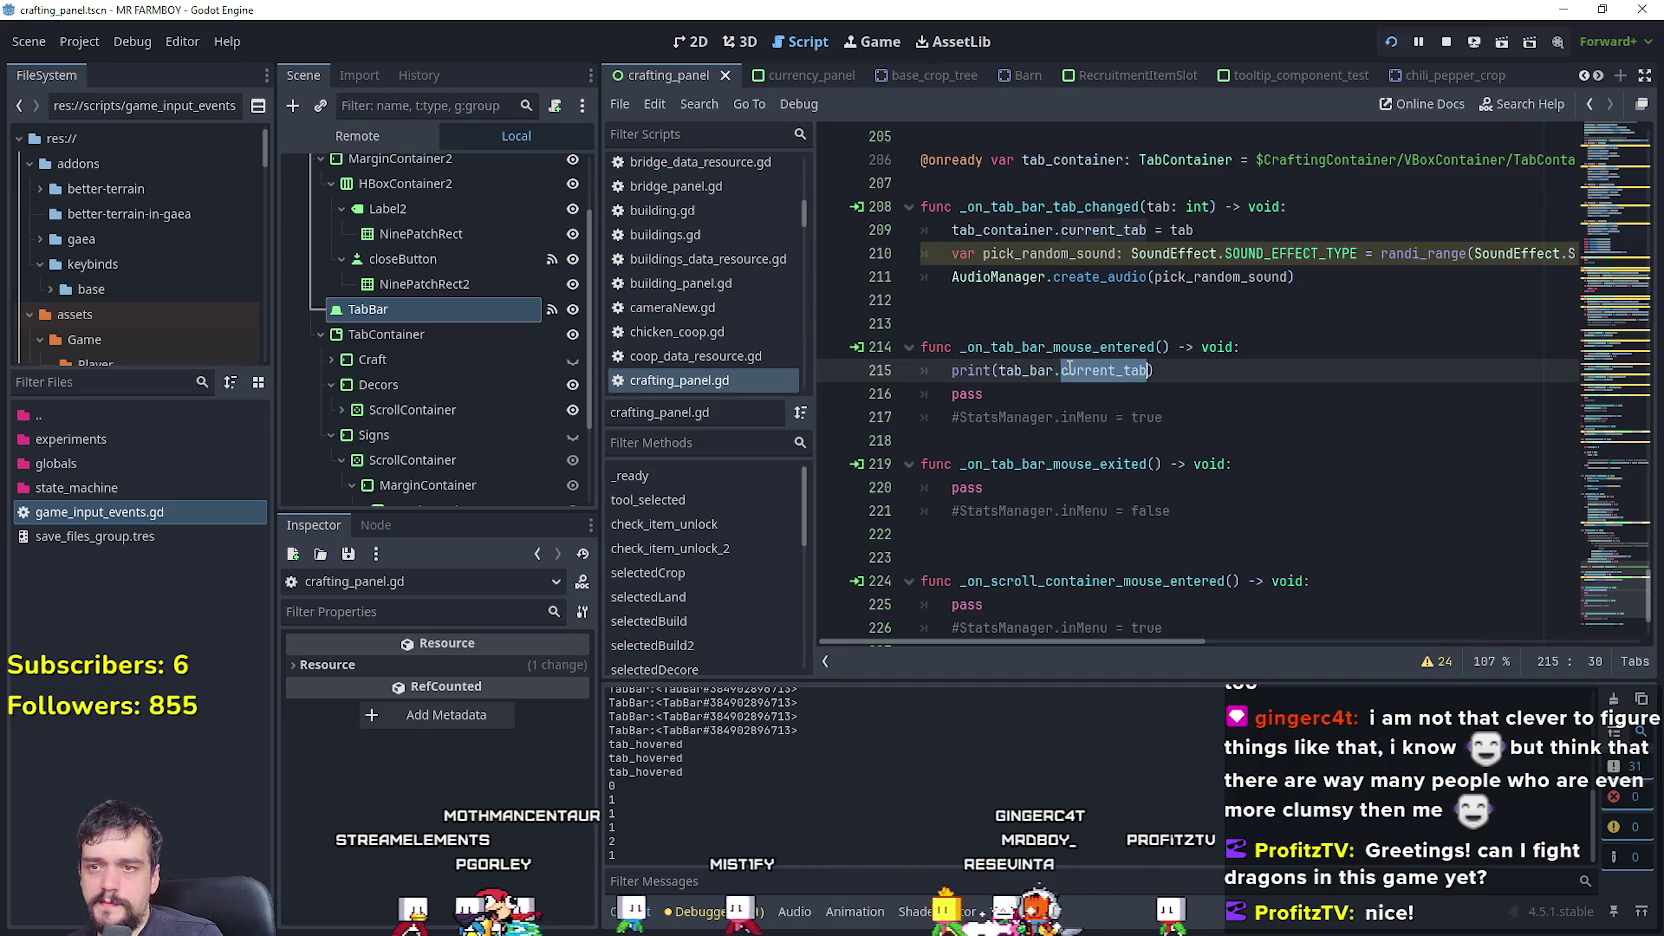
key(BackSpace)
key(ctrl+space)
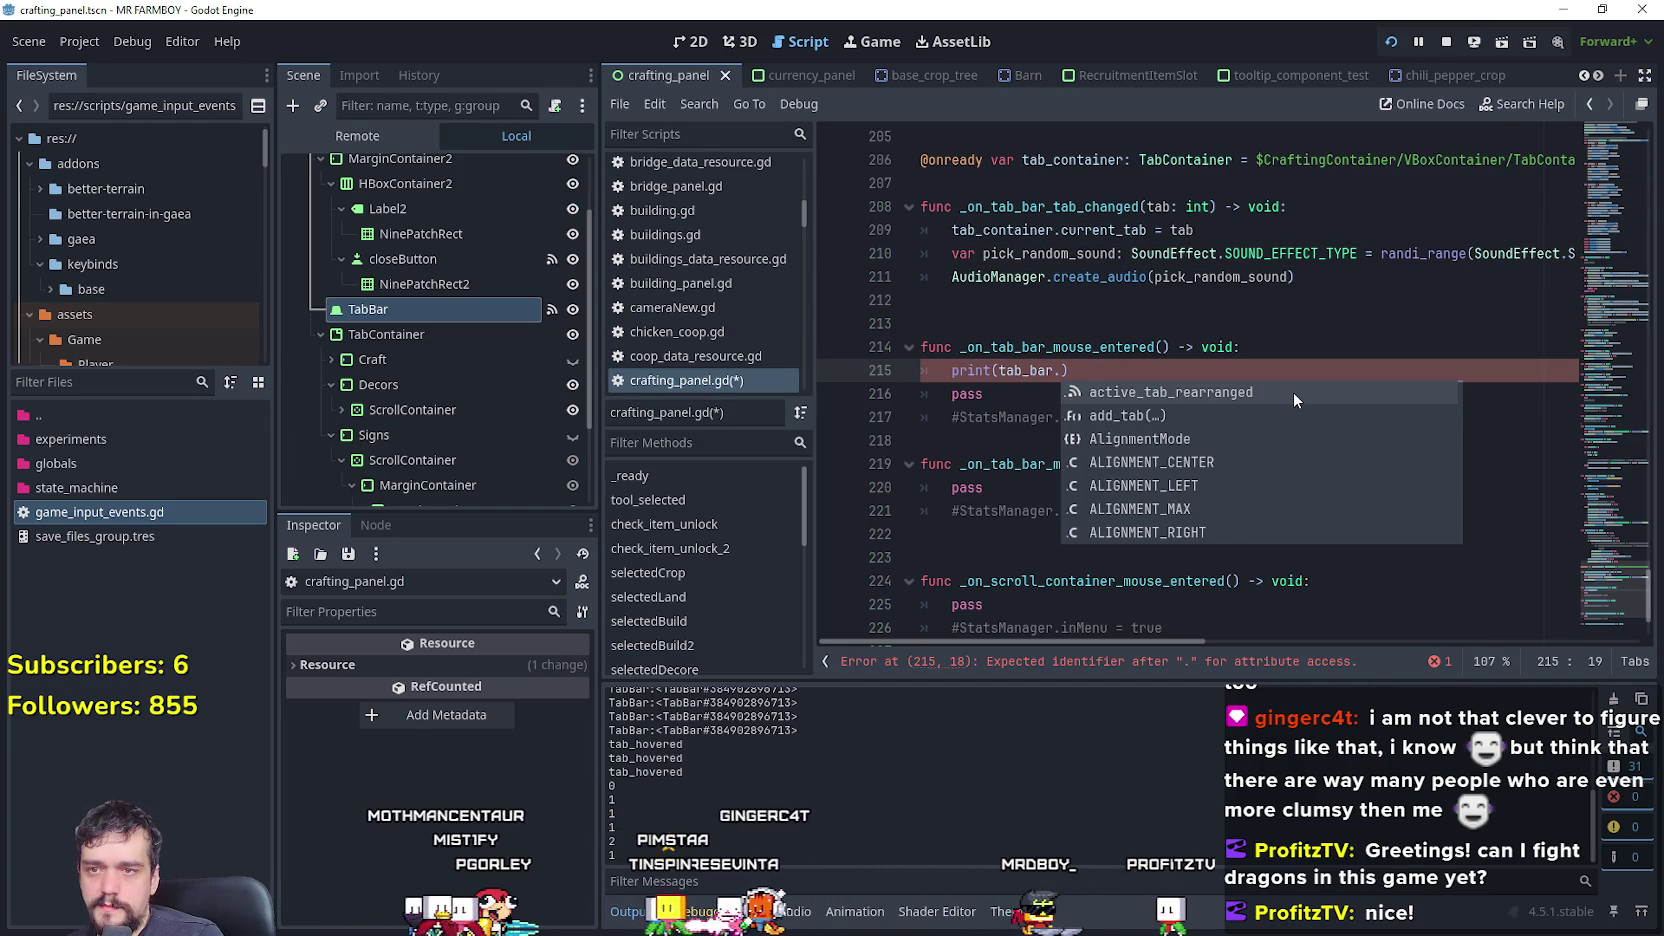
scroll(1190, 412, down, 7)
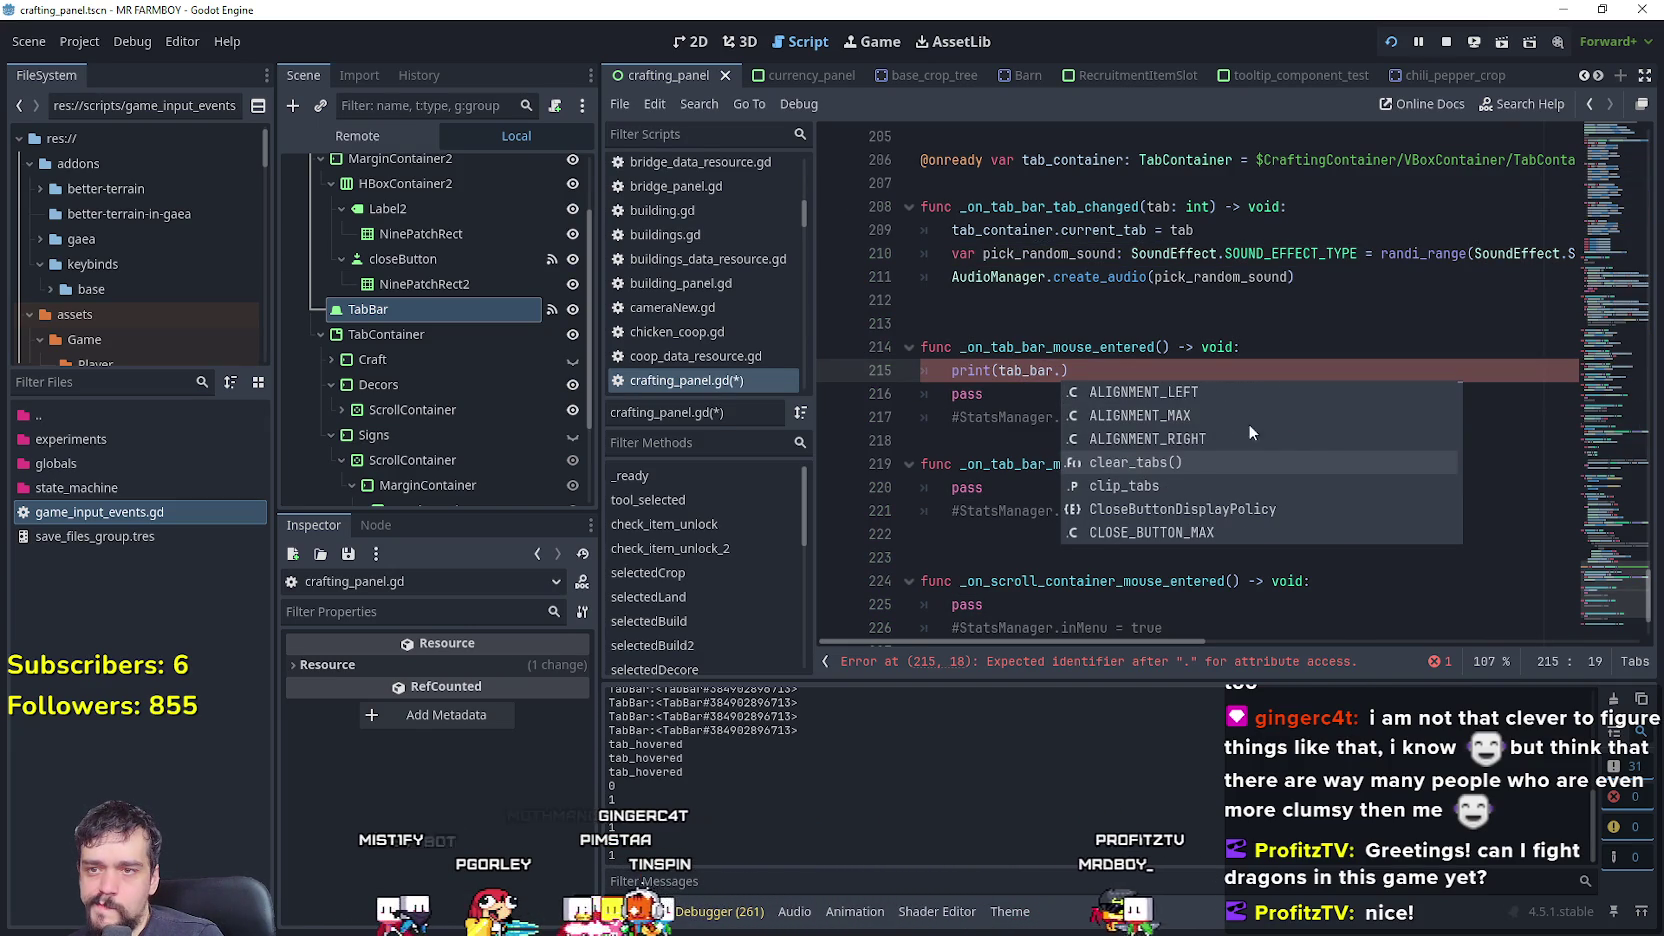
scroll(1291, 437, down, 7)
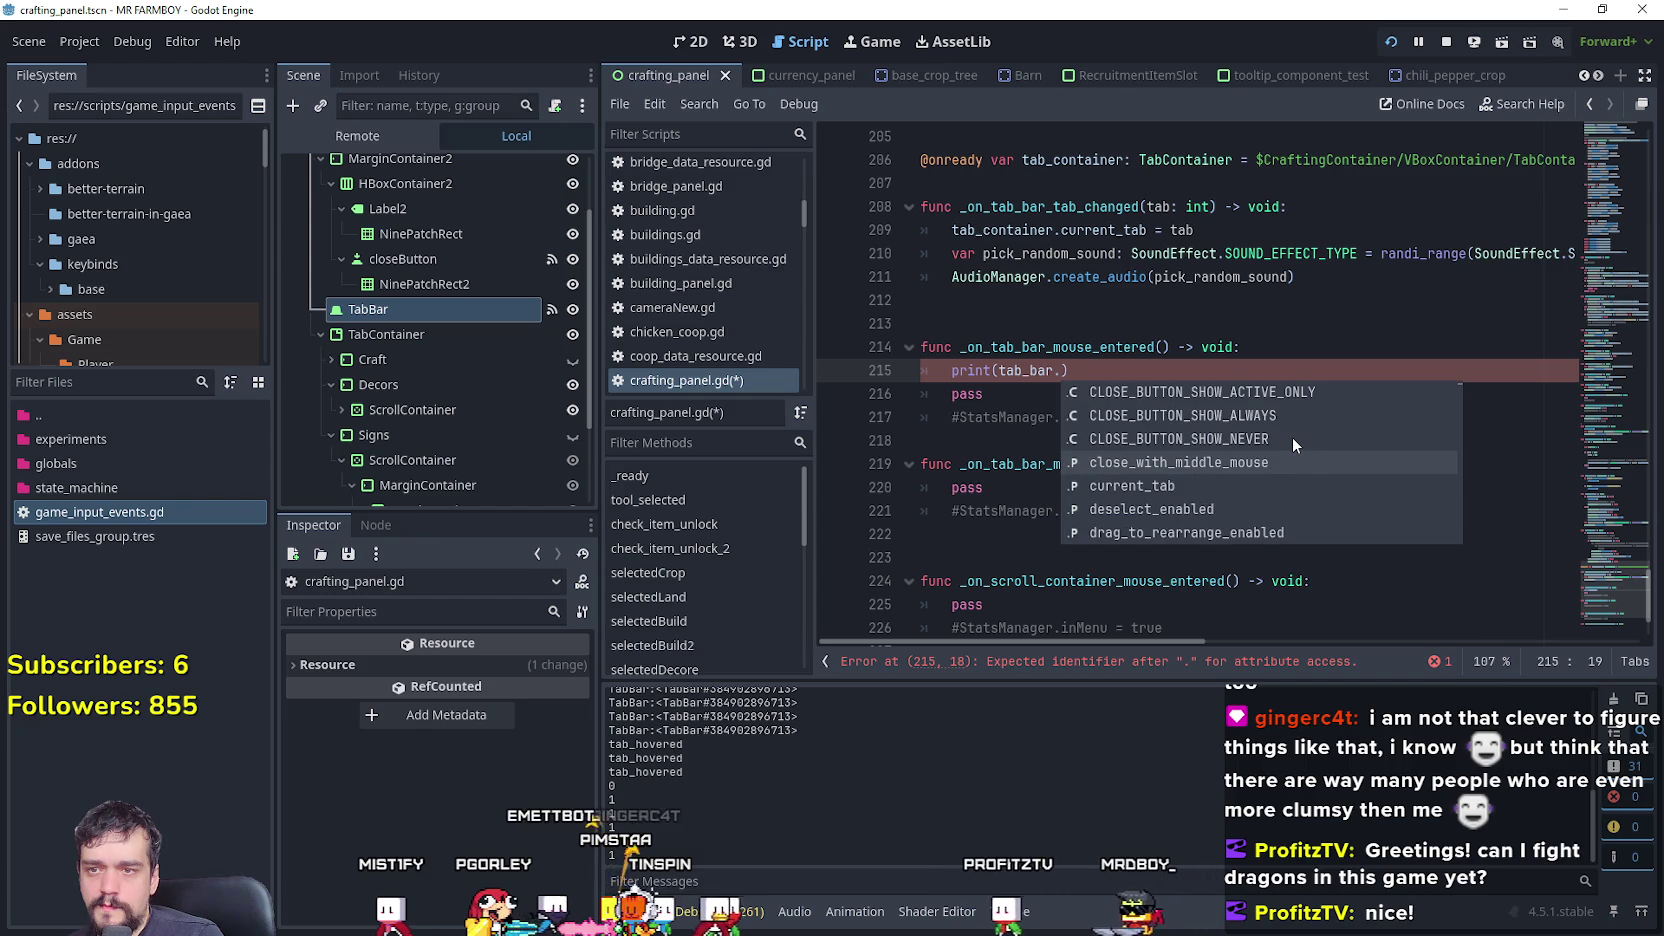
scroll(1292, 437, down, 3)
scroll(1292, 437, down, 7)
scroll(1290, 440, down, 8)
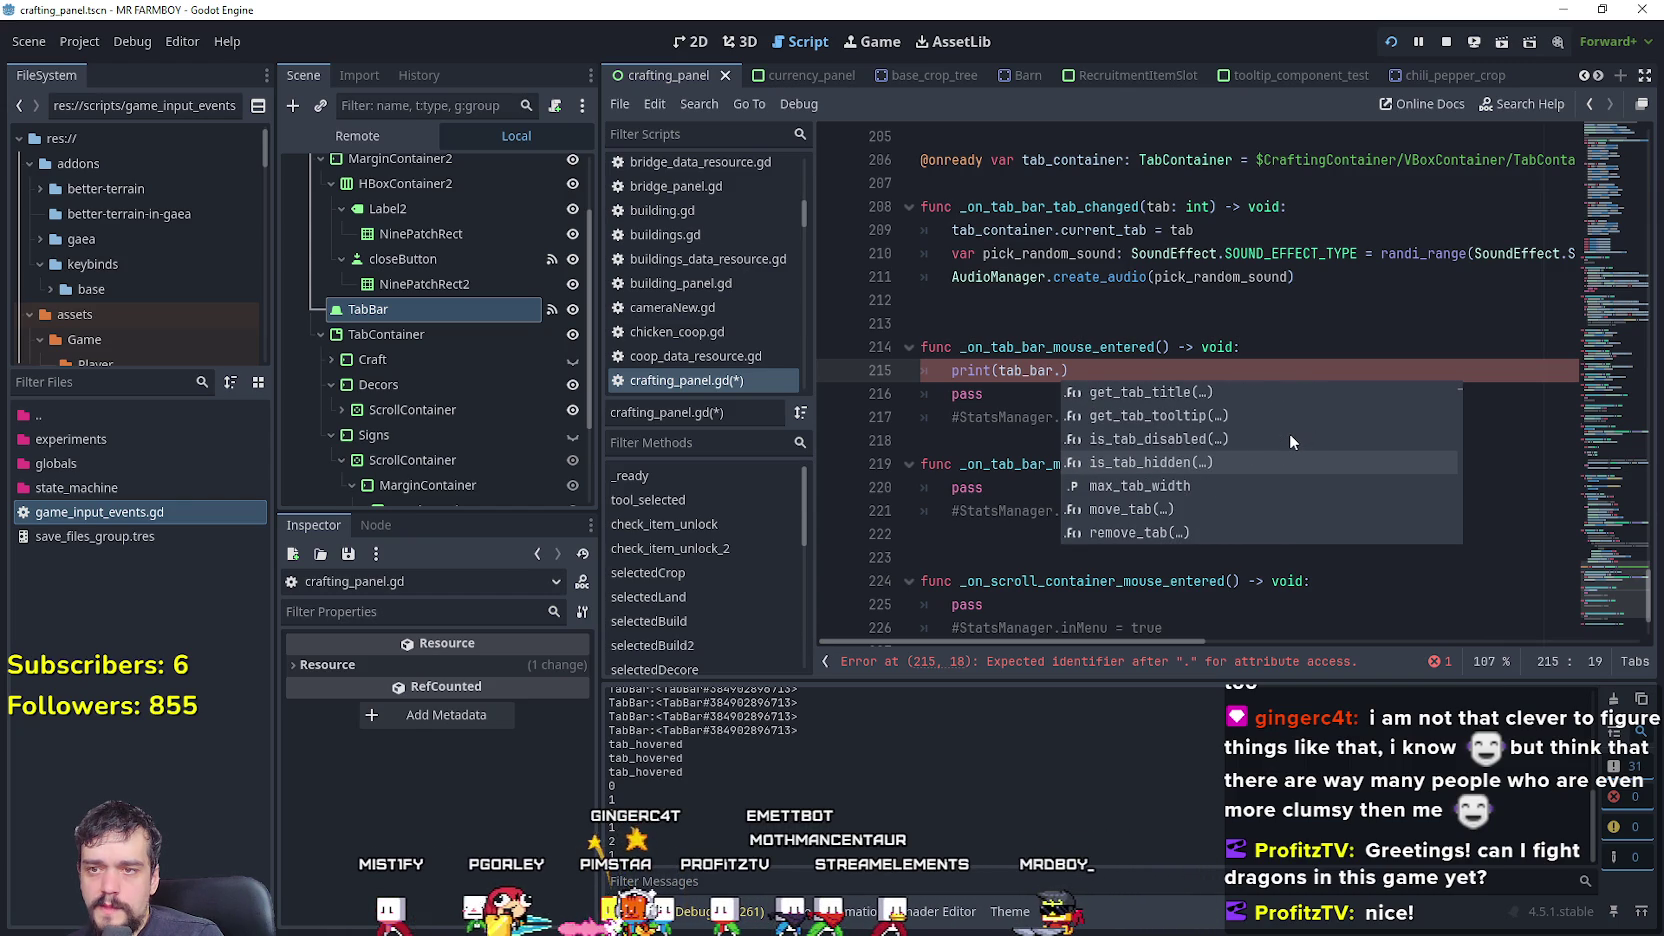
scroll(1290, 433, down, 3)
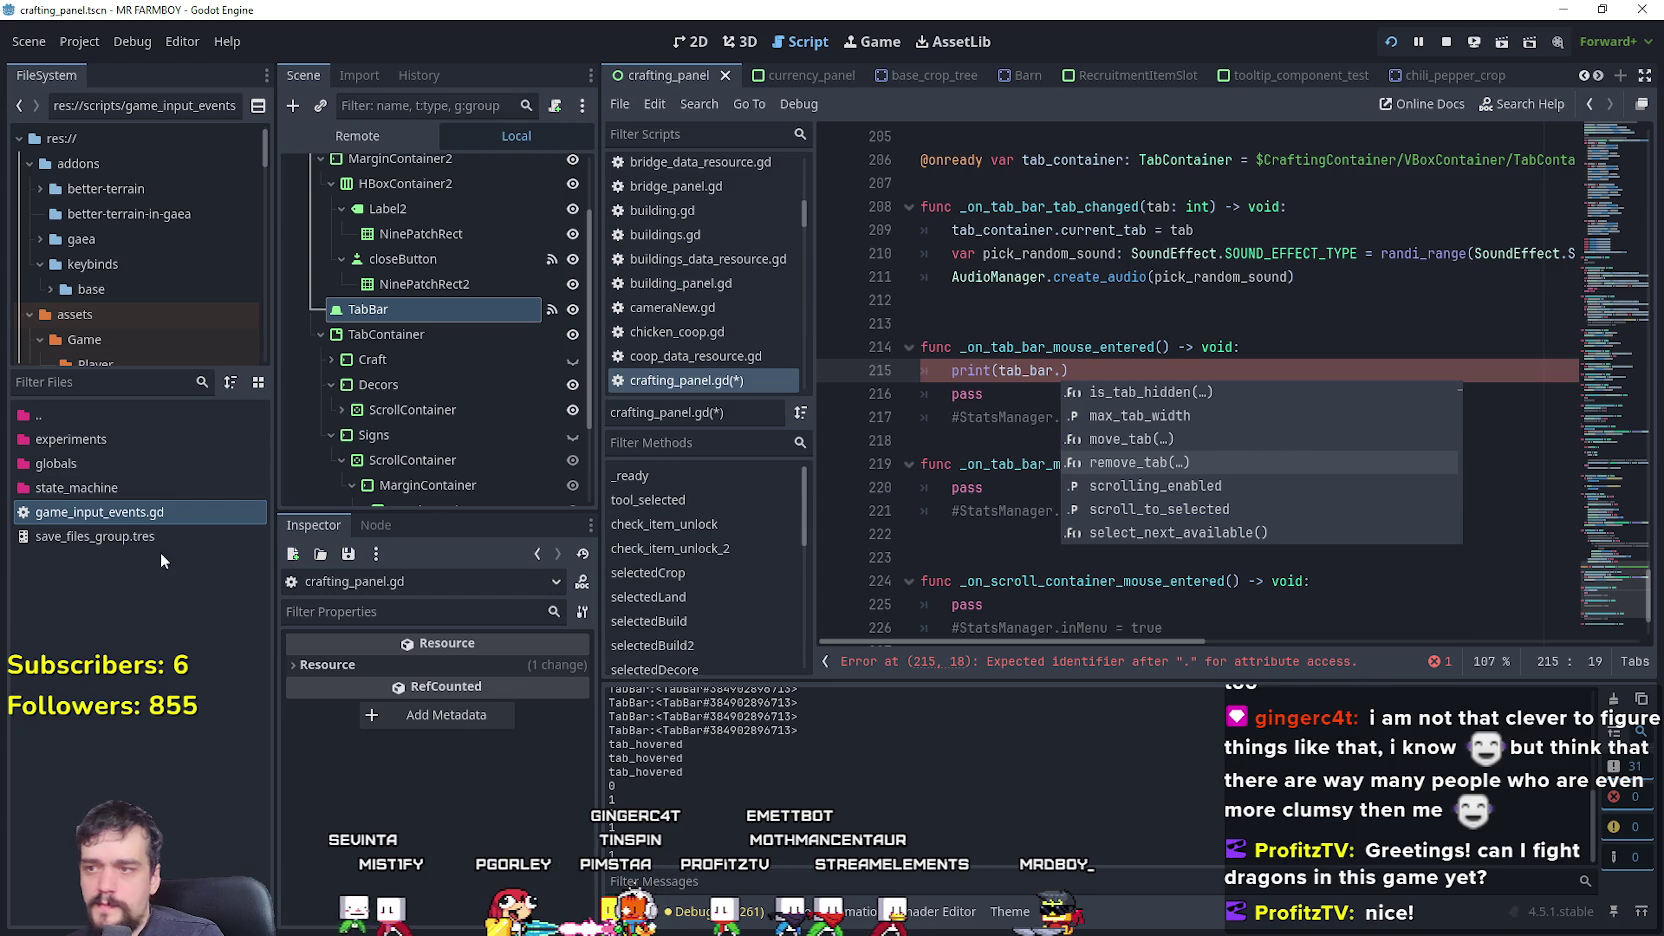
- Find tab_hovered(tab: int) in the TabBar's signals list, open its Connect dialog, then cancel
click(372, 524)
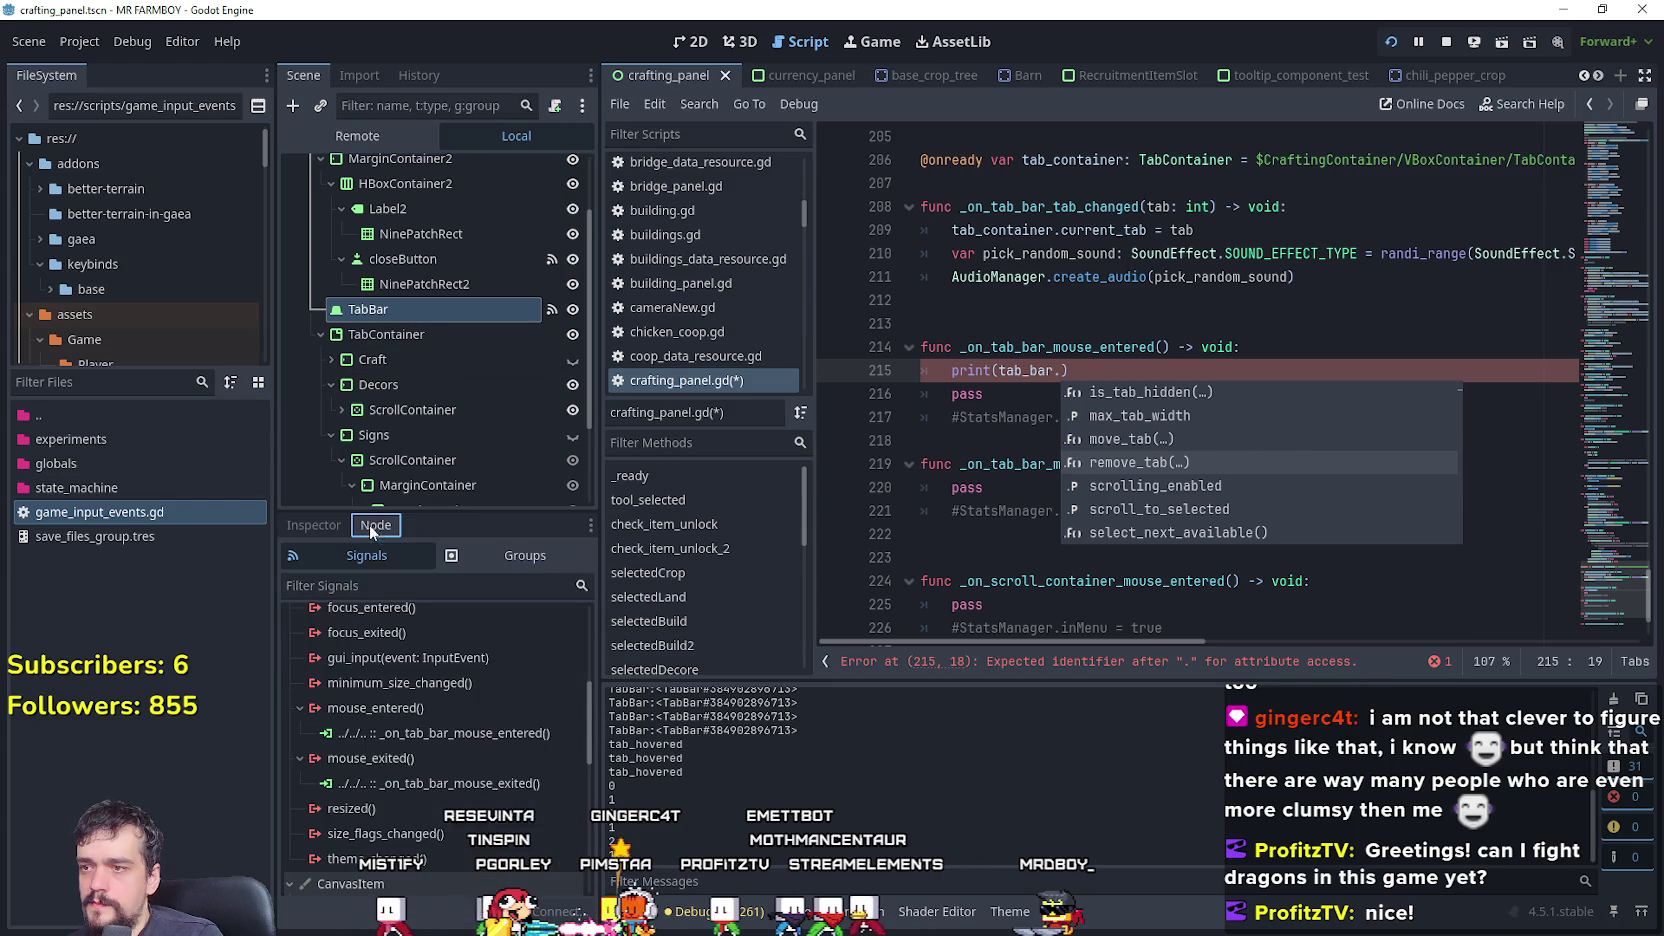
scroll(491, 754, up, 2)
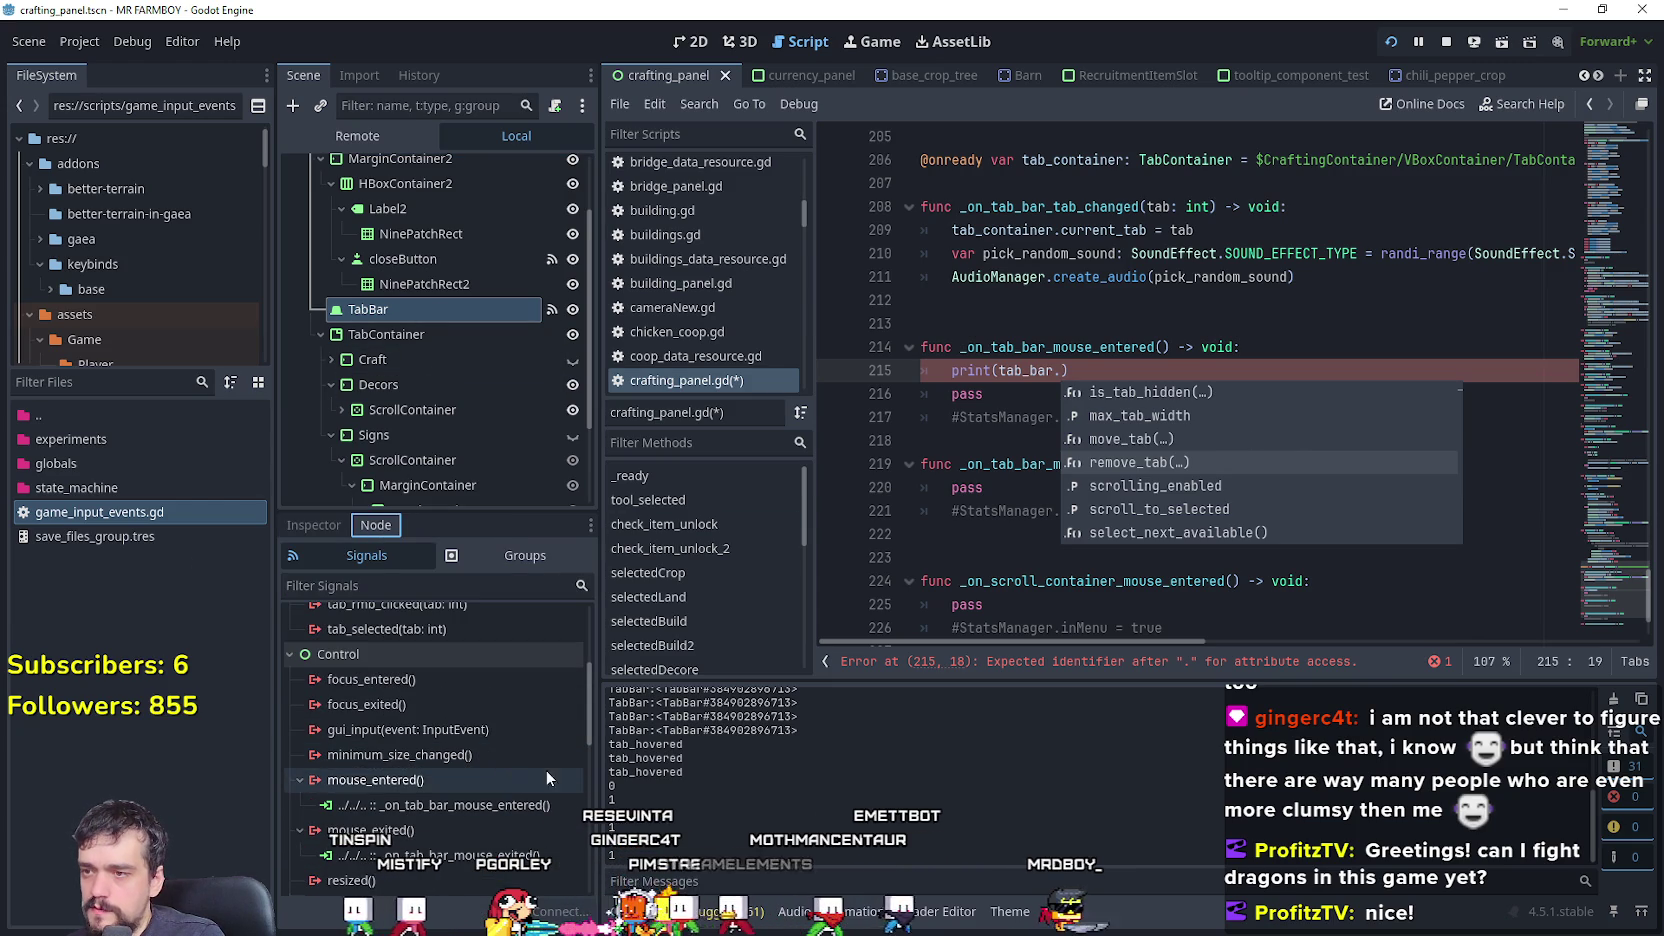
drag(595, 729, 603, 666)
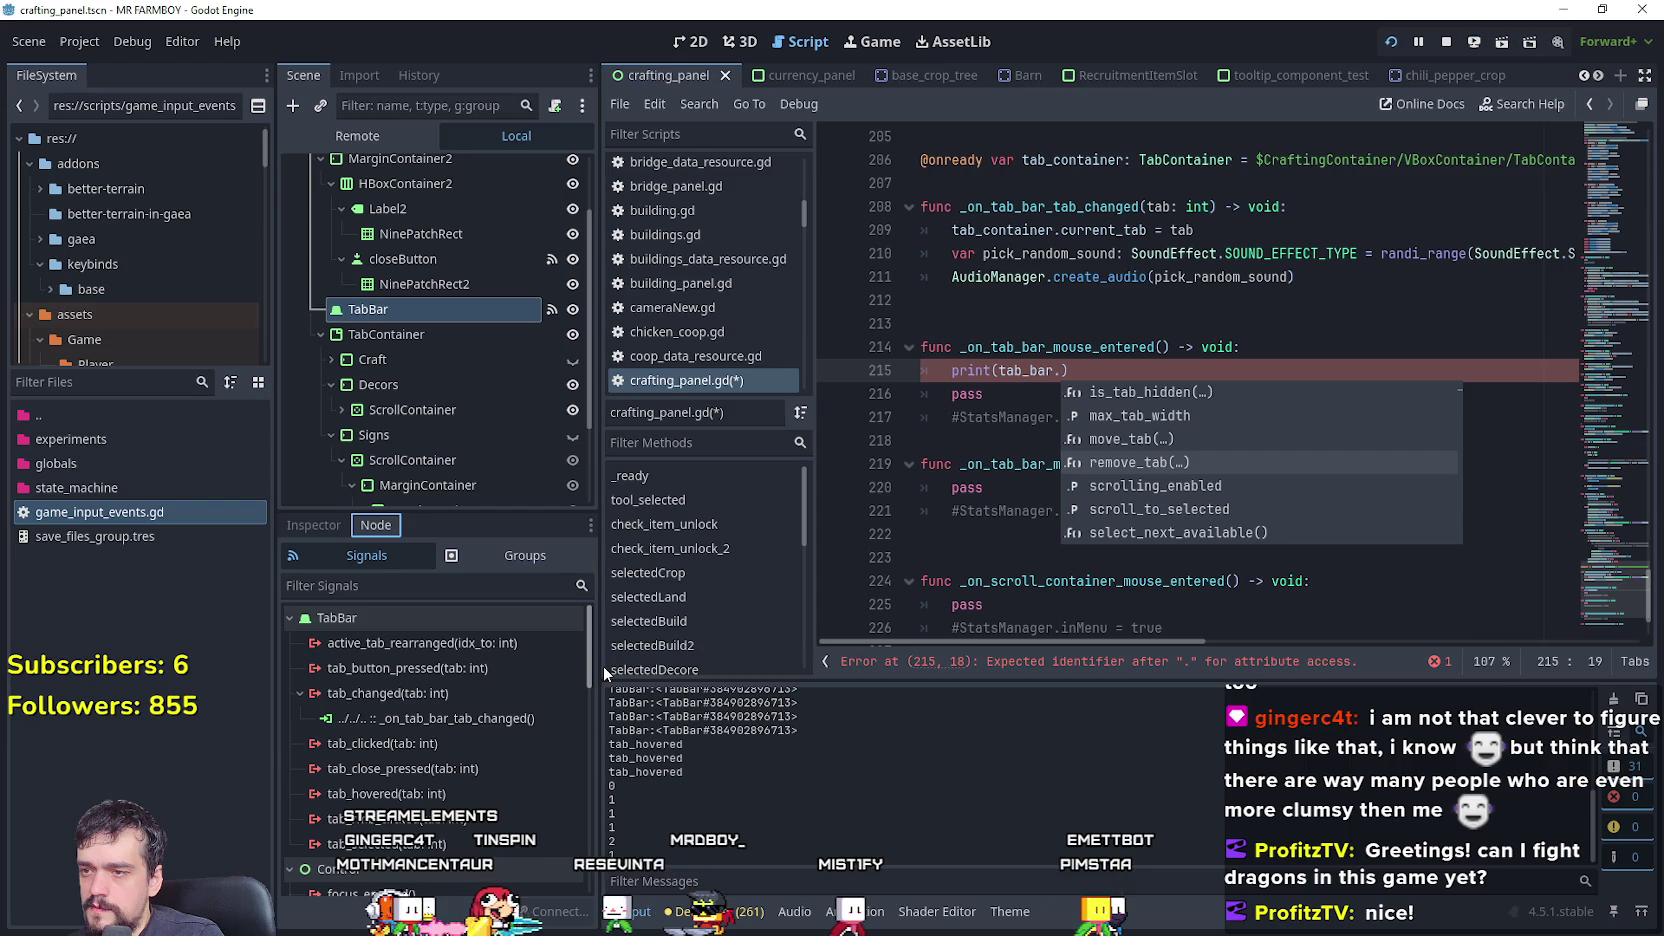
mouse_move(409, 797)
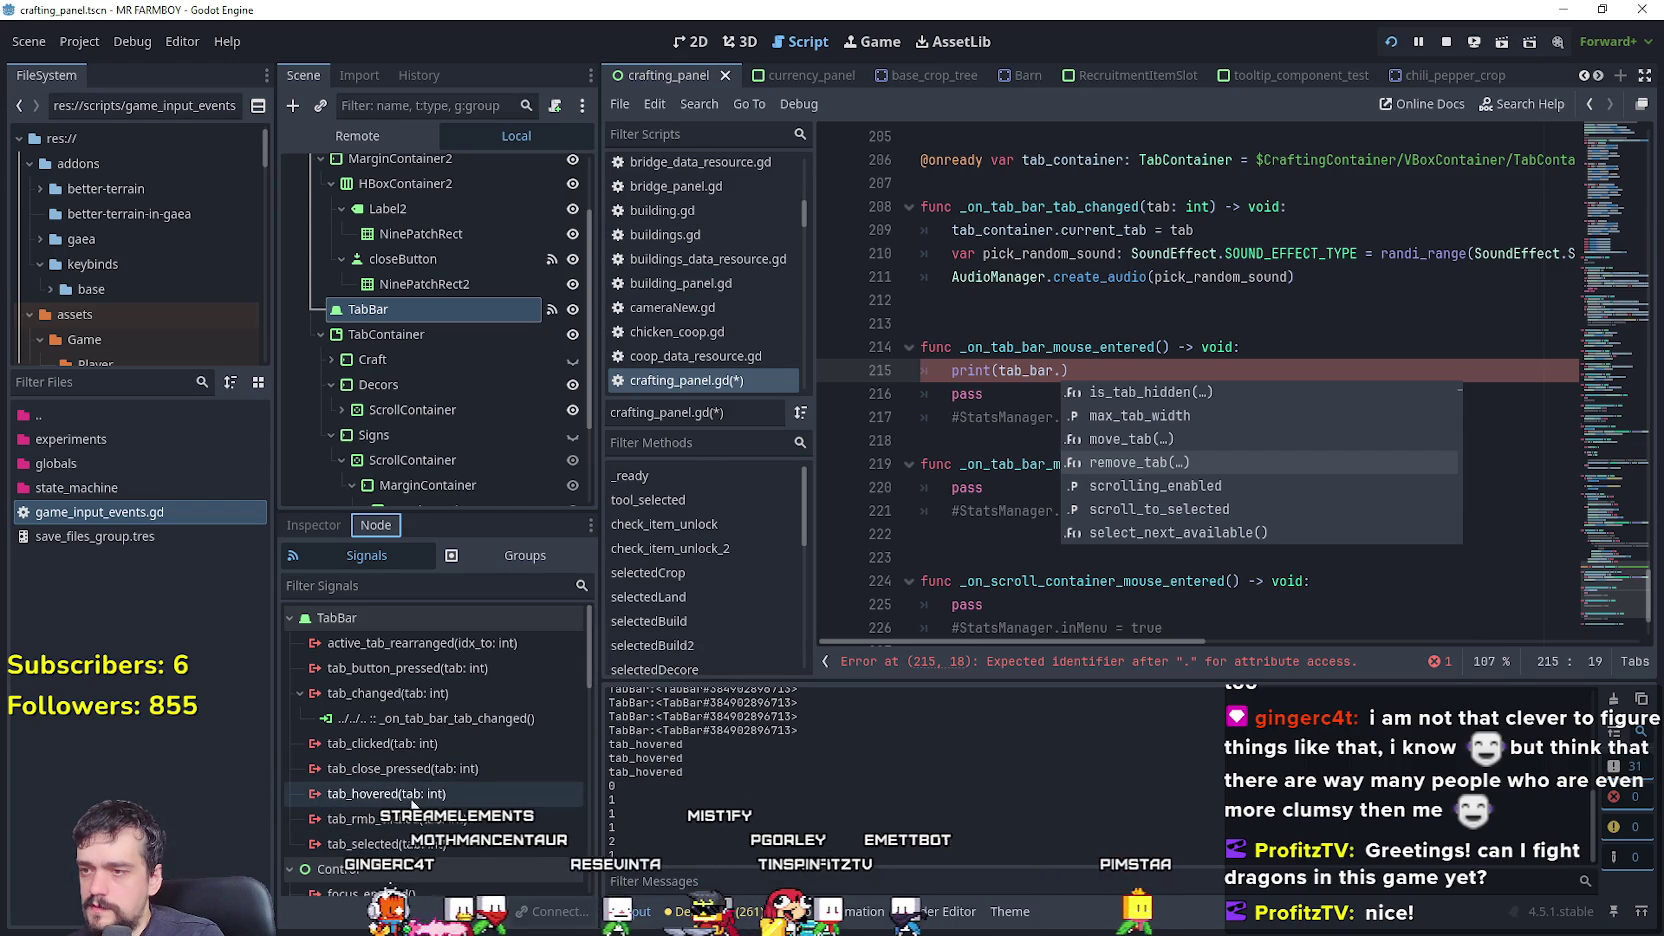
double_click(400, 793)
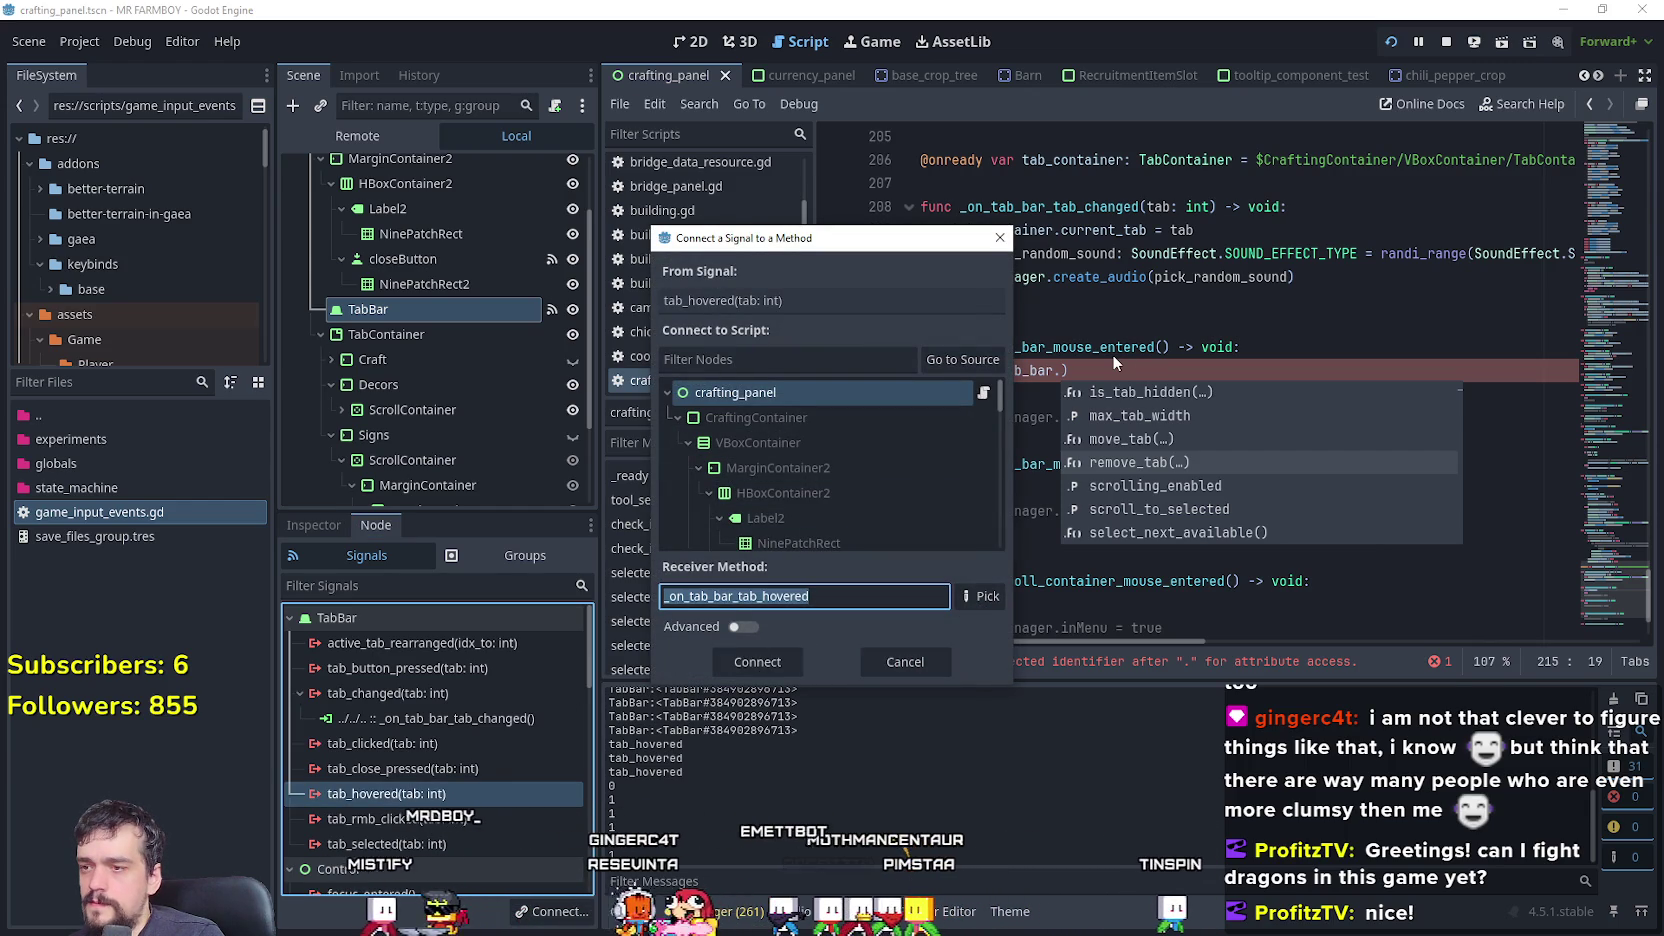
click(618, 697)
key(Escape)
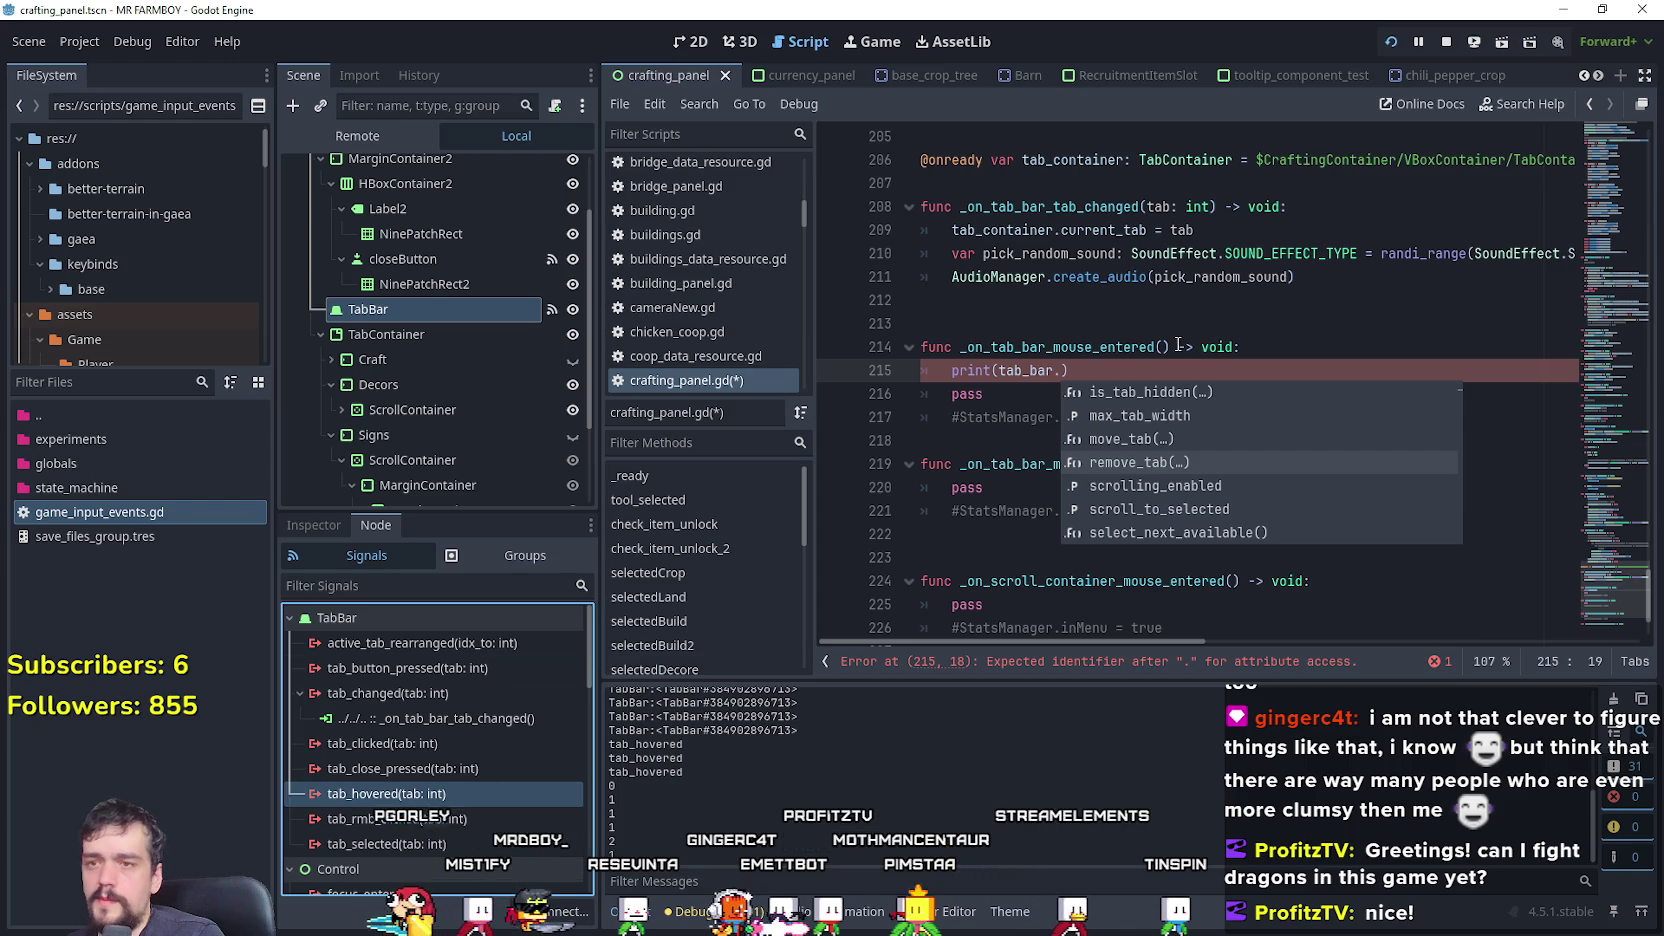
- Rewrite line 215 as print(tab_bar.tab_hovered.) and comment it out with # to clear the error
text(tab)
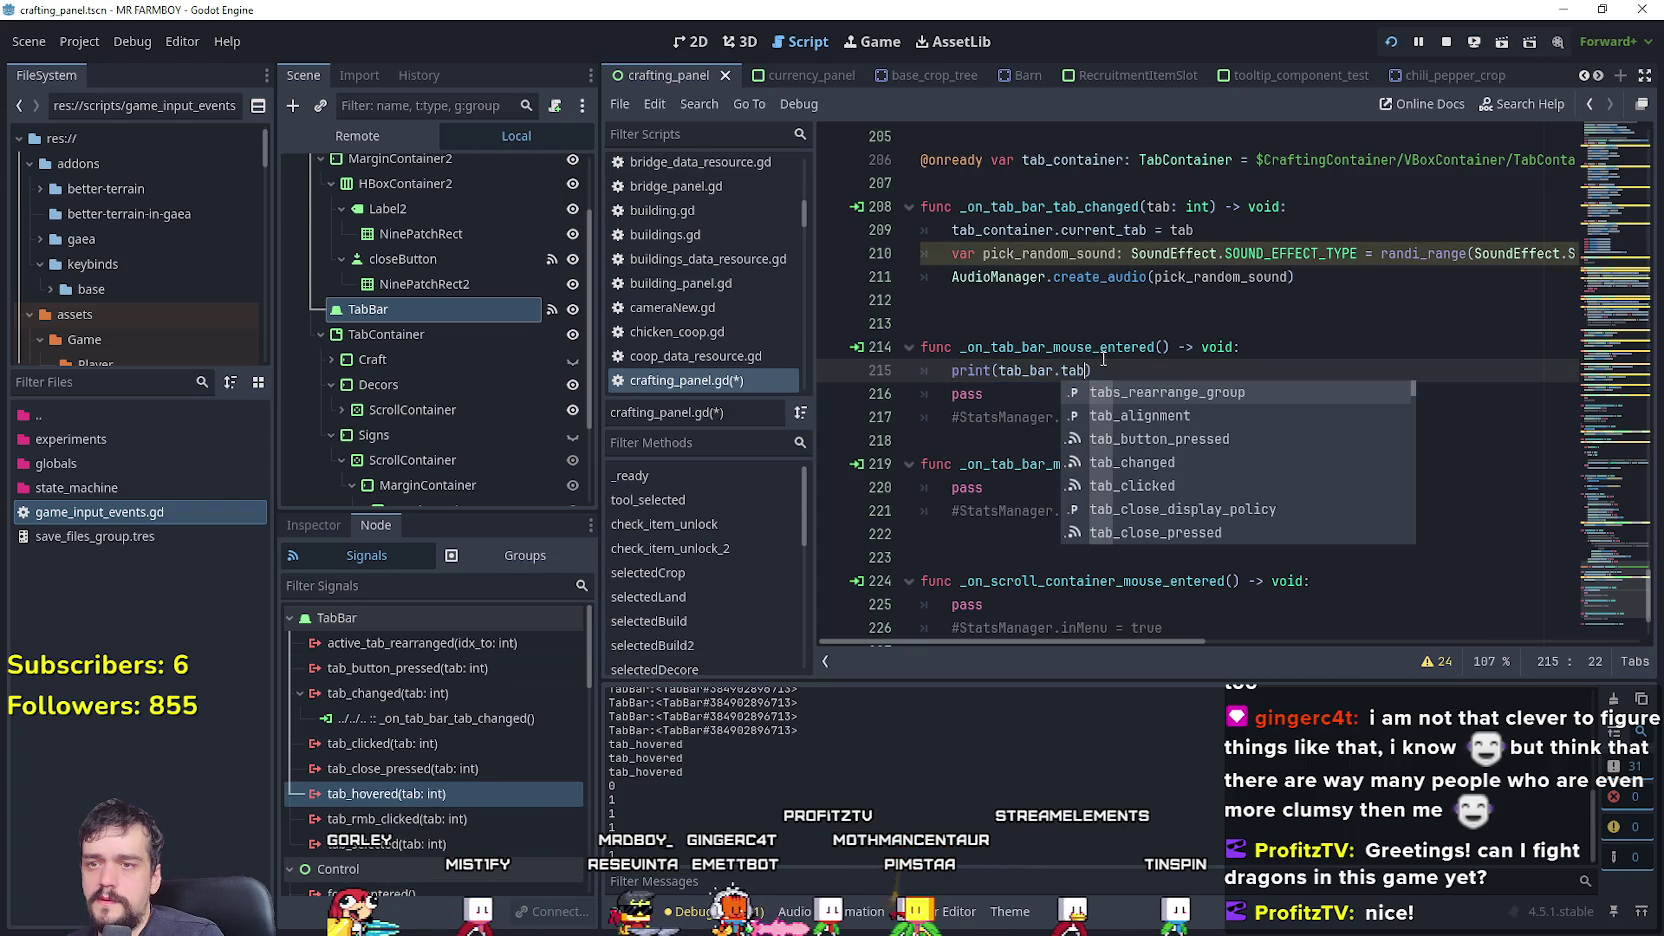
text(_hovered)
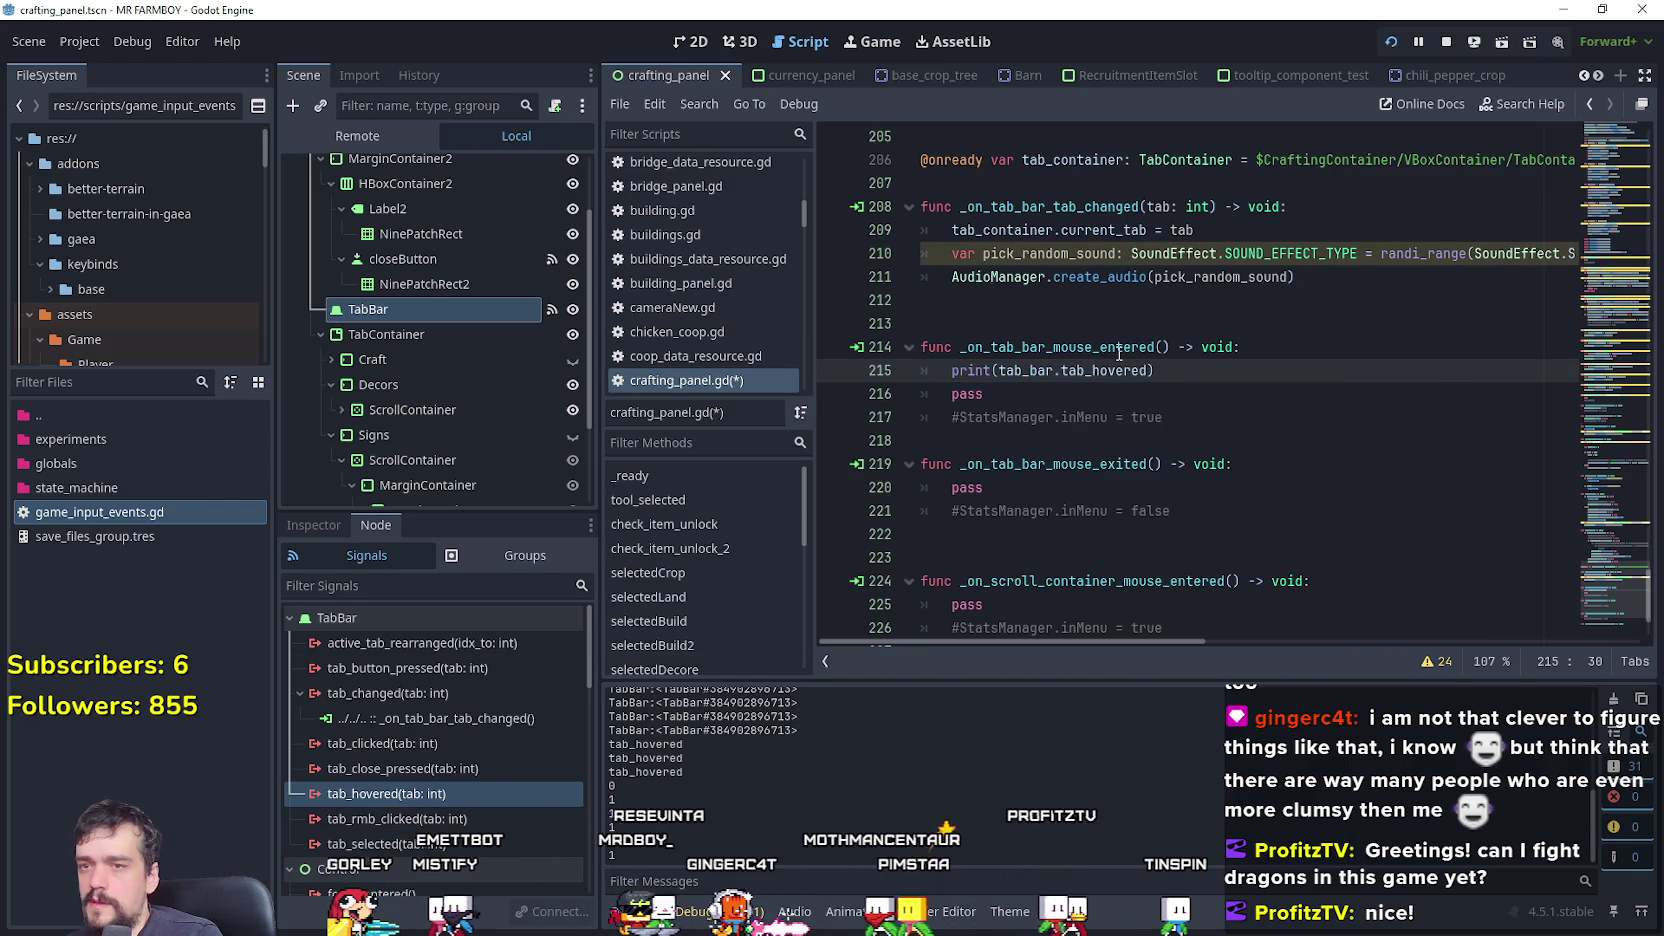
text(()
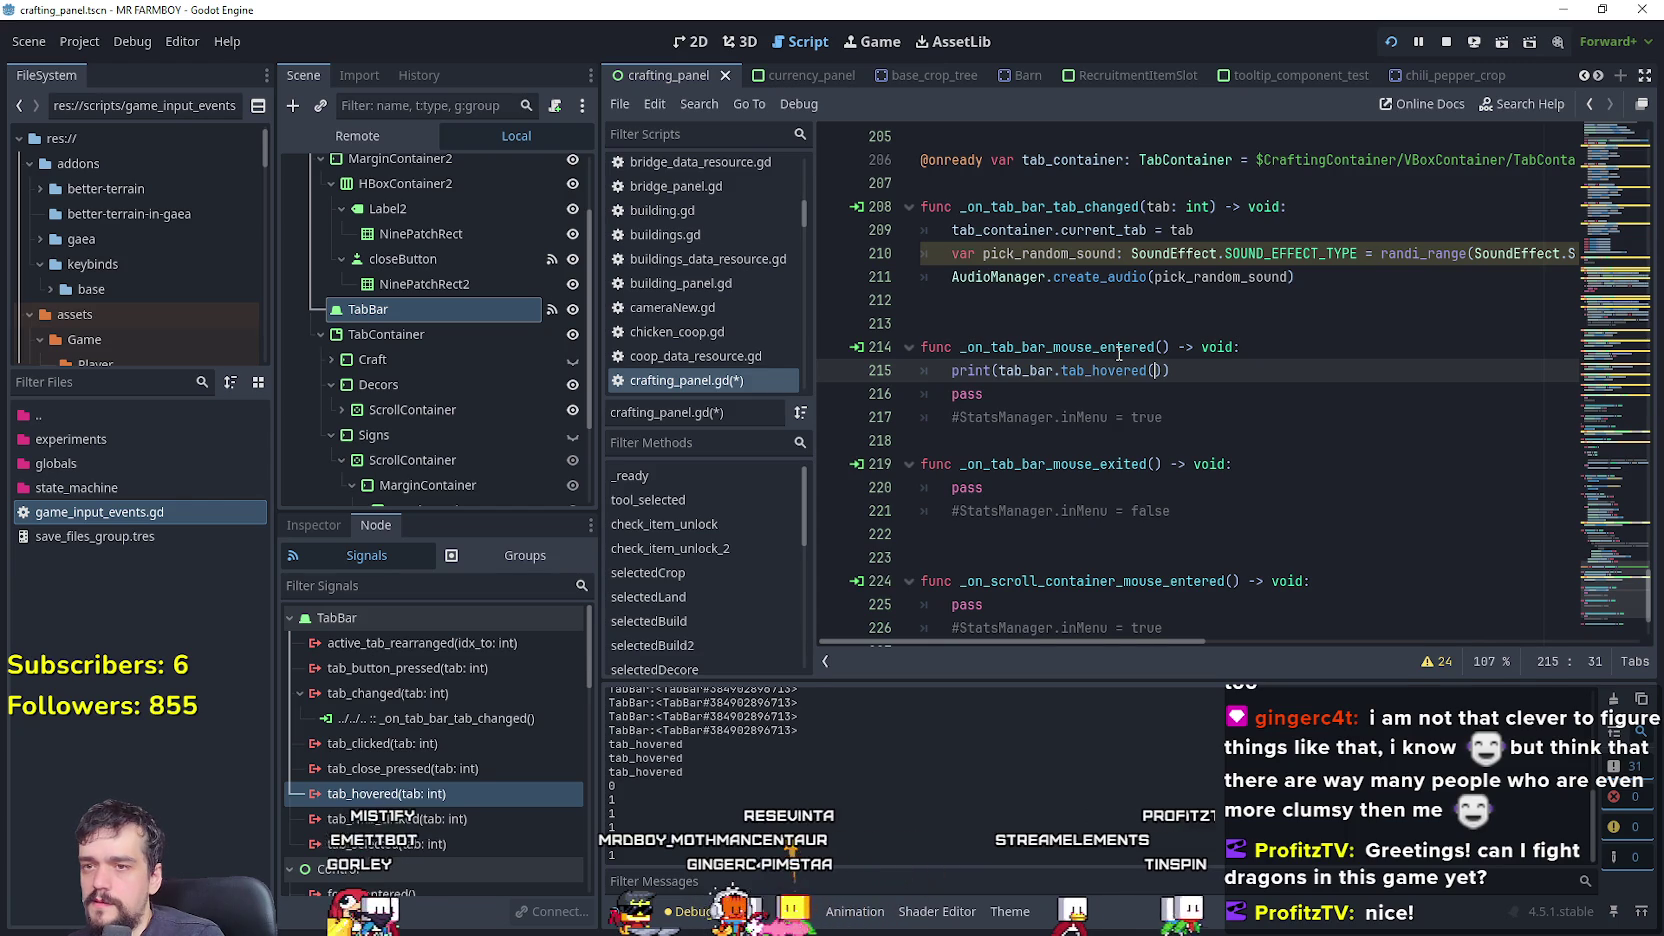
key(BackSpace)
text(.)
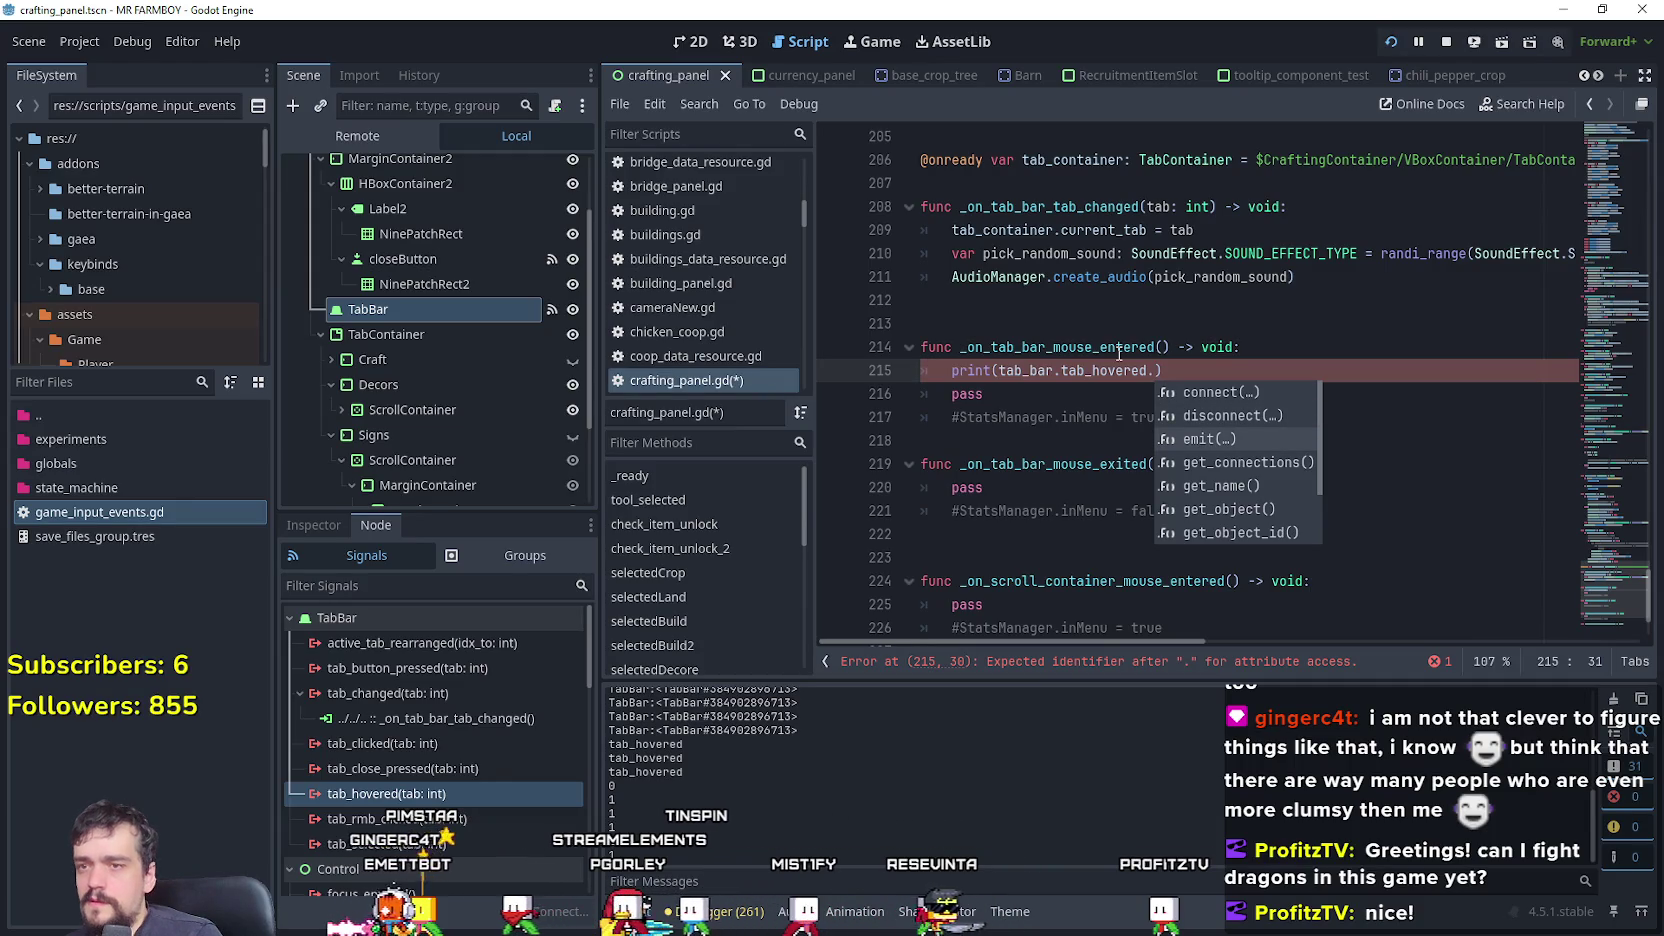
click(1051, 404)
click(952, 370)
text(#)
click(990, 394)
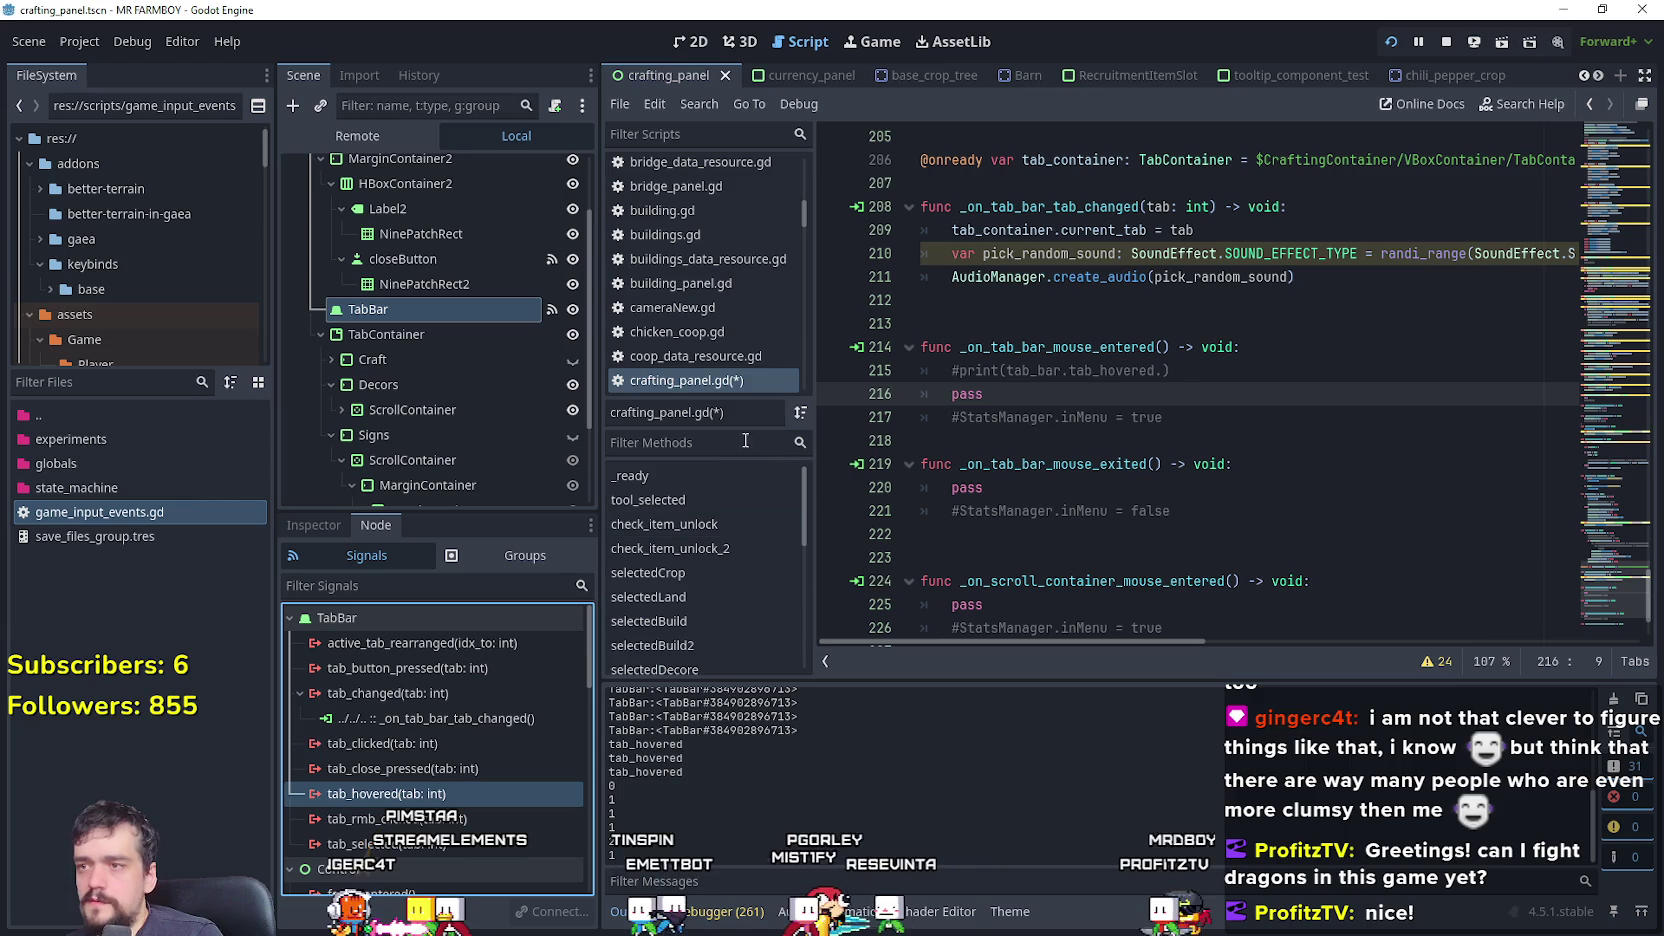
- Connect tab_hovered to a new _on_tab_bar_tab_hovered handler whose body prints tab
double_click(386, 793)
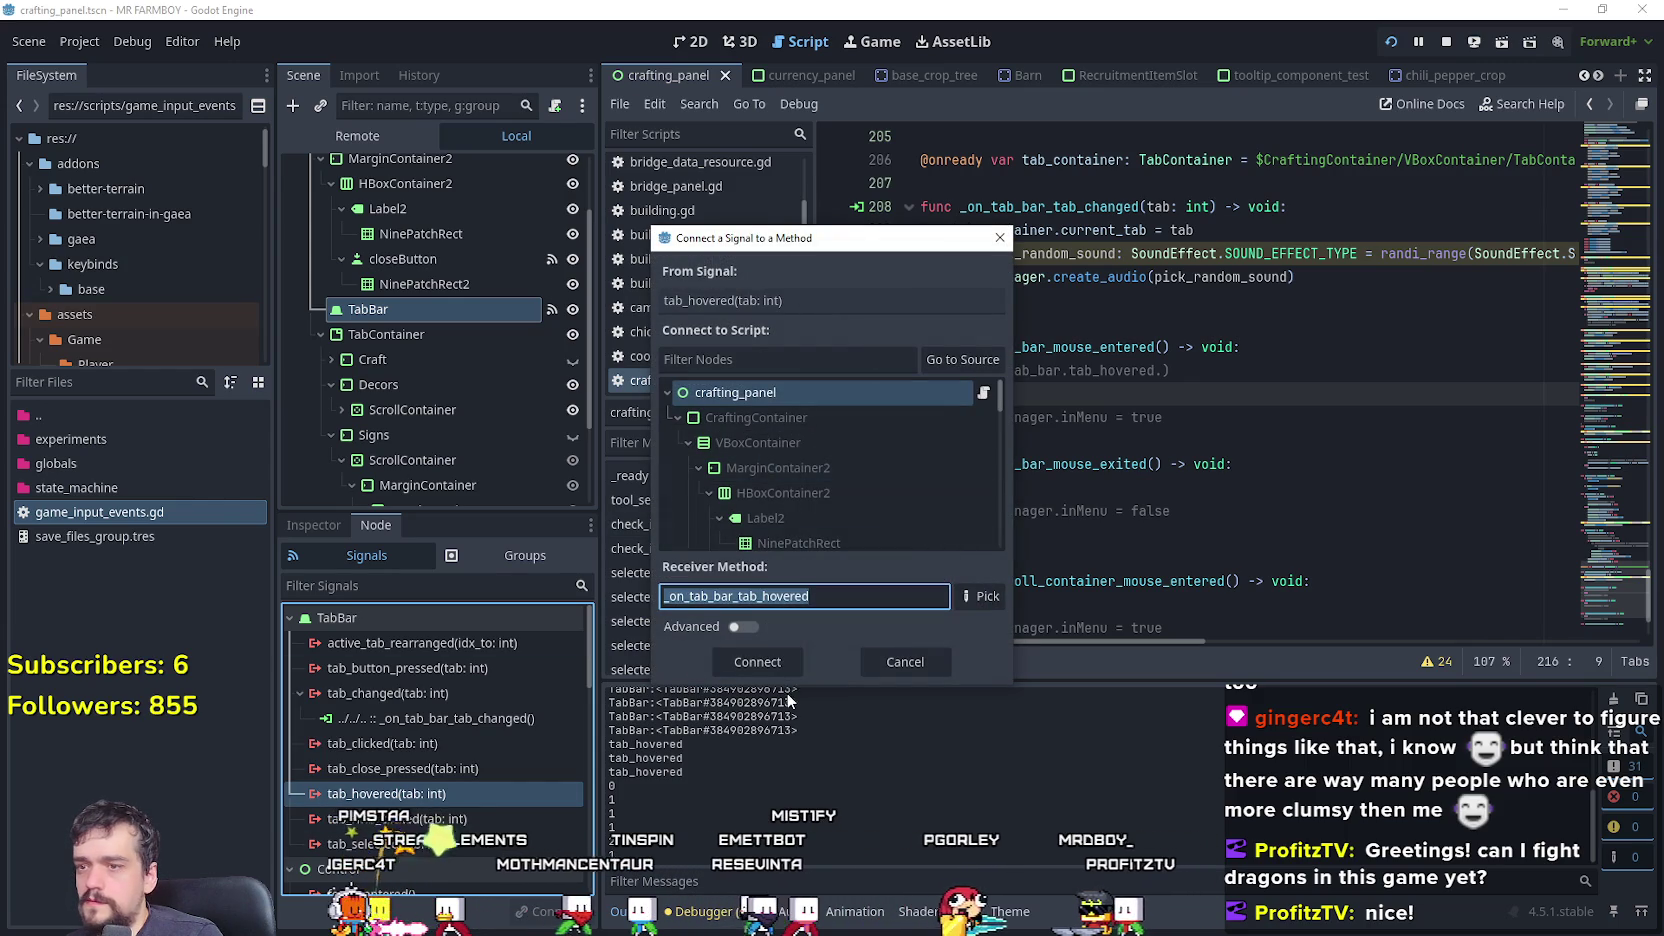
key(Return)
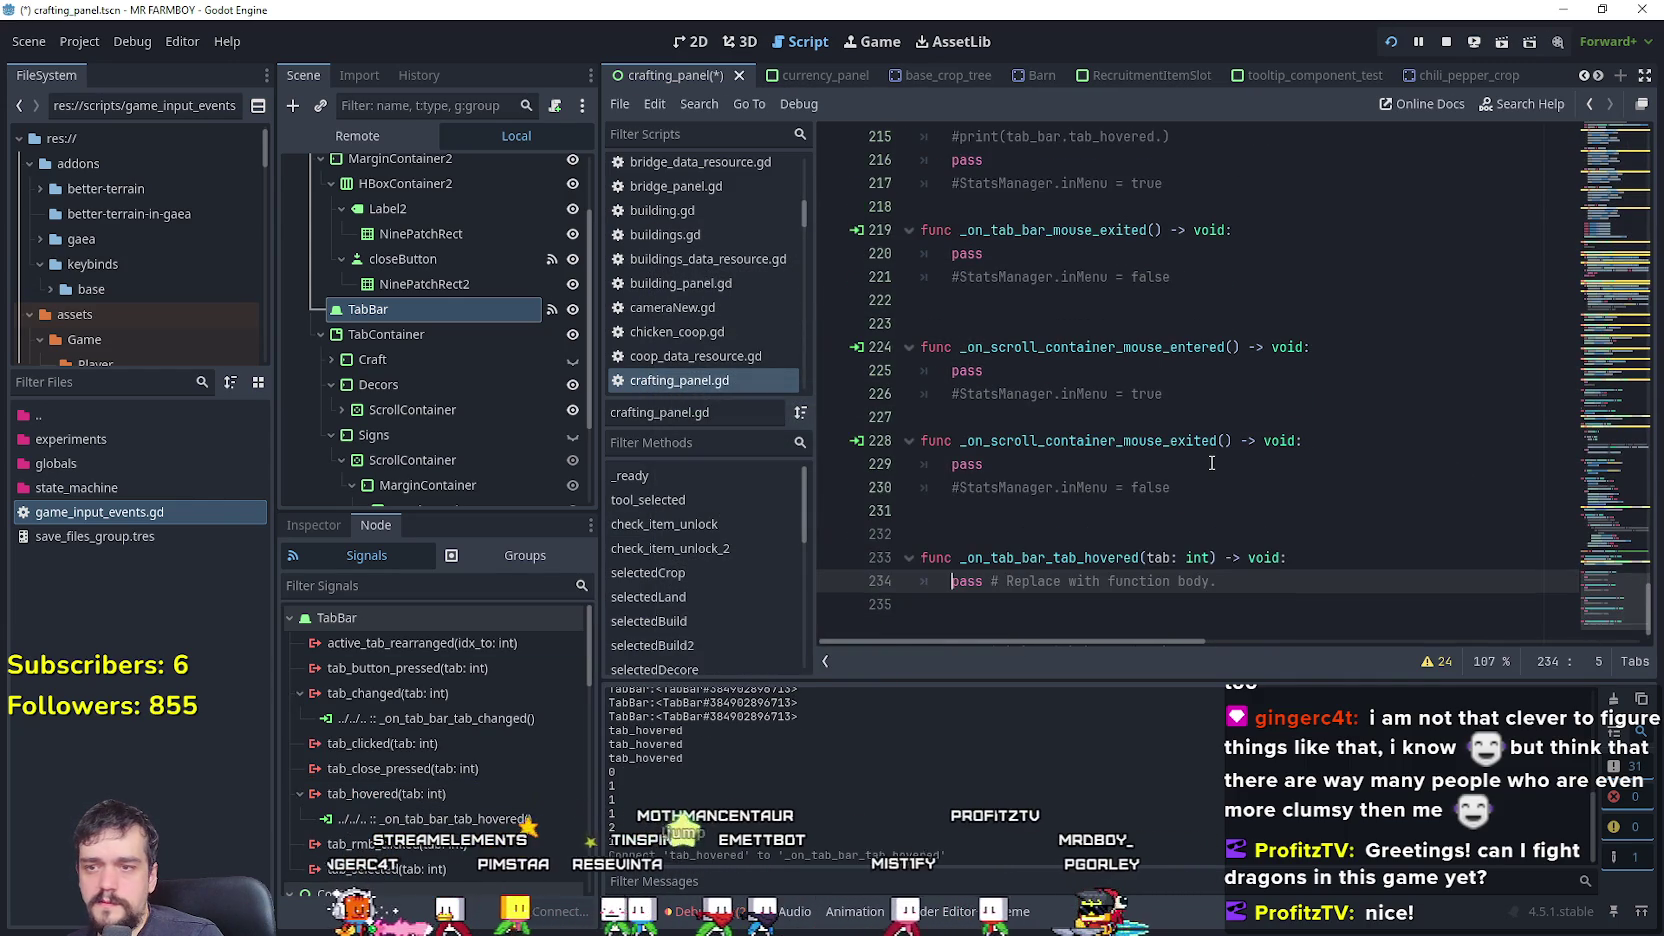
drag(1218, 581, 1035, 584)
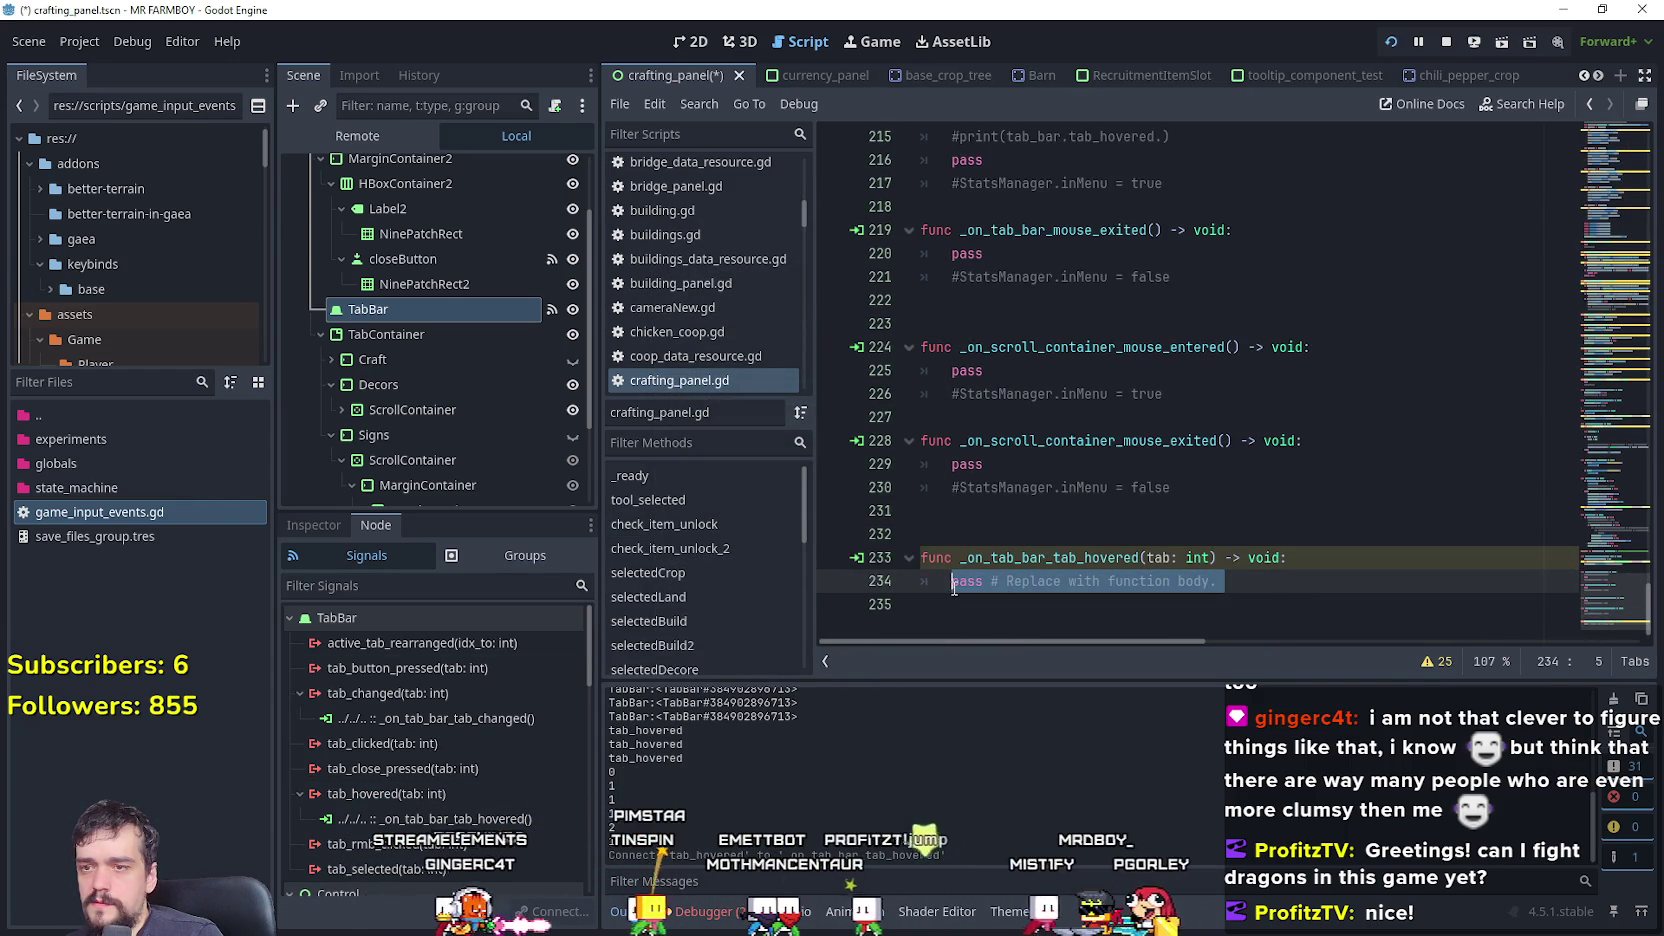
text(print()
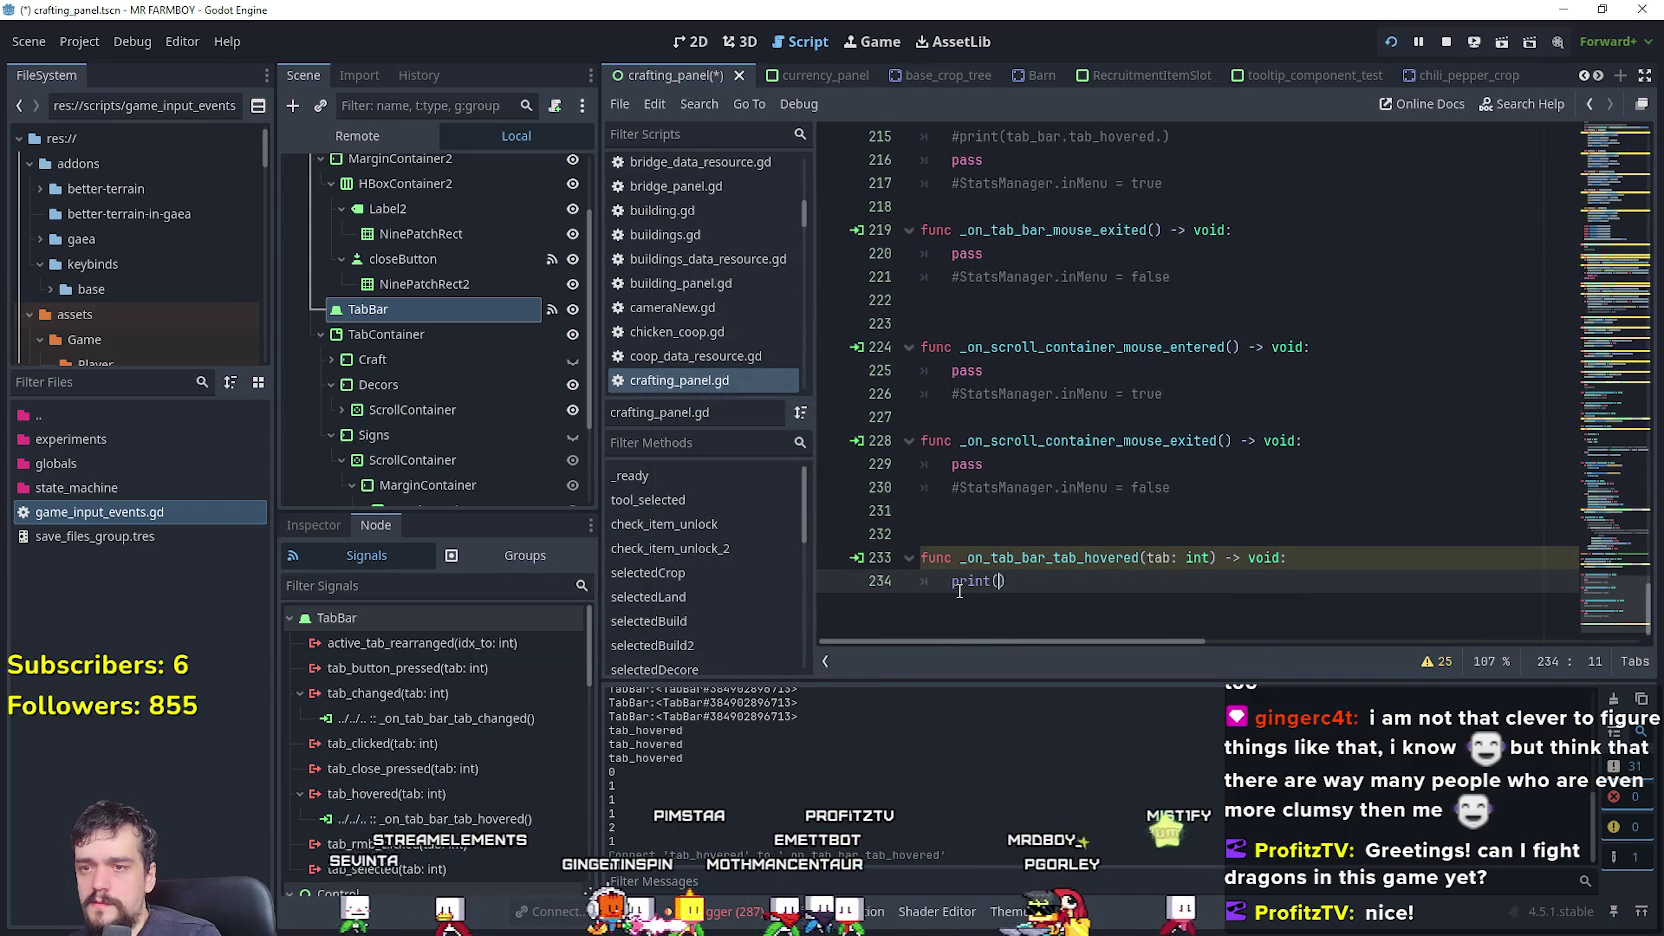
text(b)
key(ctrl+s)
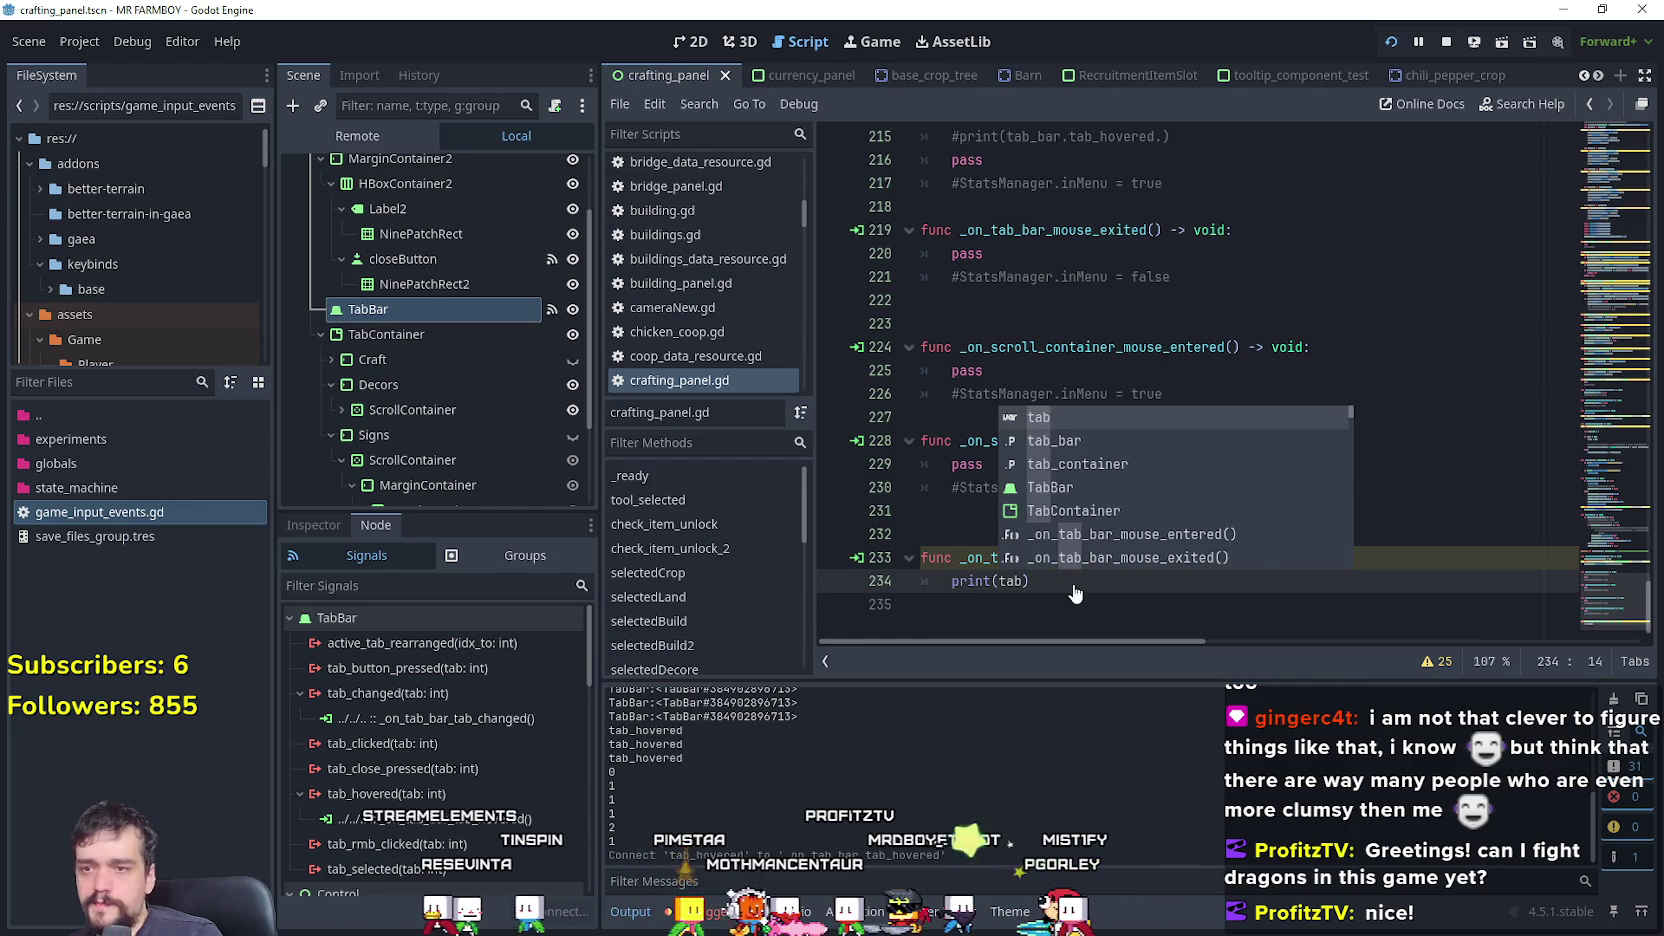
text())
key(Return)
- Delete the extra blank line above the handler, save the script, and restart the game
click(1064, 528)
key(BackSpace)
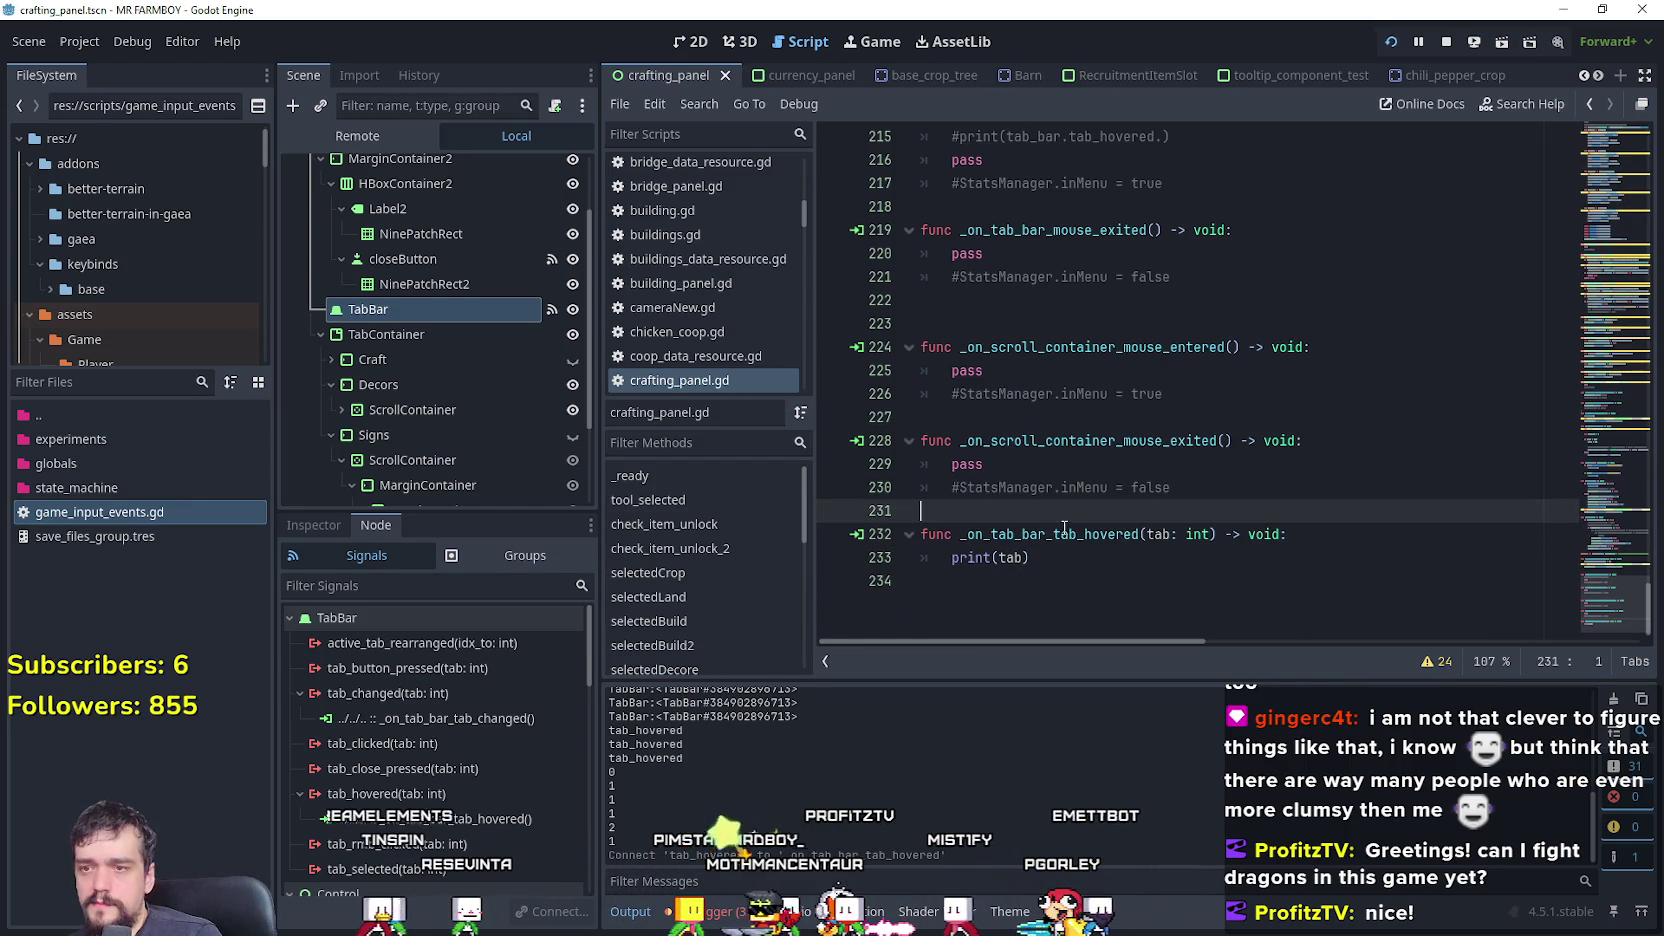
click(1064, 557)
key(ctrl+s)
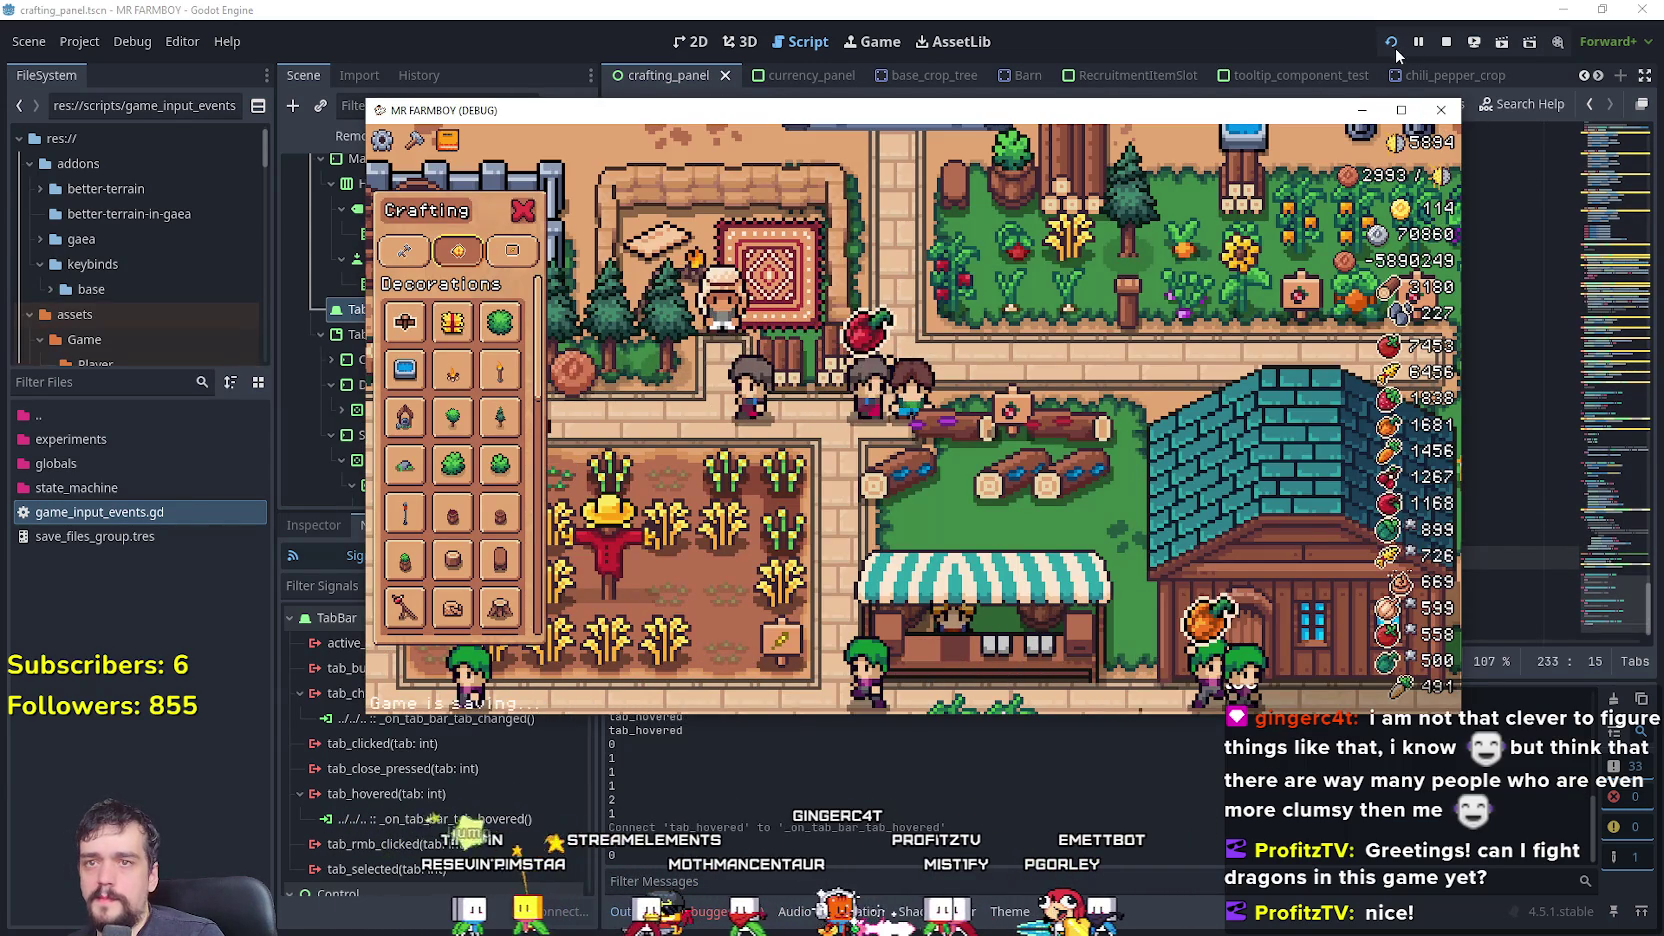
click(1394, 48)
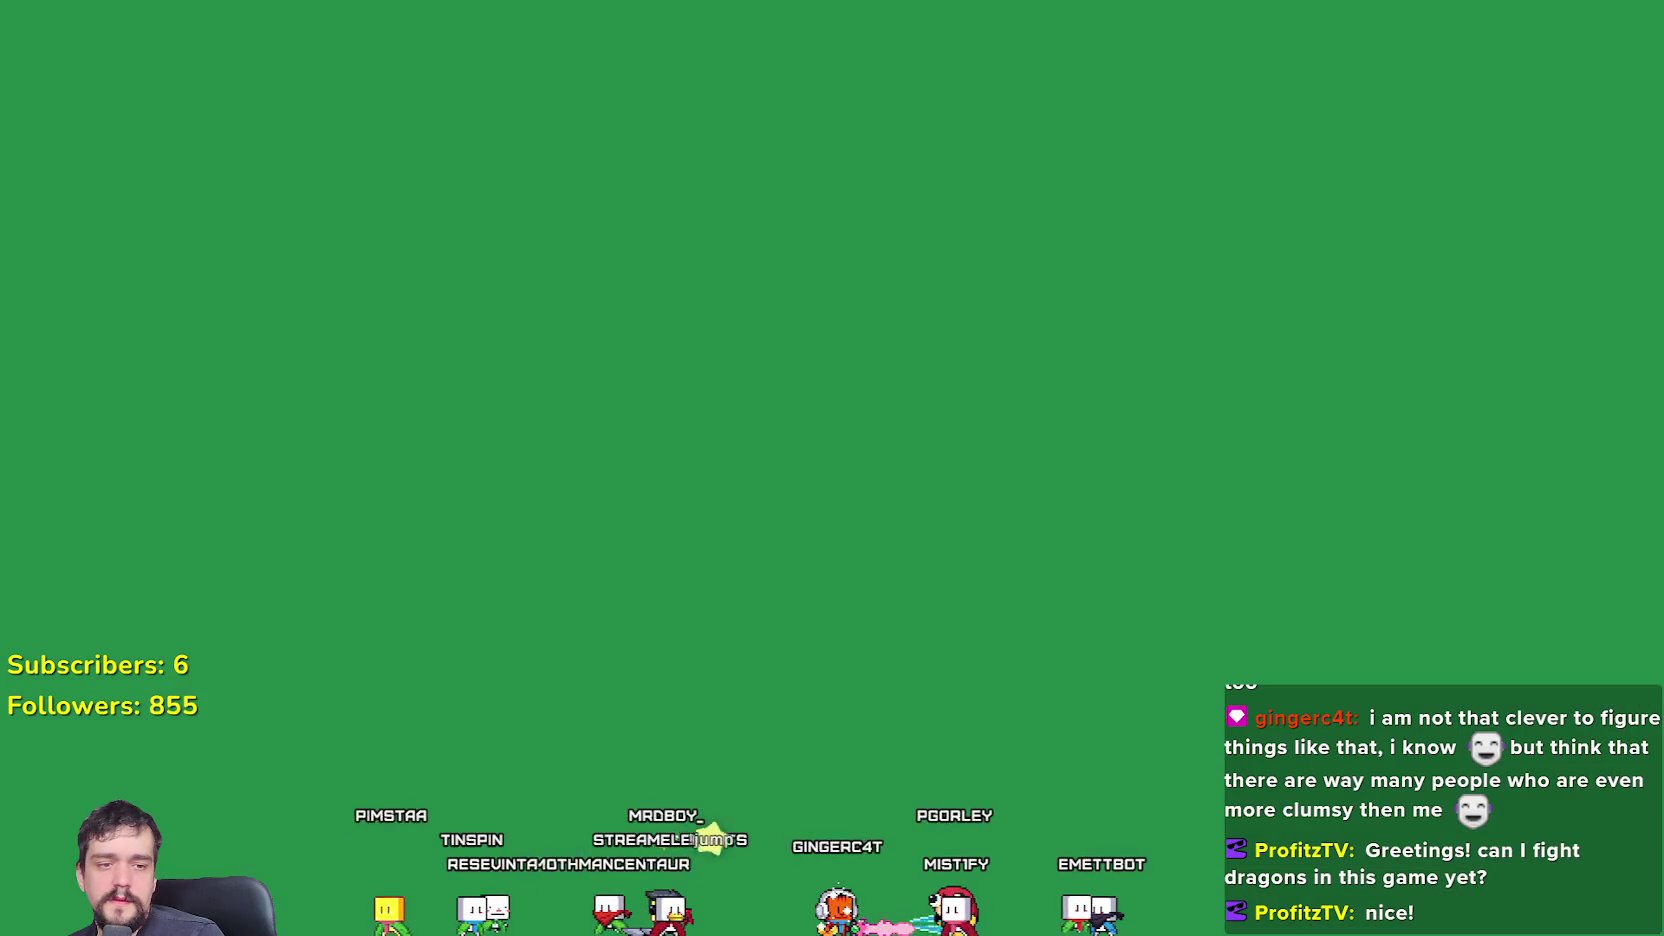
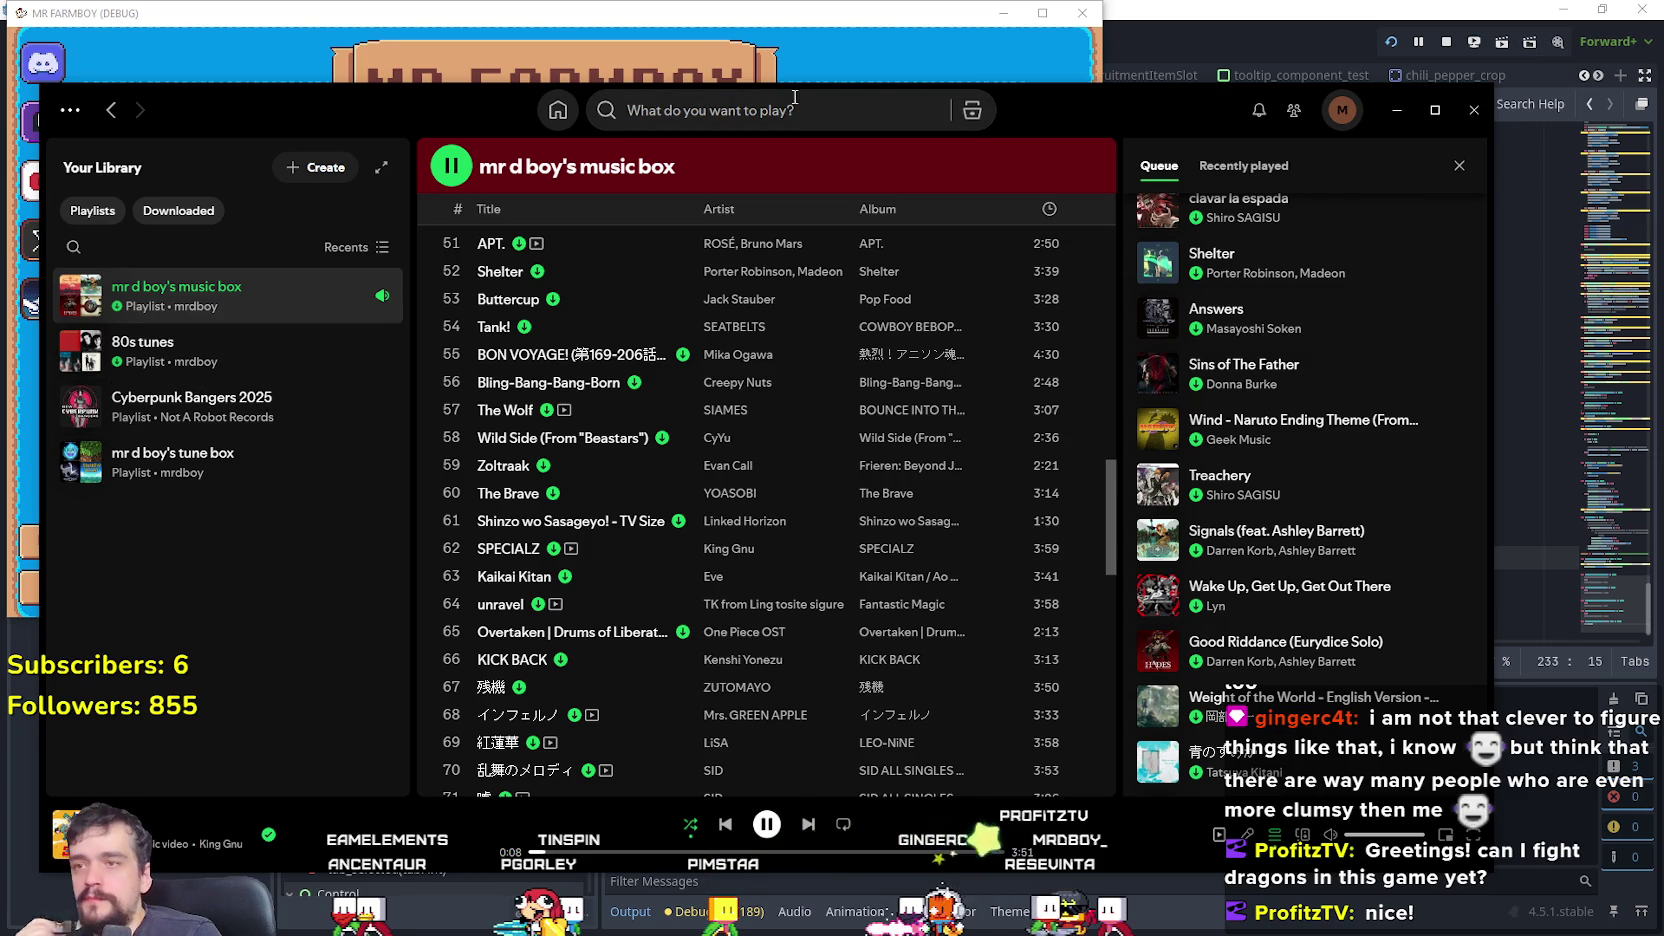
- Search Spotify for '80s' and open the '80s songs that makes you feel unreal' playlist
click(769, 110)
text(80s)
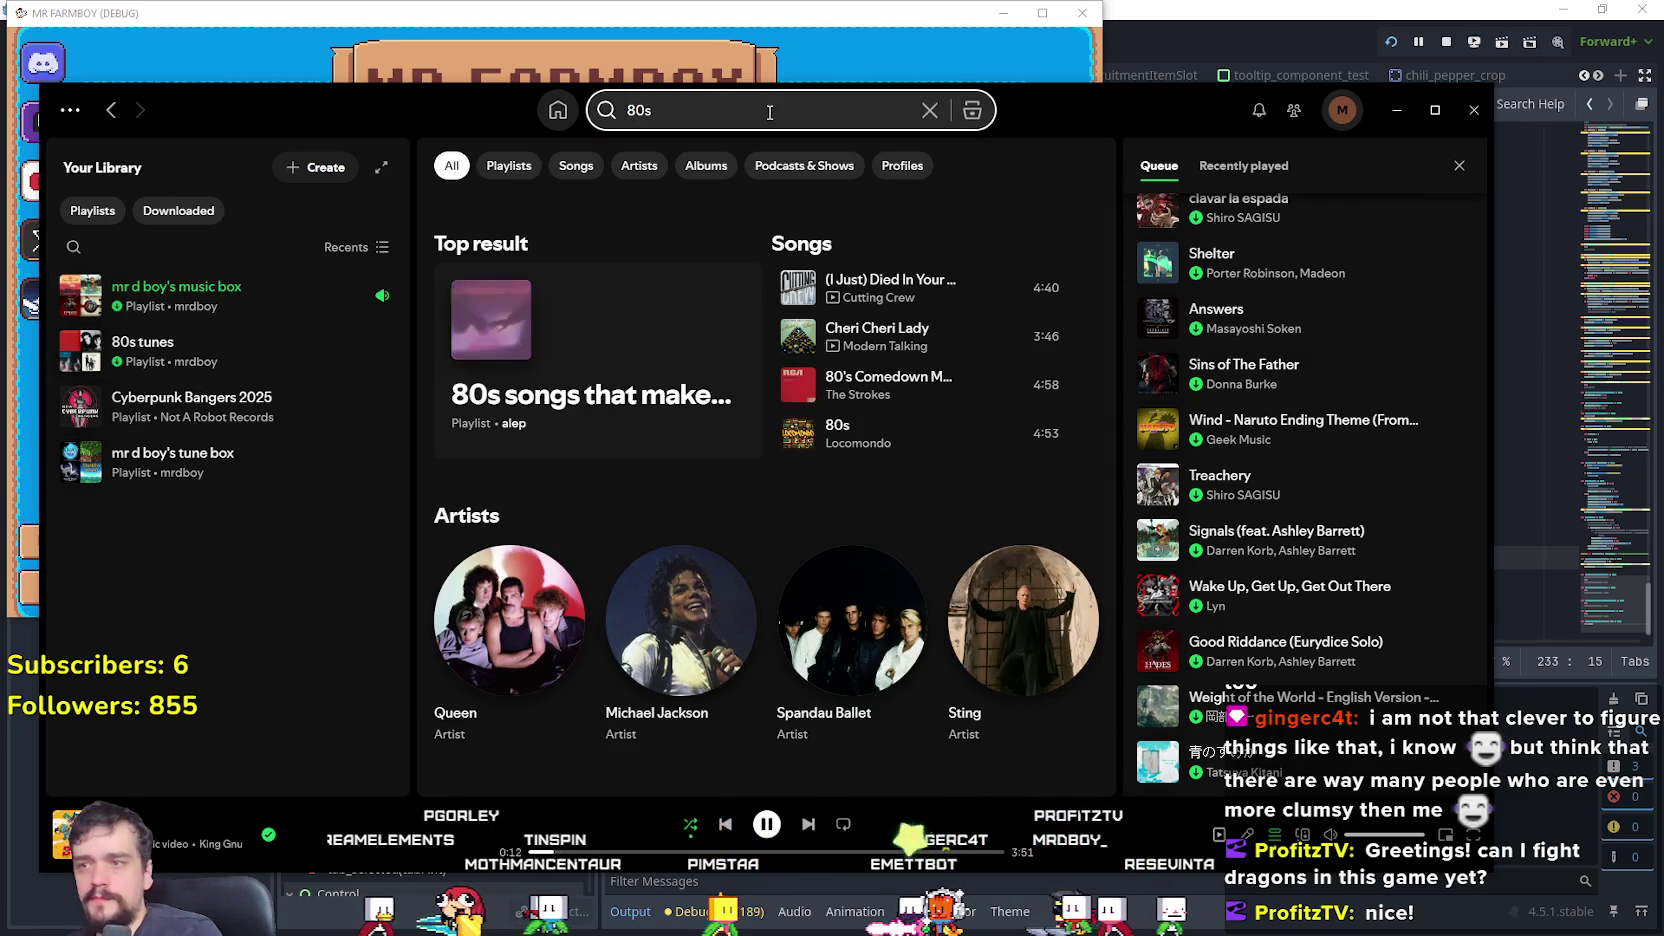
click(644, 405)
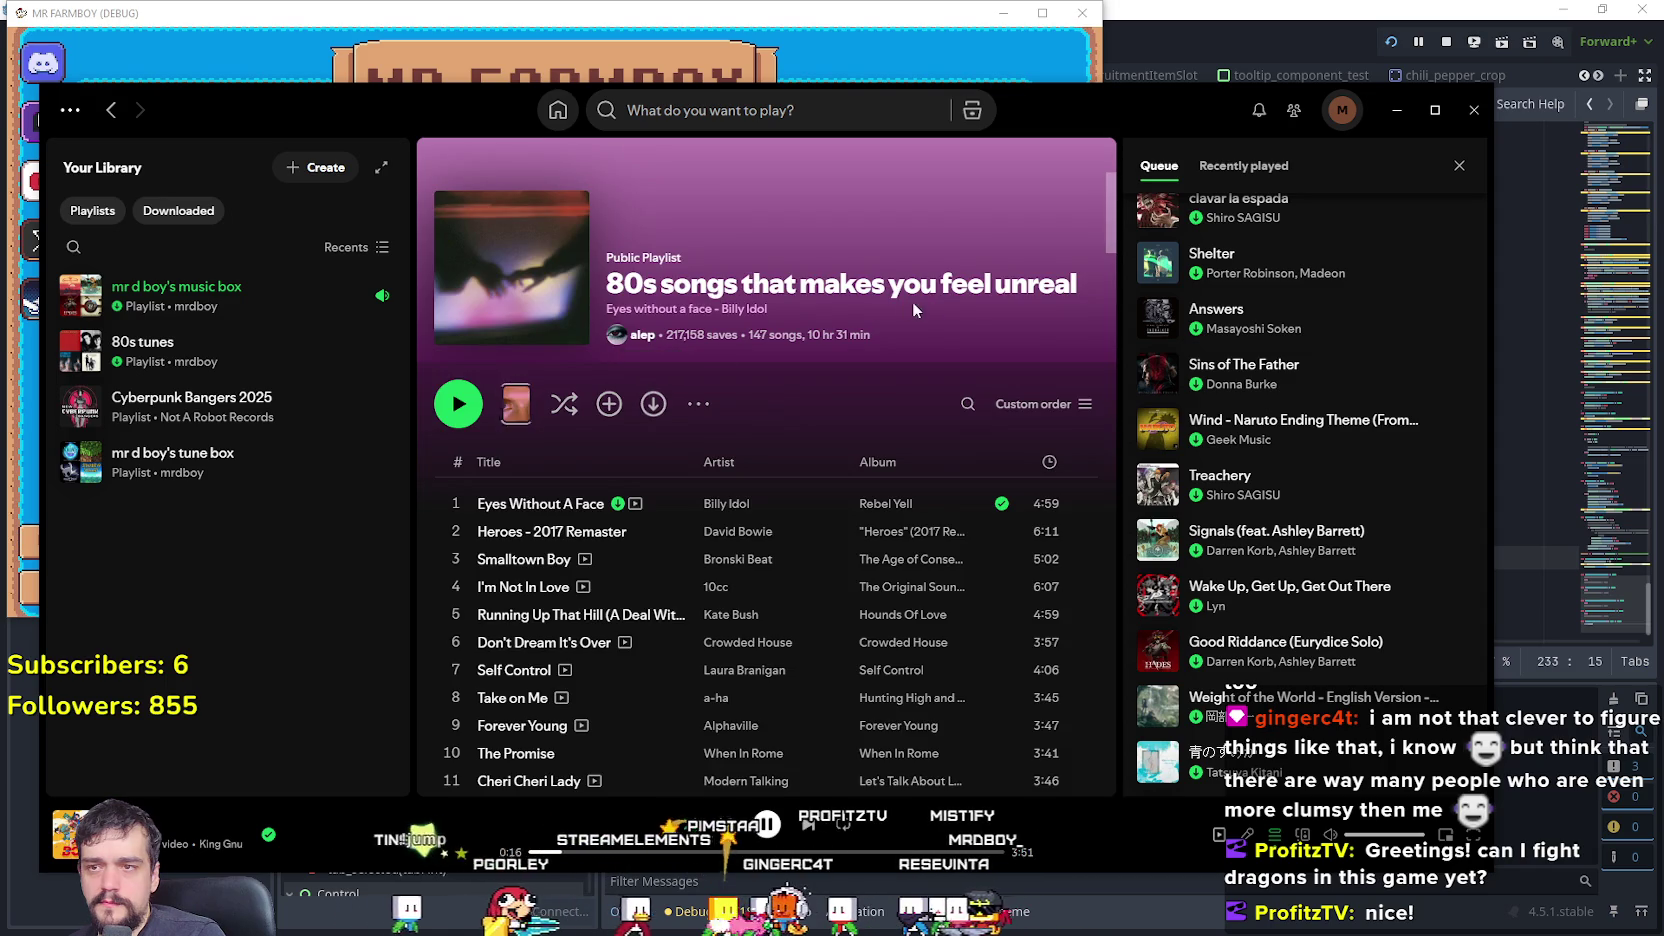
- Scroll down and back up through the playlist's tracks, then minimize Spotify
scroll(887, 563, down, 10)
scroll(912, 633, down, 10)
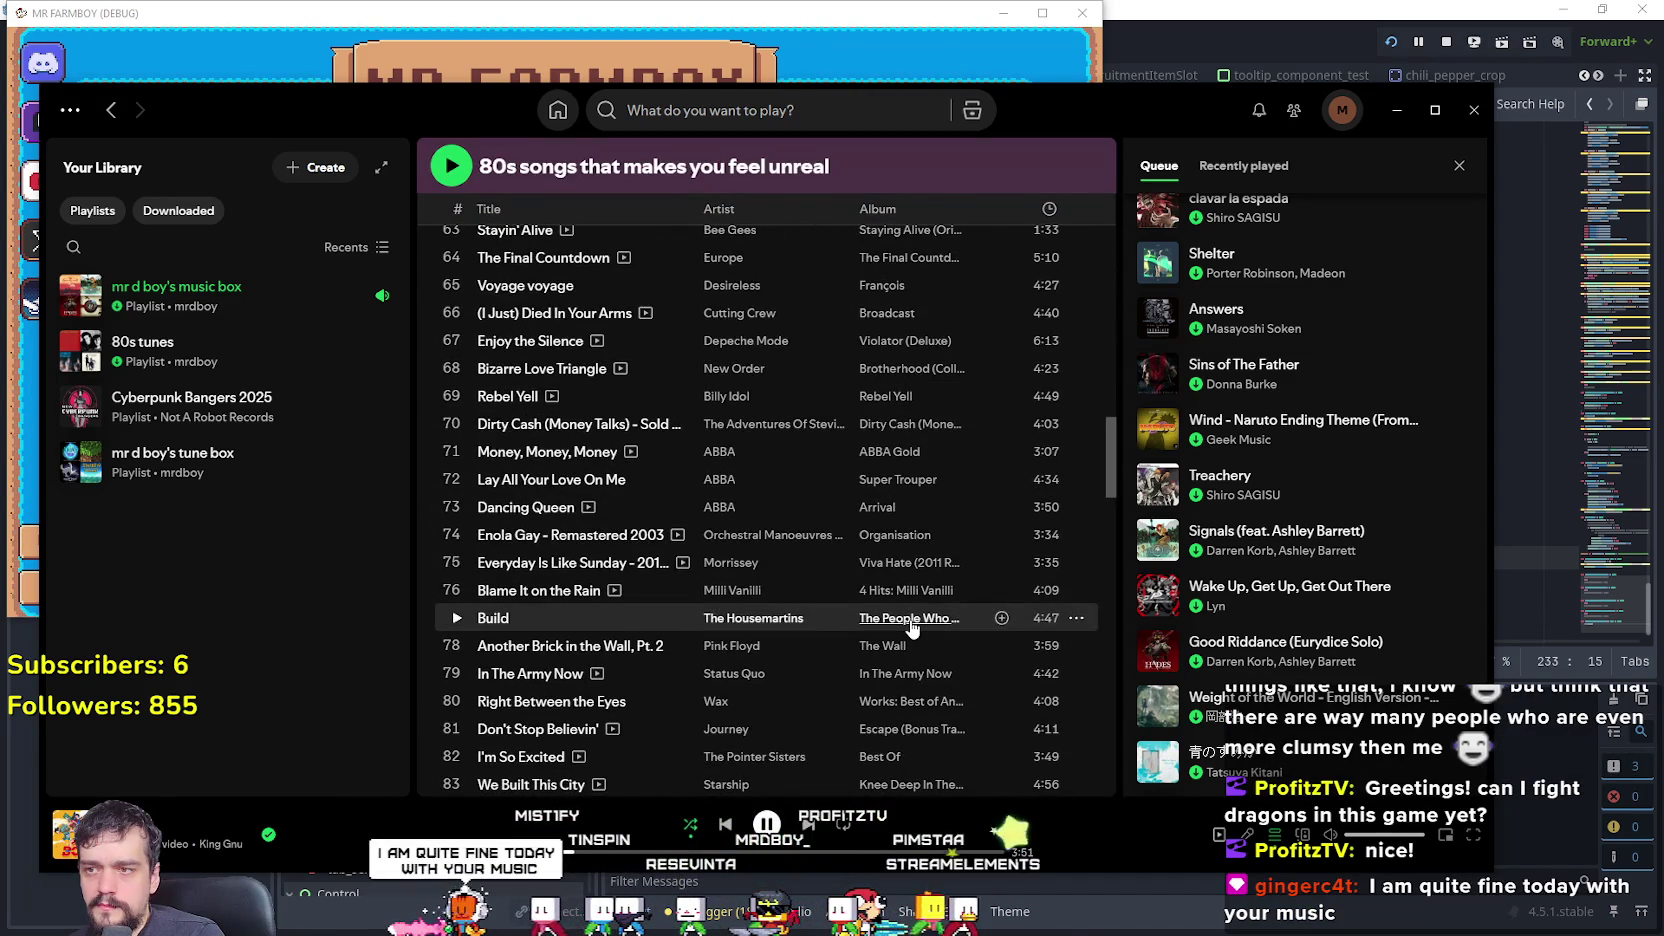
scroll(910, 620, down, 10)
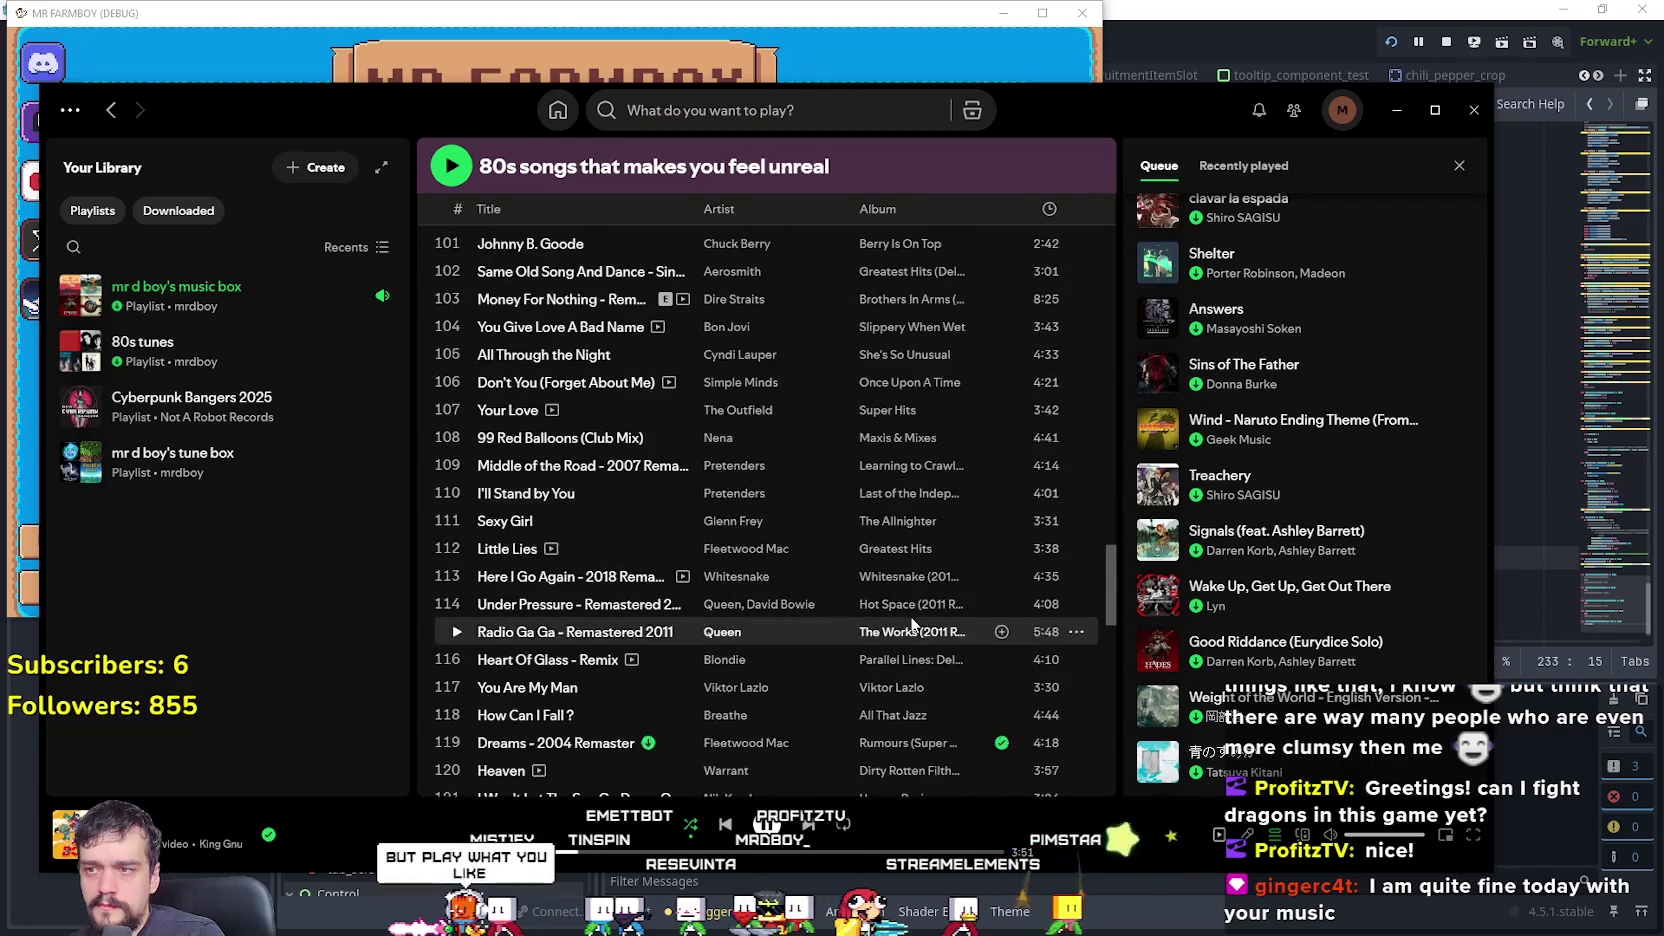
scroll(910, 620, down, 12)
scroll(910, 616, up, 4)
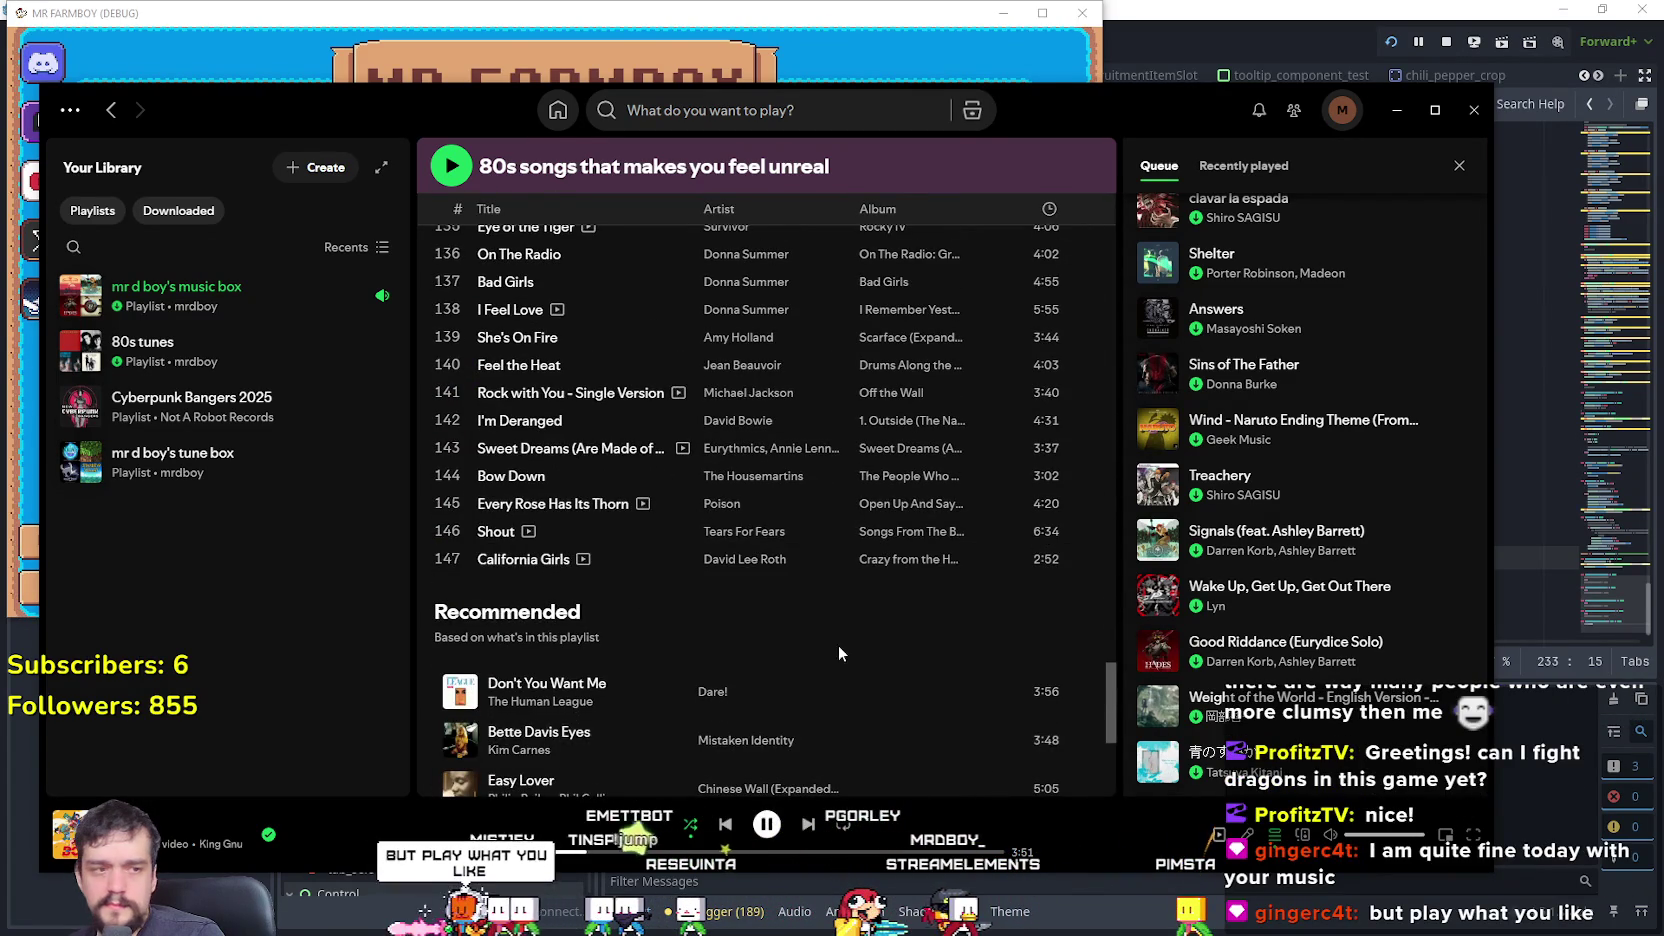
scroll(840, 645, up, 13)
scroll(848, 656, up, 18)
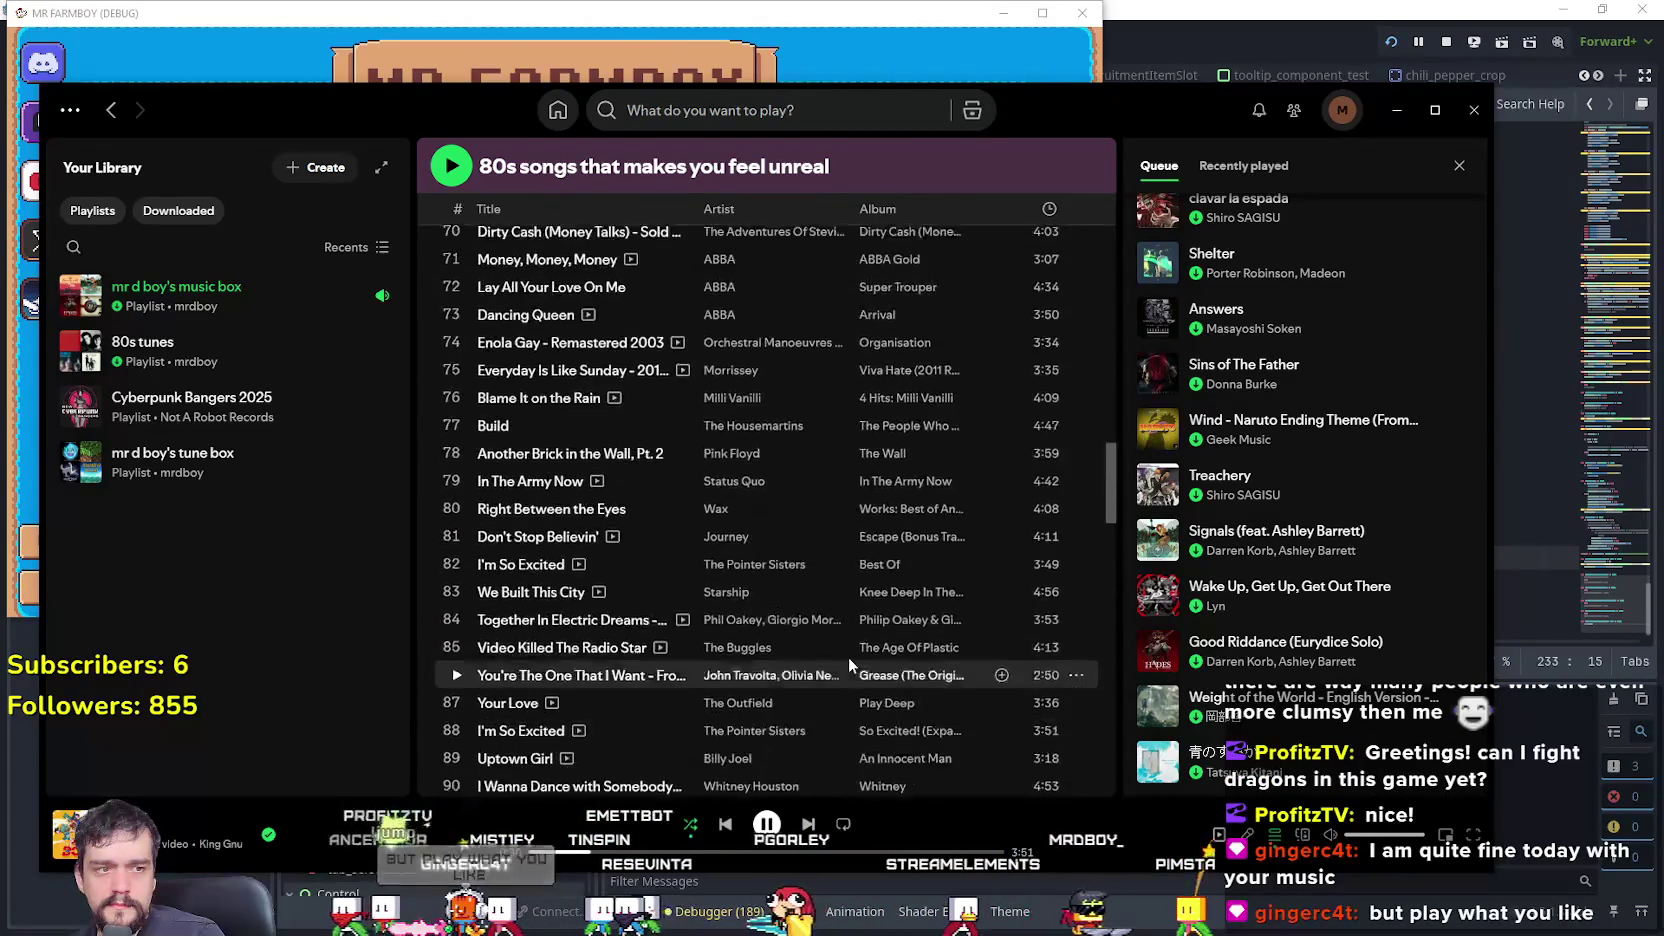
scroll(849, 656, up, 5)
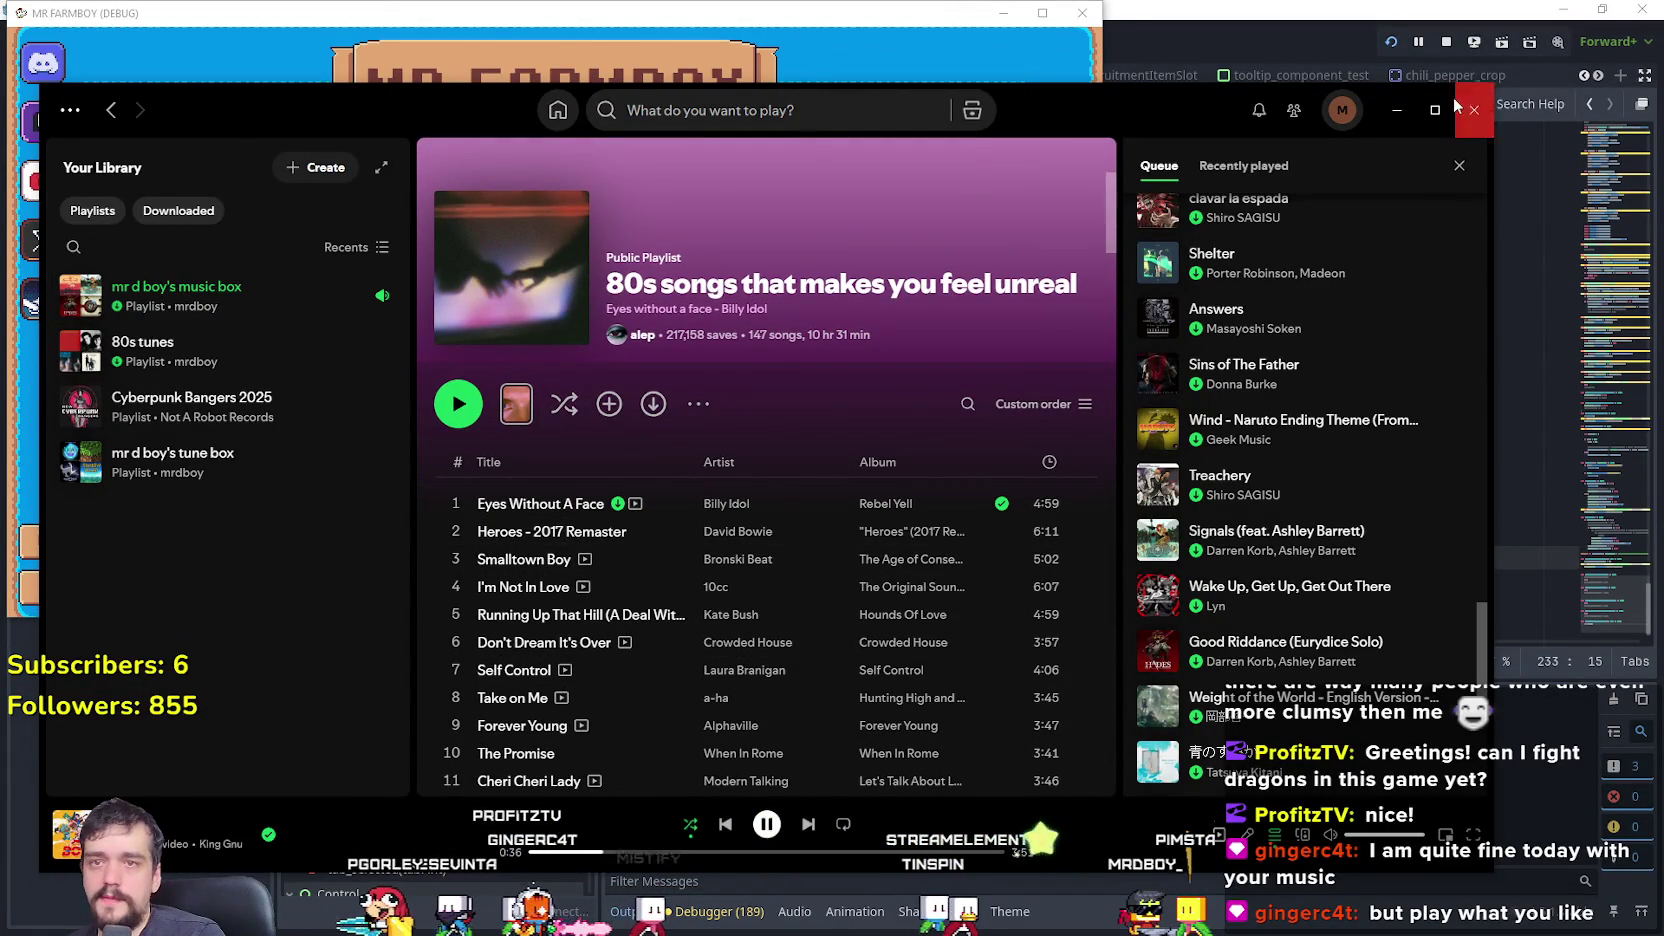
click(1399, 110)
- Continue to the save menu and load Save 2, moving the game window aside
click(527, 286)
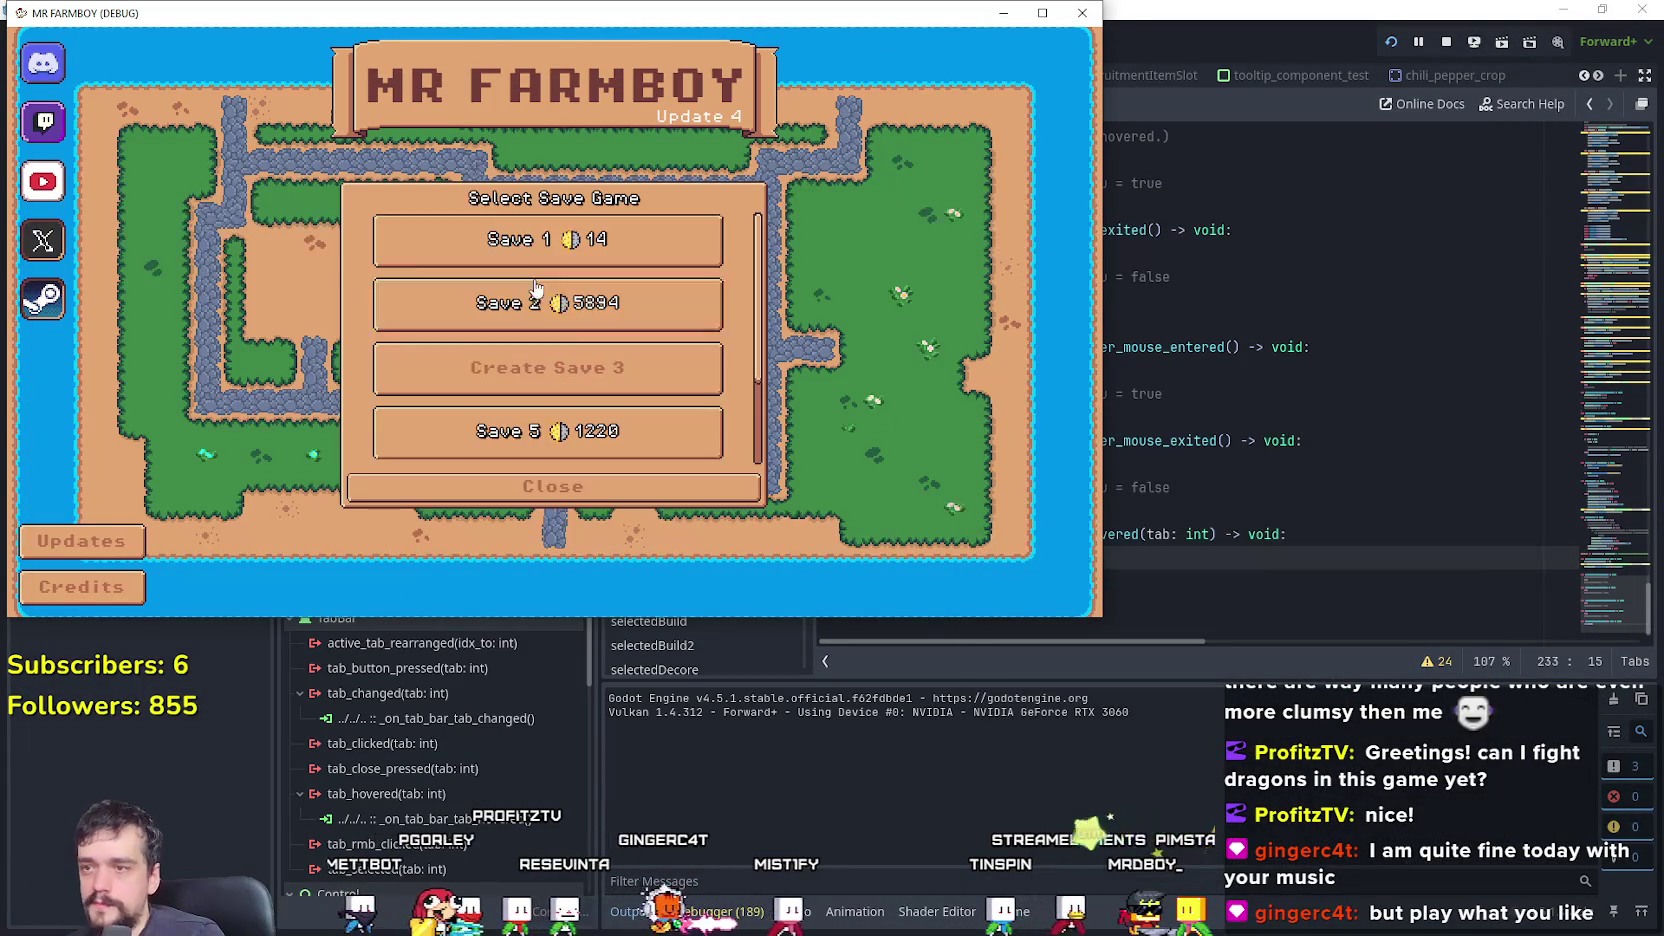
drag(642, 13, 1035, 77)
click(1040, 372)
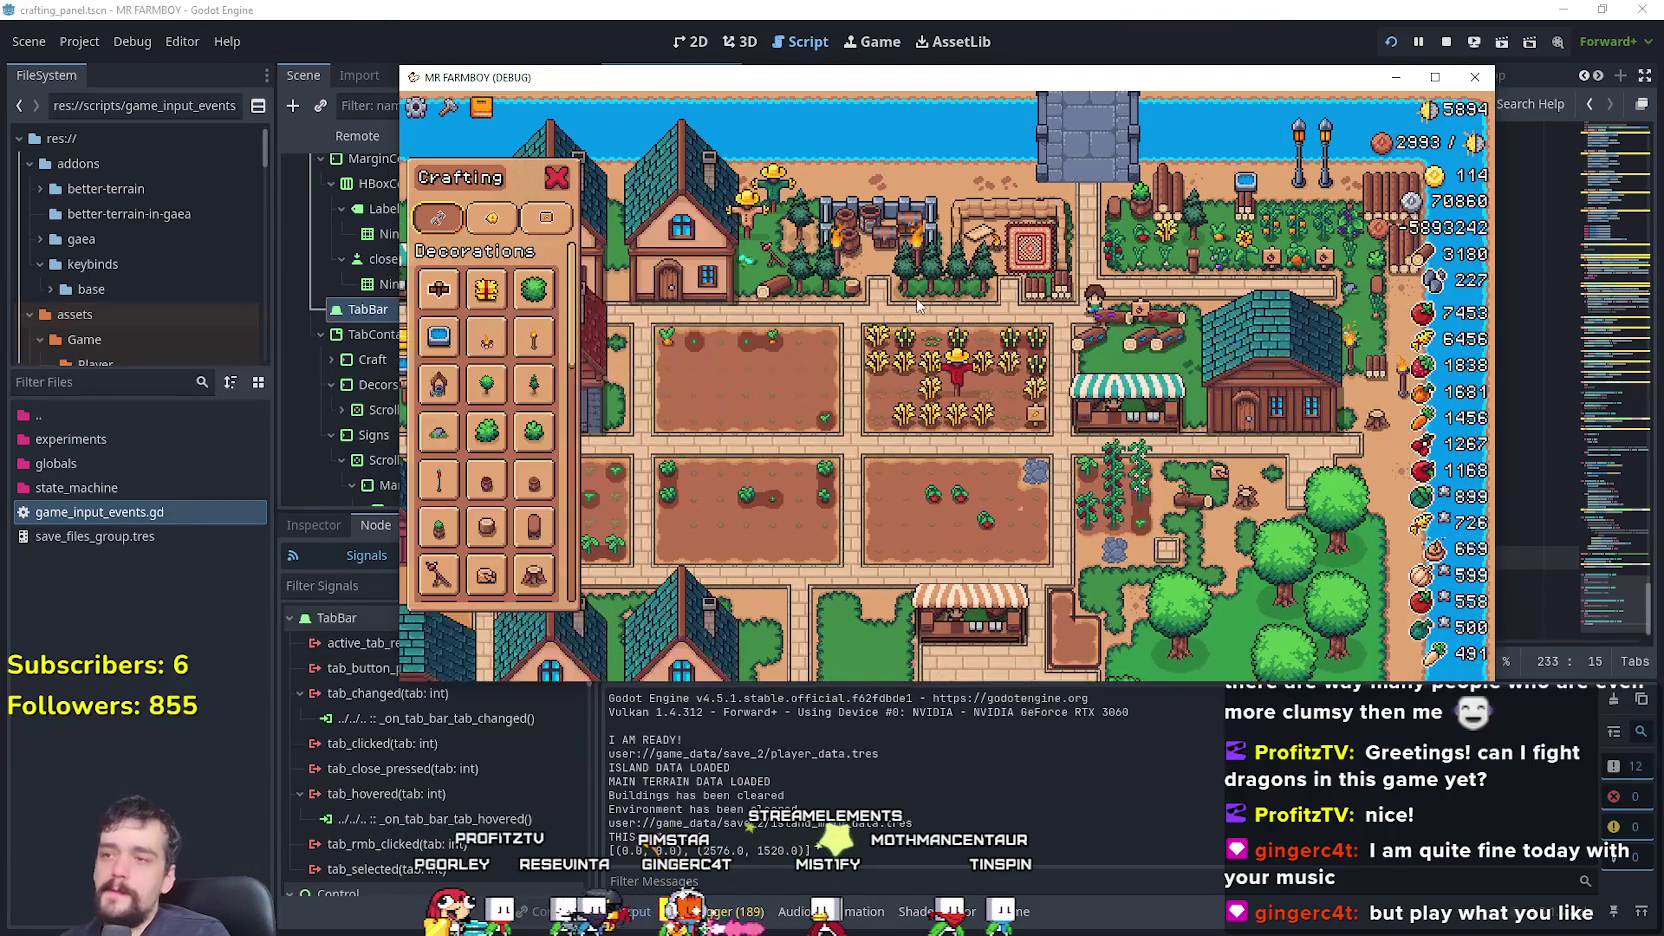
scroll(884, 318, up, 5)
- Walk the player down-left, open the Crafting panel on its Decorations tab, then return to Godot
key(Escape)
key(s)
key(a)
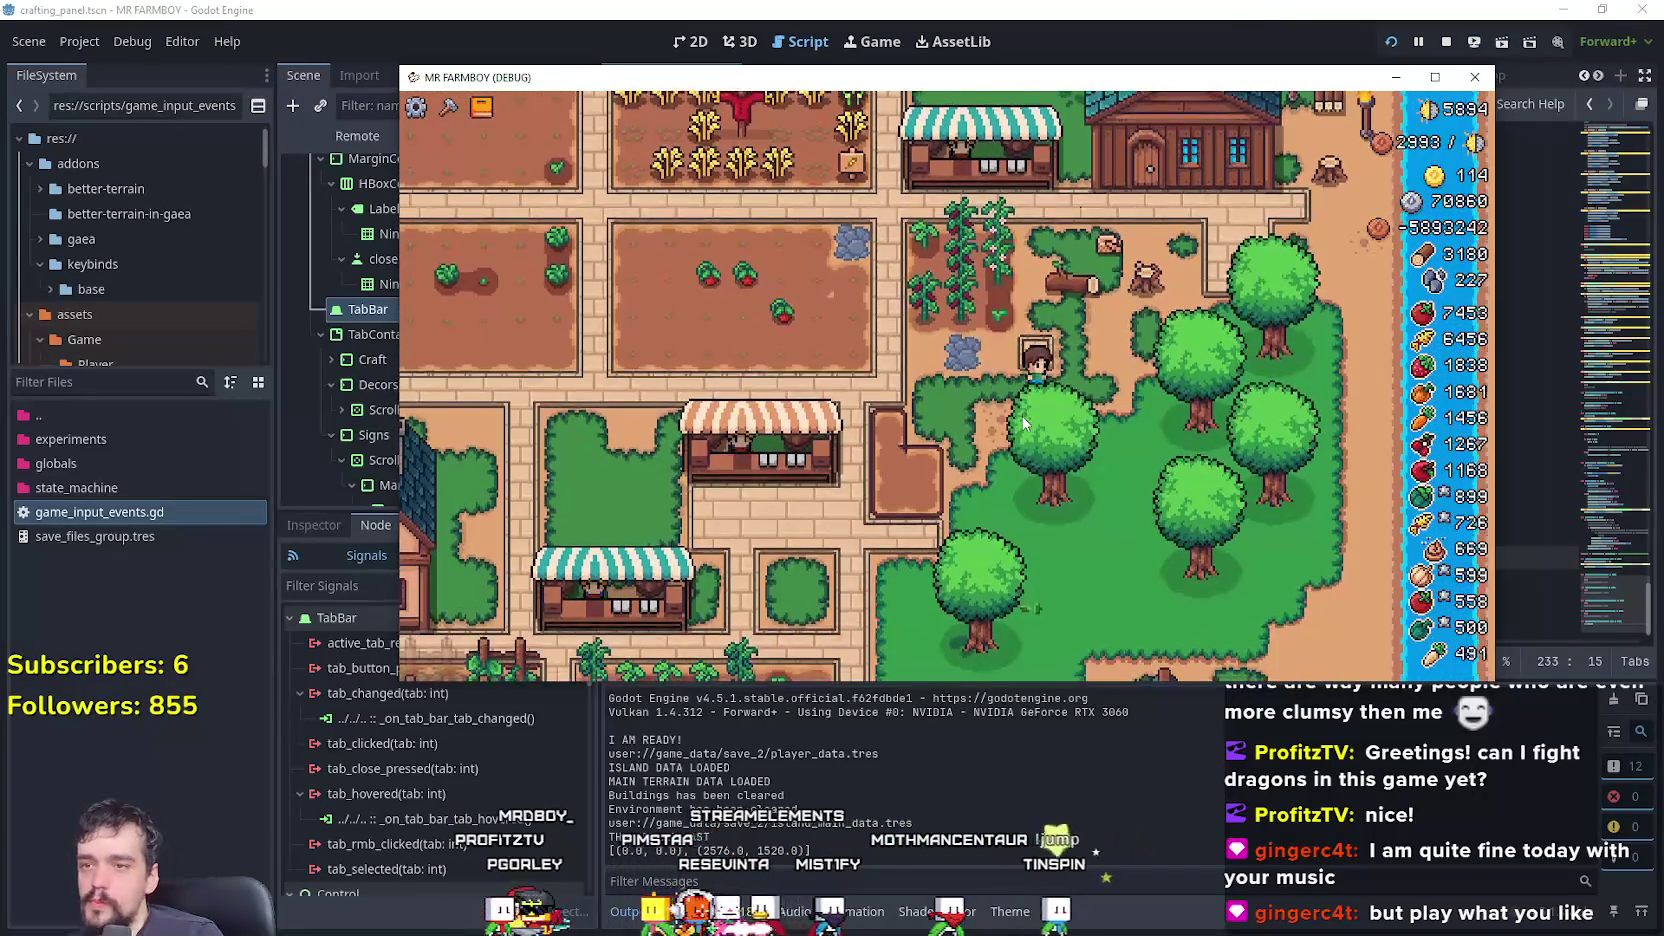
key(c)
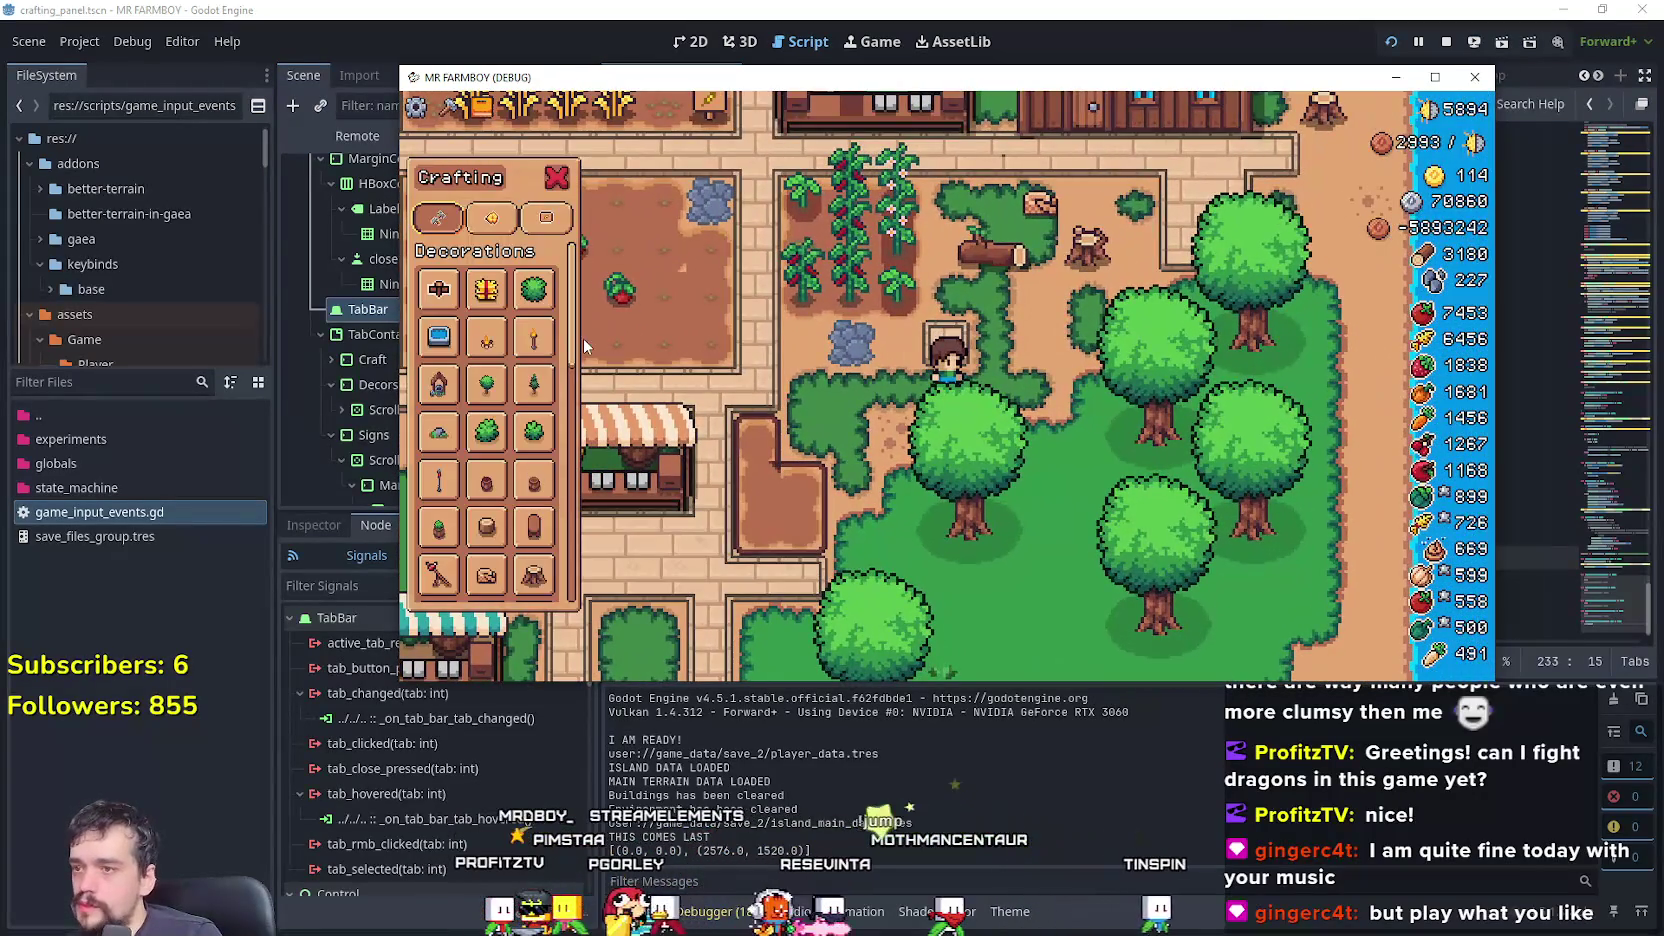
drag(582, 338, 610, 536)
scroll(704, 407, up, 2)
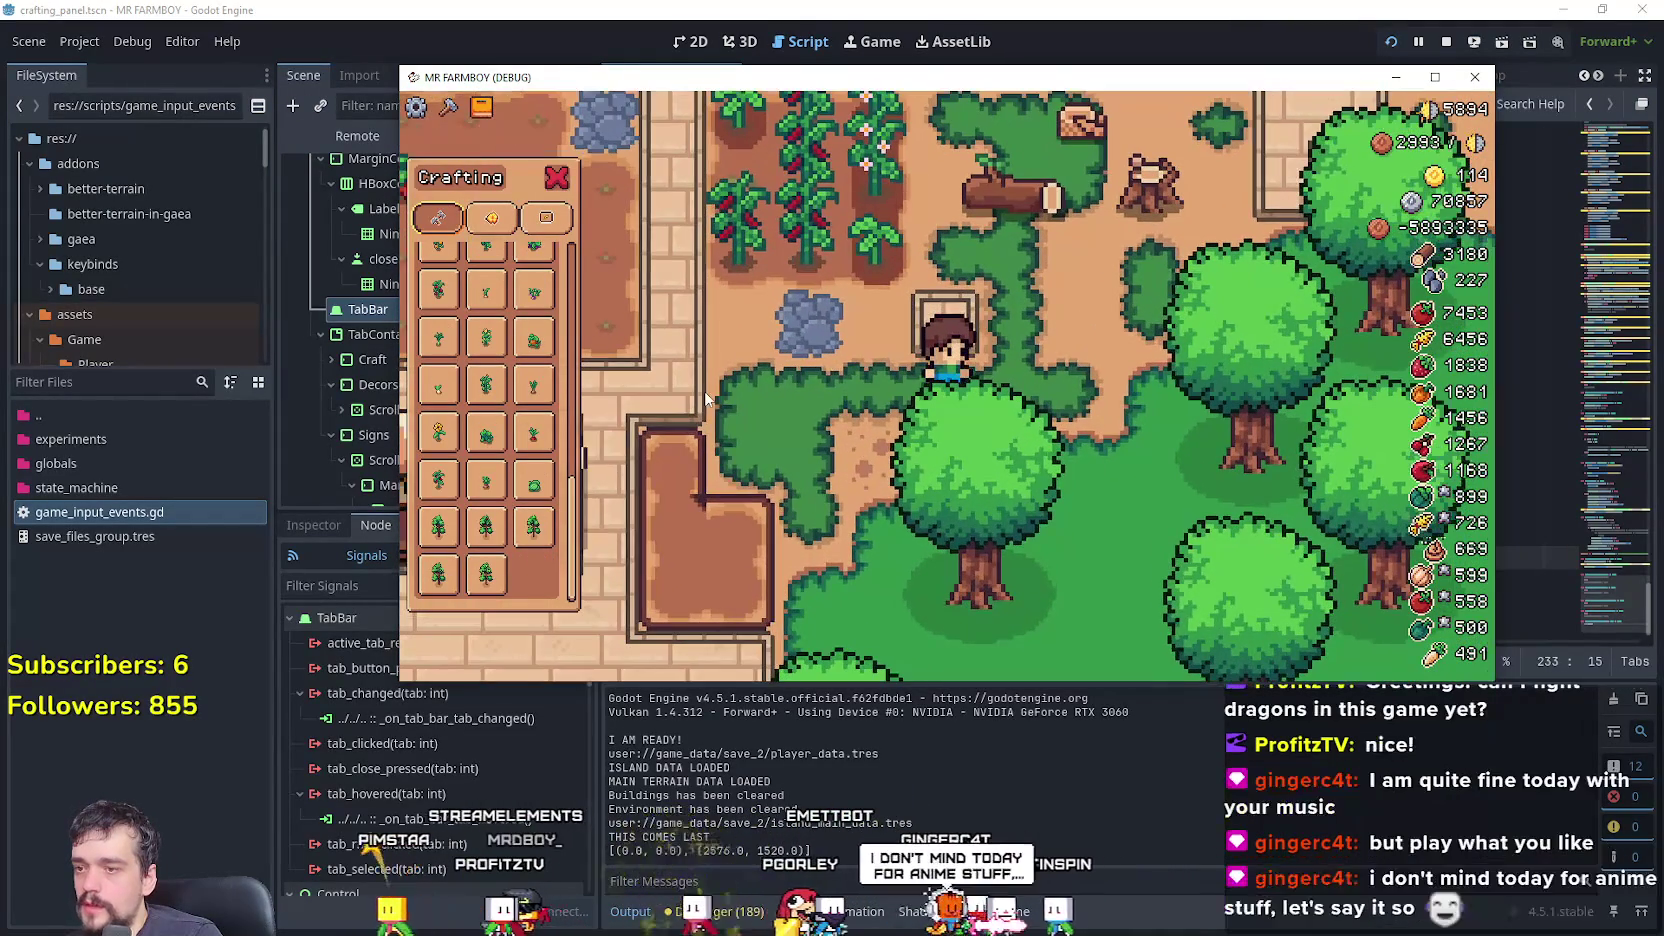
click(458, 226)
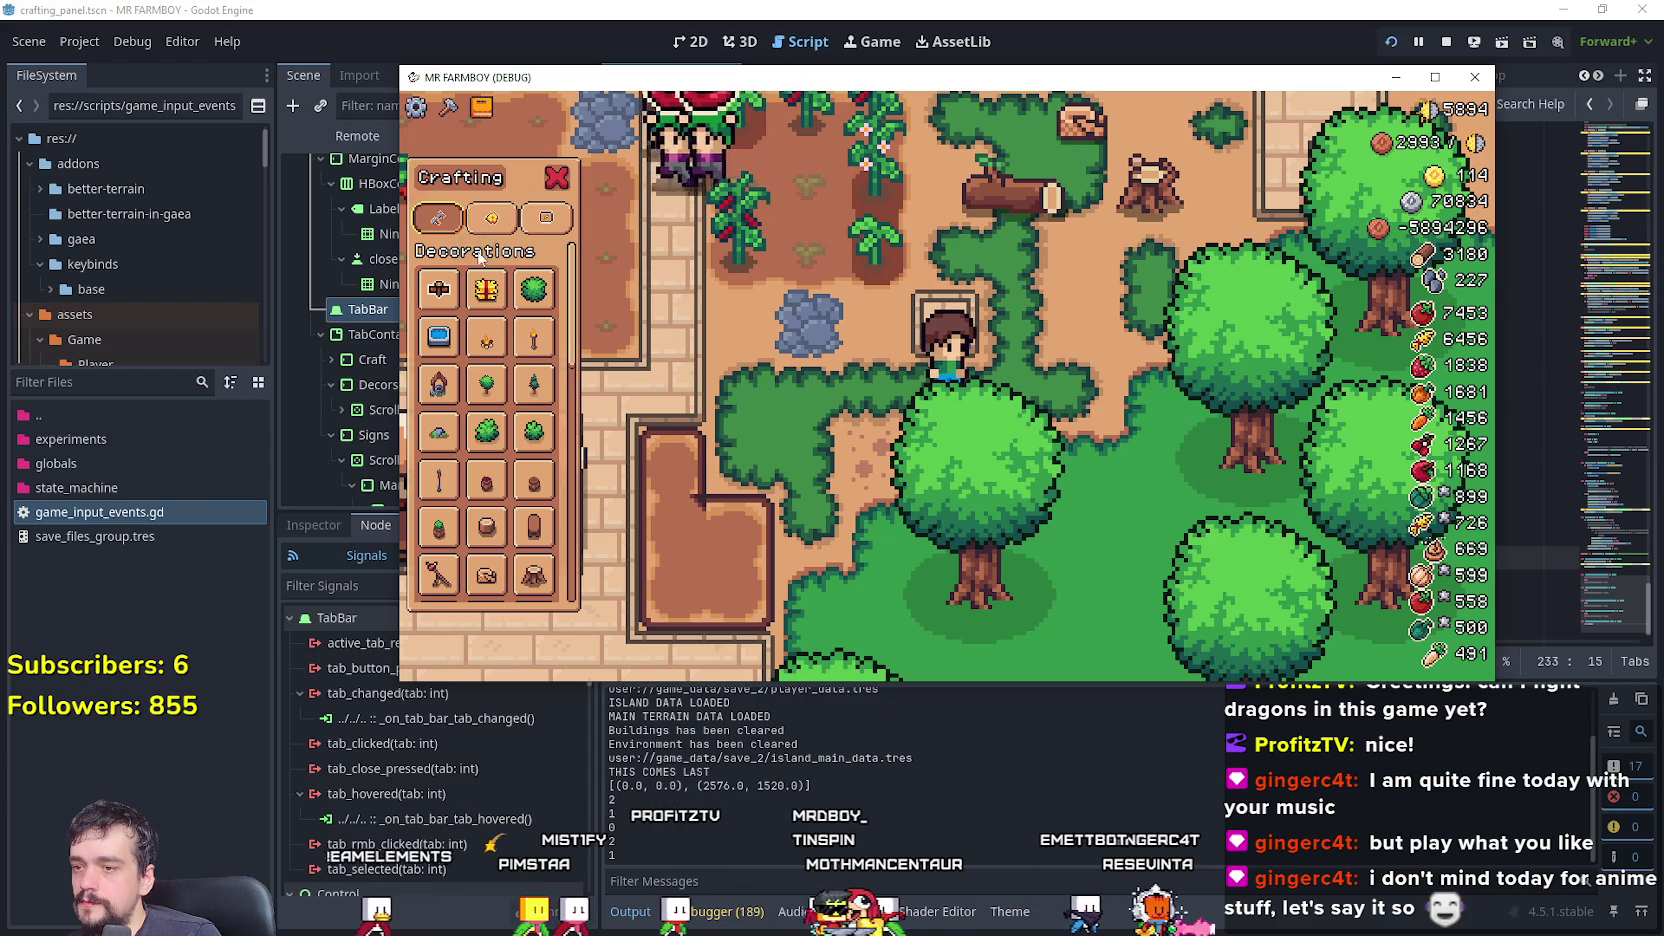
click(1169, 873)
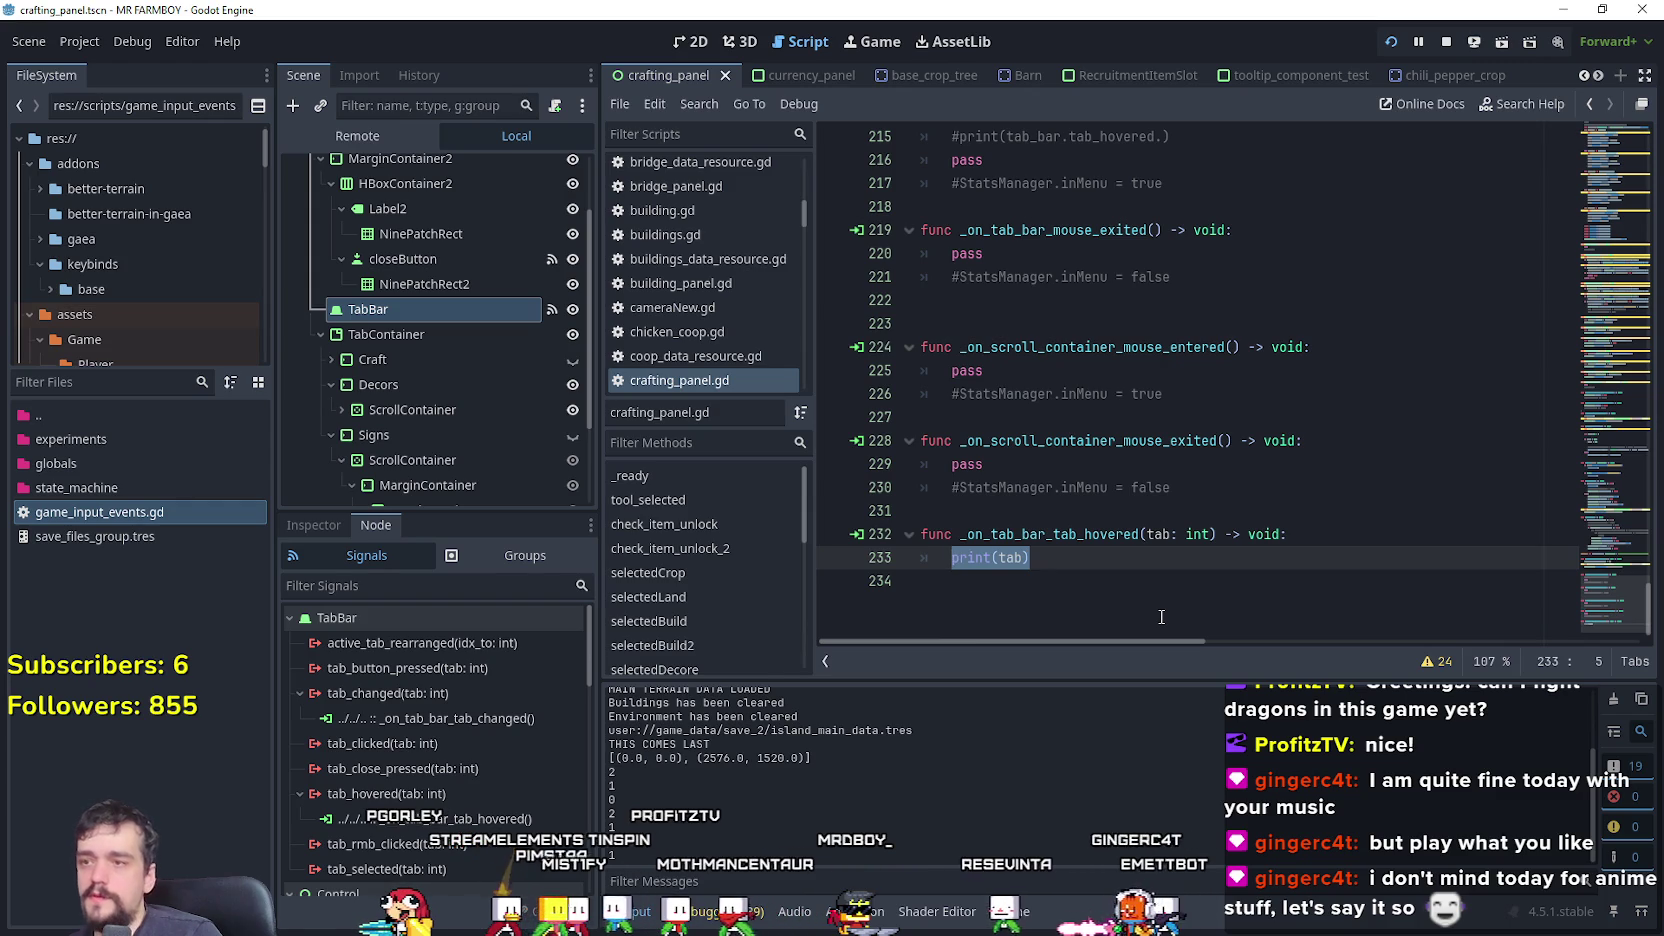
- Filter the FileSystem dock for 'merchant', then 'shopI', and open shopItem.tscn
click(70, 380)
text(mo)
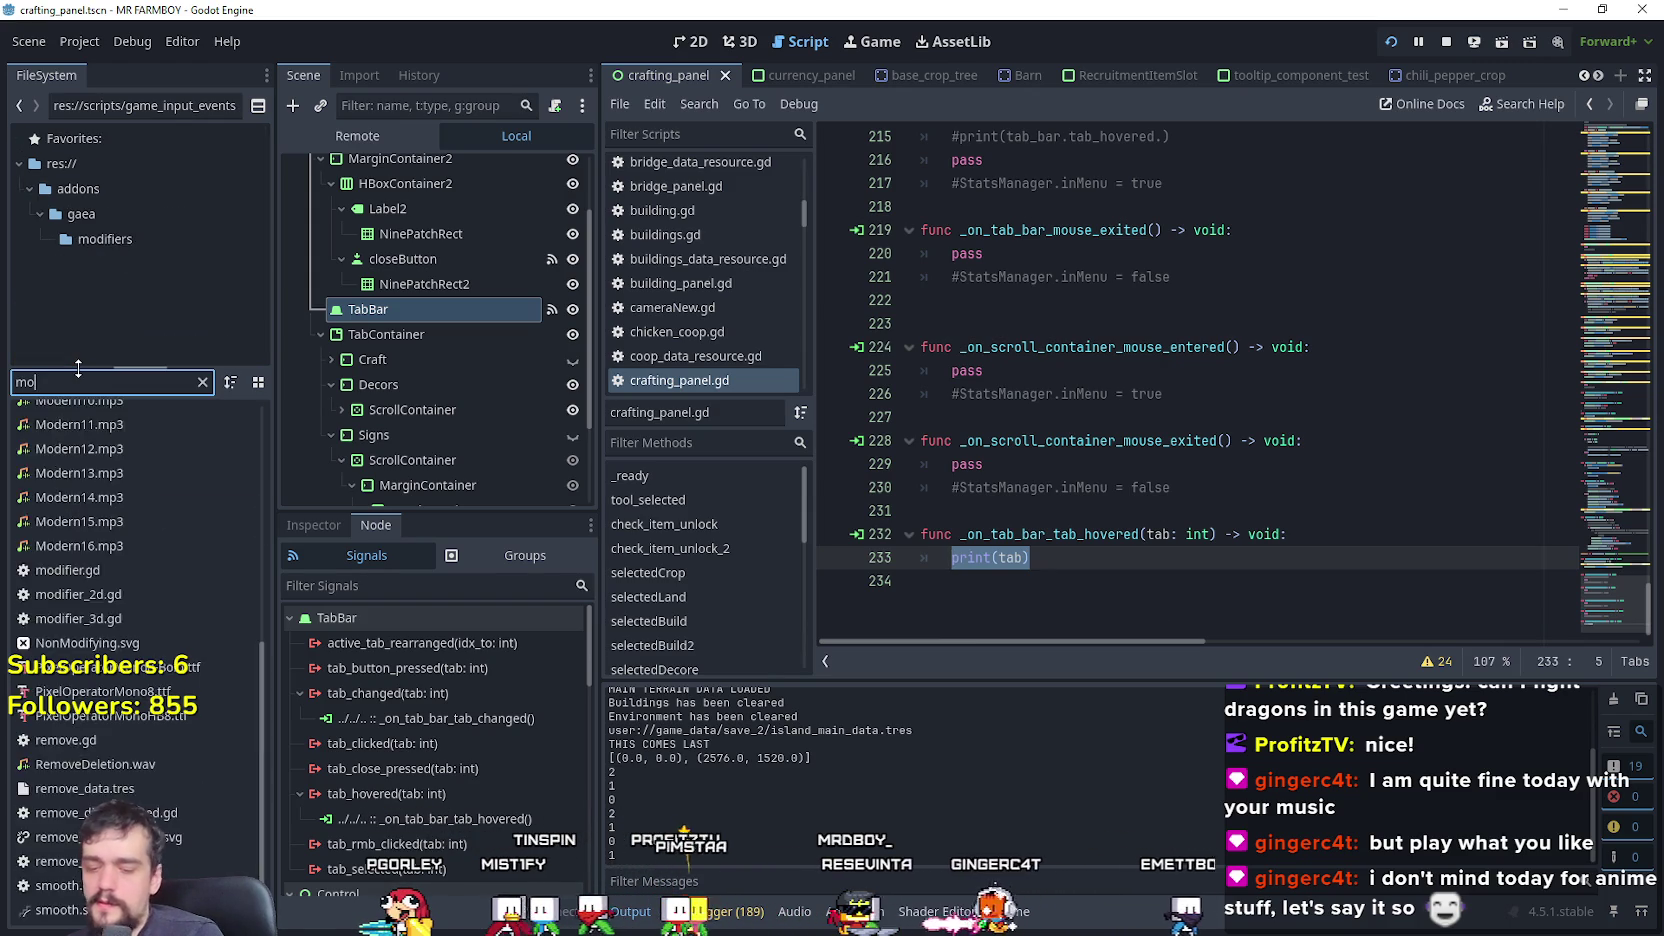
text(merchant)
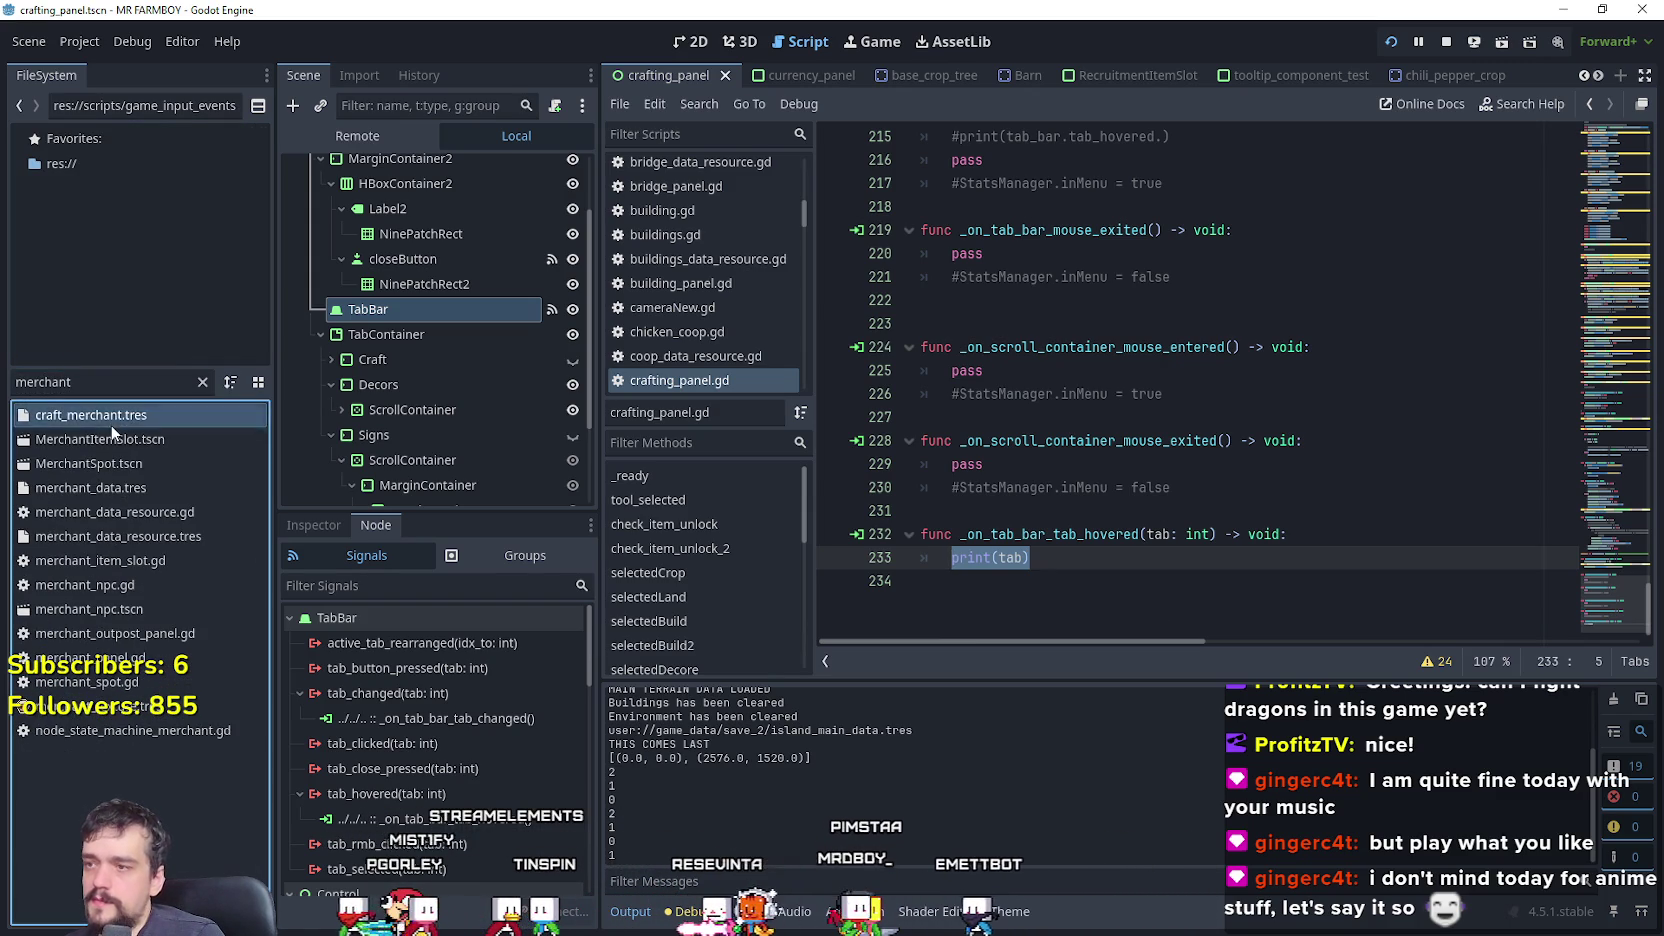
click(119, 441)
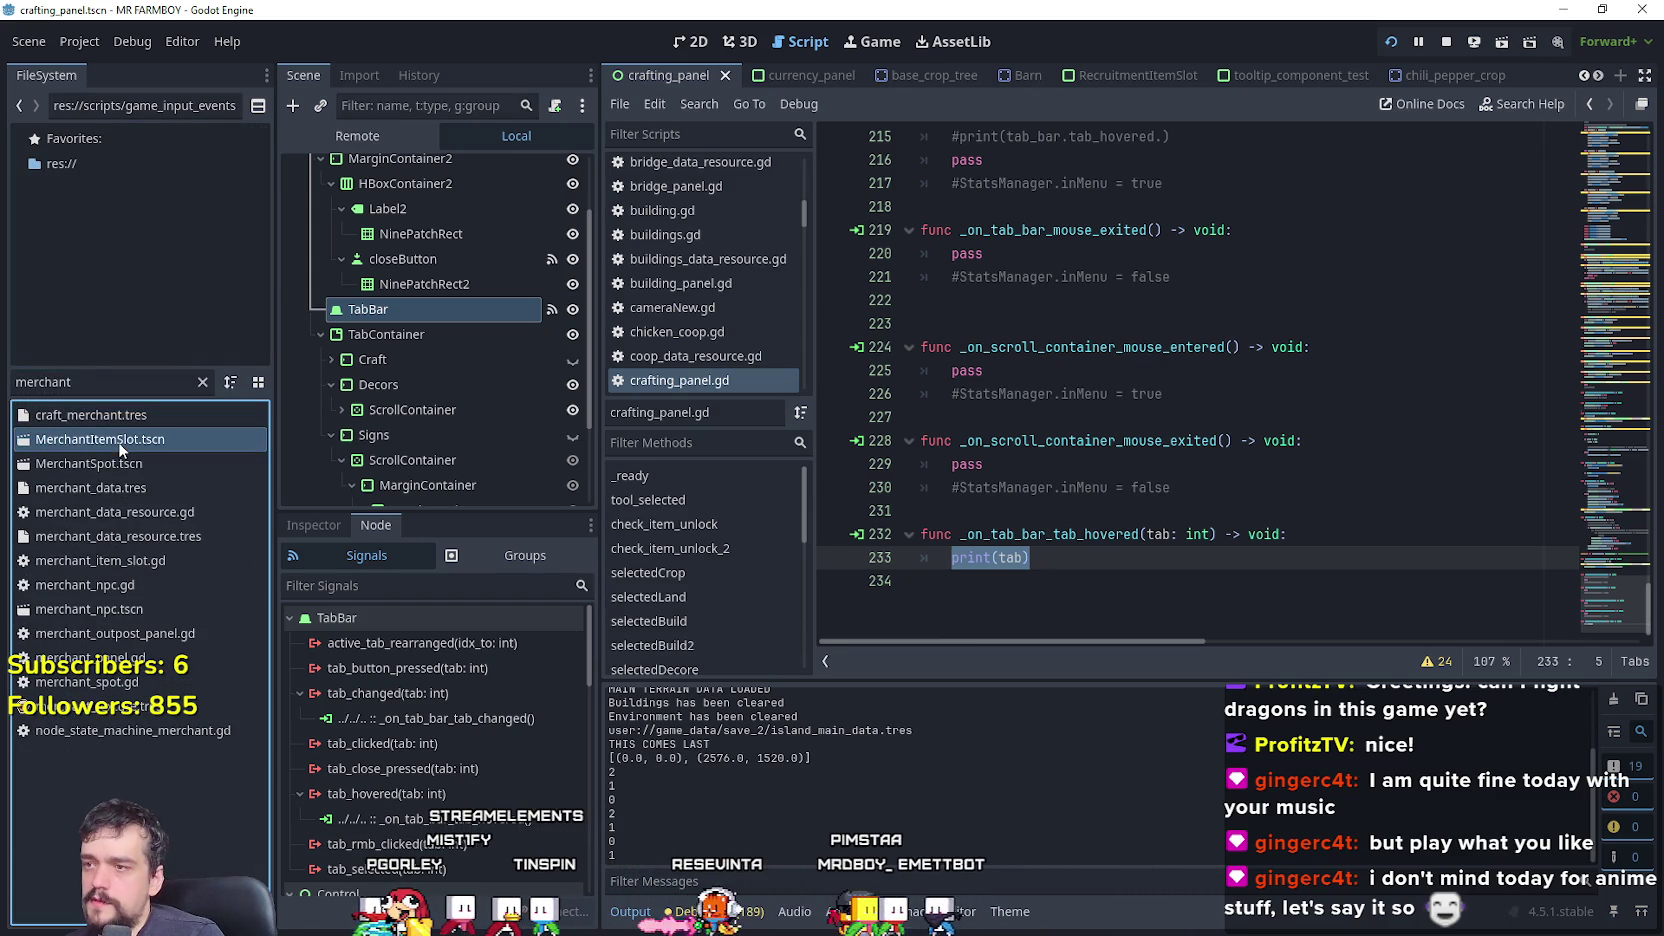
click(92, 375)
text(shopI)
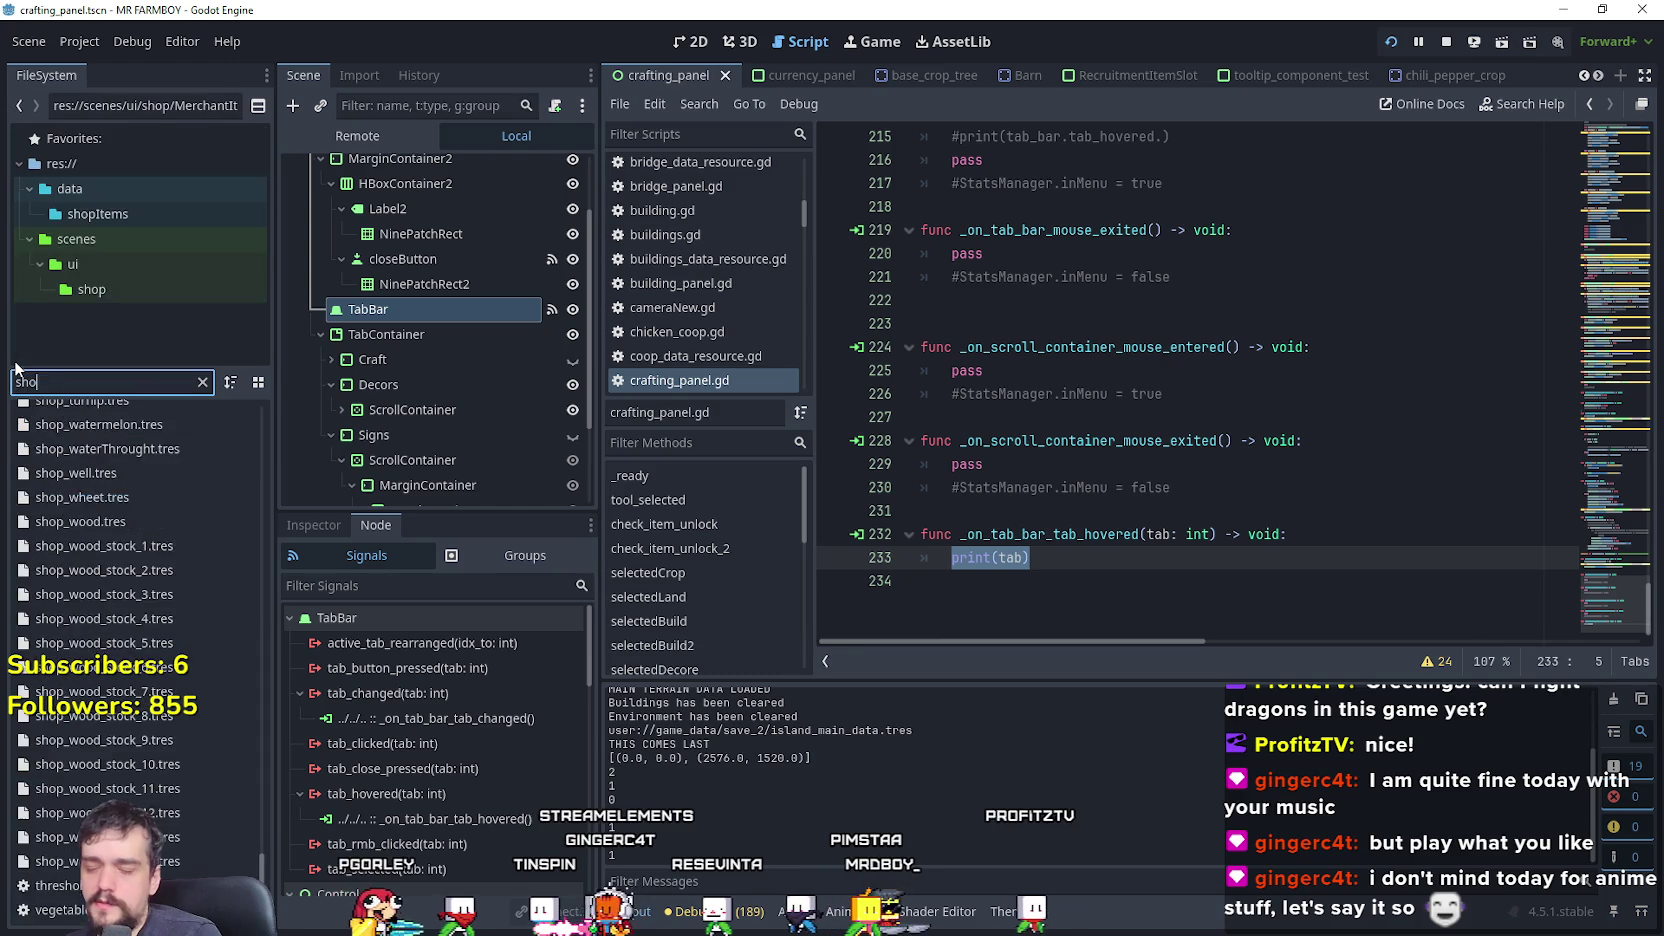
click(85, 416)
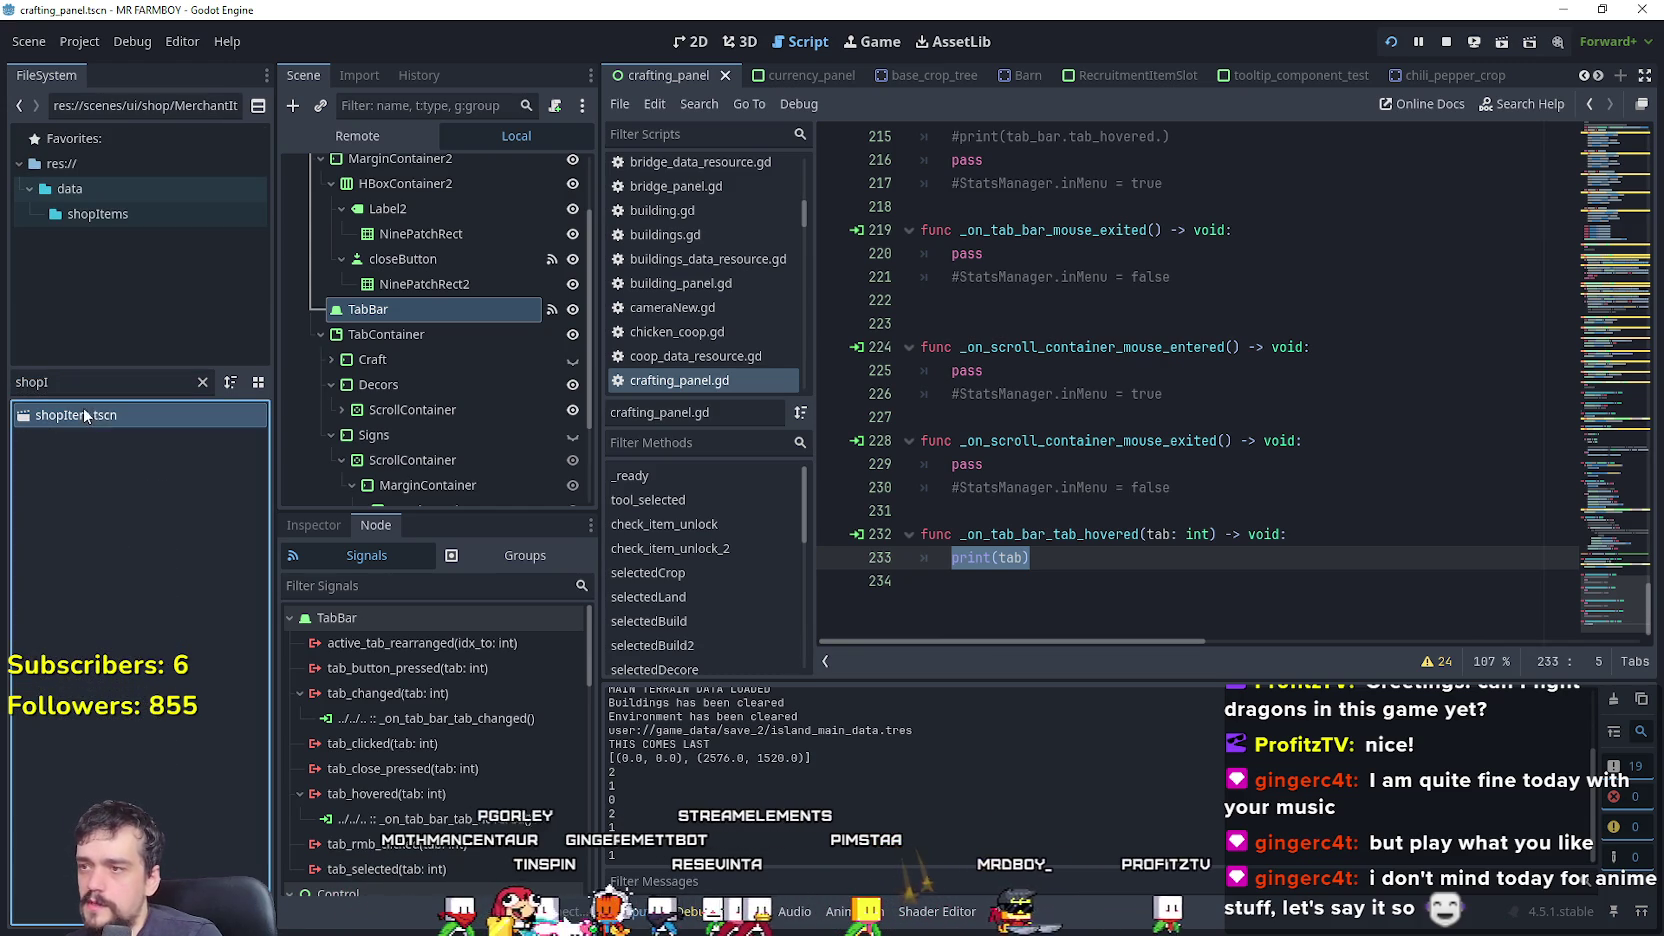
double_click(148, 416)
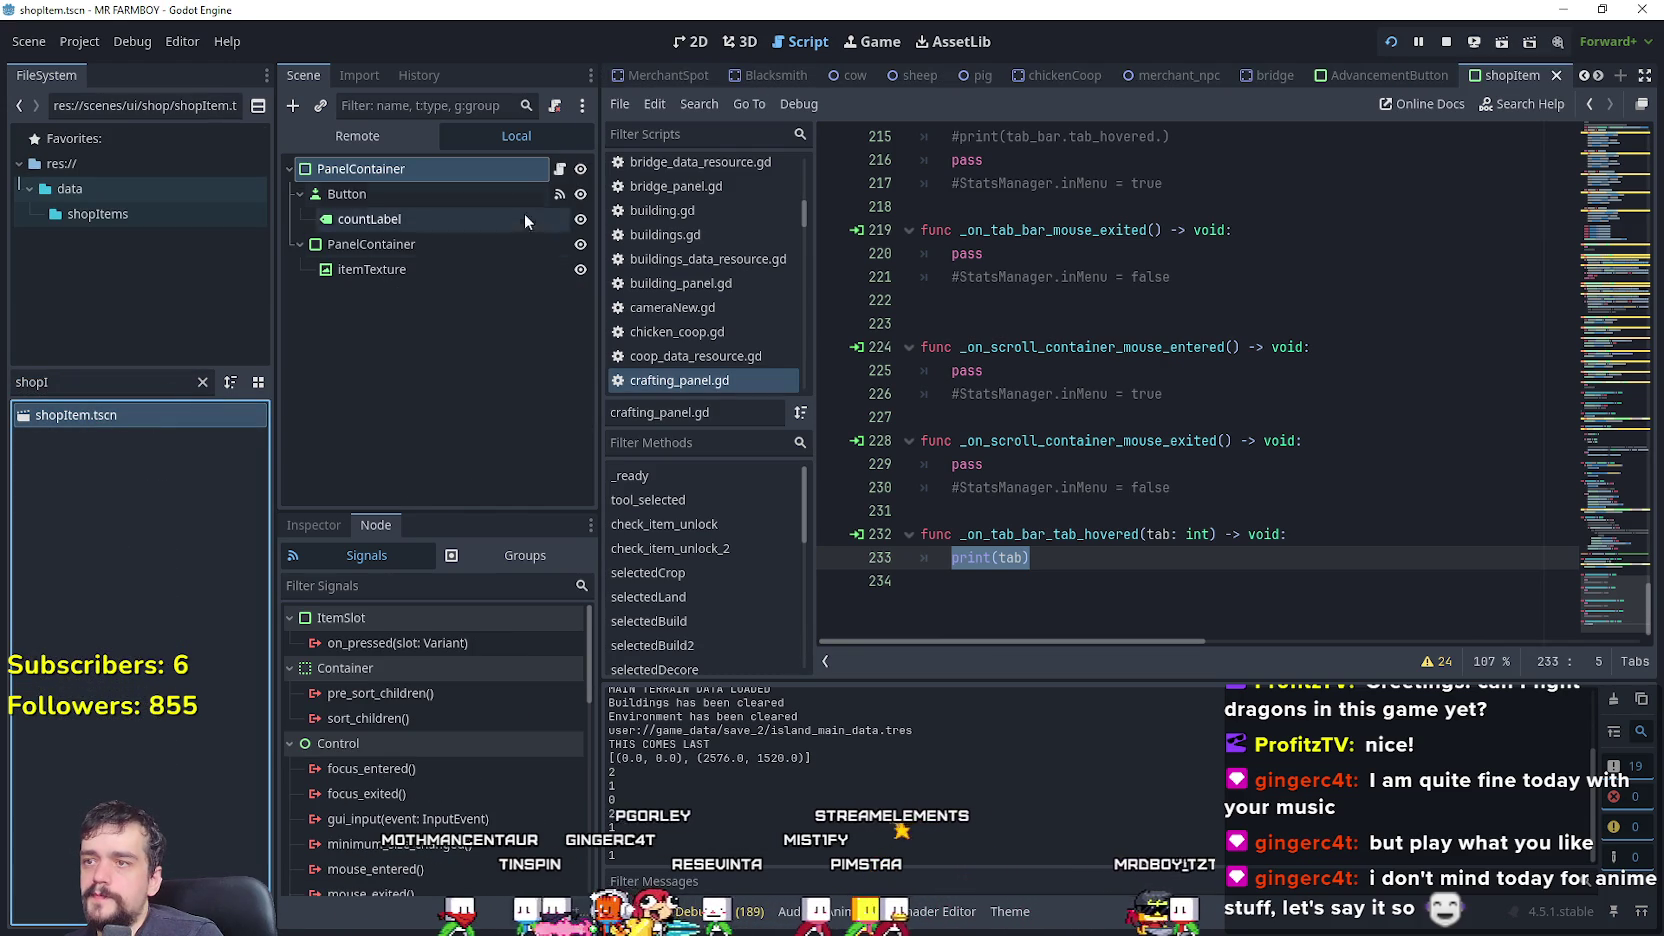
- Open shop_item_new.gd and review its setButton code and hover handler lines 31–32
click(559, 169)
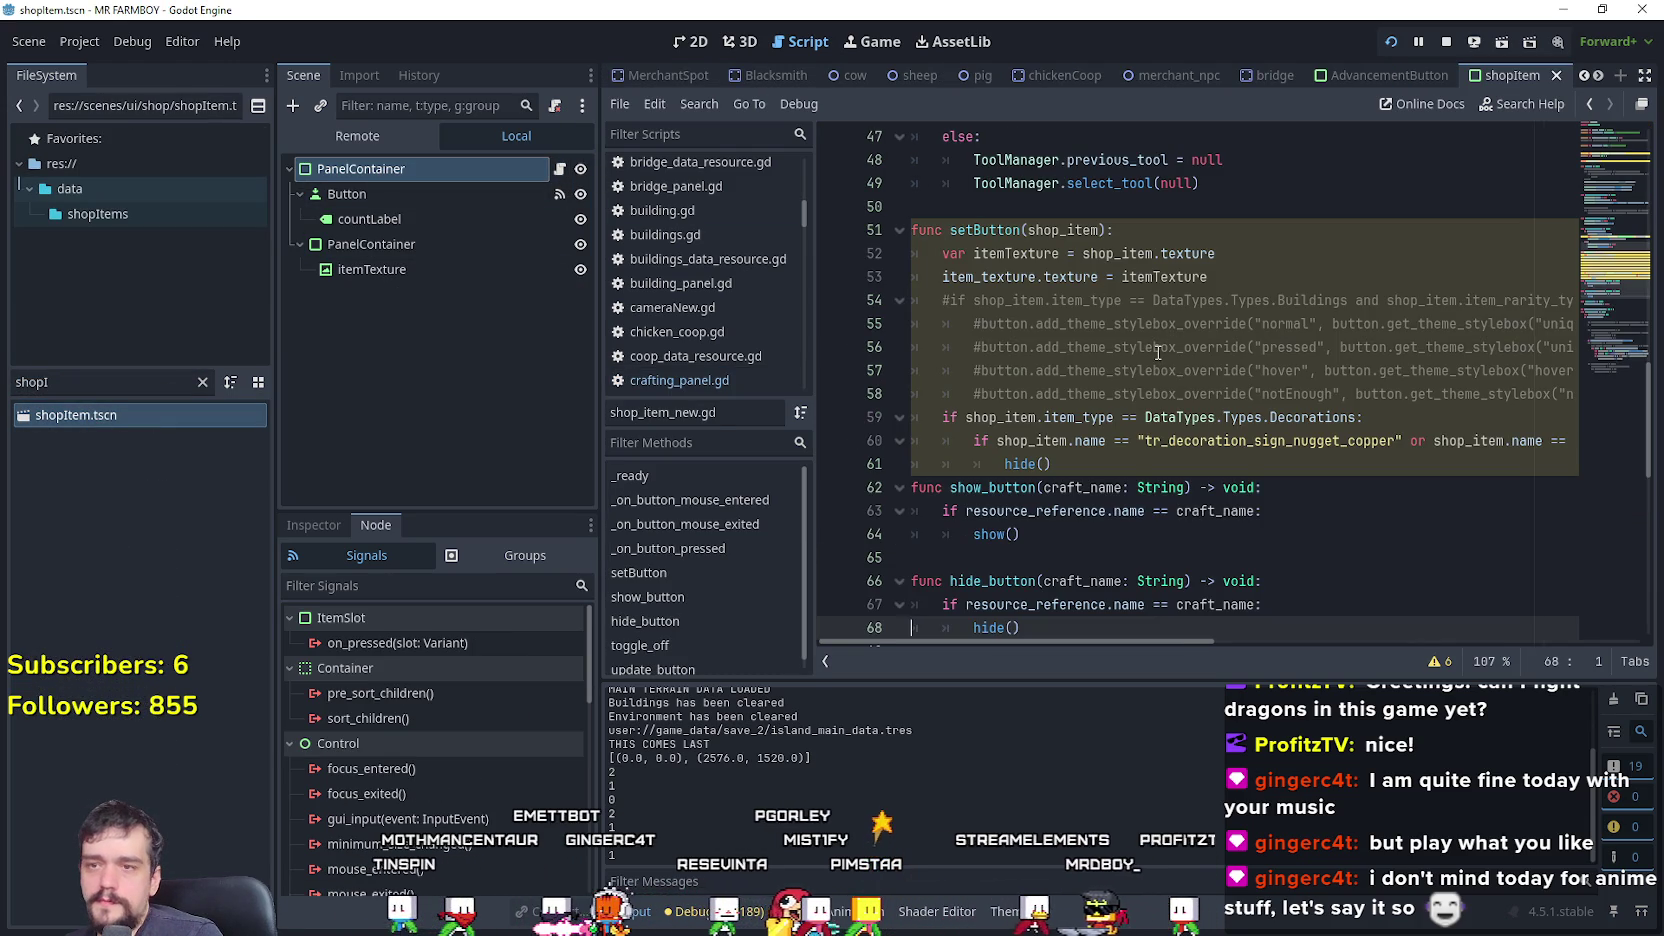
click(1158, 352)
scroll(1165, 370, down, 6)
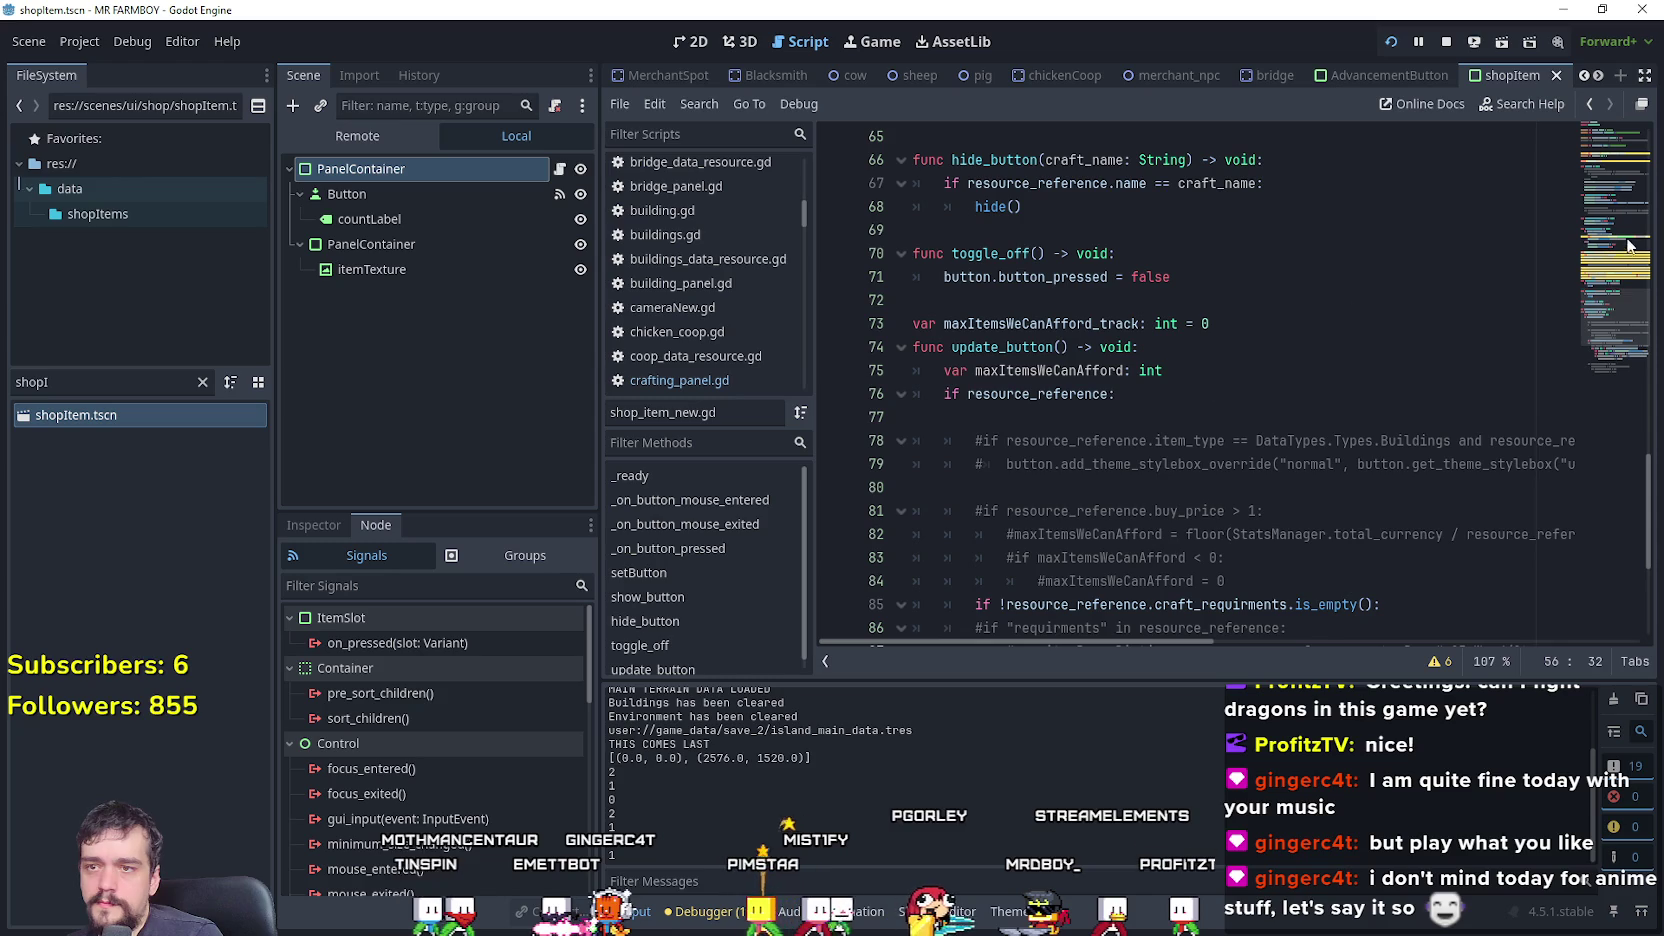
scroll(1615, 290, up, 14)
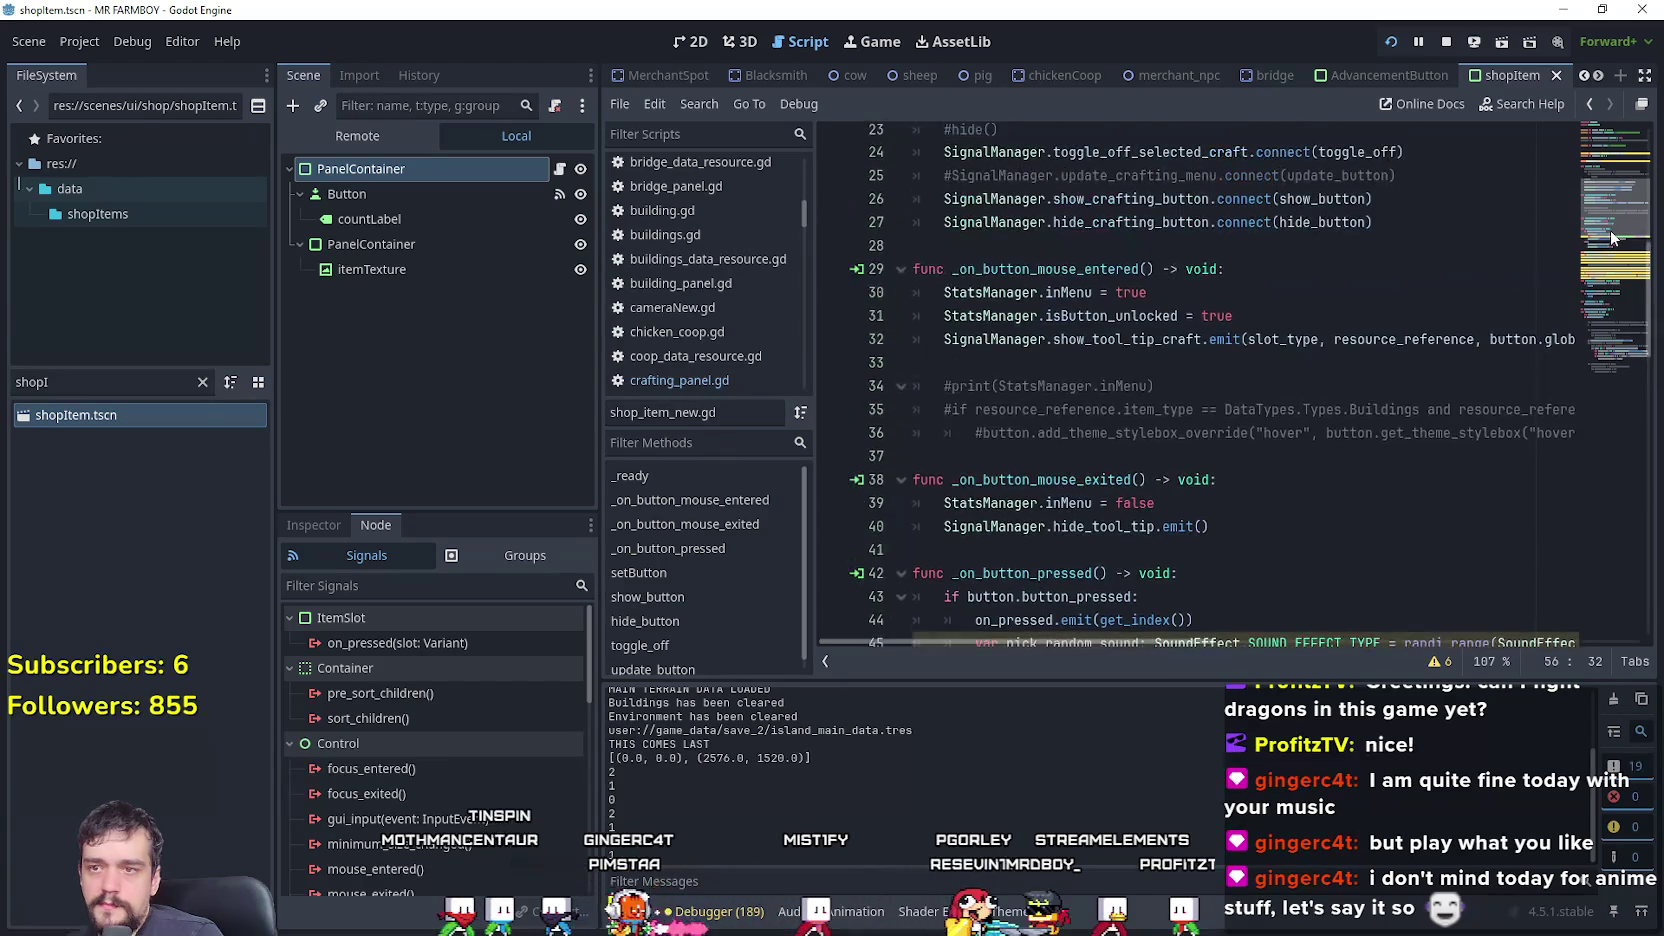
scroll(1250, 402, down, 3)
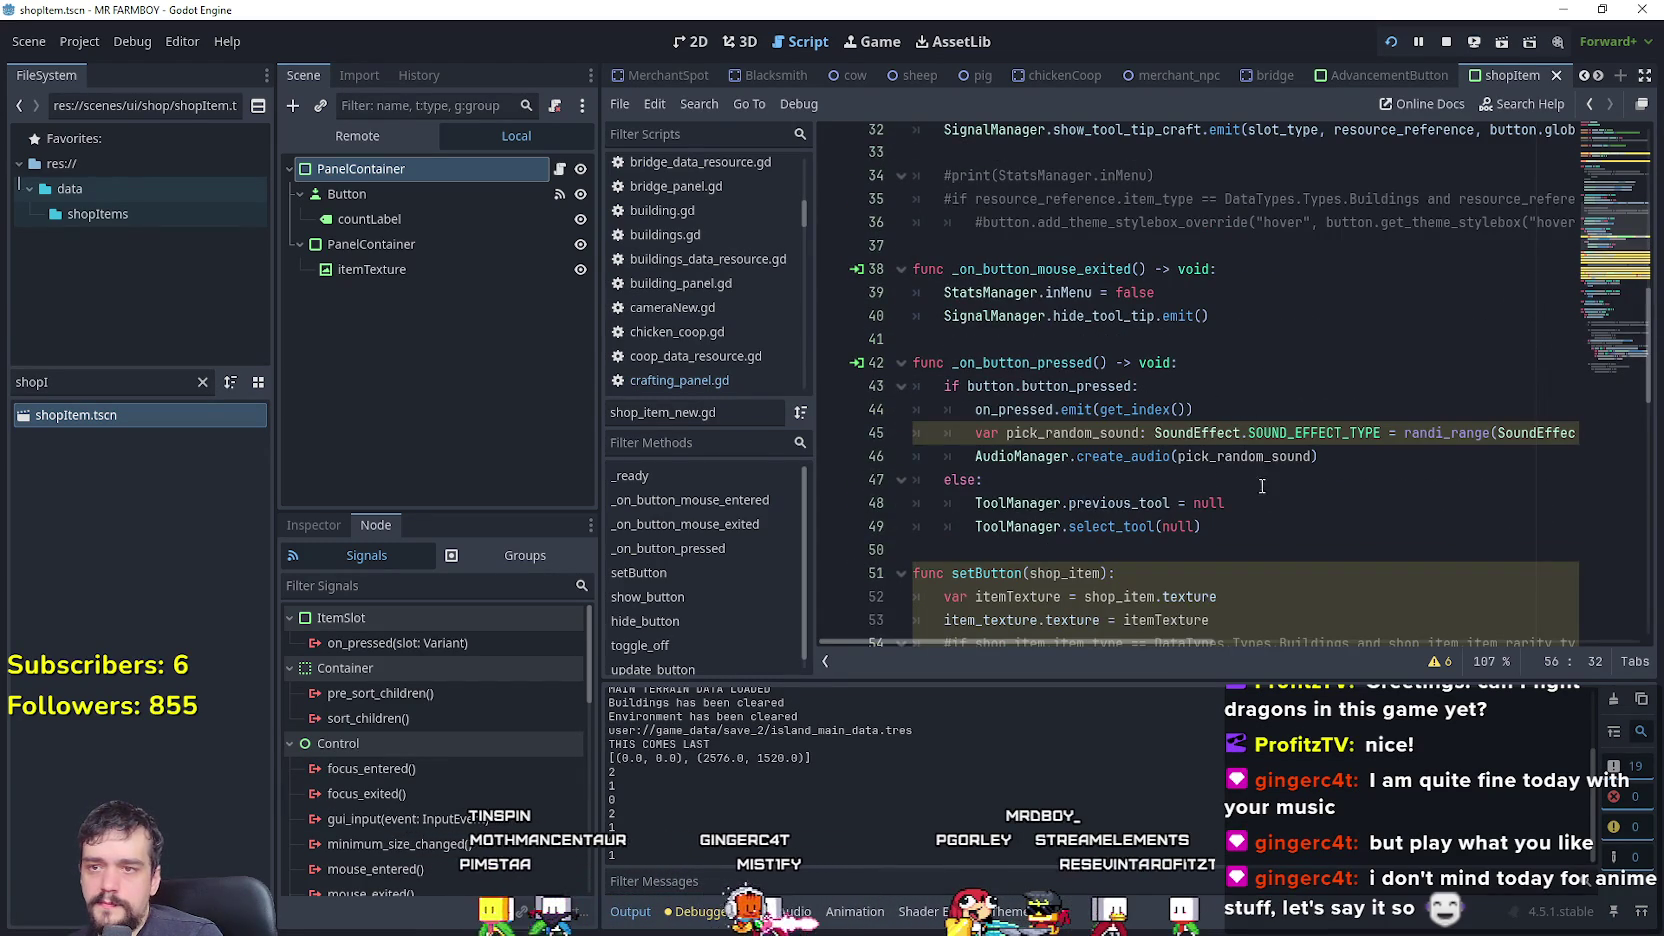
scroll(1185, 311, up, 3)
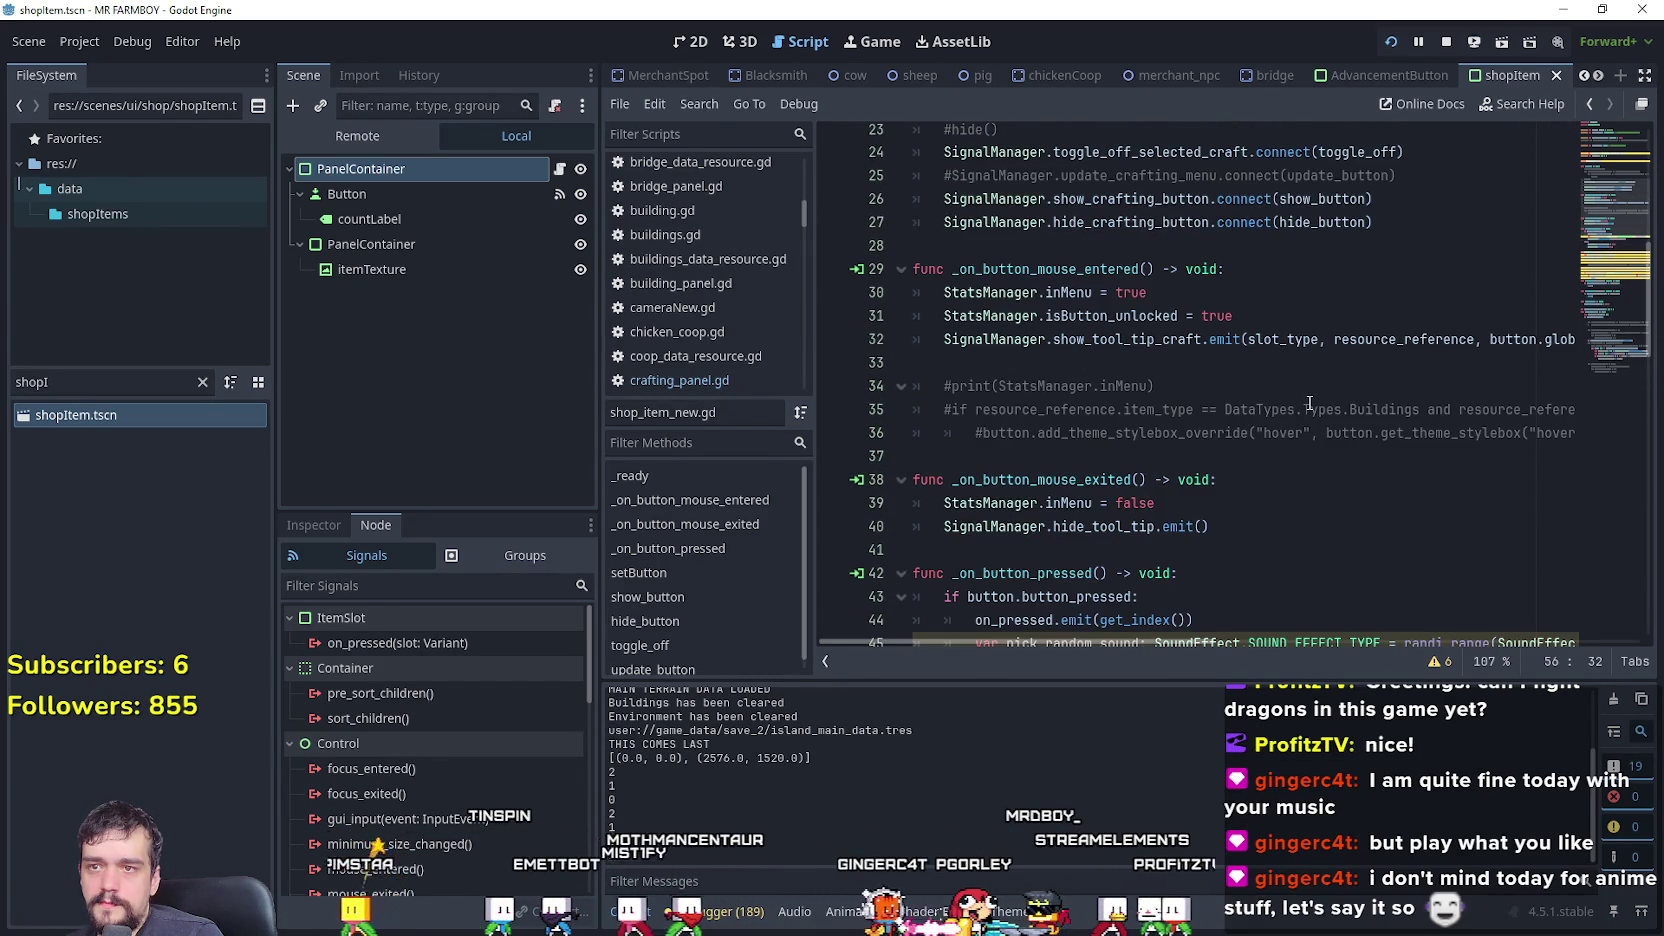
drag(1239, 360, 866, 307)
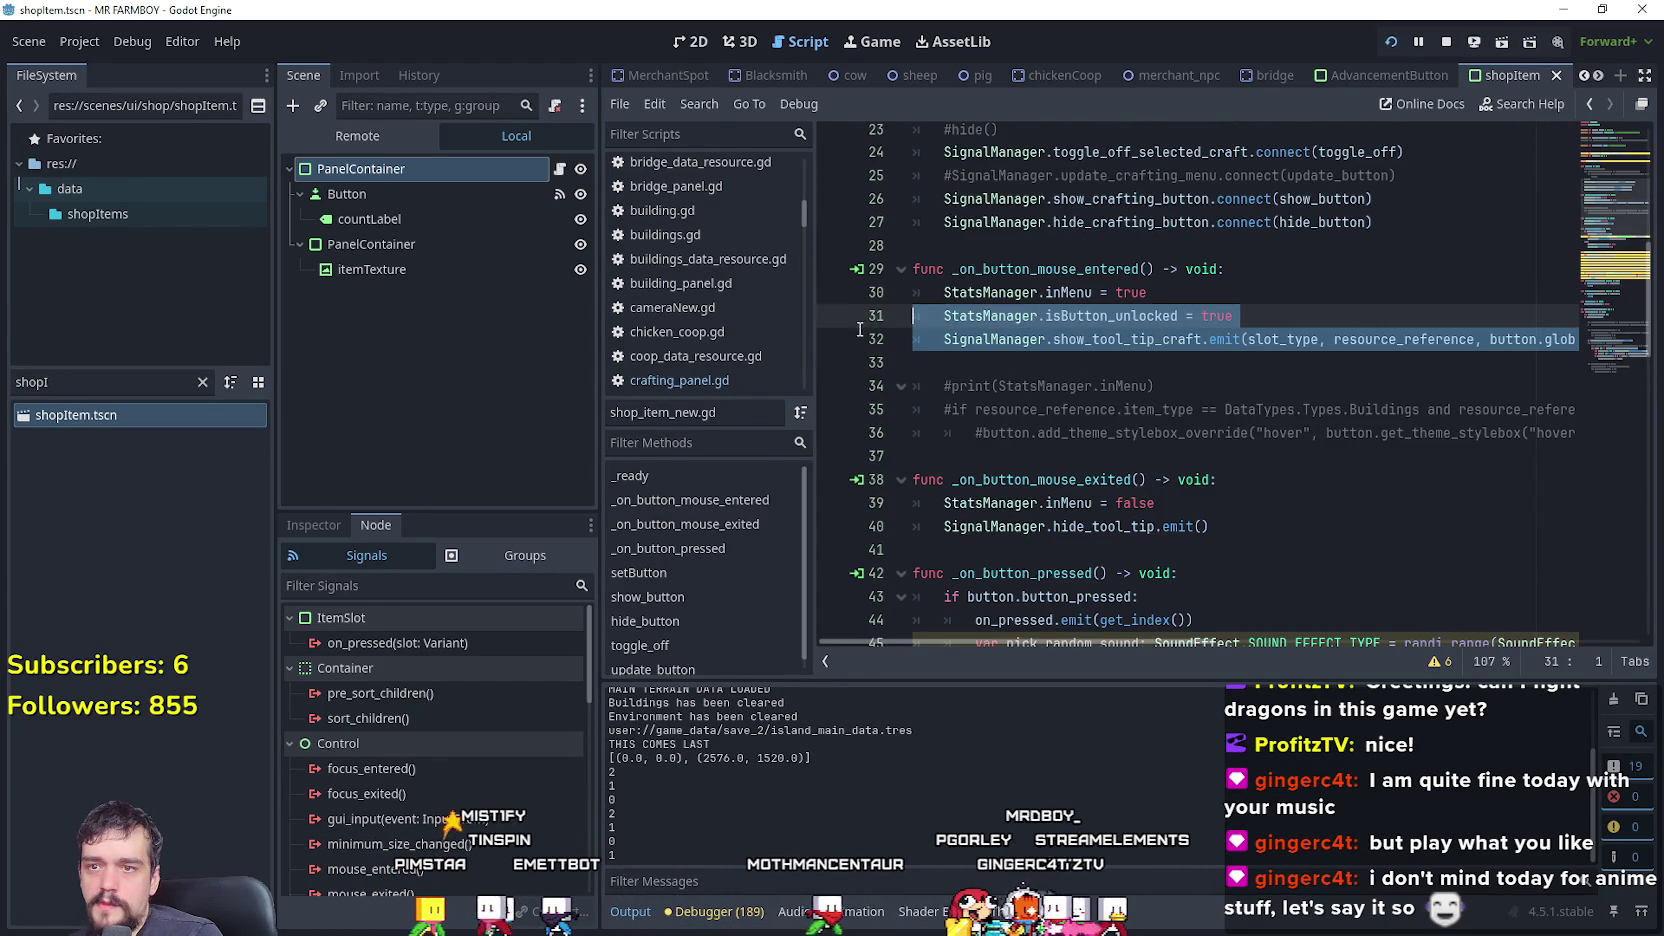
click(861, 328)
scroll(1233, 448, down, 2)
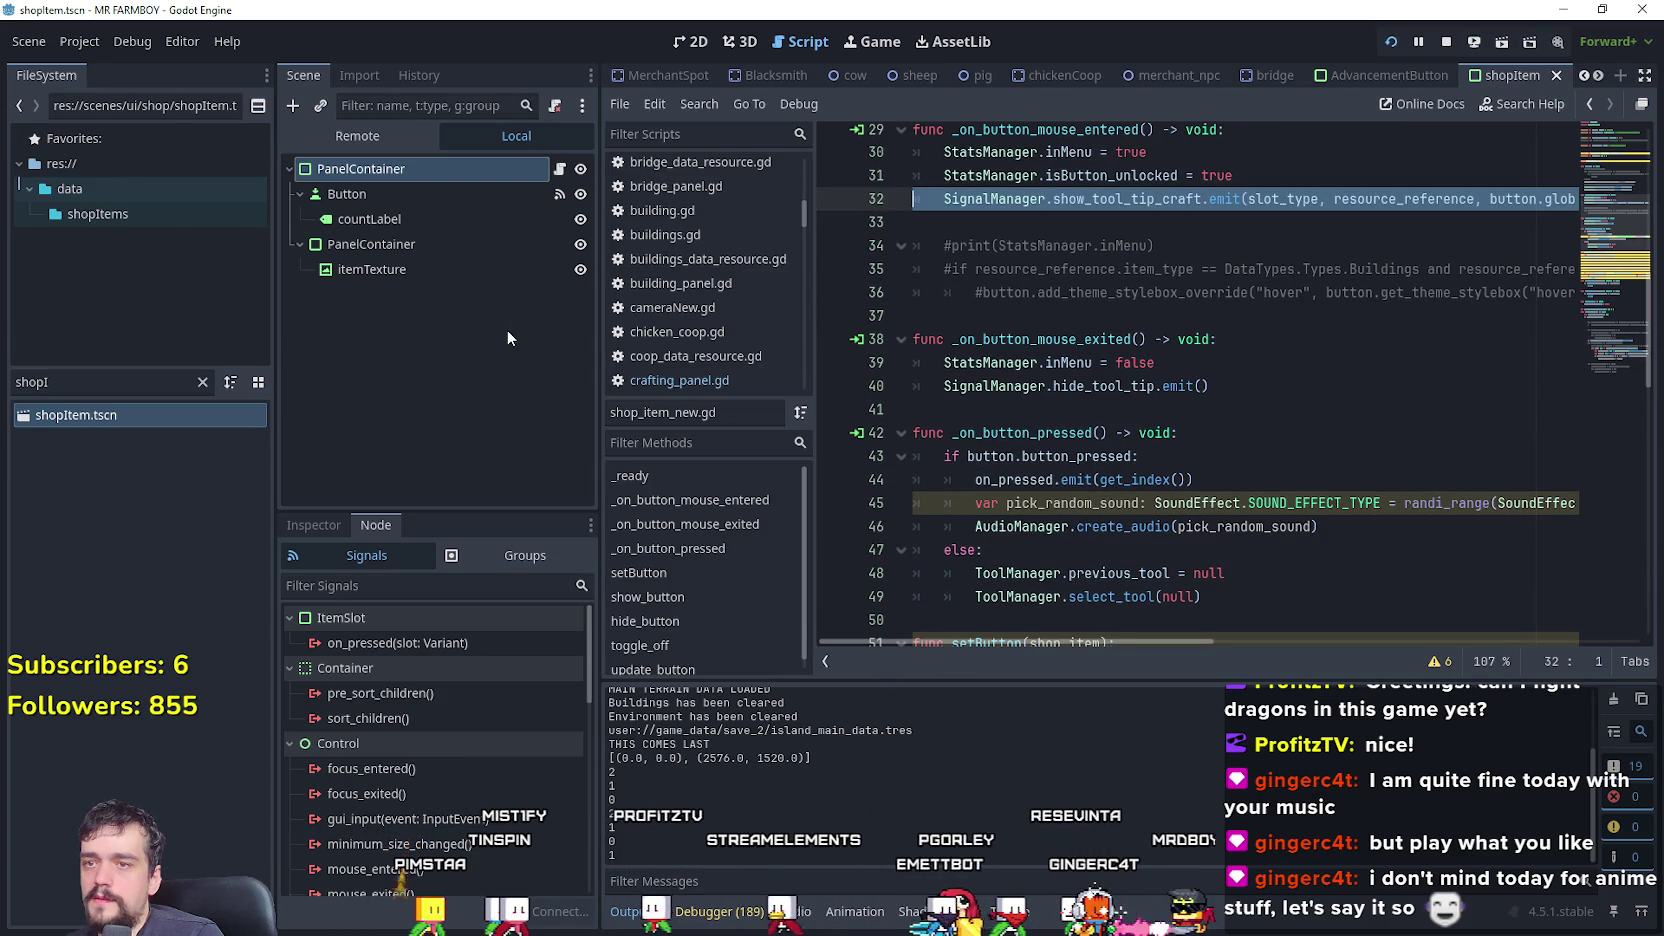
- Filter the project files for 'craf' and open crafting_panel.tscn
drag(50, 381, 3, 372)
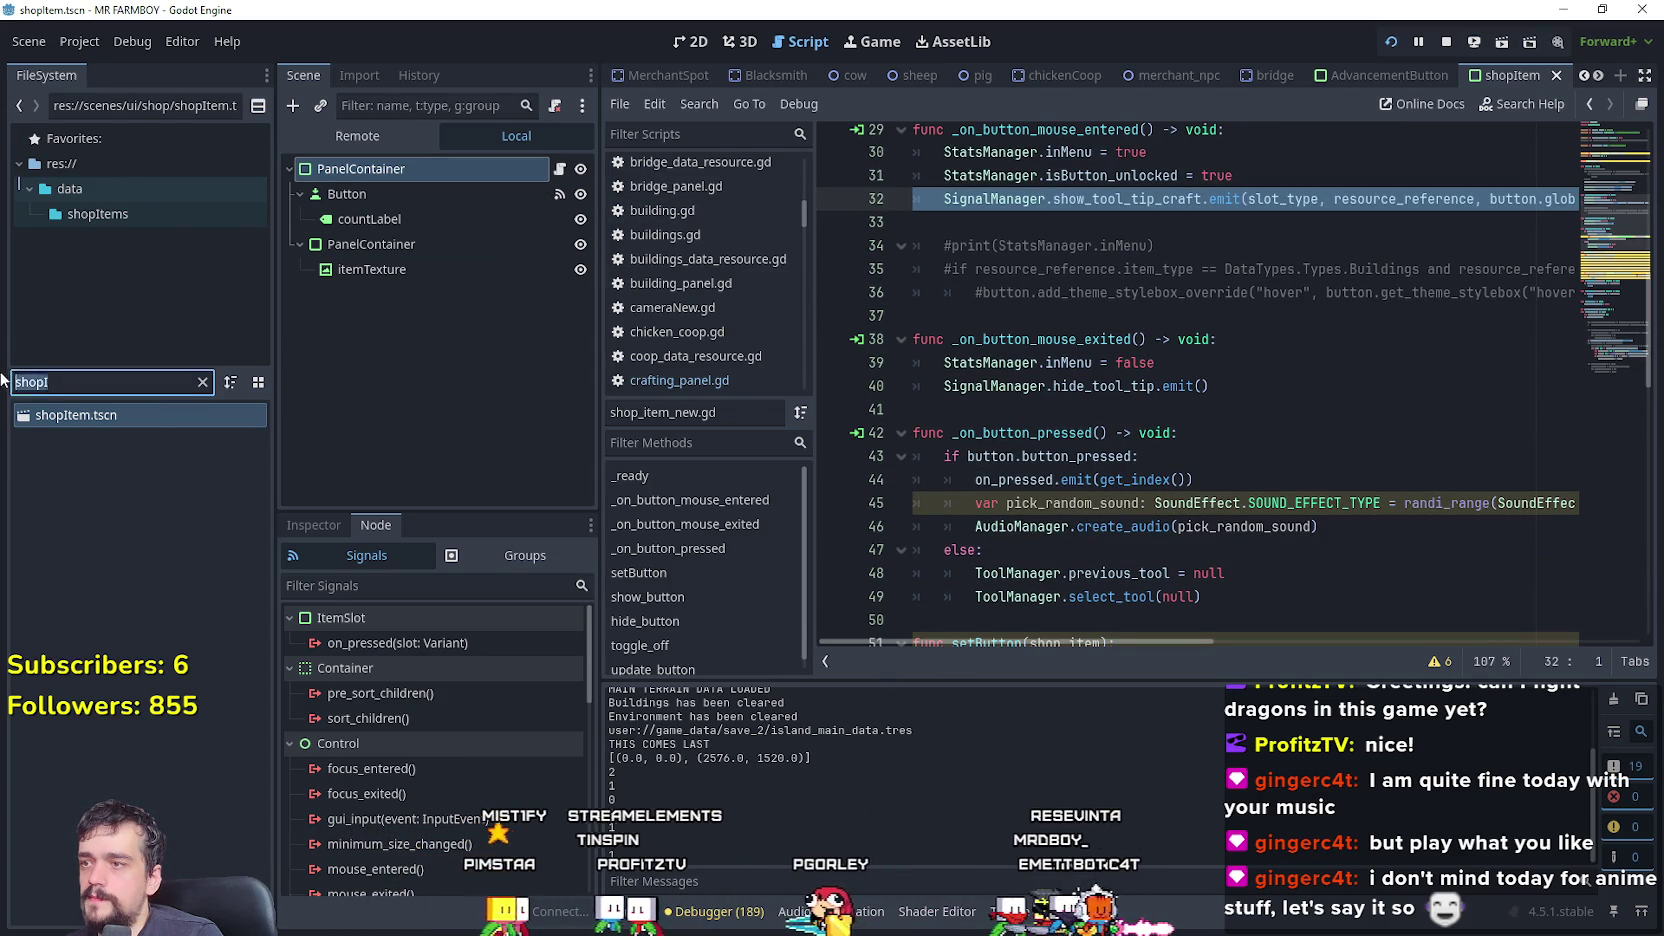
text(craf)
double_click(147, 467)
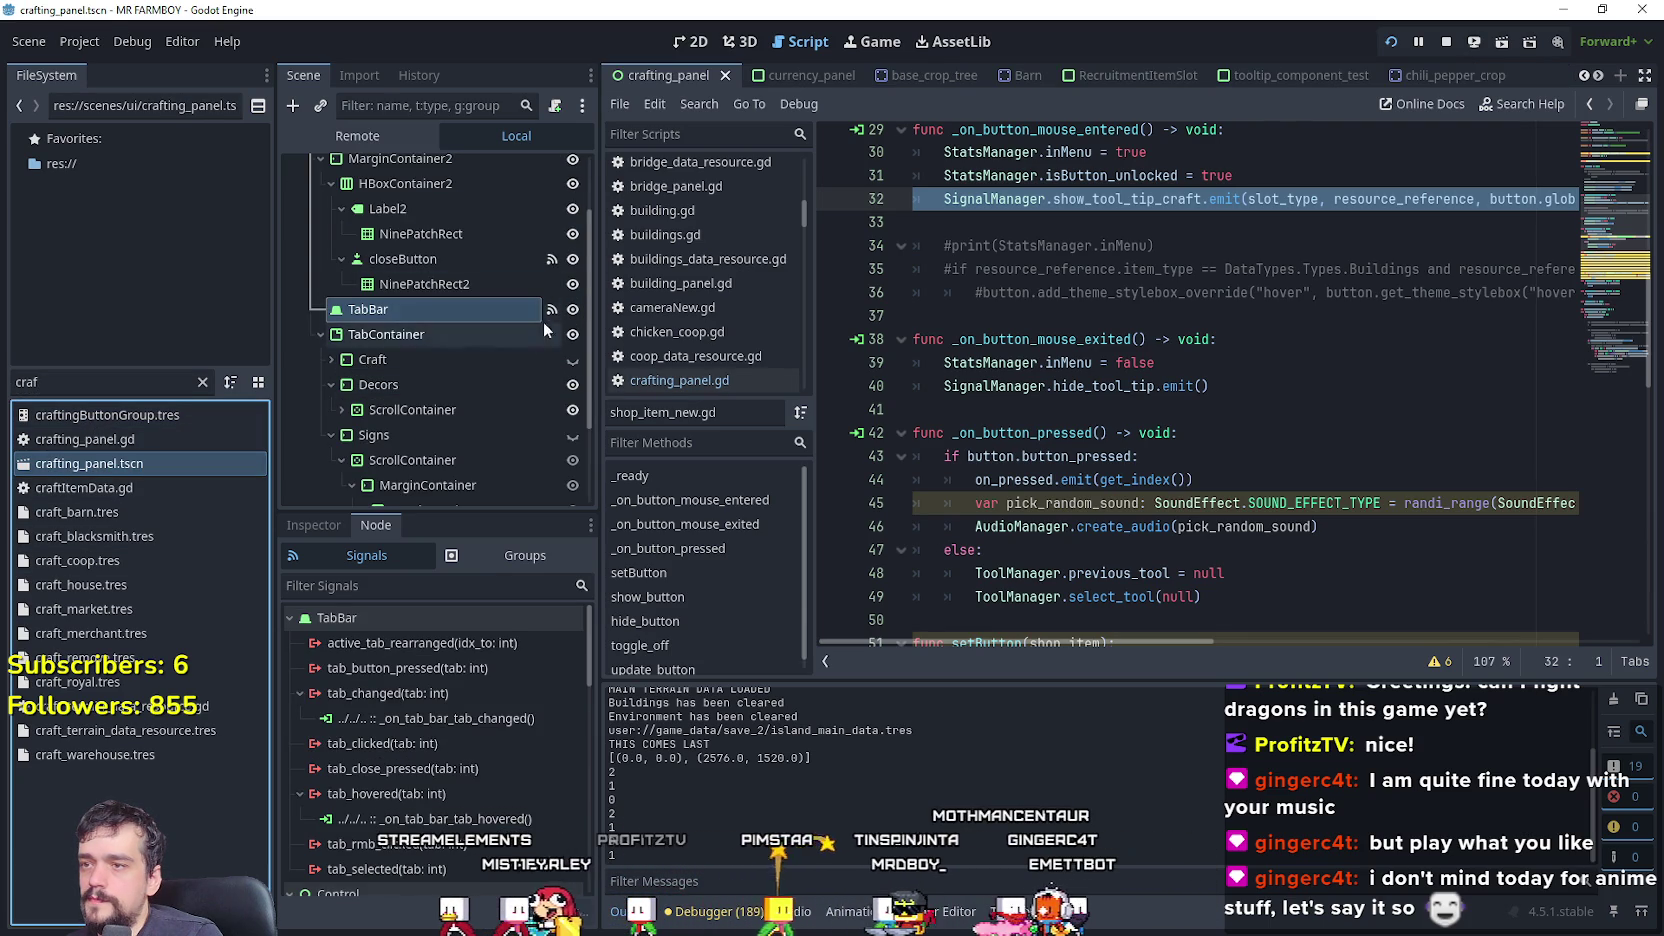
- In crafting_panel.gd, rewrite line 233 as 'if tab == 1:' and paste the tooltip emit call beneath
scroll(537, 343, up, 2)
click(551, 168)
drag(1035, 583, 933, 593)
text(if ta)
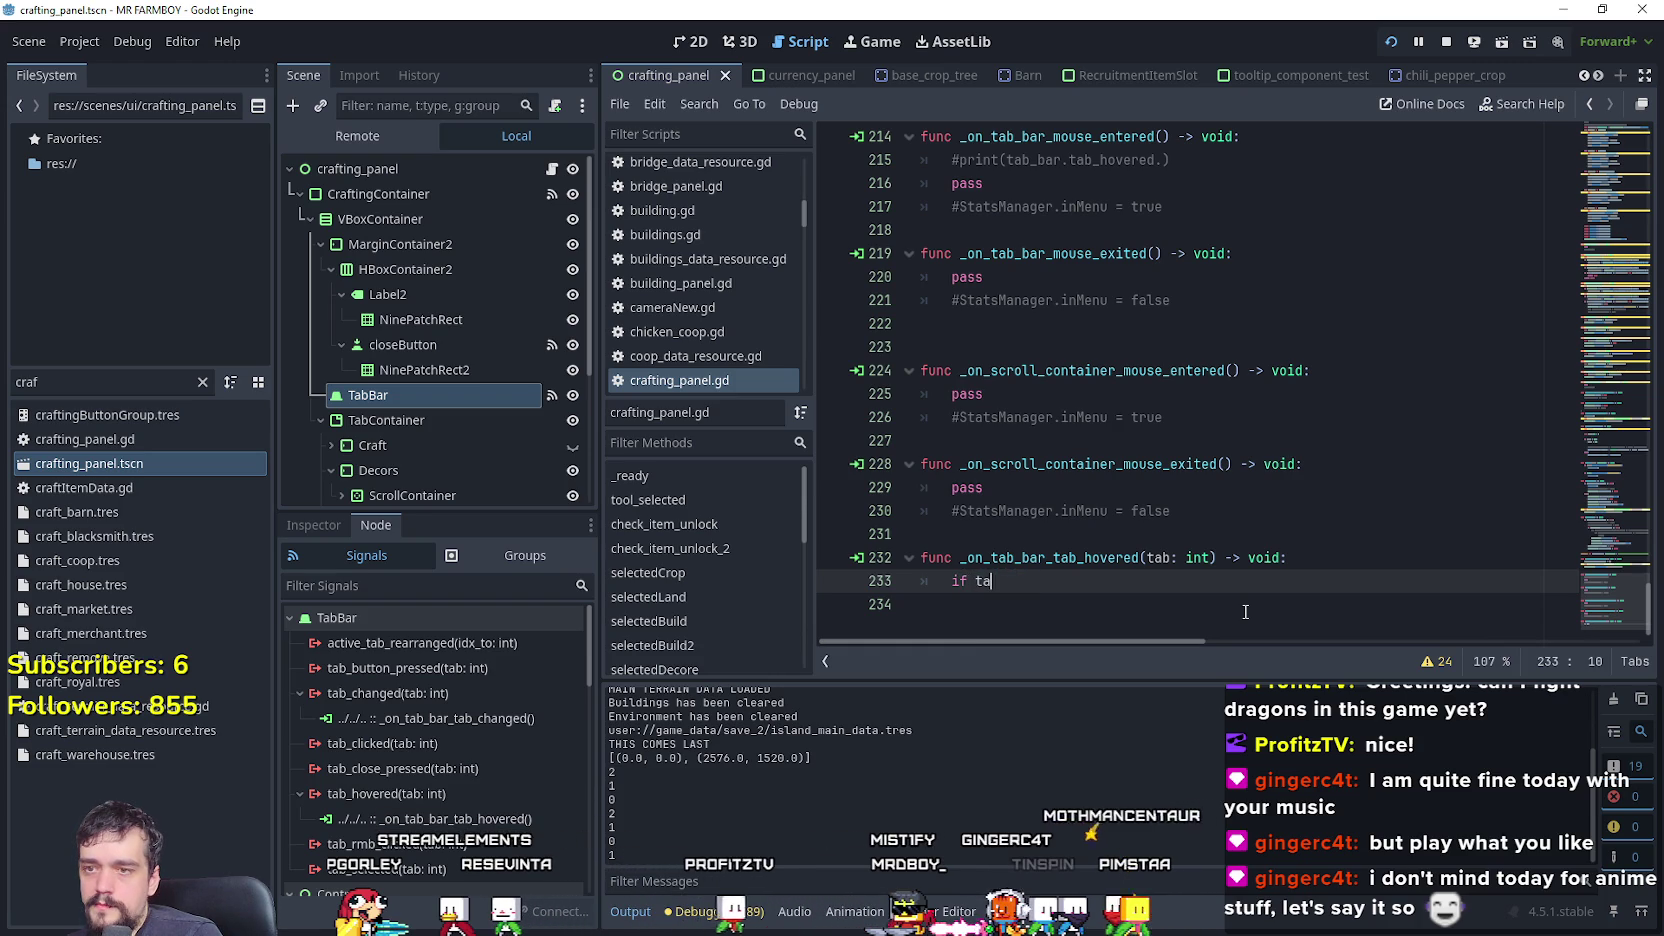
text(b)
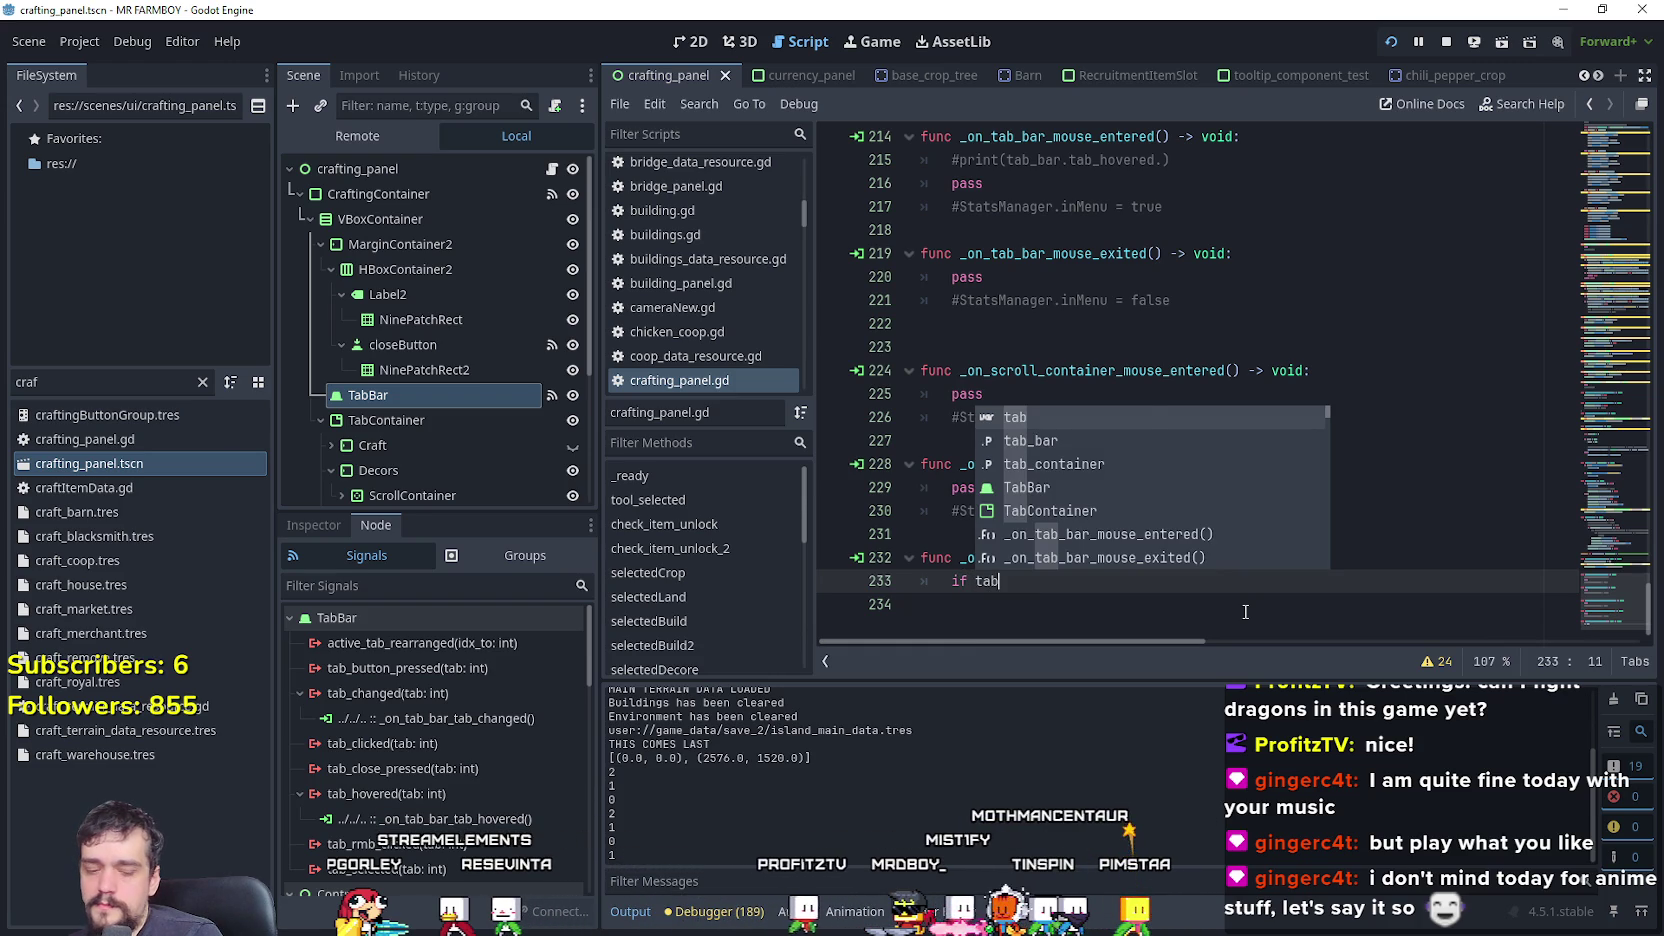
text( == 1:)
key(Return)
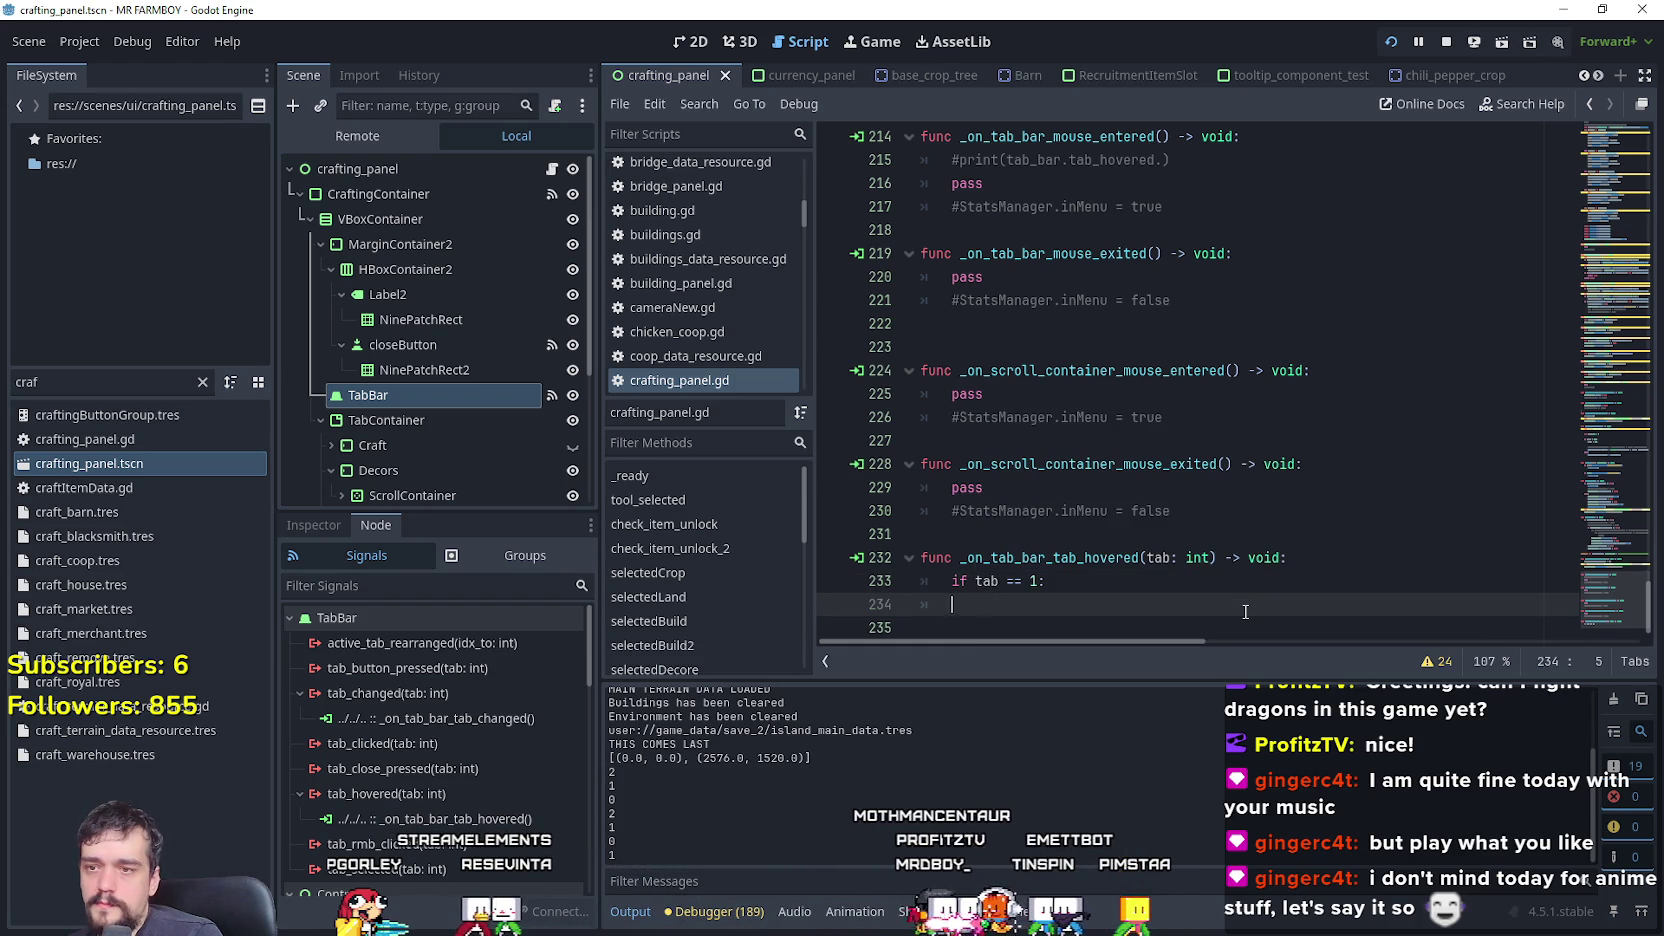
key(ctrl+v)
scroll(1100, 595, down, 2)
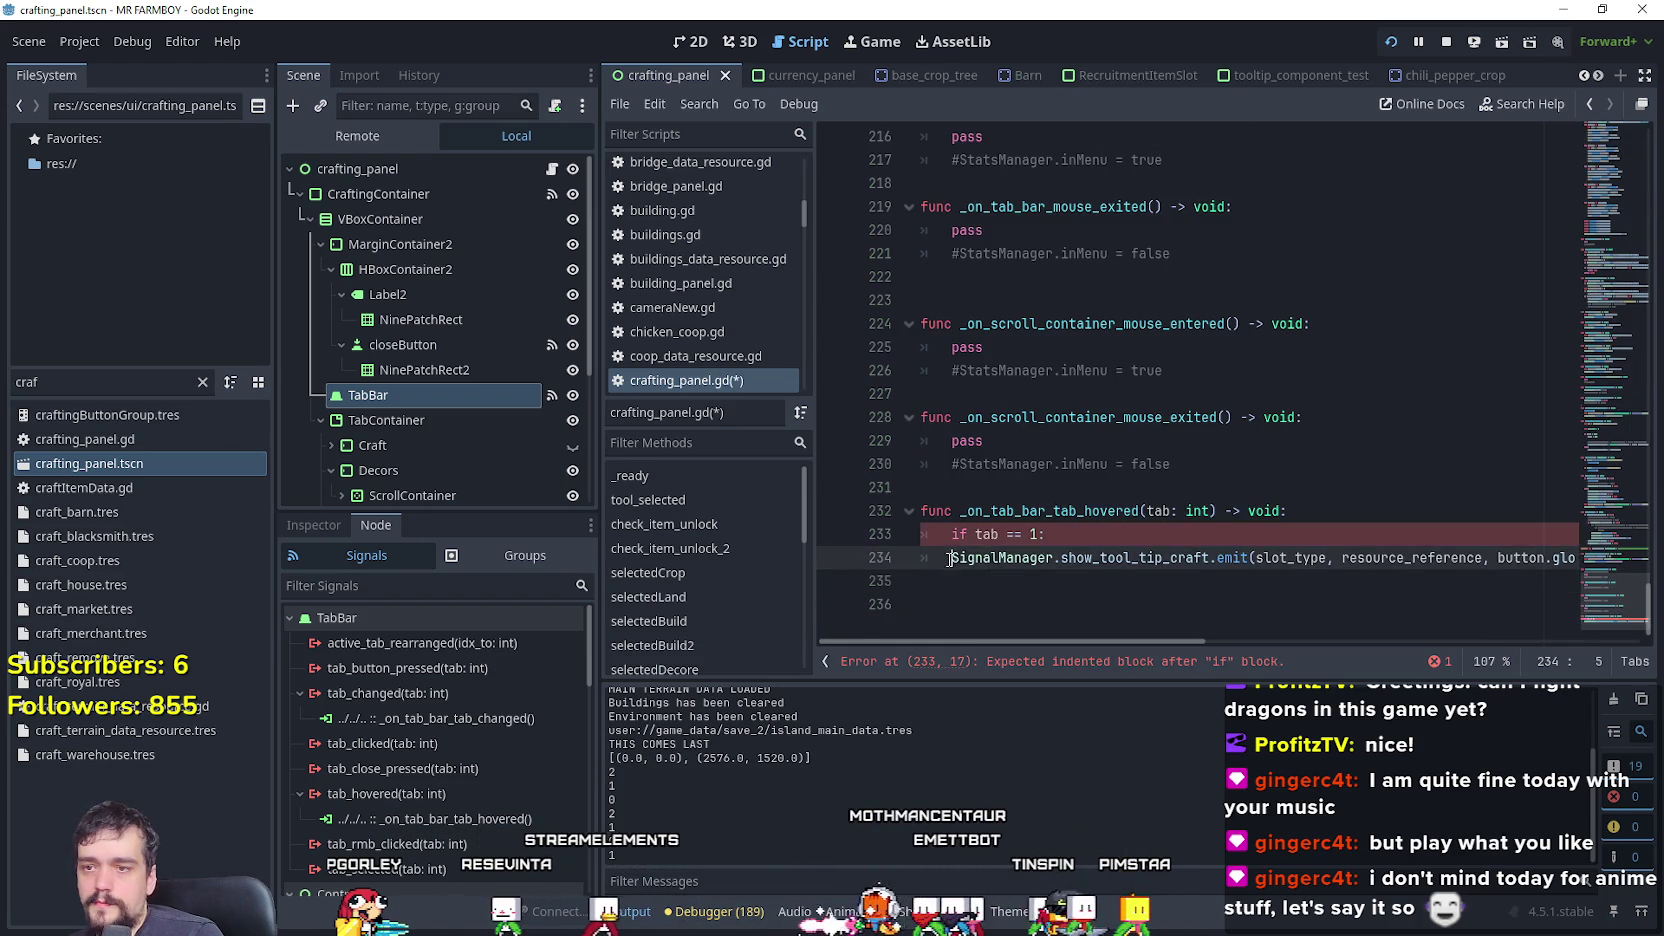
- Change the emit call's button argument to tab_bar and widen the script editor
double_click(1341, 556)
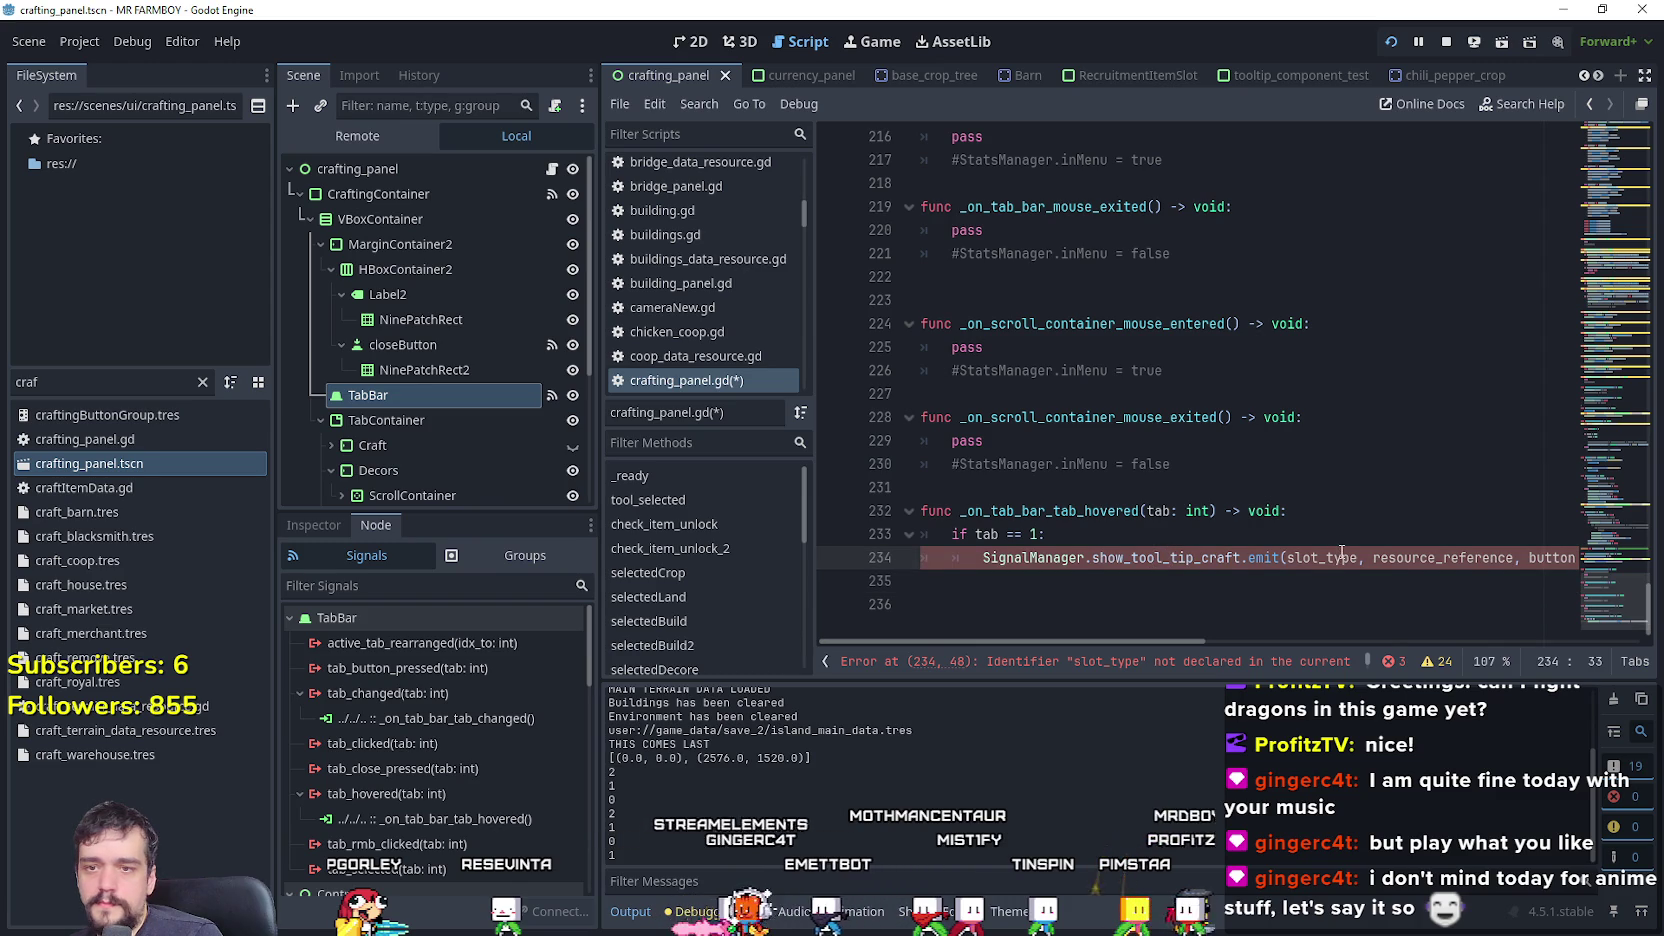
scroll(1258, 641, right, 3)
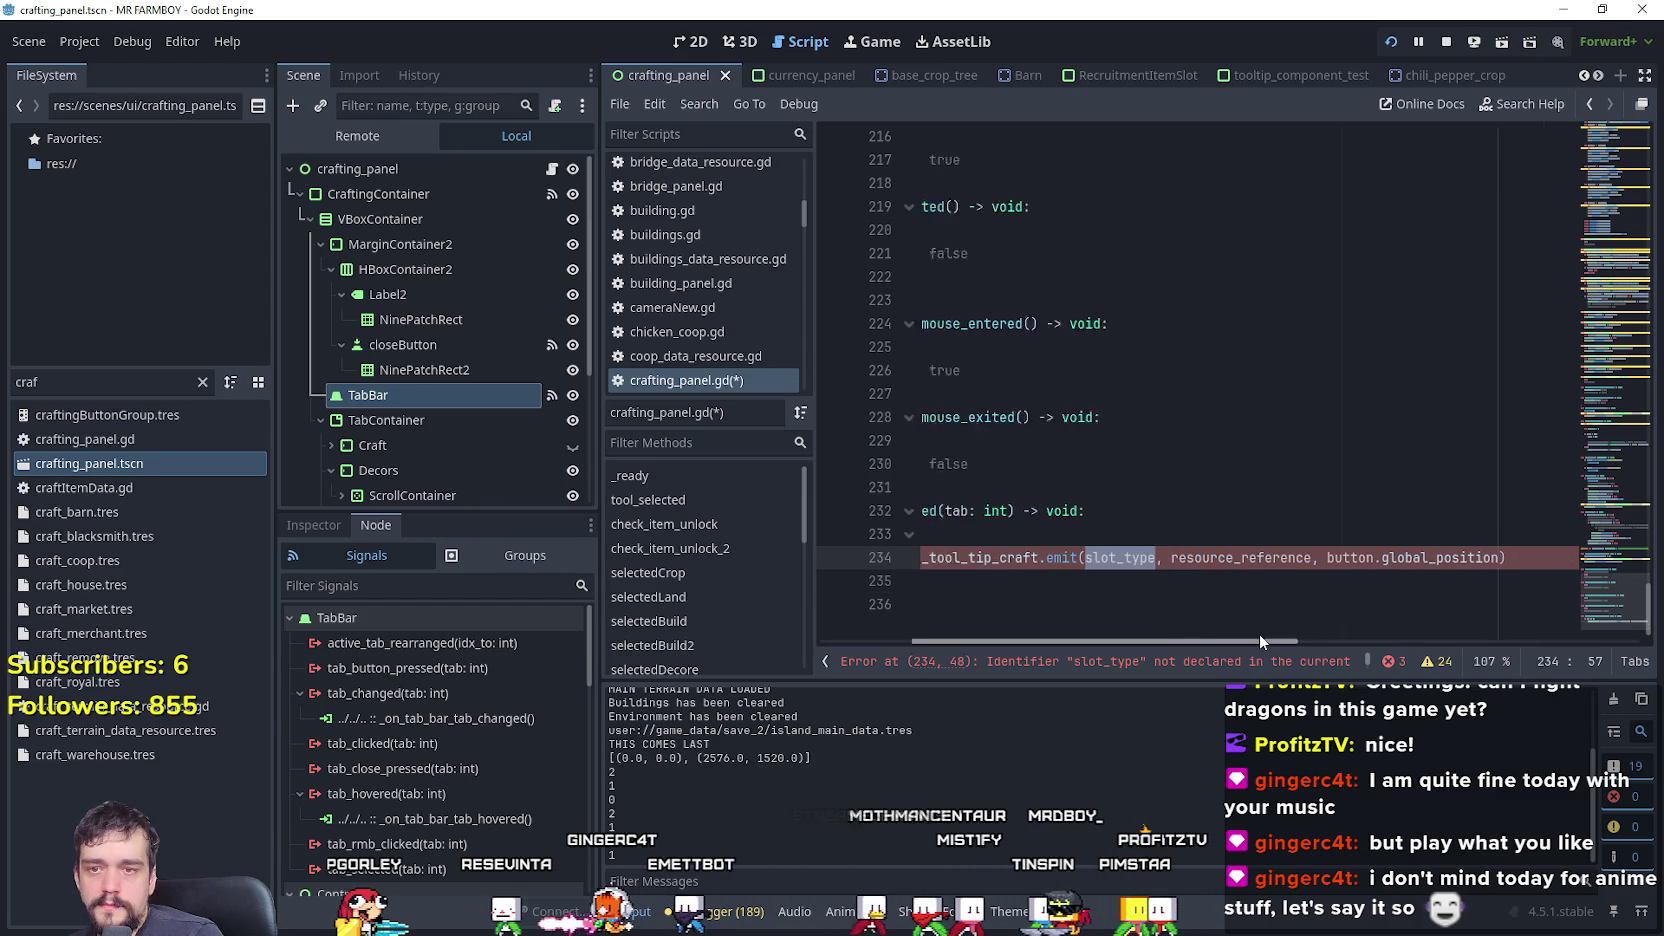
drag(1258, 640, 1256, 638)
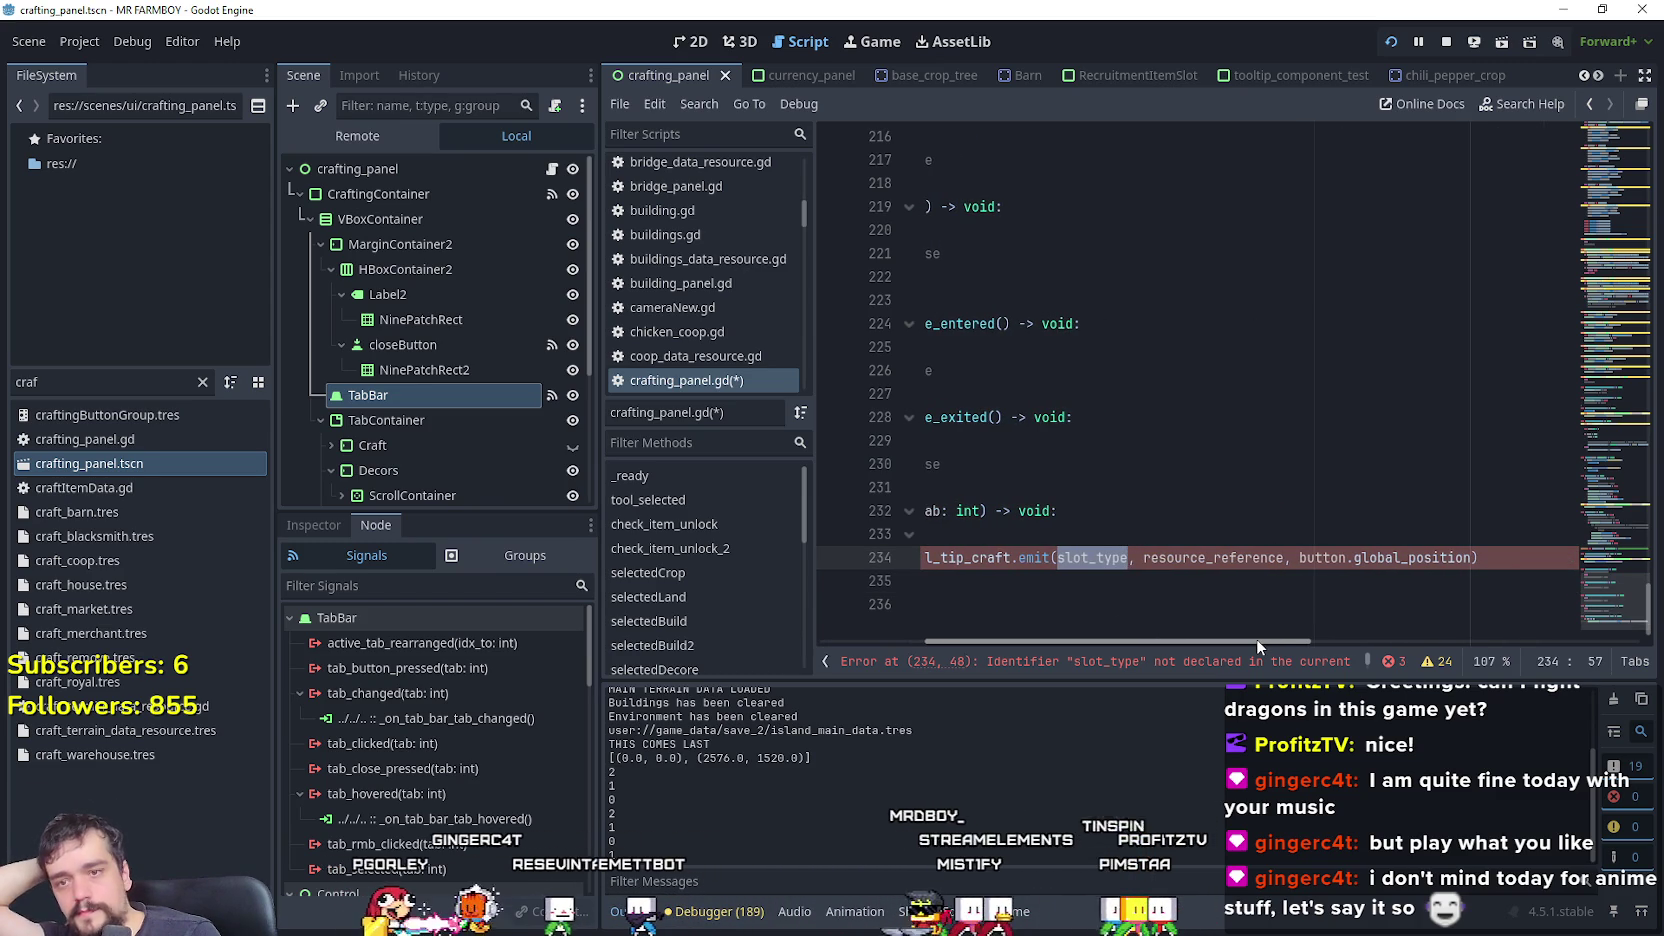
mouse_move(1256, 638)
mouse_down()
mouse_move(1056, 637)
mouse_move(1226, 639)
mouse_up()
double_click(1425, 557)
click(1314, 560)
text(b)
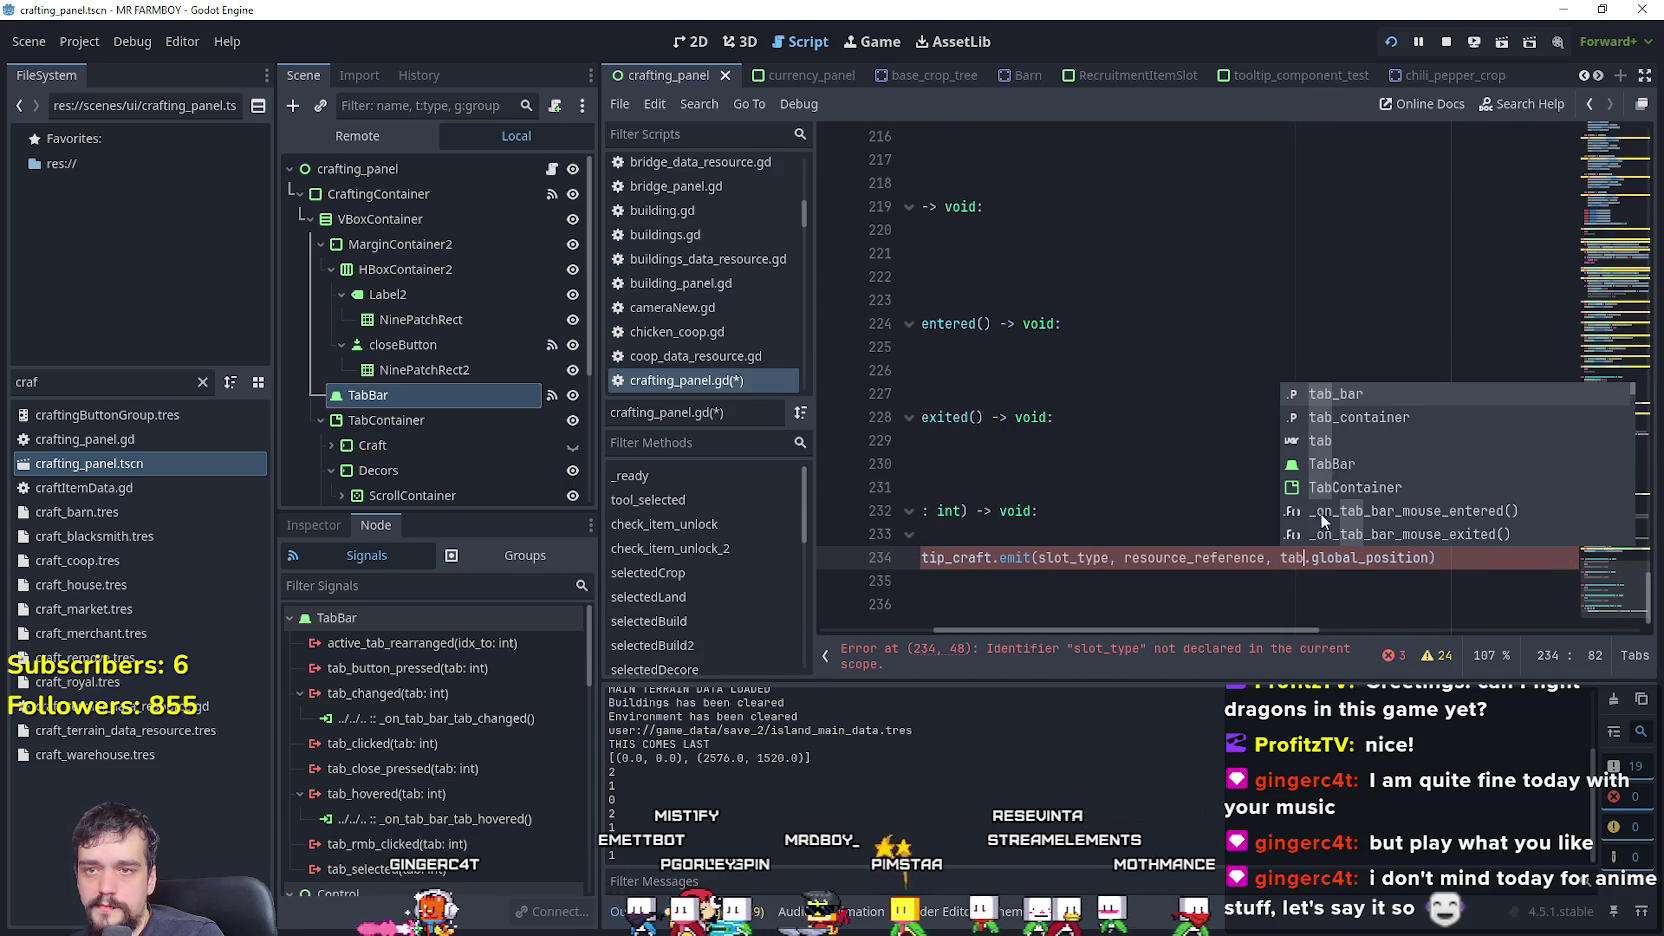
click(1357, 393)
mouse_move(1250, 630)
mouse_down()
mouse_move(1294, 634)
mouse_move(1140, 634)
mouse_up()
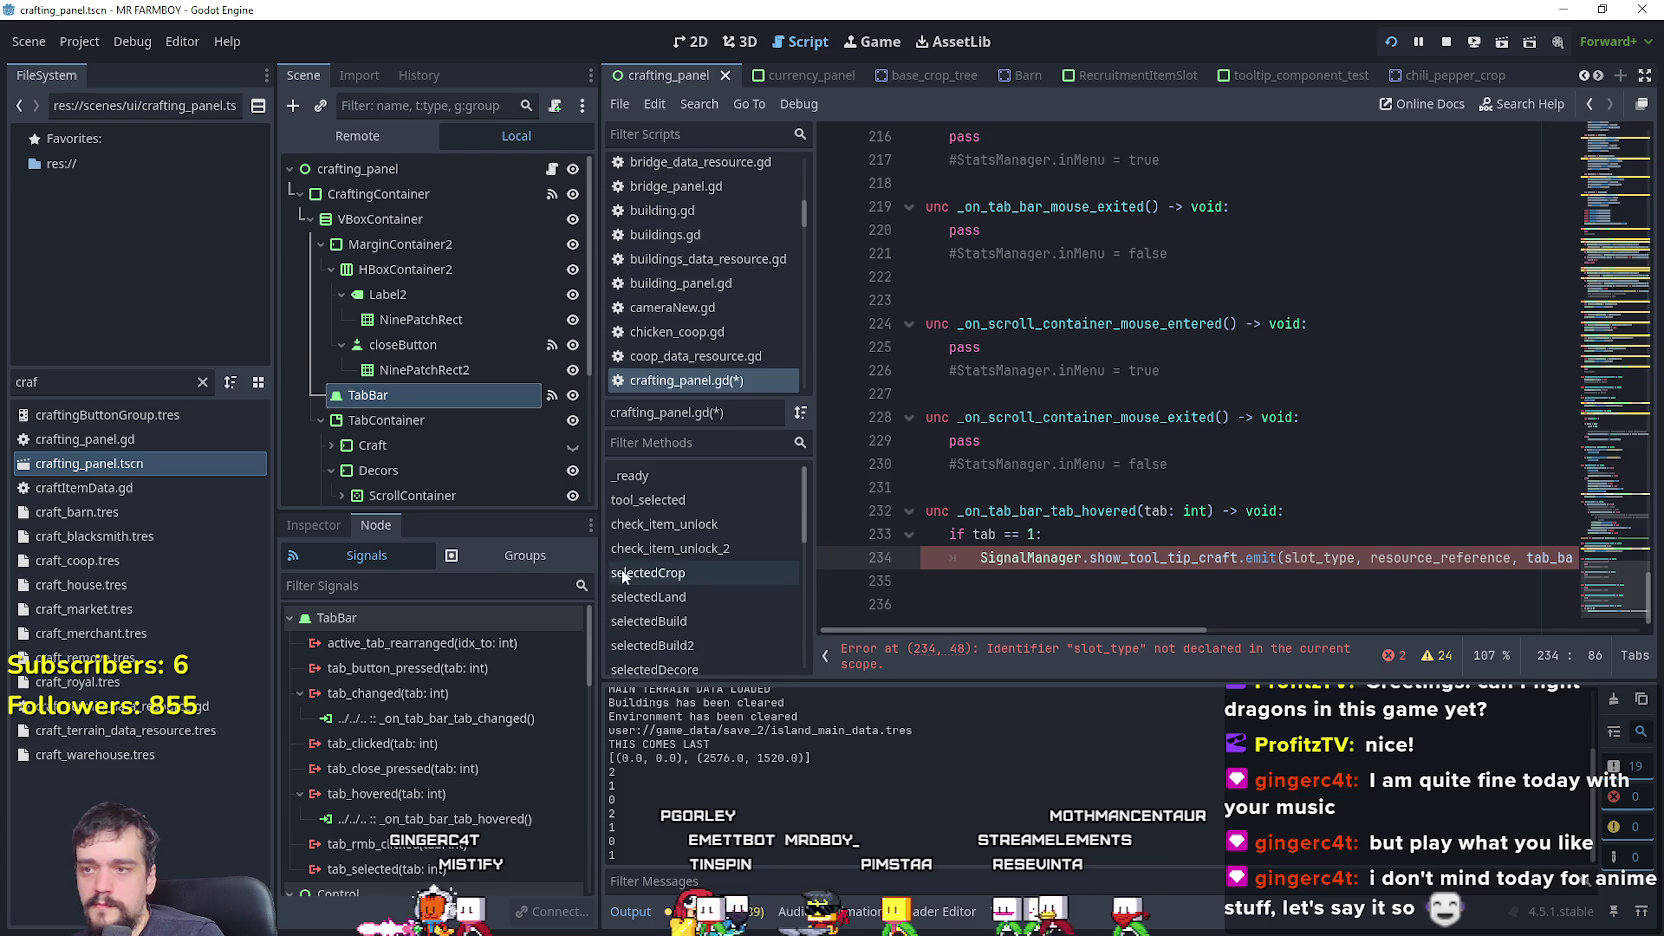
drag(600, 495, 545, 495)
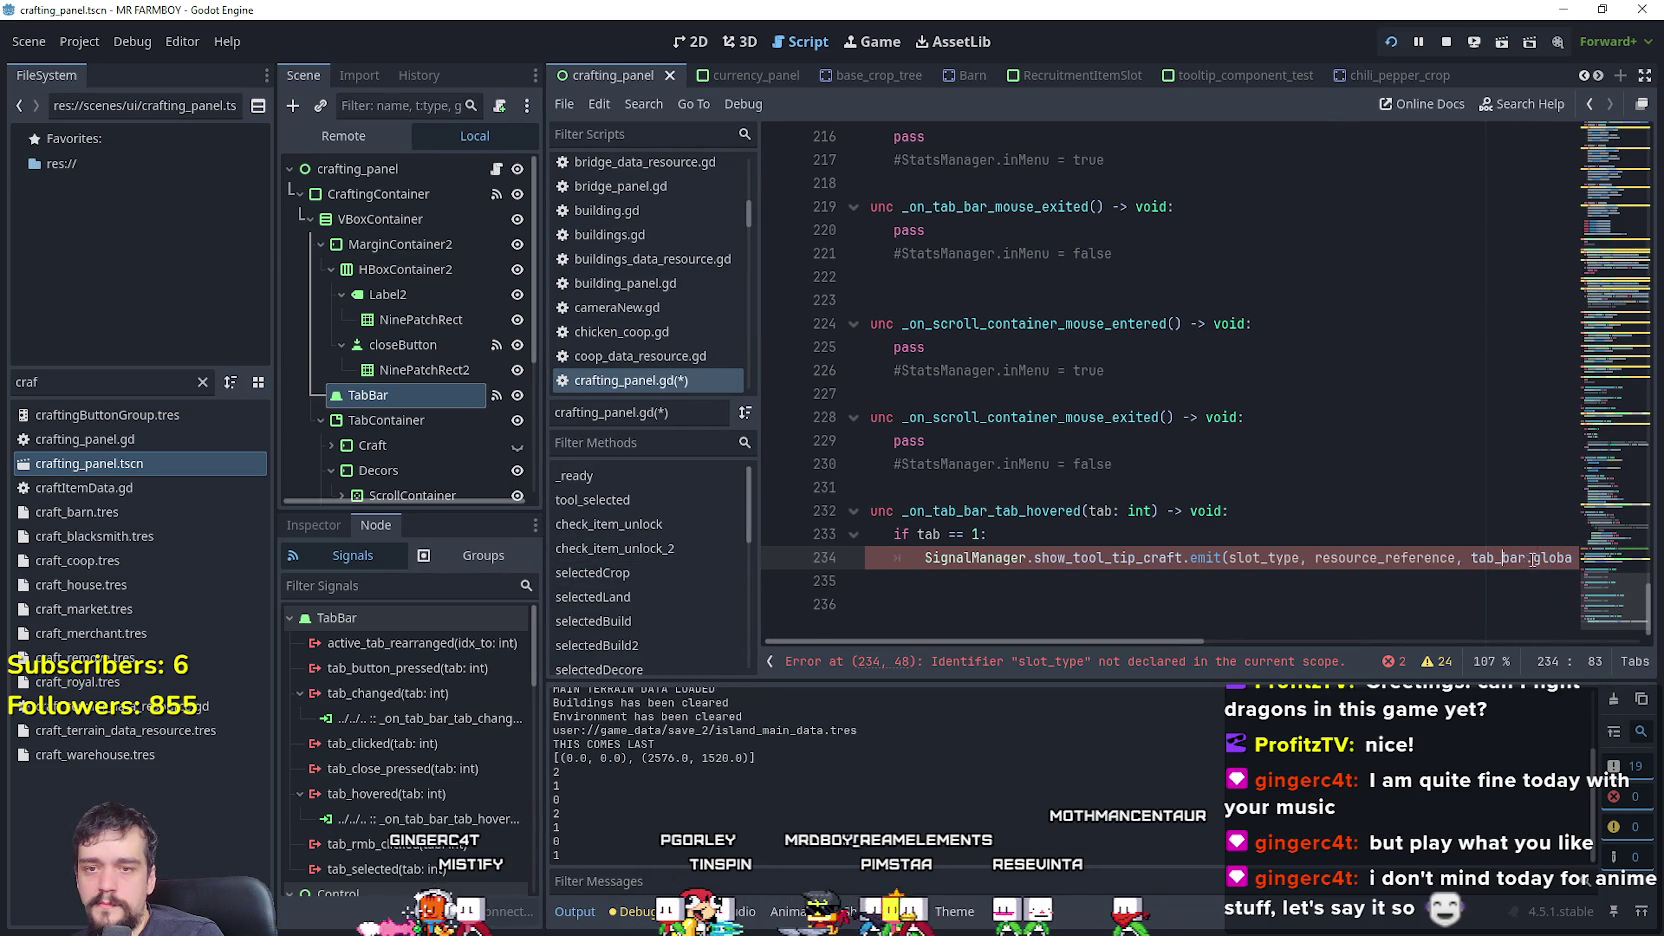
drag(1508, 559, 1530, 556)
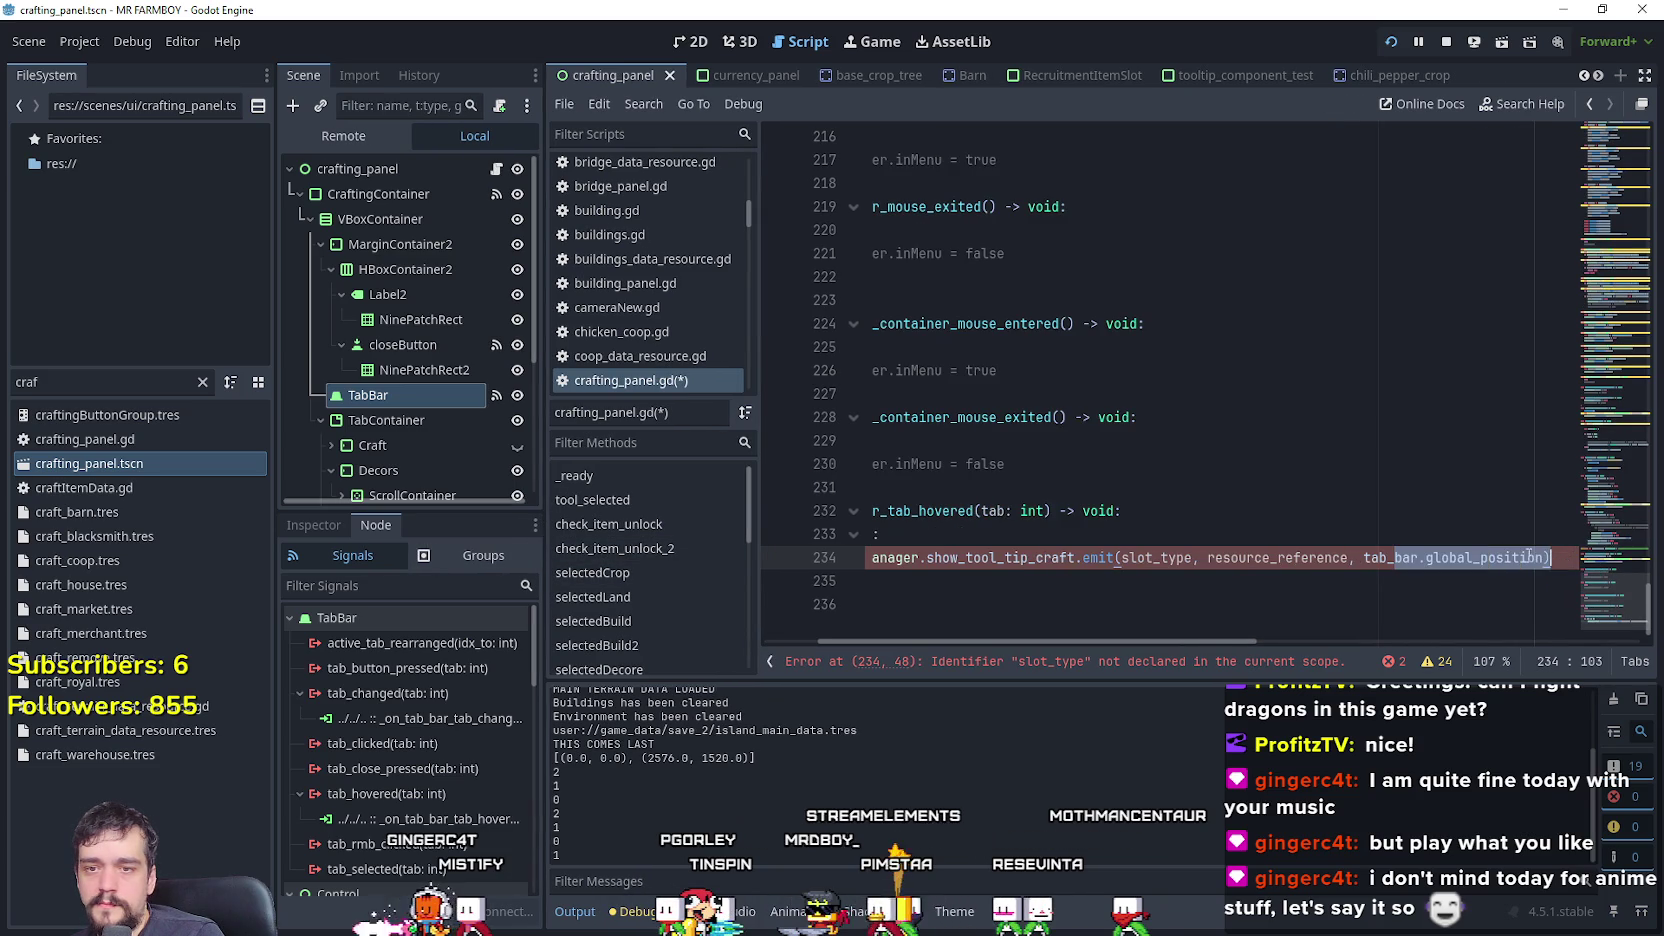
click(1419, 557)
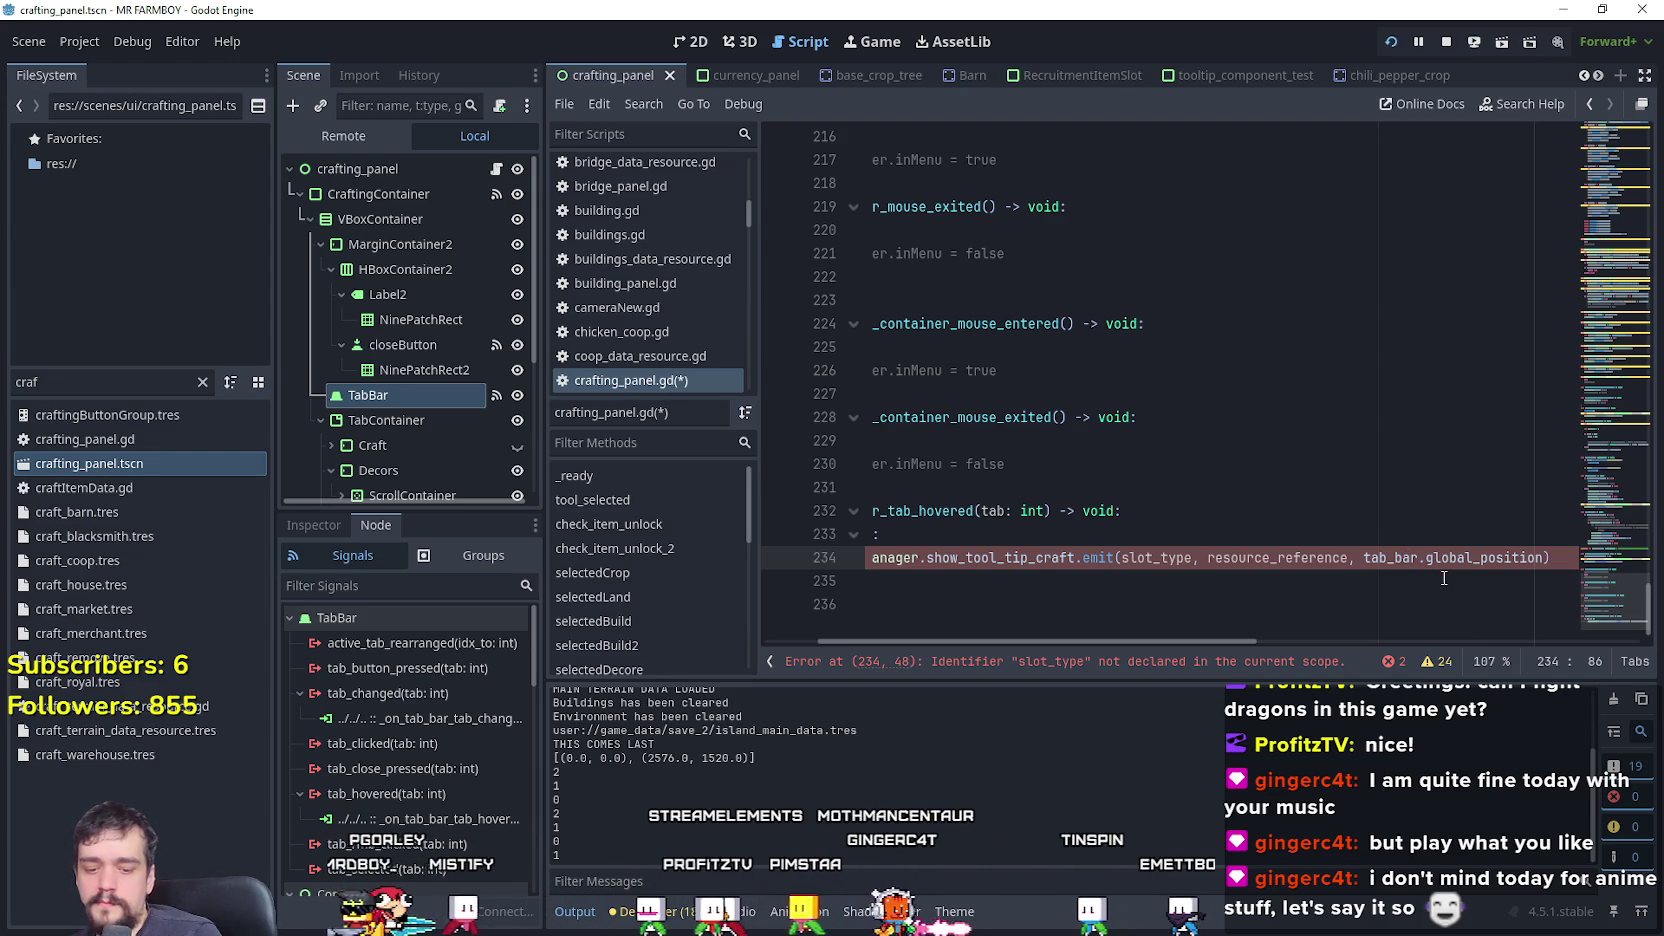
- Rework the position argument with autocomplete so it reads tab_bar.global_position
text(.tabho.)
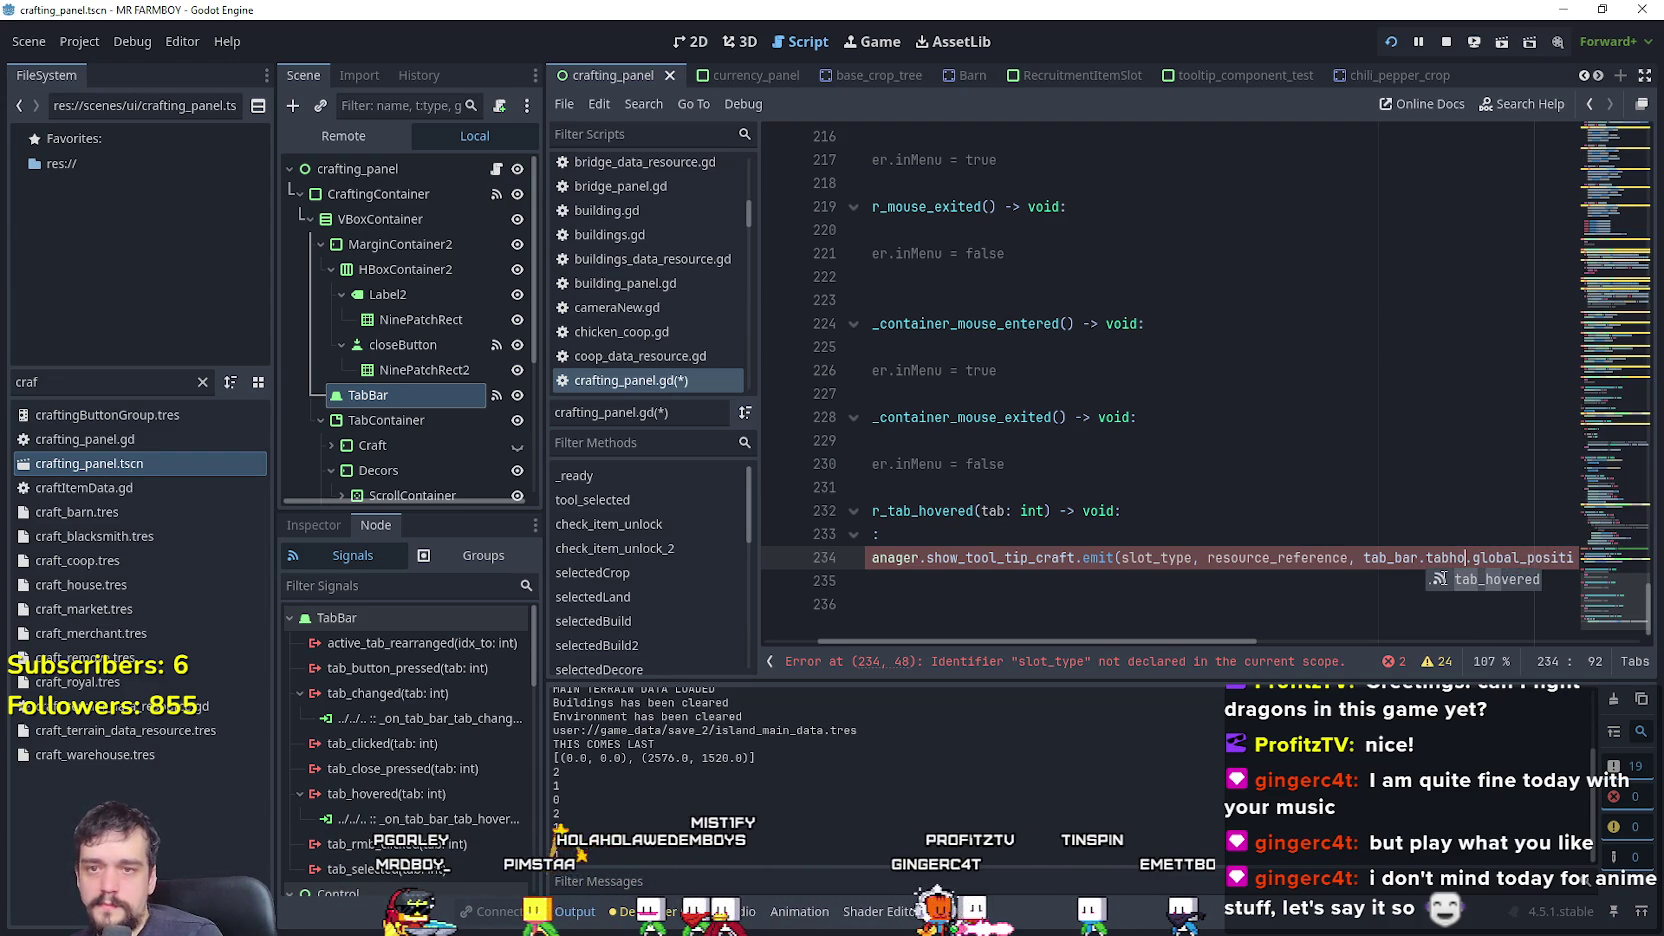
key(Right)
key(Right)
key(Right)
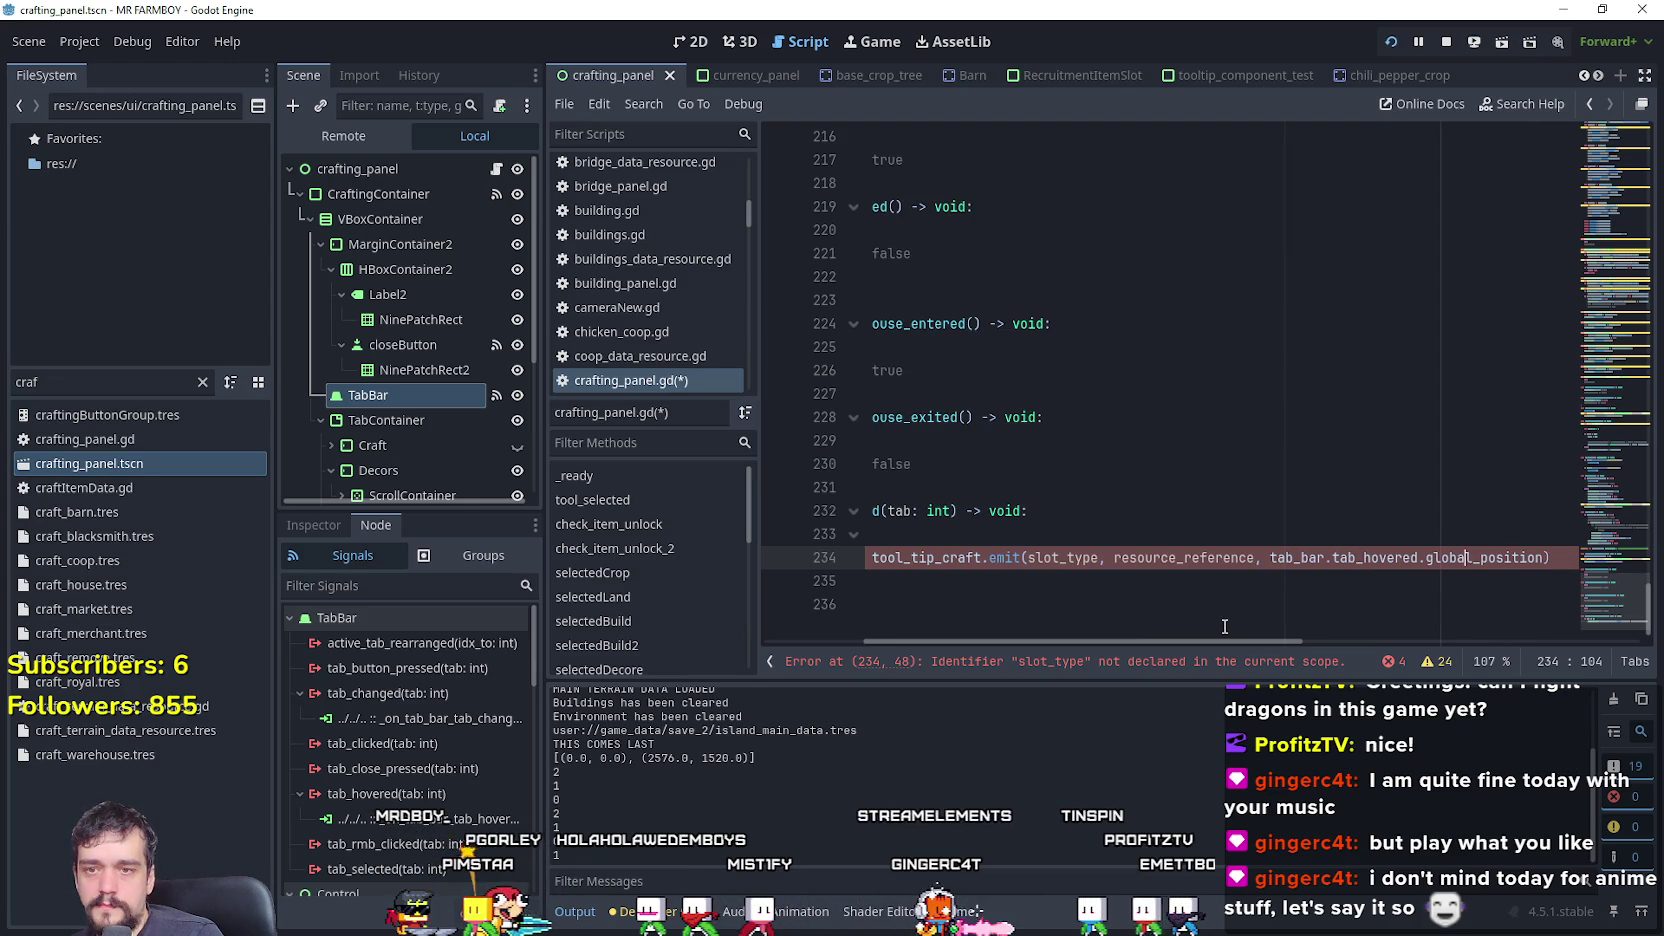
drag(1216, 642, 1269, 642)
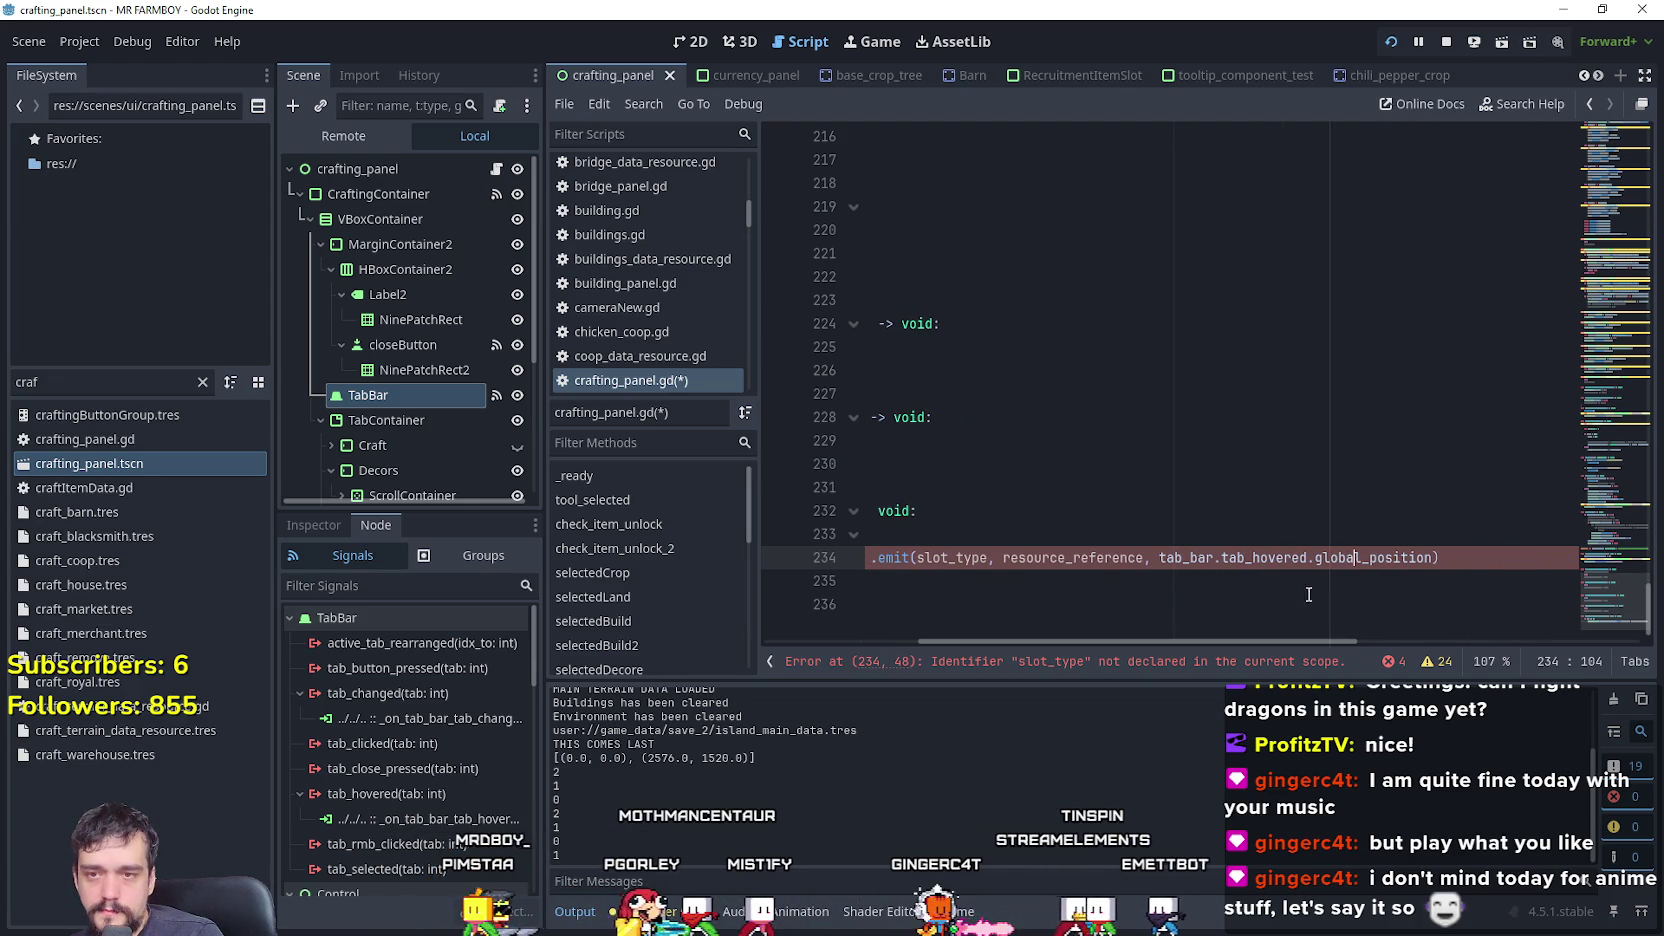
double_click(1332, 560)
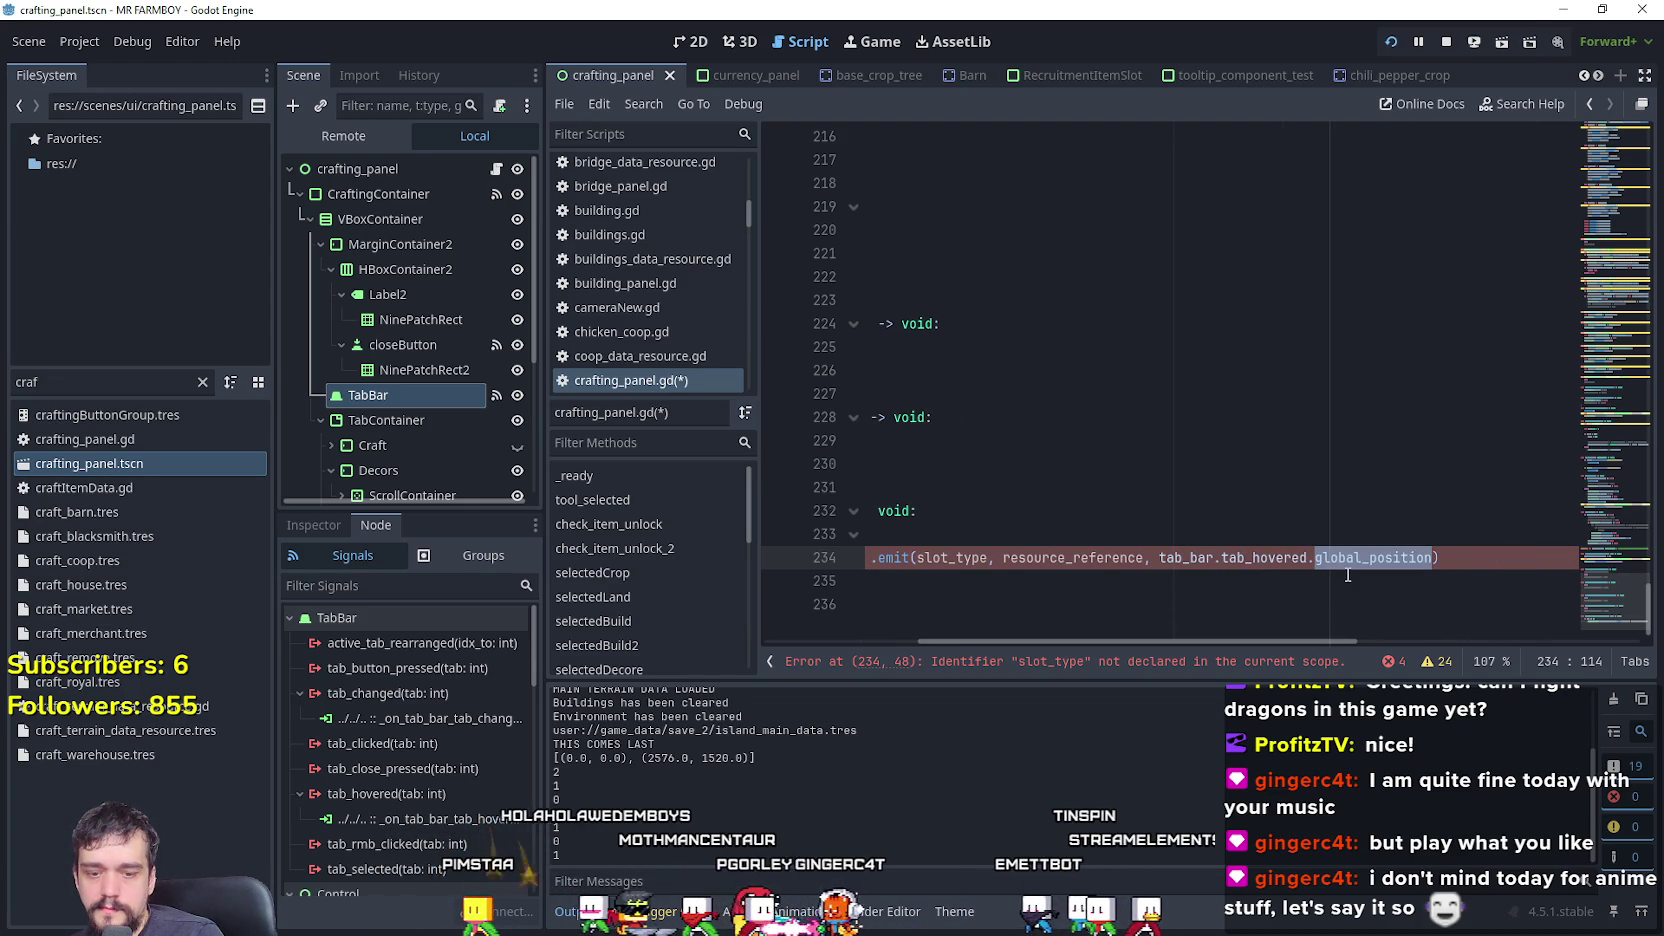
text(p)
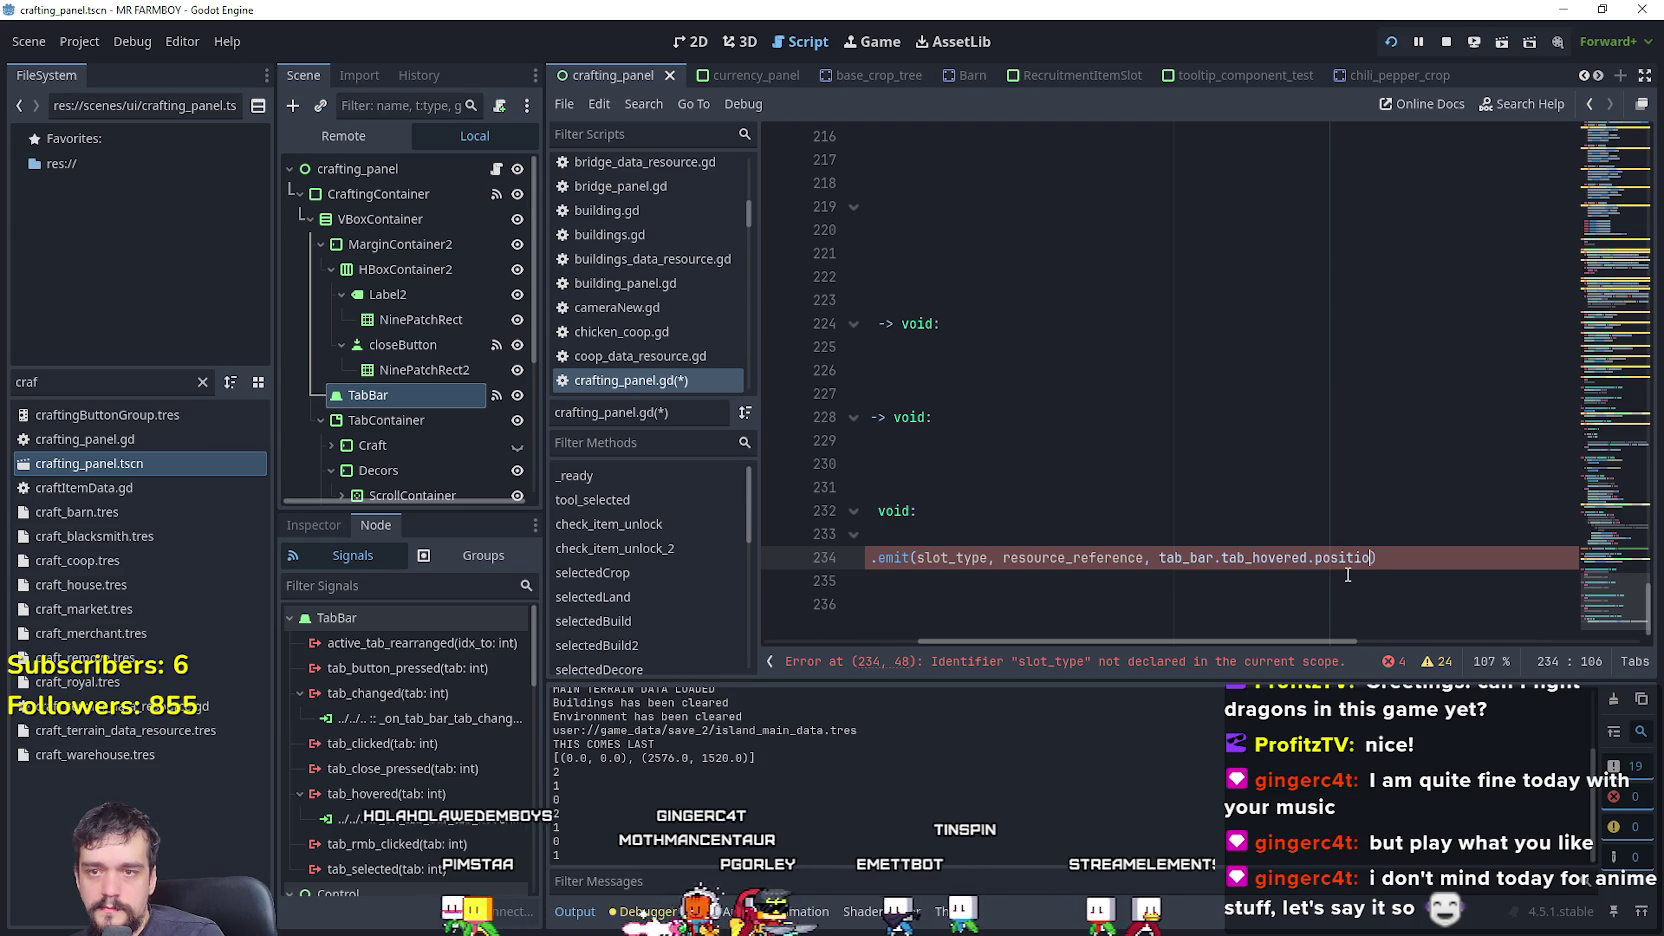
mouse_move(1205, 644)
mouse_down()
mouse_move(1057, 644)
mouse_move(1282, 644)
mouse_up()
text(lobal_)
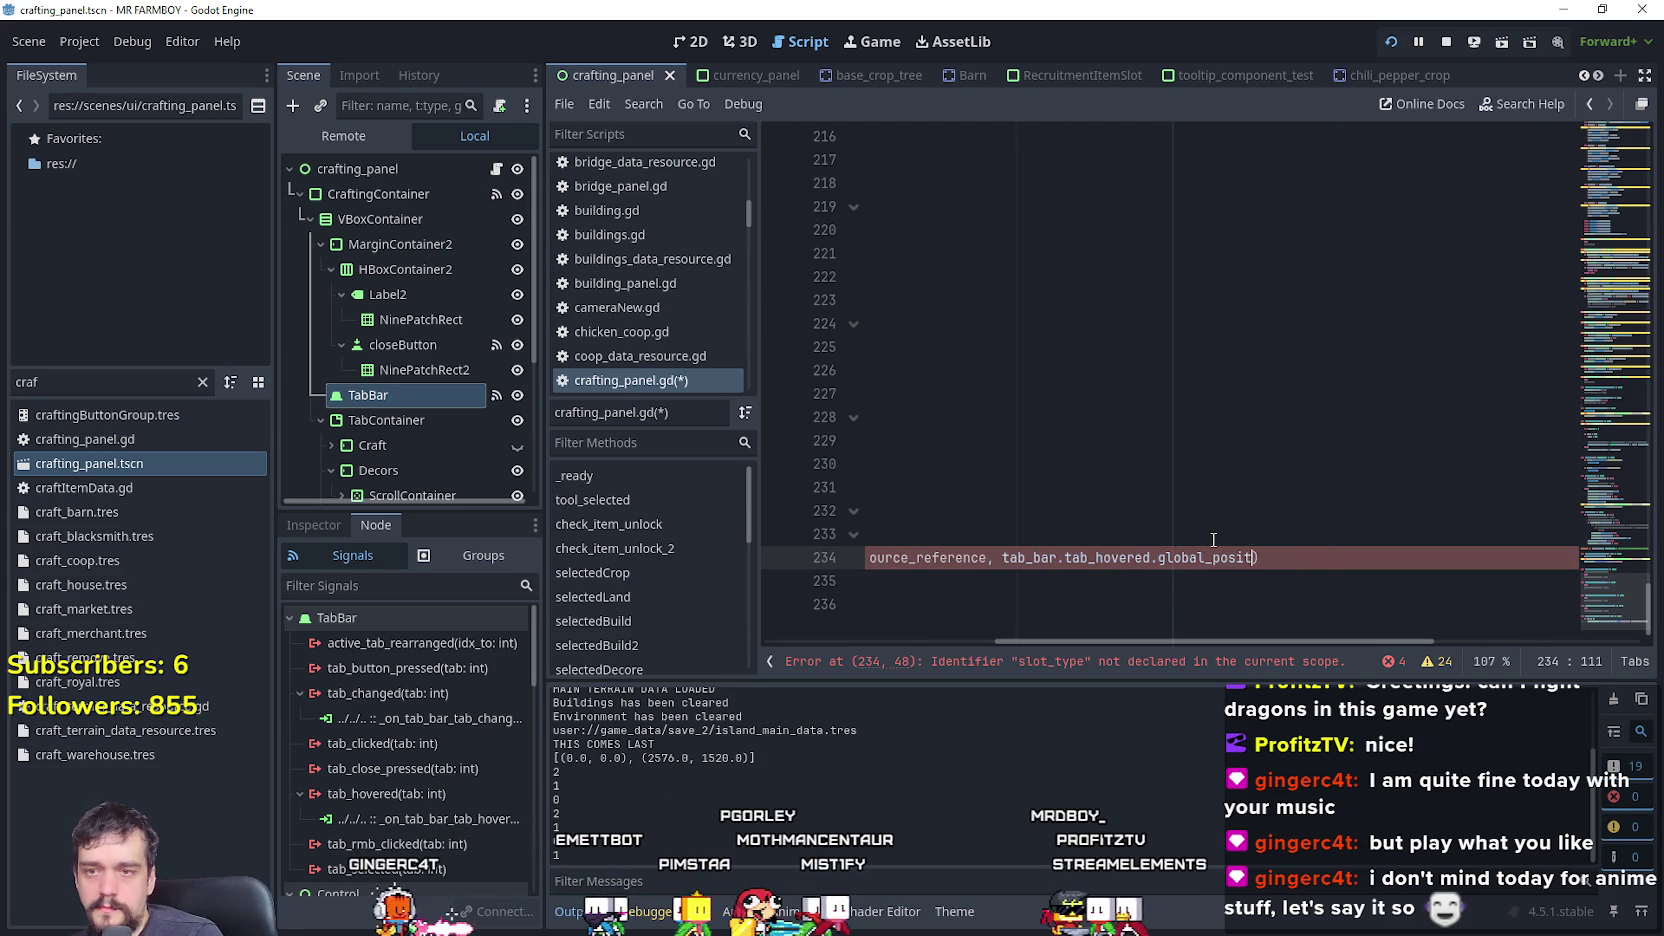
drag(1138, 641, 905, 635)
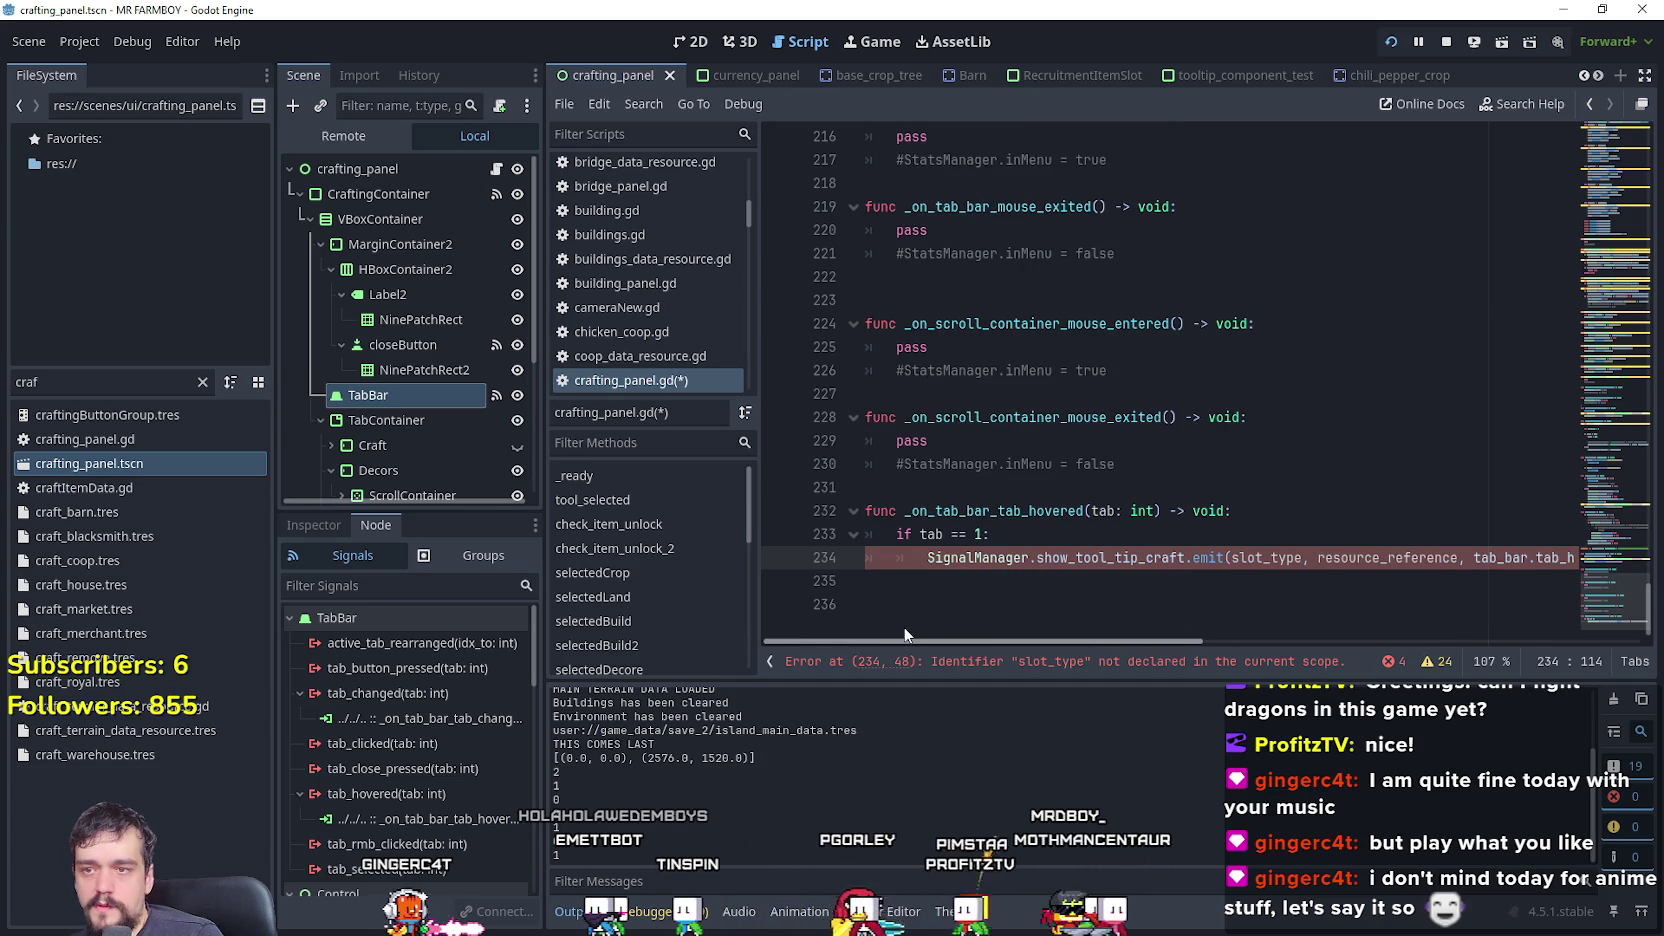
- Replace the resource_reference and slot_type arguments with null, null
double_click(1505, 558)
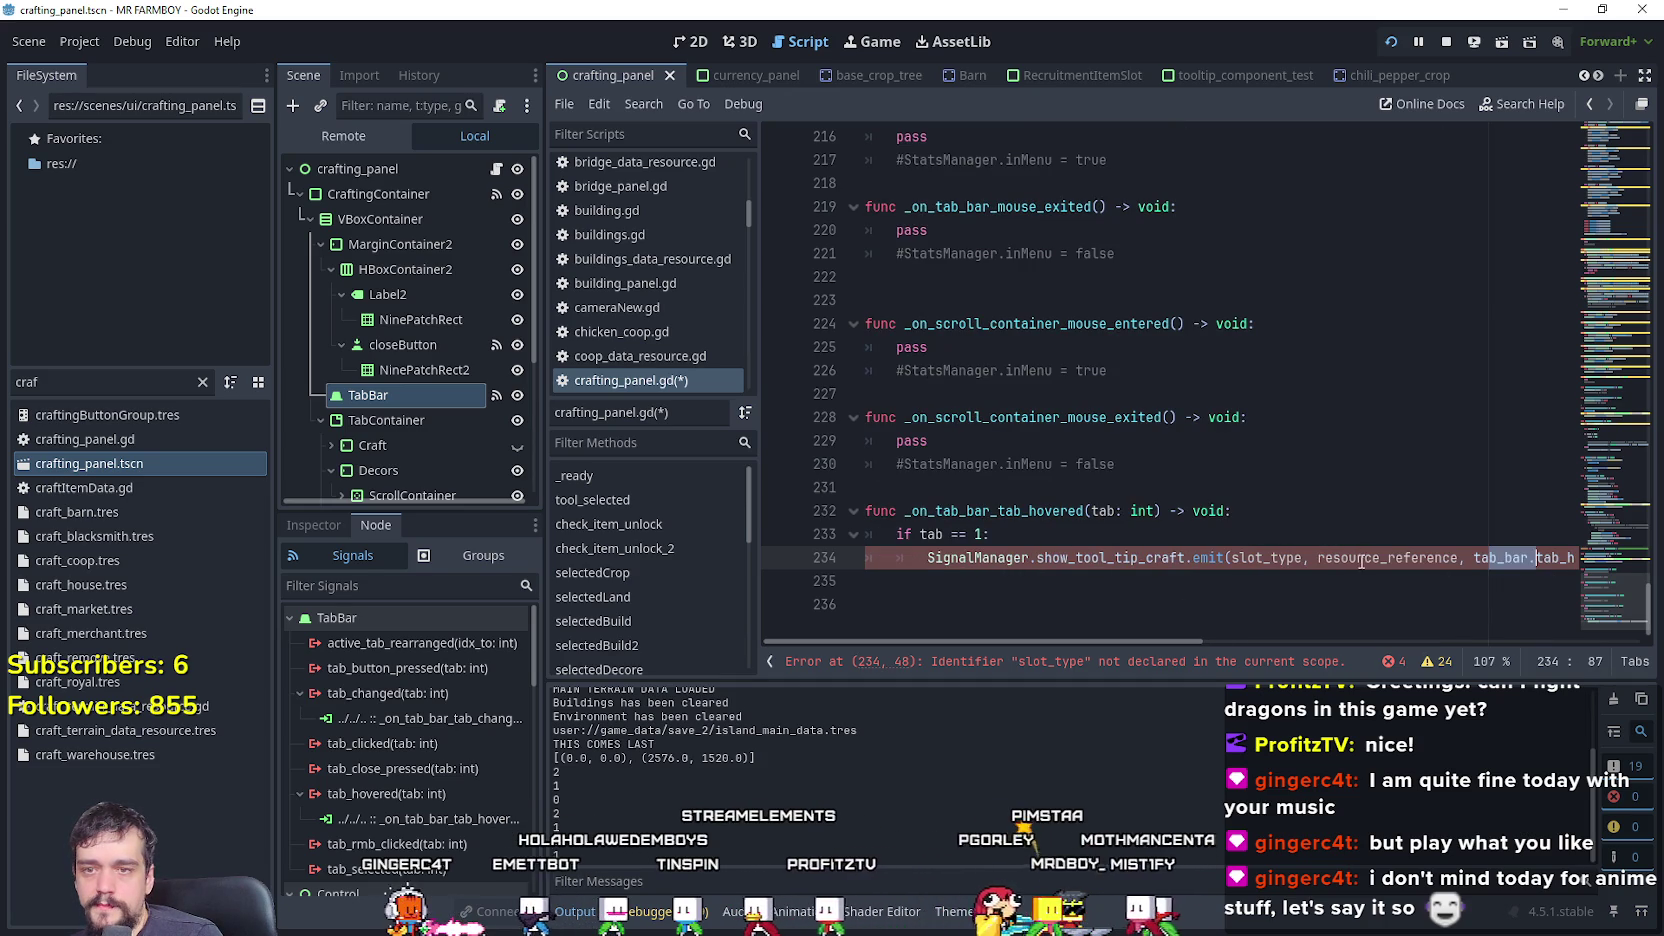
double_click(1360, 558)
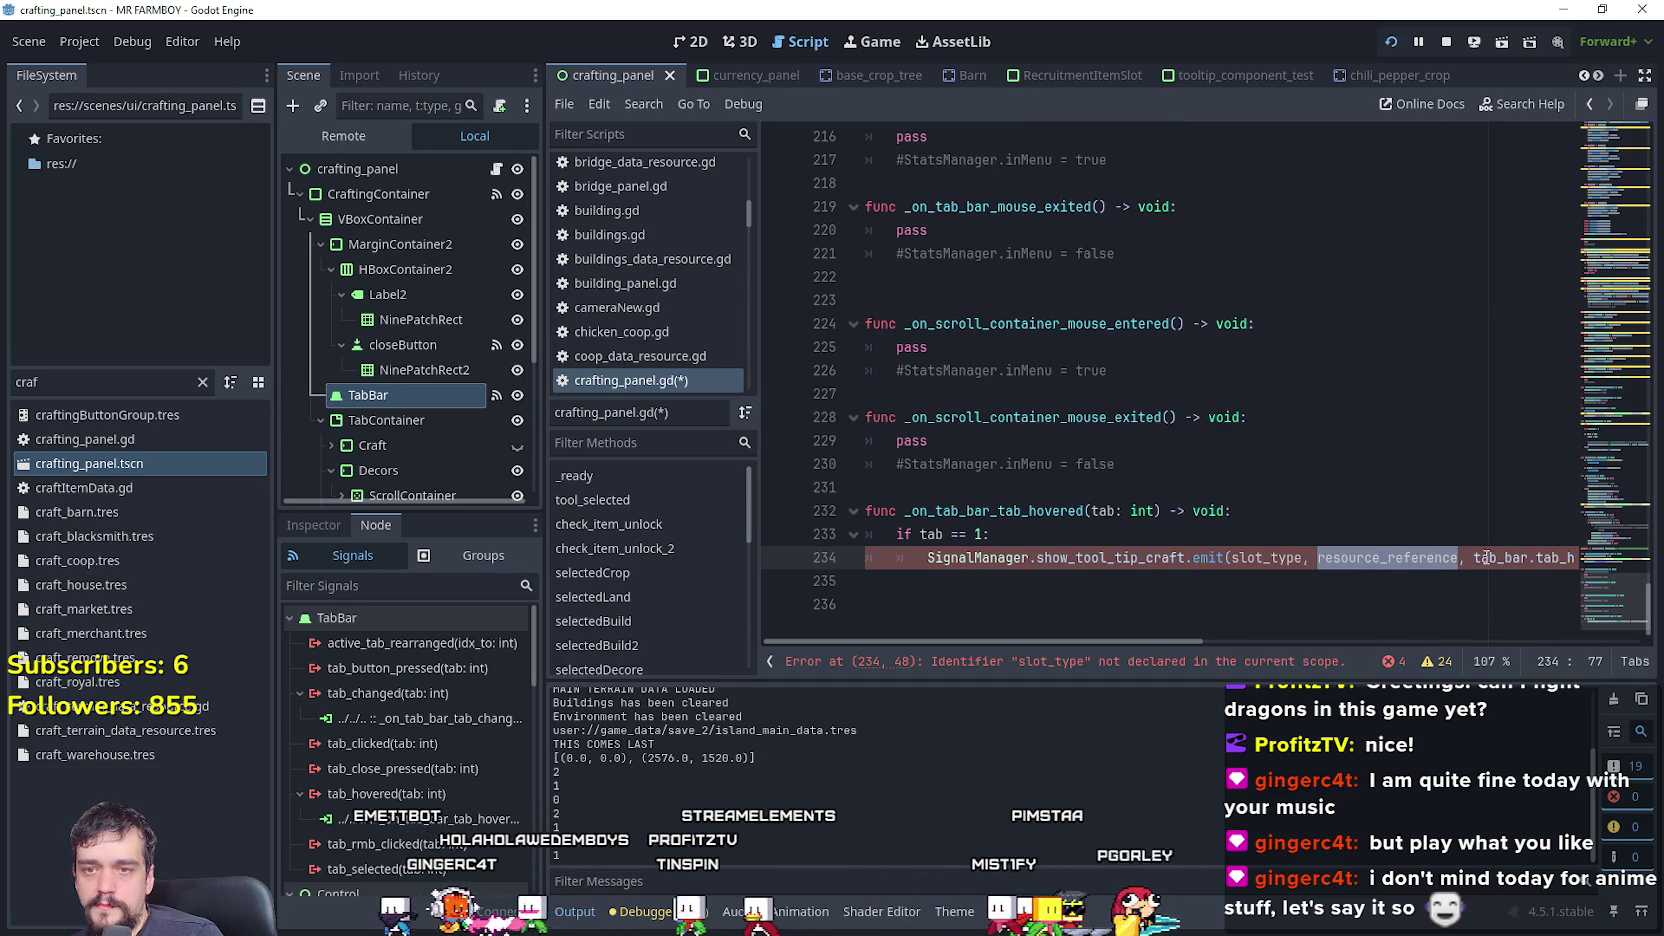
text(nu, )
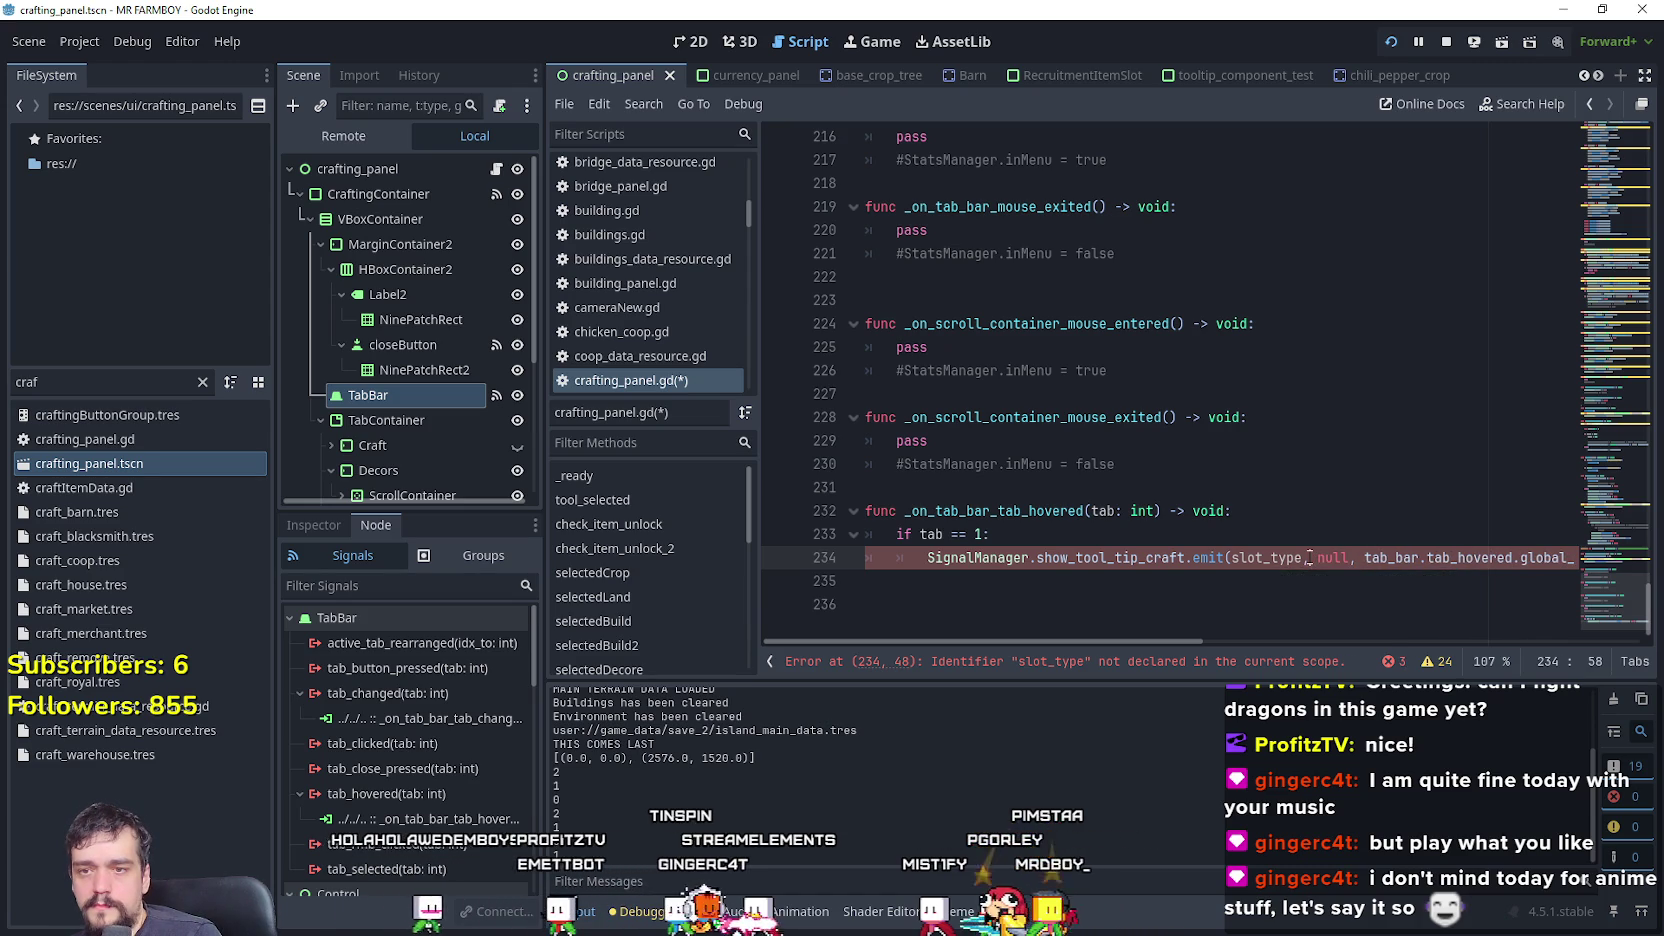
text(null)
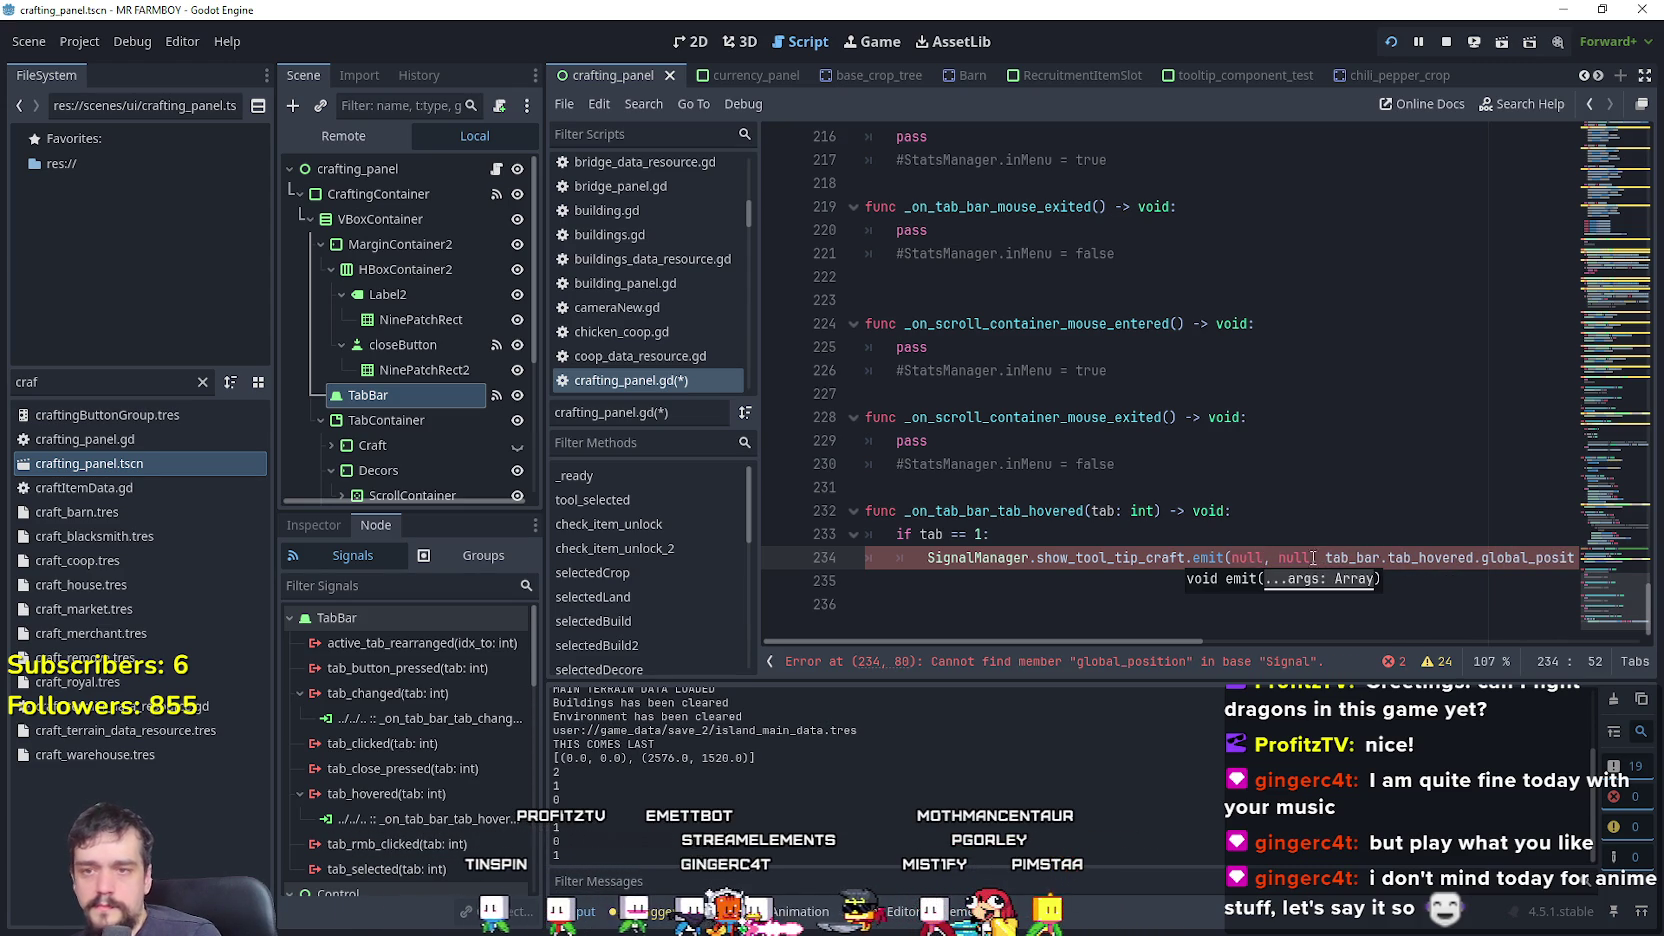
text(ll)
click(1248, 554)
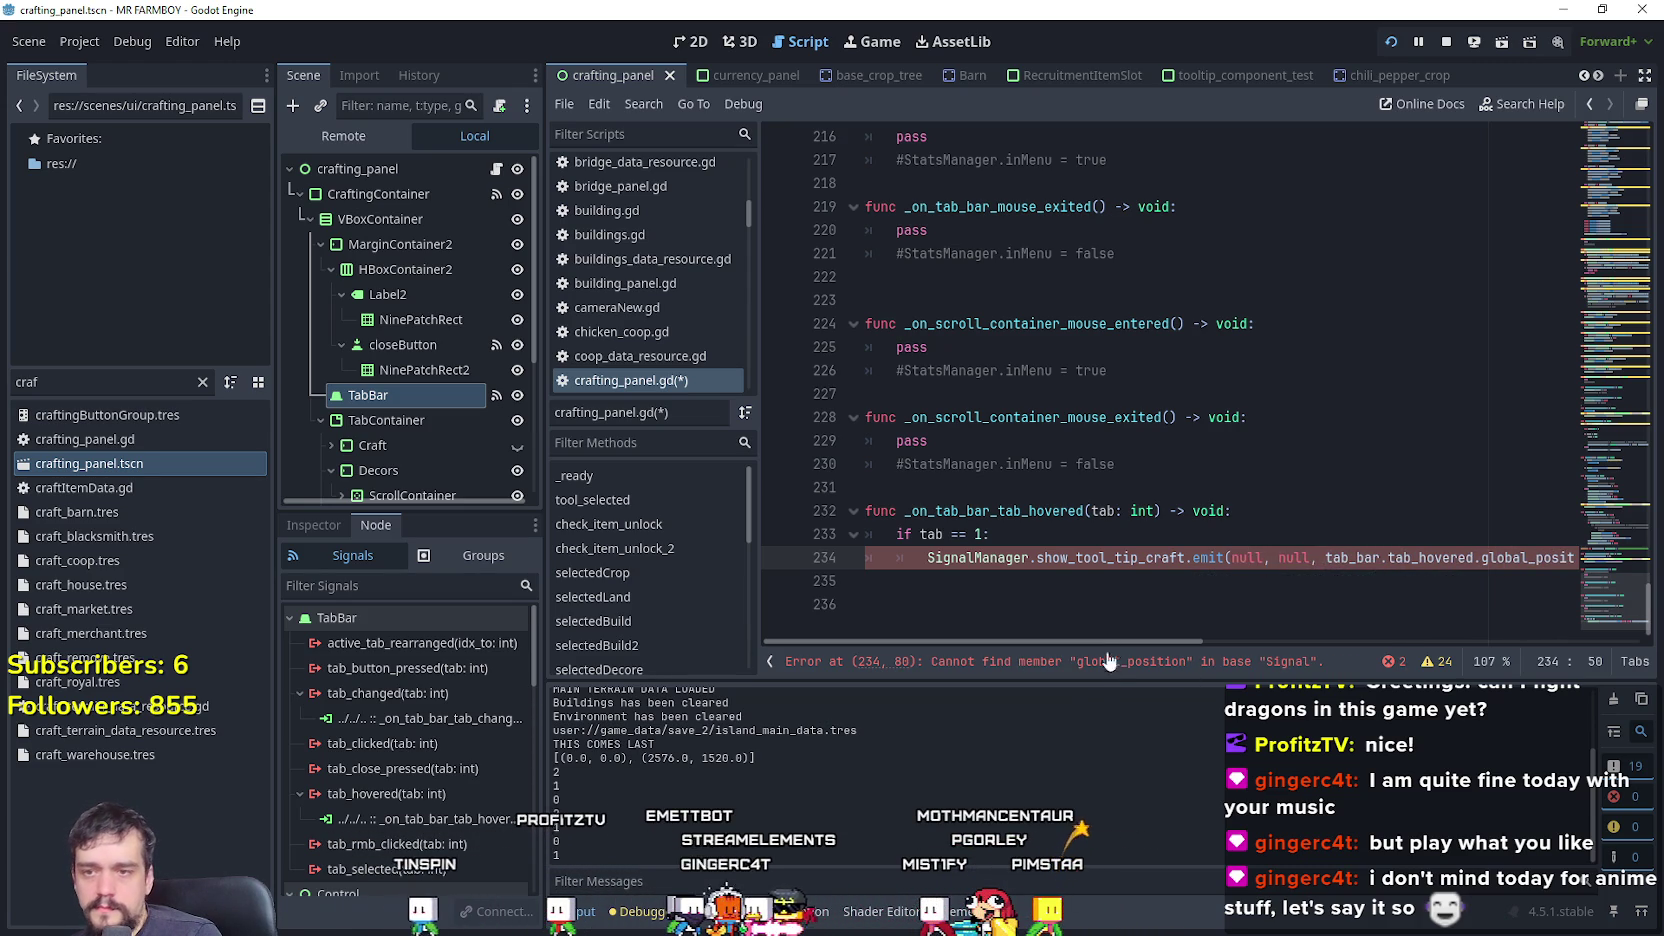
drag(1124, 644, 1340, 657)
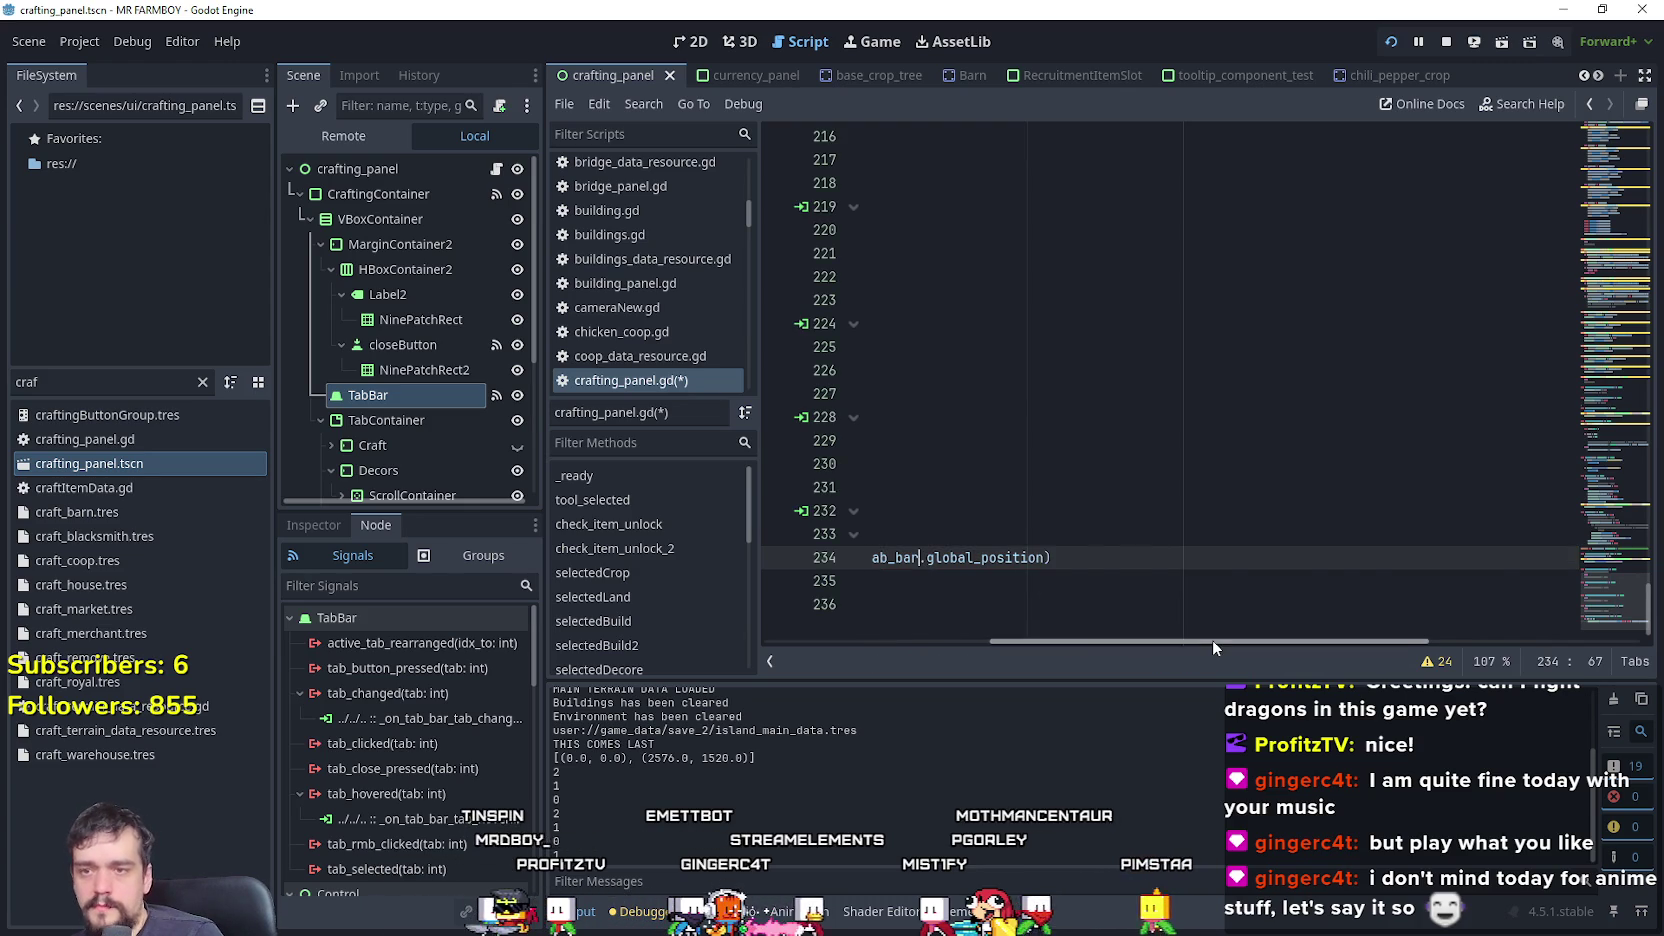
drag(1212, 640, 987, 640)
click(972, 599)
key(ctrl+a)
click(987, 592)
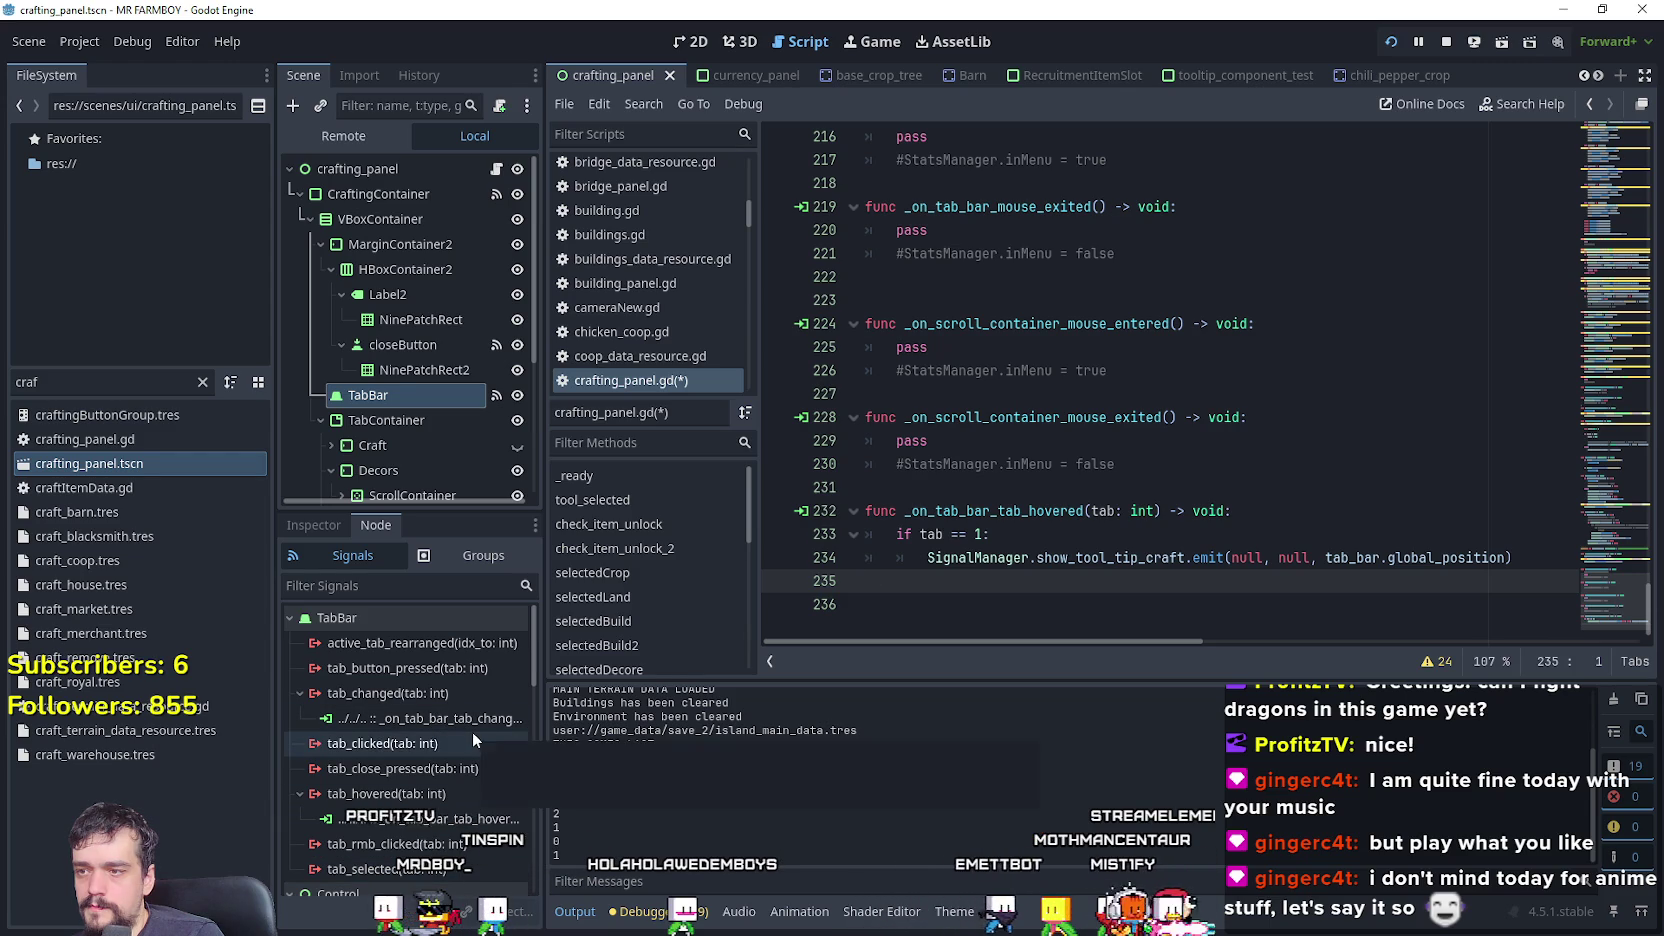
- Select the Control > mouse_exited signal connection and comment out the pass in _on_tab_bar_mouse_exited
scroll(440, 800, down, 1)
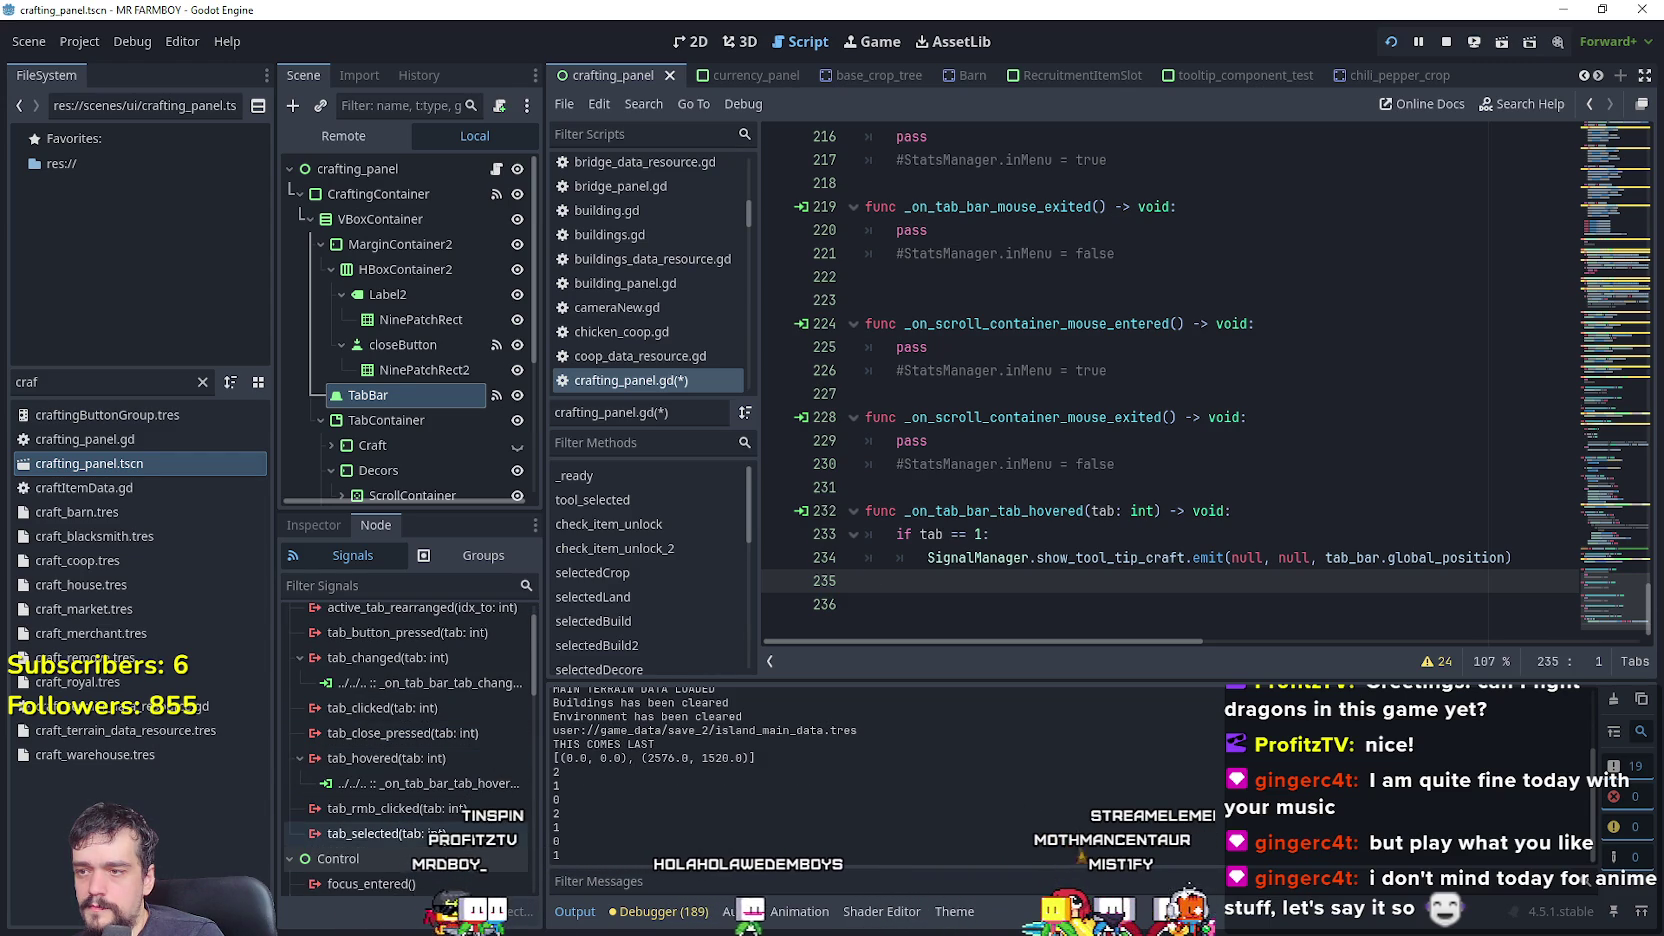
scroll(460, 820, down, 4)
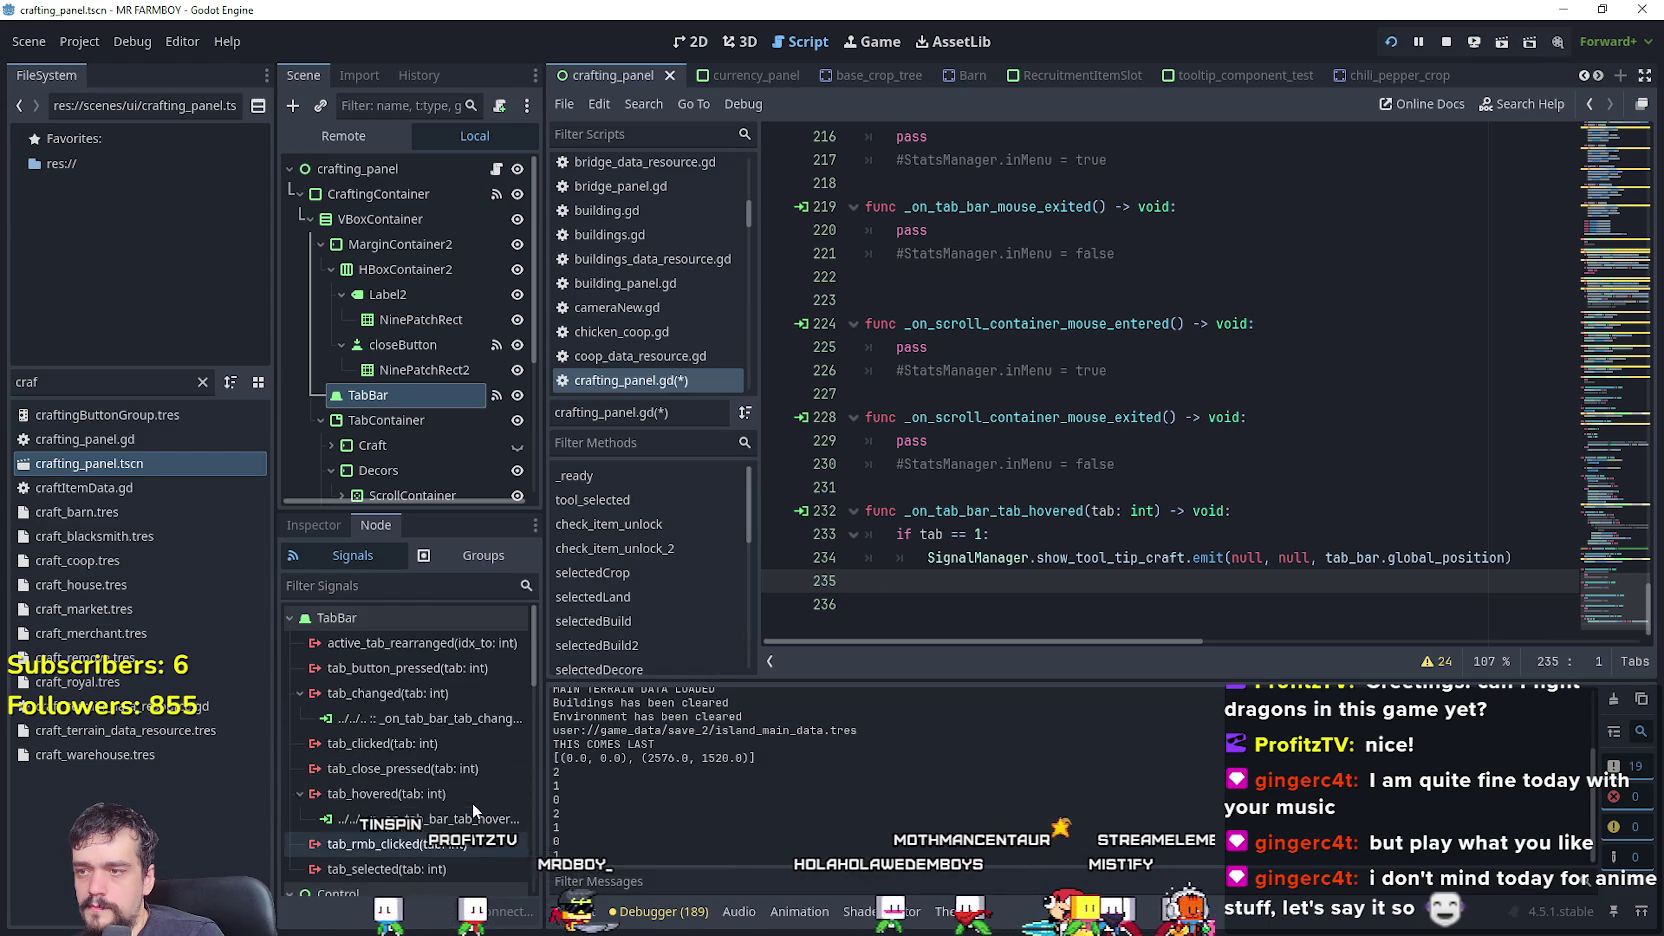
scroll(470, 812, down, 3)
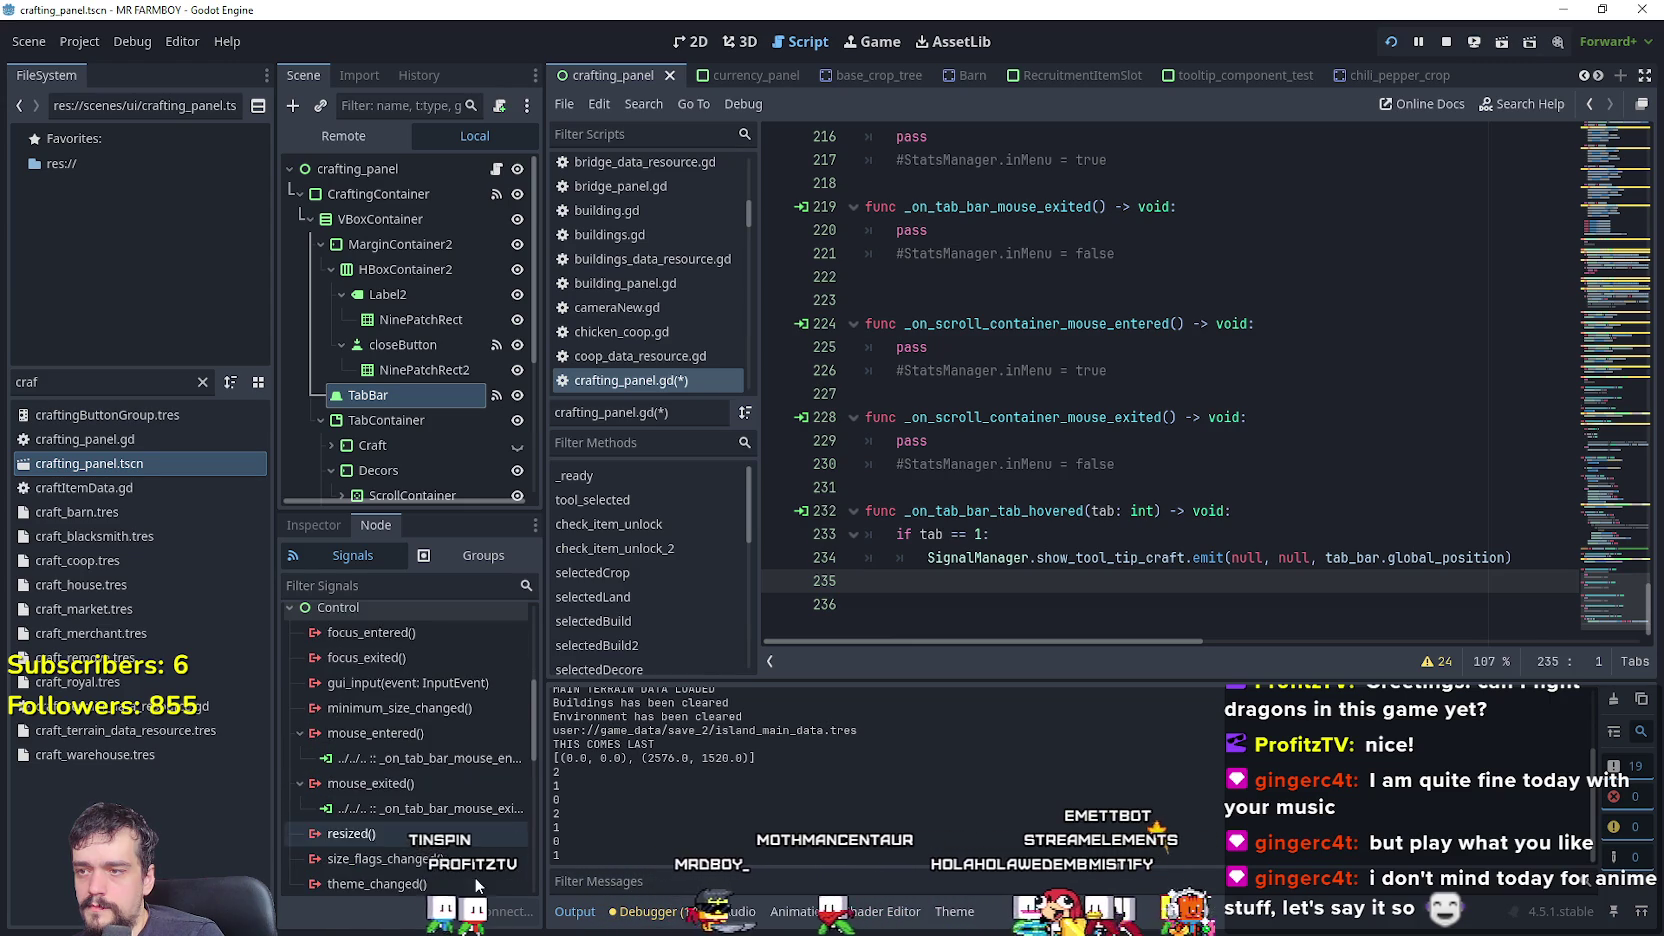
click(444, 812)
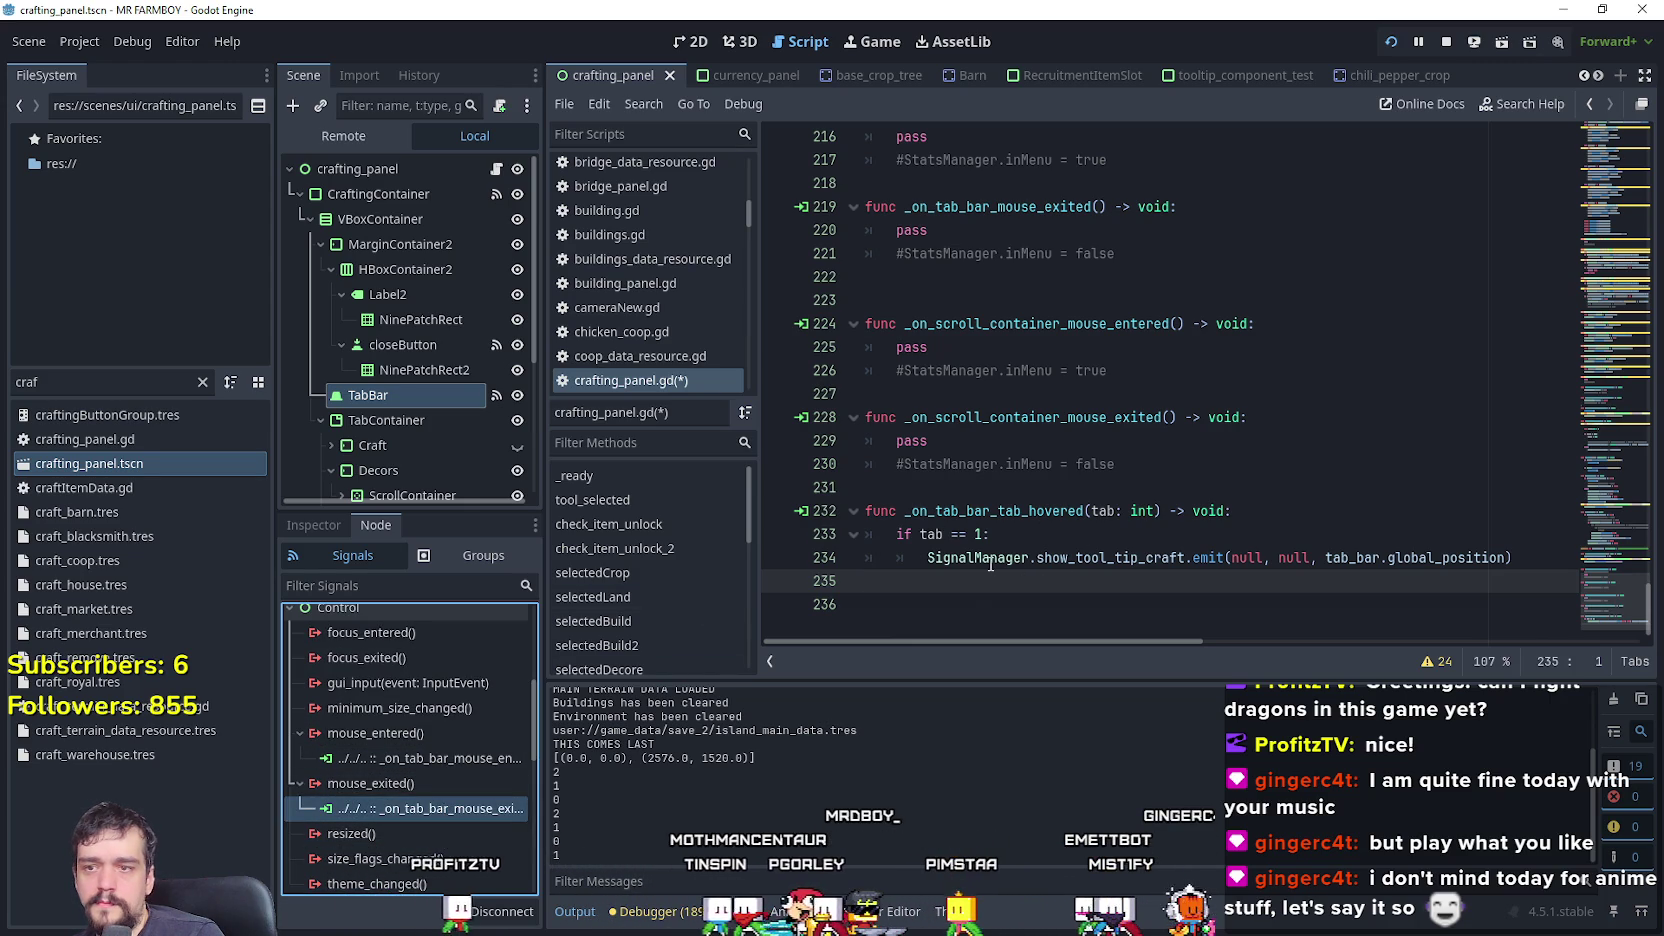
scroll(995, 553, up, 1)
scroll(995, 553, up, 2)
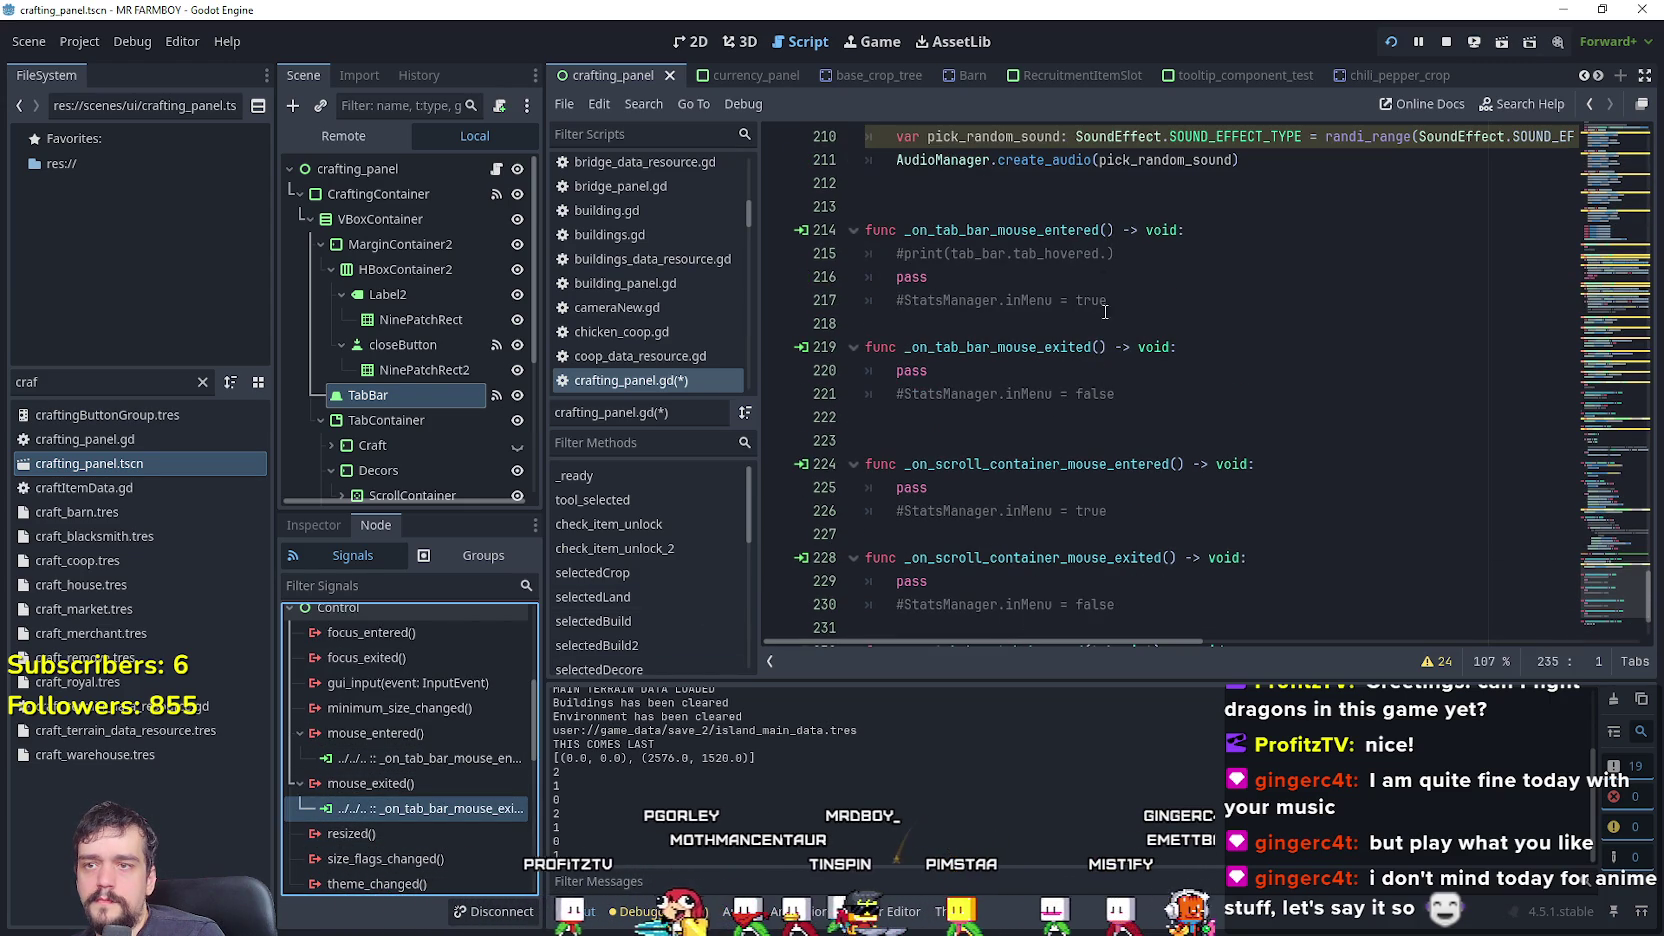
click(1196, 376)
key(ctrl+k)
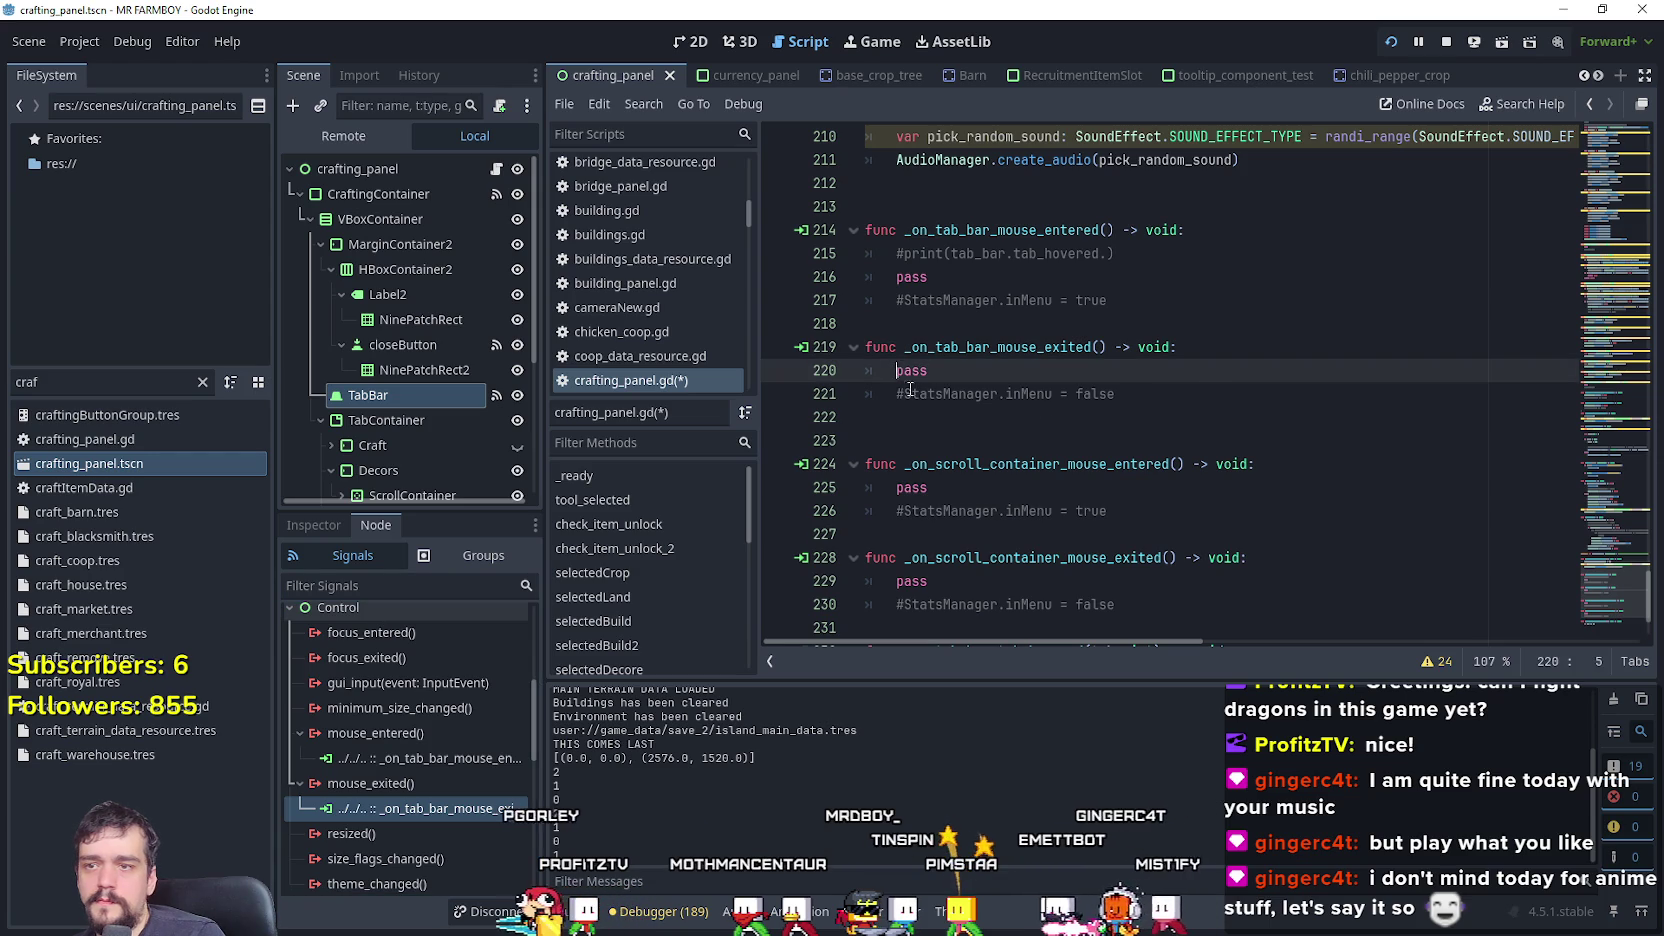
- Add SignalManager.hide_tool_tip.emit() on line 222 of the mouse-exit handler and save
click(1268, 395)
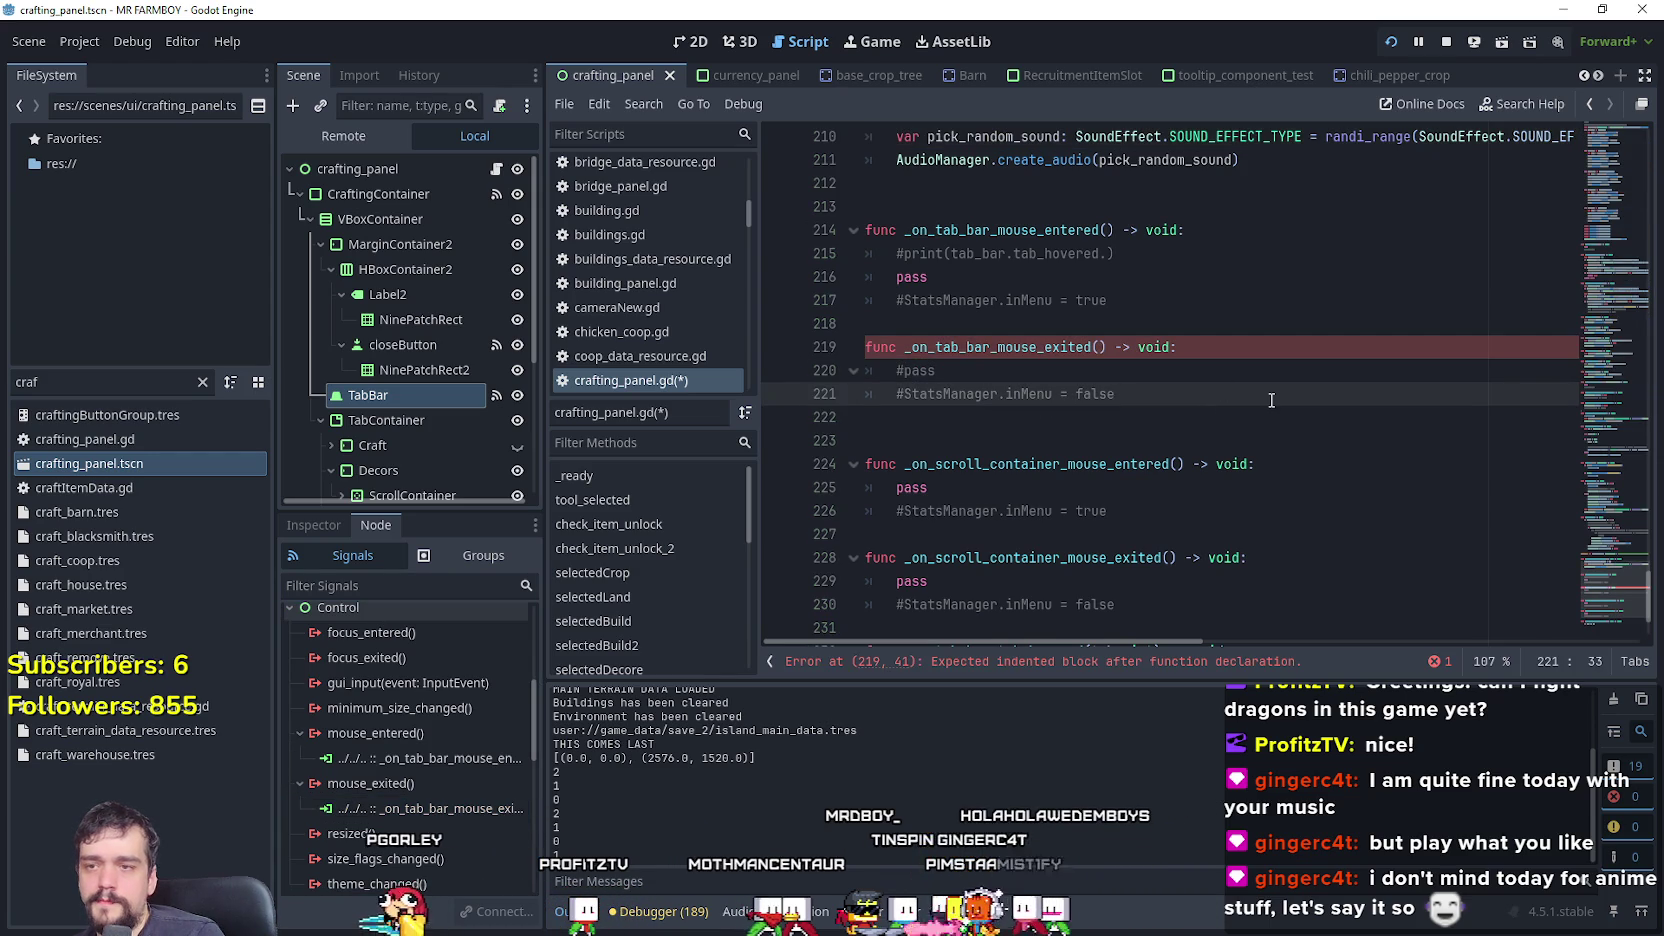
key(Return)
scroll(1171, 382, down, 3)
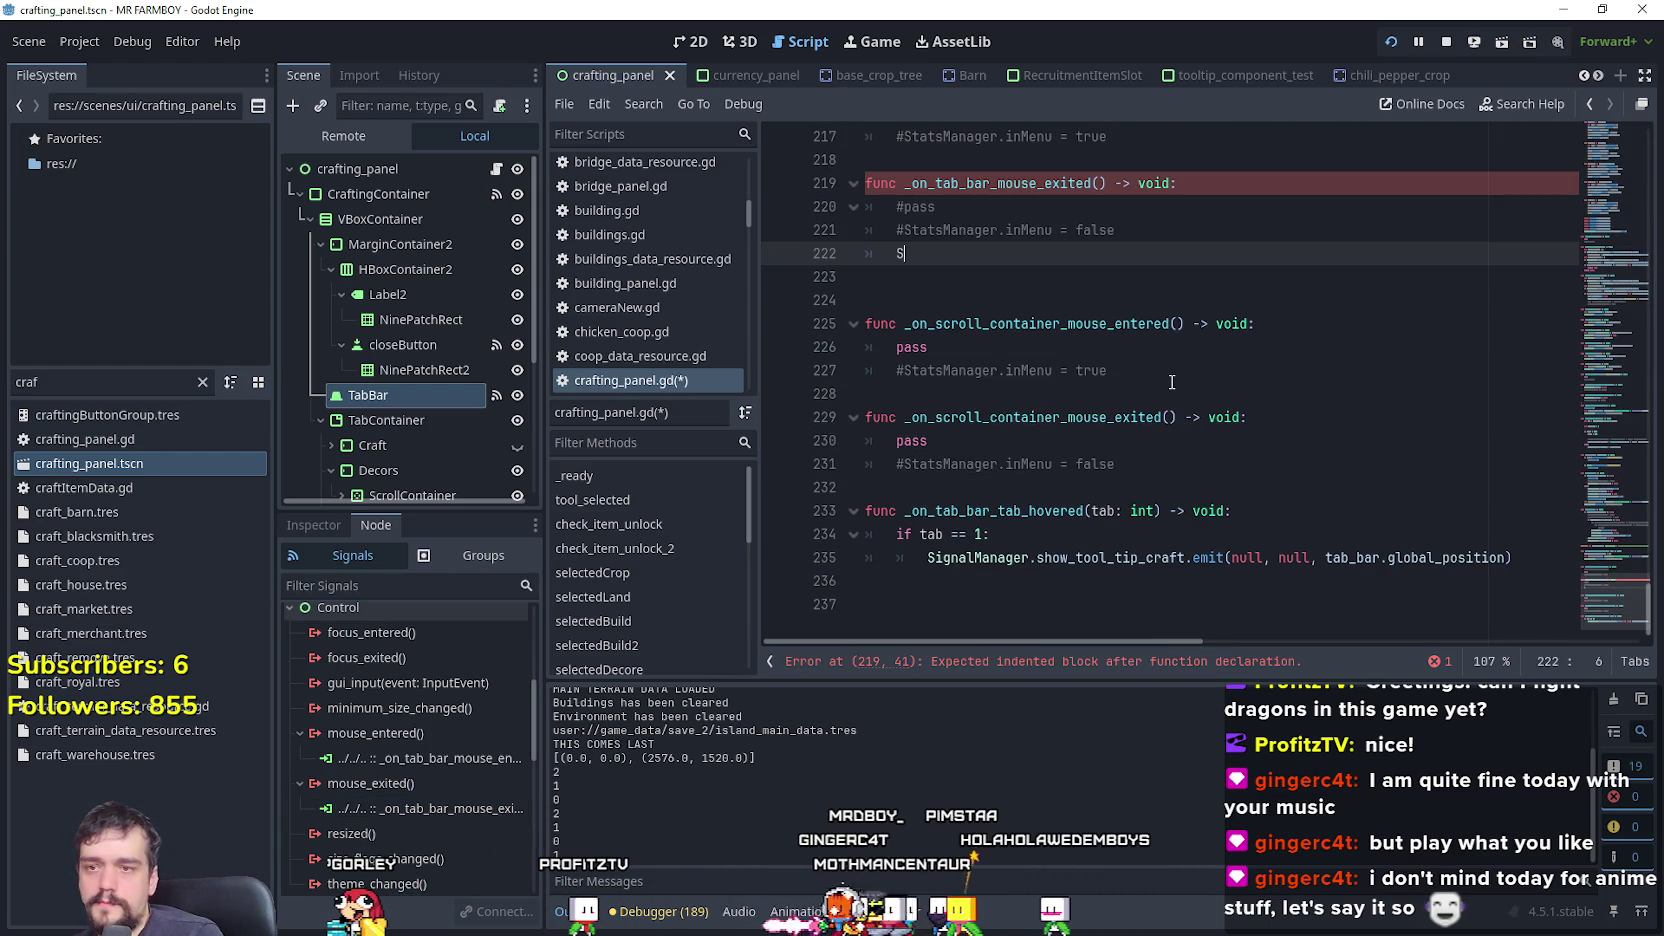
text(ignalM)
key(Return)
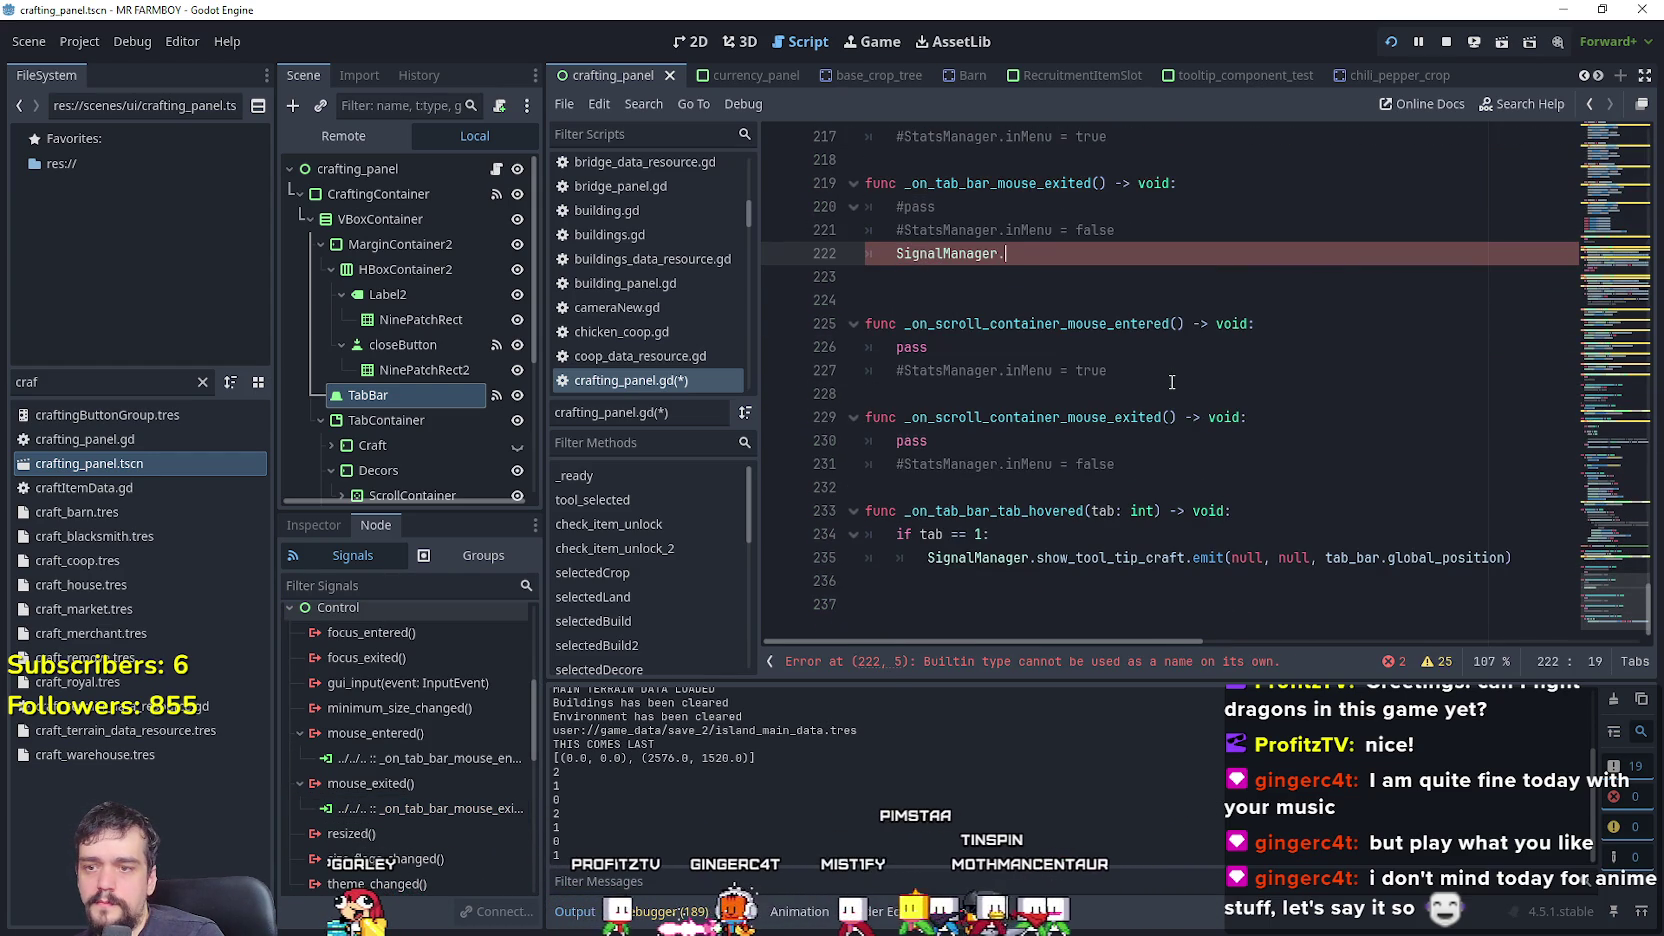
text(.hide)
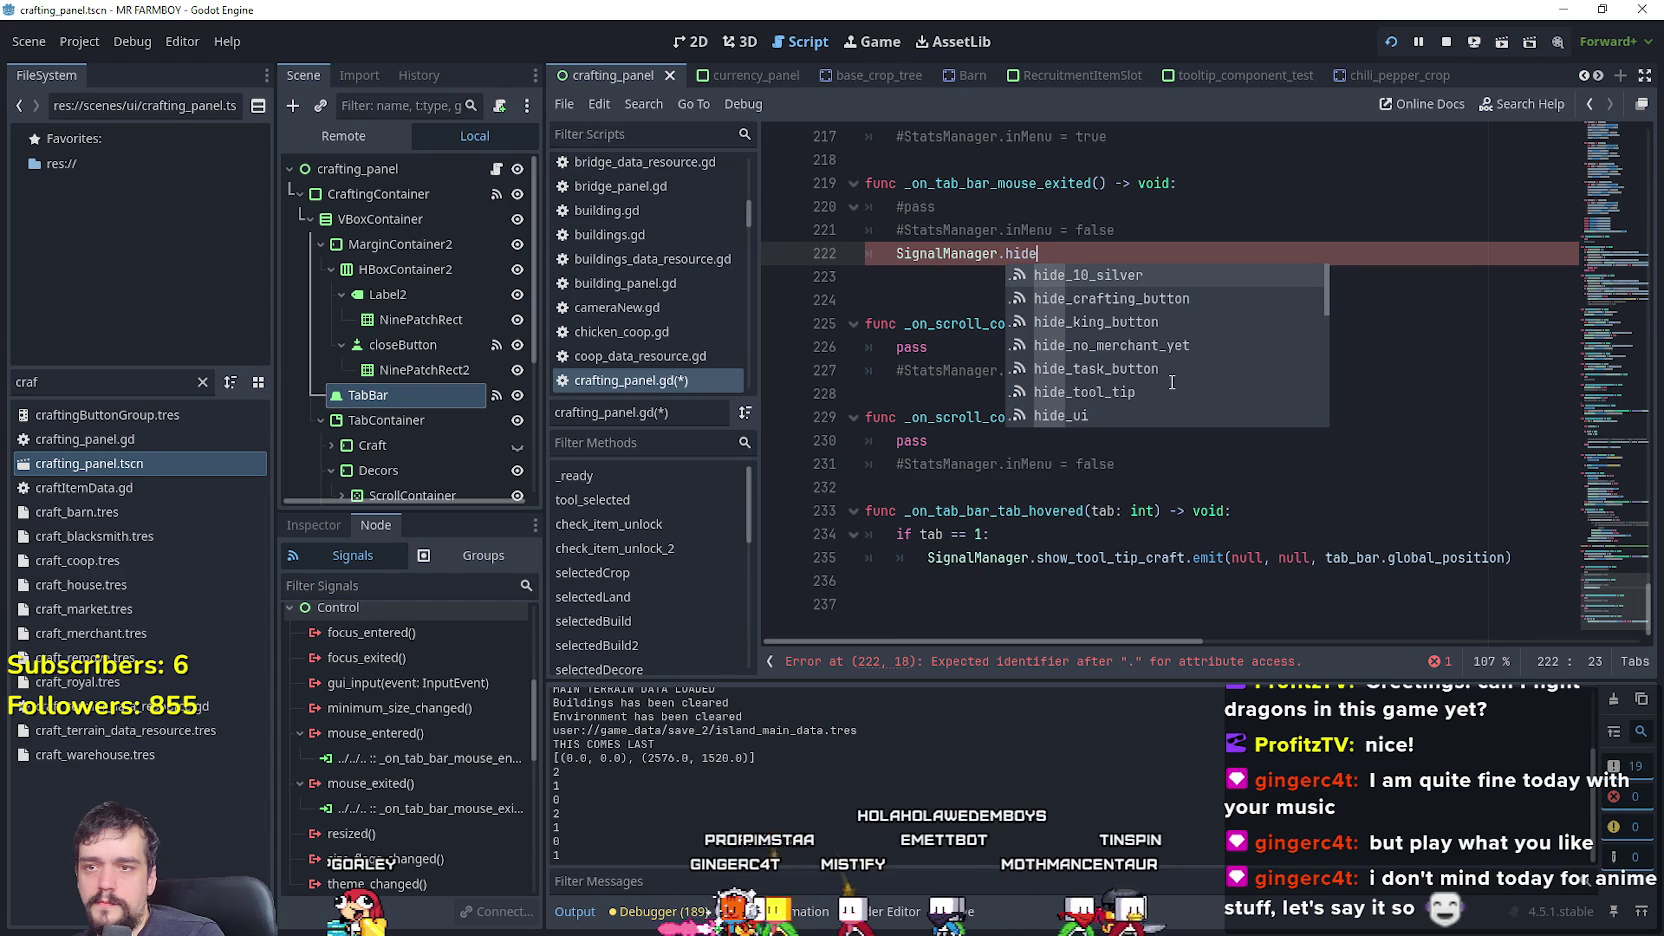
text(_to)
key(Return)
text(.emi)
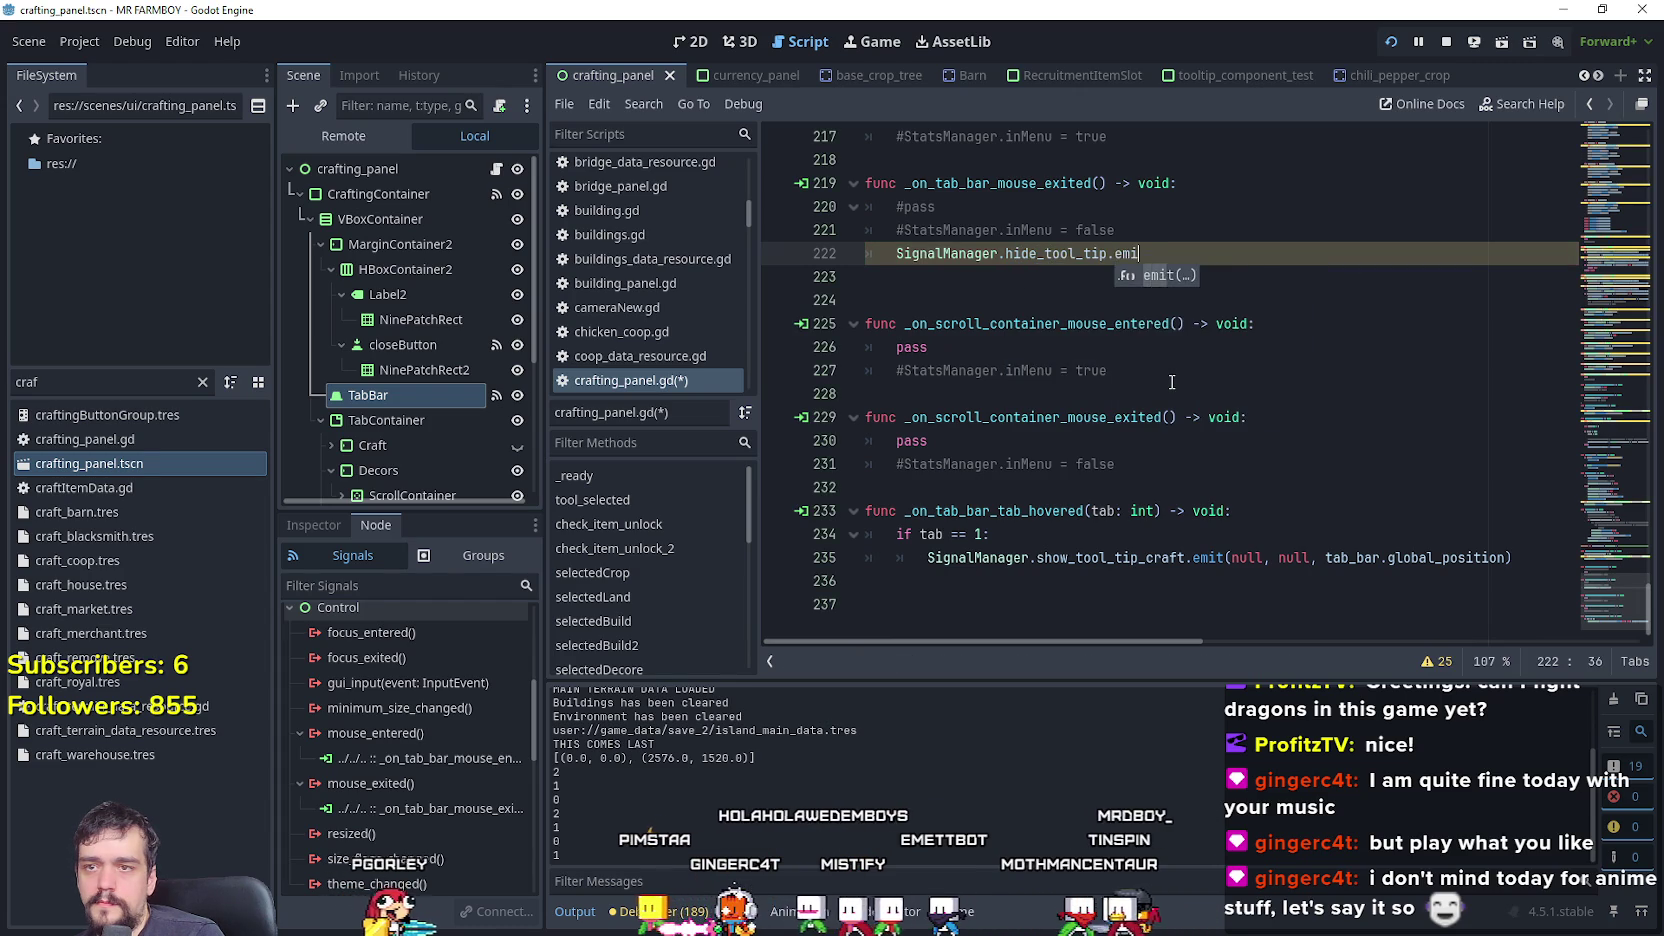
key(Return)
click(1040, 298)
key(ctrl+s)
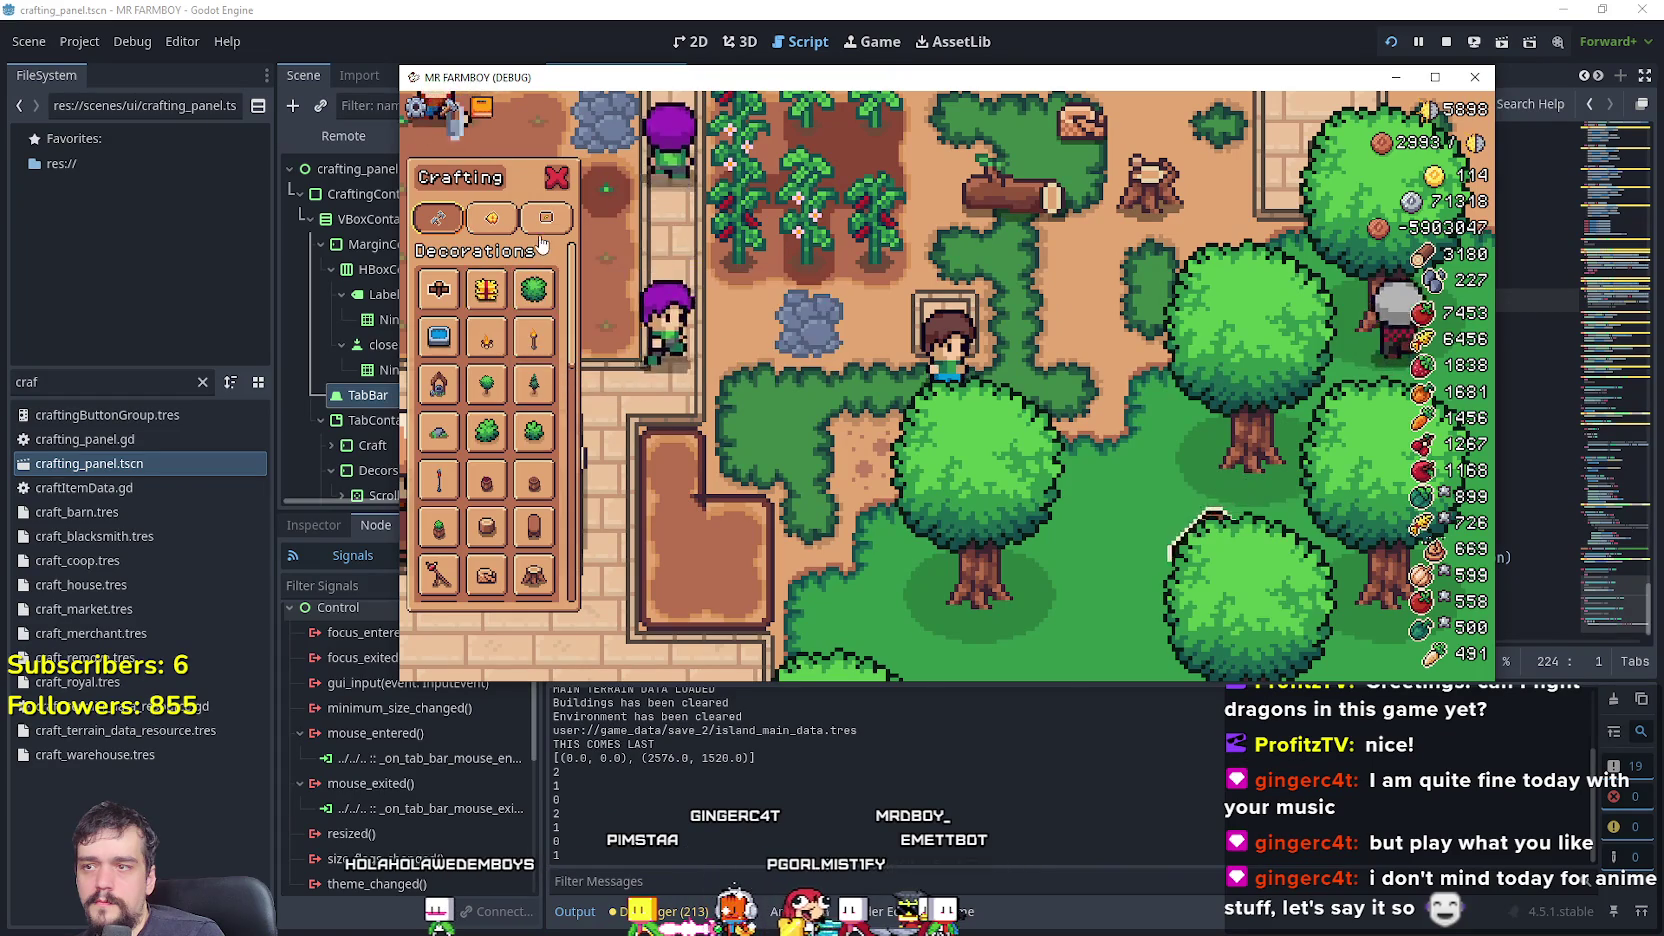
- Hover a crafting tab in the game, hitting the 'item_type' on Nil error in tooltip_component_test.gd
mouse_move(499, 221)
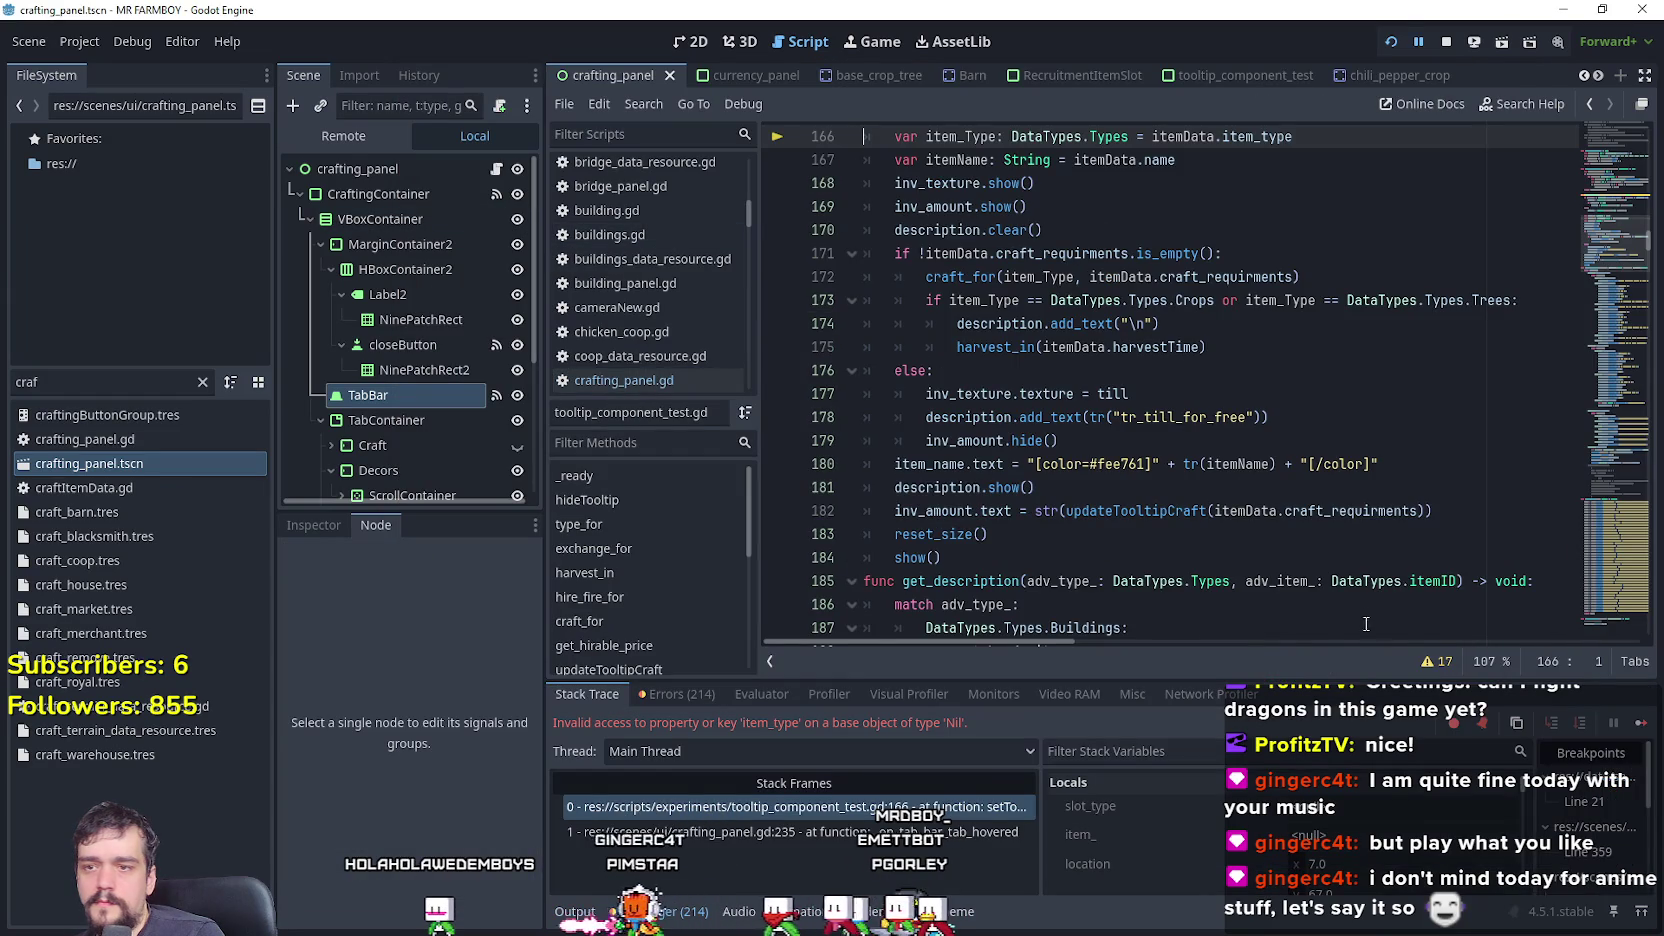
scroll(1199, 451, up, 5)
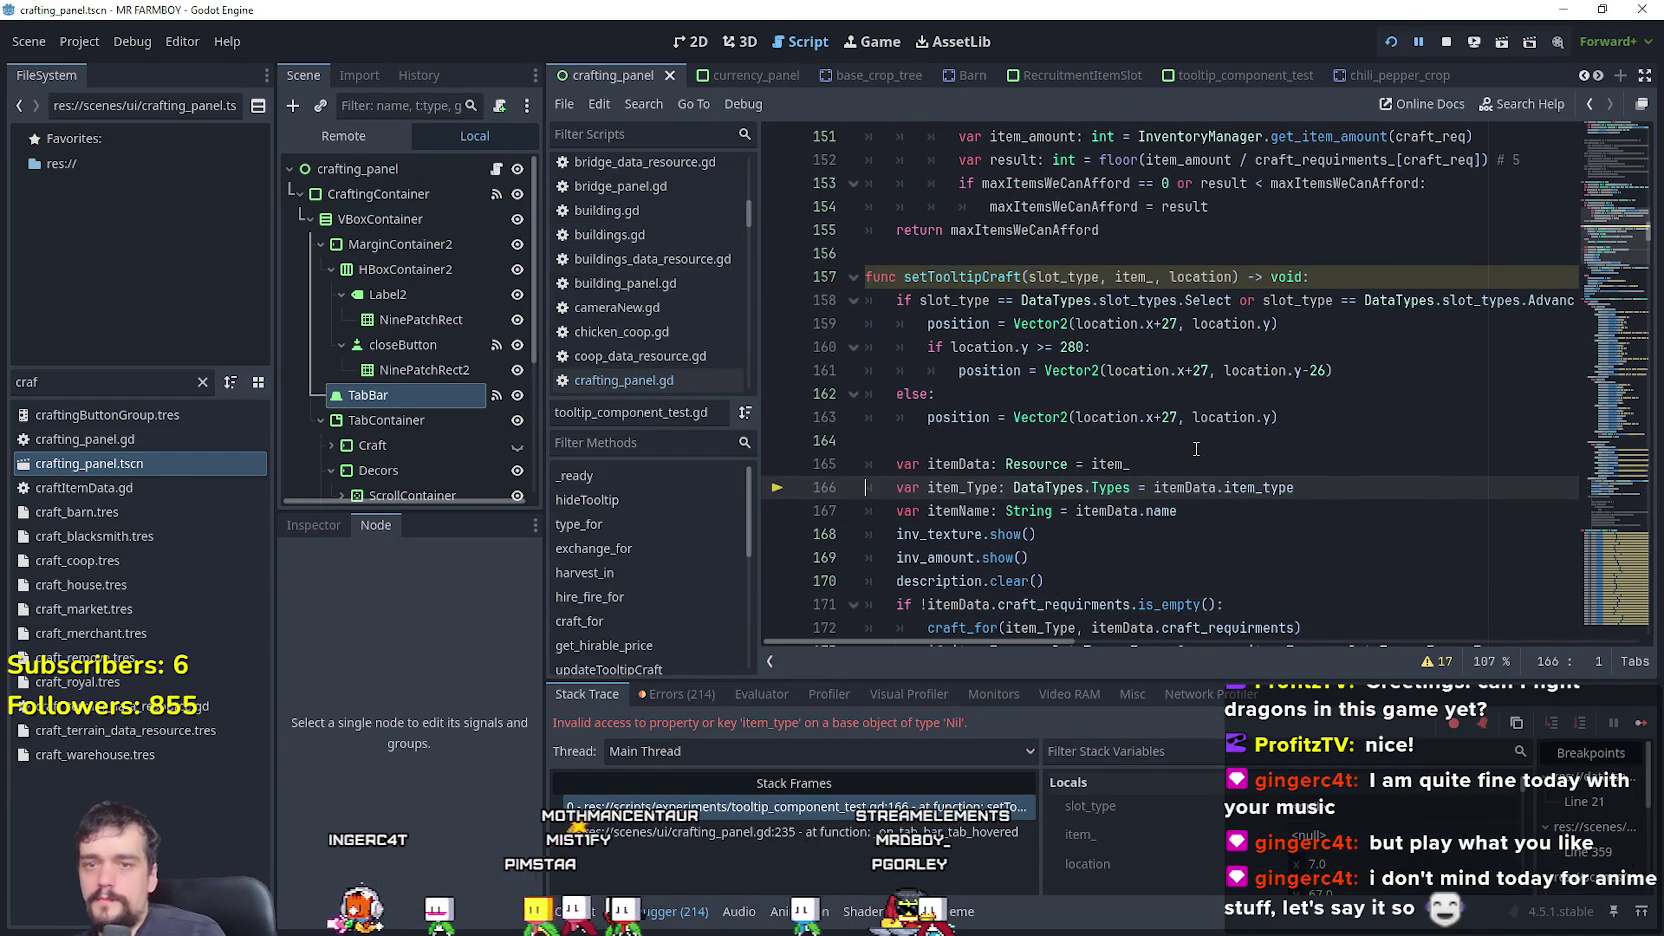
mouse_move(1620, 265)
mouse_down()
mouse_move(1608, 143)
mouse_move(1609, 200)
mouse_move(1616, 172)
mouse_up()
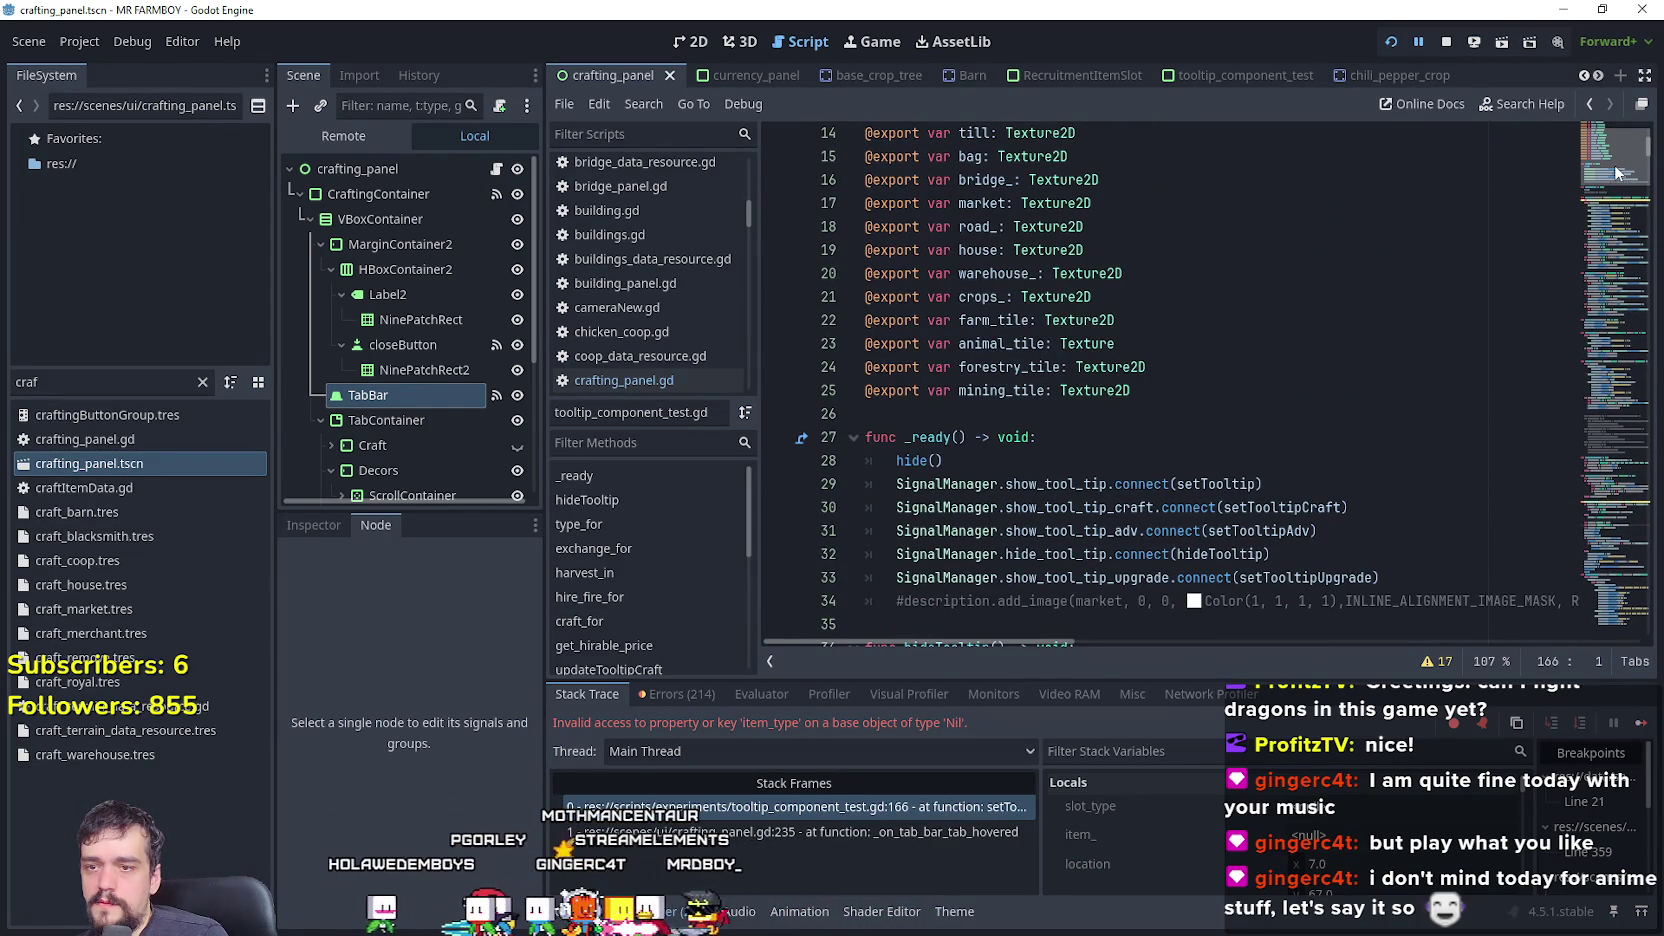
right_click(1260, 480)
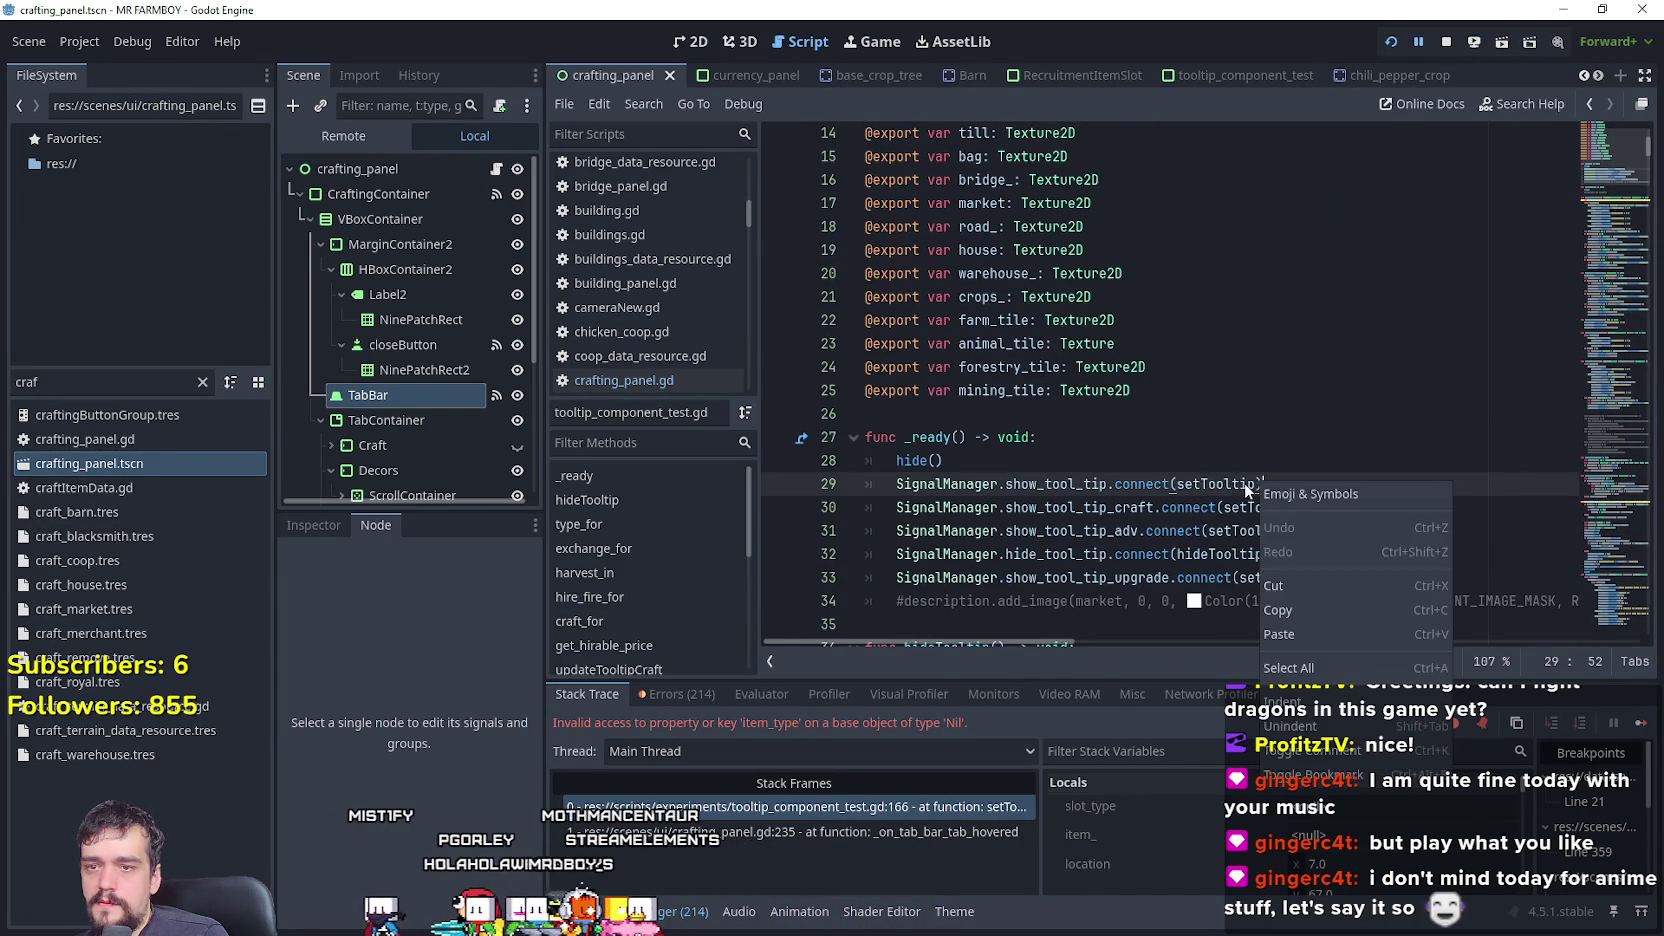
- Jump from the setTooltip reference to its function definition in tooltip_component_test.gd
right_click(1217, 484)
click(1300, 820)
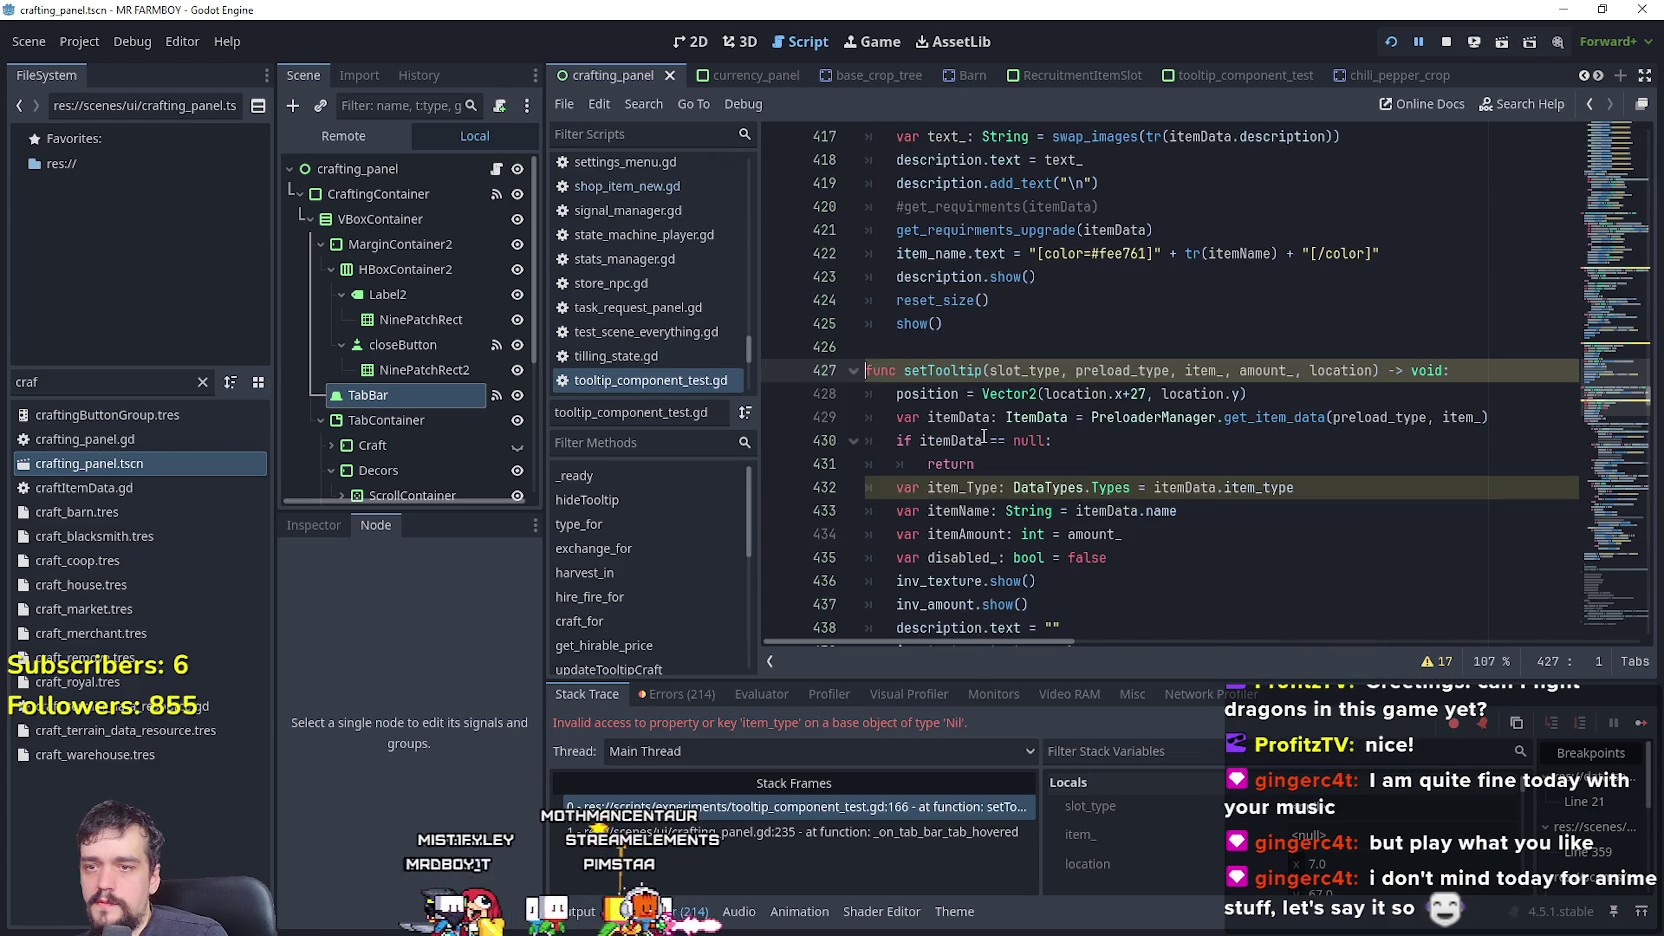
scroll(1090, 458, down, 1)
click(980, 300)
key(shift+End)
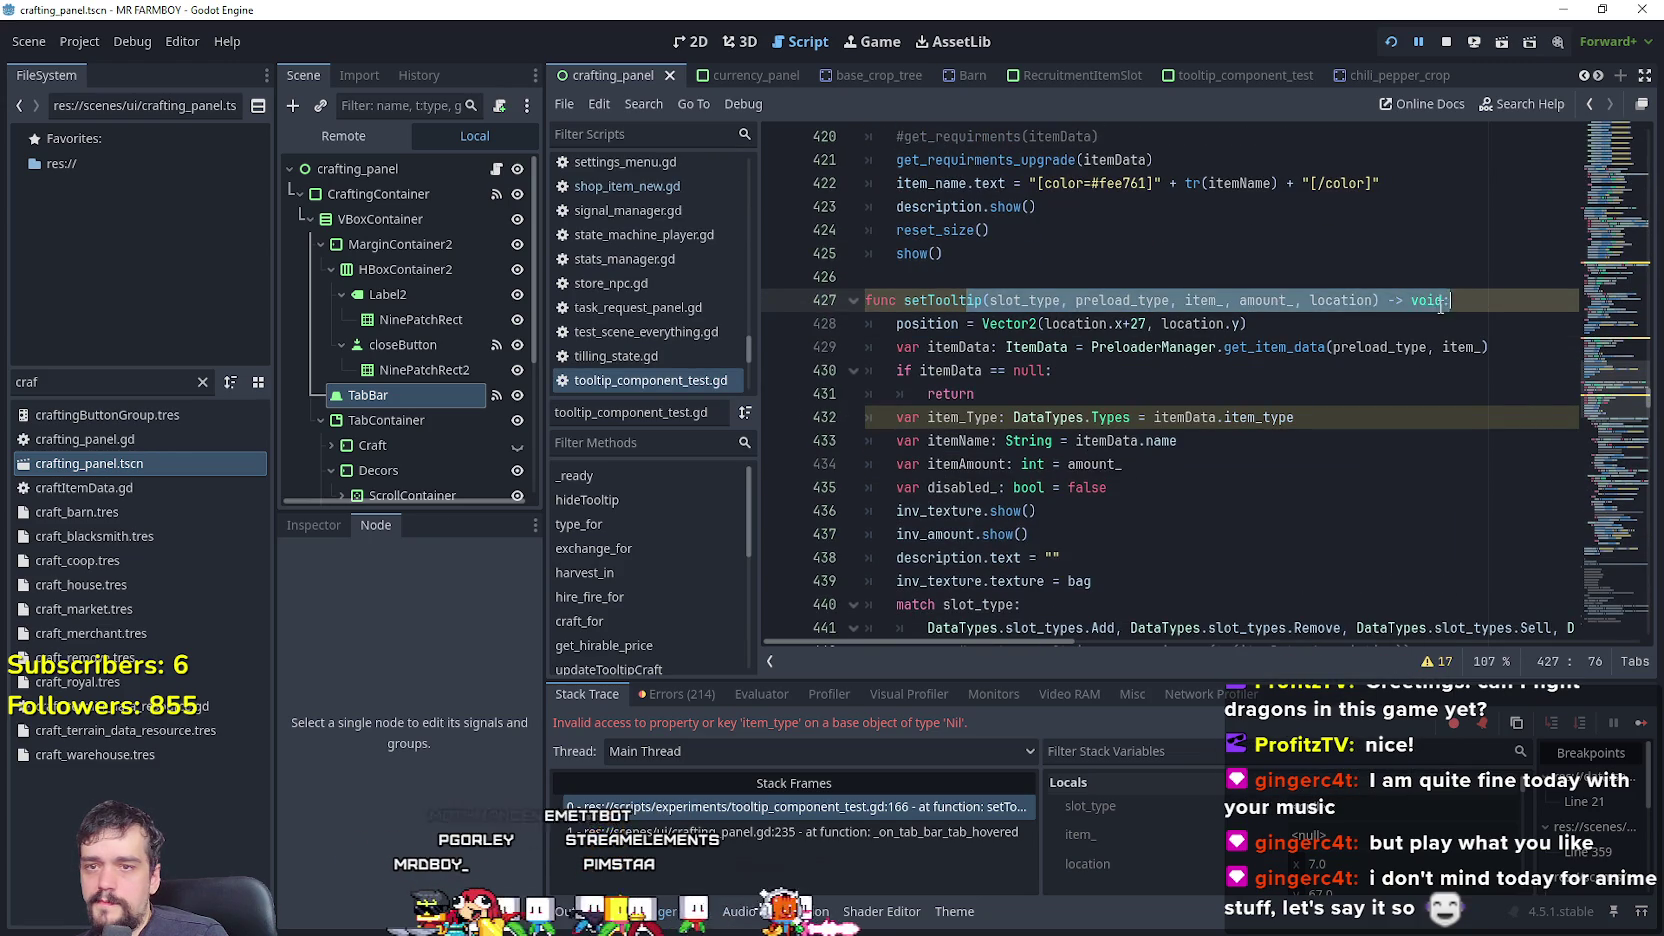
scroll(968, 300, down, 4)
scroll(966, 385, up, 7)
- Insert a new 'func setTooltipTabs() -> void:' above setTooltip
click(987, 485)
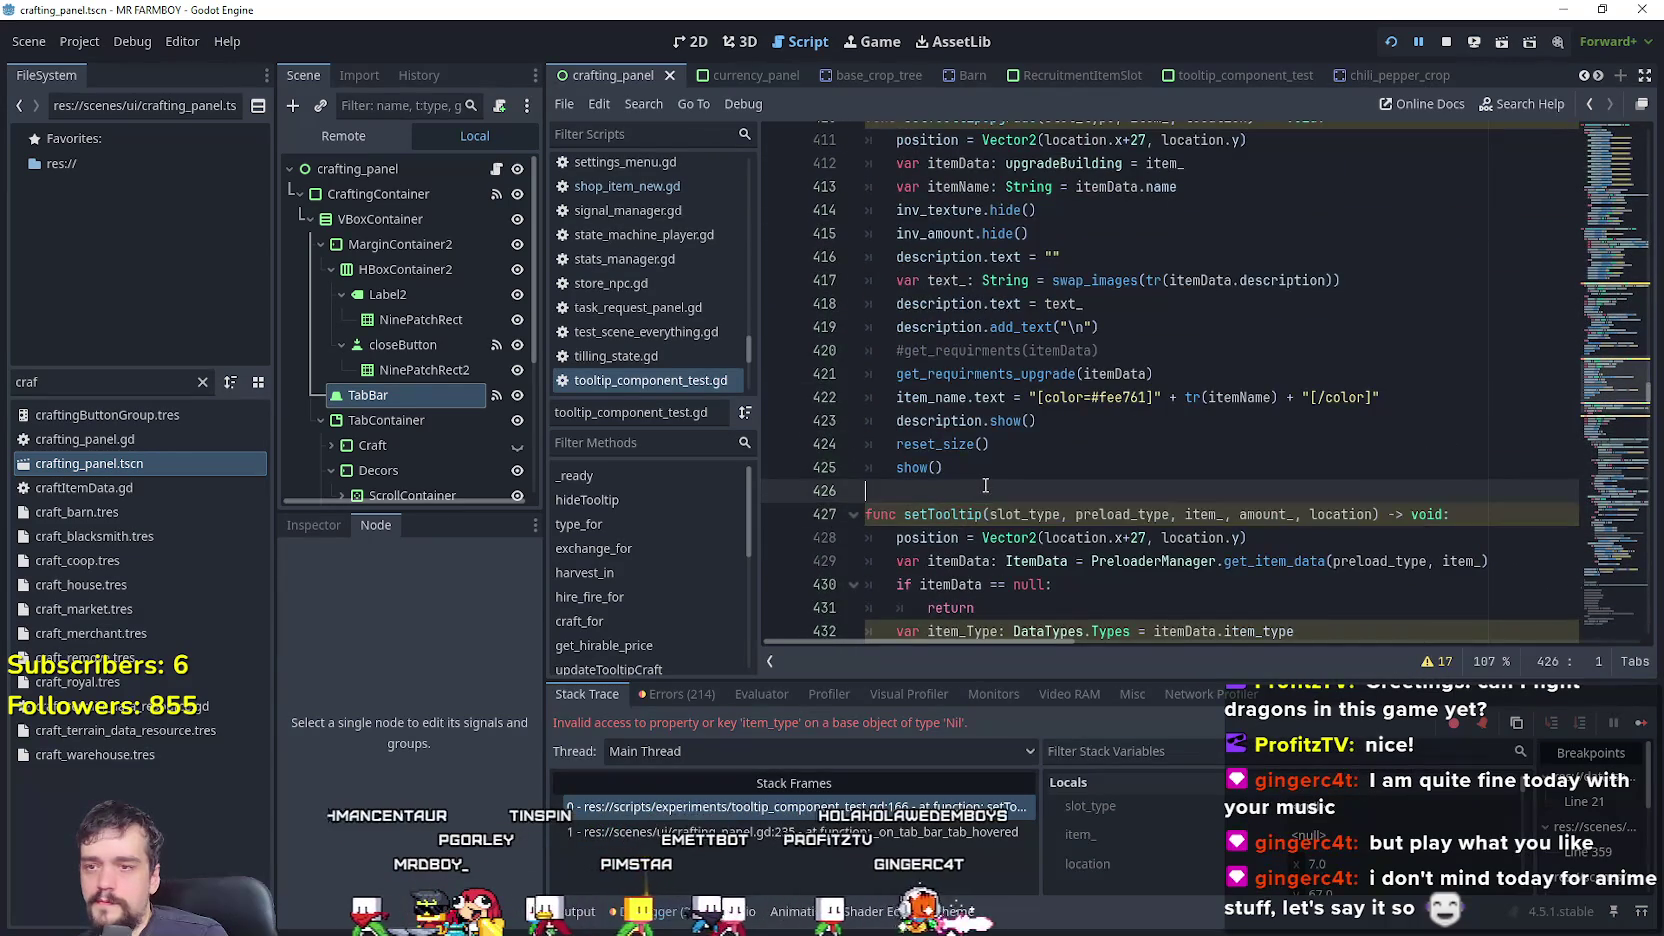
key(Return)
key(Return)
text(func )
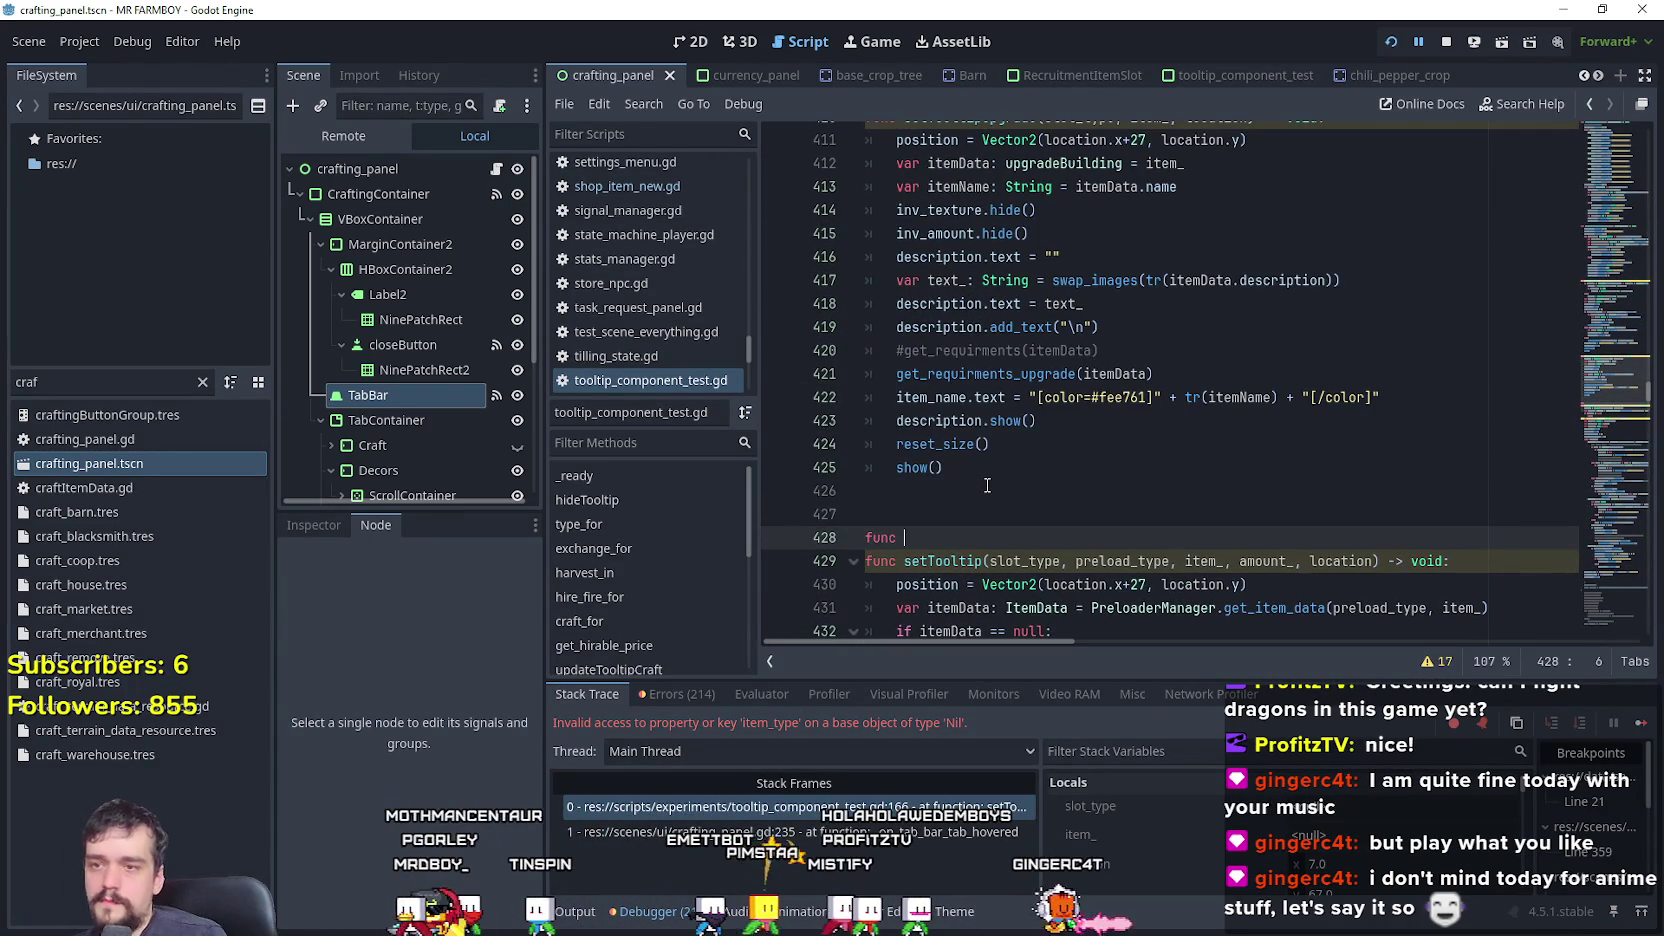
text(setTooltipT)
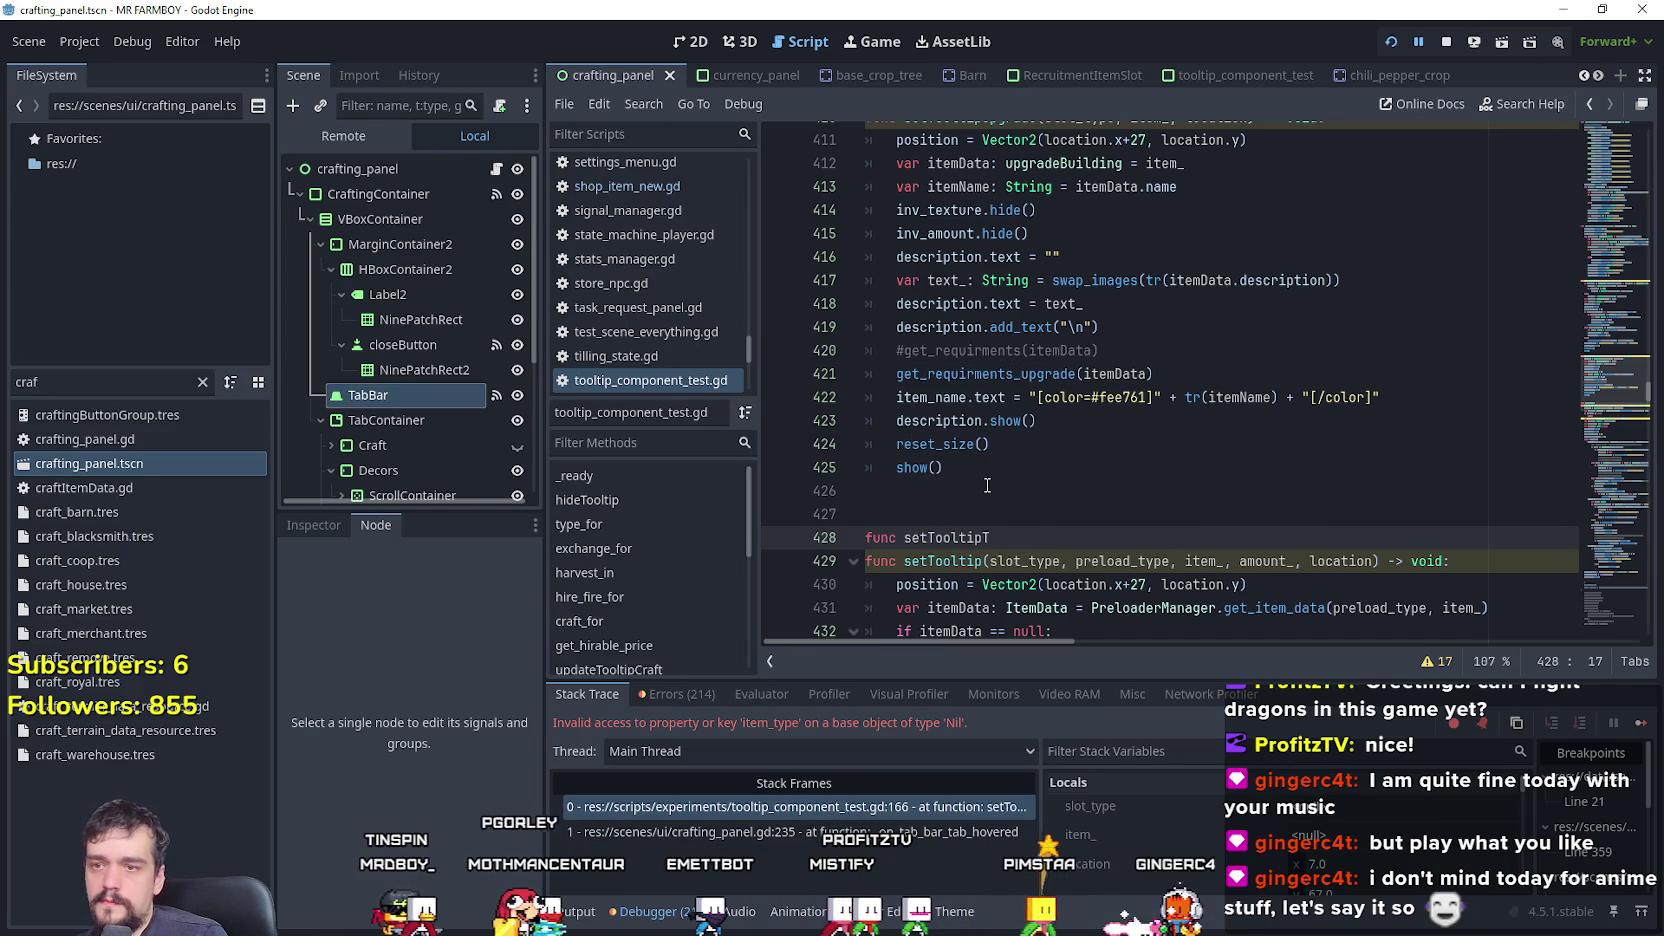
text(abs())
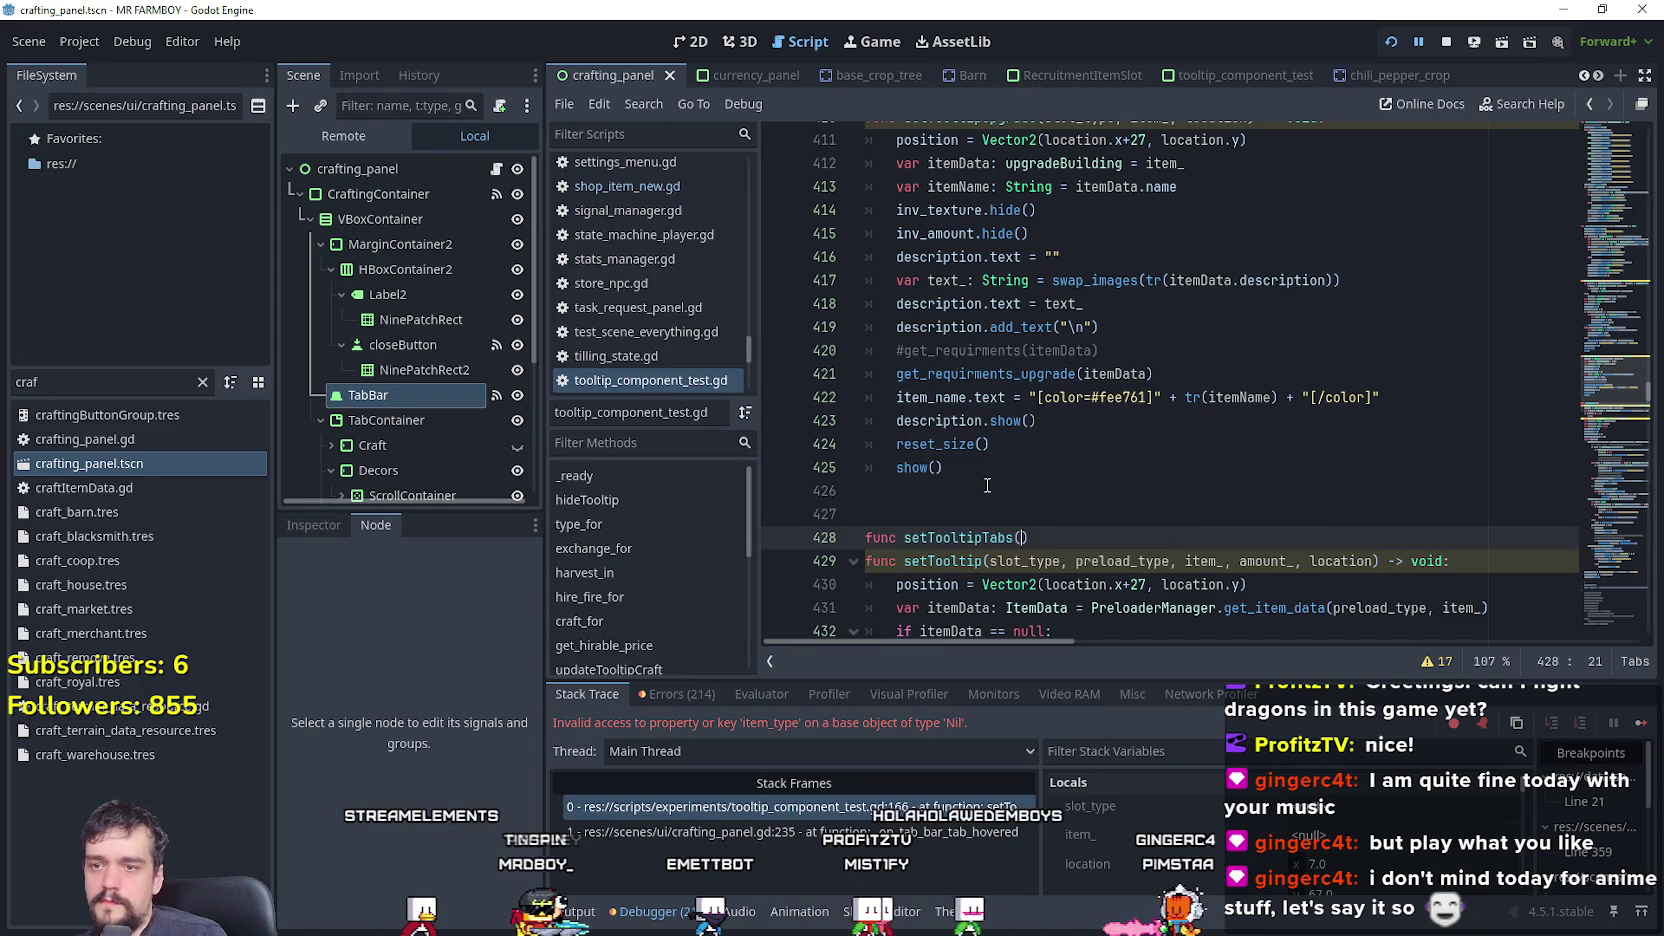
text( -> void)
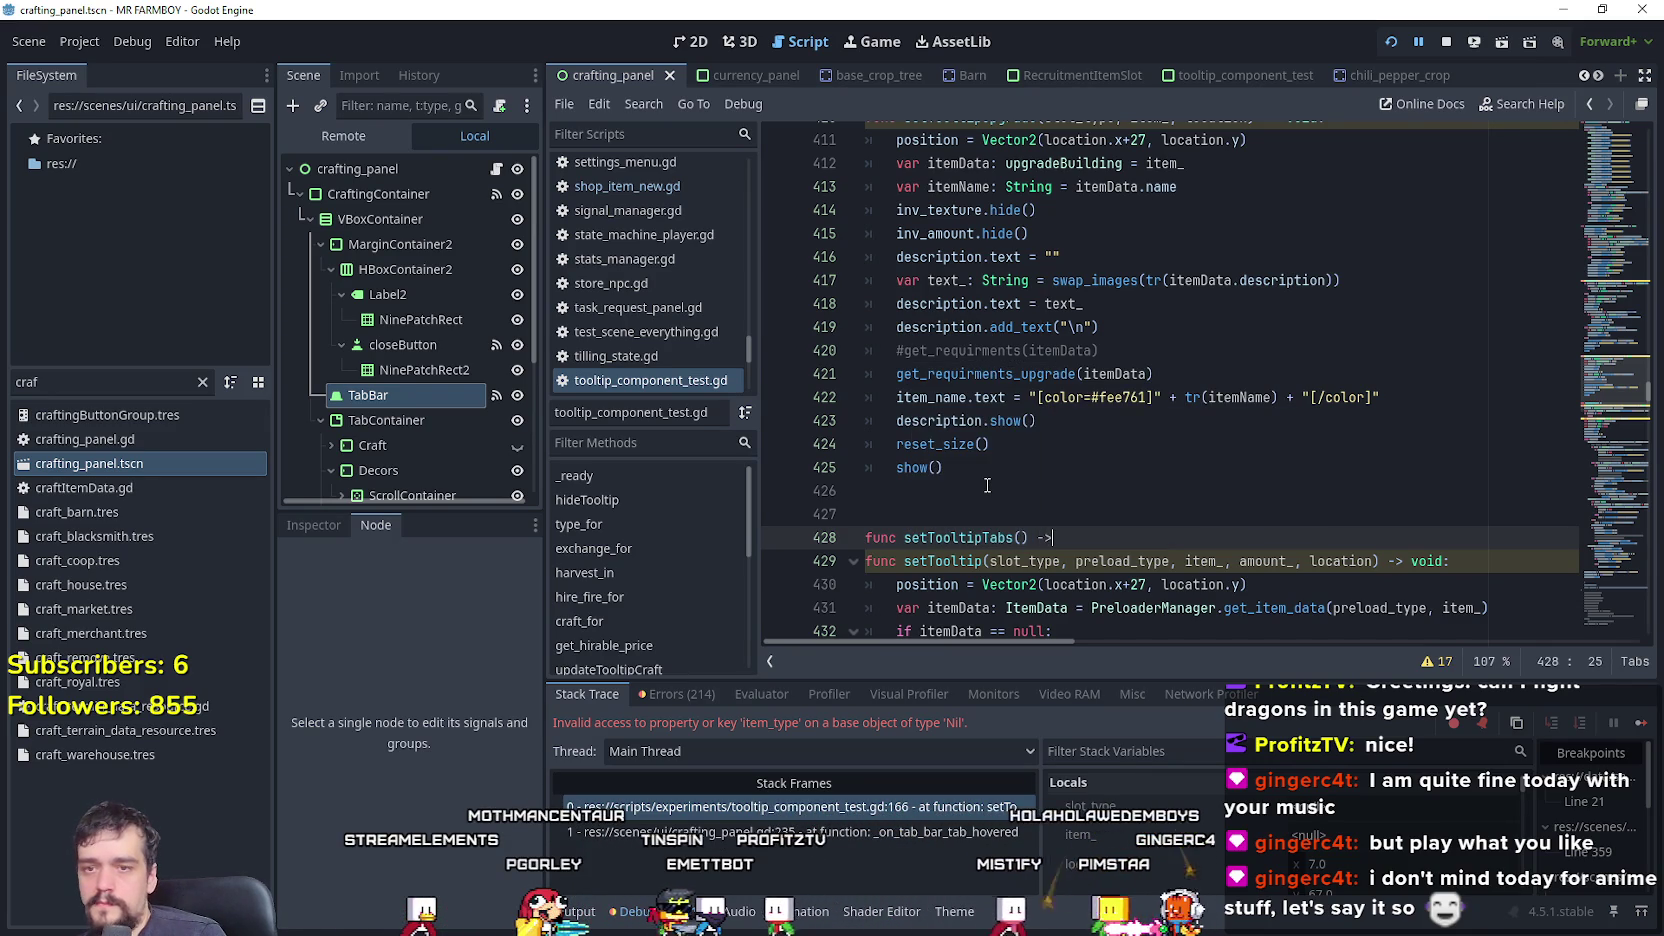
text(:)
key(Return)
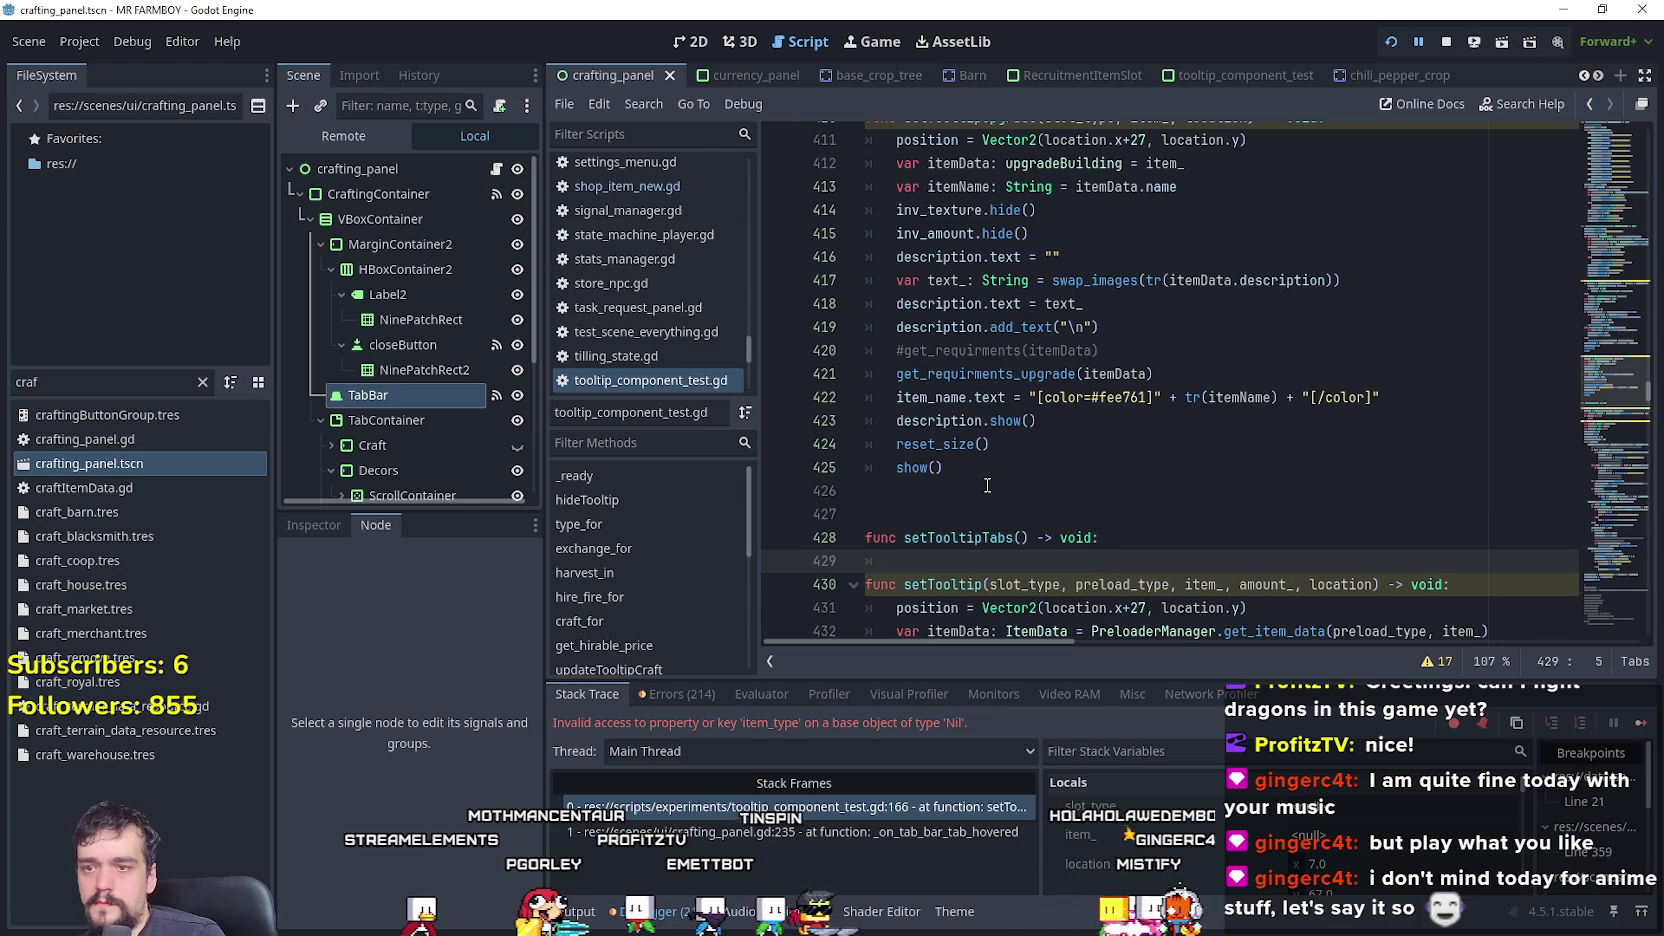
- Copy the description-clearing line into the body of setTooltipTabs
scroll(1030, 423, down, 4)
scroll(1030, 423, down, 2)
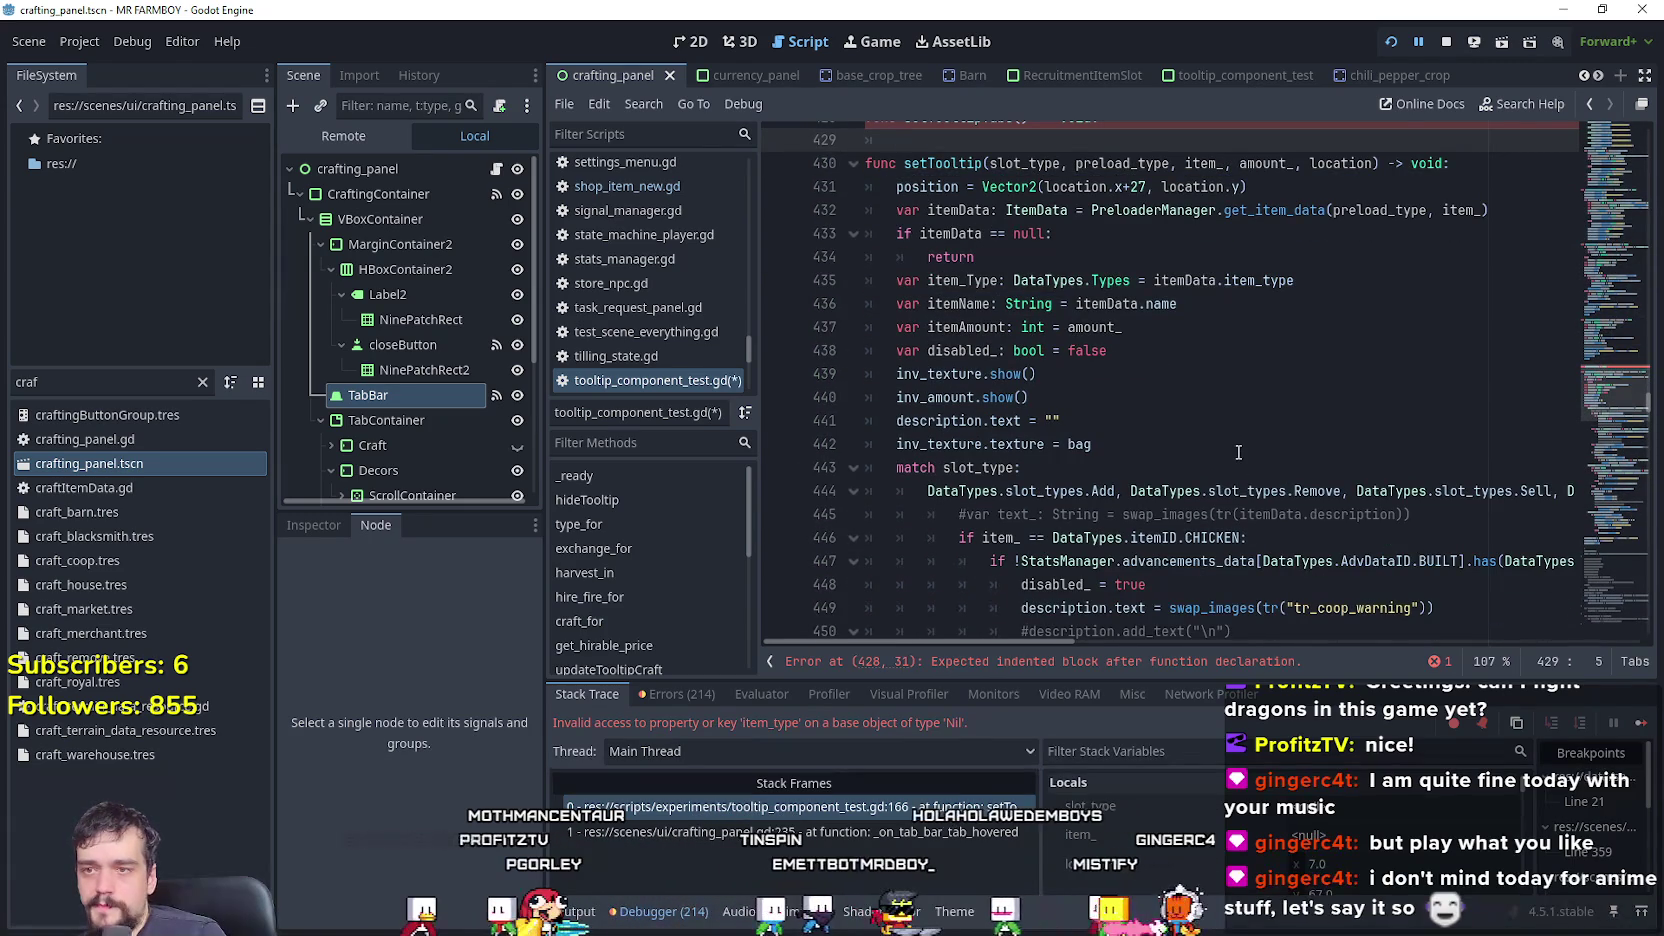
click(1107, 425)
scroll(1060, 430, down, 8)
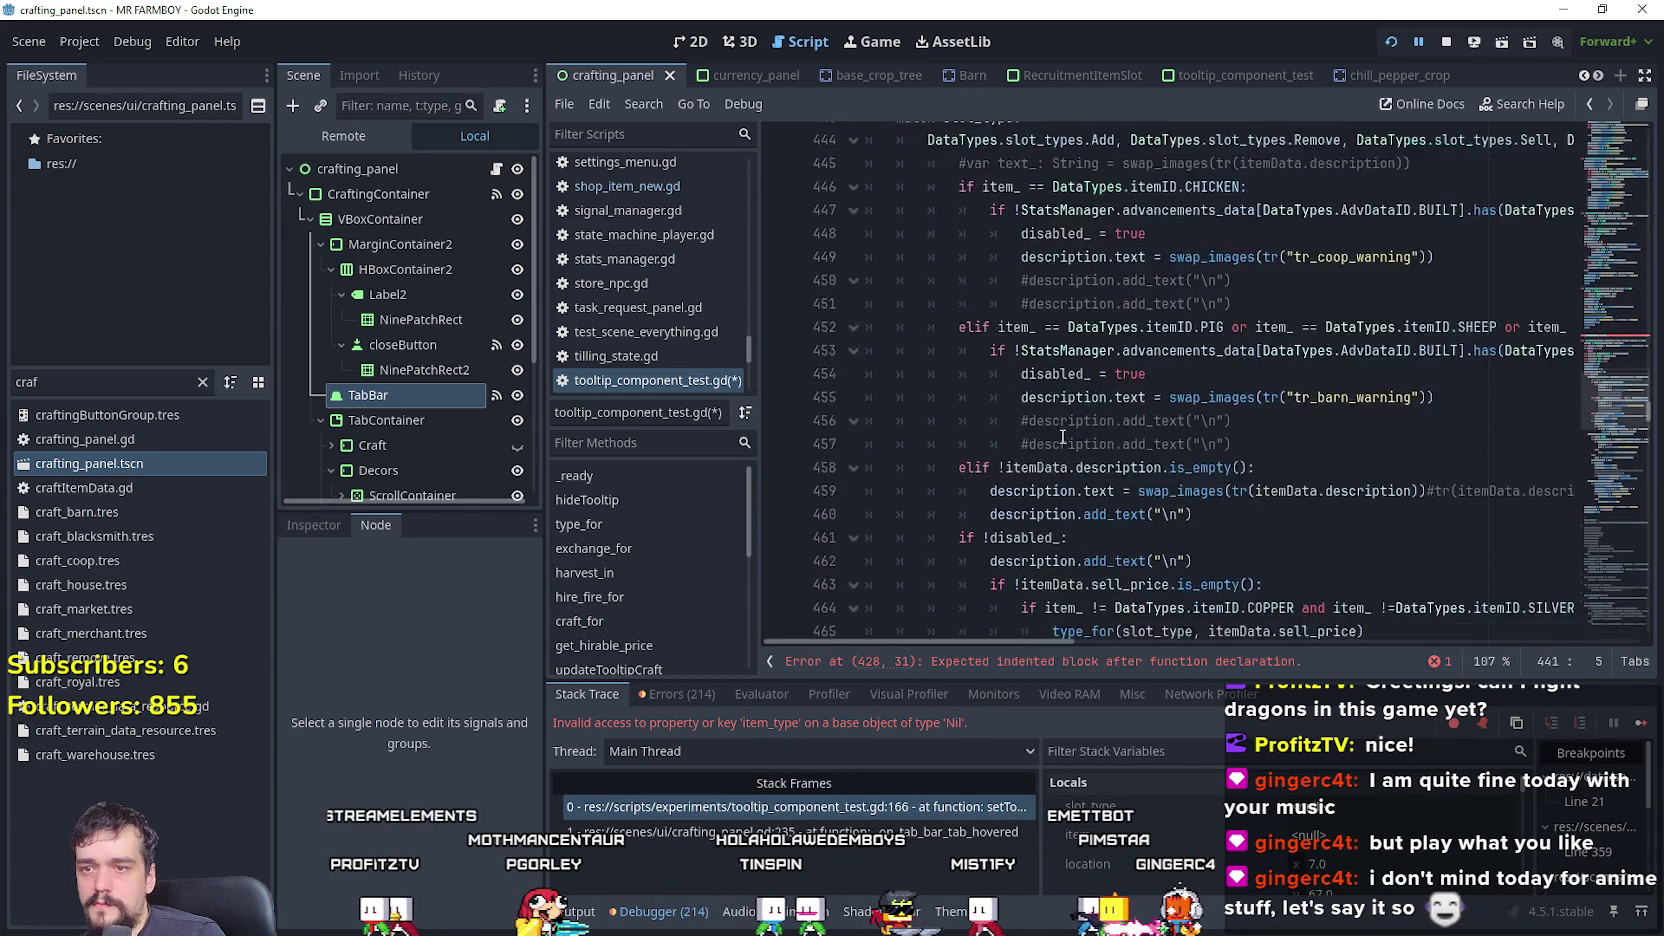
scroll(1060, 430, up, 9)
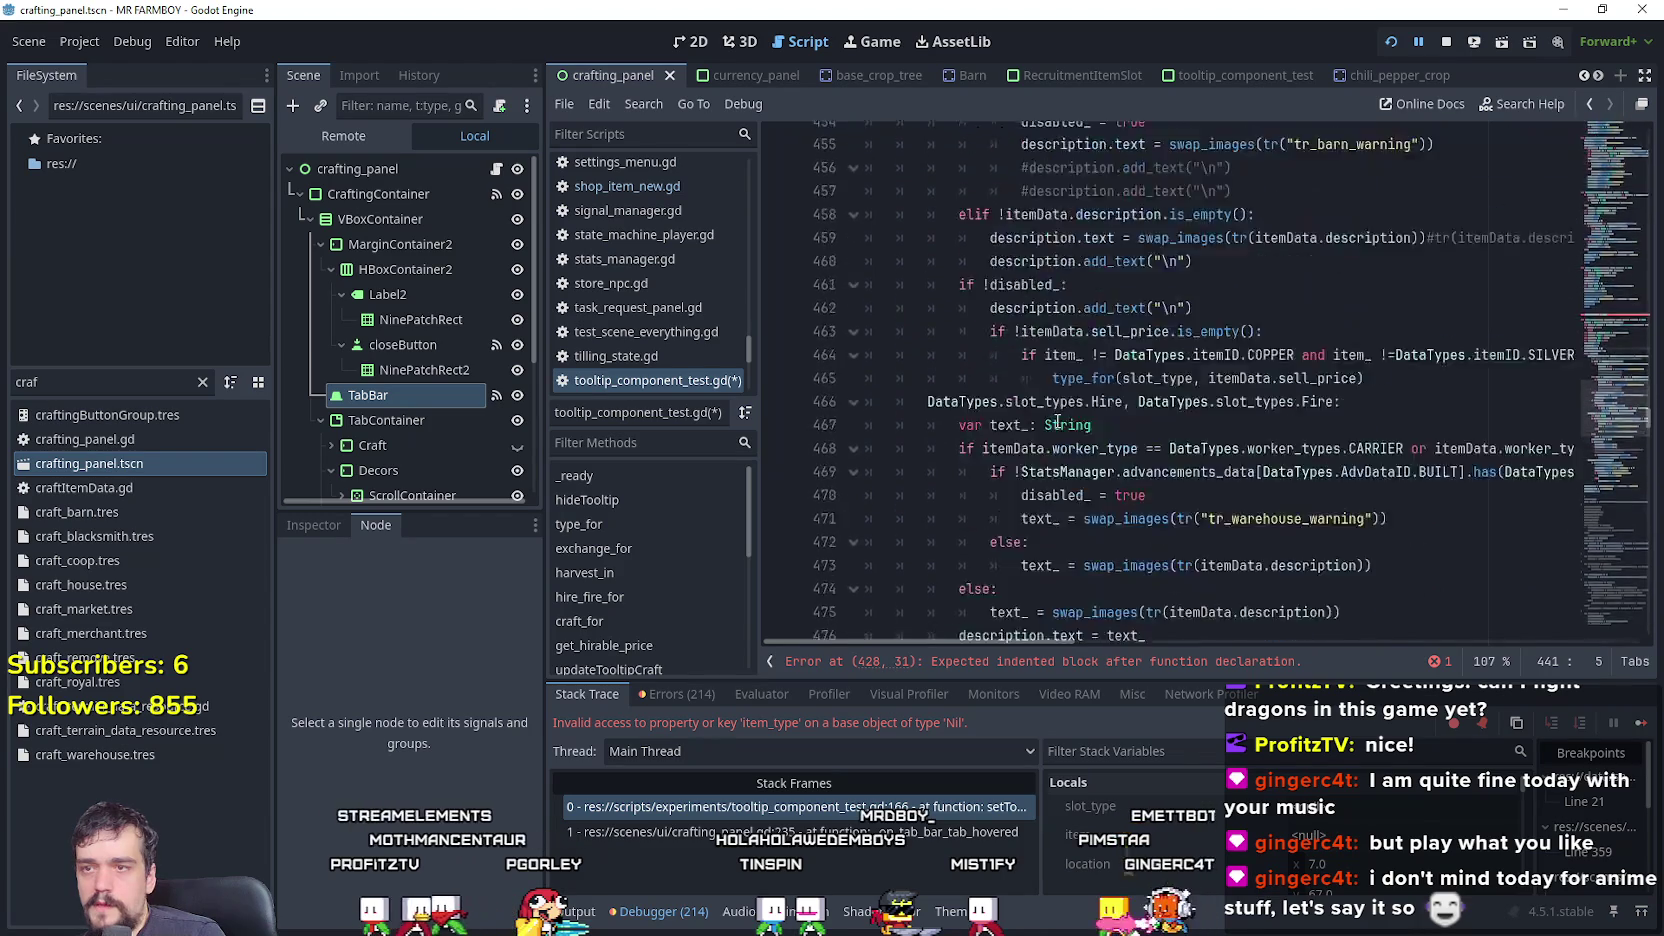
key(ctrl+c)
scroll(1057, 421, up, 1)
click(1159, 226)
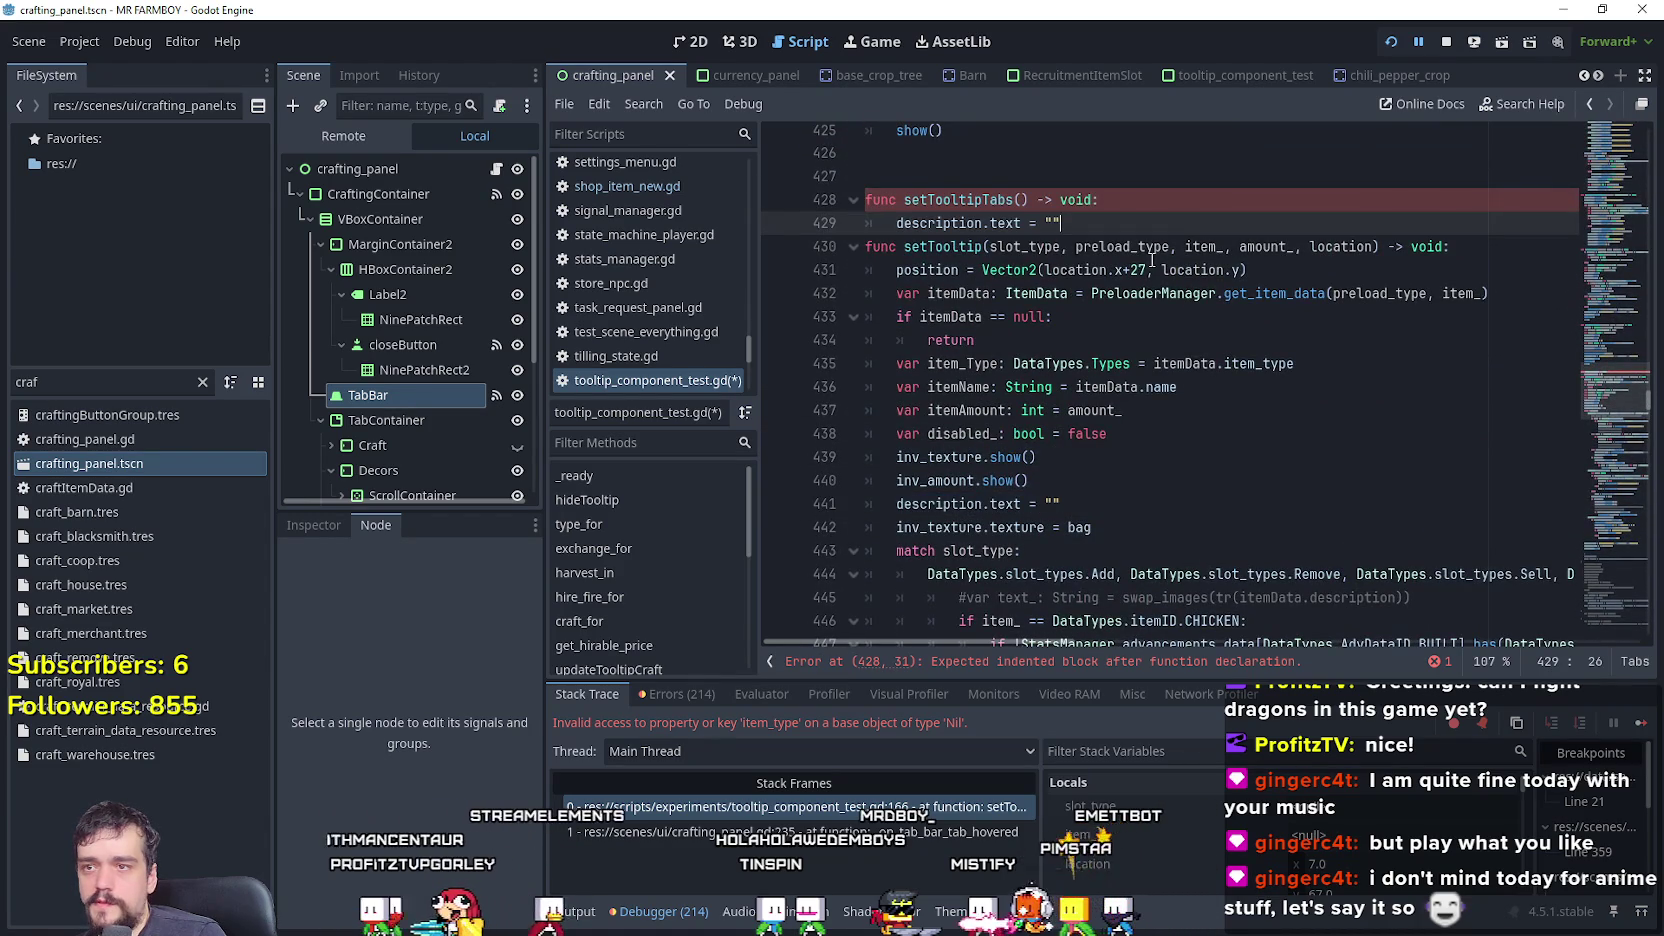
key(ctrl+v)
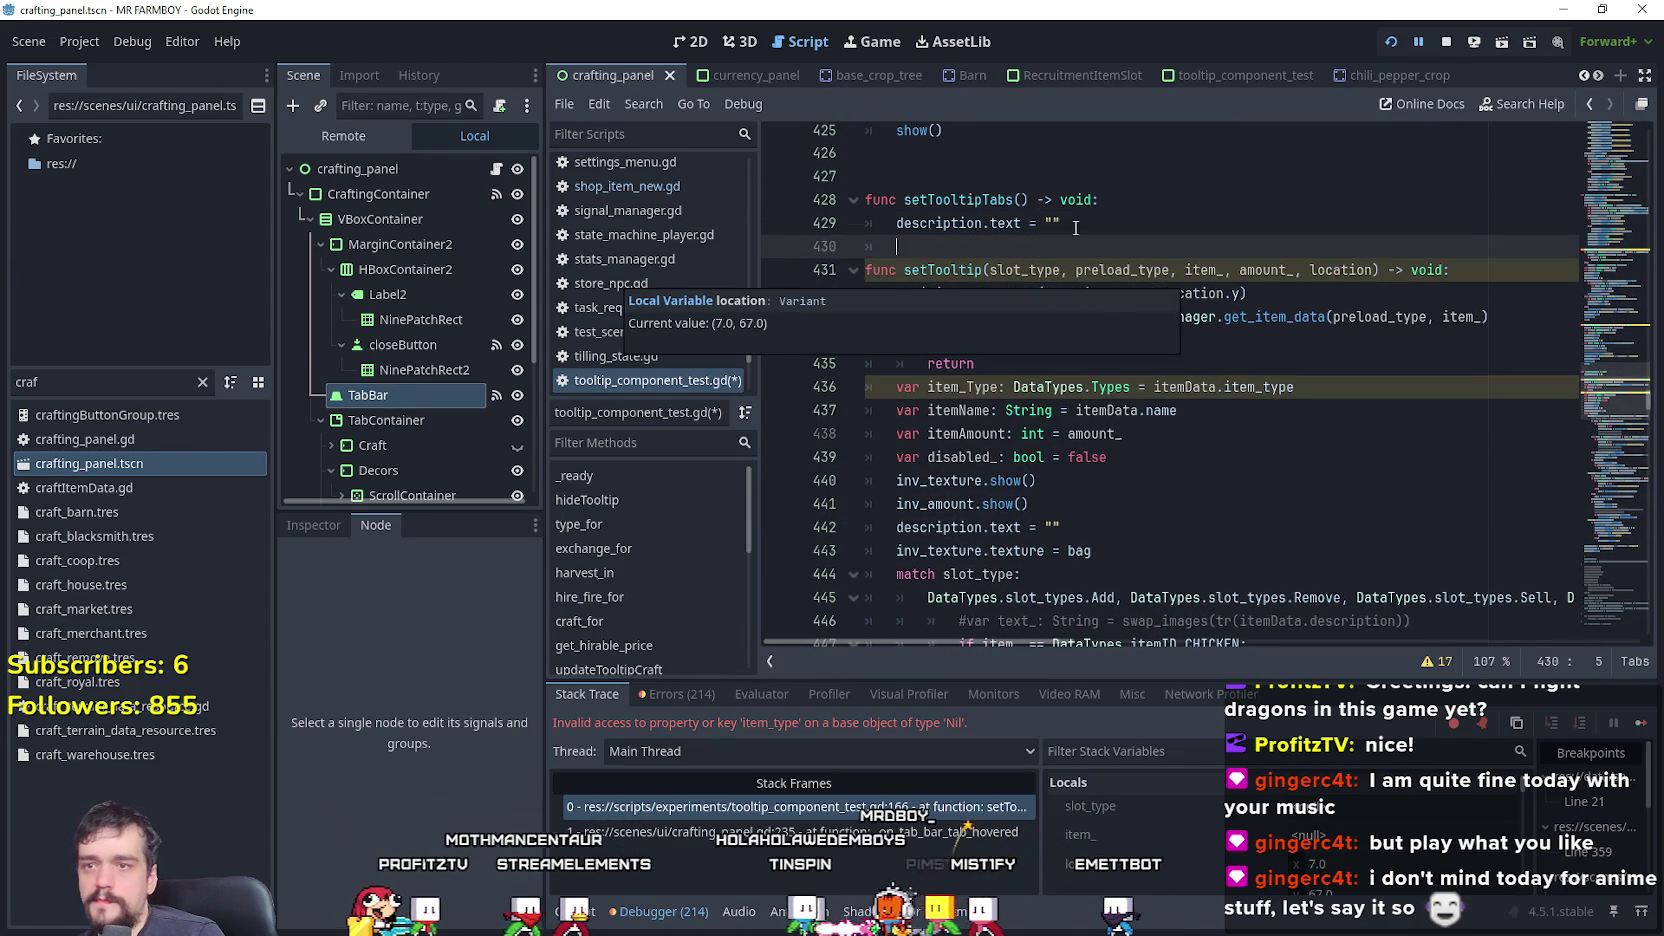
- Give setTooltipTabs a 'description_: String' parameter
click(1016, 199)
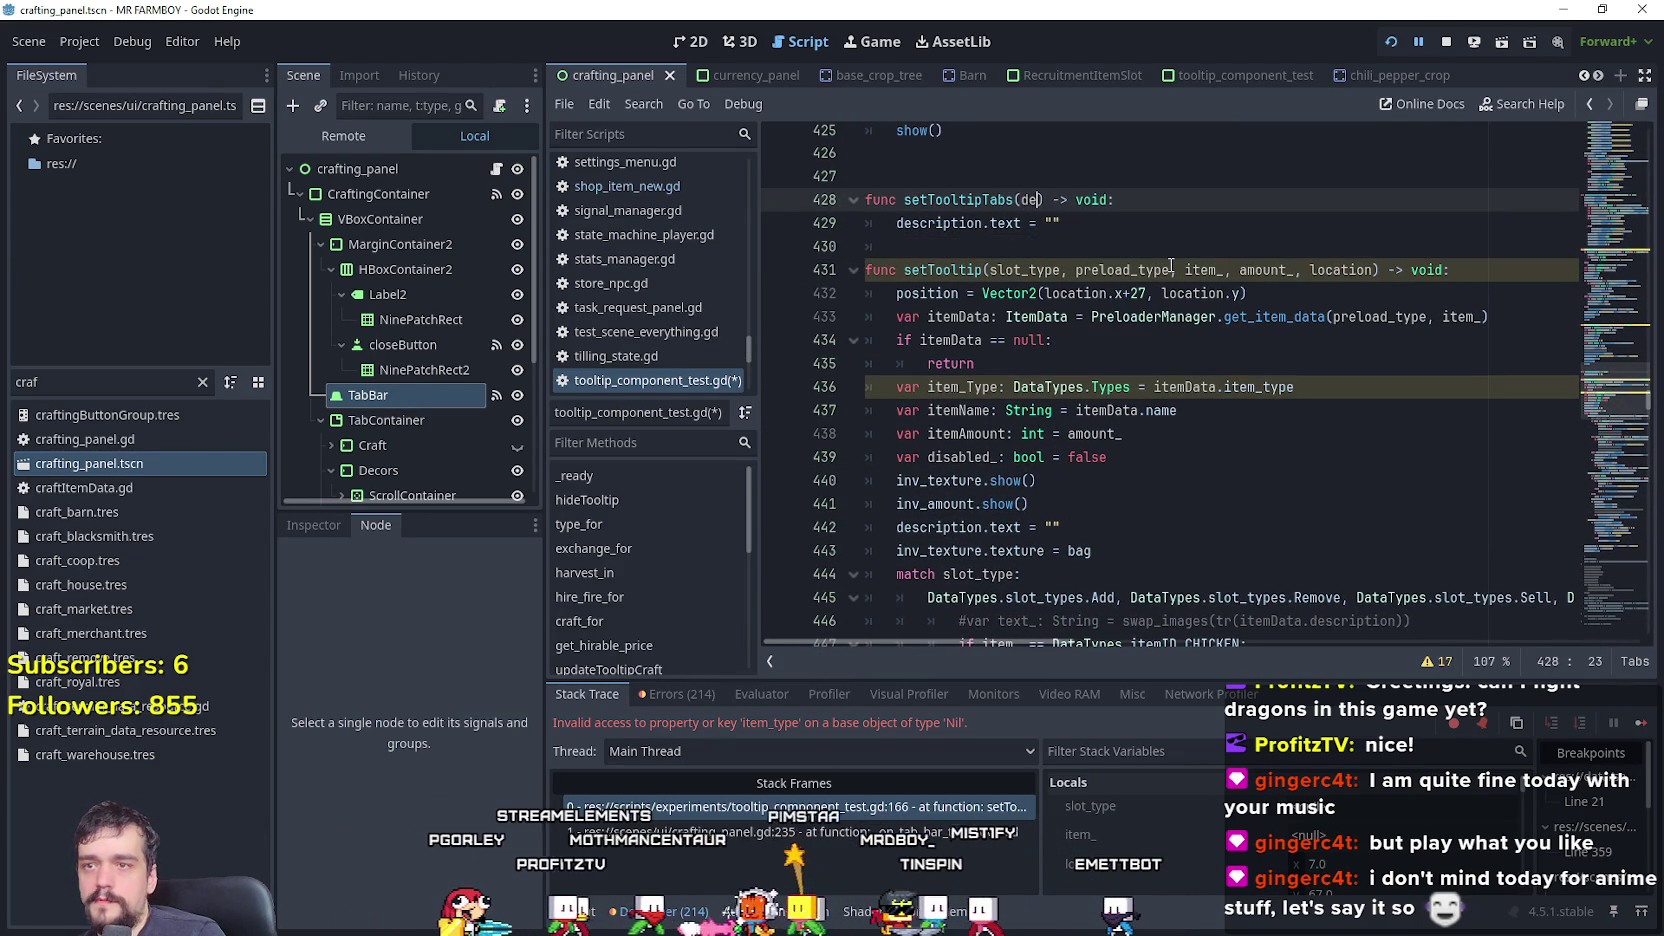
text(description:)
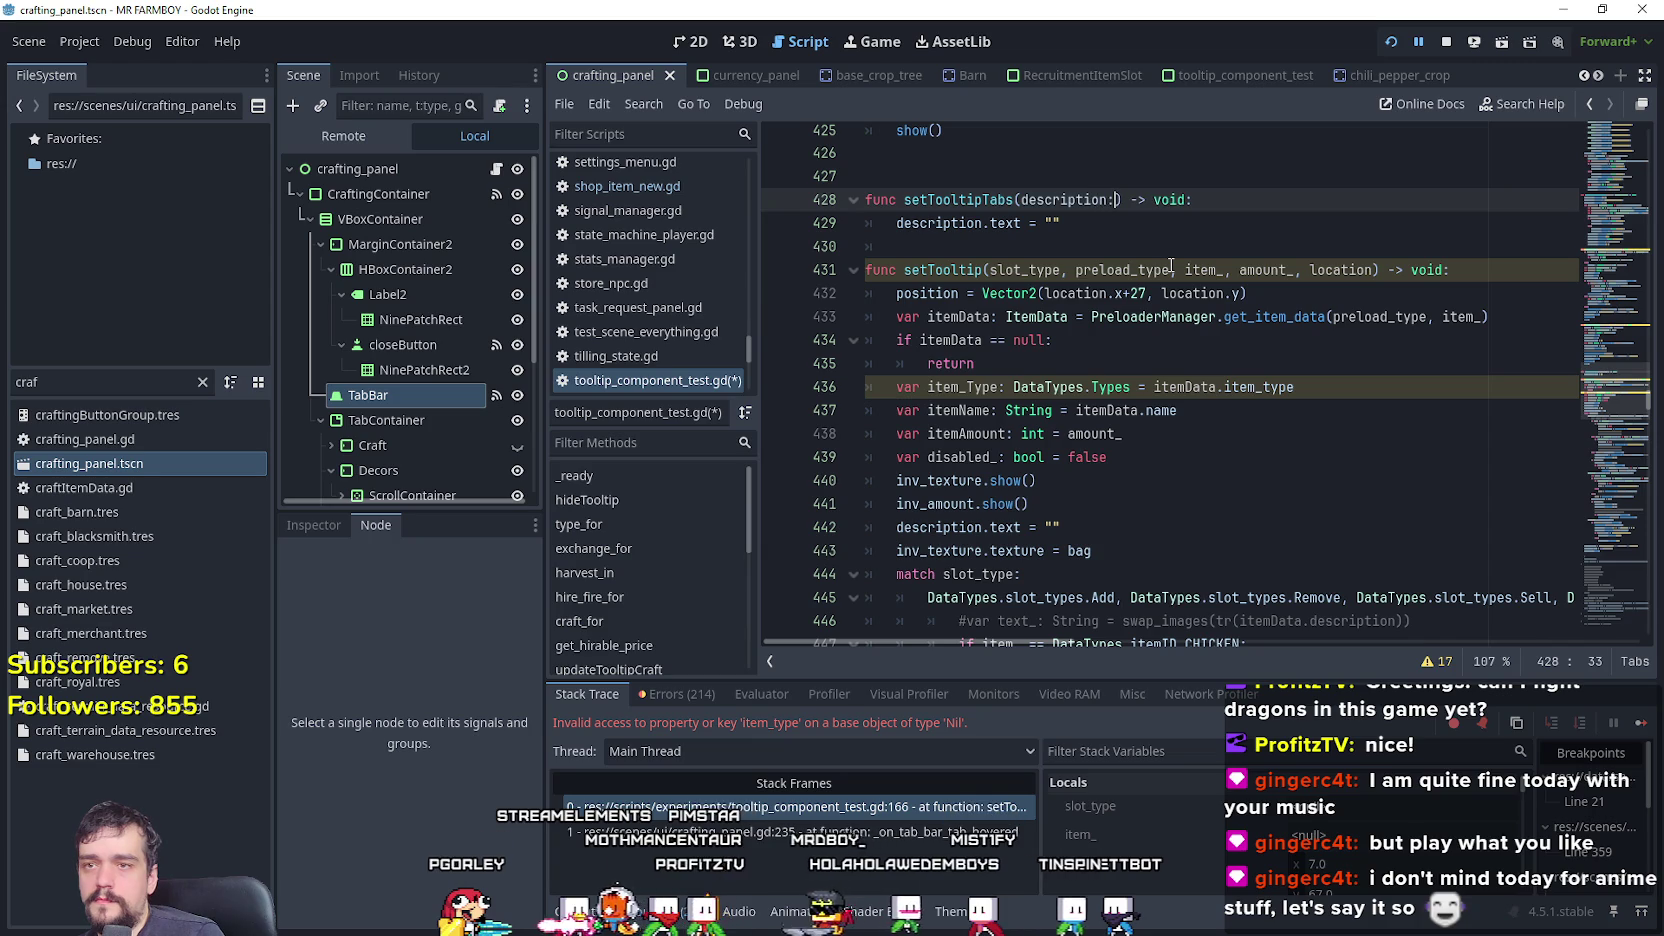
key(BackSpace)
text(_l)
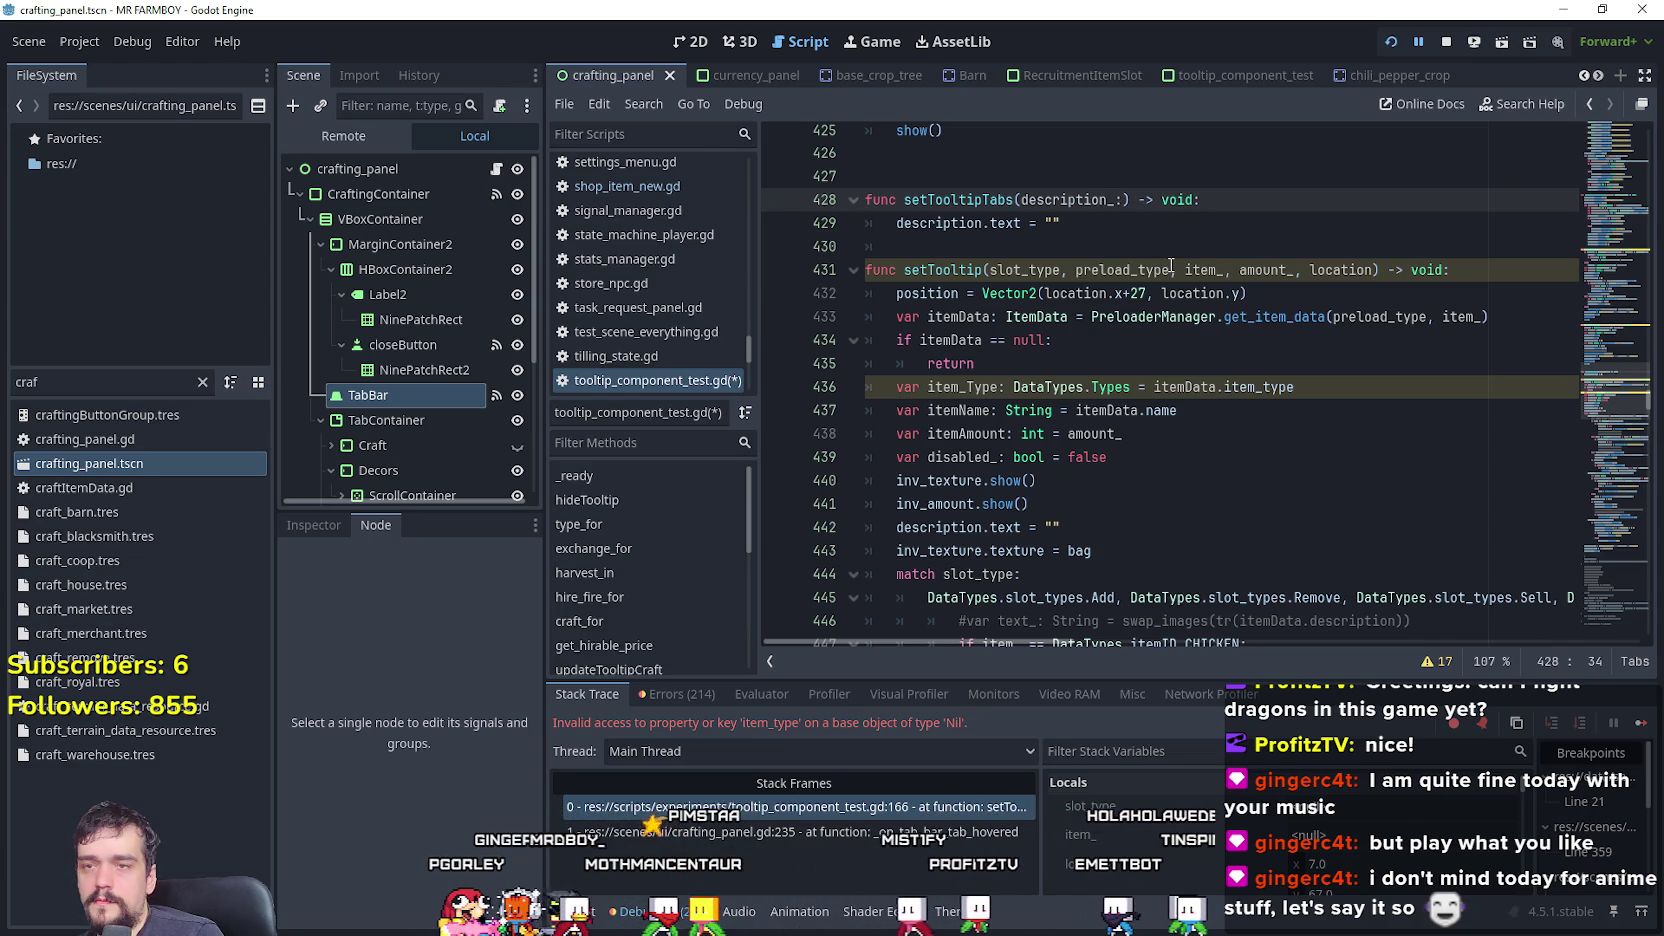
key(BackSpace)
text(: St)
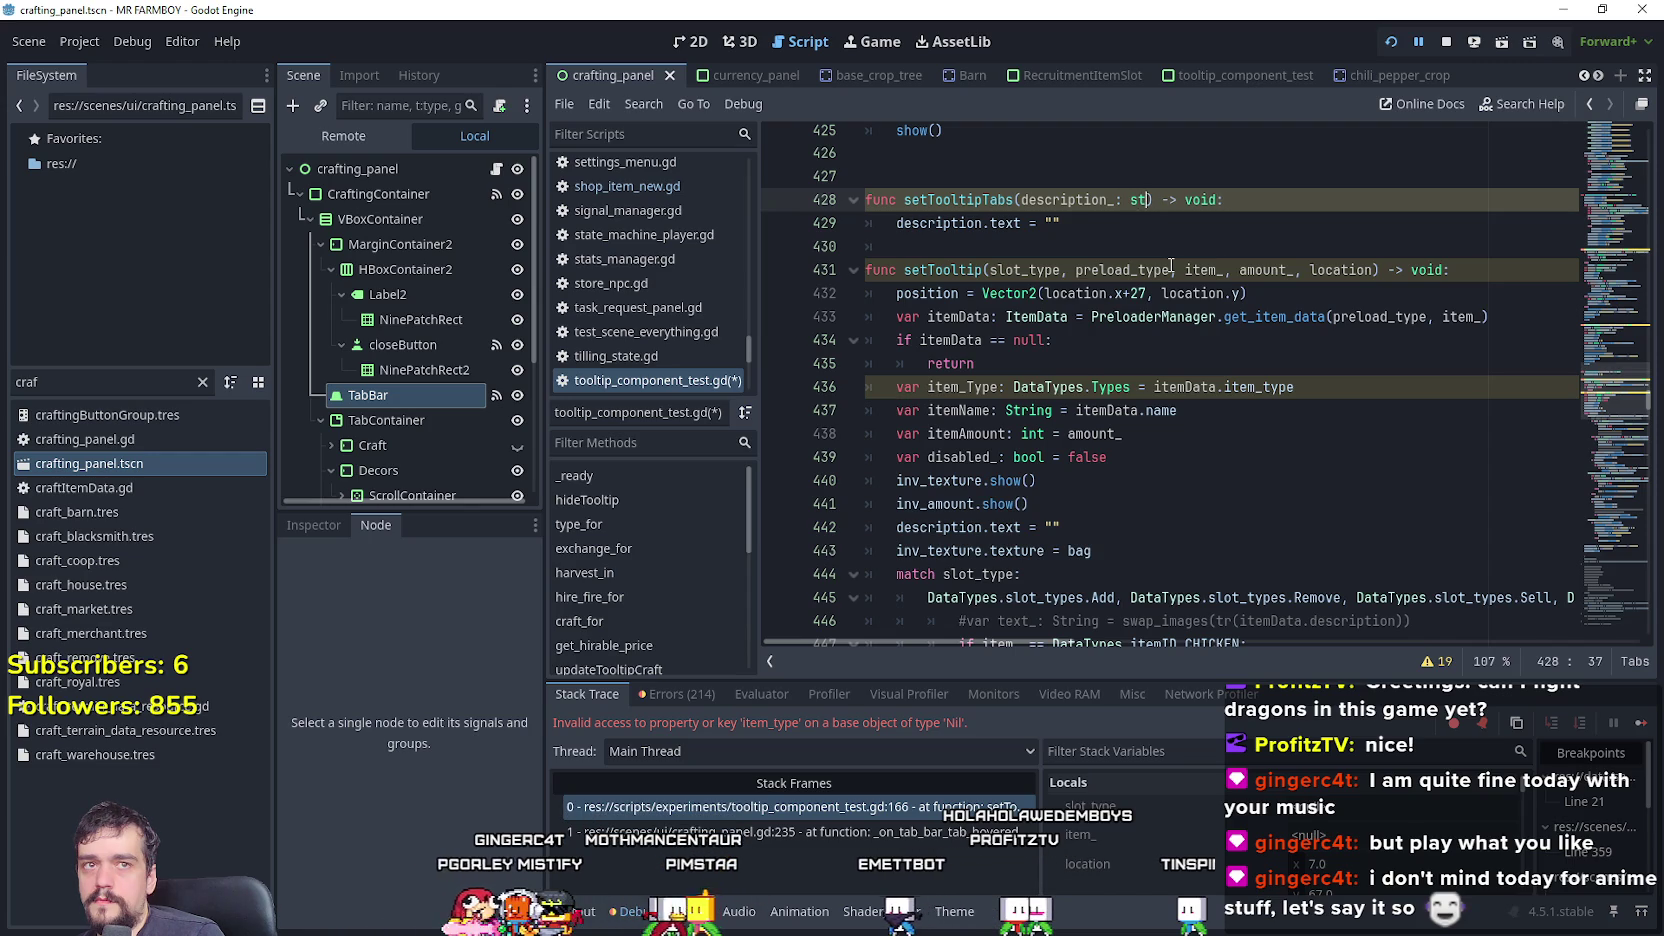
text(r)
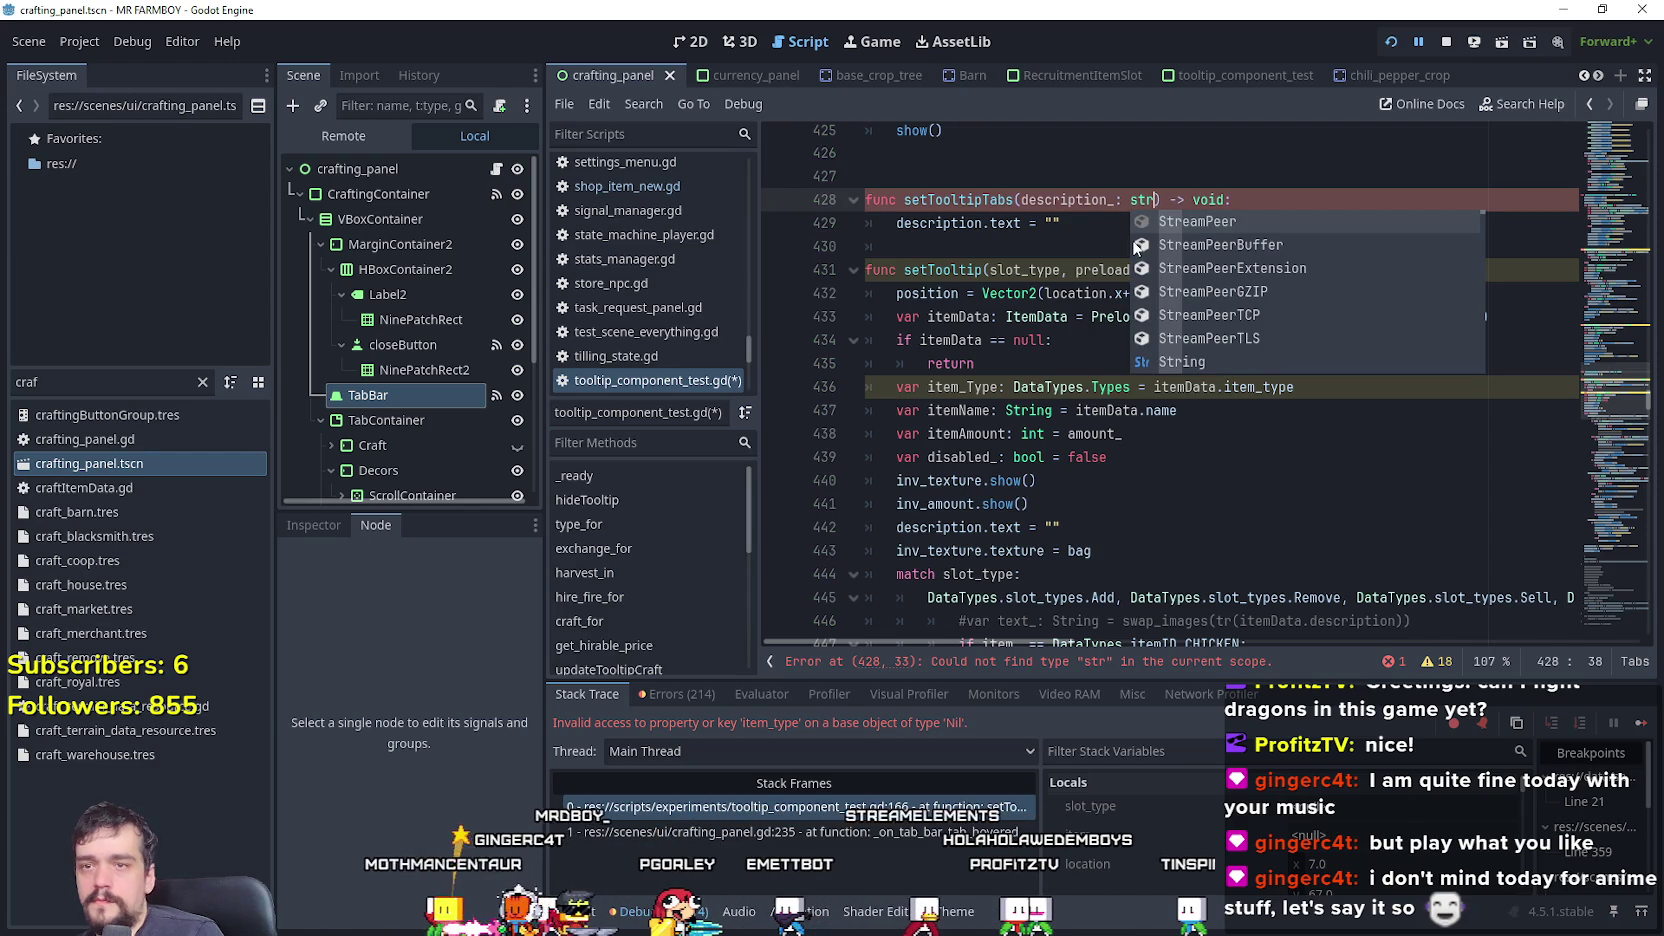
text(ing)
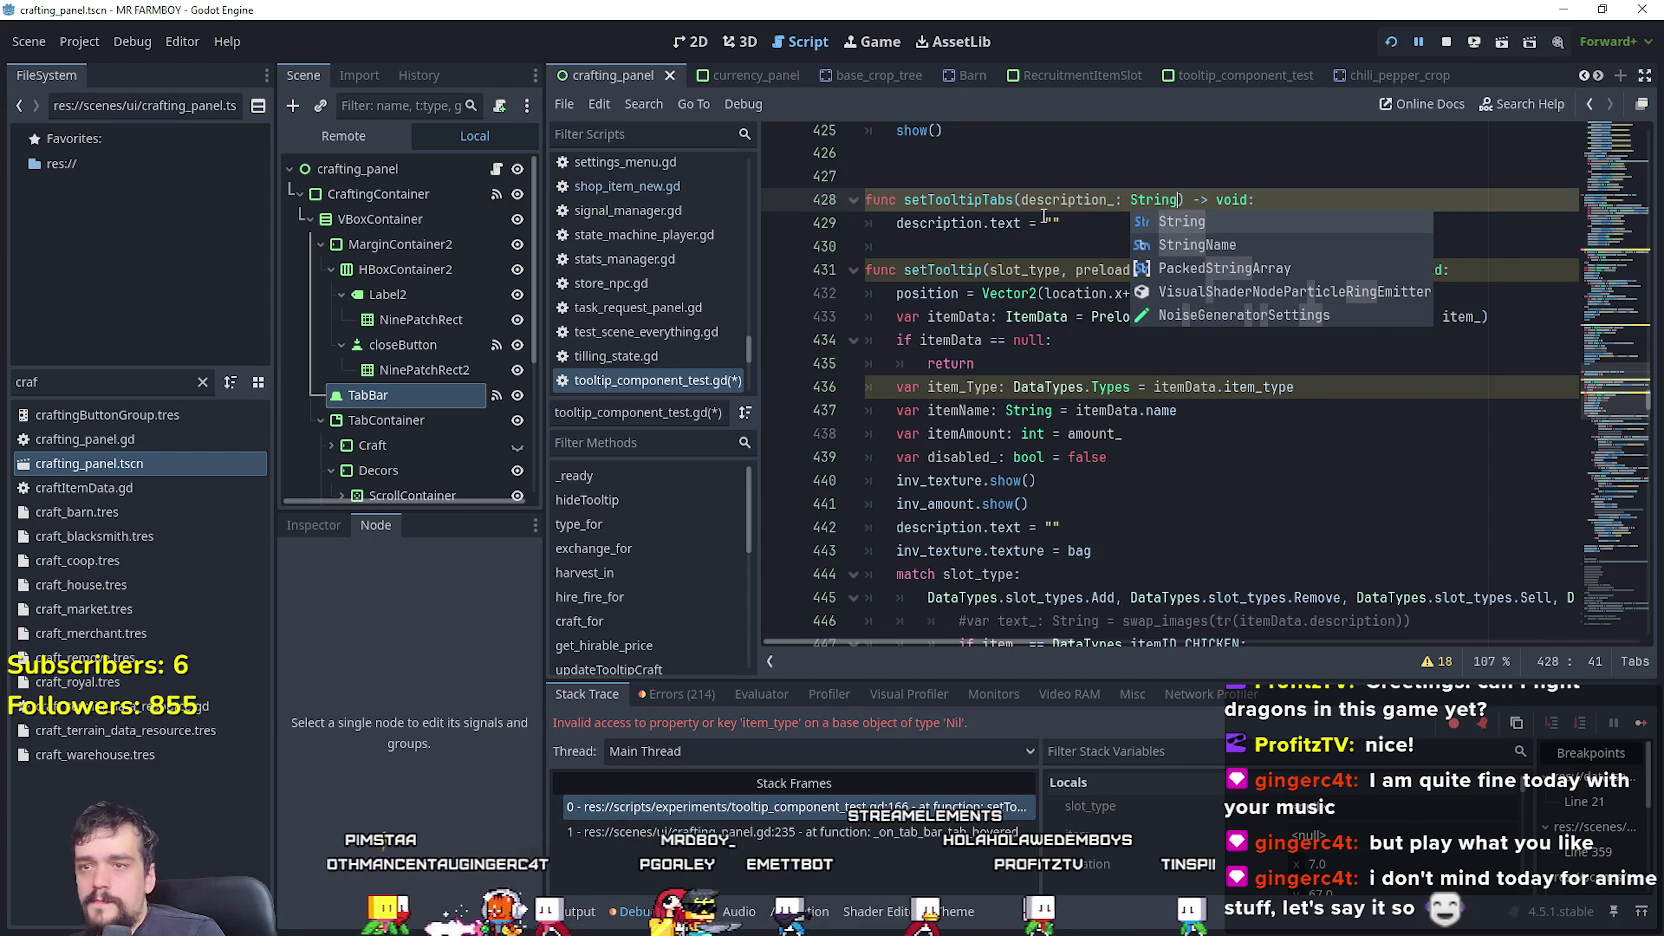
click(1067, 204)
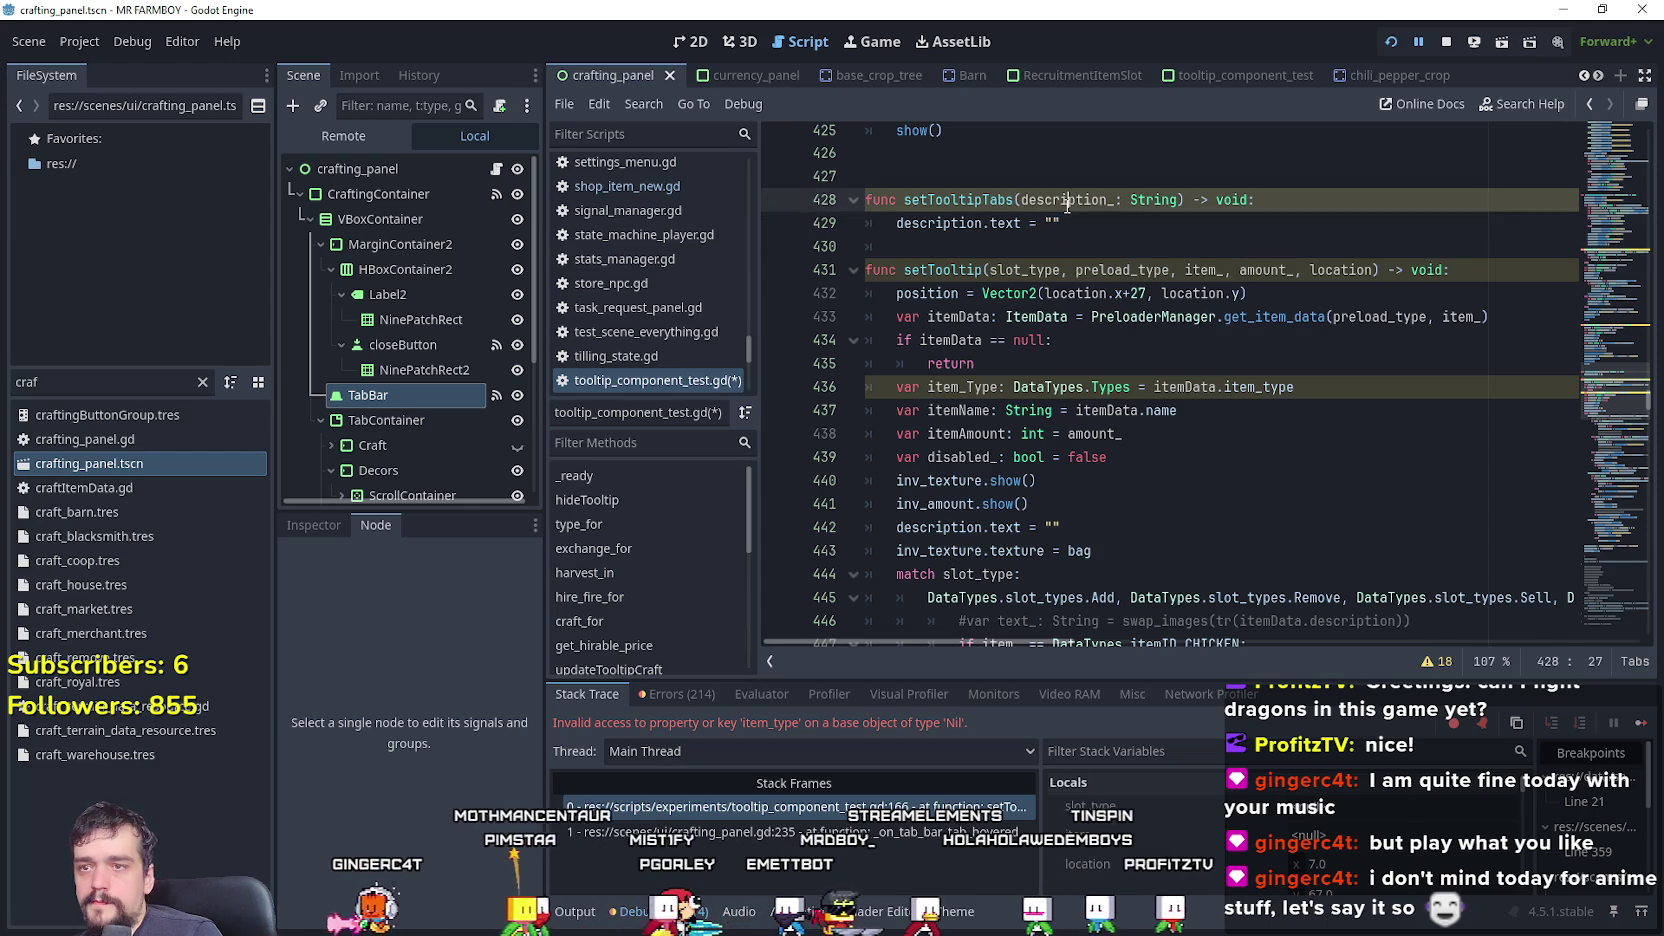
- Set description.text to tr("description_") in setTooltipTabs and save the script
click(1164, 224)
key(BackSpace)
key(BackSpace)
text(tr)
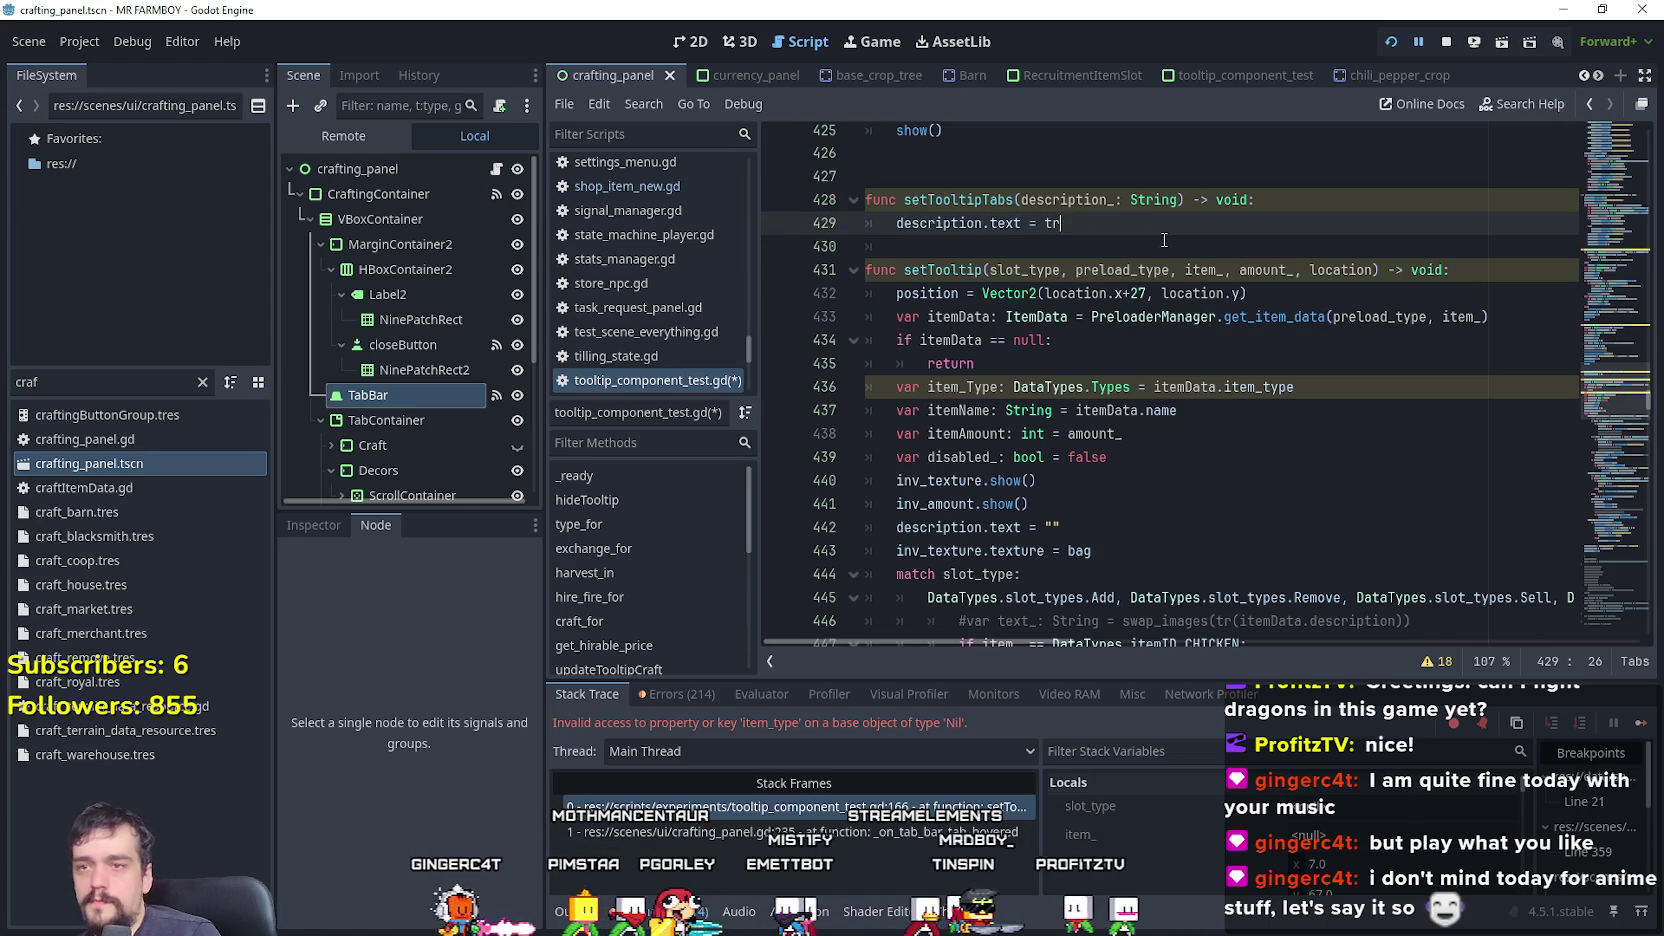
text(()
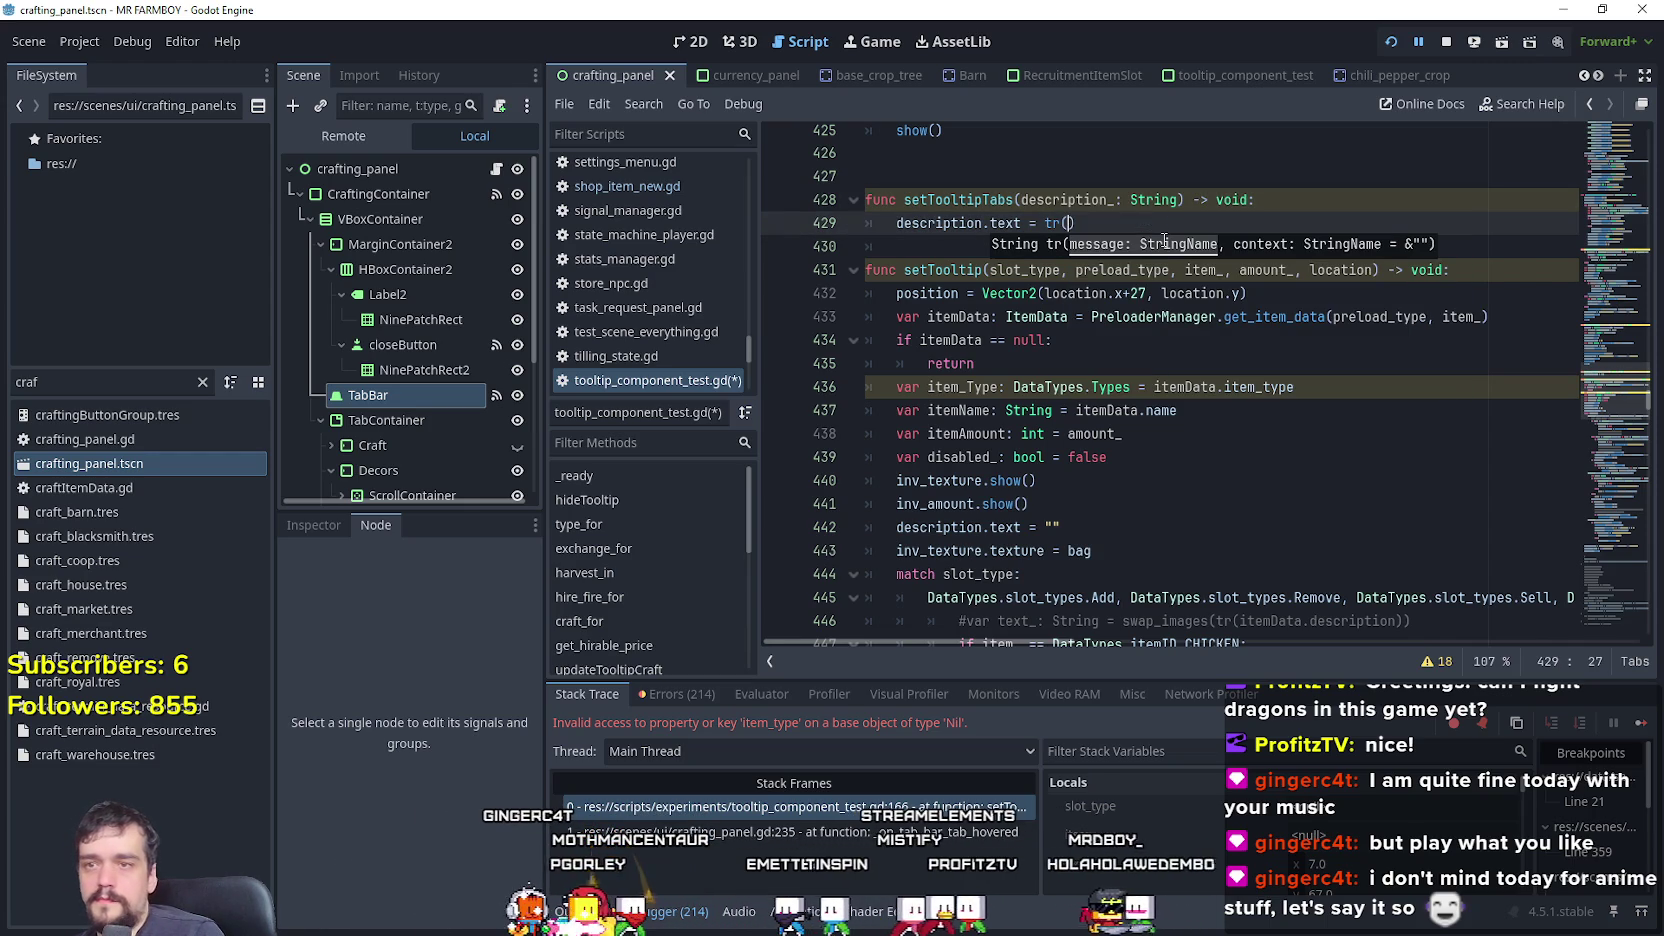
text("description_")
click(1008, 238)
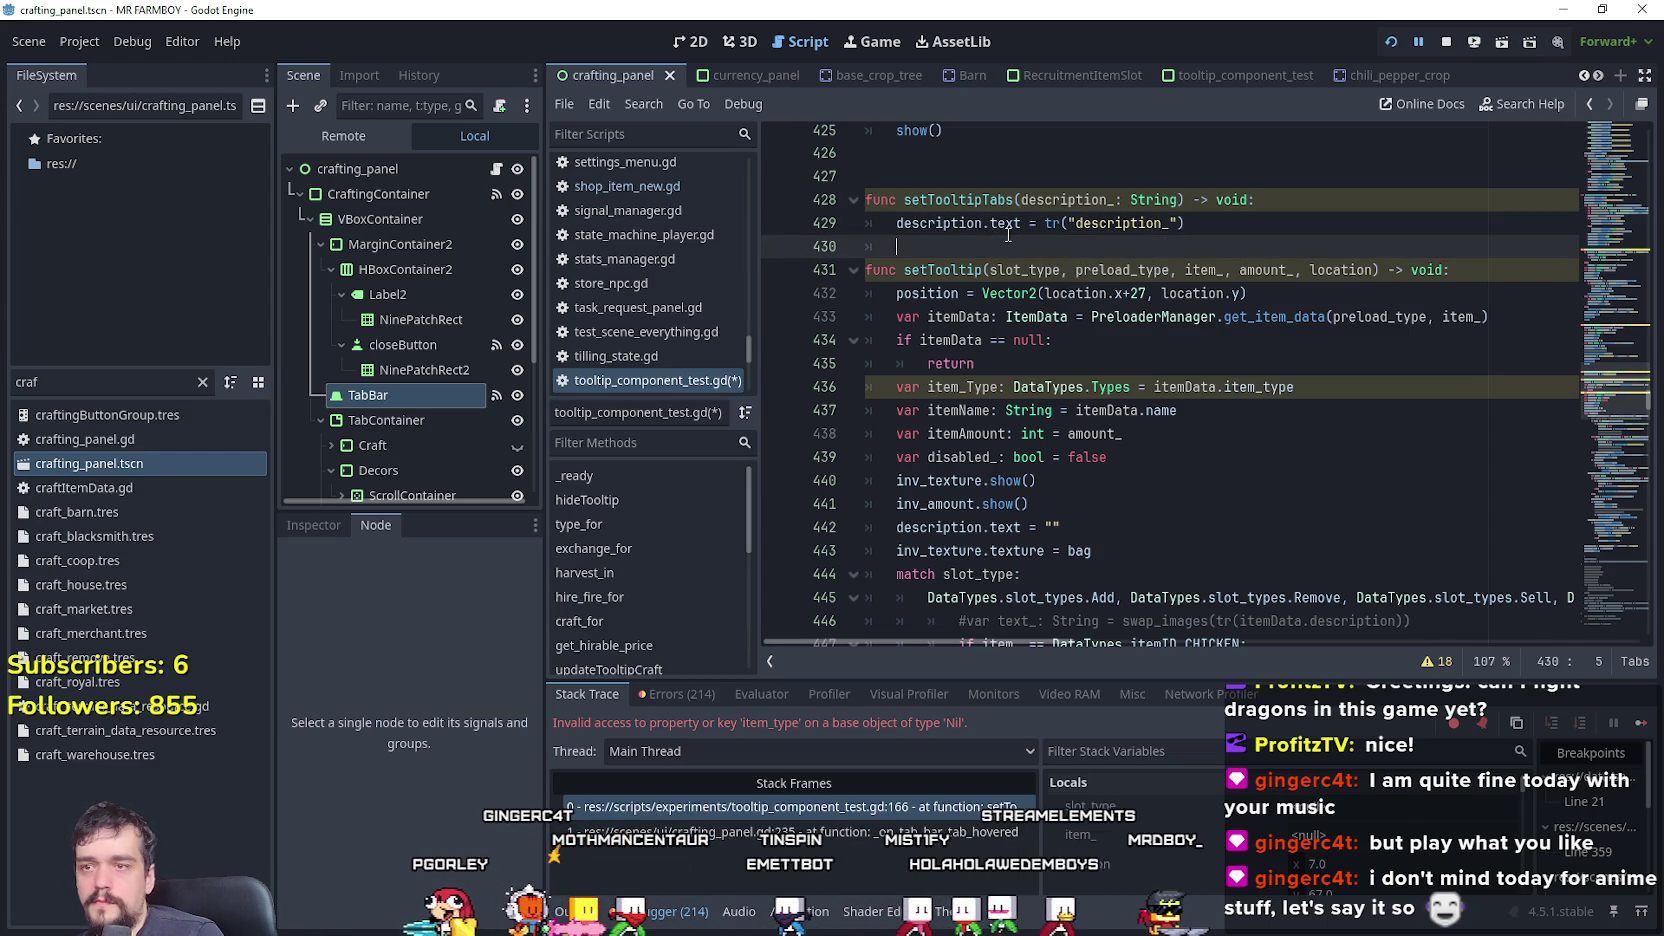
key(ctrl+s)
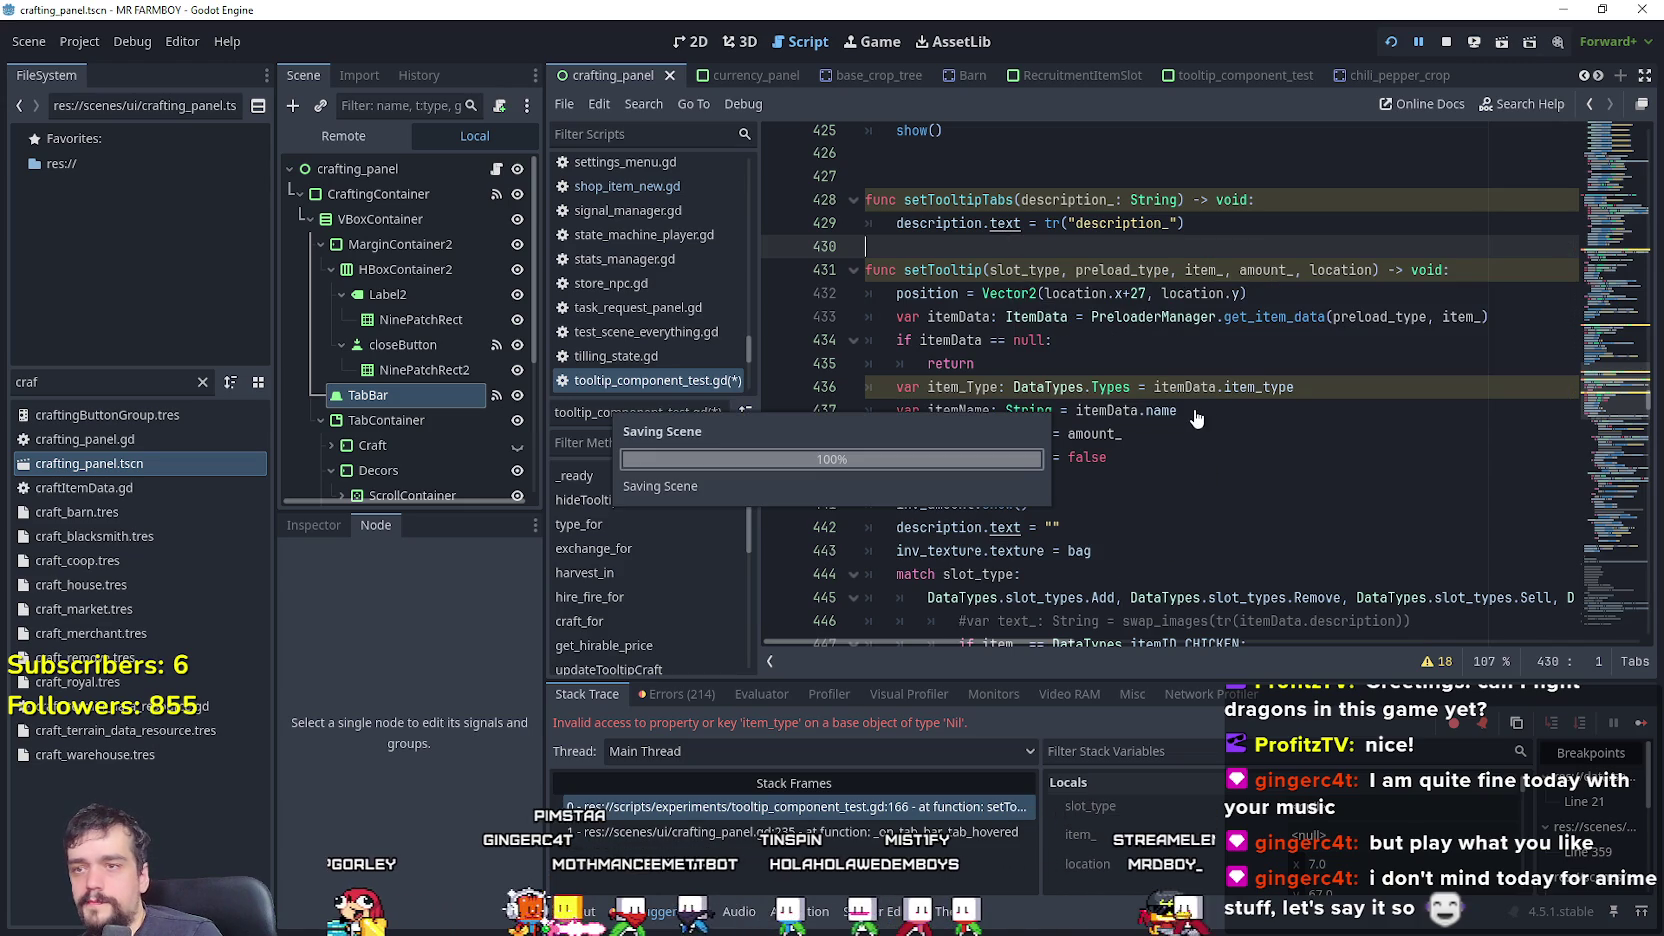
scroll(1190, 406, up, 3)
double_click(958, 410)
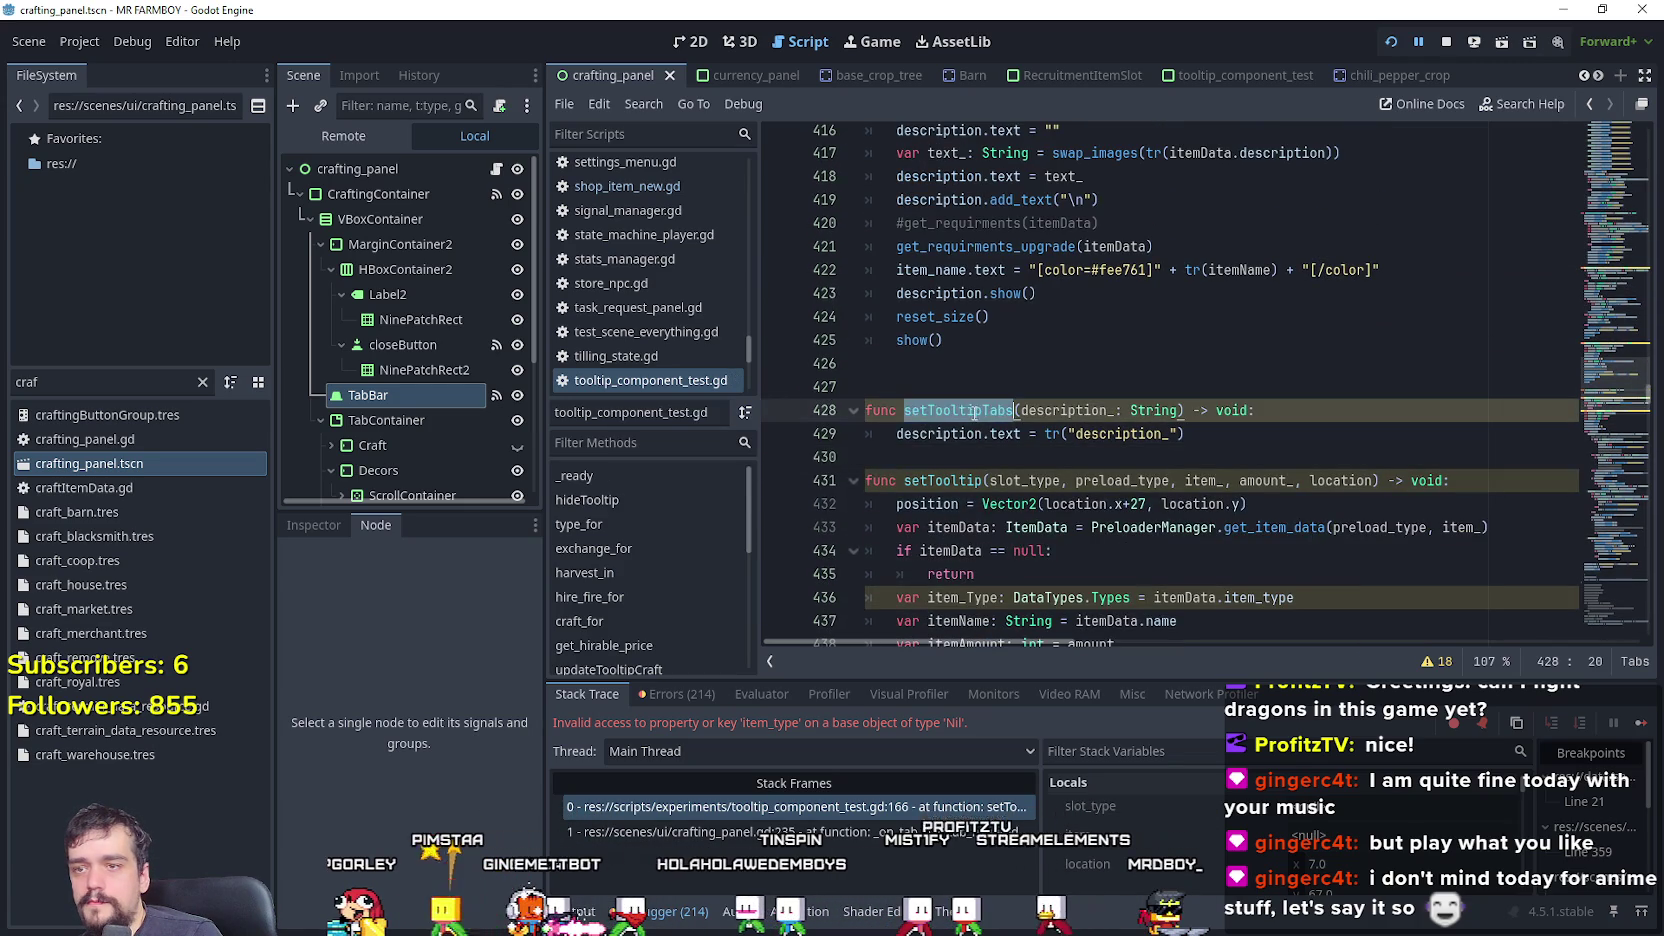
- Add line 34 'SignalManager.show_tool_tip_tabs.connect(setTooltipTabs)' in the tooltip _ready function
scroll(1119, 464, up, 2)
scroll(1119, 464, up, 14)
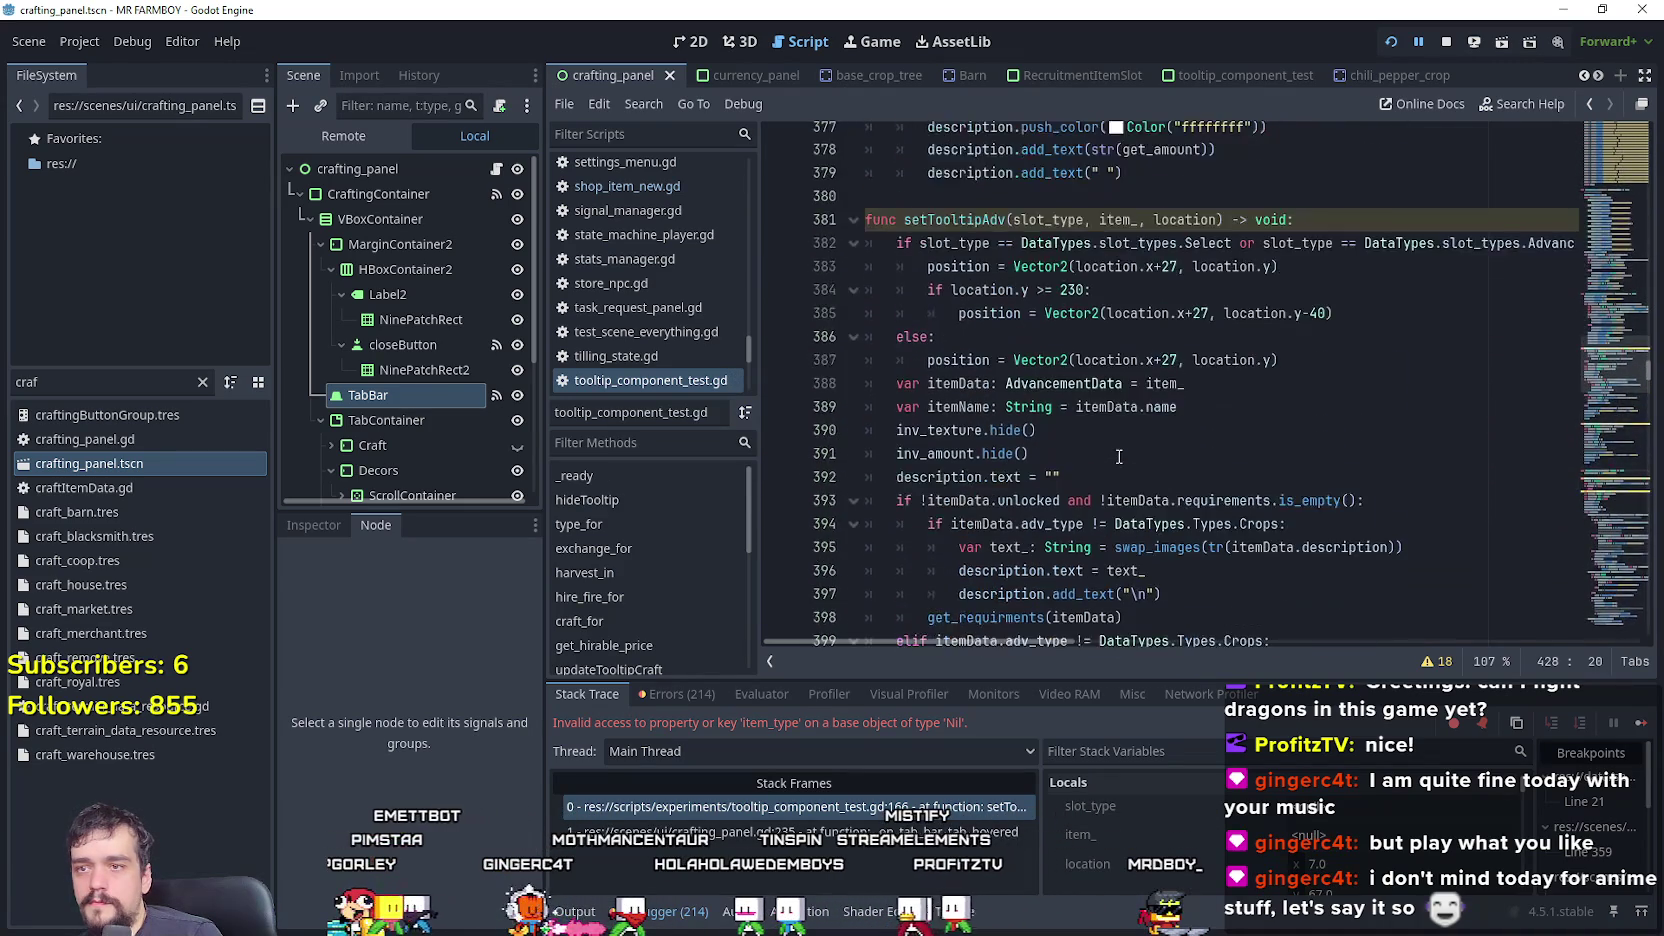
scroll(1119, 453, up, 20)
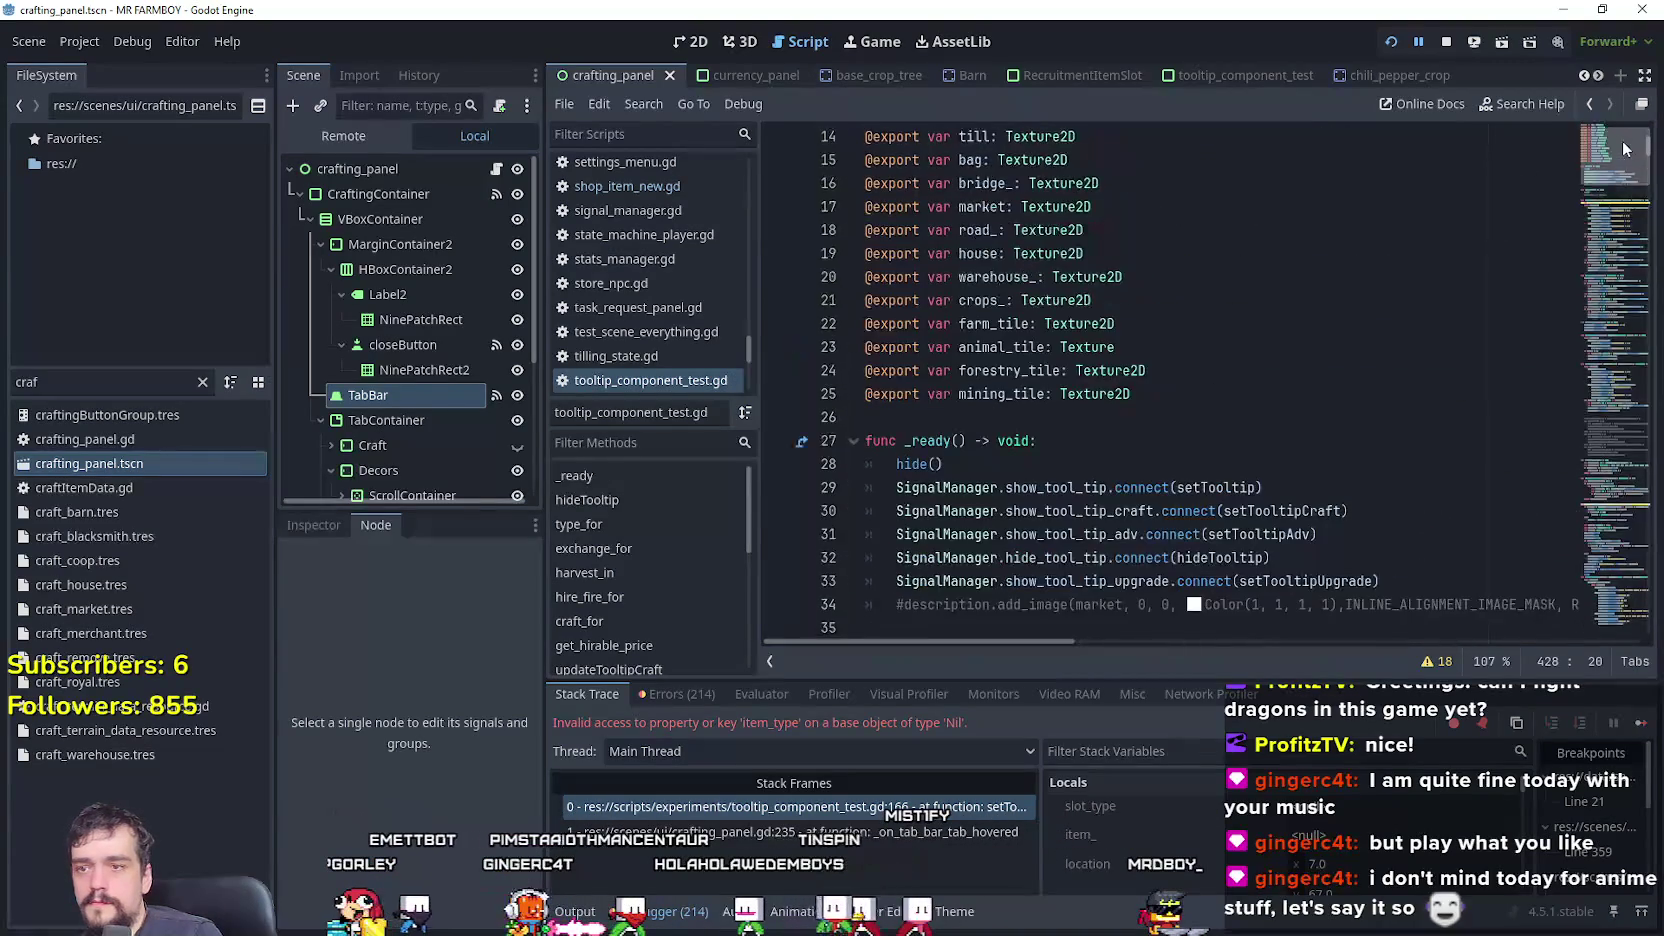
click(1440, 507)
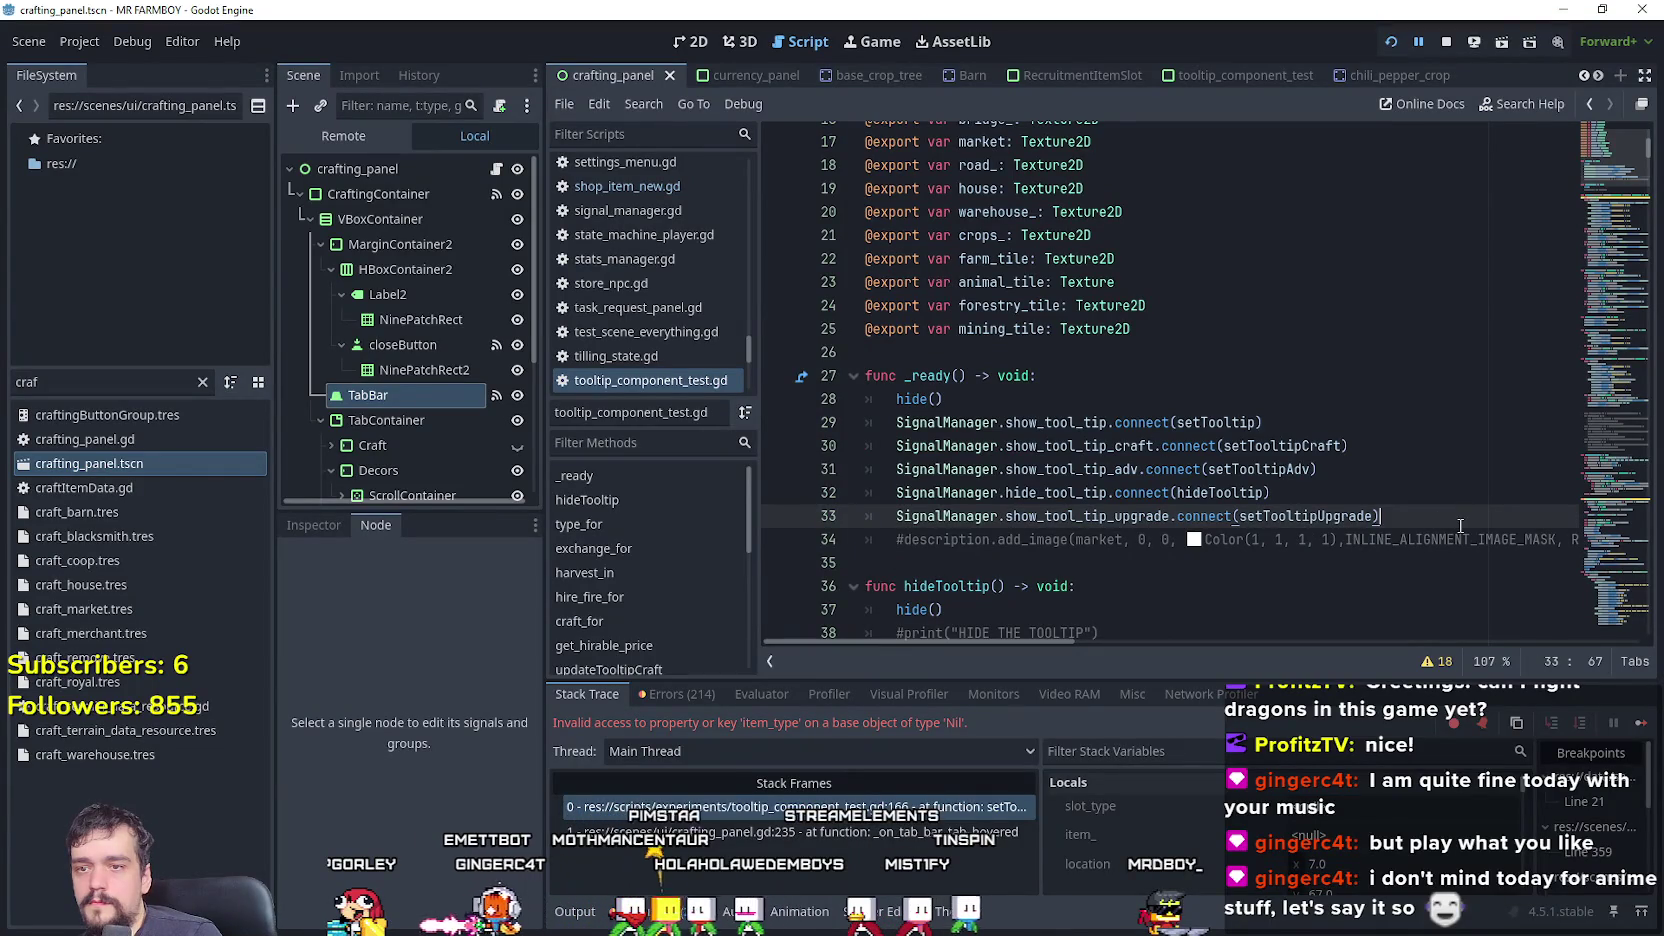
key(Return)
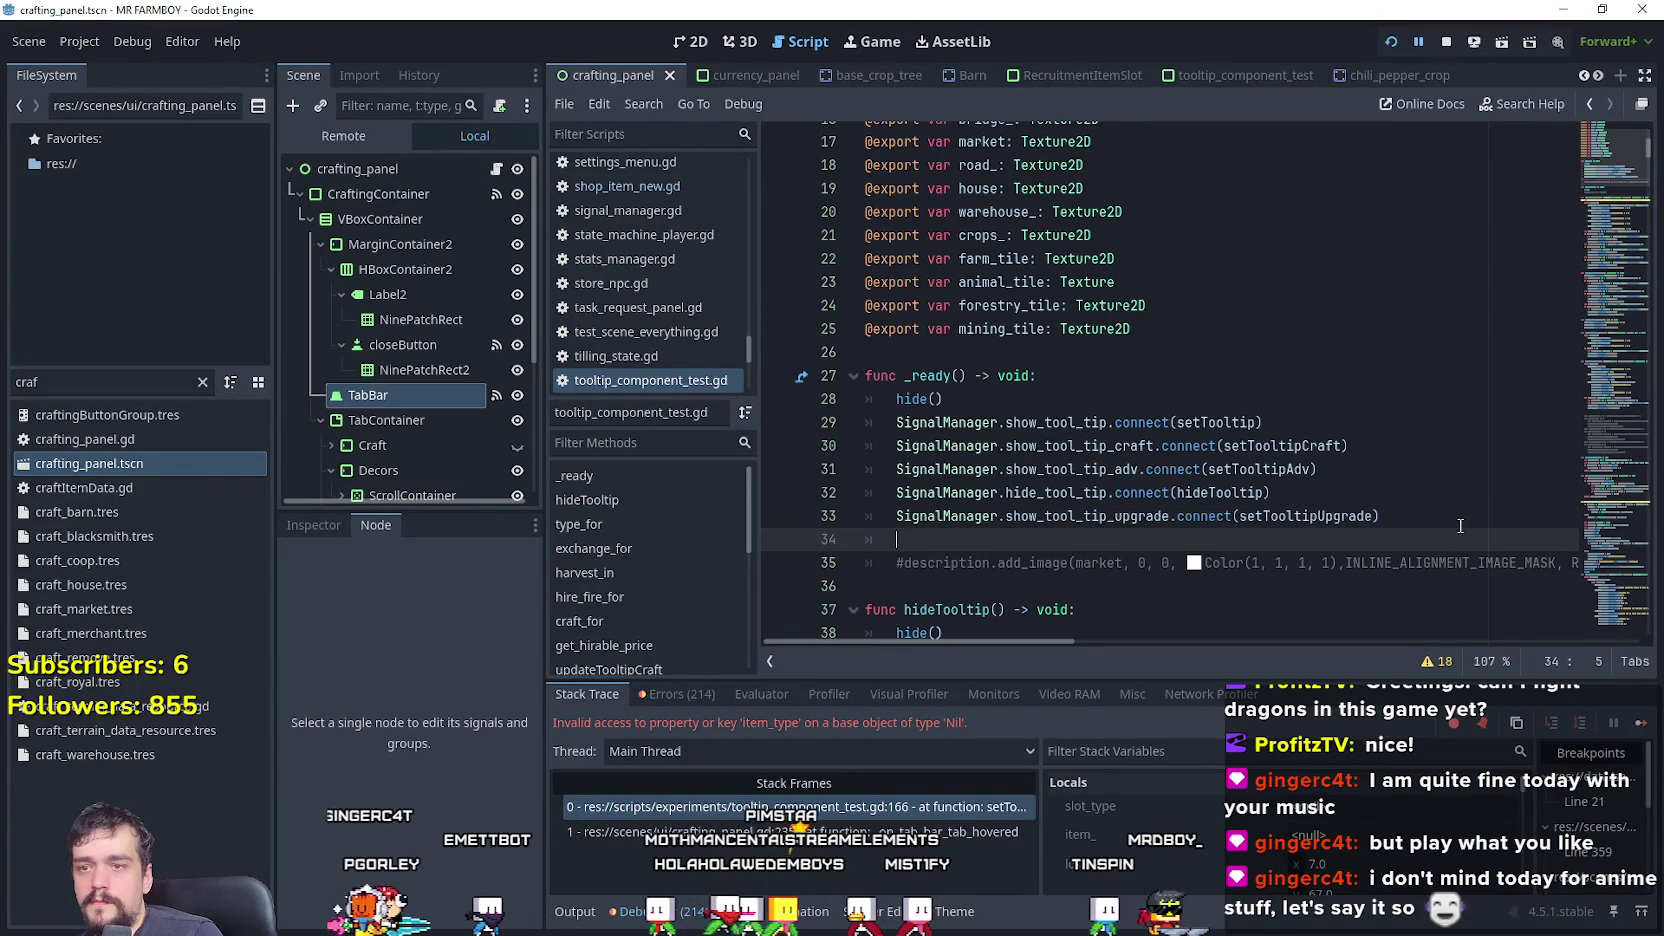
text(Signal)
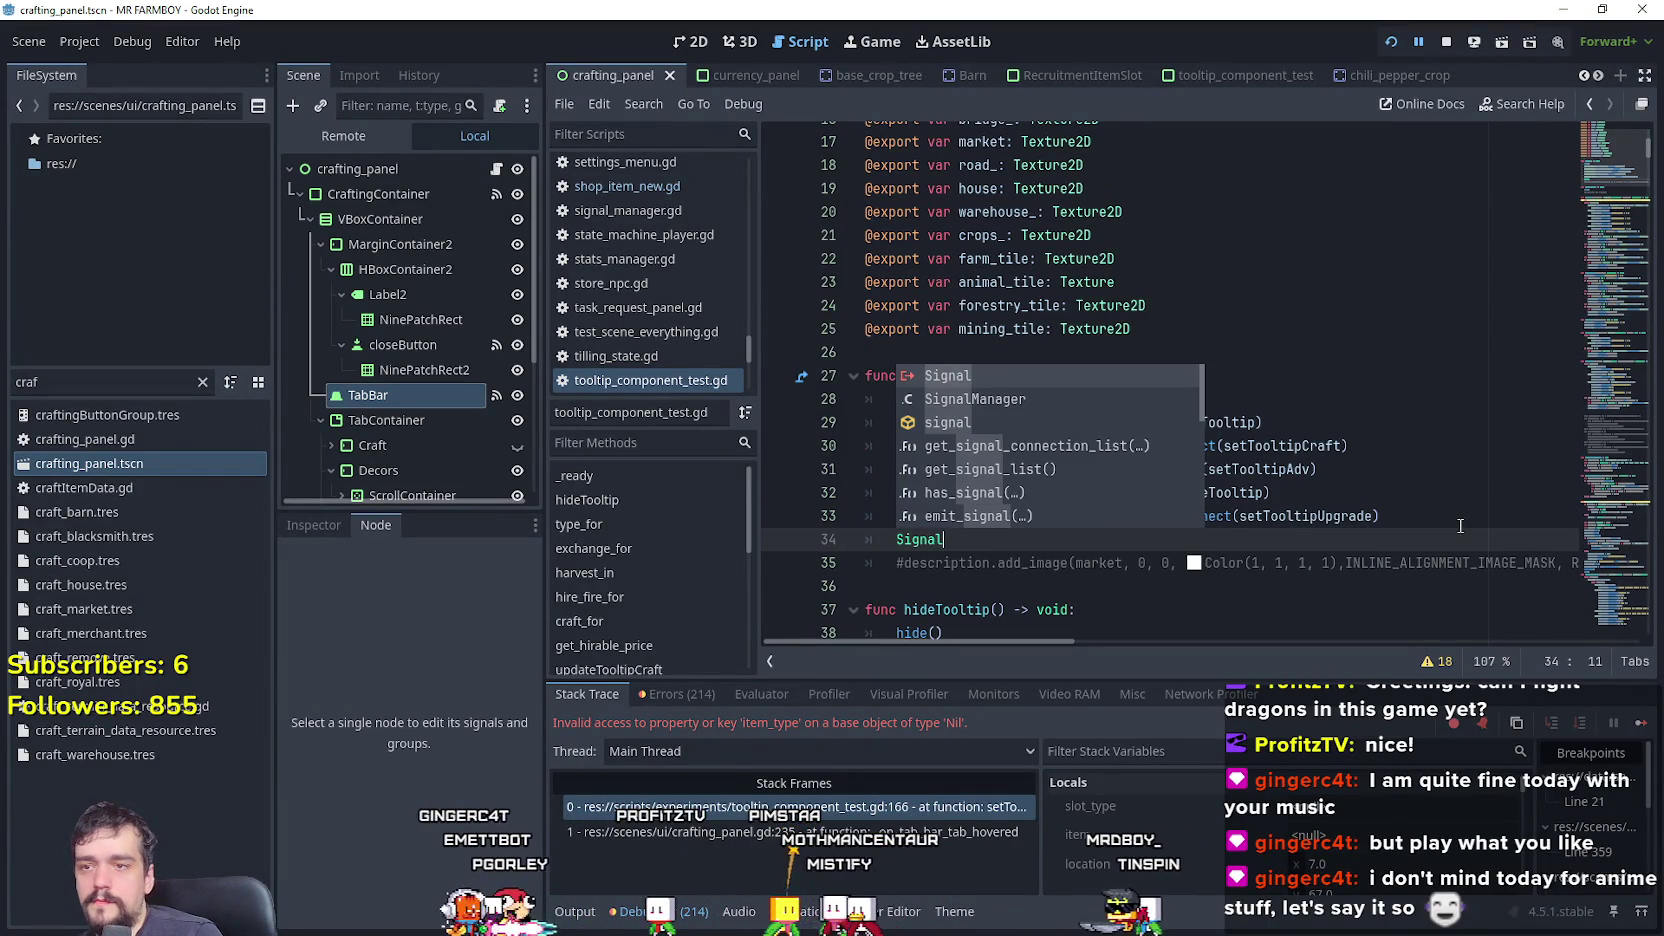
text(Manager.show_tool)
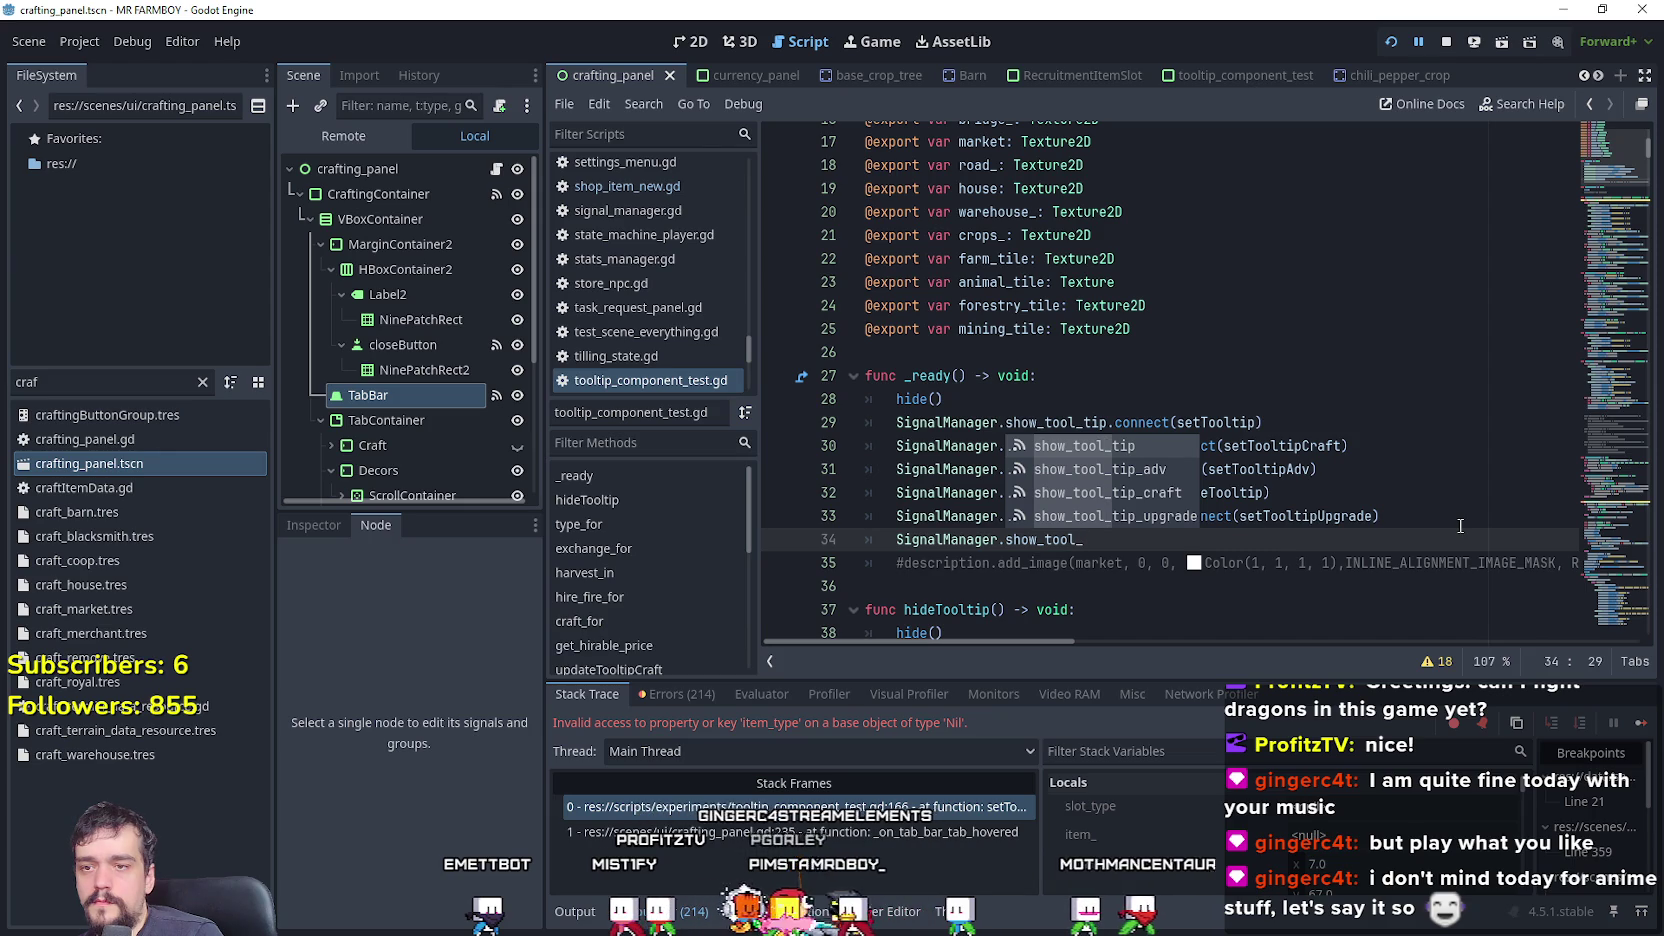
text(_tip_tabs)
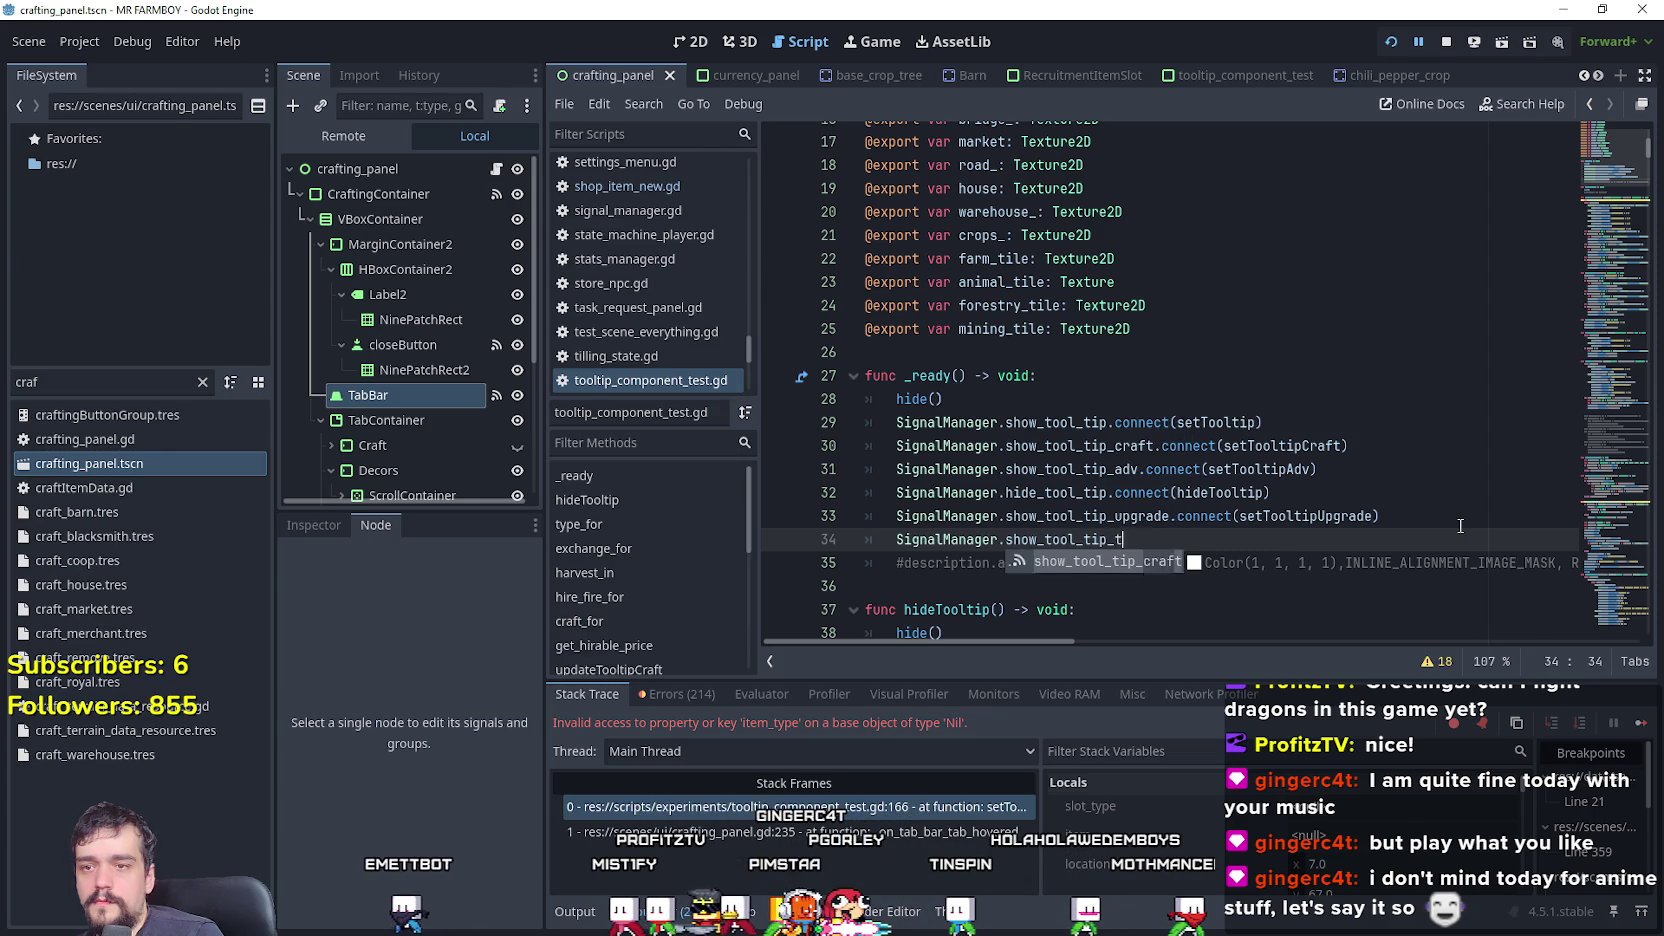
text(.)
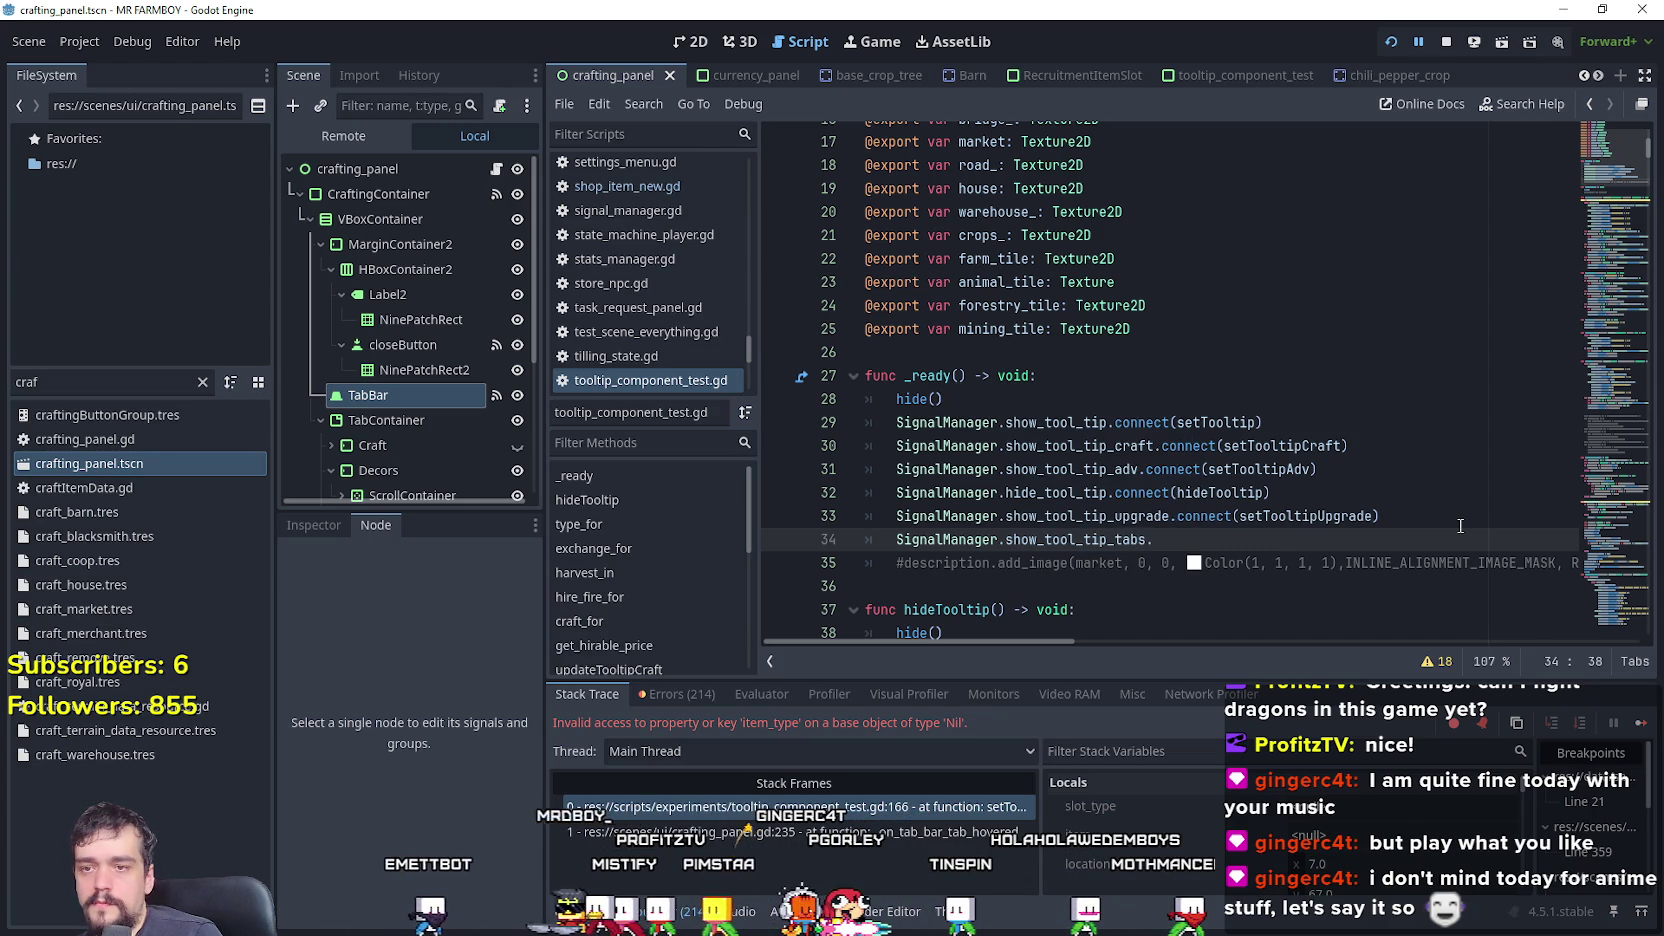
text(connect(setTooltipTabs)
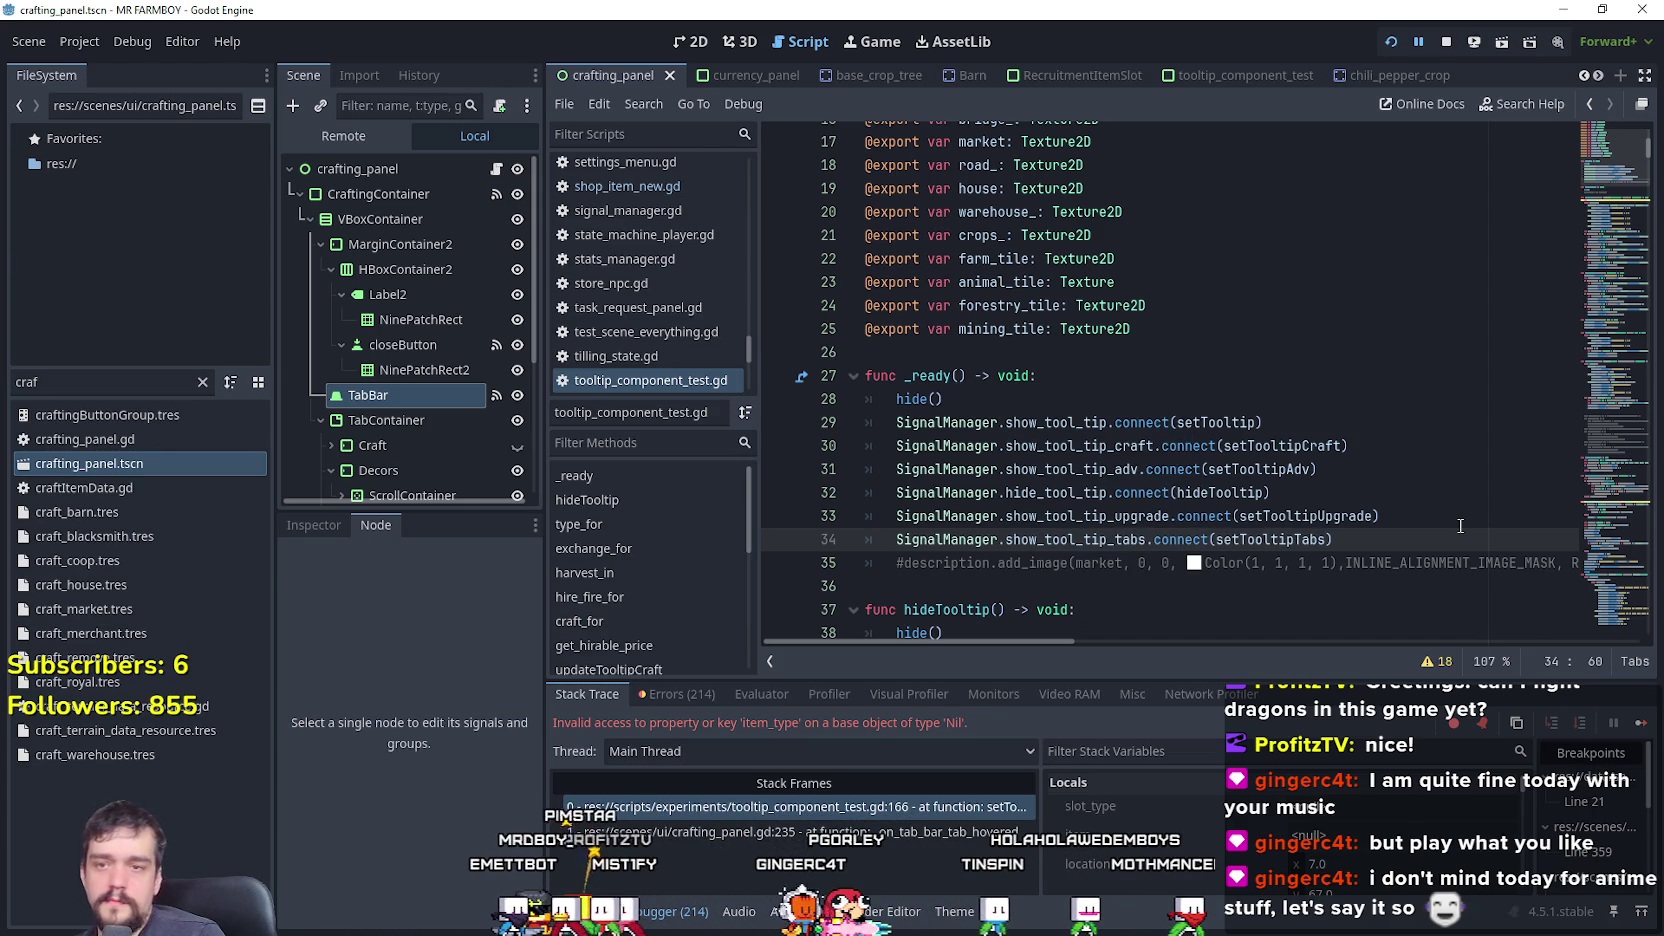
- Use Lookup Symbol on show_tool_tip_tabs to jump to its definitions in signal_manager.gd
right_click(1068, 508)
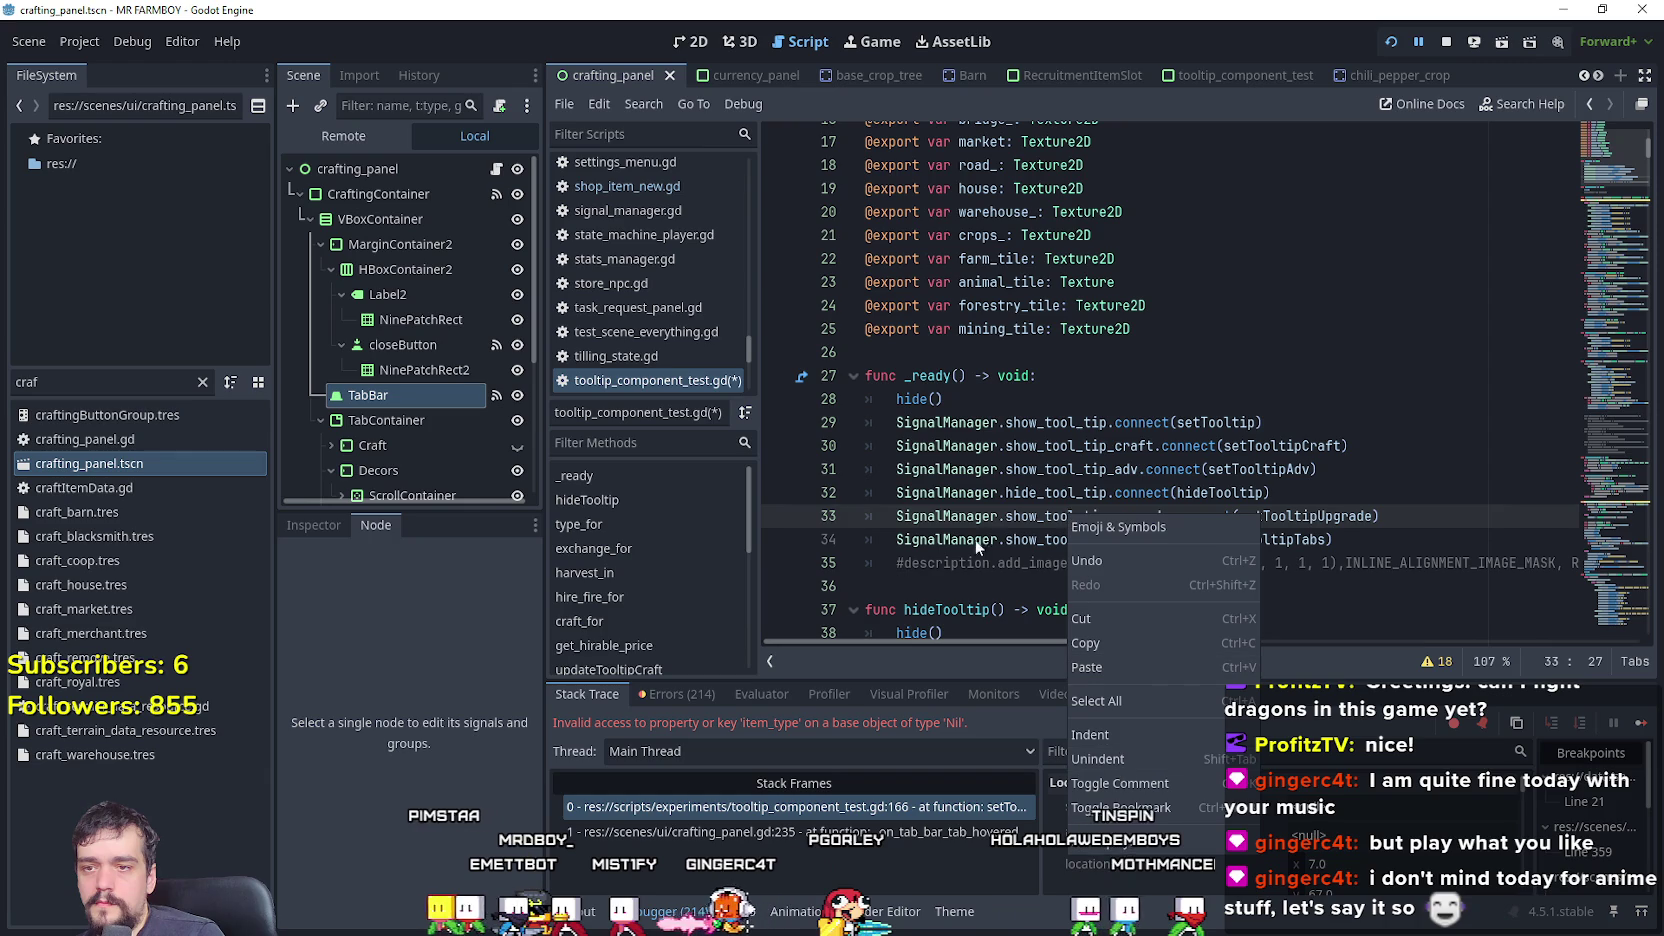
click(1054, 540)
double_click(1054, 540)
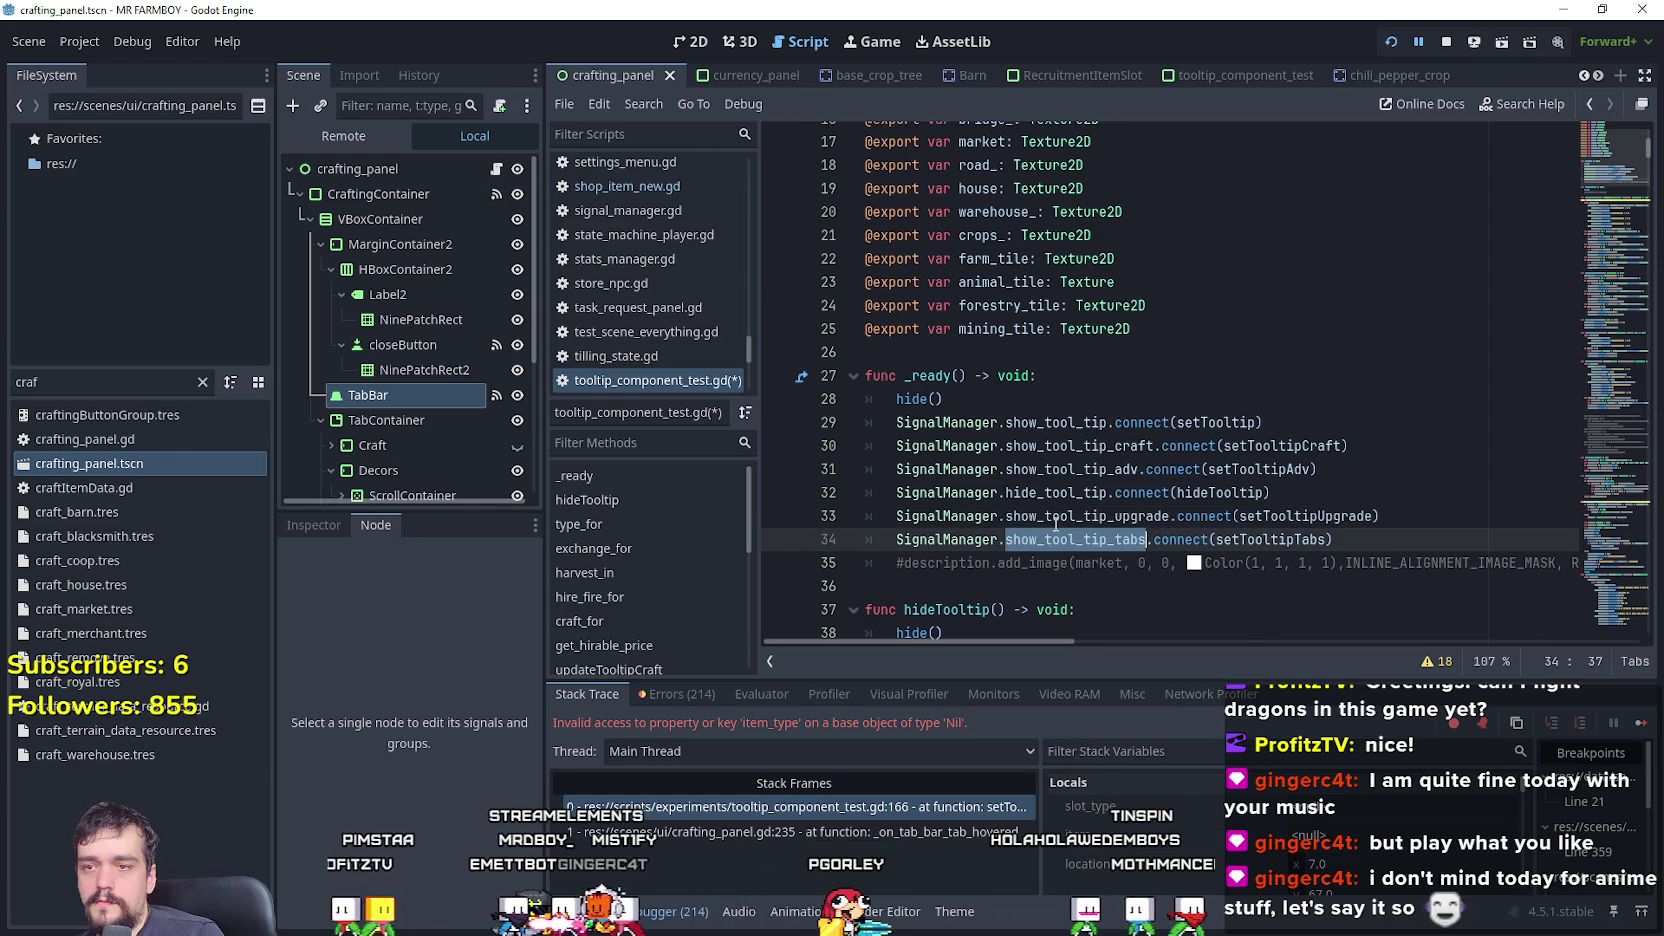
right_click(1055, 527)
click(1141, 851)
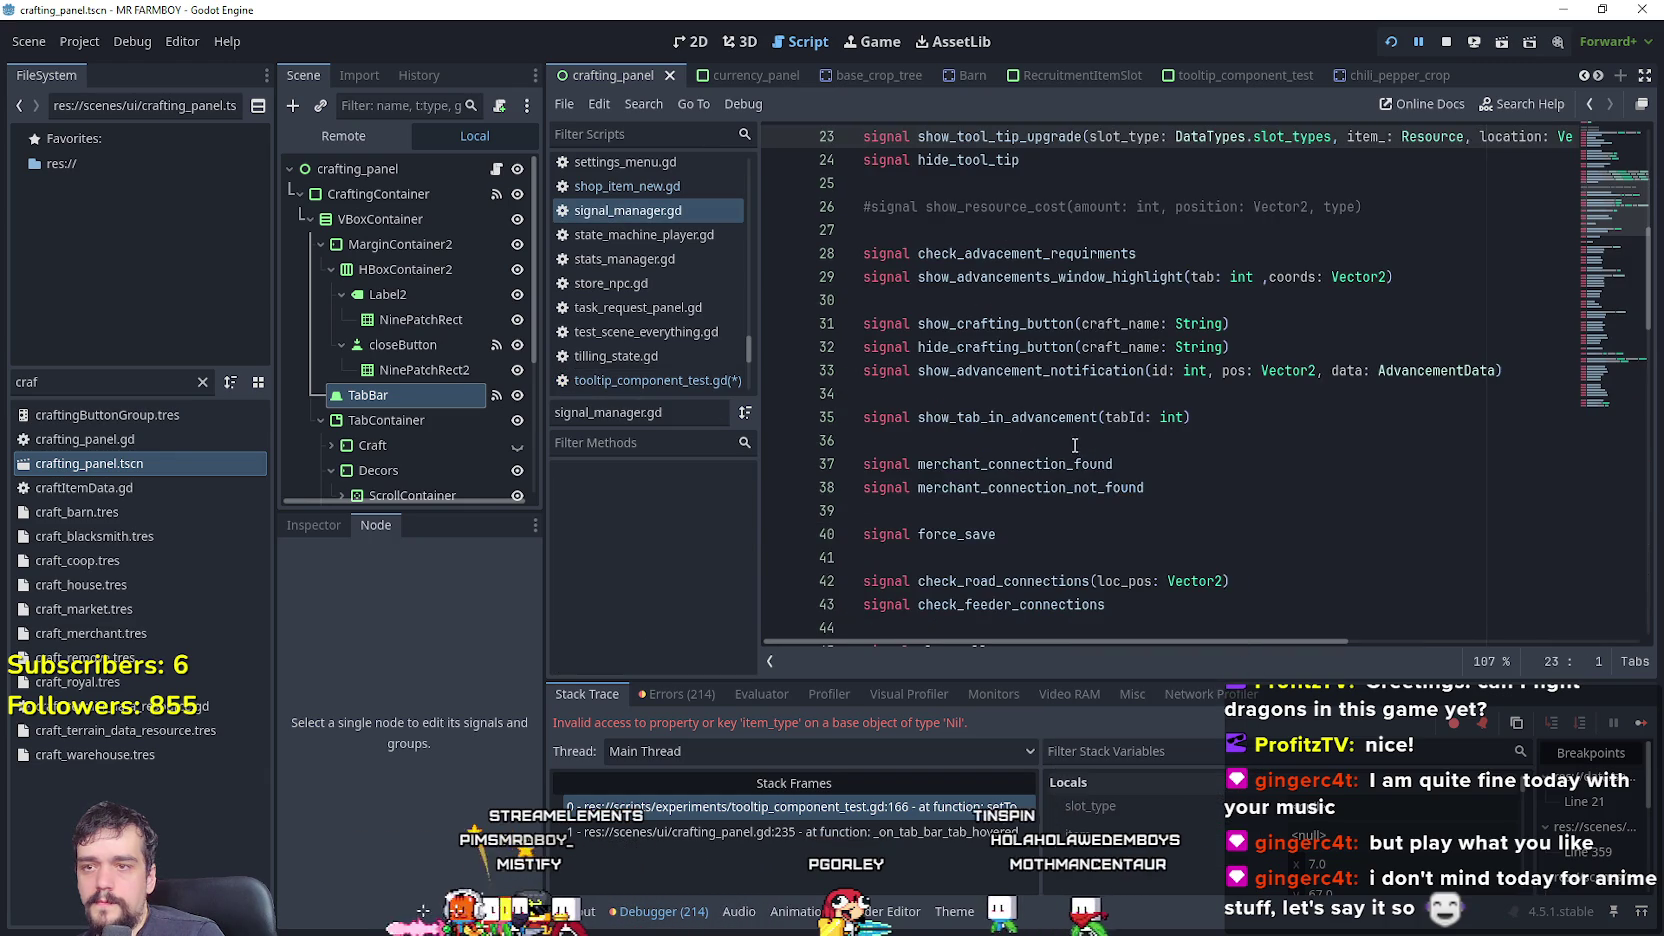
- Declare 'signal show_tool_tip_tabs(desc_: String)' below hide_tool_tip and save all scripts
scroll(1049, 341, up, 3)
key(Return)
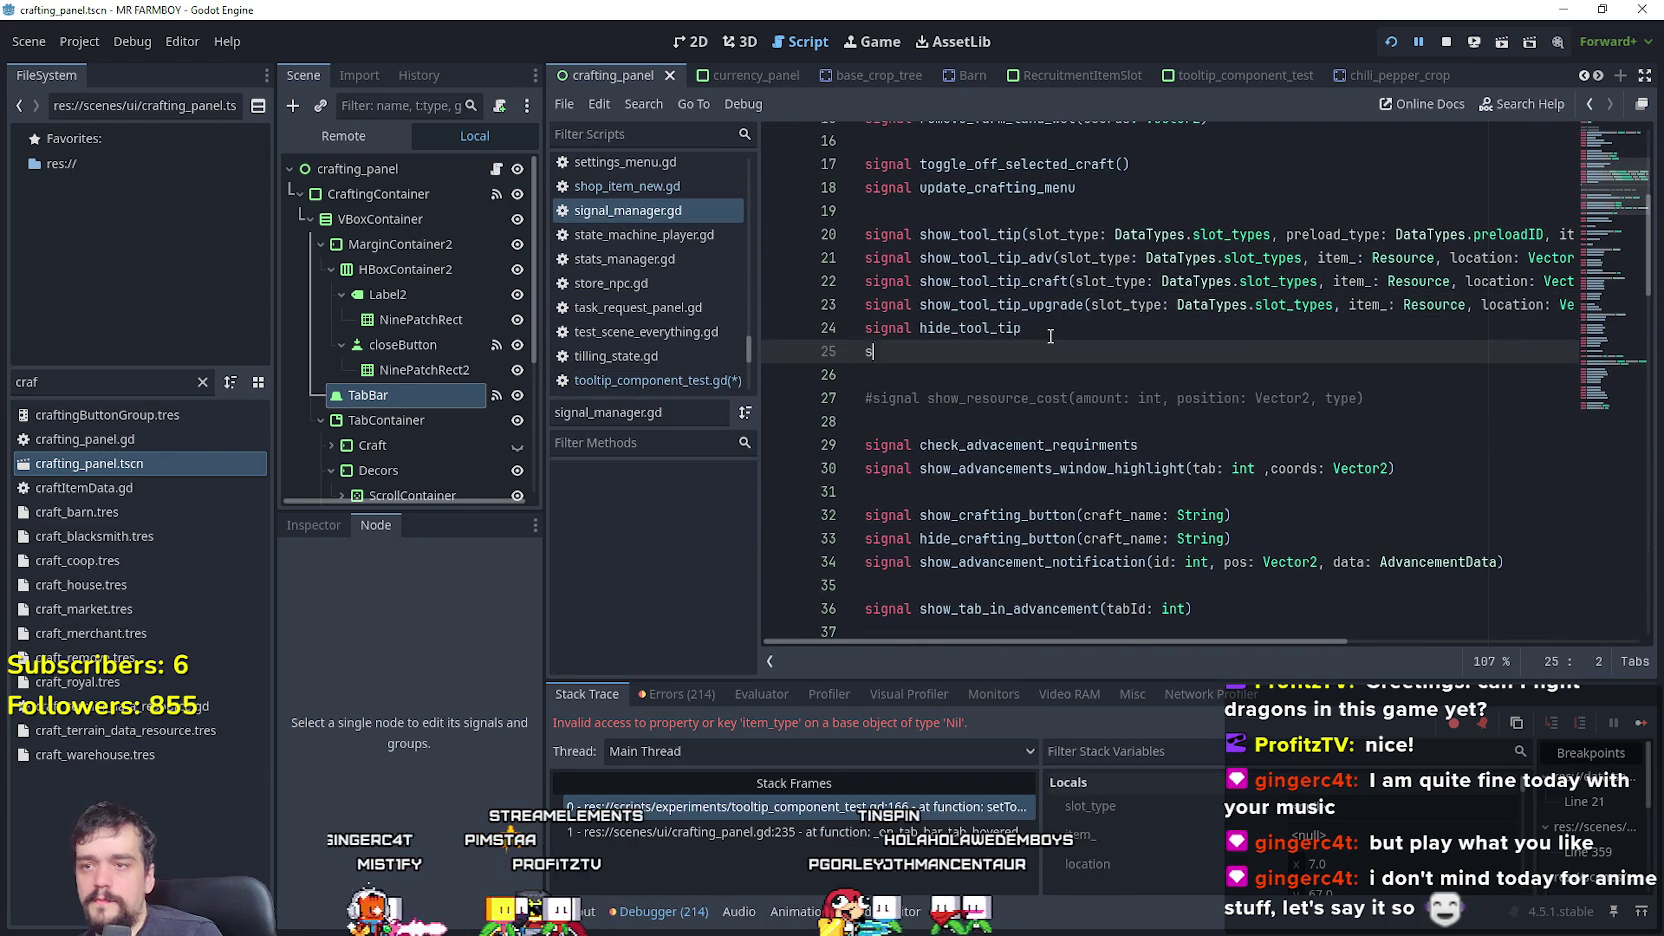
text(signal show_tool_tip_tabs(de)
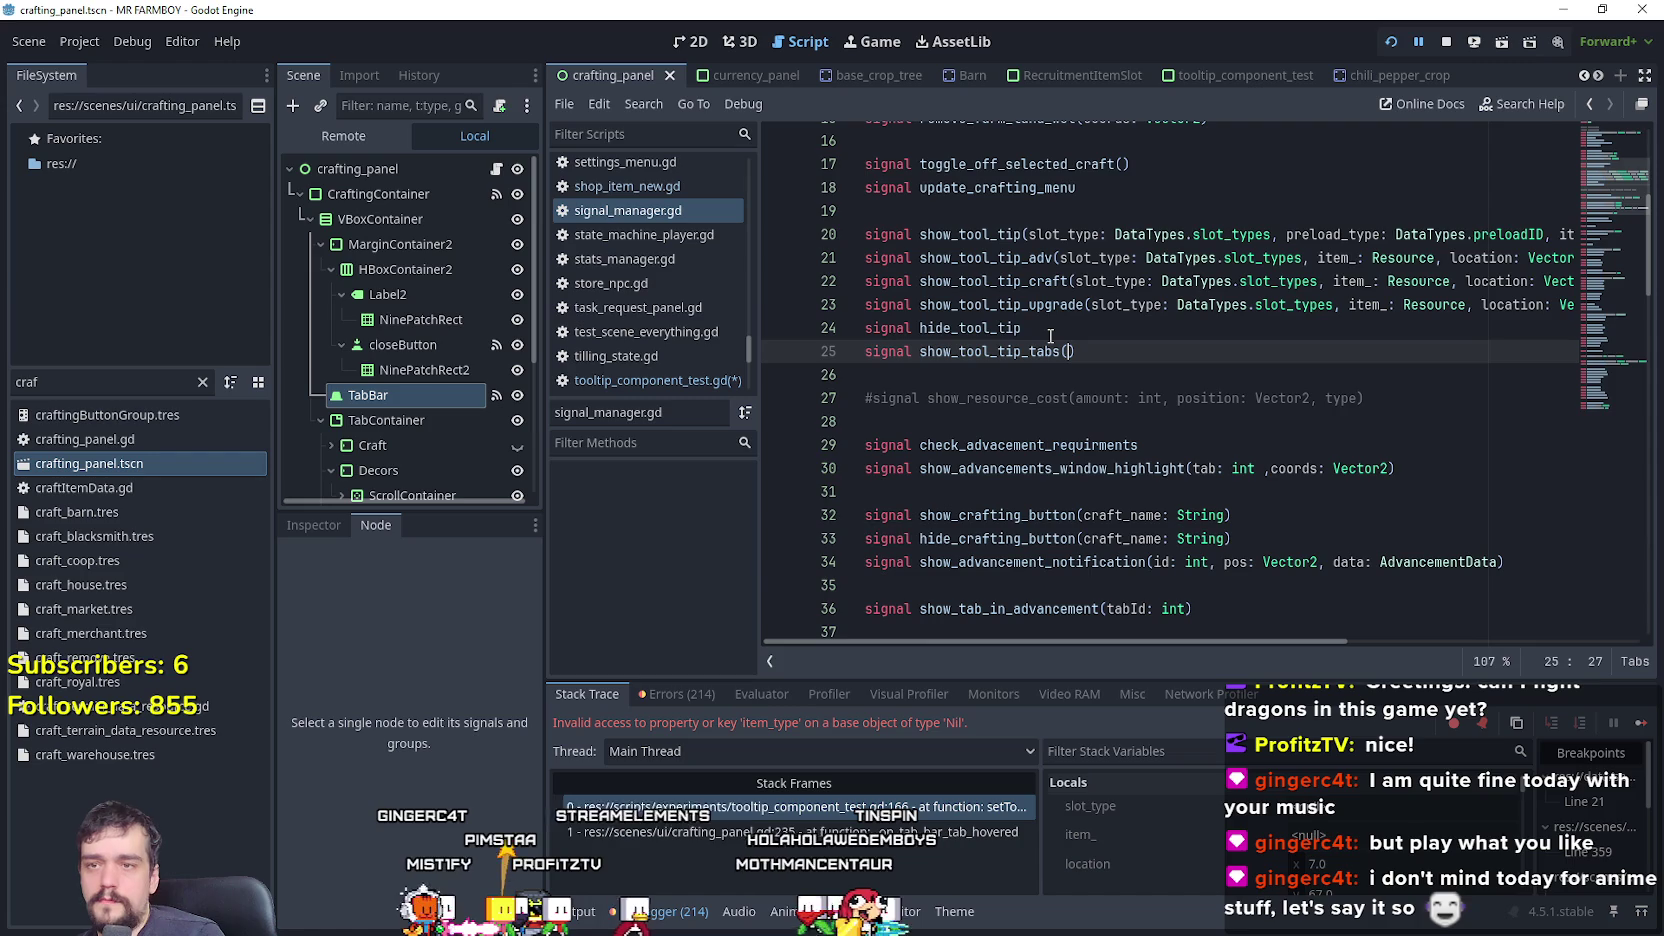
text(sc_: )
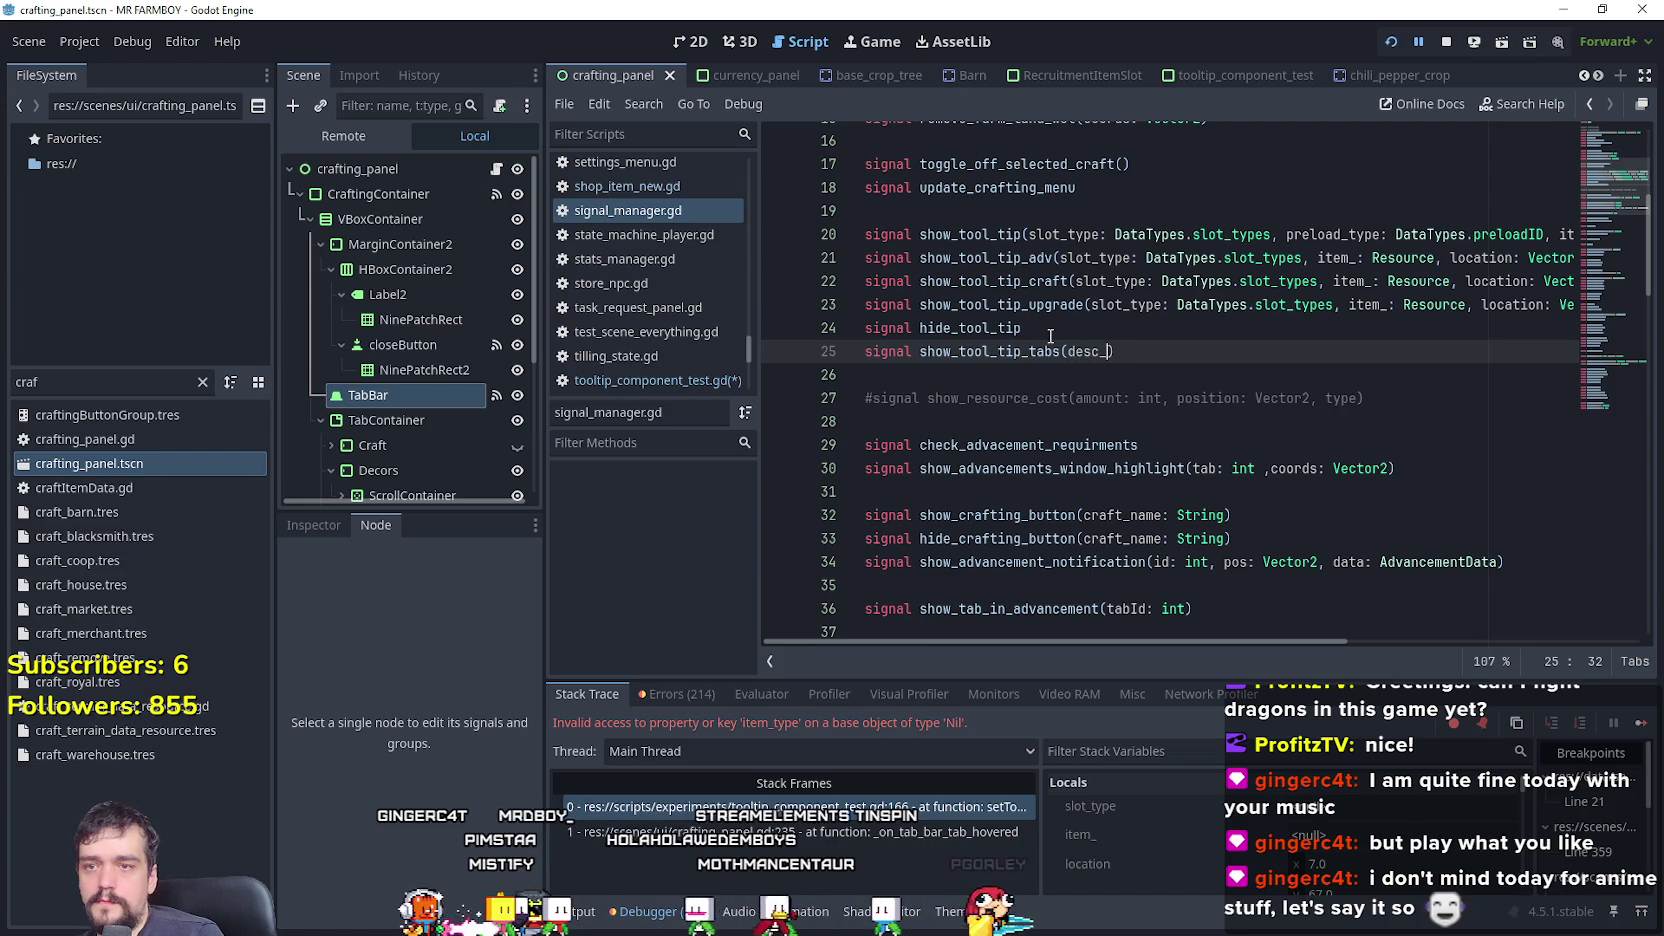
text(stri)
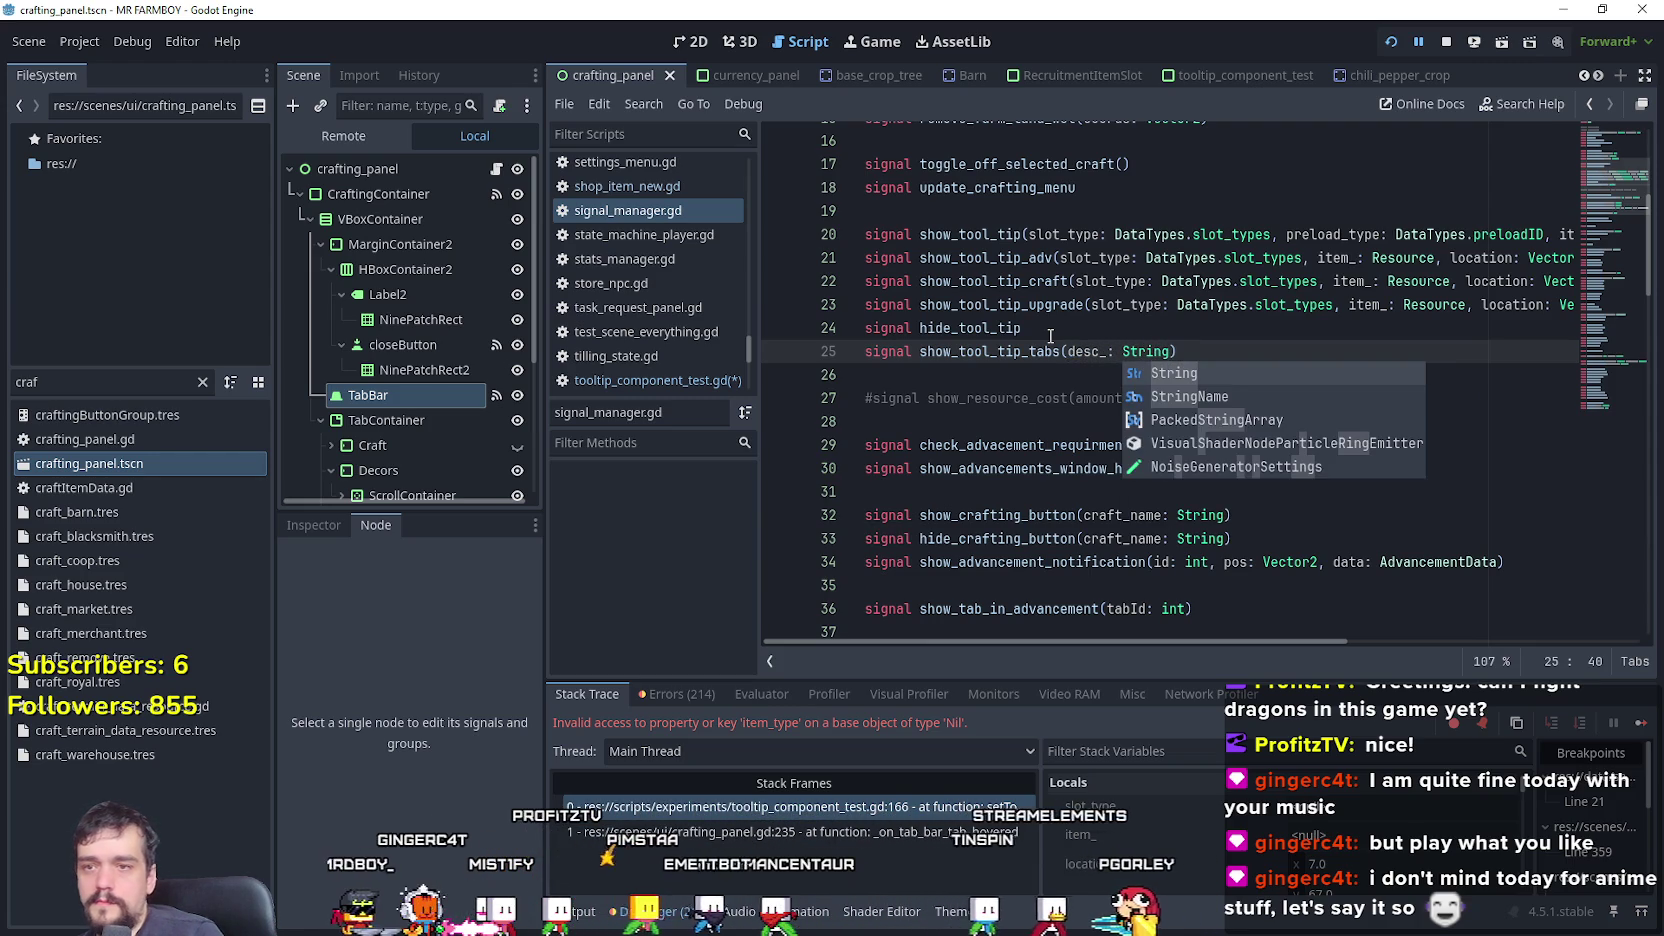
key(Return)
click(1053, 337)
key(ctrl+s)
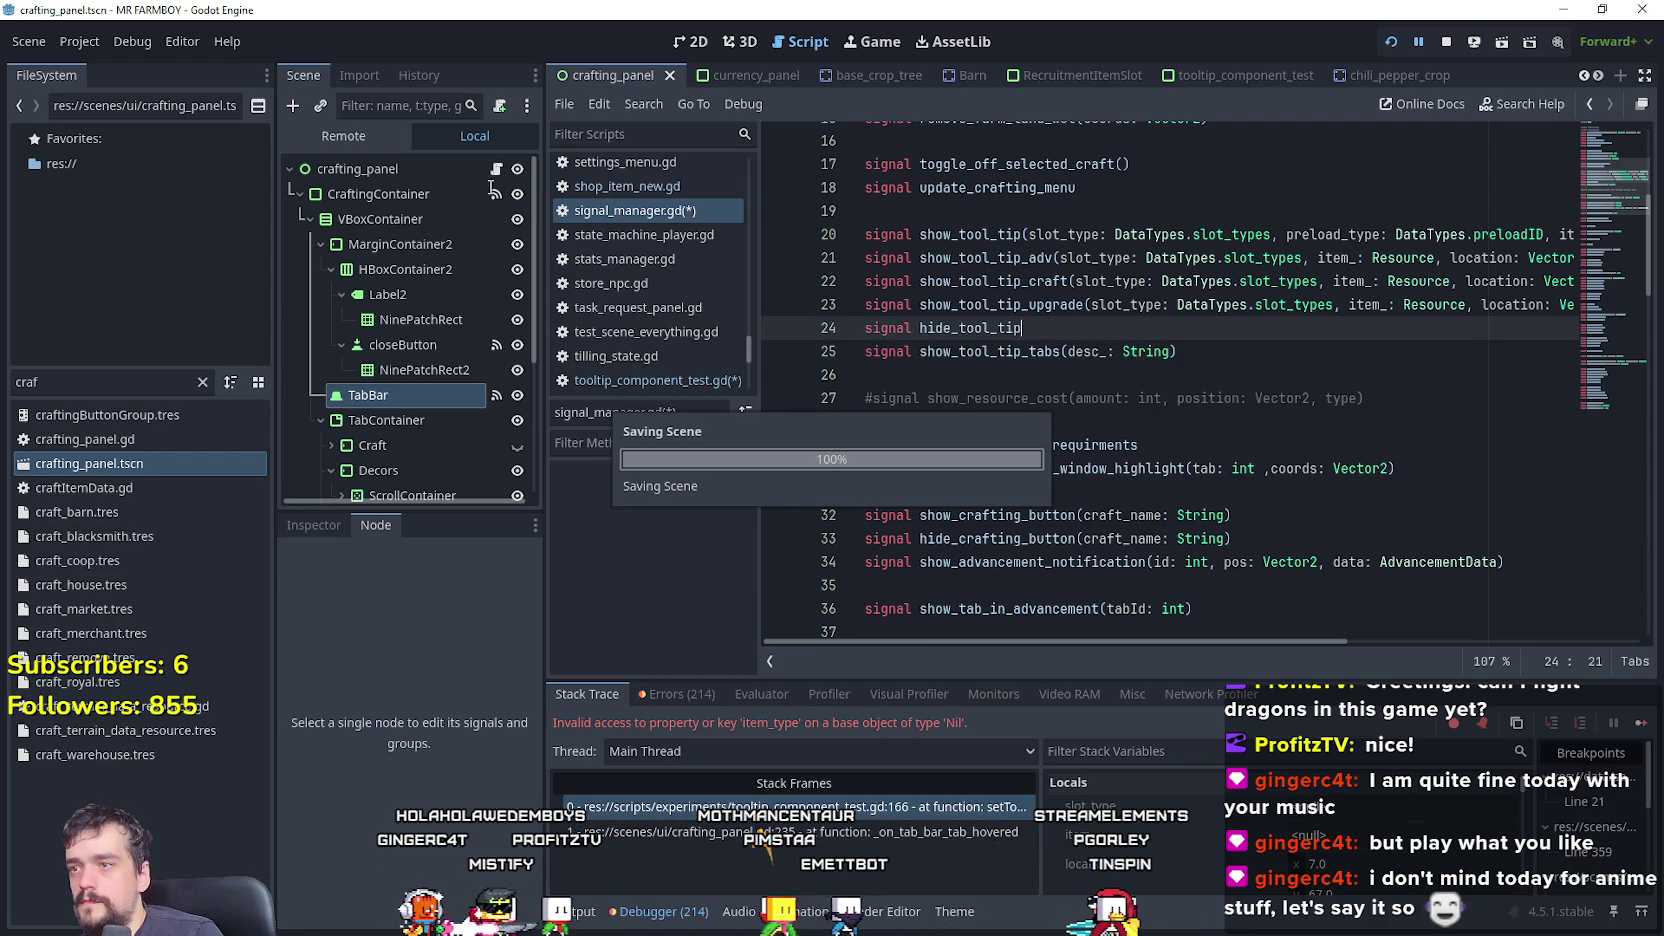
- Change crafting_panel.gd line 235 to show_tool_tip_tabs.emit("tr_decorations_help") and save the script
click(497, 172)
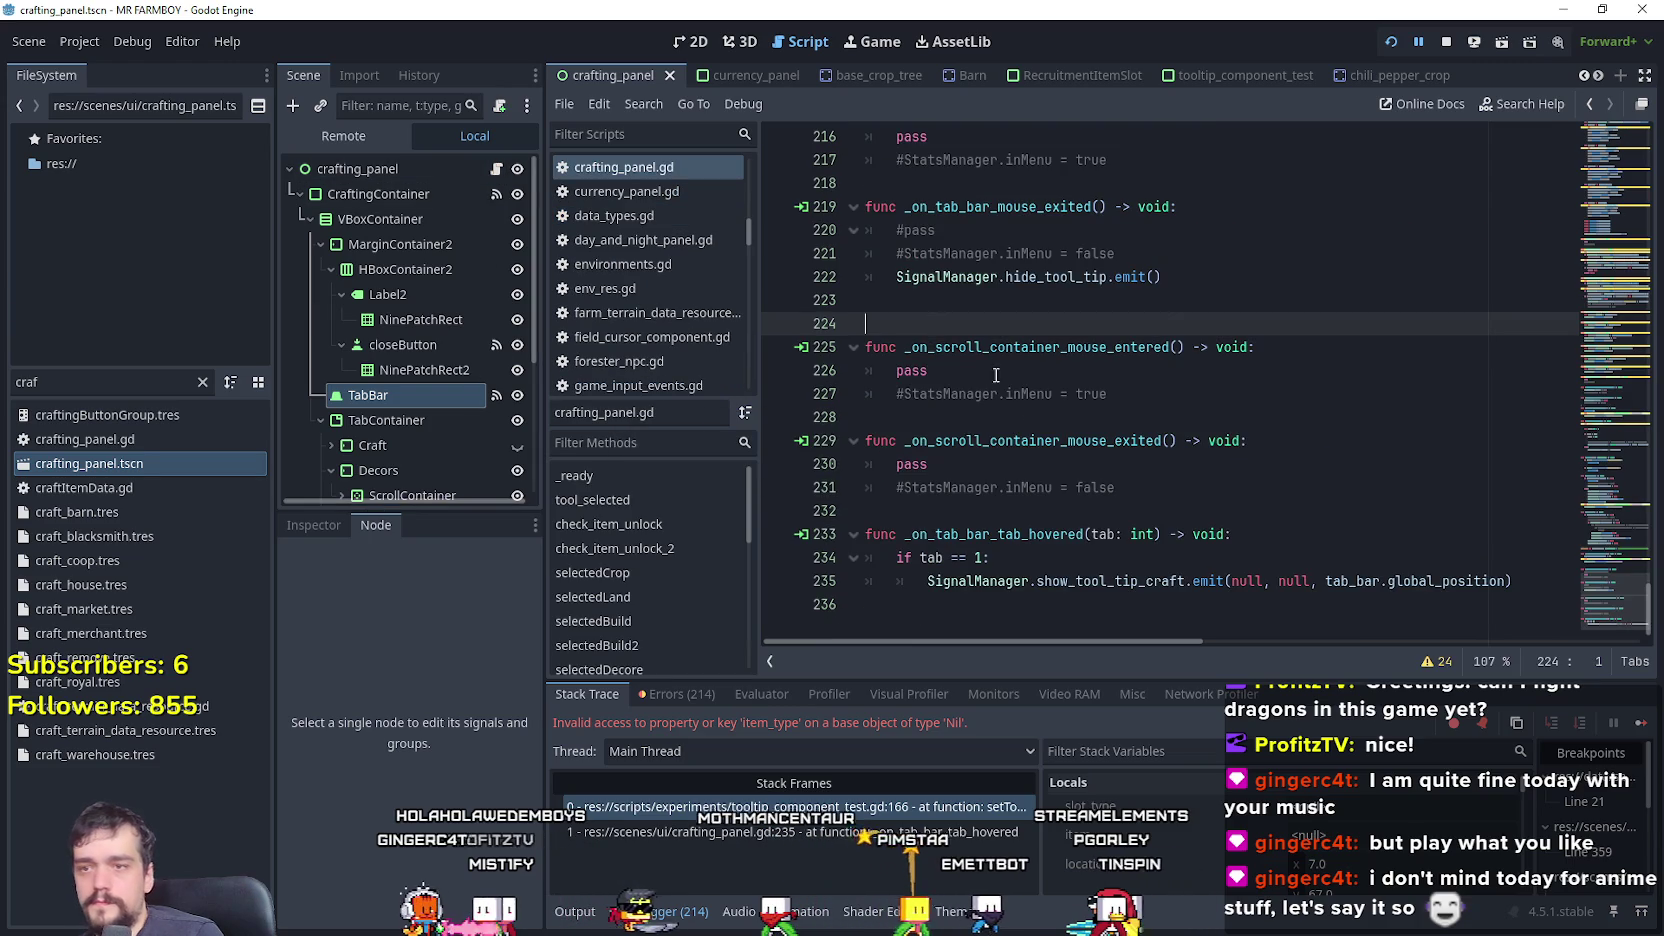
mouse_move(1186, 581)
mouse_down()
mouse_move(1147, 581)
mouse_move(1453, 573)
mouse_up()
text(tabs)
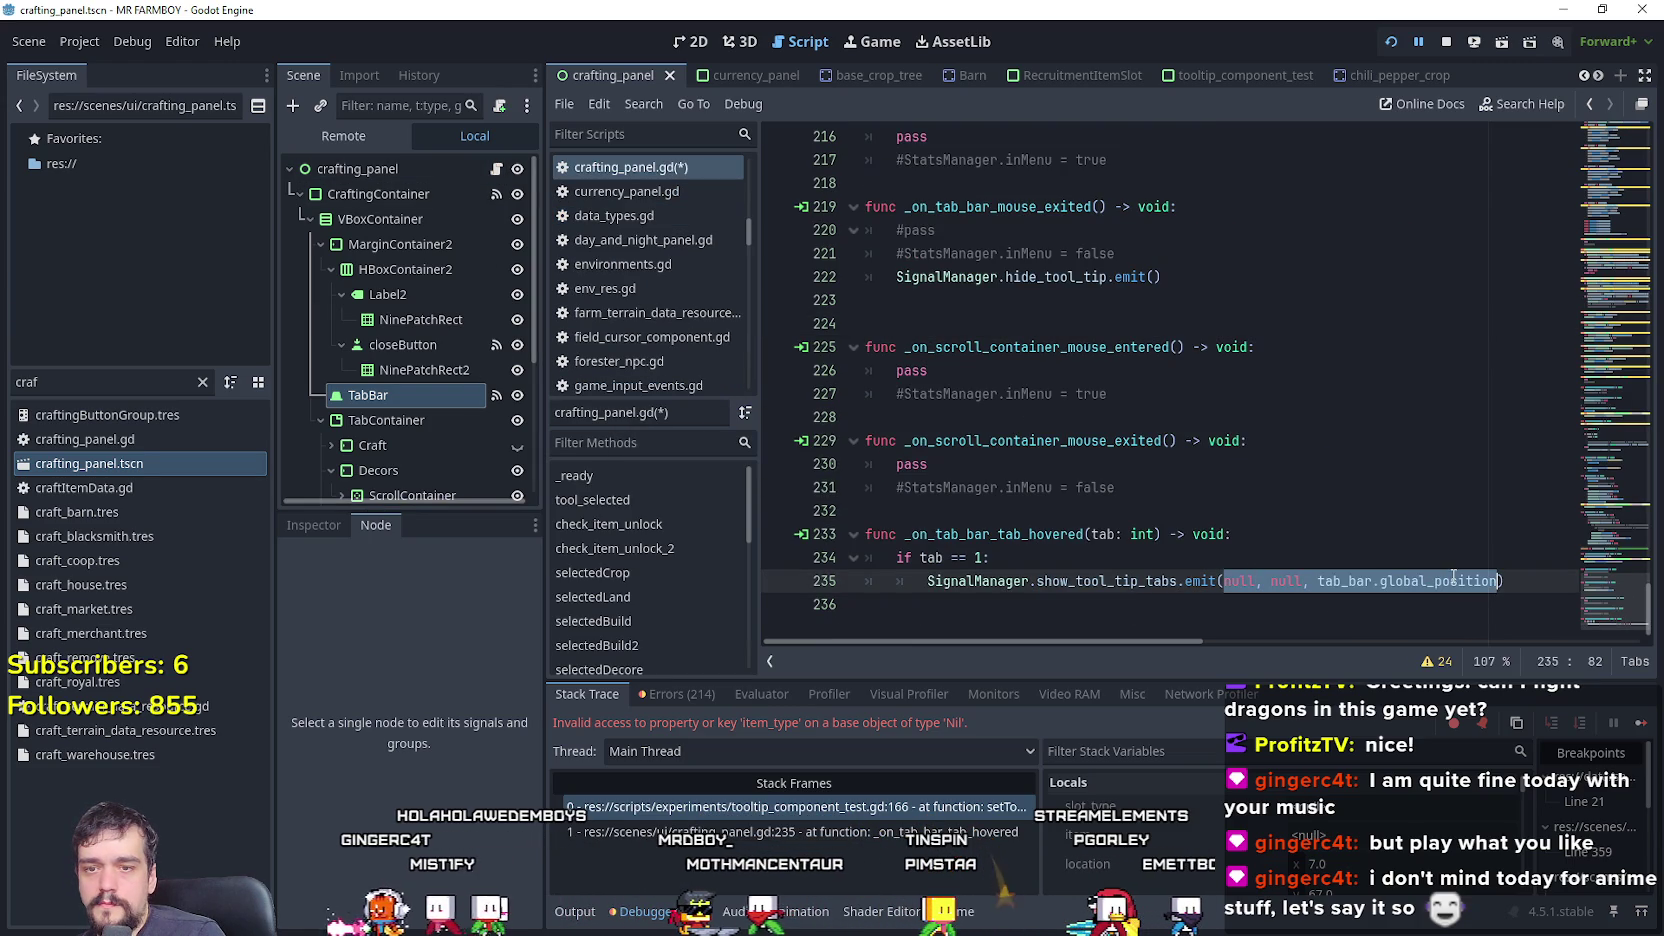
key(BackSpace)
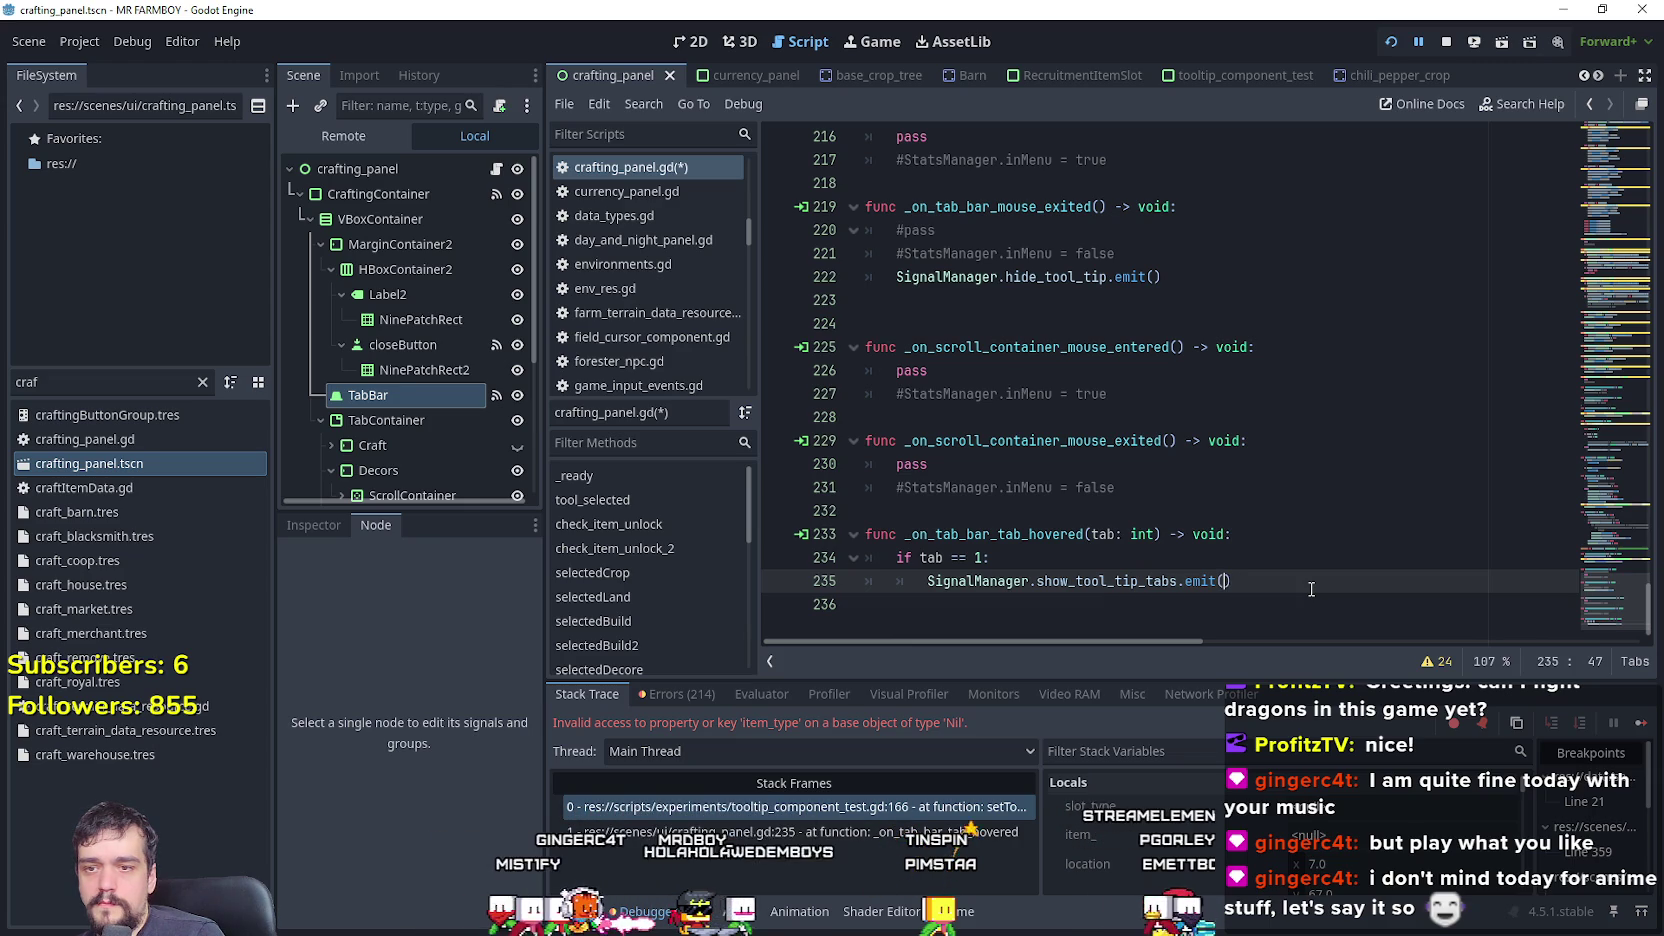
text("tr_decorations_help)
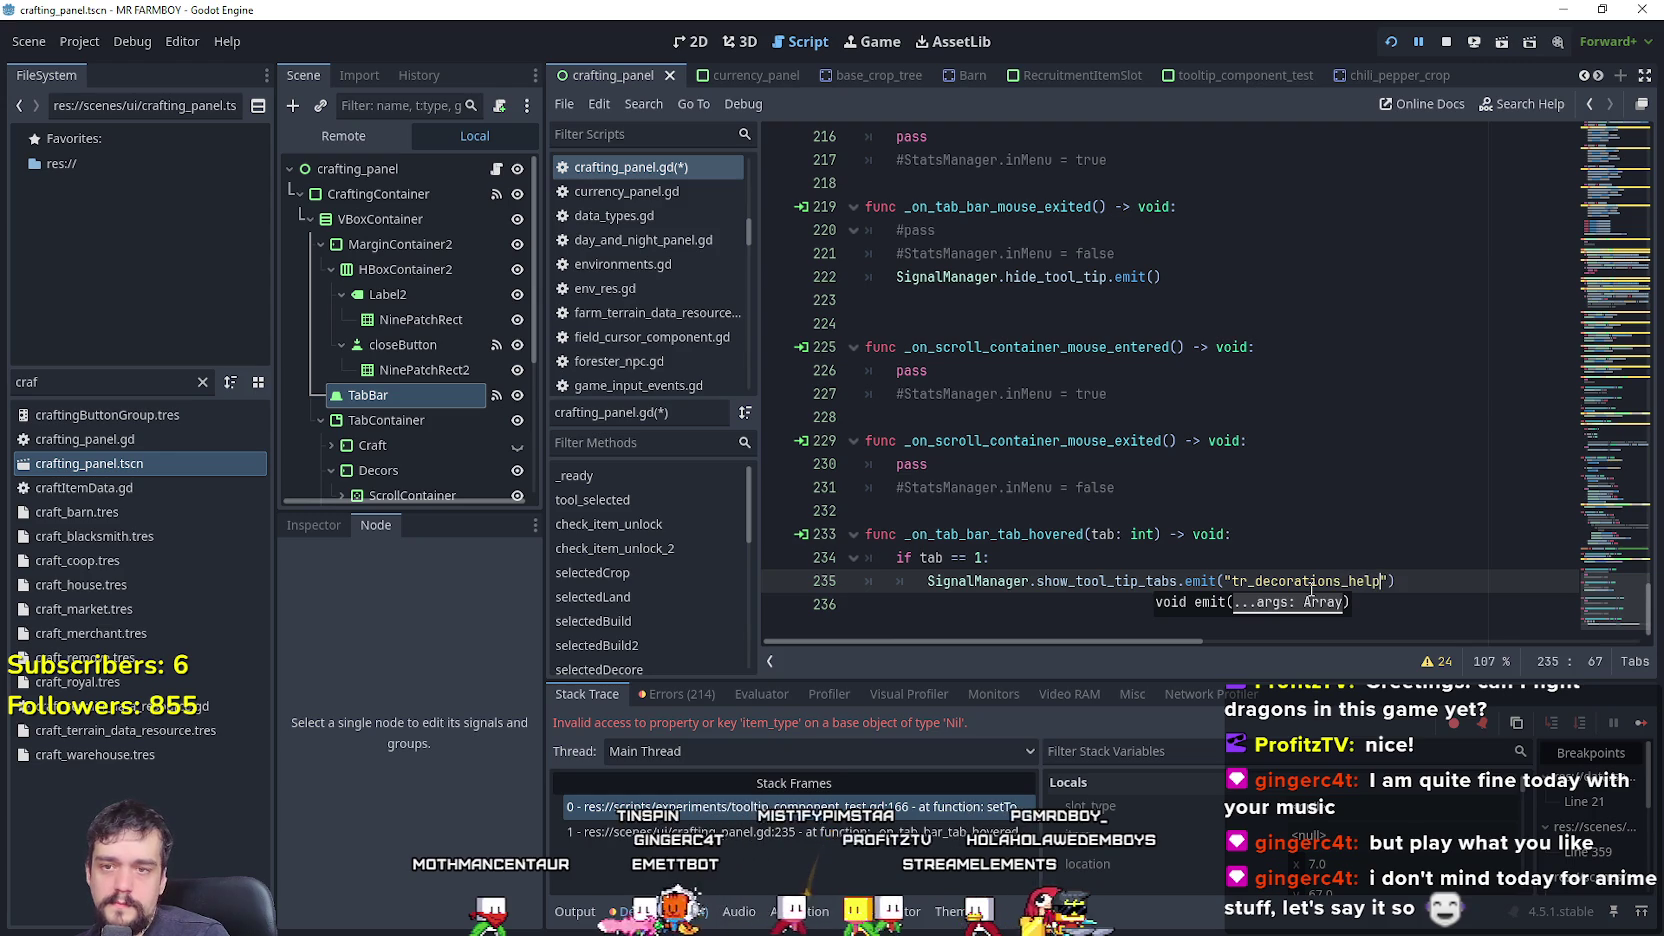
double_click(1295, 582)
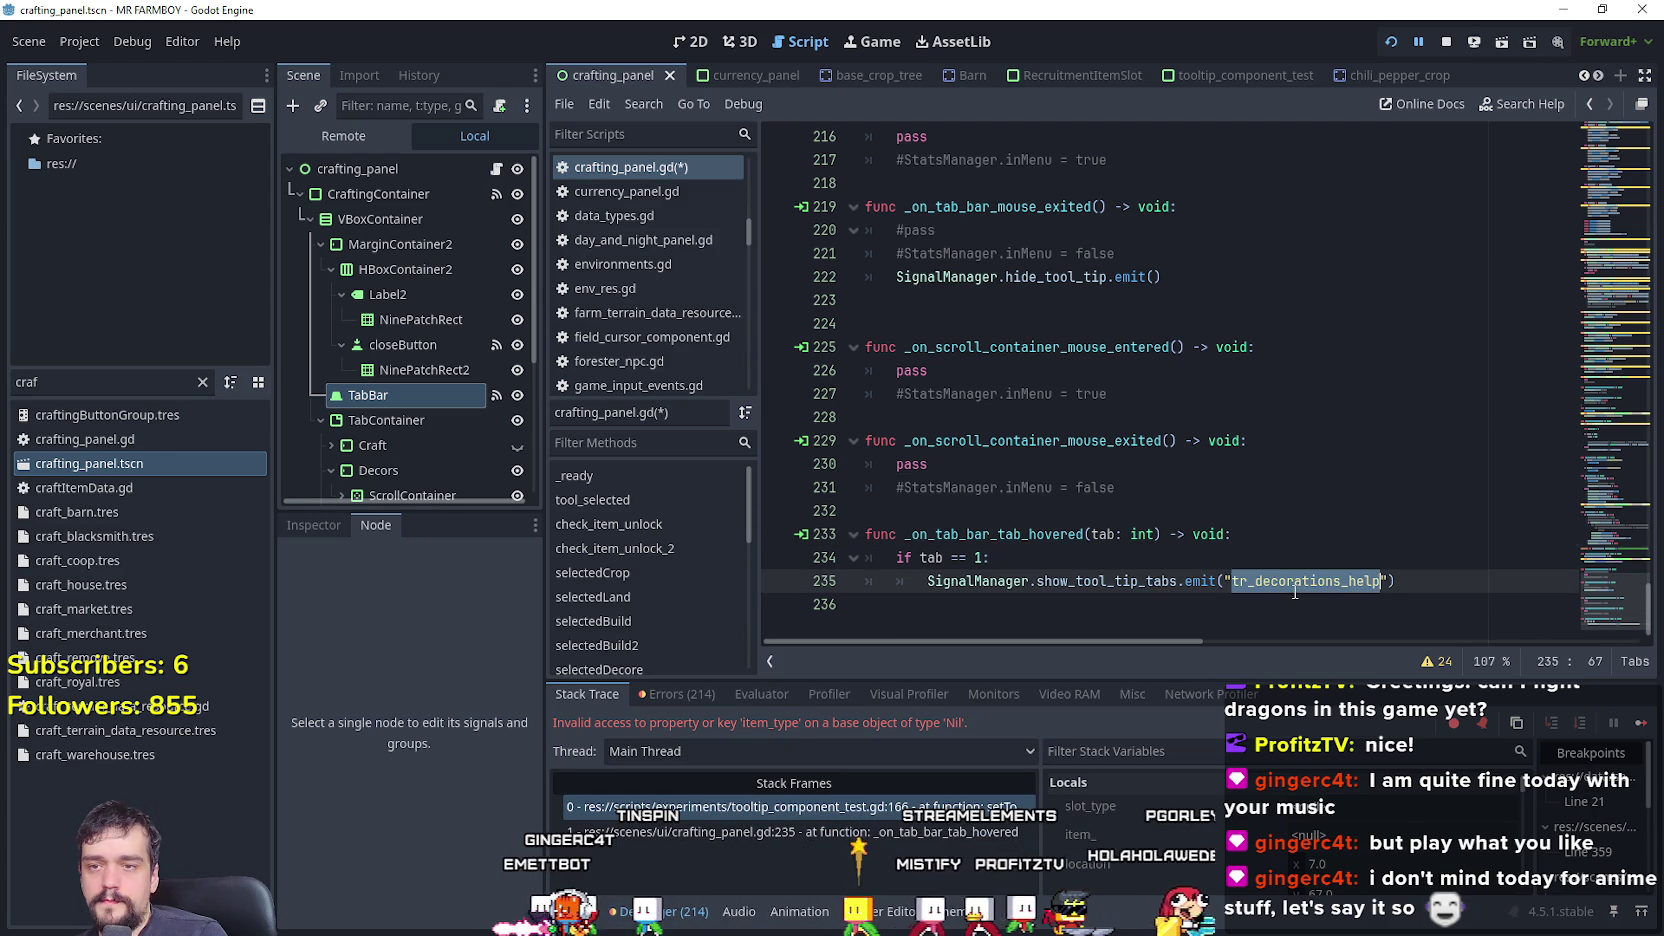
click(1258, 556)
key(ctrl+s)
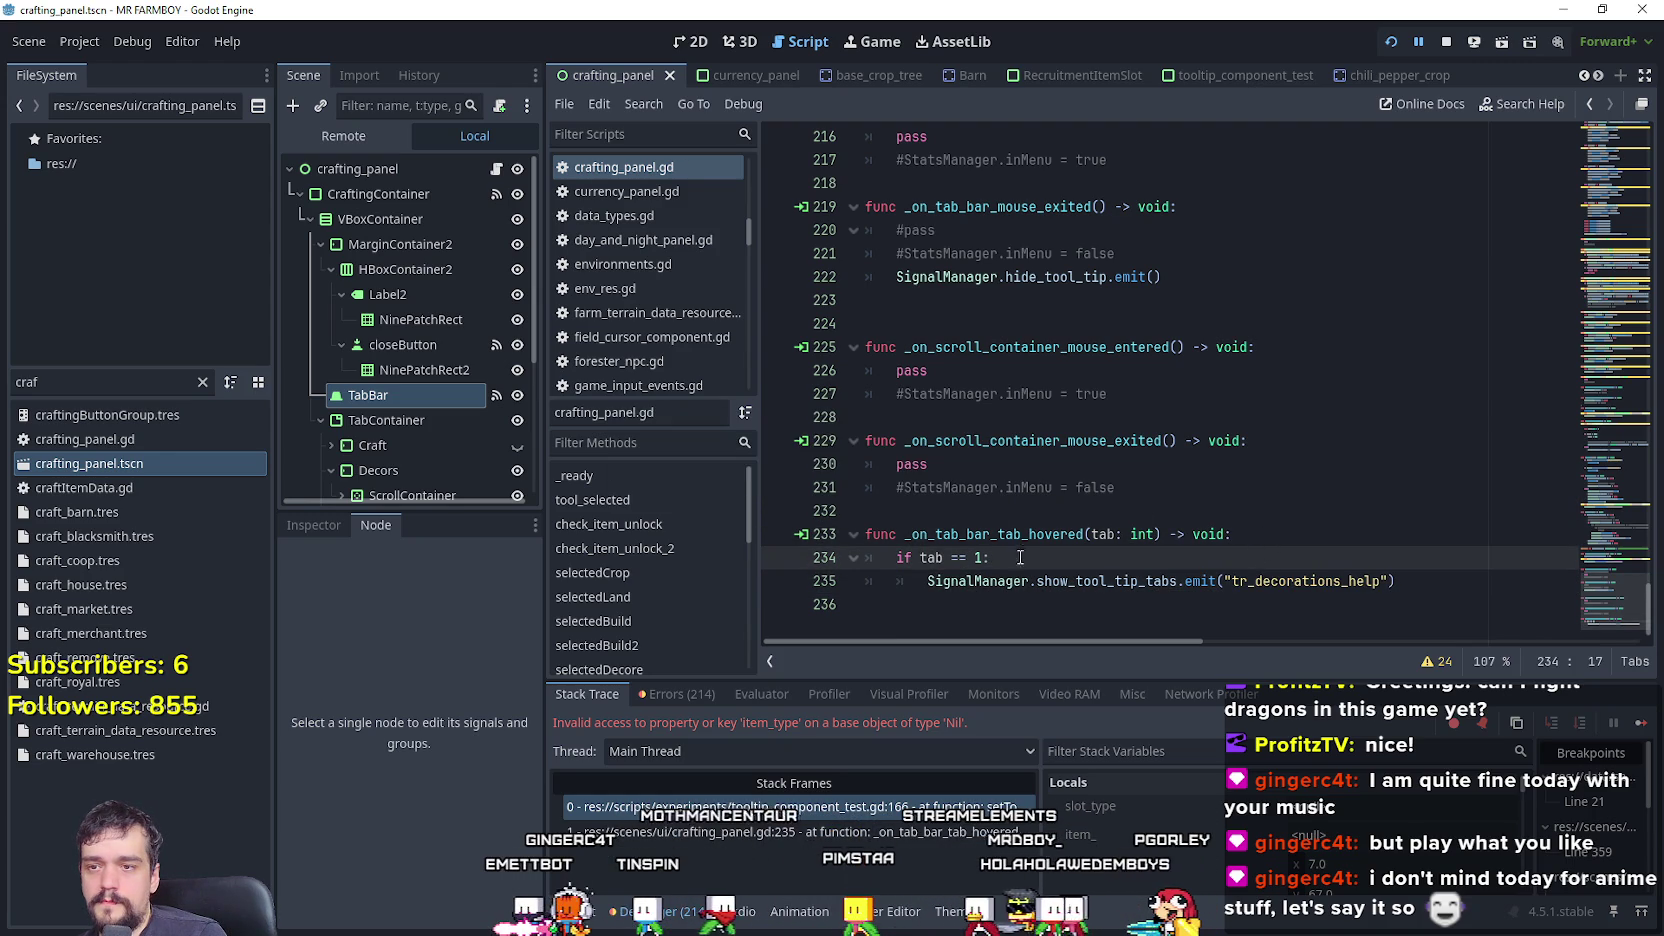
click(1006, 599)
key(BackSpace)
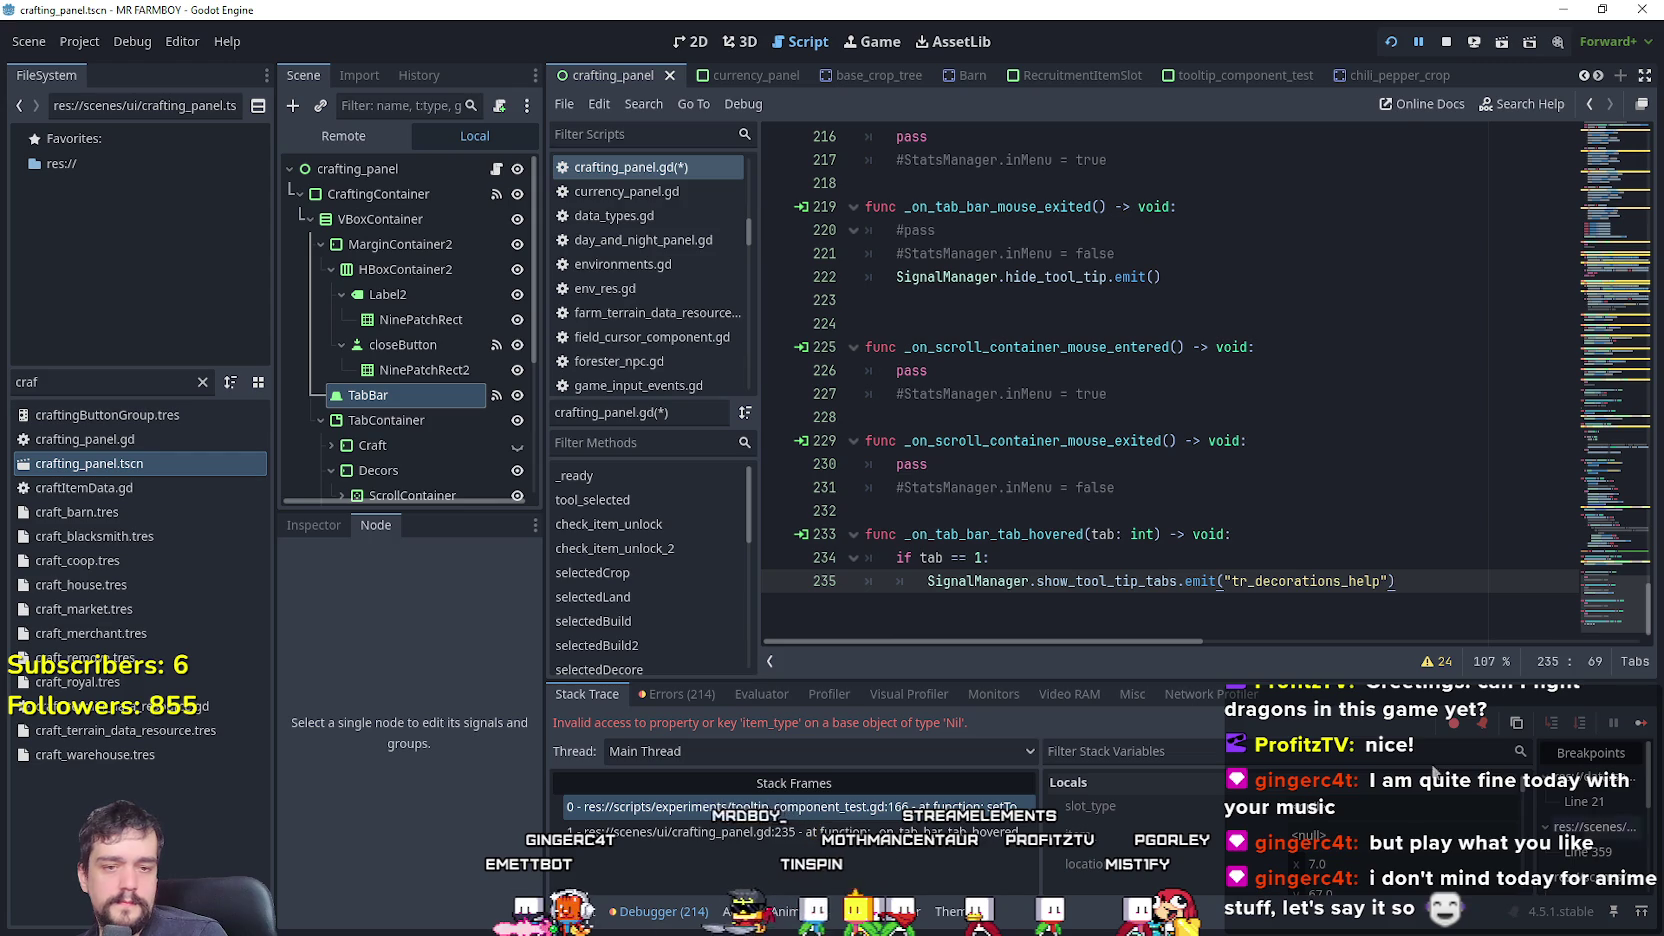
- Stop the running game and bring up the MR FARMBOY Localization spreadsheet in the browser
click(1446, 41)
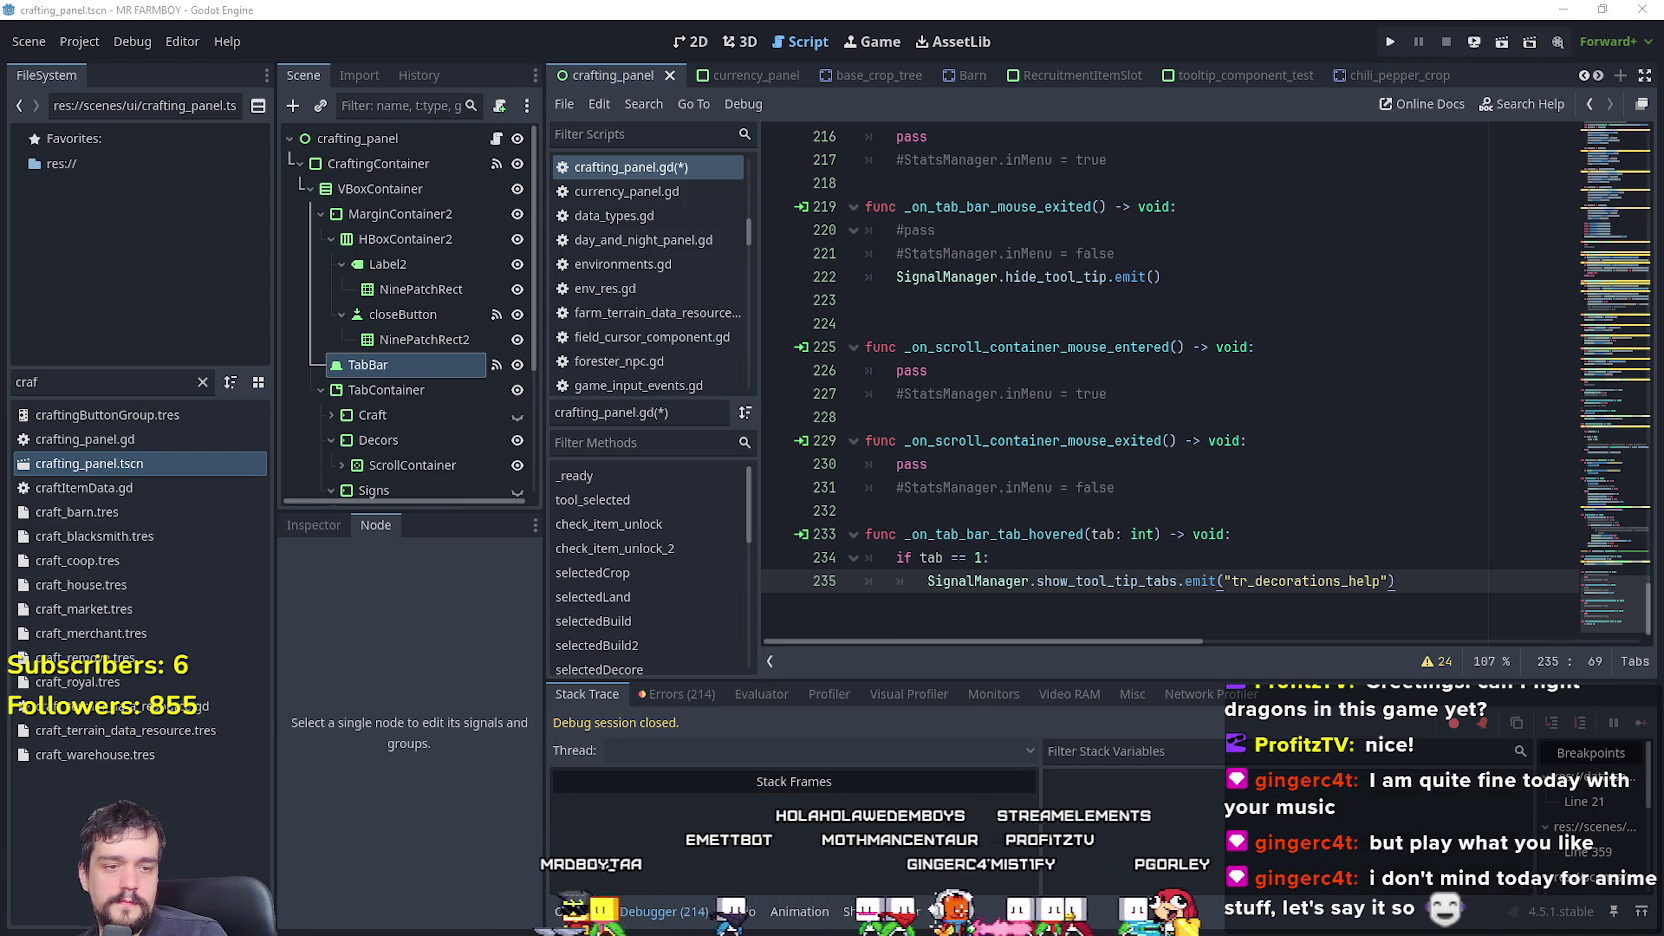
key(alt+Tab)
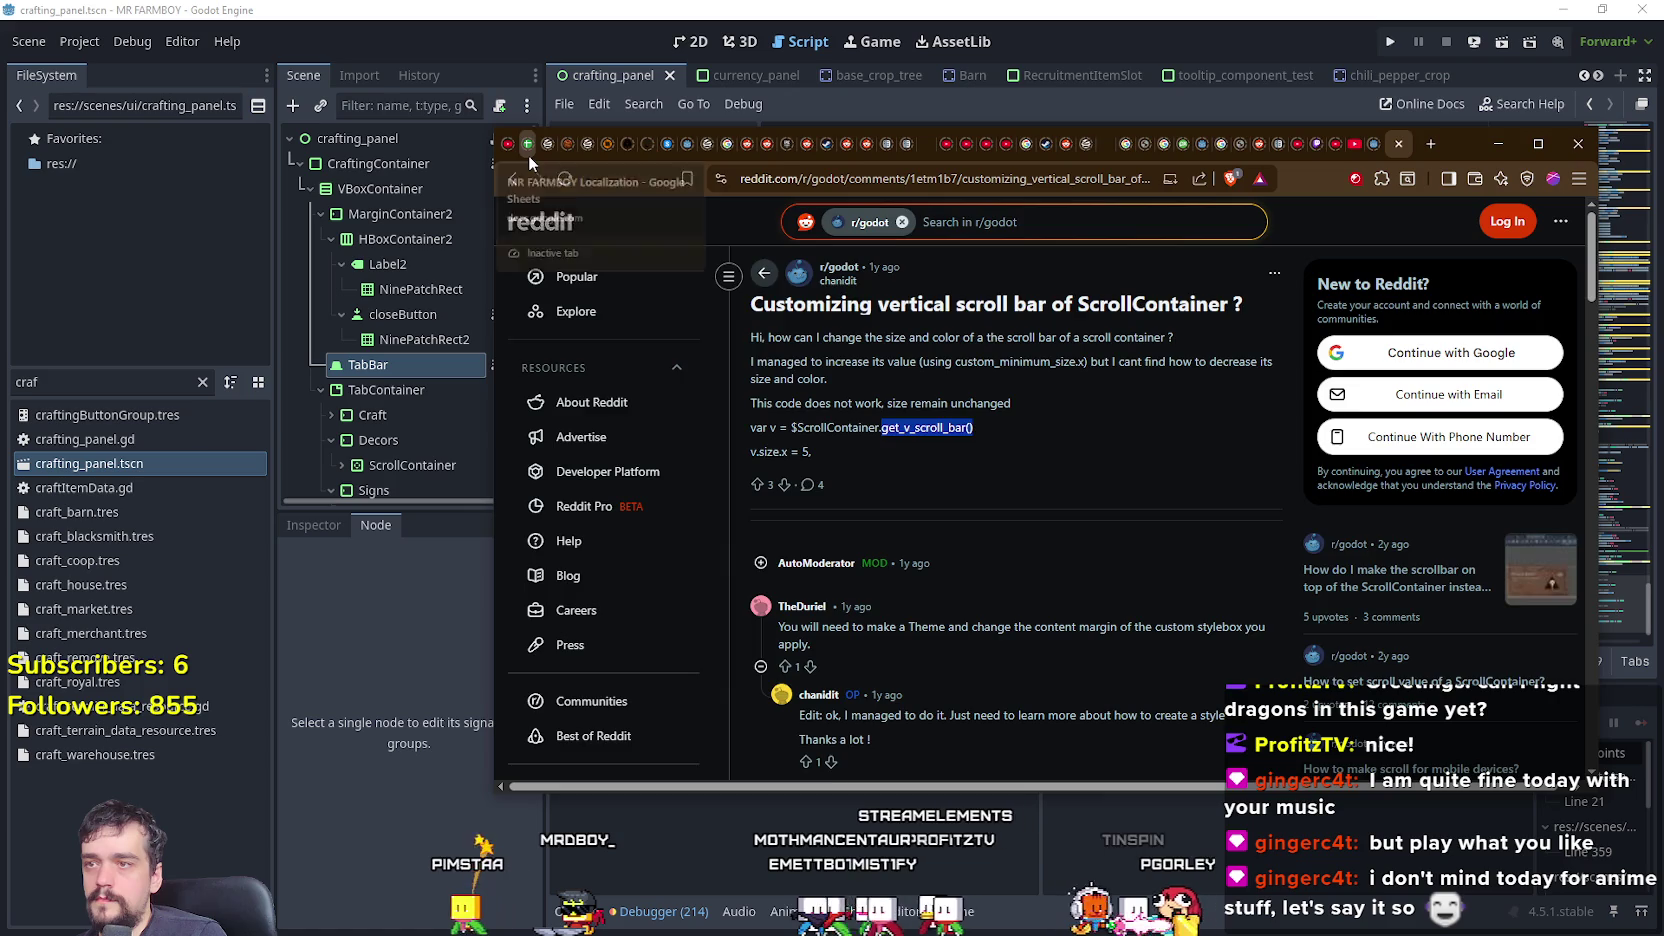
click(528, 155)
scroll(1588, 350, down, 3)
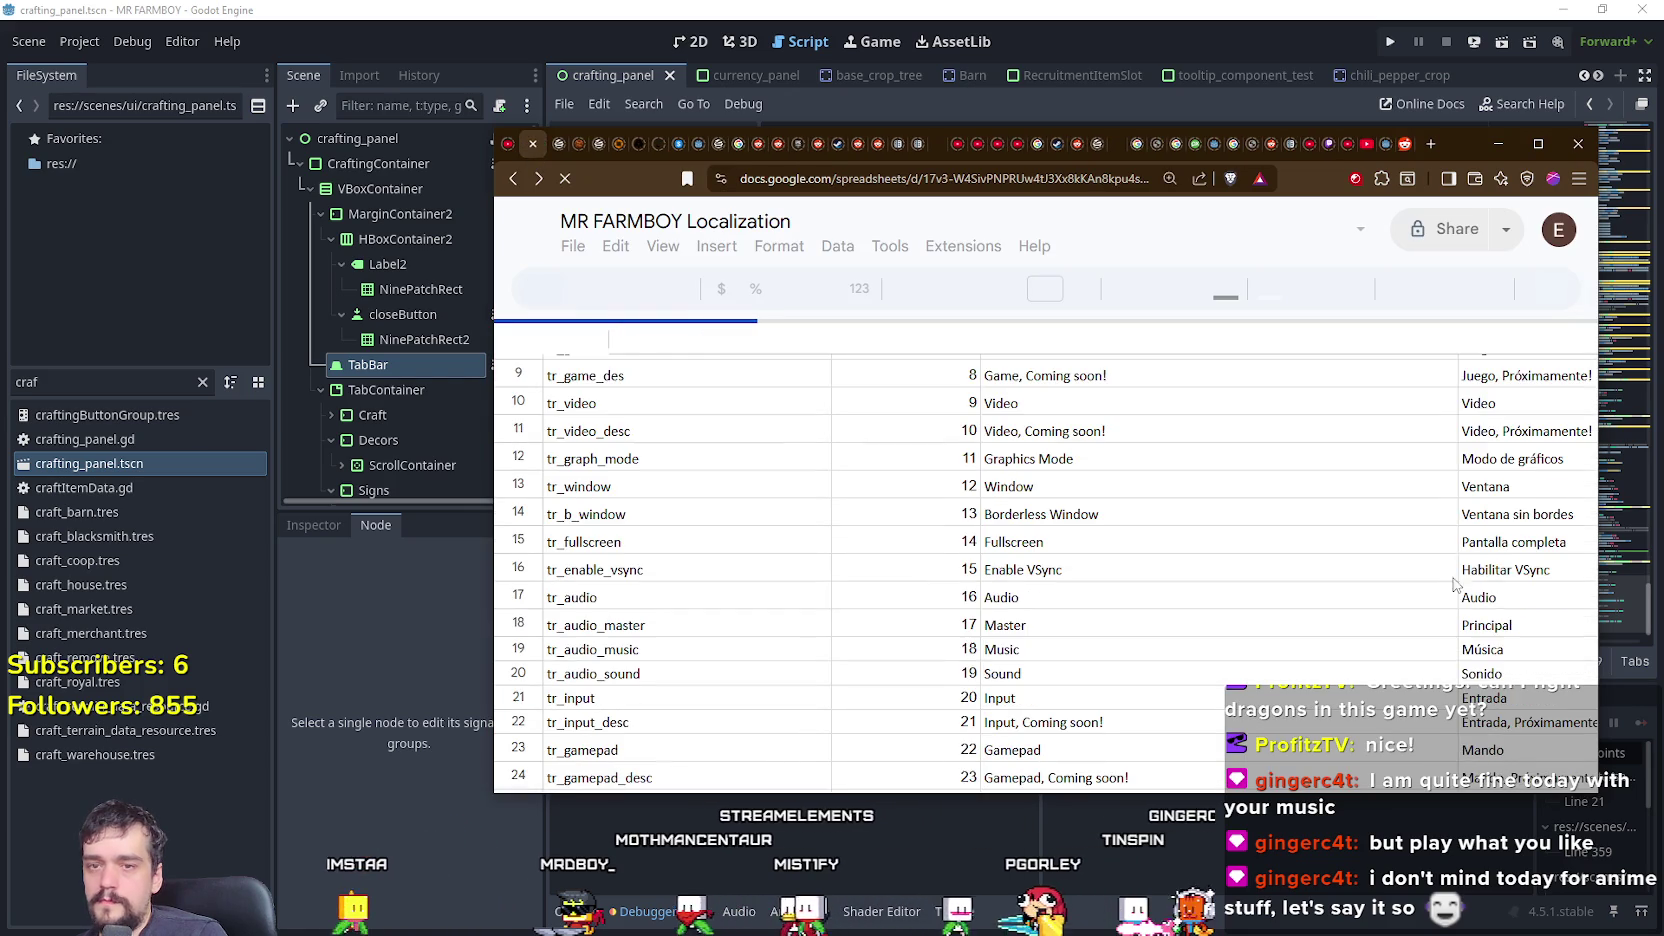
scroll(1583, 423, down, 10)
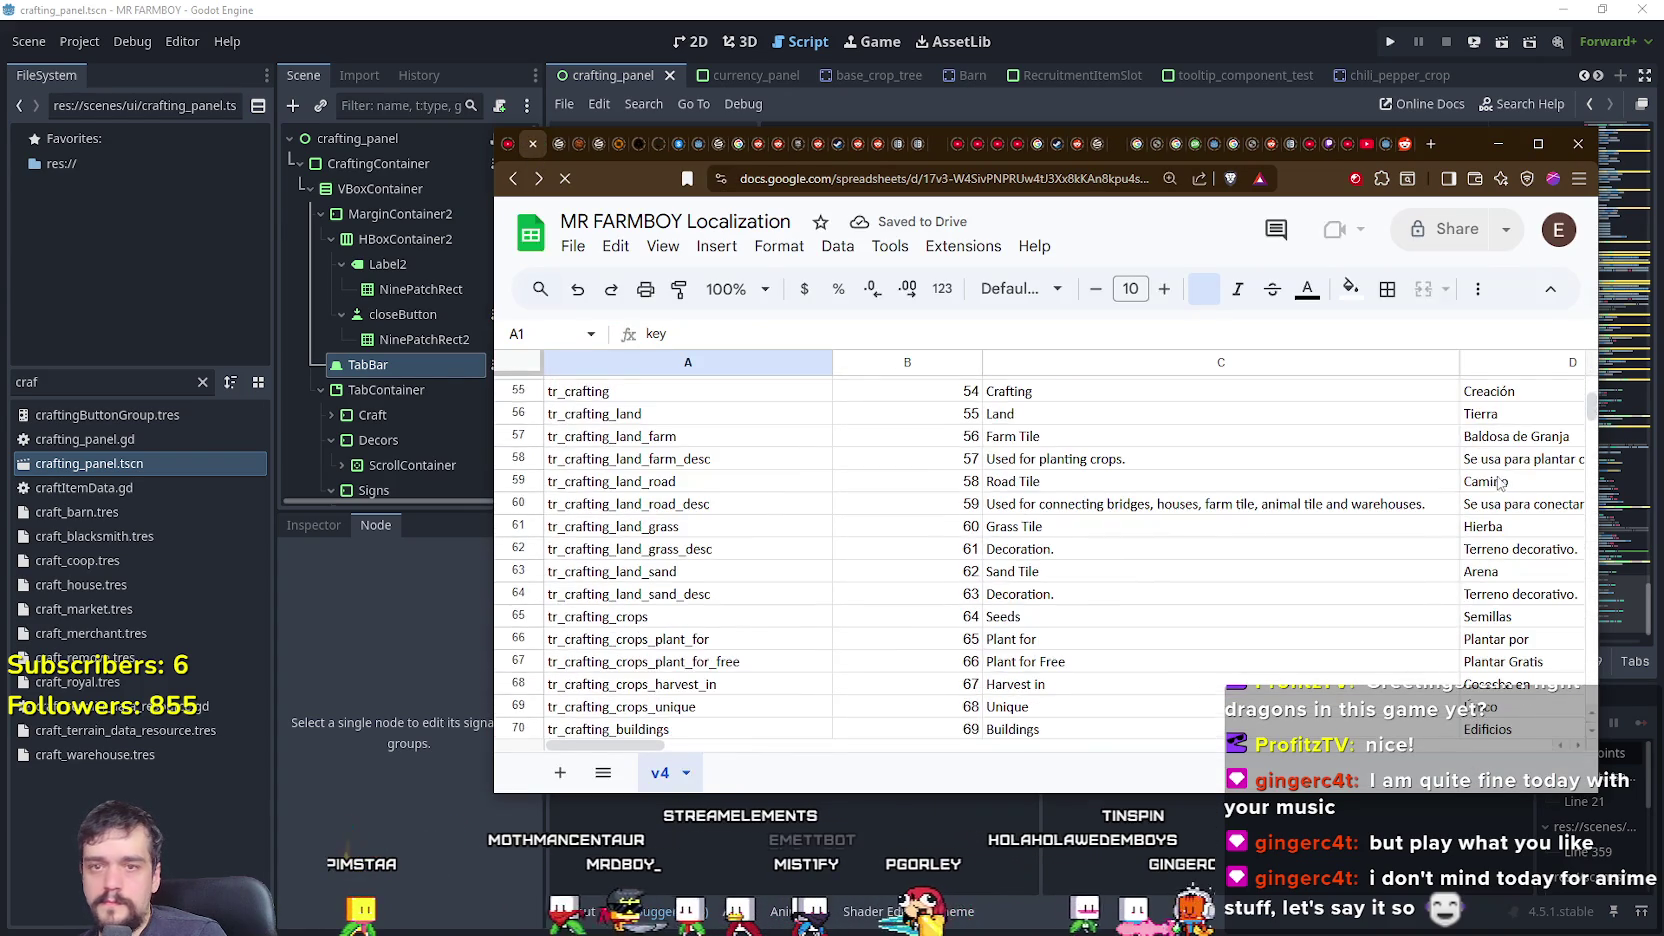
mouse_move(1591, 412)
mouse_down()
mouse_move(1588, 635)
mouse_move(1588, 614)
mouse_up()
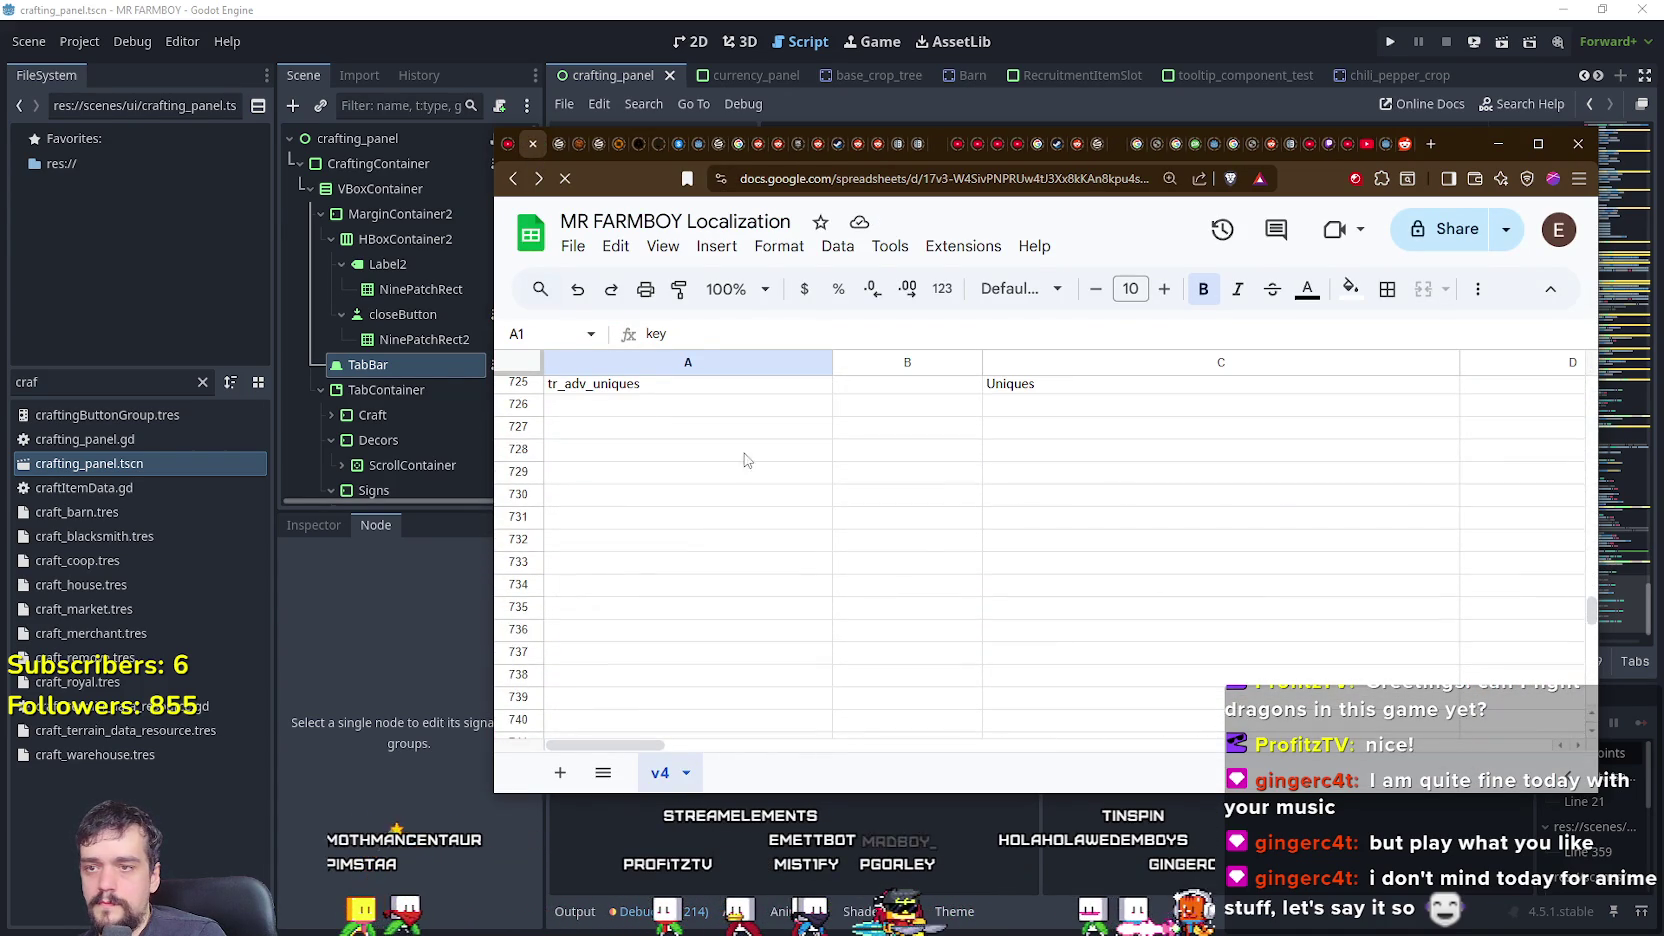
- Paste the tr_decorations_help key into cell A727
click(627, 430)
text(tr_decorations_help)
click(1006, 442)
- Write '[REMOVE]' and 'Select a decoration, then hold right click button to remove.' in C727
double_click(1048, 437)
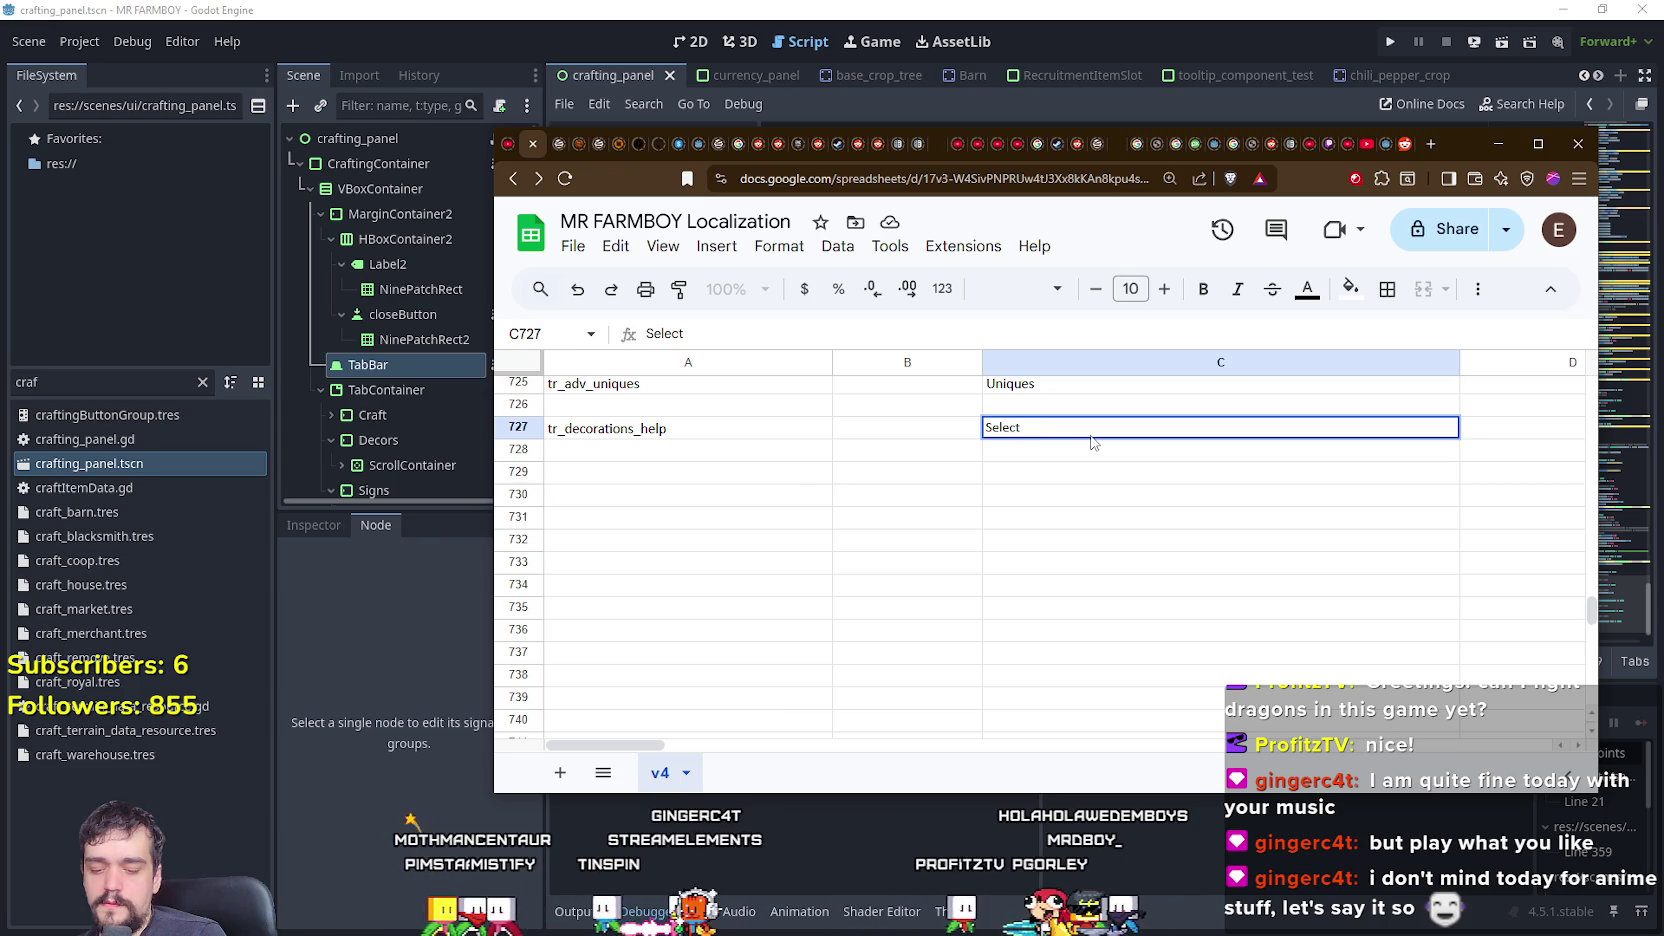
key(BackSpace)
key(BackSpace)
key(BackSpace)
text(Select)
key(BackSpace)
key(BackSpace)
key(BackSpace)
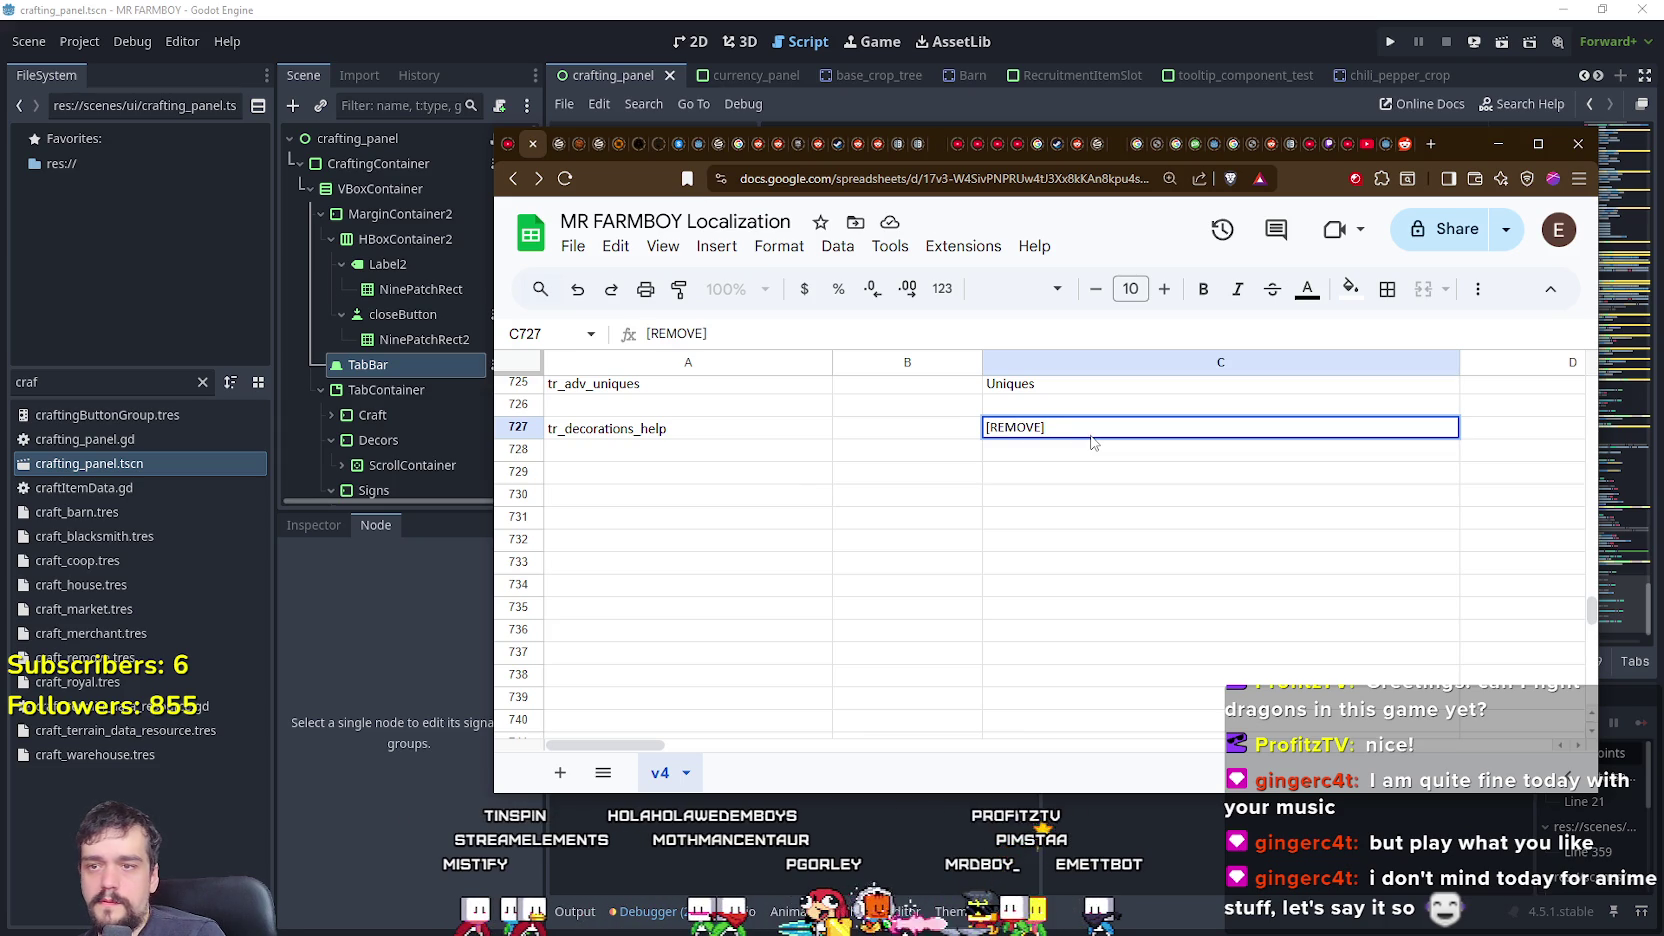
key(alt+Return)
text(Select a decoratio)
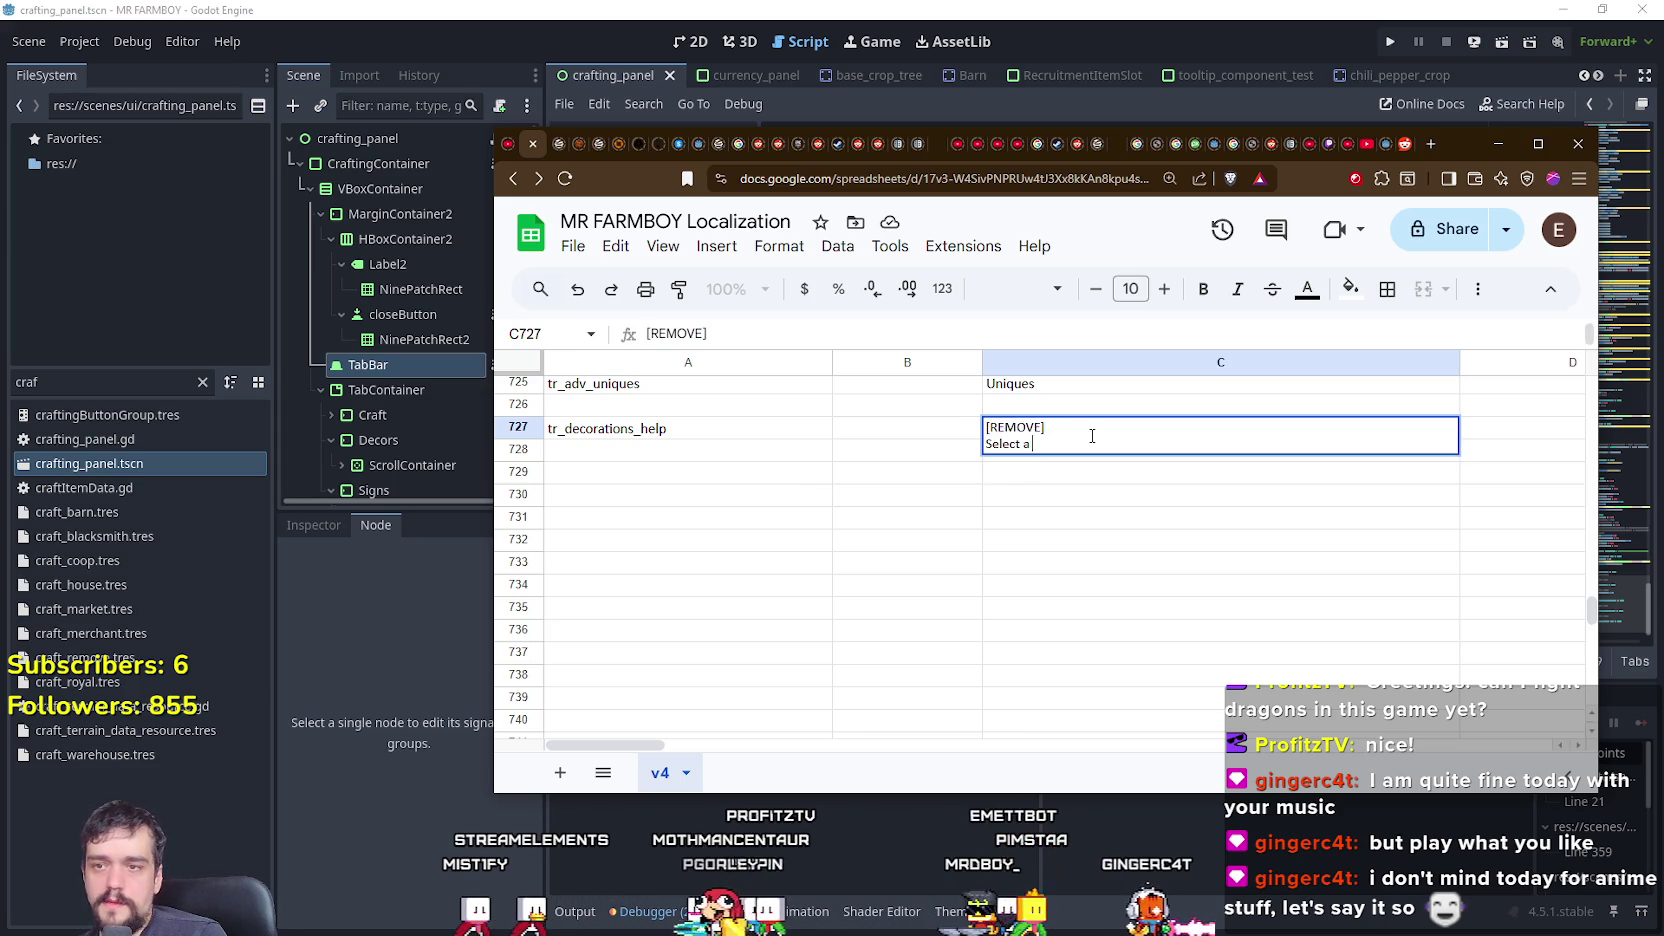
text(n)
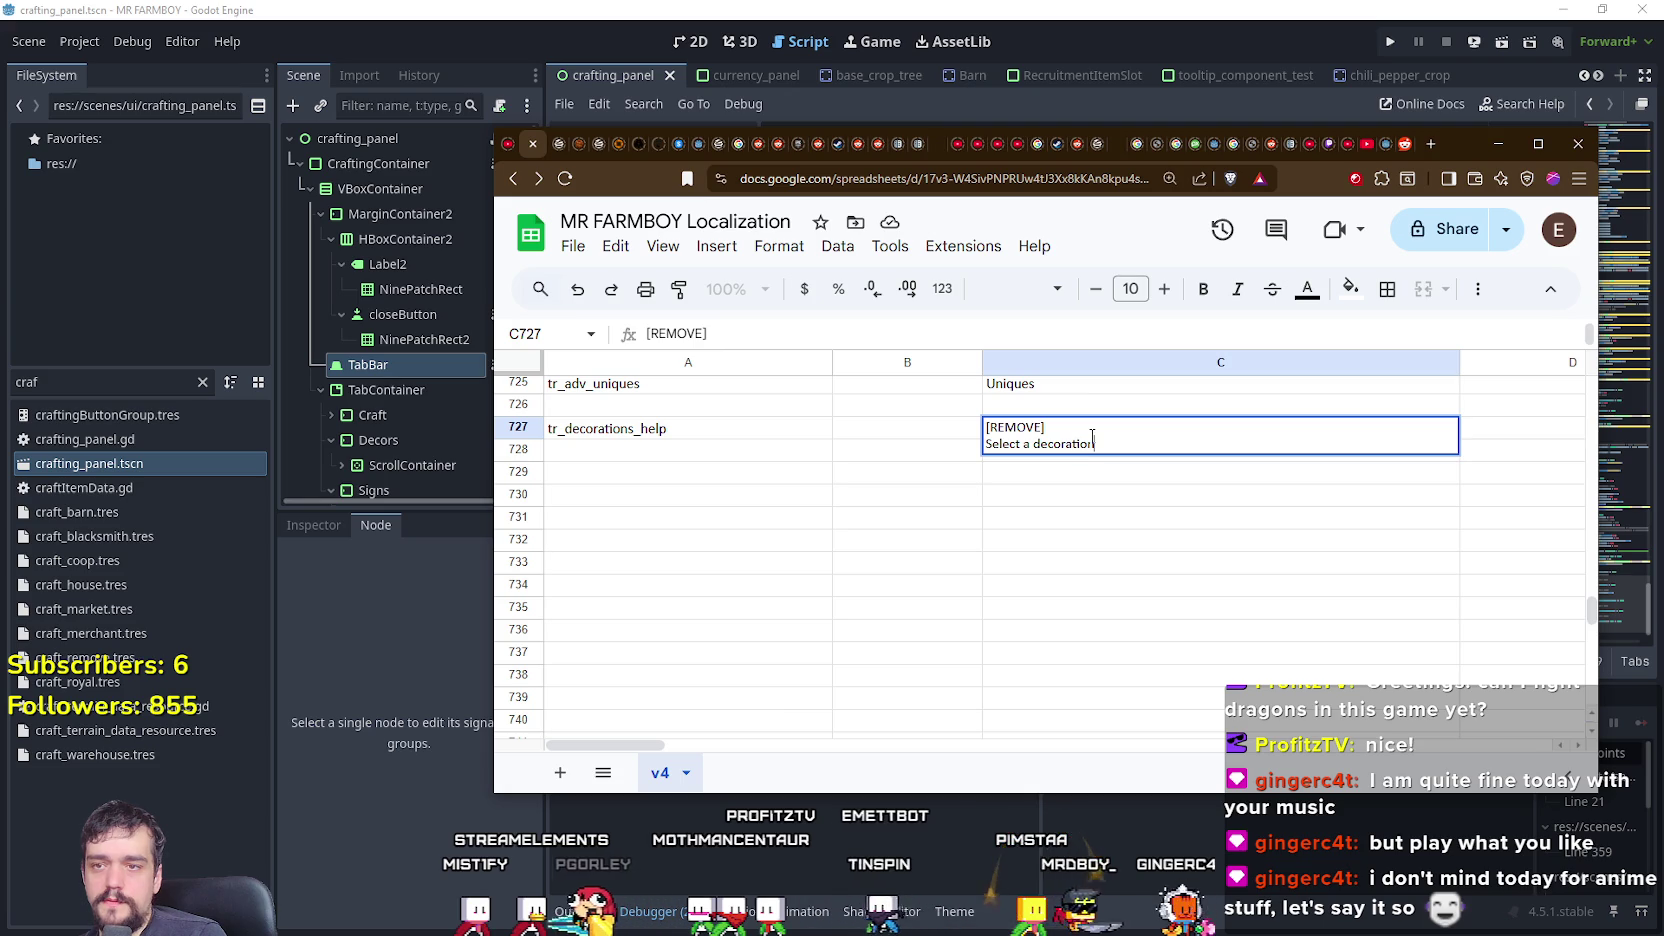
text(, then hold right )
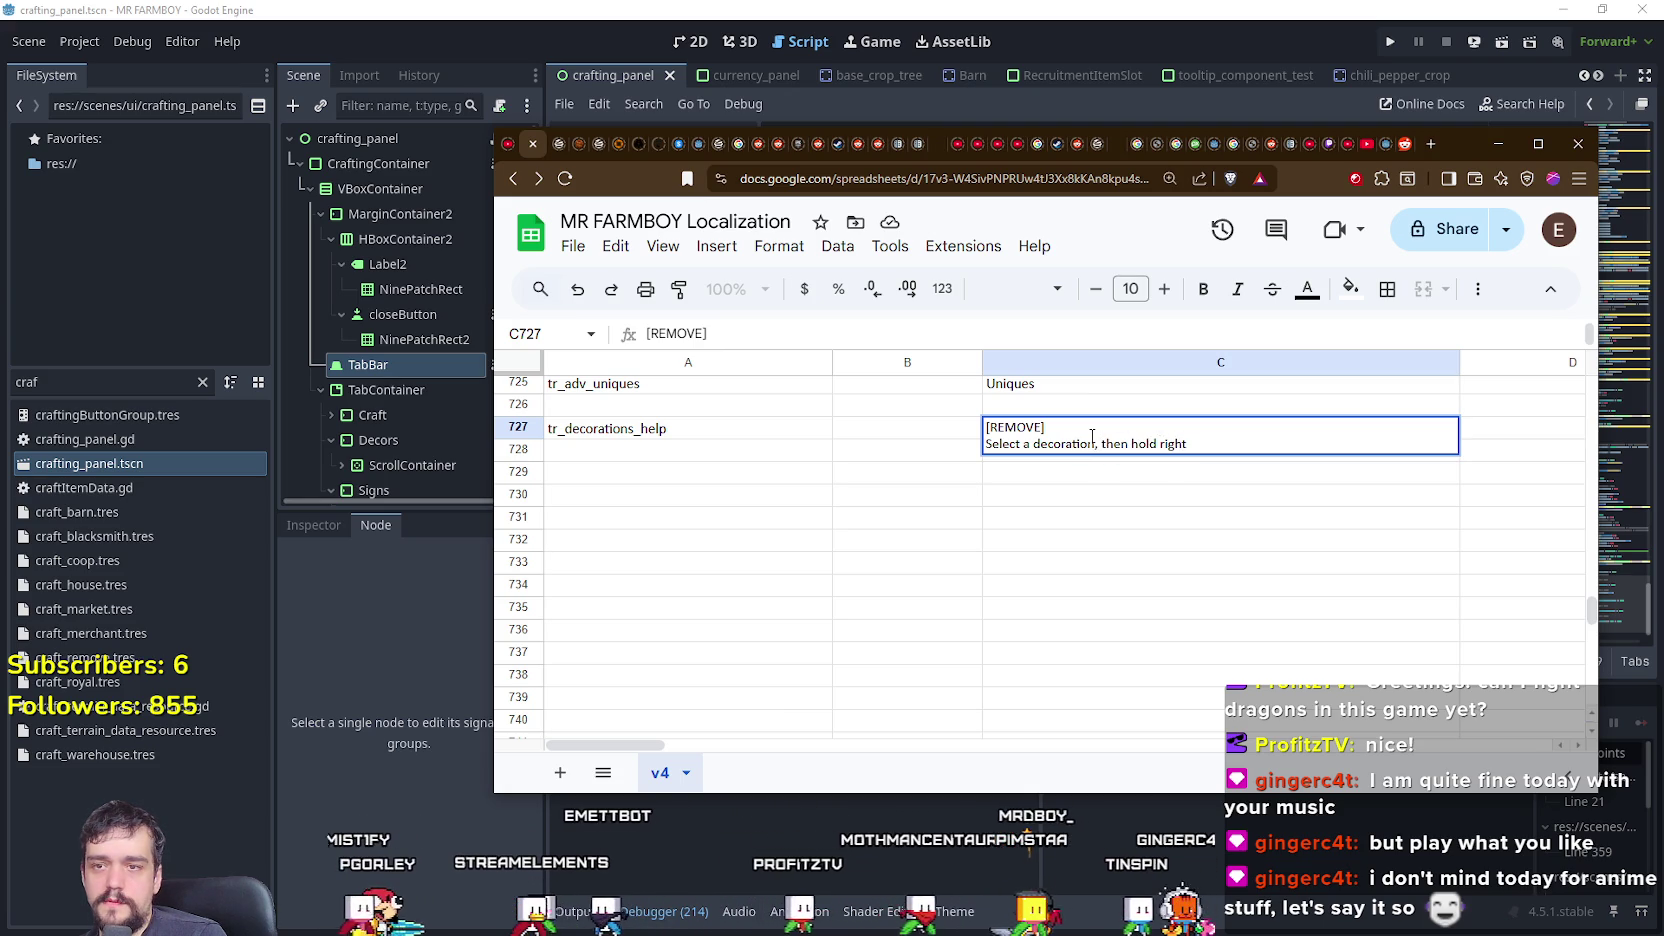
text(cl)
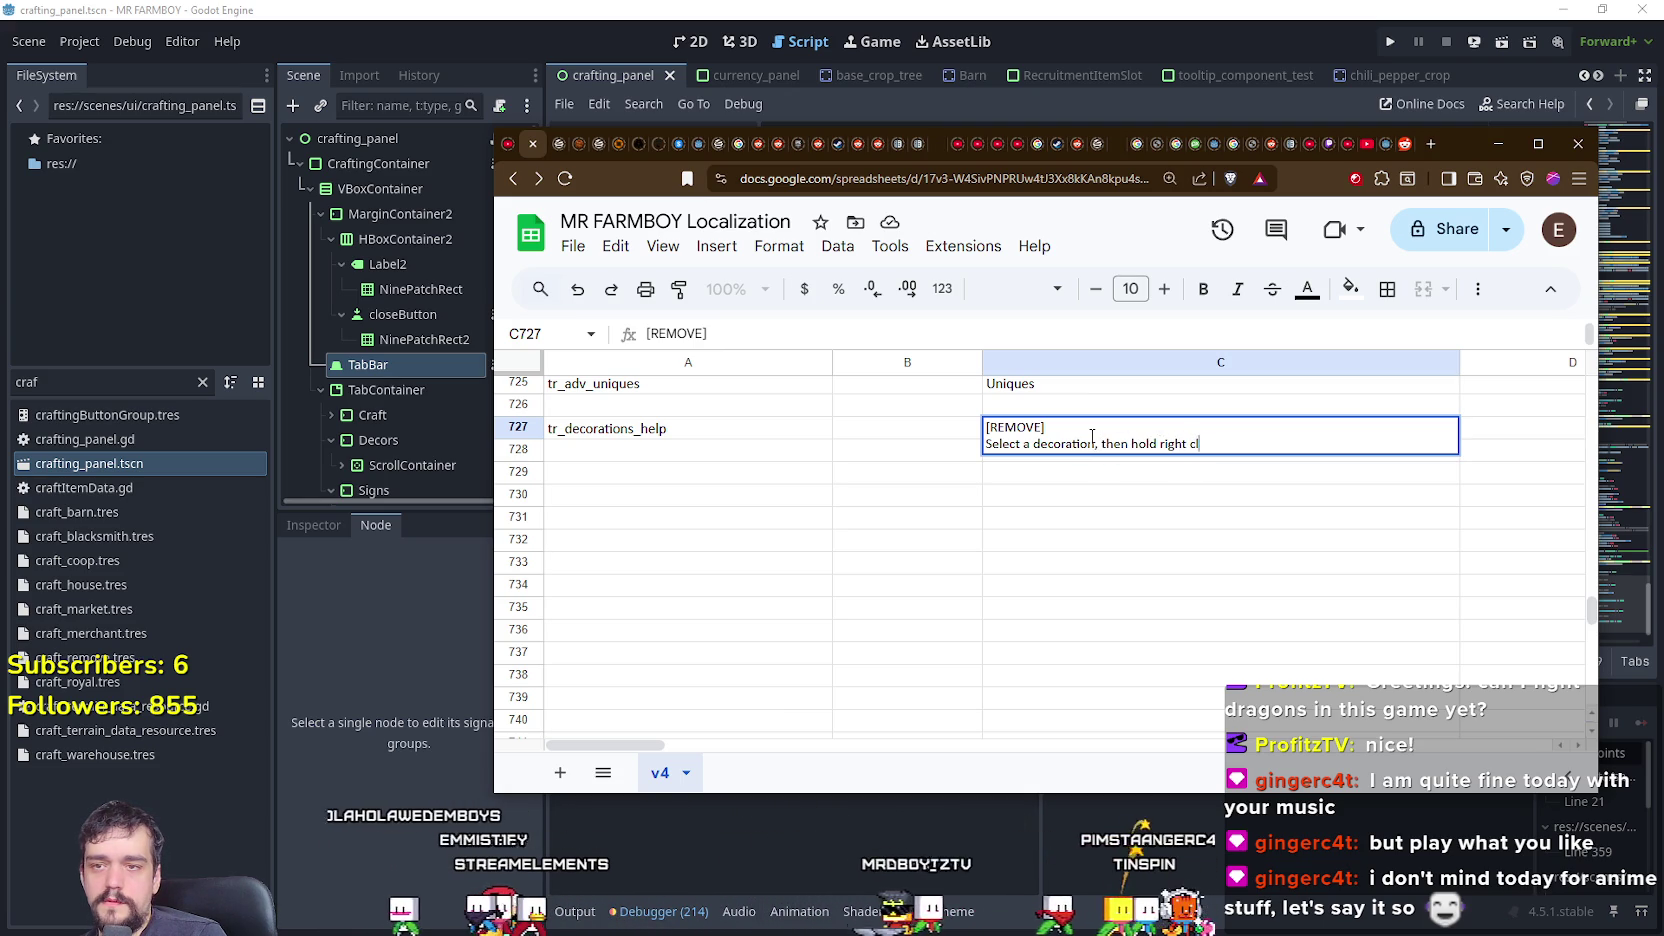
text(ick button to remove.)
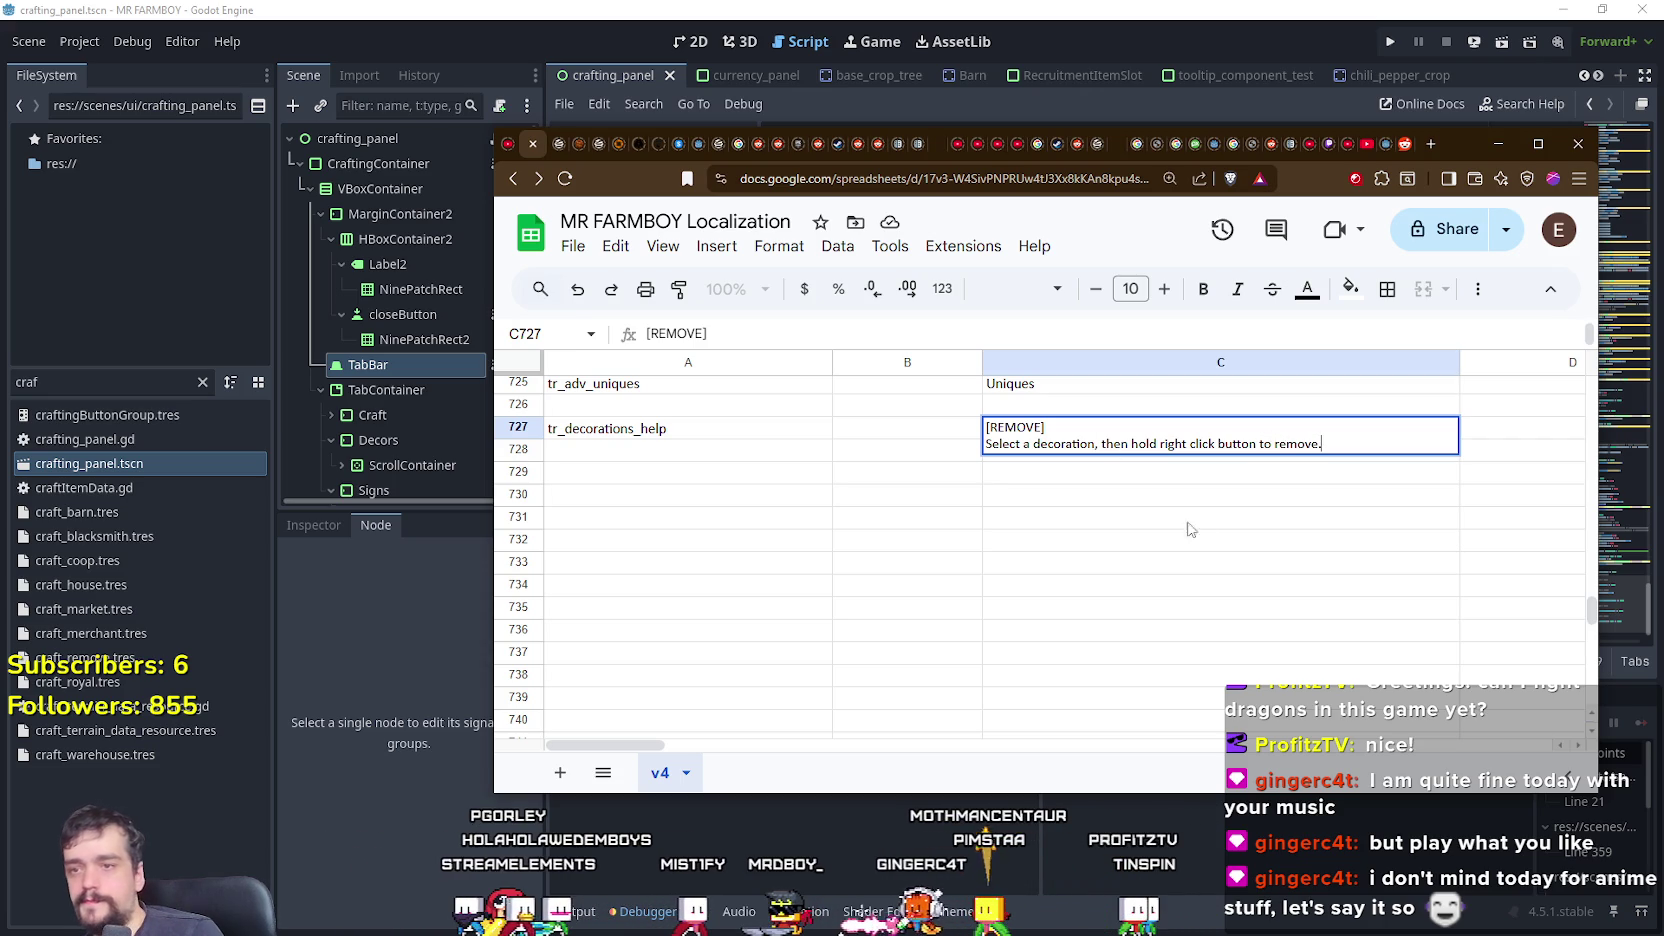
key(ctrl+Return)
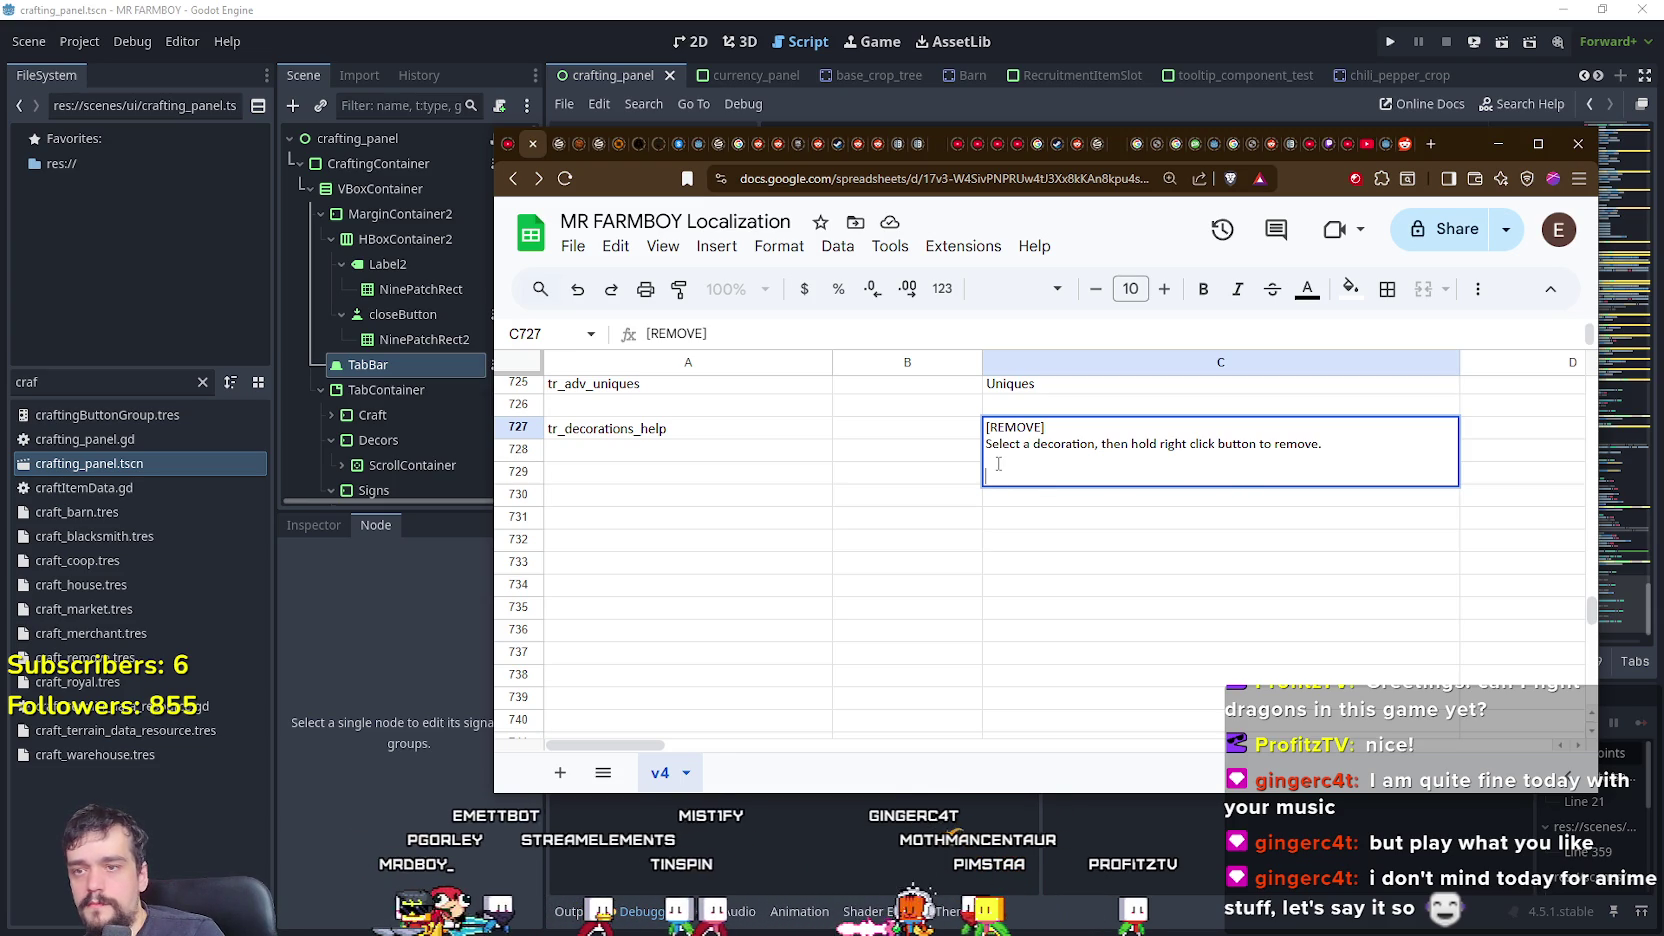
text([)
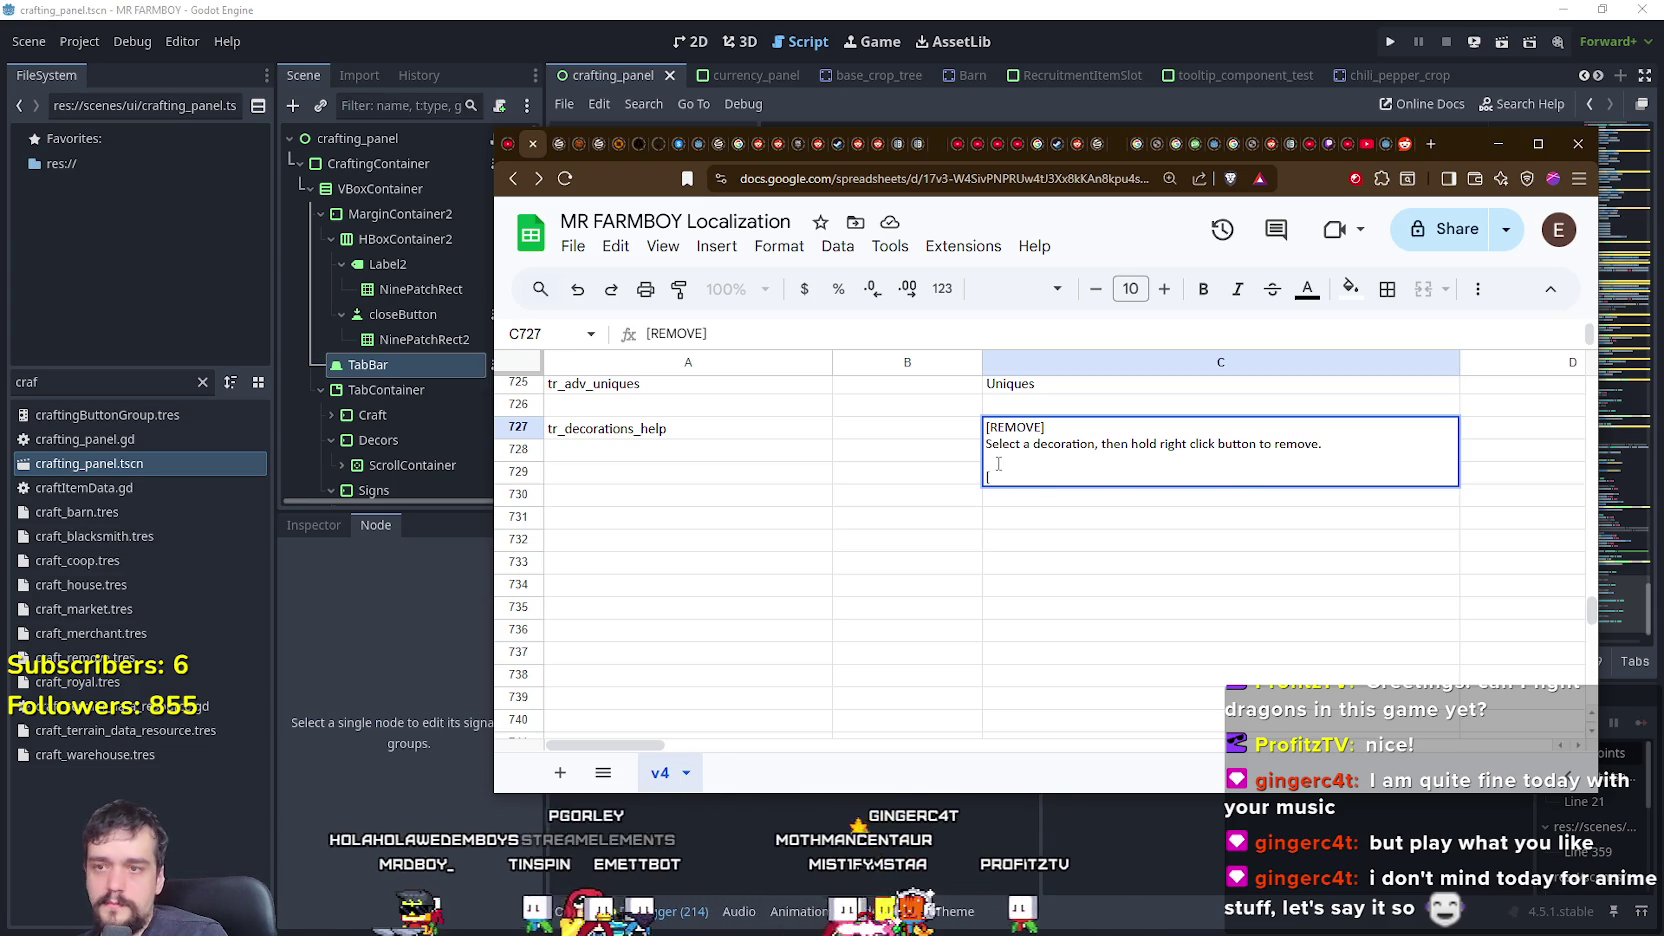
text(ST)
- Add '[ROTATE]' with 'Select a decoration, then press R to rotate the preview placement.' to C727
key(BackSpace)
key(BackSpace)
key(BackSpace)
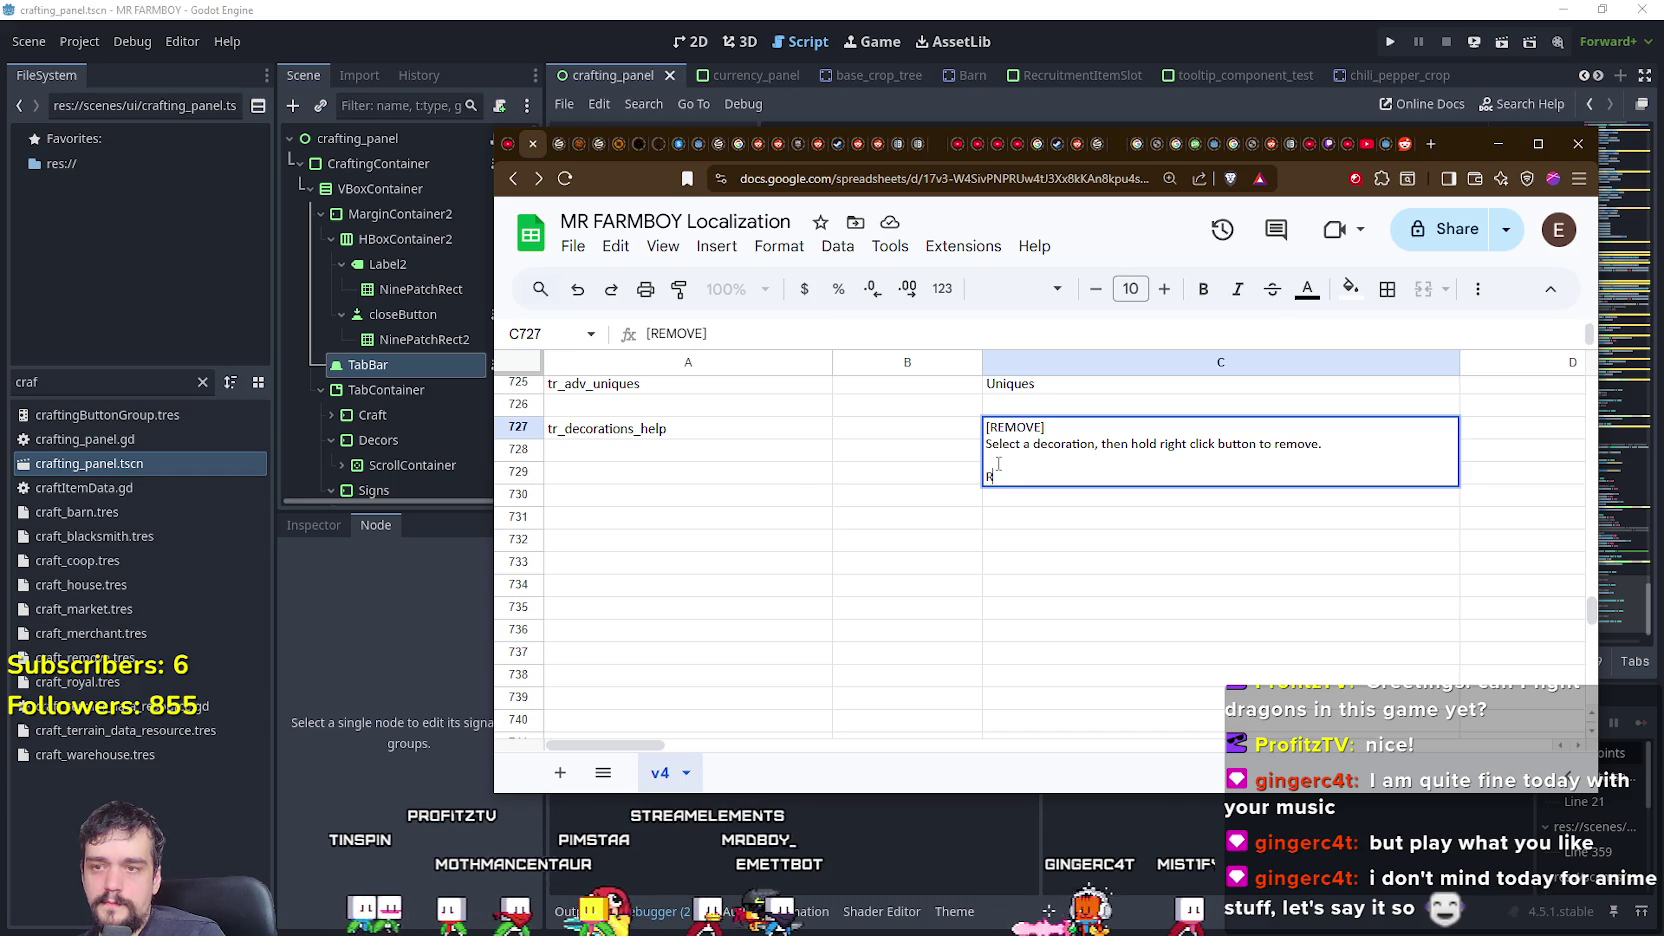
text(TATE)
key(BackSpace)
key(BackSpace)
key(BackSpace)
text(ROTATE])
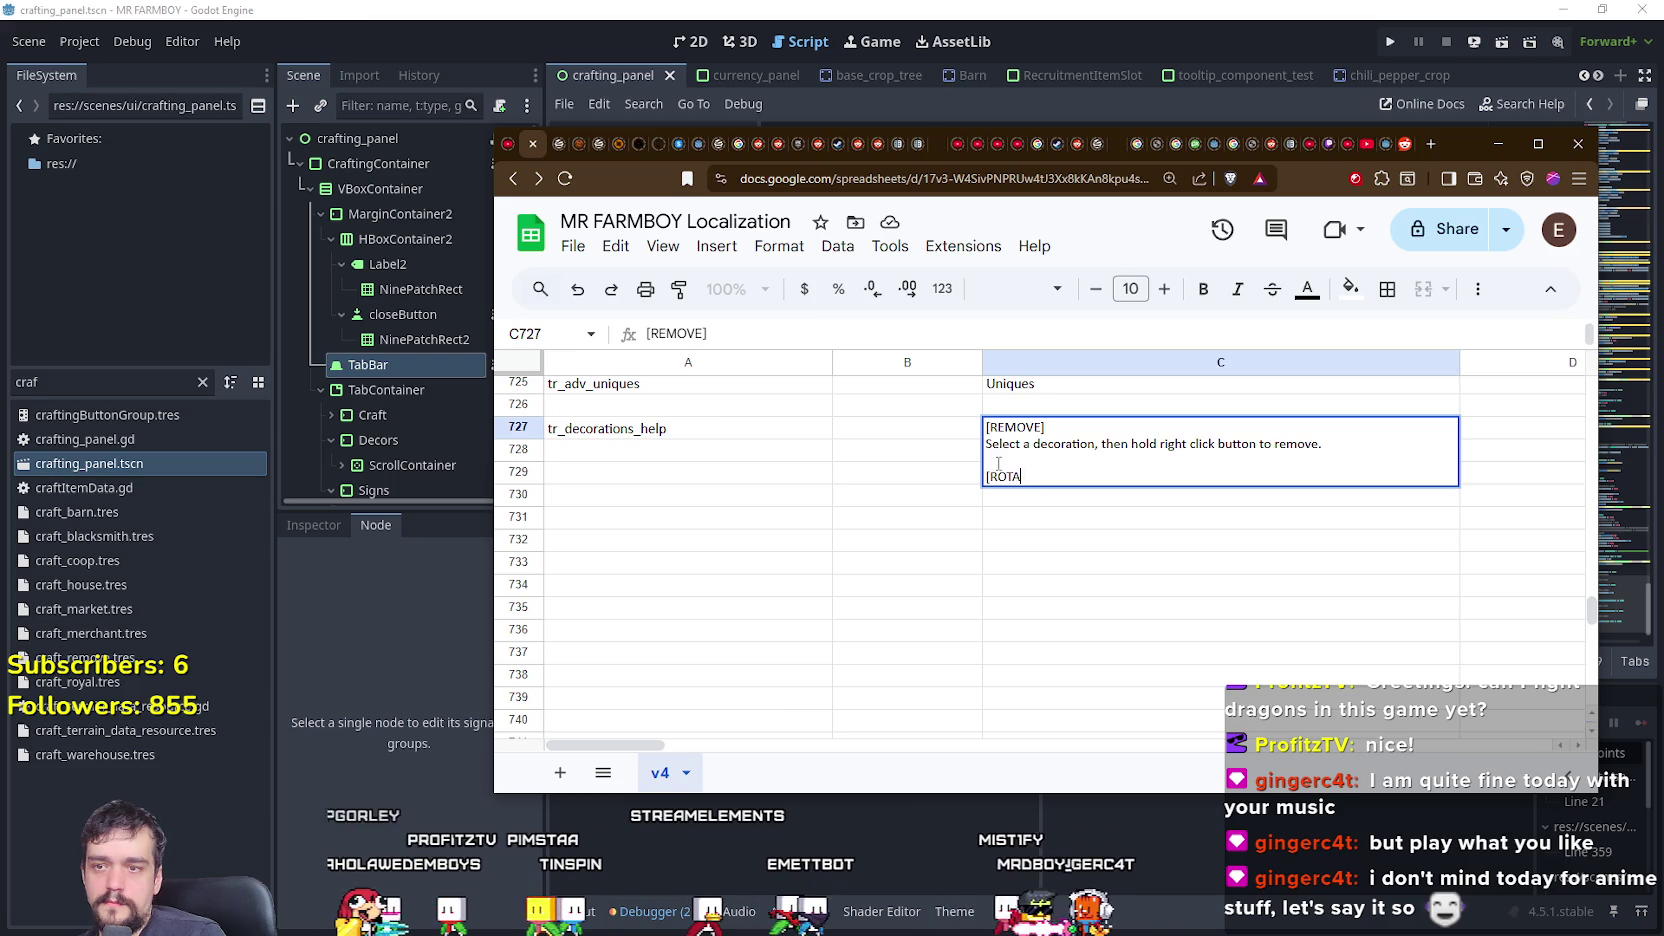
key(alt+Return)
text(S)
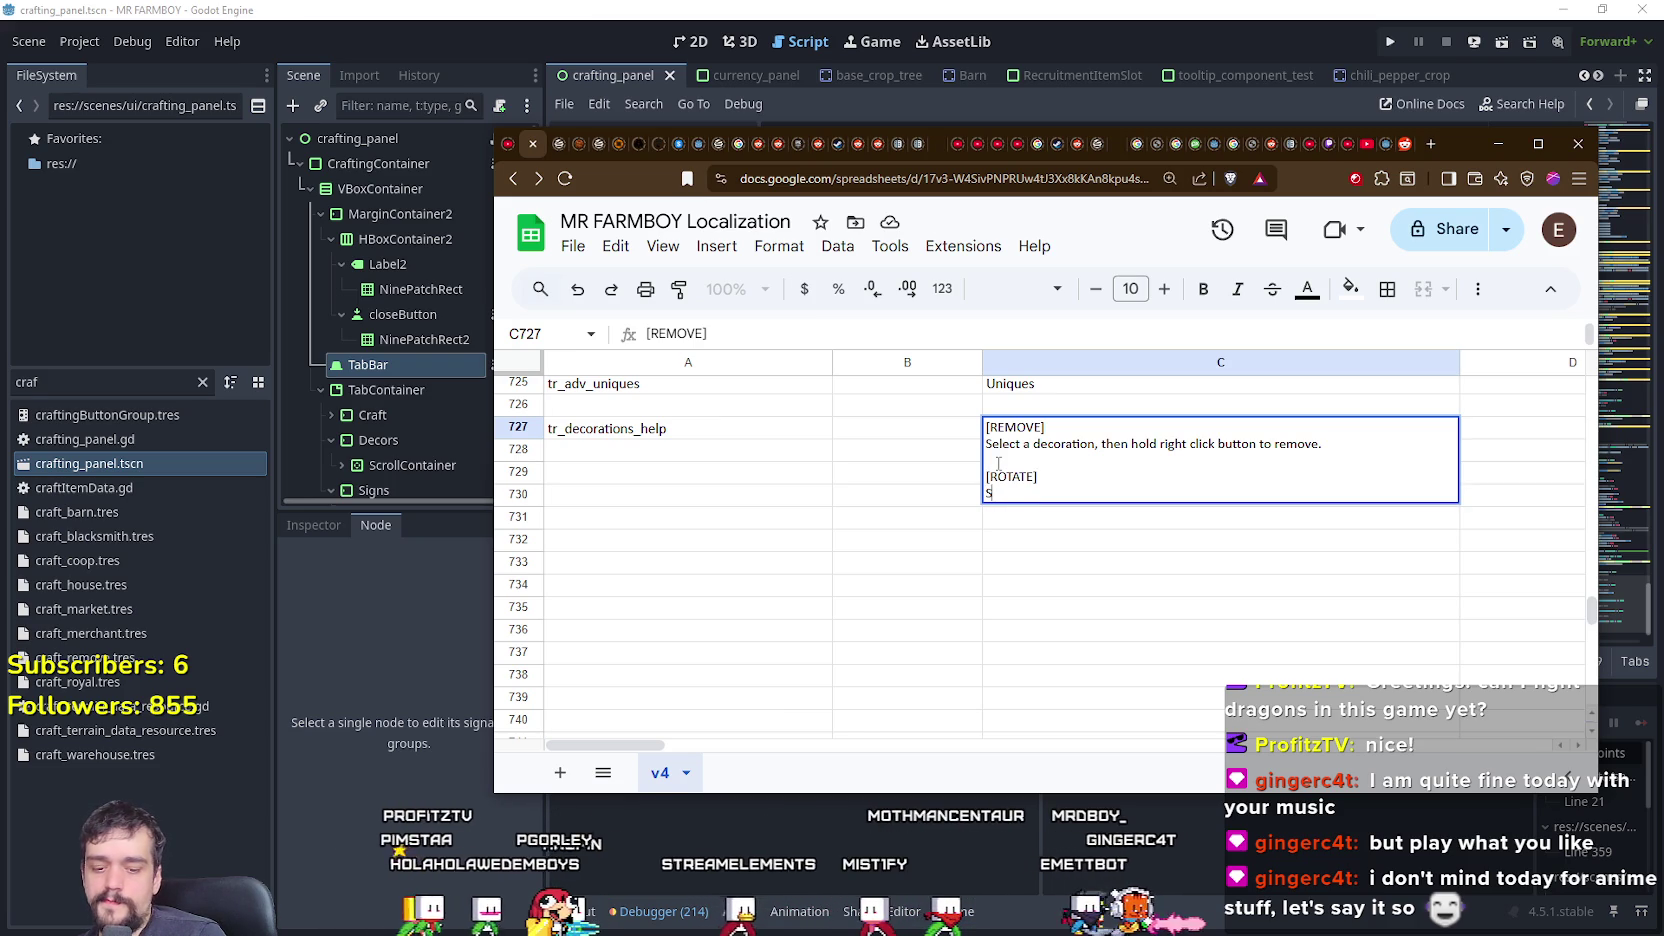
text(elect a decoration, then )
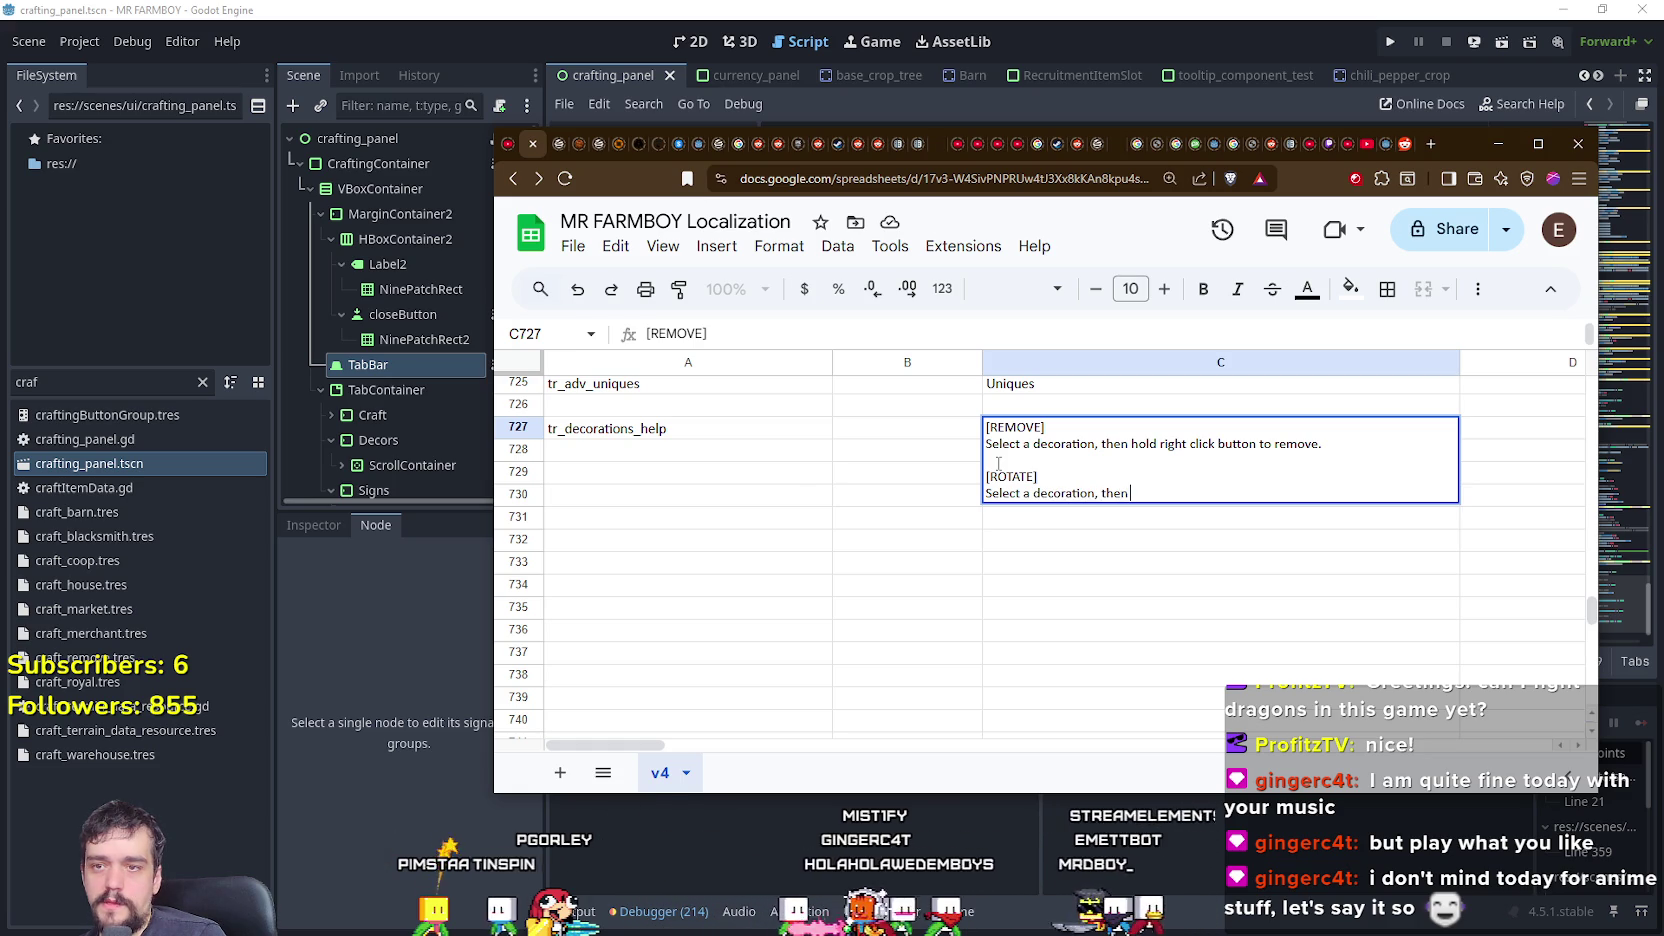
text(press R to)
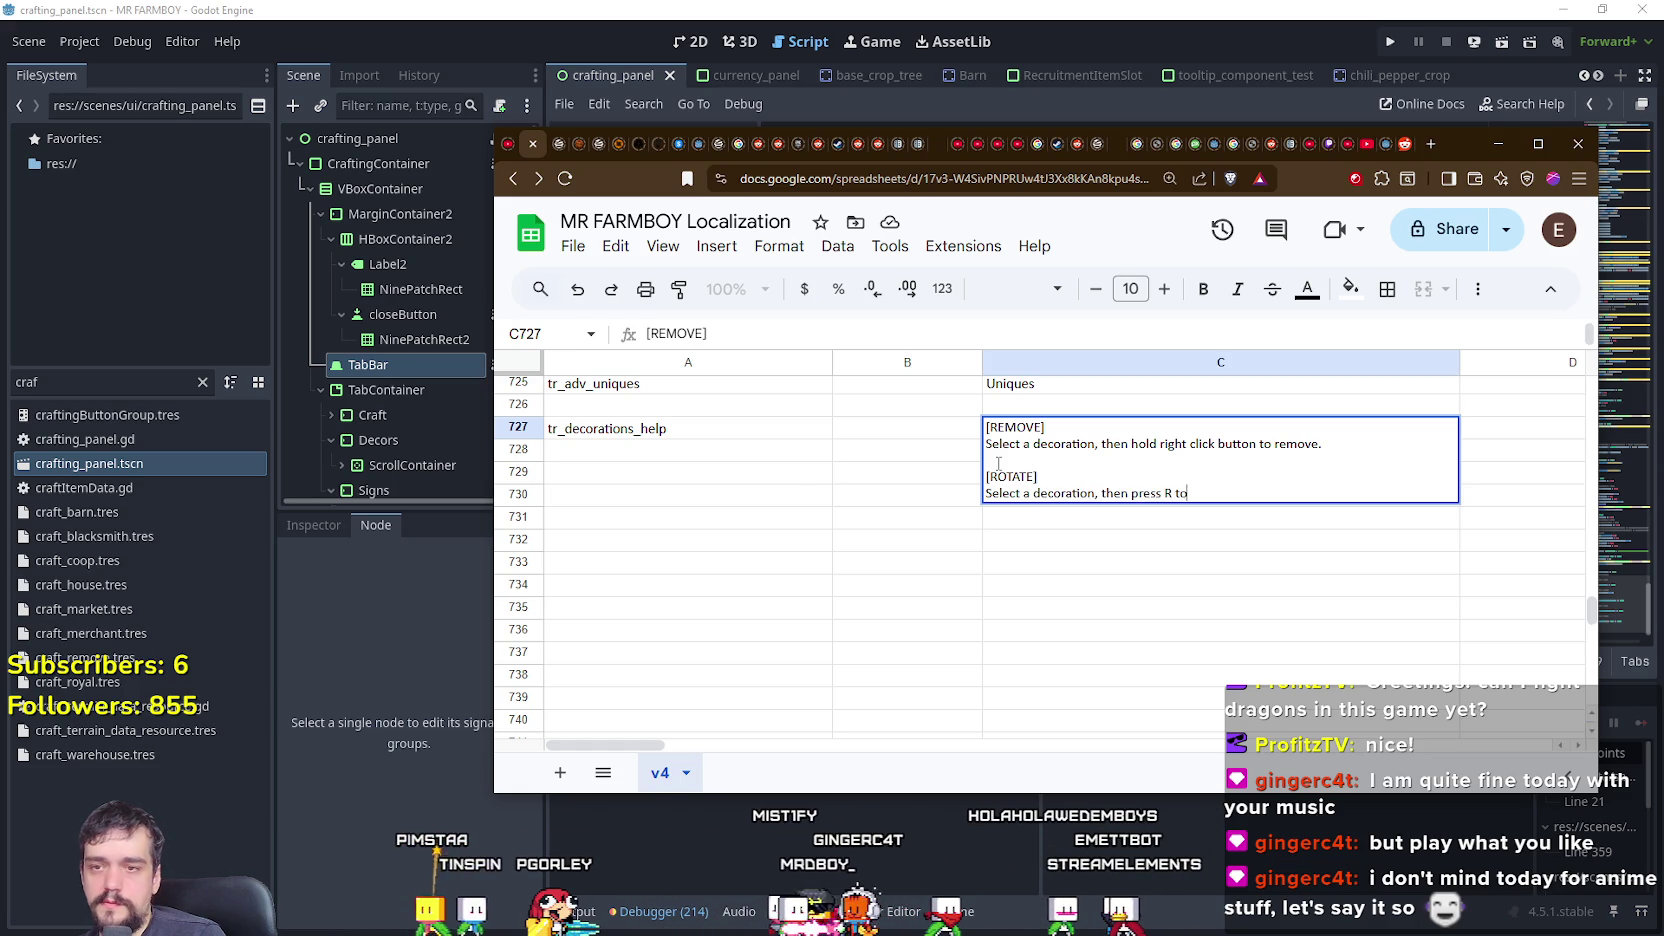
text( change di)
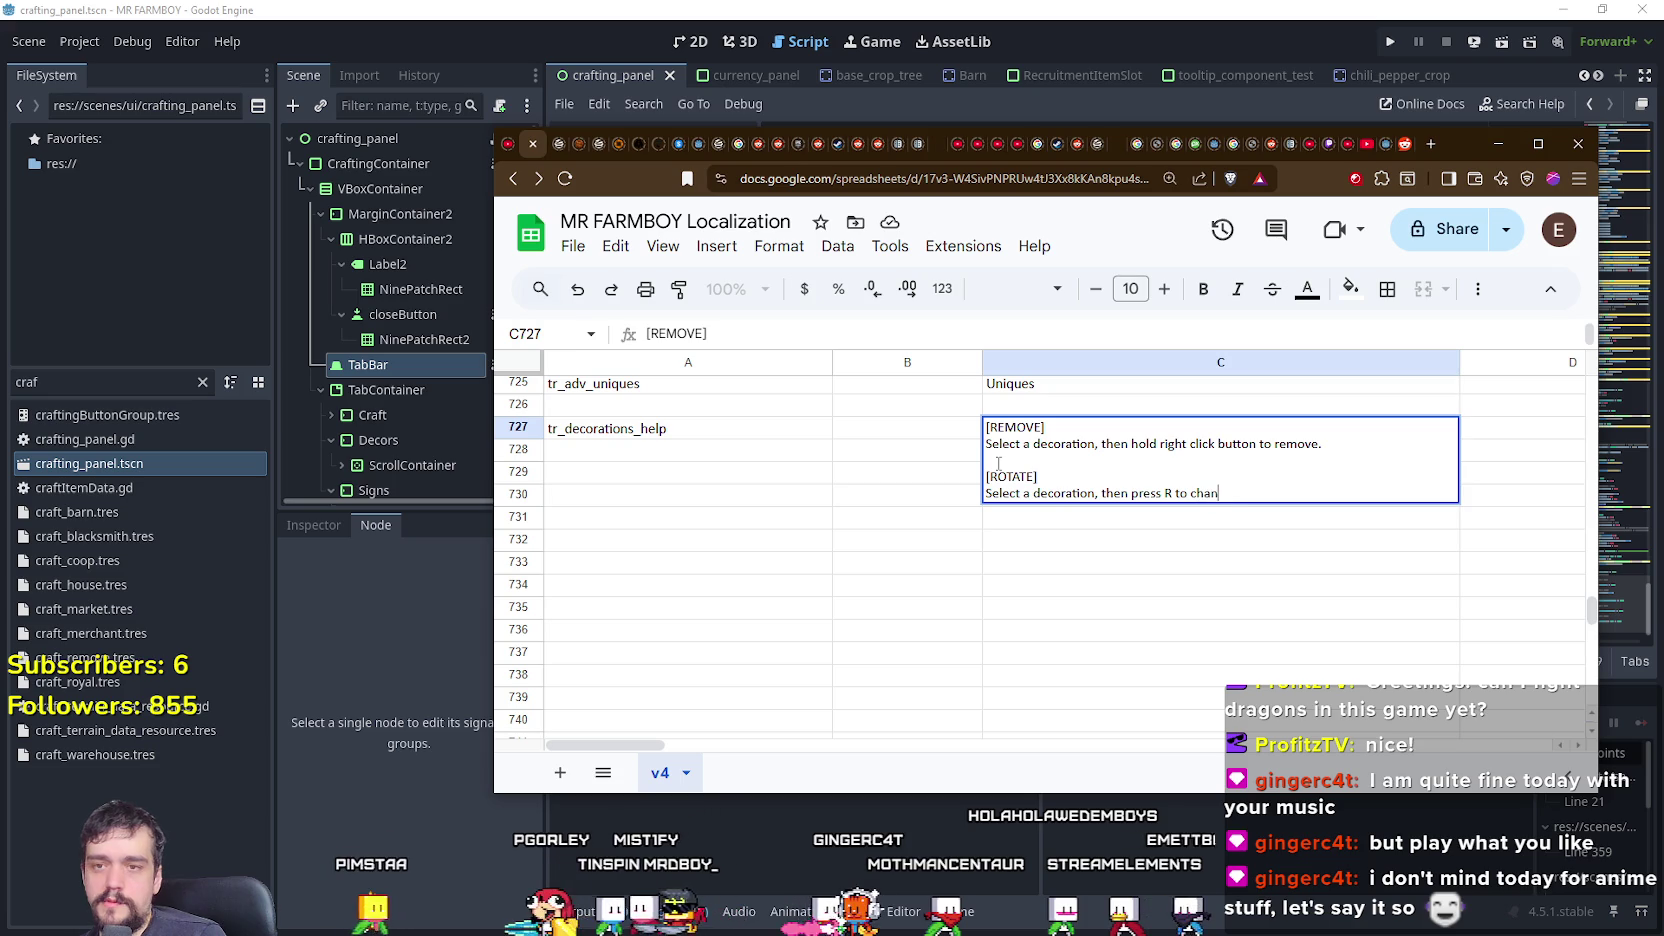
text(rections.)
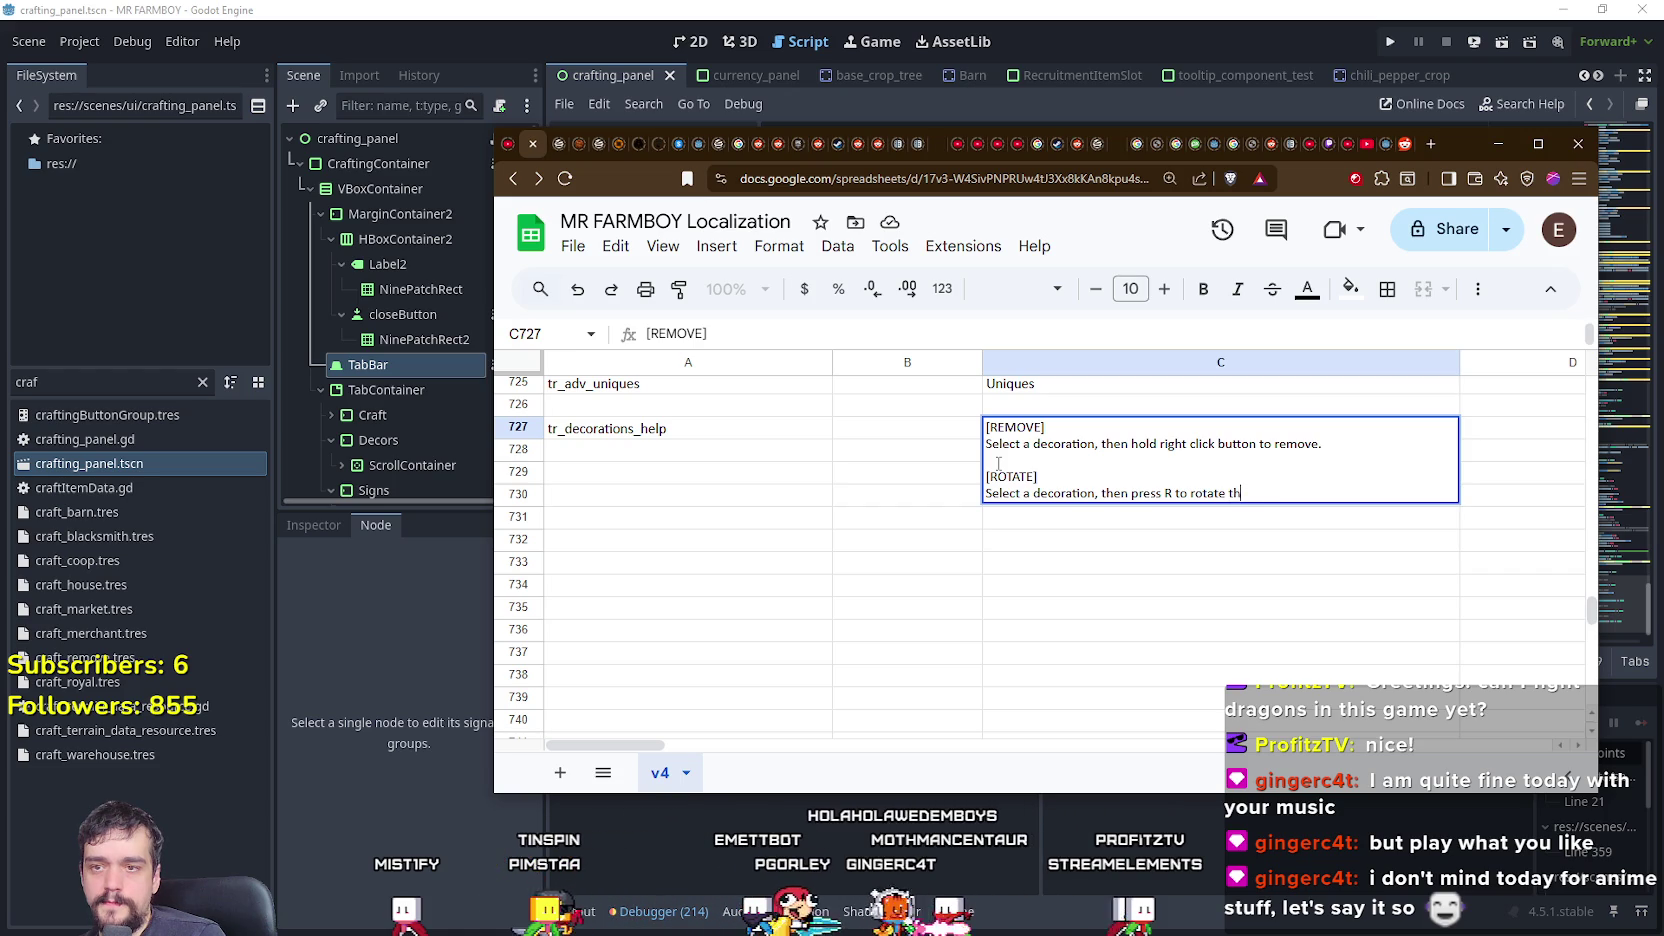
text(lacement.)
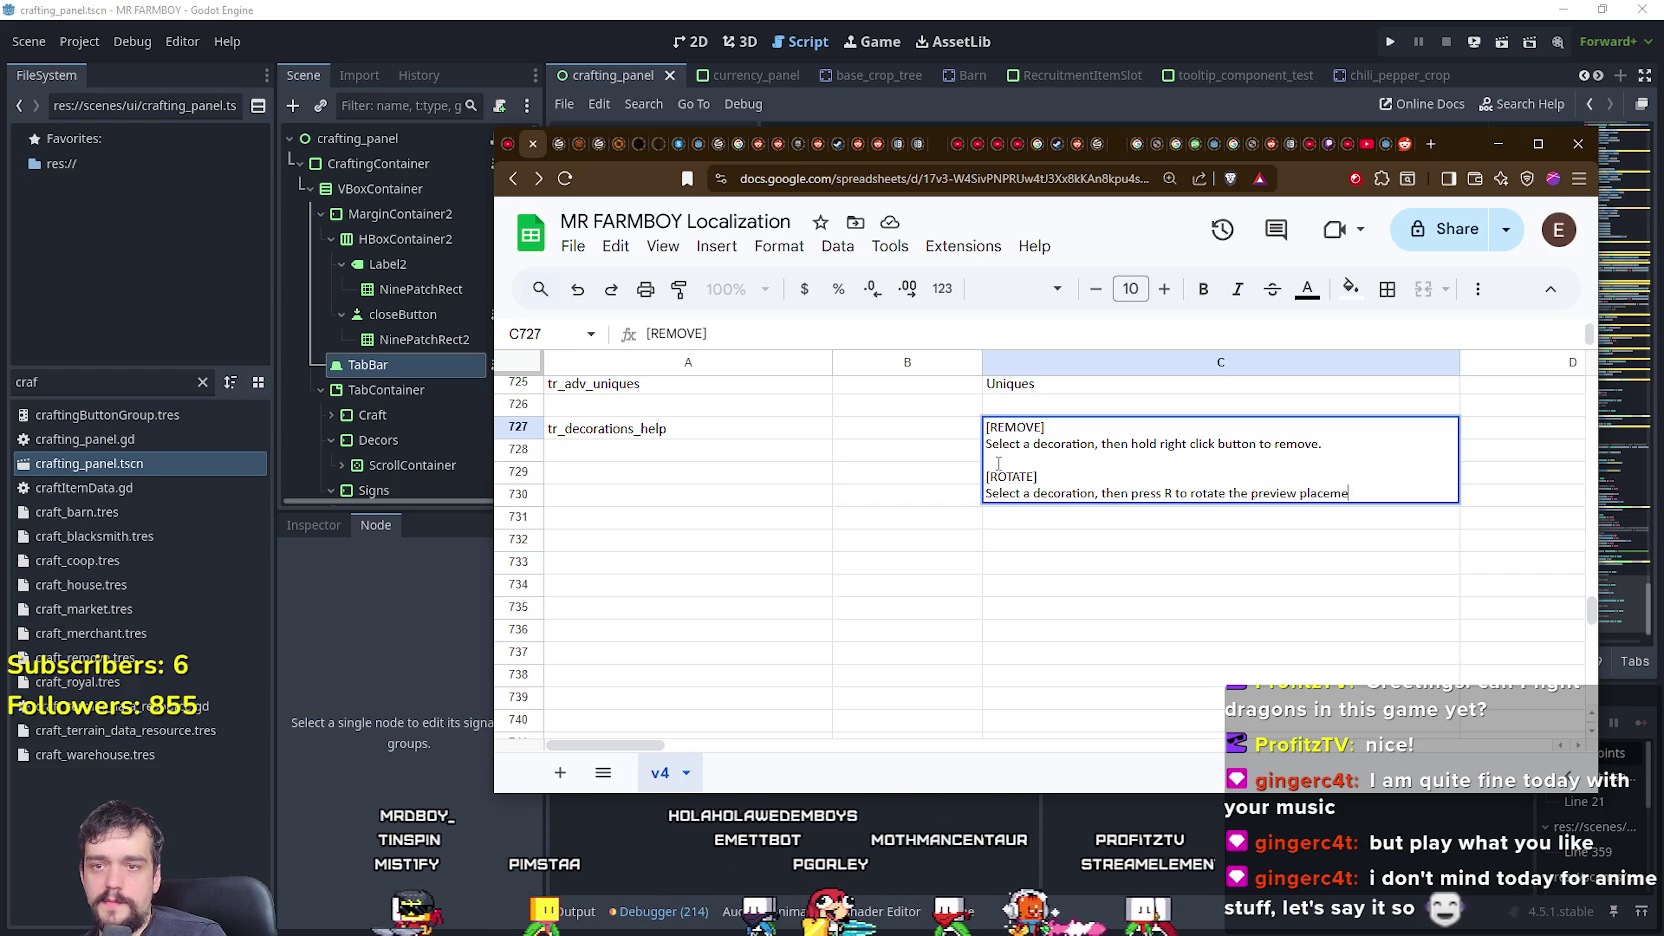
key(Return)
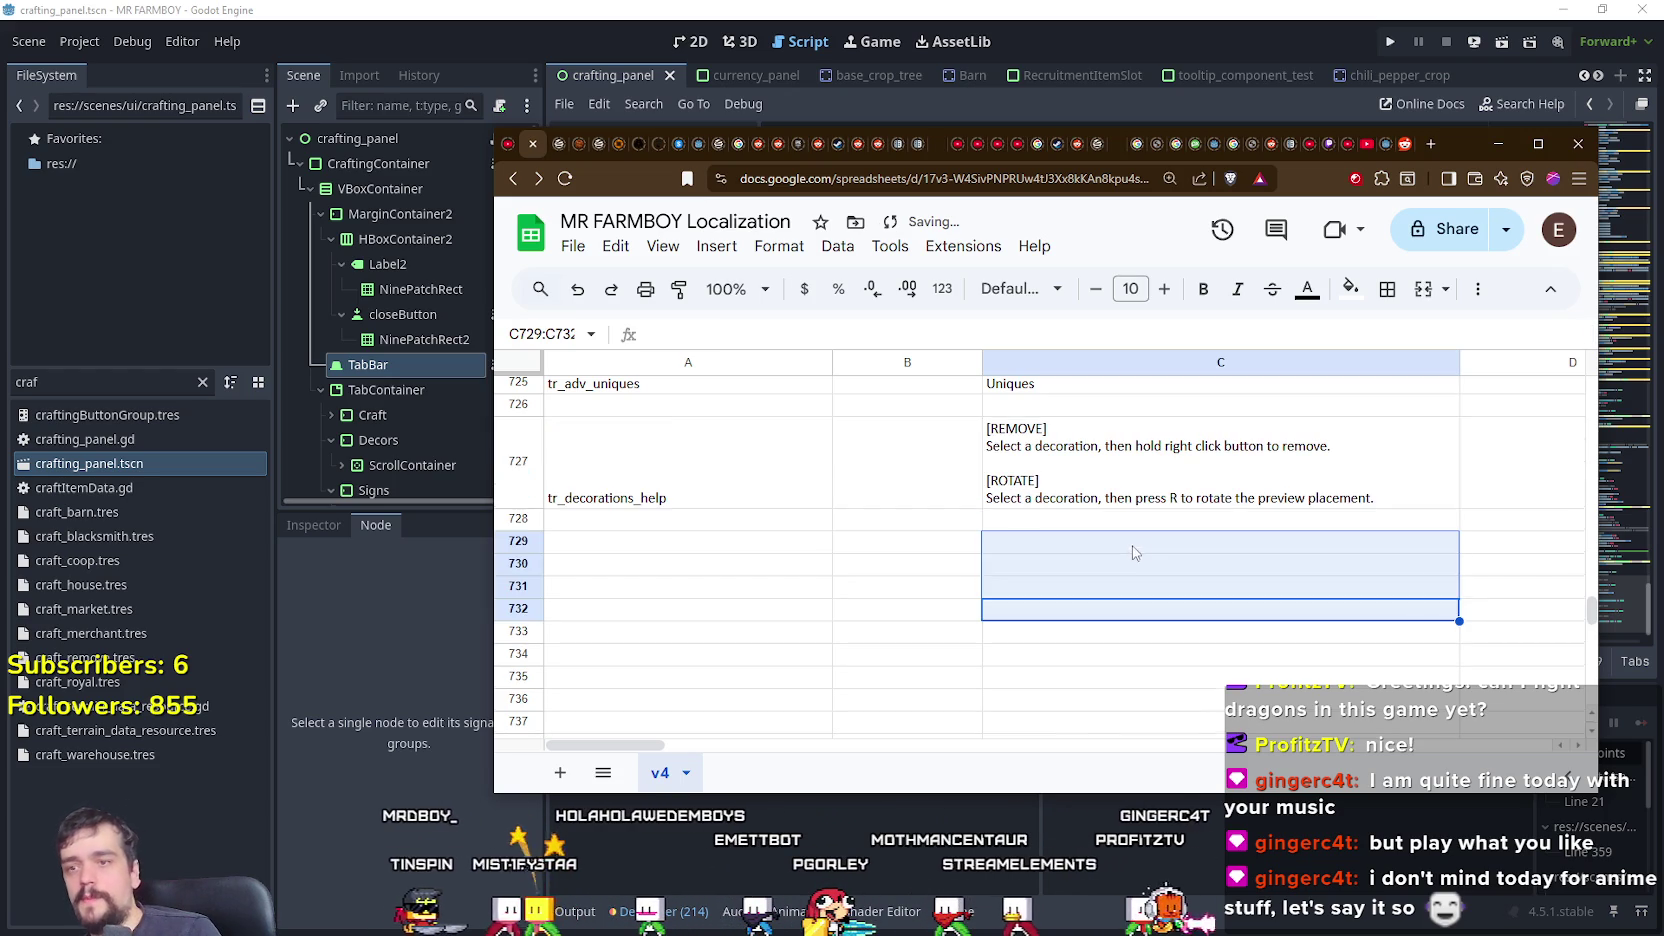
- Download the sheet as CSV, overwriting translations.csv in data/translations
key(Up)
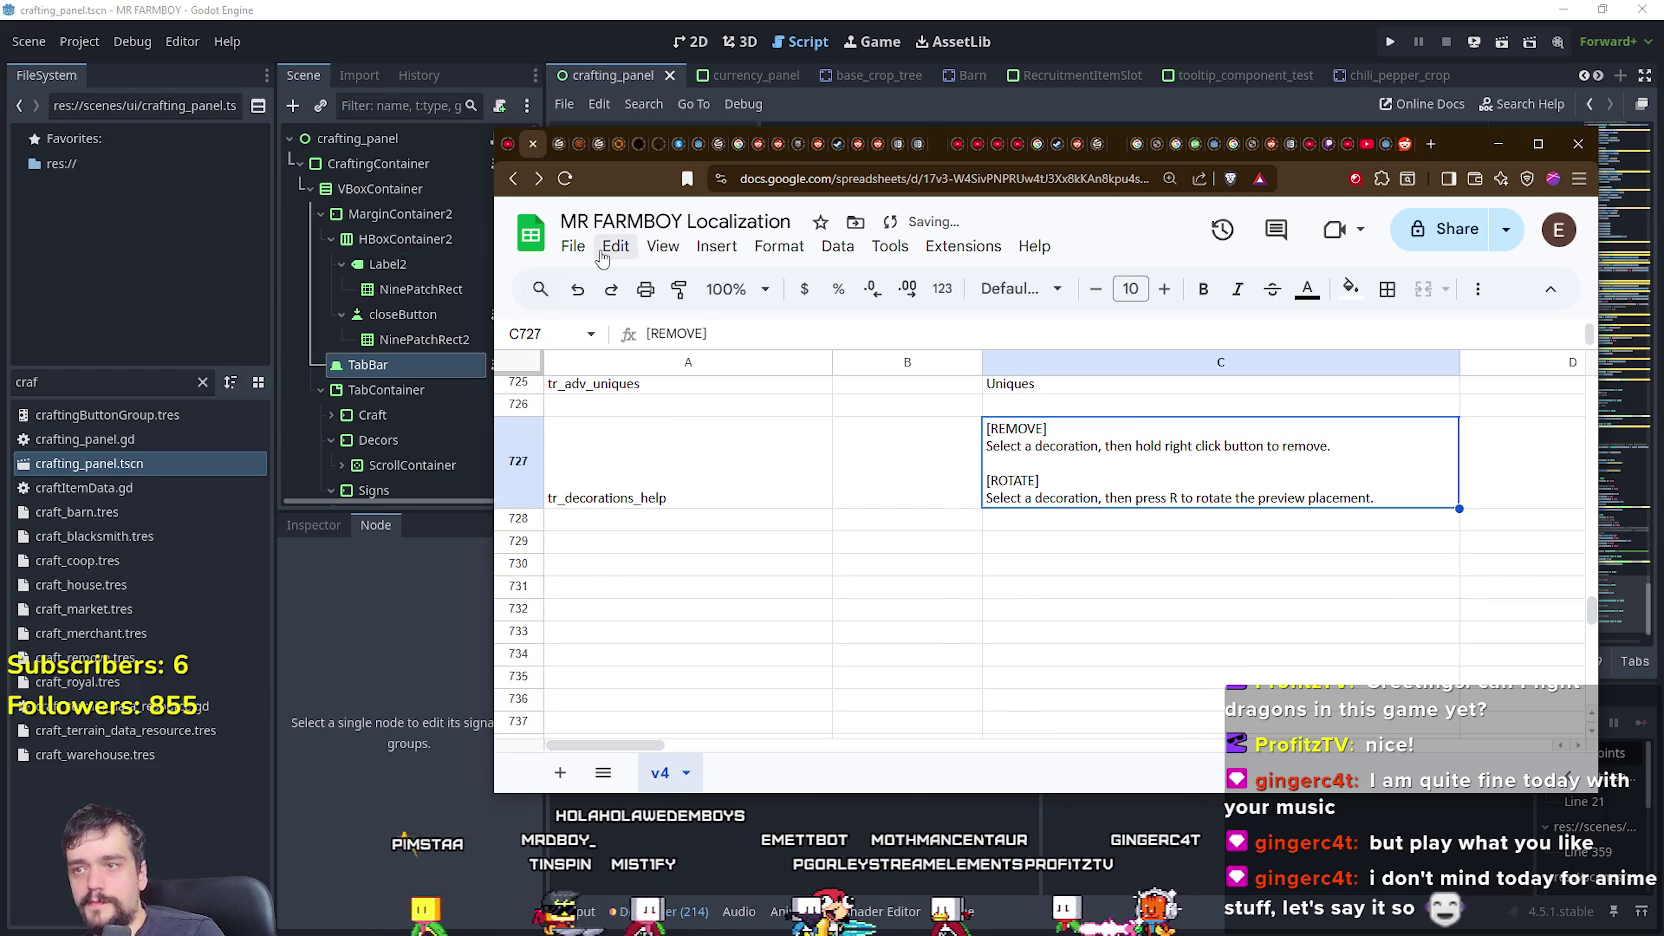
click(601, 250)
mouse_move(573, 246)
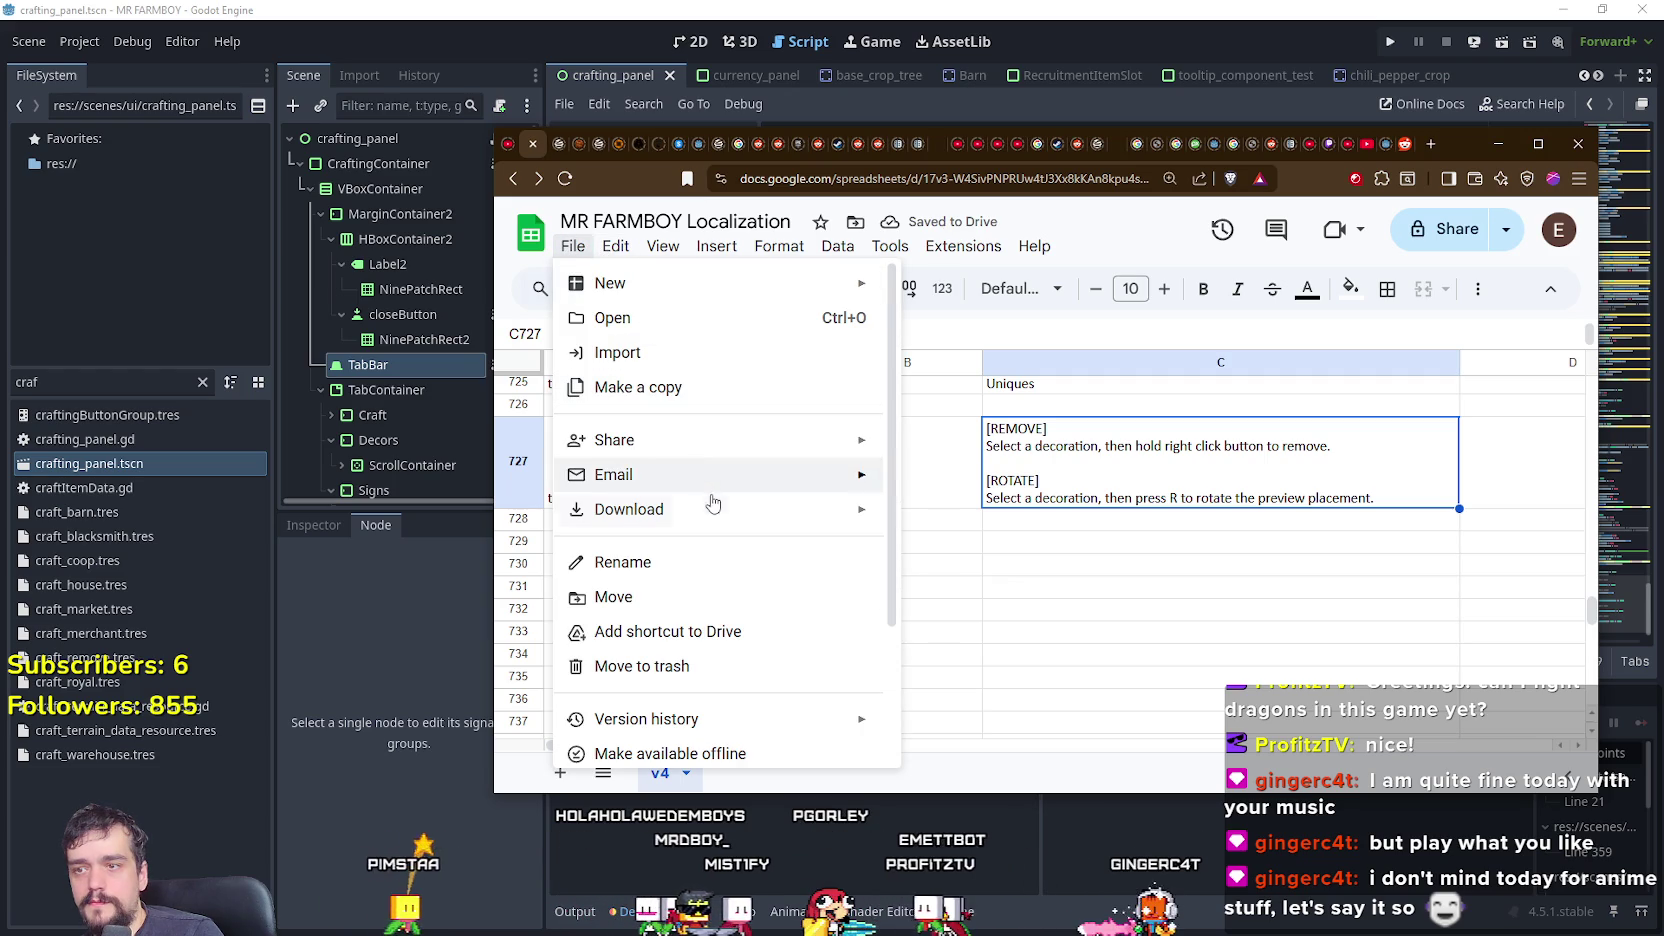
mouse_move(711, 509)
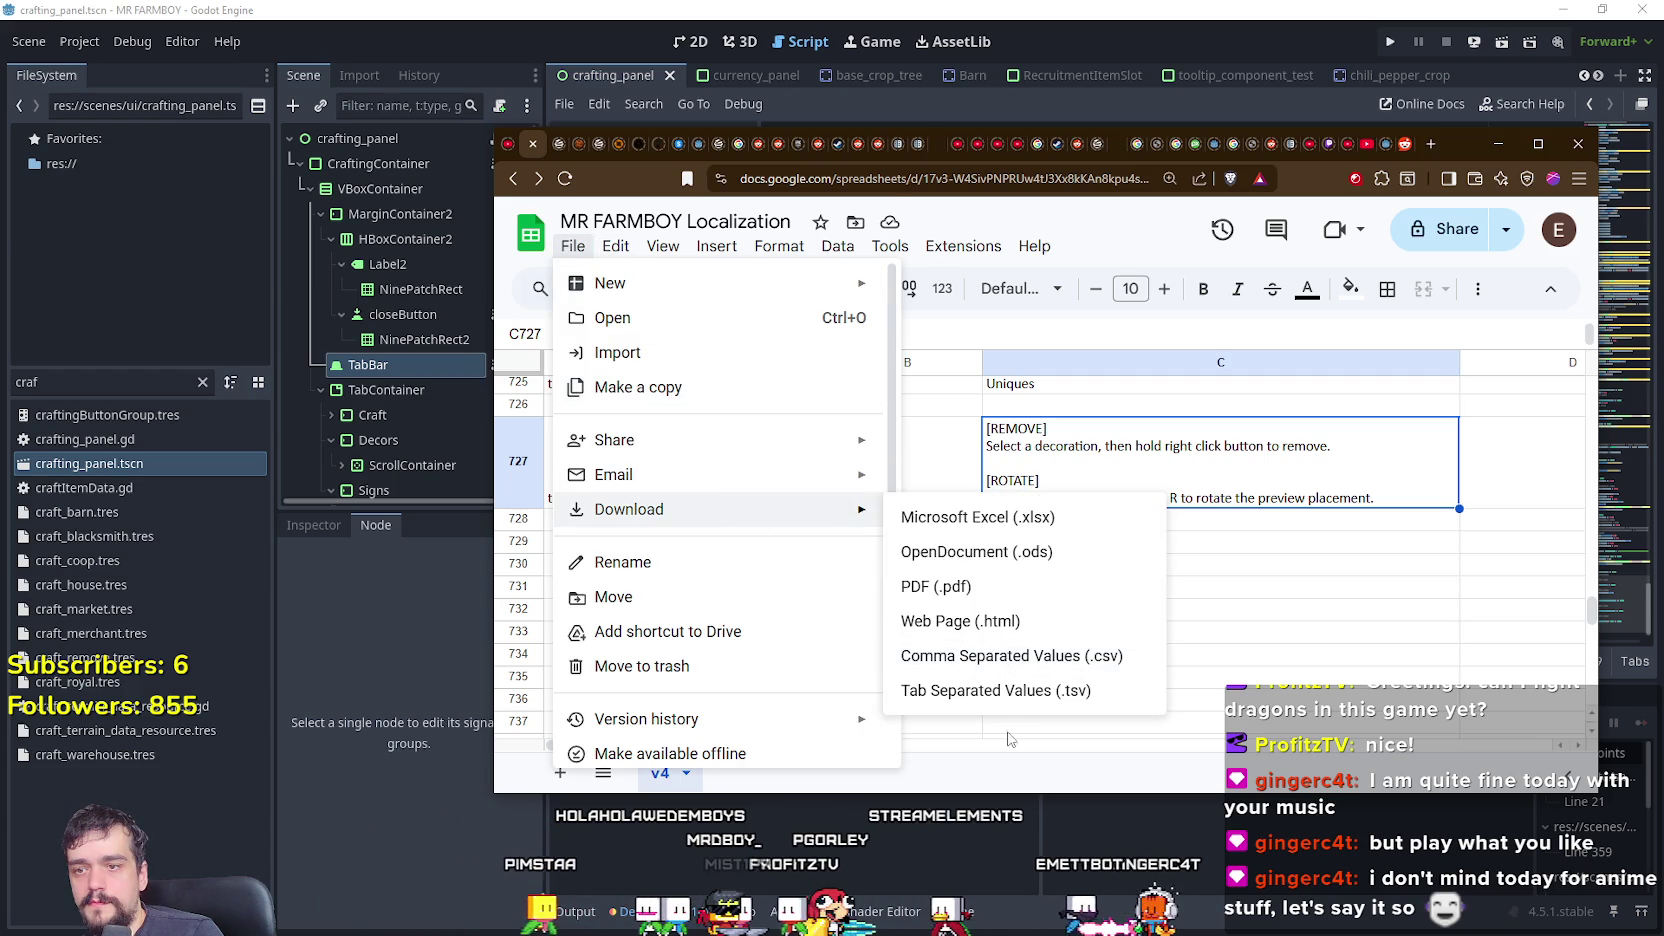
click(1035, 660)
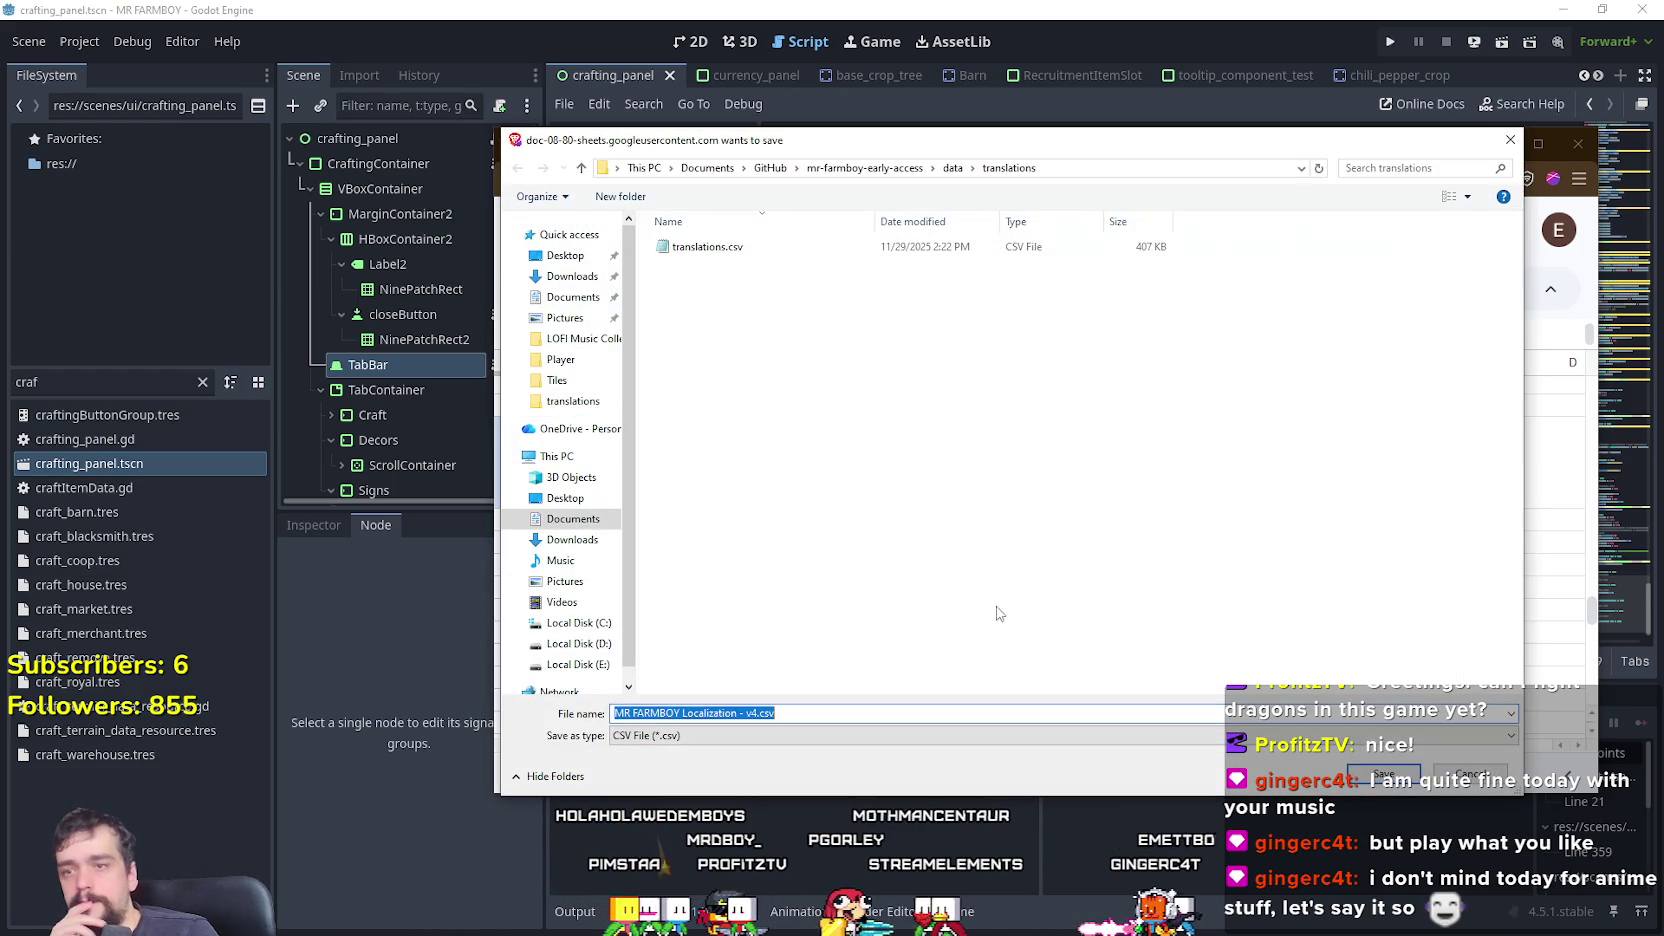
click(707, 246)
click(1383, 775)
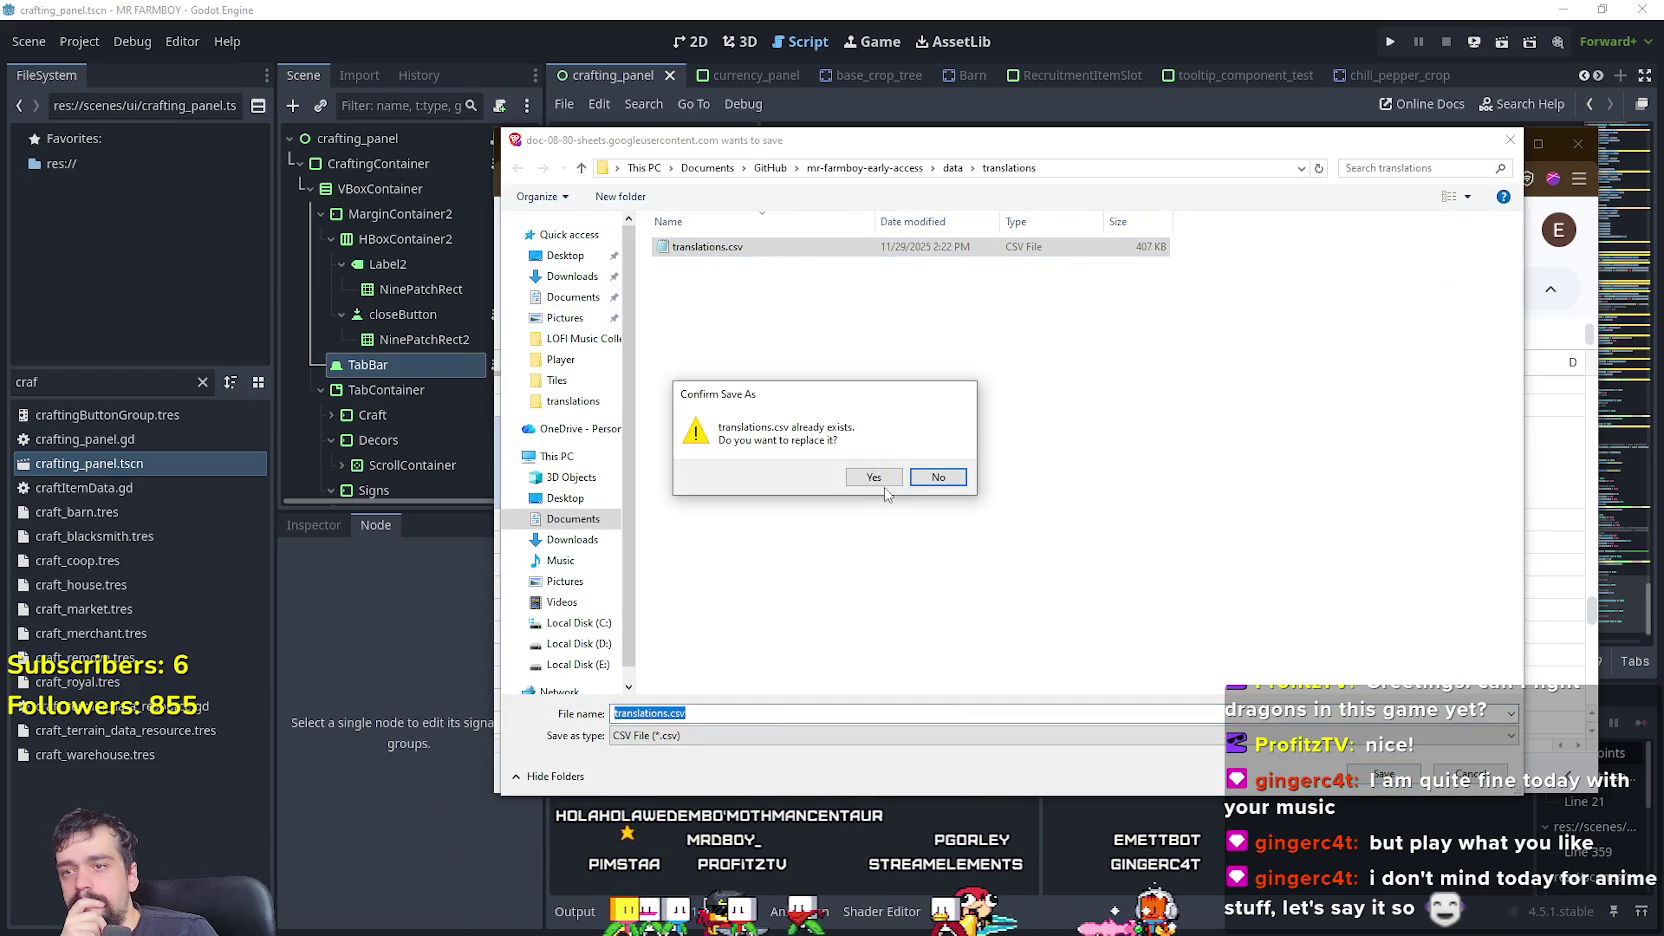
click(862, 472)
click(922, 8)
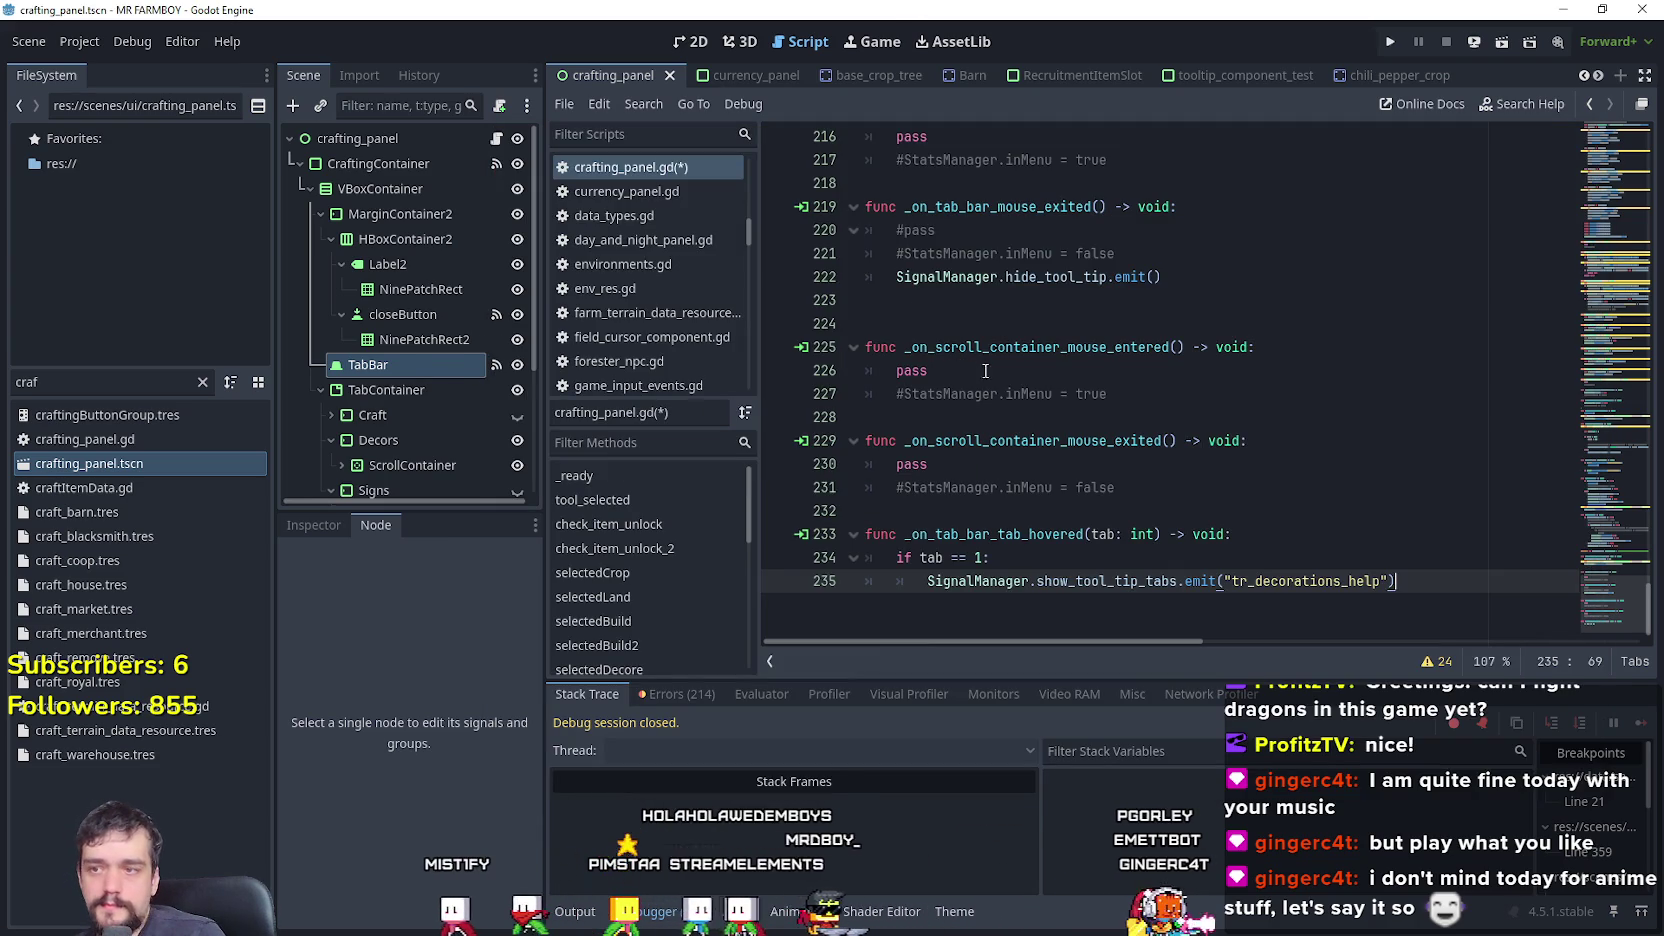
- Run the MR FARMBOY project with F5, saving the script and opening the title menu
click(1039, 512)
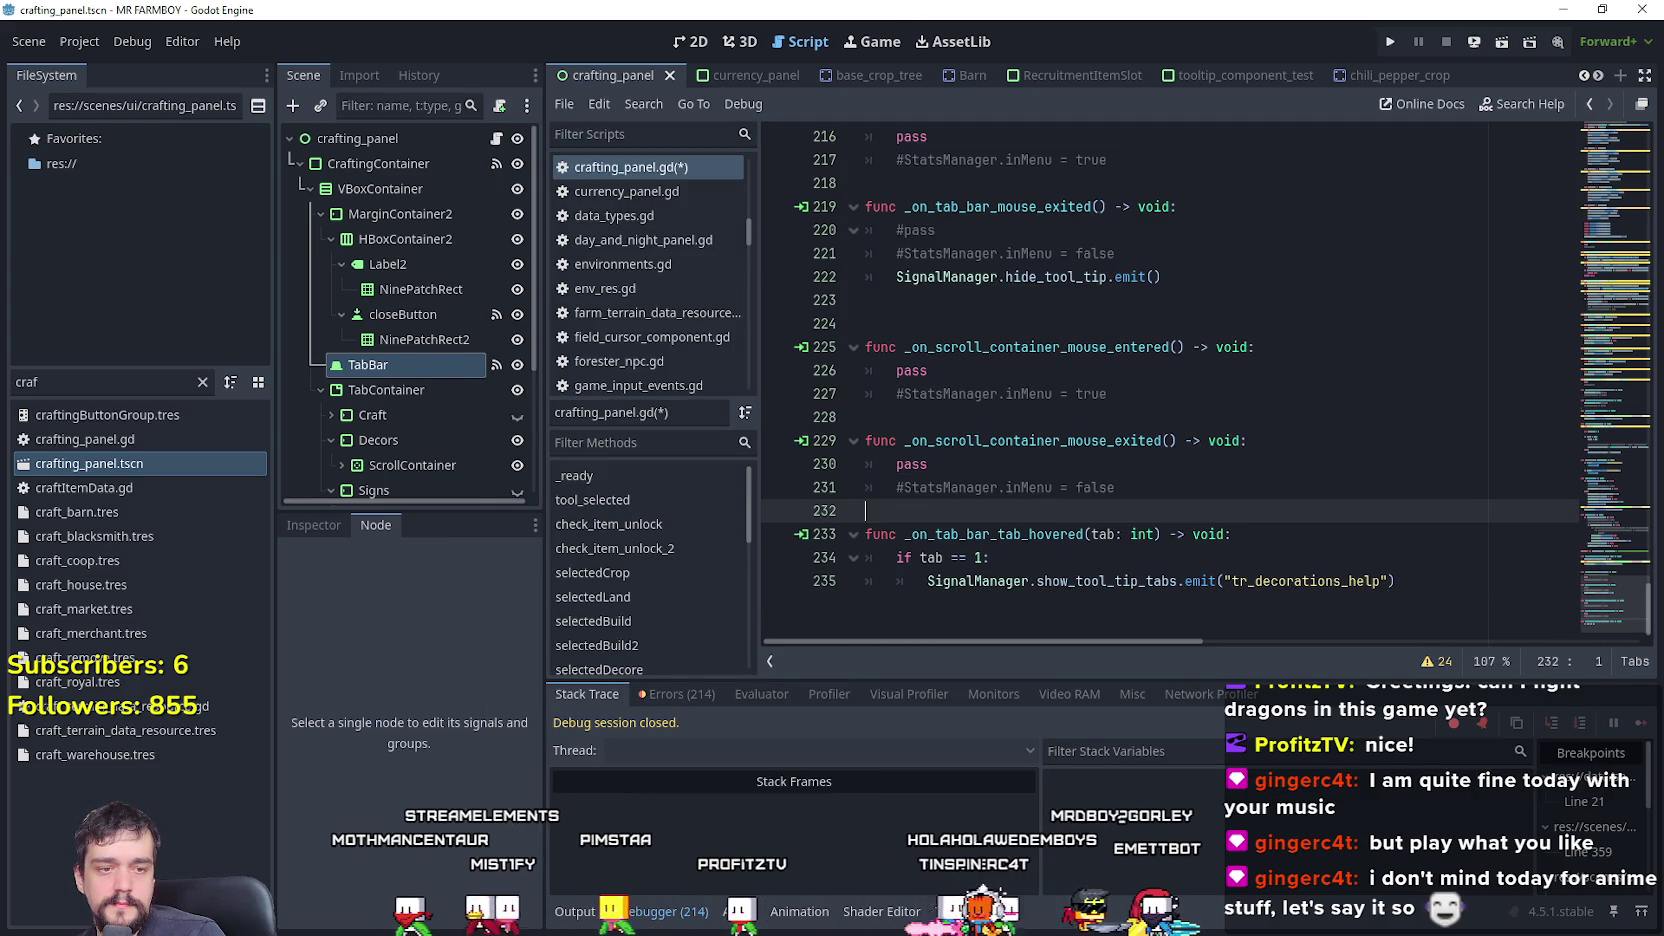
key(F5)
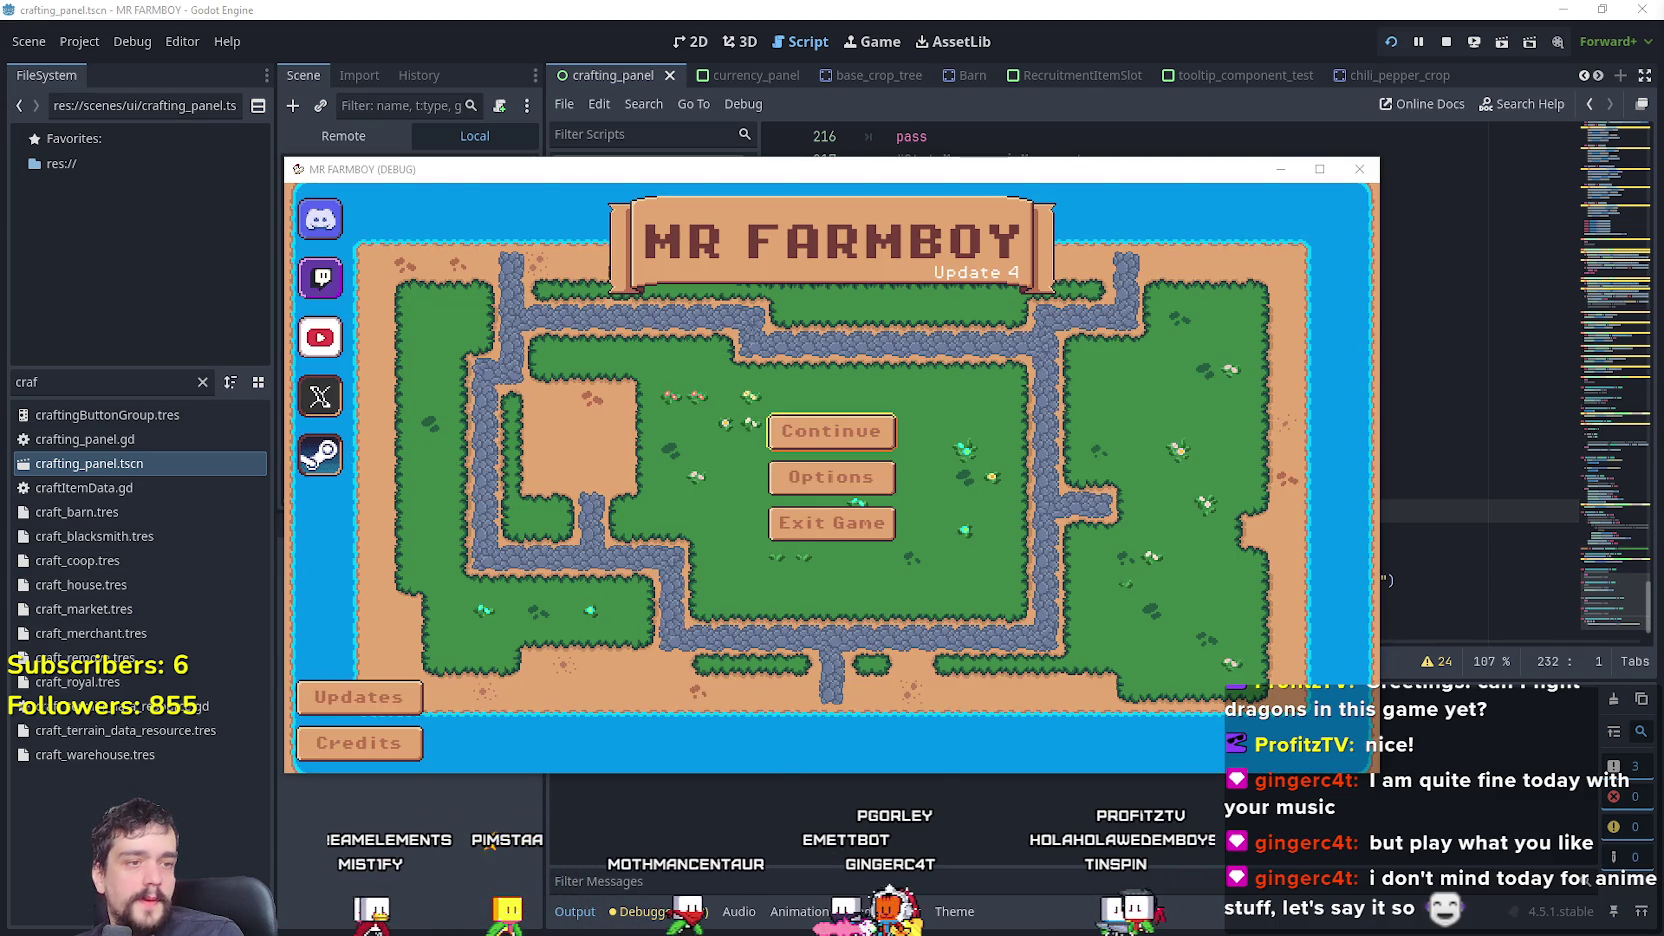
- Continue the game from Save 2 to load the farm
click(863, 432)
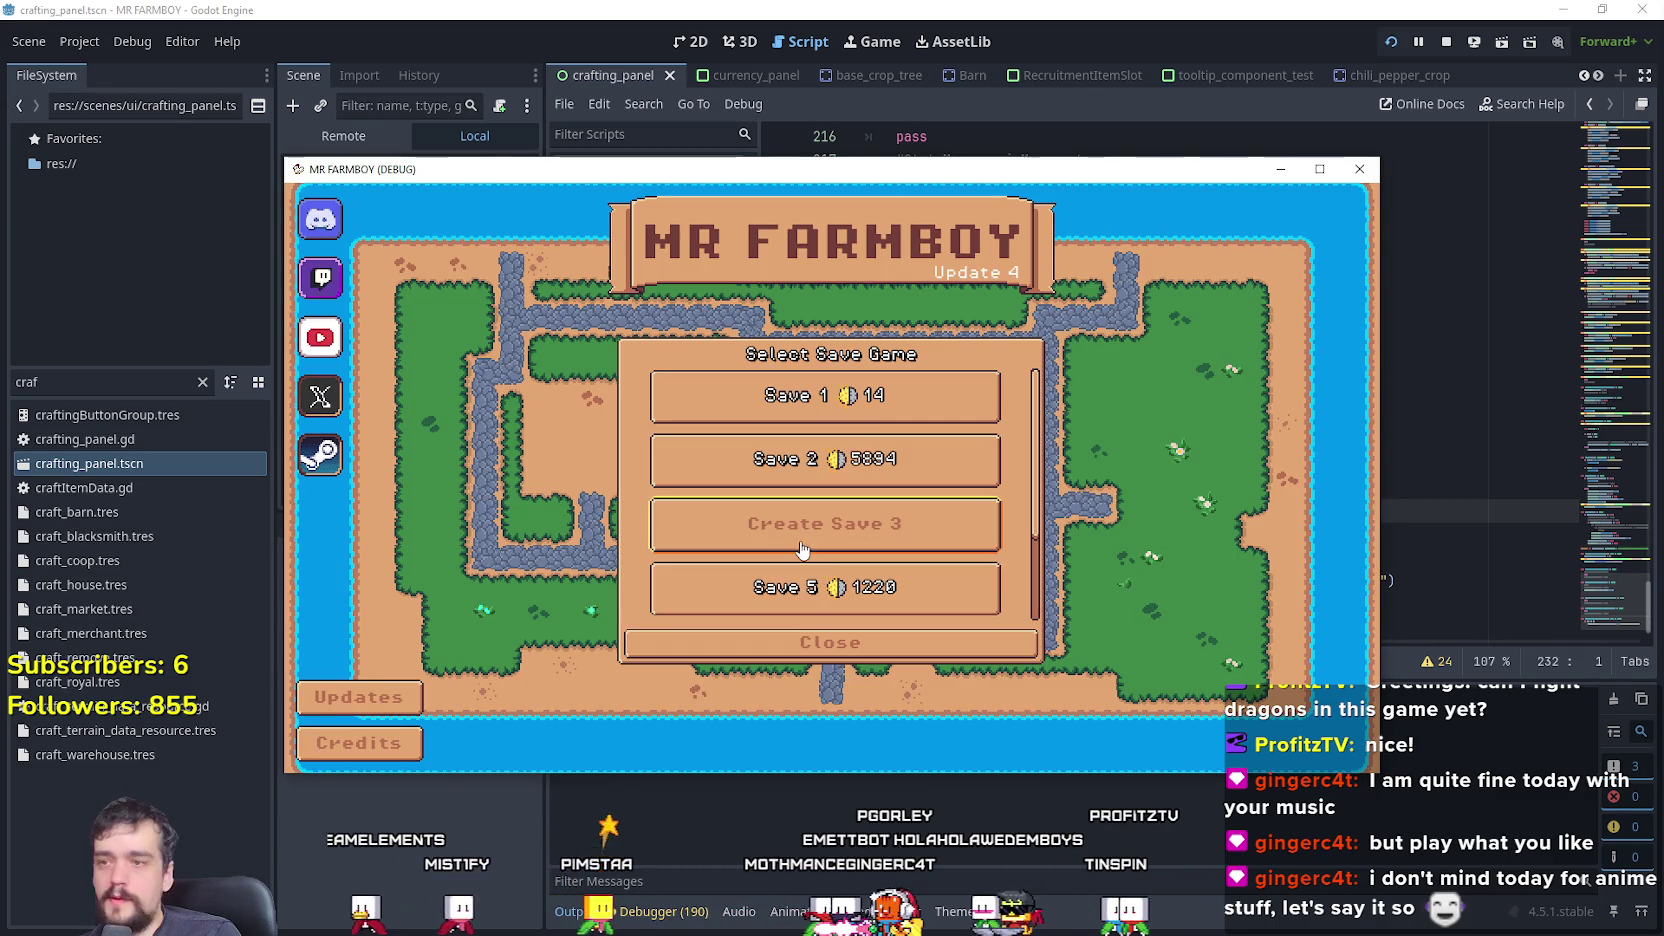
click(863, 462)
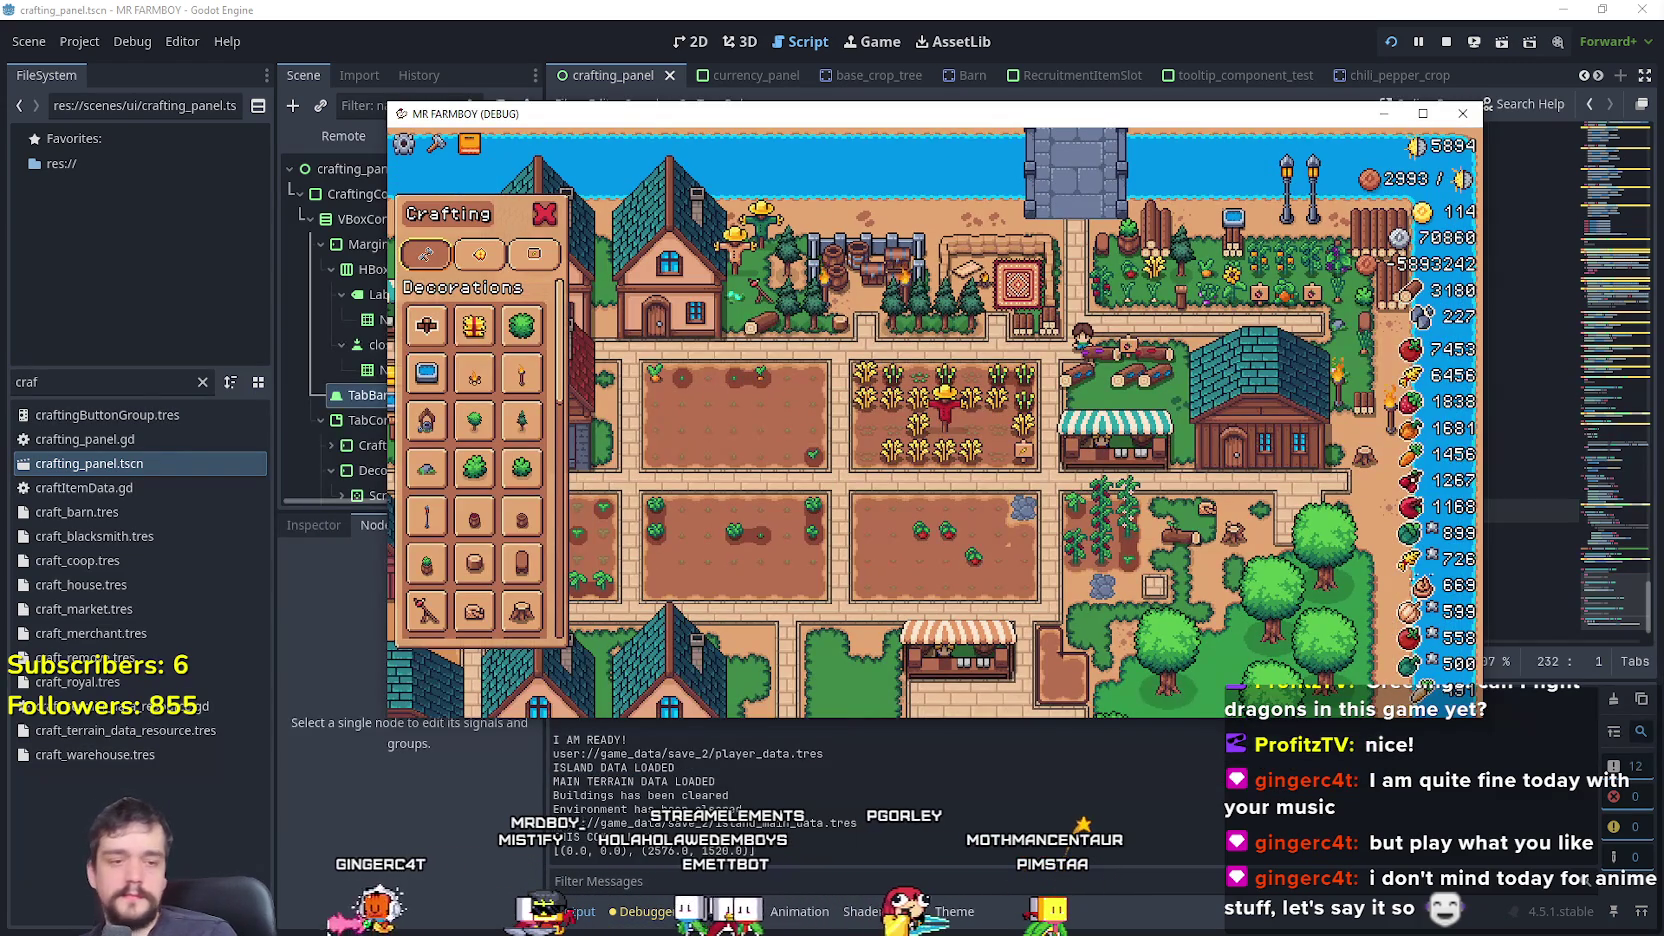
key(alt+Tab)
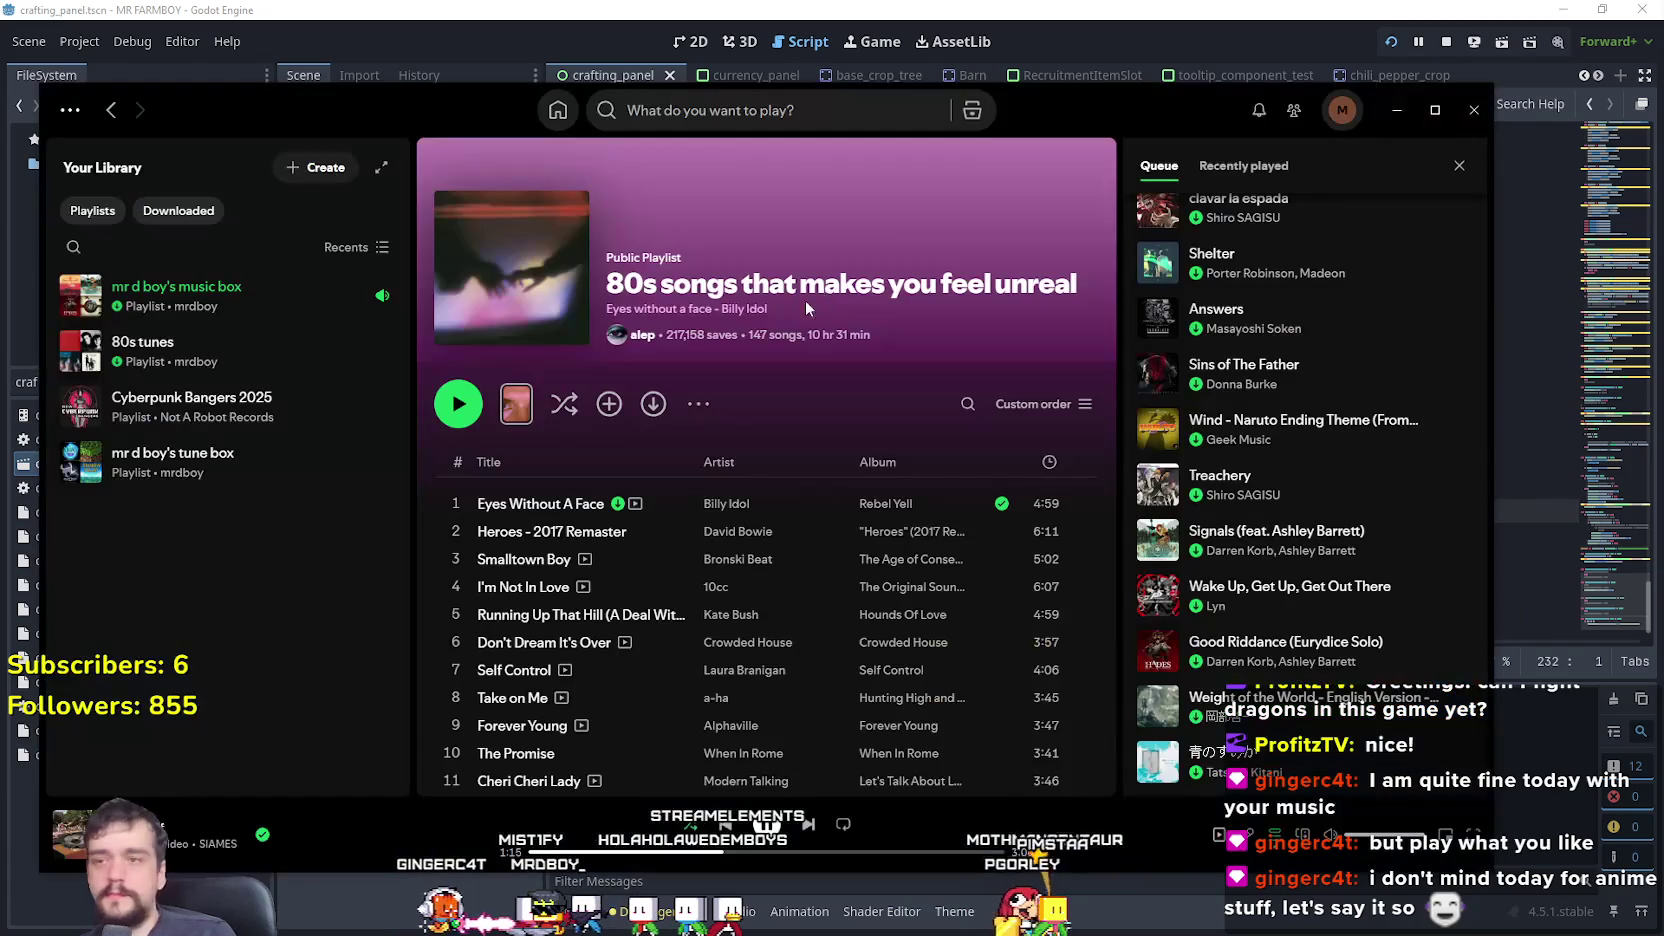
- Replace the Spotify search query with 'anime & games'
click(681, 108)
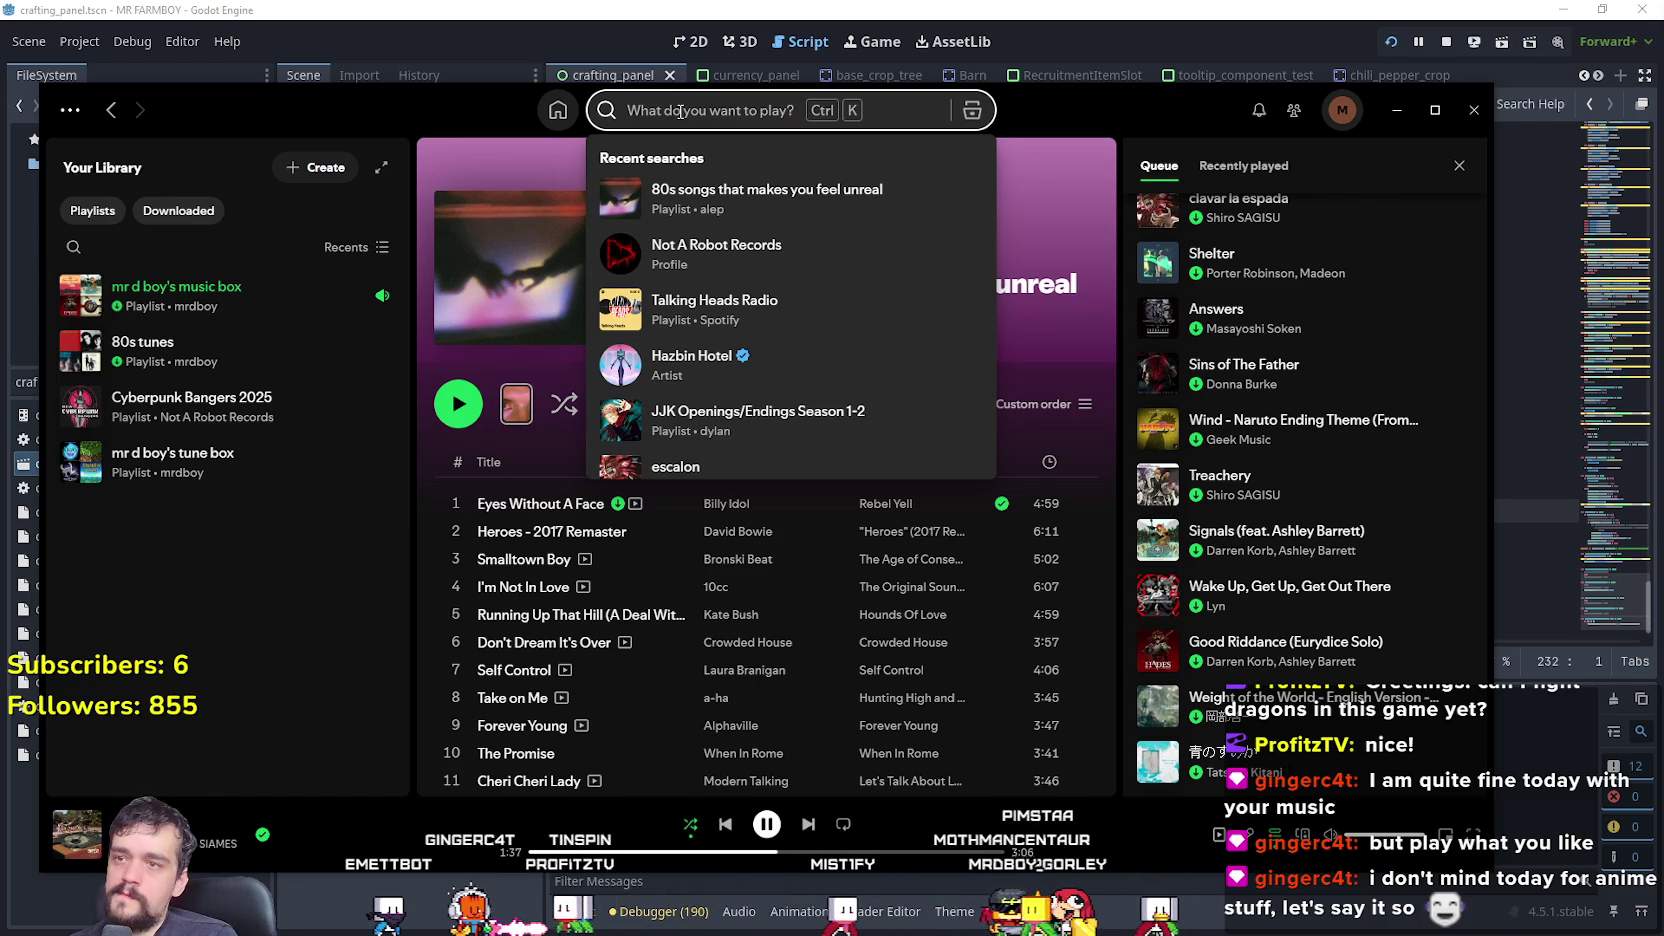
text(best ani)
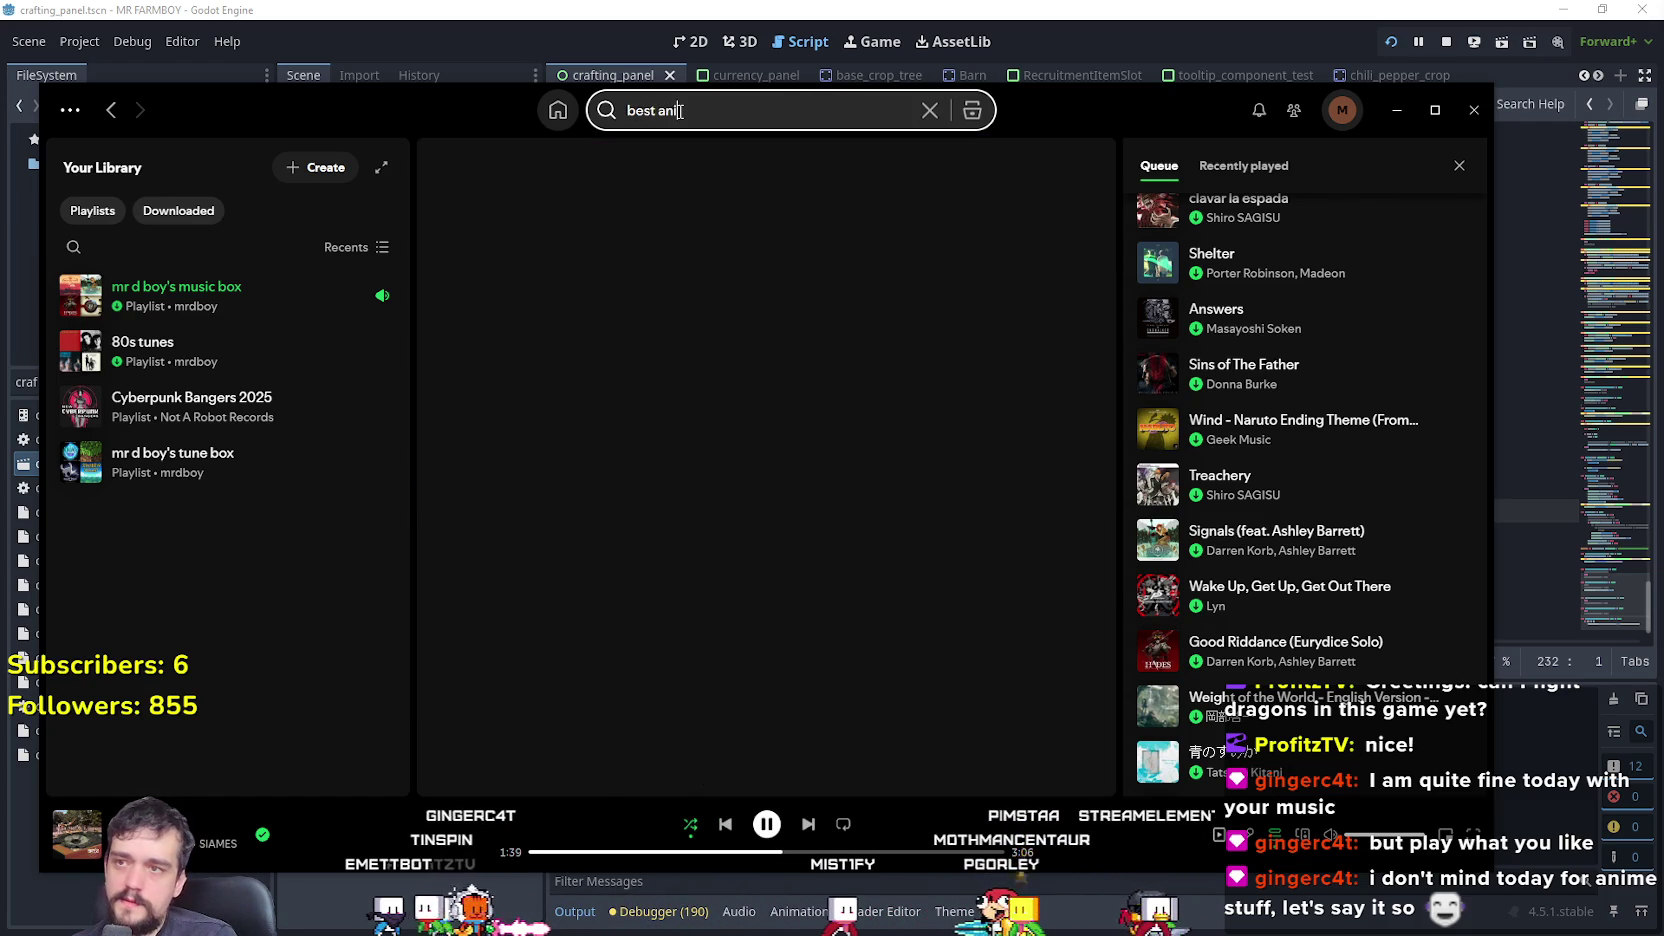
text(male &)
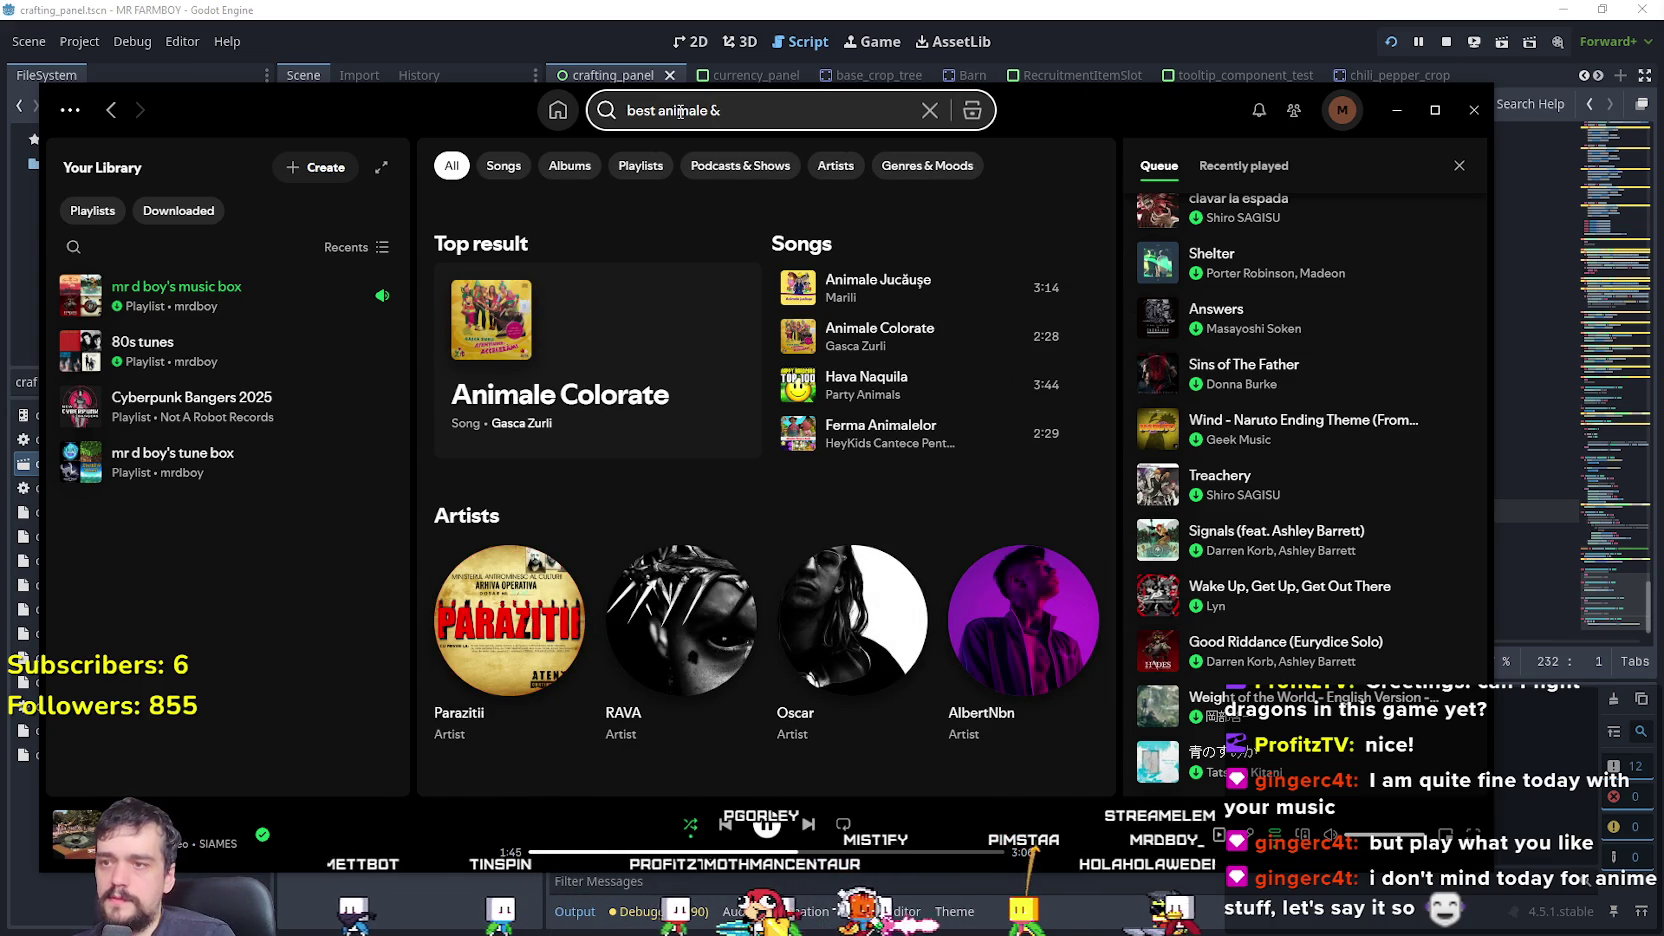
key(BackSpace)
key(BackSpace)
key(BackSpace)
text(anime)
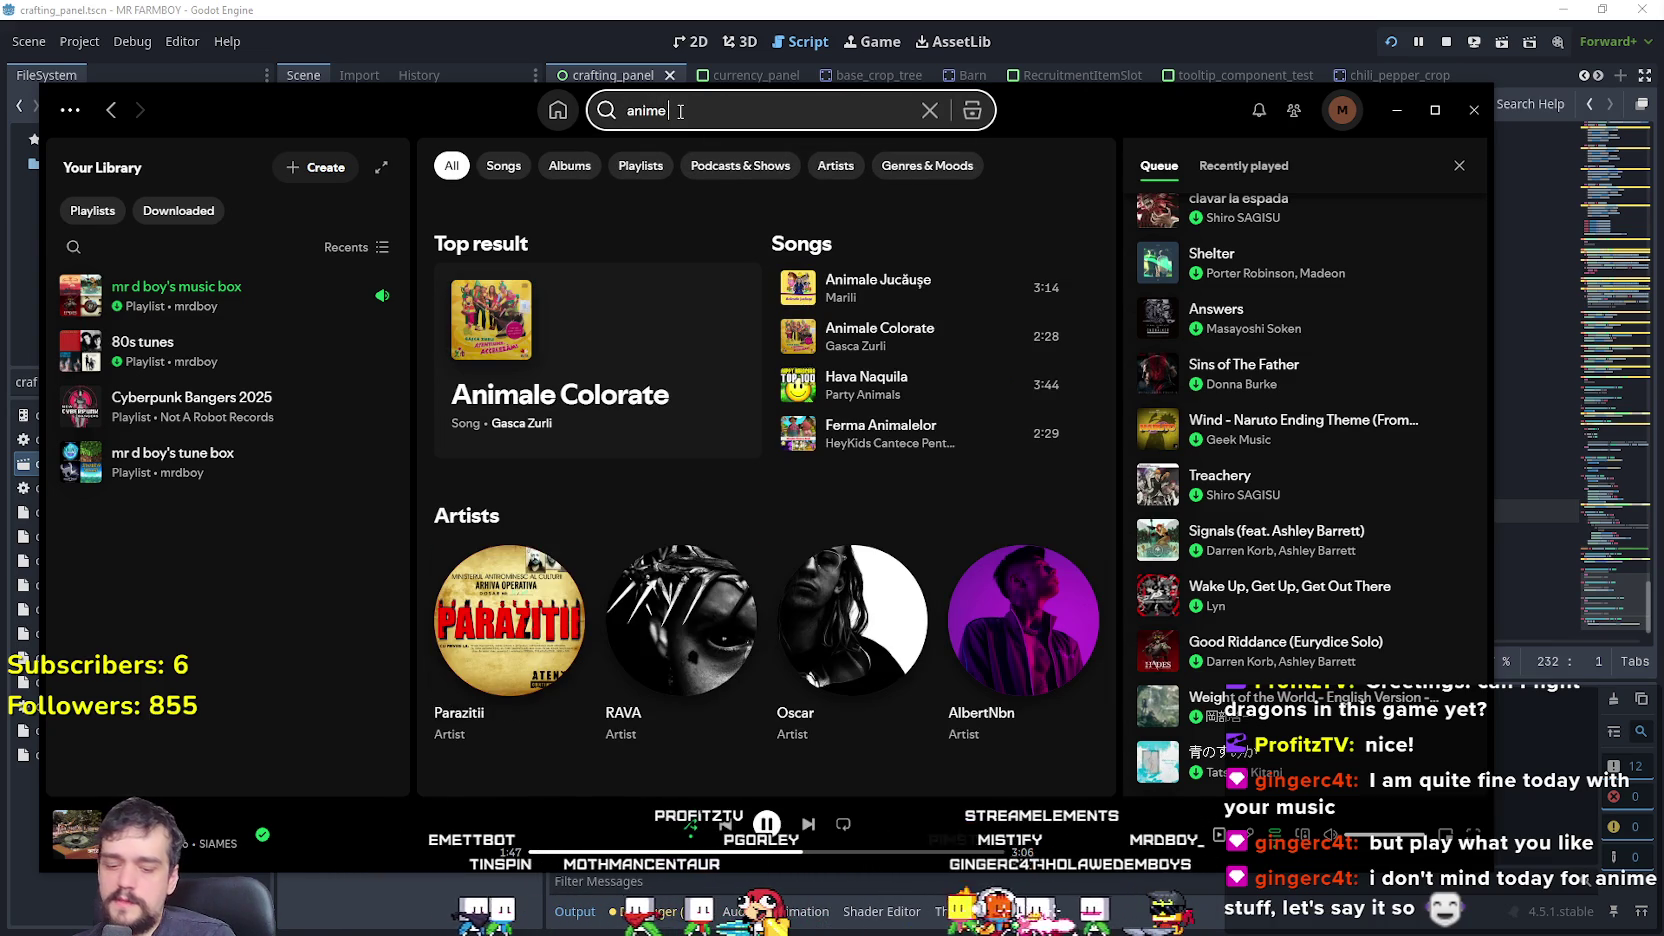
text( & games)
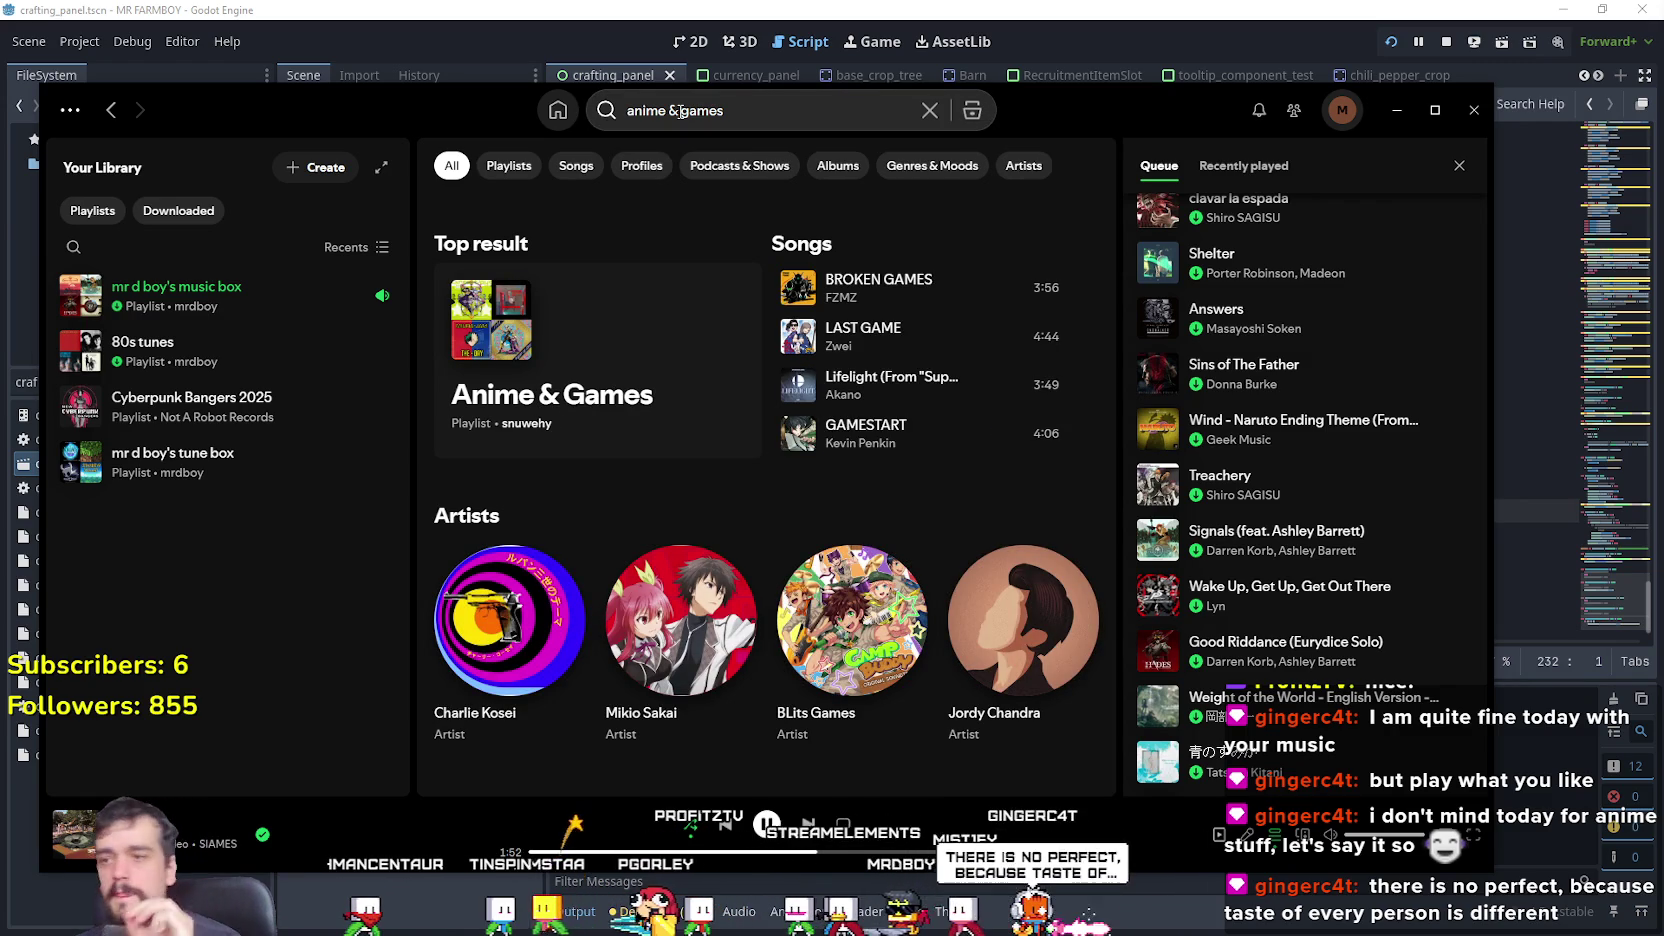
click(545, 400)
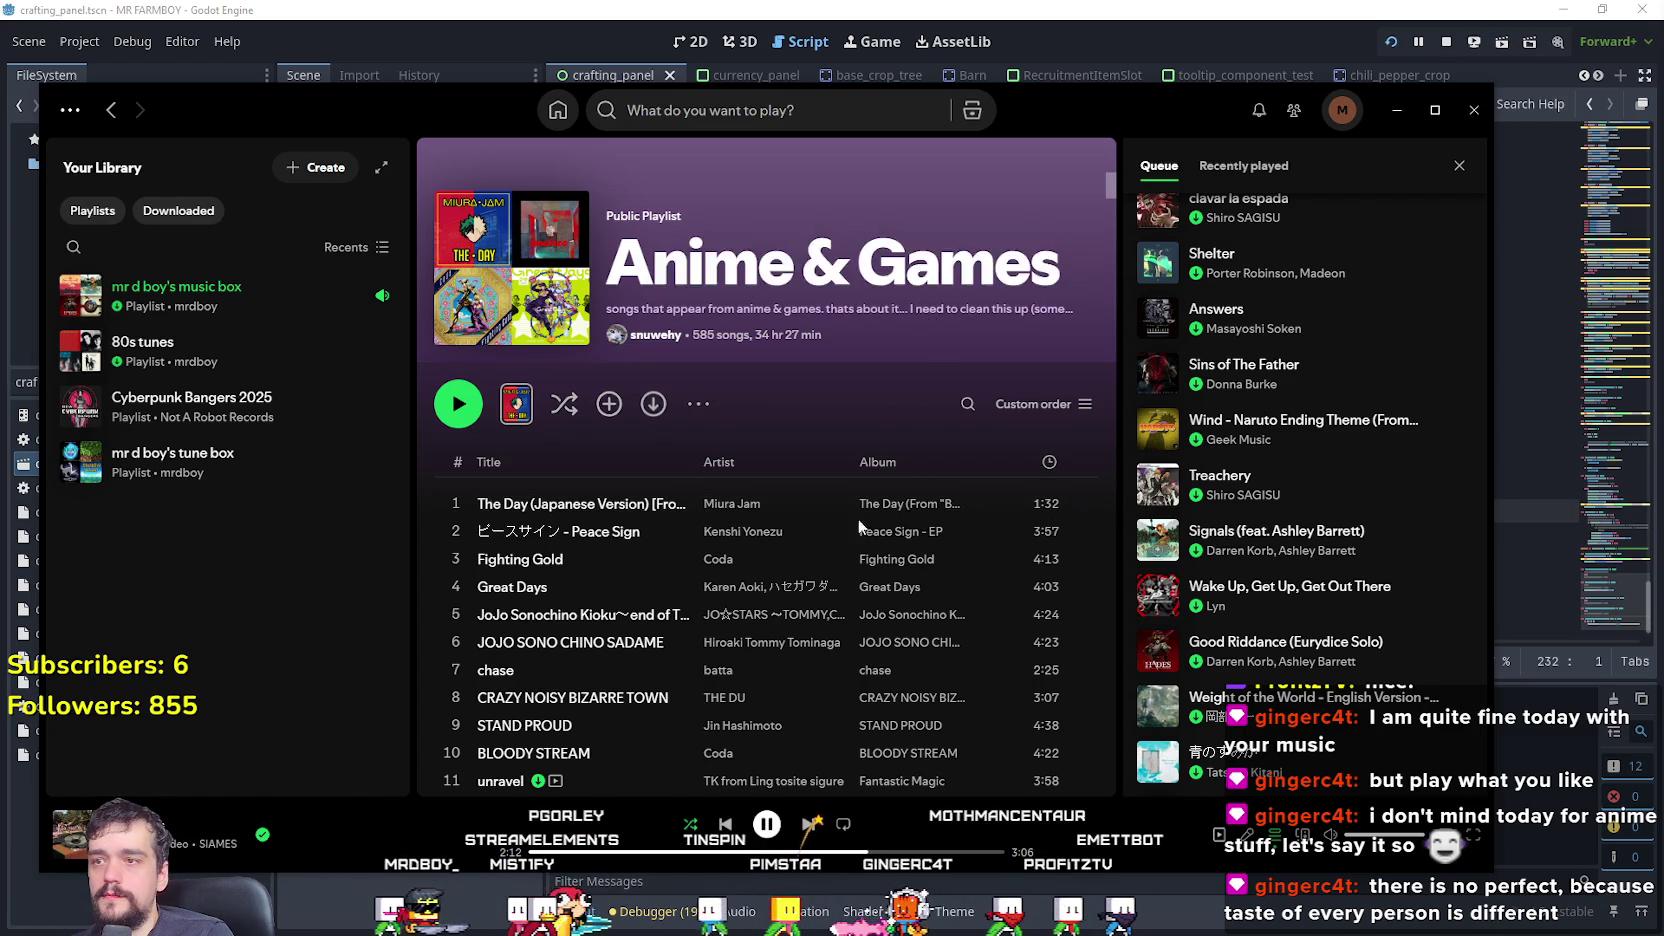
scroll(852, 588, down, 12)
scroll(855, 582, down, 5)
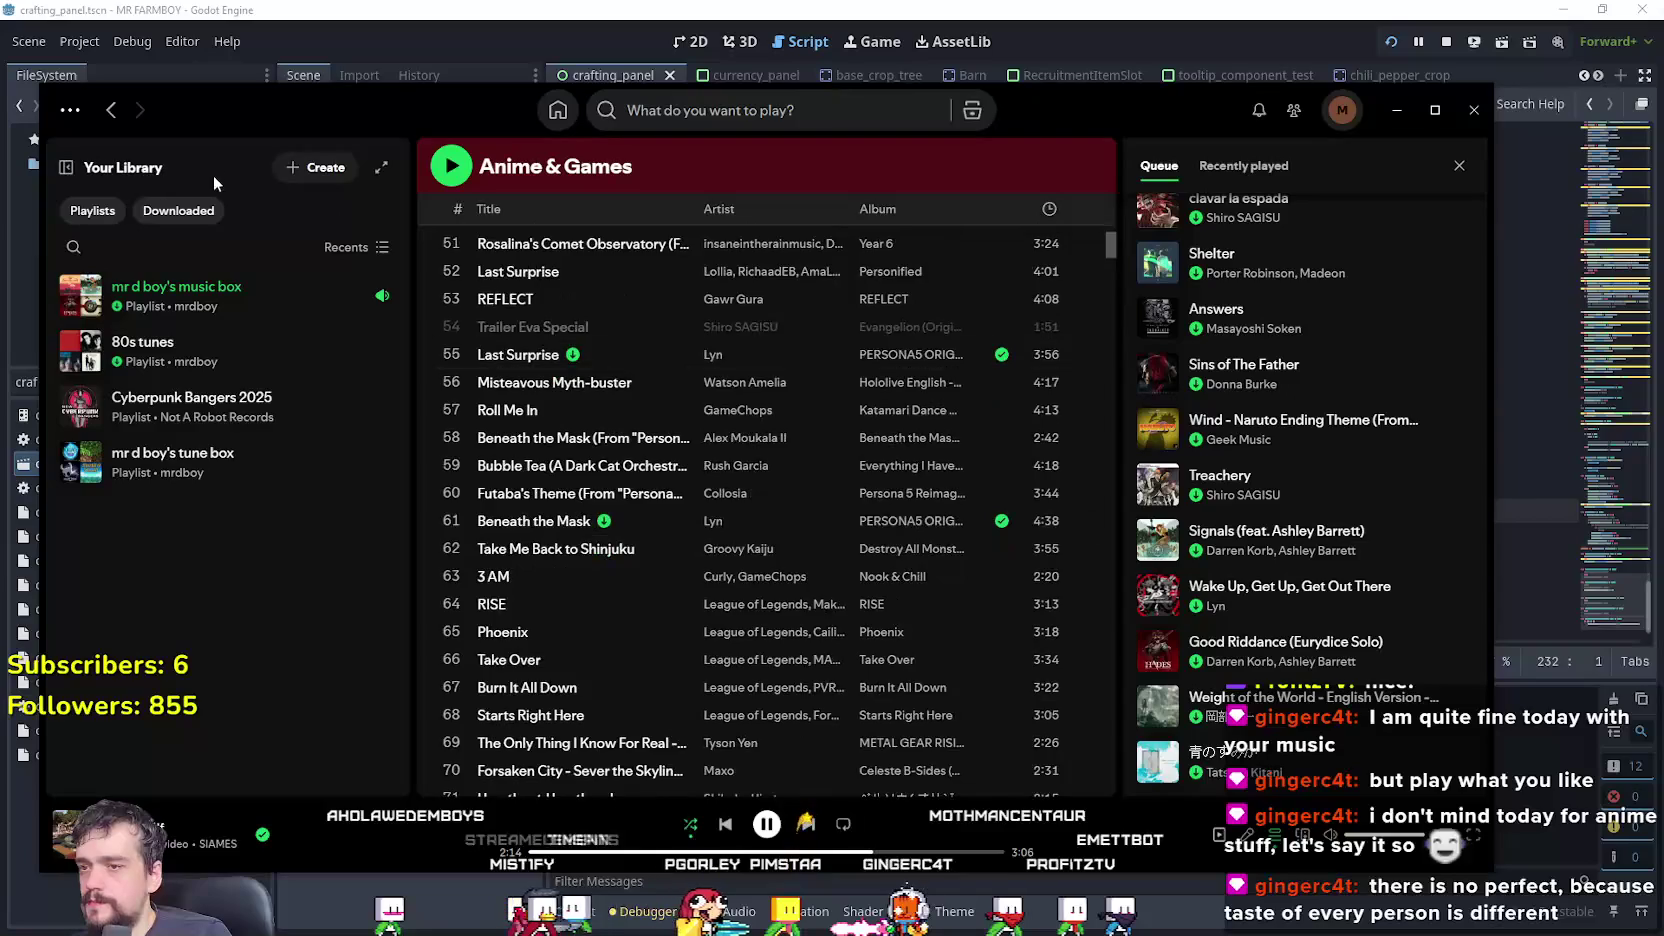
scroll(572, 283, up, 15)
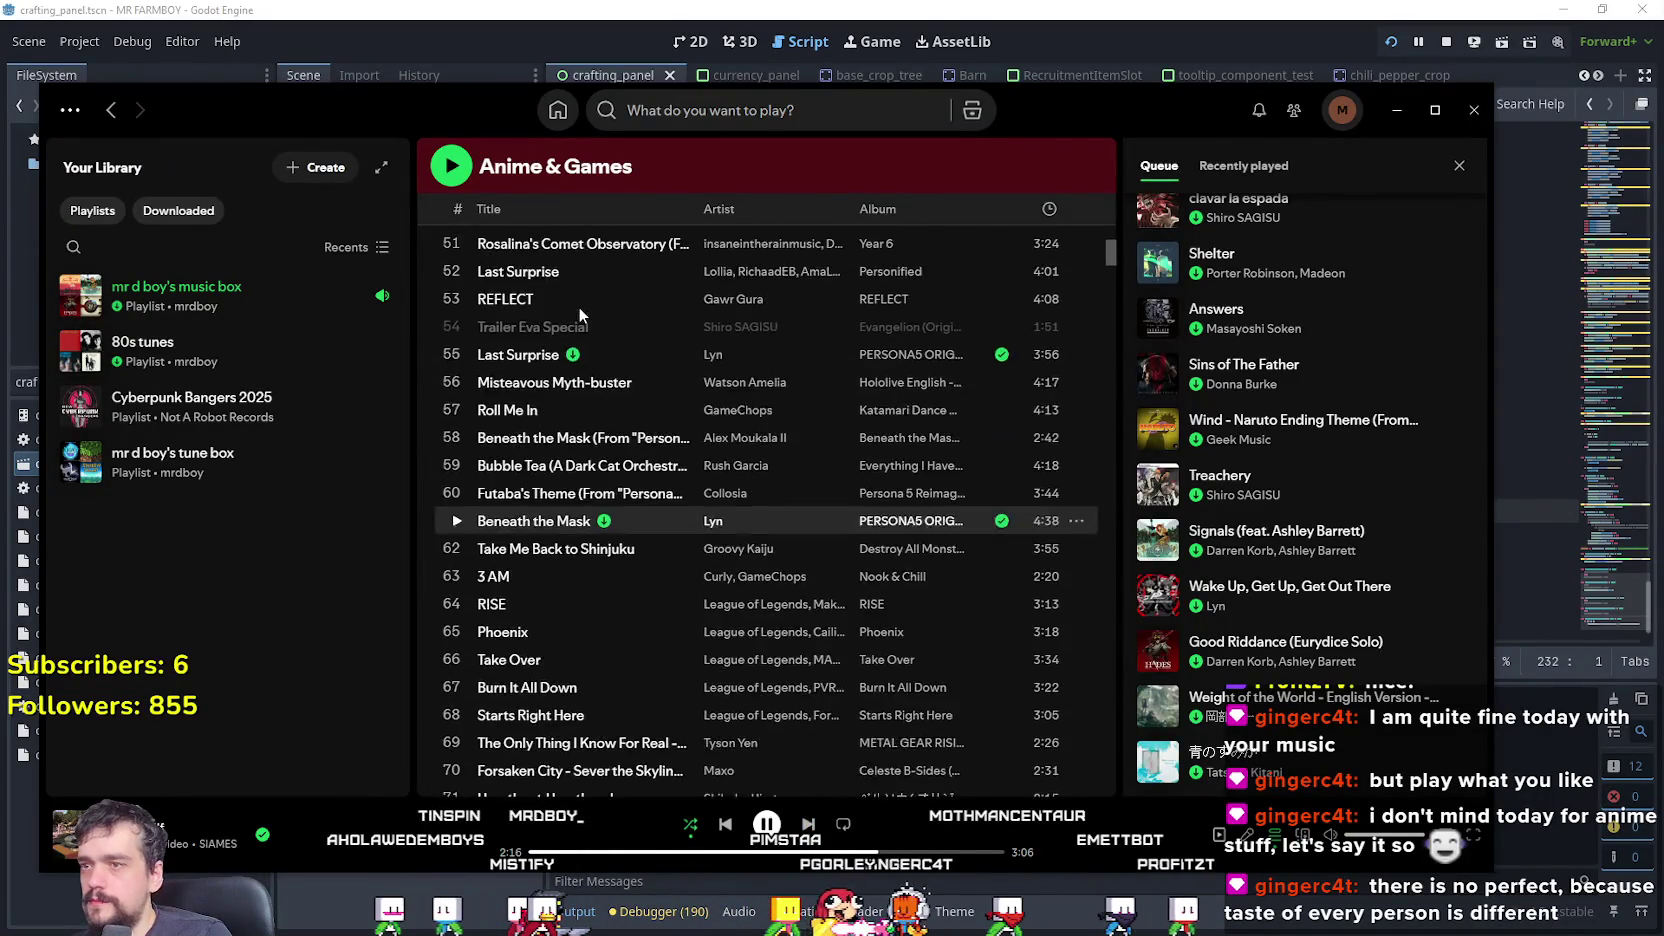
scroll(567, 258, up, 1)
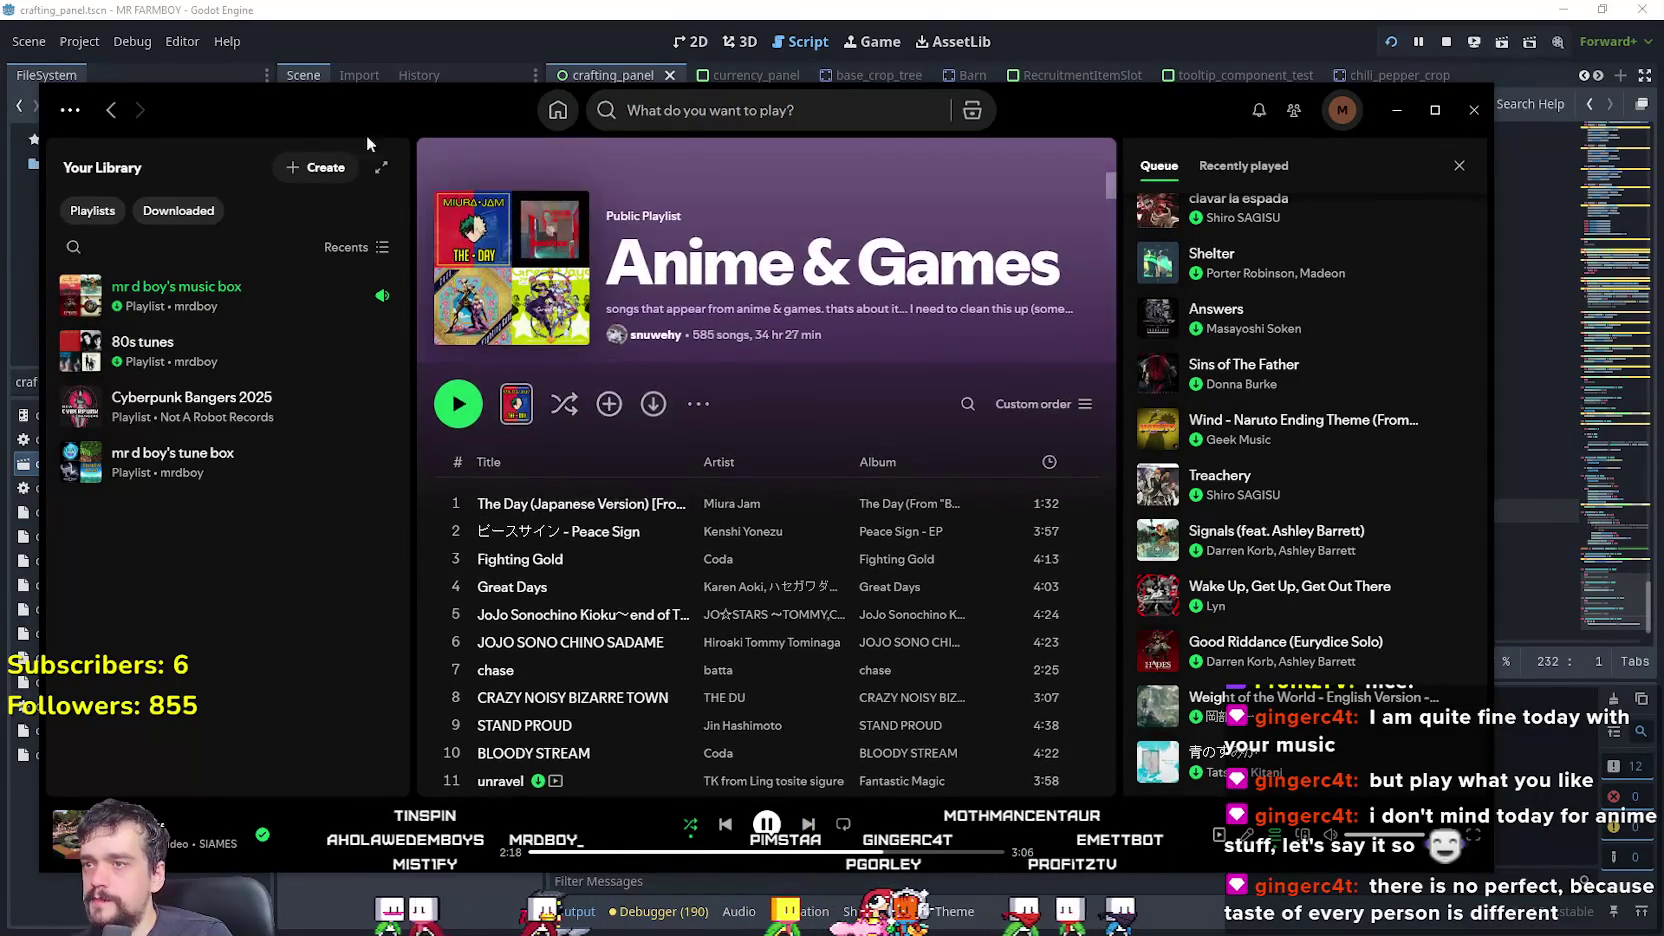
key(alt+Left)
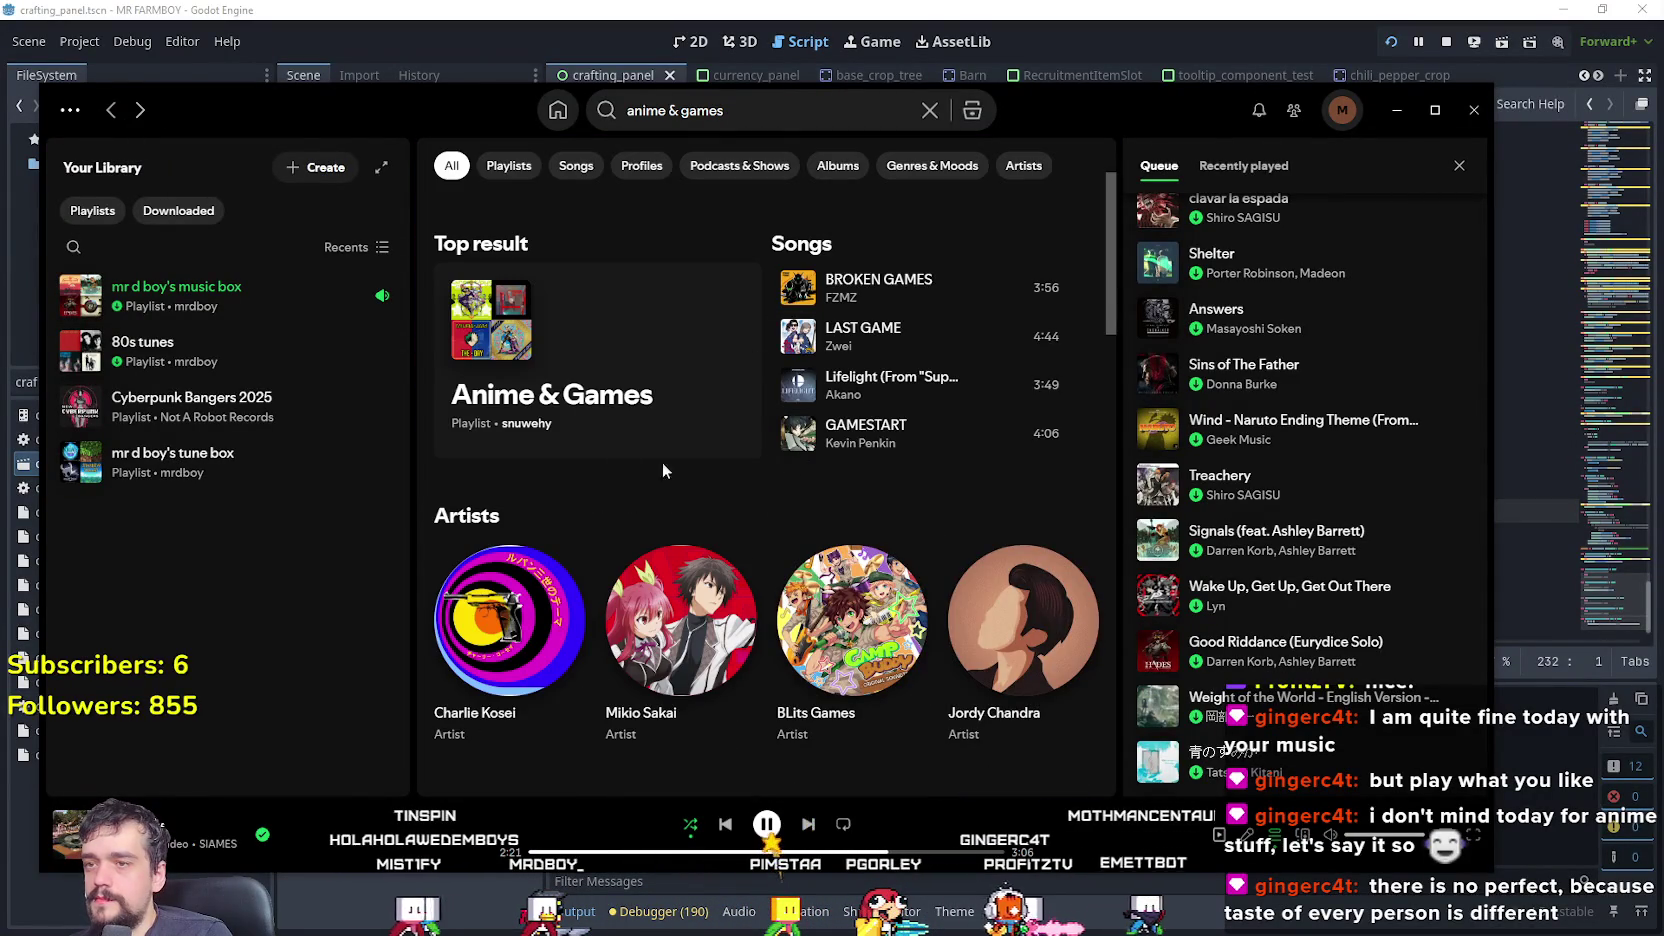
scroll(707, 668, down, 4)
scroll(728, 642, up, 4)
scroll(726, 646, down, 4)
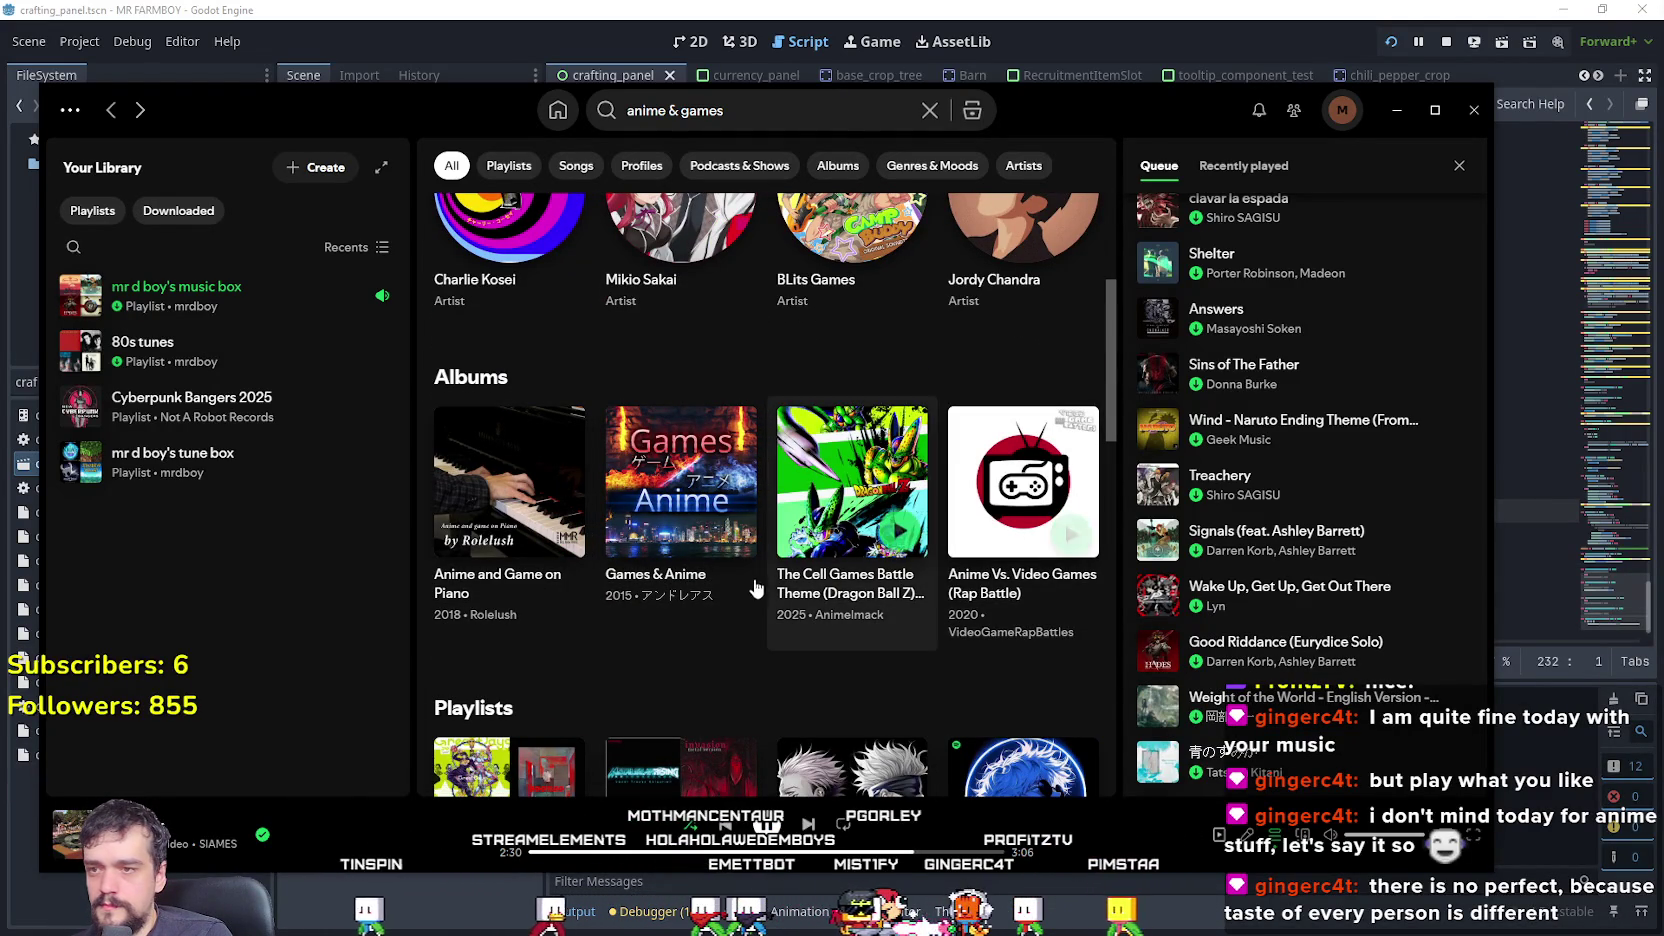
click(687, 574)
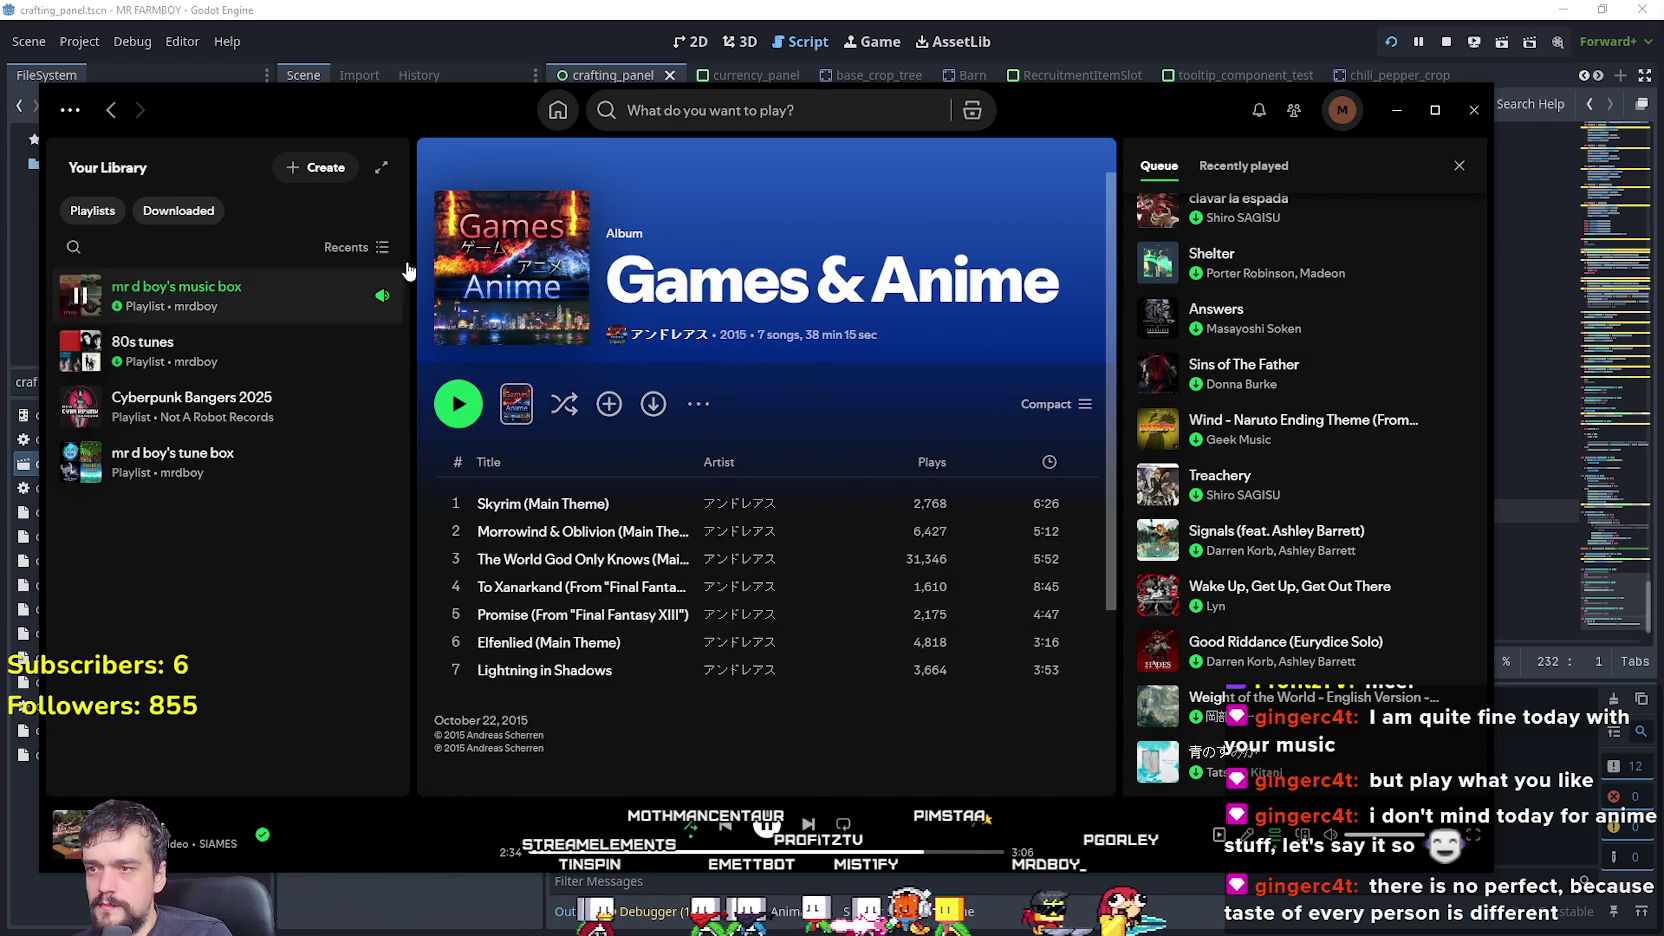
click(111, 110)
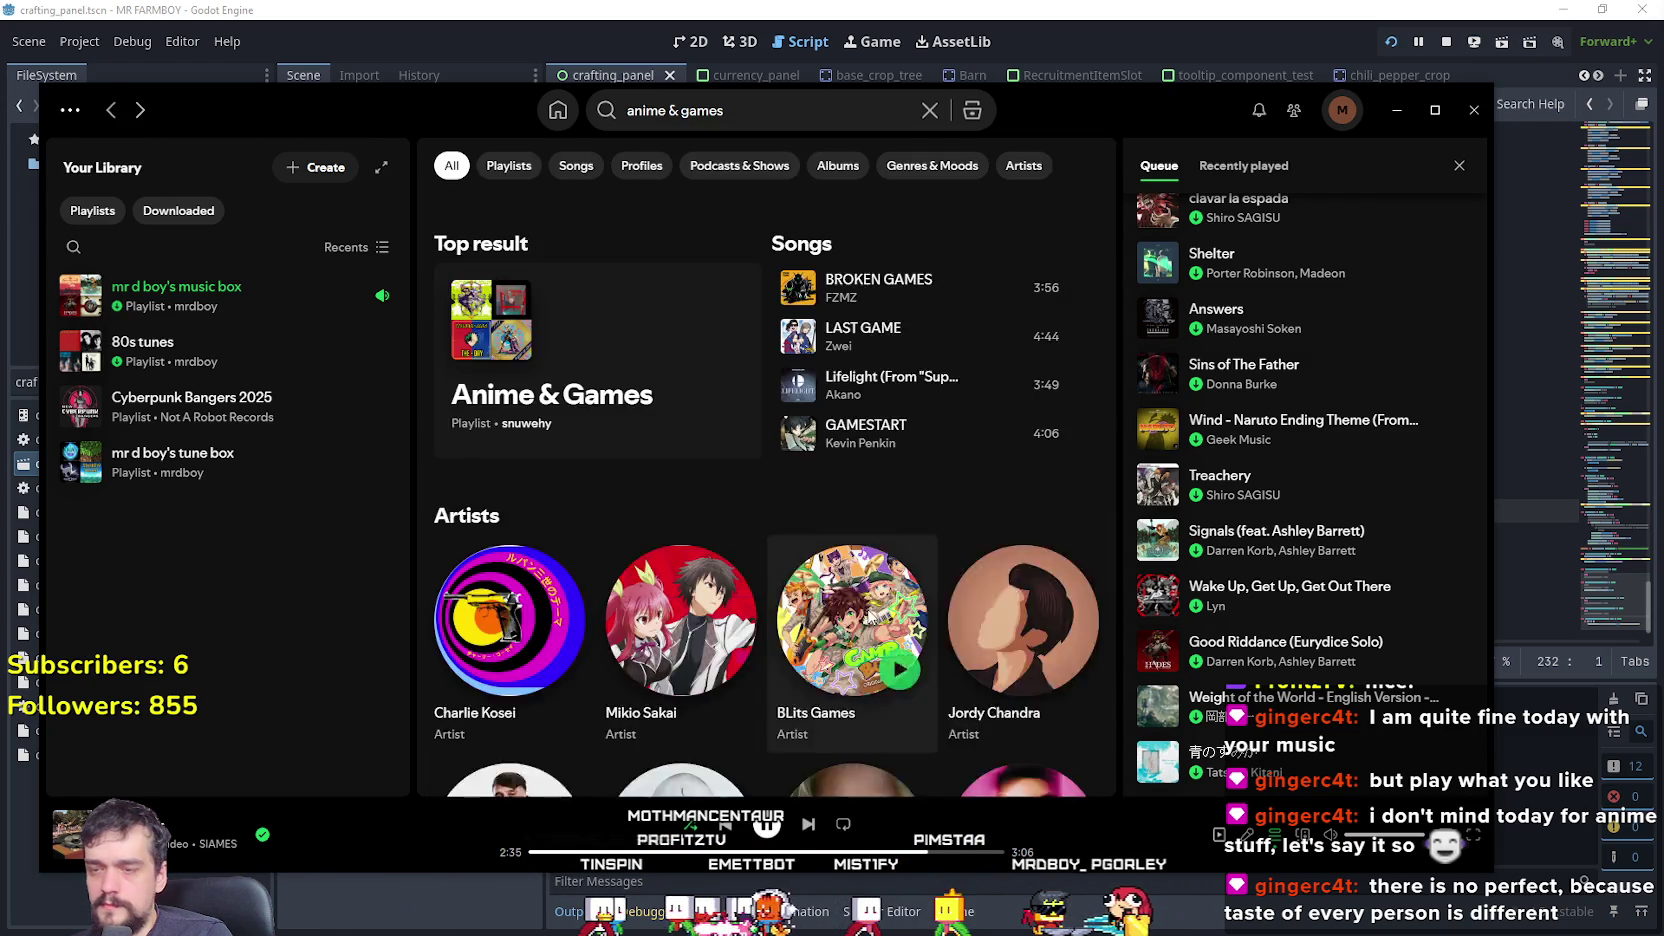
scroll(868, 610, down, 5)
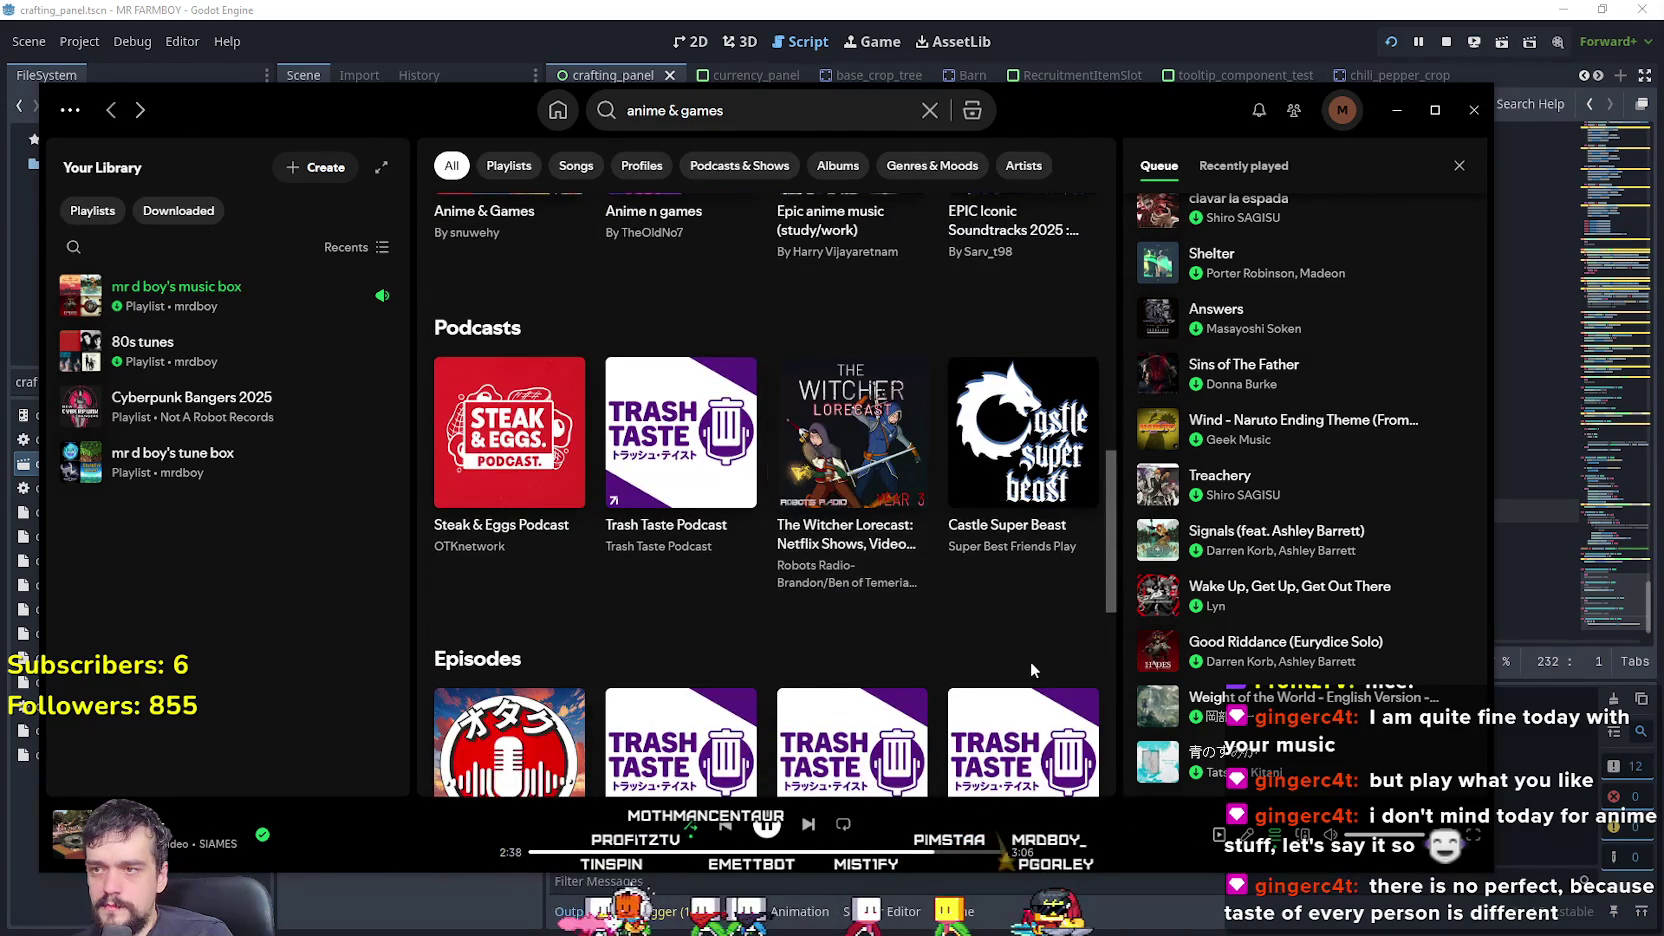
scroll(1010, 639, down, 6)
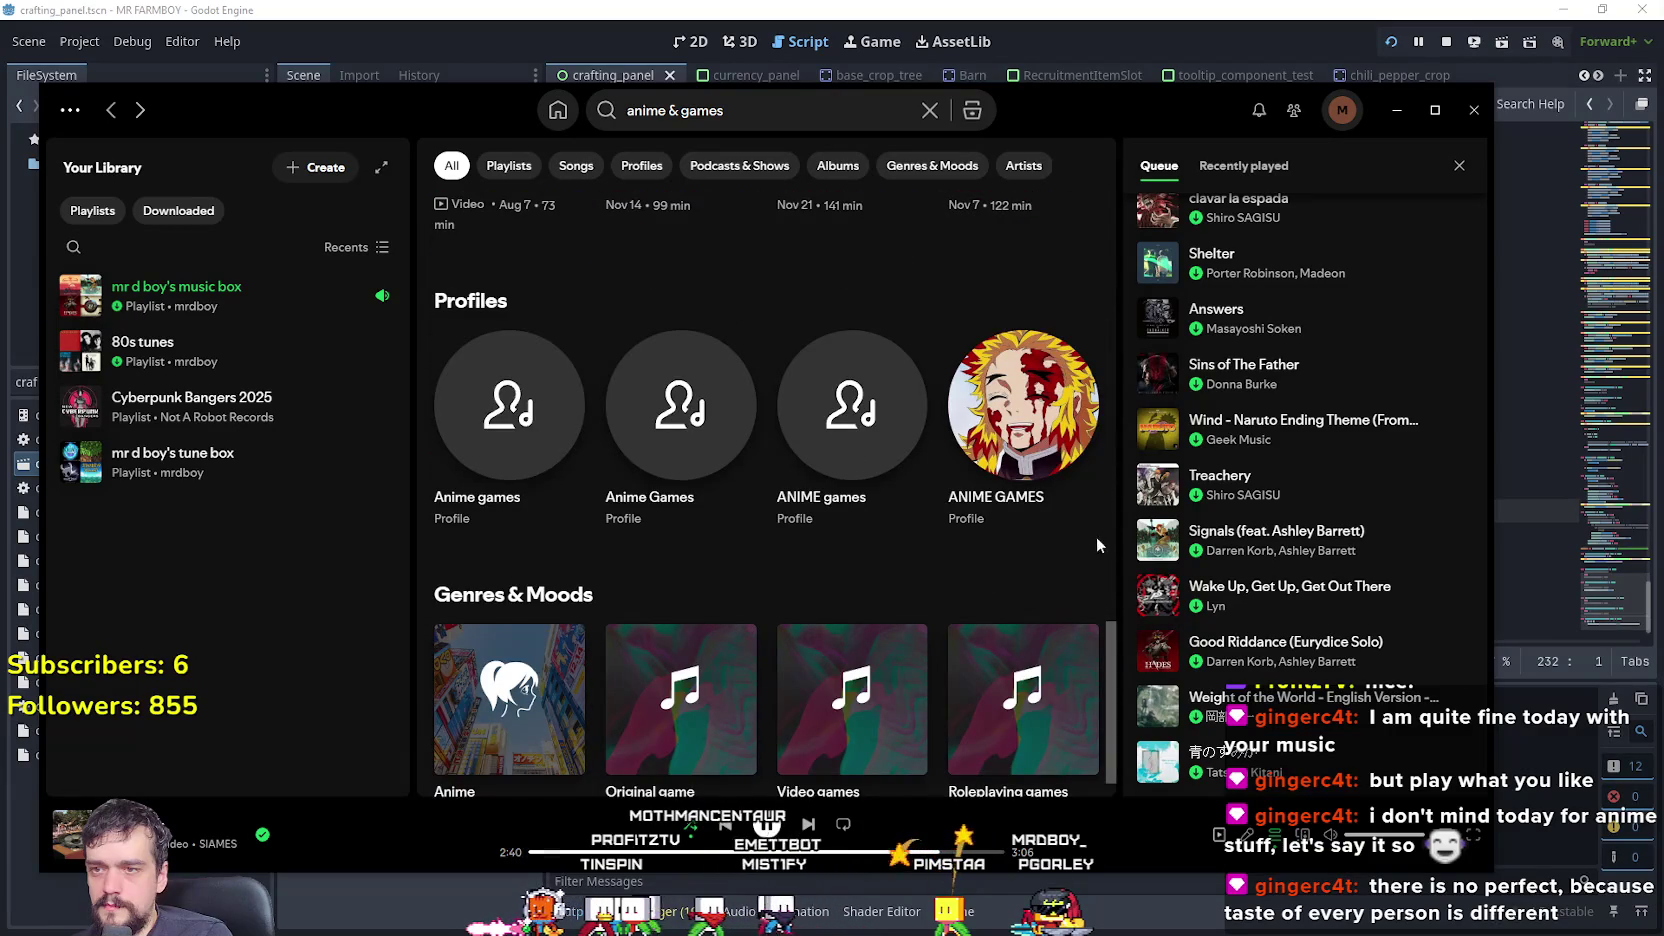
scroll(1109, 660, down, 1)
scroll(1092, 725, up, 5)
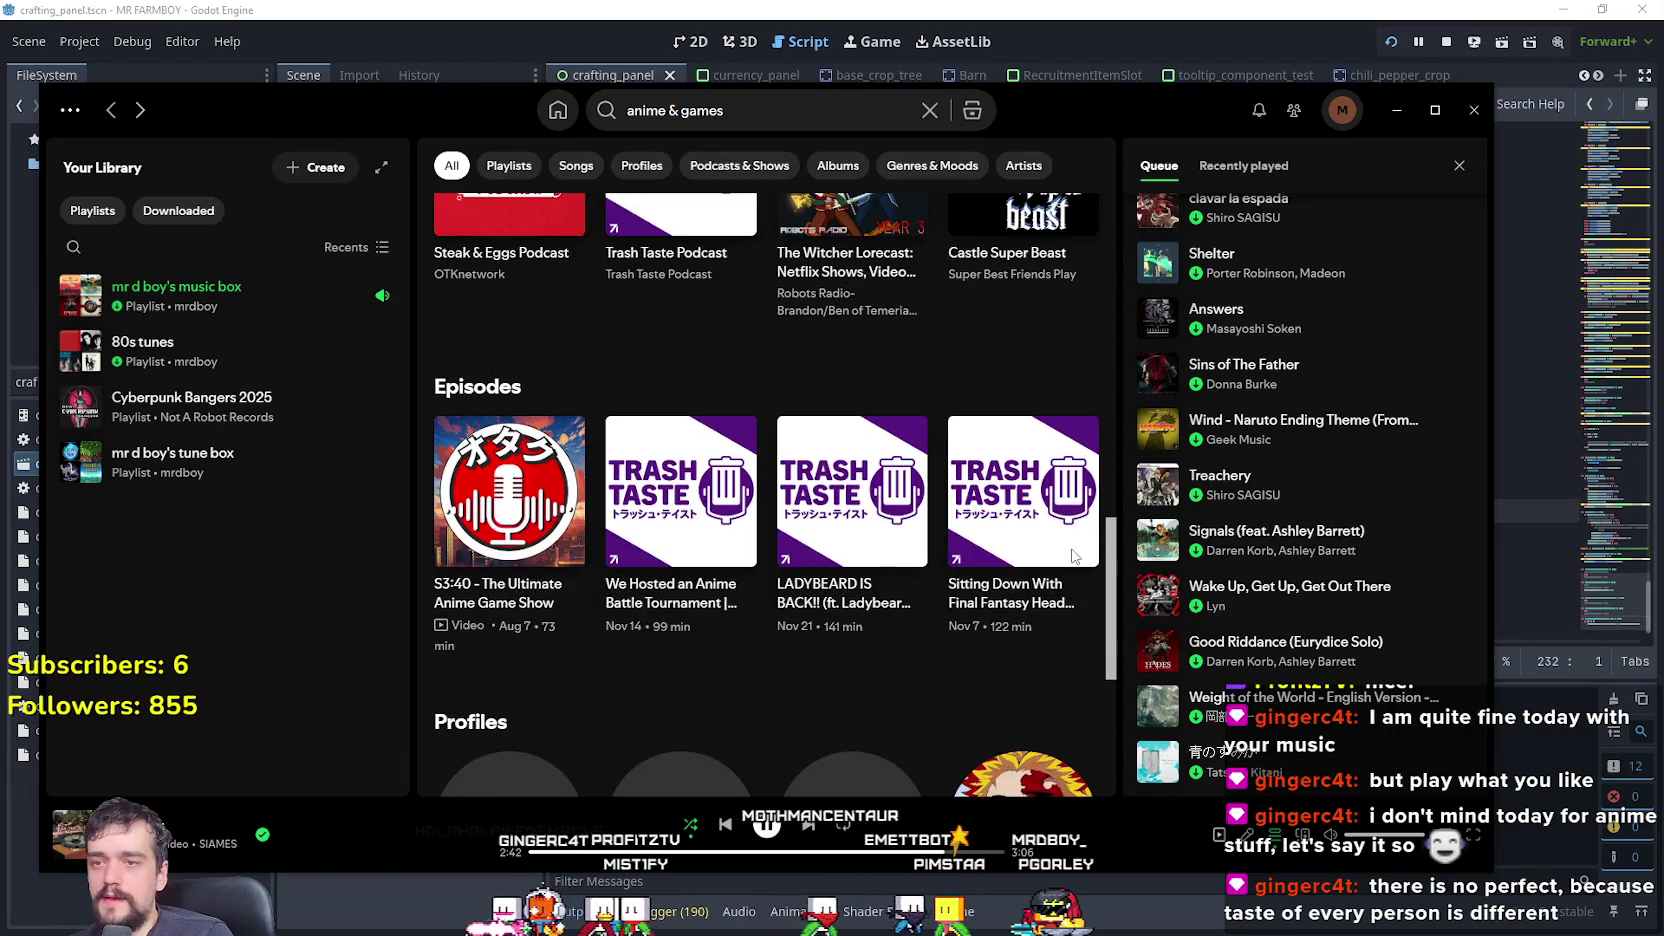
scroll(1073, 550, up, 6)
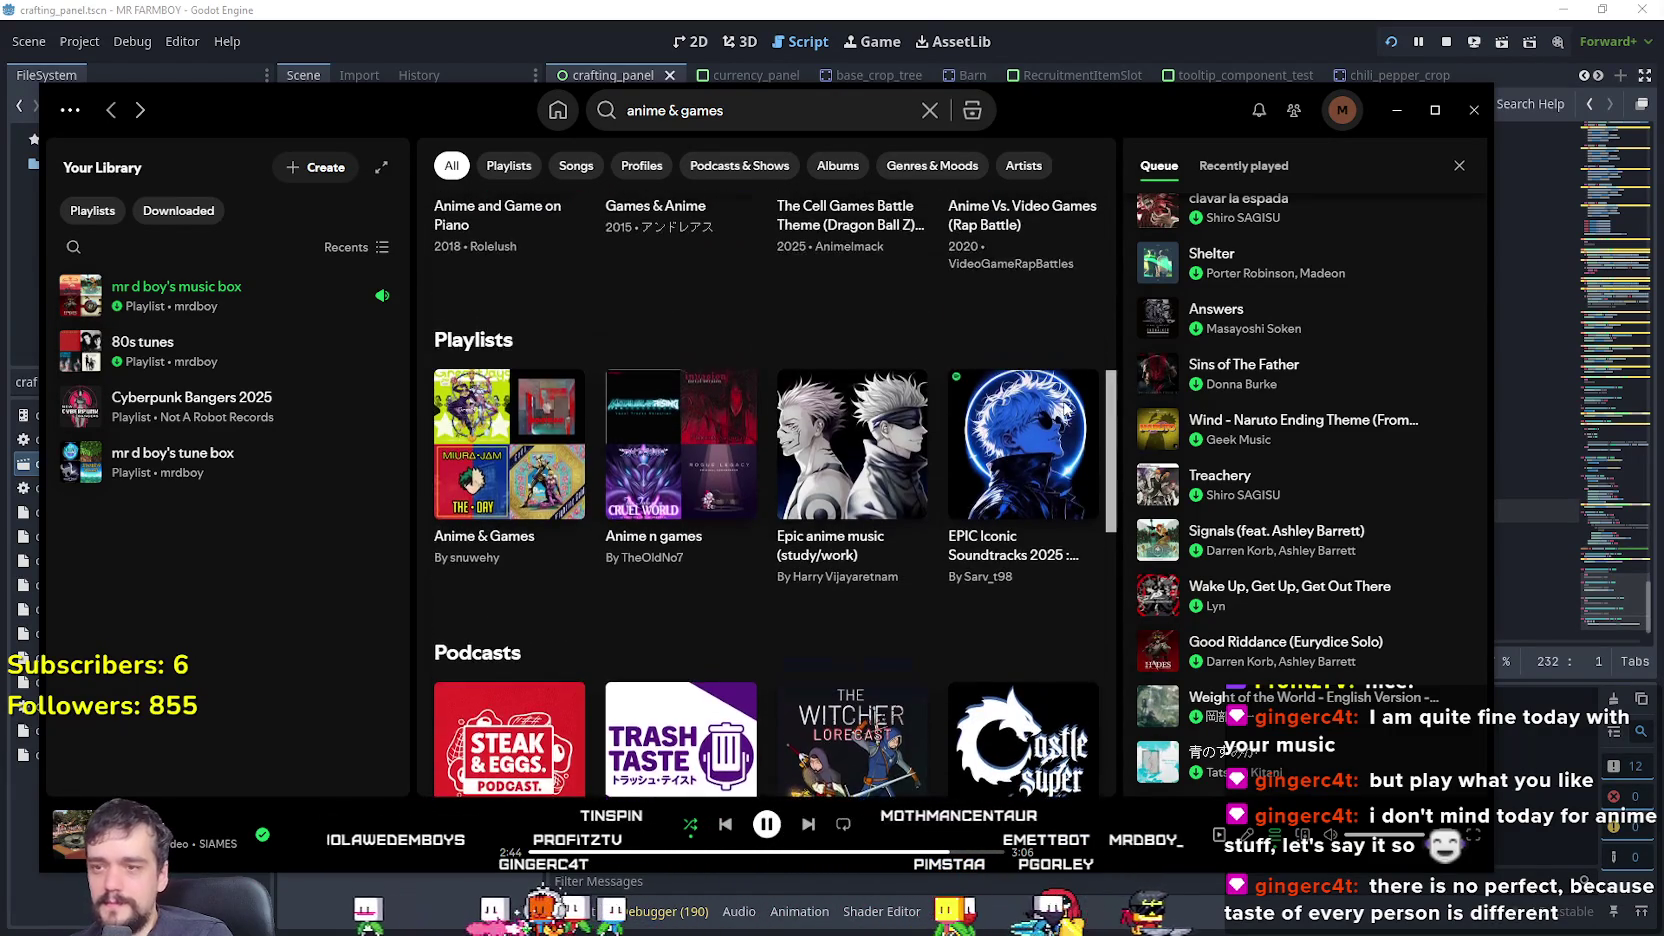
scroll(1066, 405, up, 1)
scroll(1061, 393, up, 1)
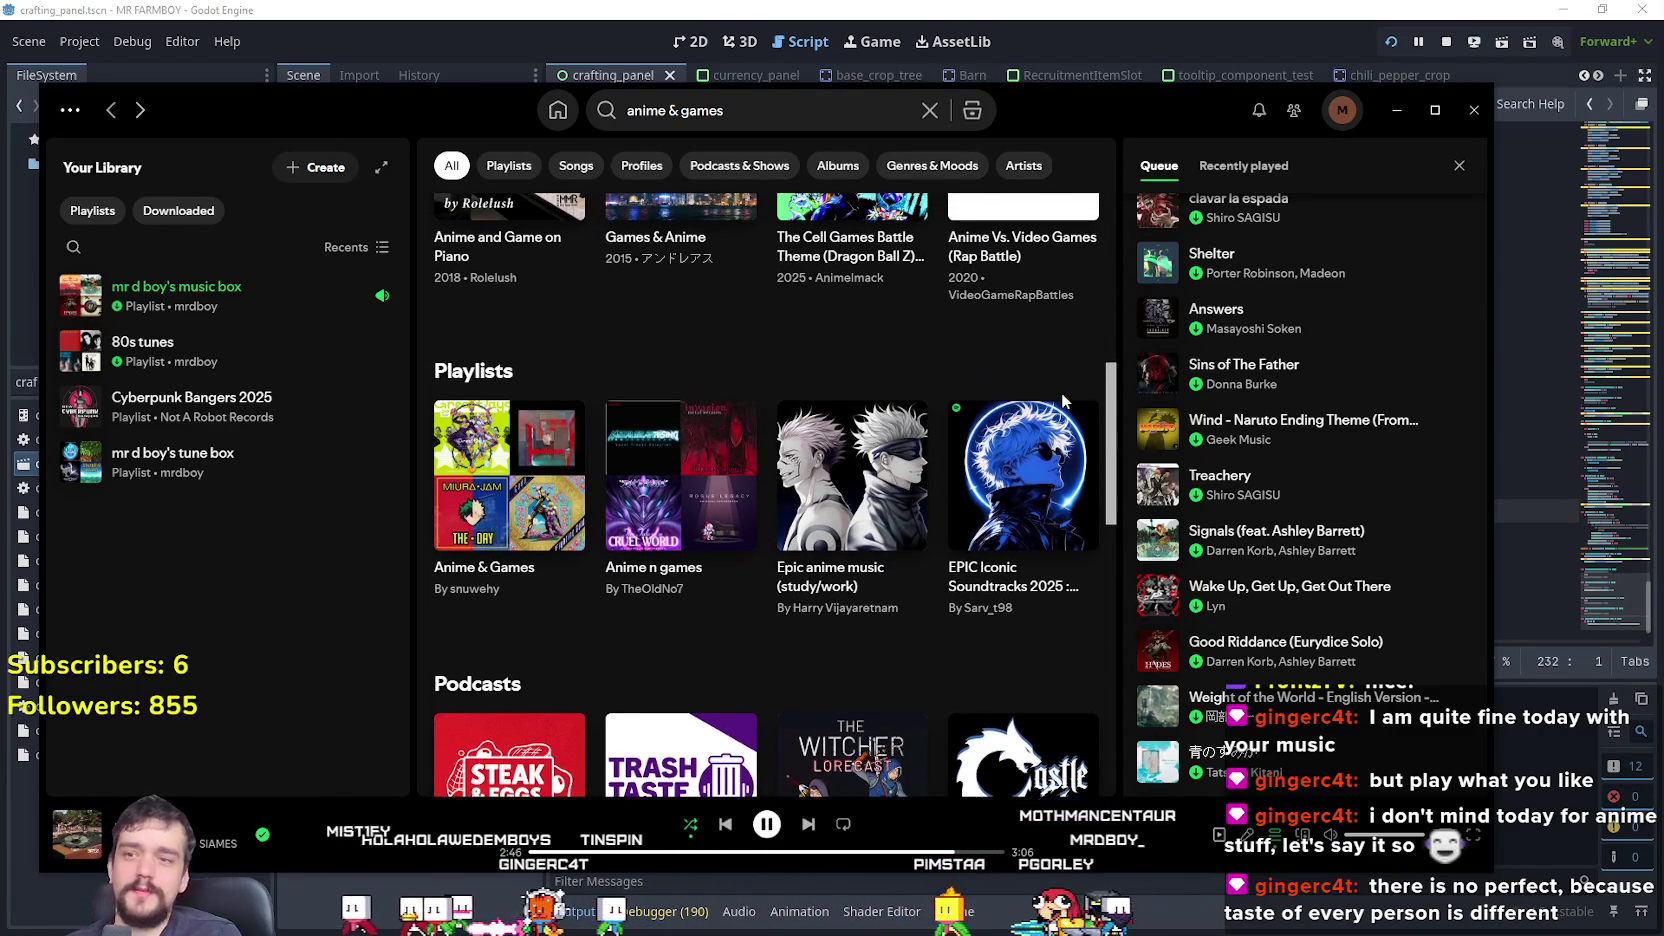
scroll(1063, 420, down, 3)
scroll(1050, 400, up, 5)
scroll(1047, 362, up, 3)
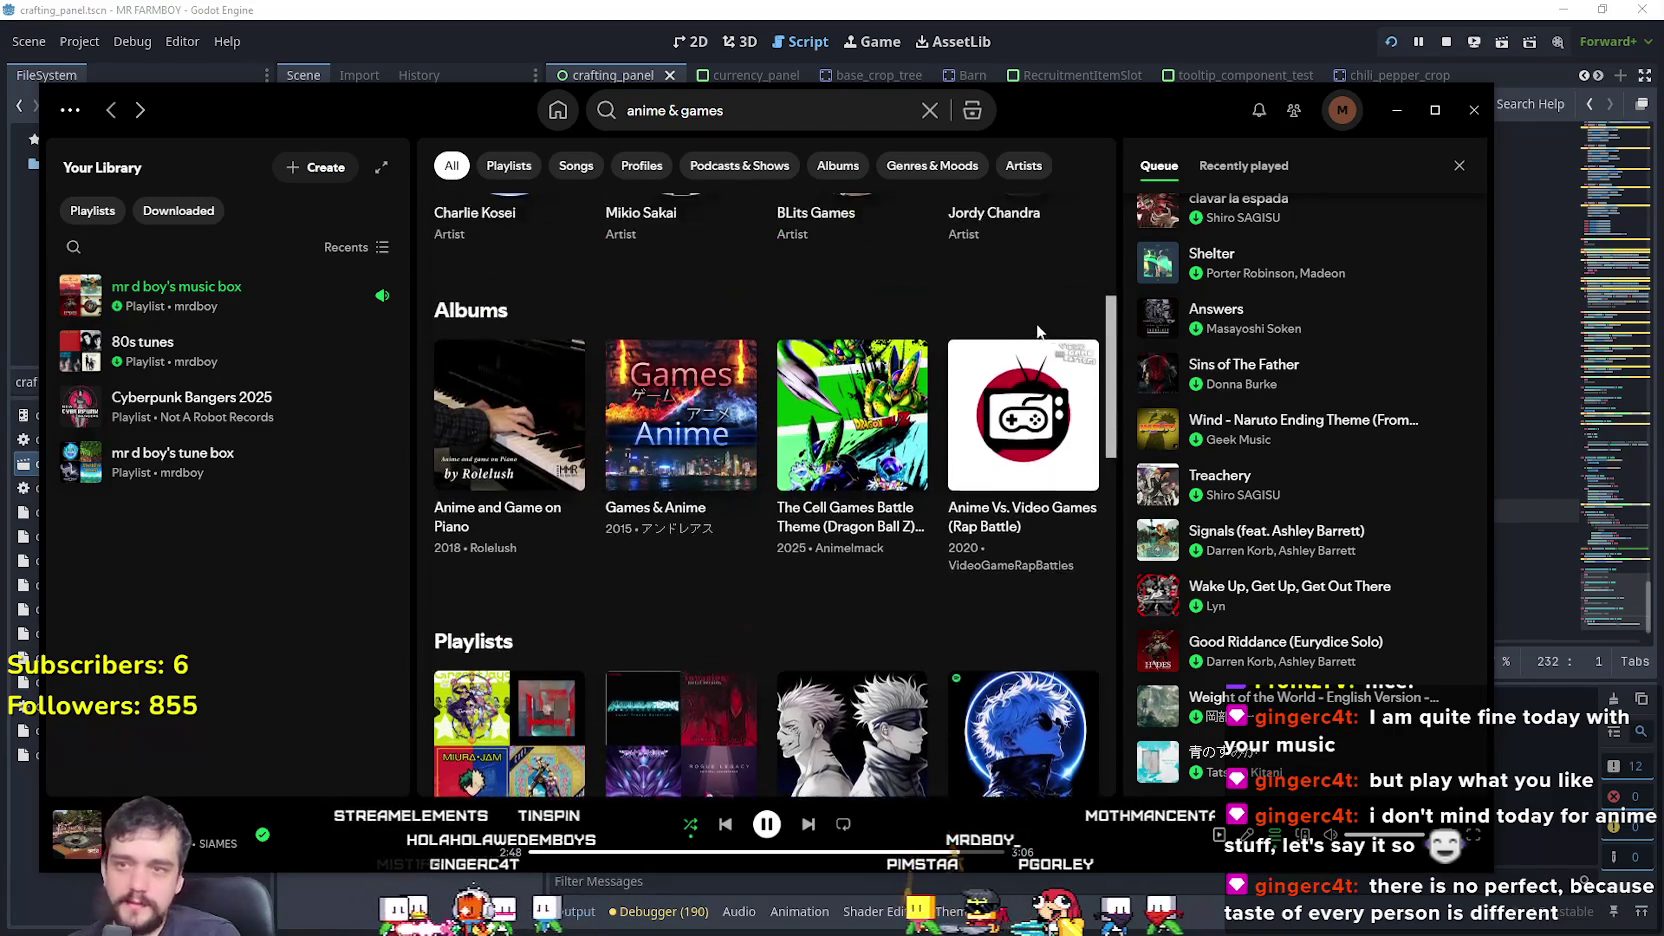
scroll(806, 673, up, 5)
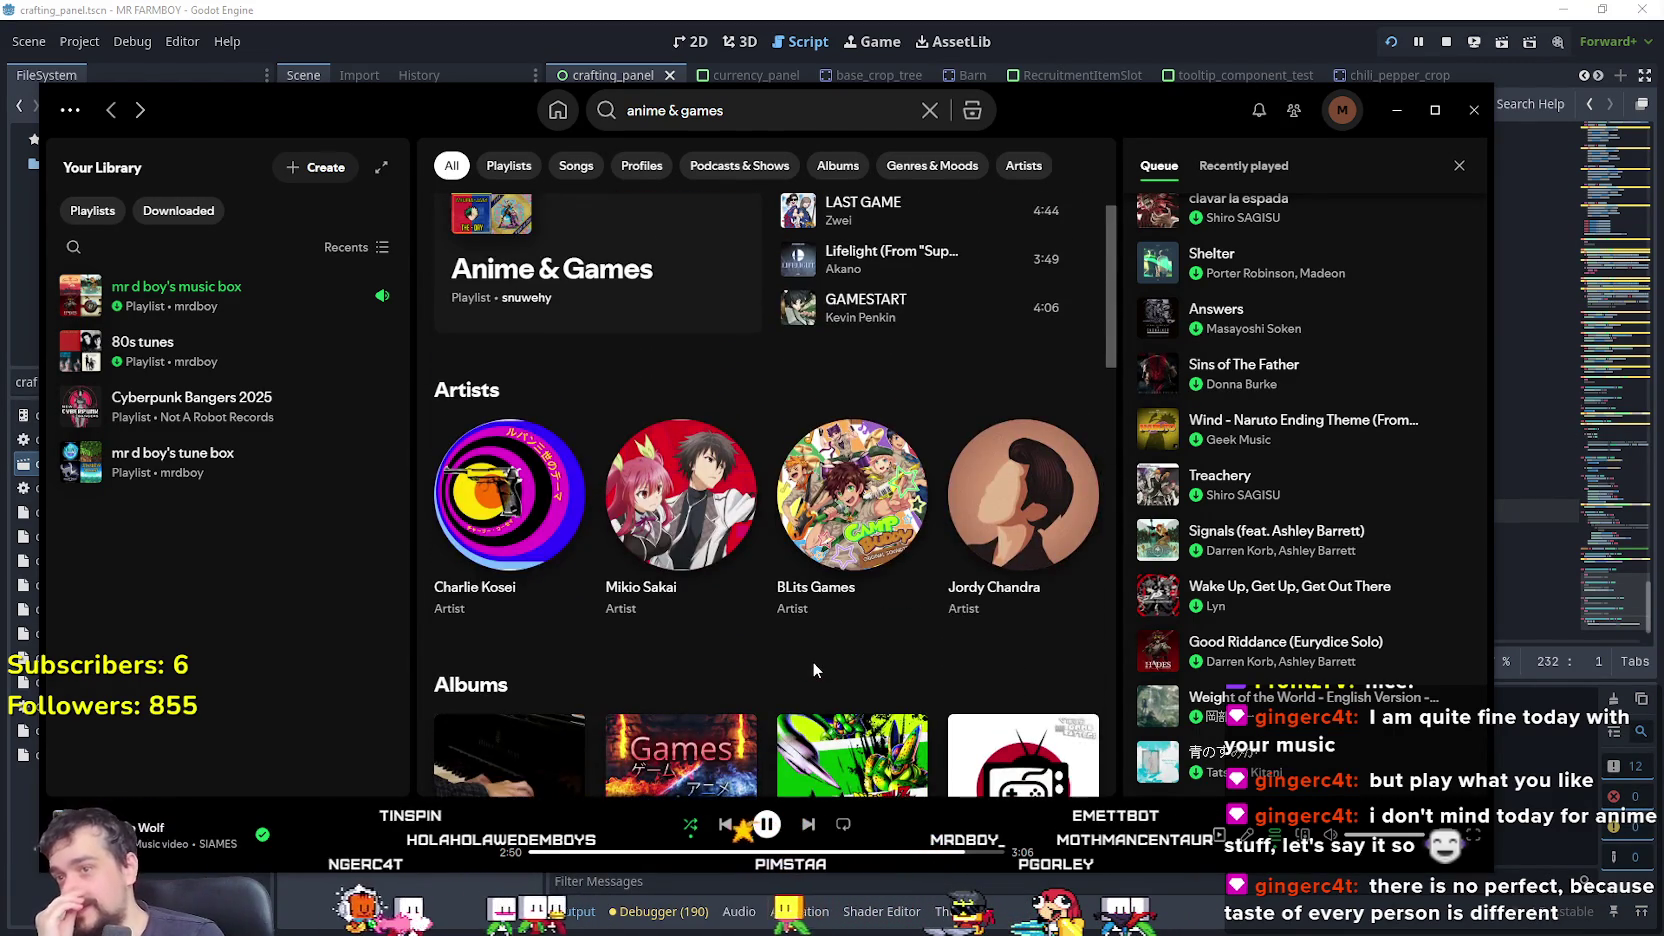
scroll(1250, 650, down, 6)
scroll(1288, 733, up, 5)
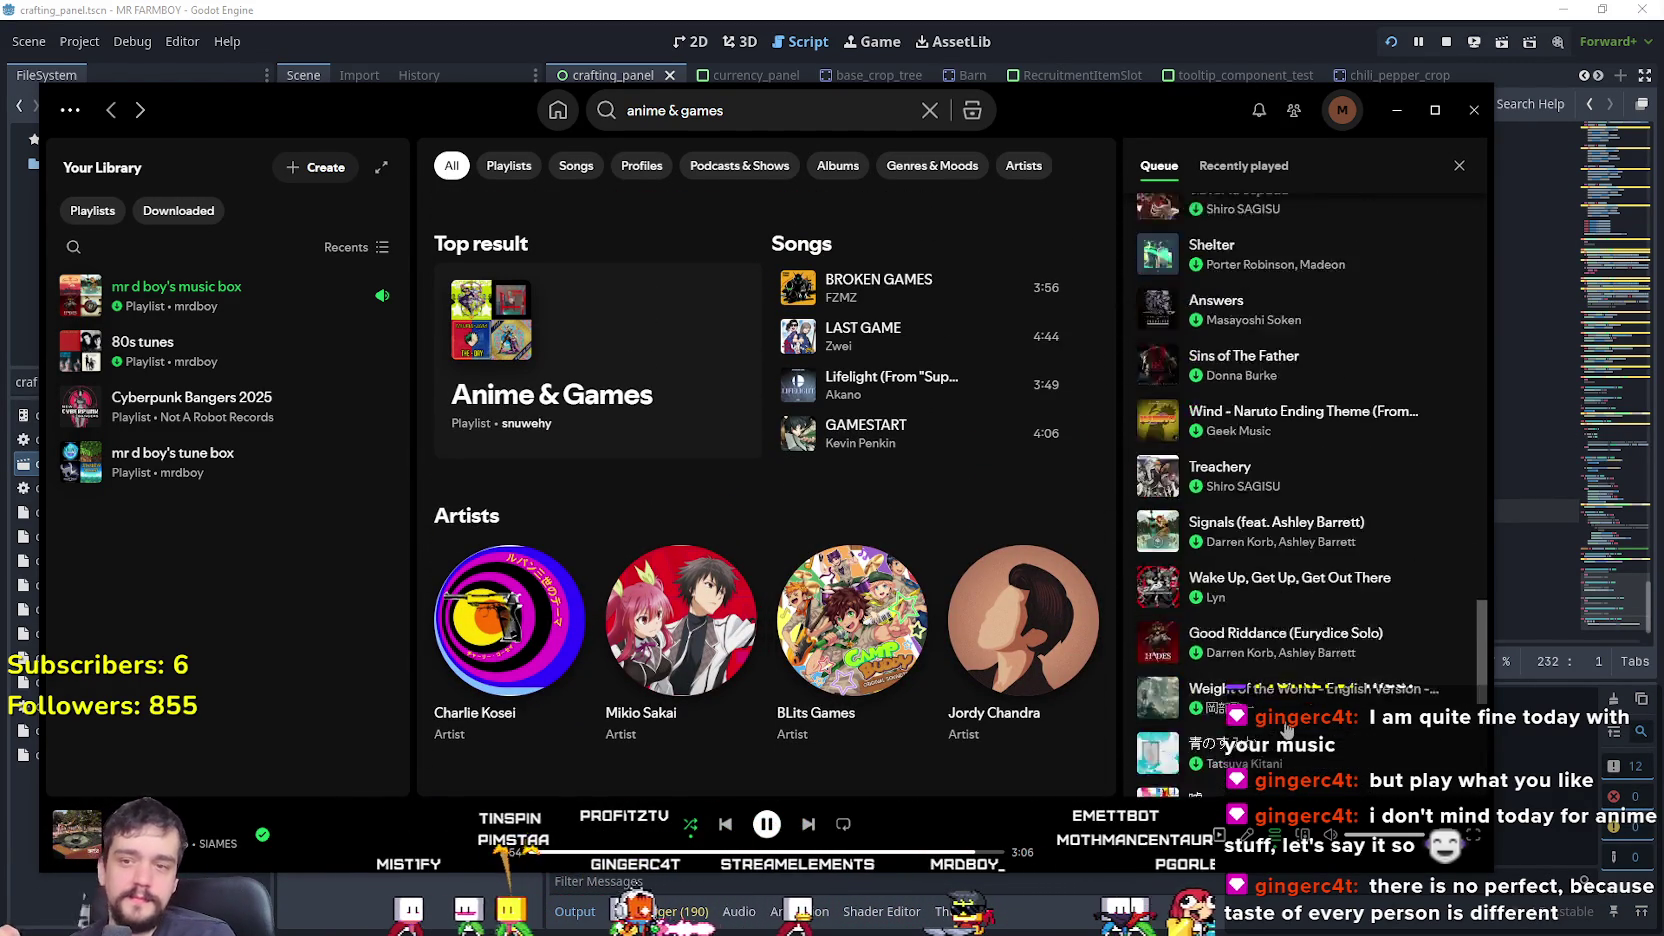
scroll(1288, 700, up, 15)
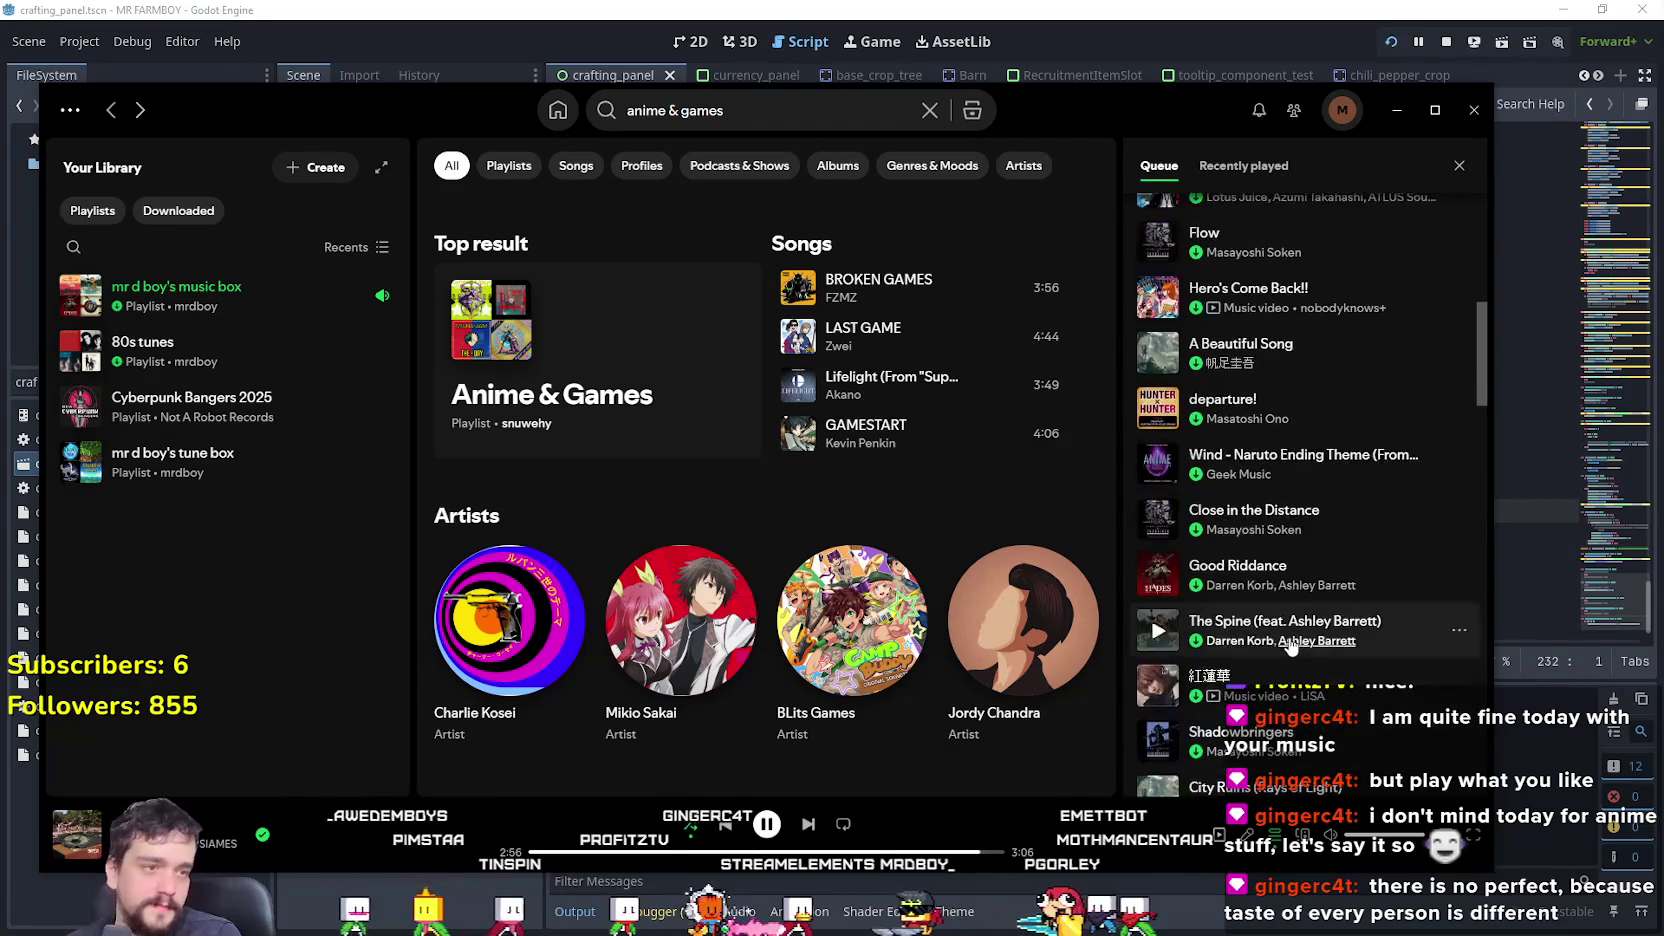
scroll(1290, 648, down, 2)
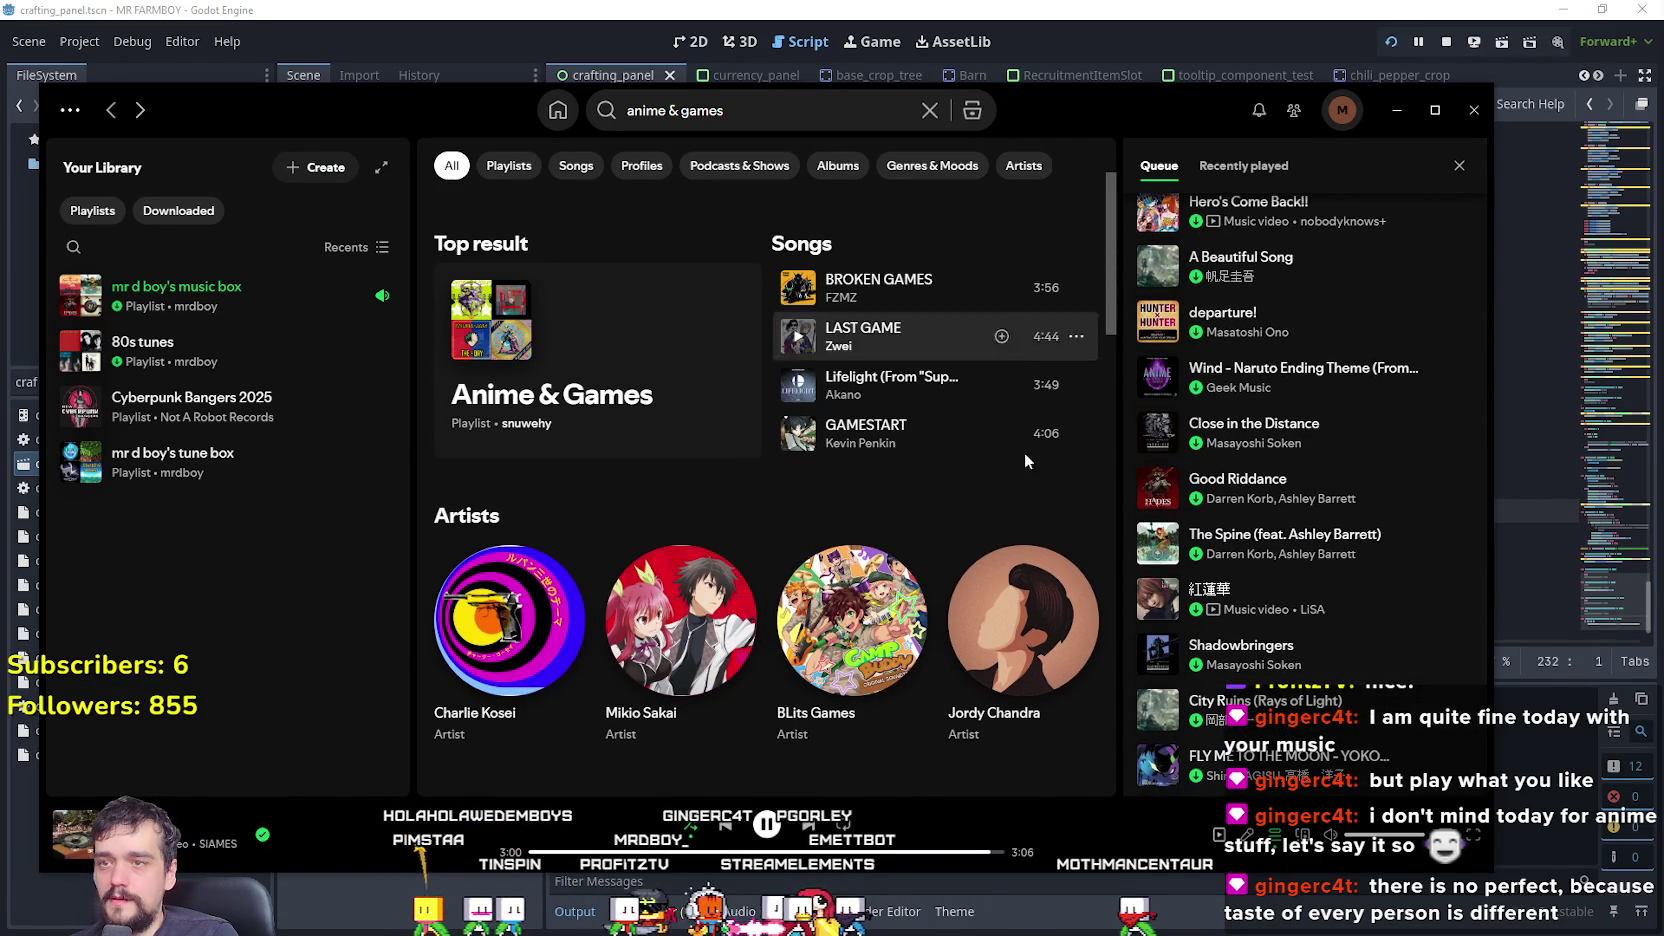
click(855, 296)
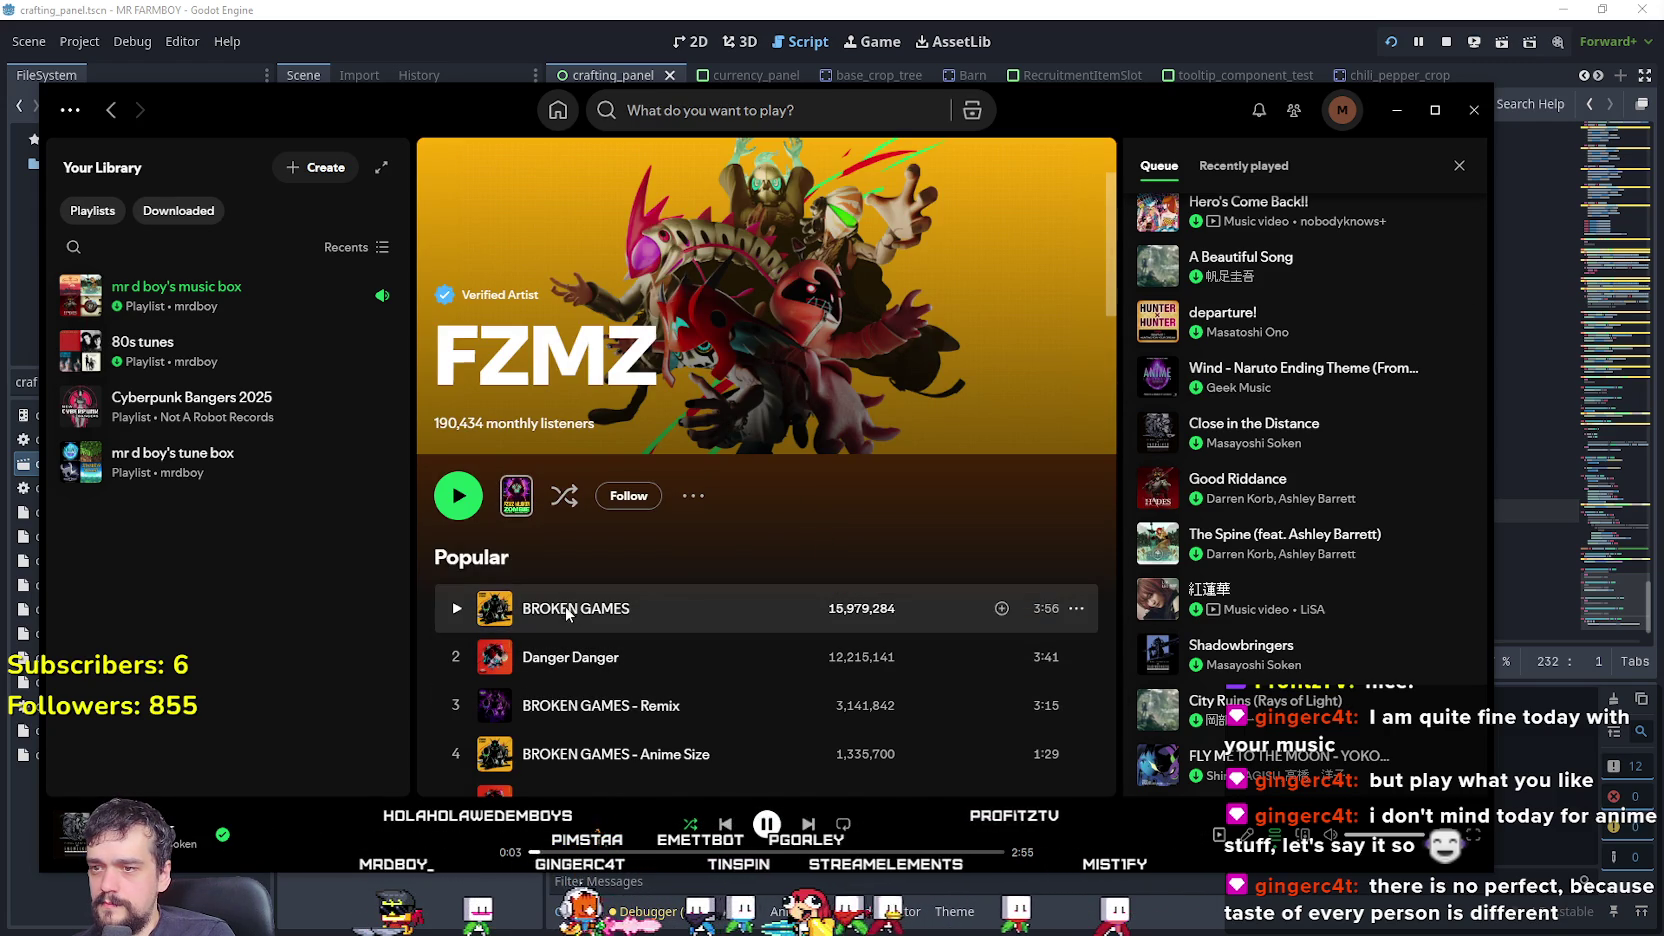
- Preview the Anime Vs. Video Games and Cell Games Battle Theme singles from the results
scroll(864, 671, down, 3)
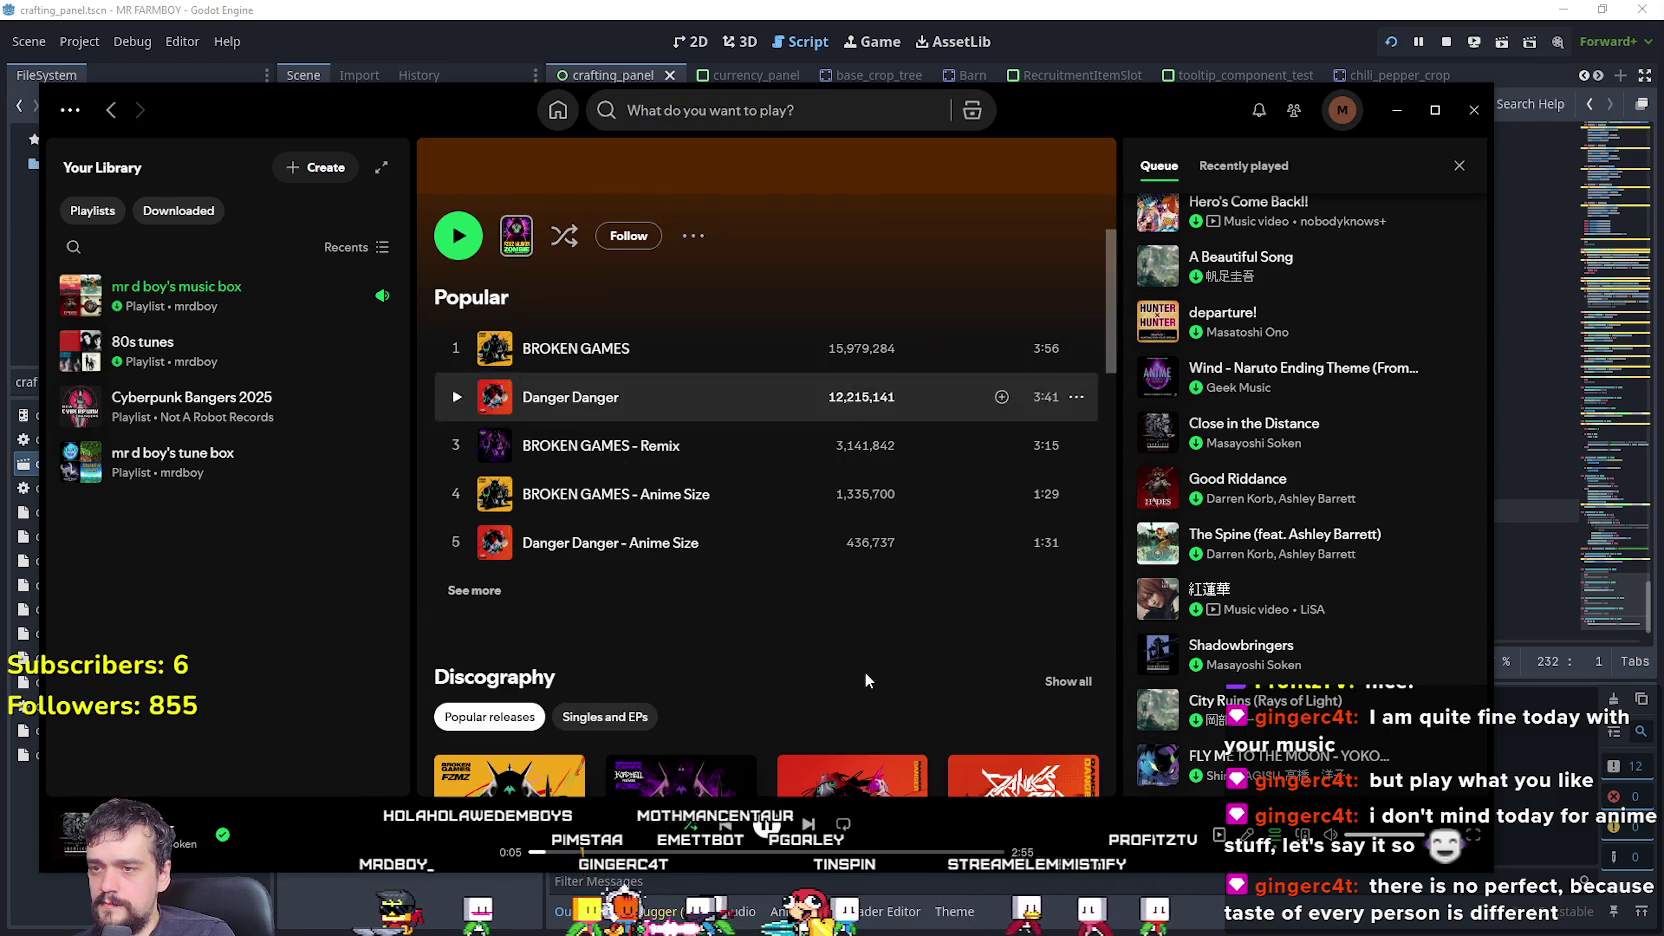
scroll(803, 672, down, 3)
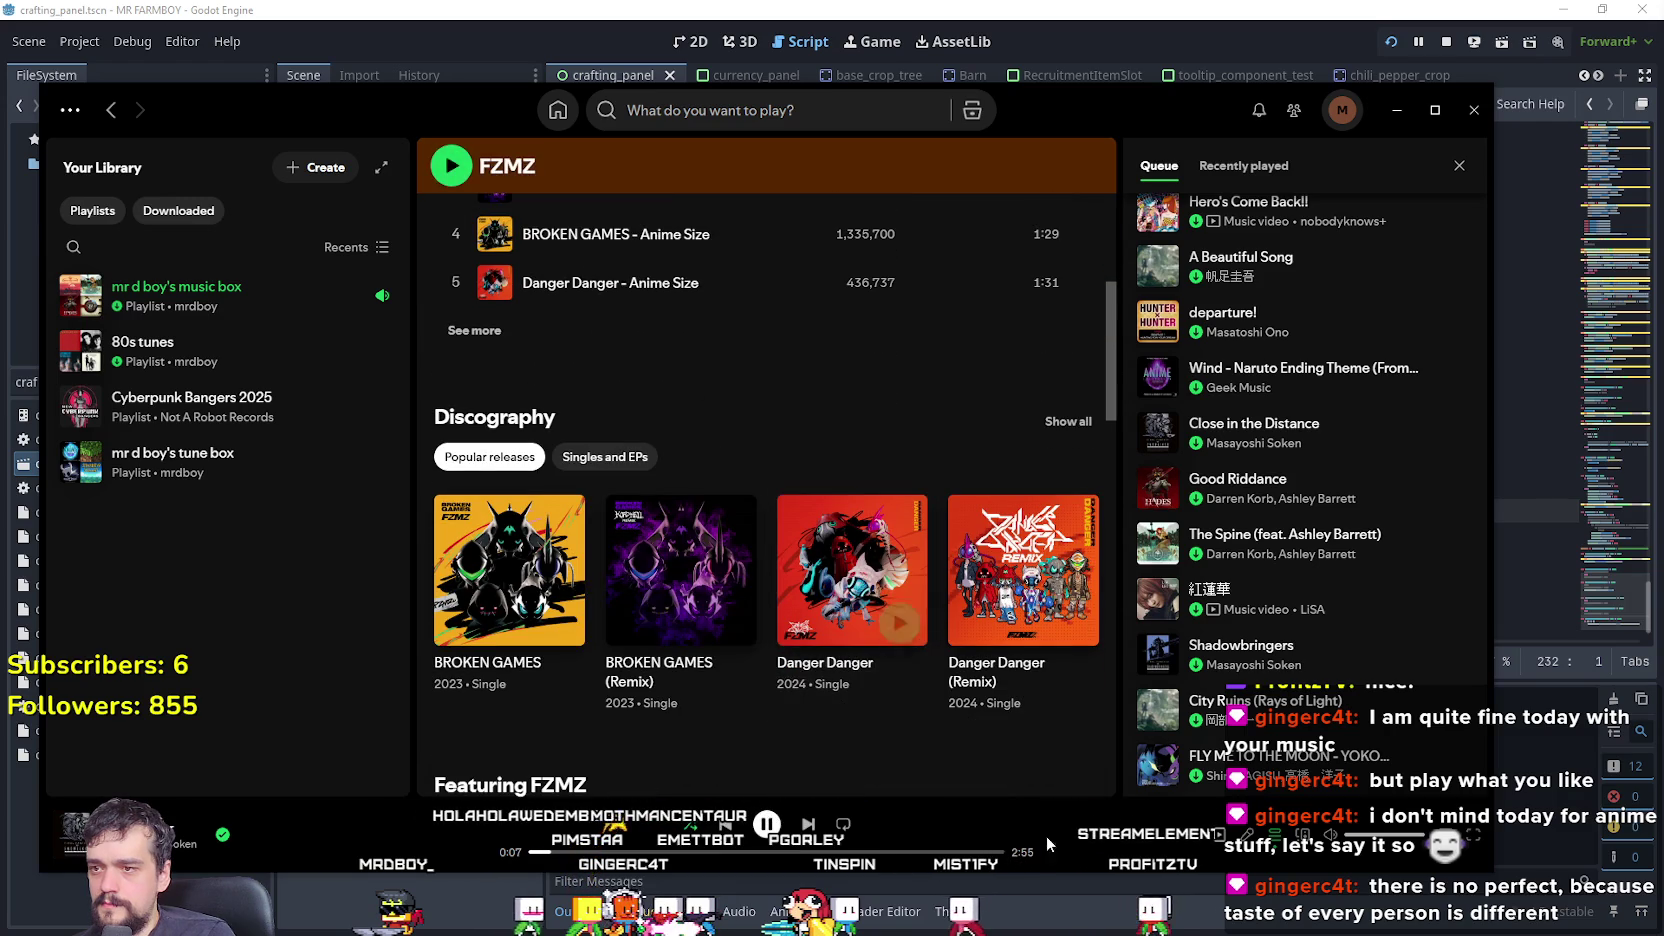
scroll(954, 775, up, 4)
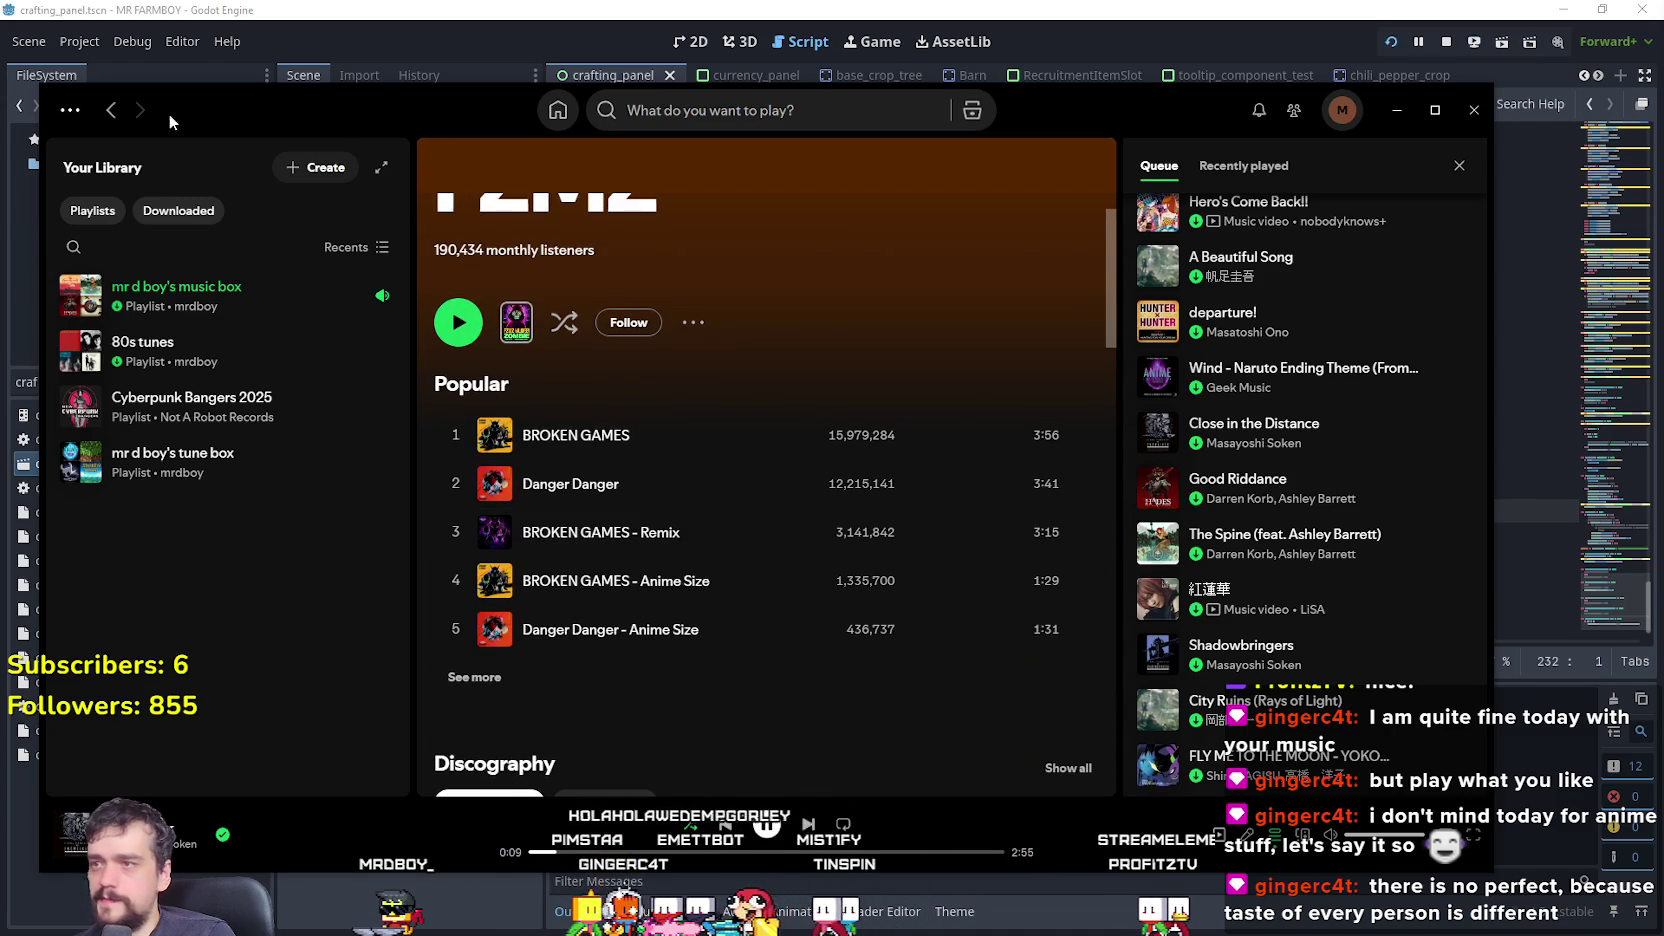
key(alt+Left)
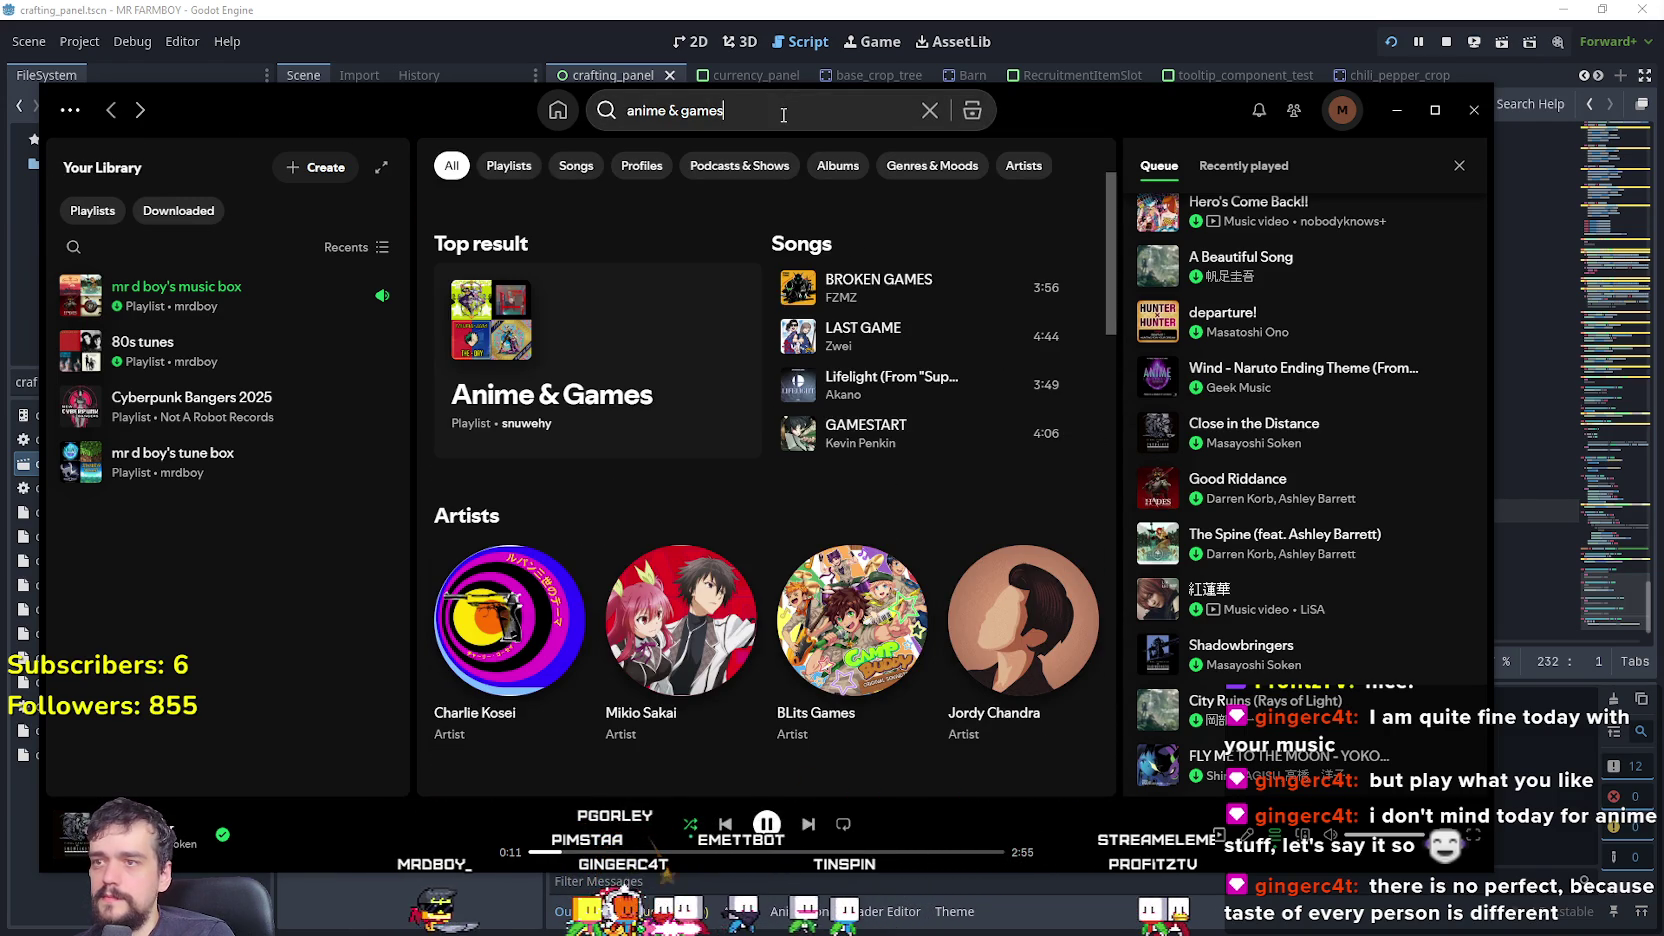
scroll(897, 717, down, 1)
scroll(897, 717, down, 8)
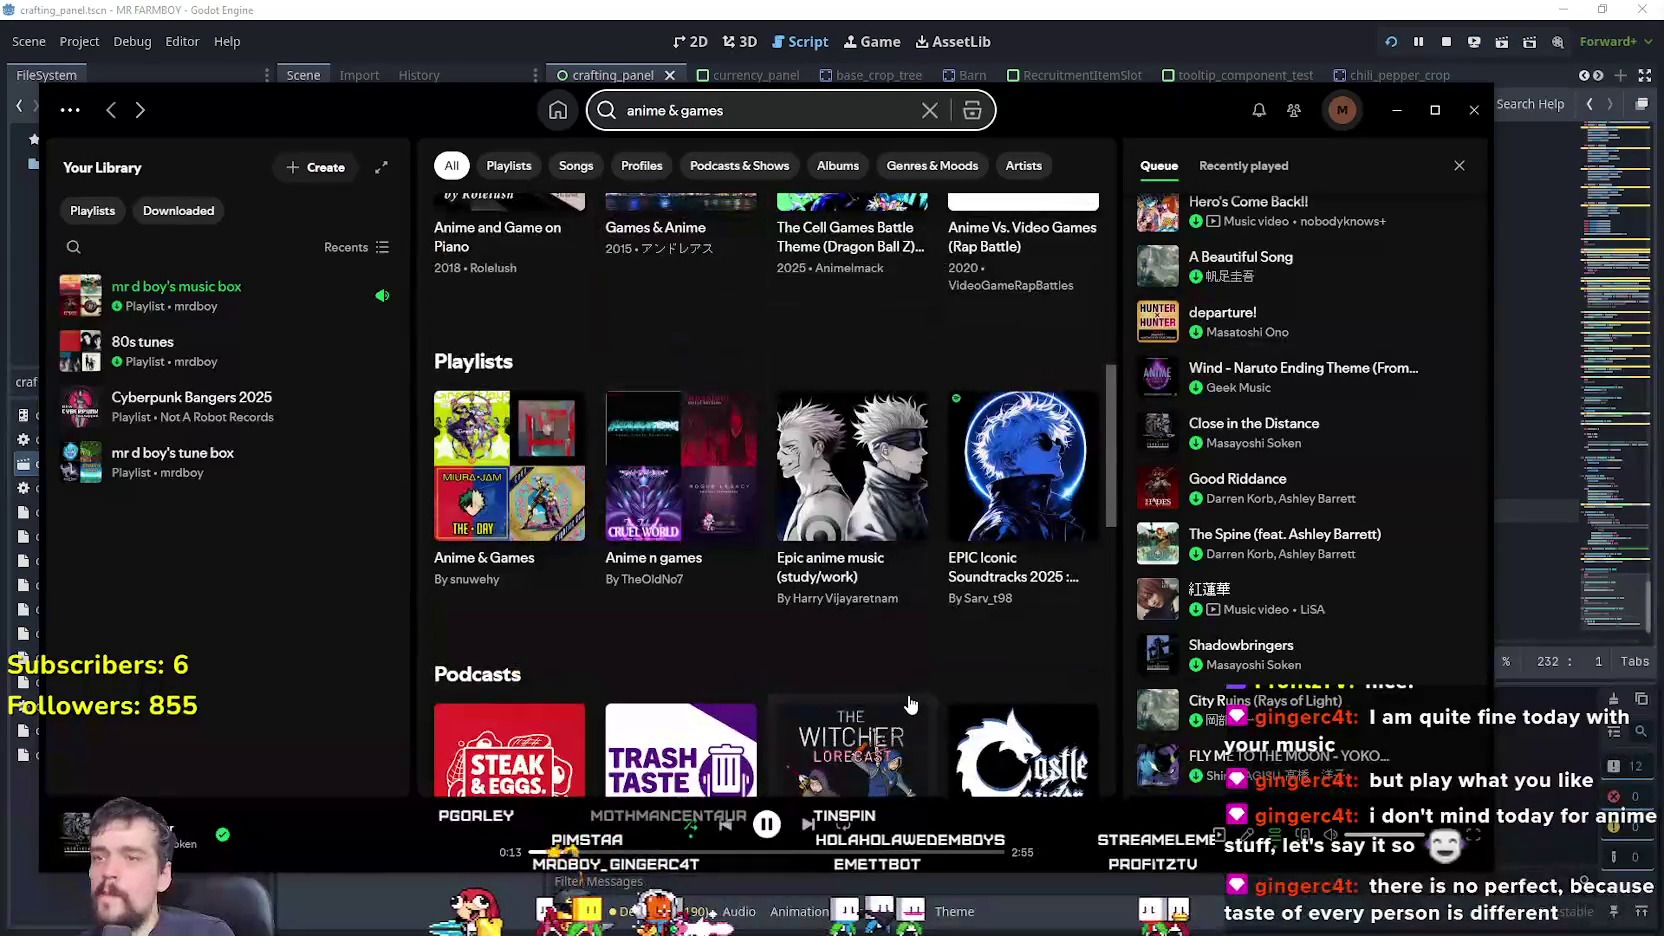
scroll(906, 698, up, 2)
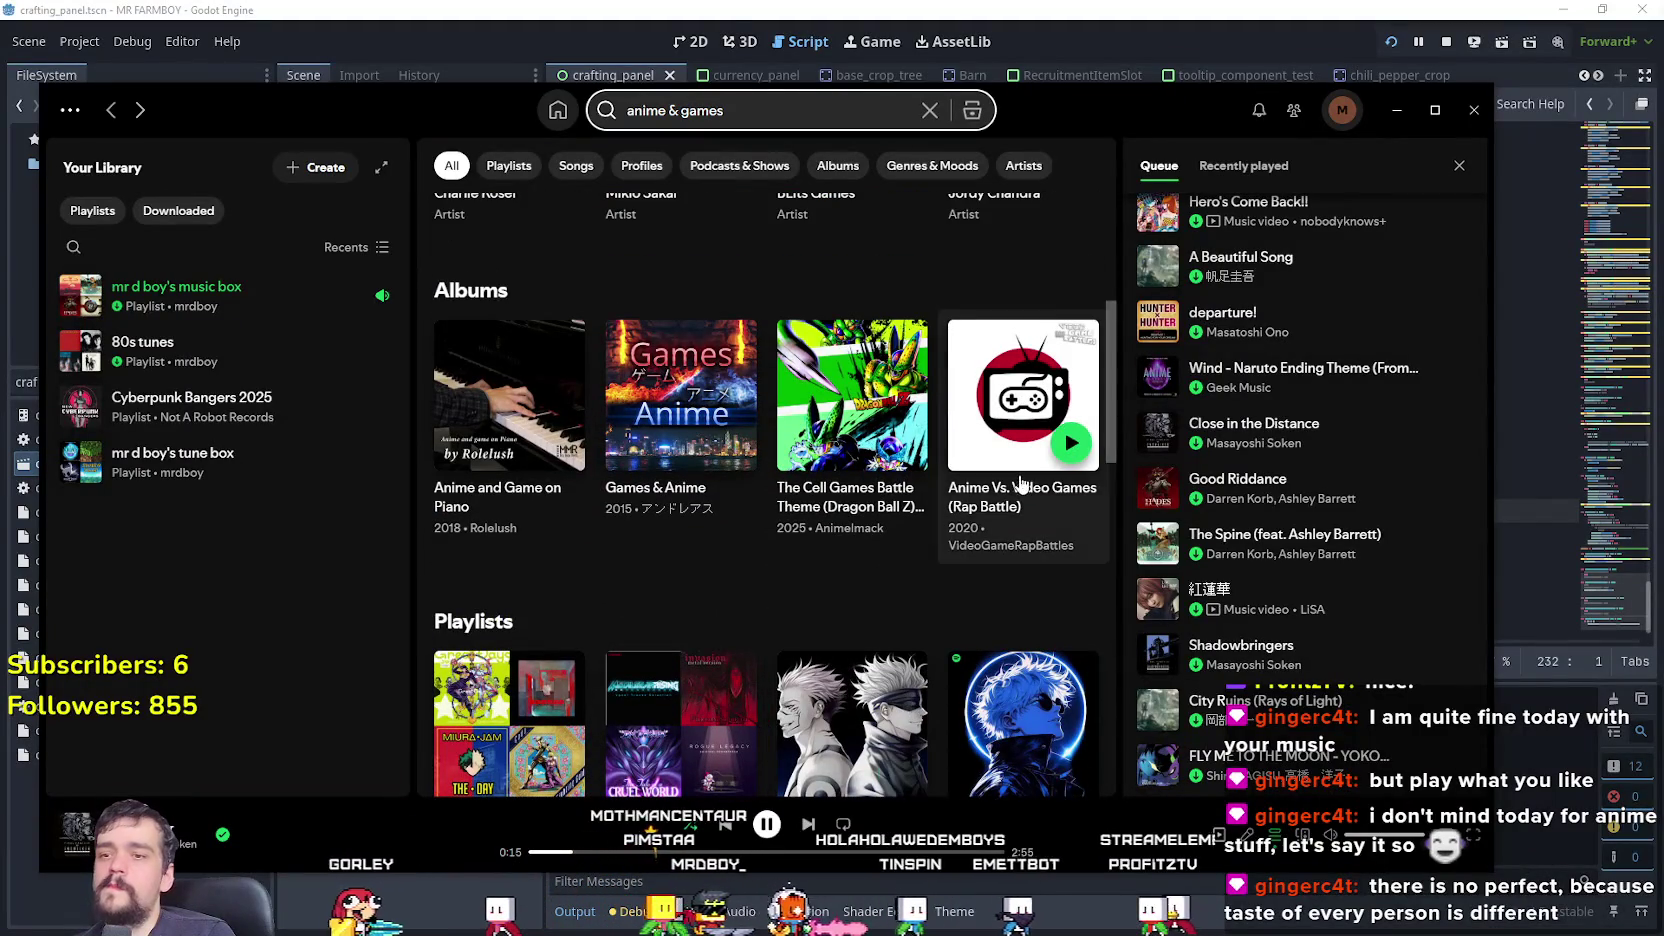
click(1015, 470)
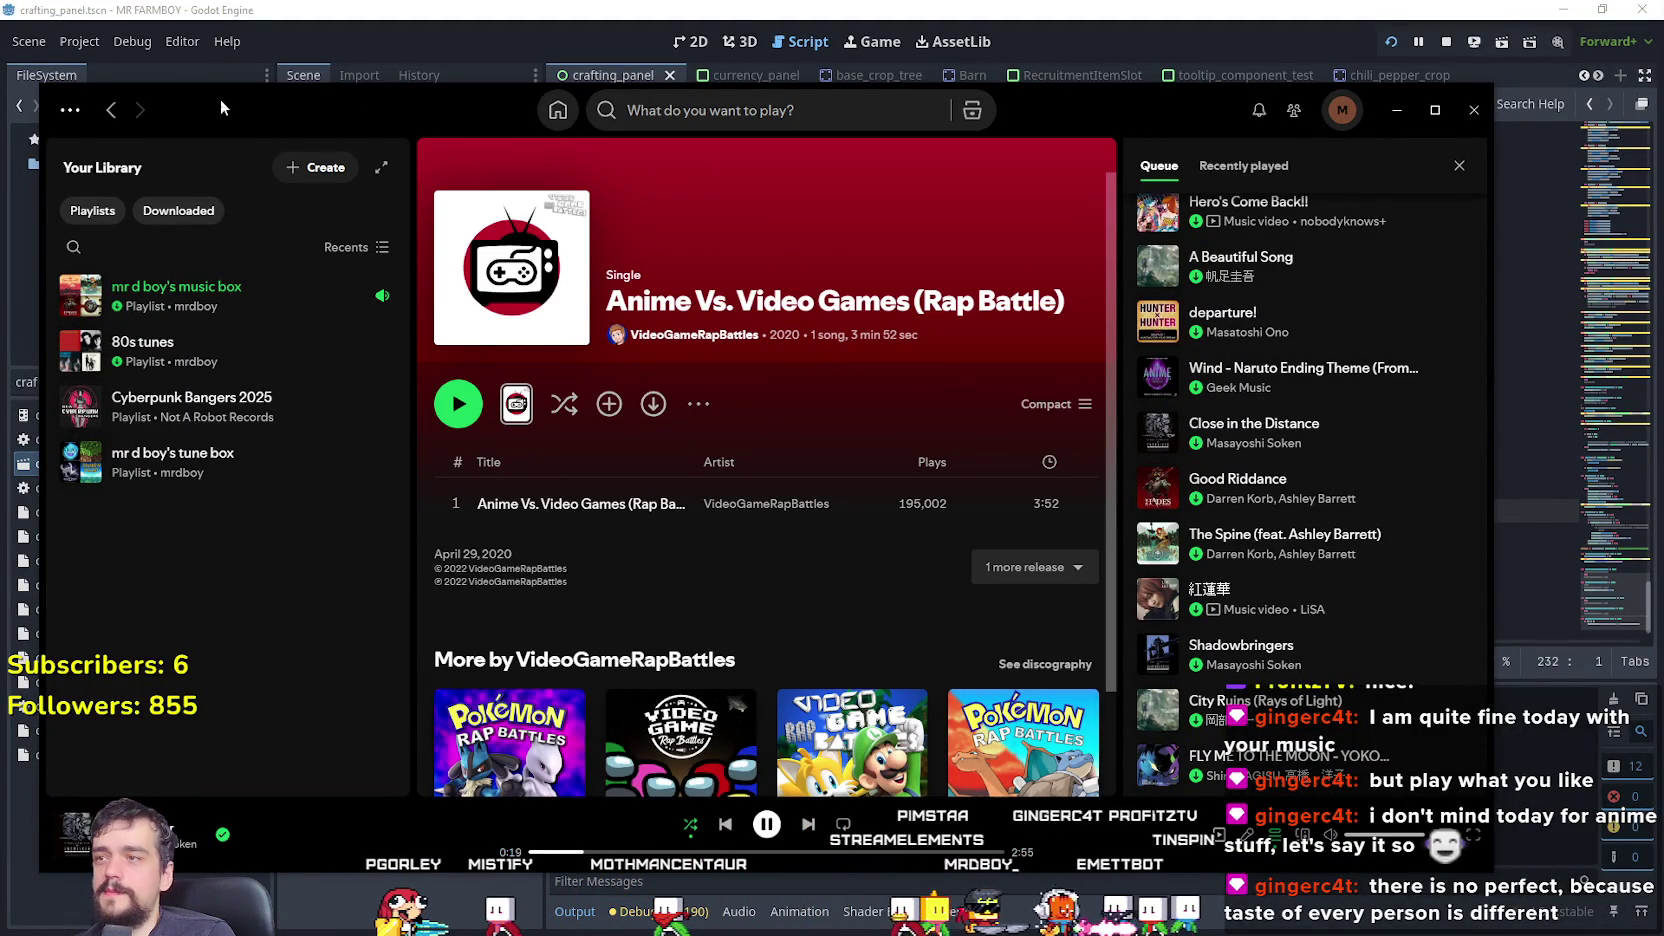
click(110, 110)
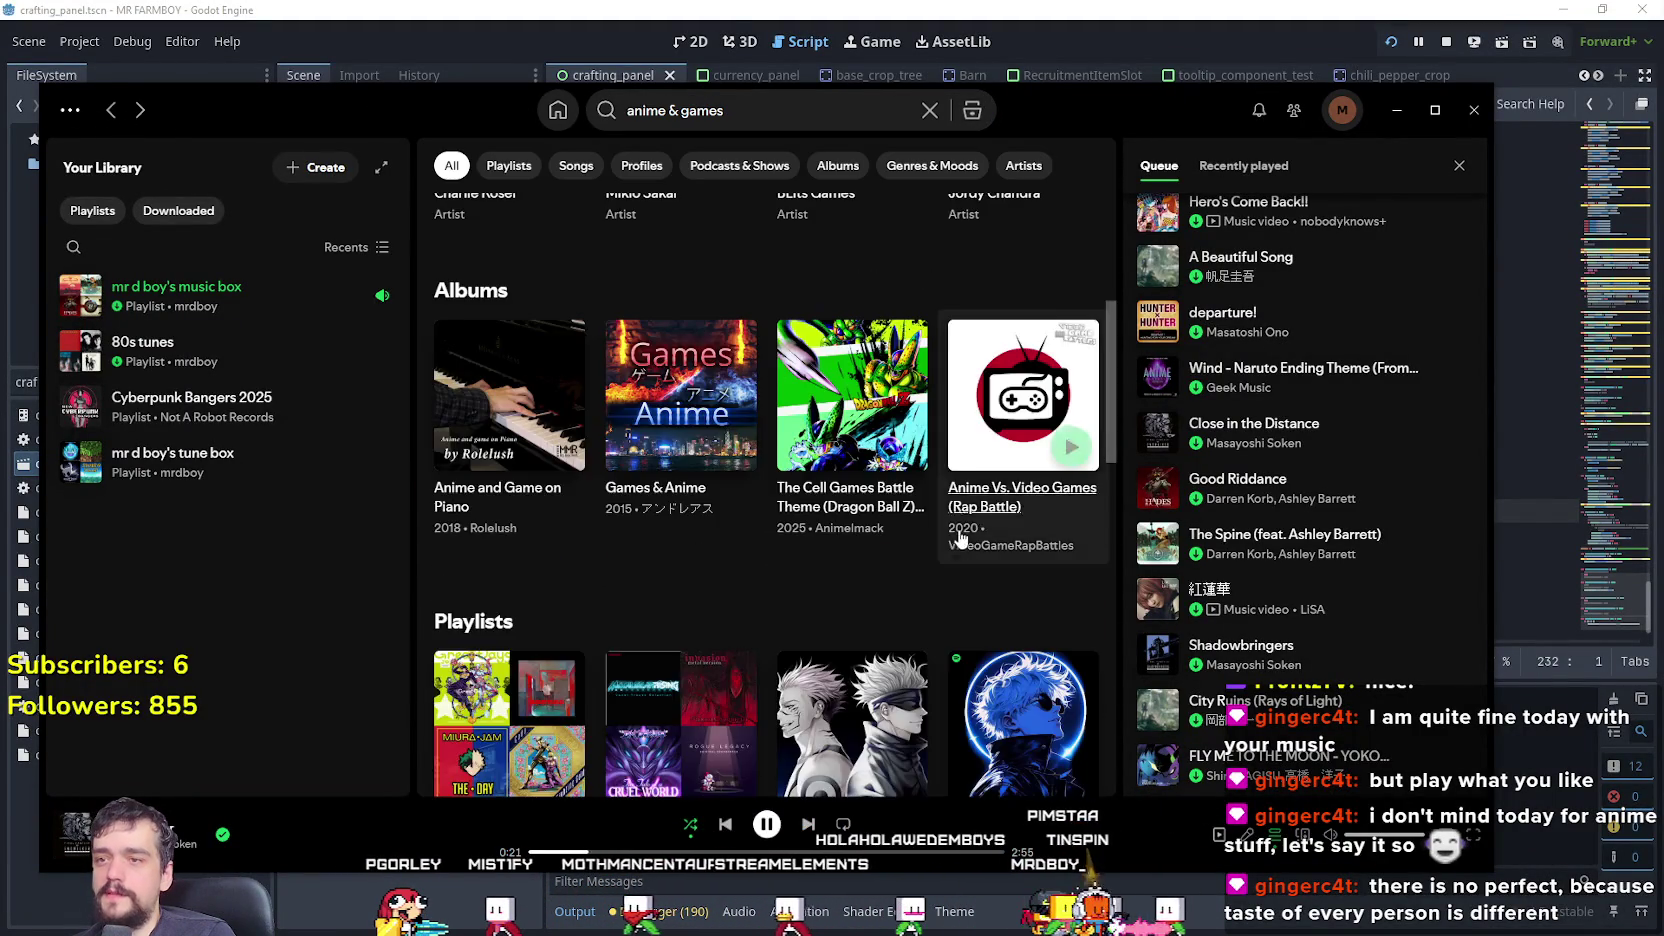
scroll(1063, 686, up, 3)
scroll(751, 597, up, 3)
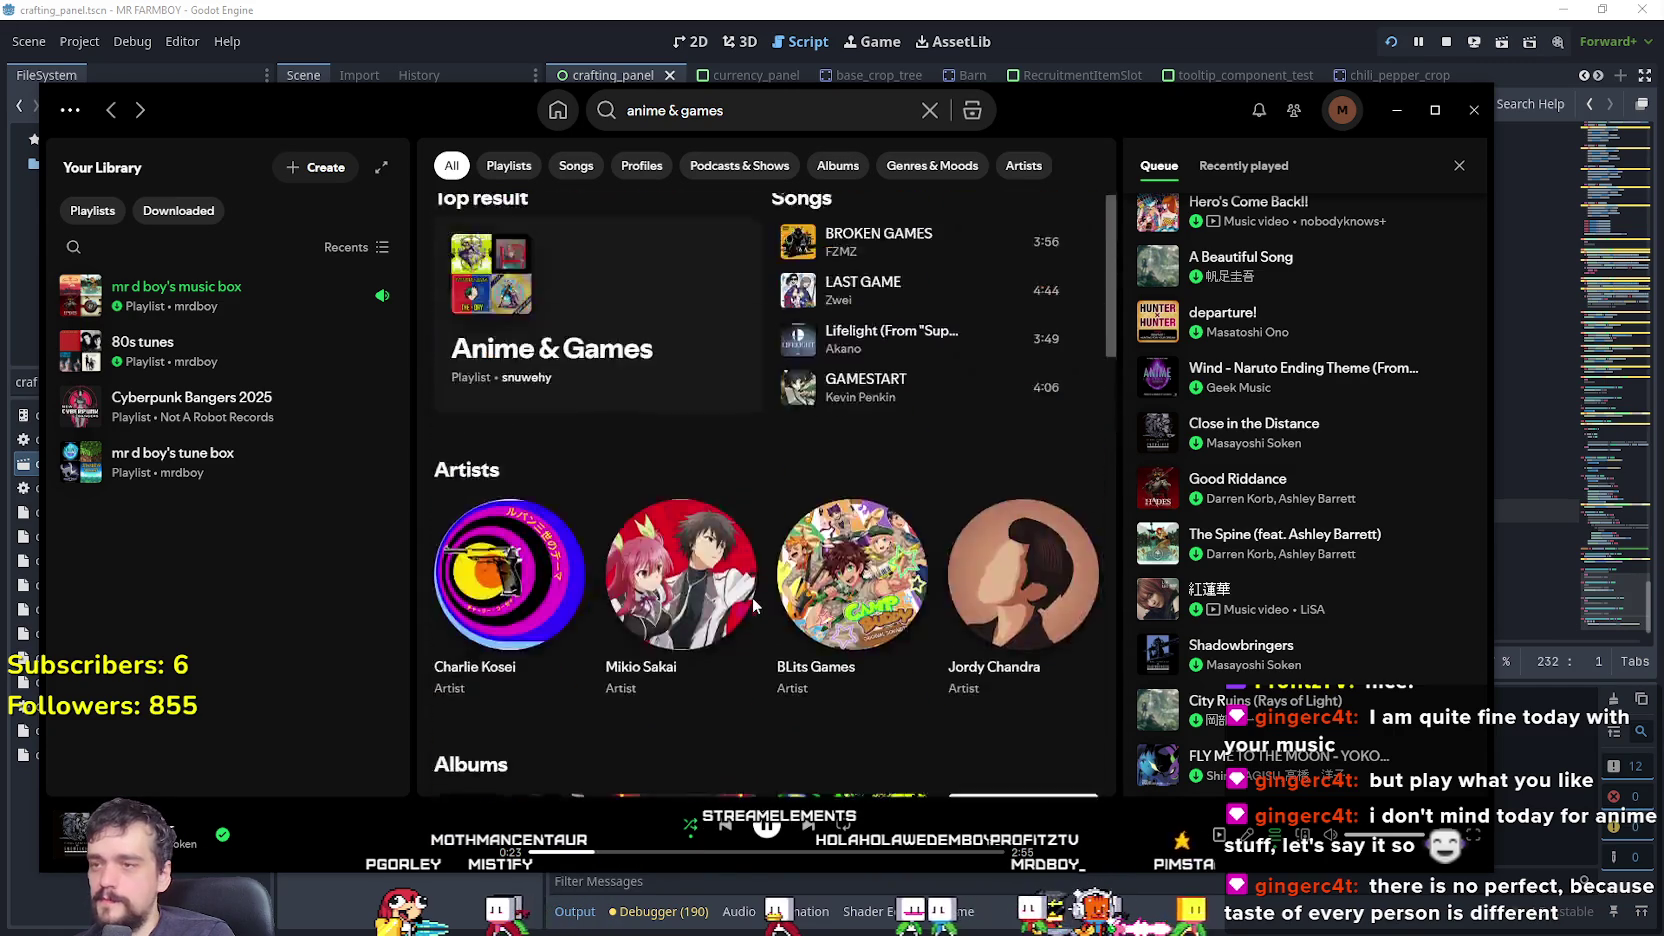
scroll(724, 690, down, 6)
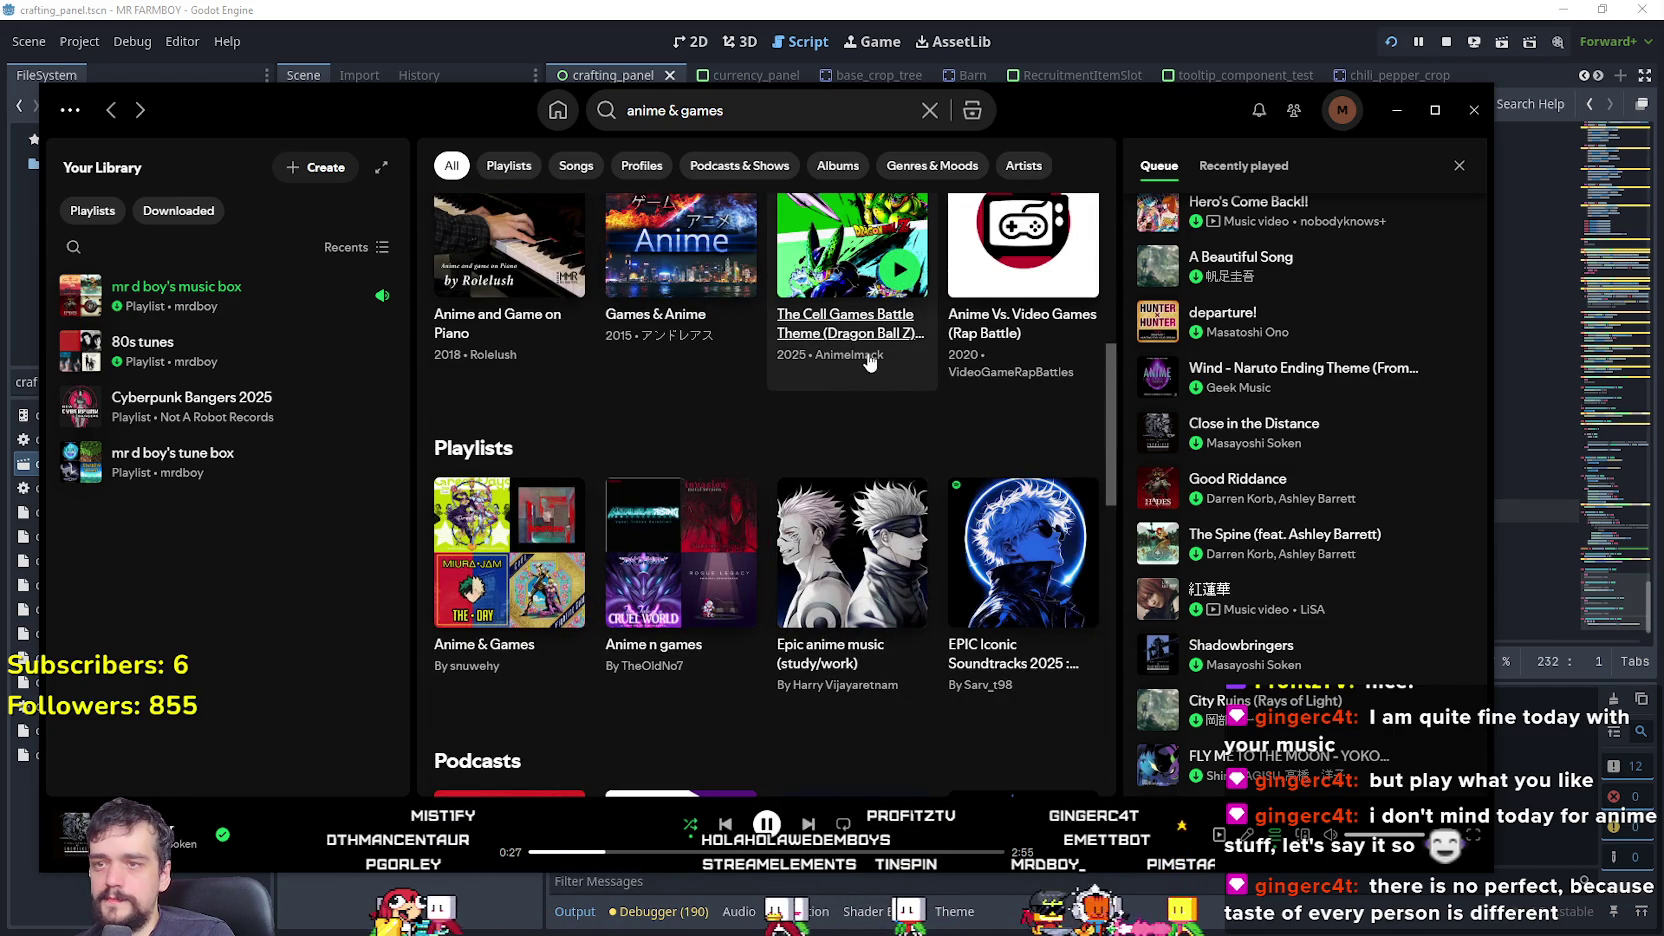
click(872, 335)
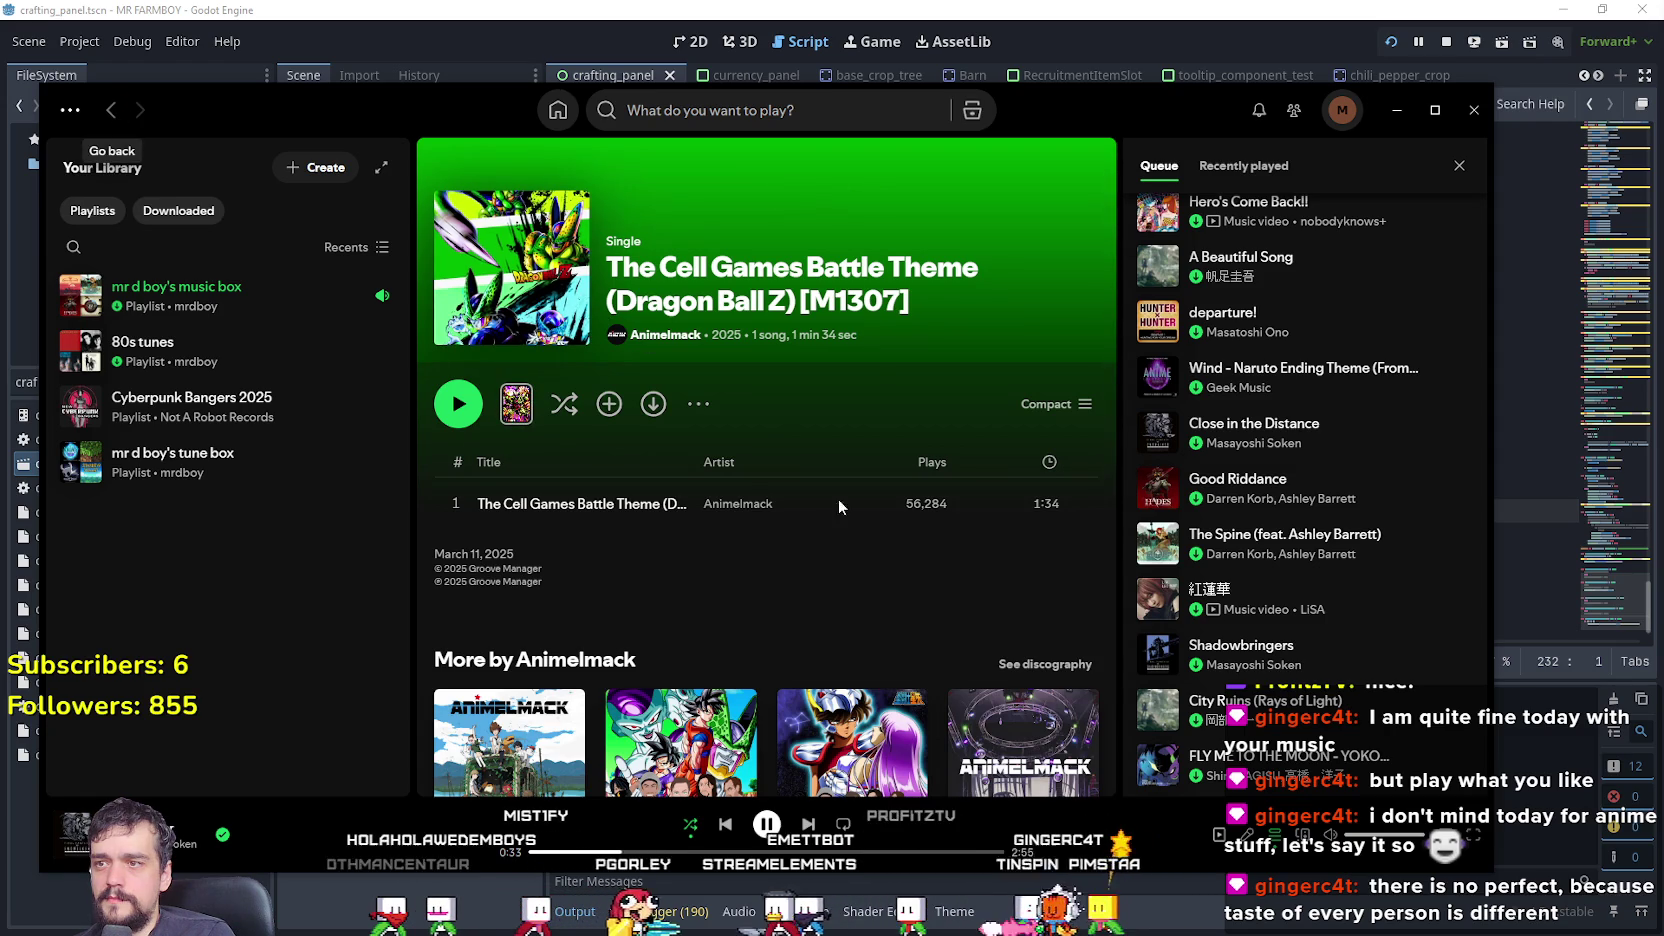
click(111, 110)
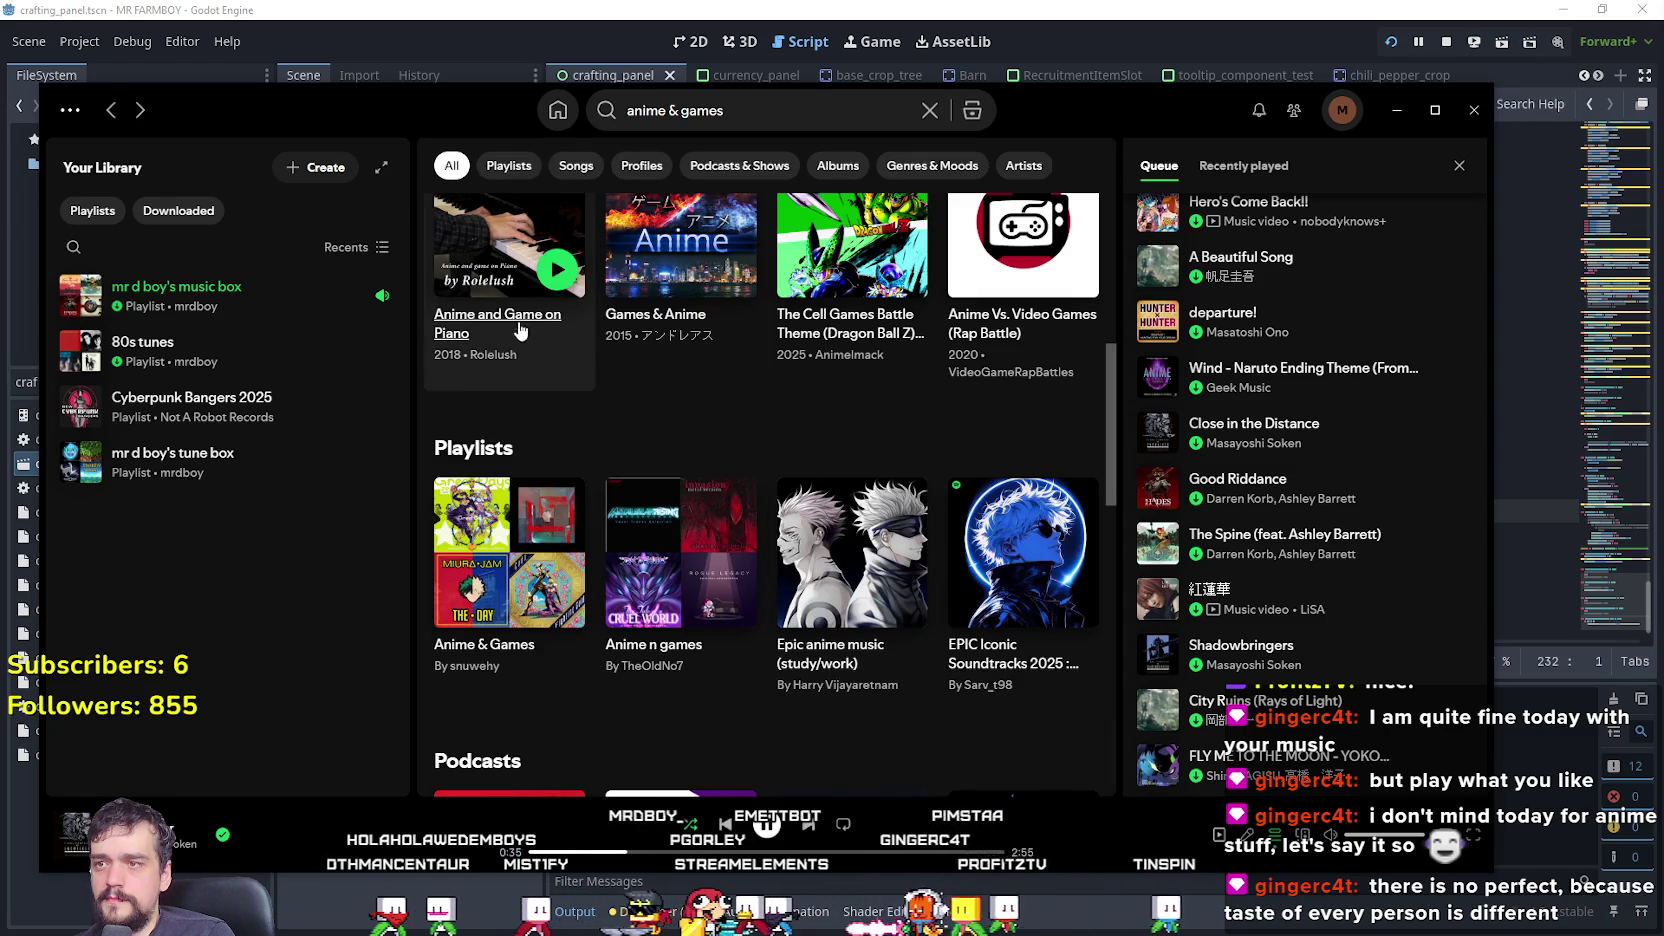
- Filter the results to Playlists and open the Anime n games playlist
scroll(850, 560, down, 2)
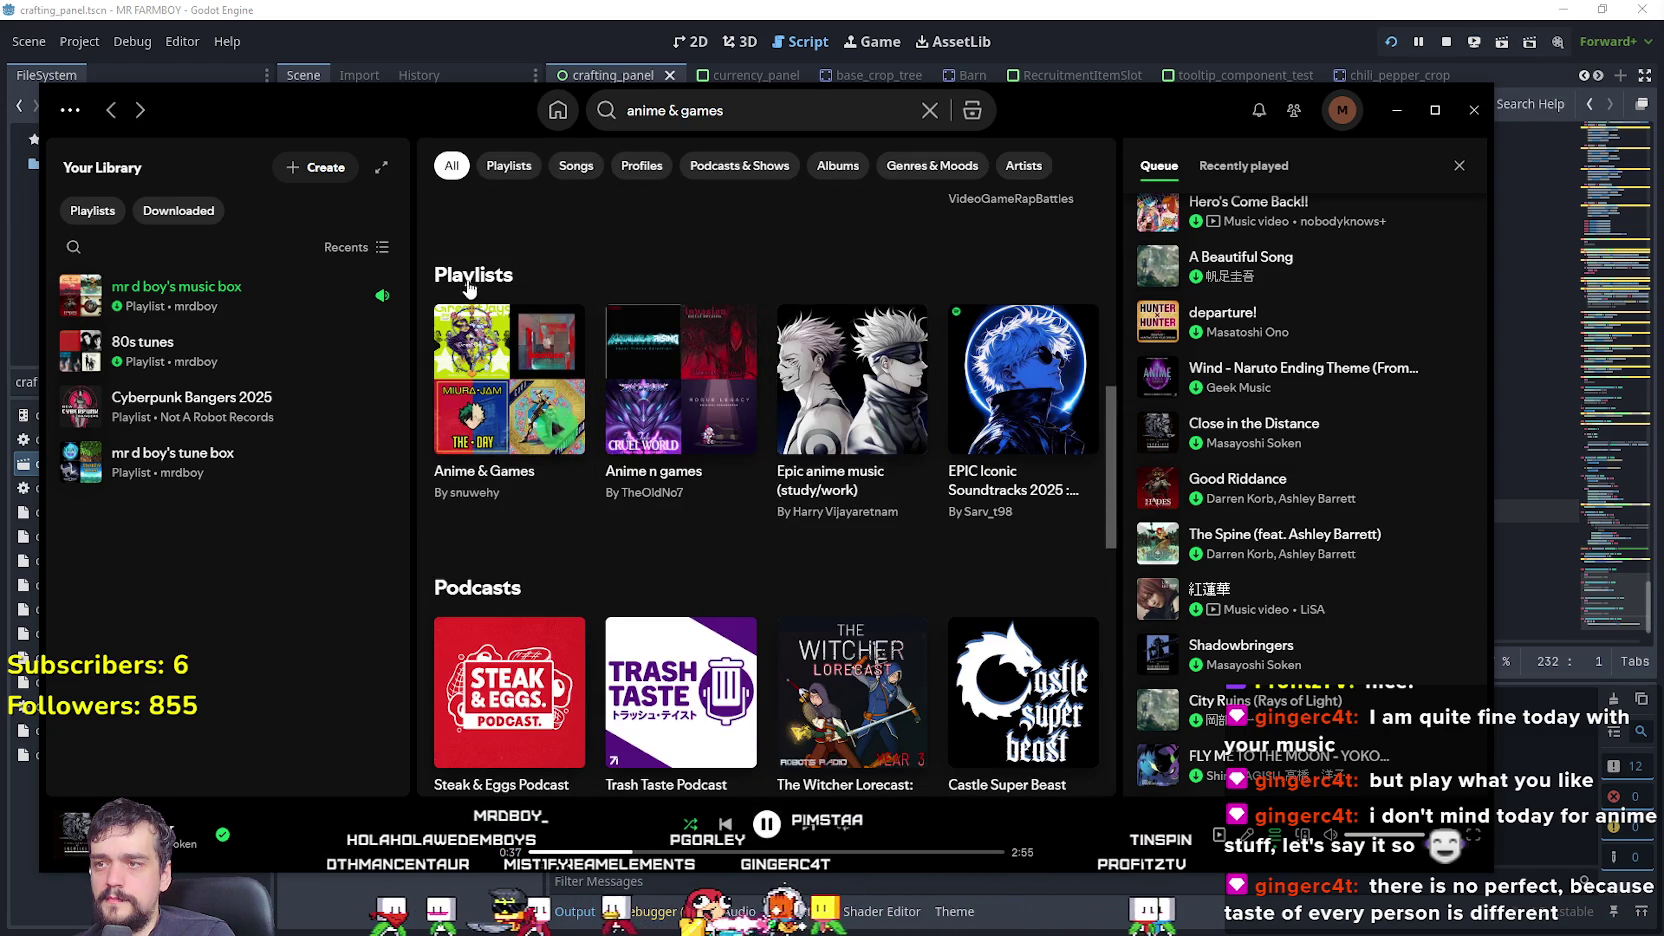
click(509, 165)
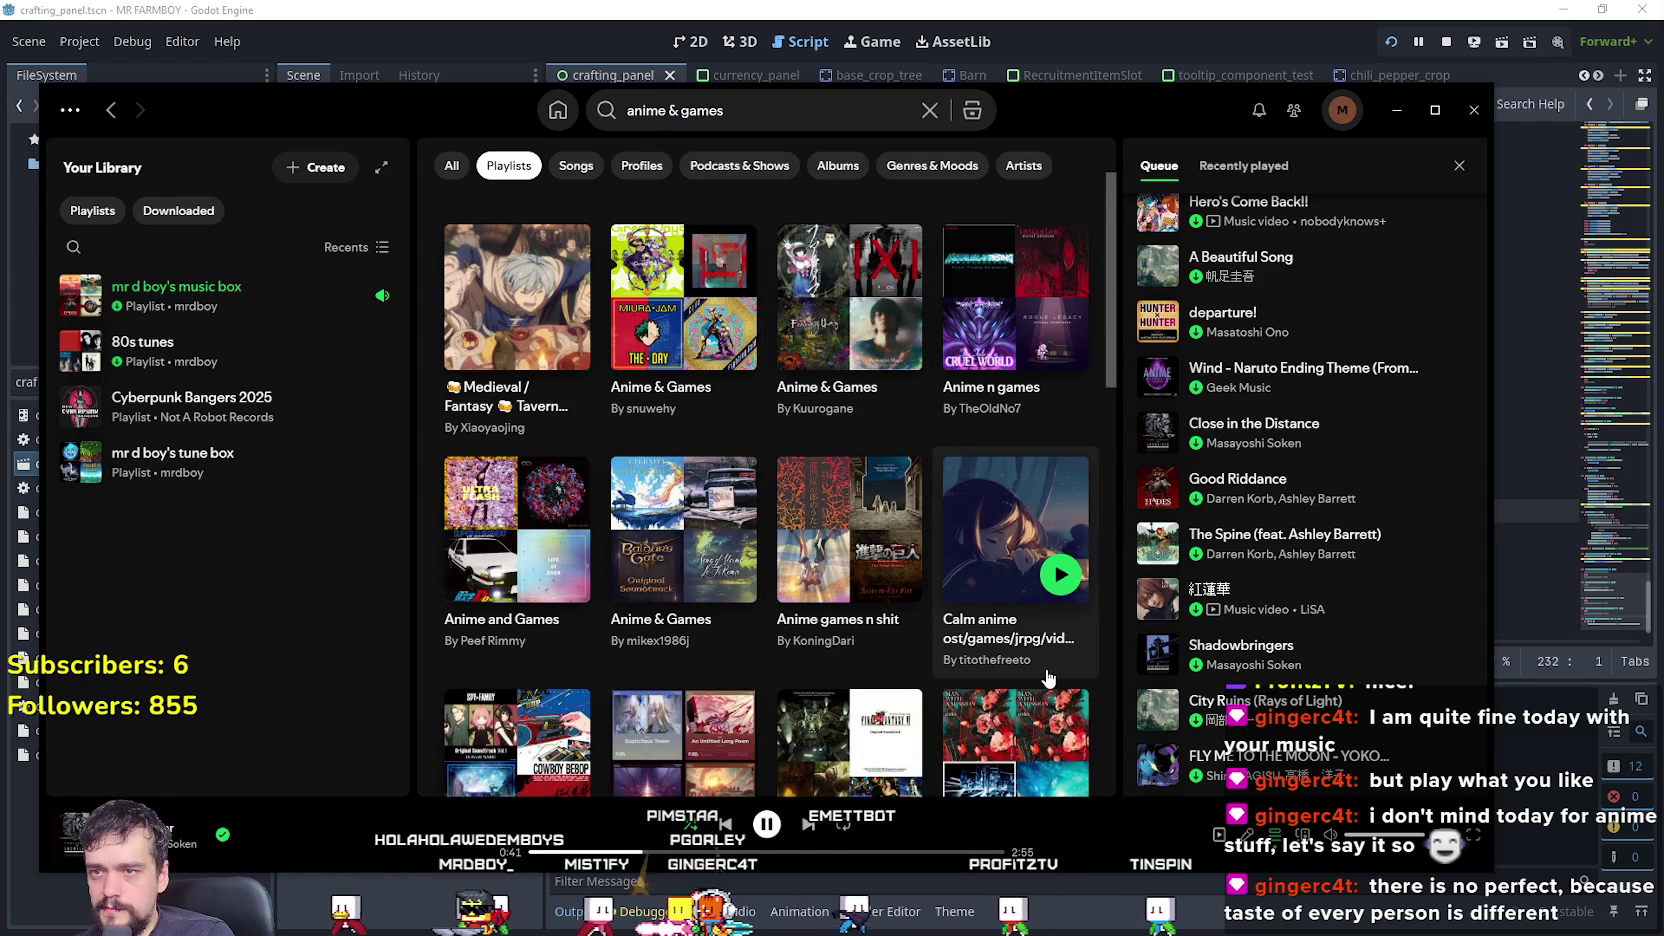
click(1016, 305)
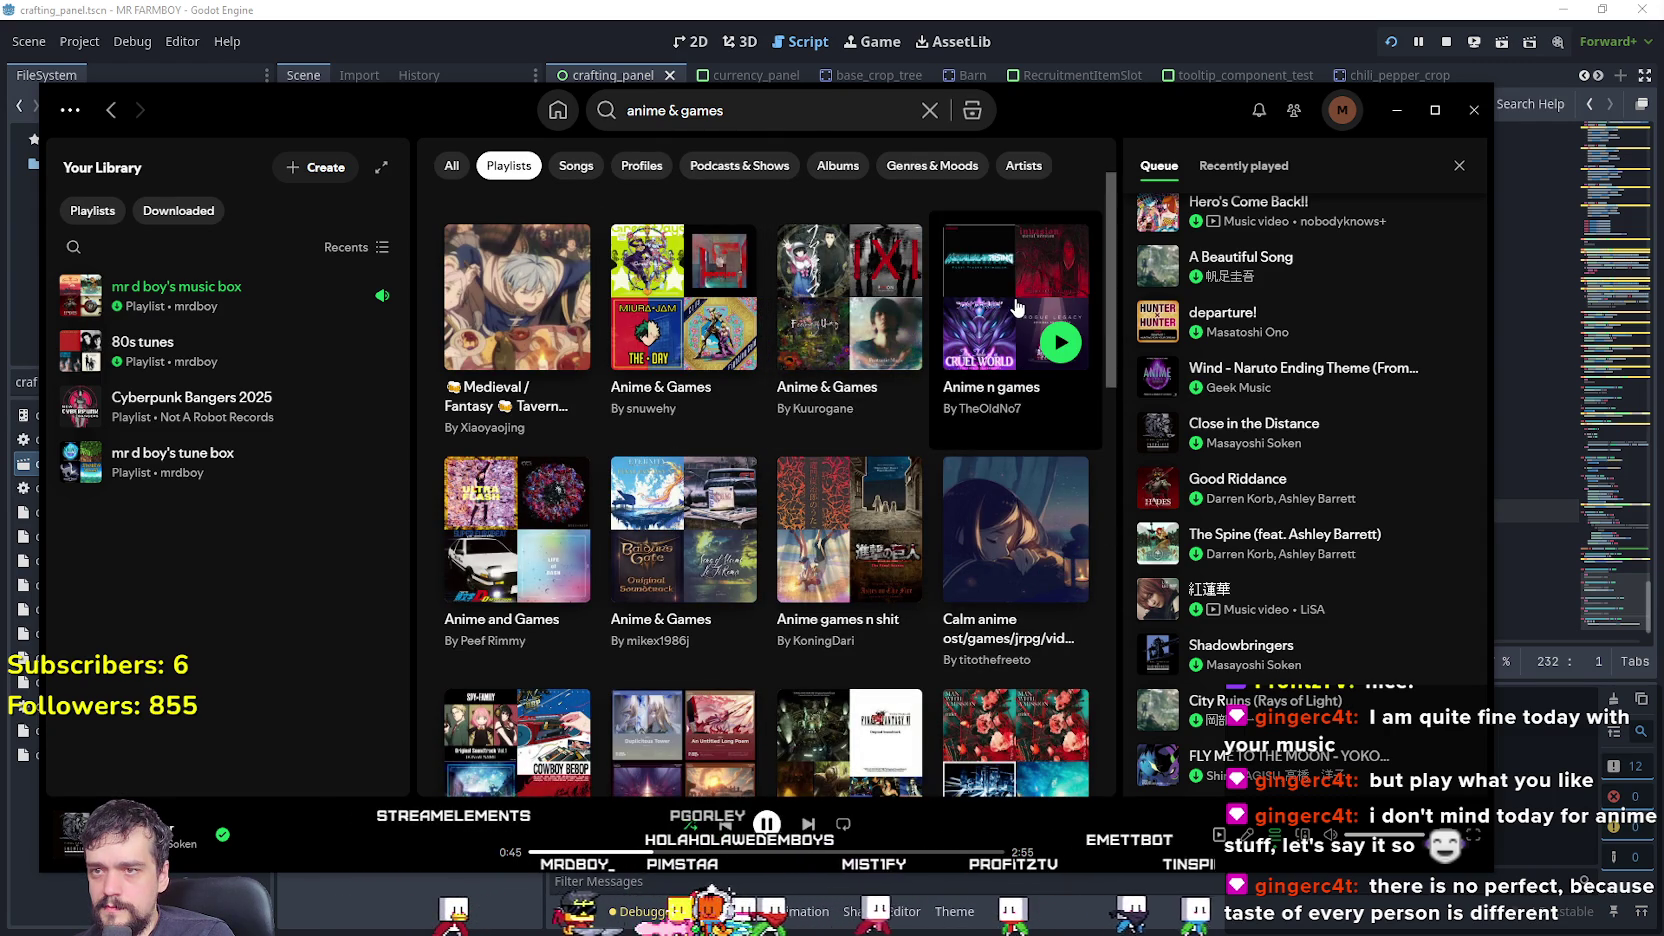
- Play track 38, Otonoke, from the Anime n games playlist, skipping ahead to 1:11
scroll(786, 456, down, 10)
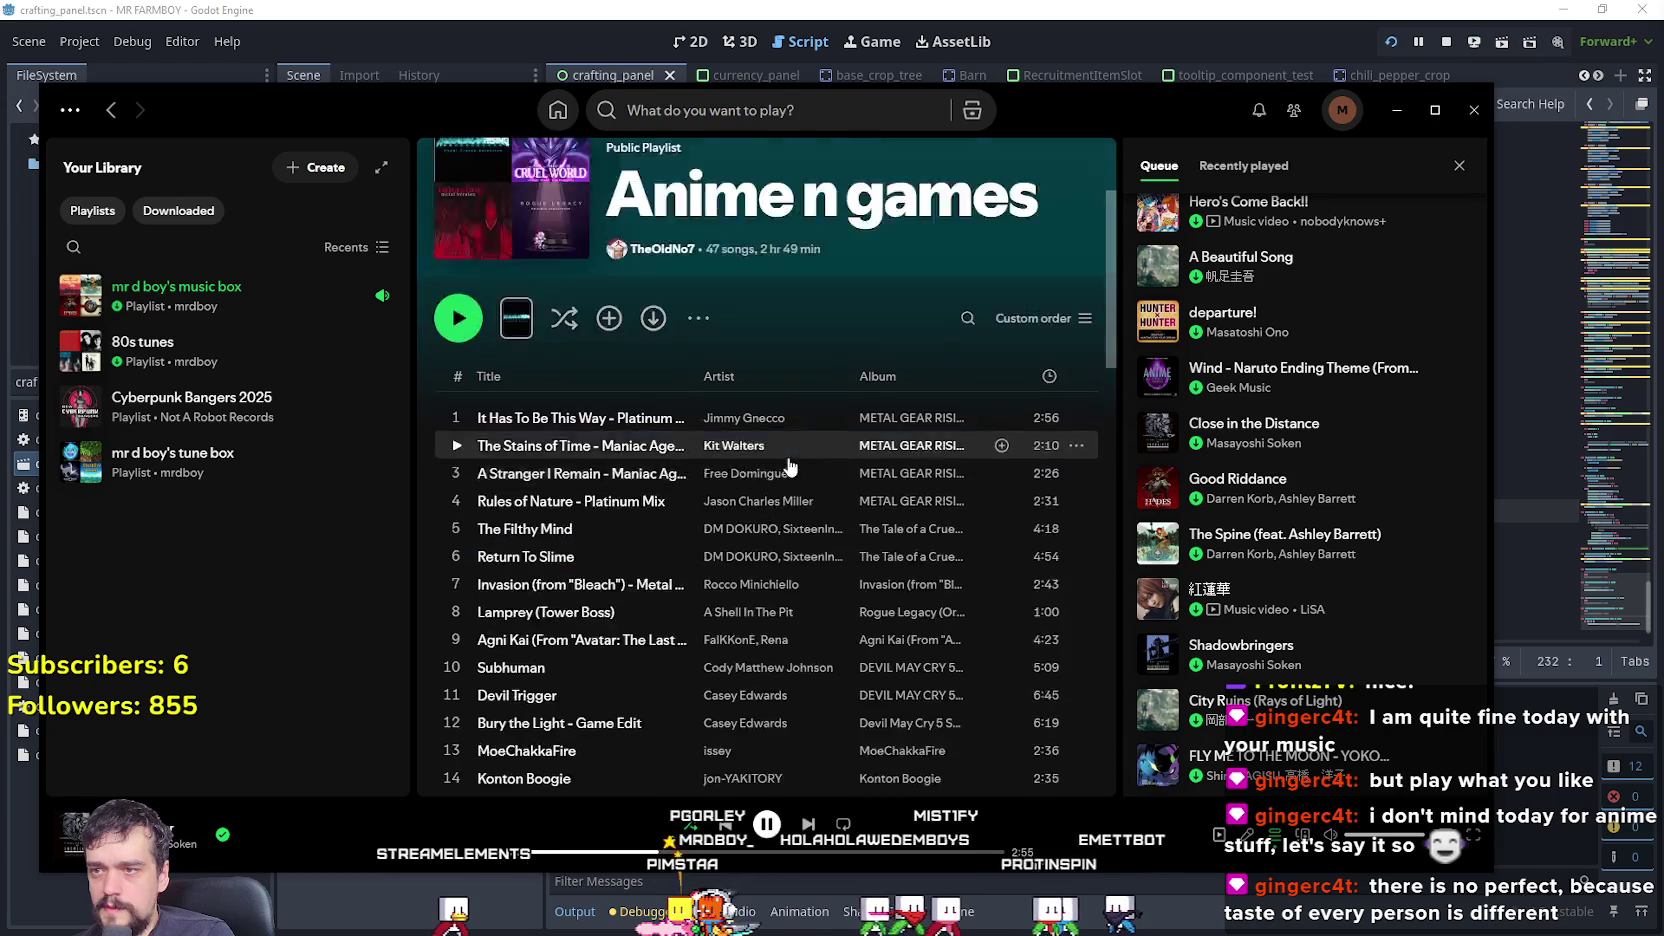
scroll(666, 722, down, 5)
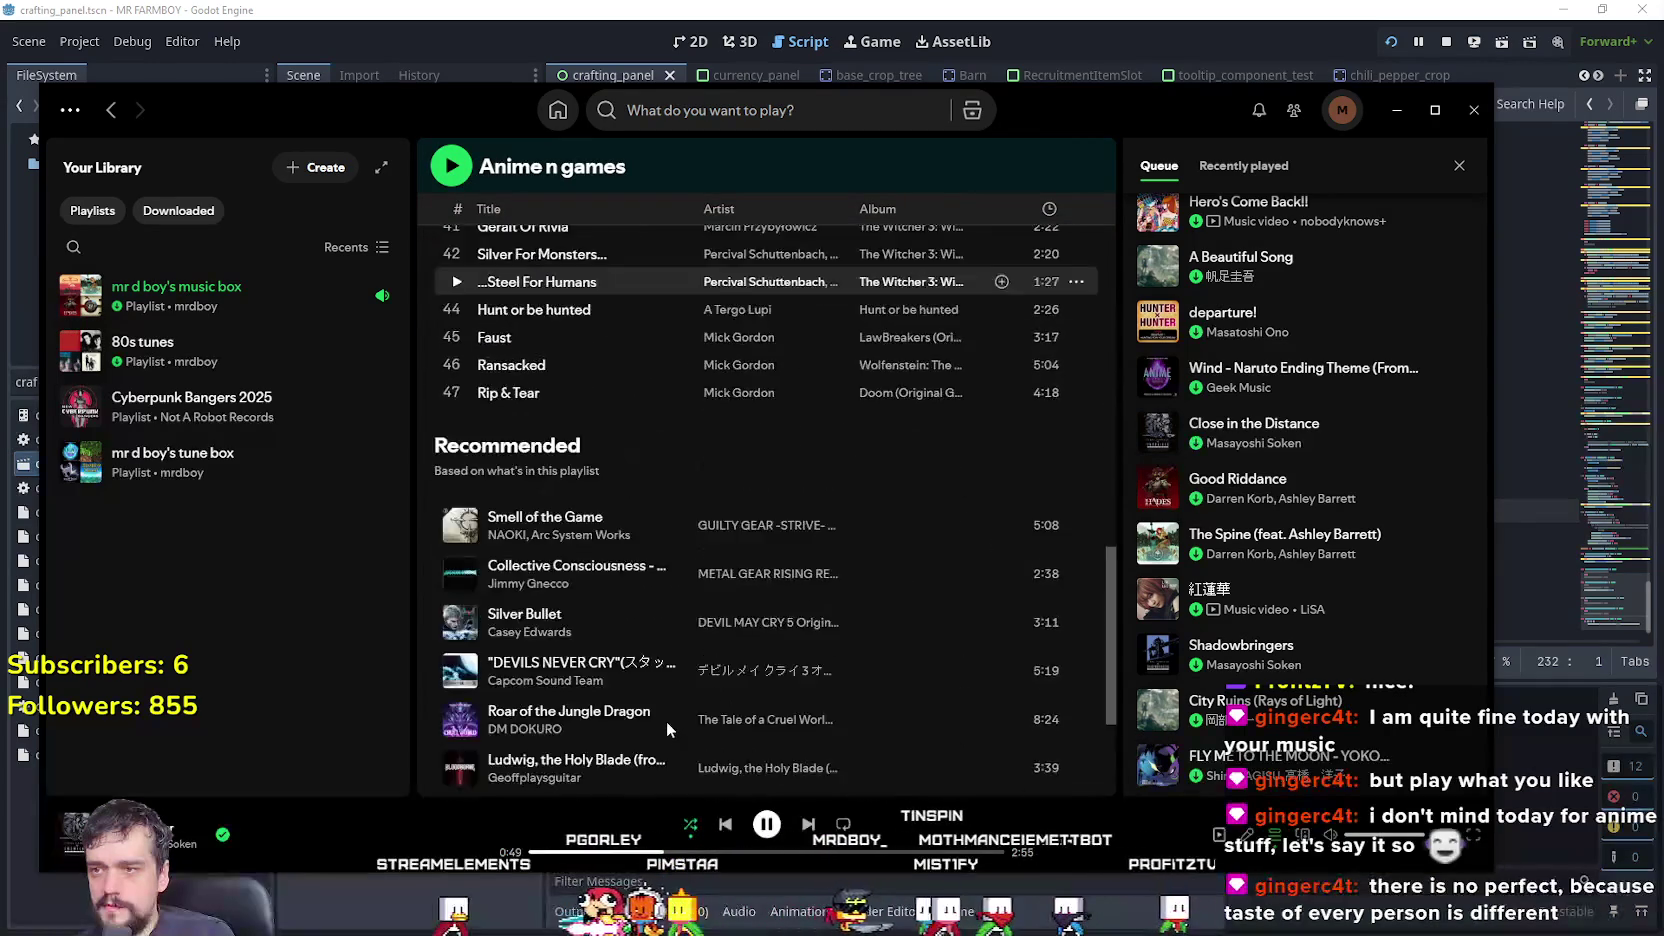
scroll(666, 722, up, 4)
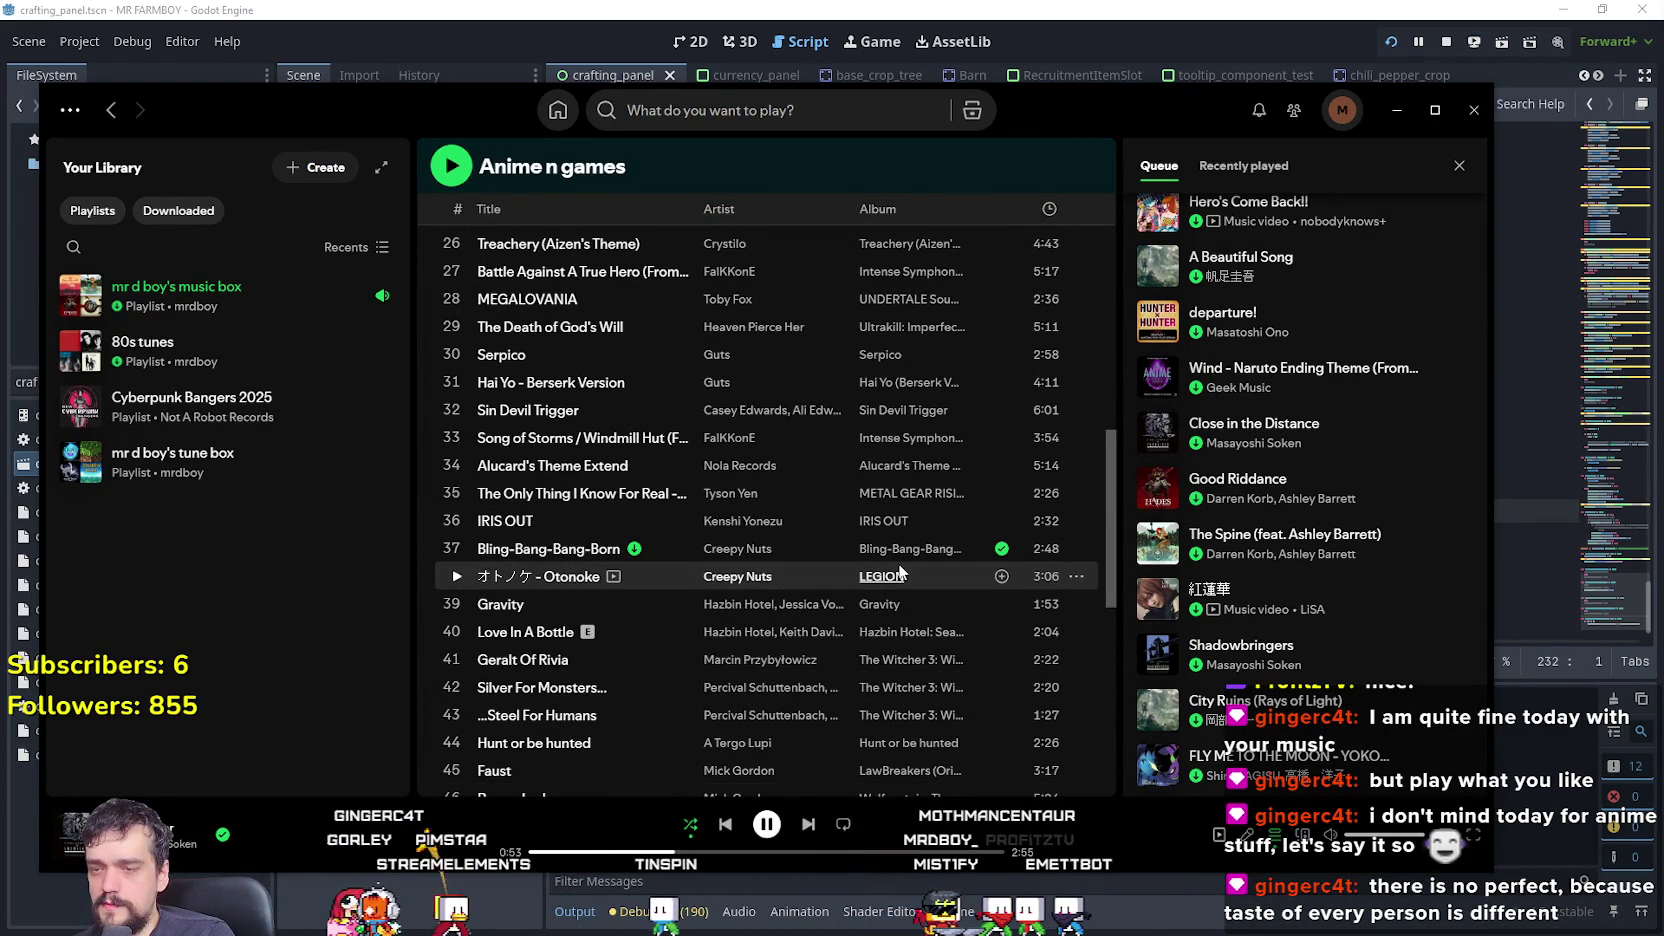
click(457, 576)
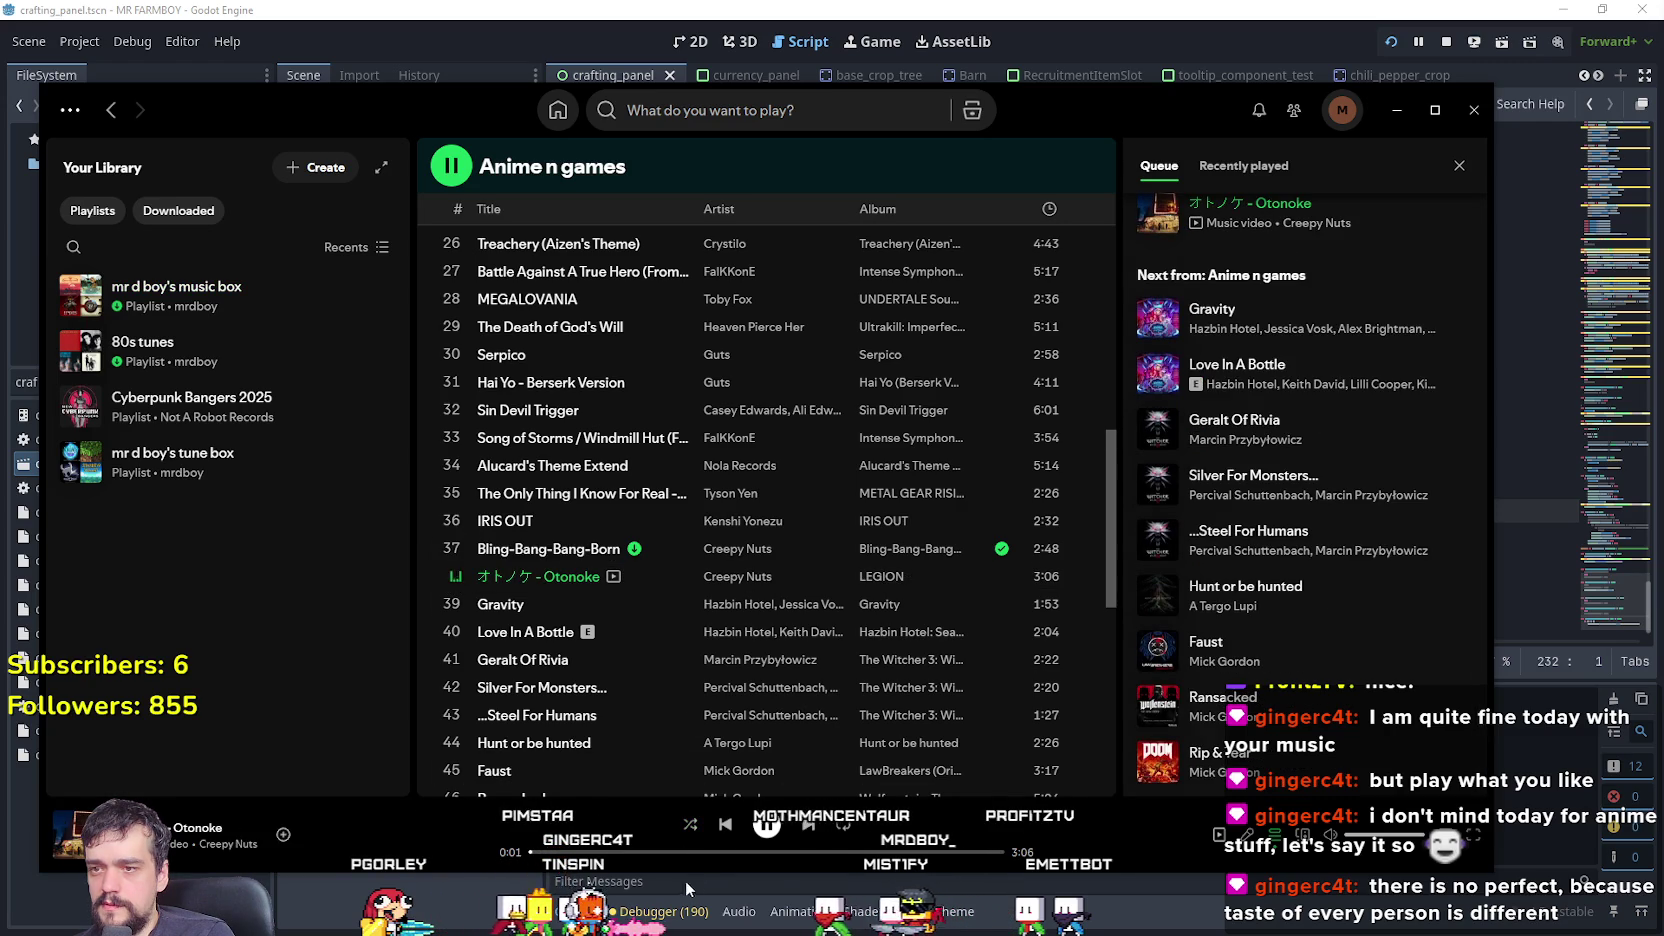
click(710, 851)
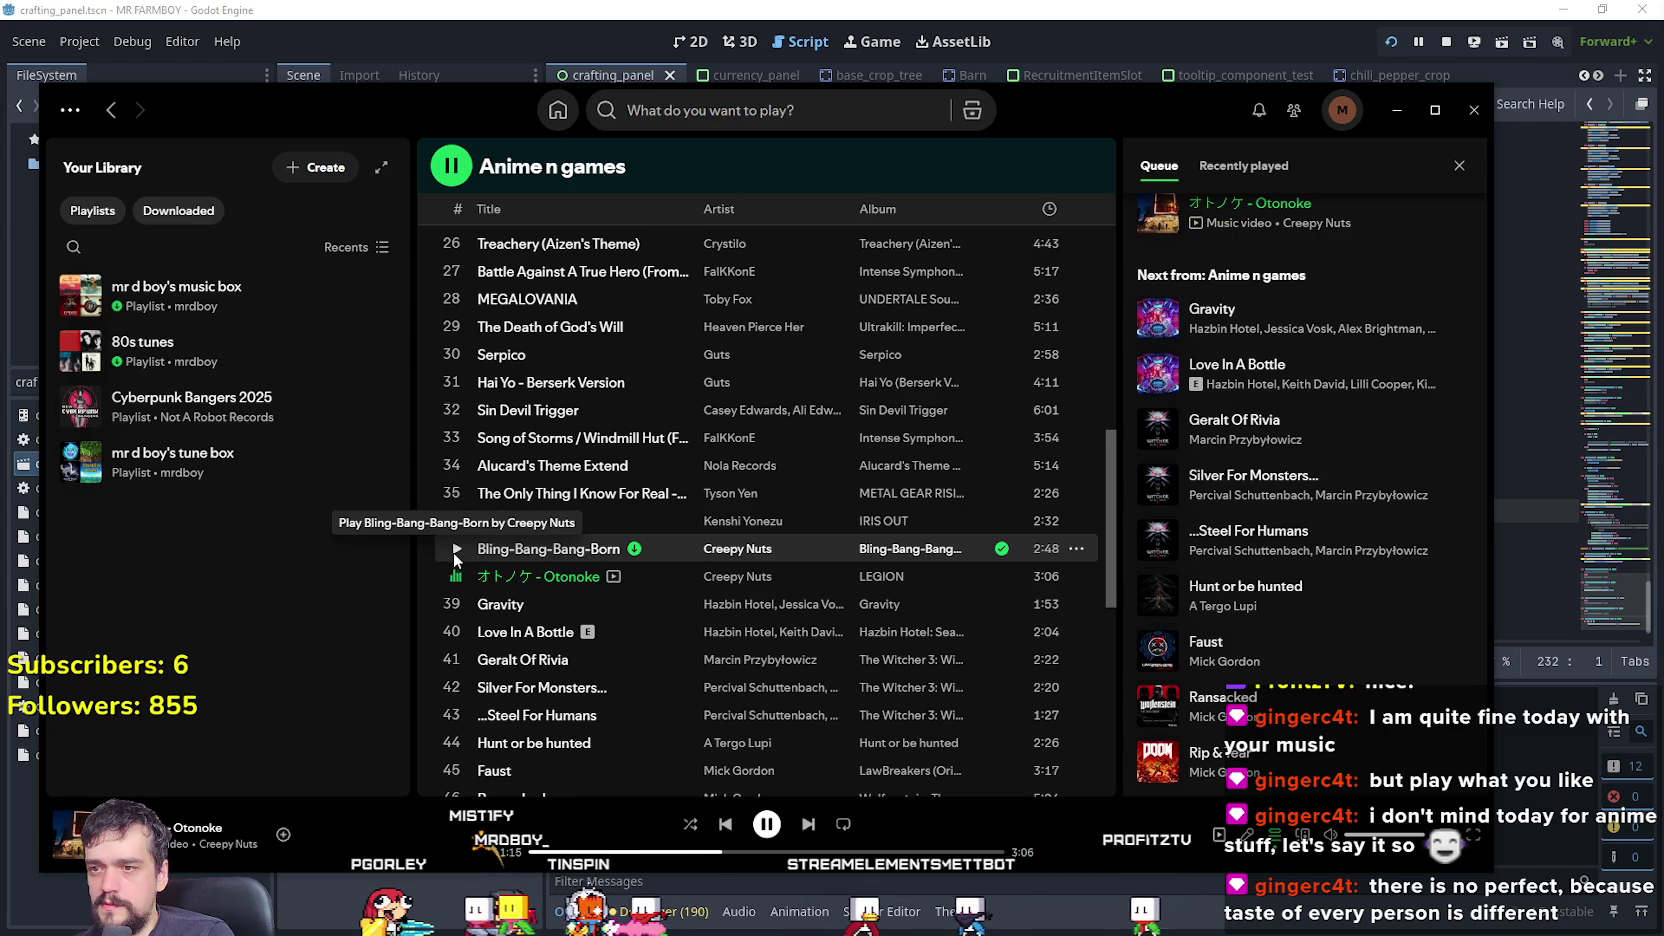
- Switch to Bling-Bang-Bang-Born and jump to 1:20 in it
click(455, 550)
click(758, 853)
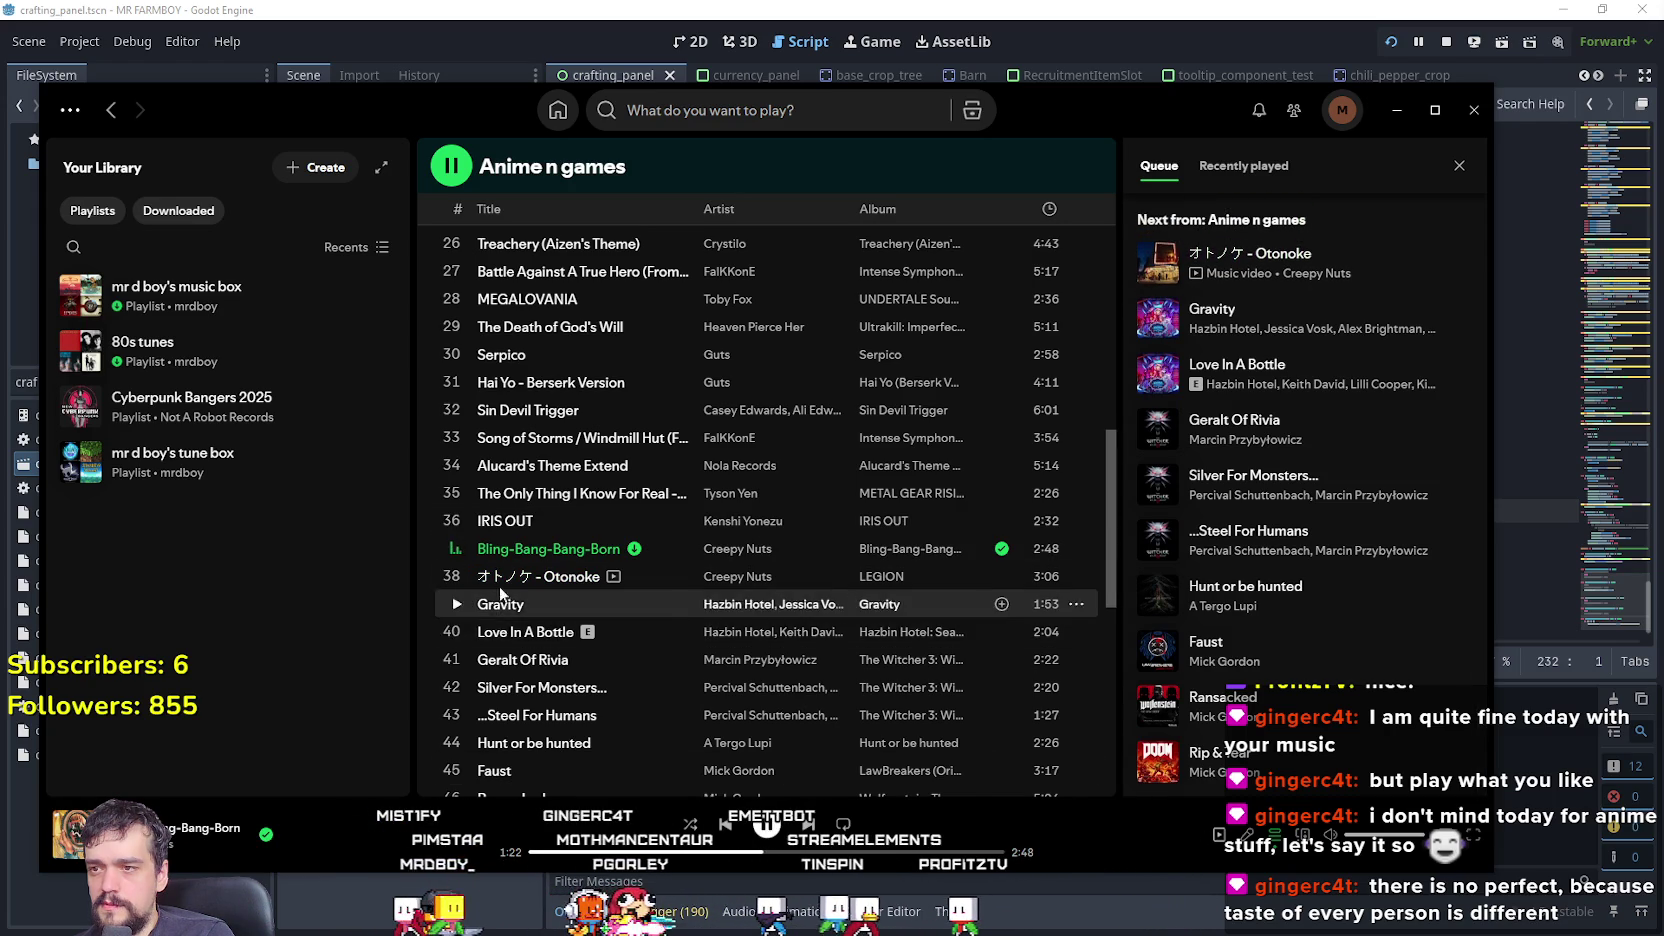
scroll(788, 638, up, 1)
scroll(795, 640, up, 6)
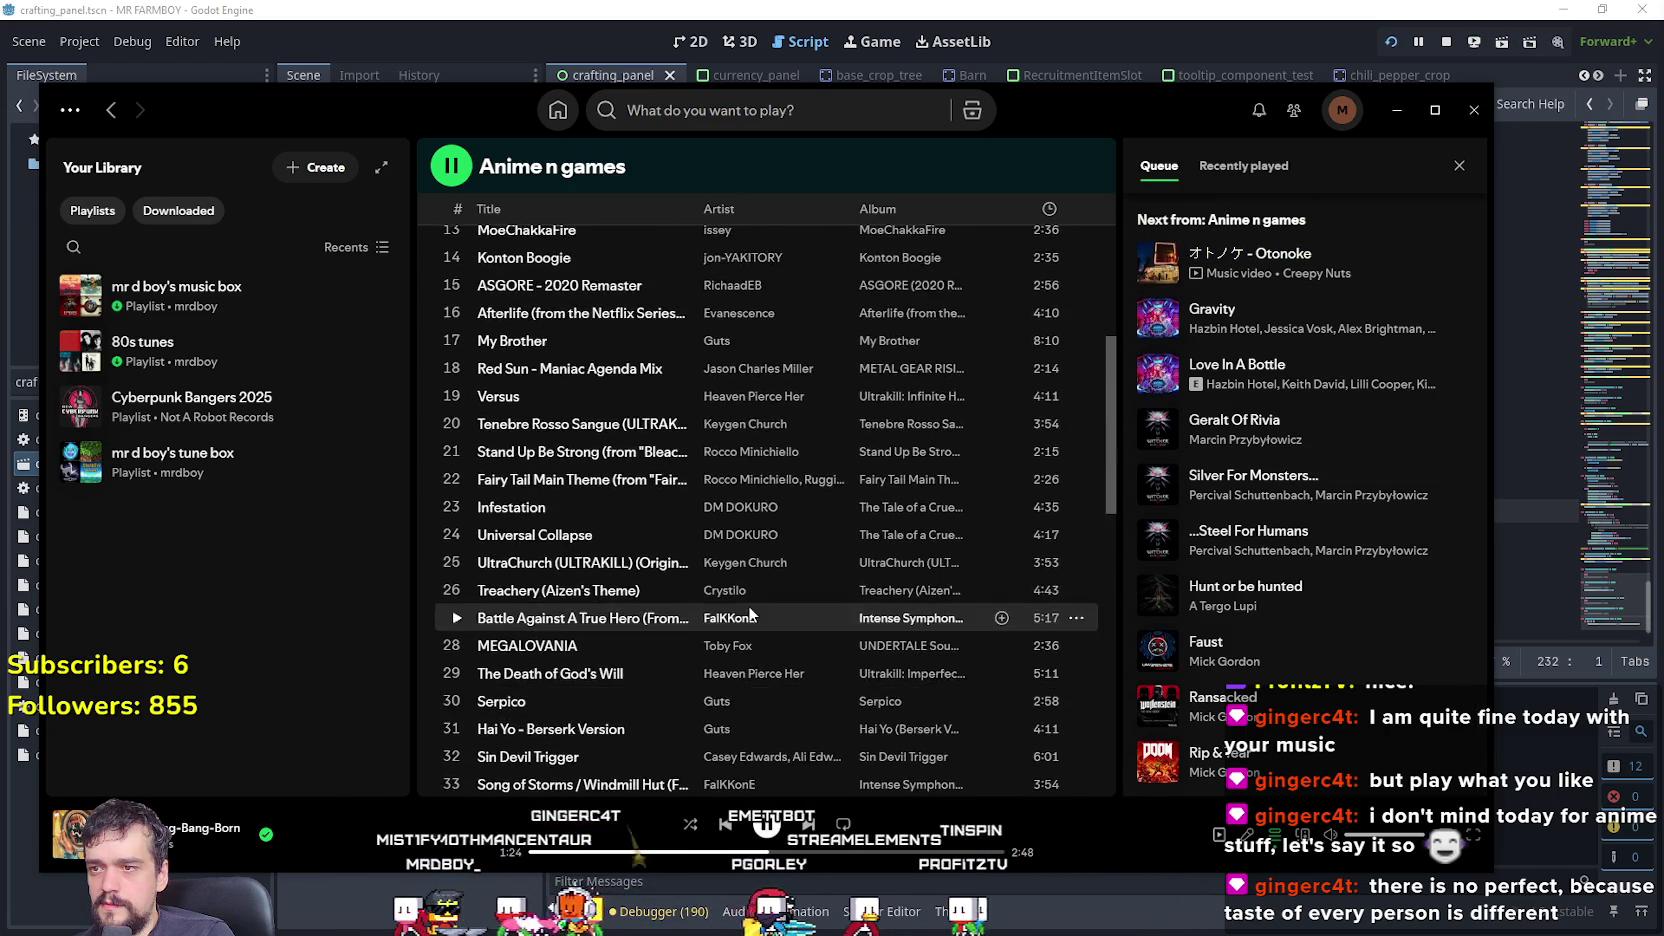
scroll(748, 604, up, 5)
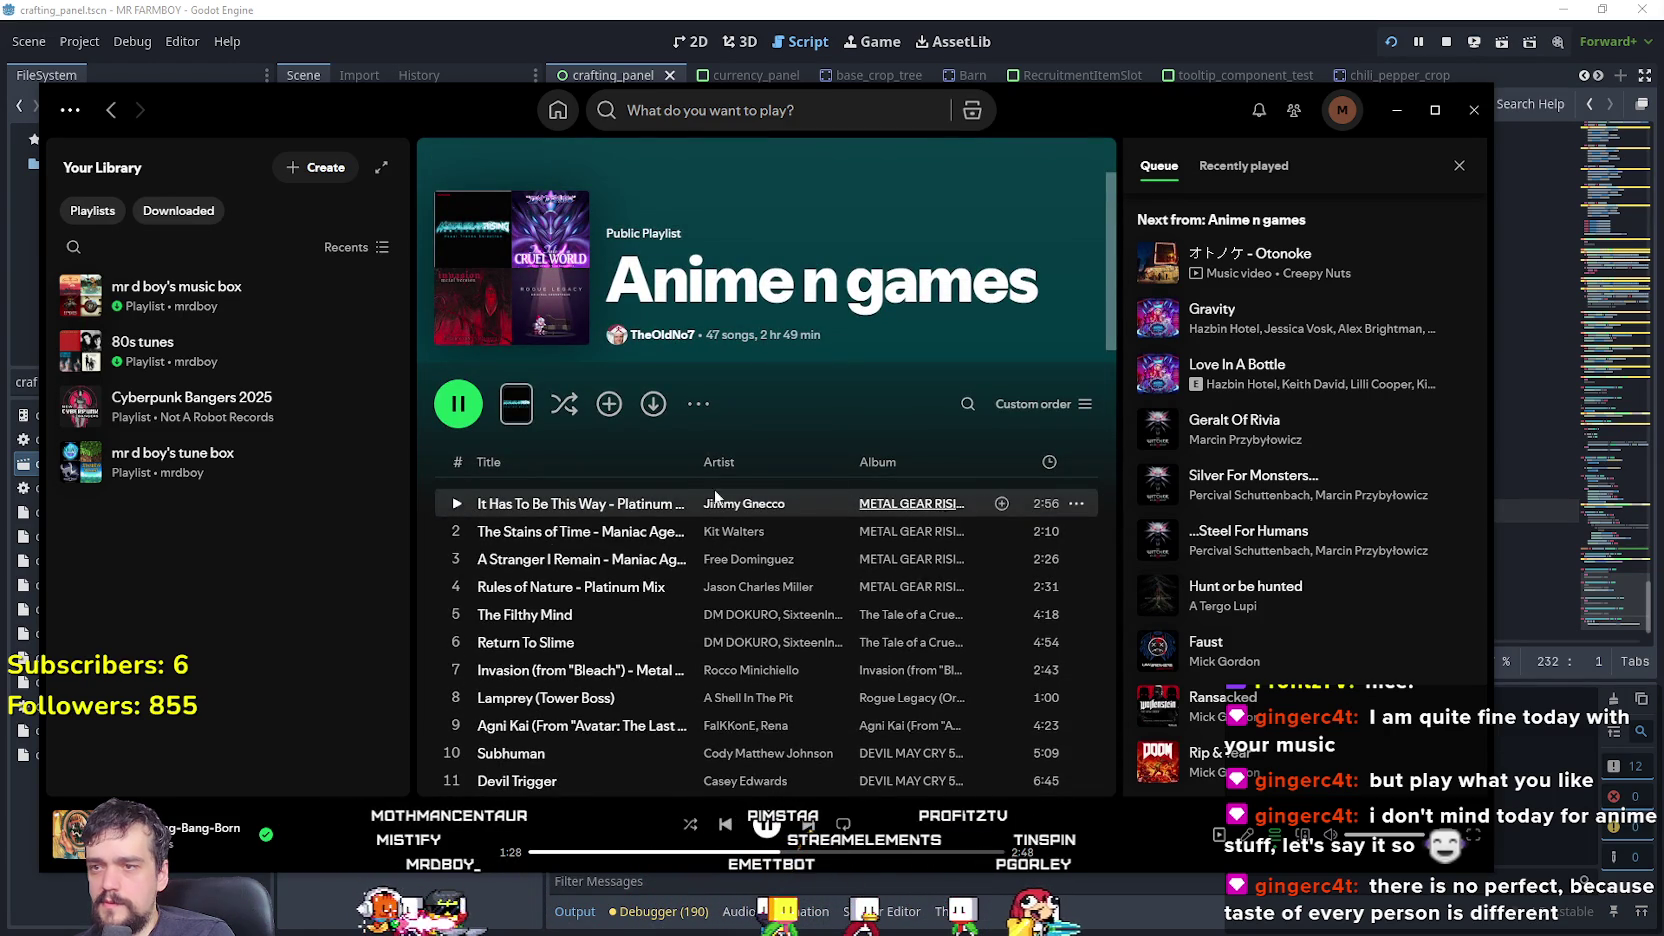
click(455, 504)
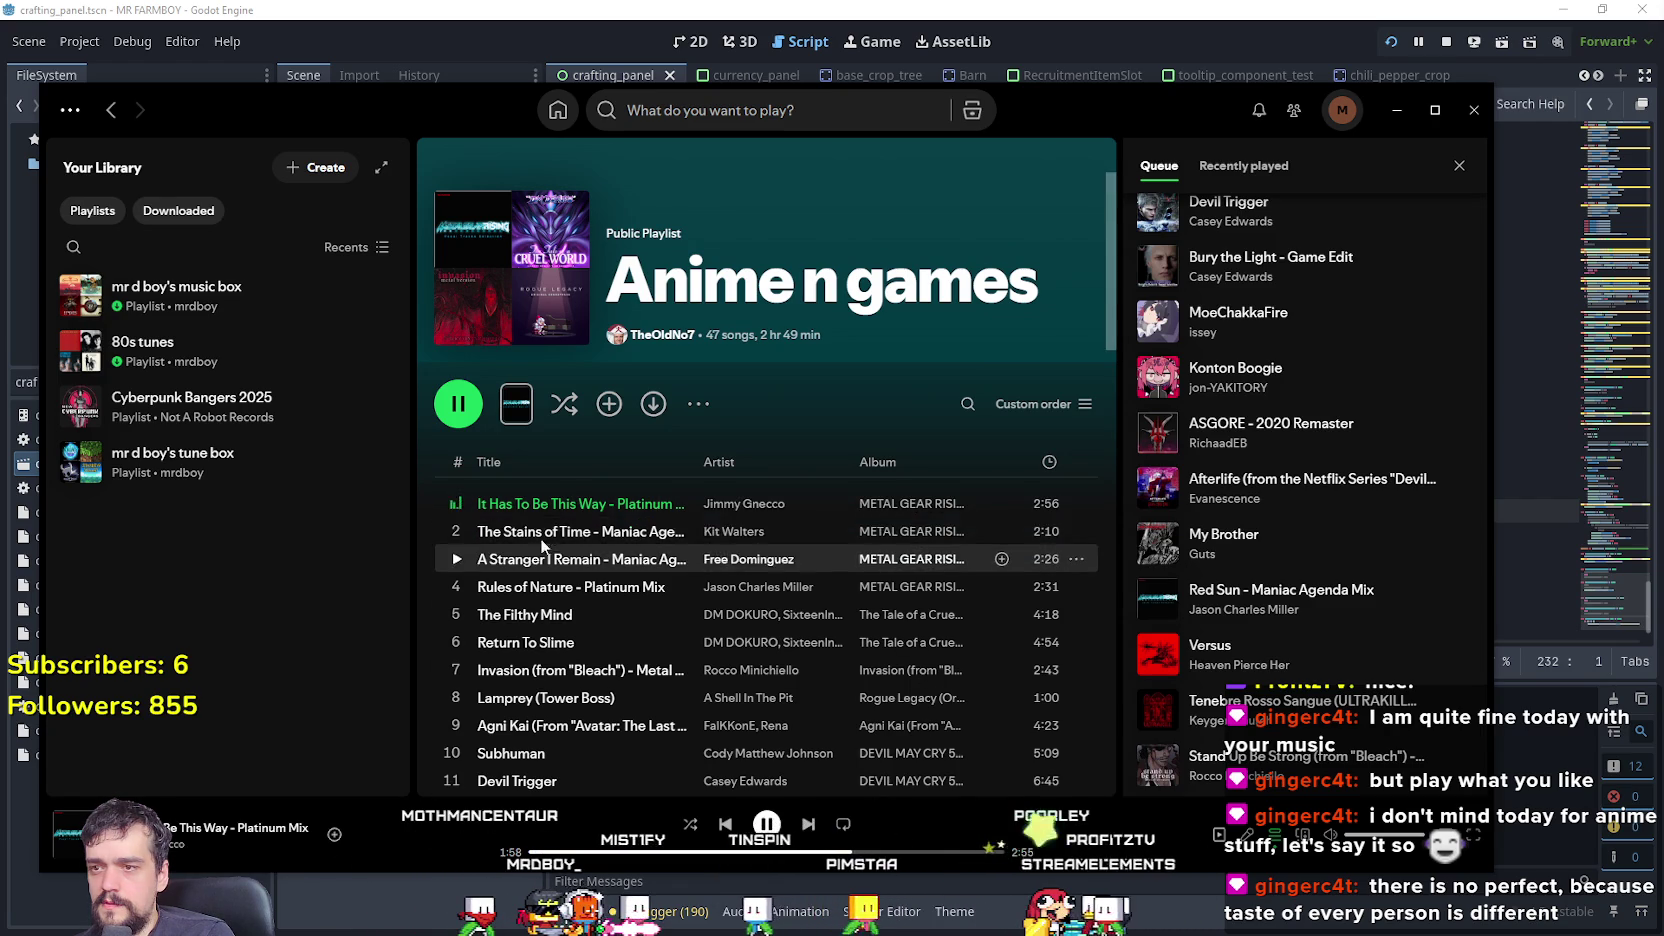
click(455, 537)
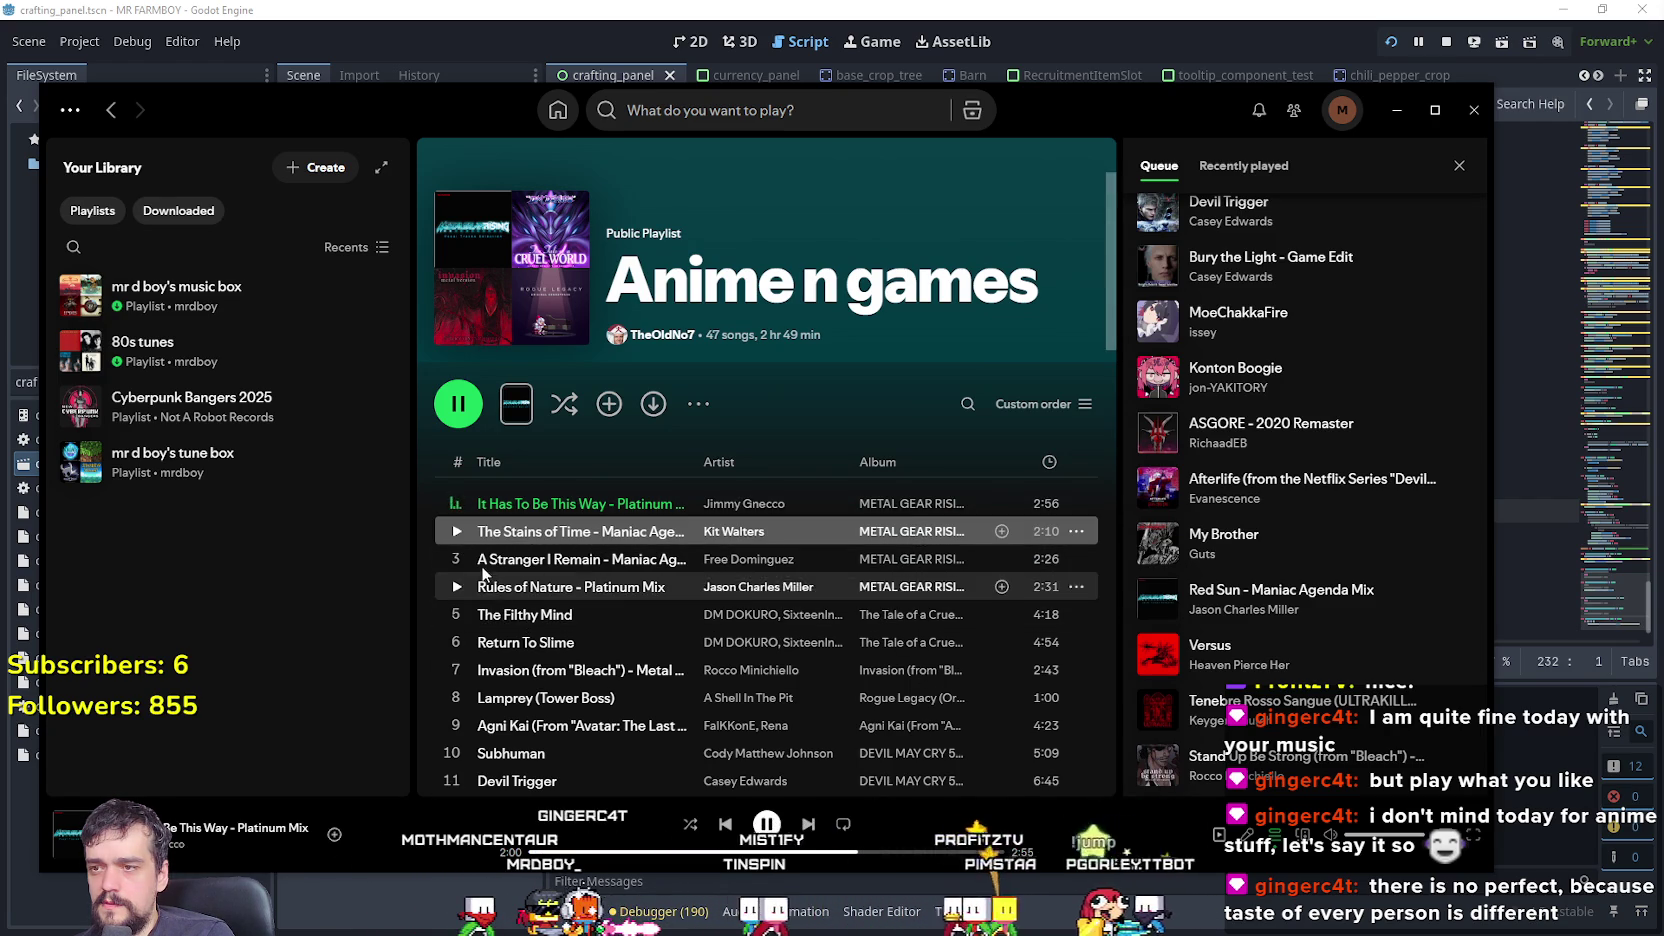
click(465, 532)
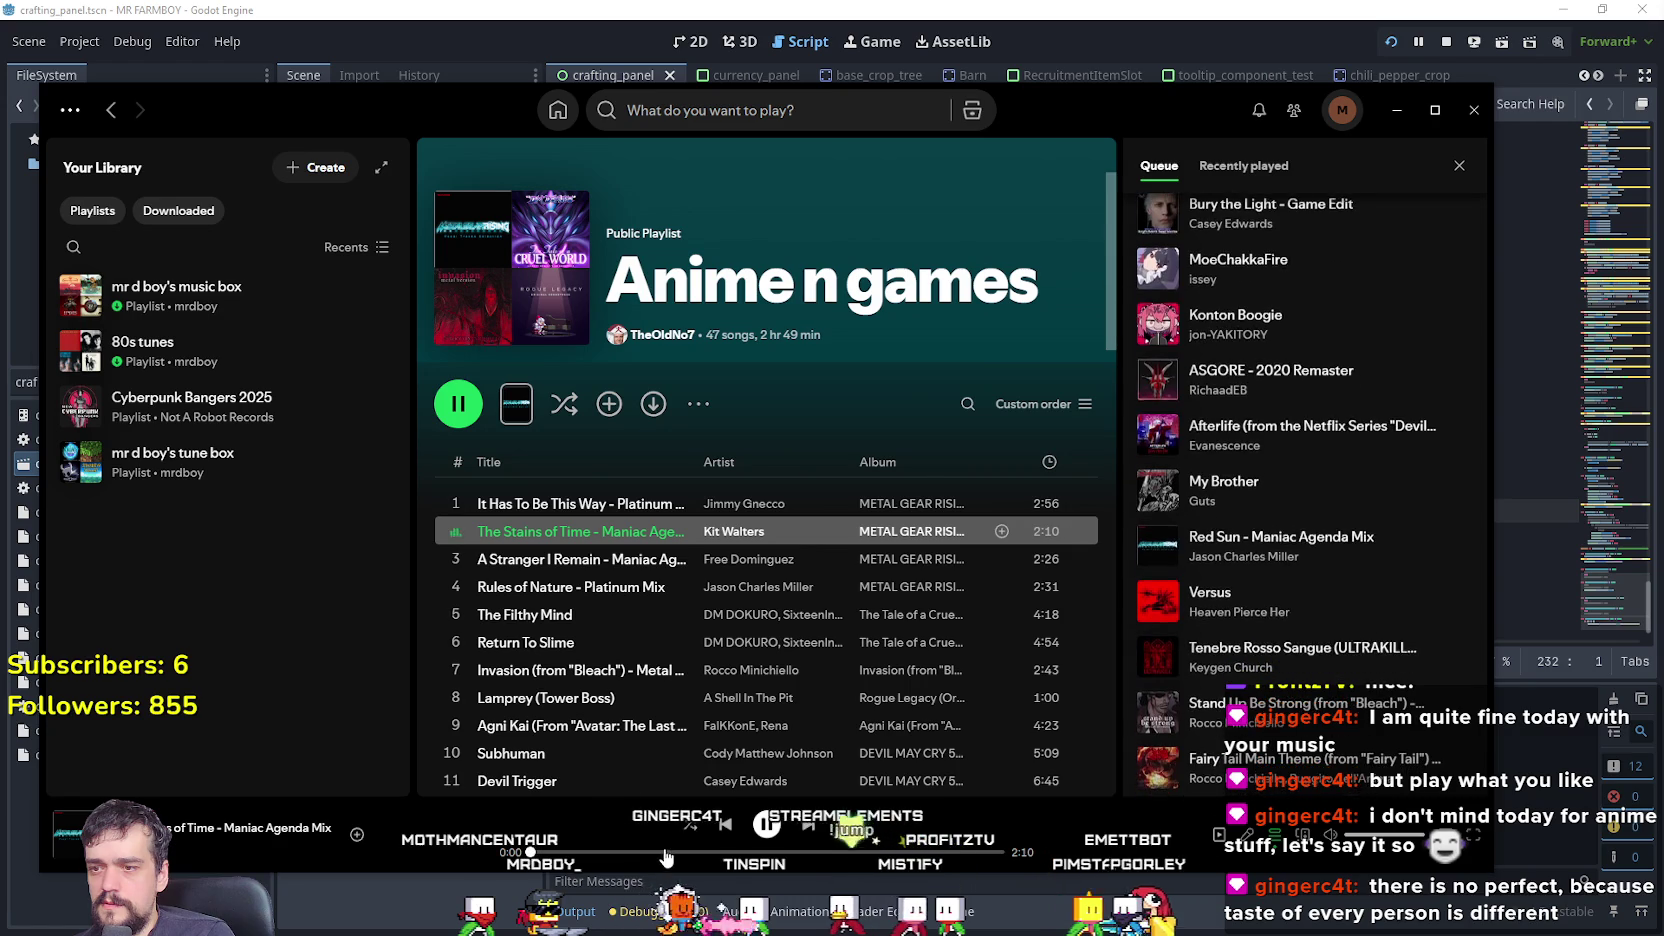
click(707, 845)
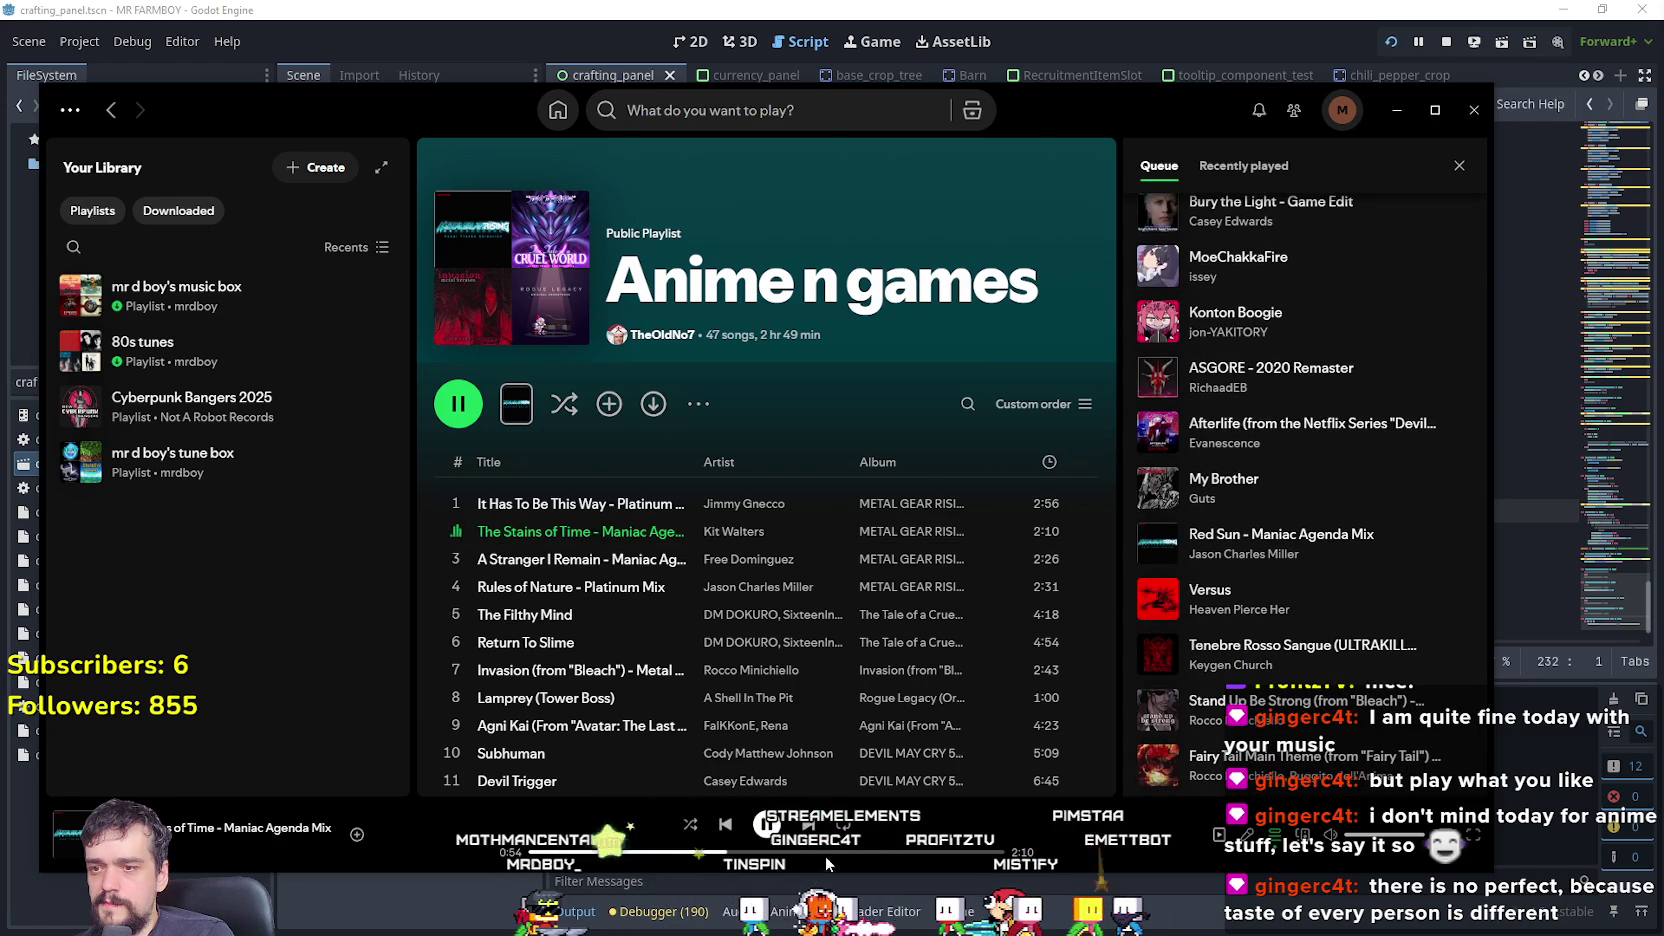
click(456, 613)
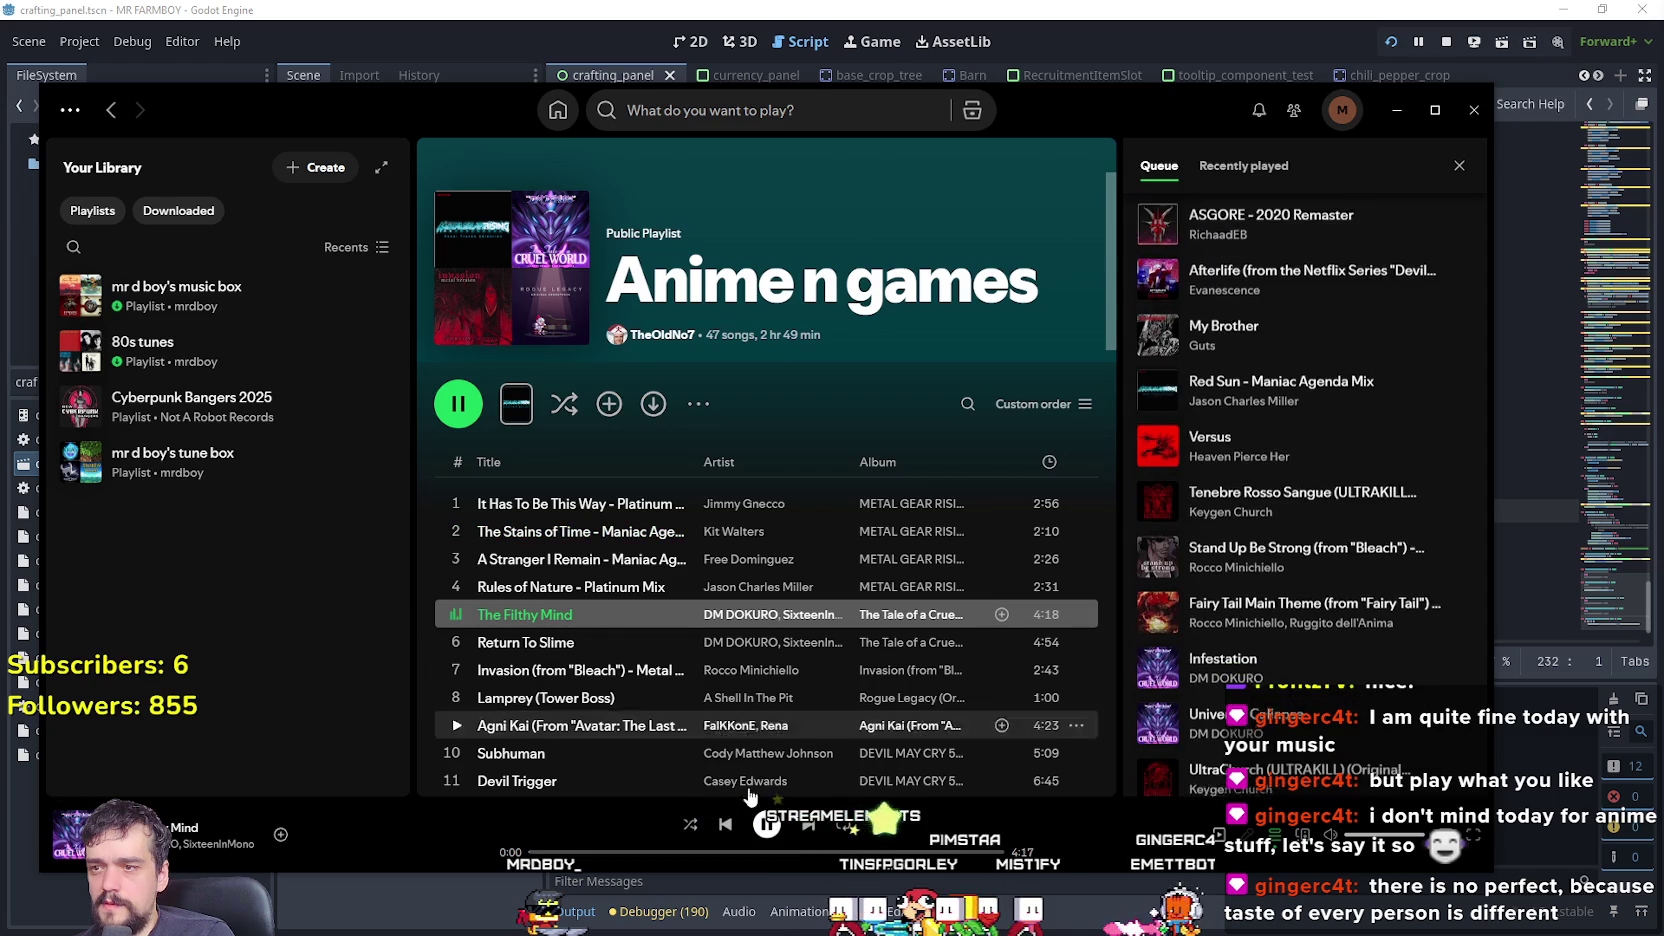
click(653, 858)
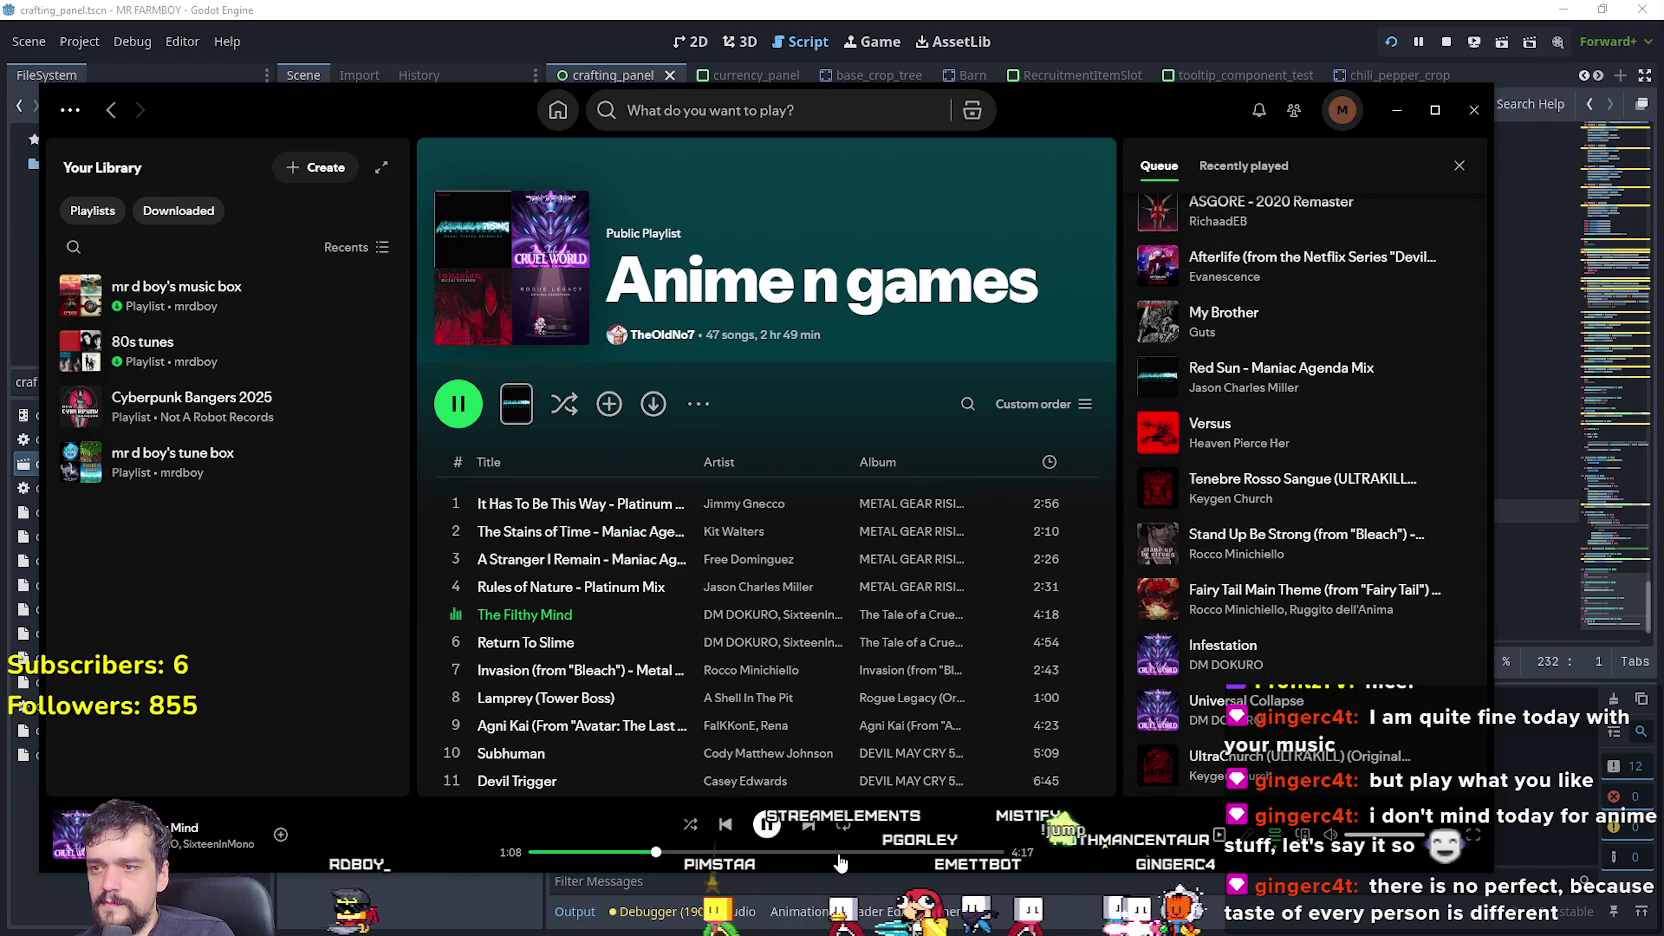
click(966, 852)
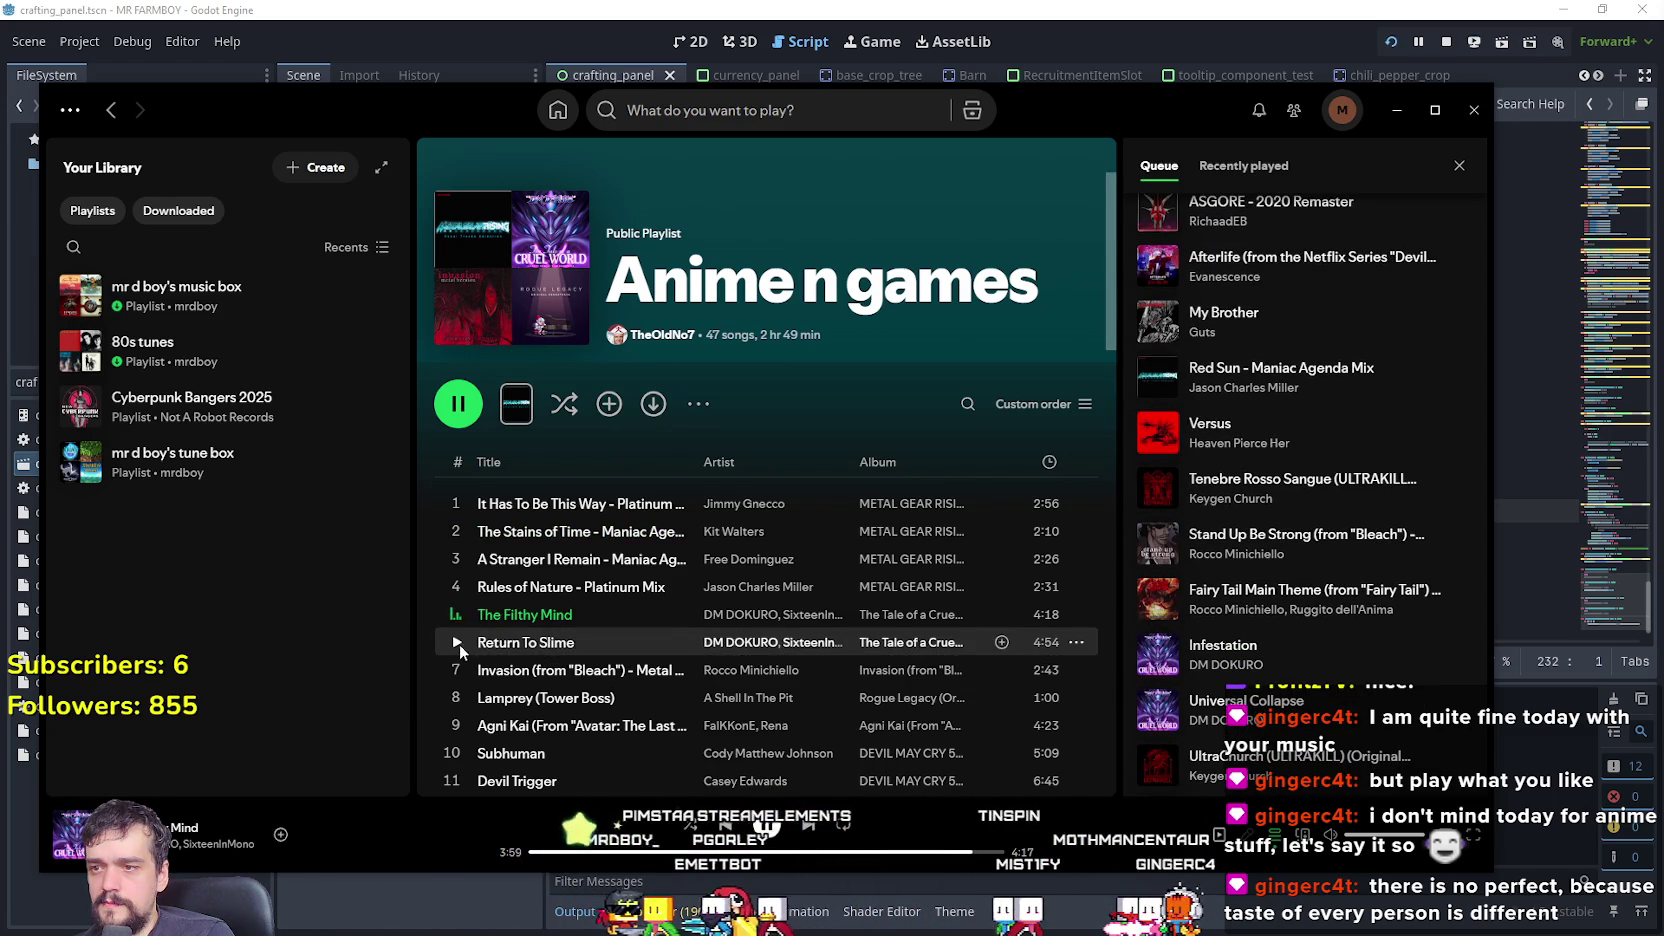
scroll(538, 630, down, 1)
click(456, 585)
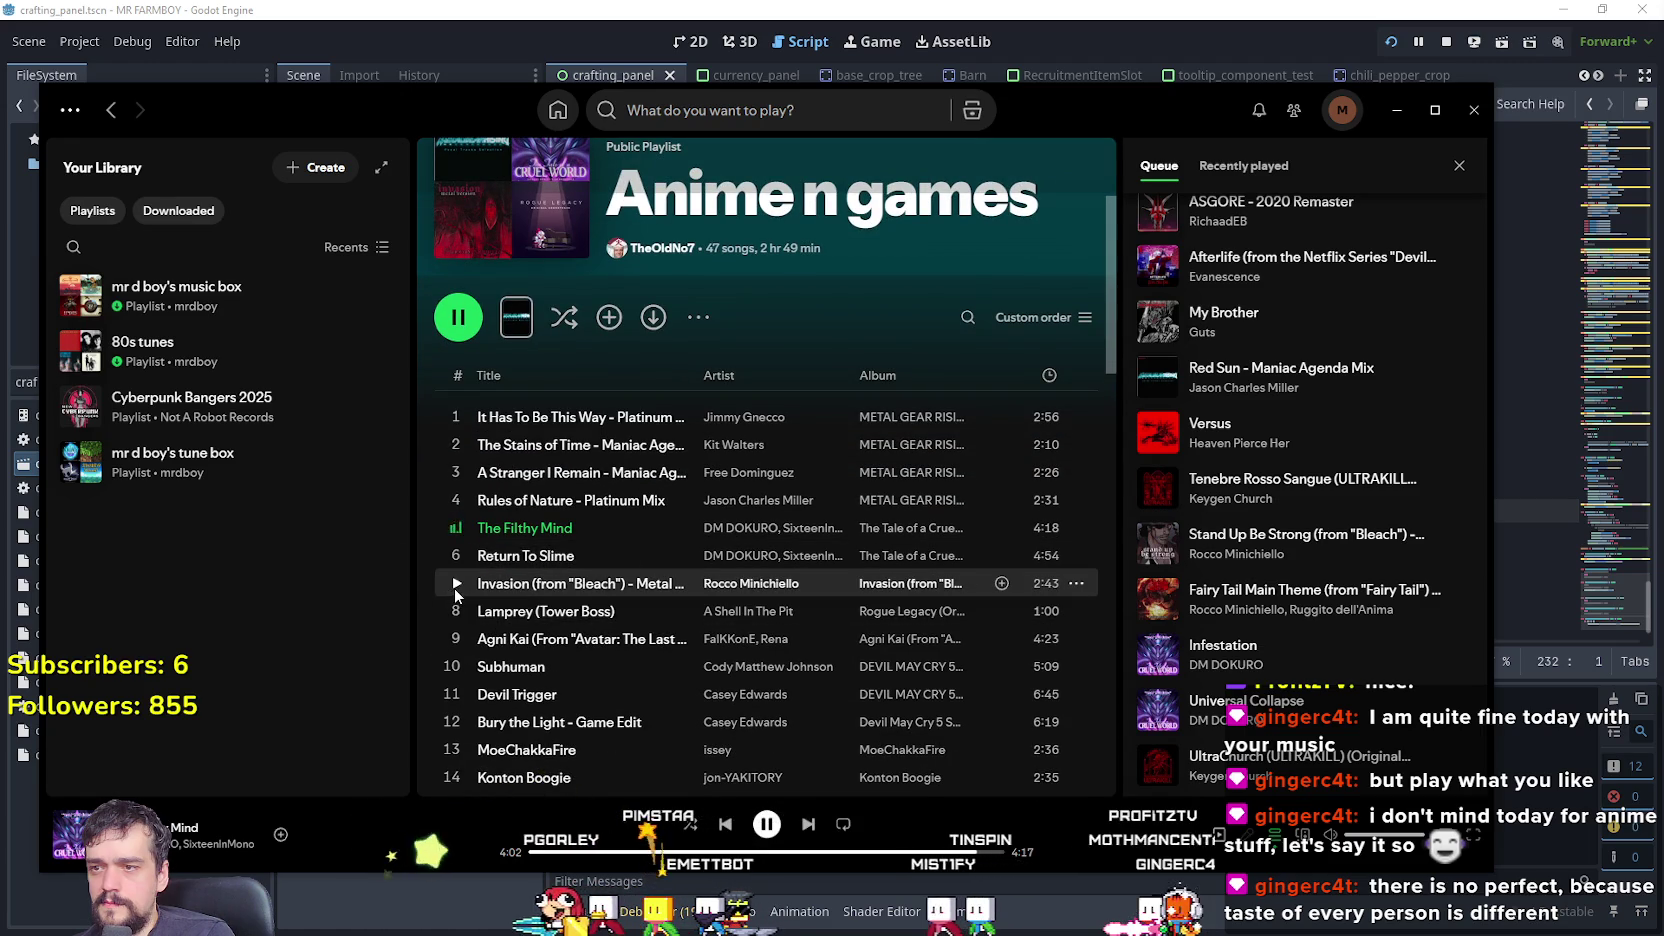
click(621, 853)
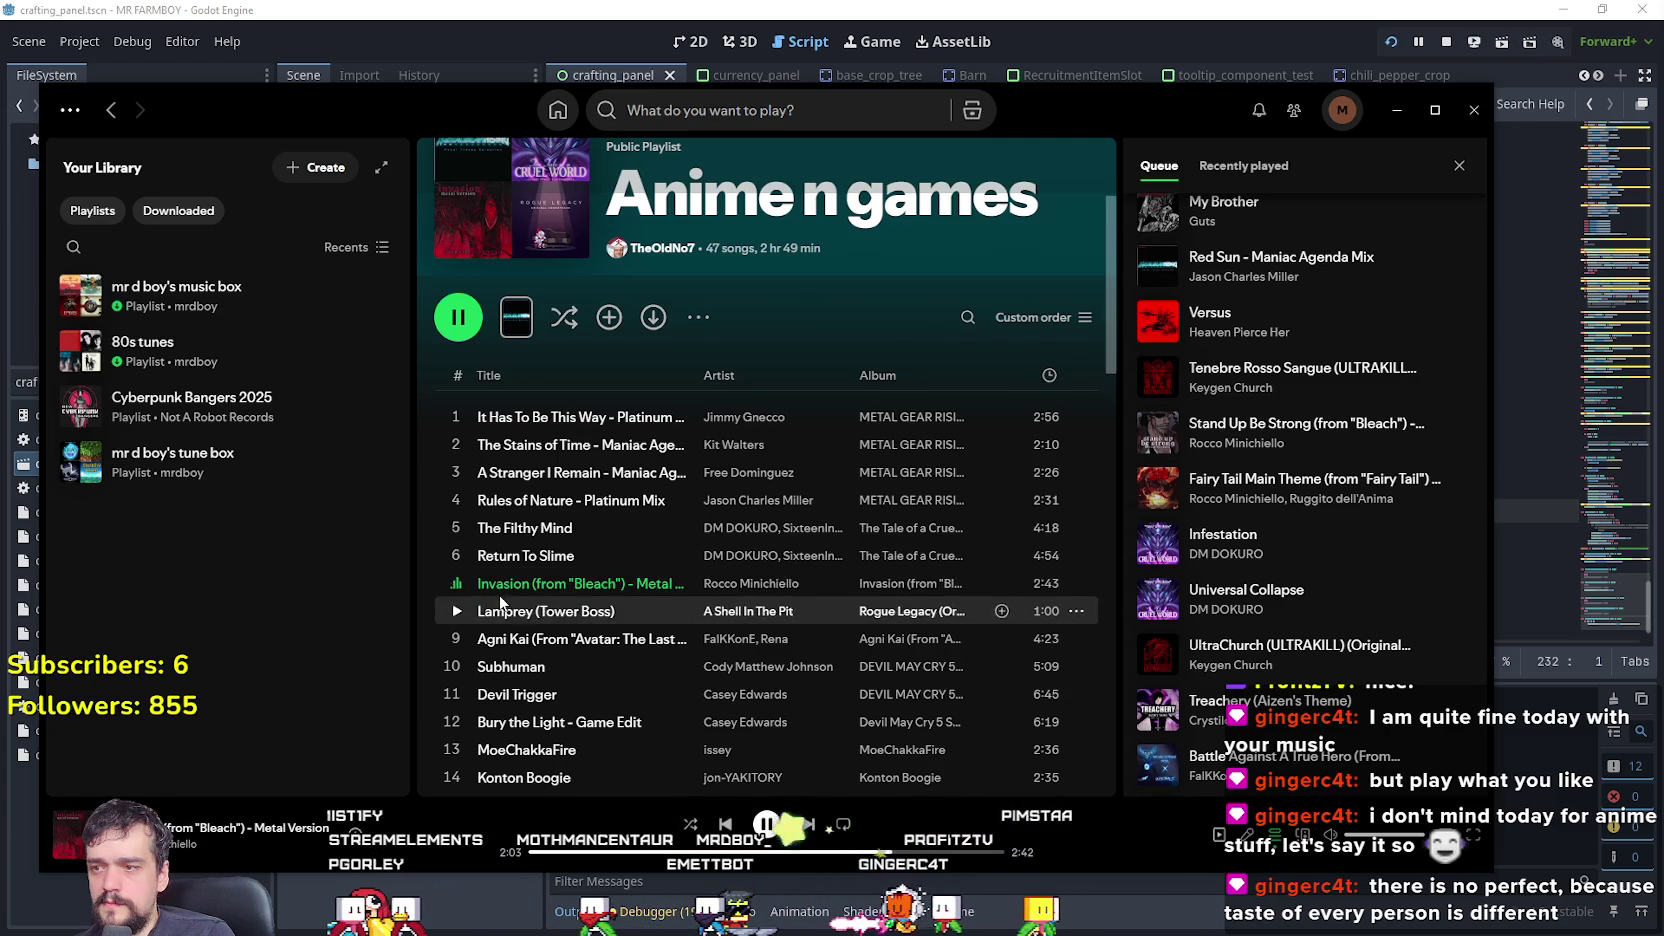
scroll(483, 530, down, 1)
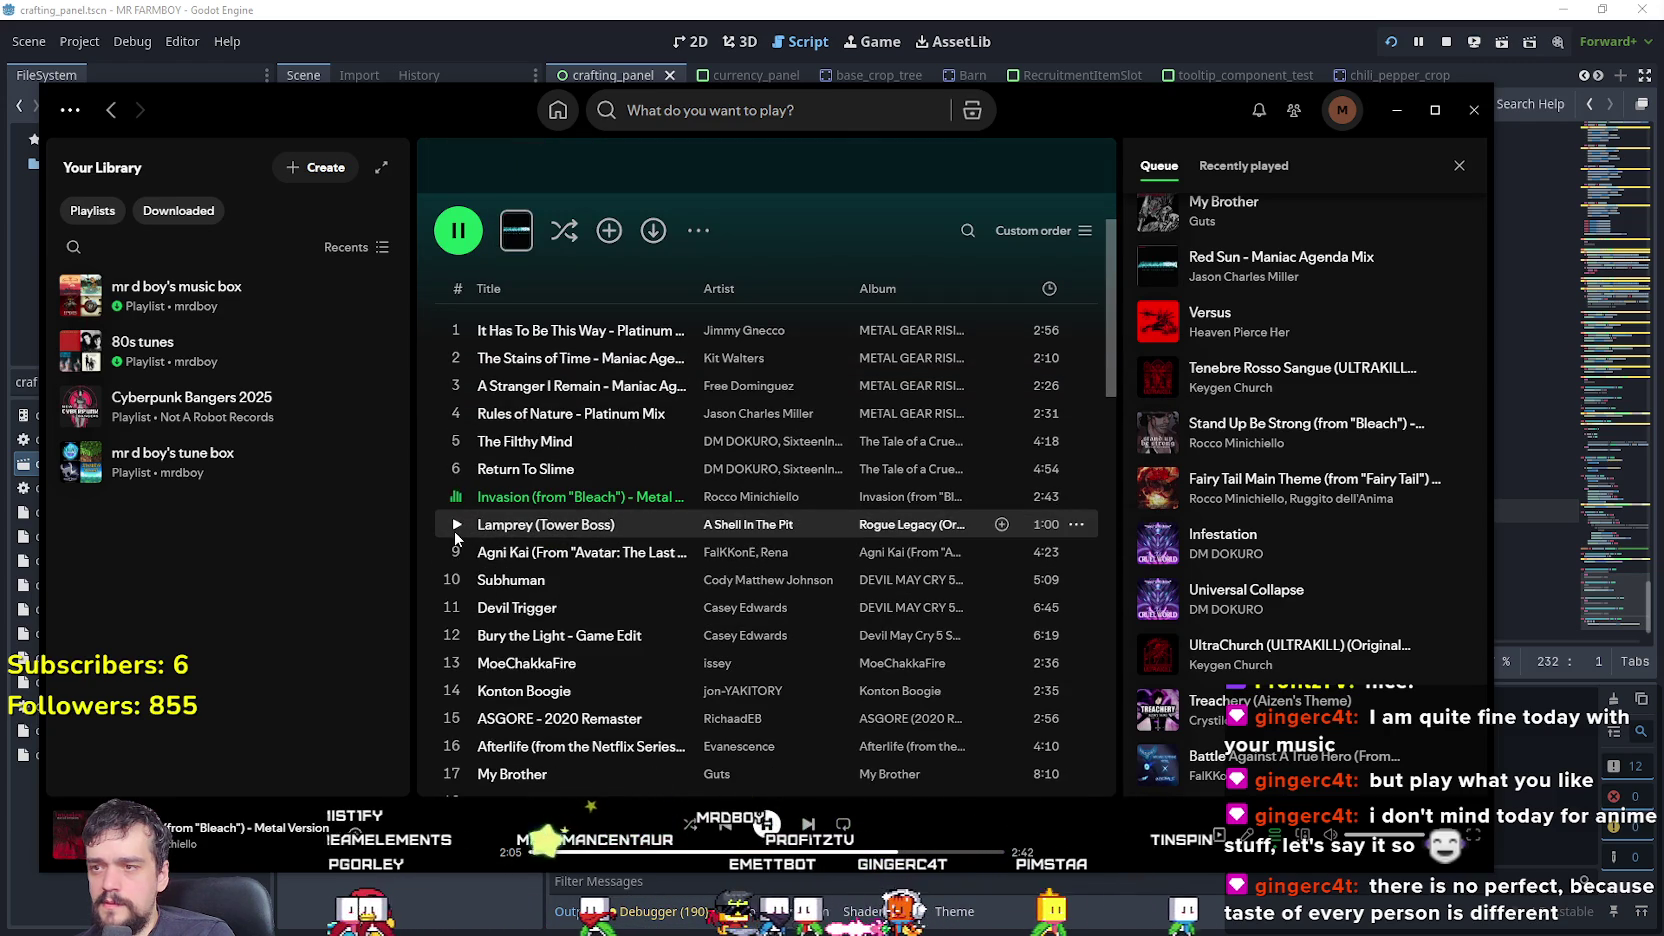
click(452, 581)
click(671, 854)
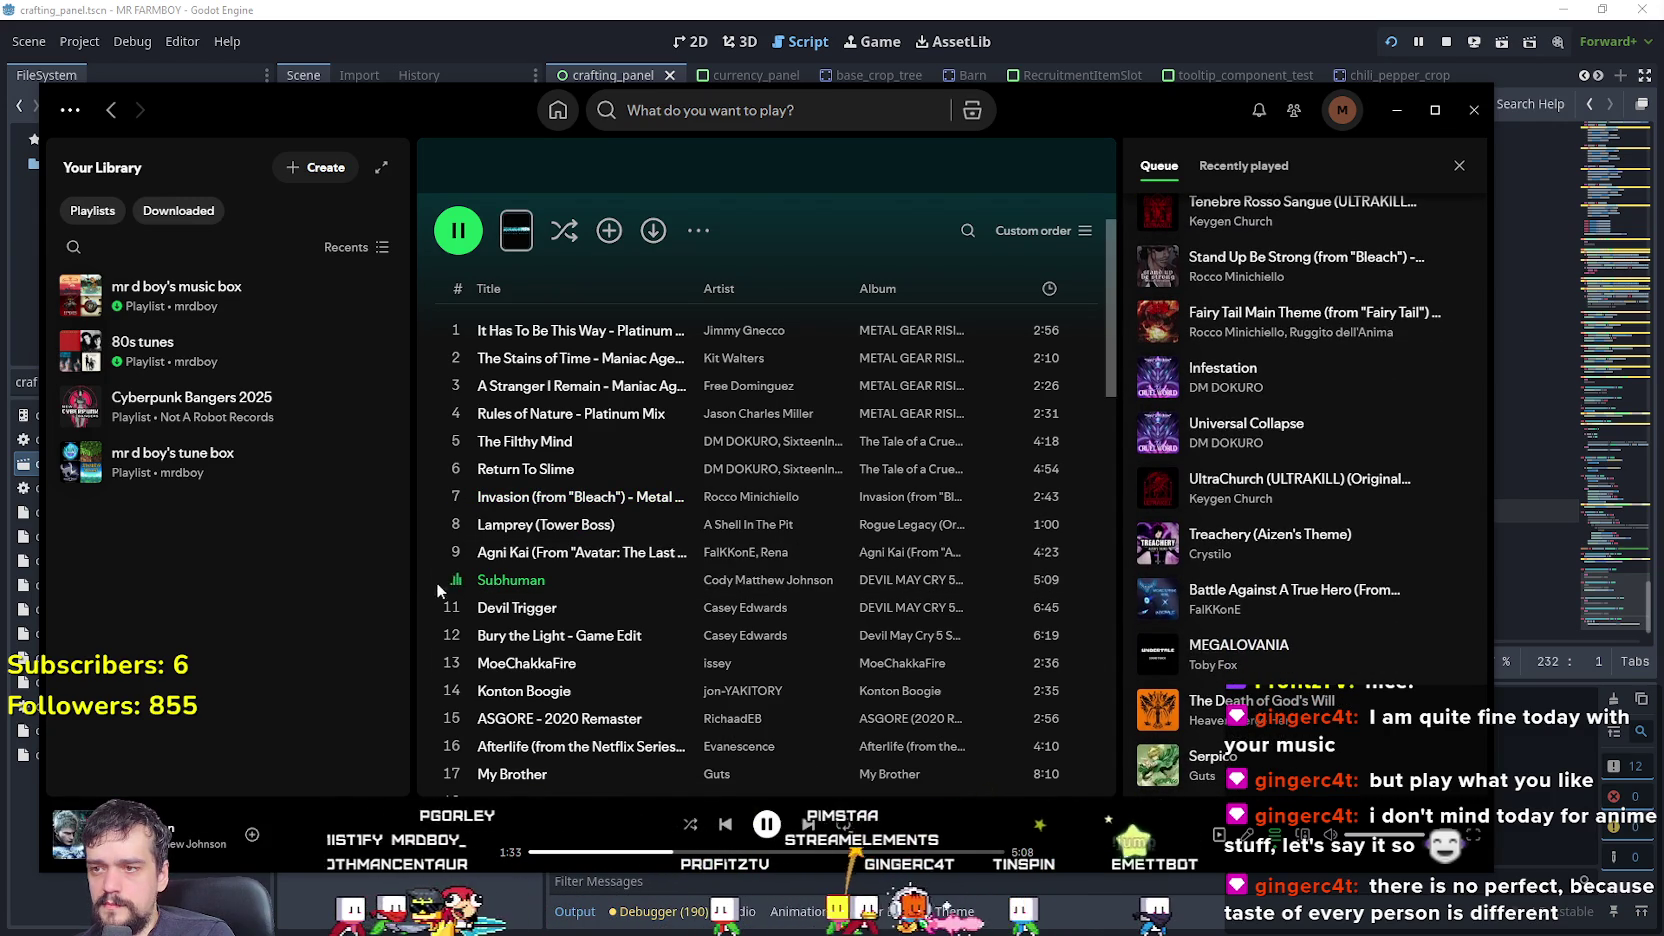
scroll(455, 390, down, 5)
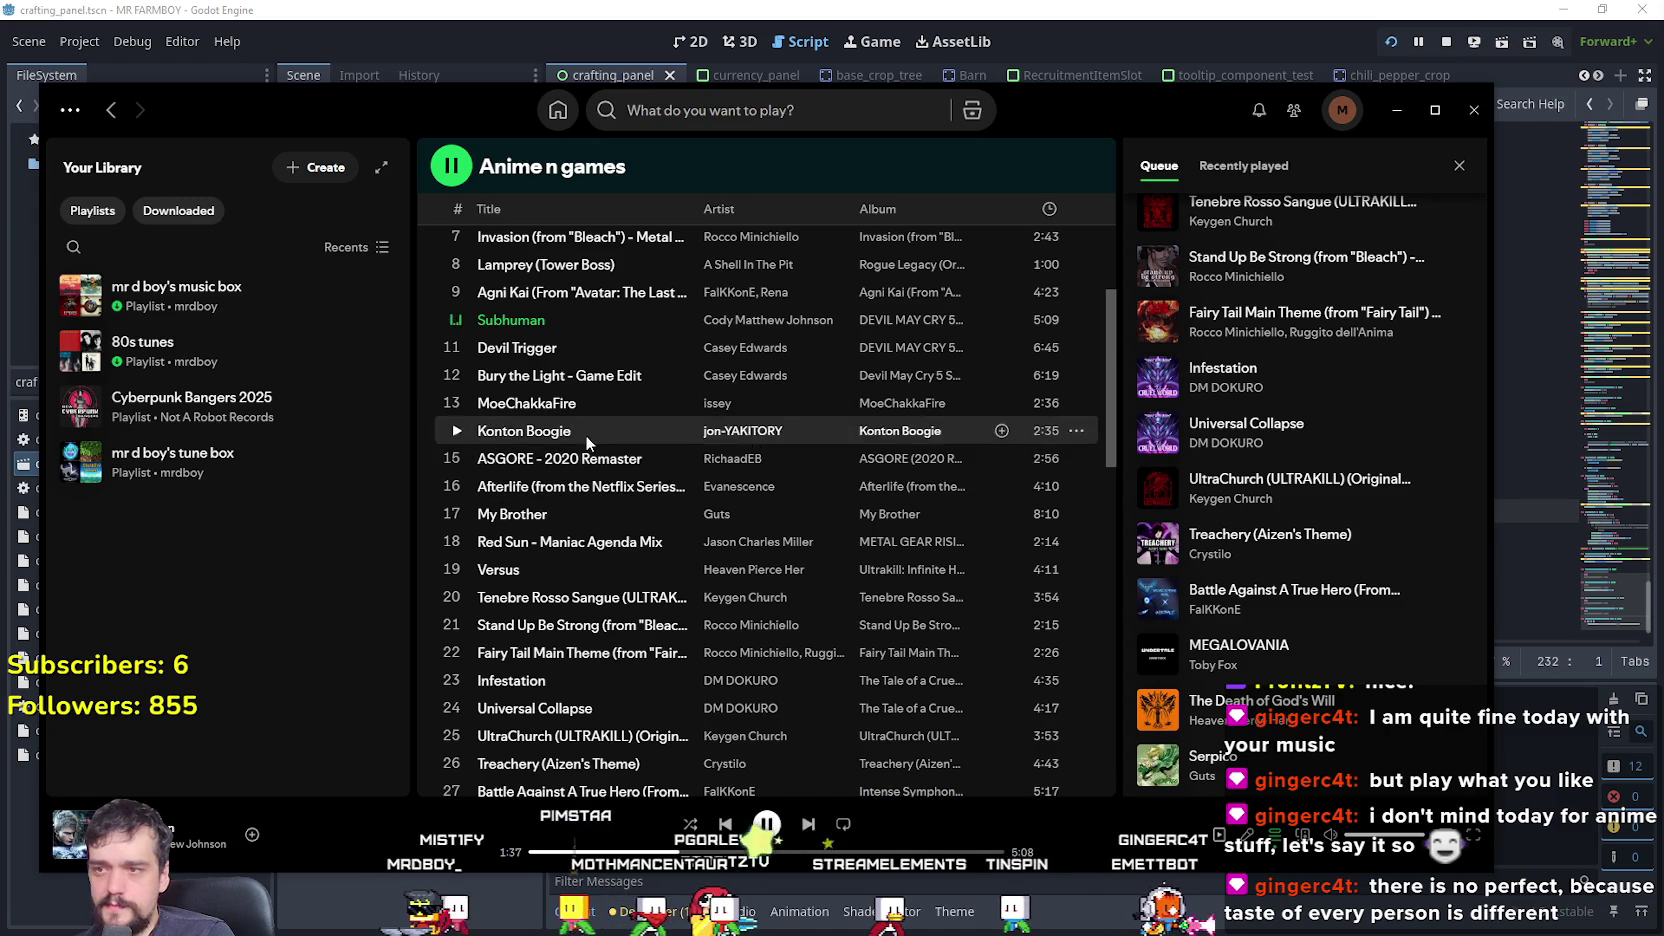
click(455, 486)
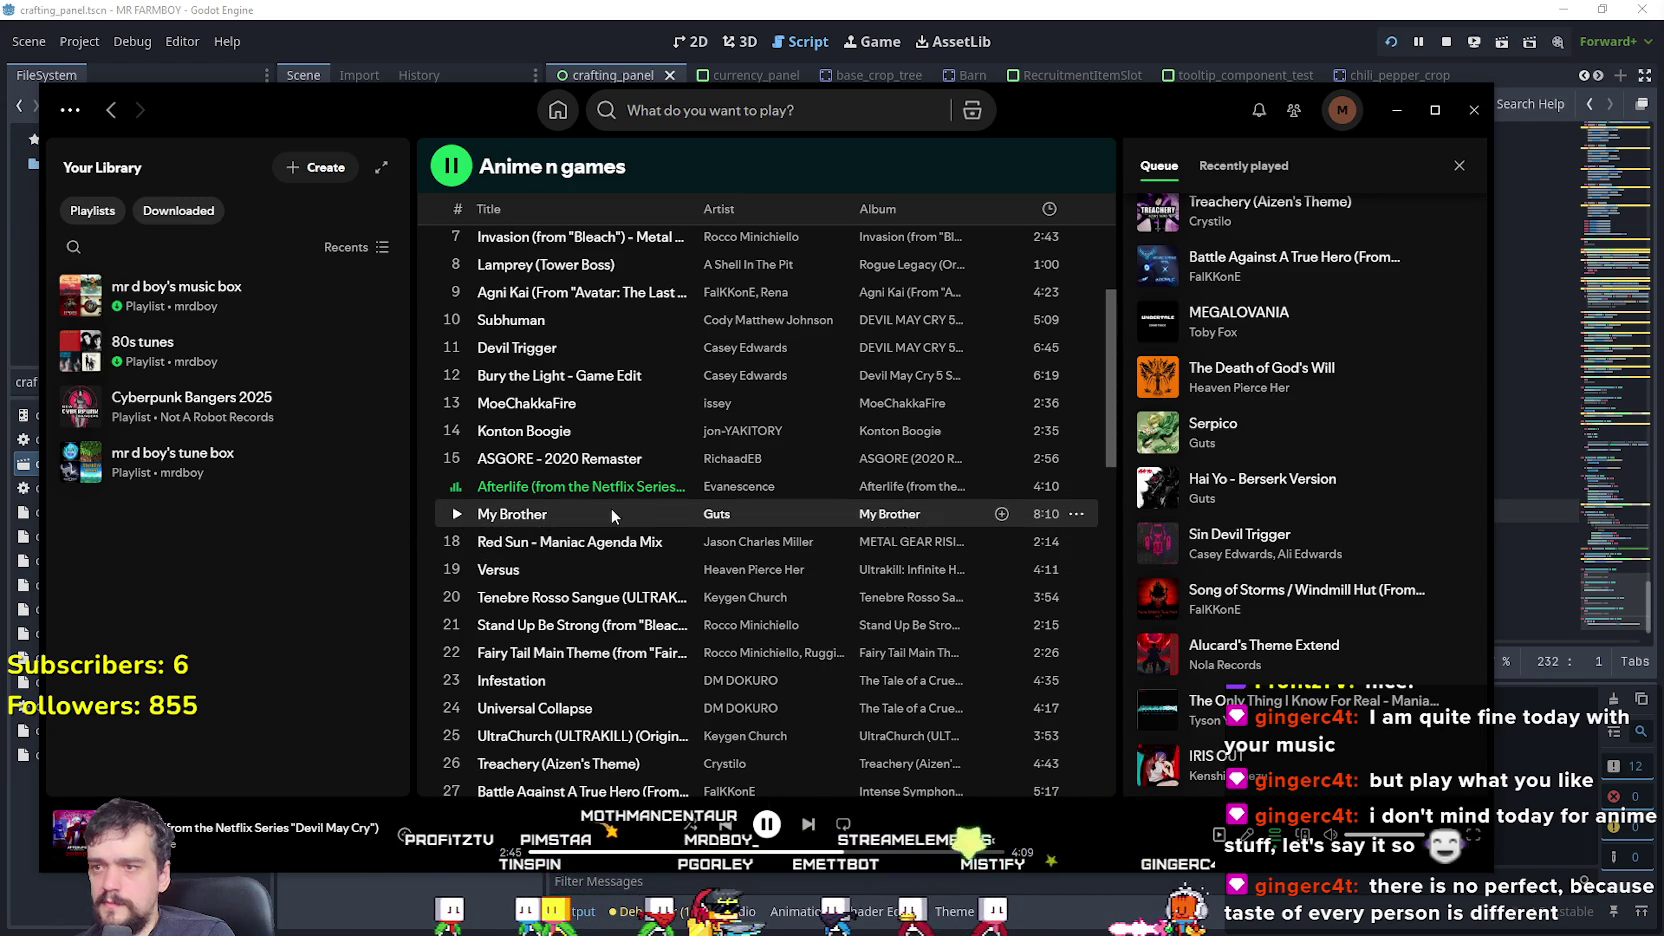
scroll(549, 508, down, 3)
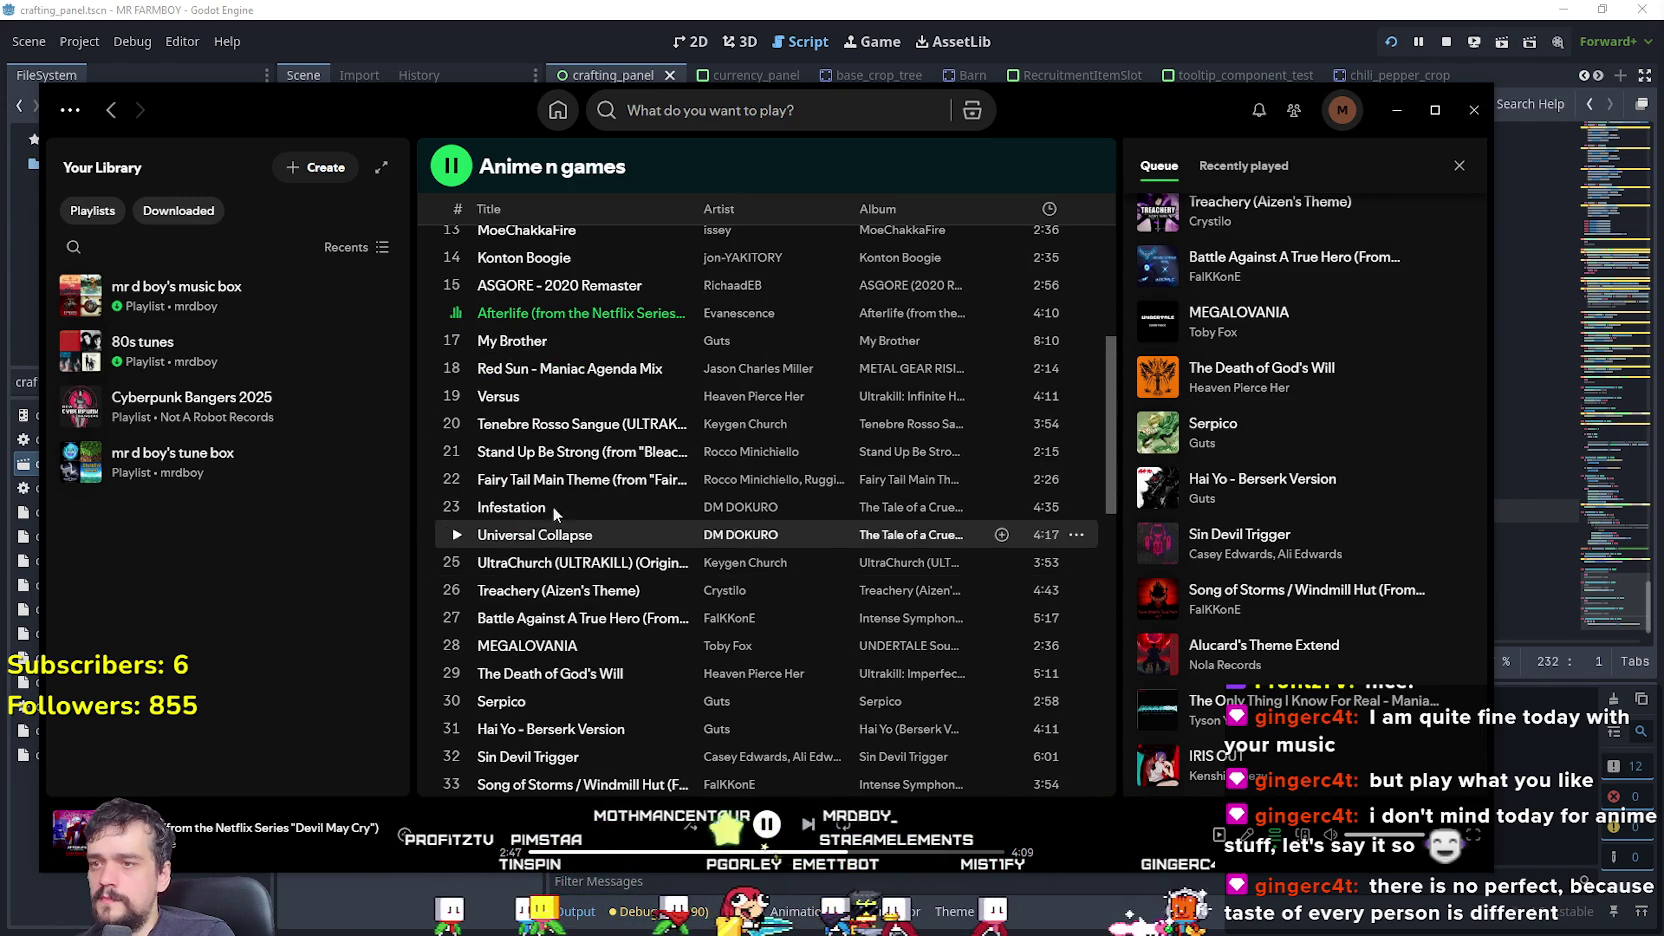
click(456, 479)
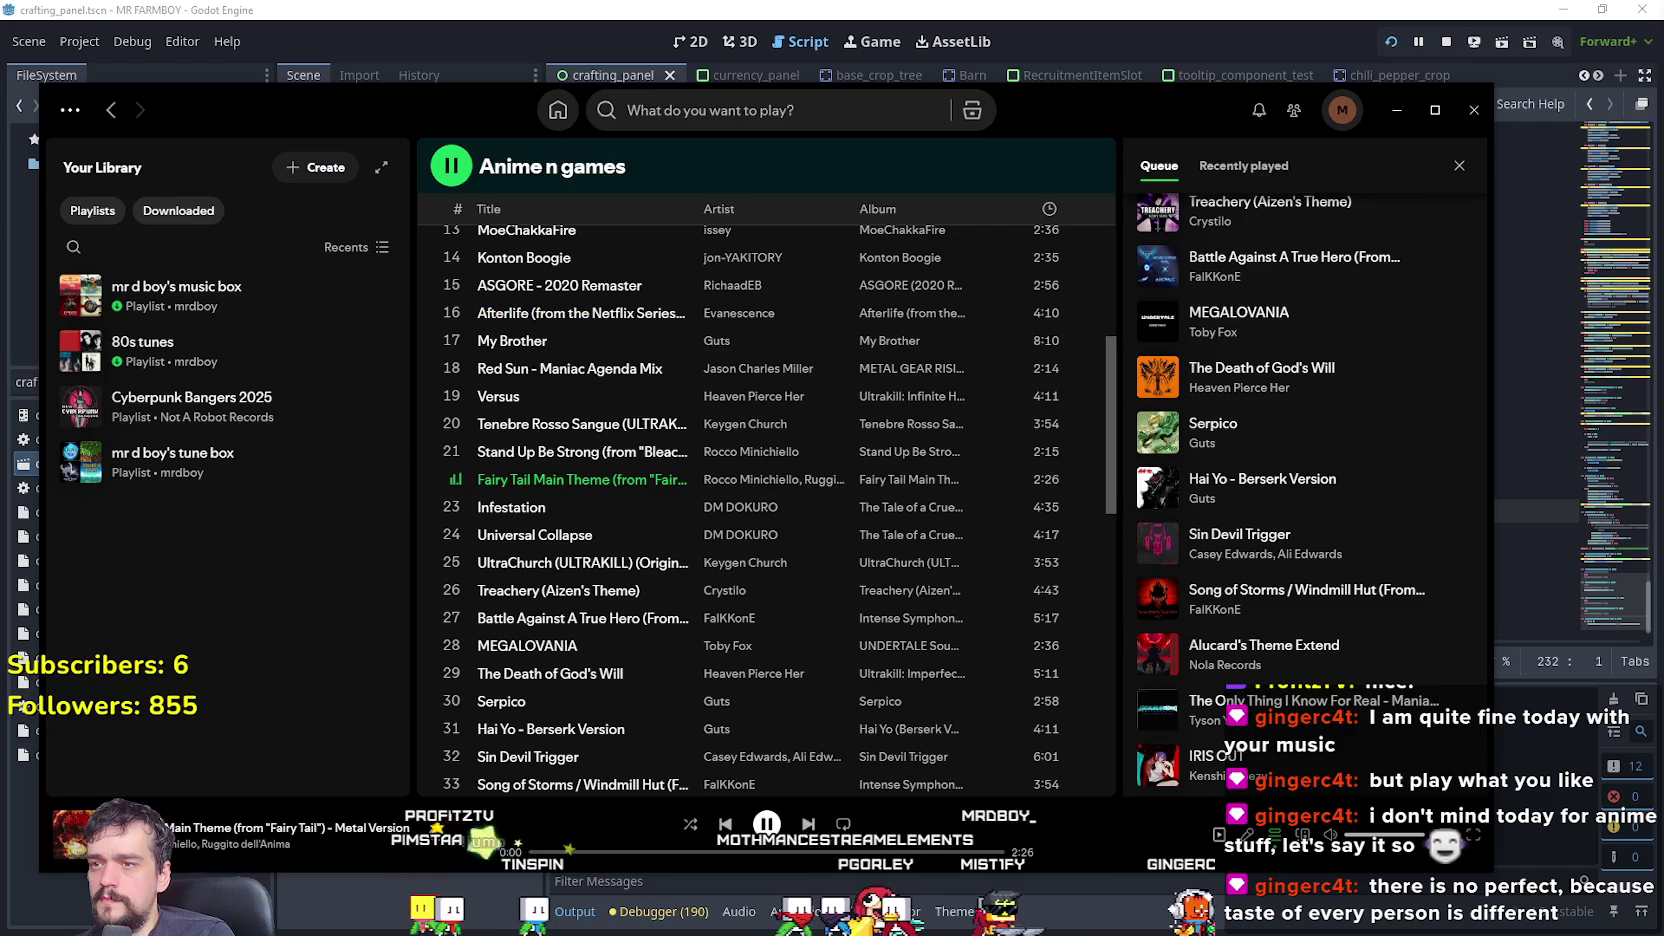
click(676, 852)
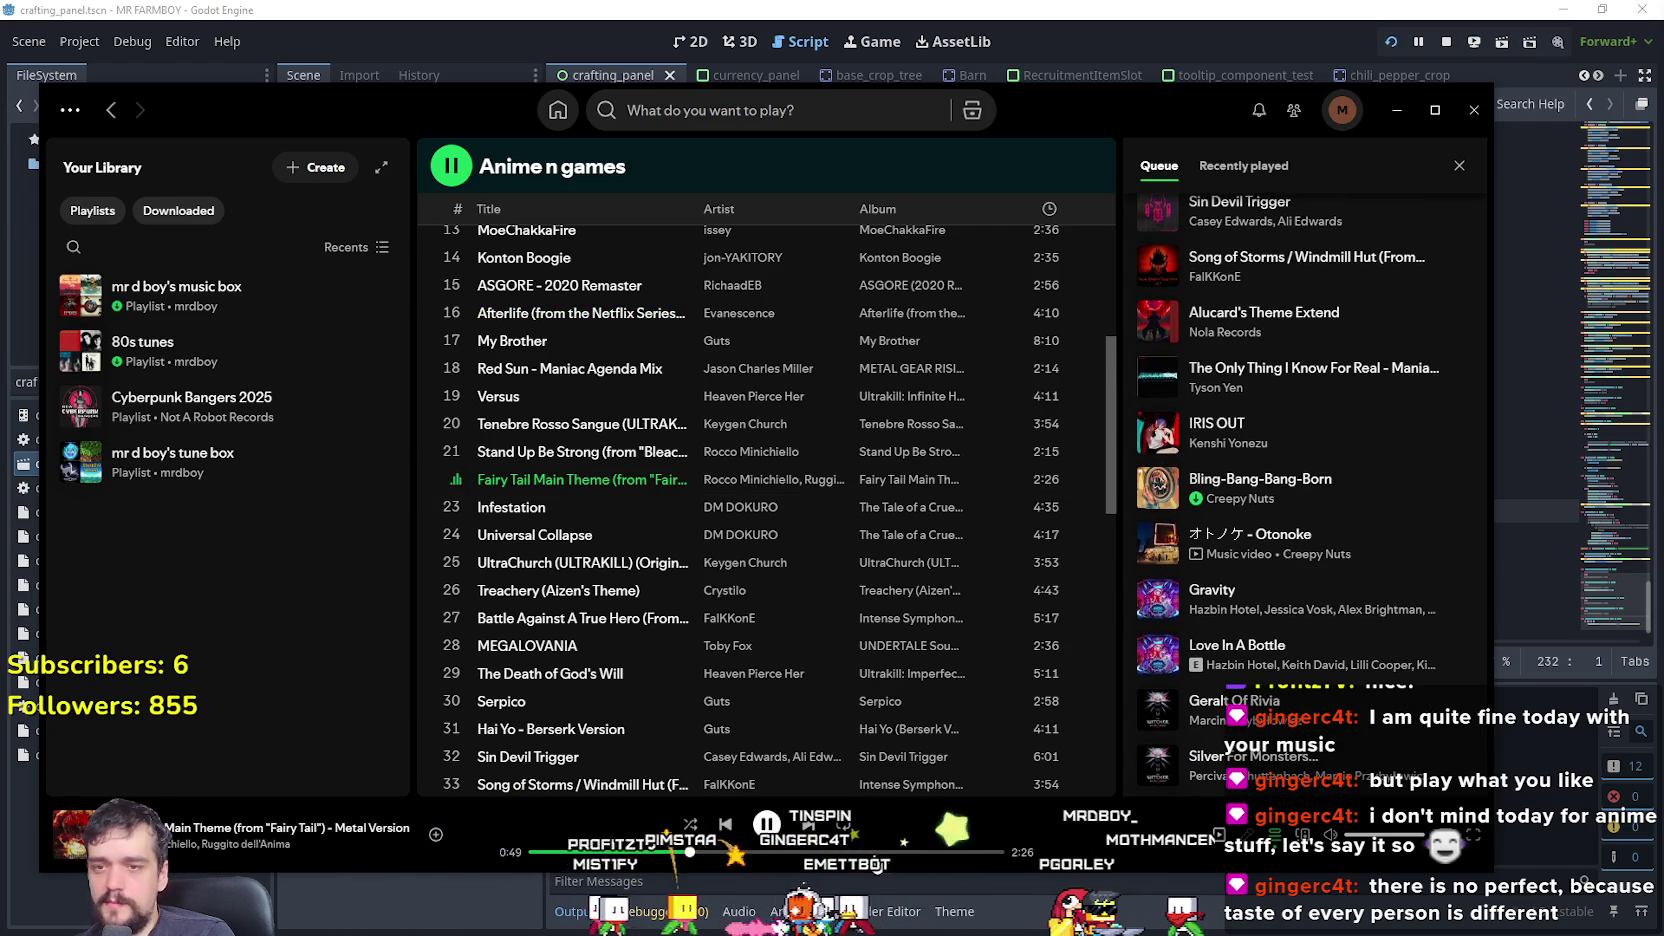
scroll(1336, 604, up, 3)
scroll(1336, 604, up, 4)
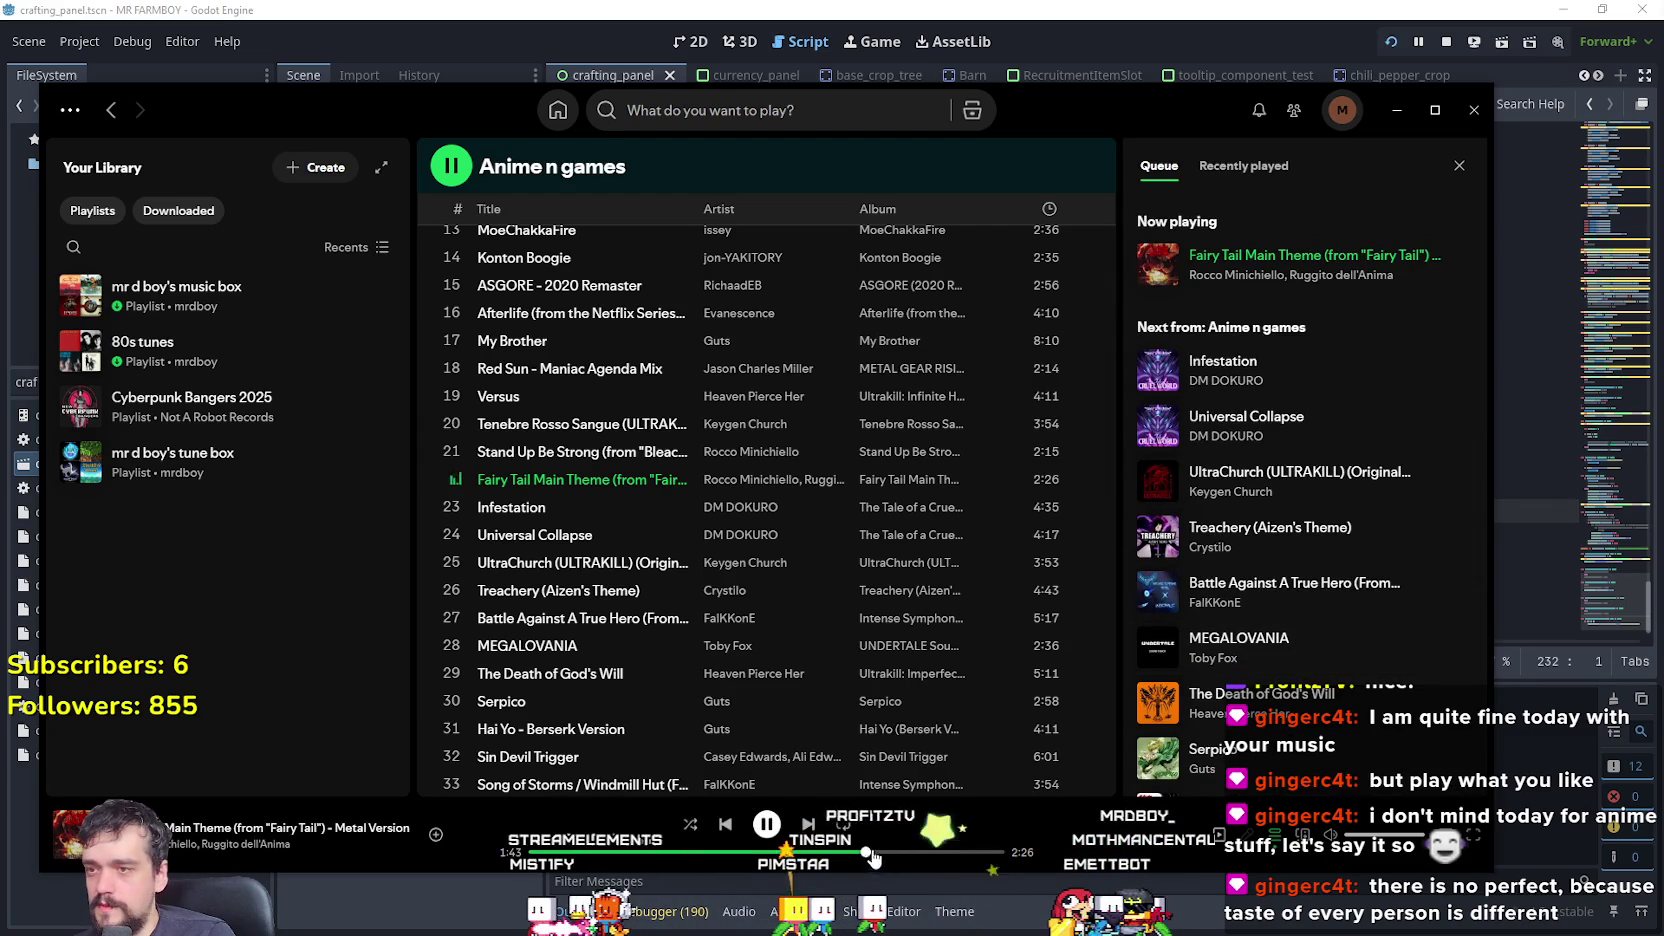
scroll(465, 581, down, 1)
scroll(703, 645, down, 1)
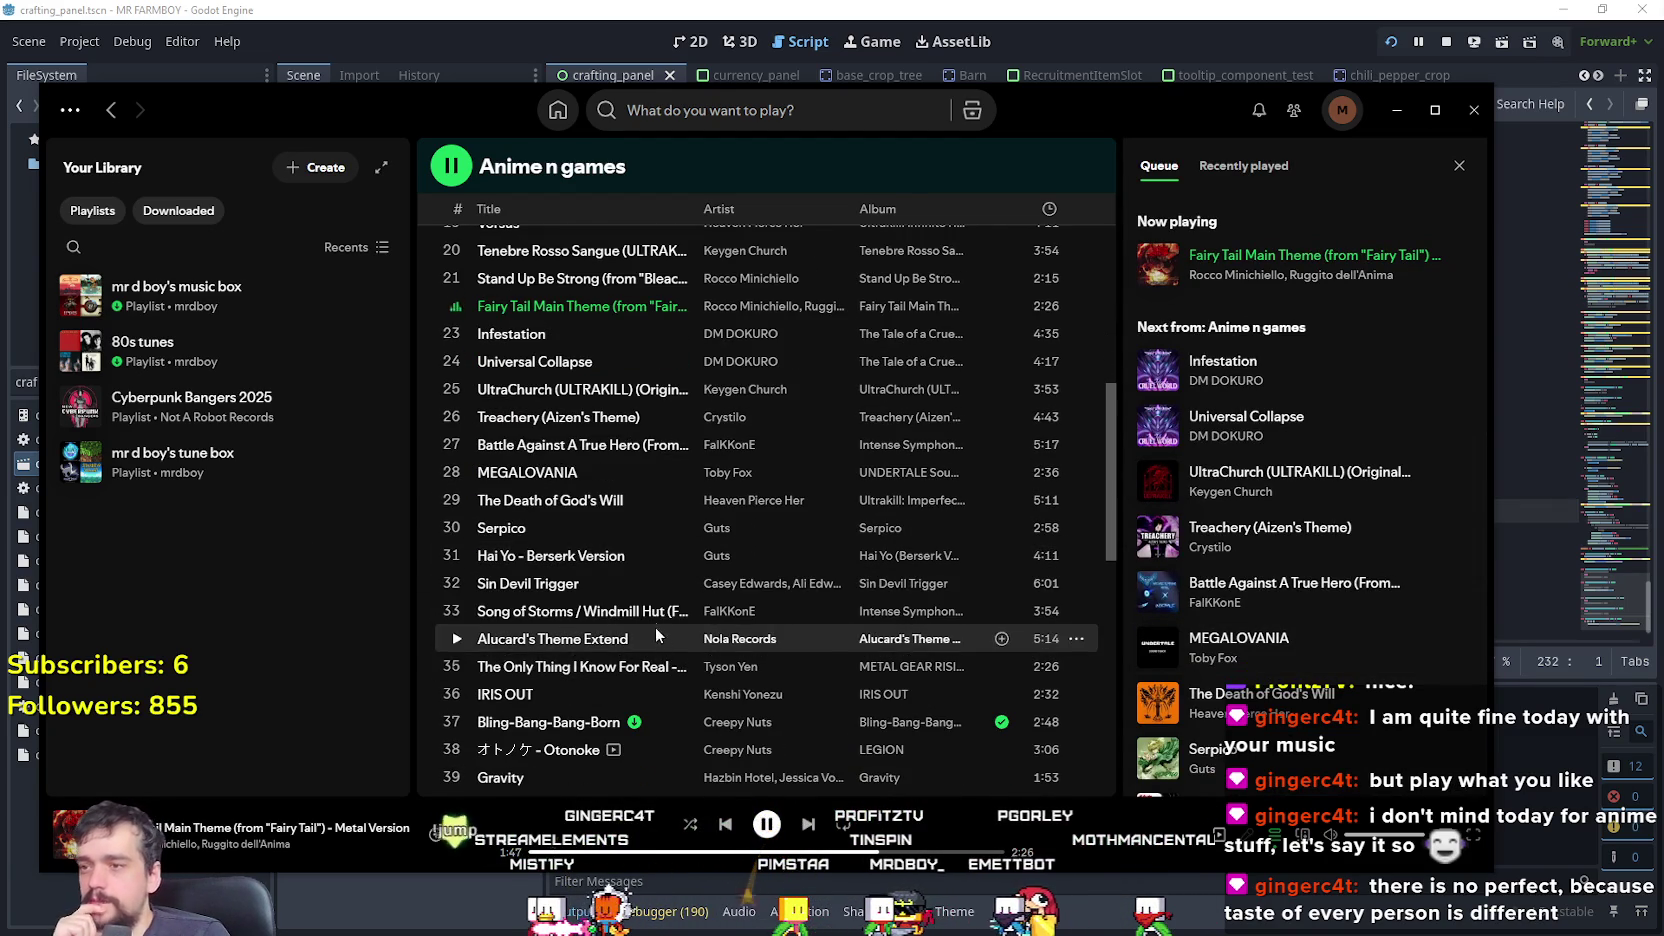
scroll(720, 636, down, 3)
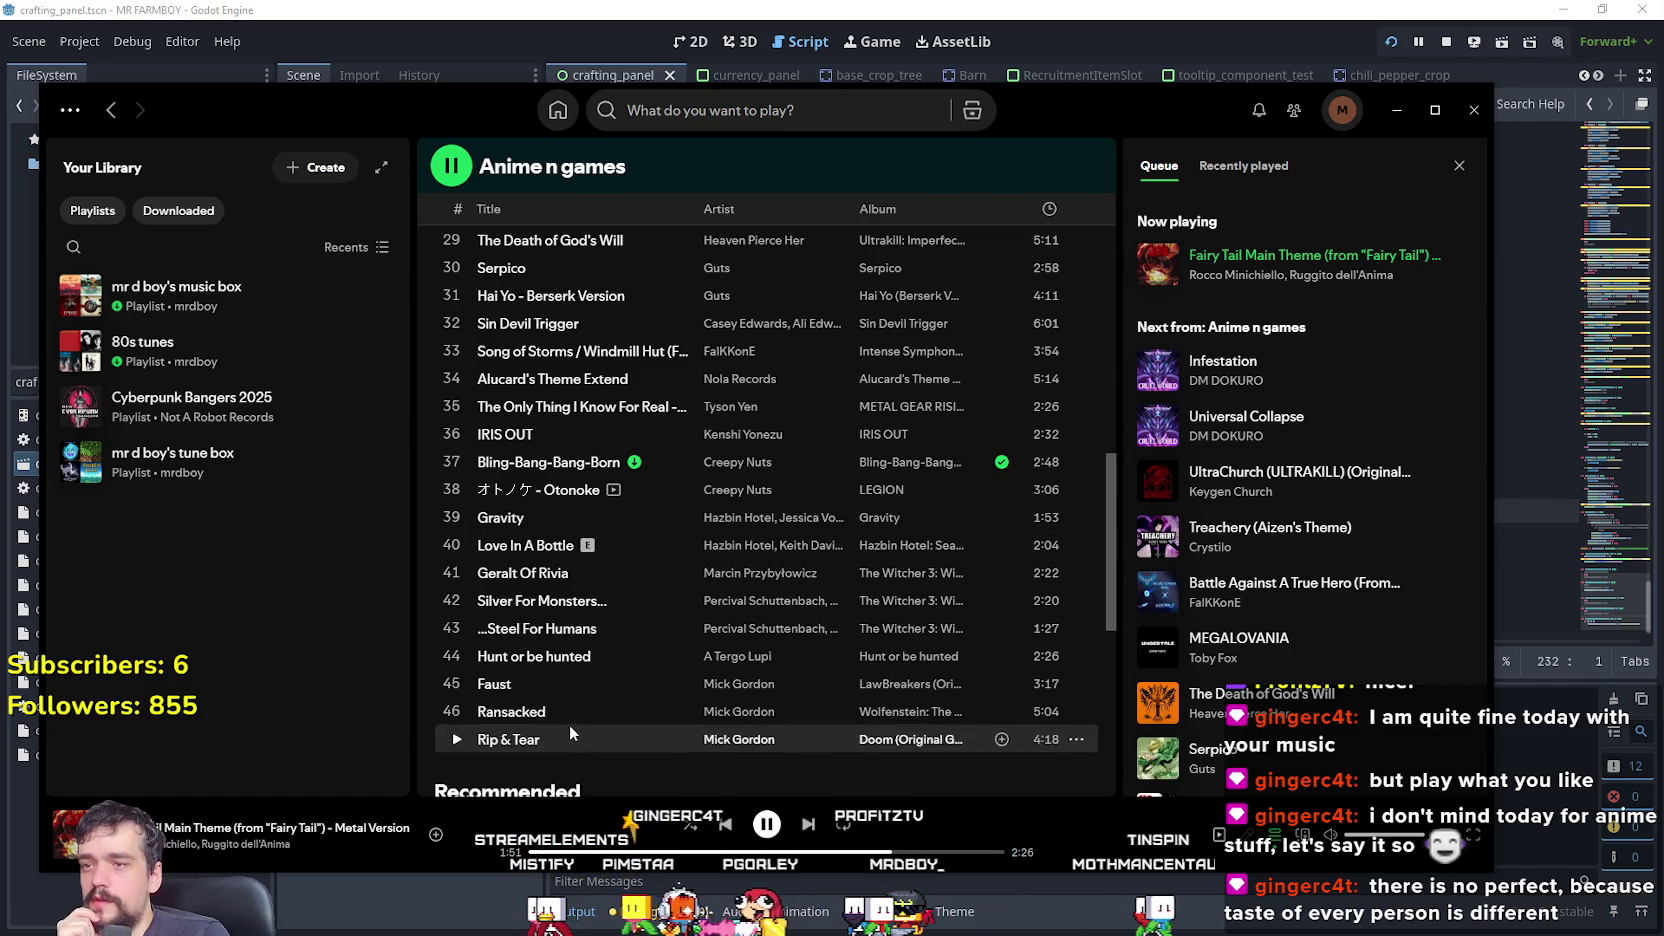
- Play Gravity, Love In A Bottle, then Geralt Of Rivia in turn, seeking ahead within them
click(460, 517)
click(626, 853)
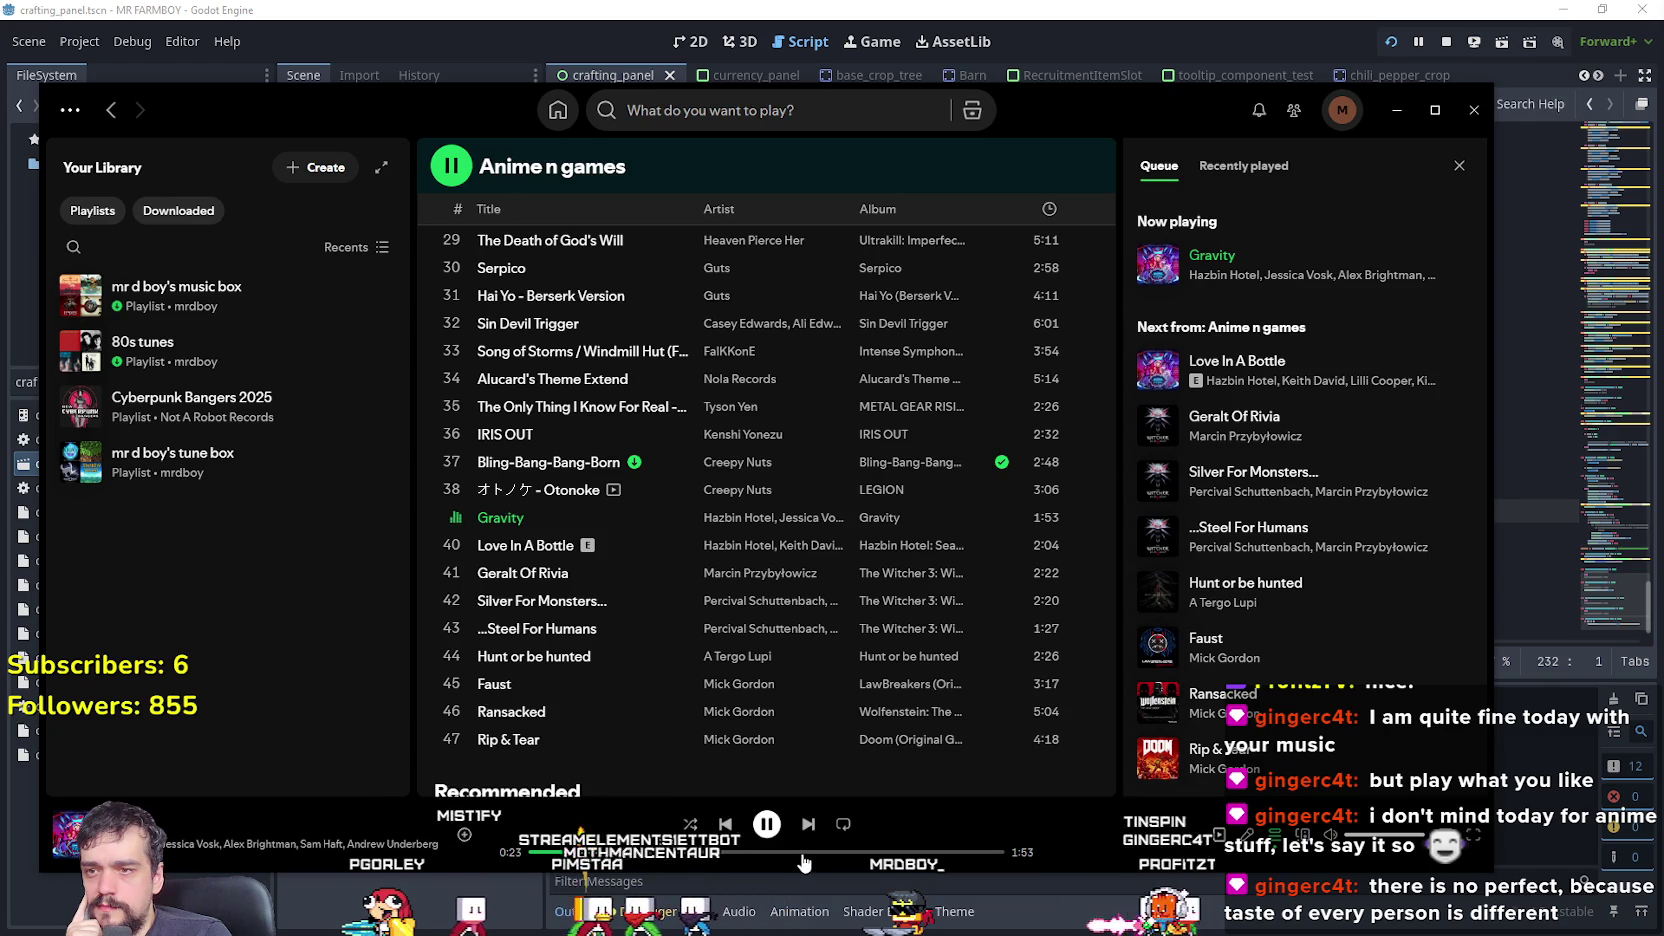
click(445, 552)
click(448, 550)
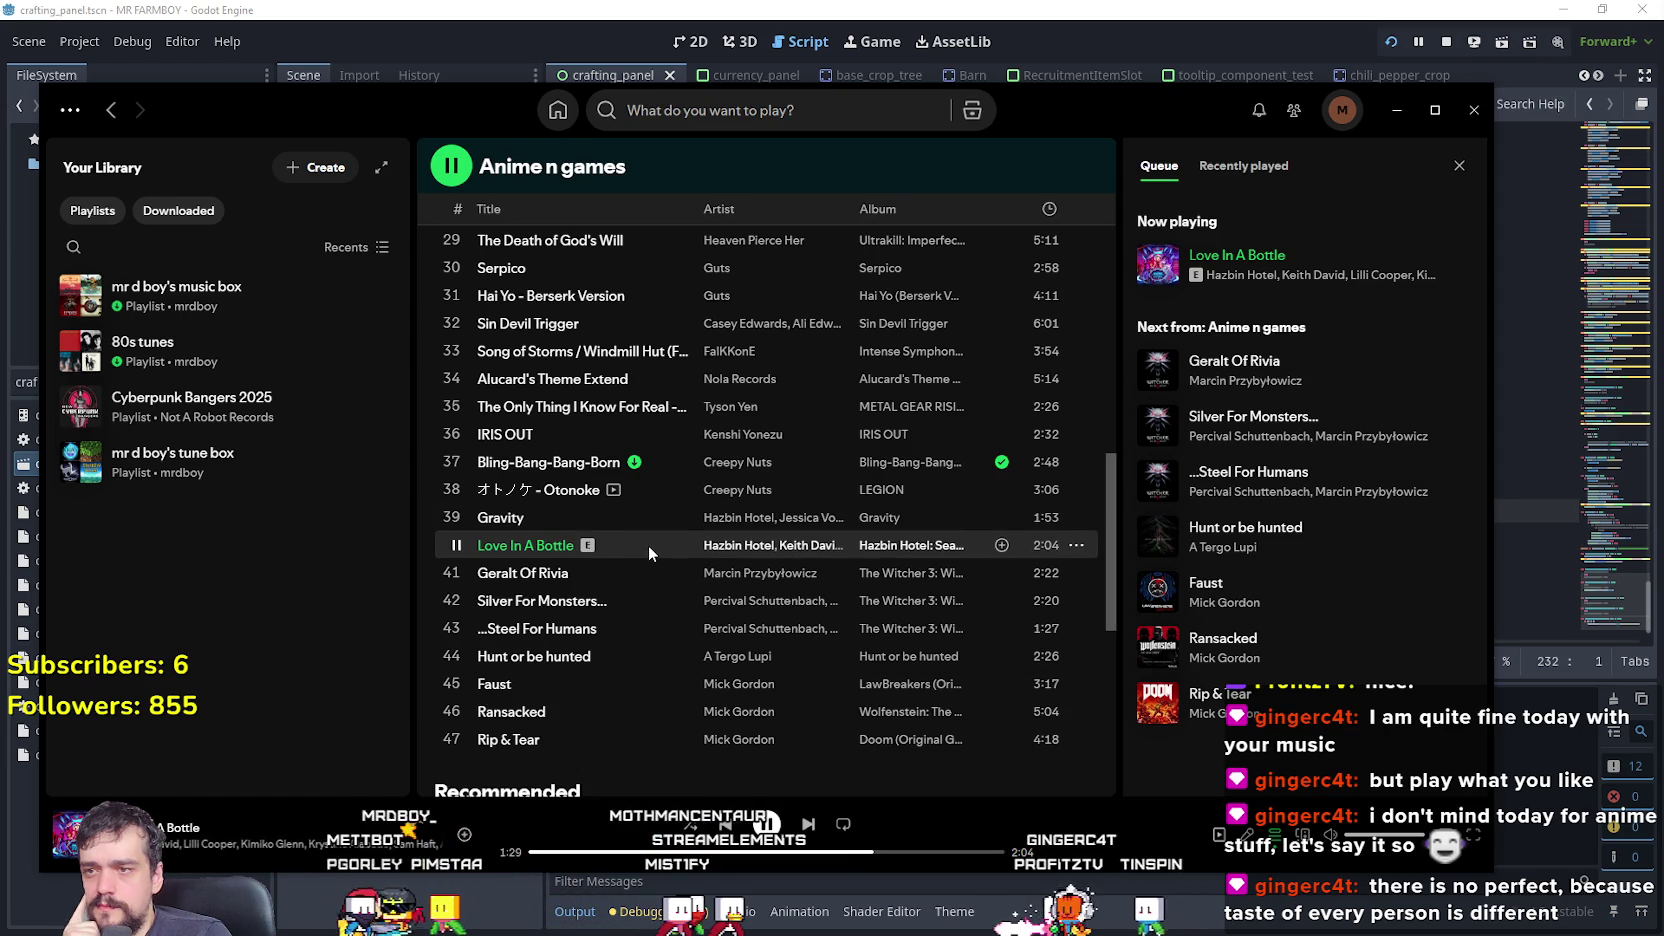
click(455, 572)
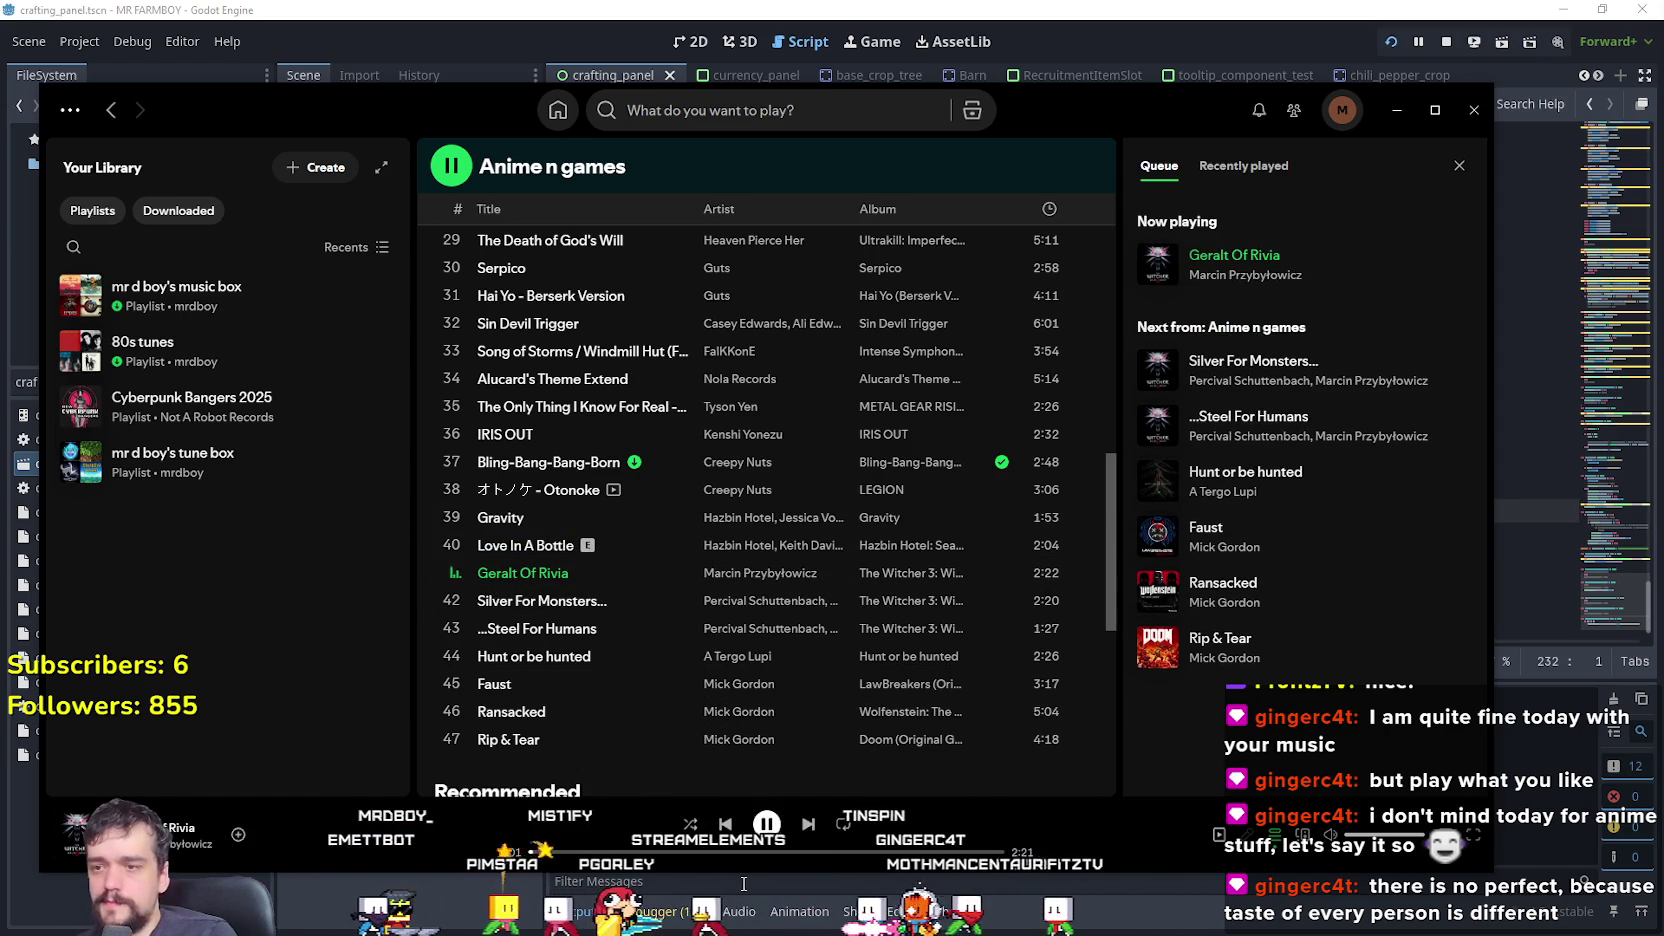
click(744, 851)
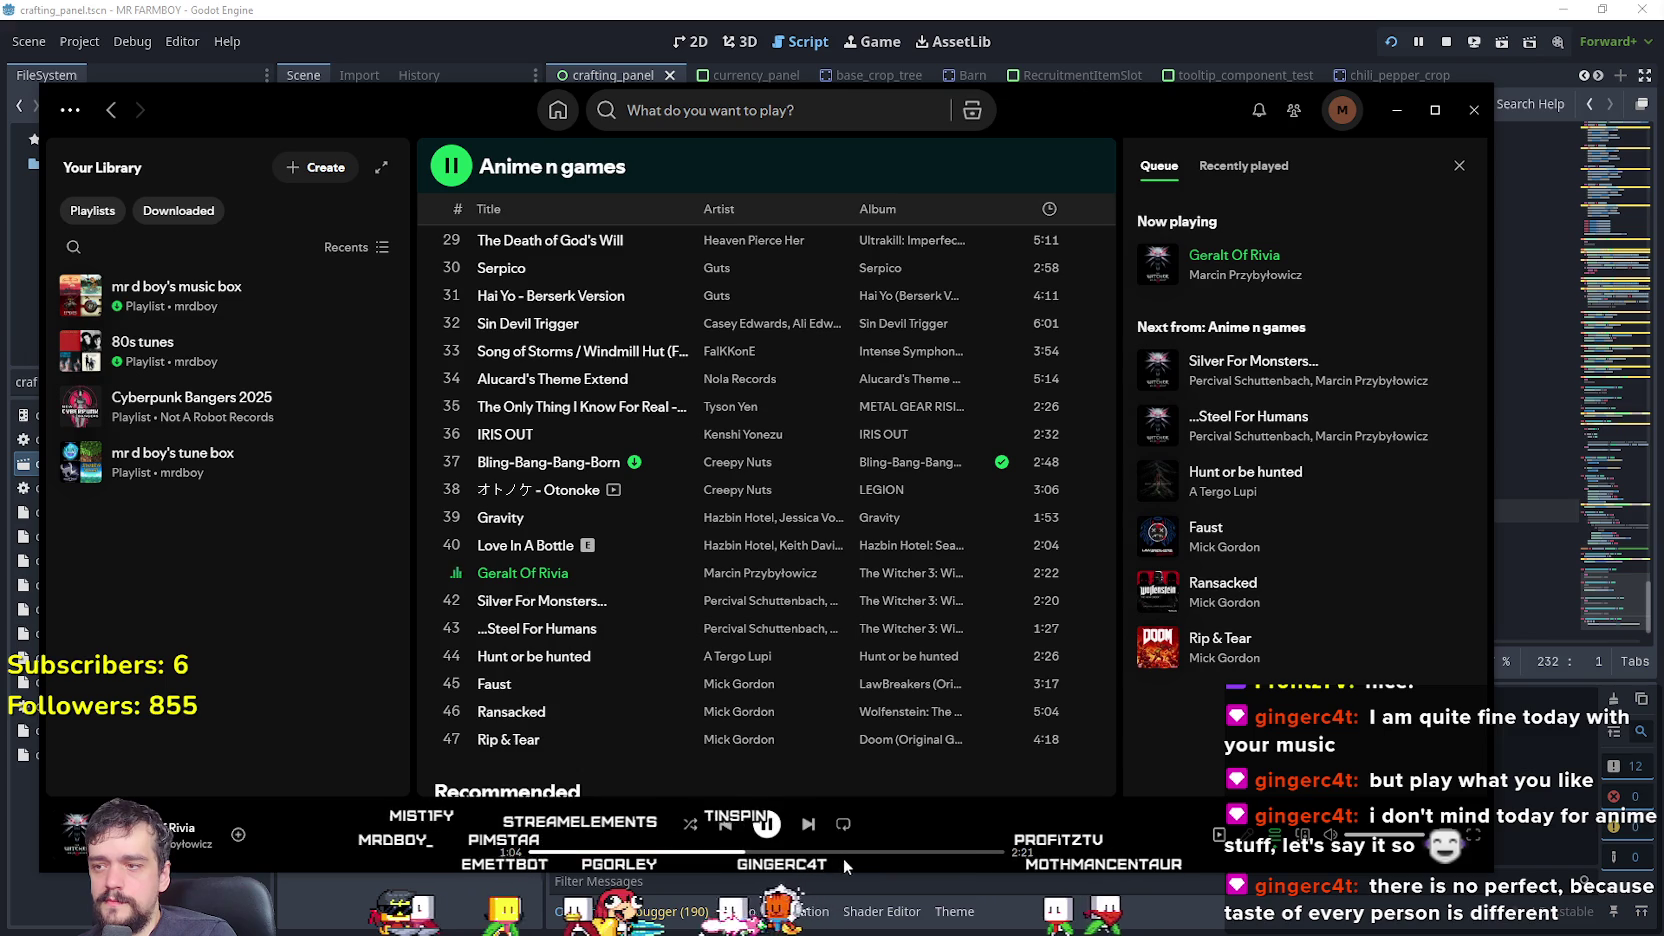
click(886, 852)
- Play track 42, Silver For Monsters by Percival Schuttenbach, and skip ahead in it
scroll(729, 601, down, 1)
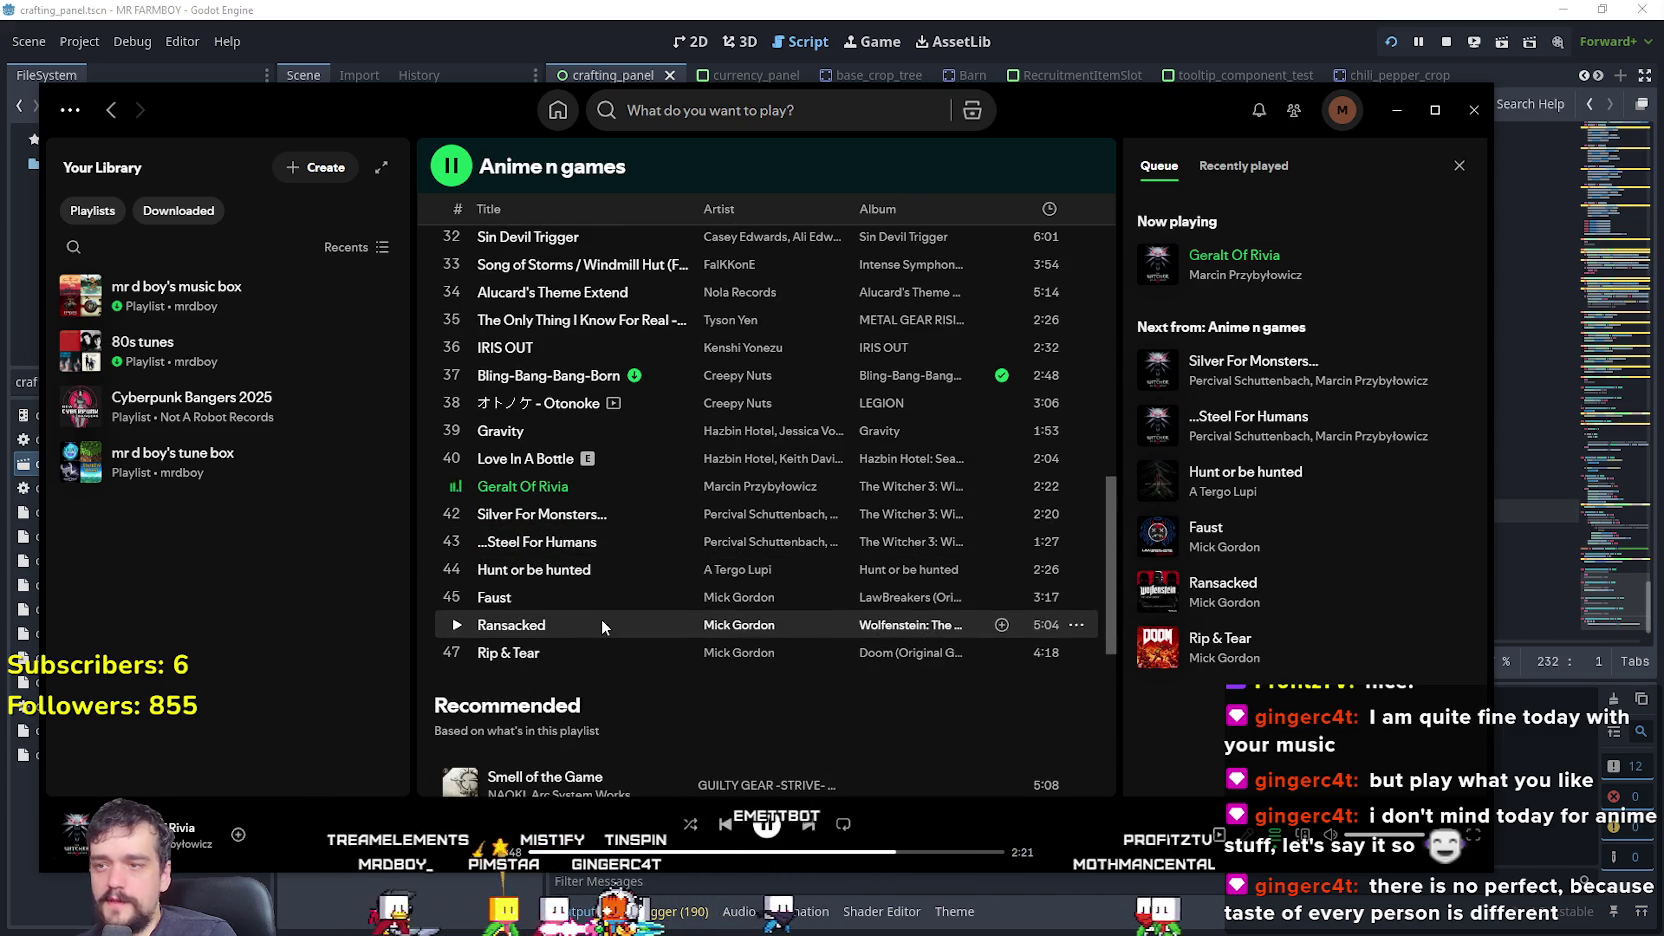
scroll(547, 600, down, 1)
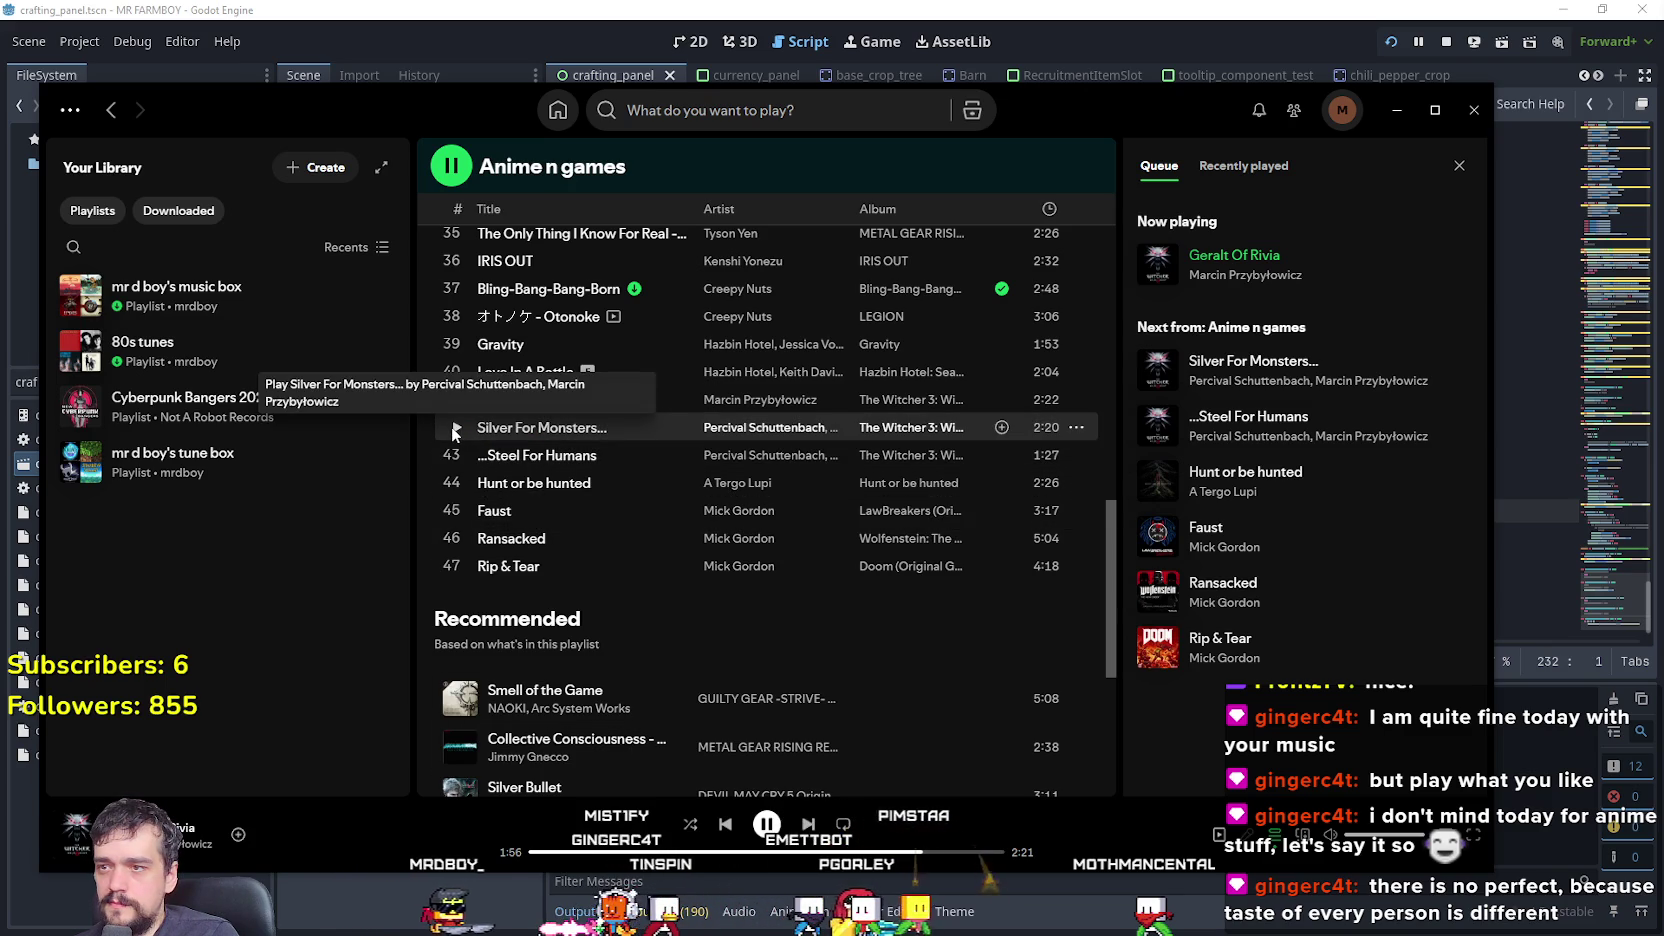
click(458, 428)
click(683, 852)
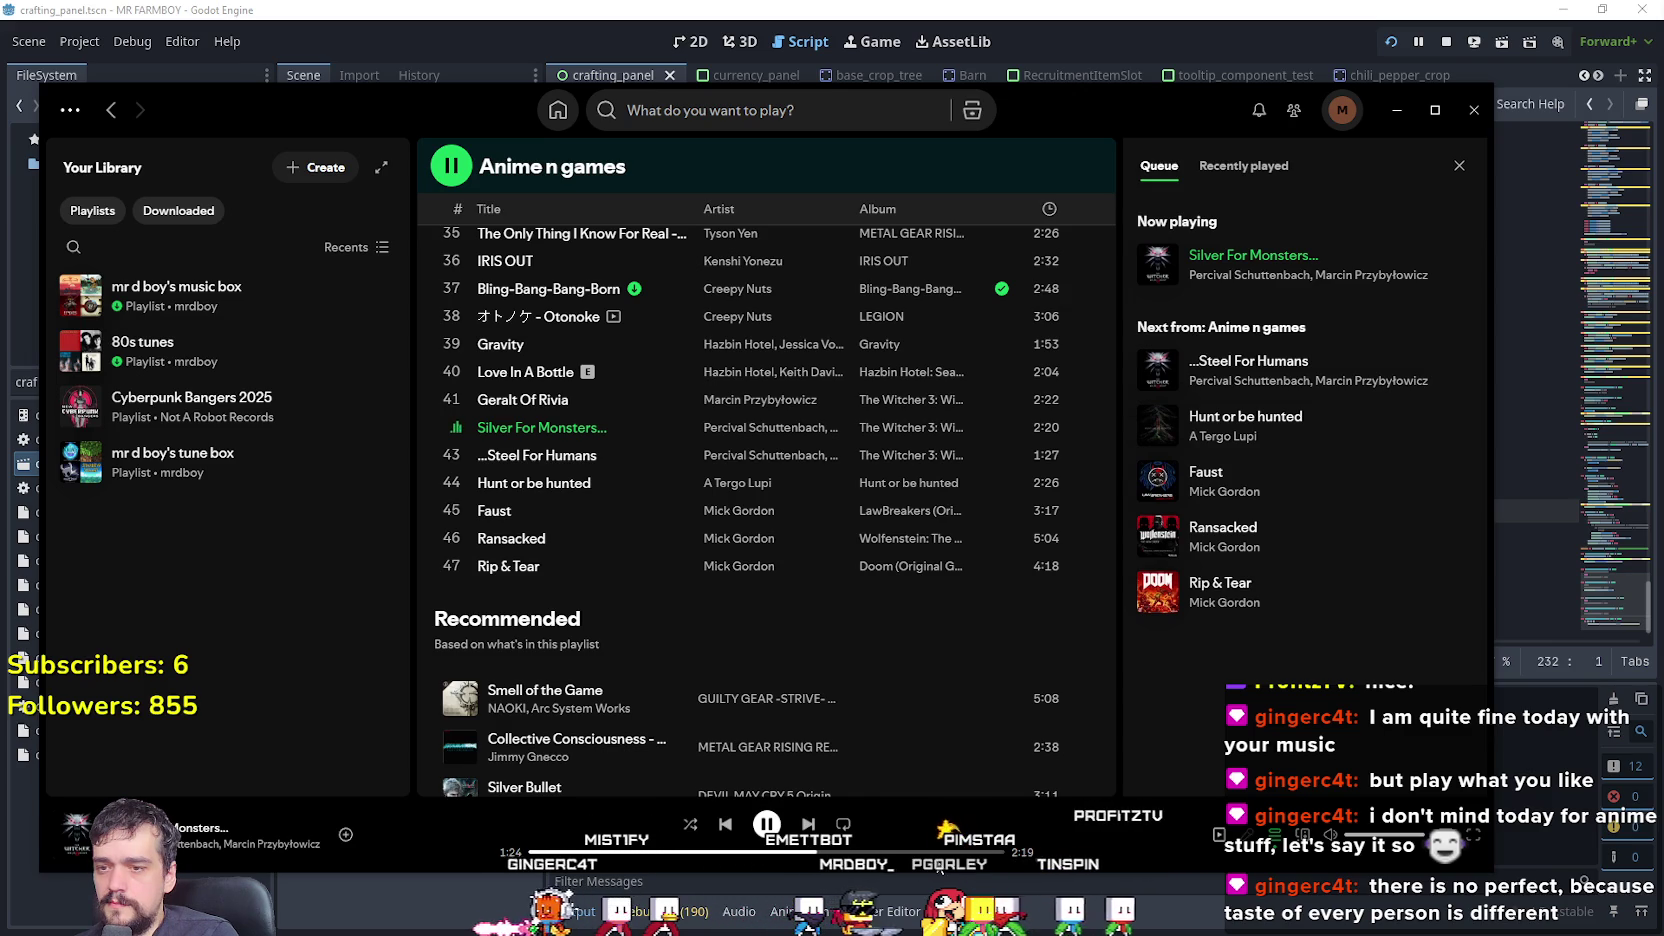
- Add track 42, Geralt Of Rivia and track 43 to the mr d boy's music box playlist
right_click(572, 430)
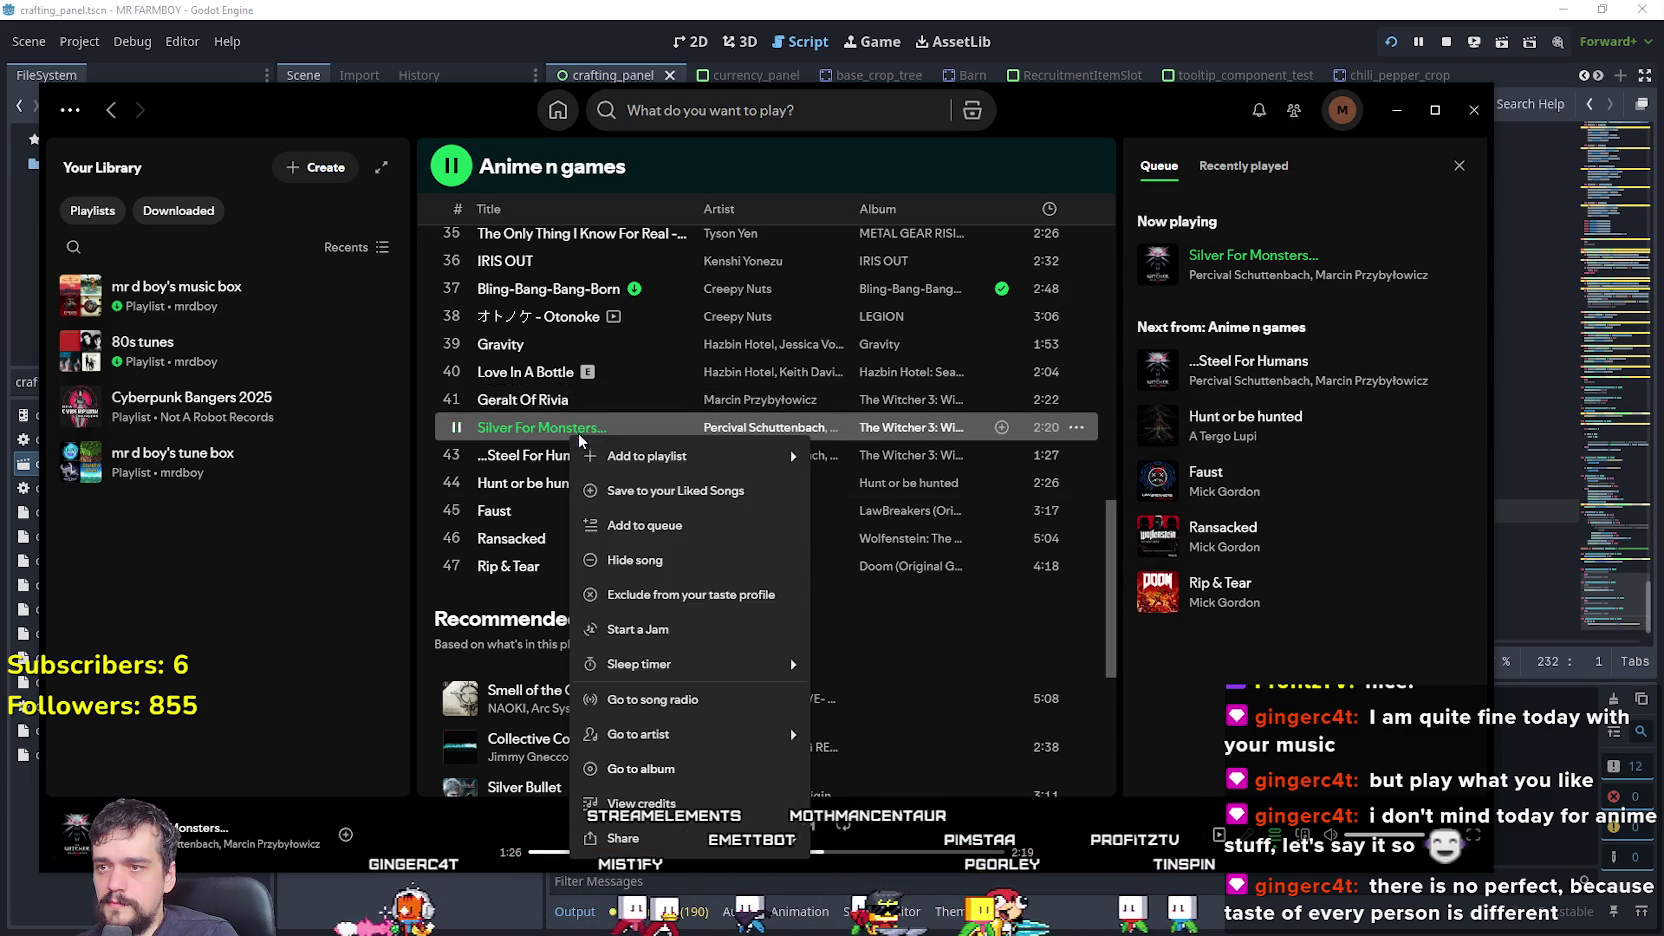
mouse_move(640, 456)
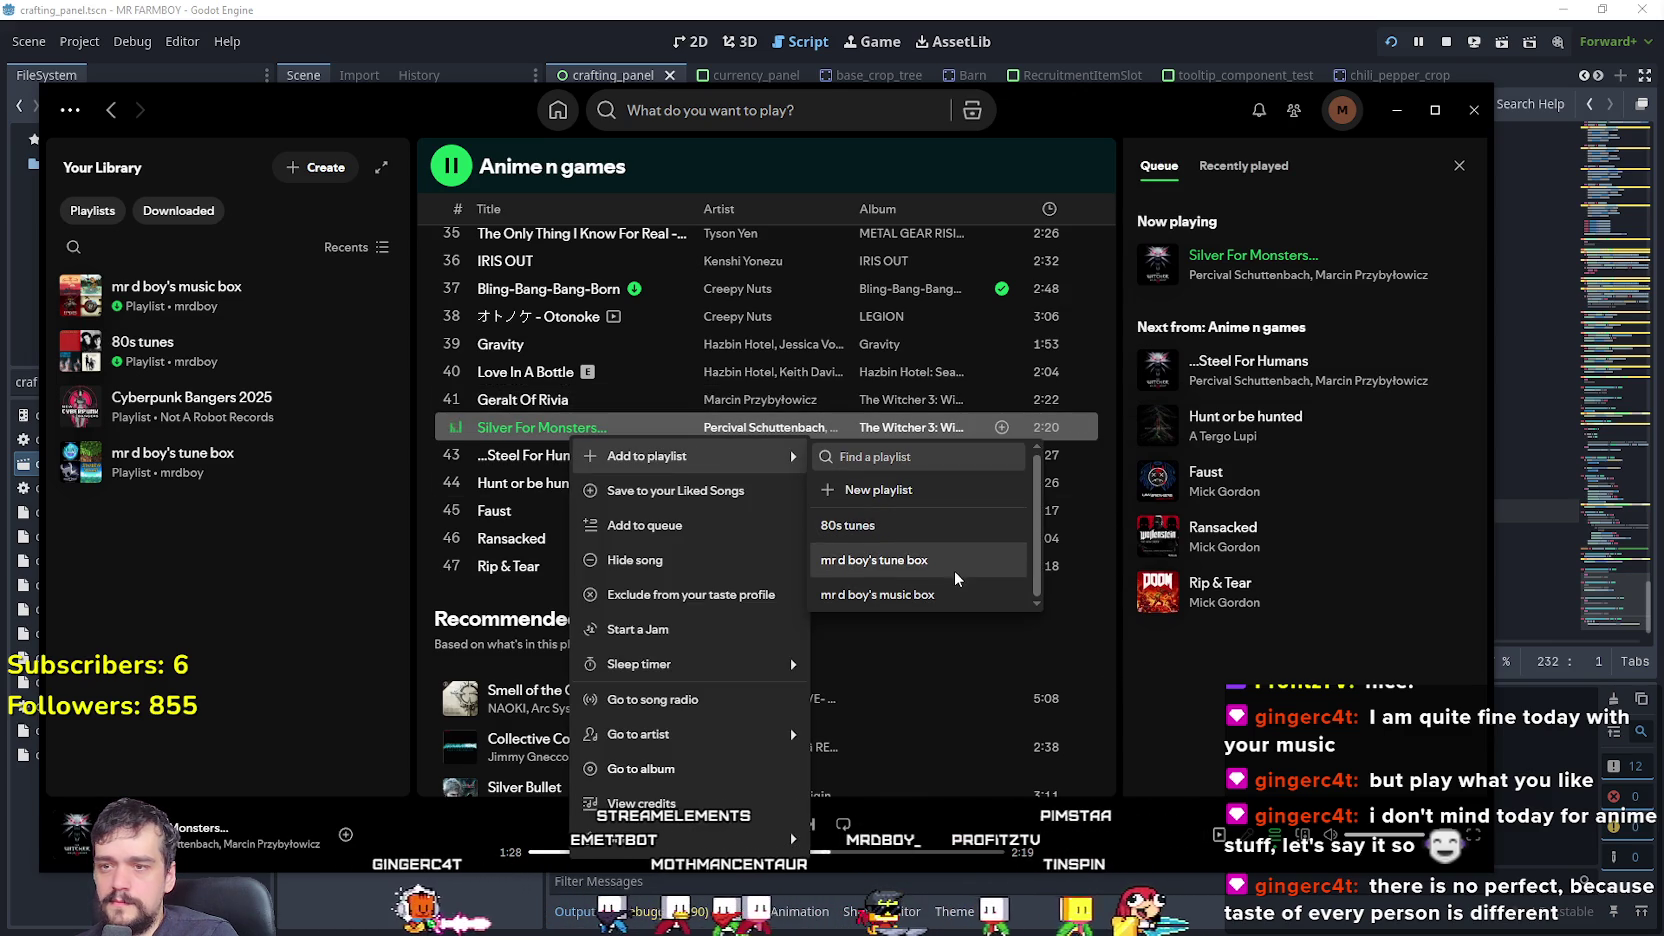
click(916, 598)
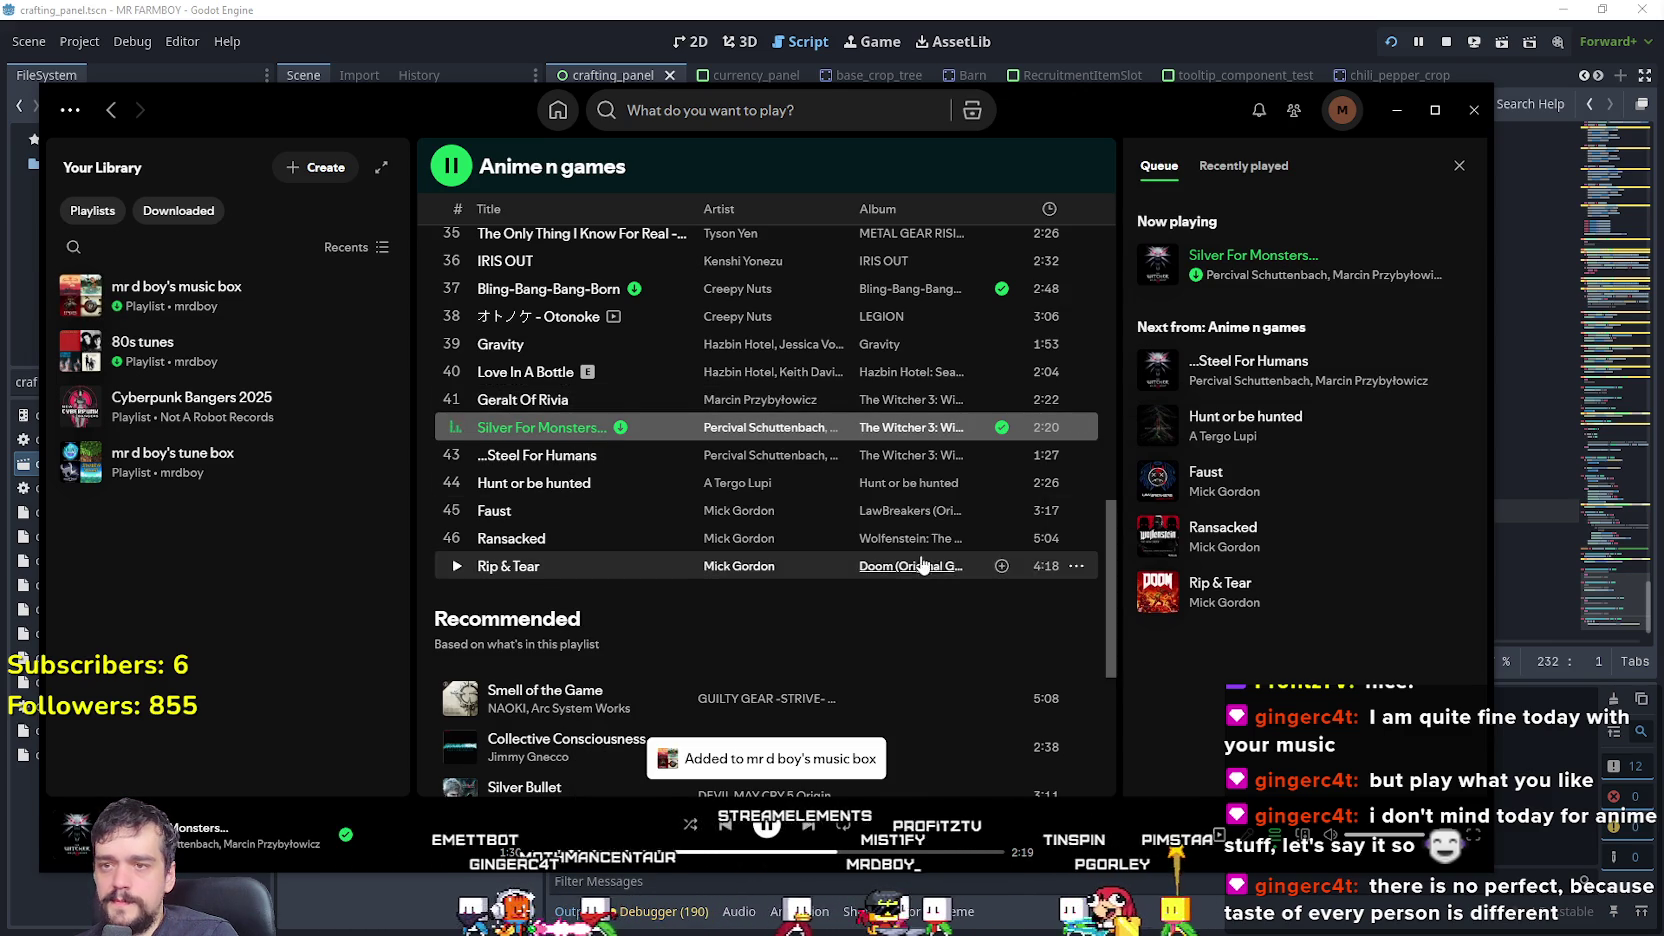
right_click(571, 402)
mouse_move(700, 431)
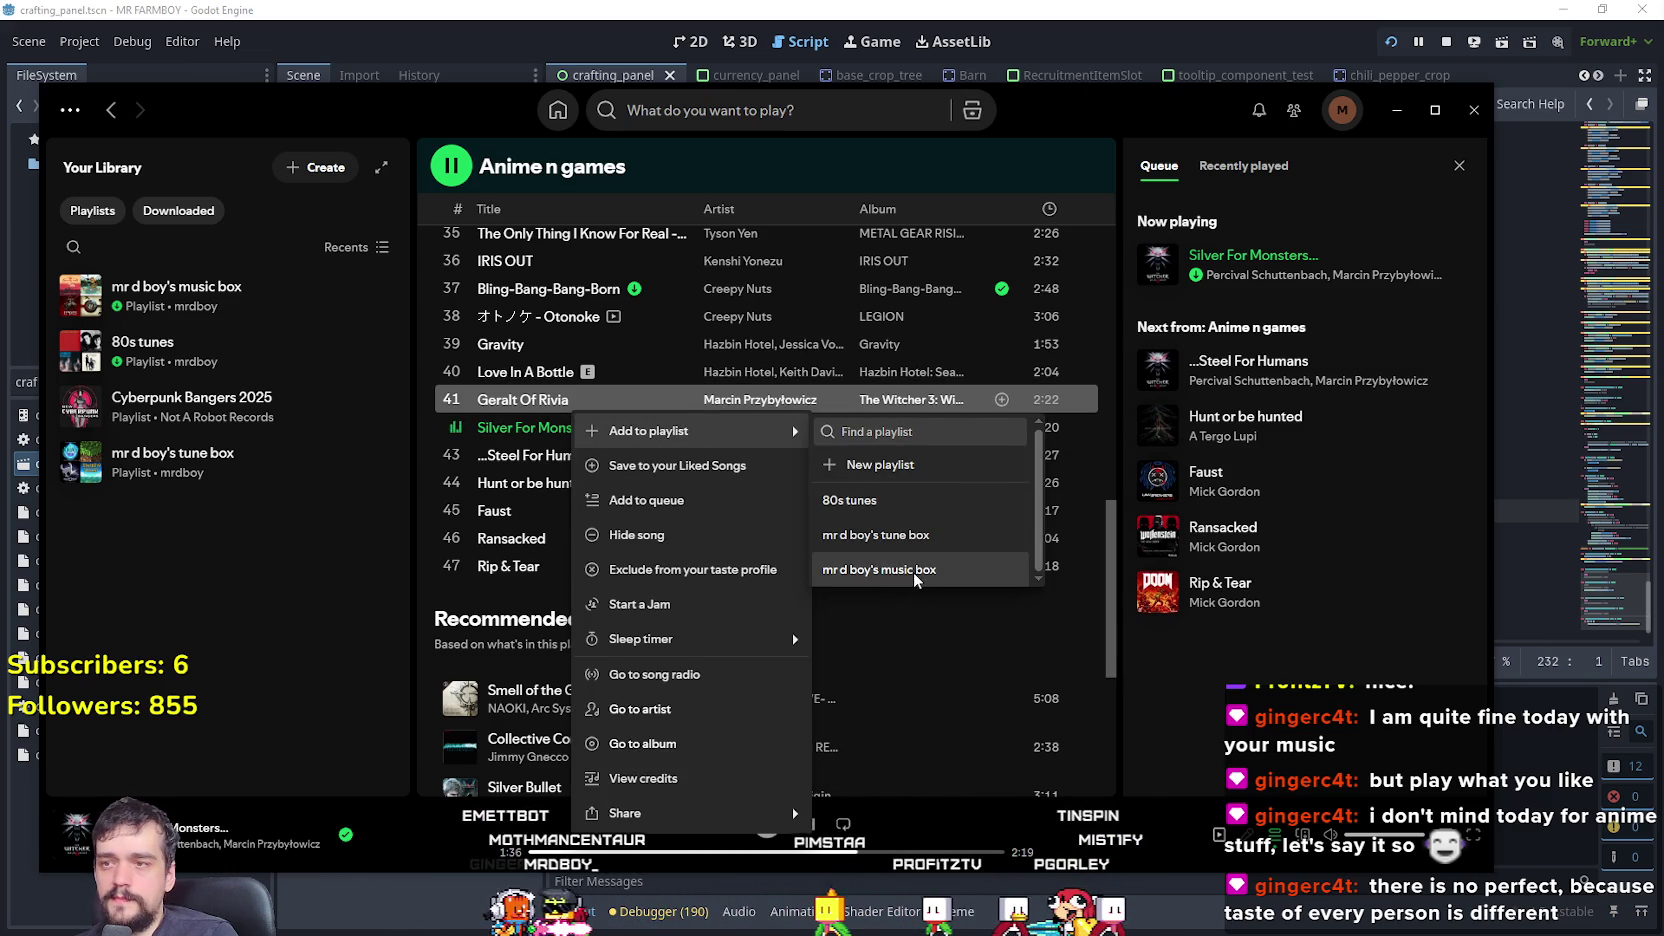
click(914, 569)
right_click(580, 456)
mouse_move(700, 461)
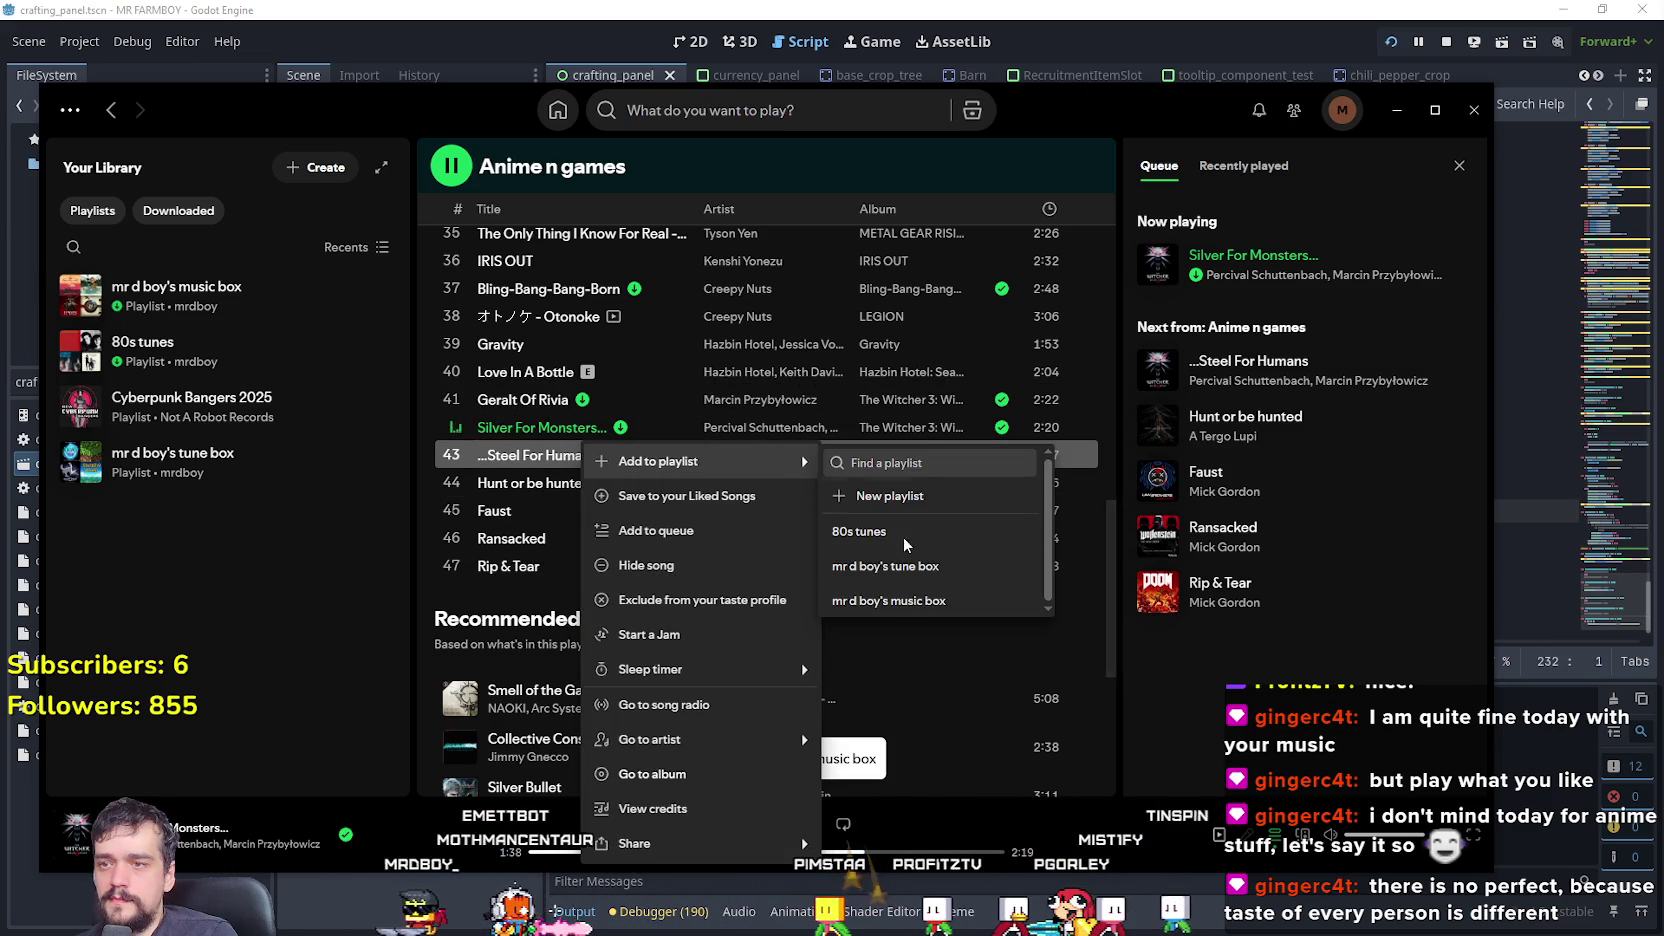
click(912, 600)
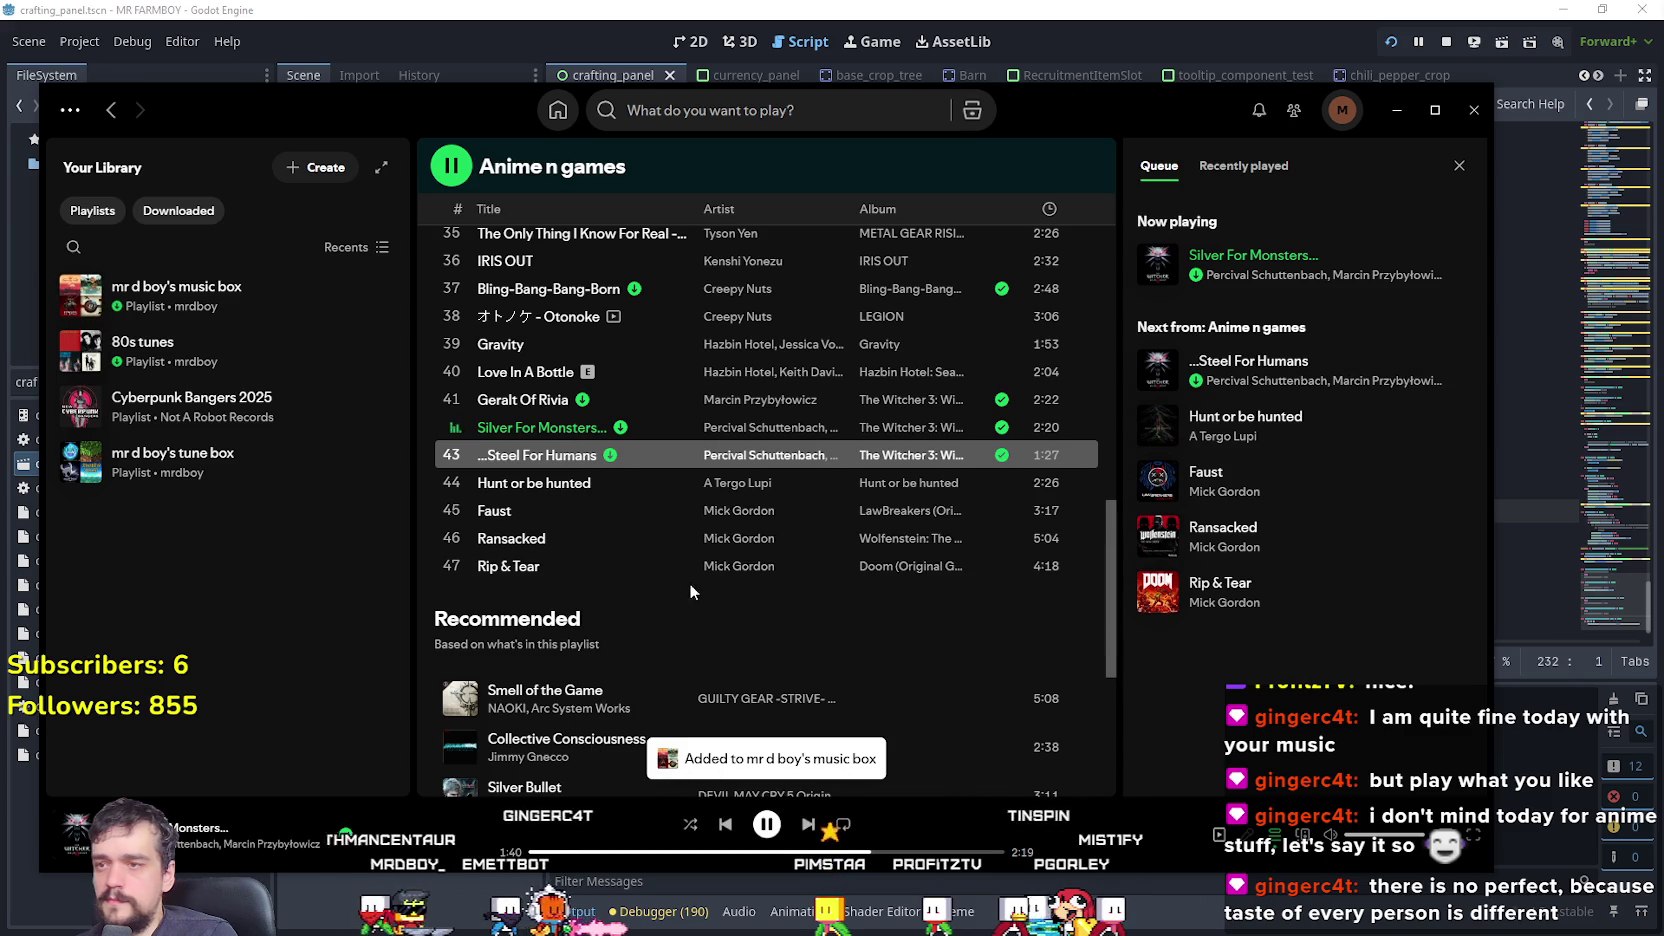
- Play Hunt or be hunted to about 1:52, then Faust, then Ransacked
scroll(682, 564, down, 1)
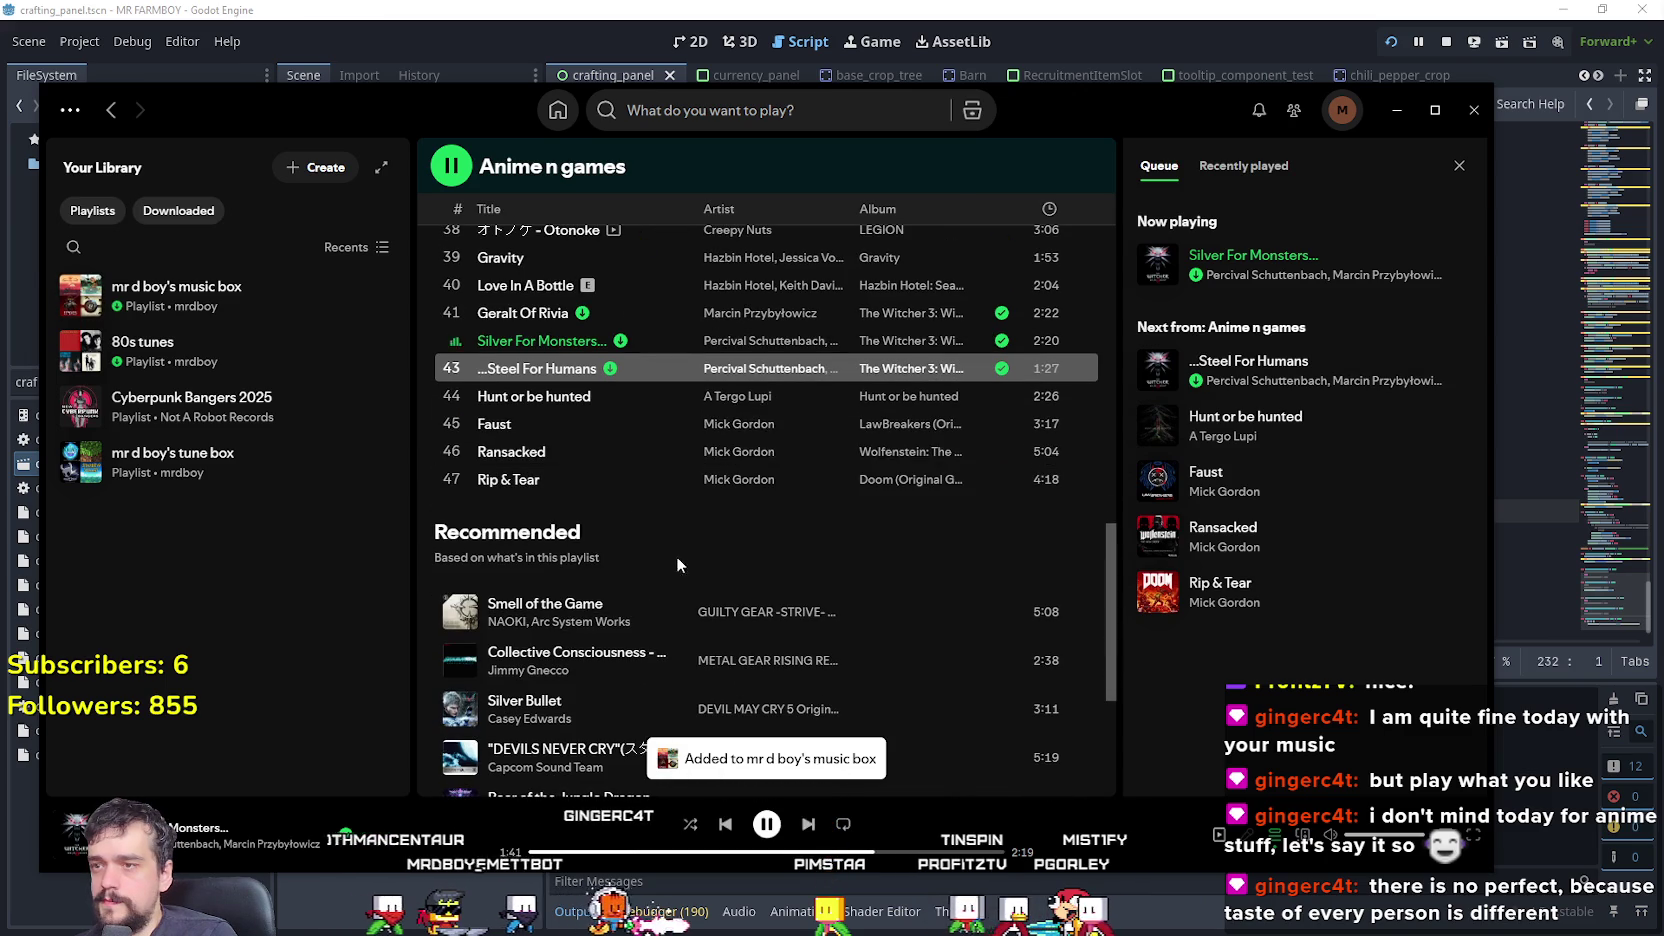
click(457, 398)
click(722, 852)
click(893, 852)
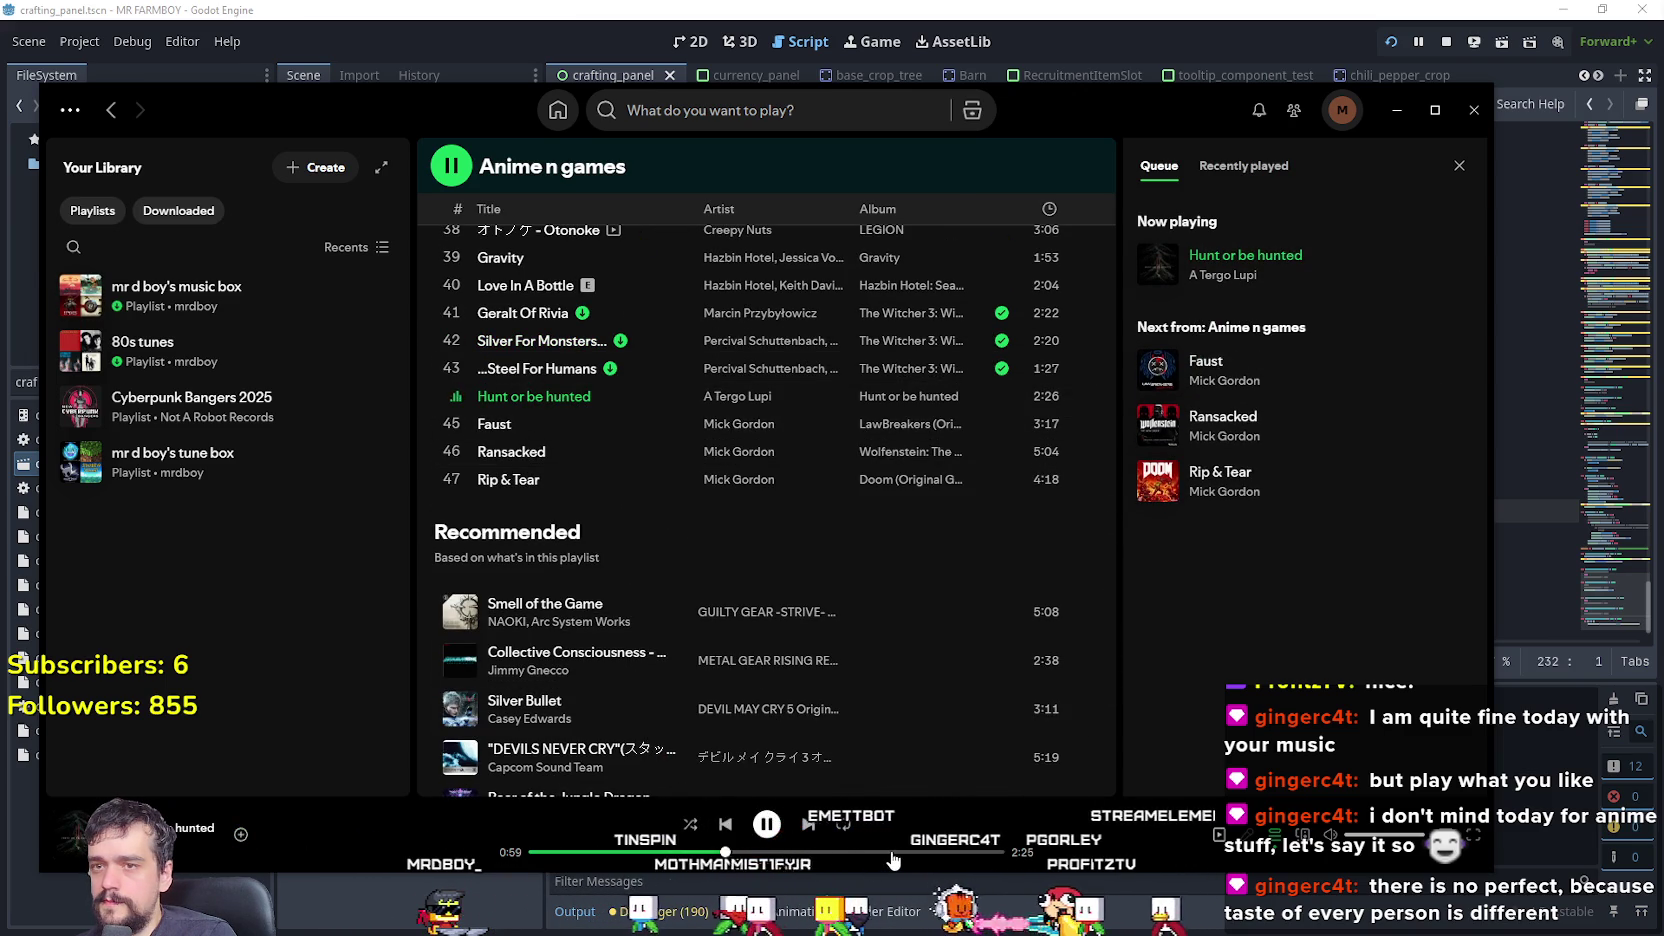
click(457, 424)
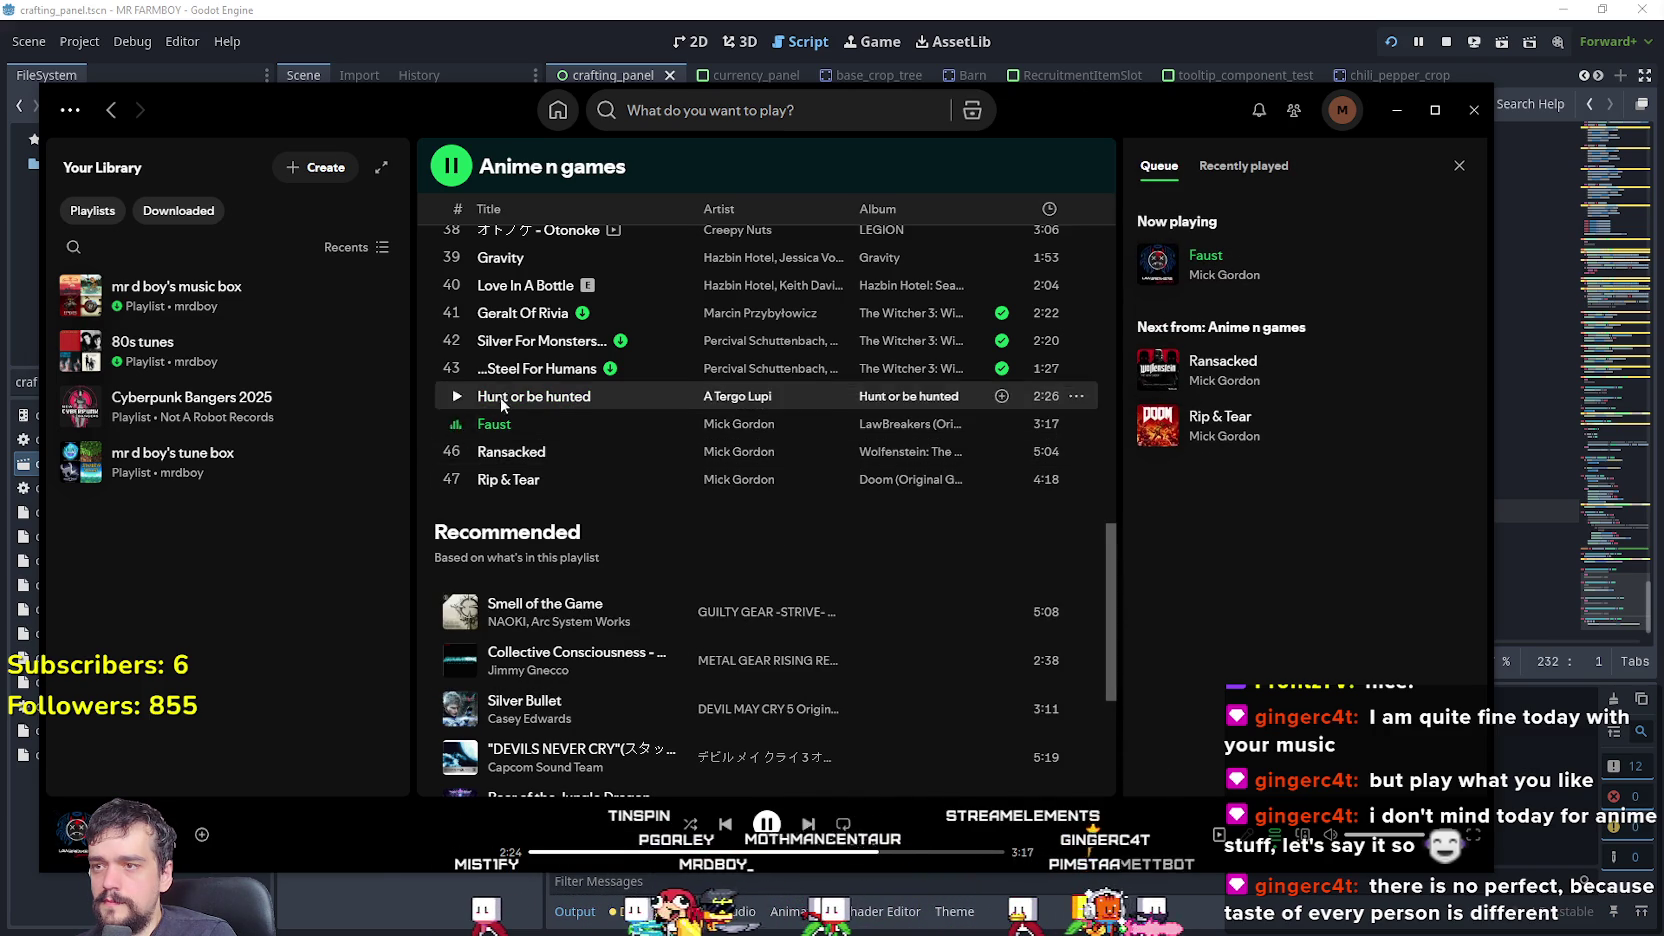
click(457, 452)
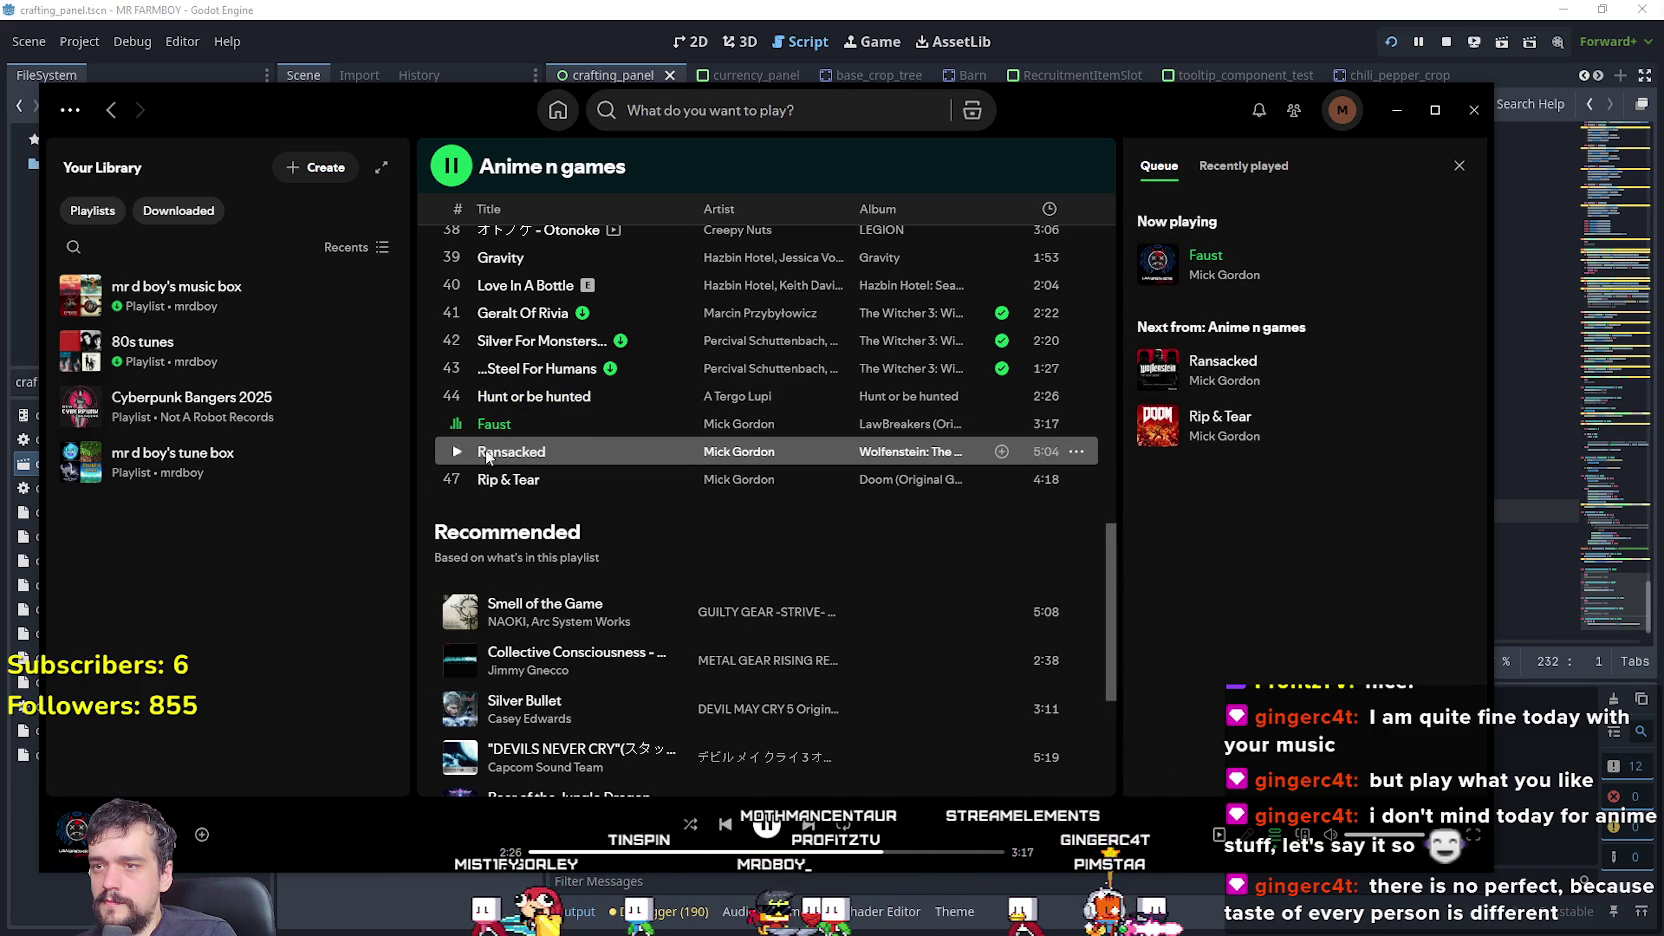
scroll(718, 673, down, 3)
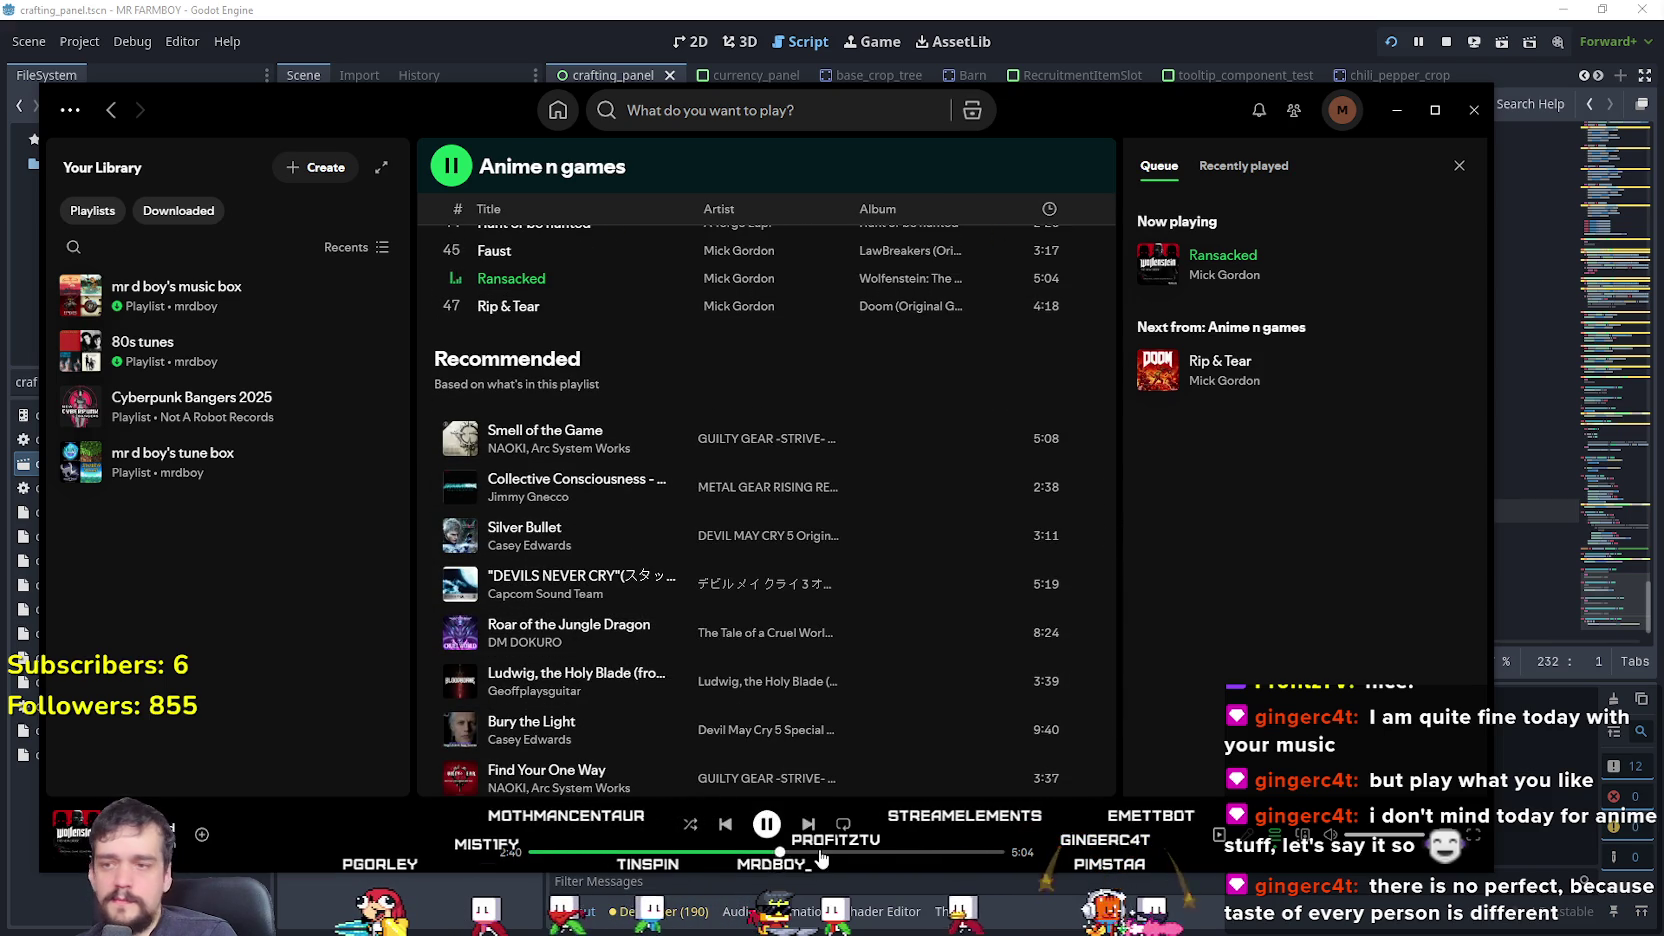
scroll(816, 656, down, 3)
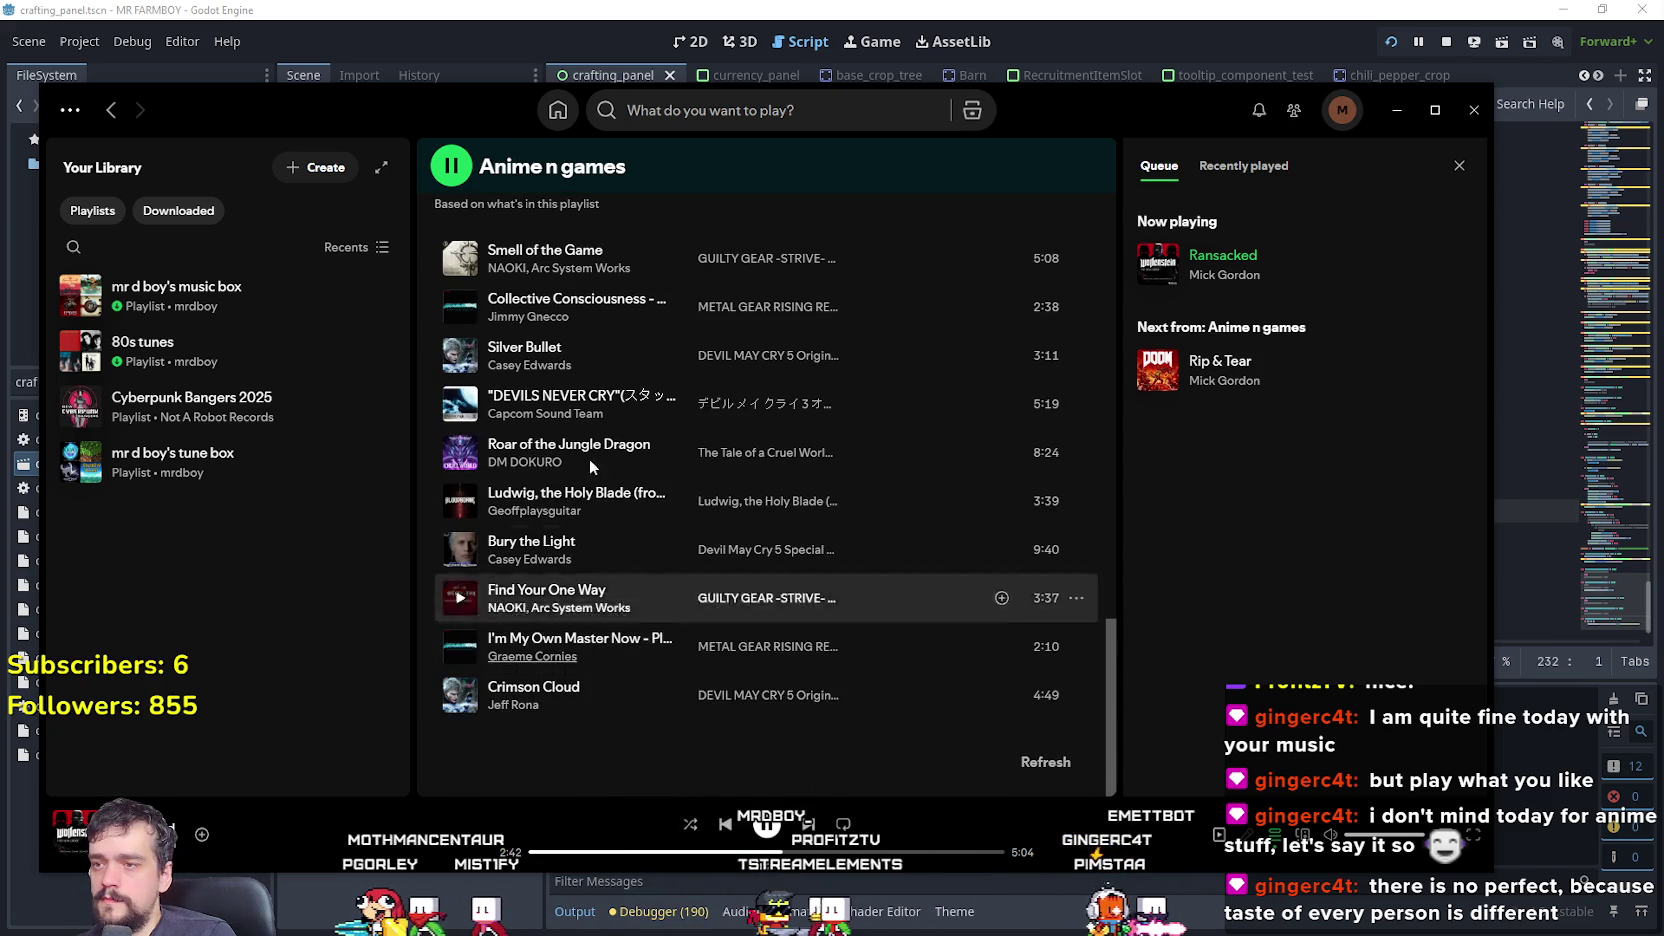
scroll(660, 344, up, 15)
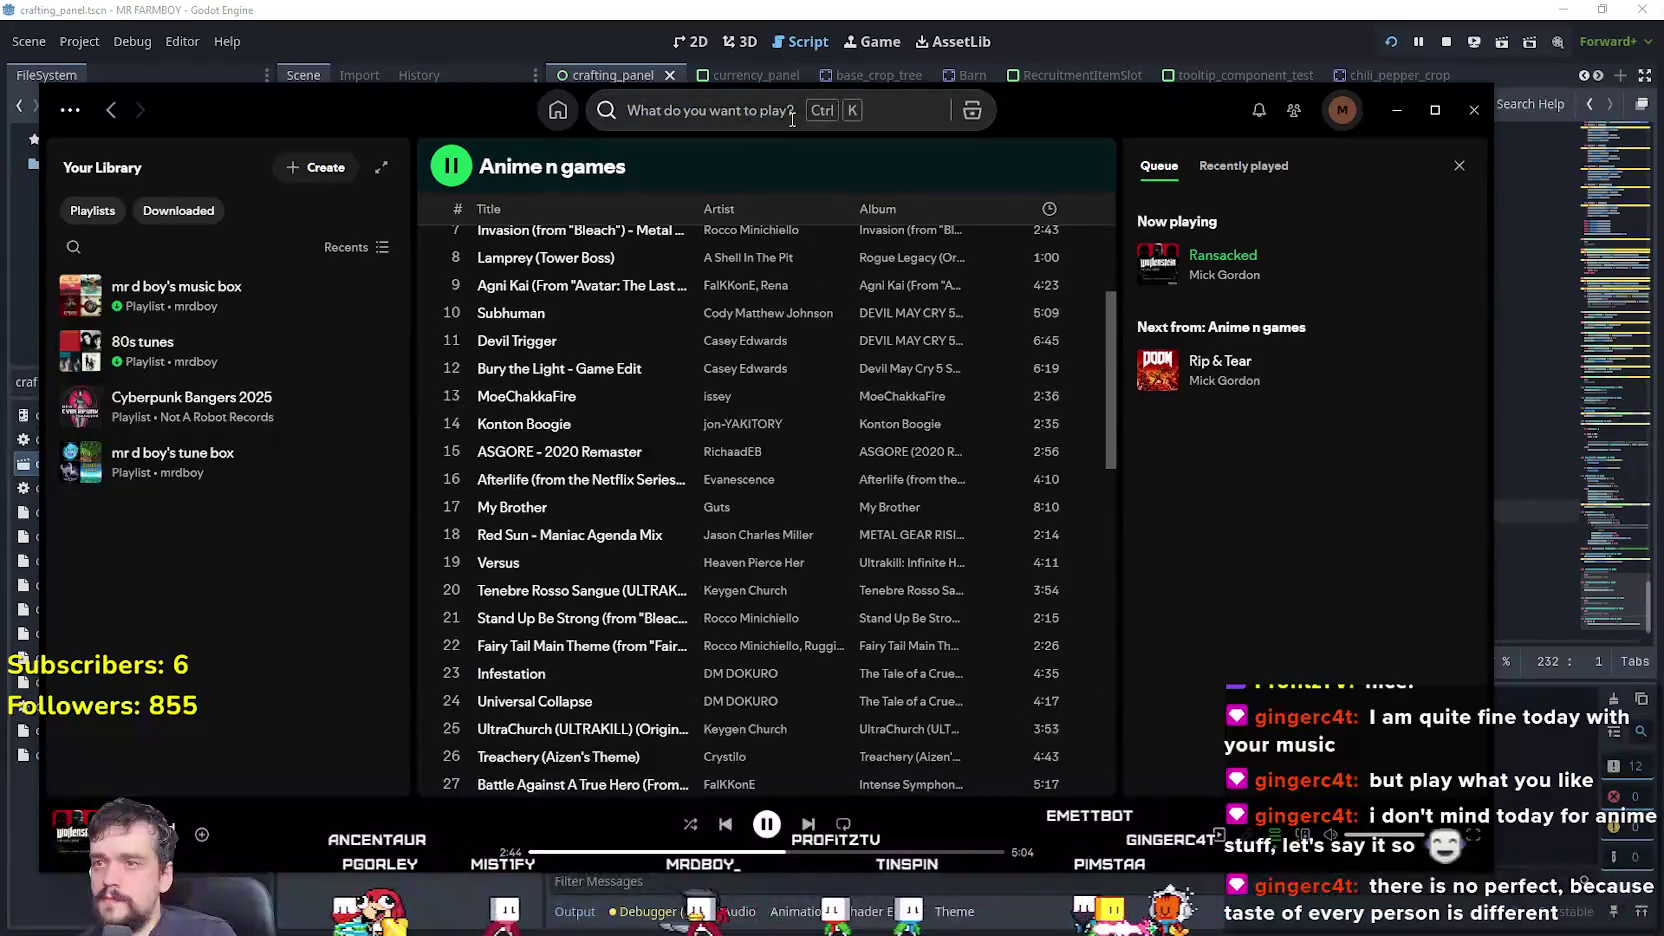
- Search 'popular anime' and start the Popular Anime Songs playlist, seeking to about 0:55
click(760, 110)
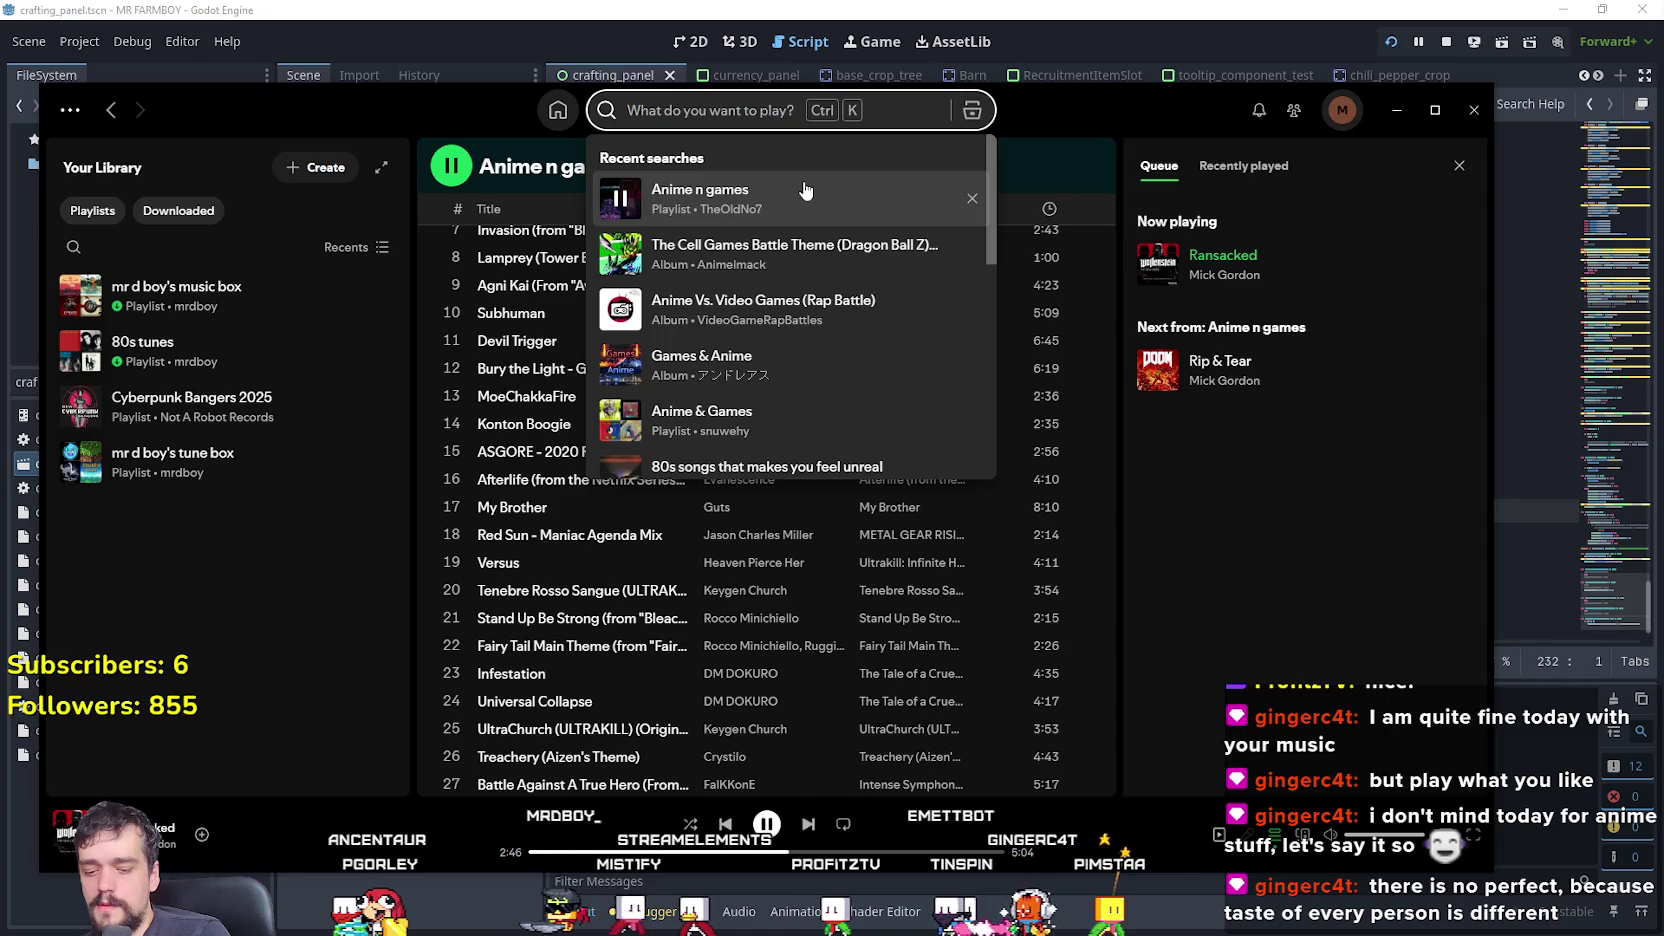
text(popular)
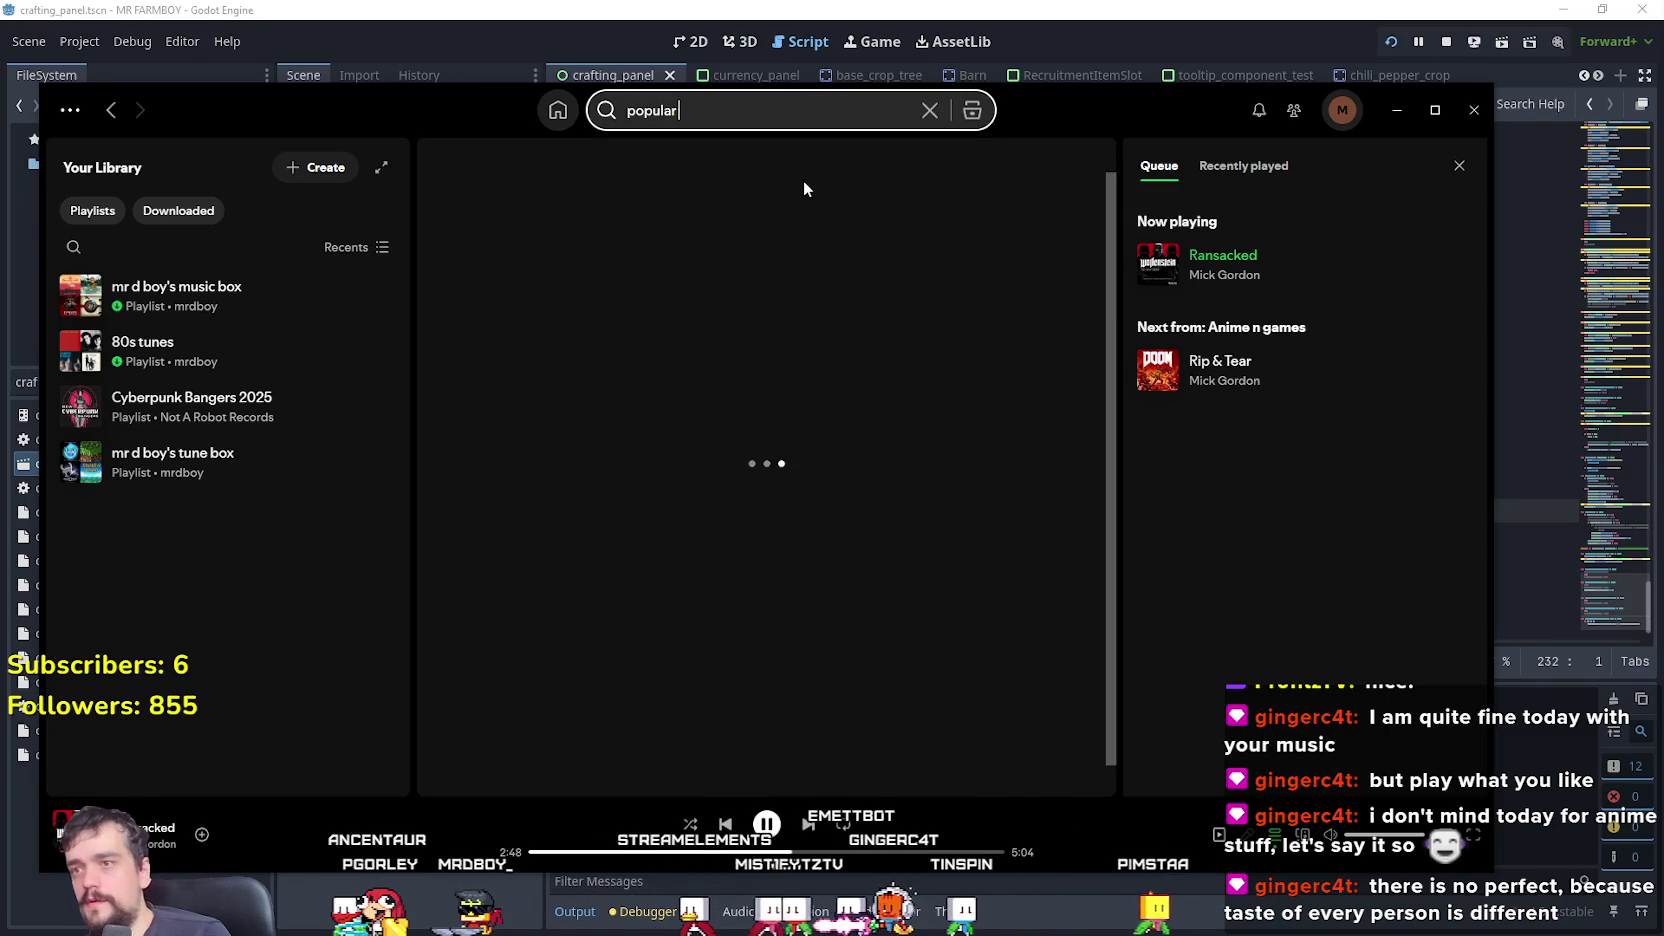
text( anime)
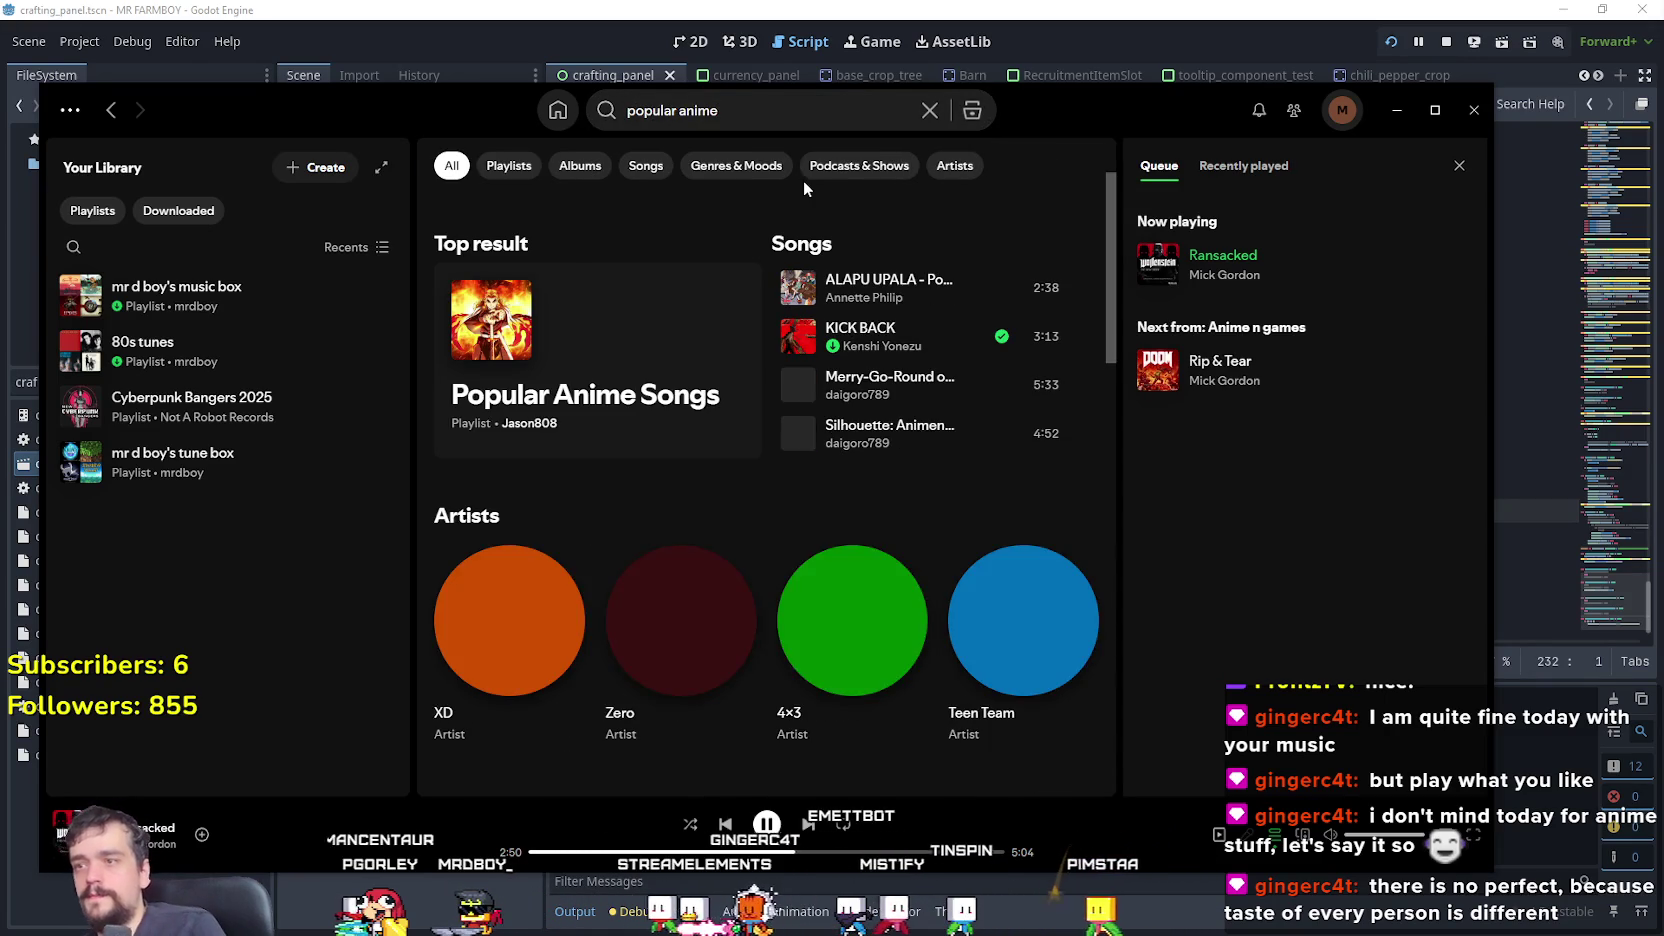
click(659, 398)
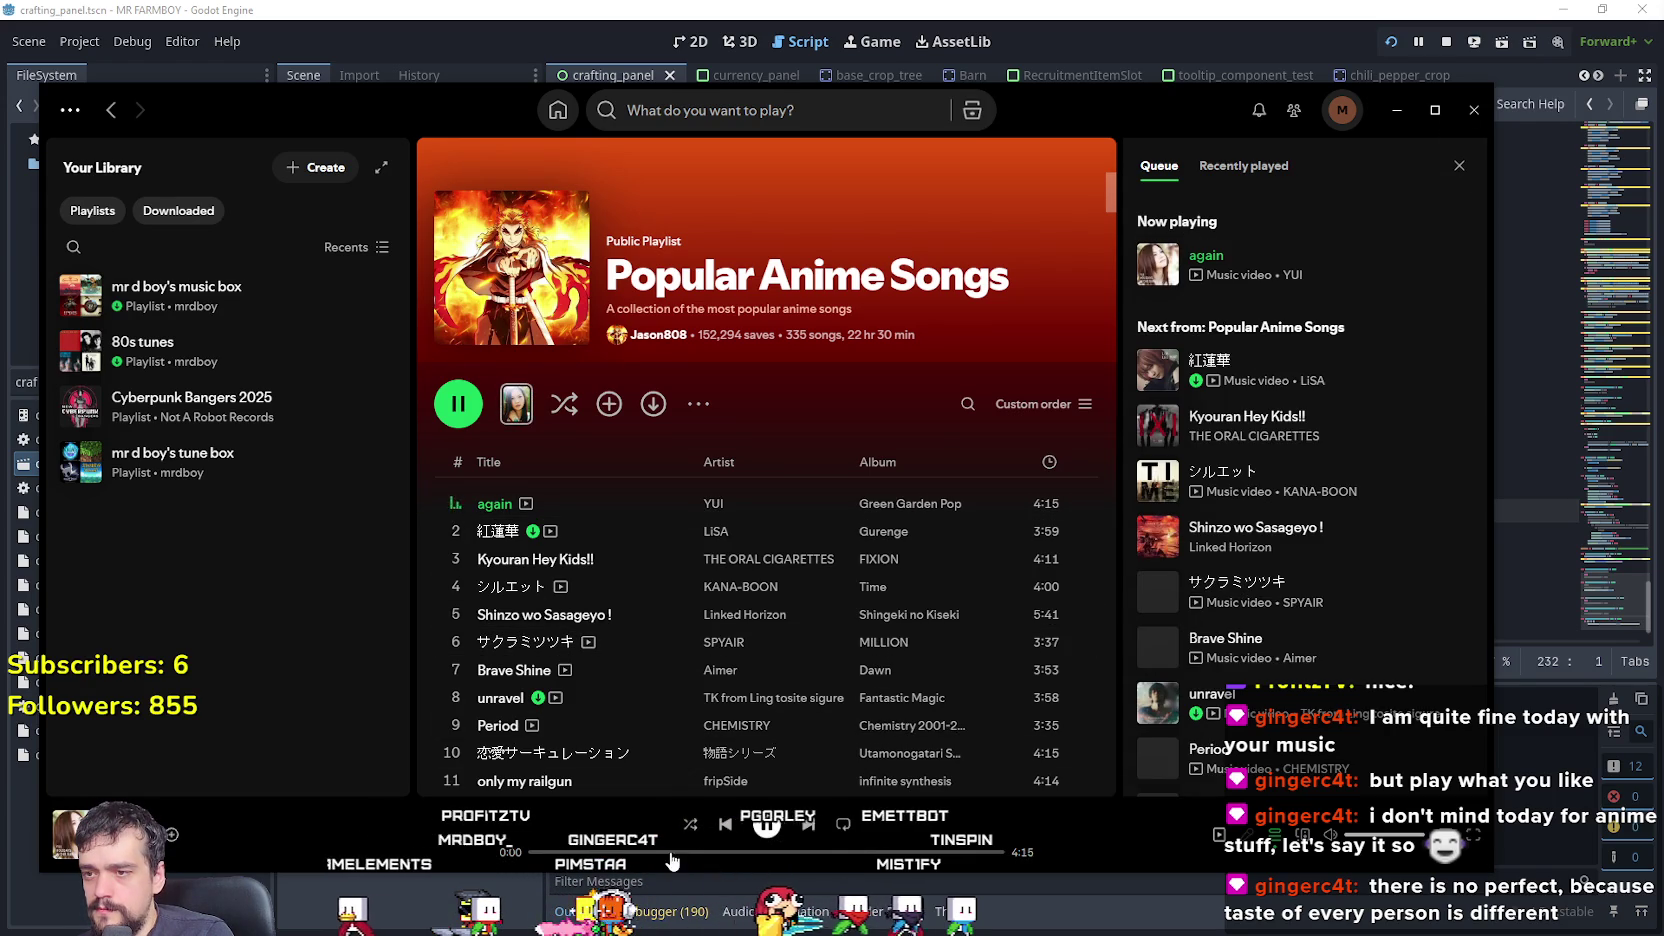
click(632, 852)
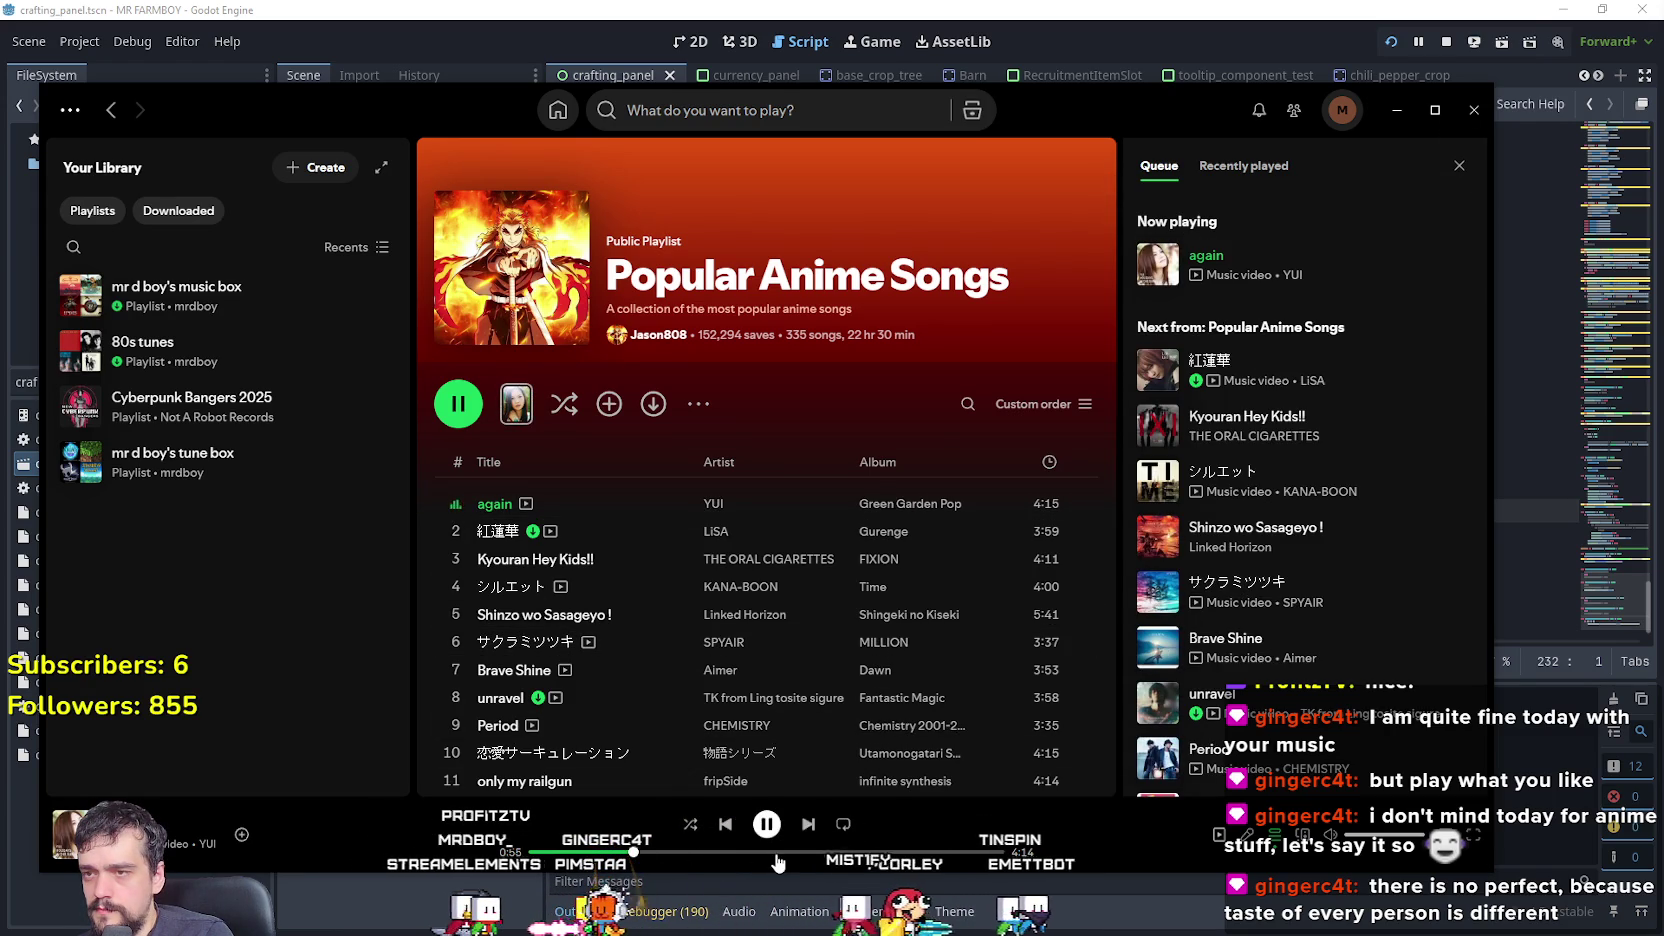
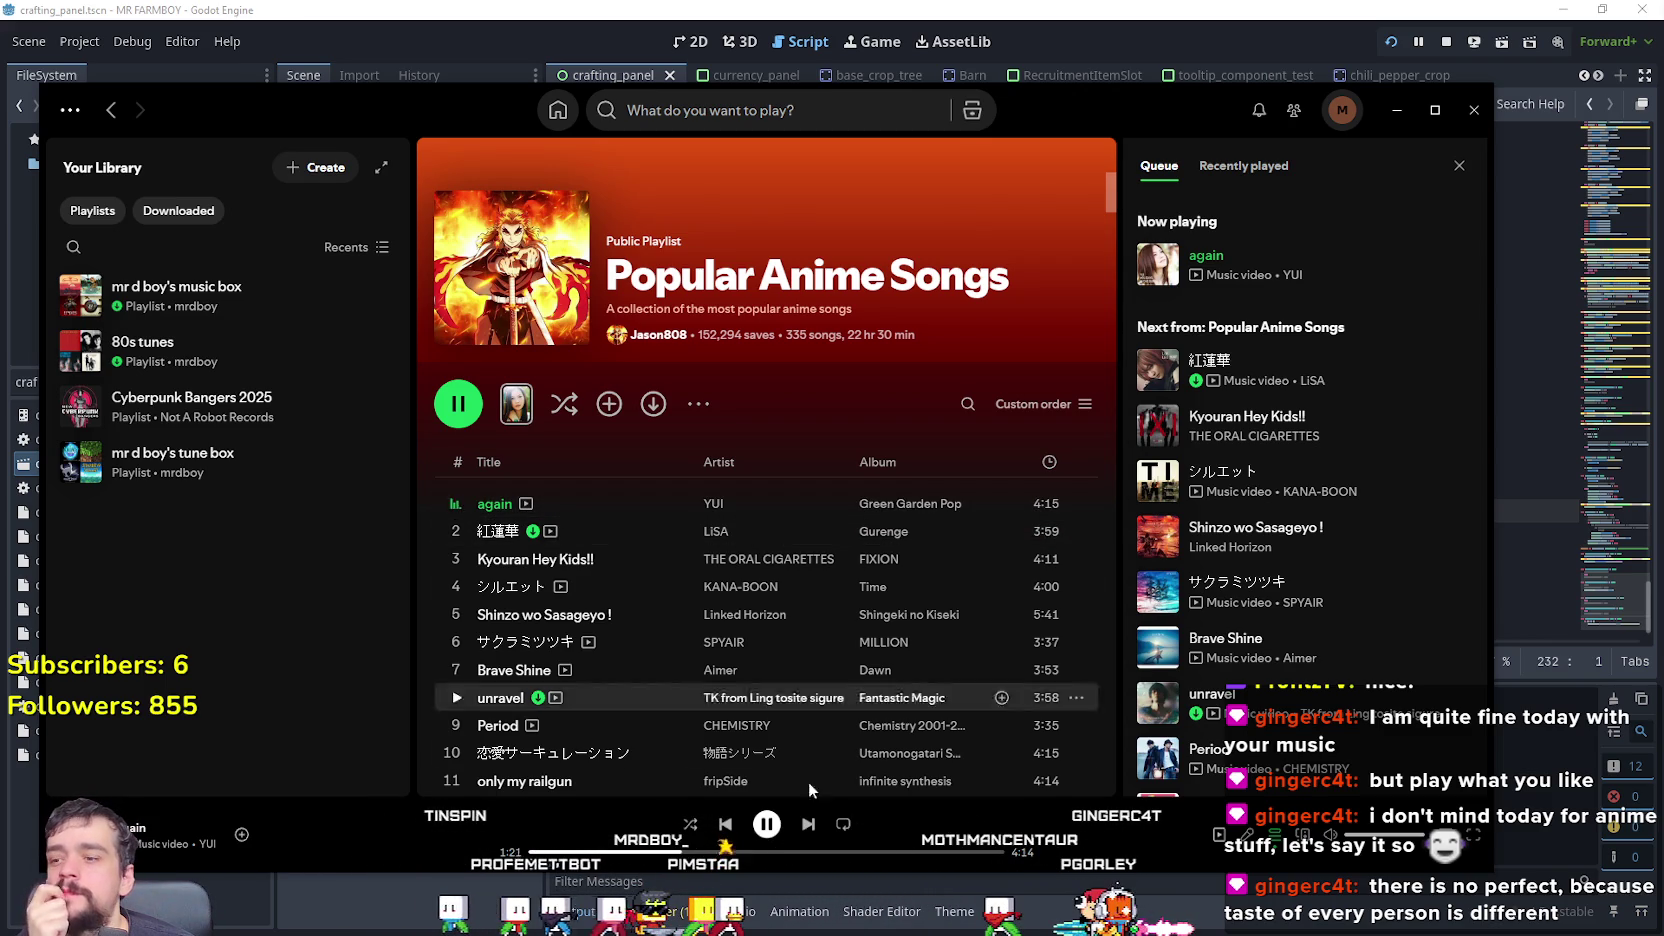
- Jump ahead in 'again', browse the Green Garden Pop album, then go back to Popular Anime Songs
click(801, 852)
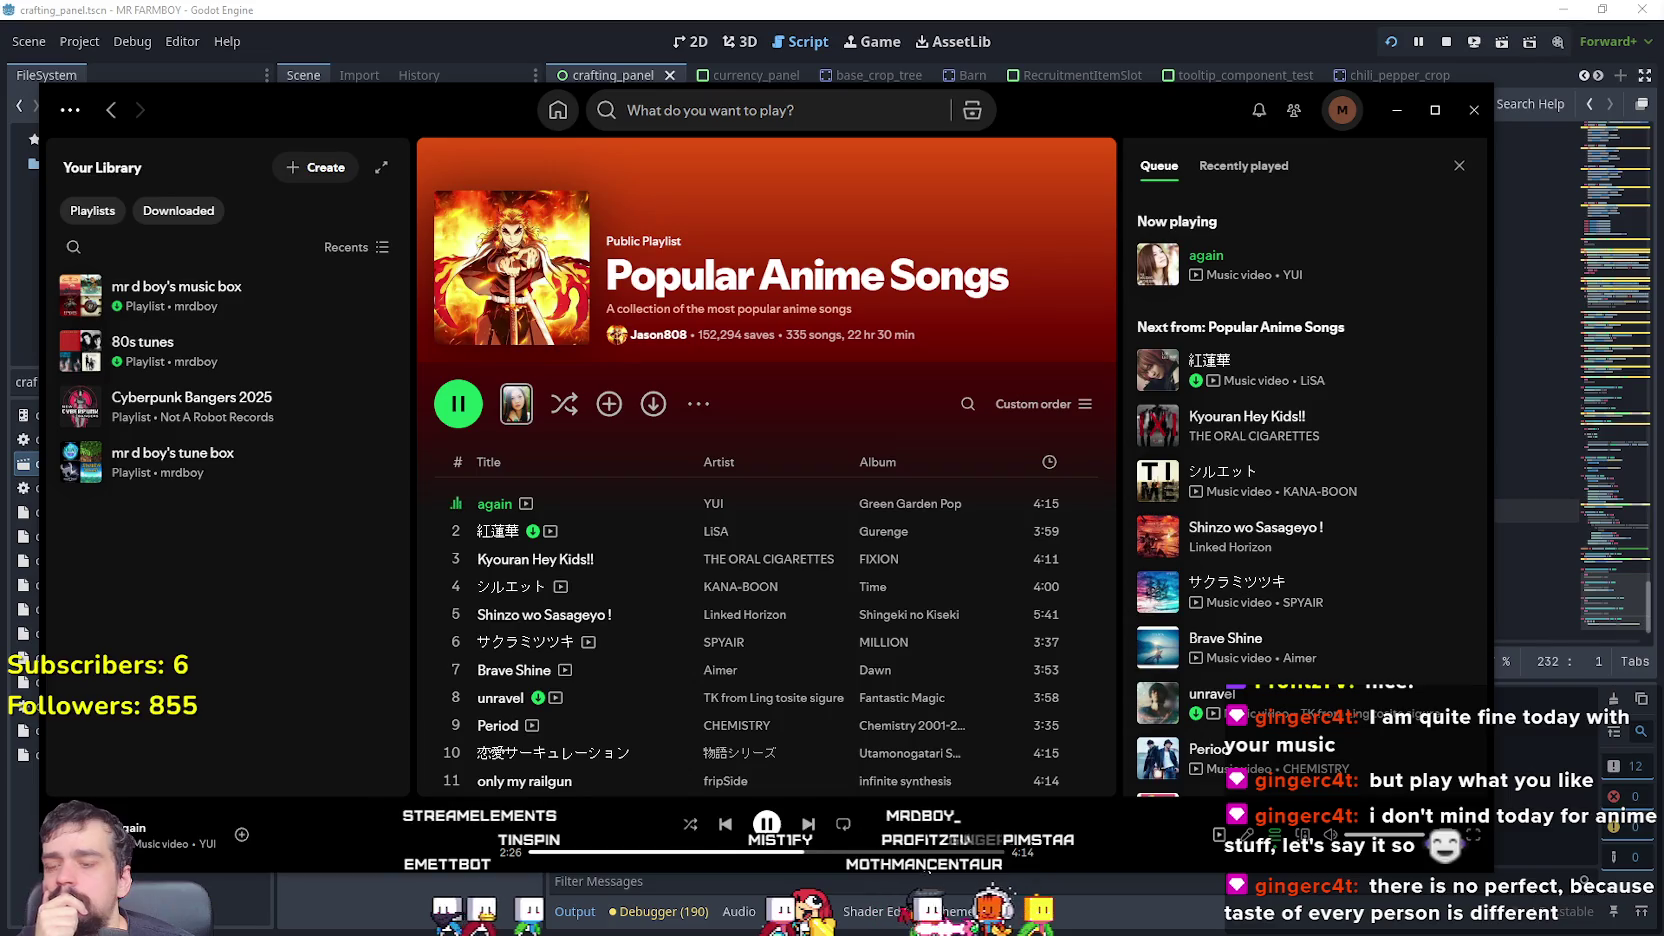
click(905, 503)
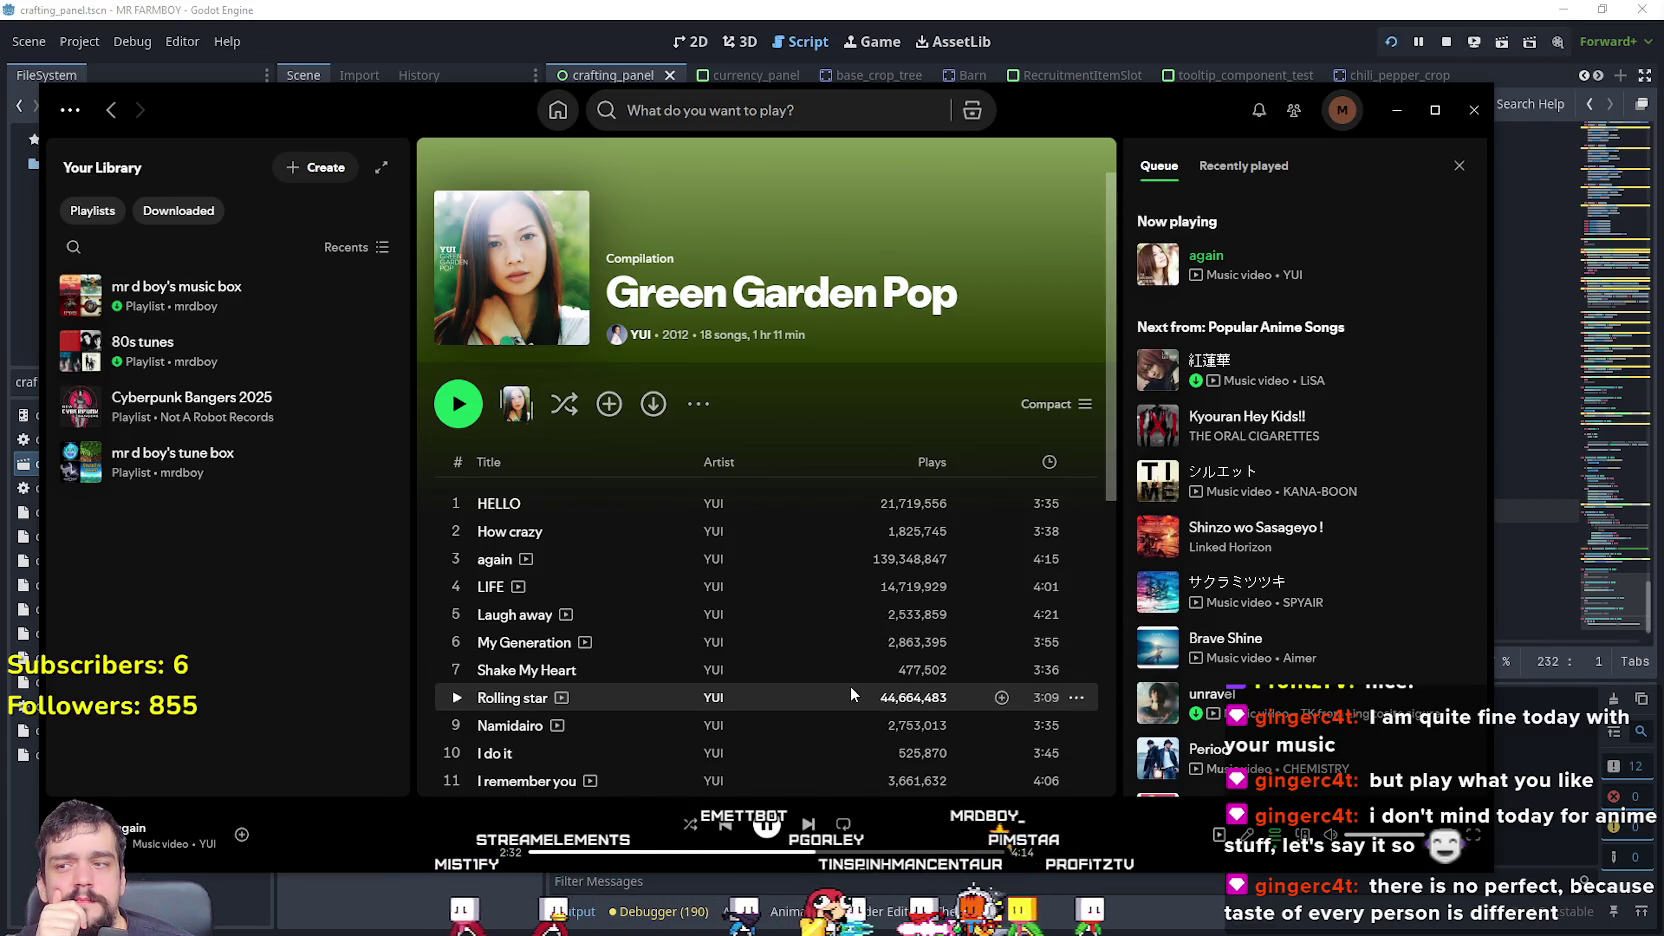
scroll(850, 693, down, 5)
scroll(850, 693, up, 4)
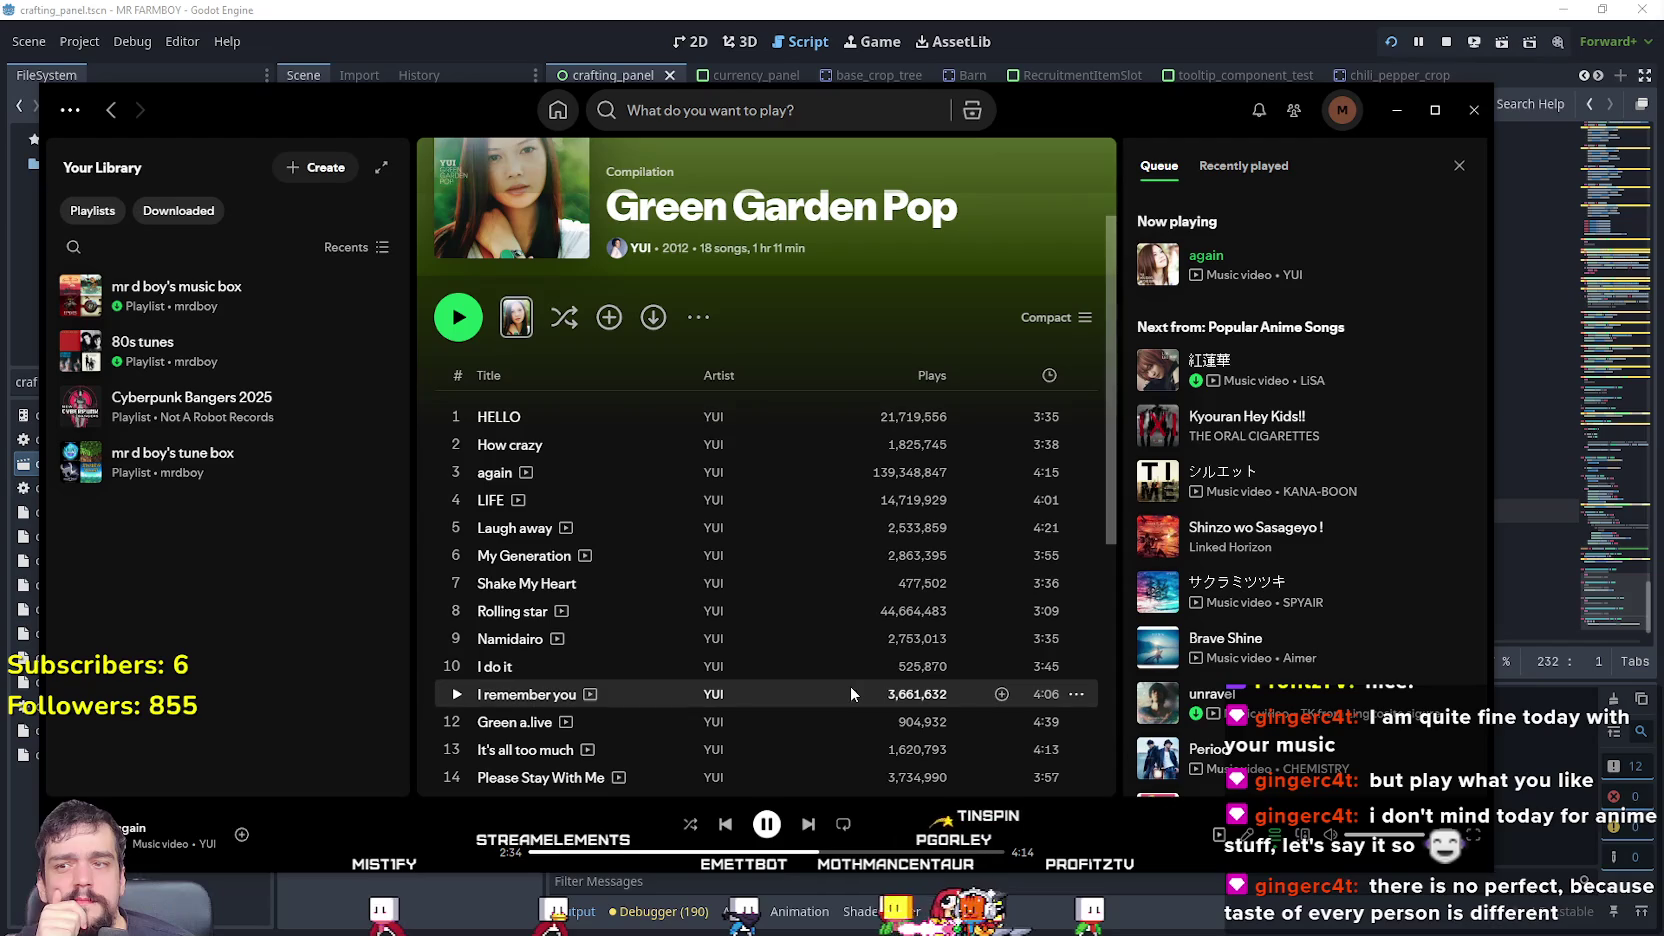
scroll(851, 693, down, 3)
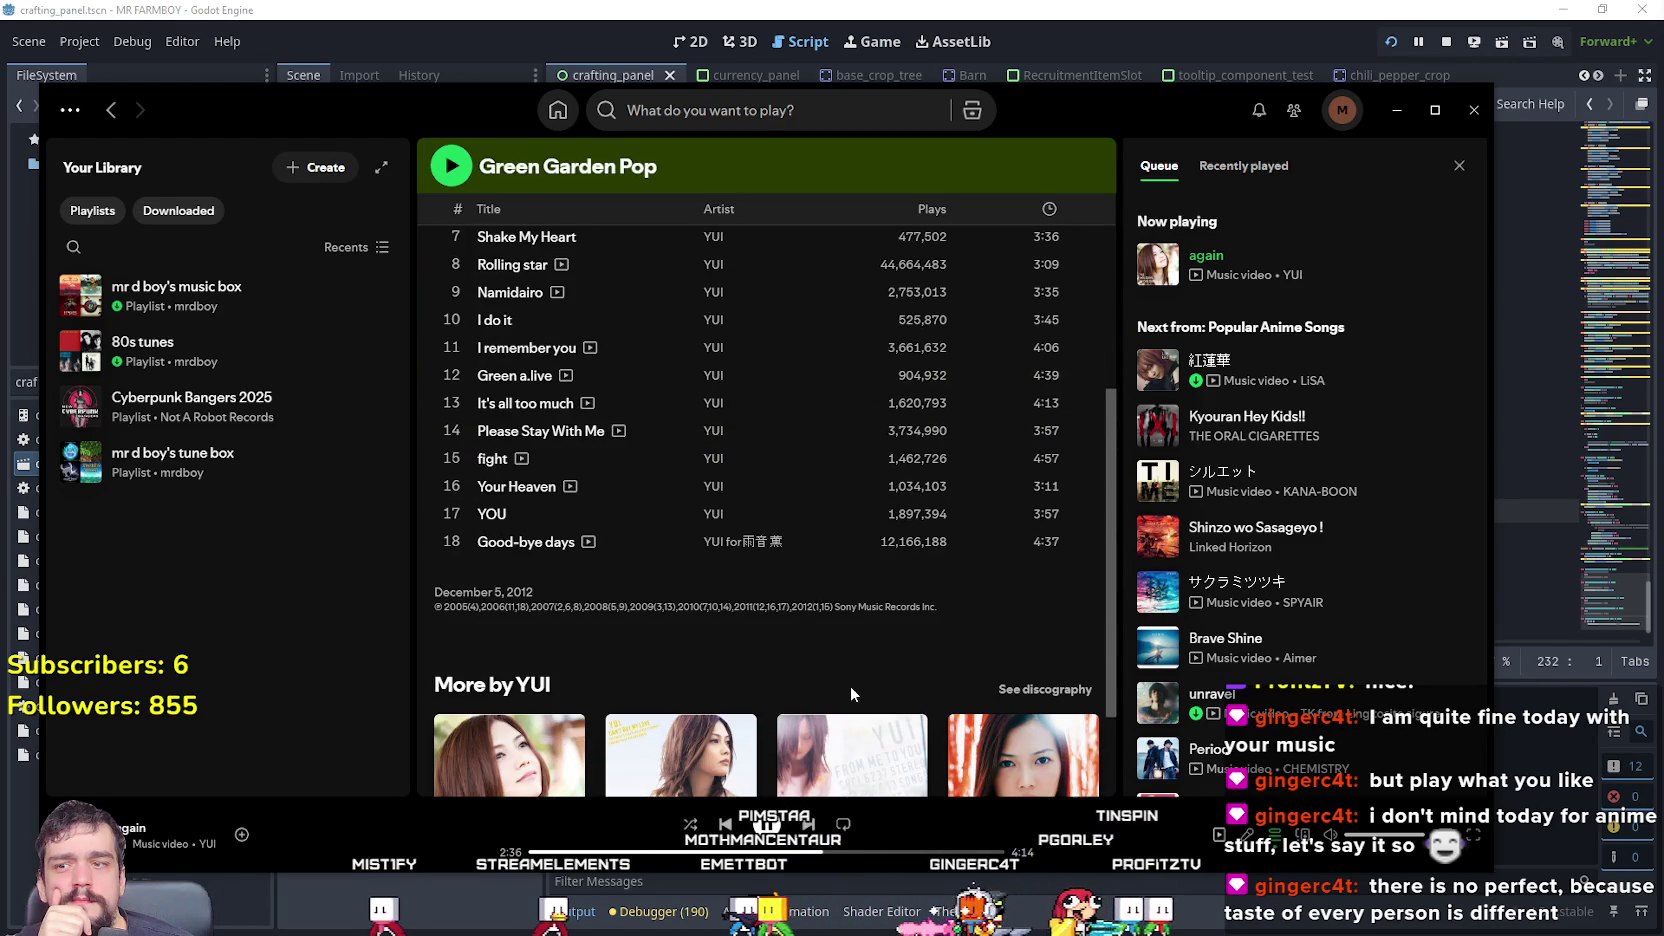
scroll(850, 686, up, 5)
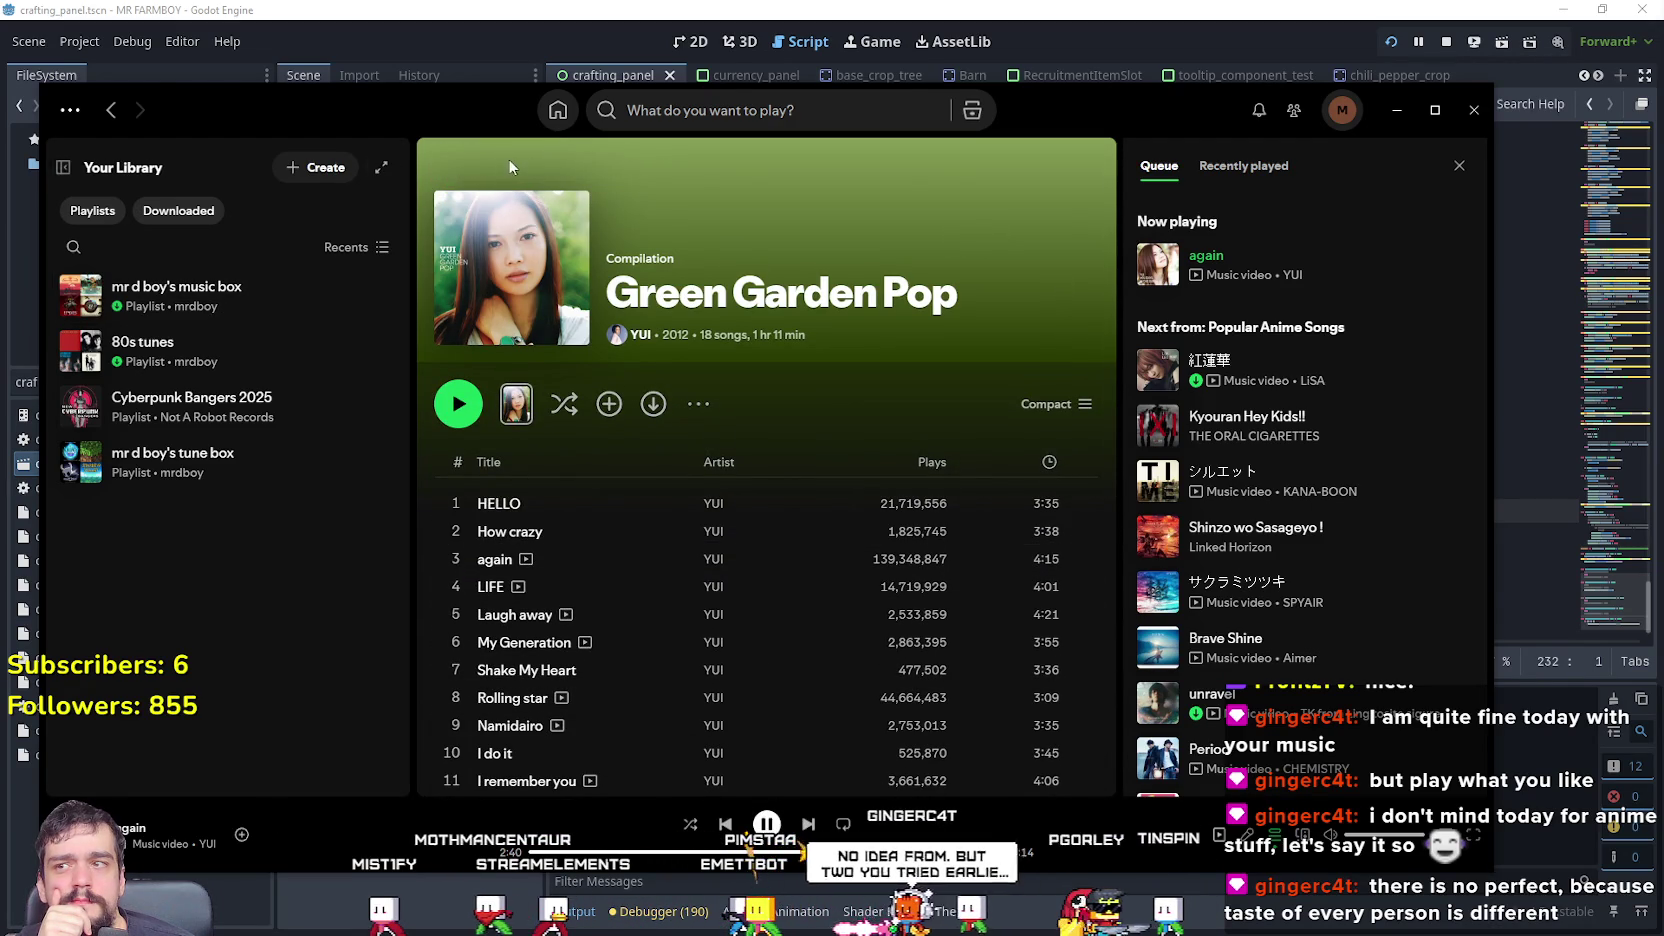
click(110, 113)
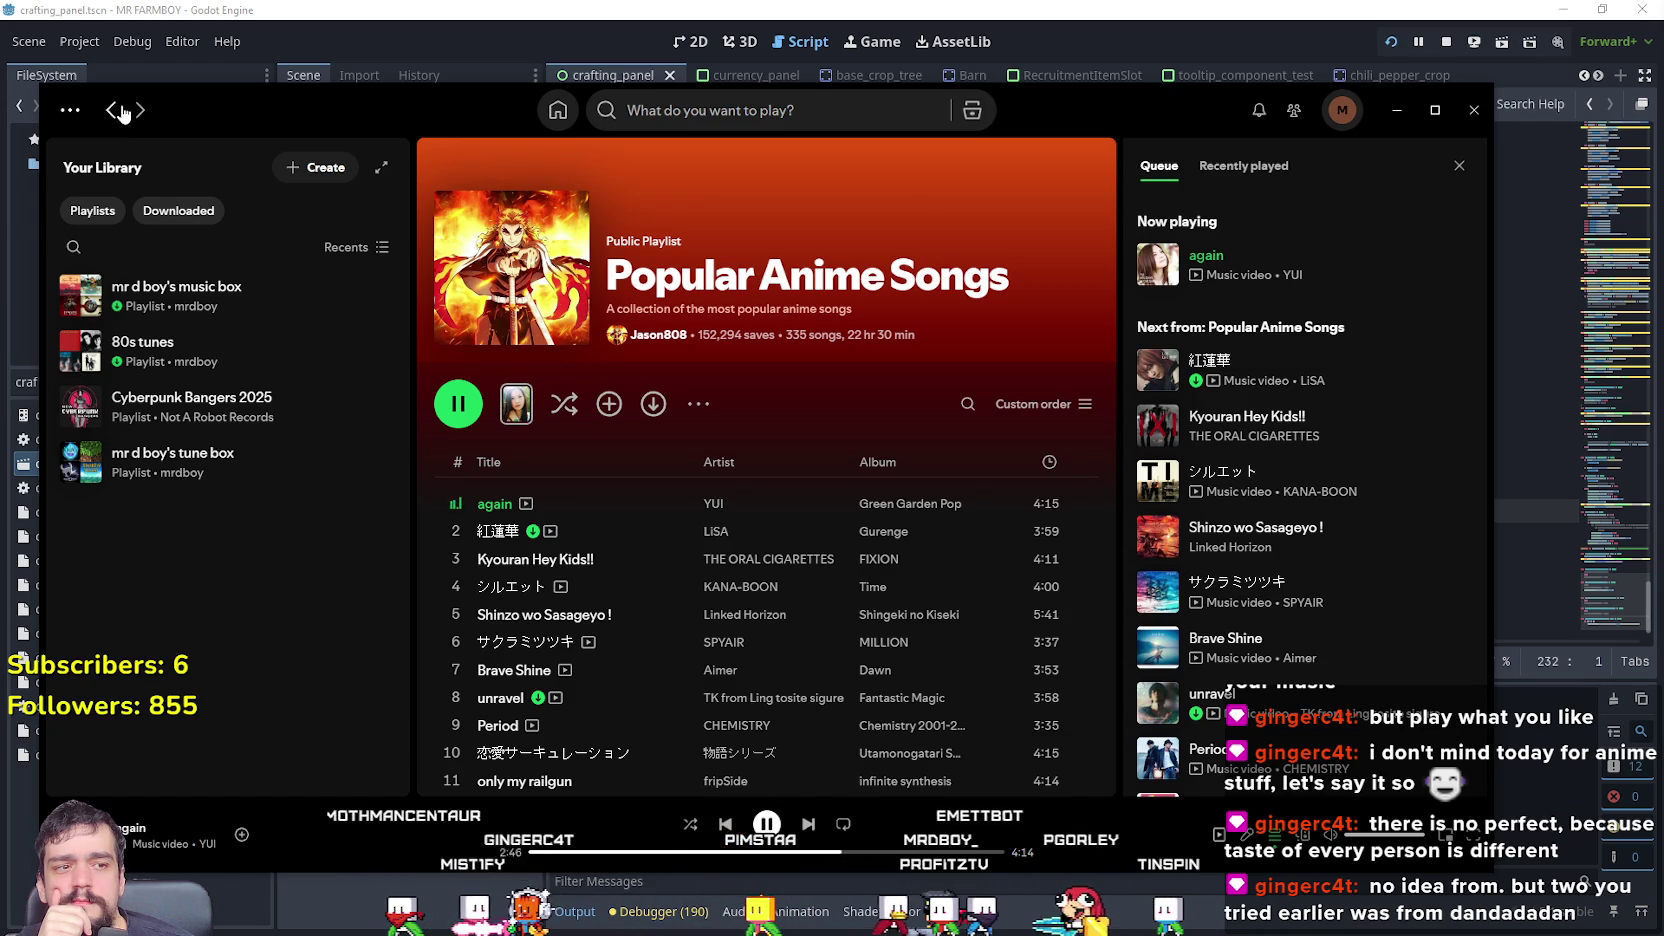
- Add the song 'again' to the music box playlist
right_click(644, 497)
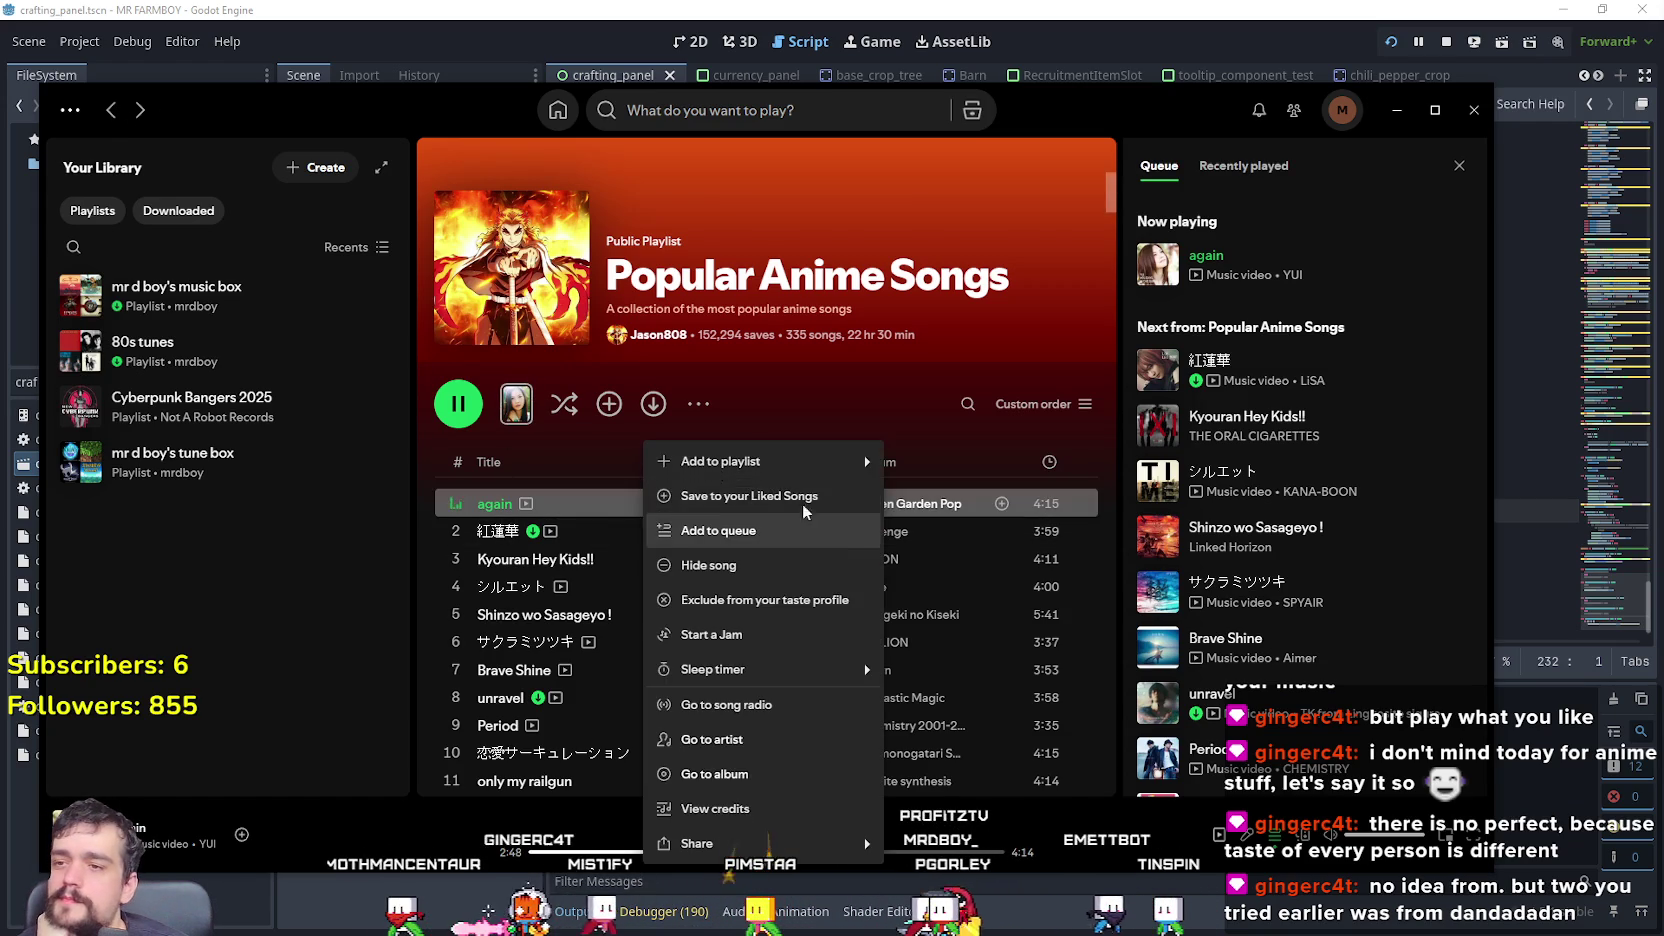
mouse_move(780, 461)
click(995, 599)
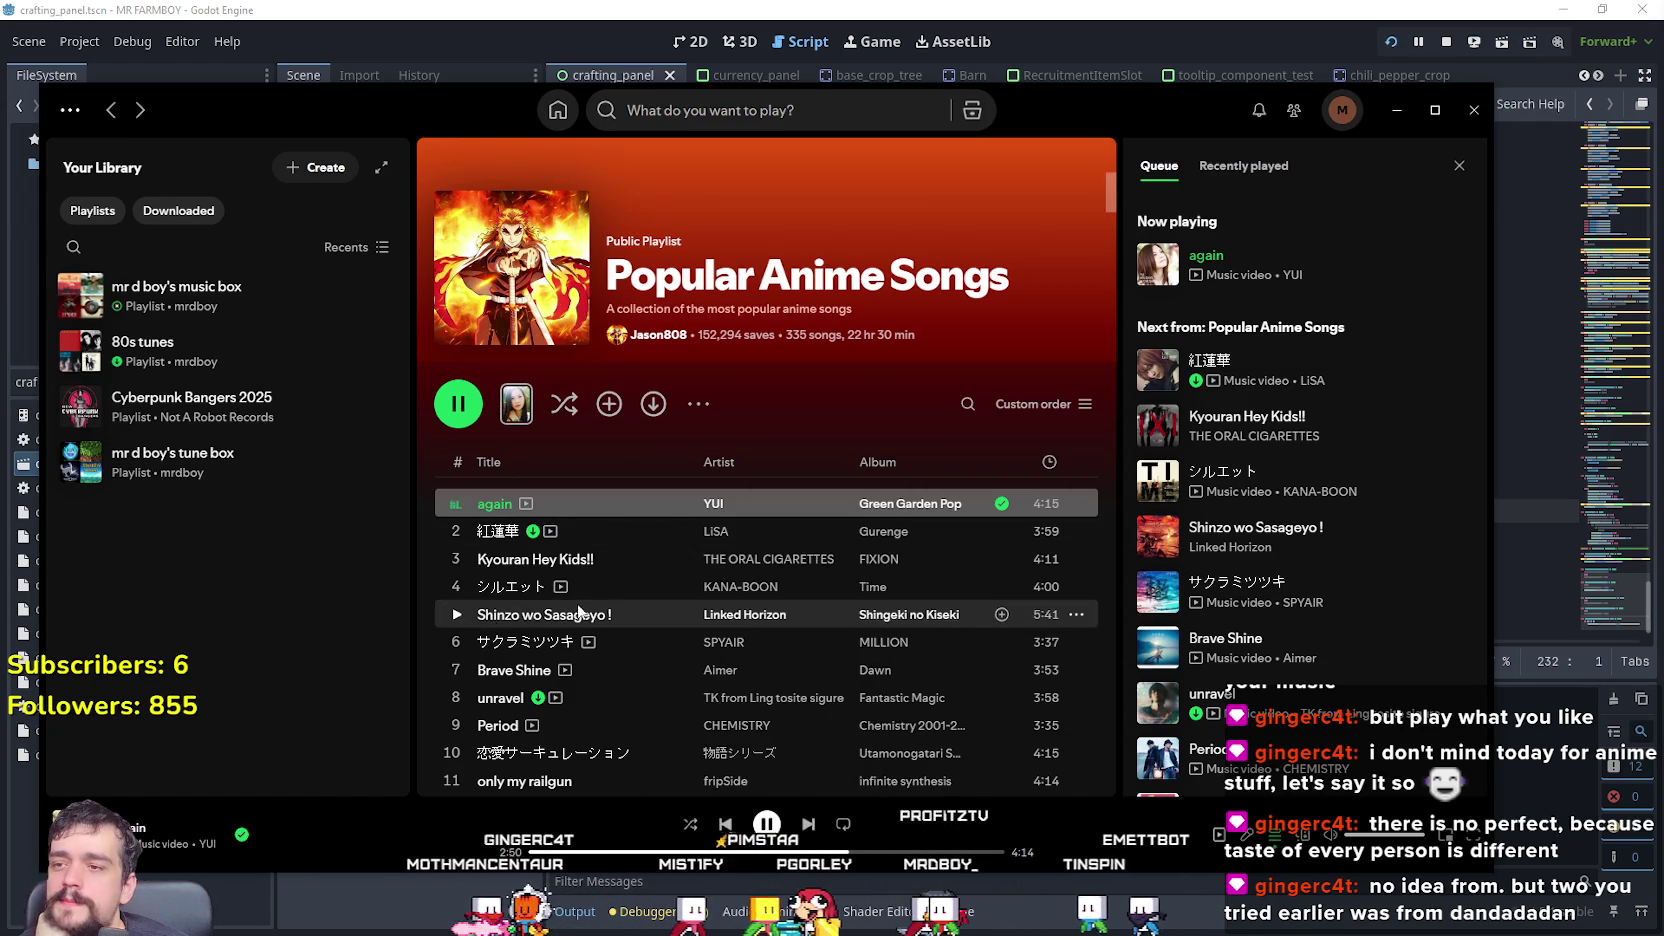
- Play Kyouran Hey Kids!! with a seek ahead, then シルエット, then Shinzo wo Sasageyo!
click(455, 560)
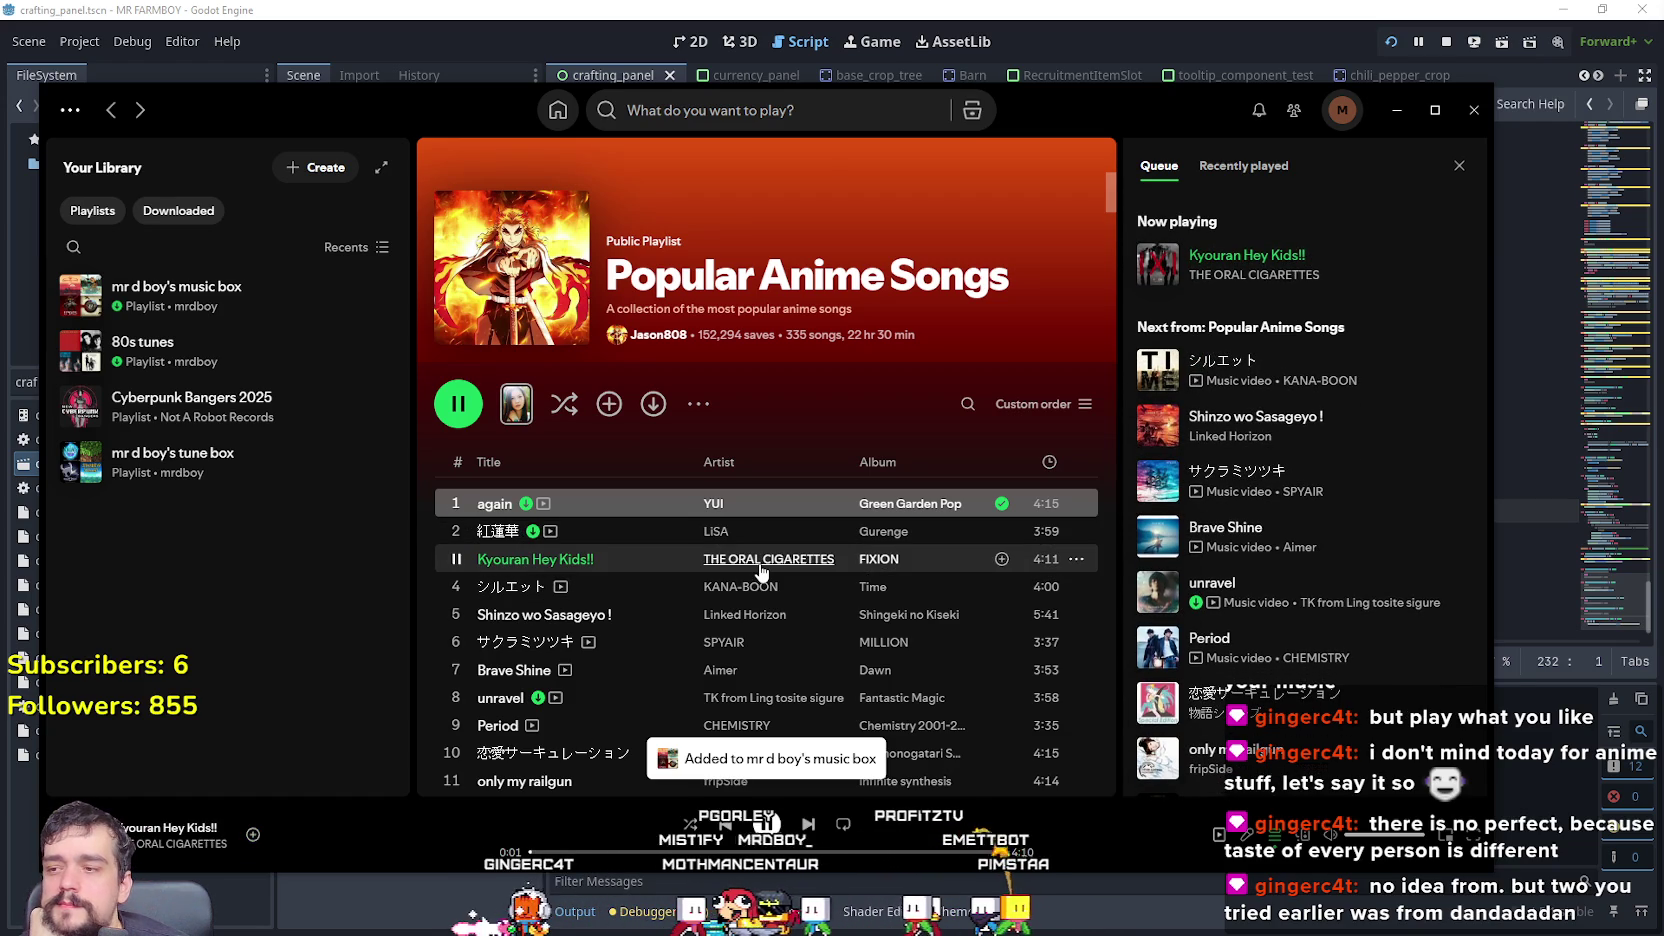
click(663, 852)
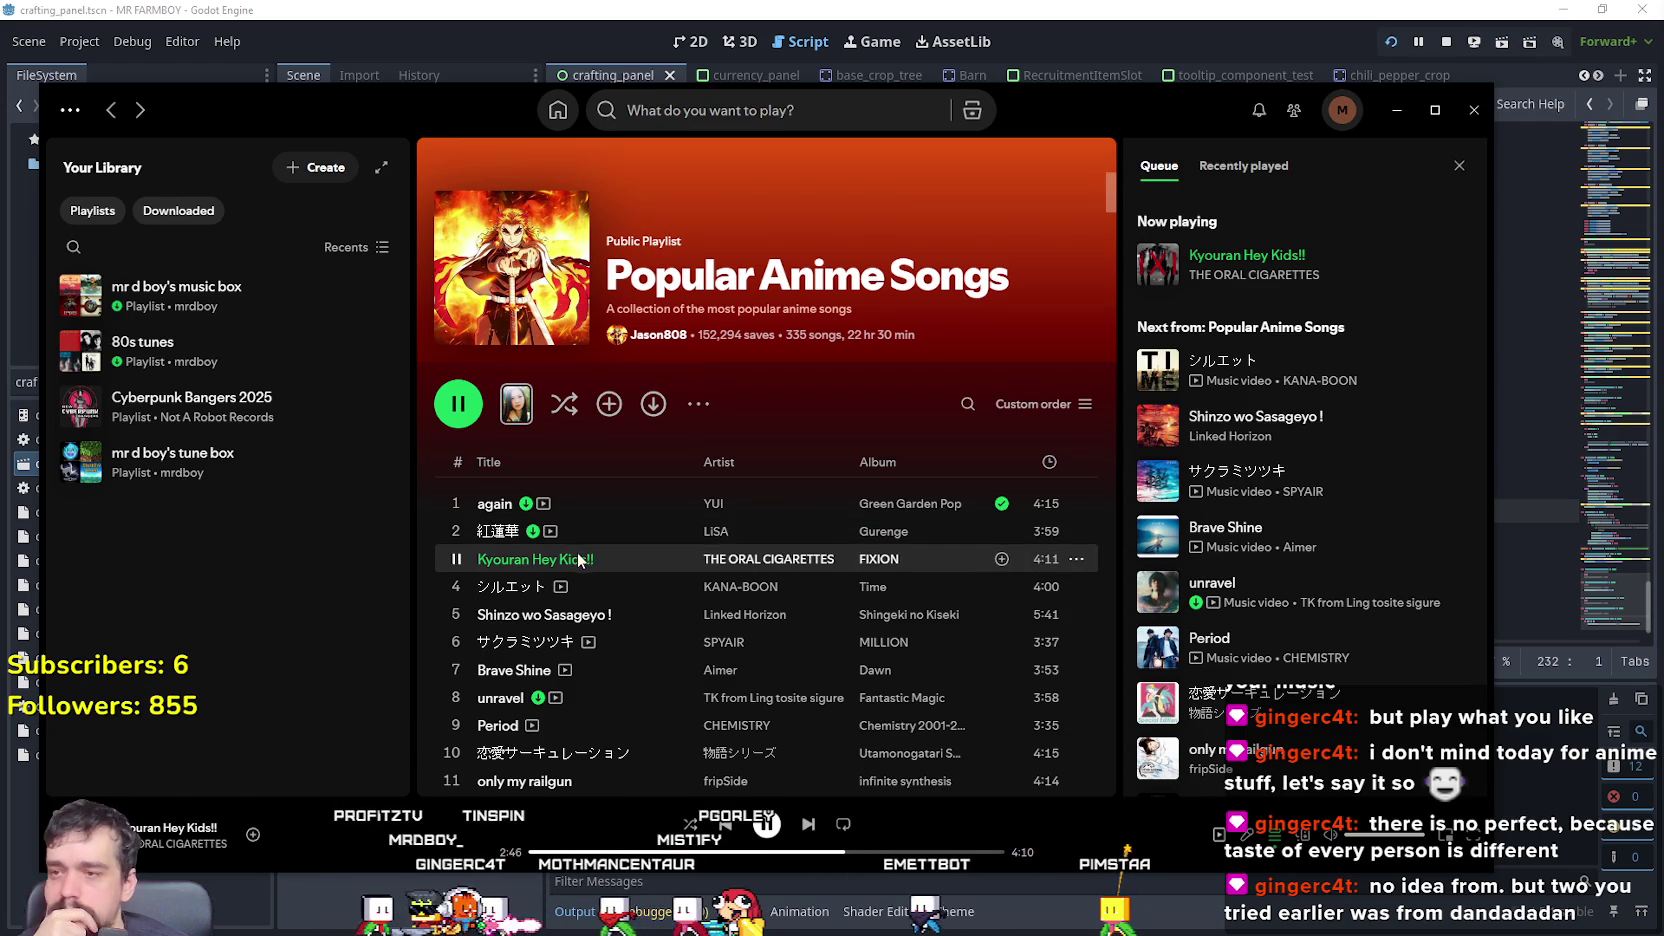
click(455, 587)
scroll(663, 608, down, 1)
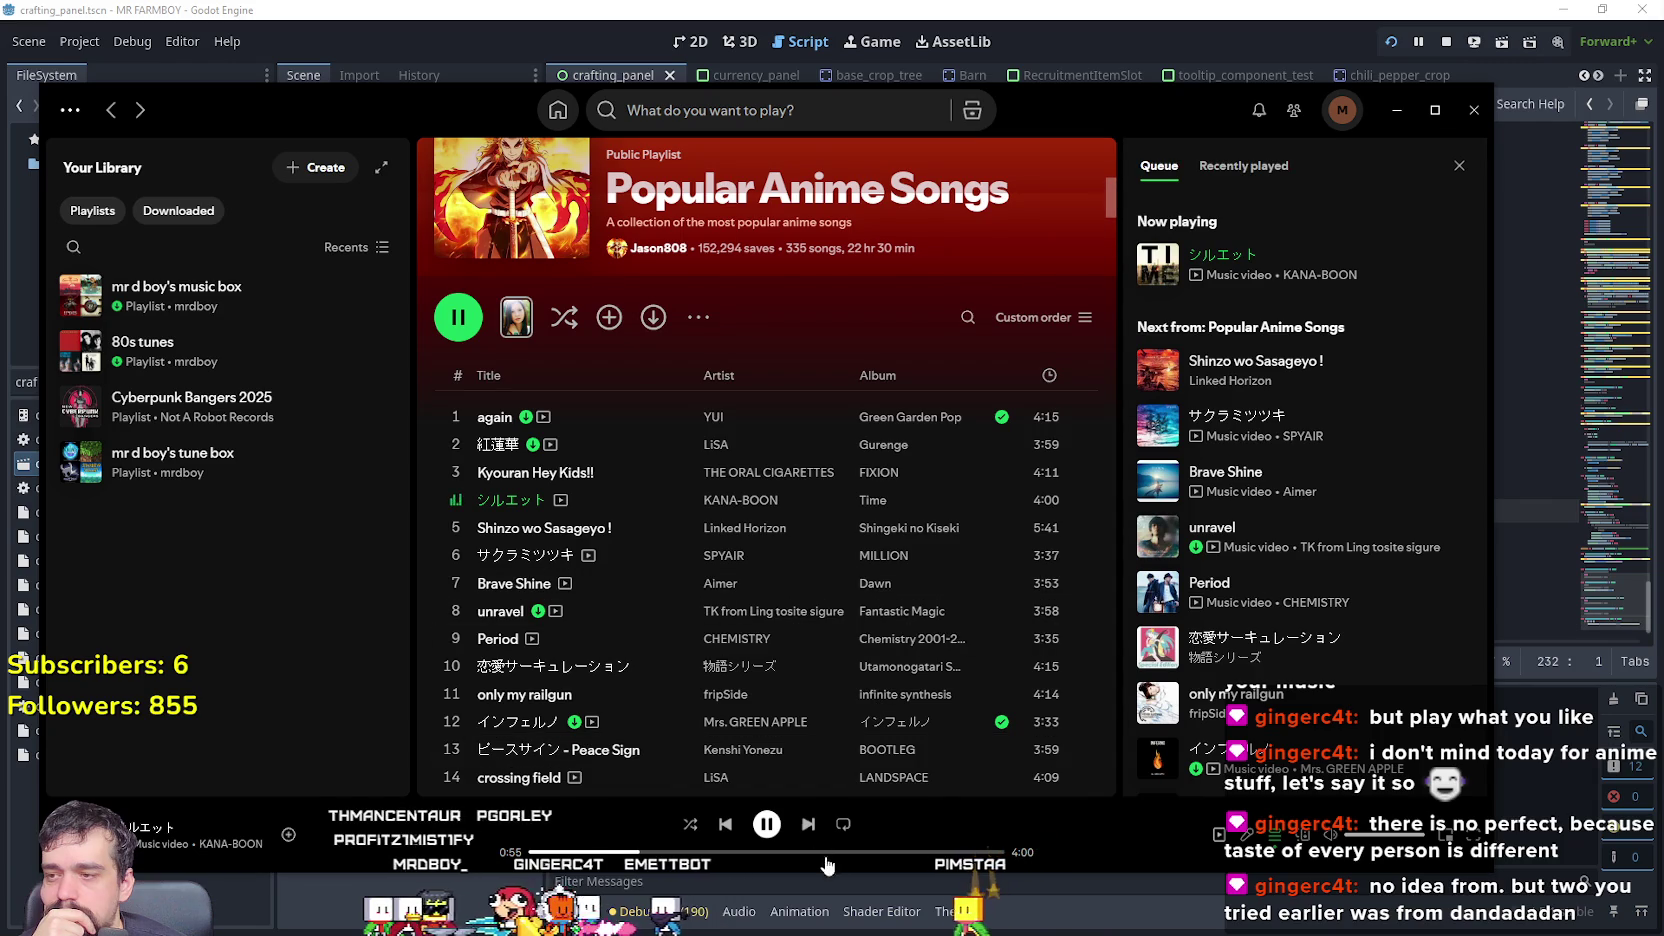
click(460, 532)
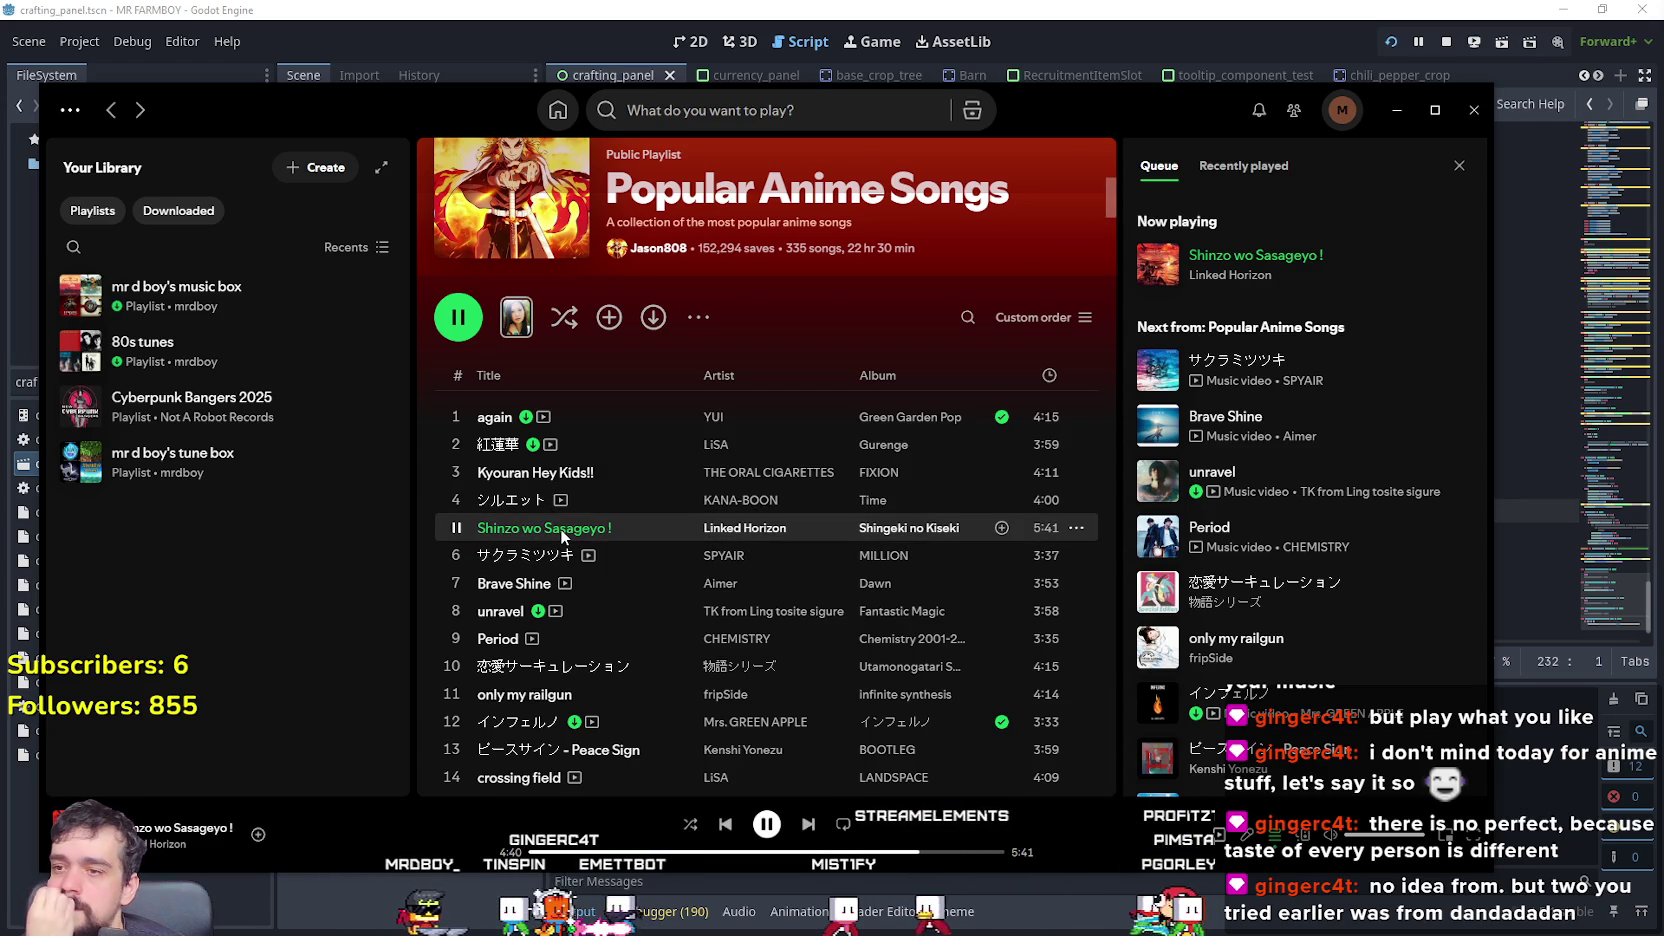
scroll(560, 528, down, 1)
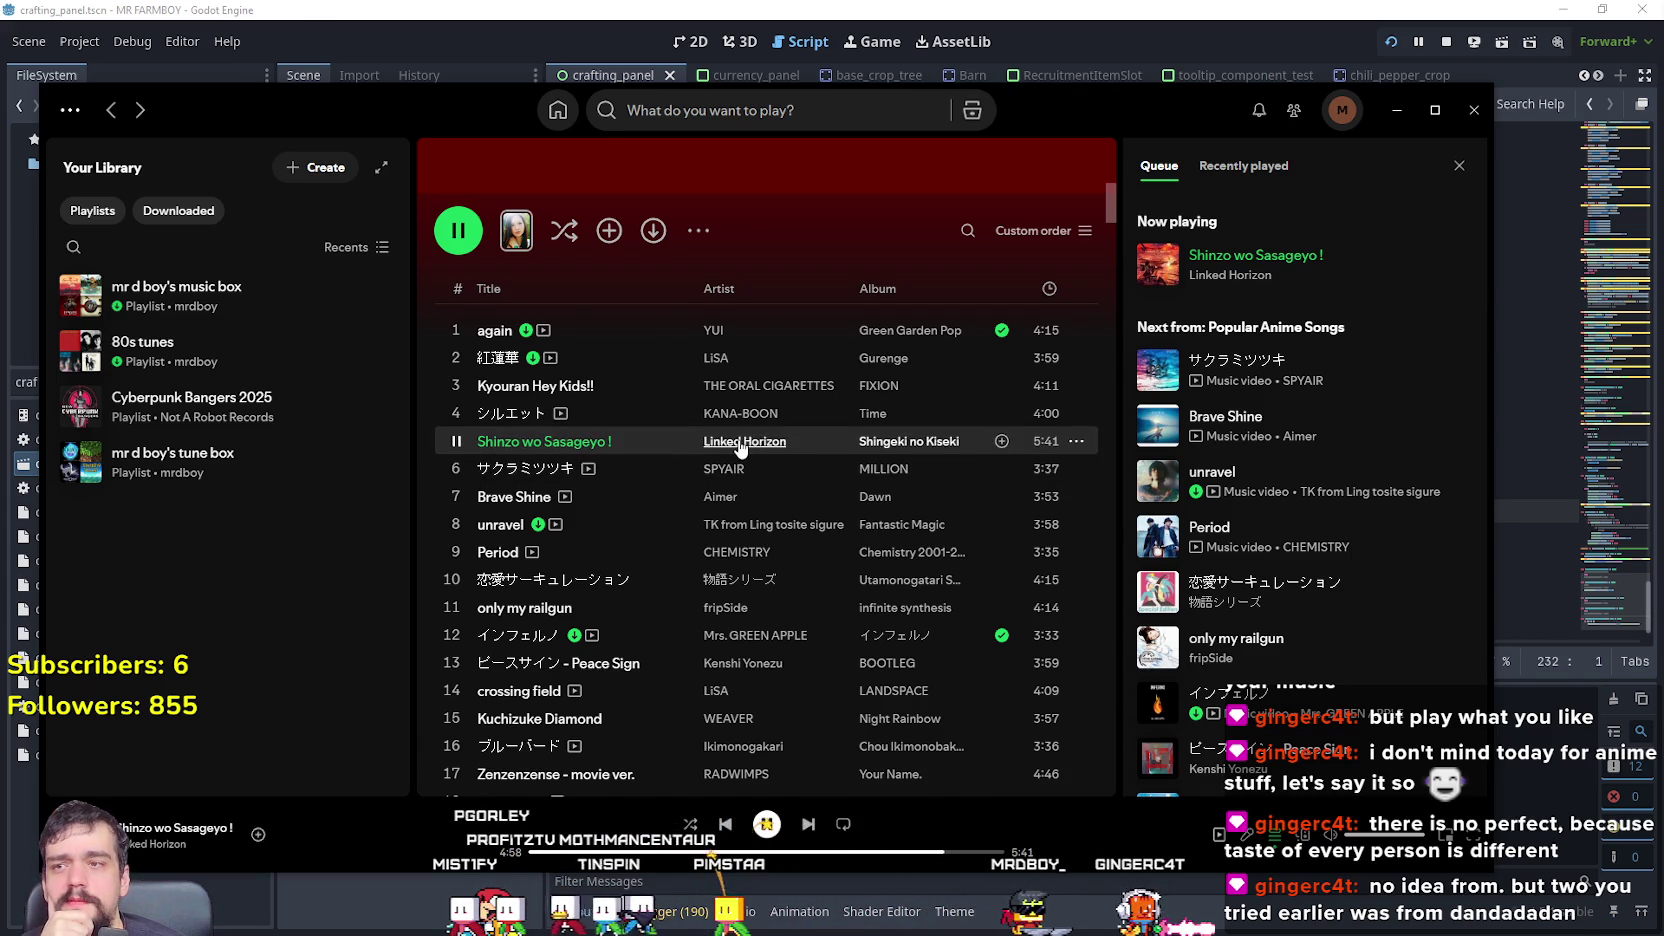
- Open the Shingeki no Kiseki album, view its enlarged cover art, and browse its tracks
click(888, 445)
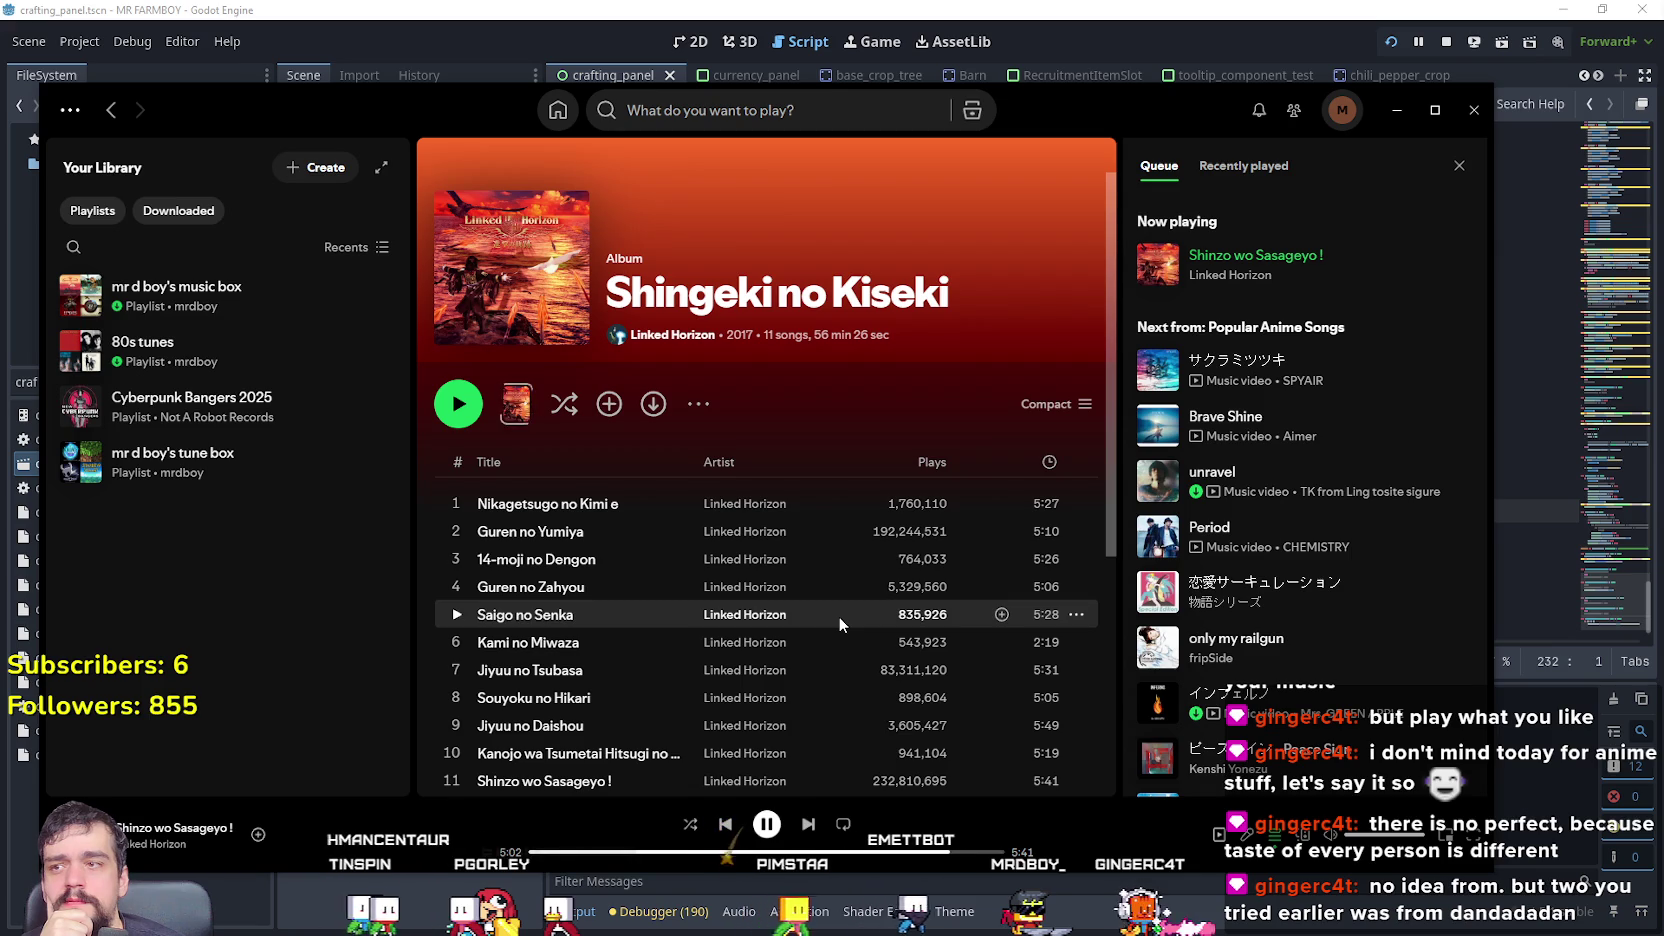
click(537, 295)
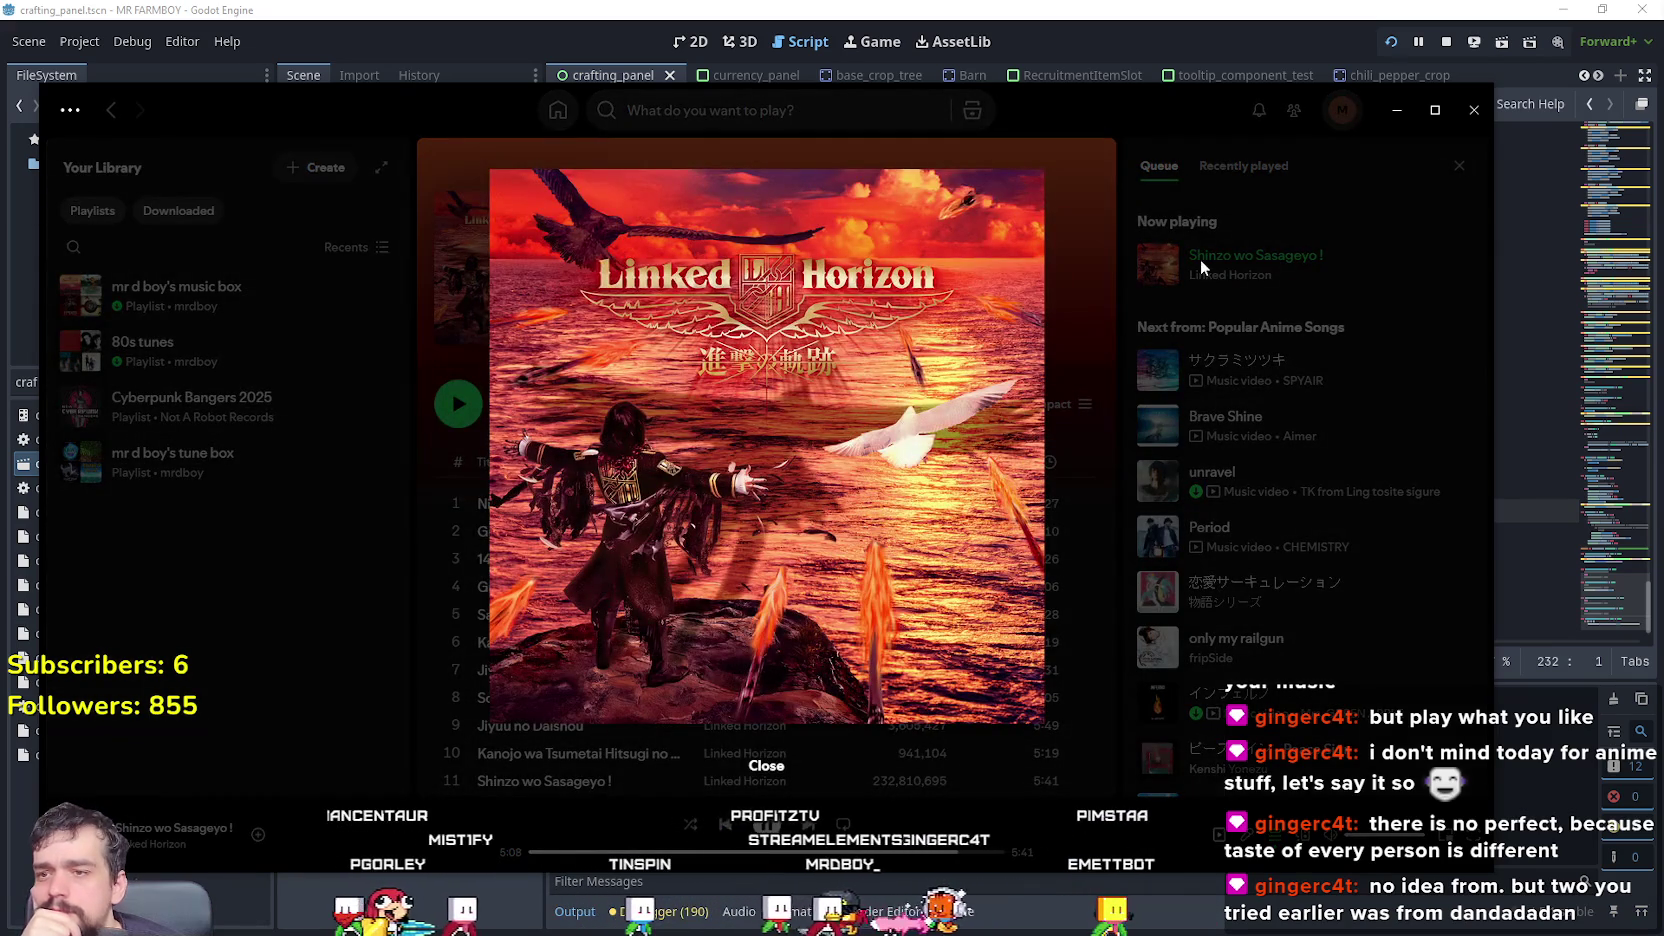
click(1200, 259)
scroll(812, 595, down, 2)
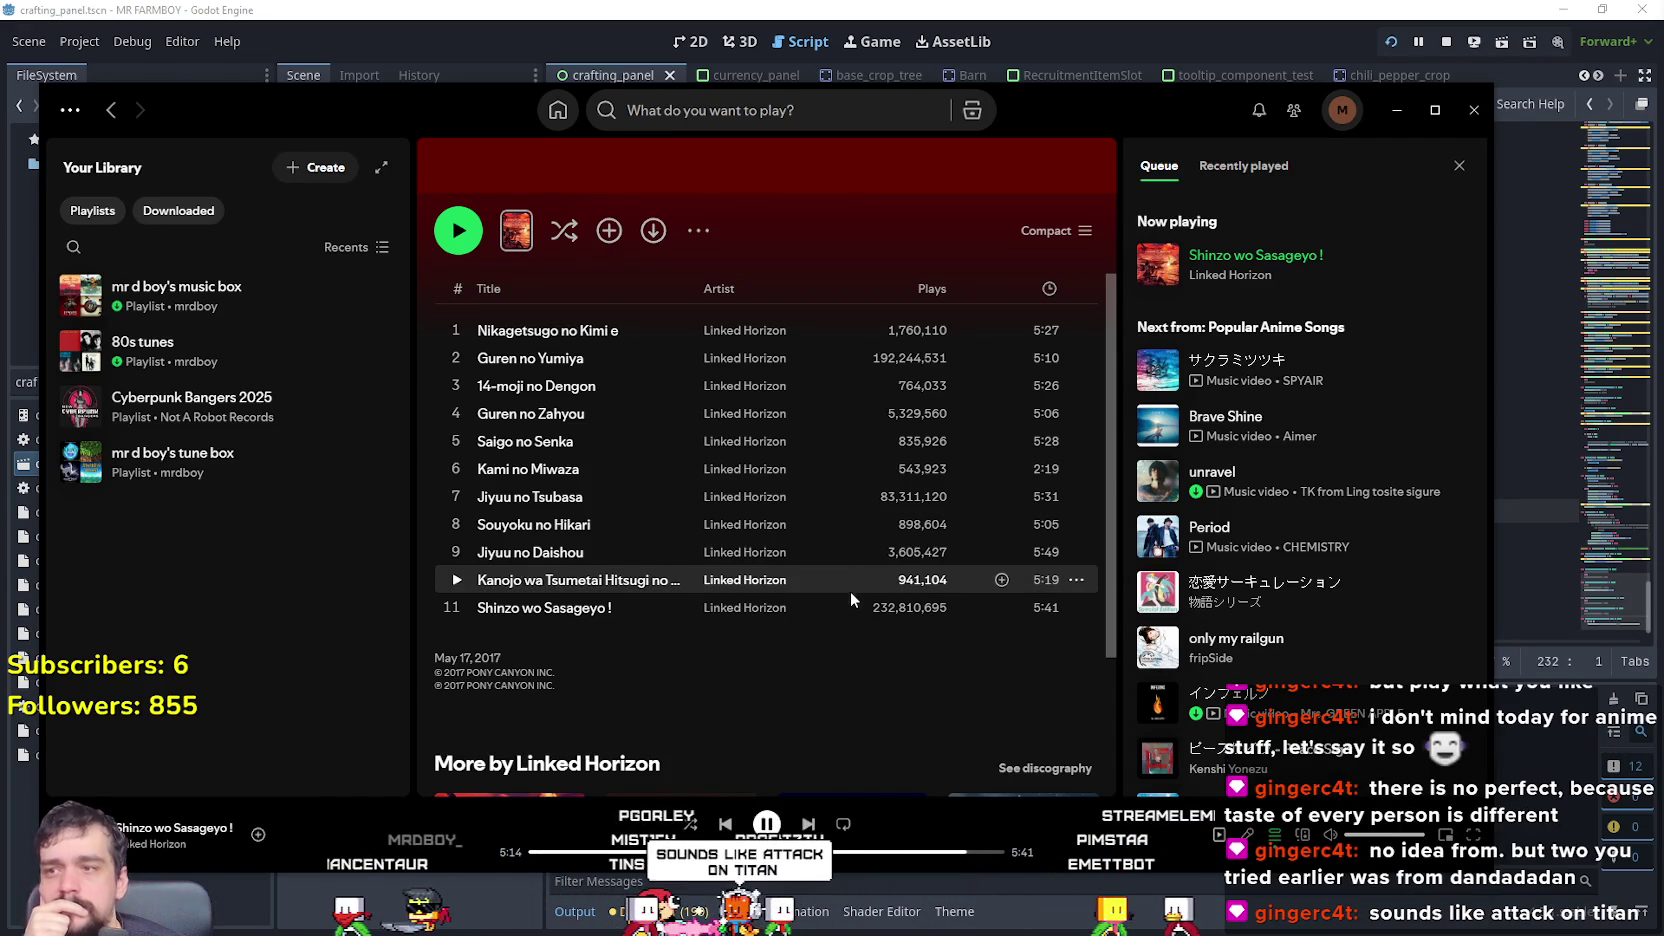
scroll(850, 600, up, 2)
scroll(850, 600, down, 3)
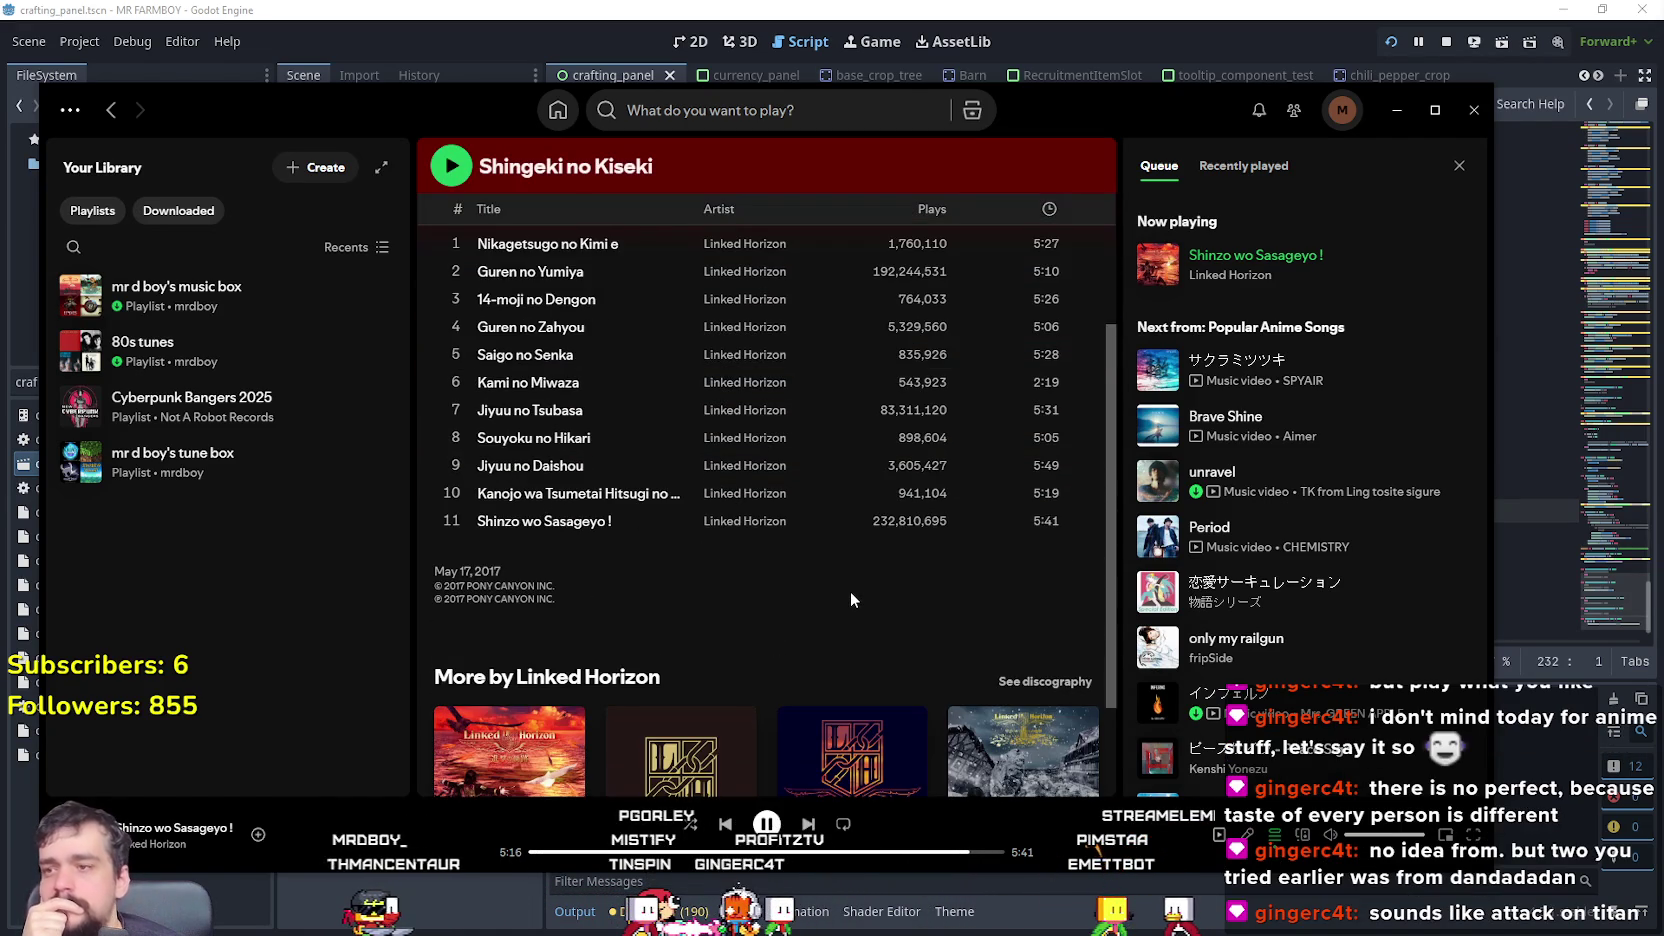
scroll(850, 600, up, 2)
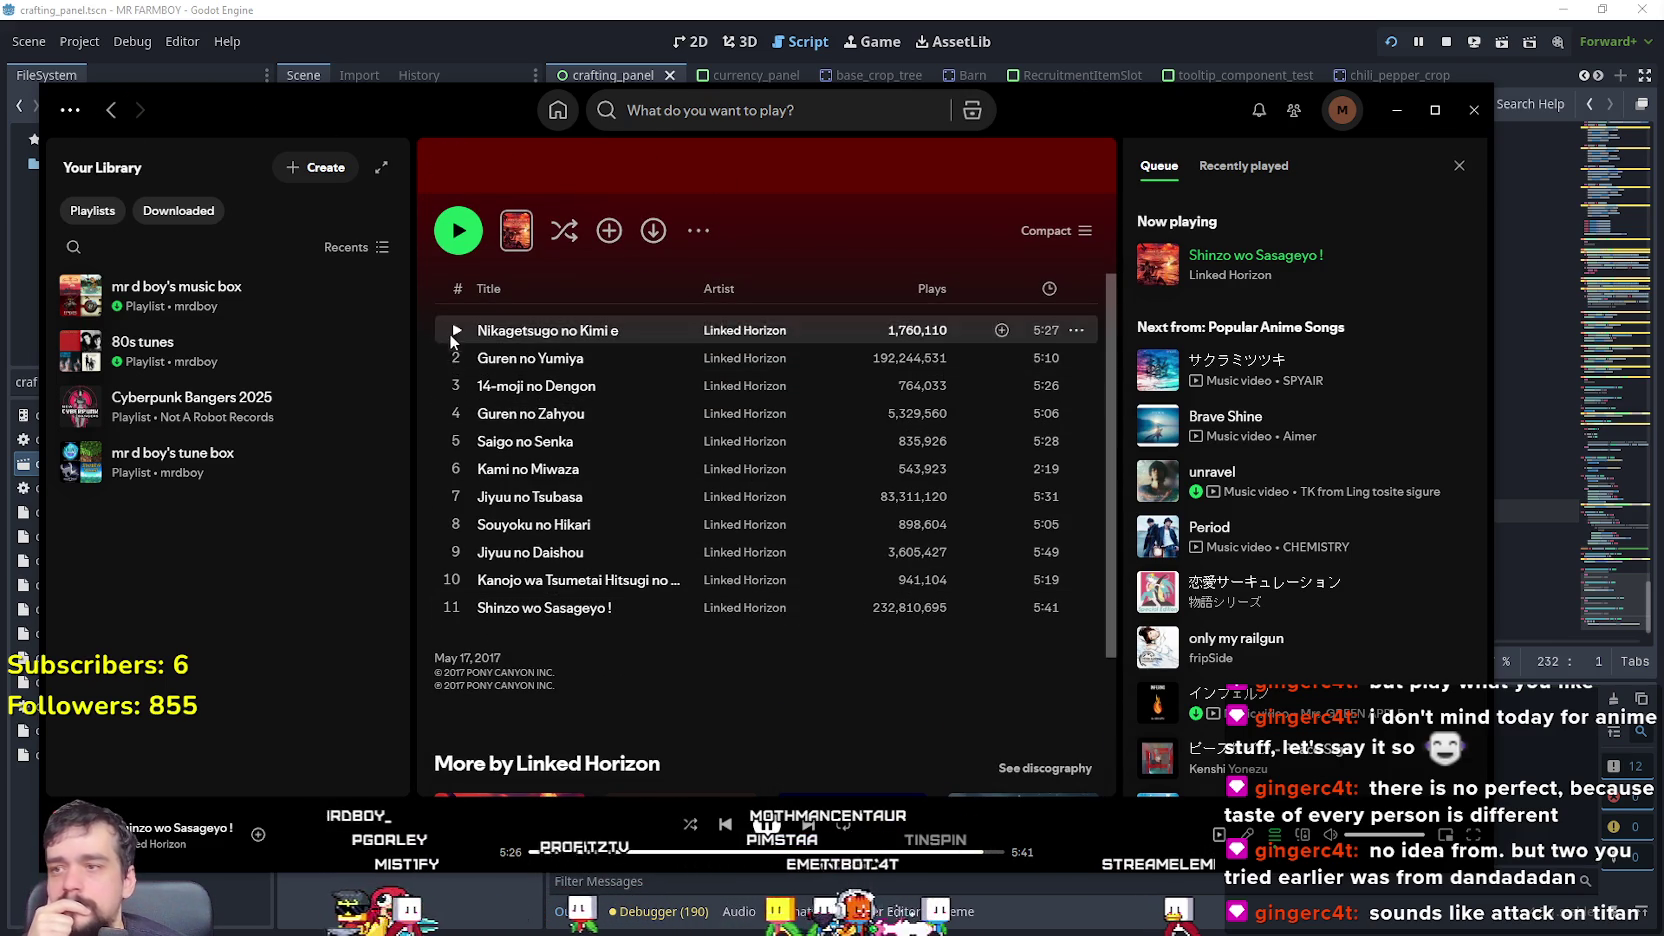
- Play Guren no Yumiya from about one minute in and add it to the music box playlist
click(444, 359)
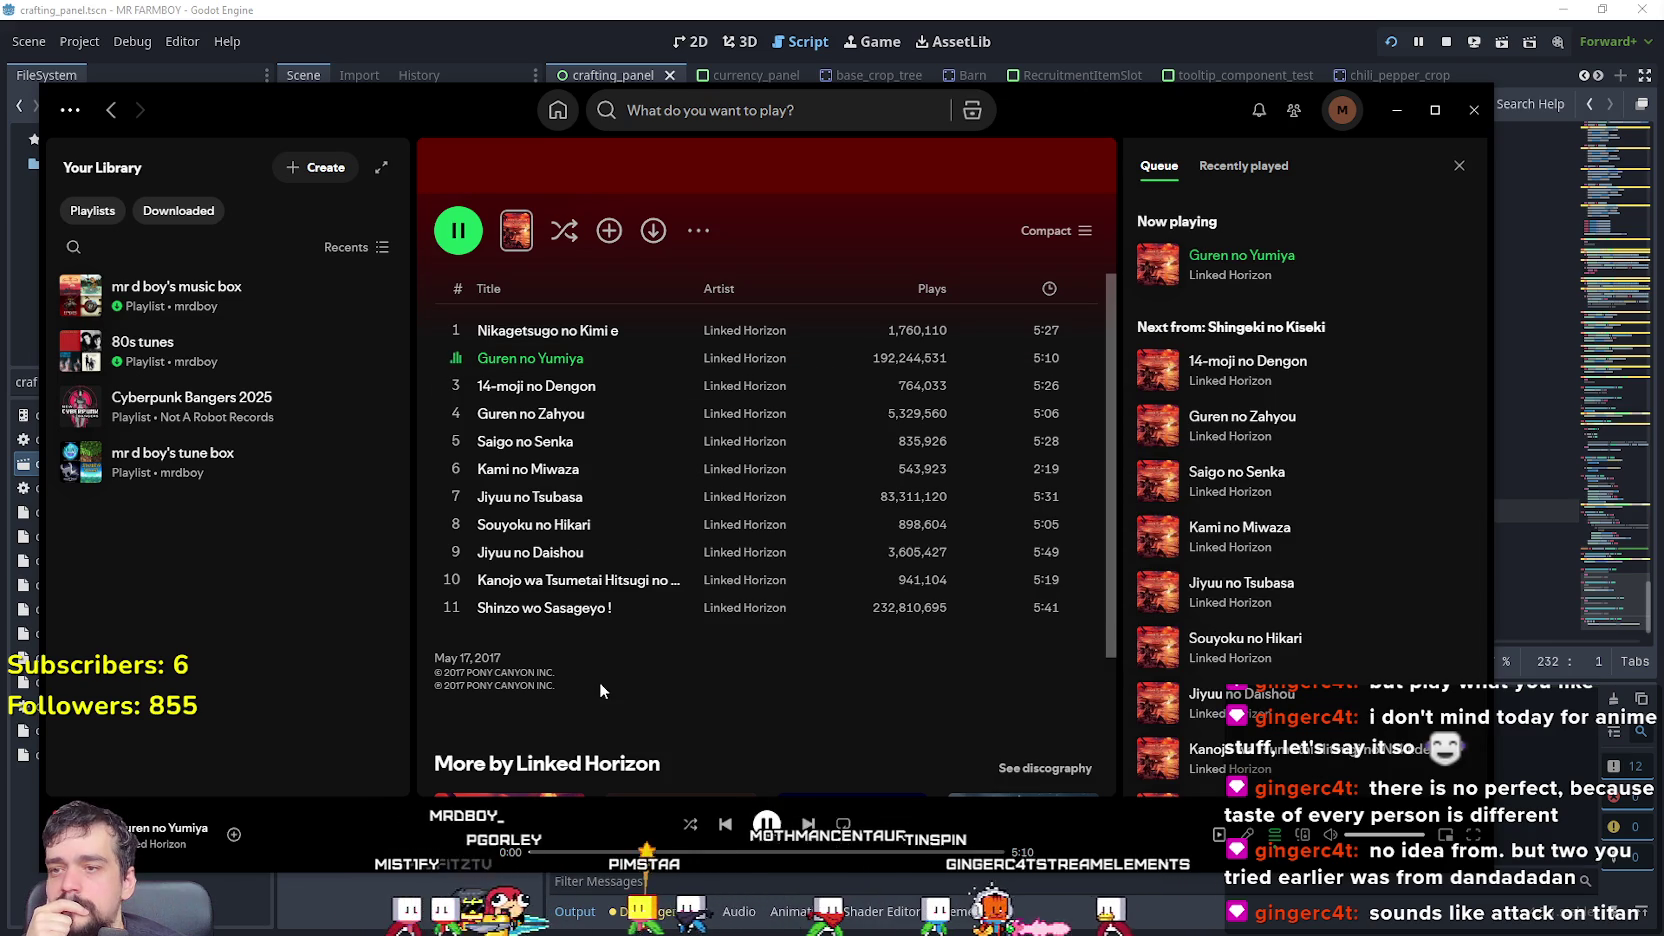
click(621, 853)
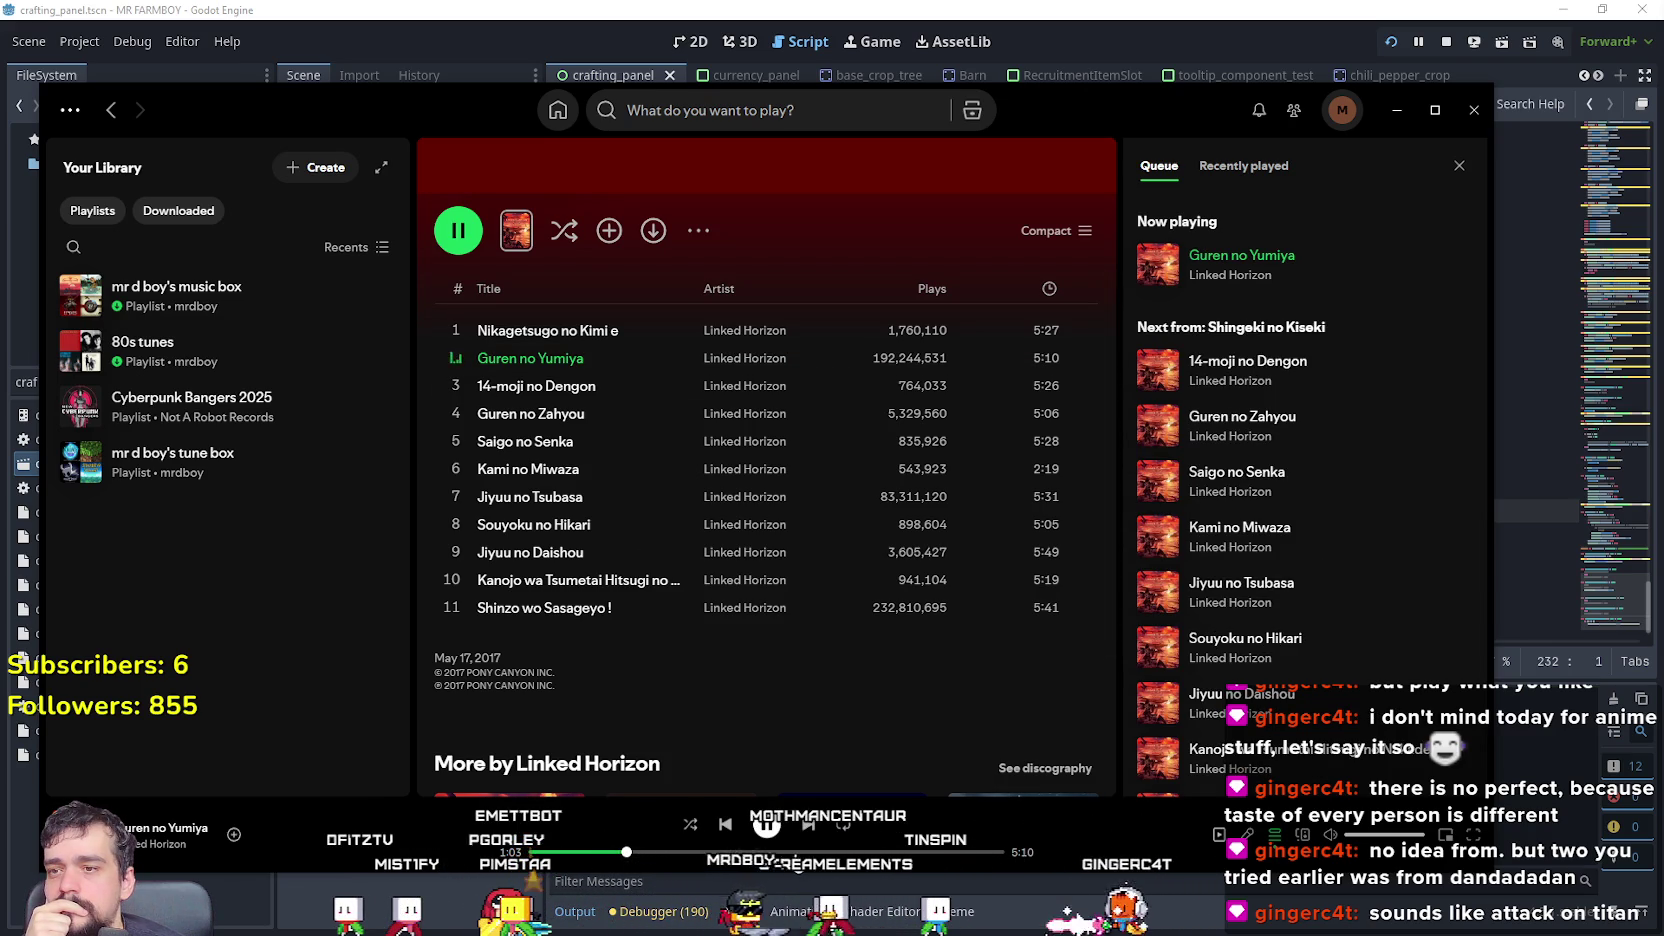
right_click(575, 364)
mouse_move(700, 393)
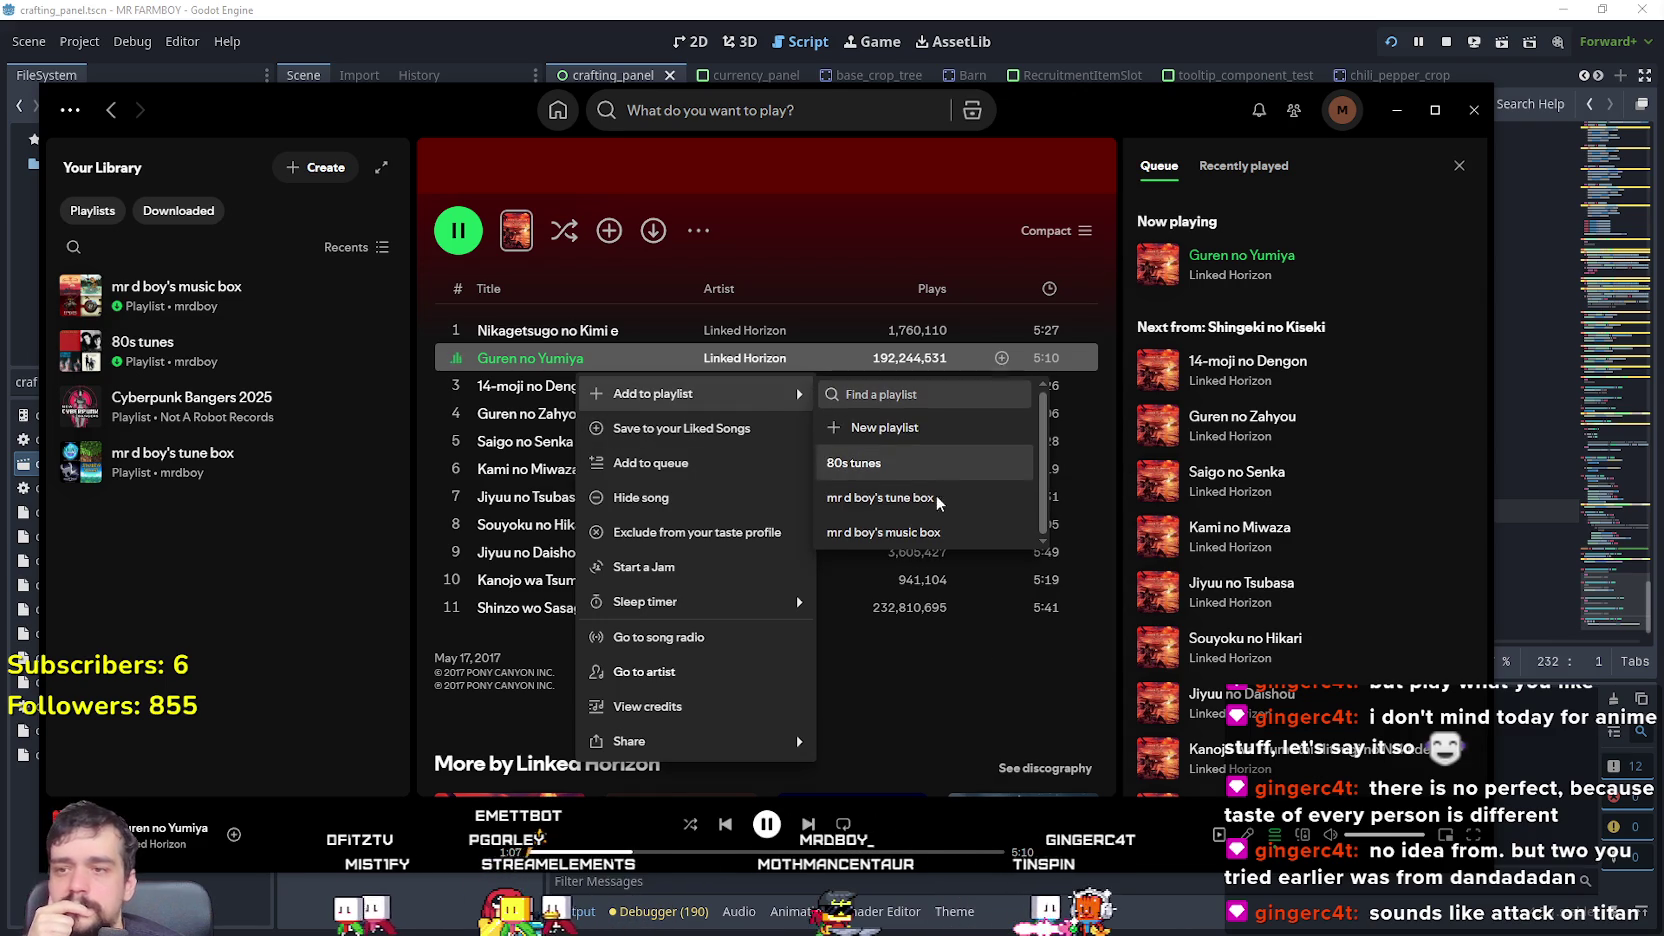
click(929, 532)
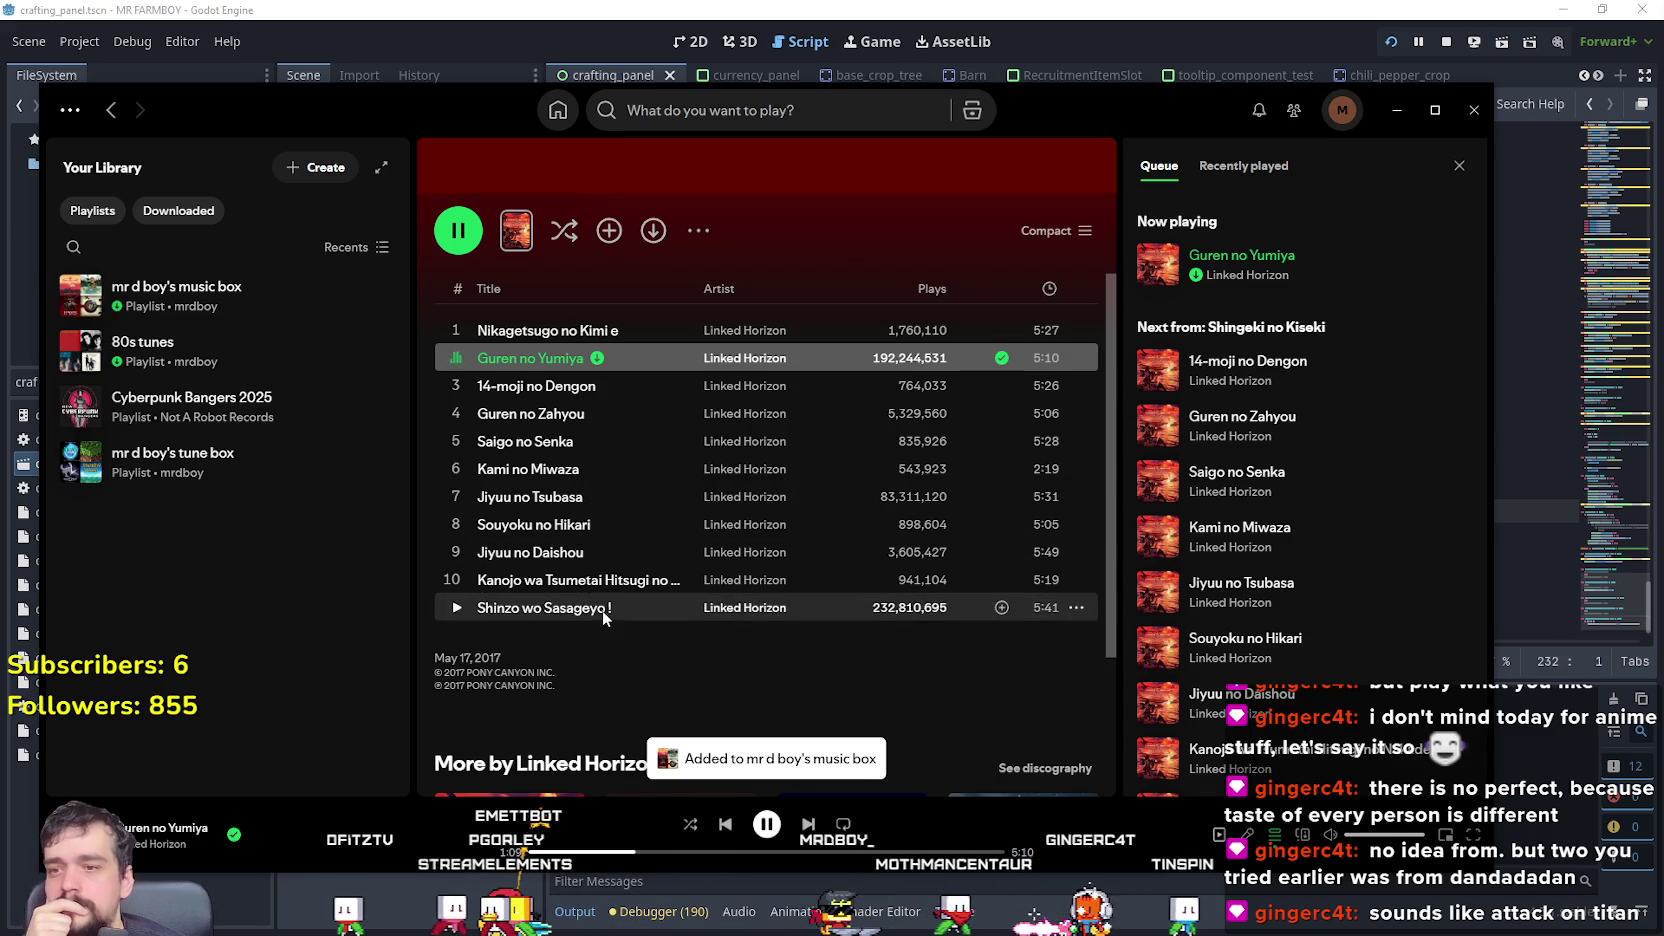
- Add Shinzo wo Sasageyo! to a playlist and return to Popular Anime Songs
right_click(611, 617)
mouse_move(780, 231)
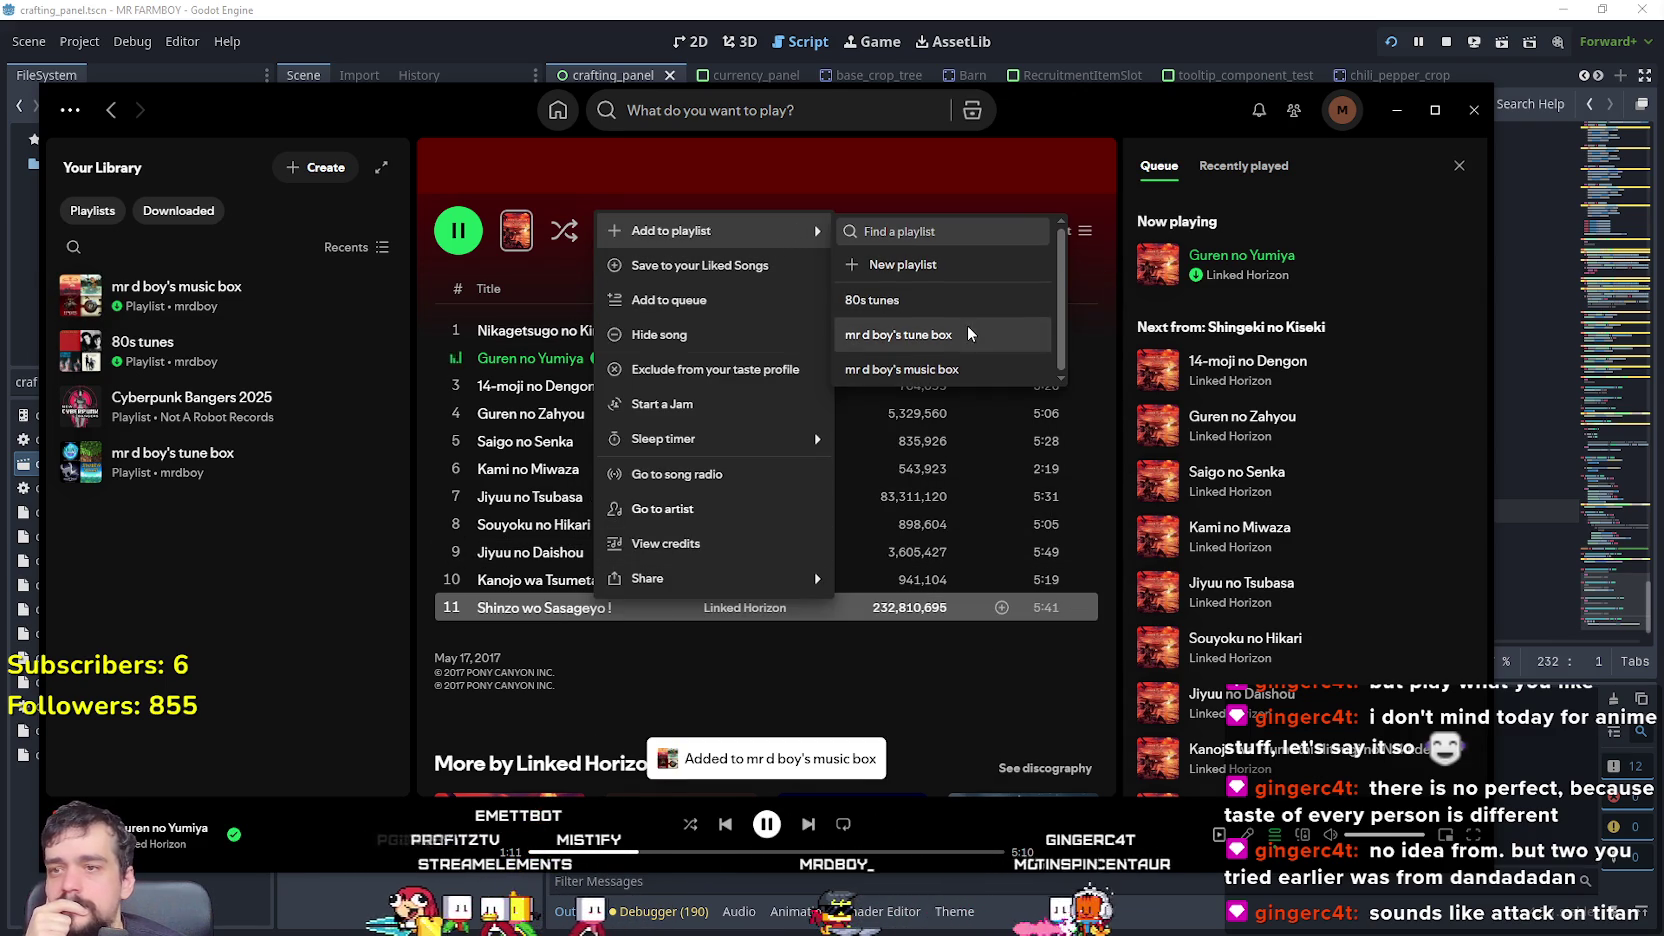
click(900, 370)
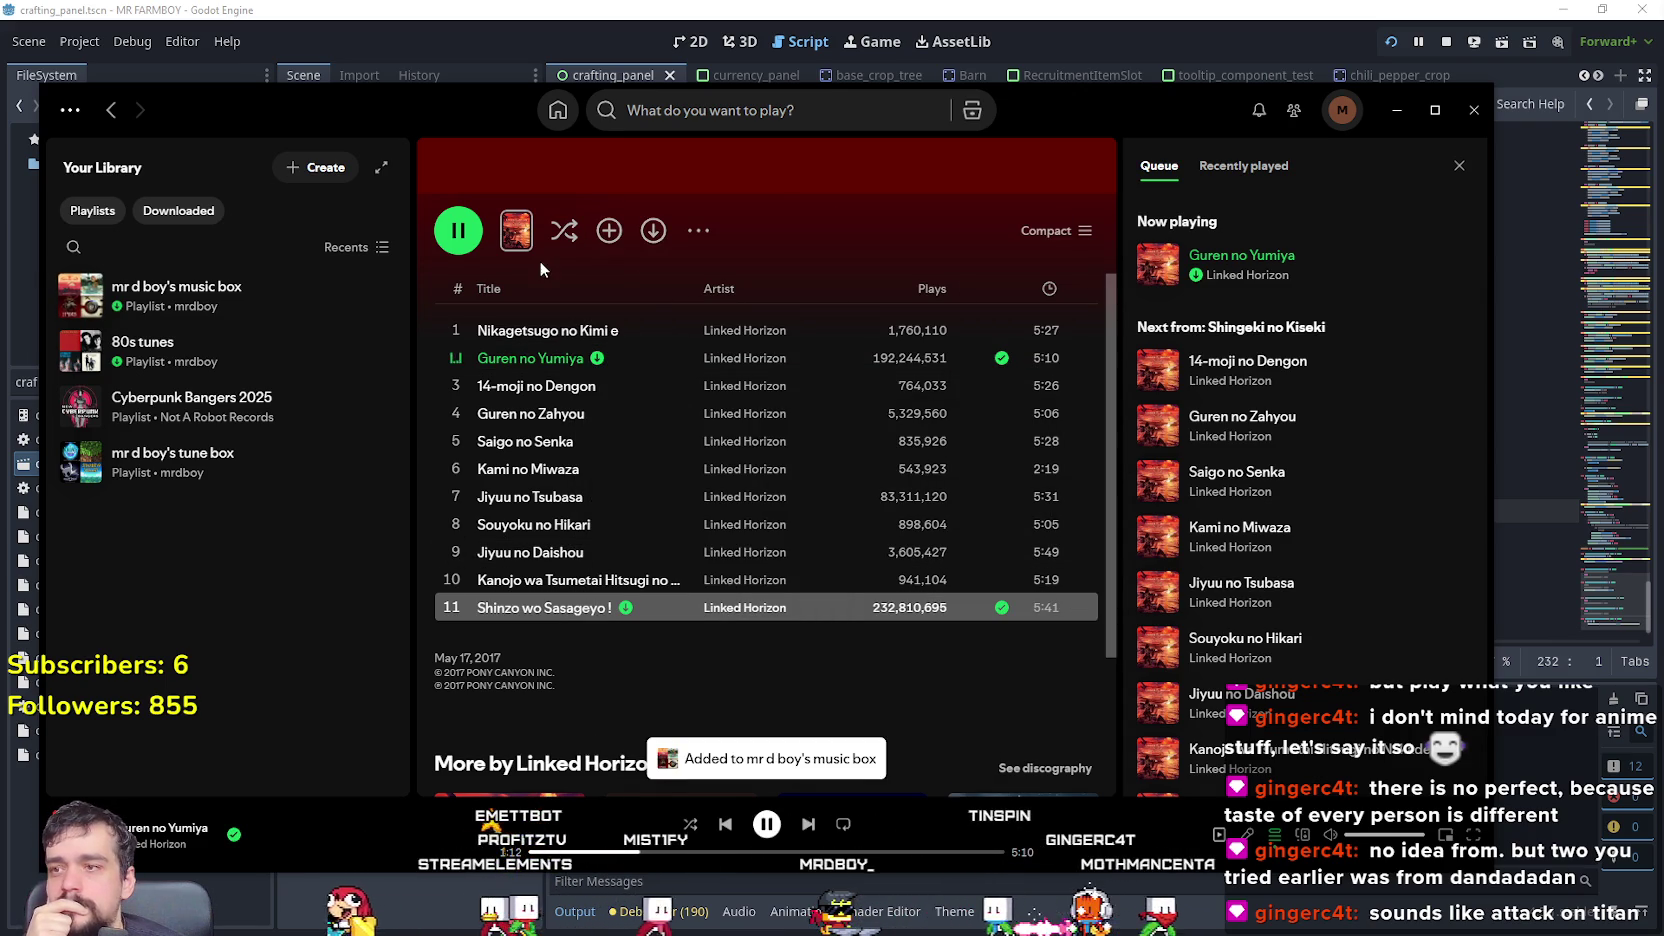
click(109, 111)
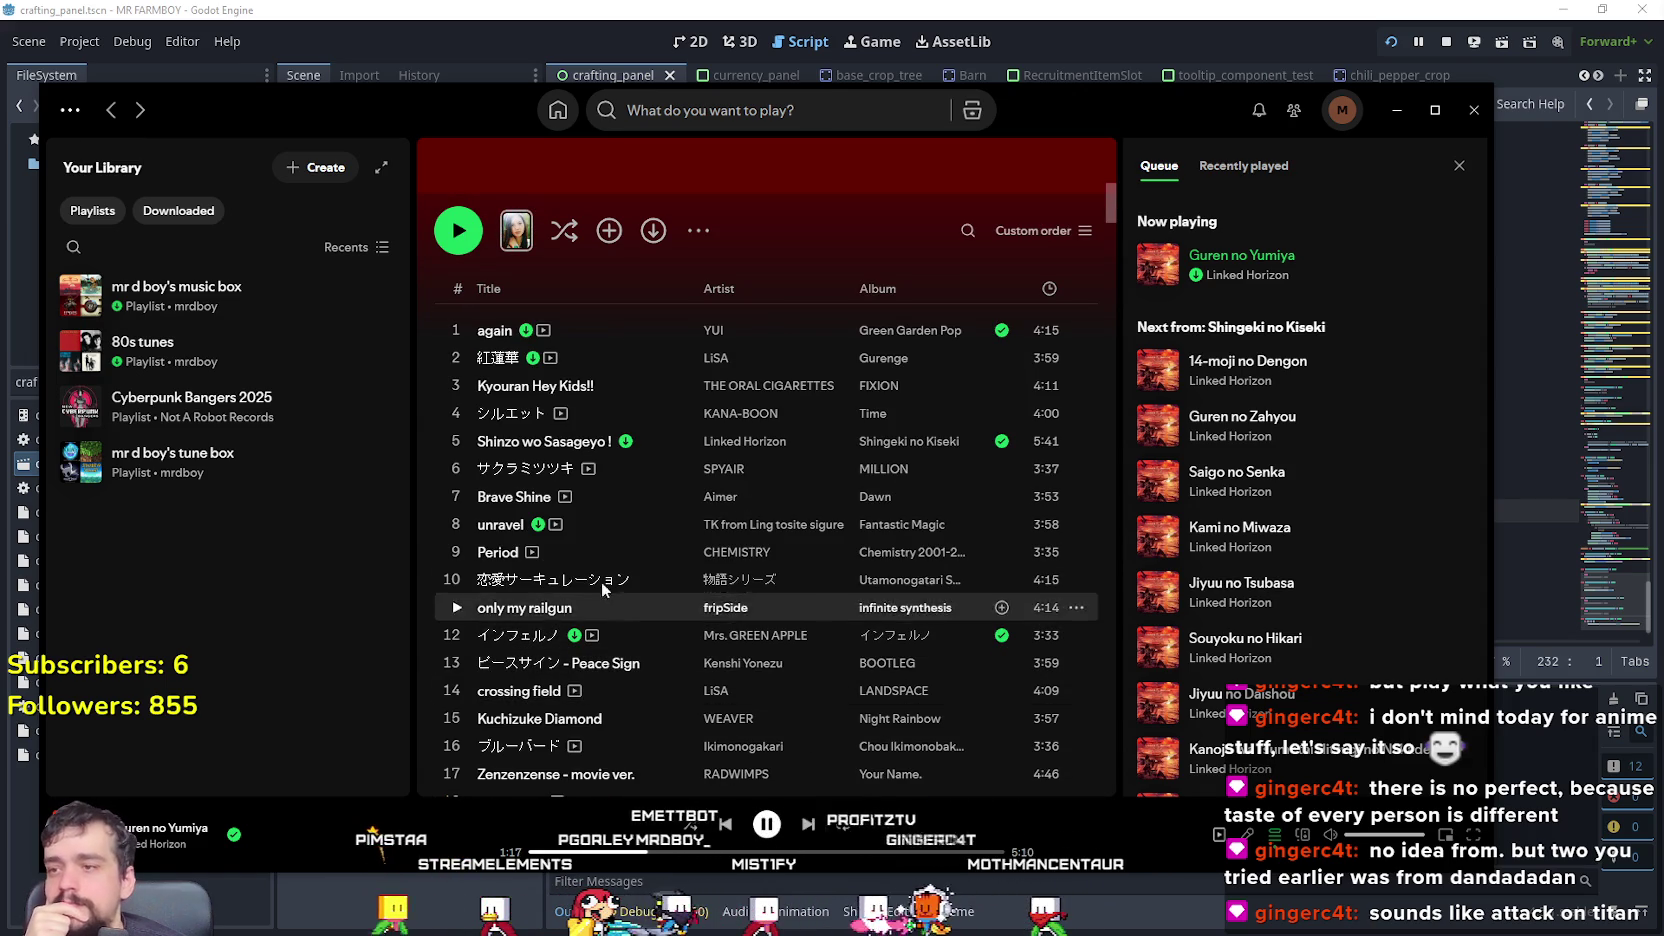
- Play サクラミツツキ and Brave Shine, skipping ahead in each, Brave Shine to near its end
scroll(656, 640, down, 1)
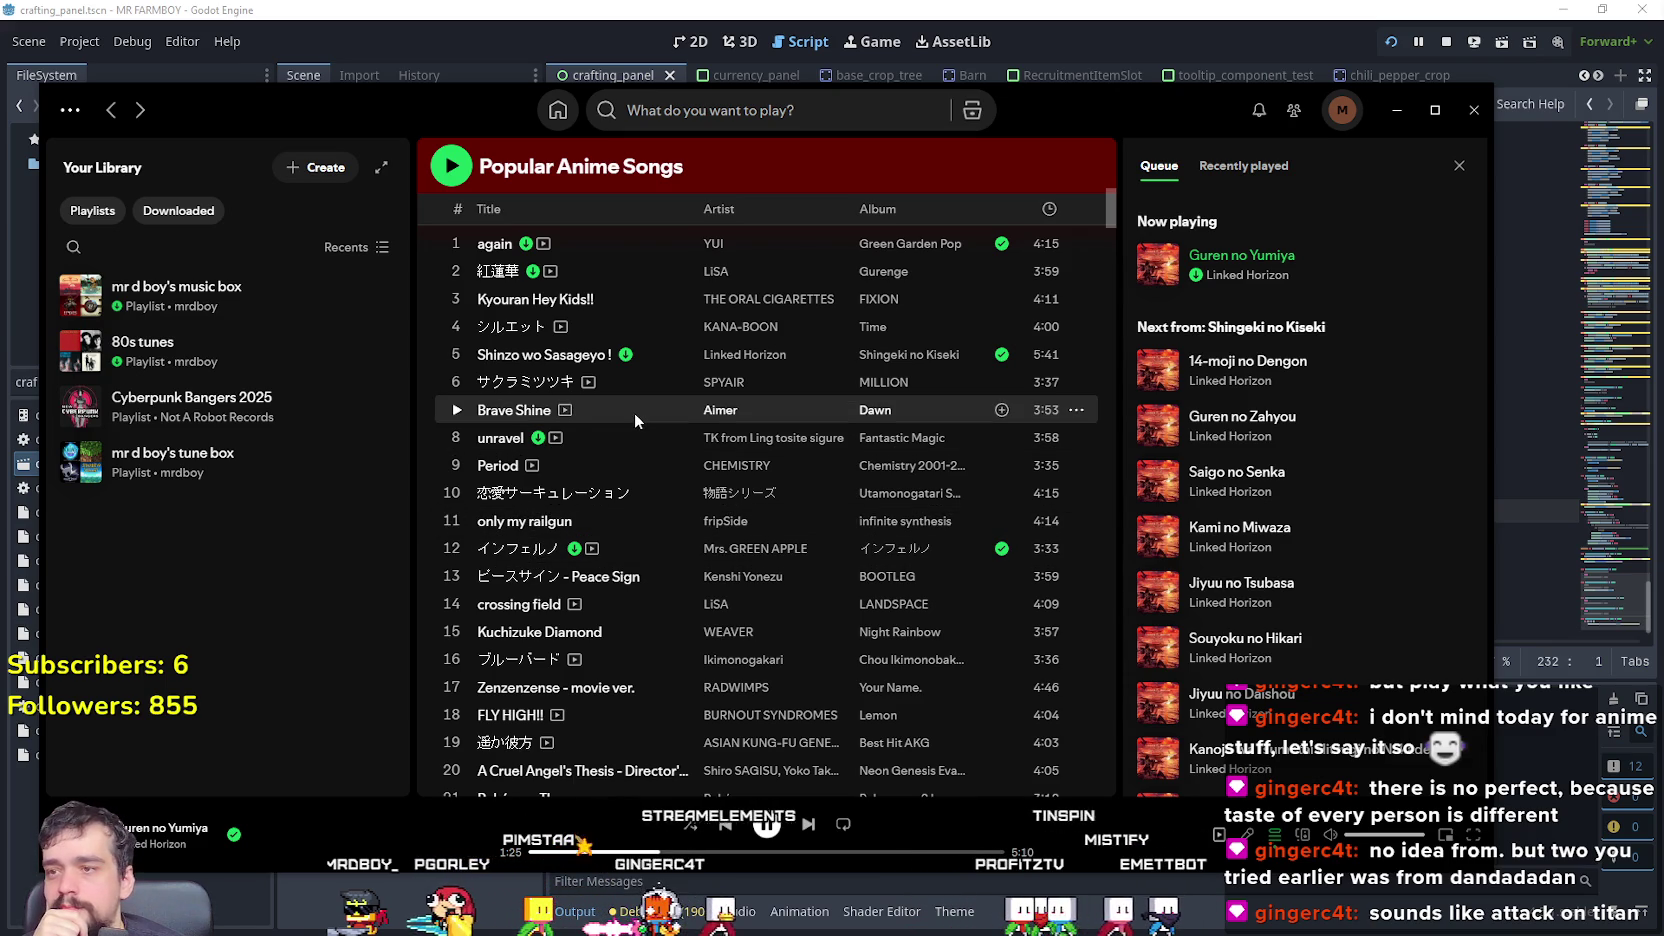
click(457, 383)
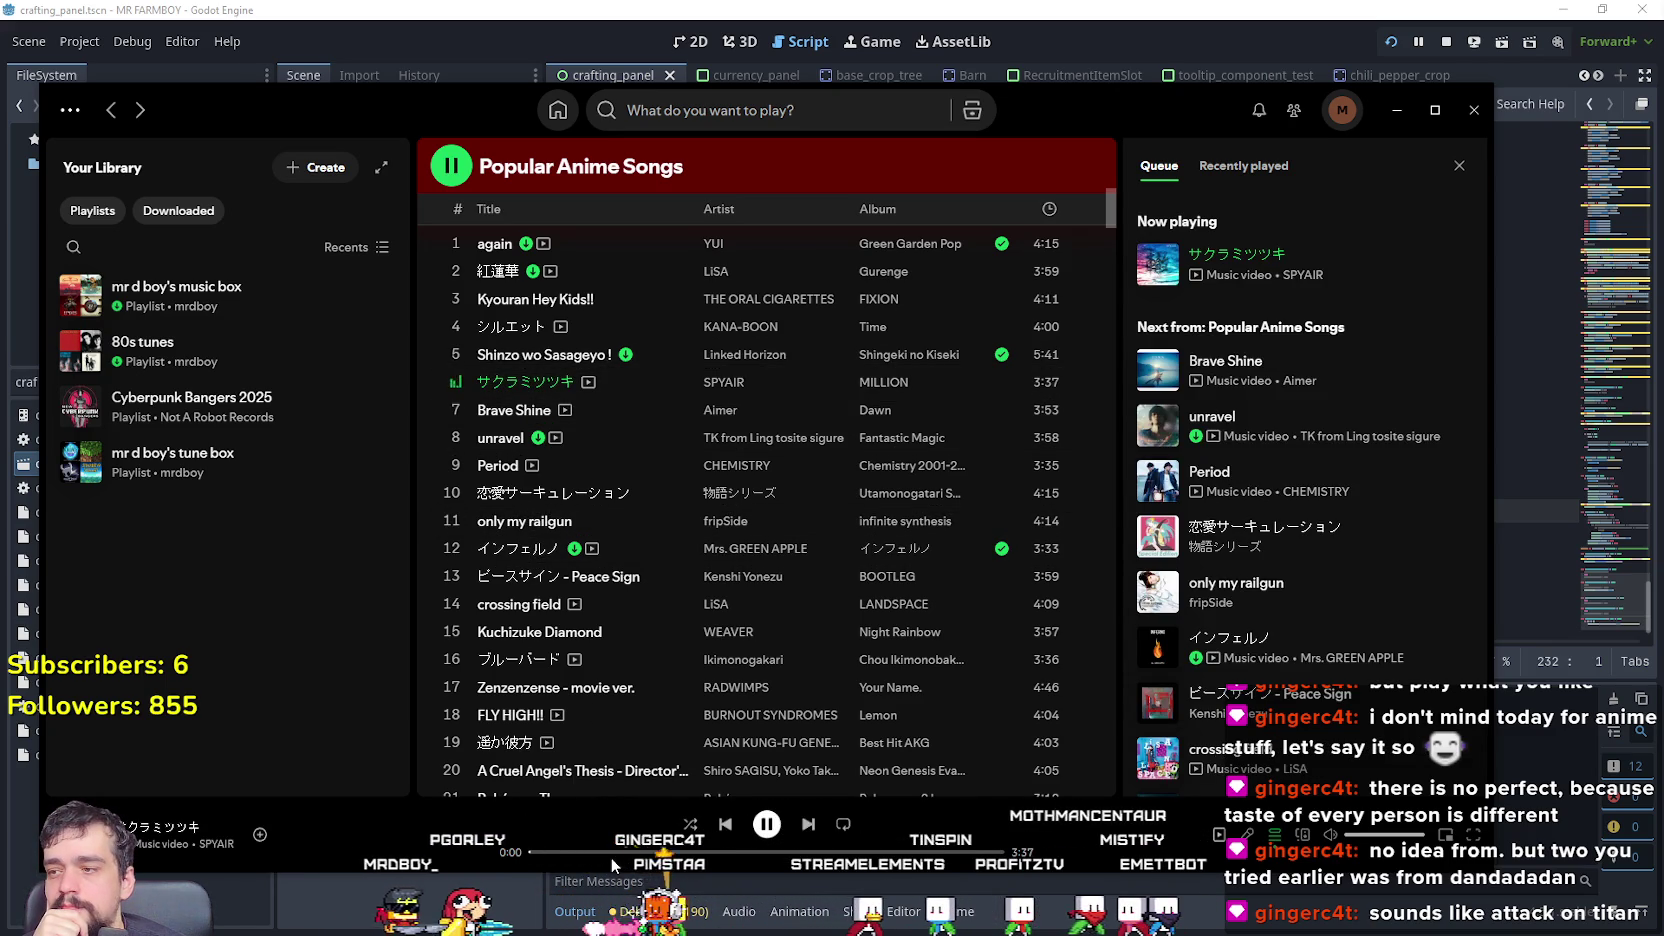
click(640, 852)
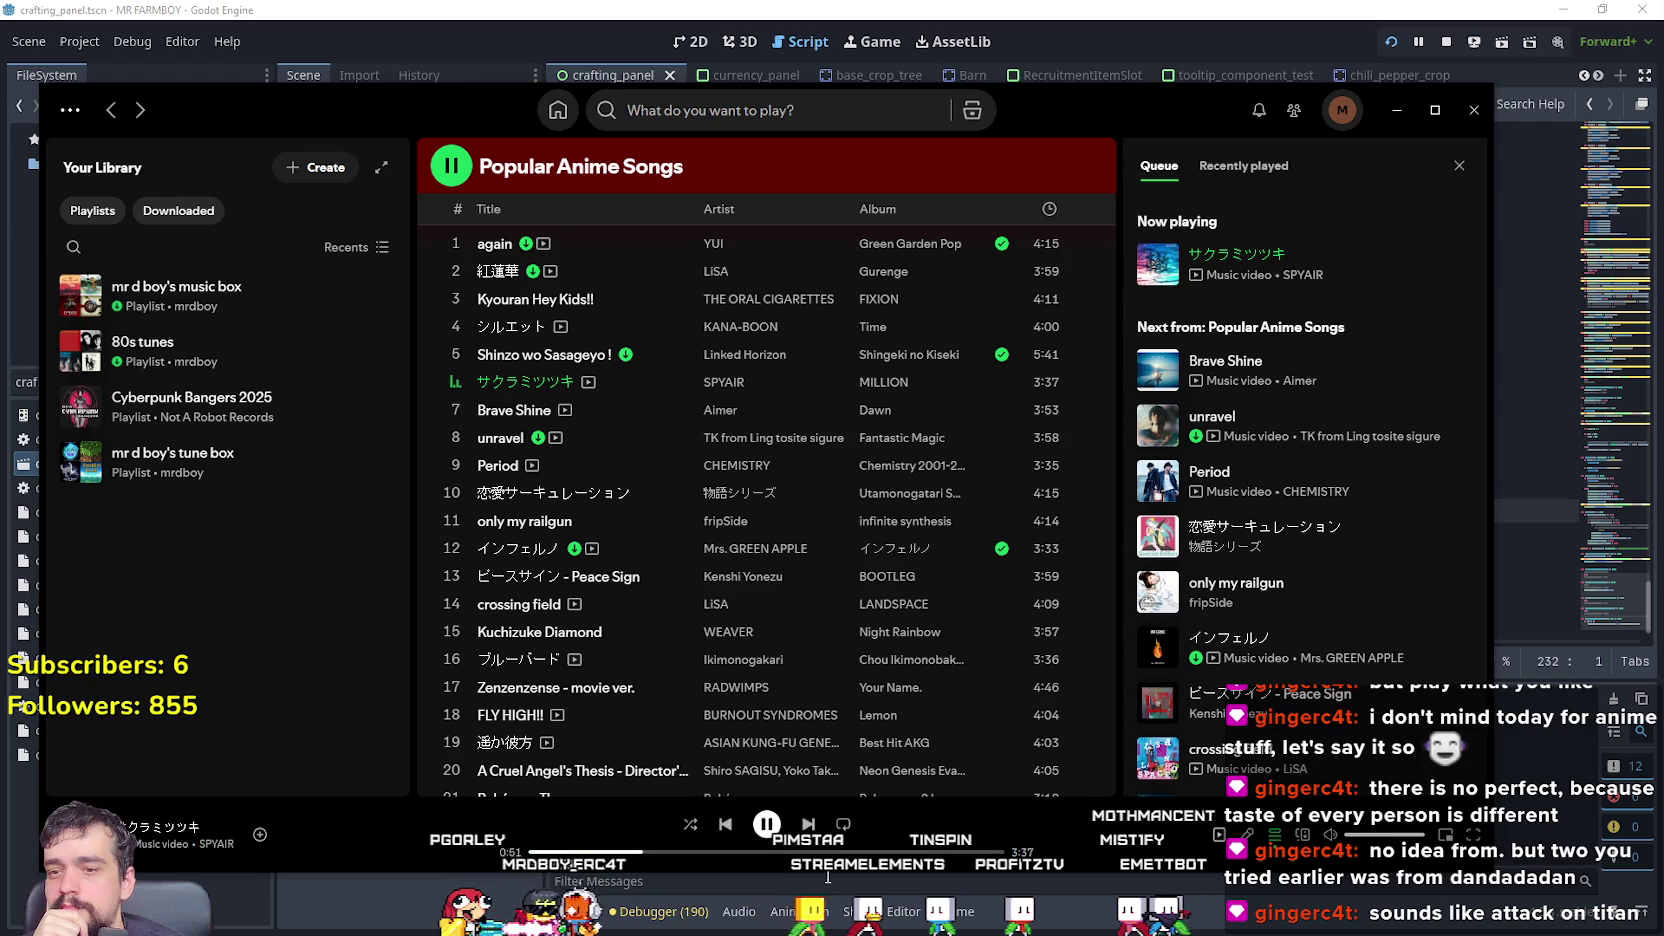
click(456, 410)
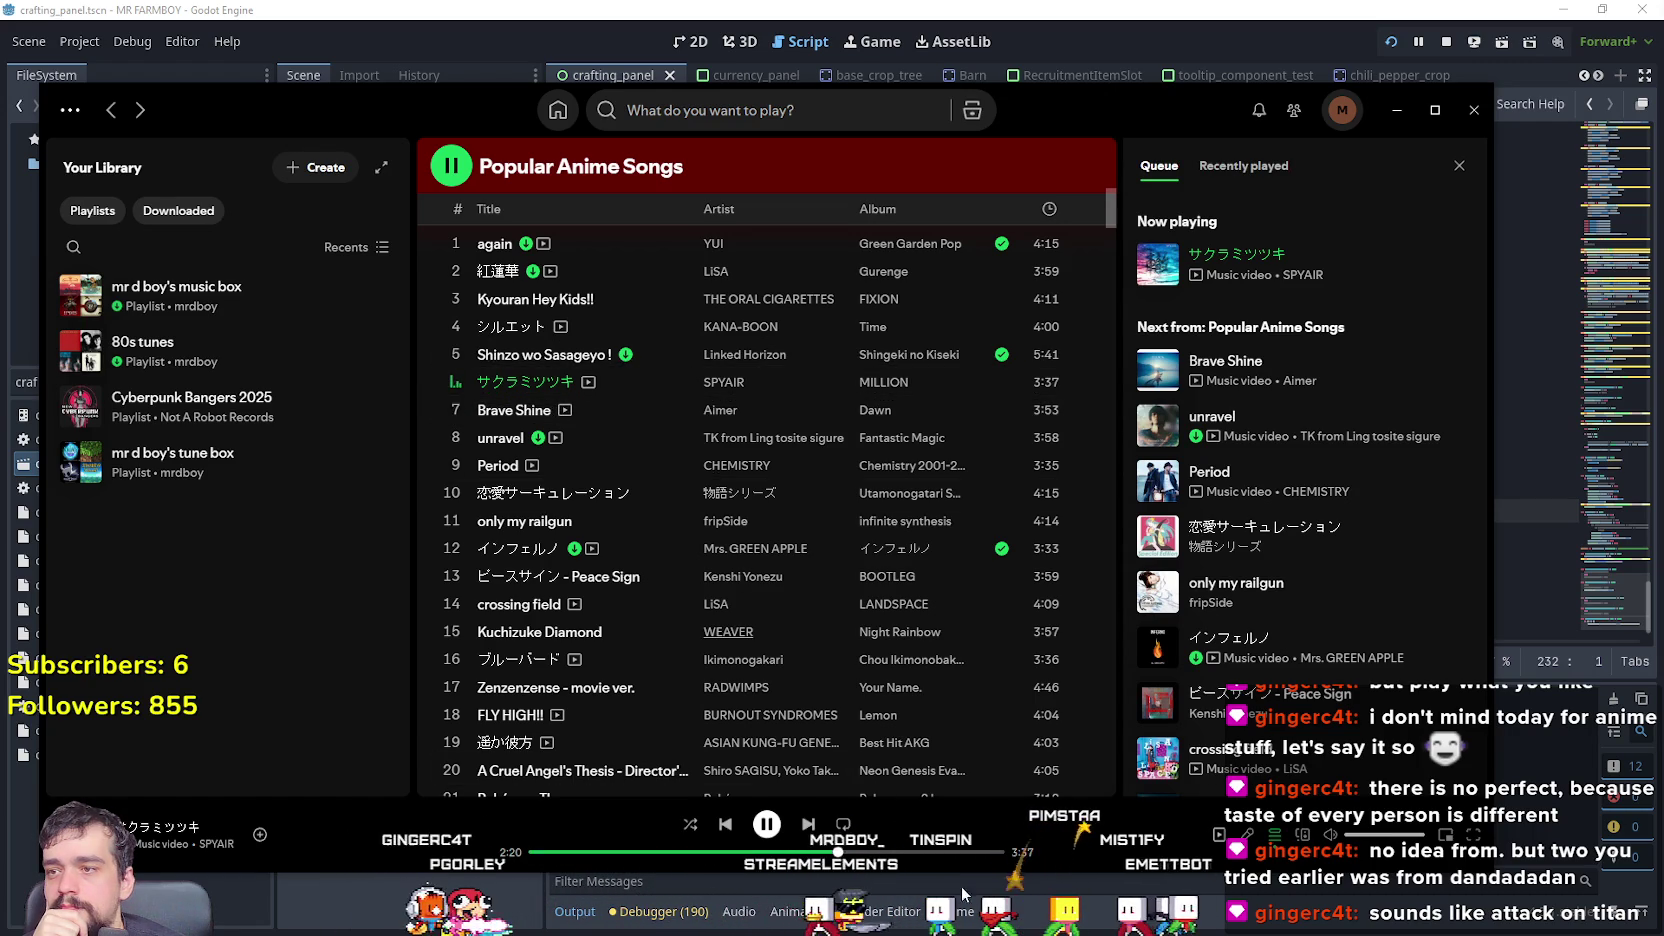
click(679, 852)
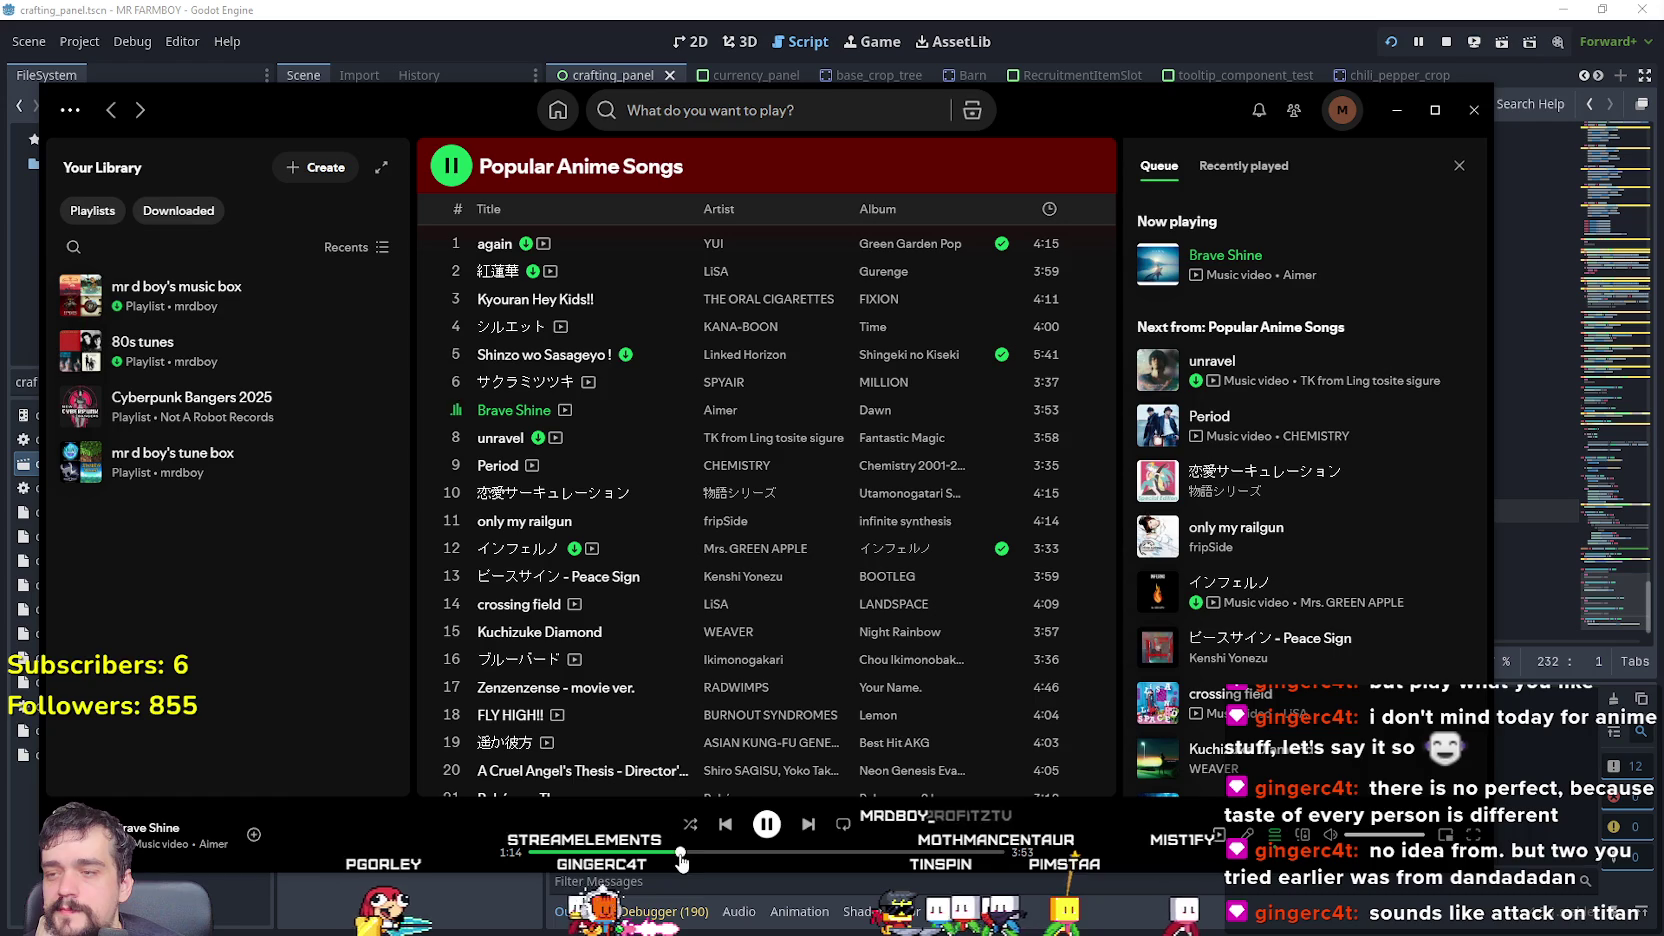
click(880, 852)
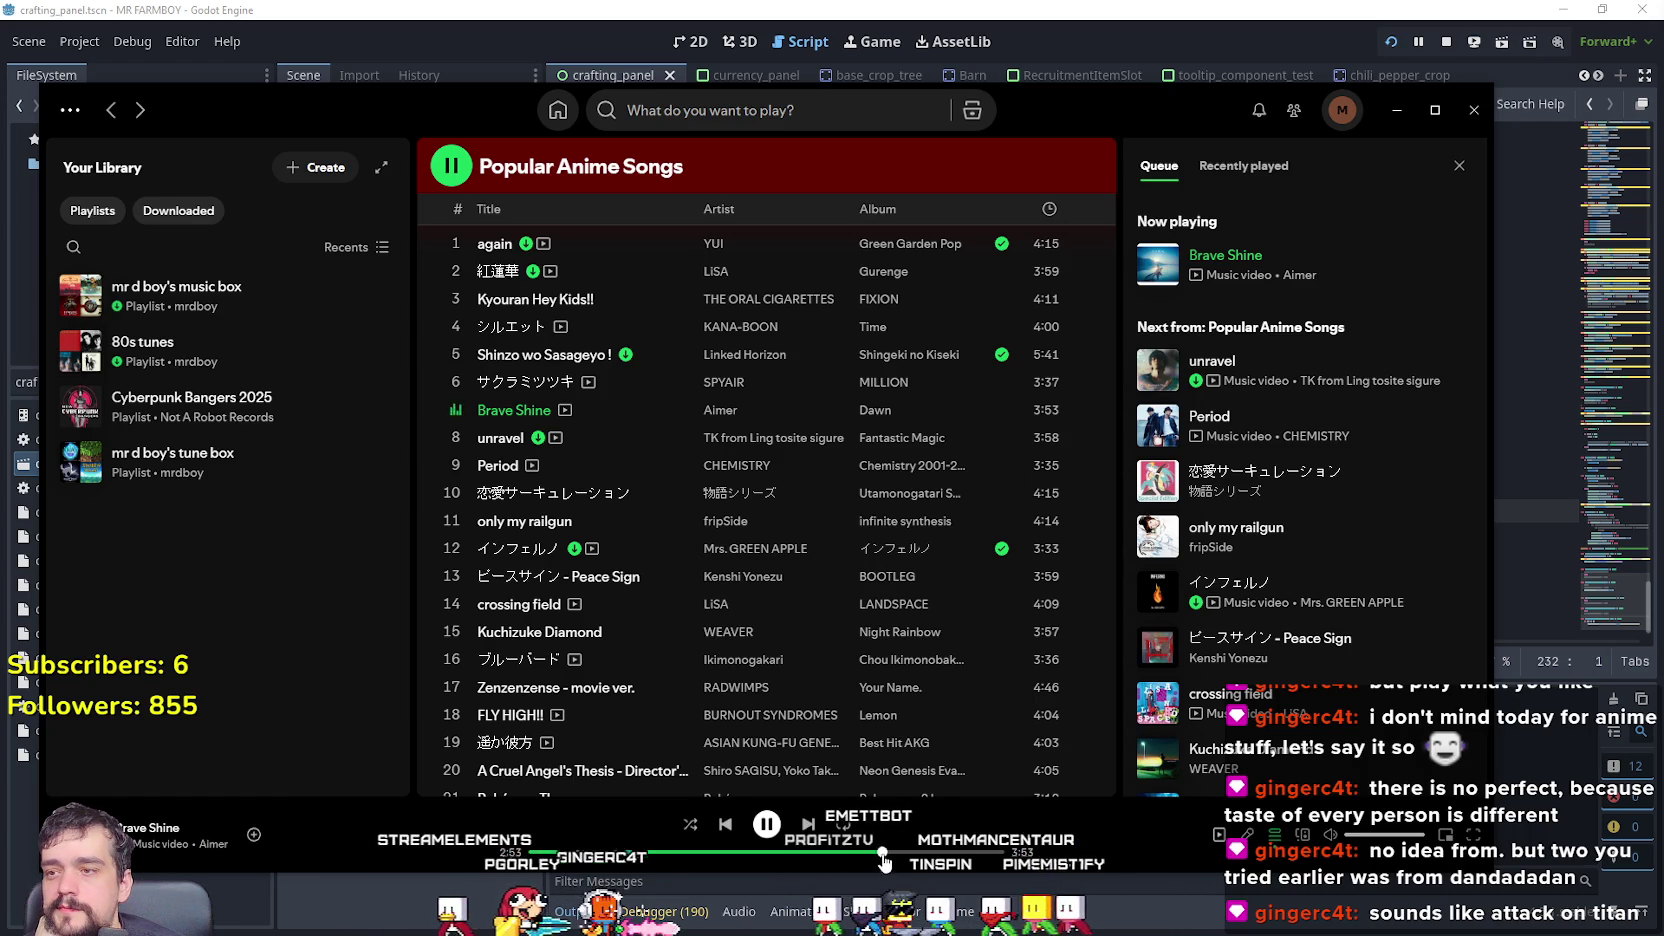
- Play Period from about 0:57, then 恋愛サーキュレーション from about 0:56
click(456, 465)
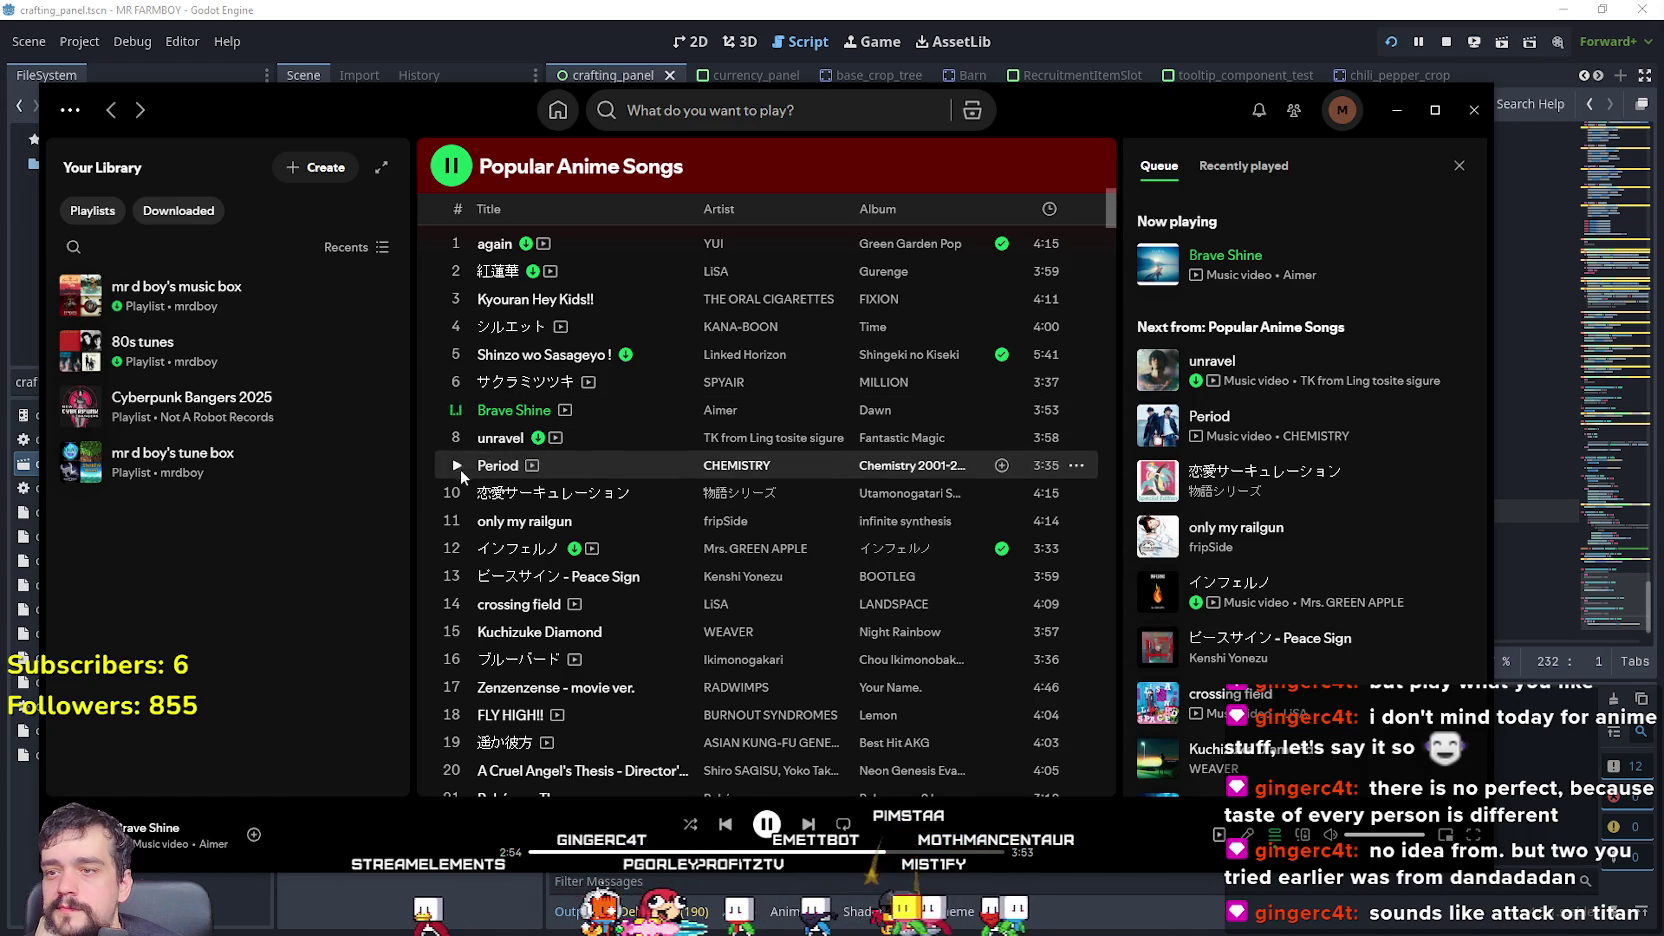
click(657, 852)
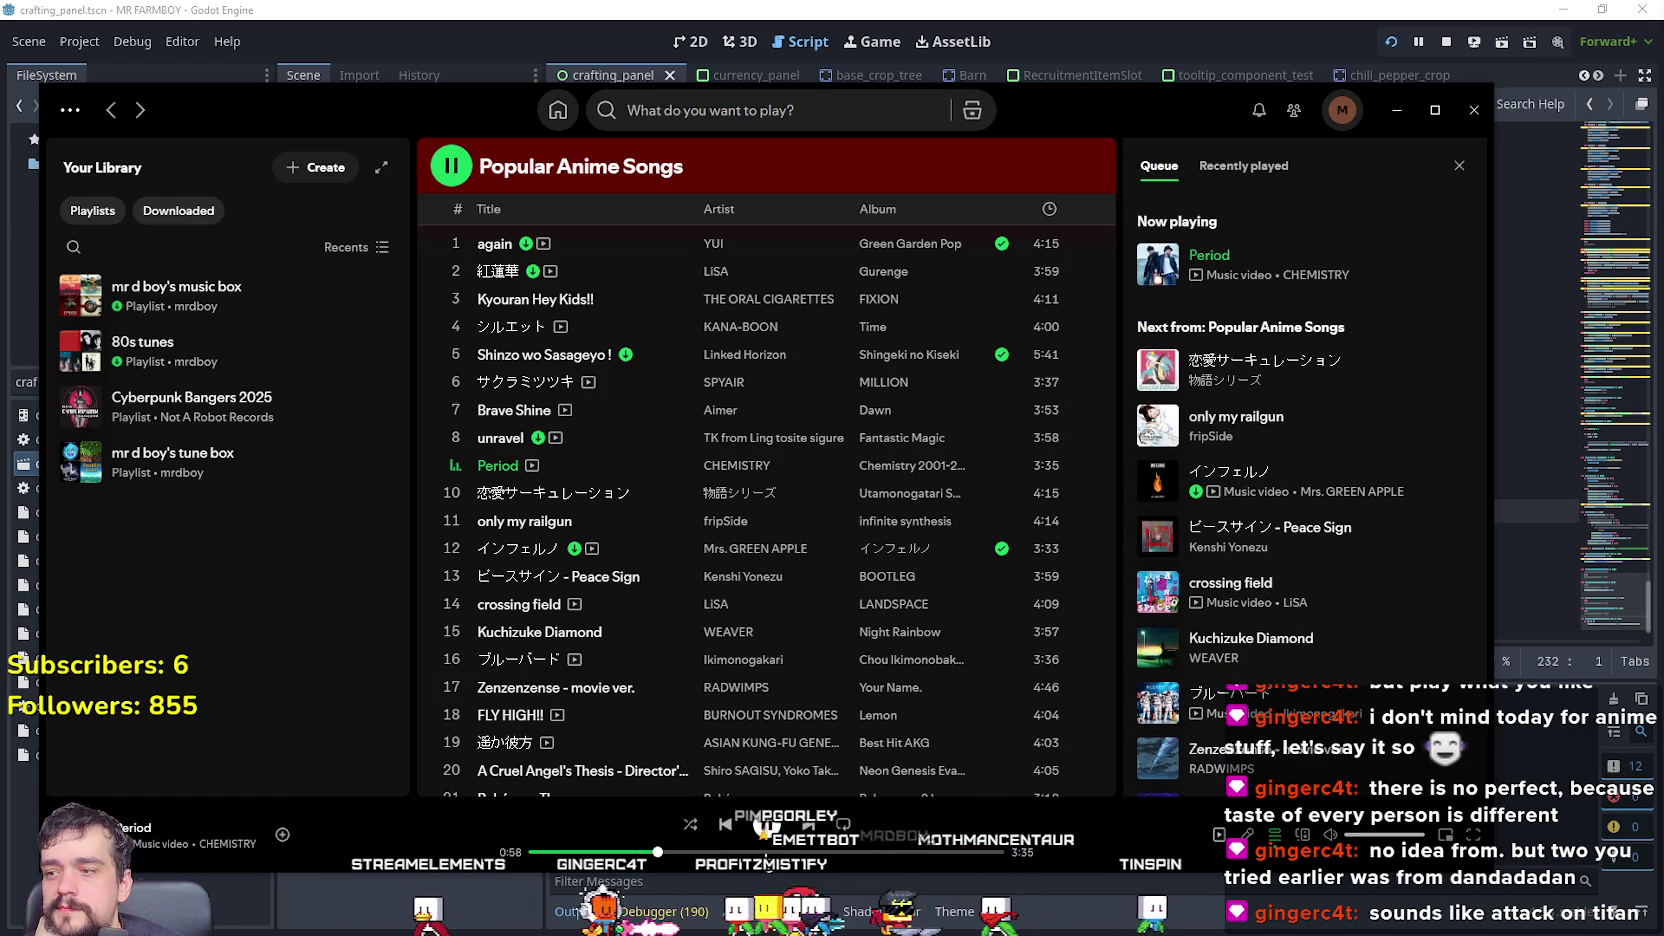
scroll(588, 453, down, 3)
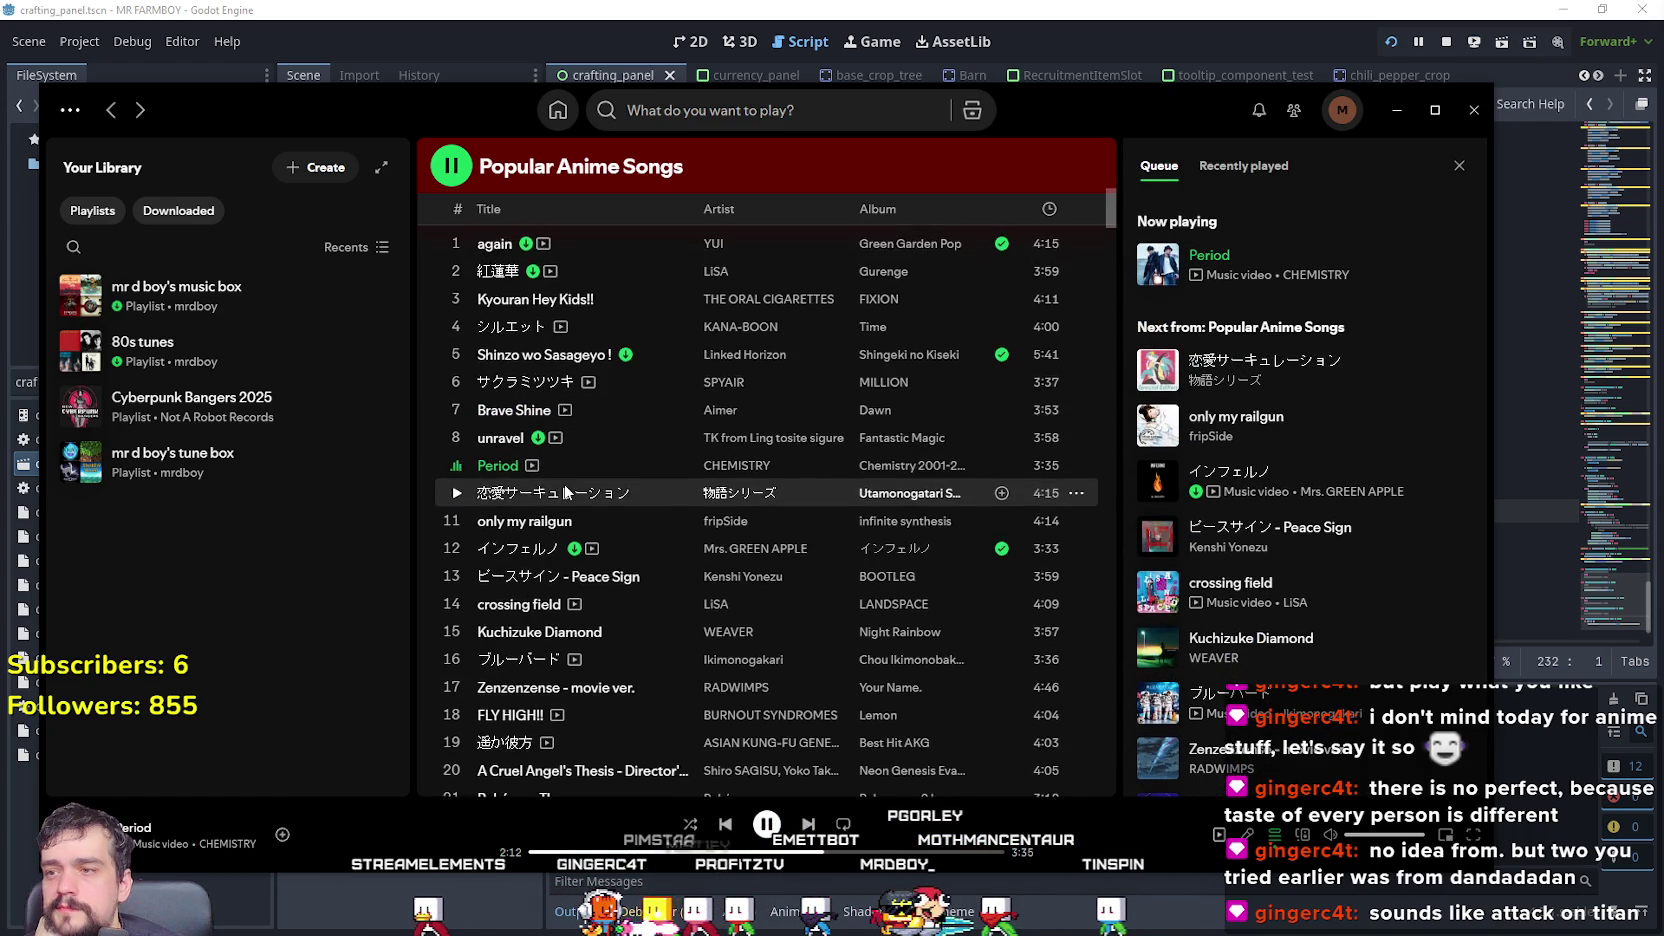
scroll(588, 453, up, 2)
scroll(560, 400, up, 2)
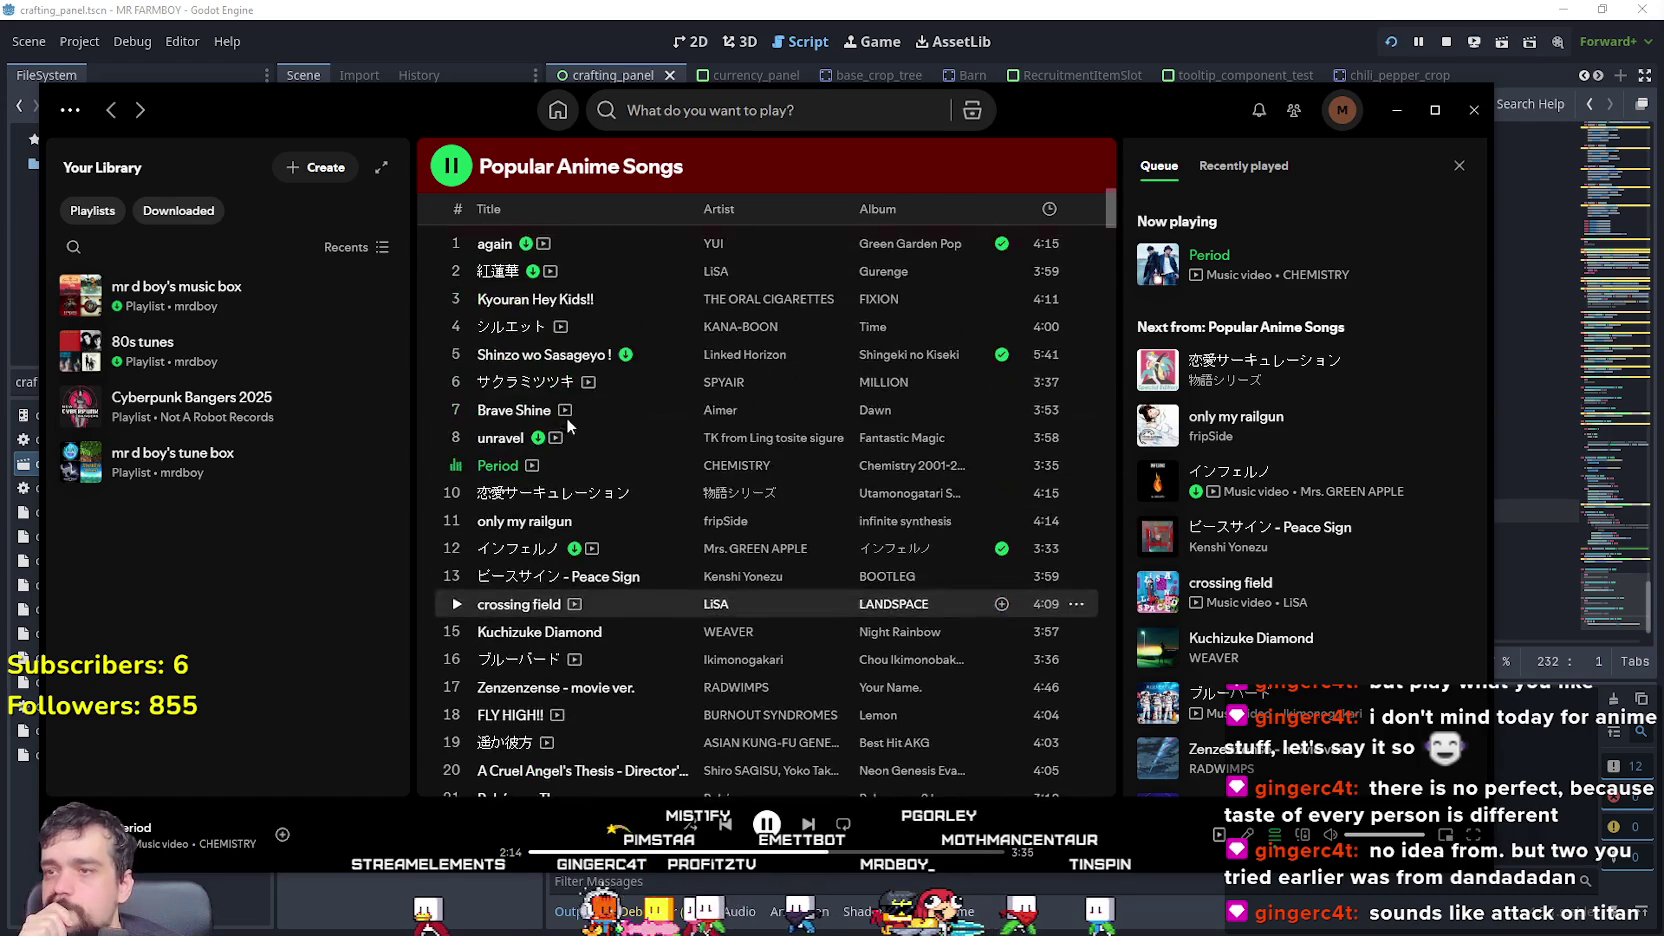
click(458, 492)
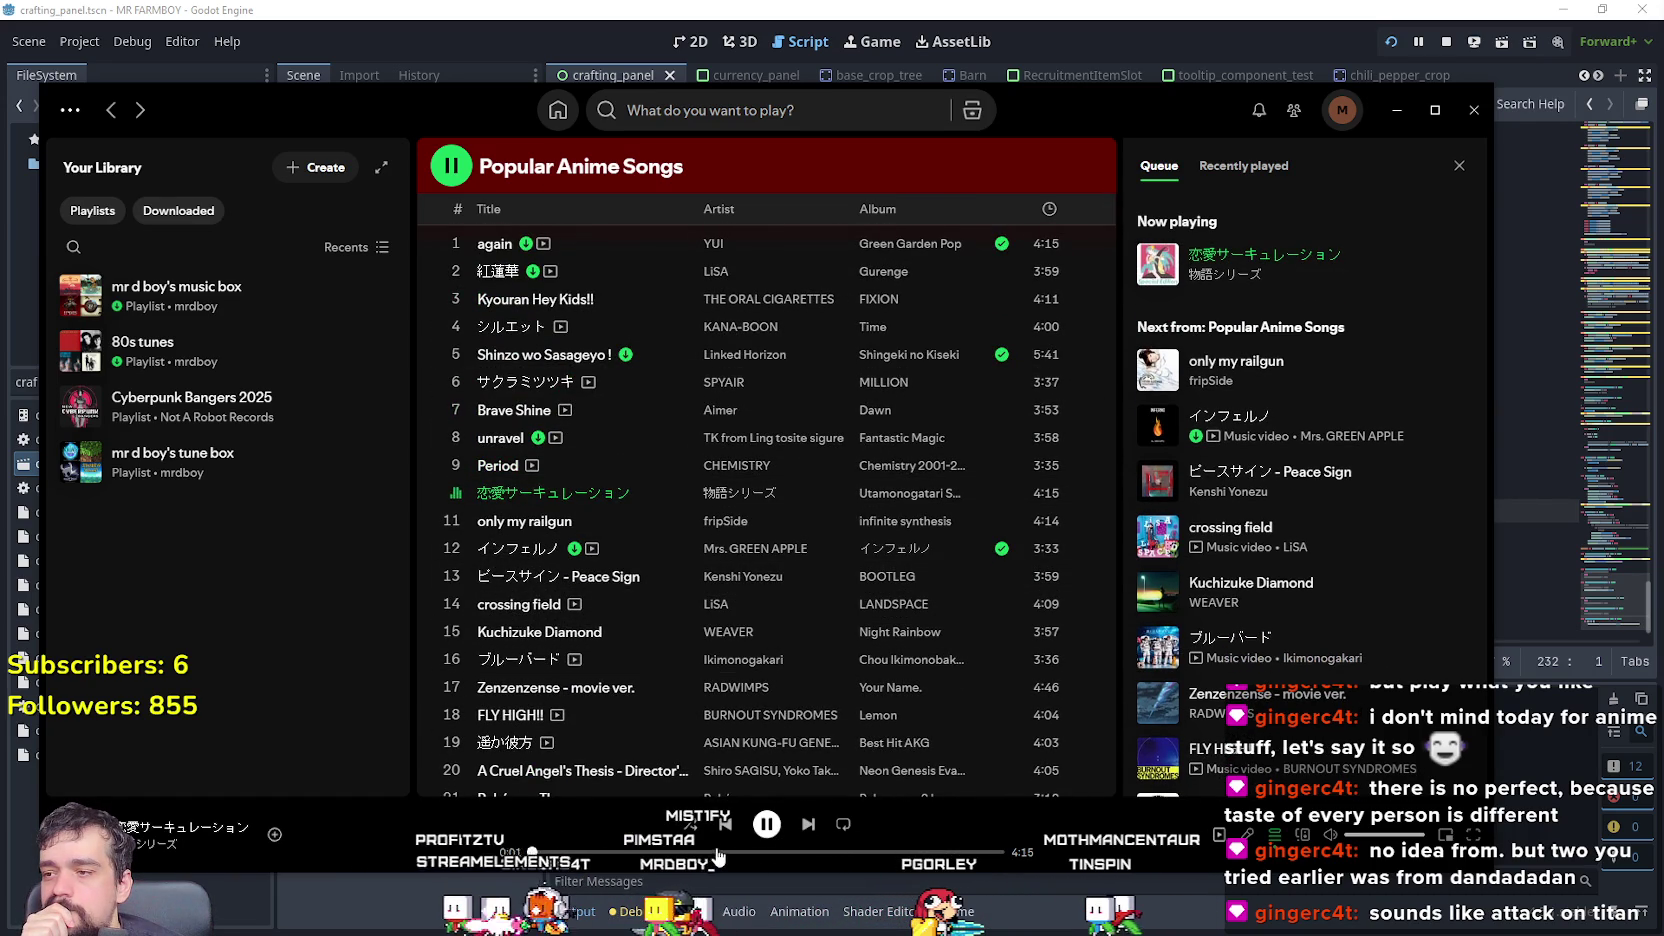
click(636, 852)
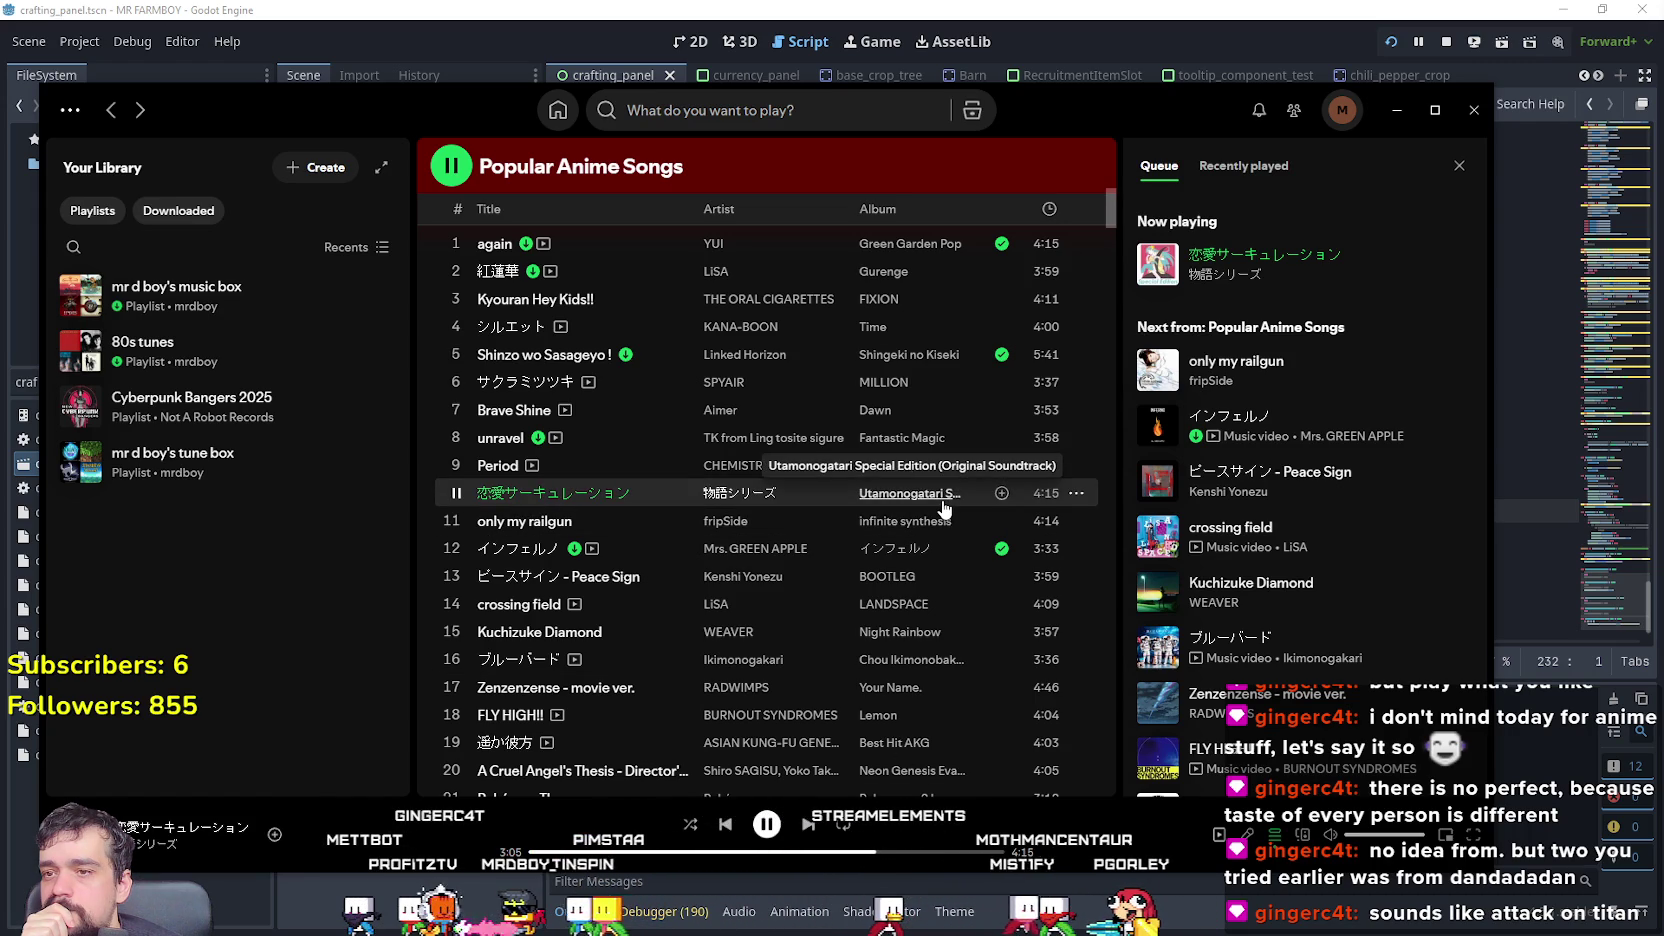
- Play only my railgun from 1:22, then skip to the next track, Peace Sign
click(457, 521)
click(670, 852)
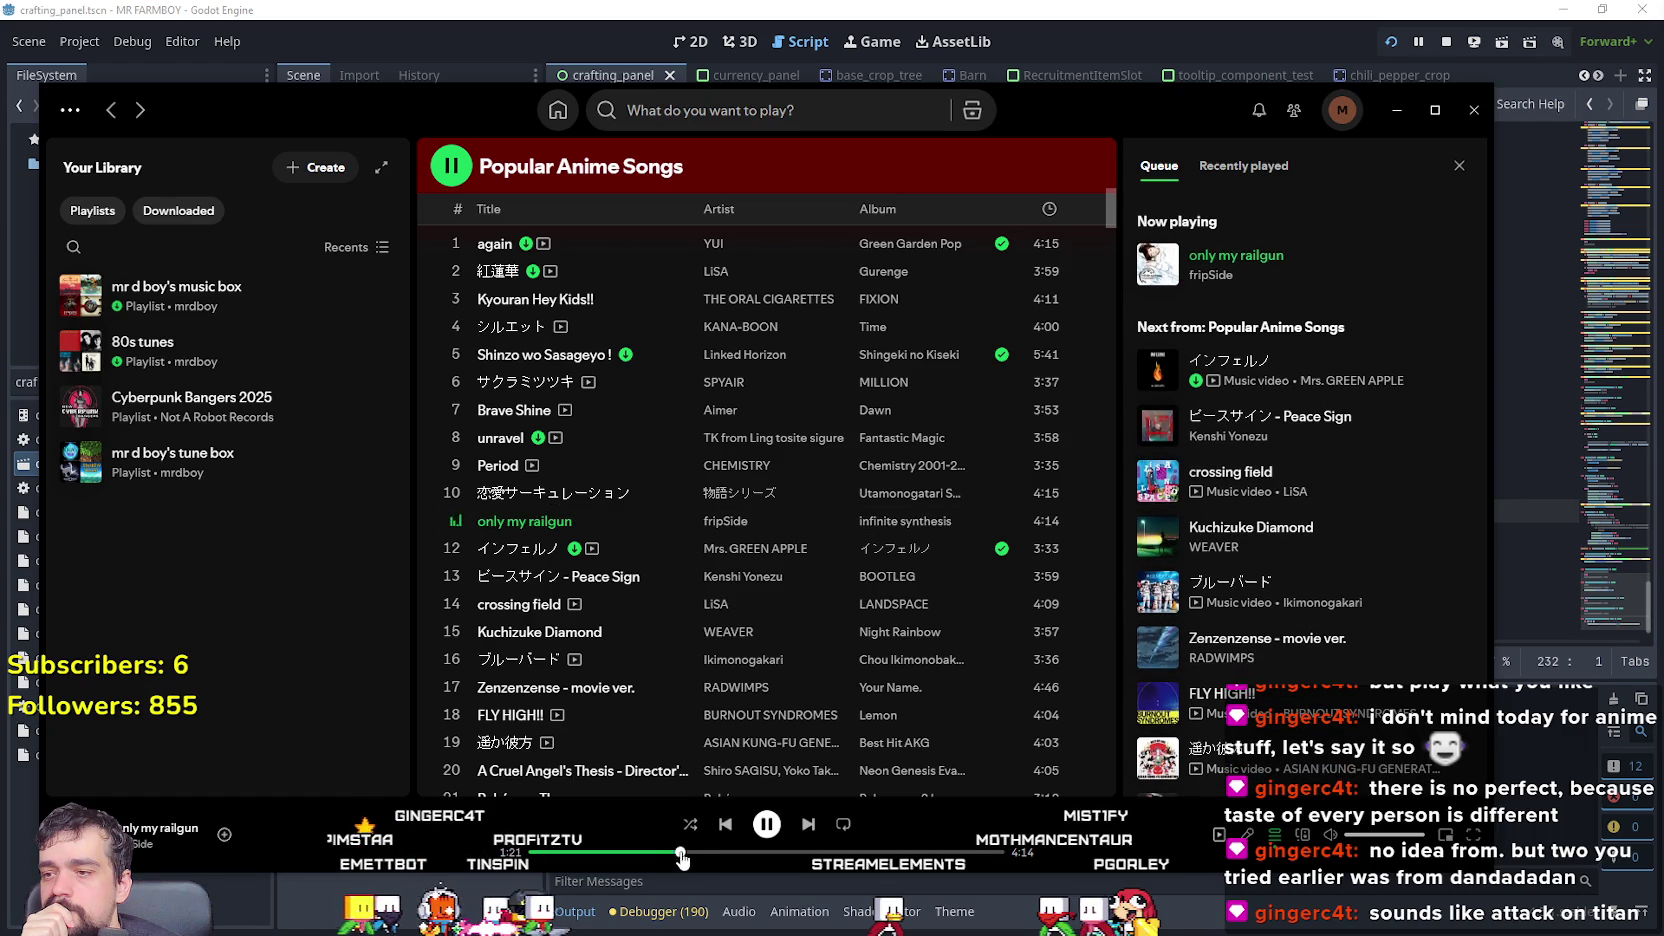
scroll(630, 529, down, 1)
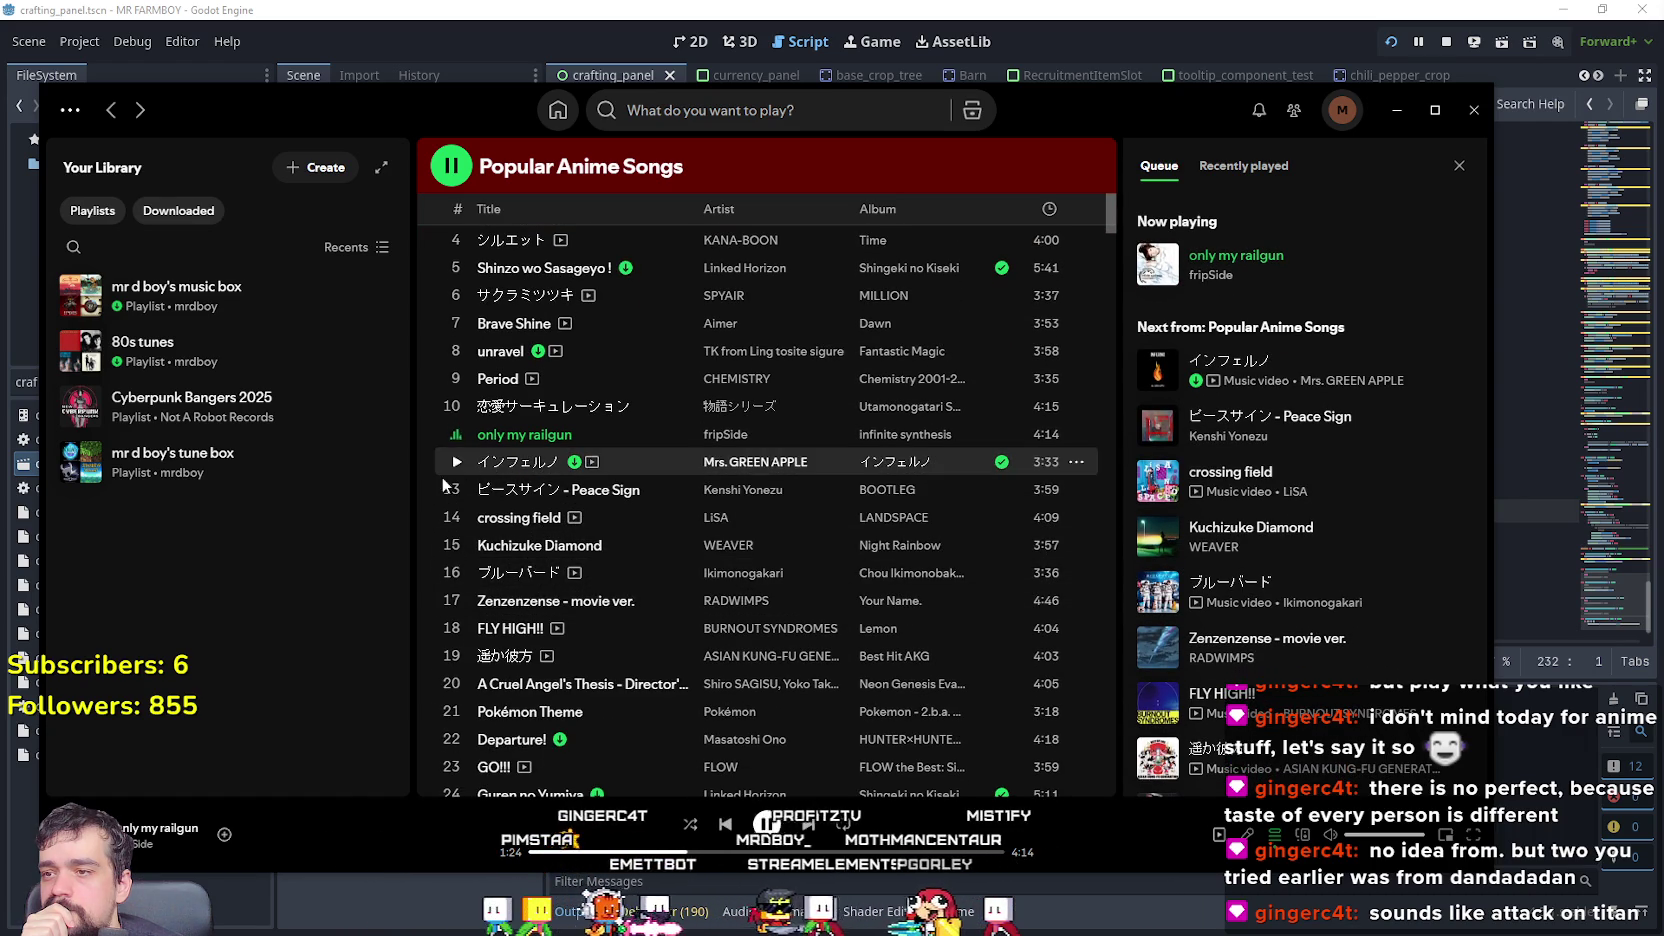
key(ctrl+Right)
key(ctrl+Right)
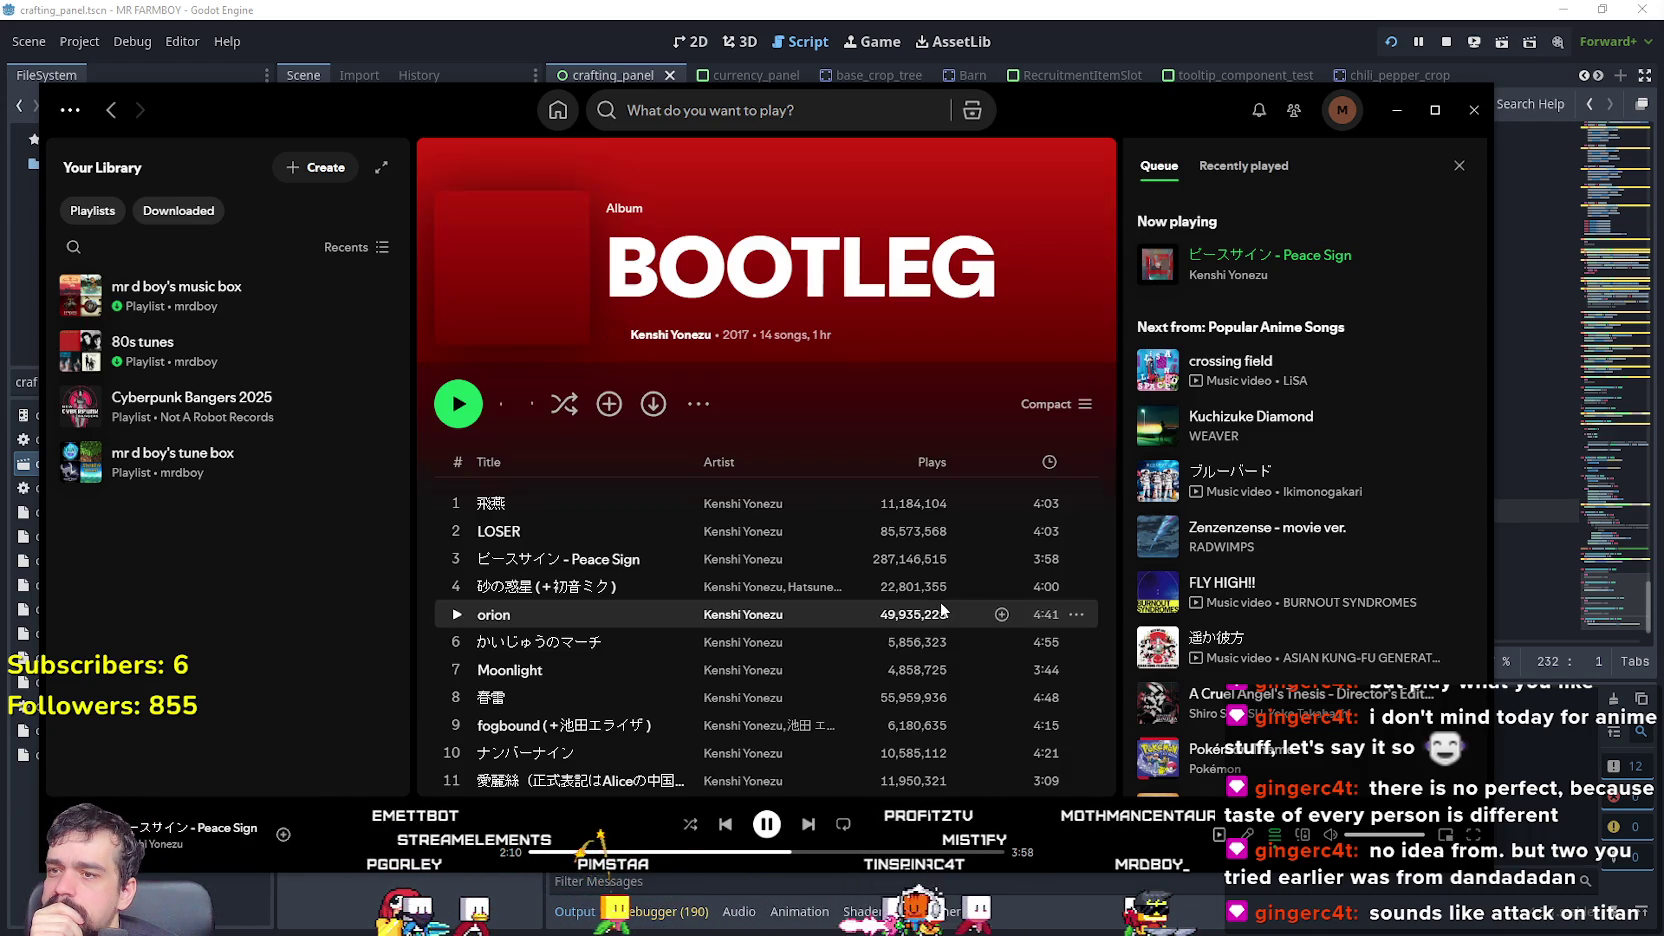
- Browse the BOOTLEG album, save Peace Sign to the music box playlist, and return to Popular Anime Songs
scroll(764, 578, down, 5)
scroll(809, 635, up, 4)
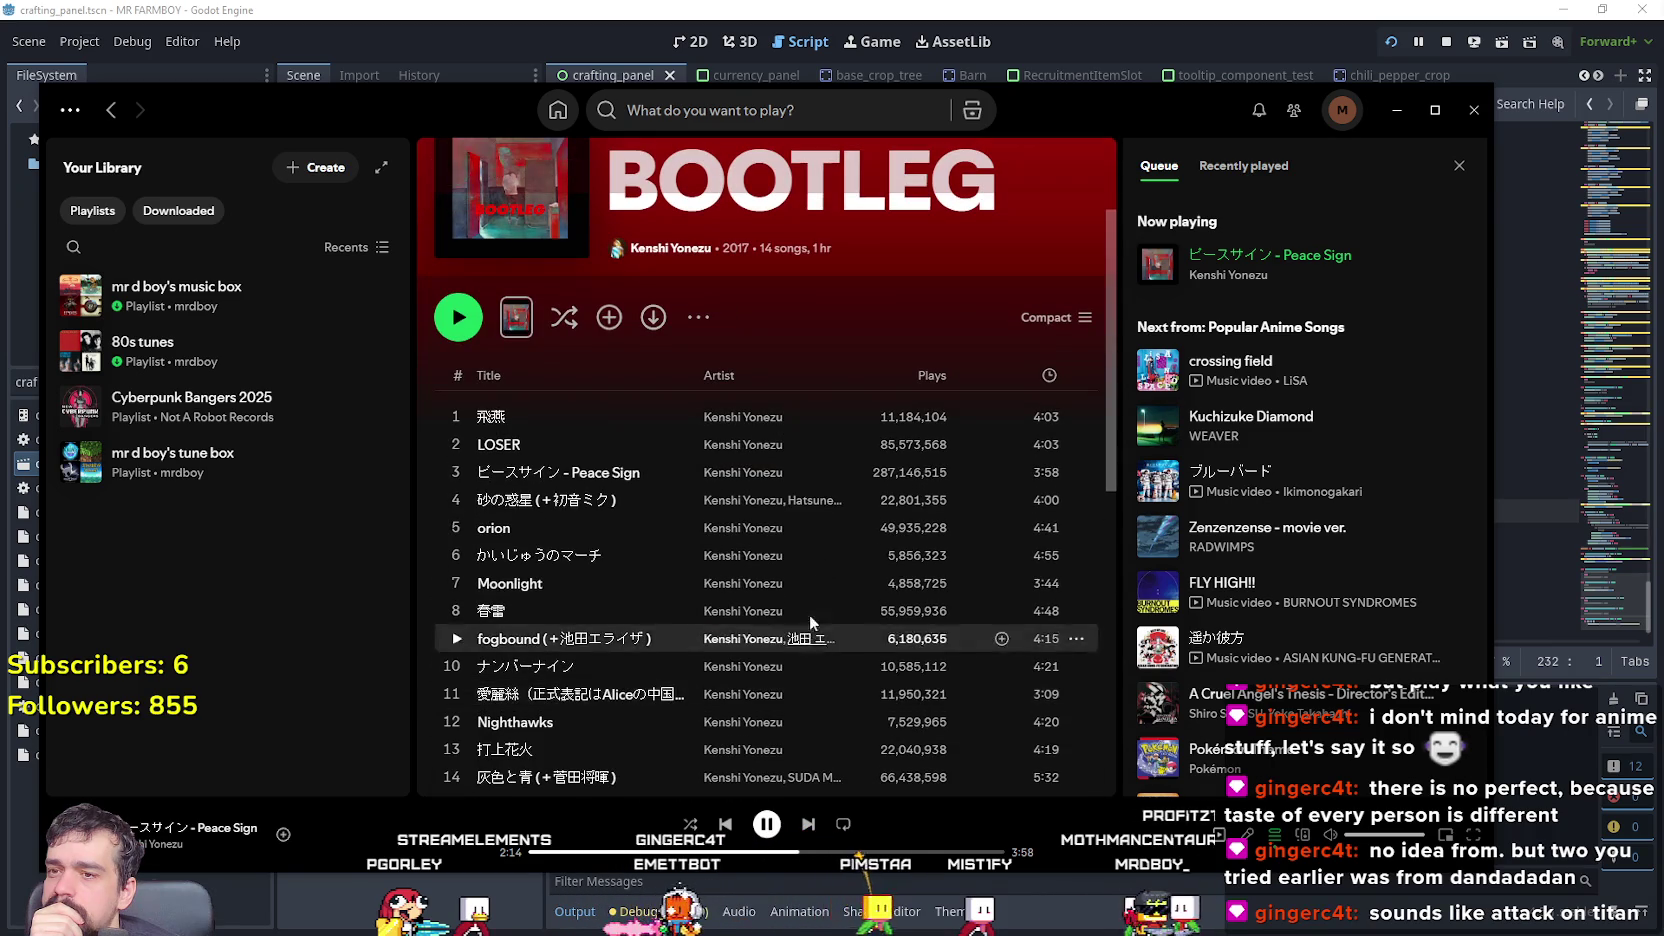
scroll(600, 505, down, 1)
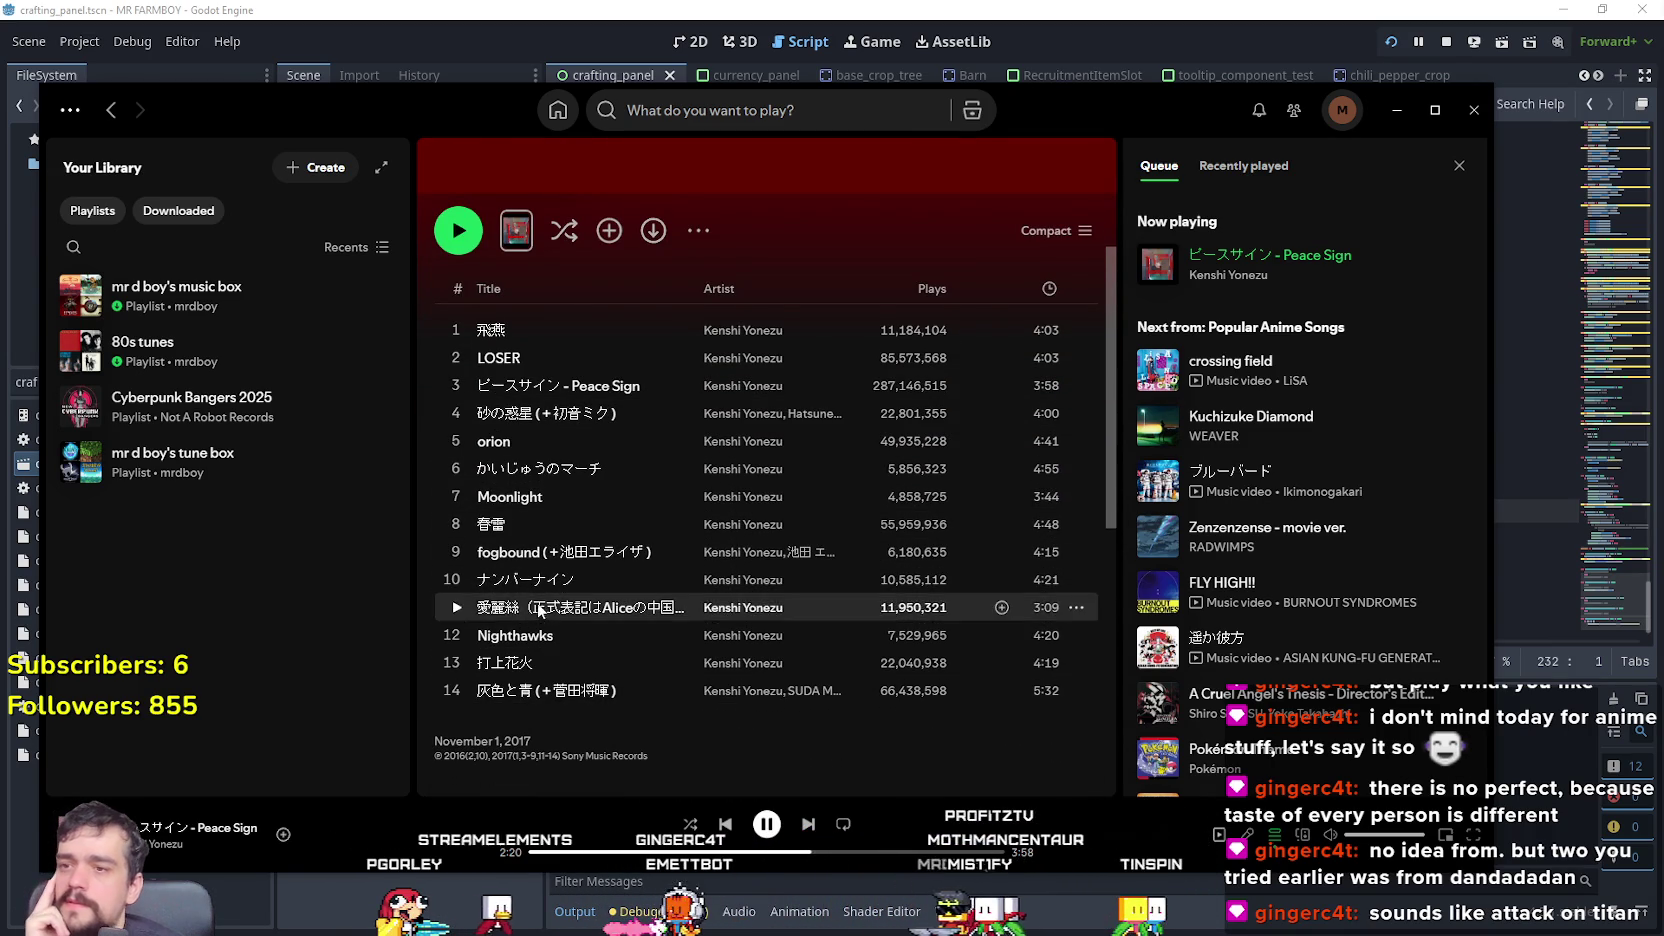
scroll(855, 420, up, 1)
scroll(858, 411, up, 1)
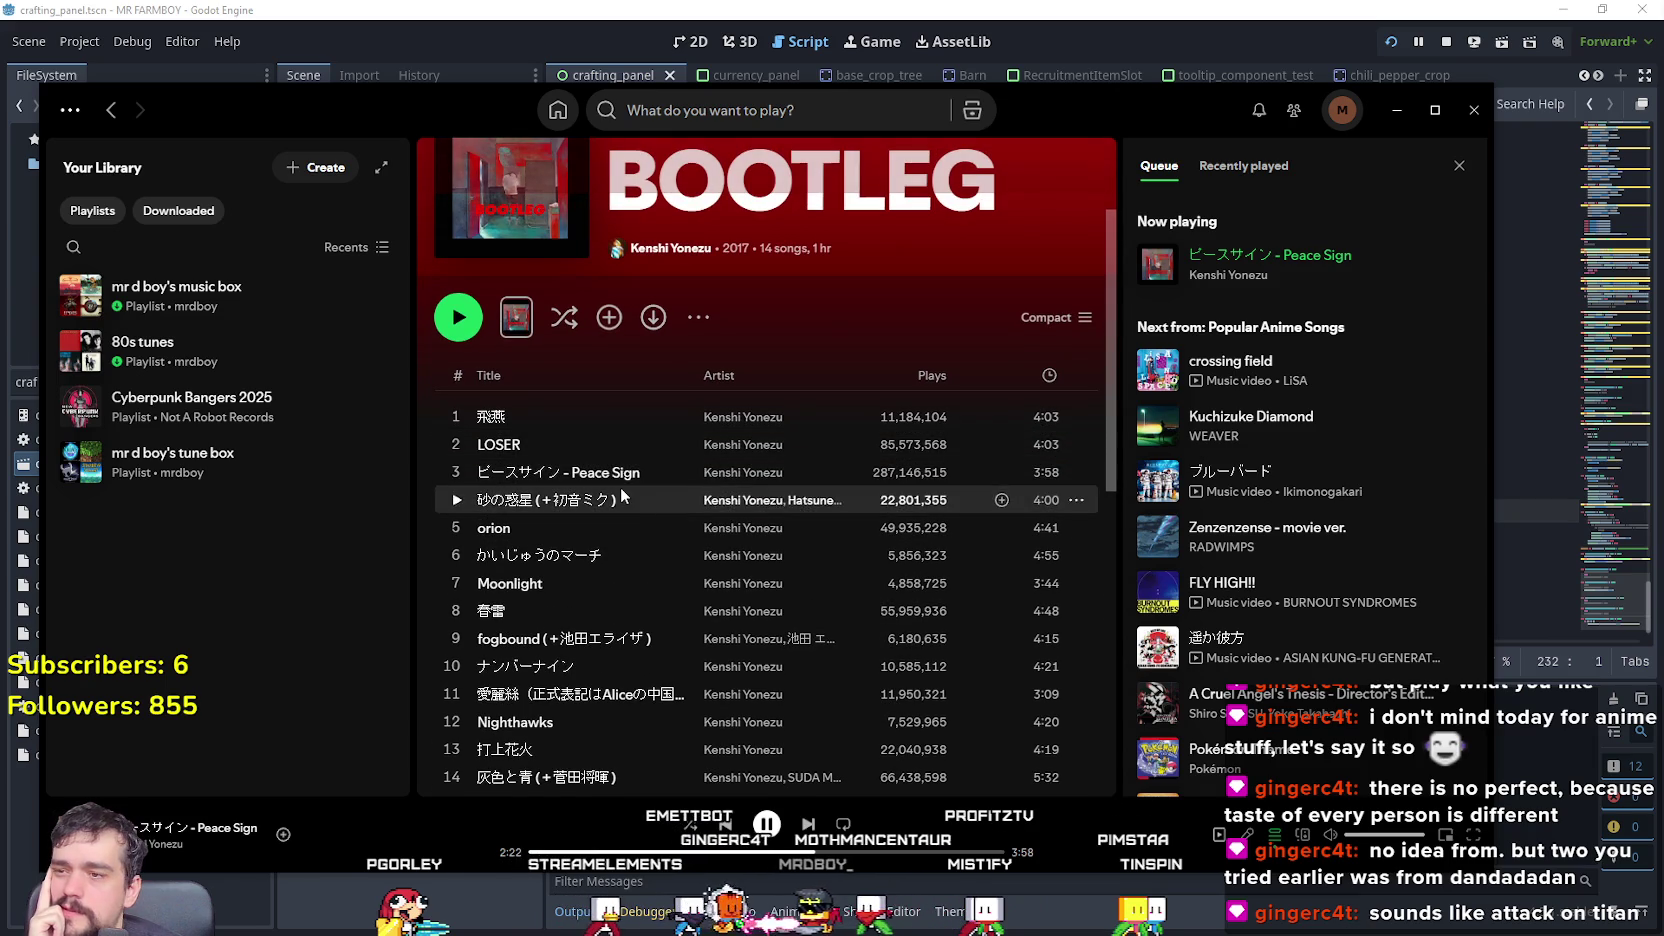
scroll(630, 477, down, 1)
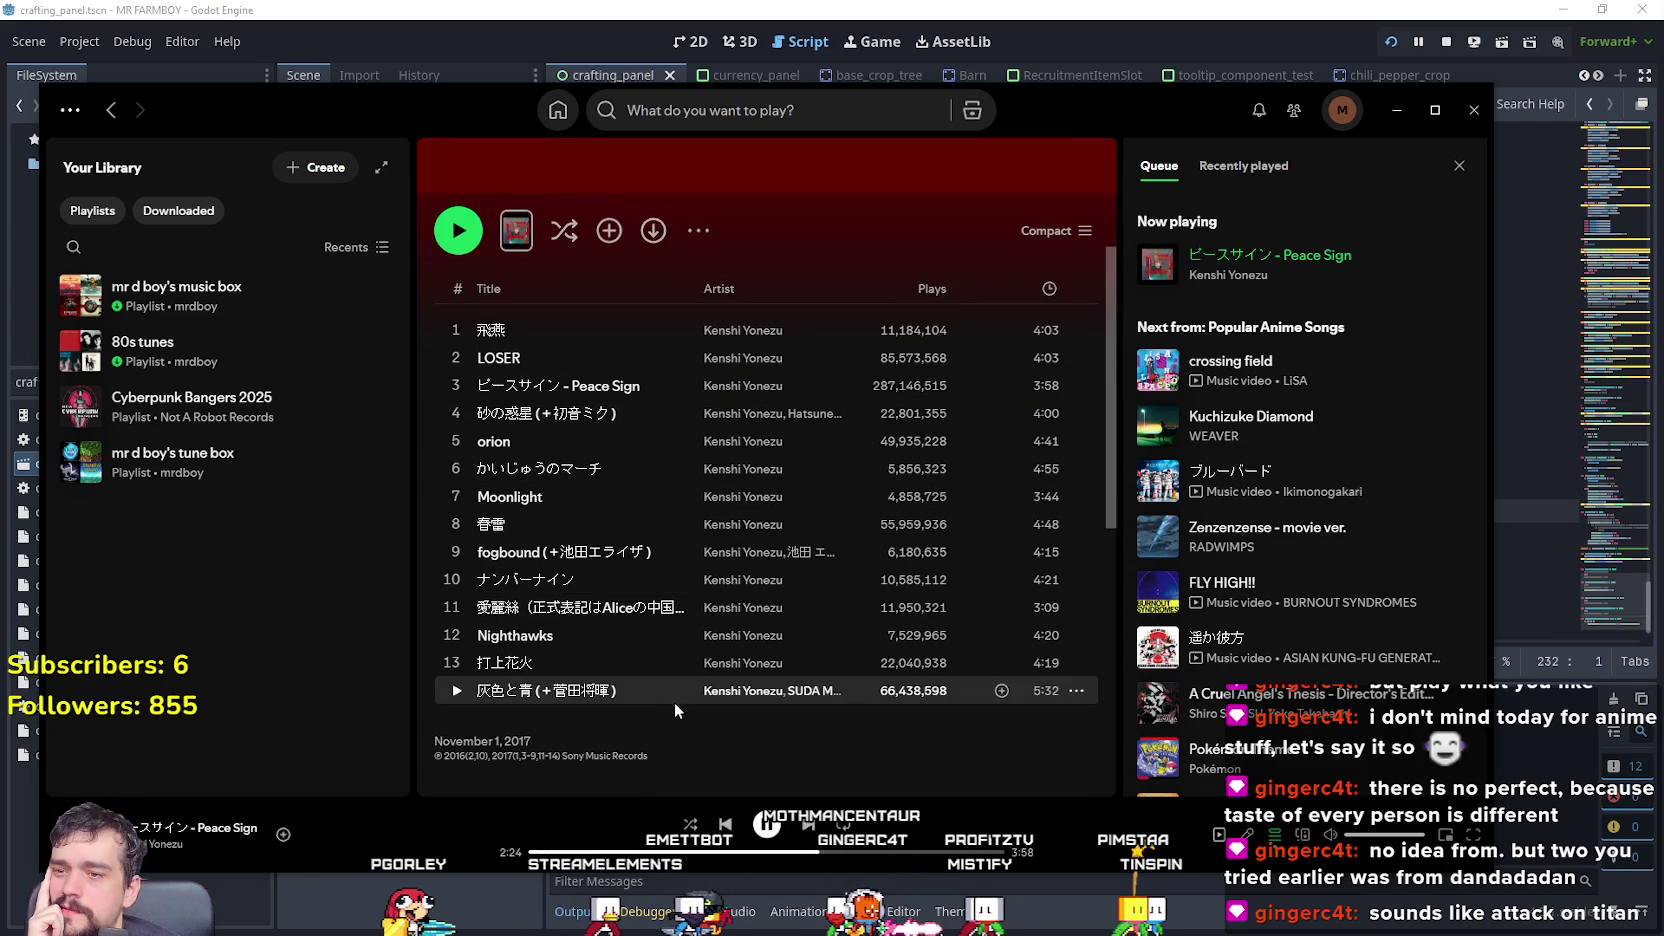
right_click(618, 394)
mouse_move(750, 408)
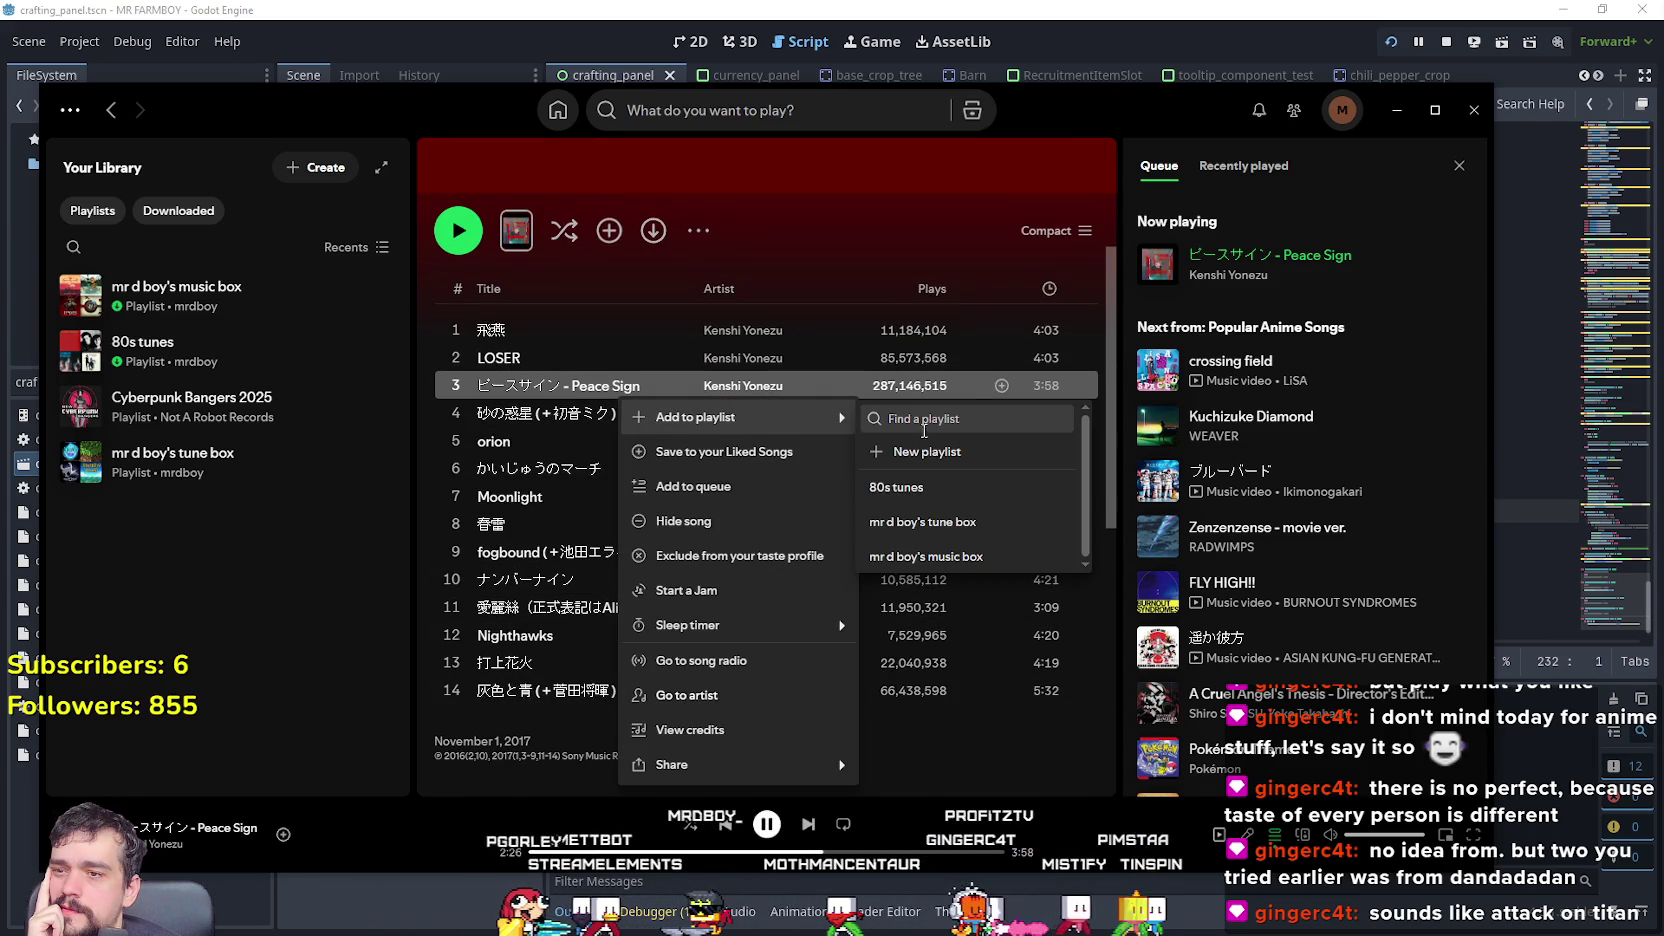
click(972, 560)
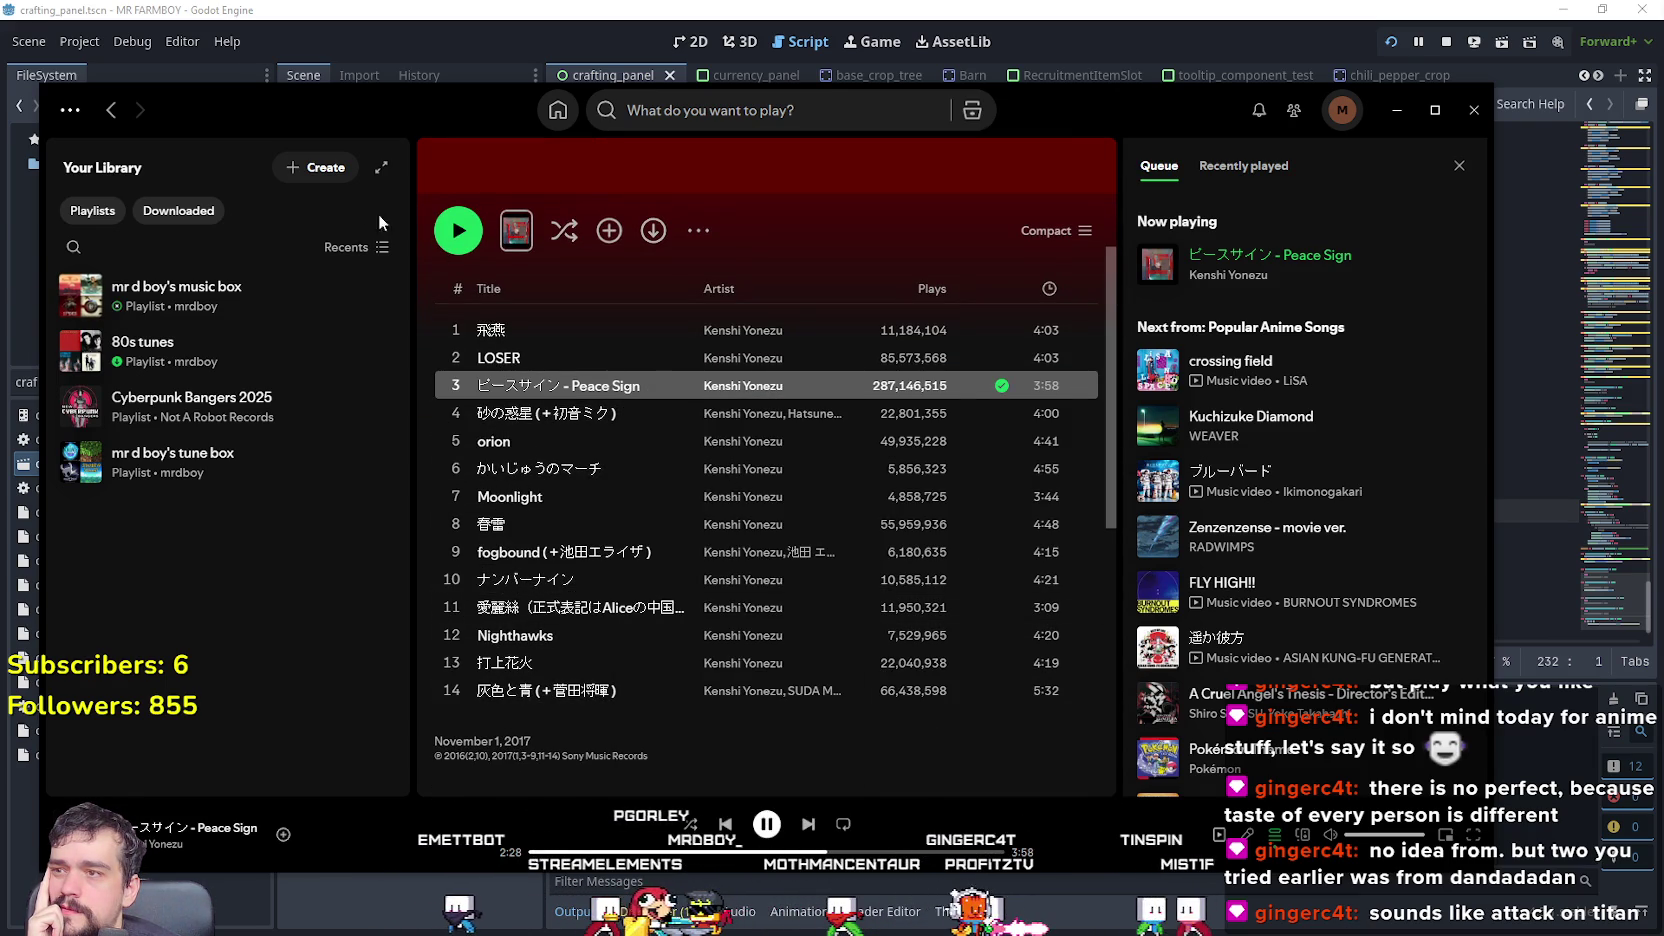
click(111, 110)
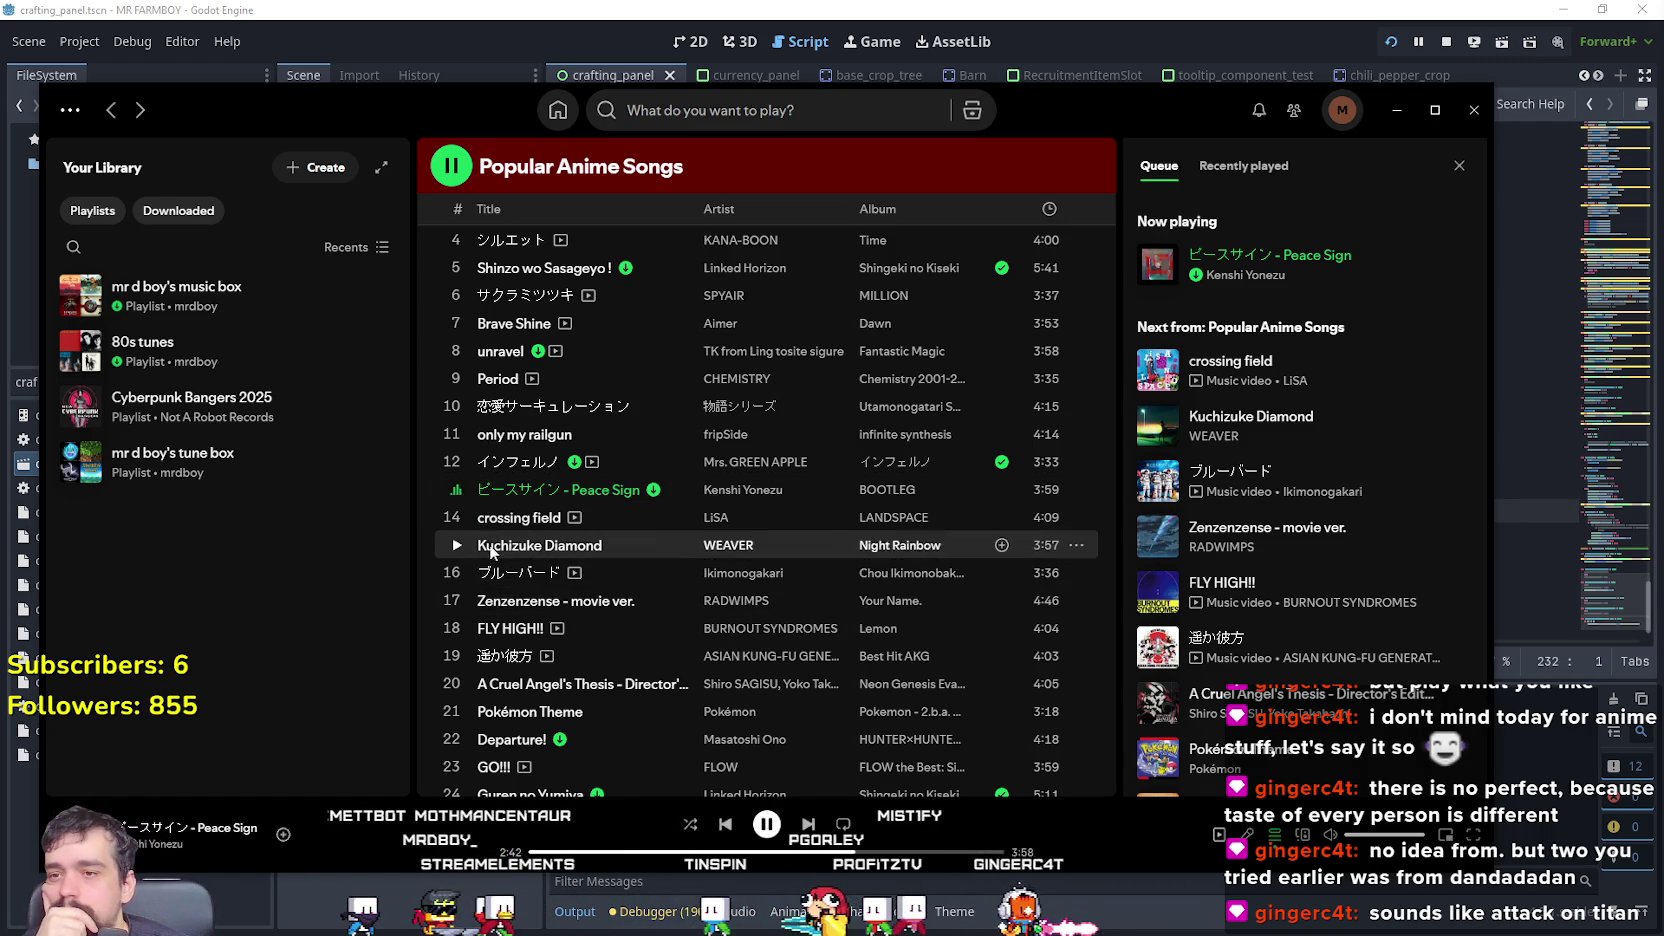
- Play crossing field from 2:36, then Kuchizuke Diamond from 3:15
click(454, 517)
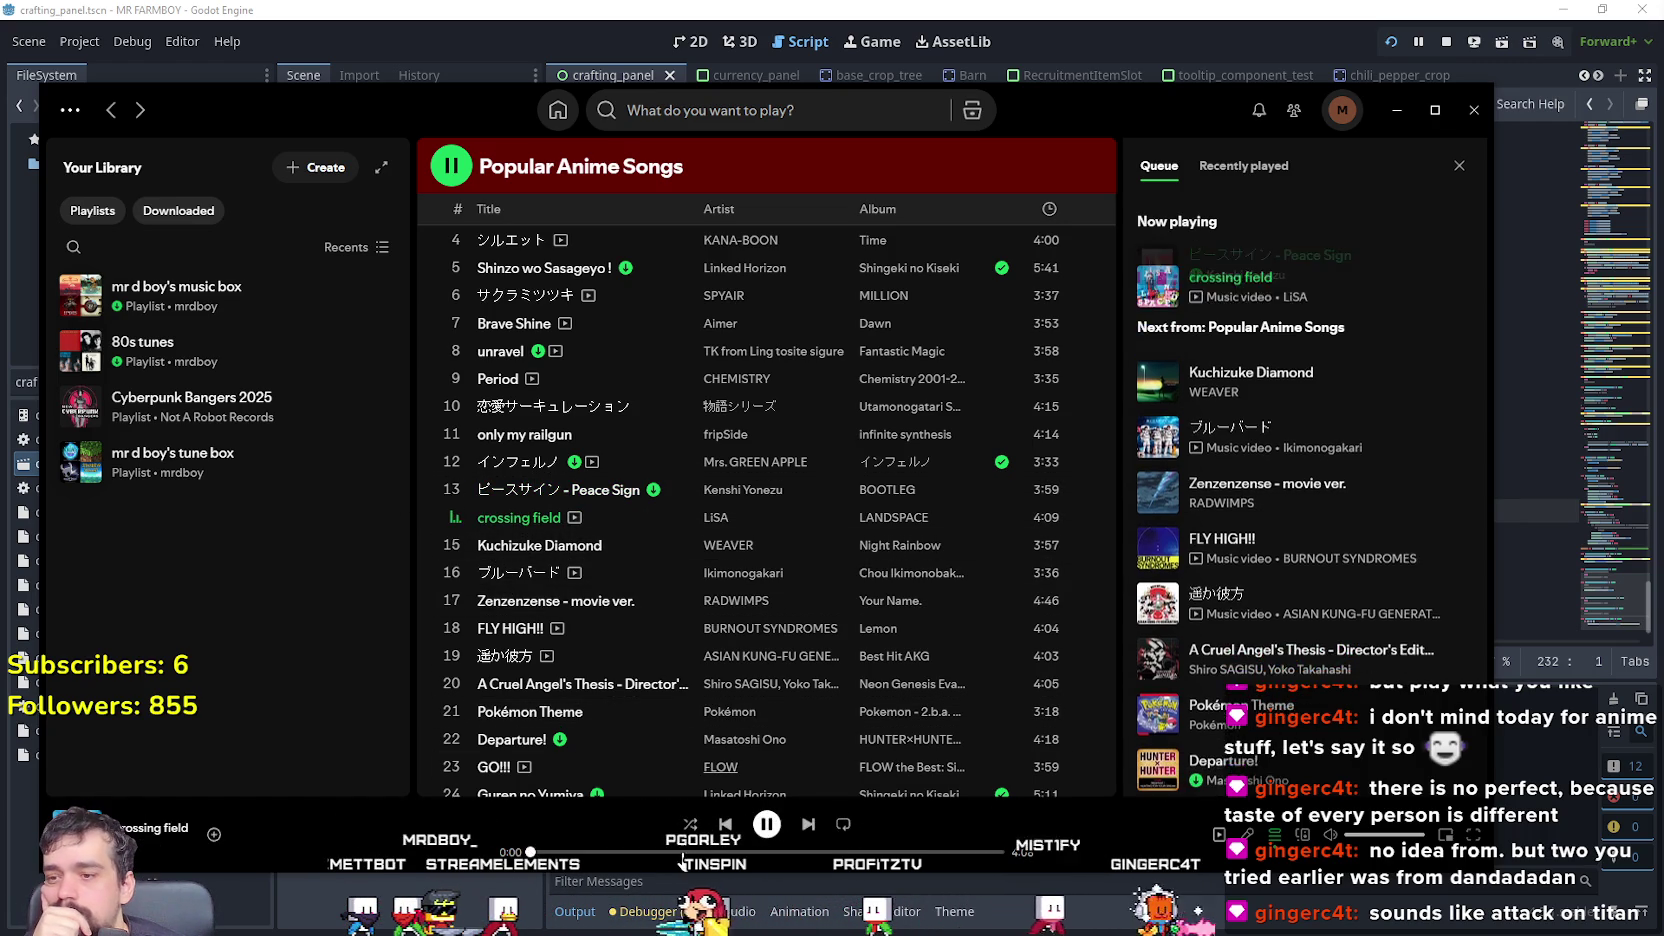
click(828, 852)
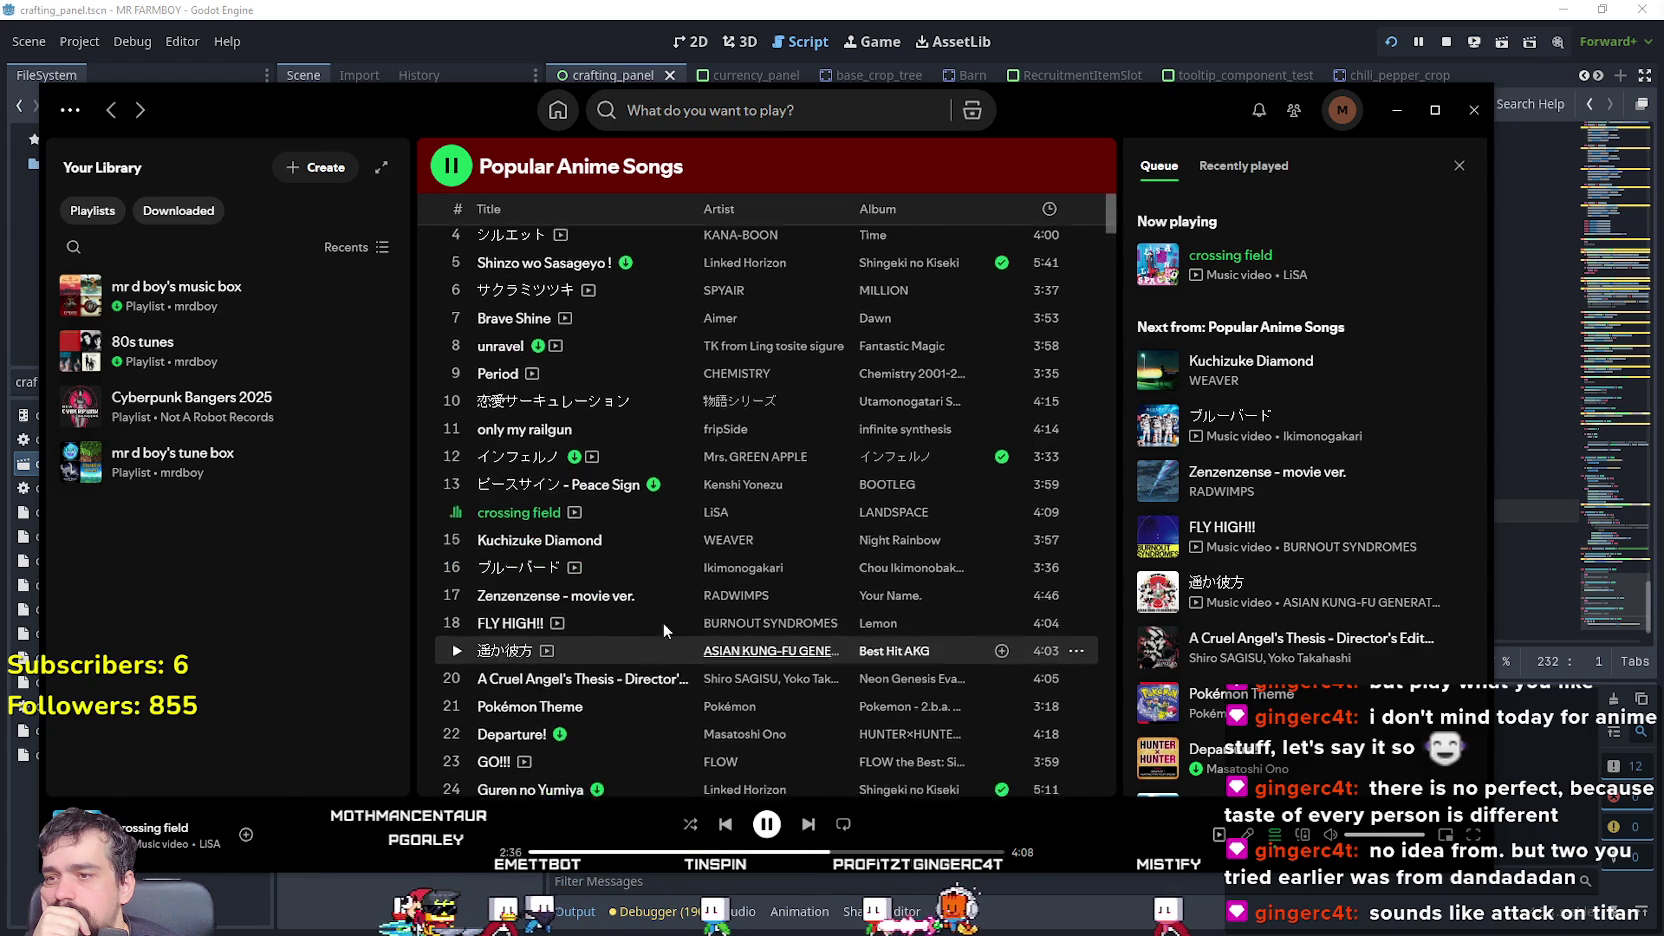
scroll(647, 618, down, 5)
scroll(647, 618, up, 4)
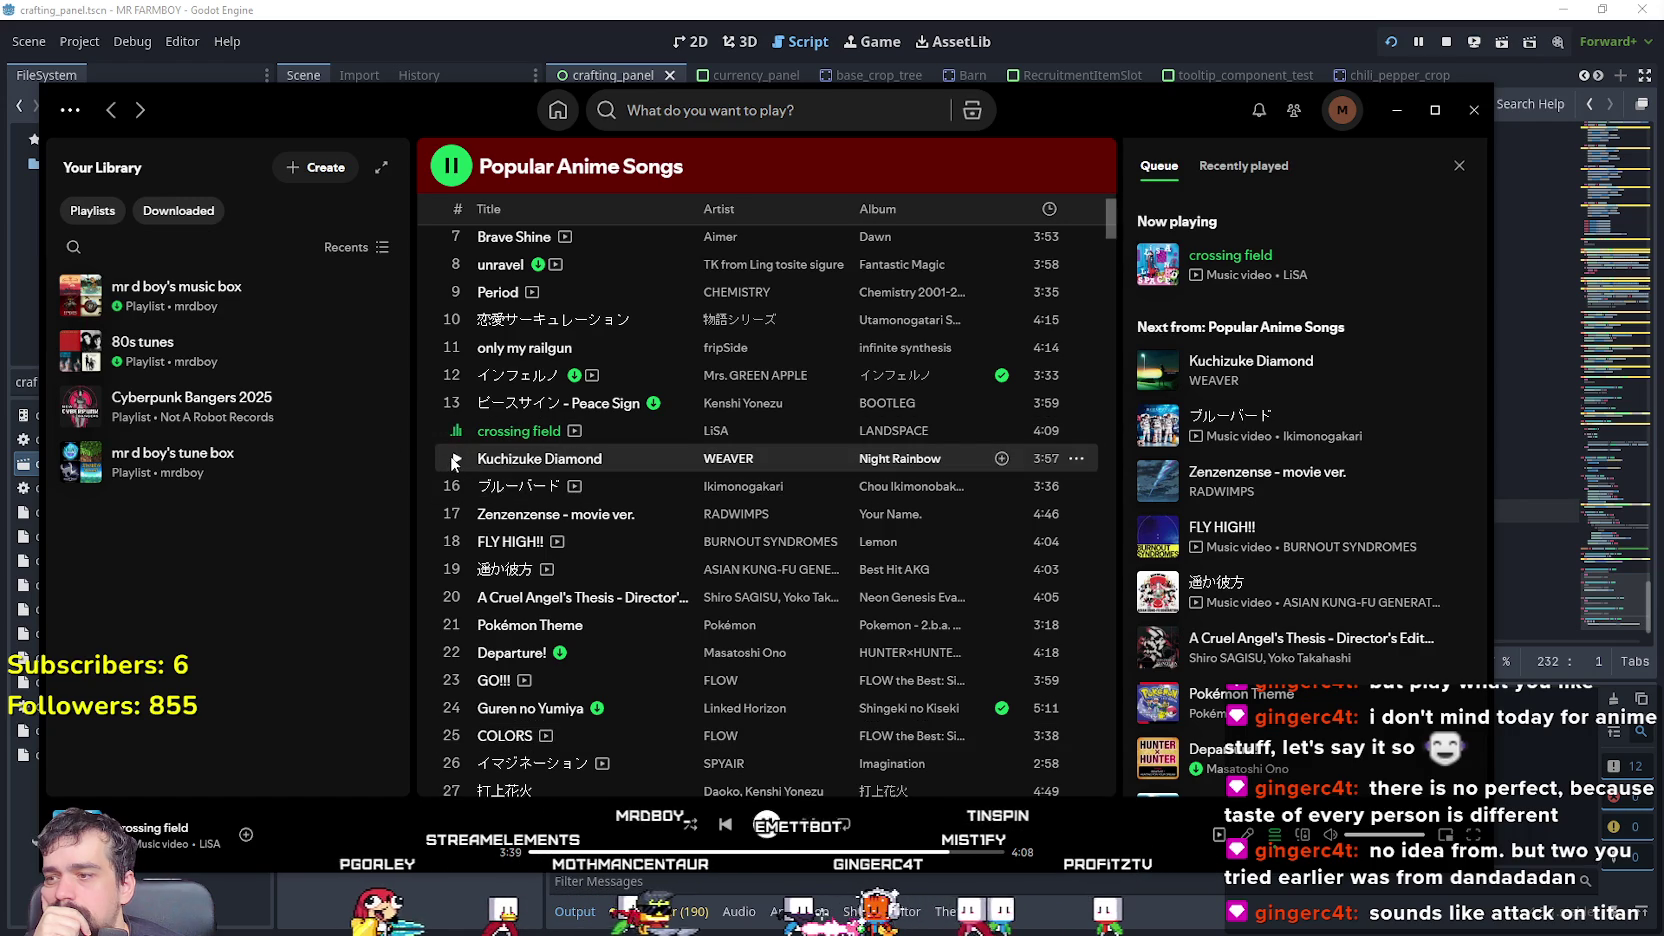
scroll(450, 455, down, 3)
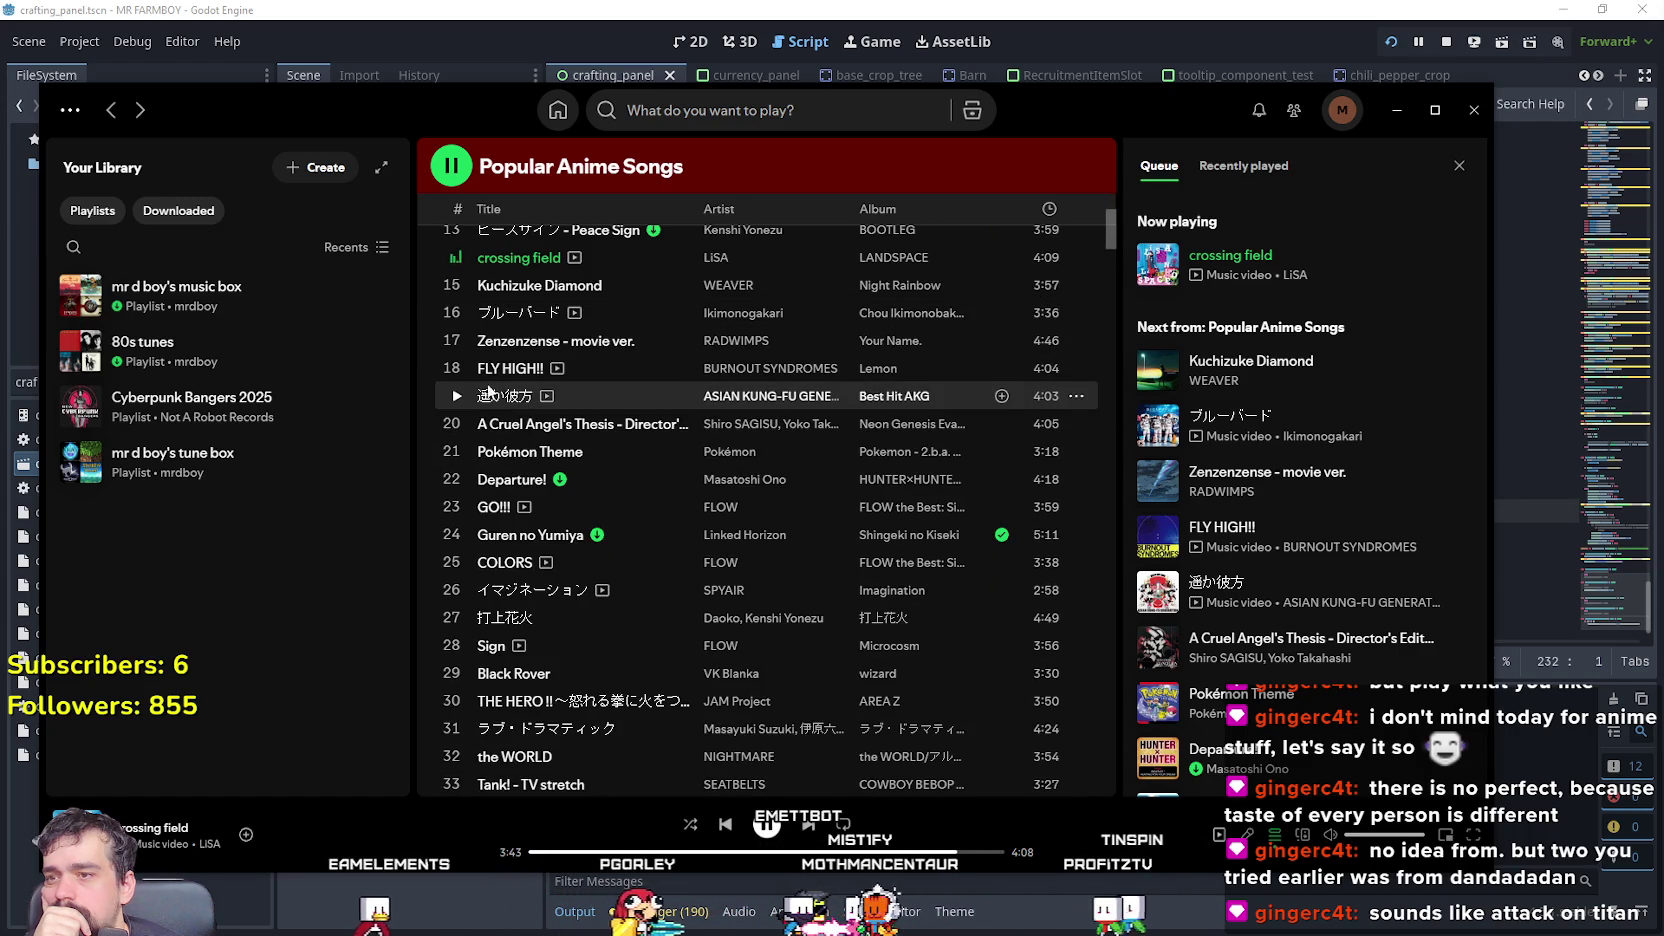
click(456, 285)
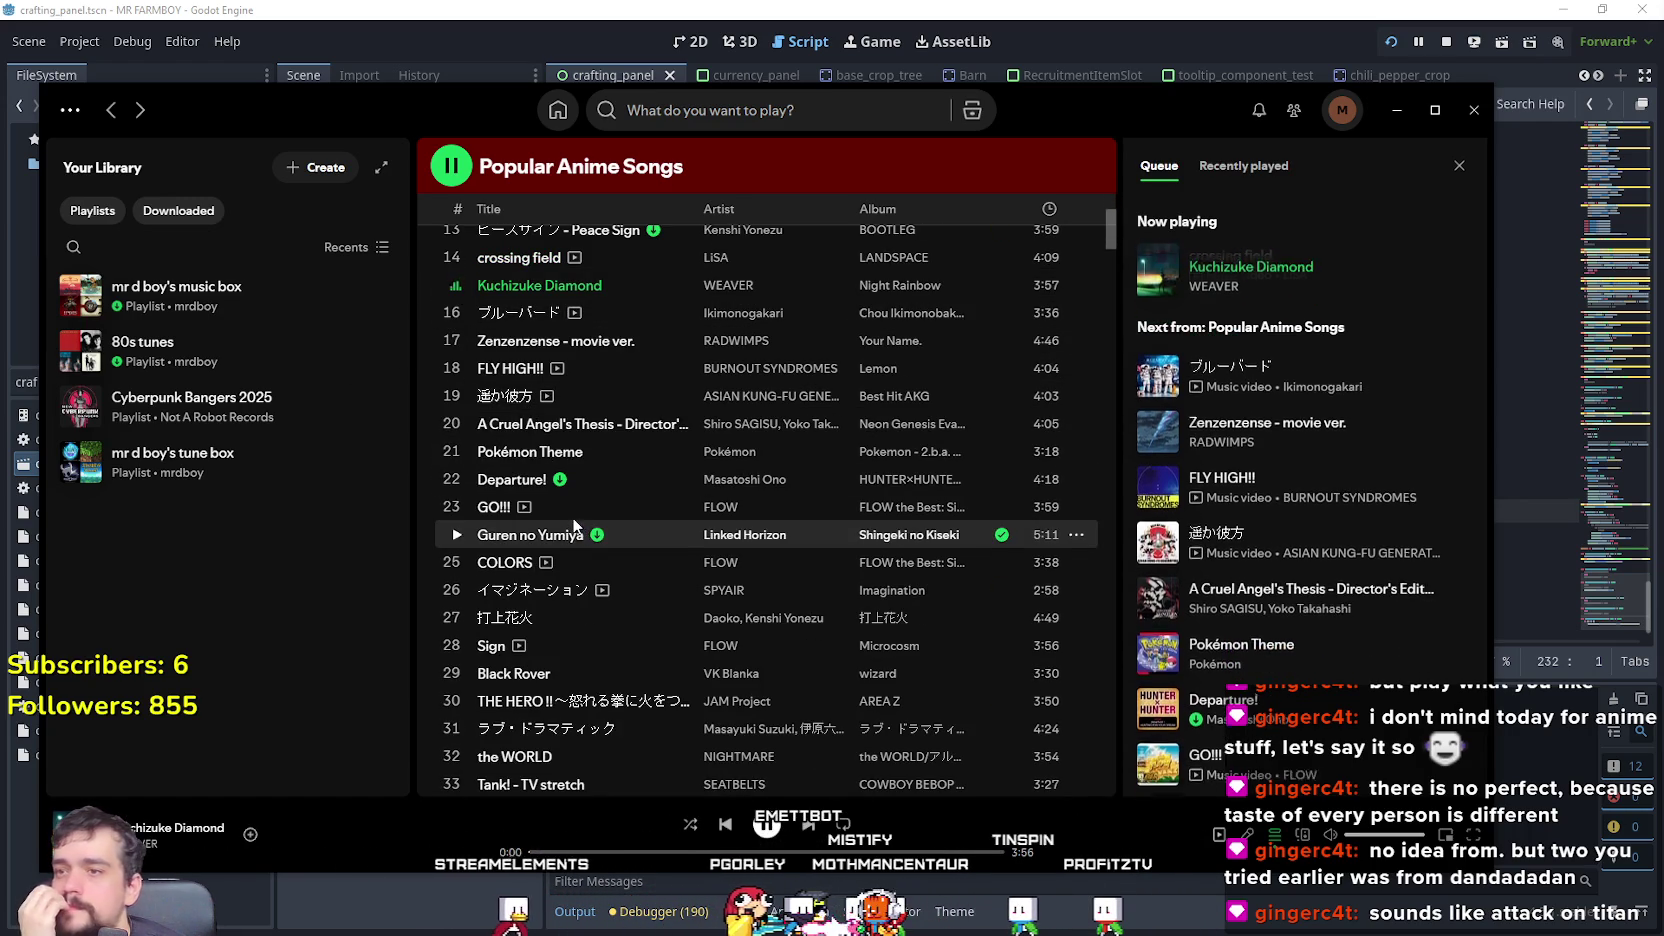
click(922, 852)
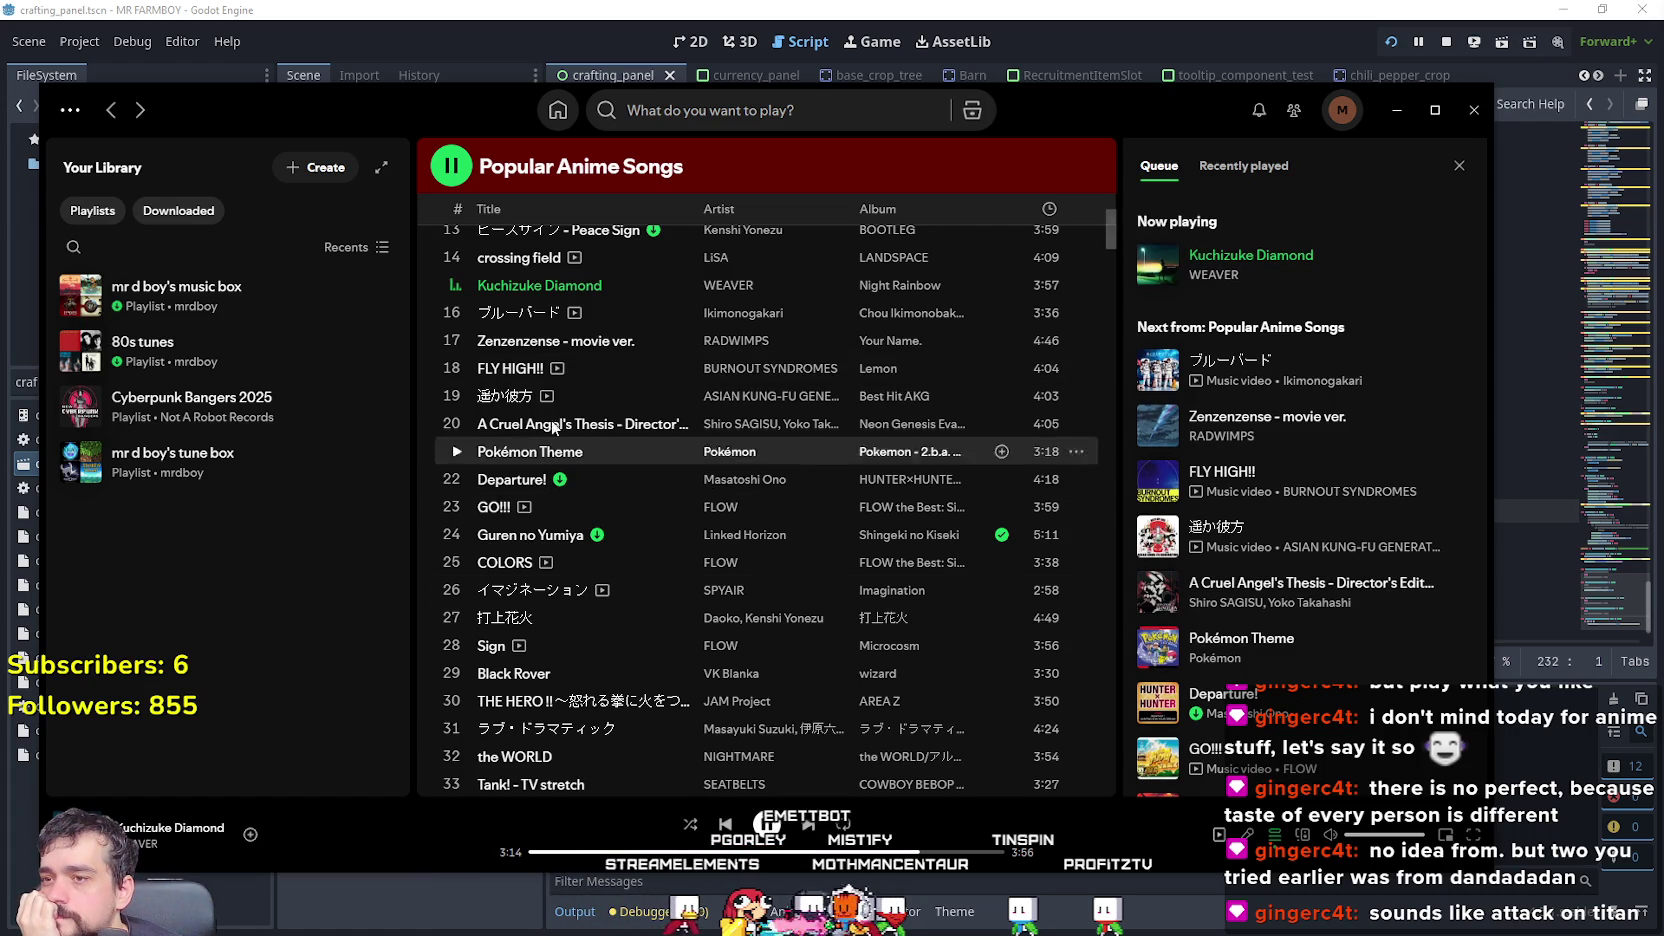
- Play ブルーバード, save it to the music box playlist, then start Zenzenzense - movie ver
click(456, 313)
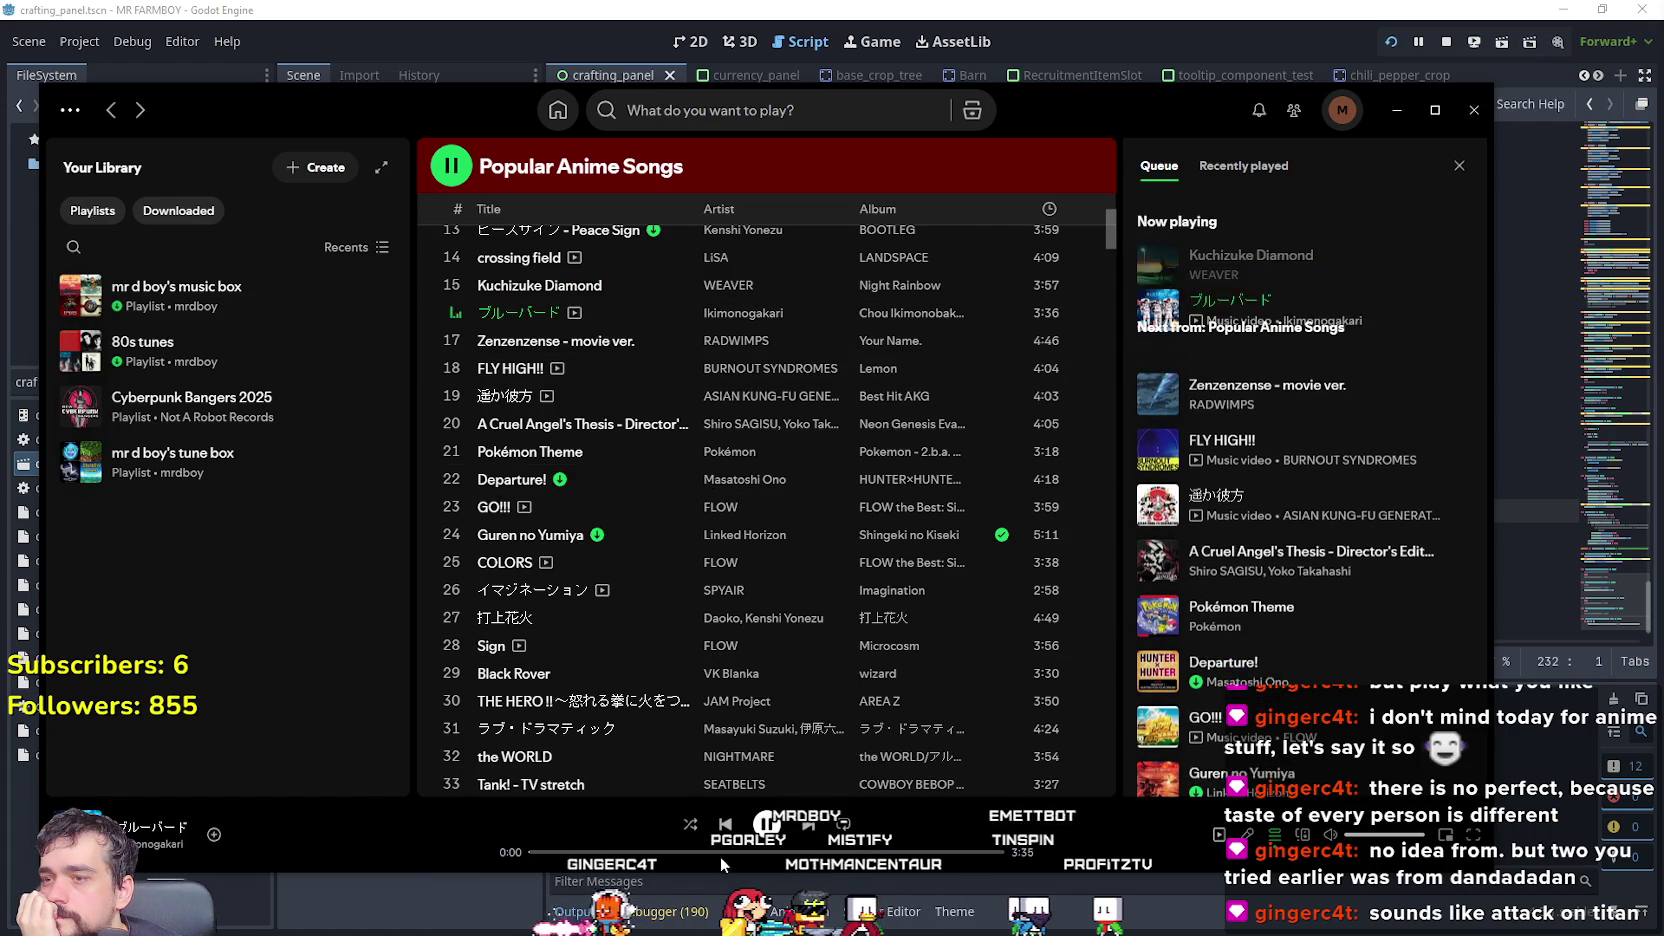
right_click(562, 322)
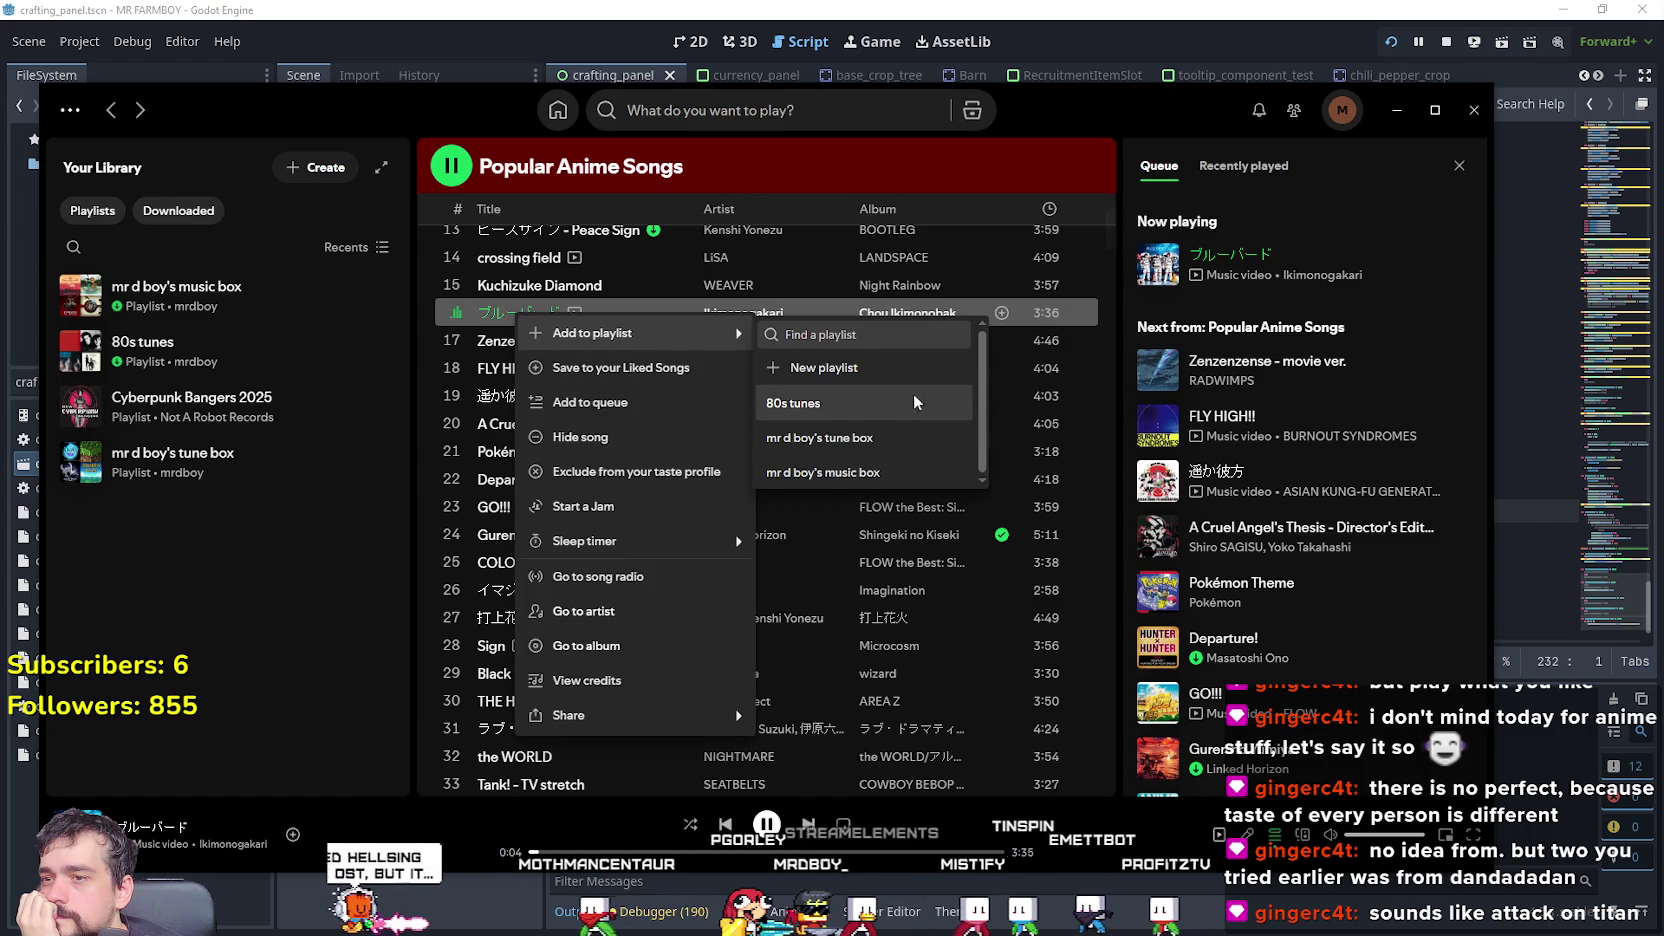
click(820, 472)
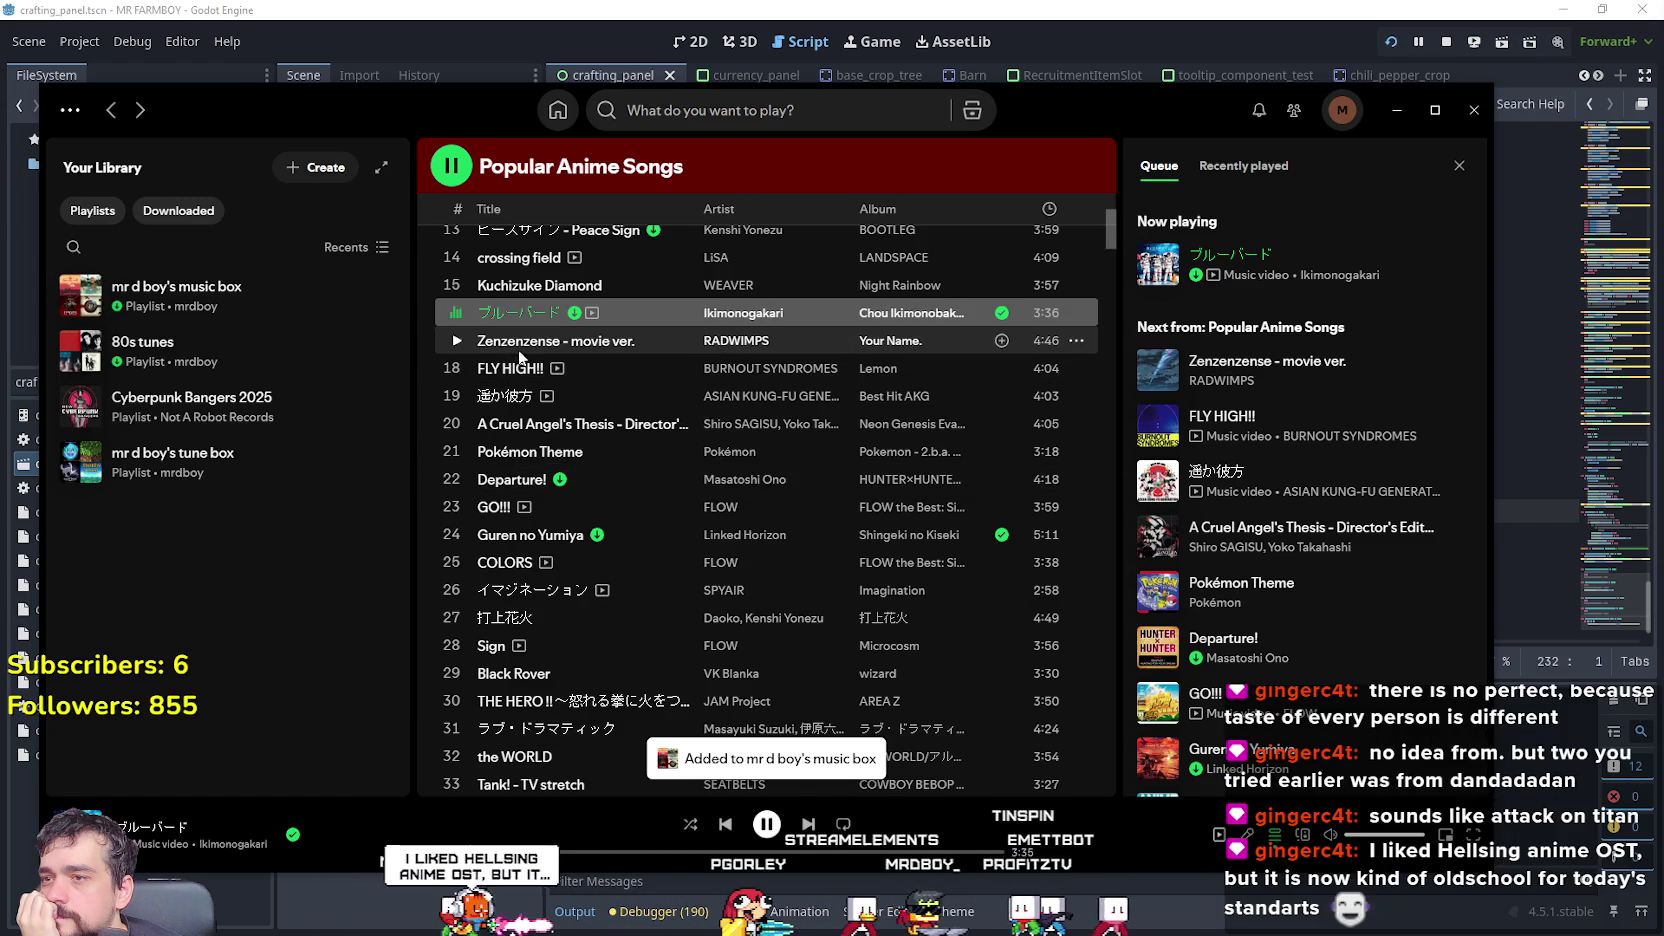
click(459, 335)
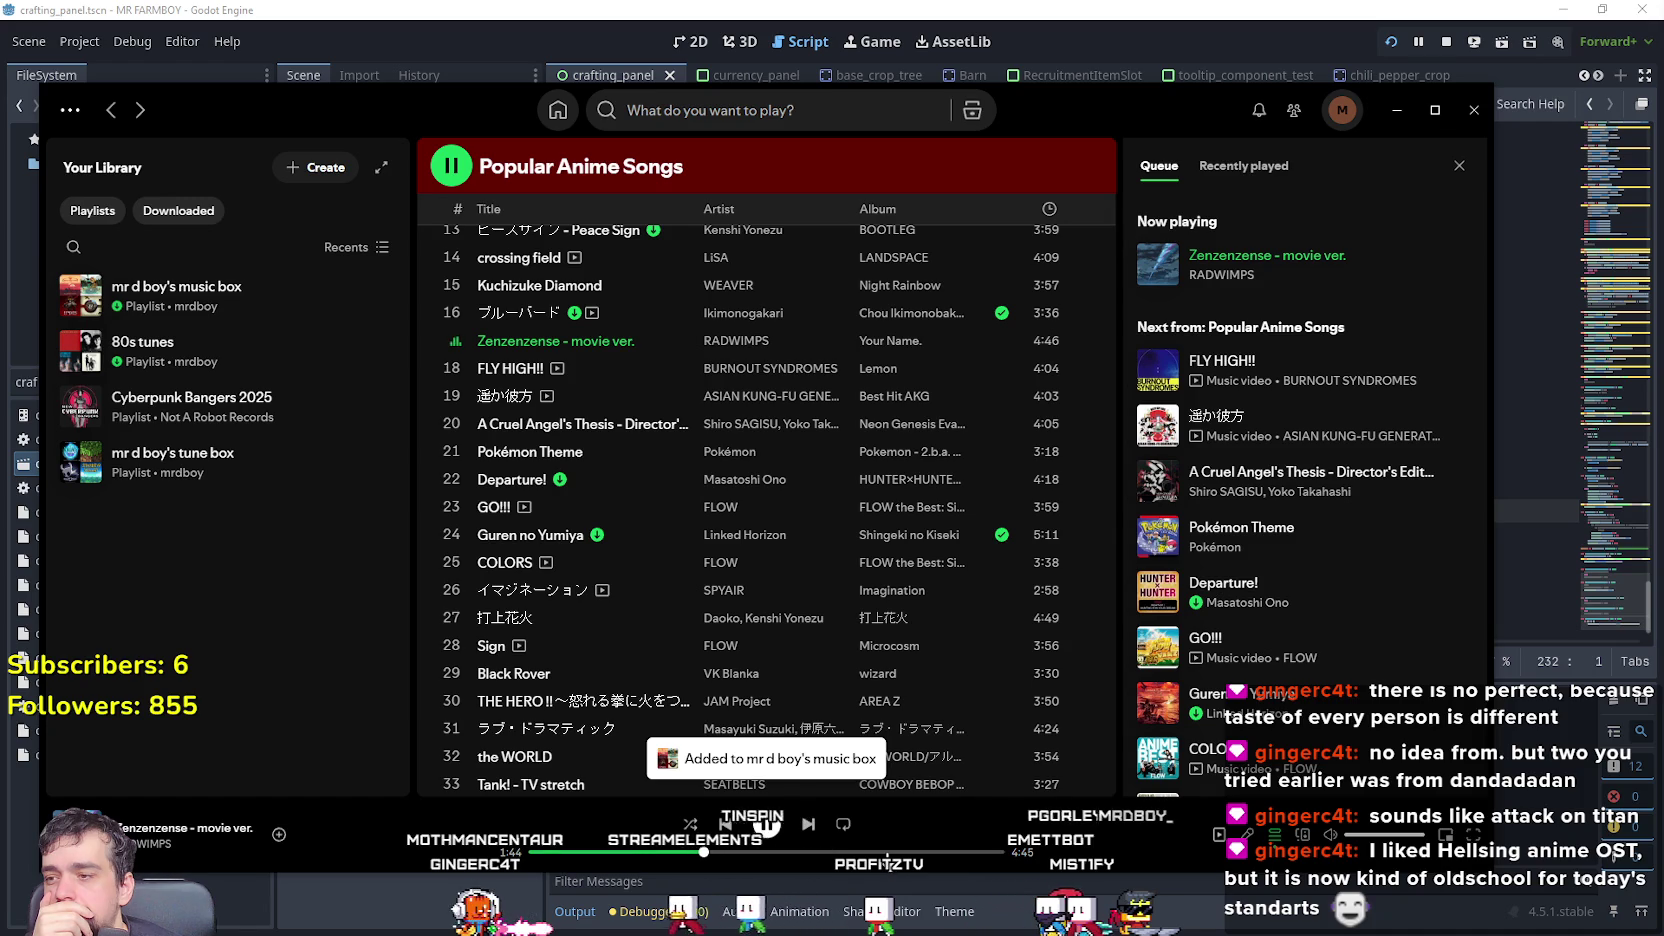
- Play FLY HIGH!! from 1:27 to near its end, then 遥か彼方 from 1:14
click(448, 370)
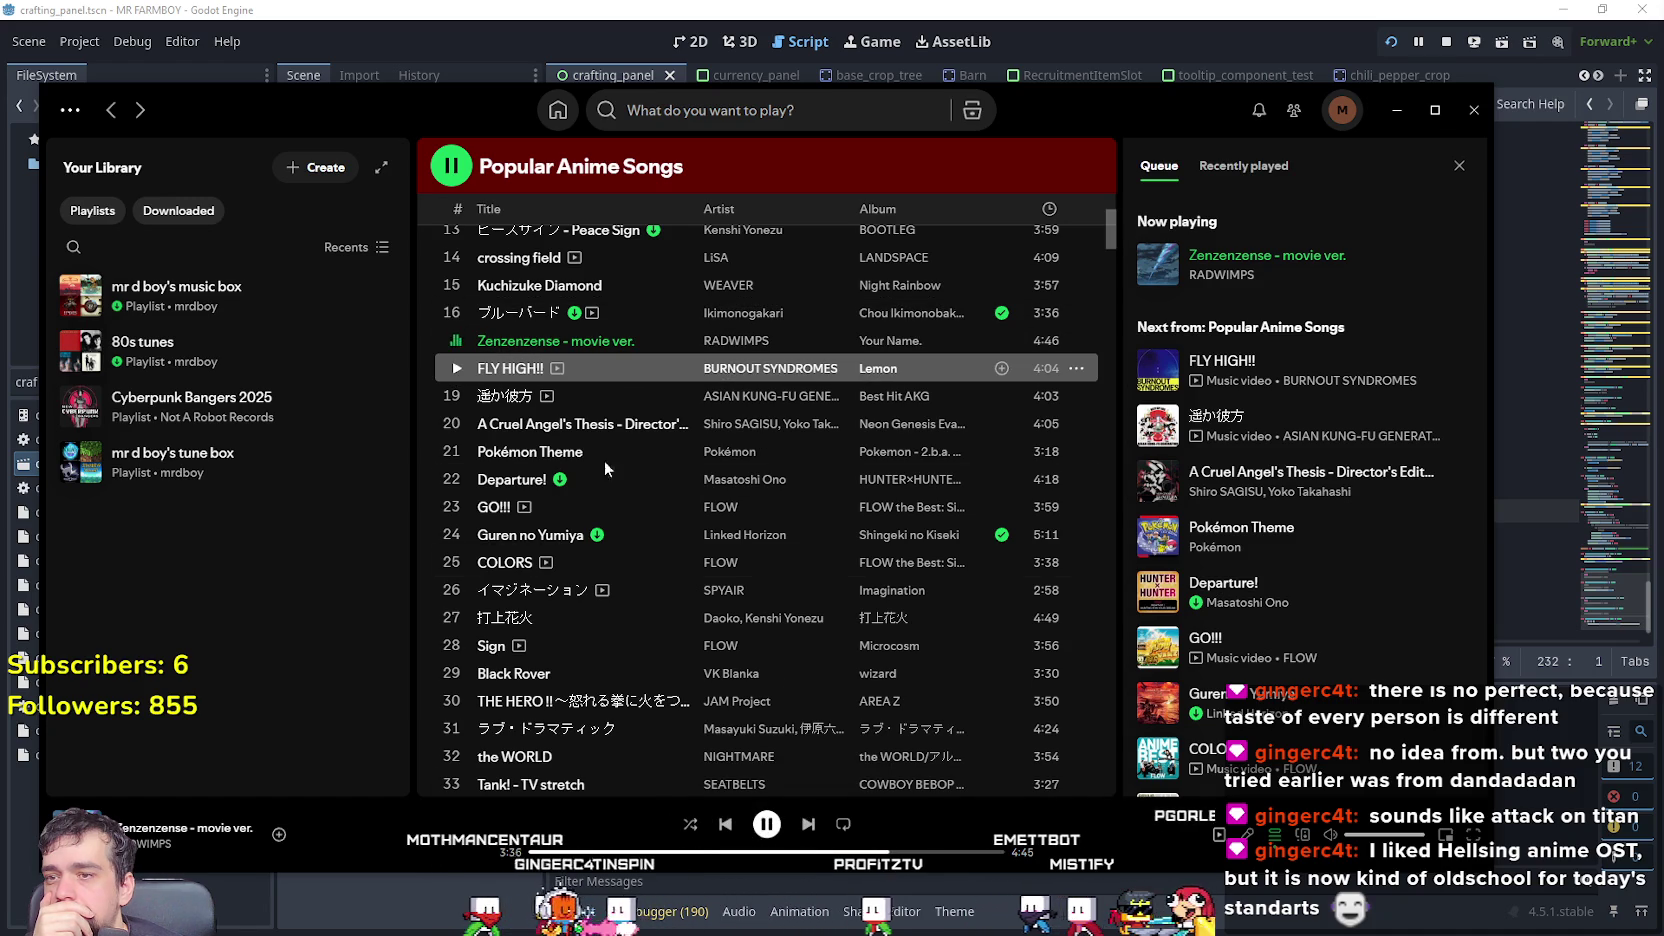
click(455, 369)
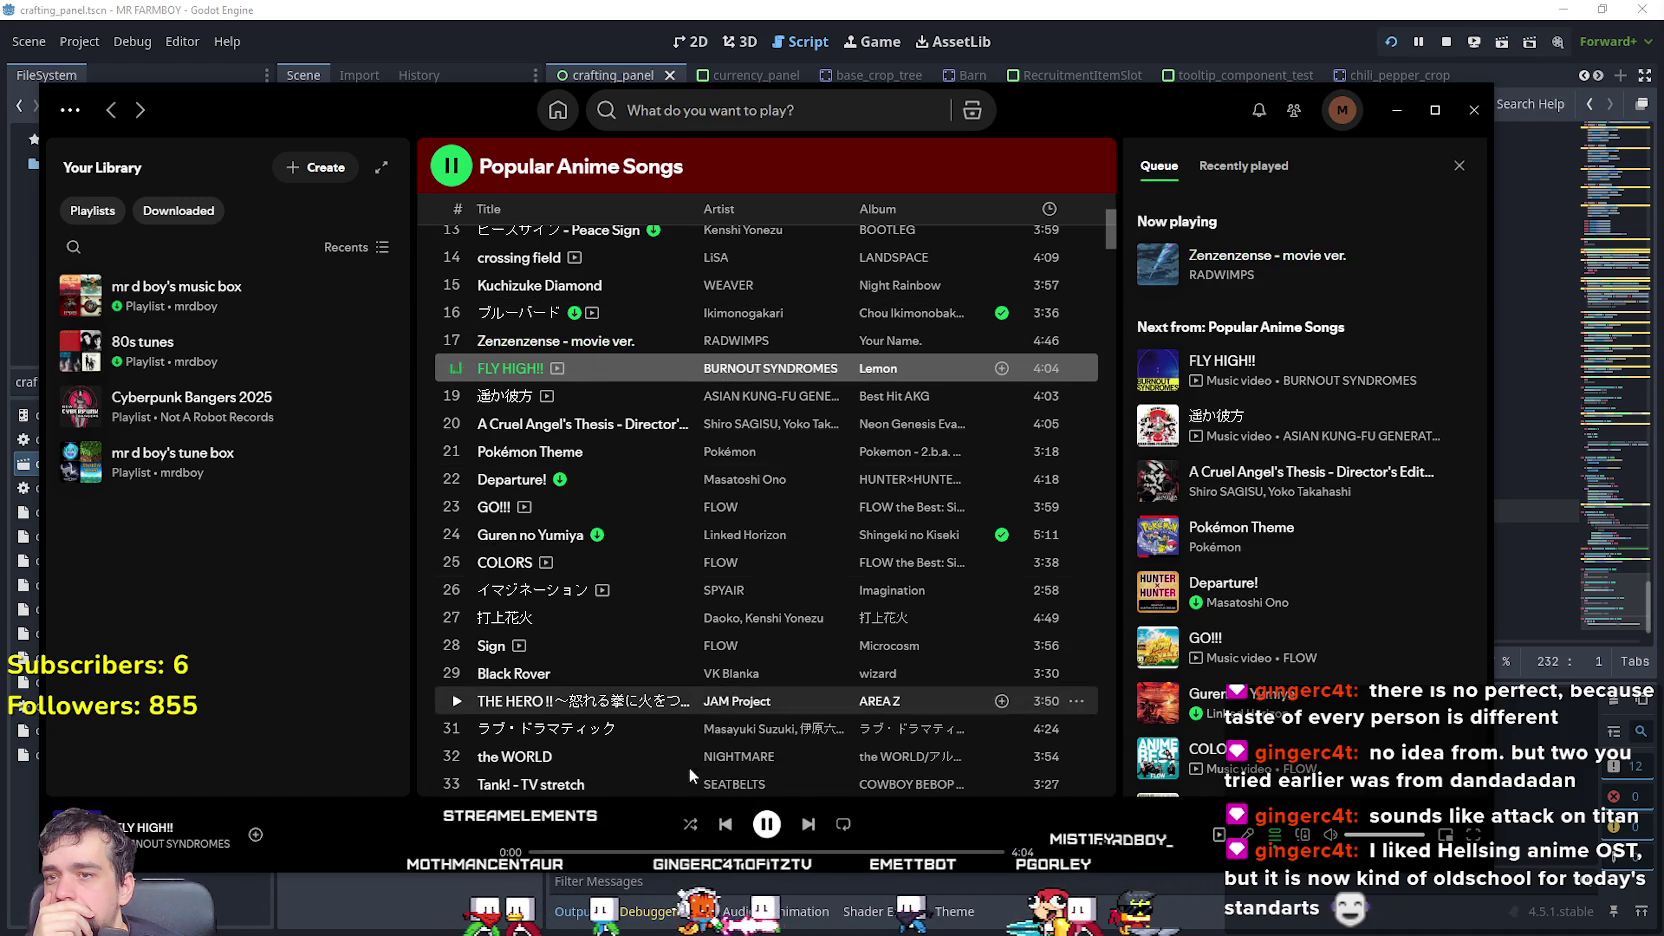
click(698, 853)
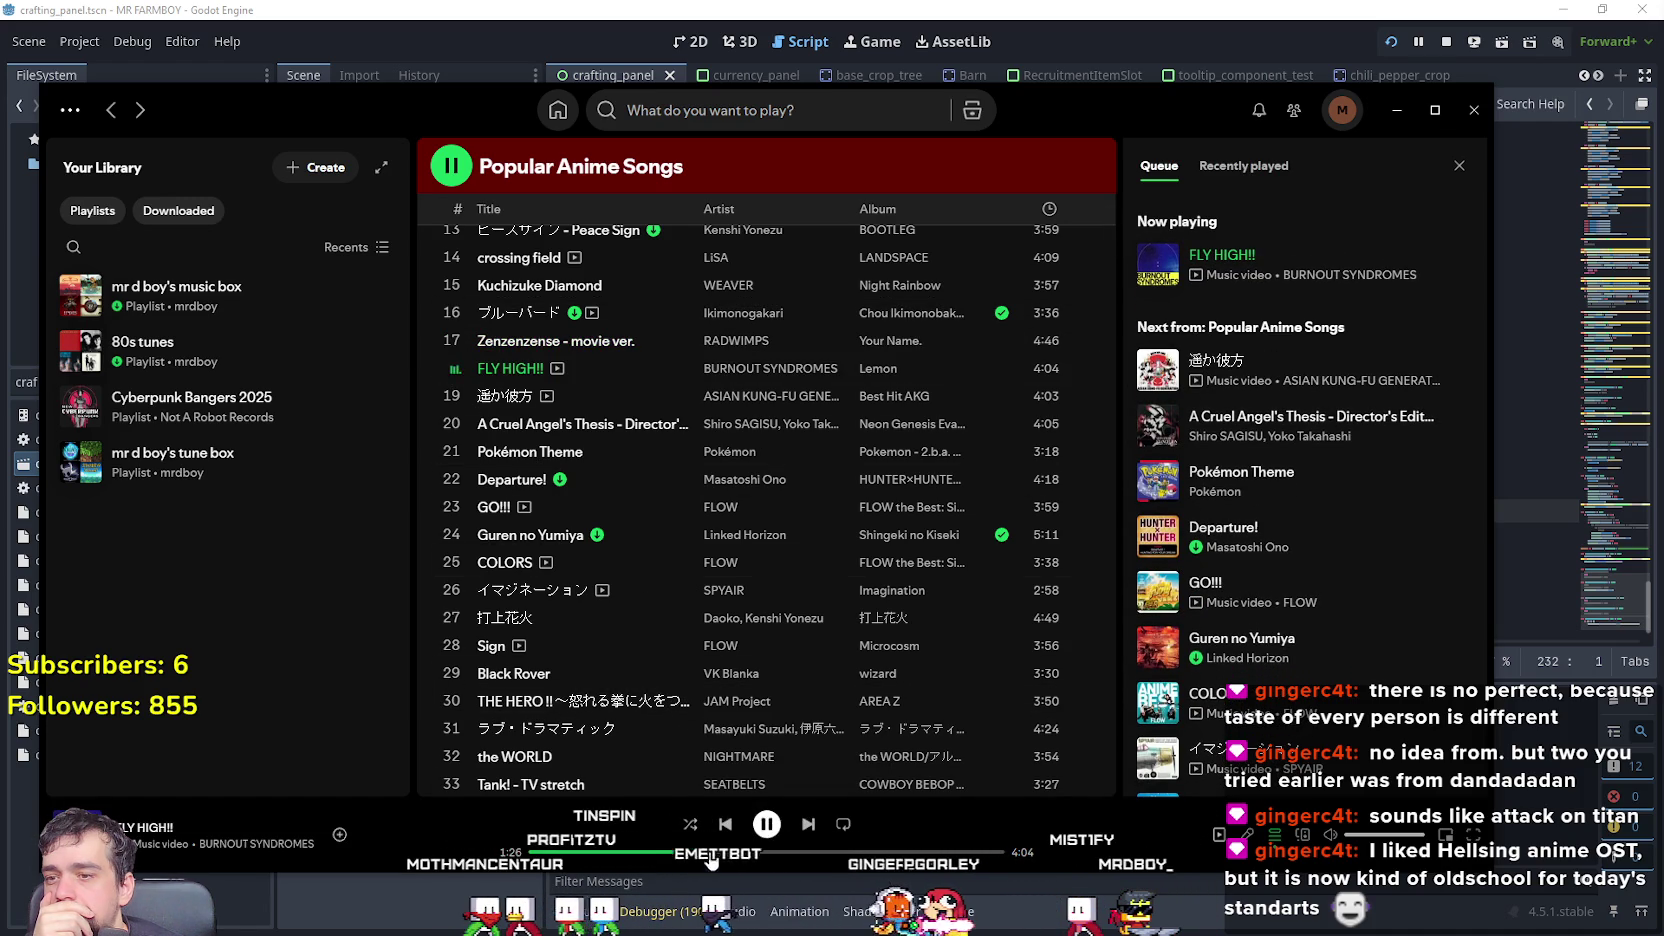
click(905, 853)
scroll(520, 402, down, 2)
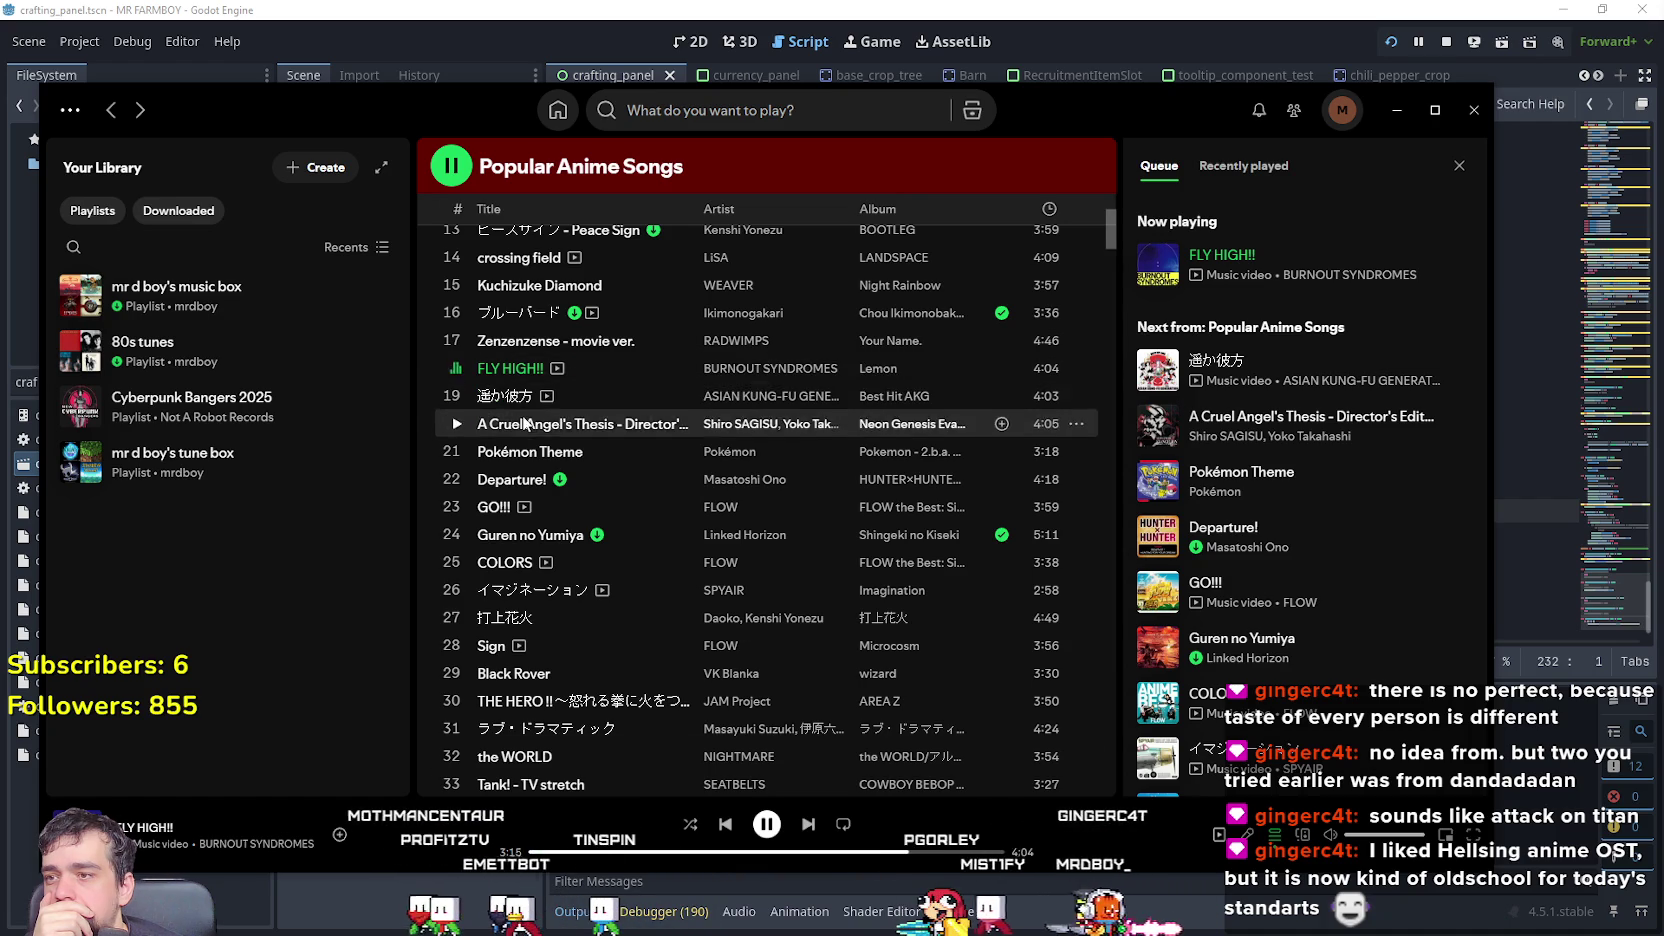
click(449, 308)
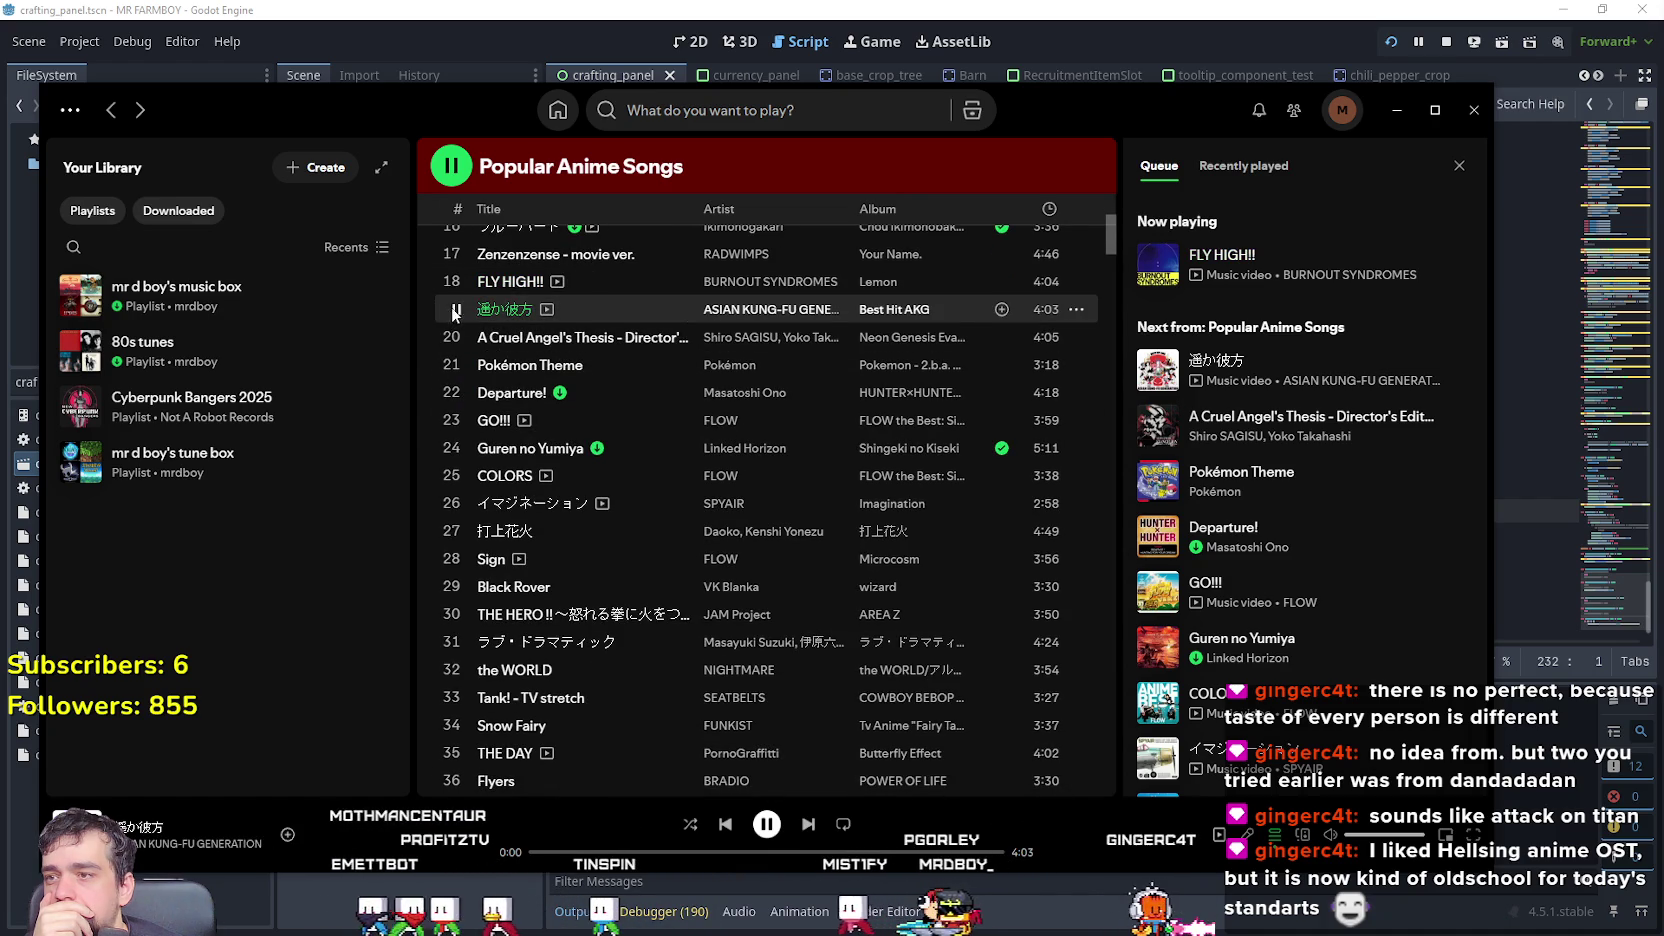
click(674, 853)
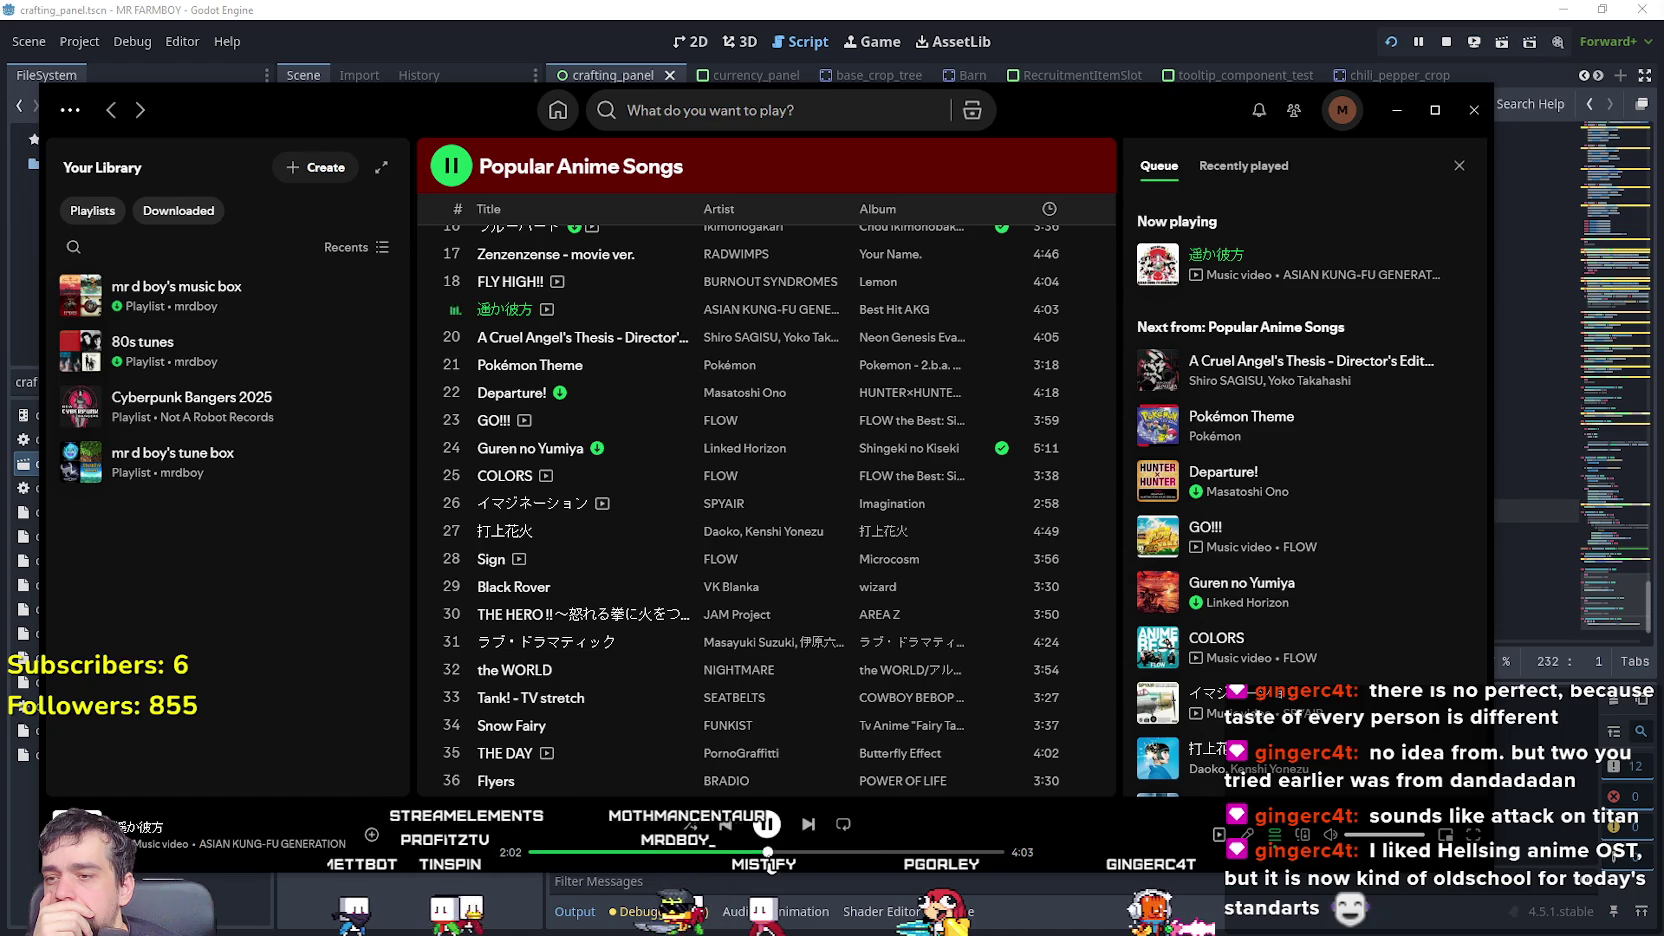
- Play A Cruel Angel's Thesis and add it to the music box playlist
click(457, 338)
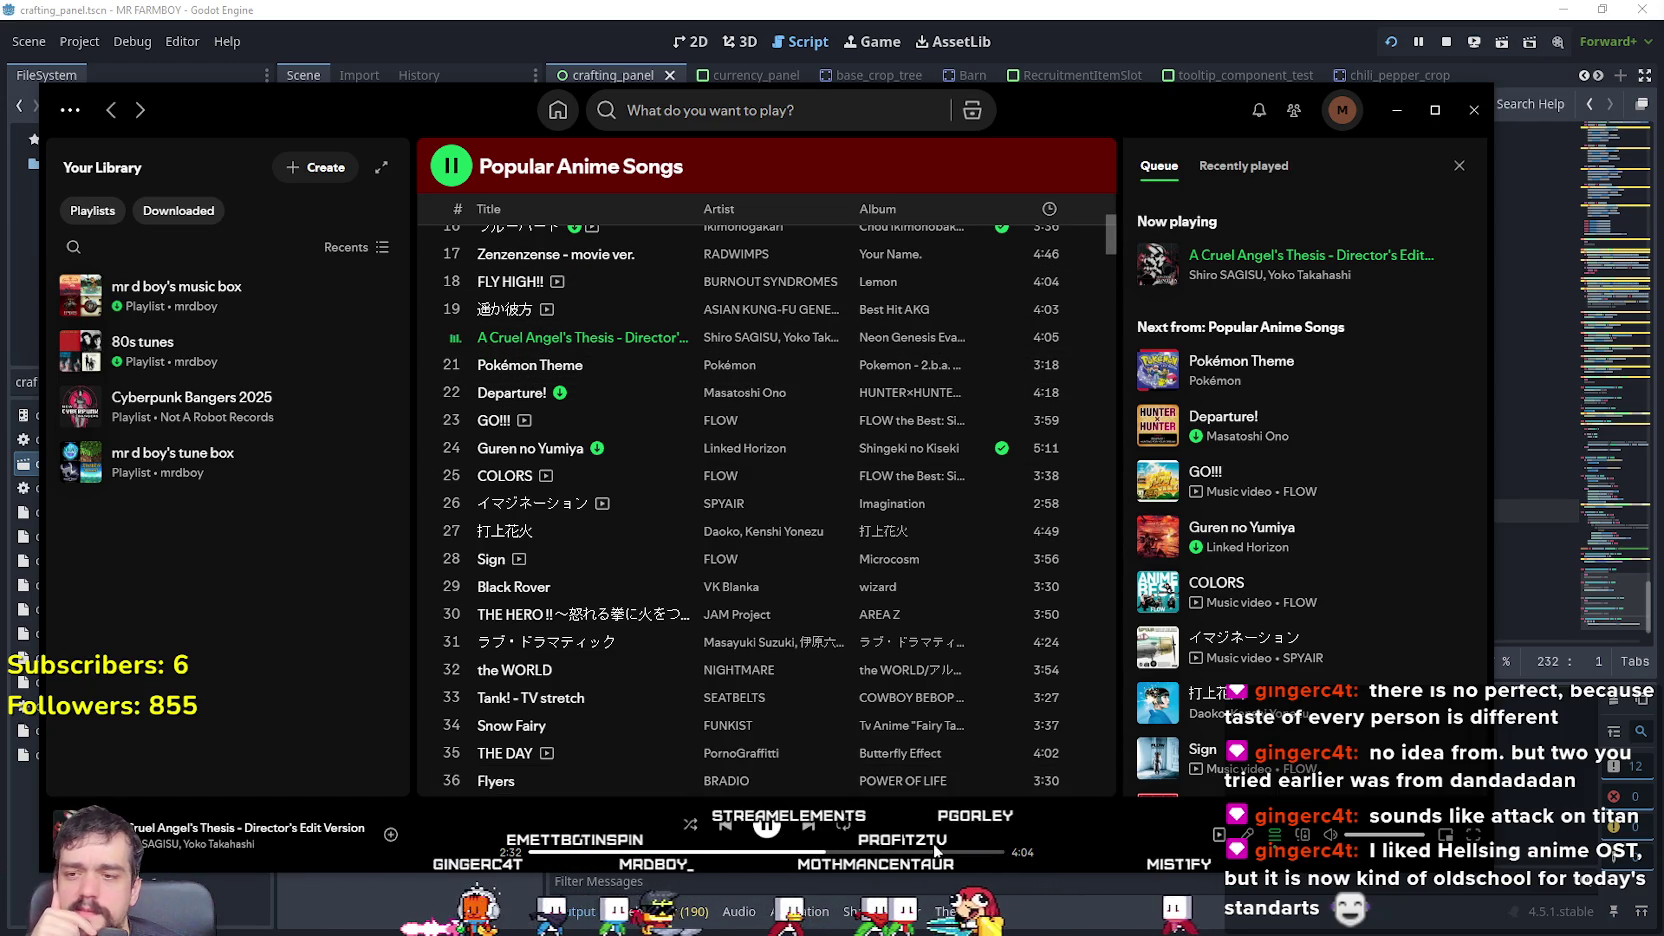
right_click(632, 338)
mouse_move(760, 366)
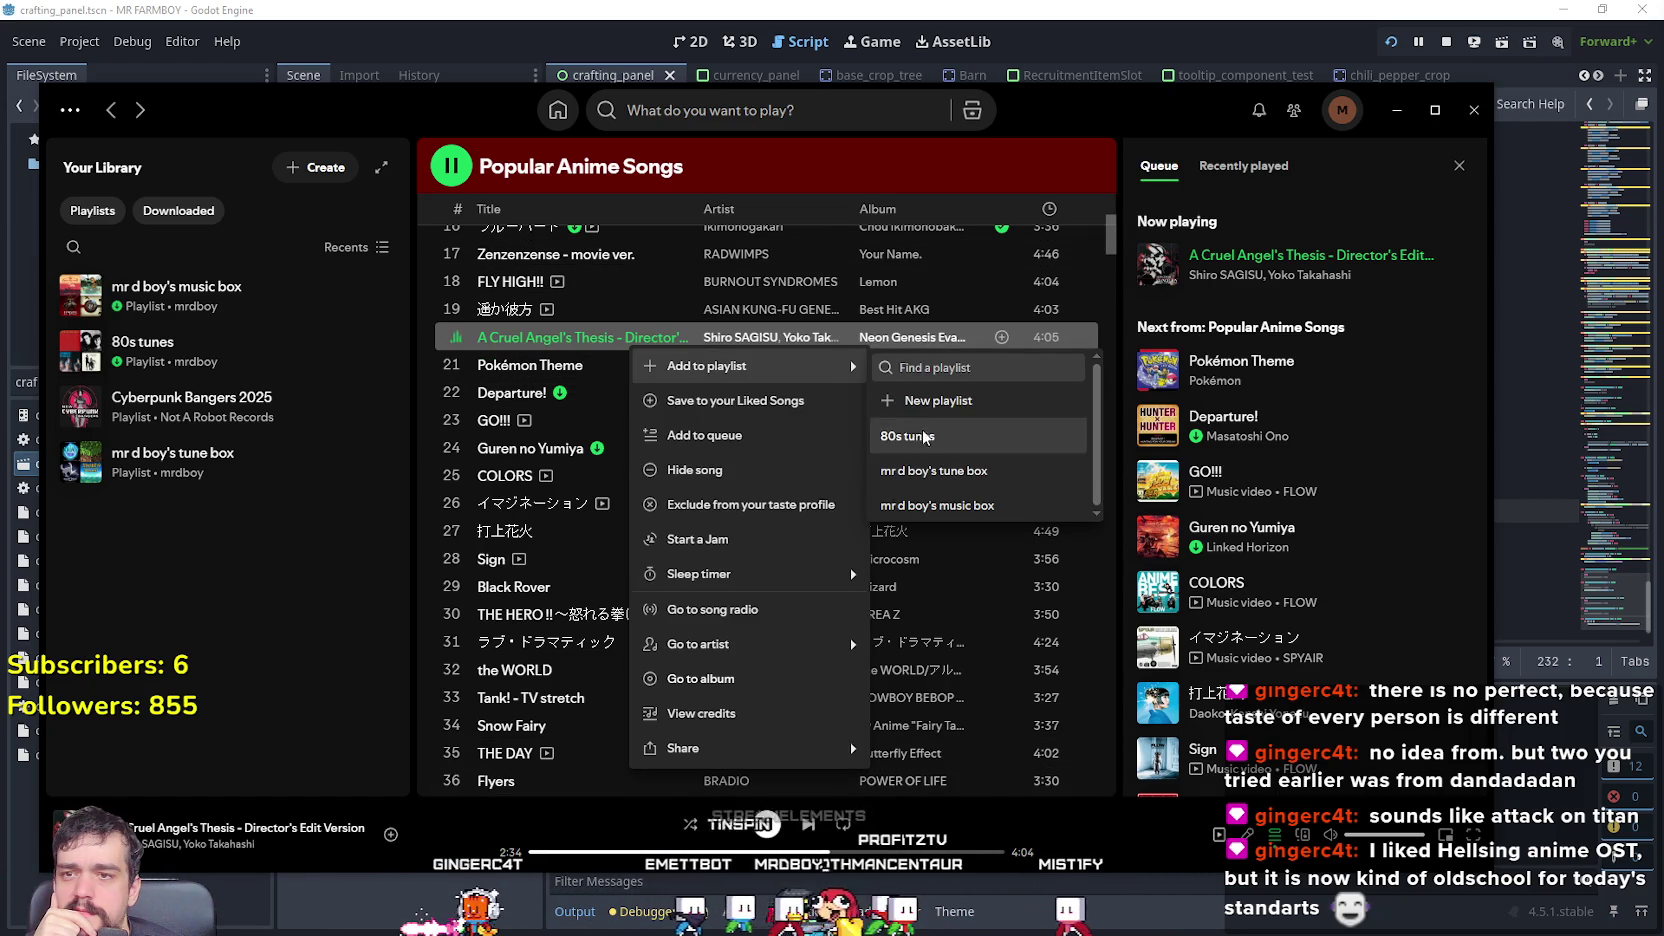
click(975, 505)
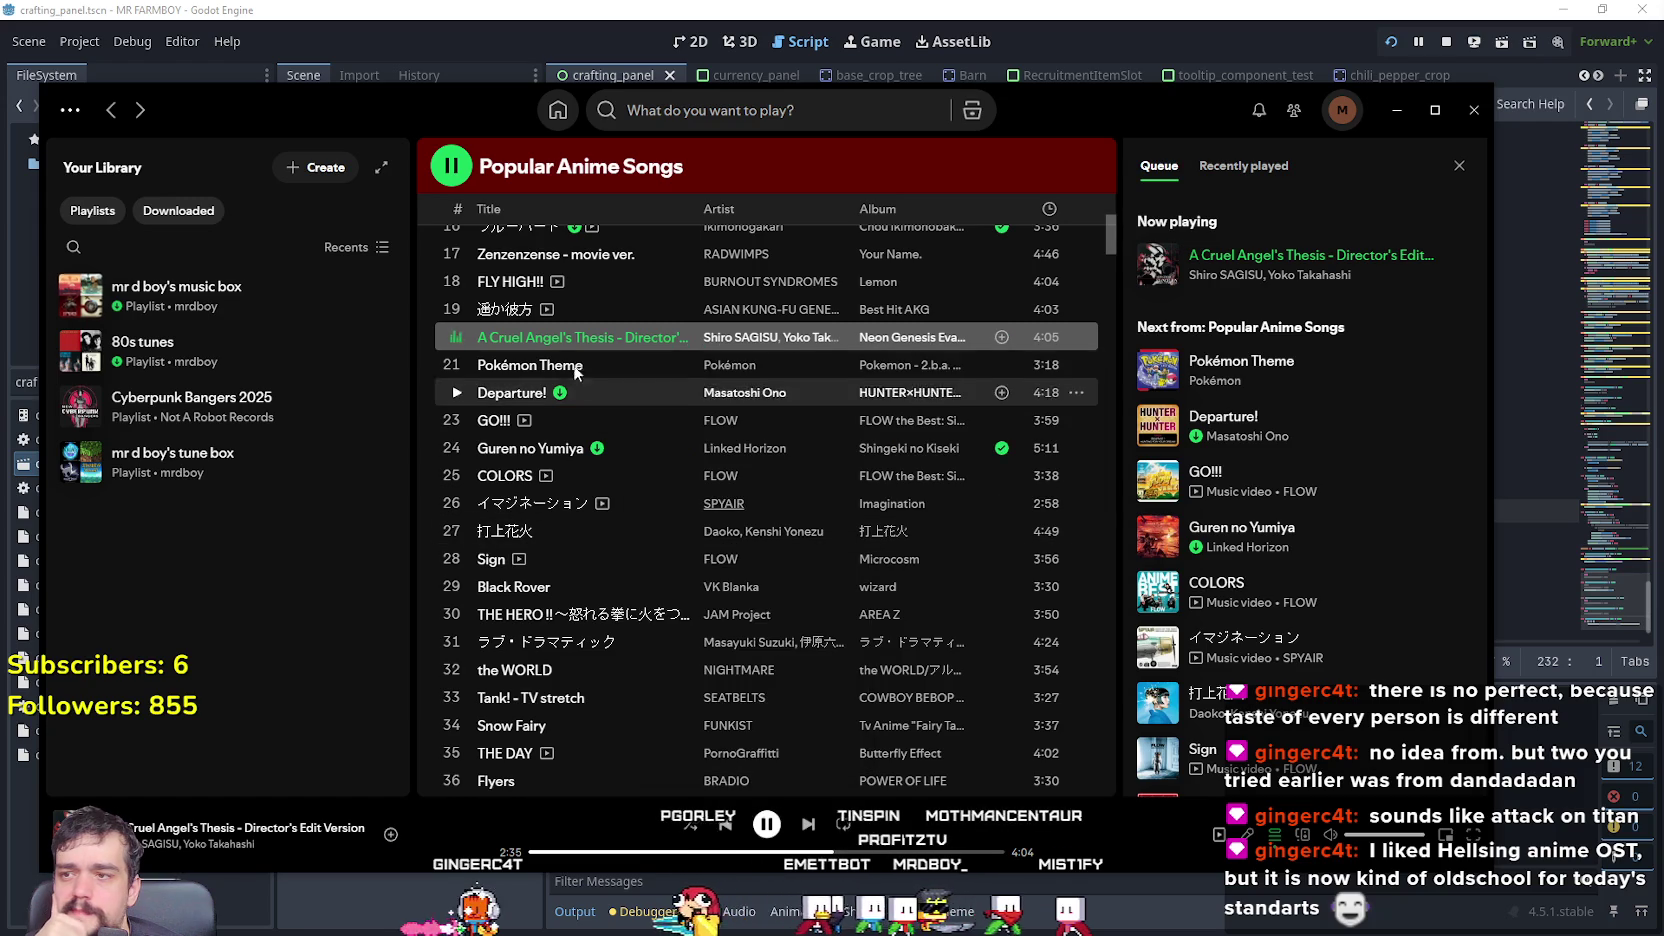
- Play Pokémon Theme from 0:45, add it to the music box playlist, then start GO!!!
click(455, 366)
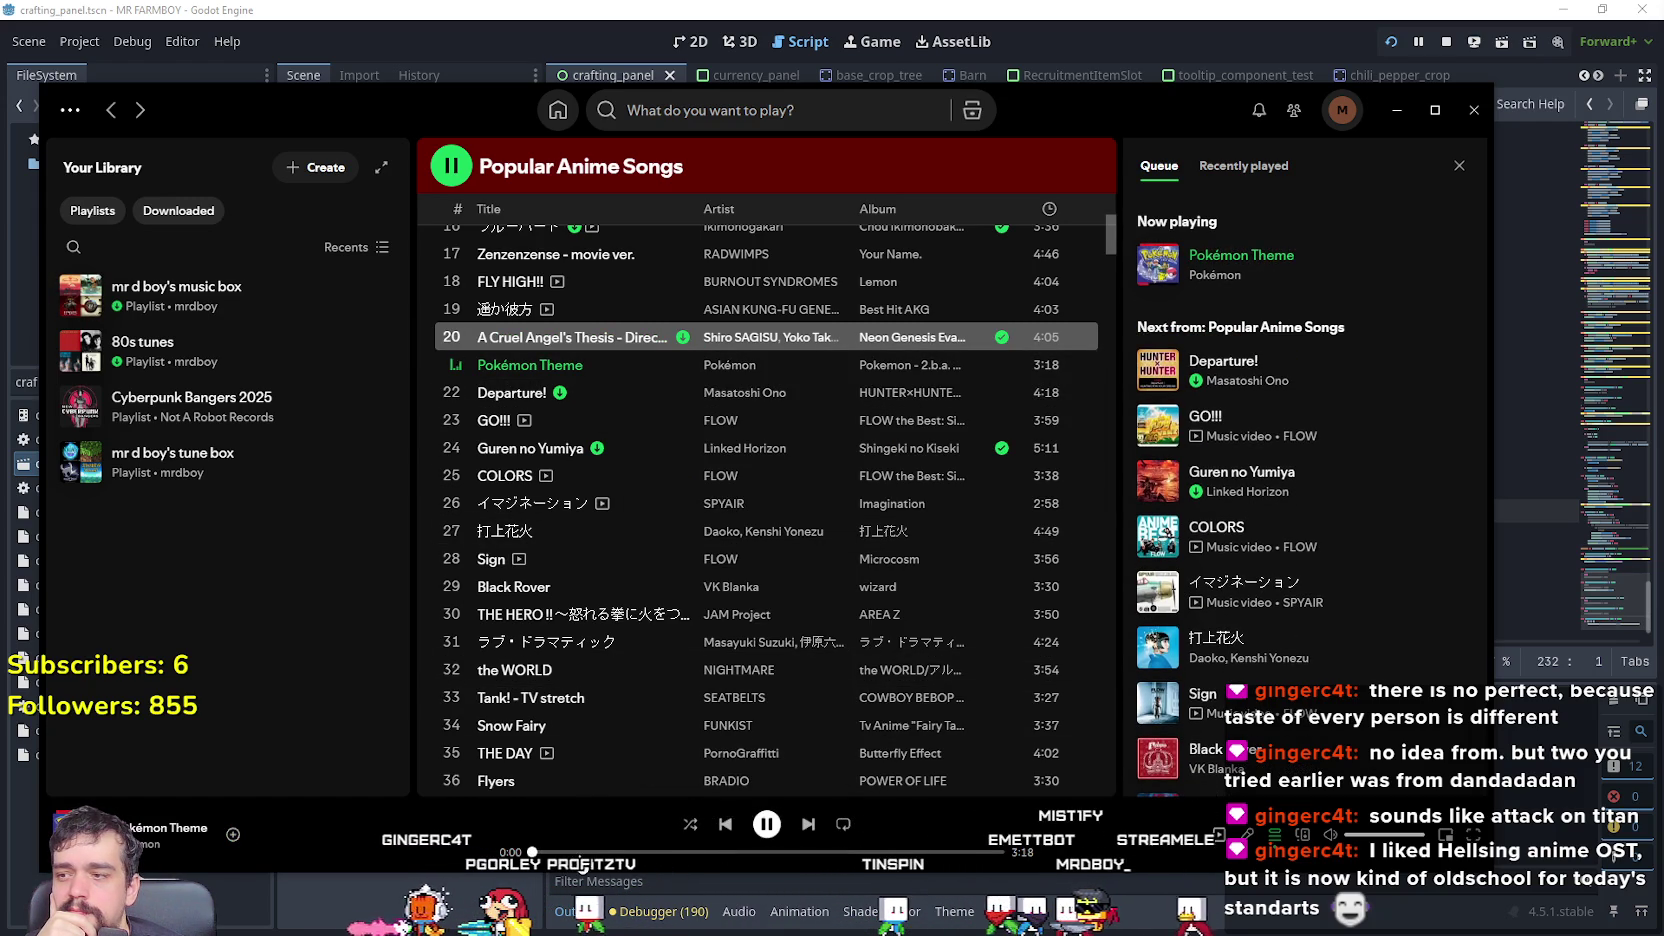
click(632, 852)
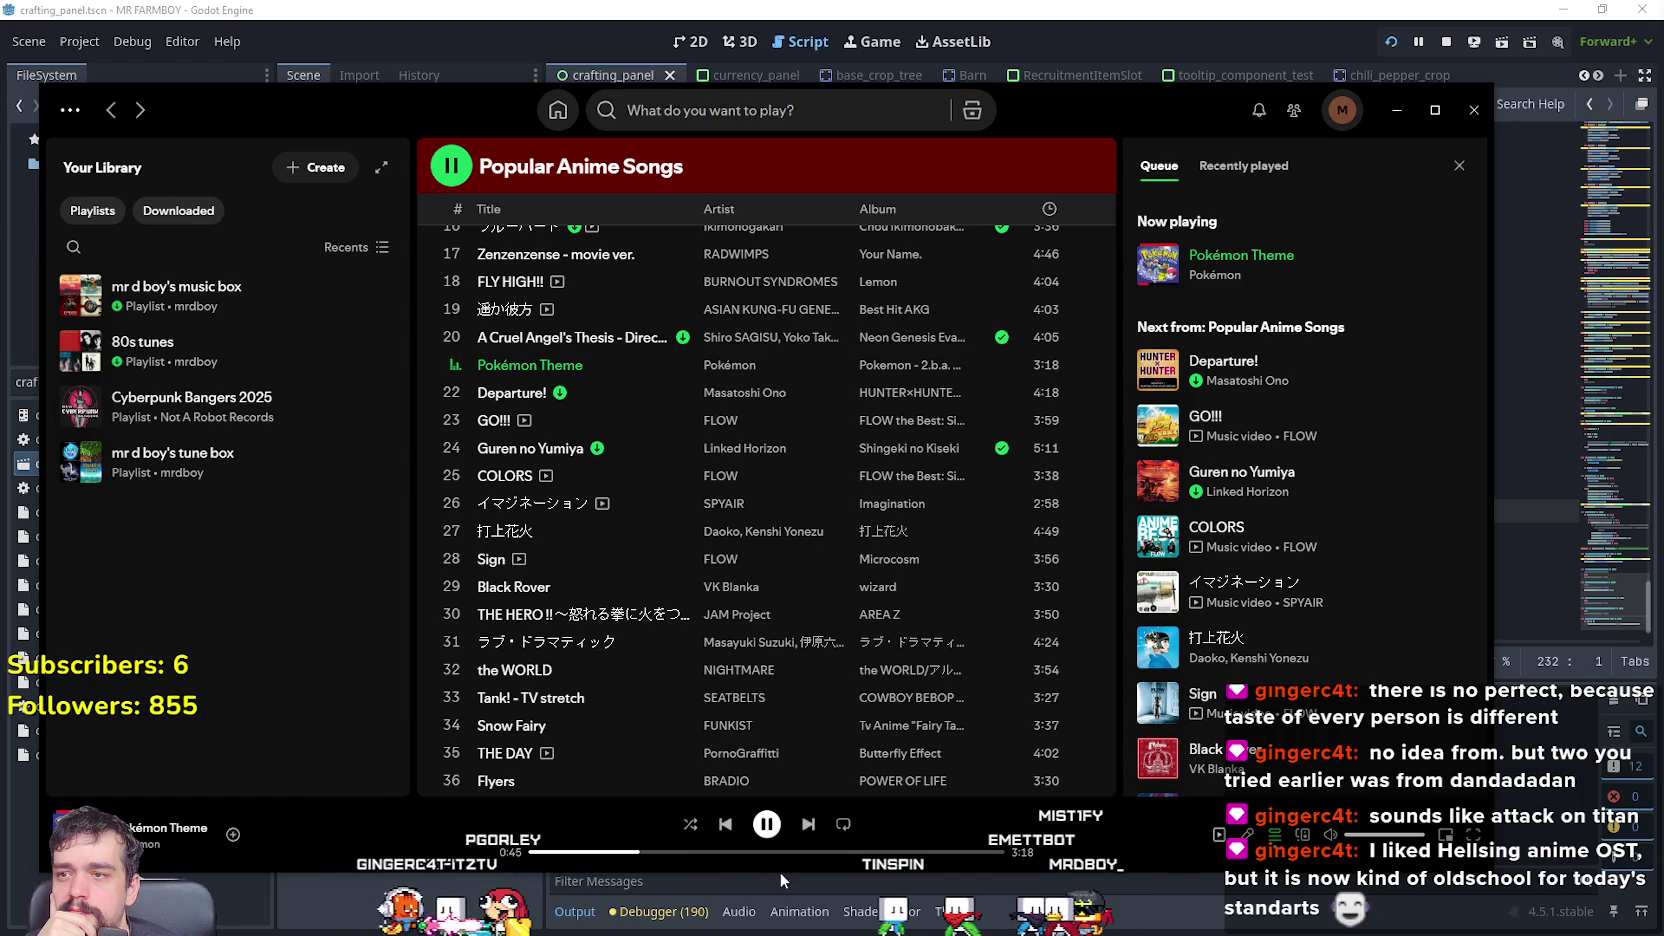
right_click(580, 370)
mouse_move(700, 393)
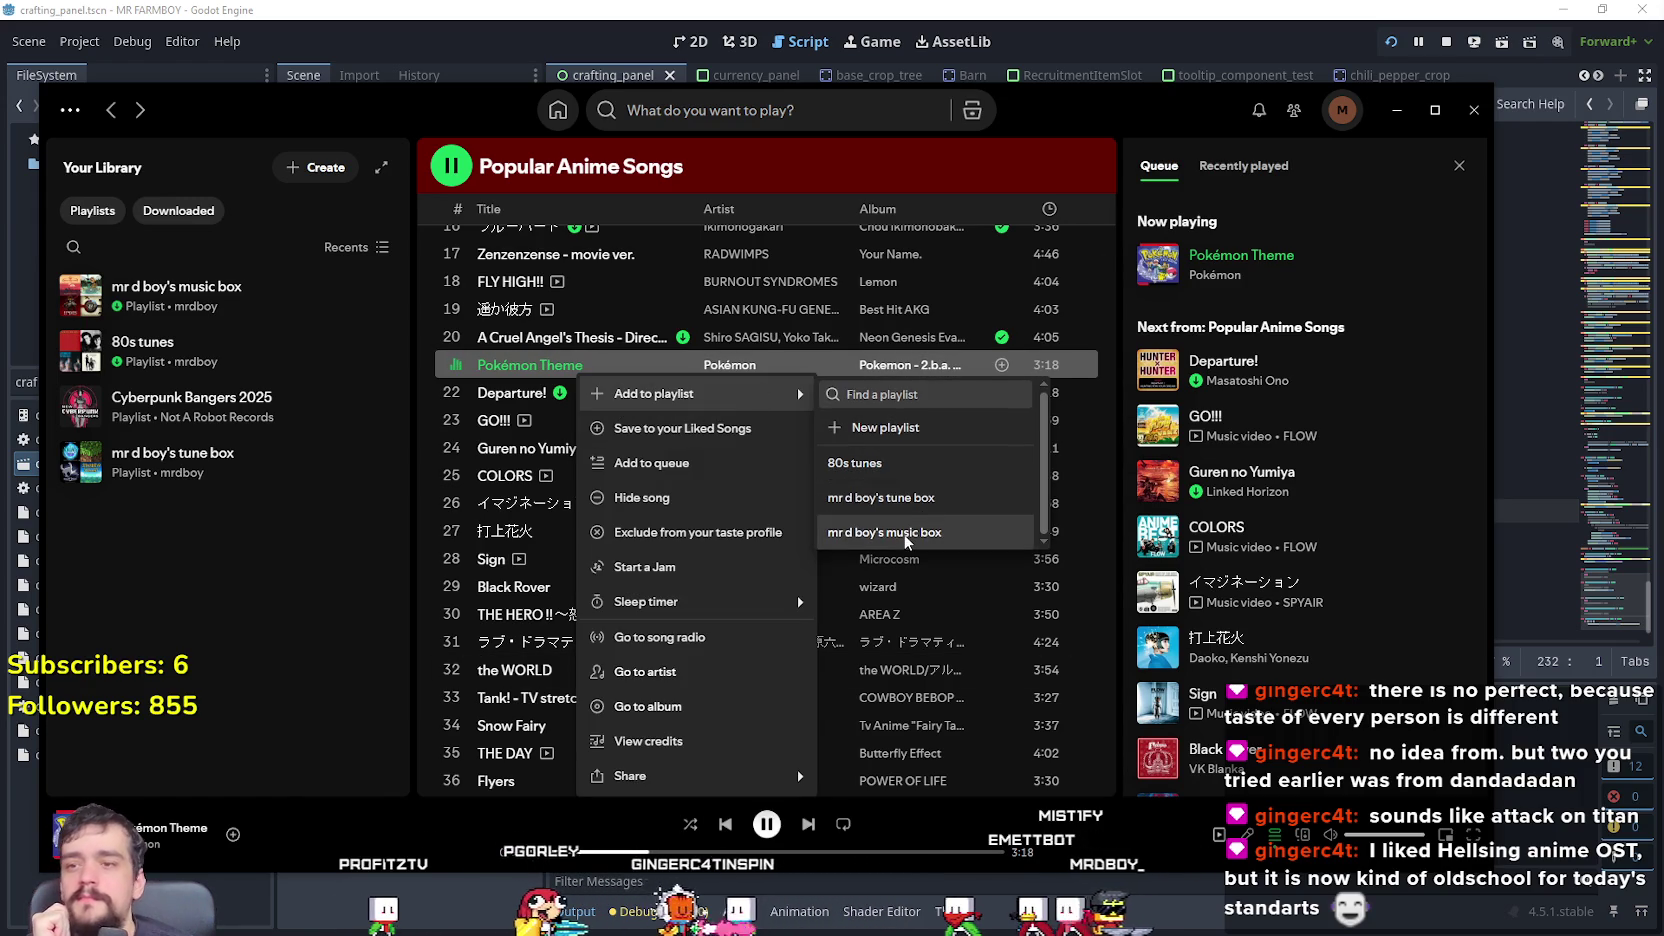
click(905, 534)
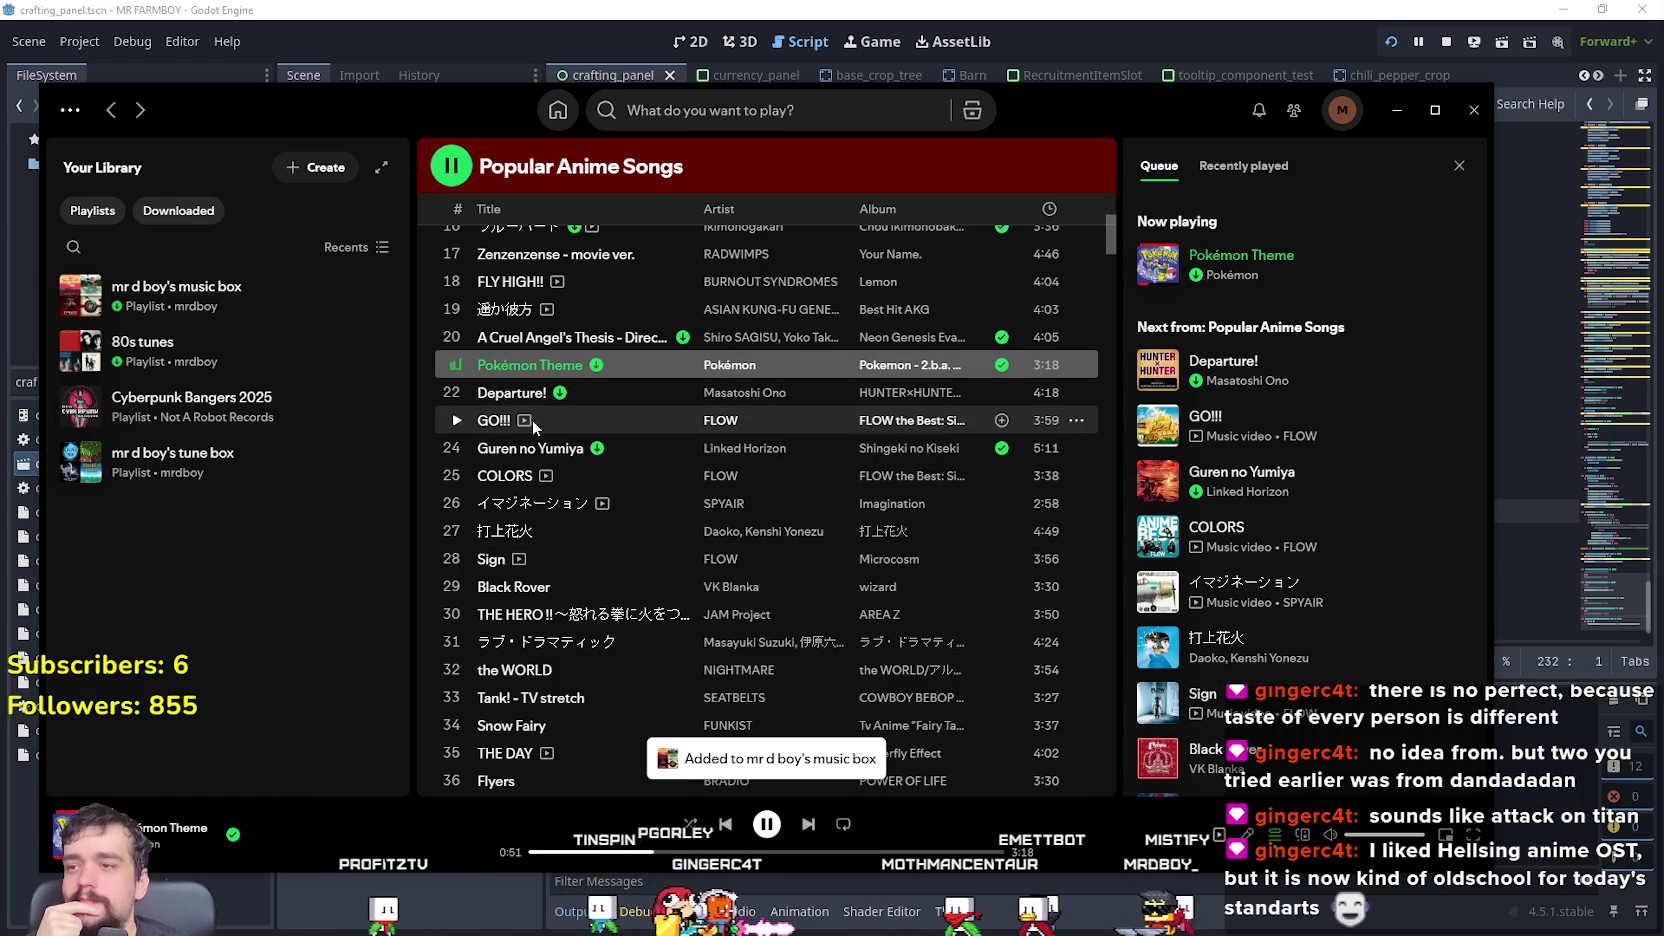
click(444, 417)
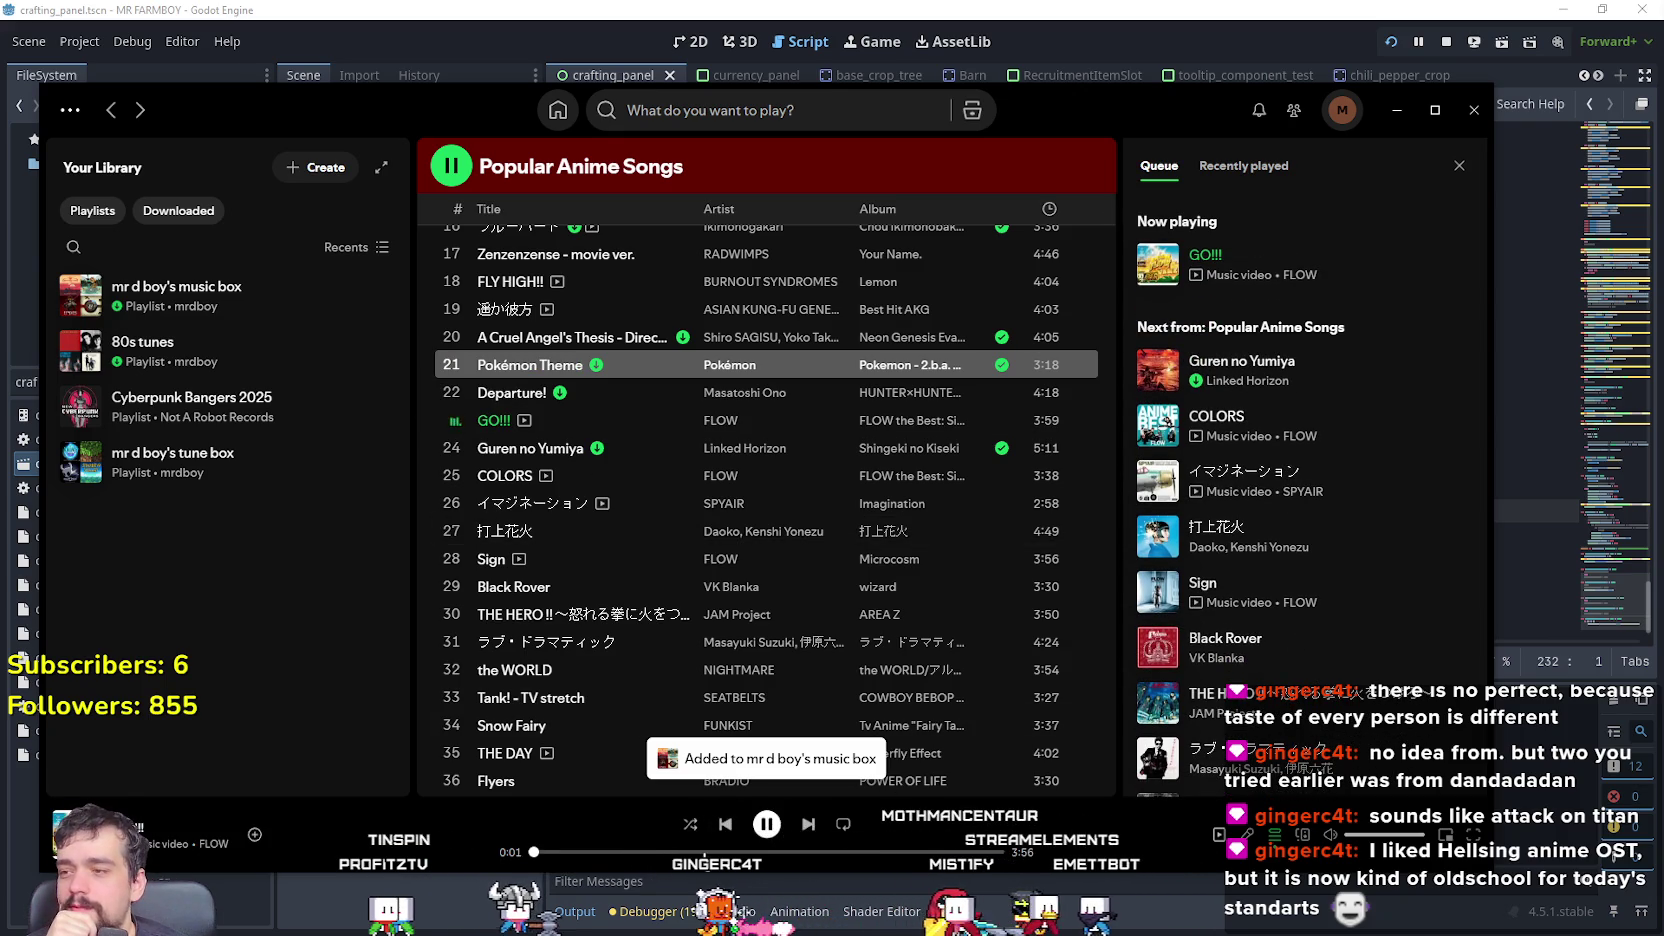
- Seek GO!!! to 1:25, switch to COLORS at 2:52, then skip to イマジネーション at 0:41
click(700, 852)
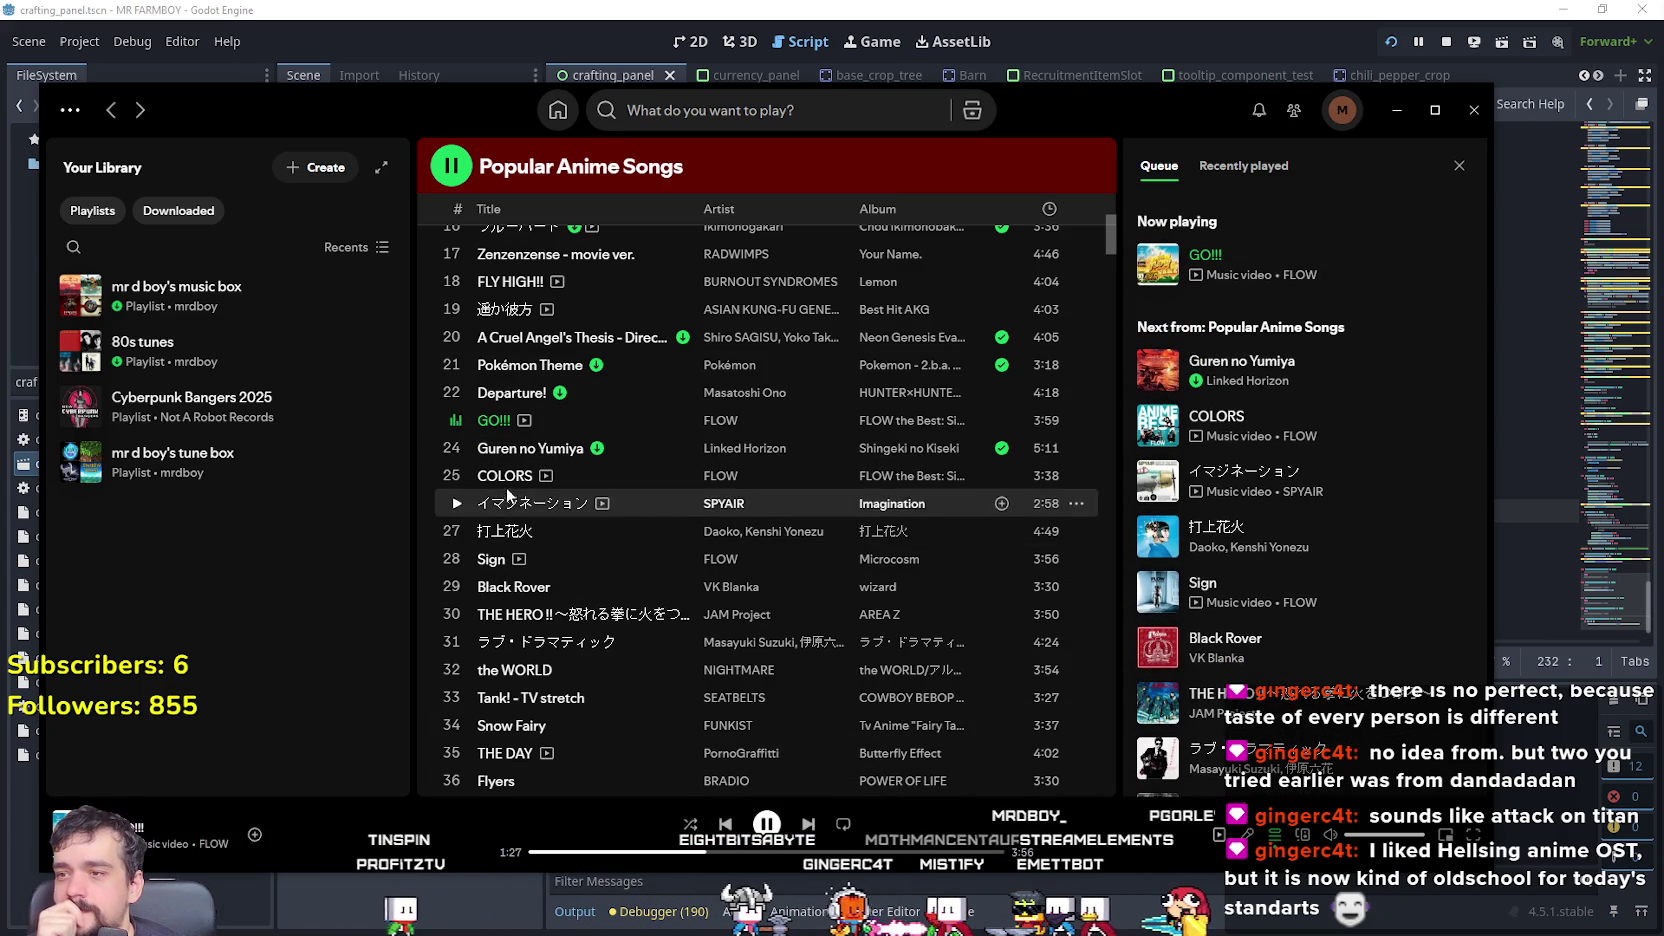
click(656, 853)
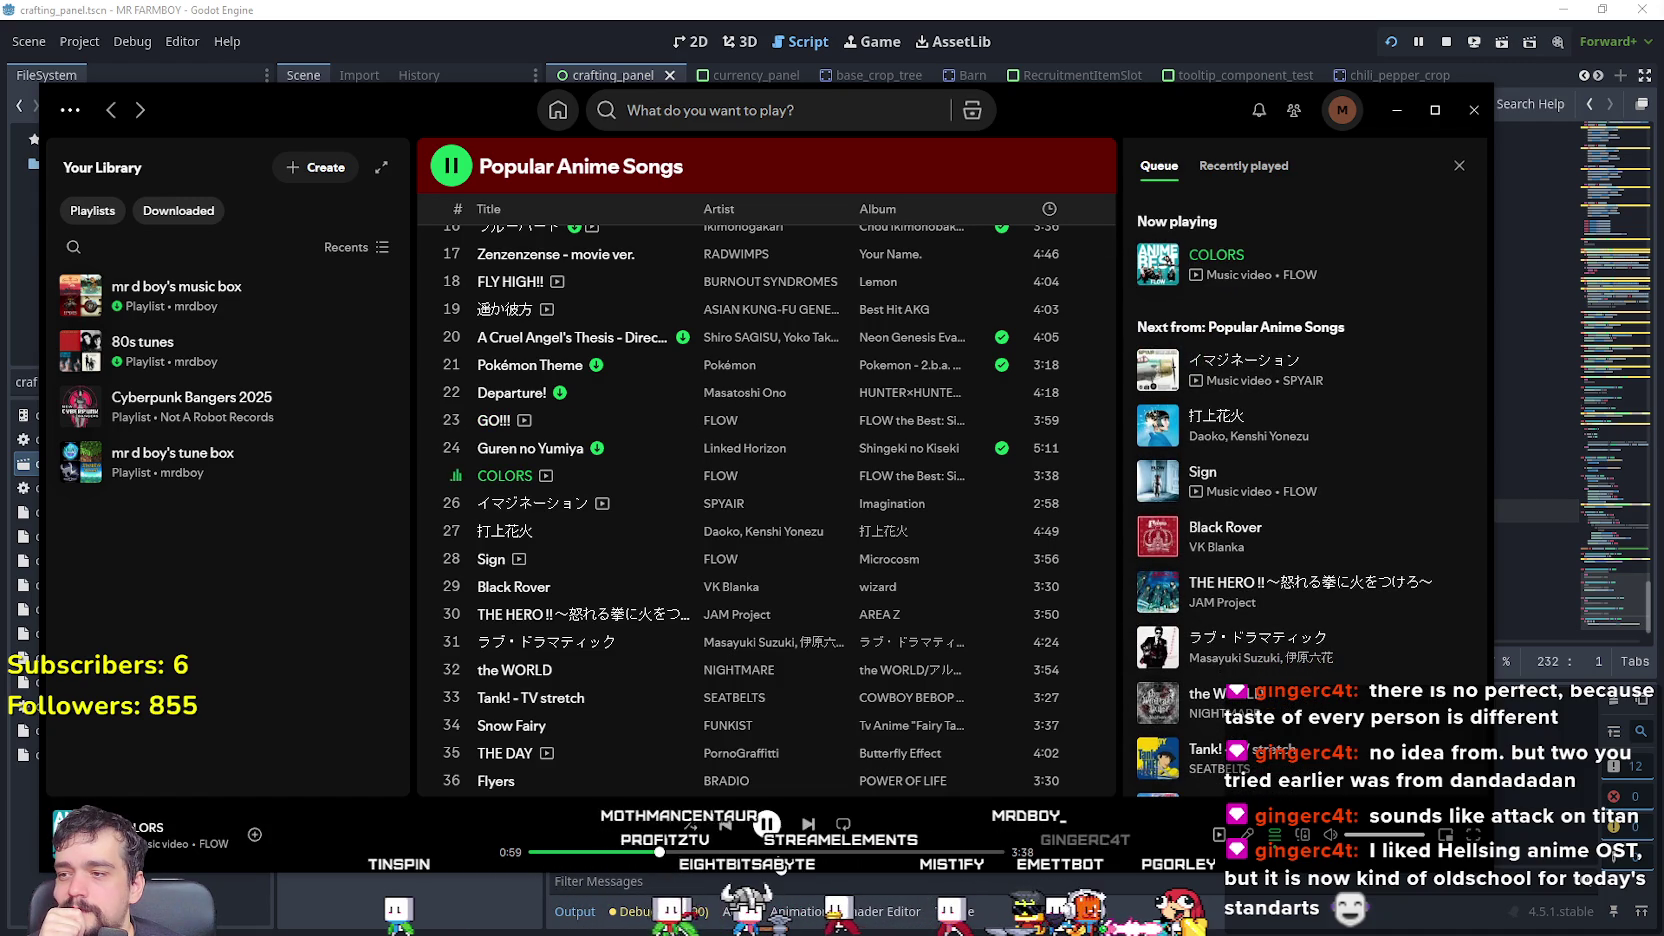
click(904, 853)
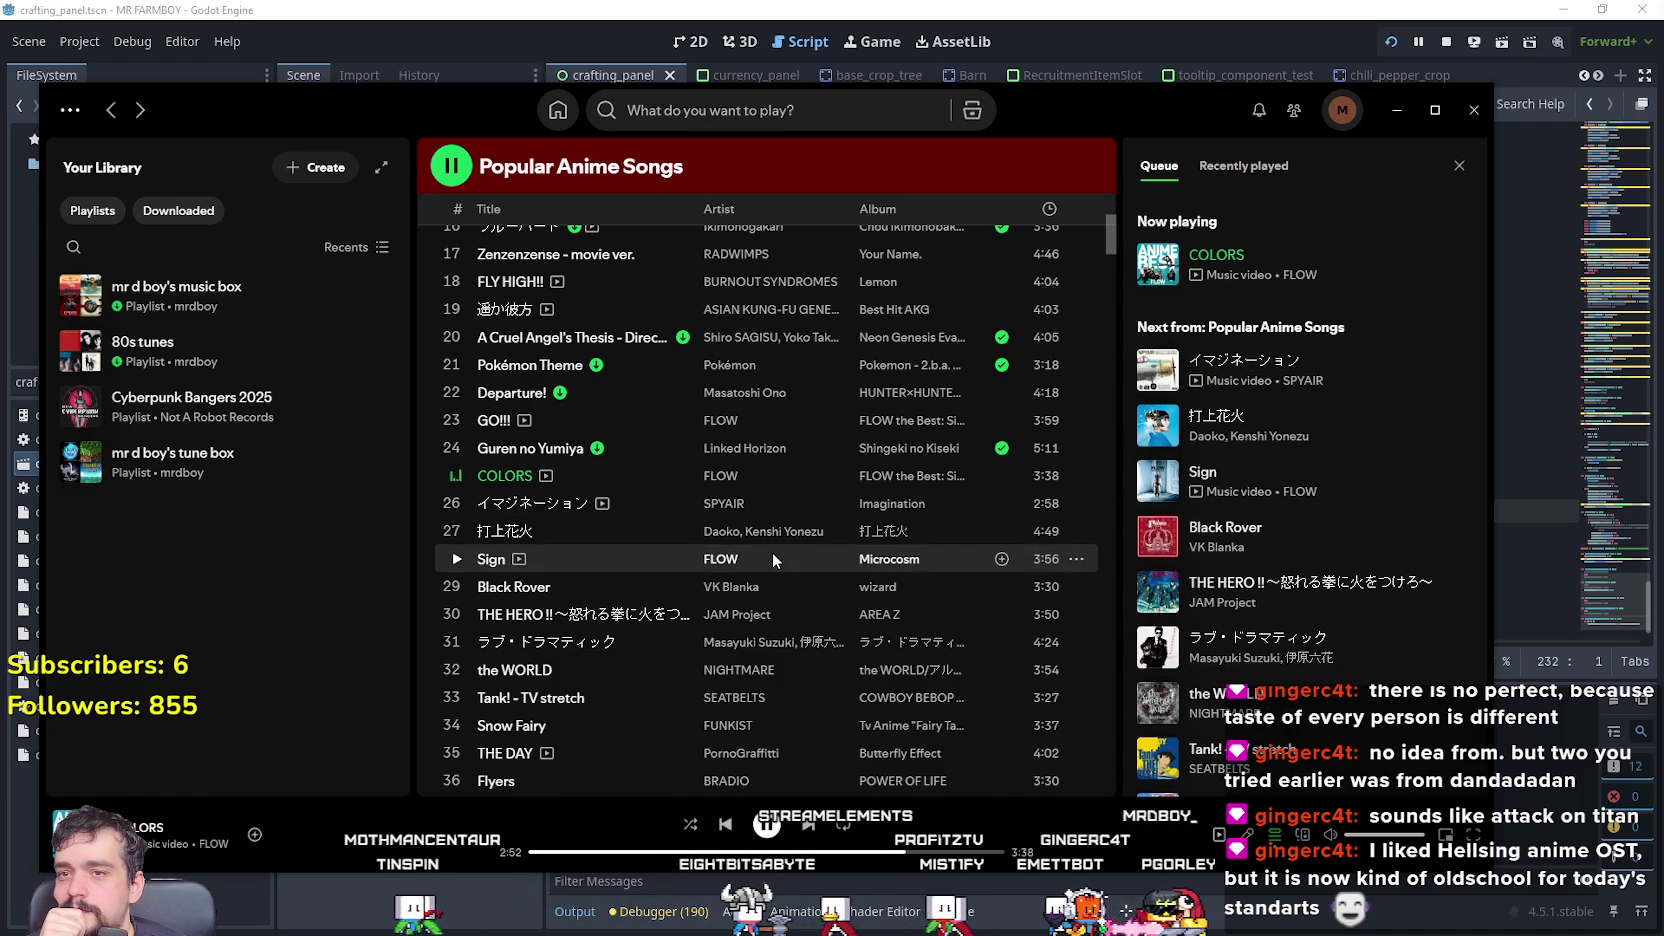
scroll(584, 463, down, 1)
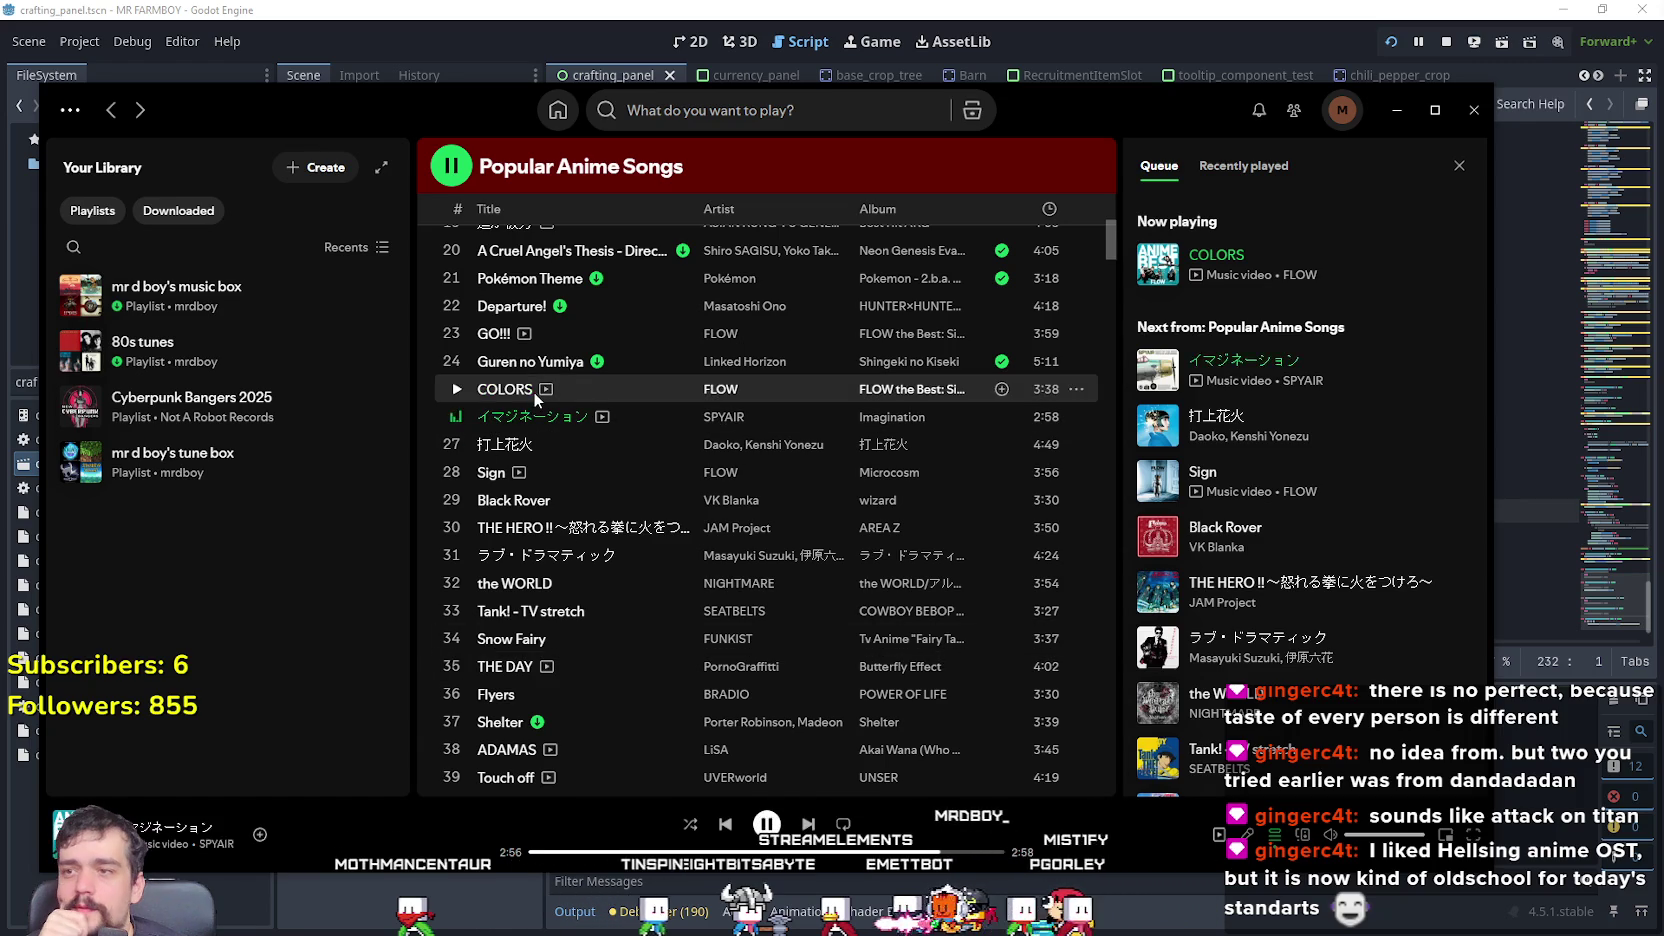
key(ctrl+Right)
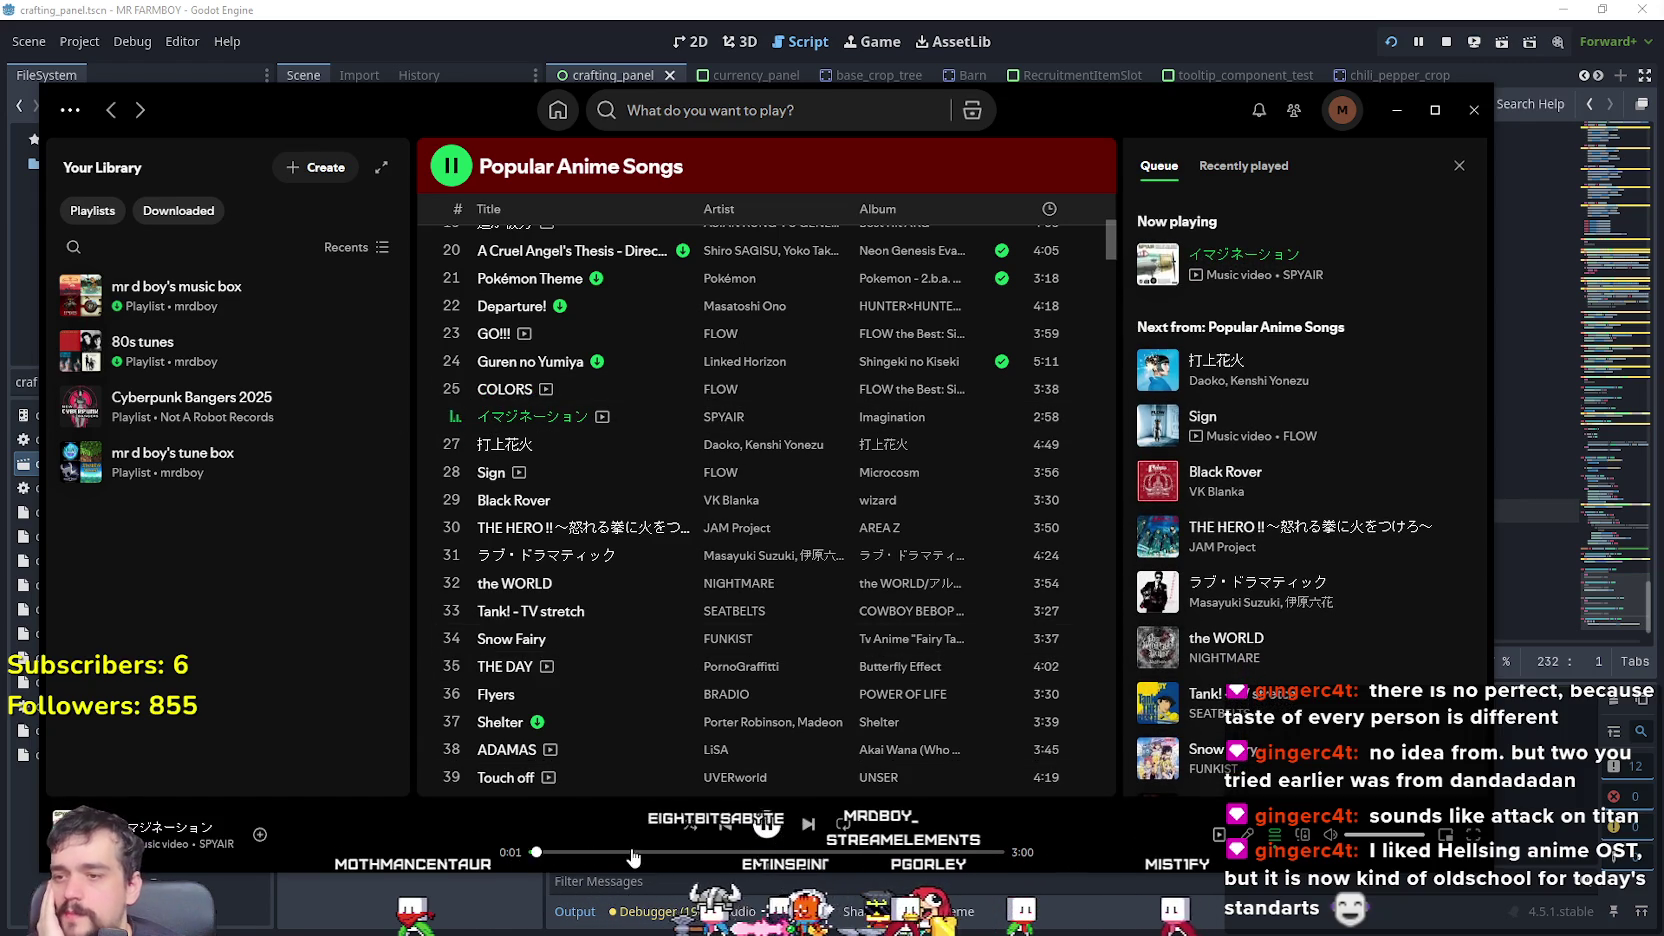
click(638, 852)
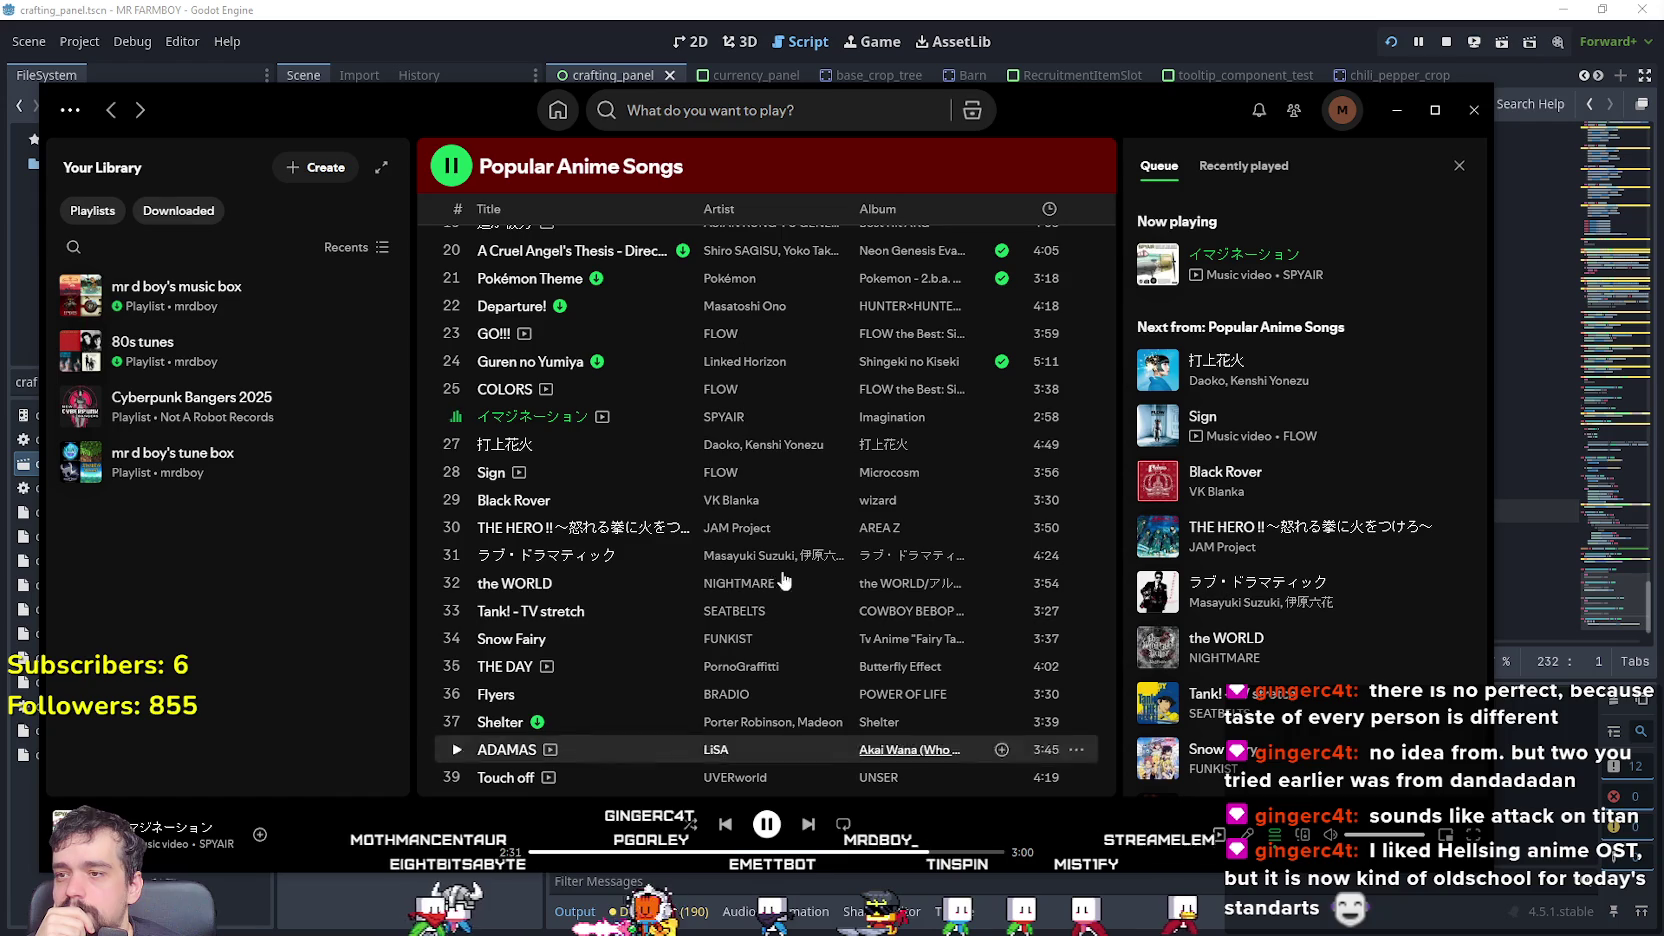
- Add Popular Anime Songs to Your Library through its options menu, then search for 'Ada'
scroll(572, 445, down, 3)
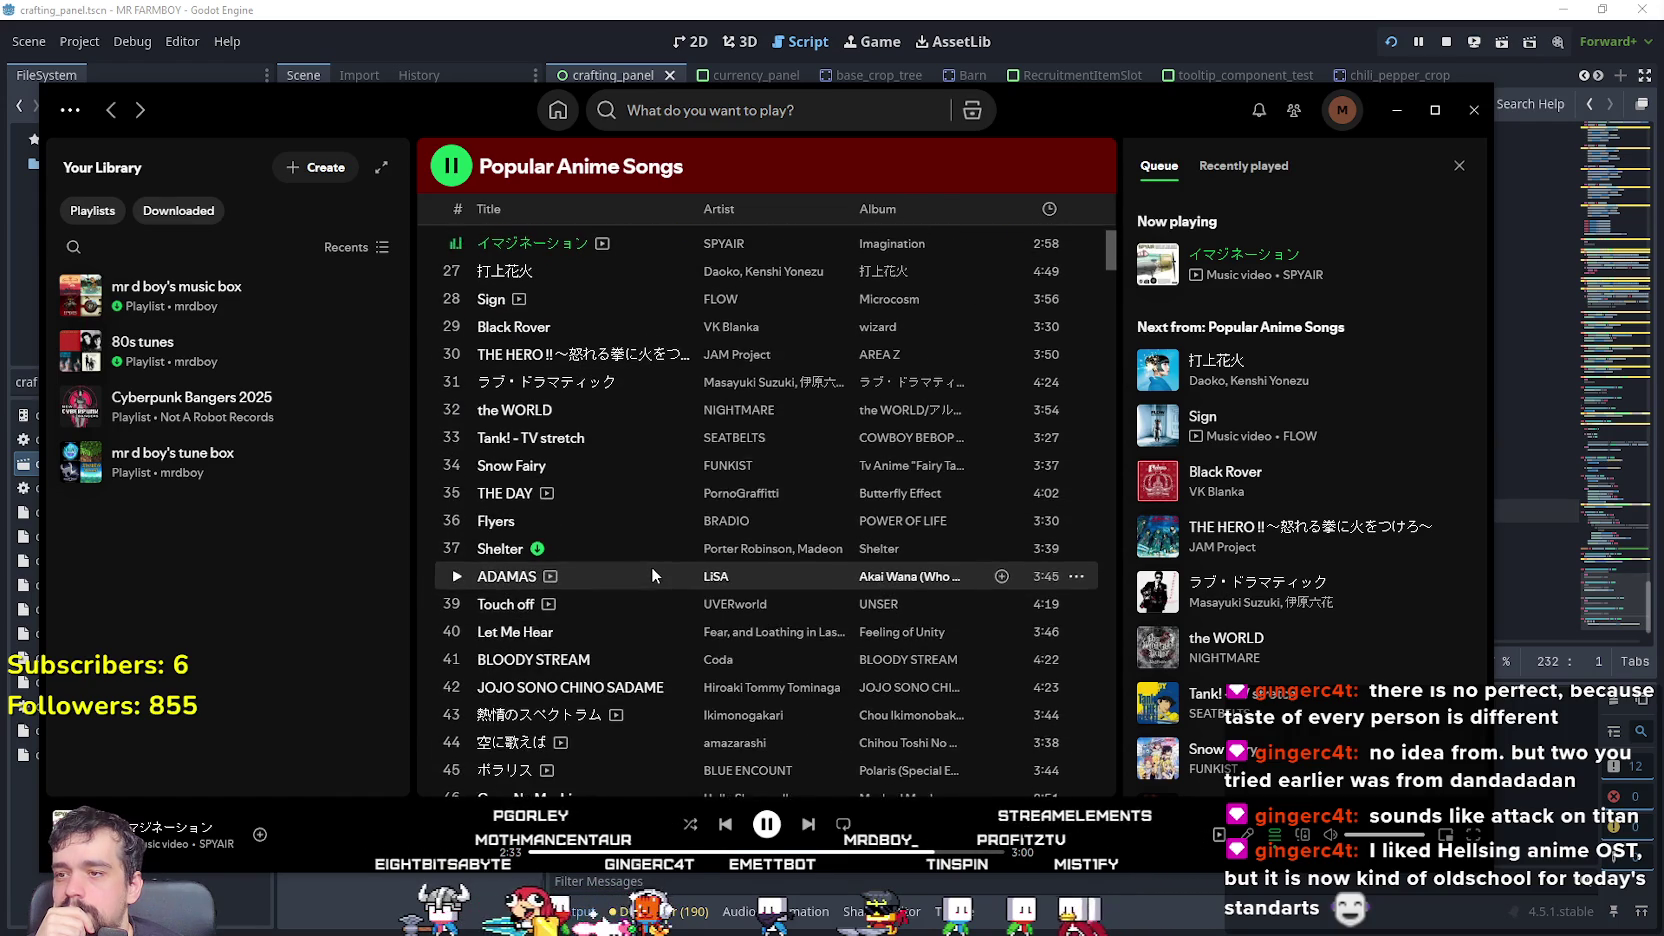
scroll(652, 568, down, 15)
scroll(655, 530, down, 4)
scroll(762, 636, down, 7)
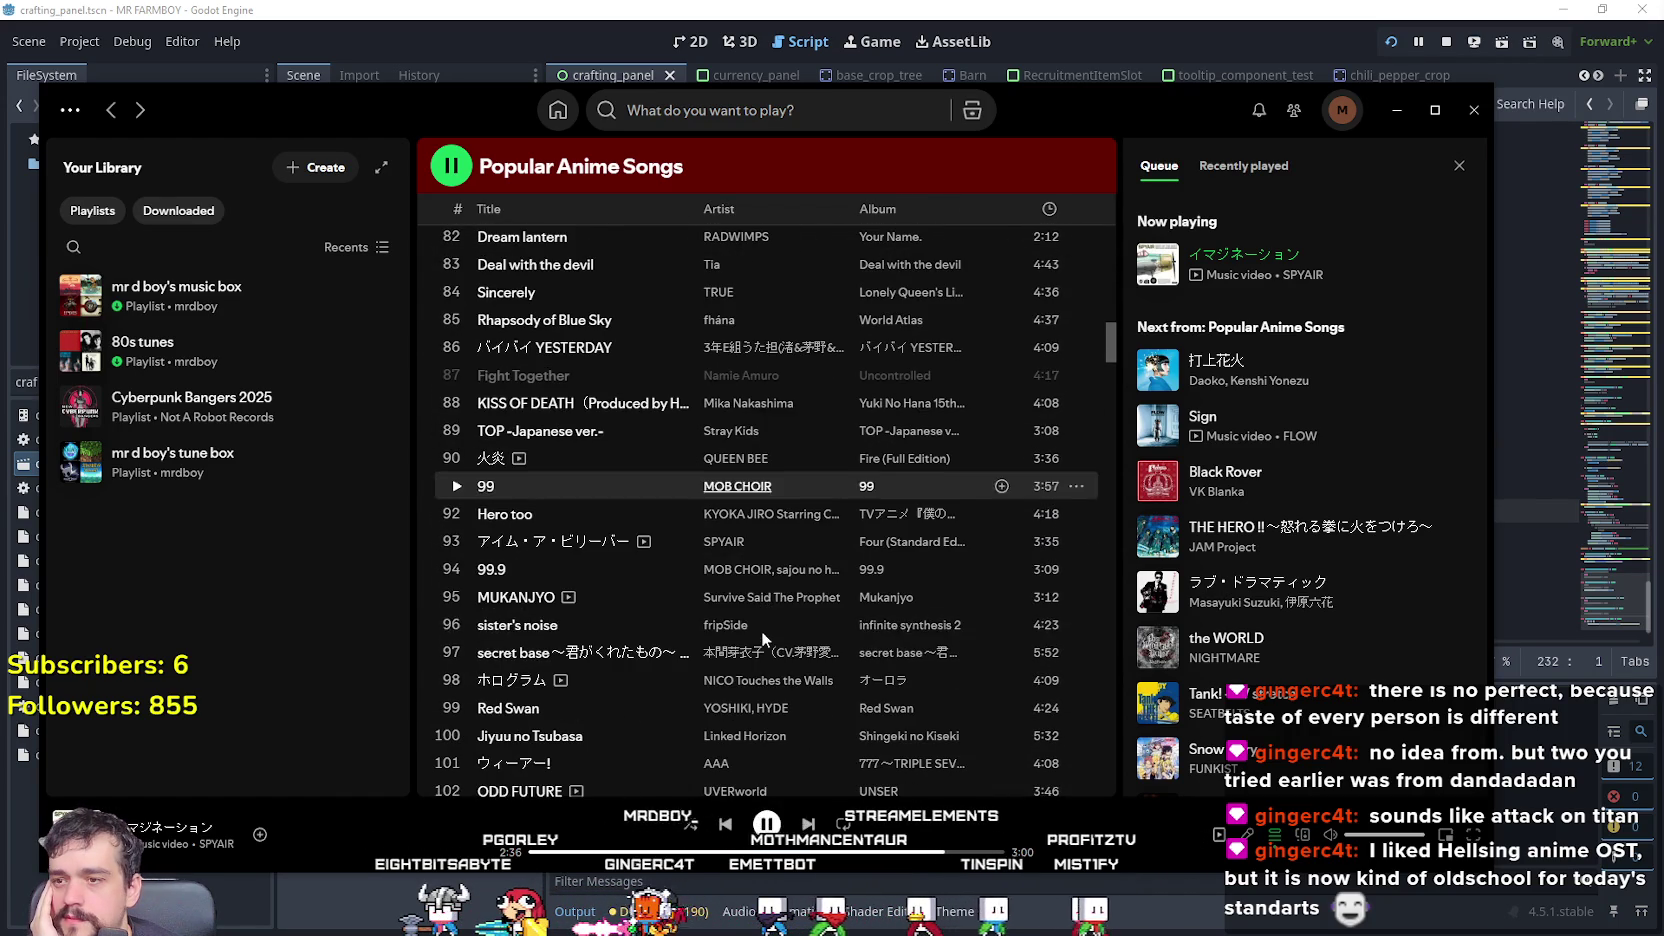
scroll(754, 323, down, 5)
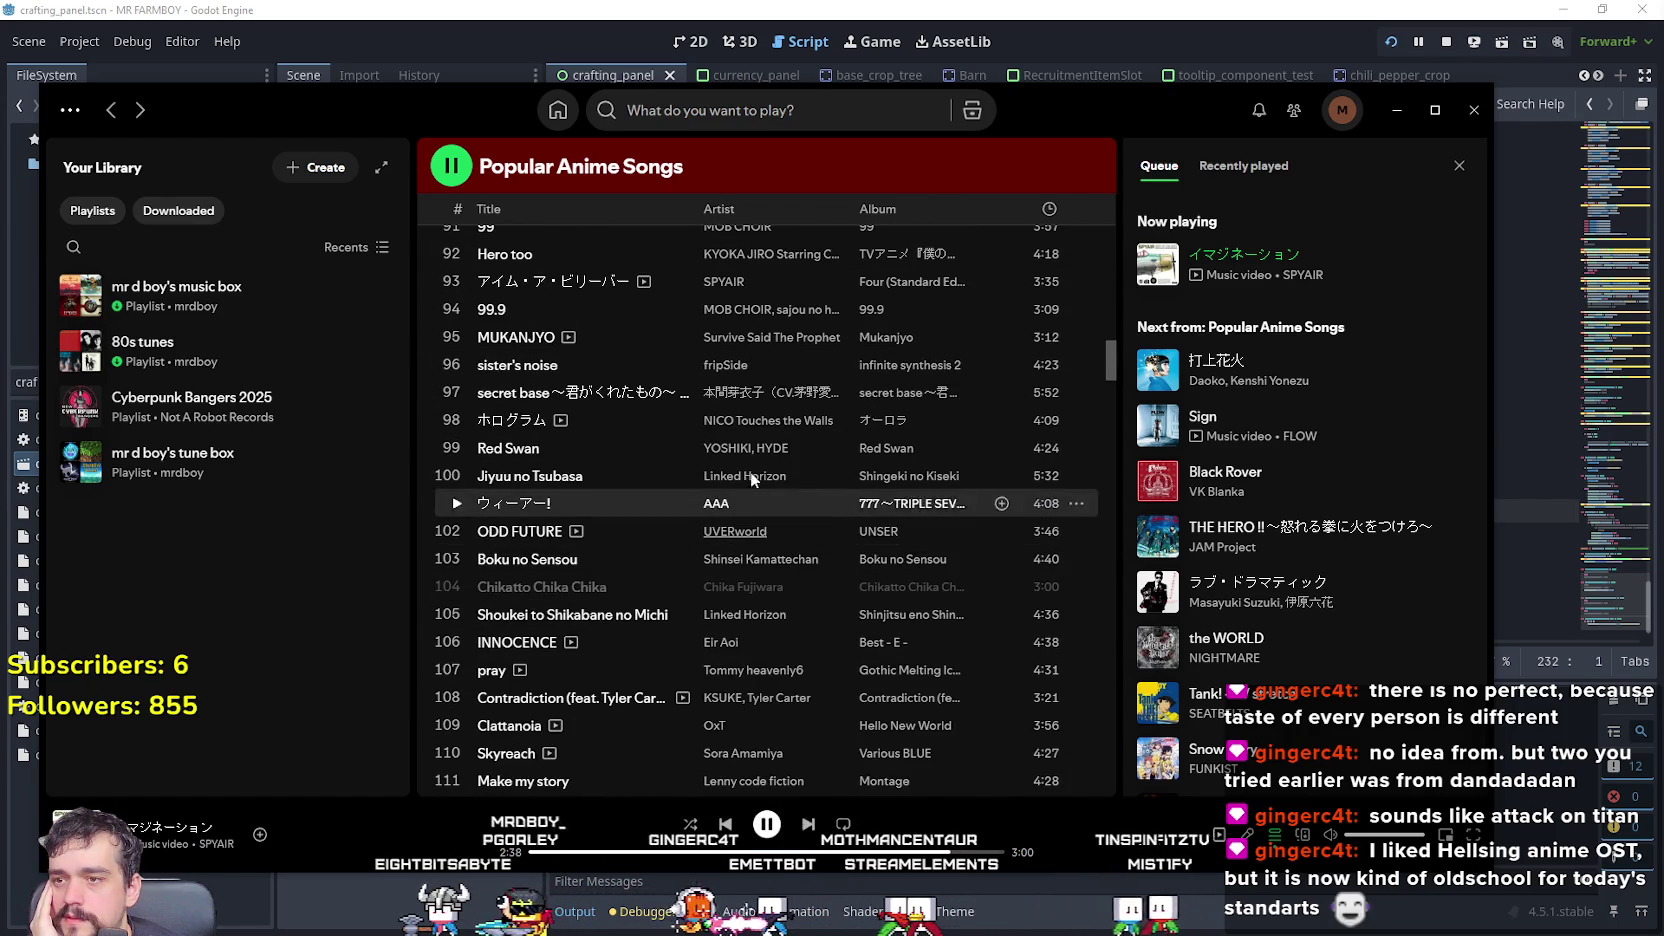
scroll(724, 285, down, 20)
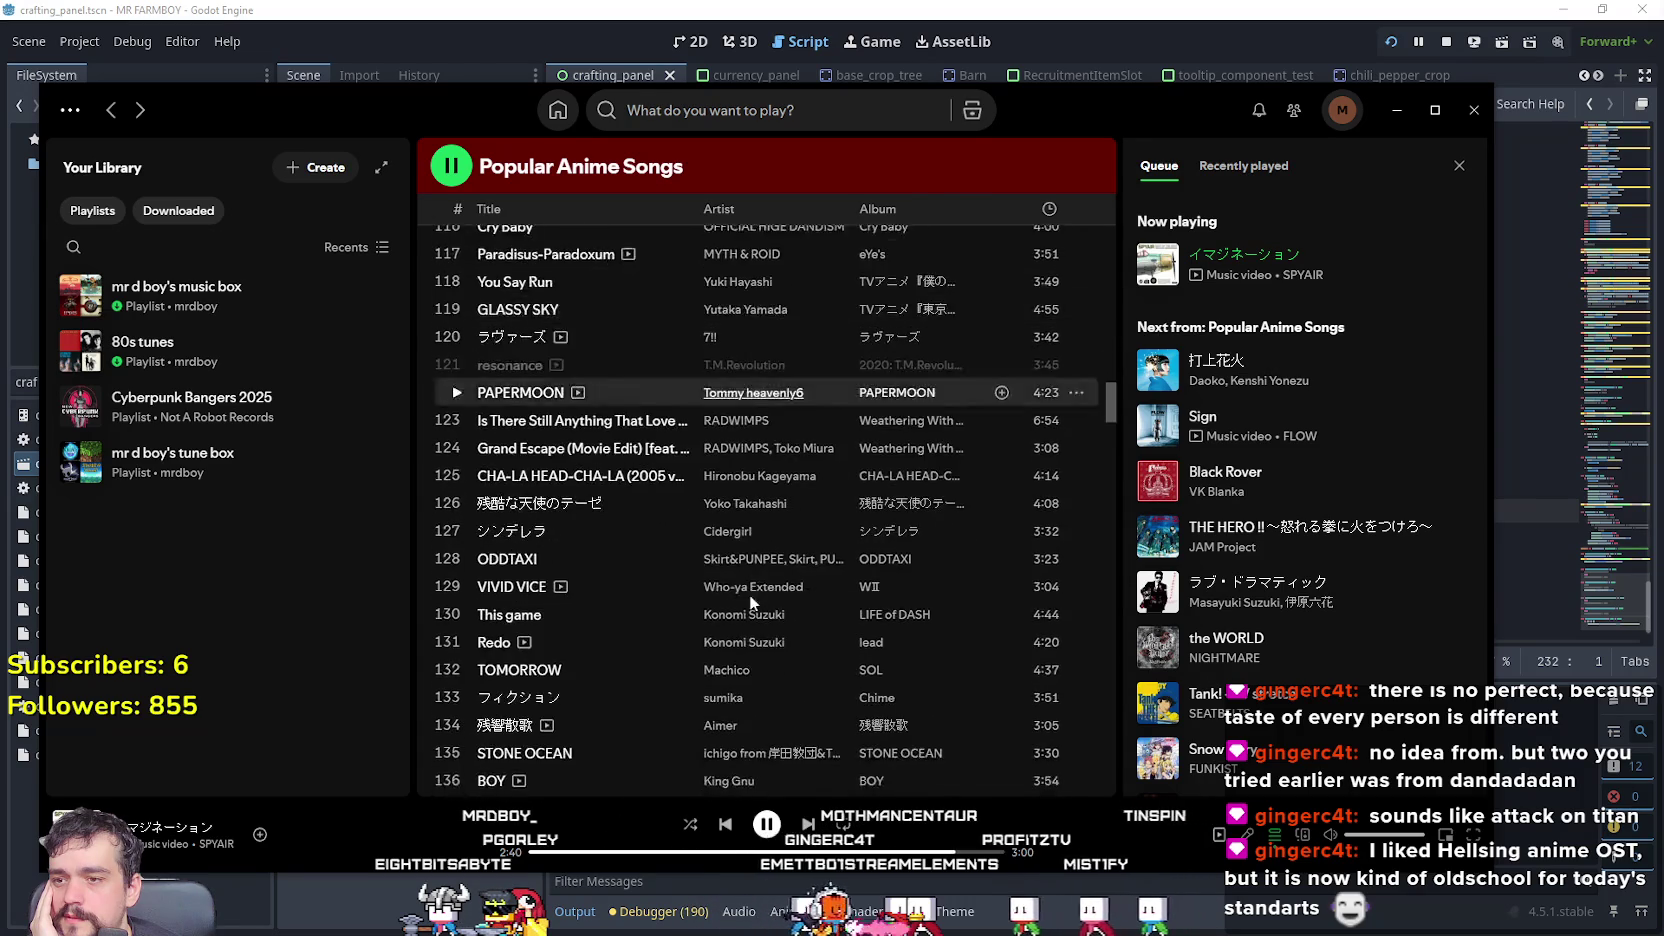
scroll(746, 604, down, 12)
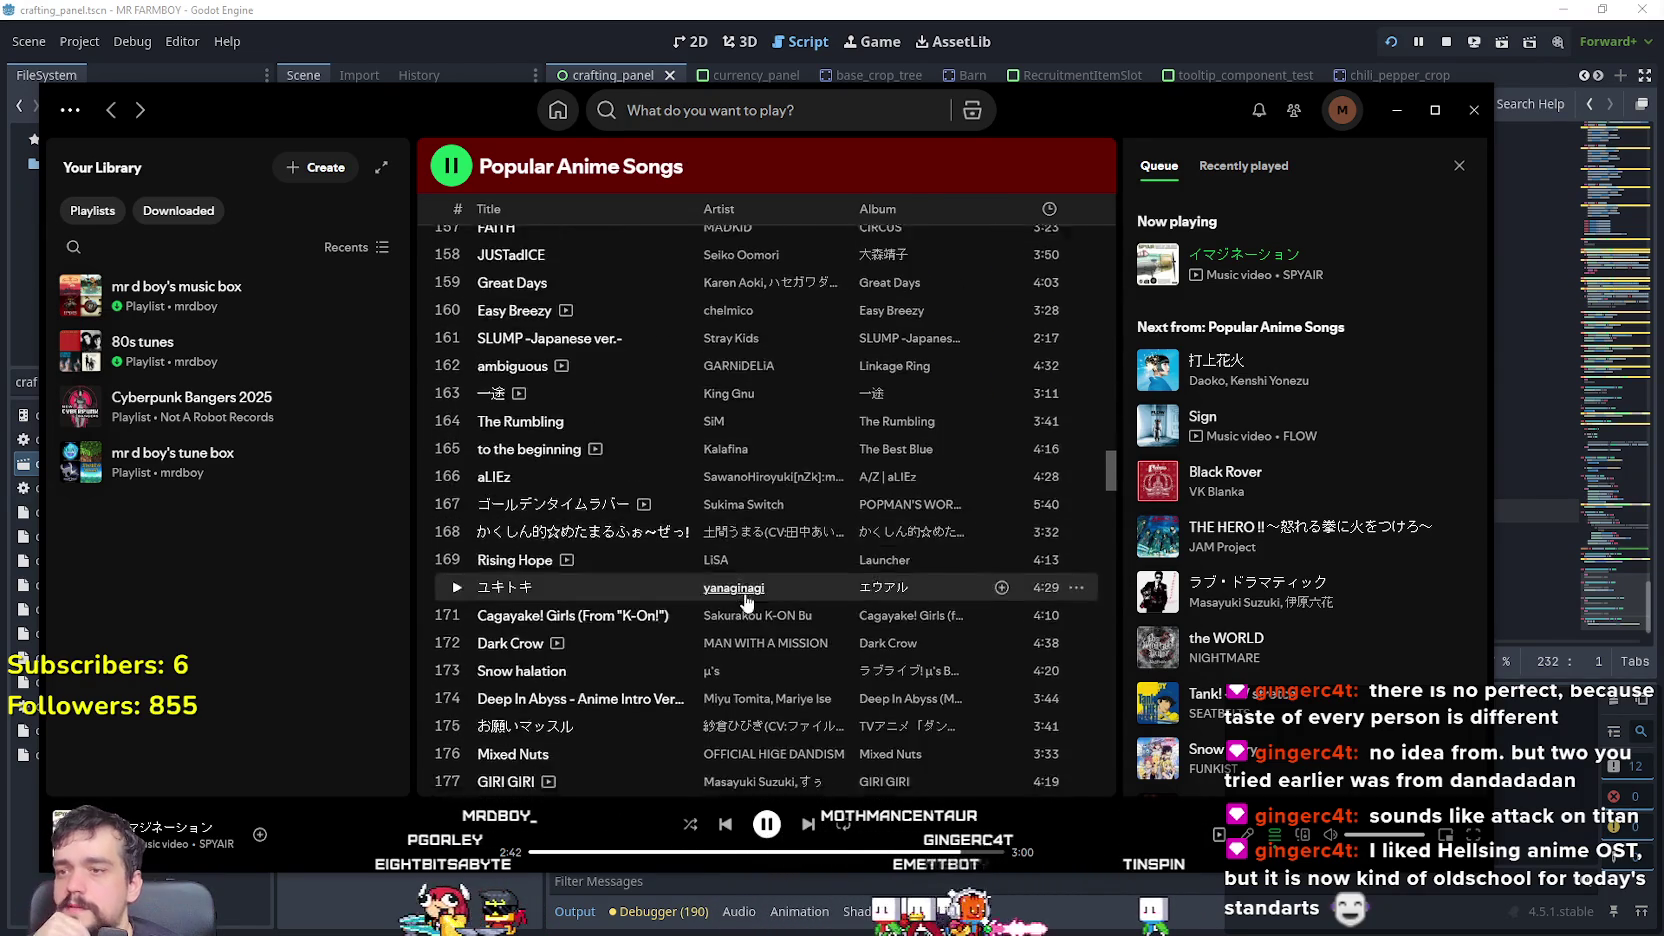
mouse_move(1110, 480)
mouse_down()
mouse_move(1120, 772)
mouse_move(1110, 185)
mouse_up()
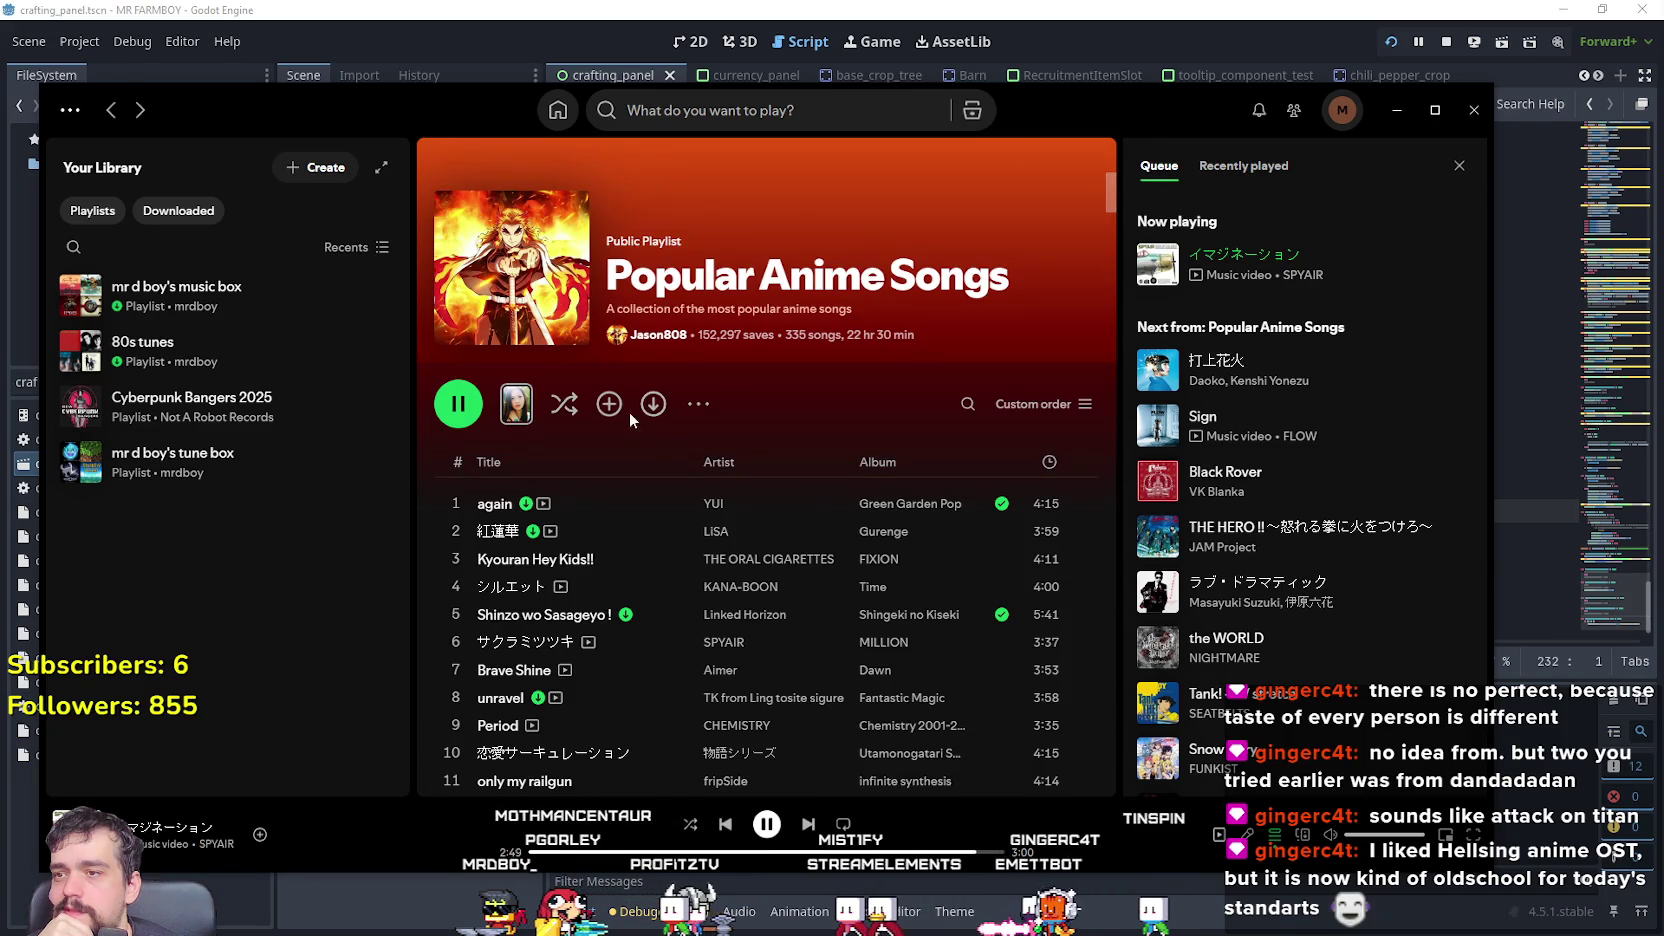
click(698, 404)
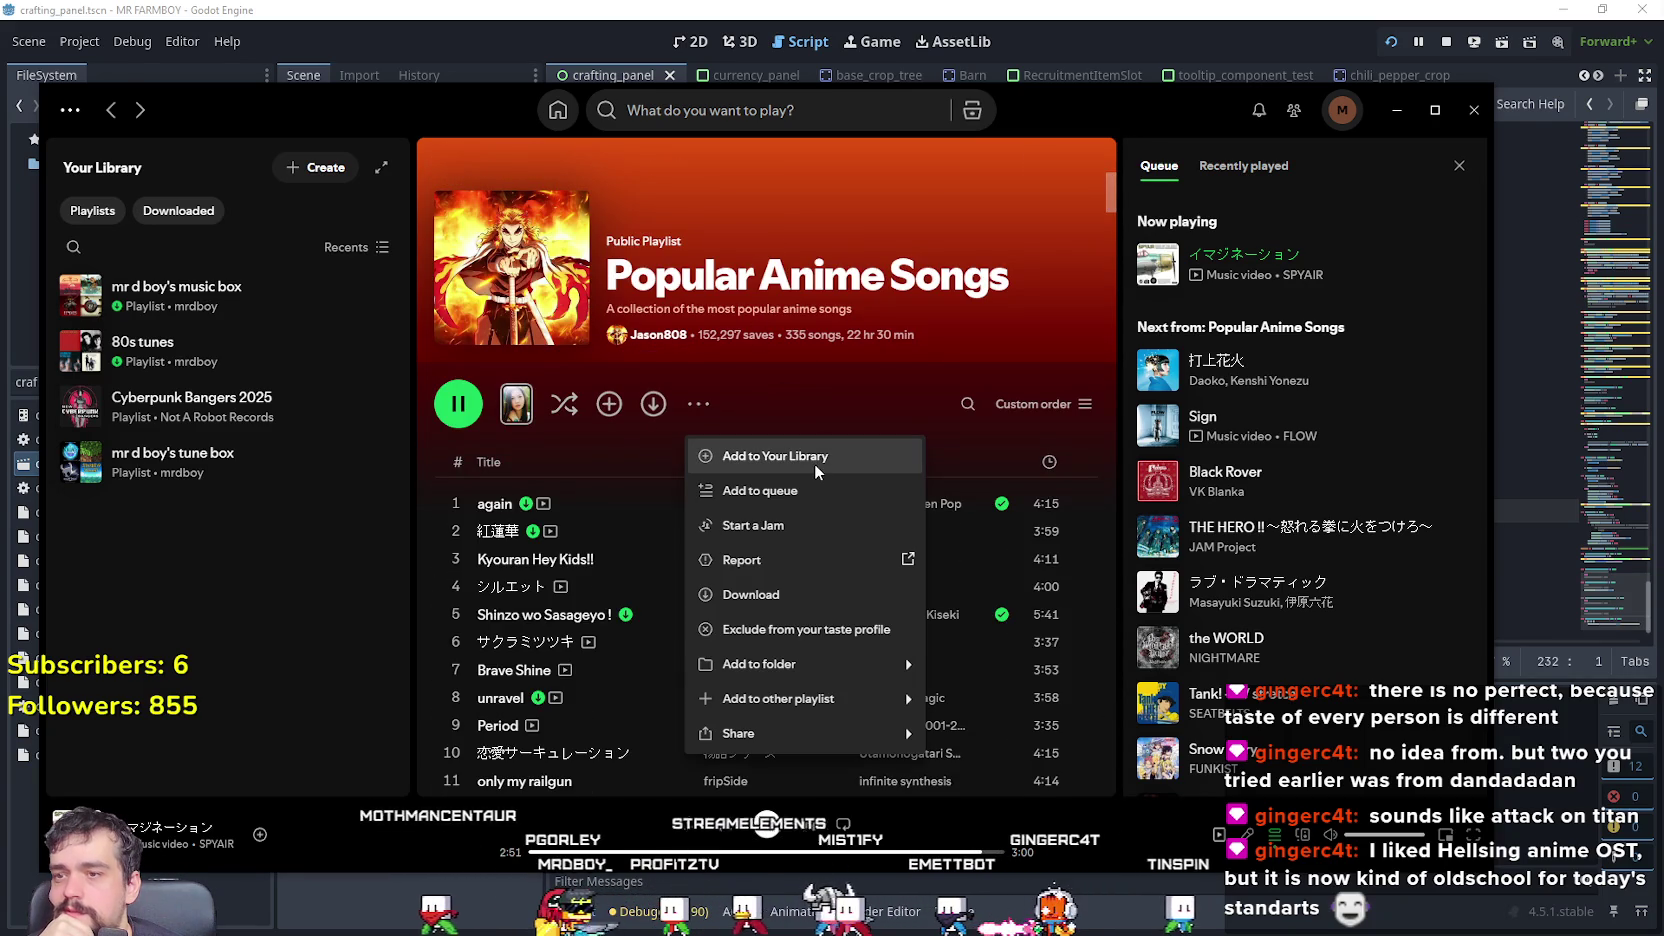
click(811, 430)
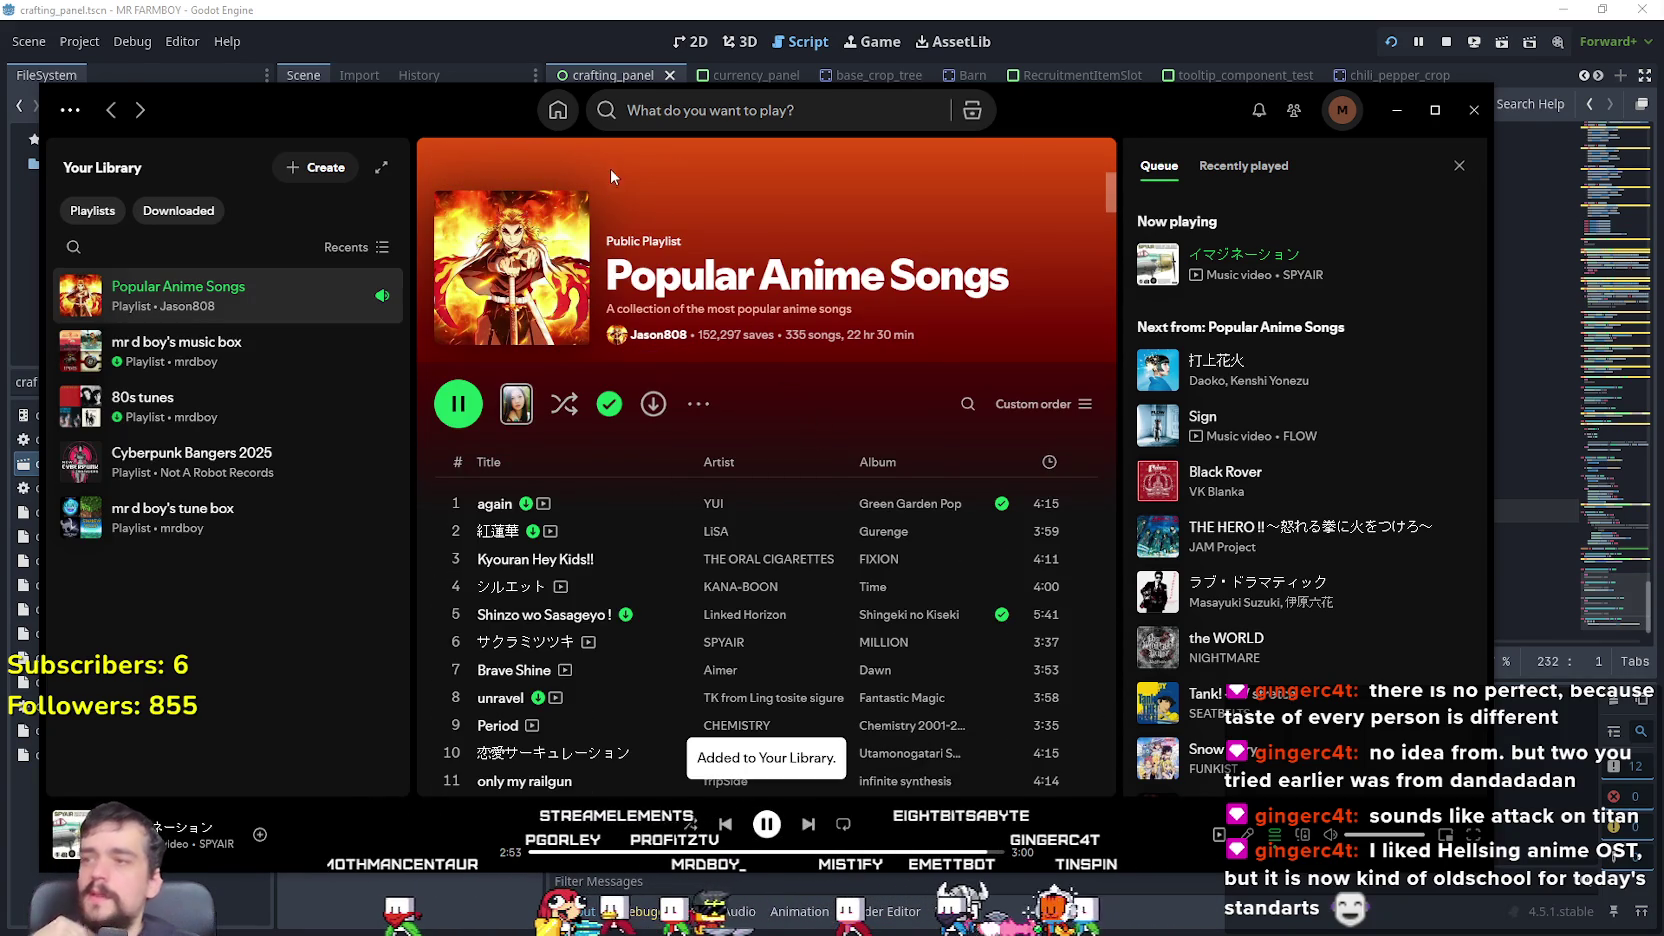
click(694, 113)
text(Ada)
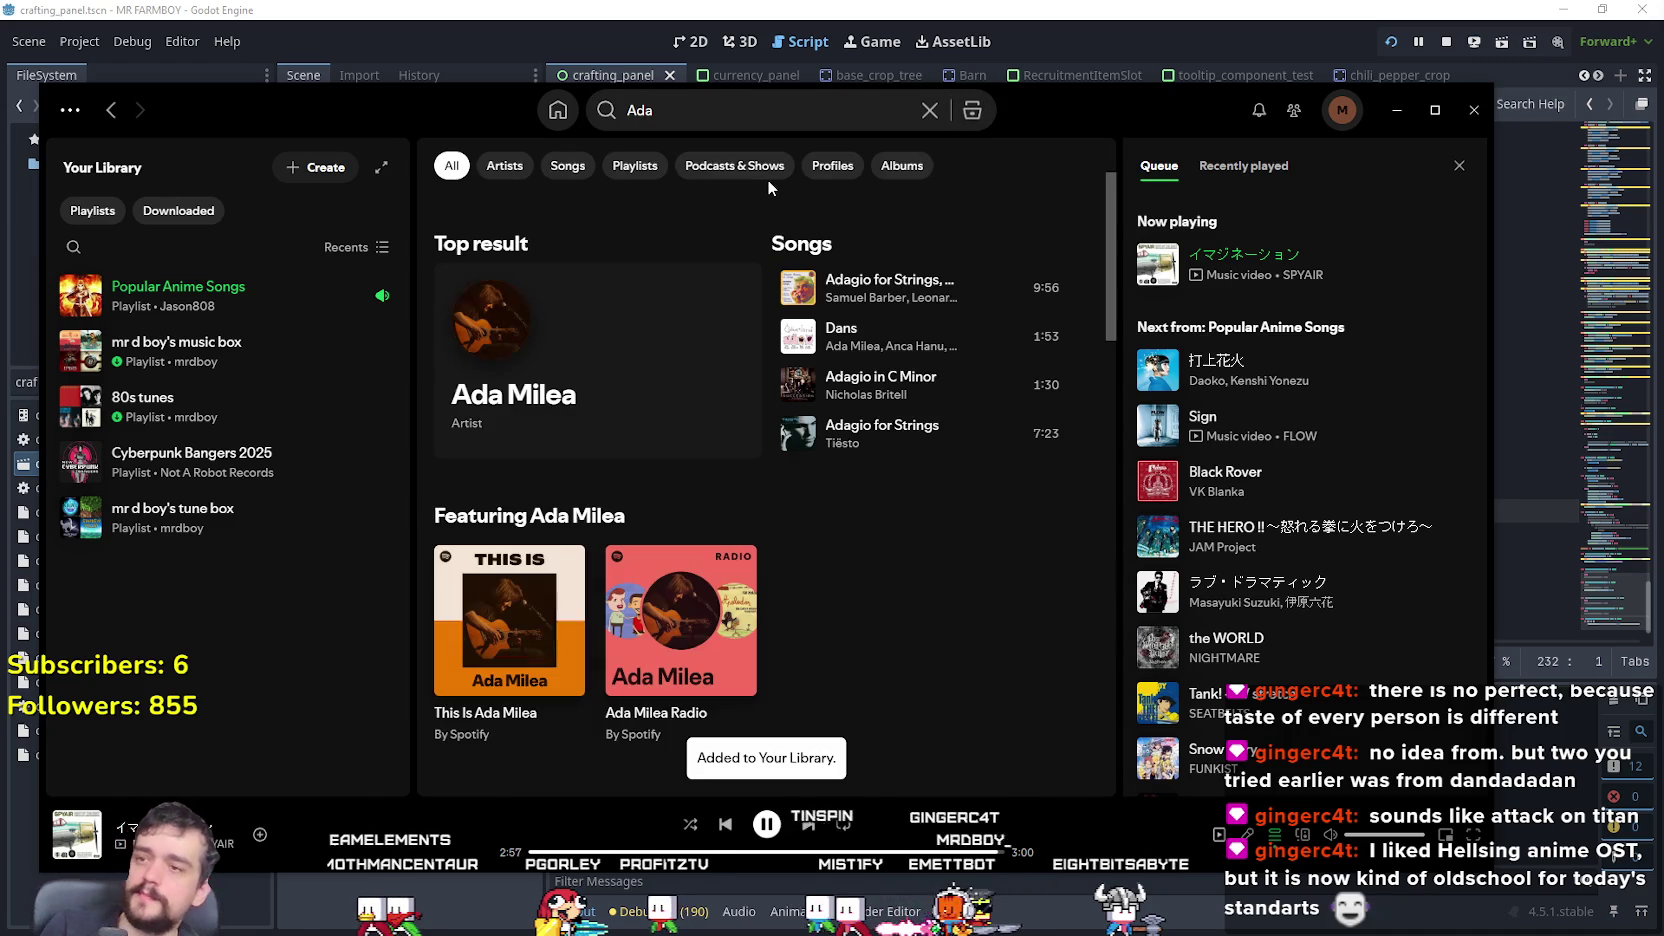
- Browse the 'Ada' results, change the search to 'Ada one piece', and open Ado's artist page
scroll(953, 507, down, 12)
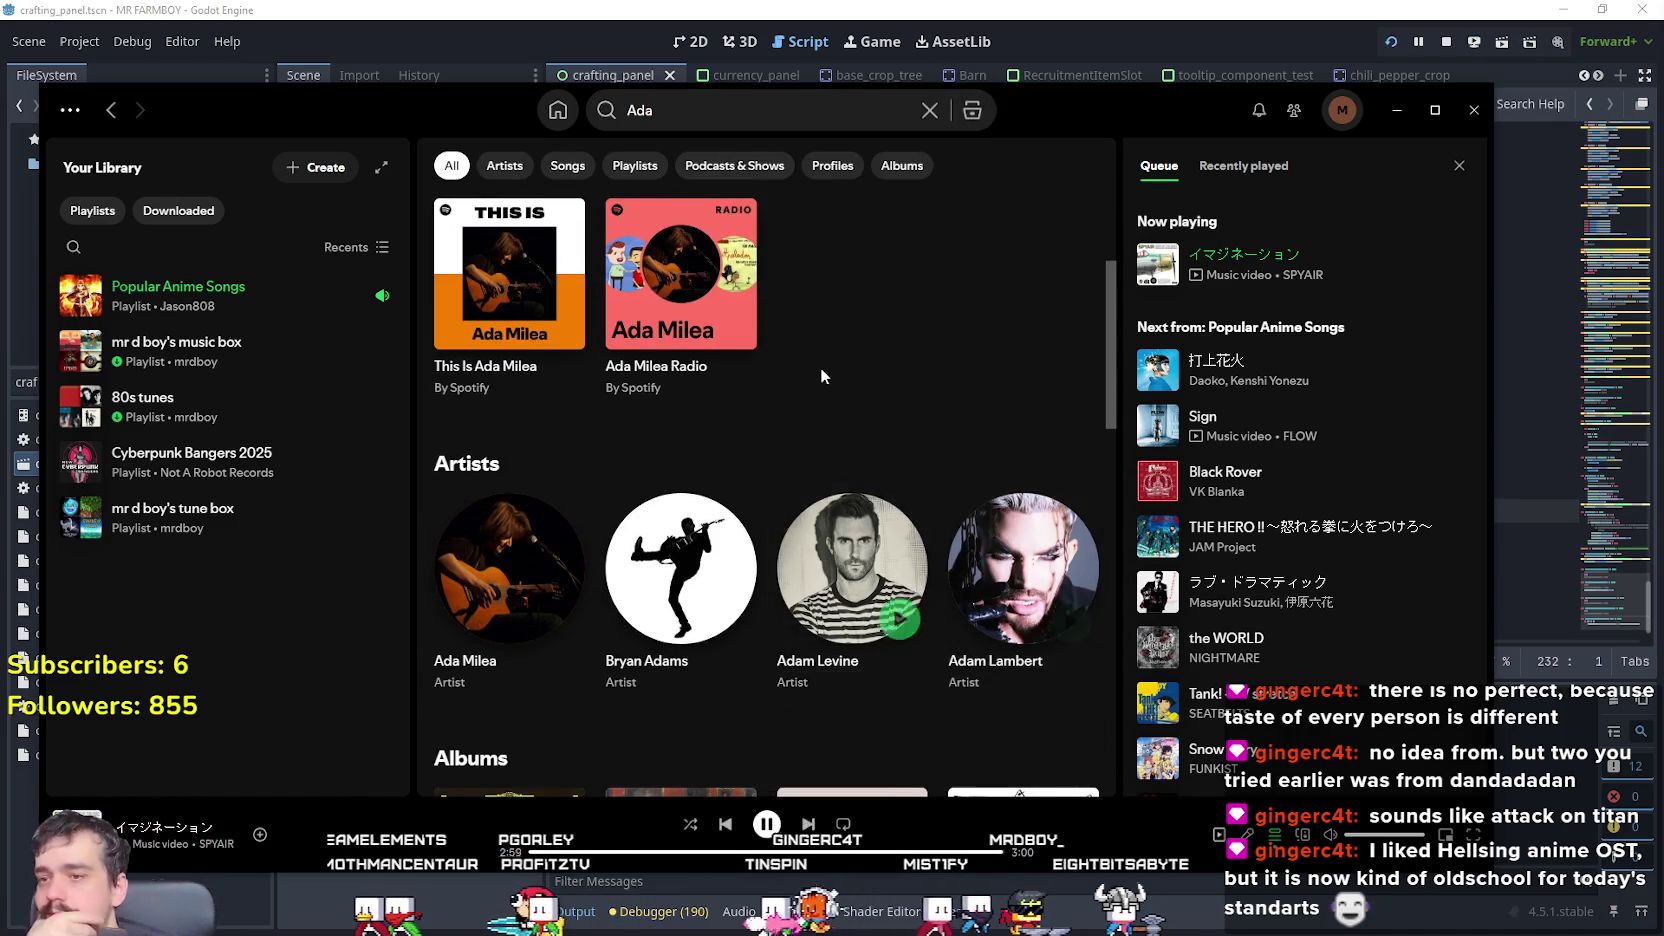
scroll(987, 612, up, 3)
scroll(988, 615, down, 7)
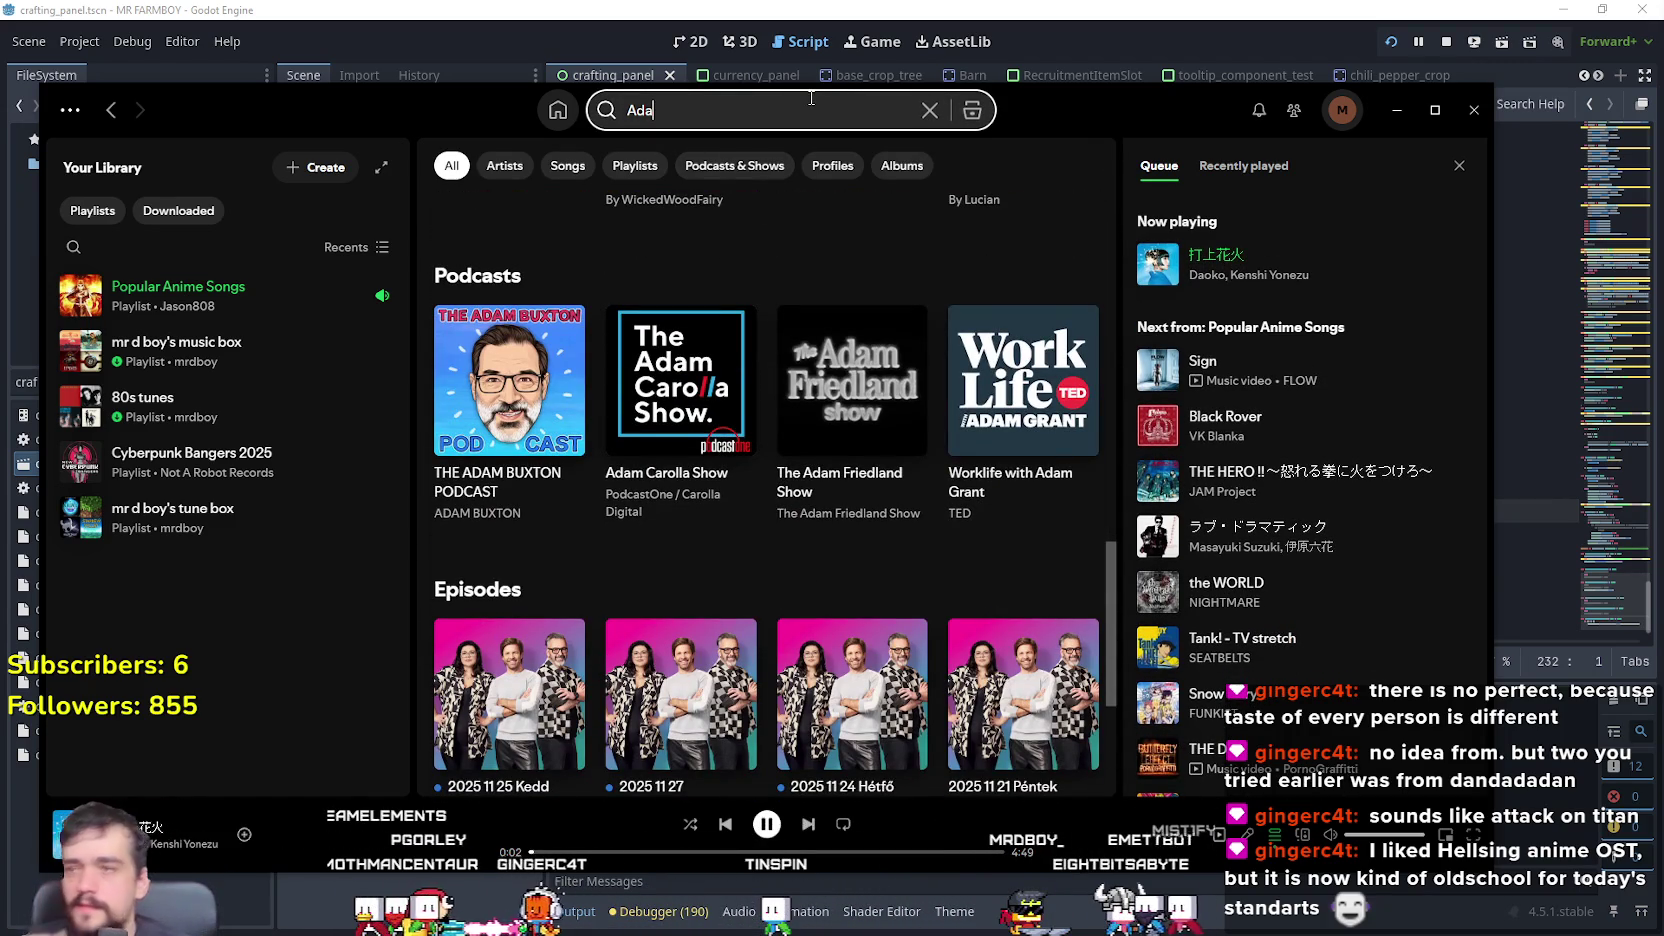
click(811, 98)
key(BackSpace)
key(BackSpace)
key(BackSpace)
text(Ada one piece)
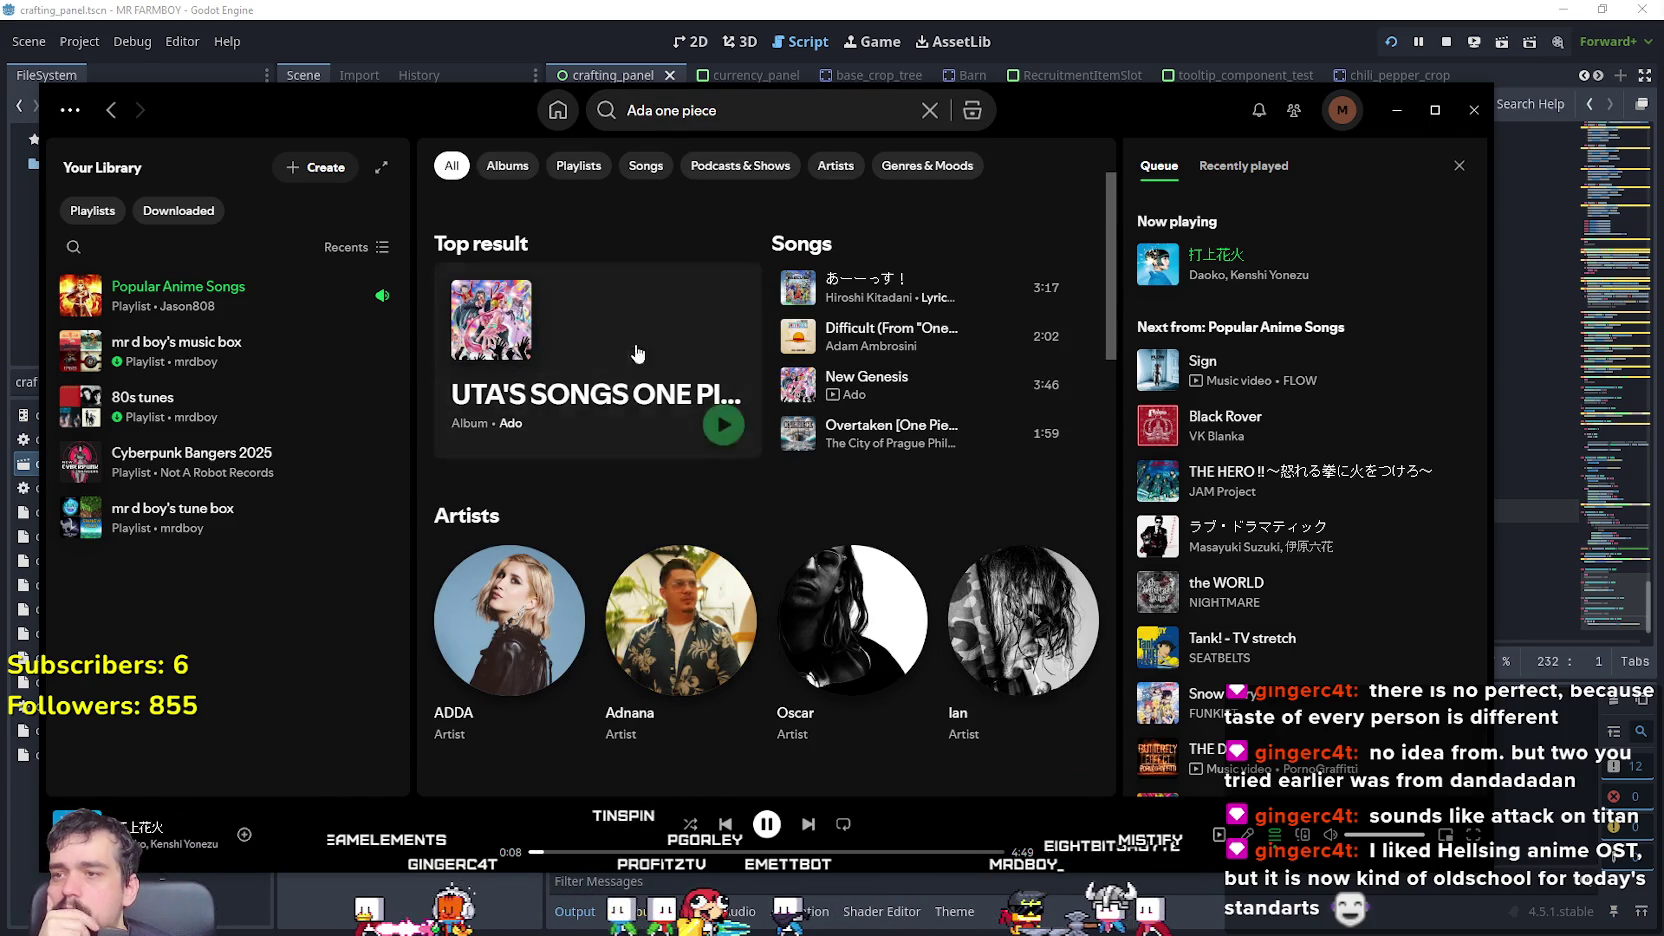
click(510, 426)
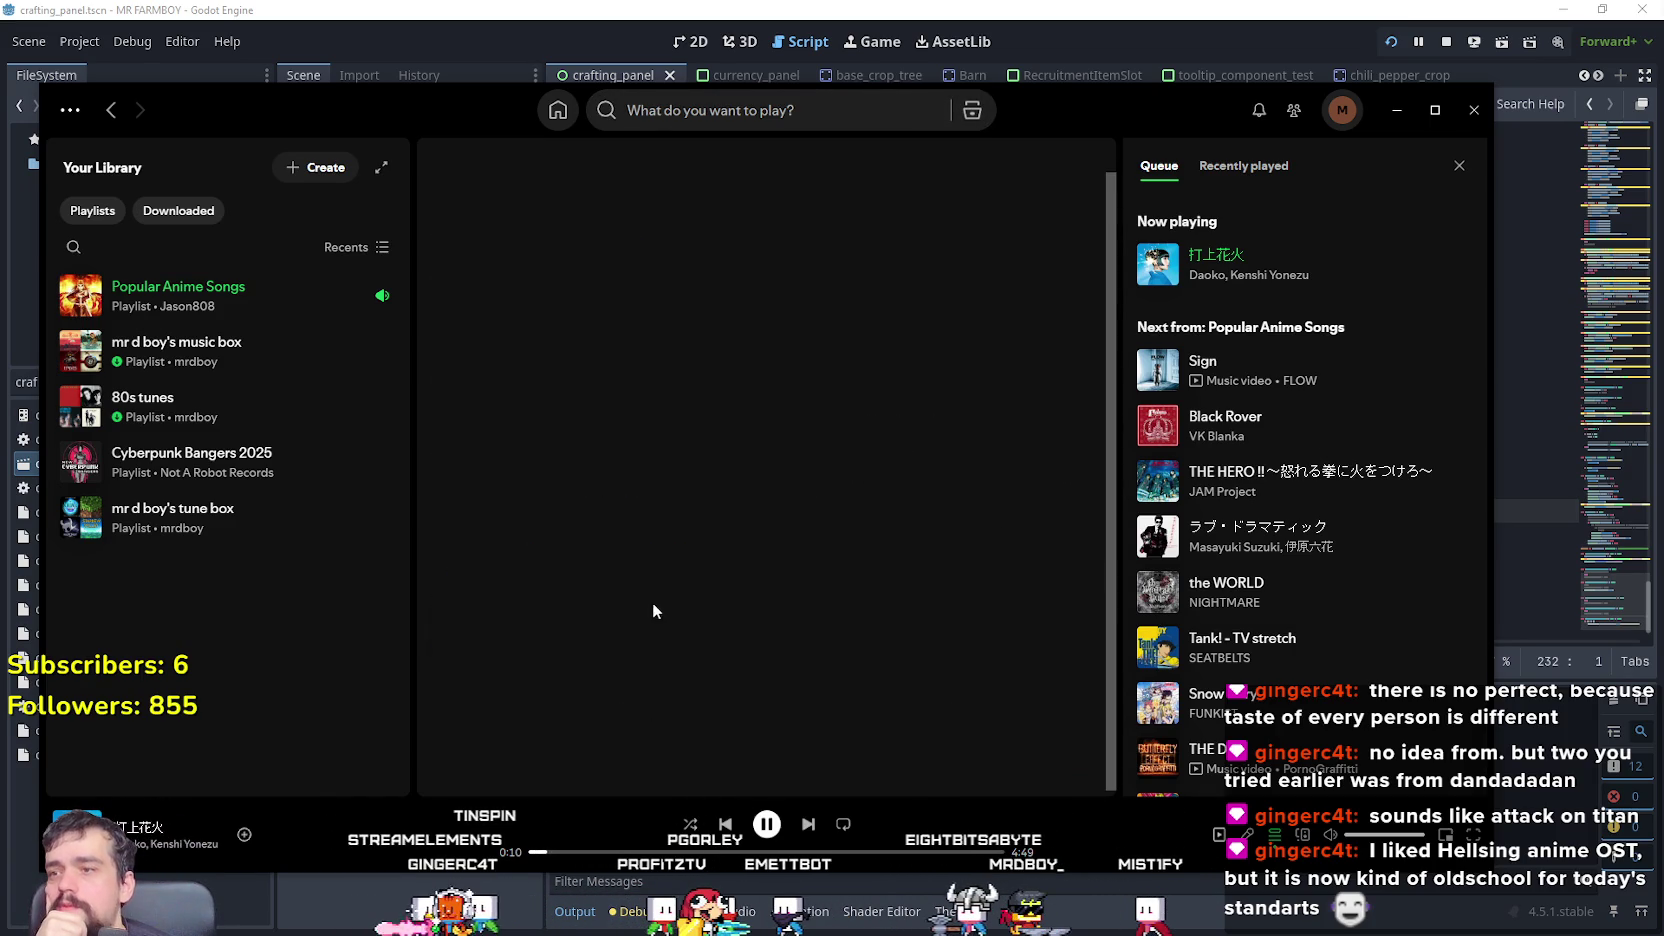
- Start playing Usseewa from Ado's artist page
scroll(670, 530, down, 2)
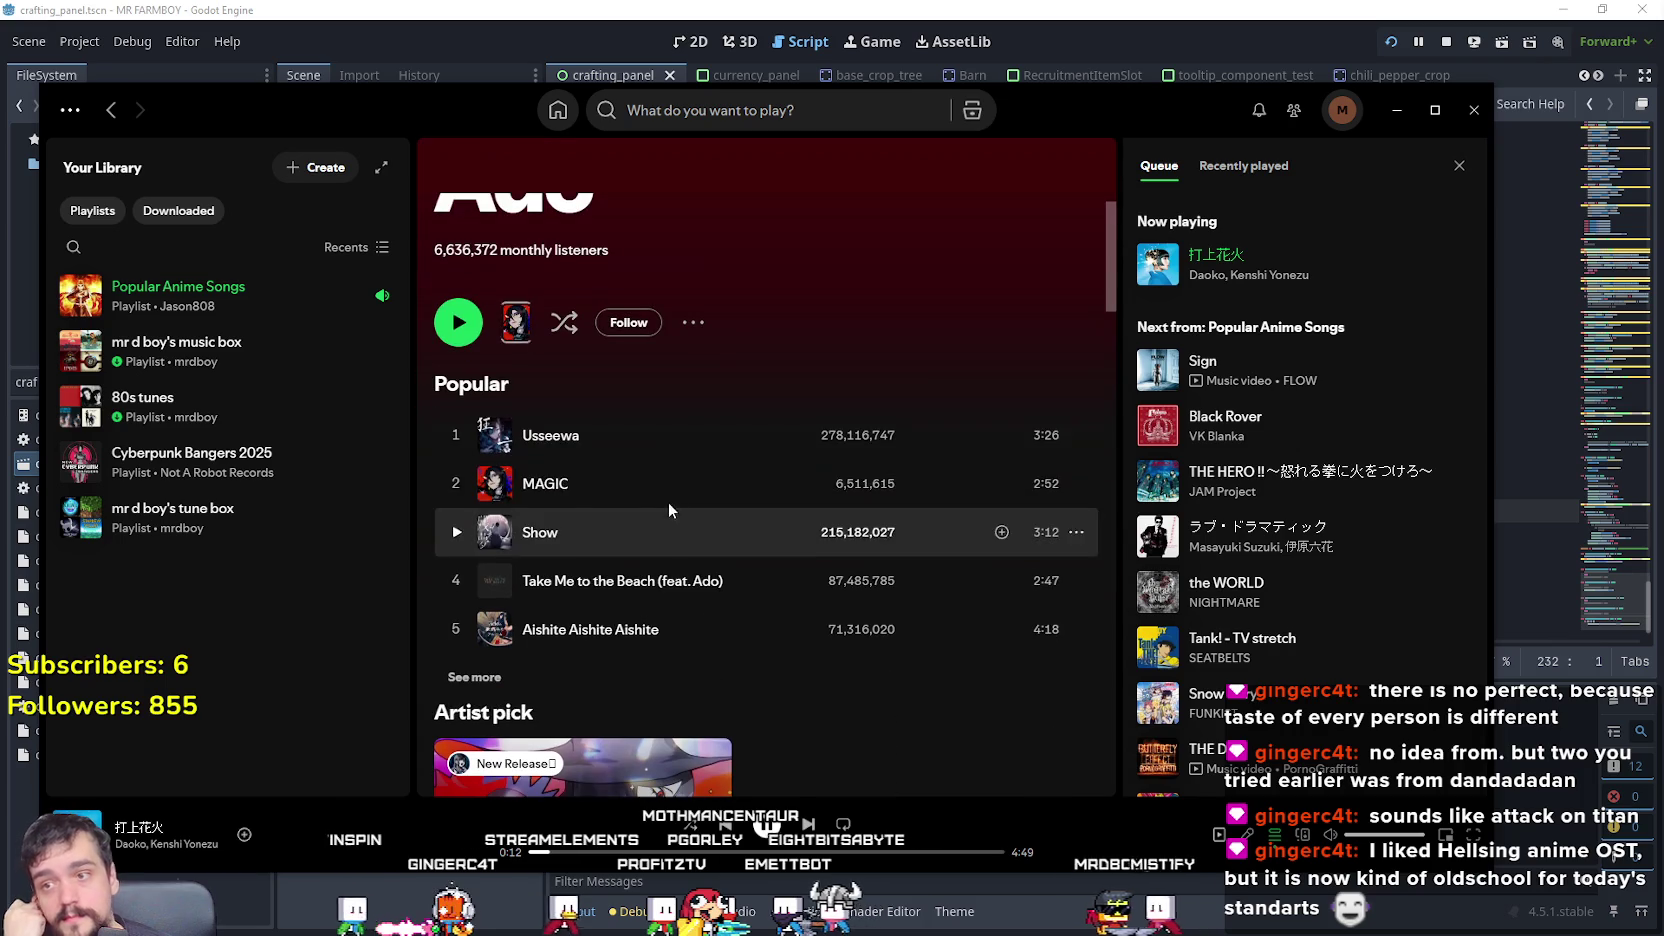
click(453, 436)
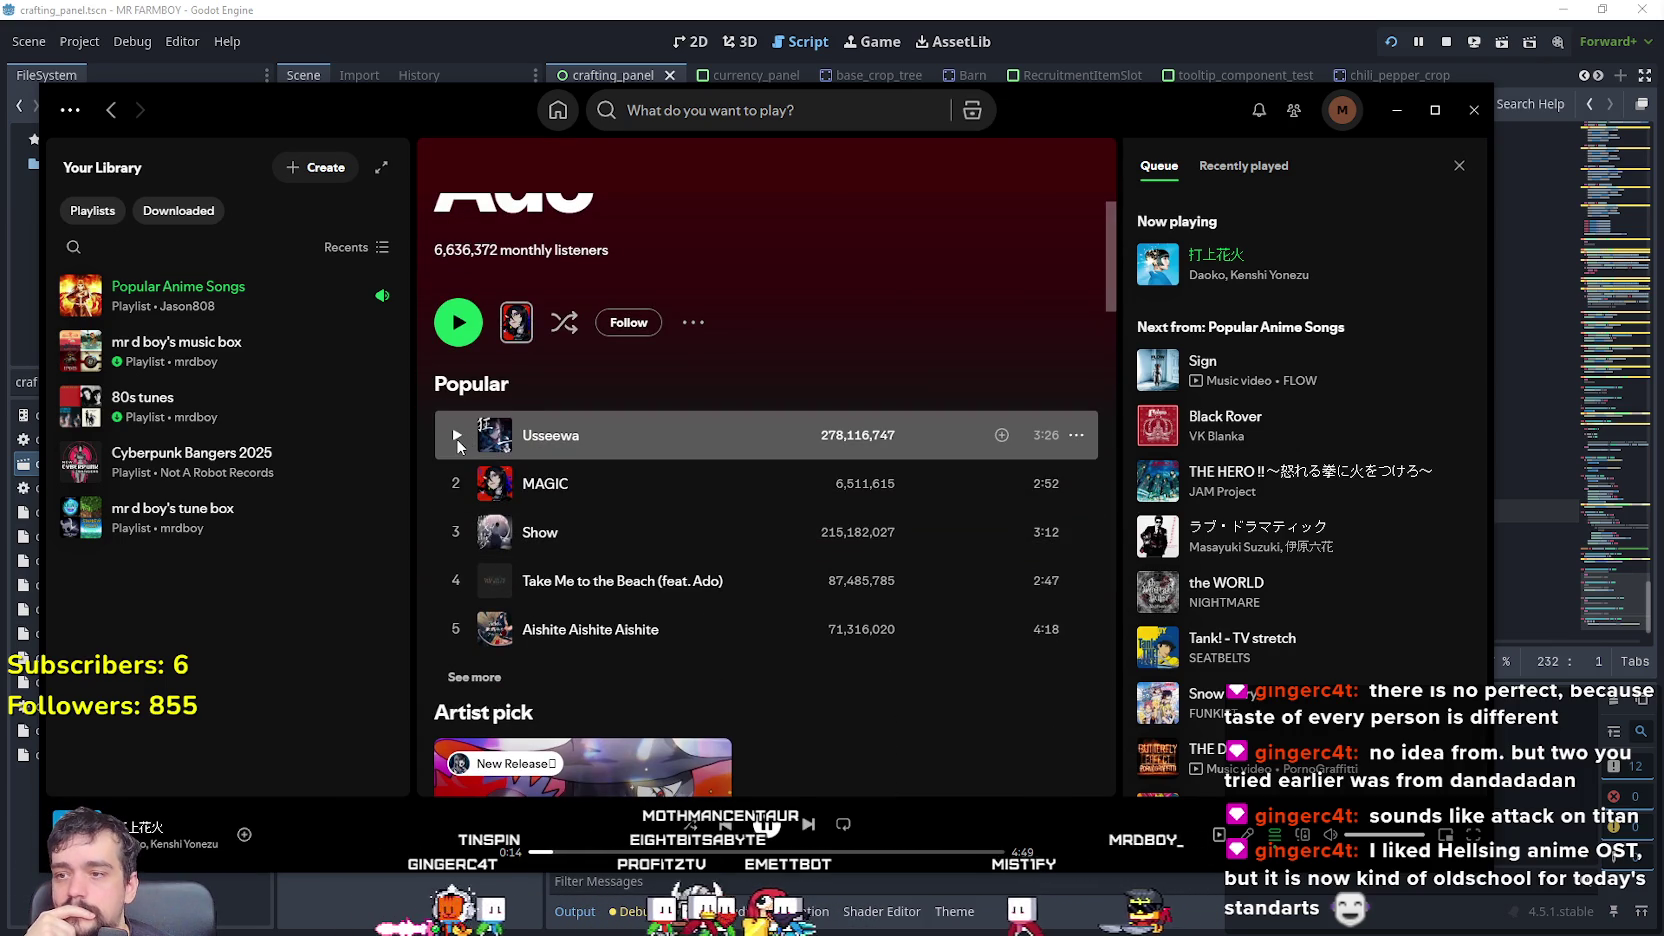
click(456, 438)
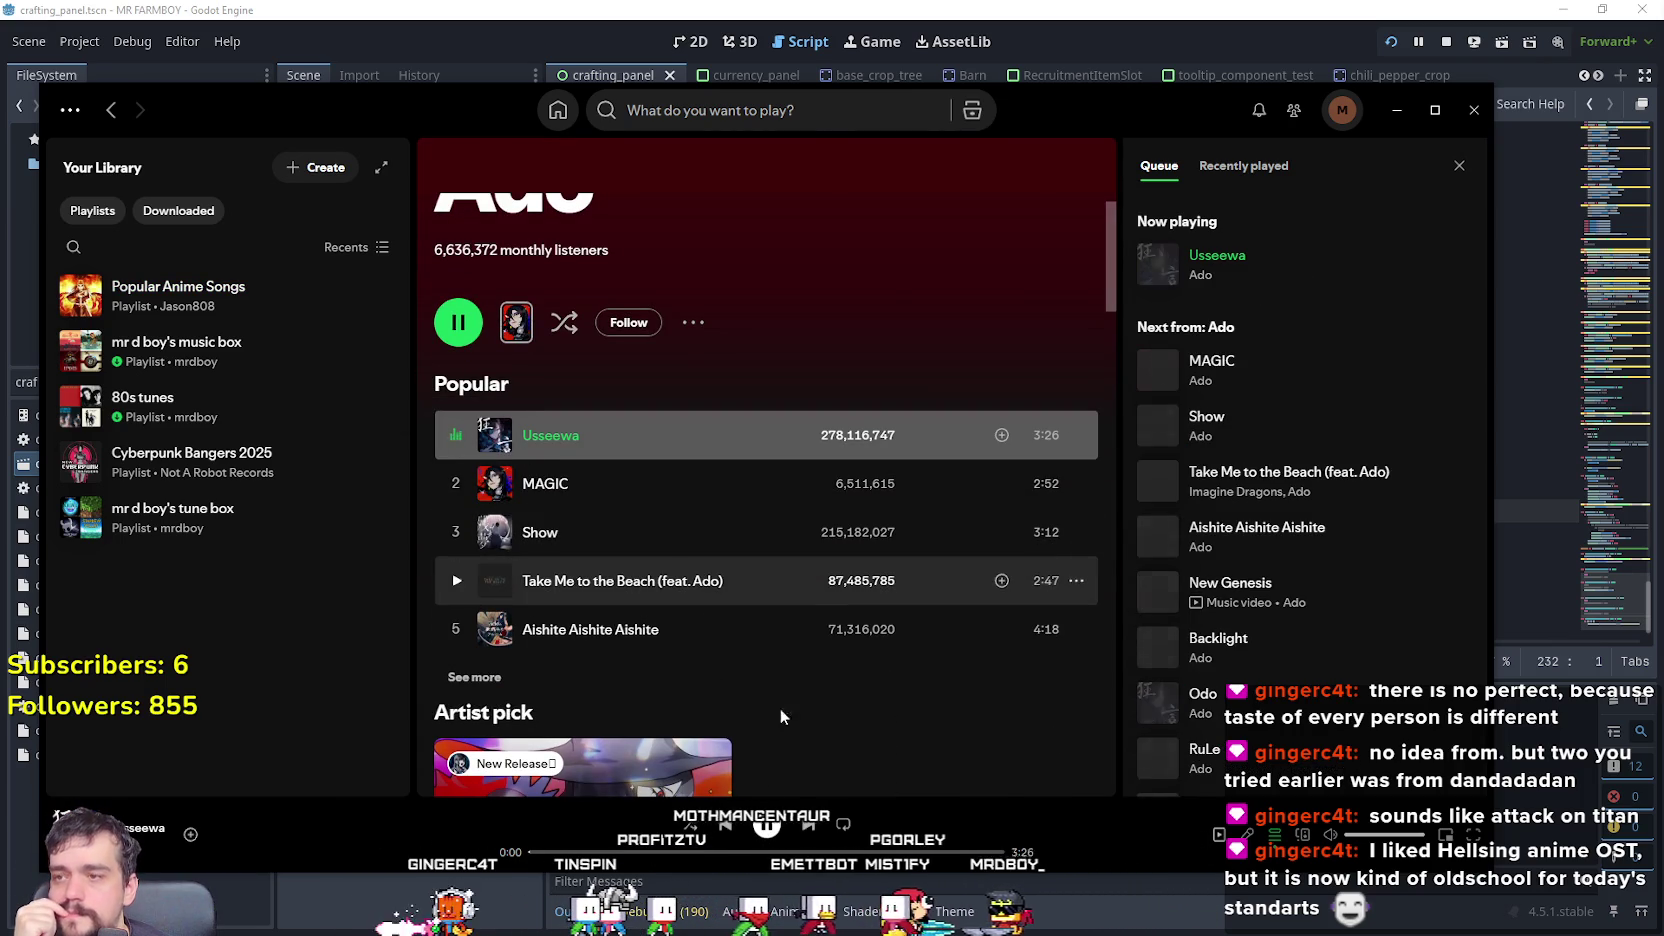
- Add Usseewa and Show to the music box playlist
right_click(774, 447)
mouse_move(980, 470)
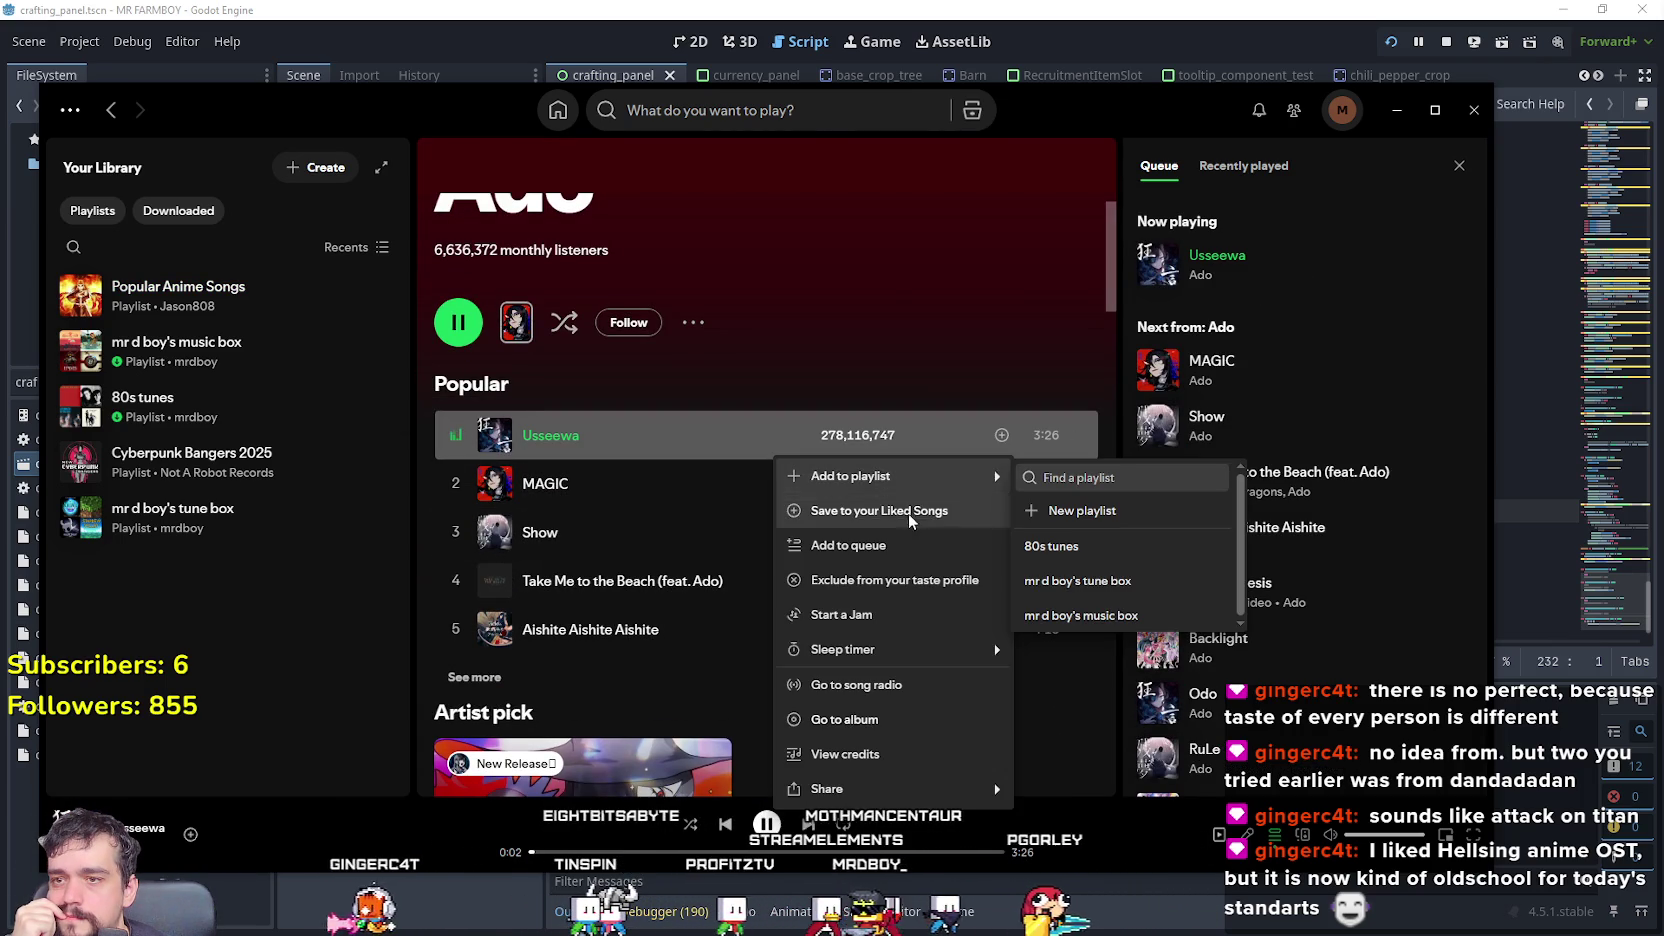
click(1090, 615)
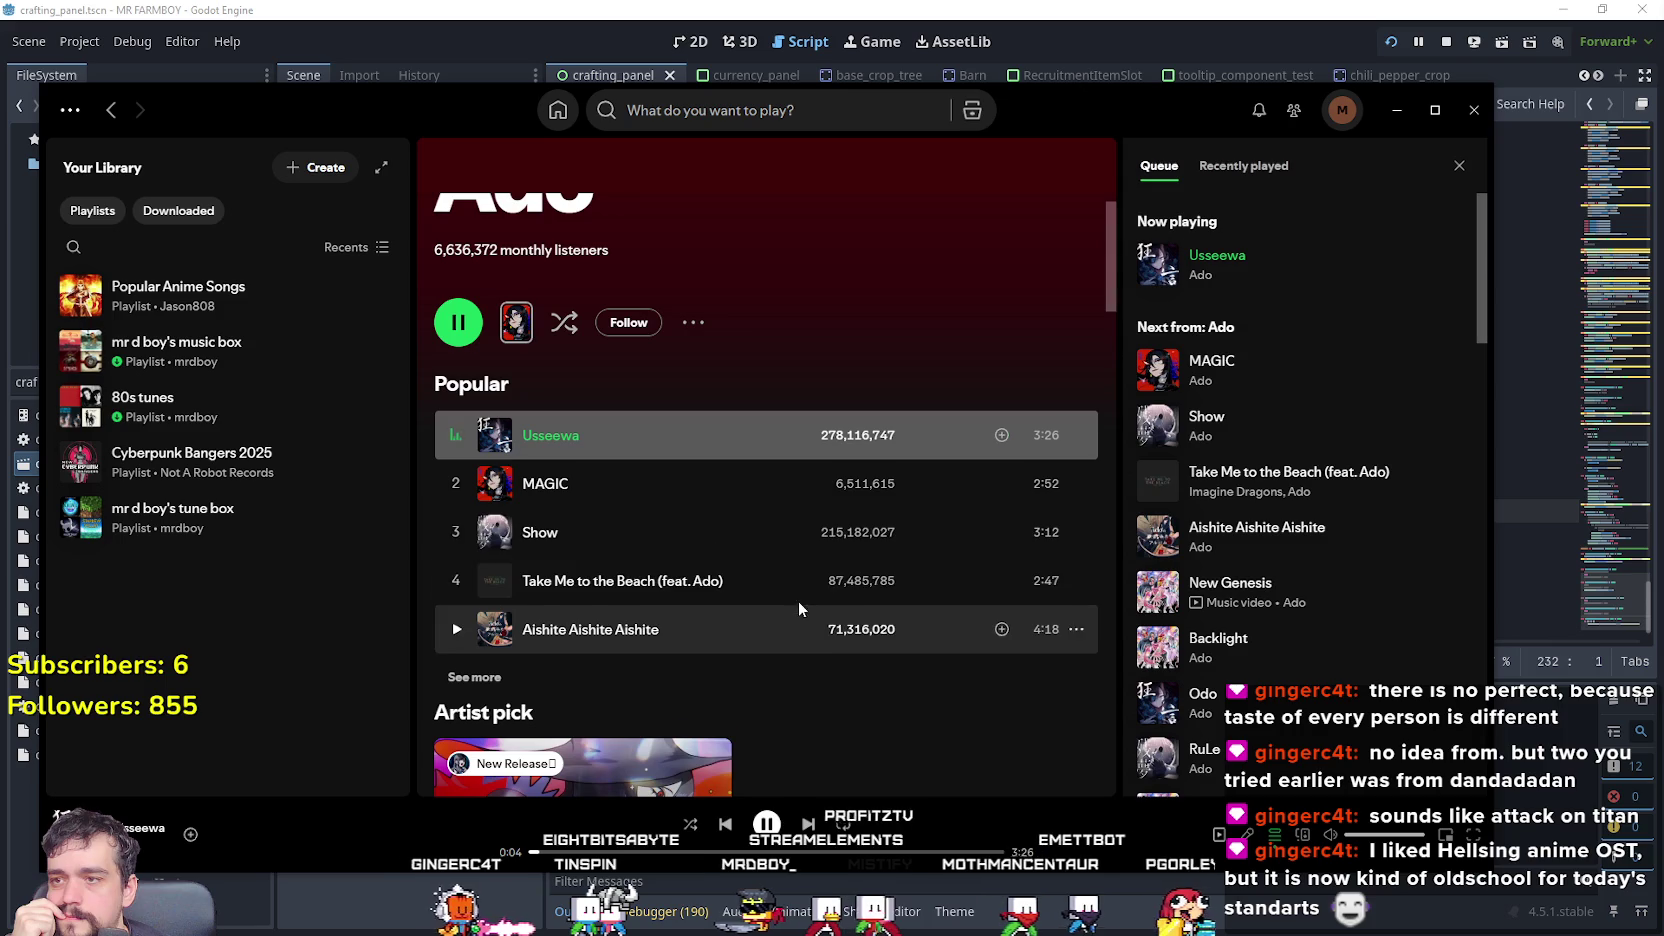
right_click(627, 538)
mouse_move(740, 191)
click(949, 338)
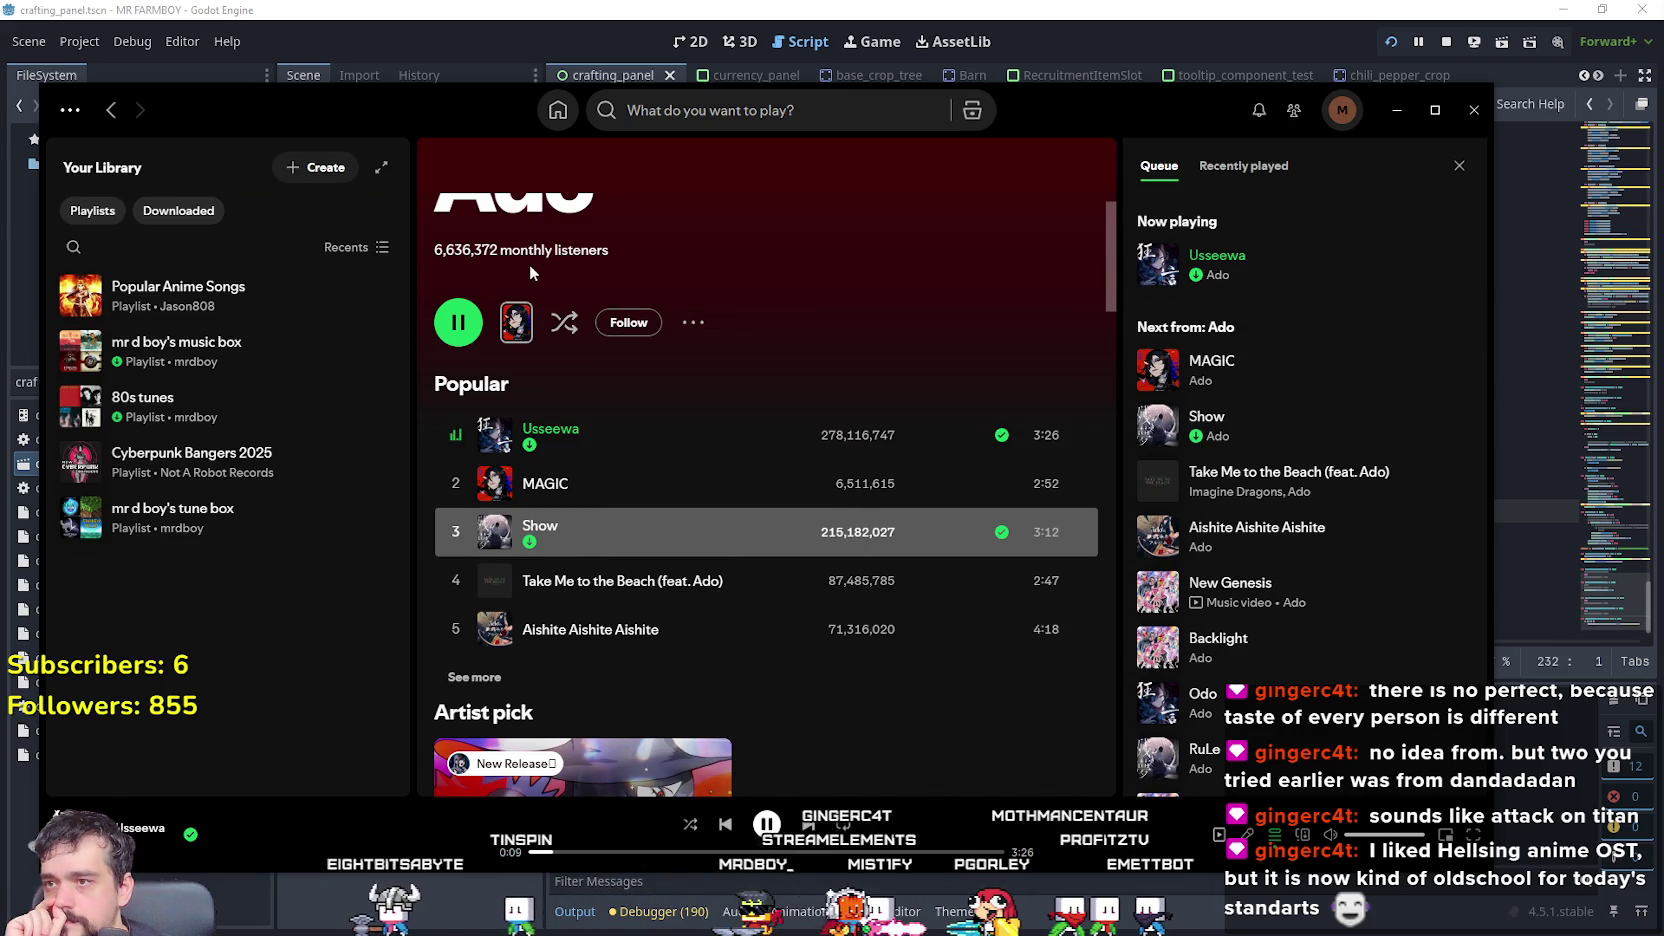
scroll(597, 385, up, 2)
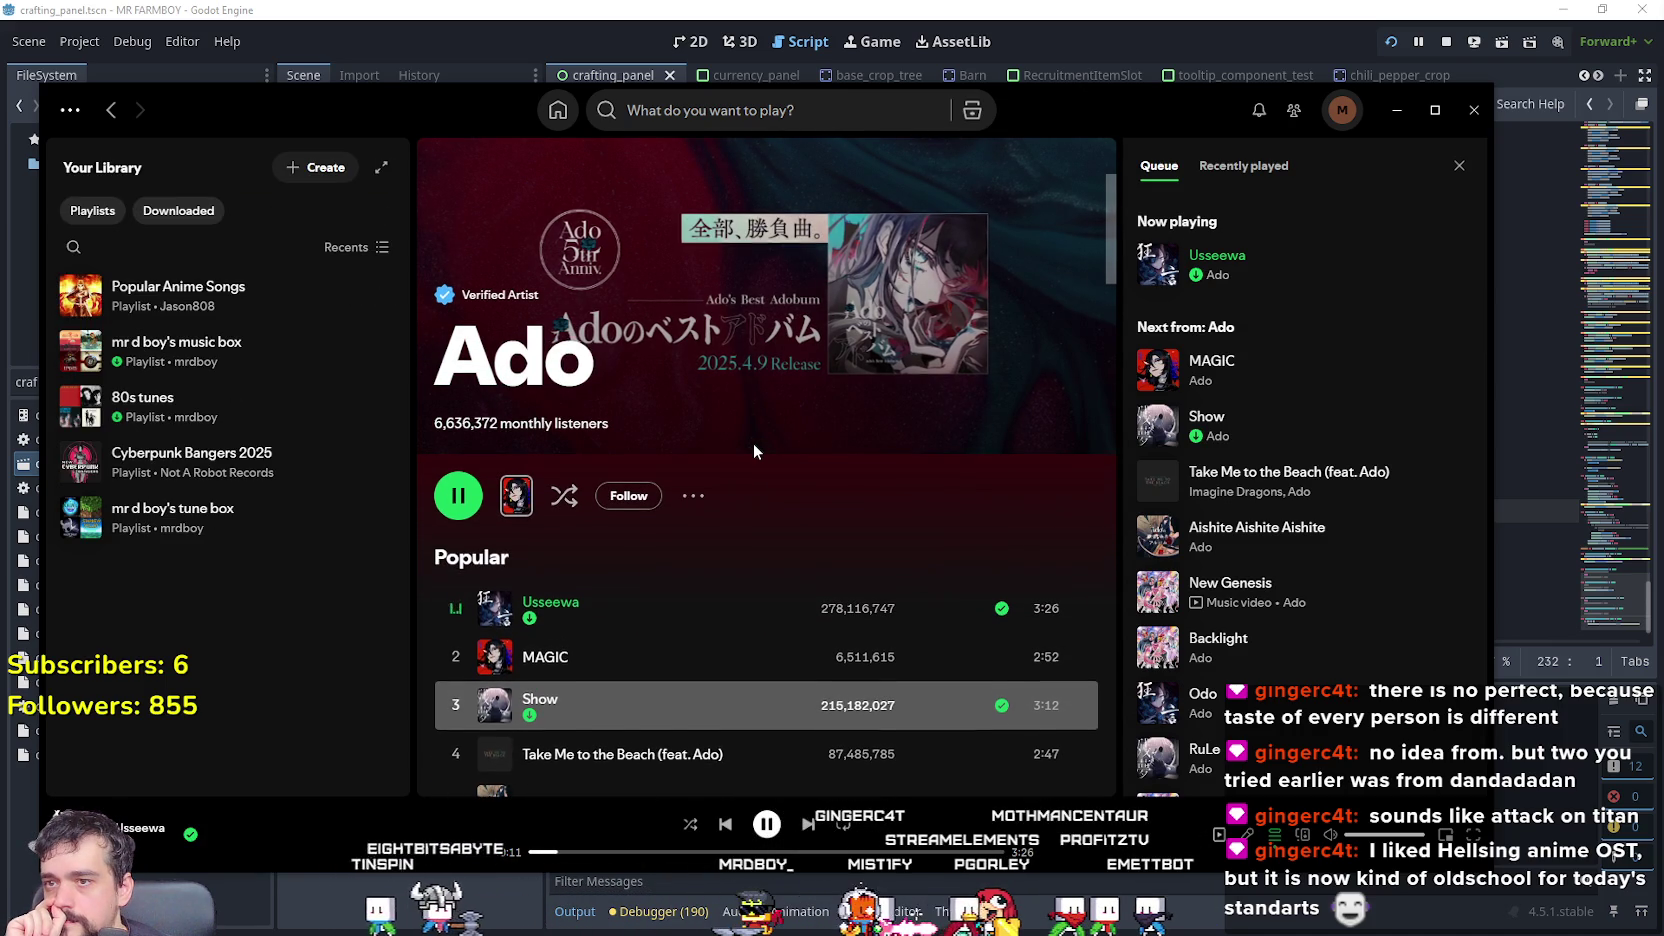
- Scroll down Ado's artist page and expand the Popular list to all ten tracks
scroll(800, 530, down, 4)
scroll(880, 620, down, 3)
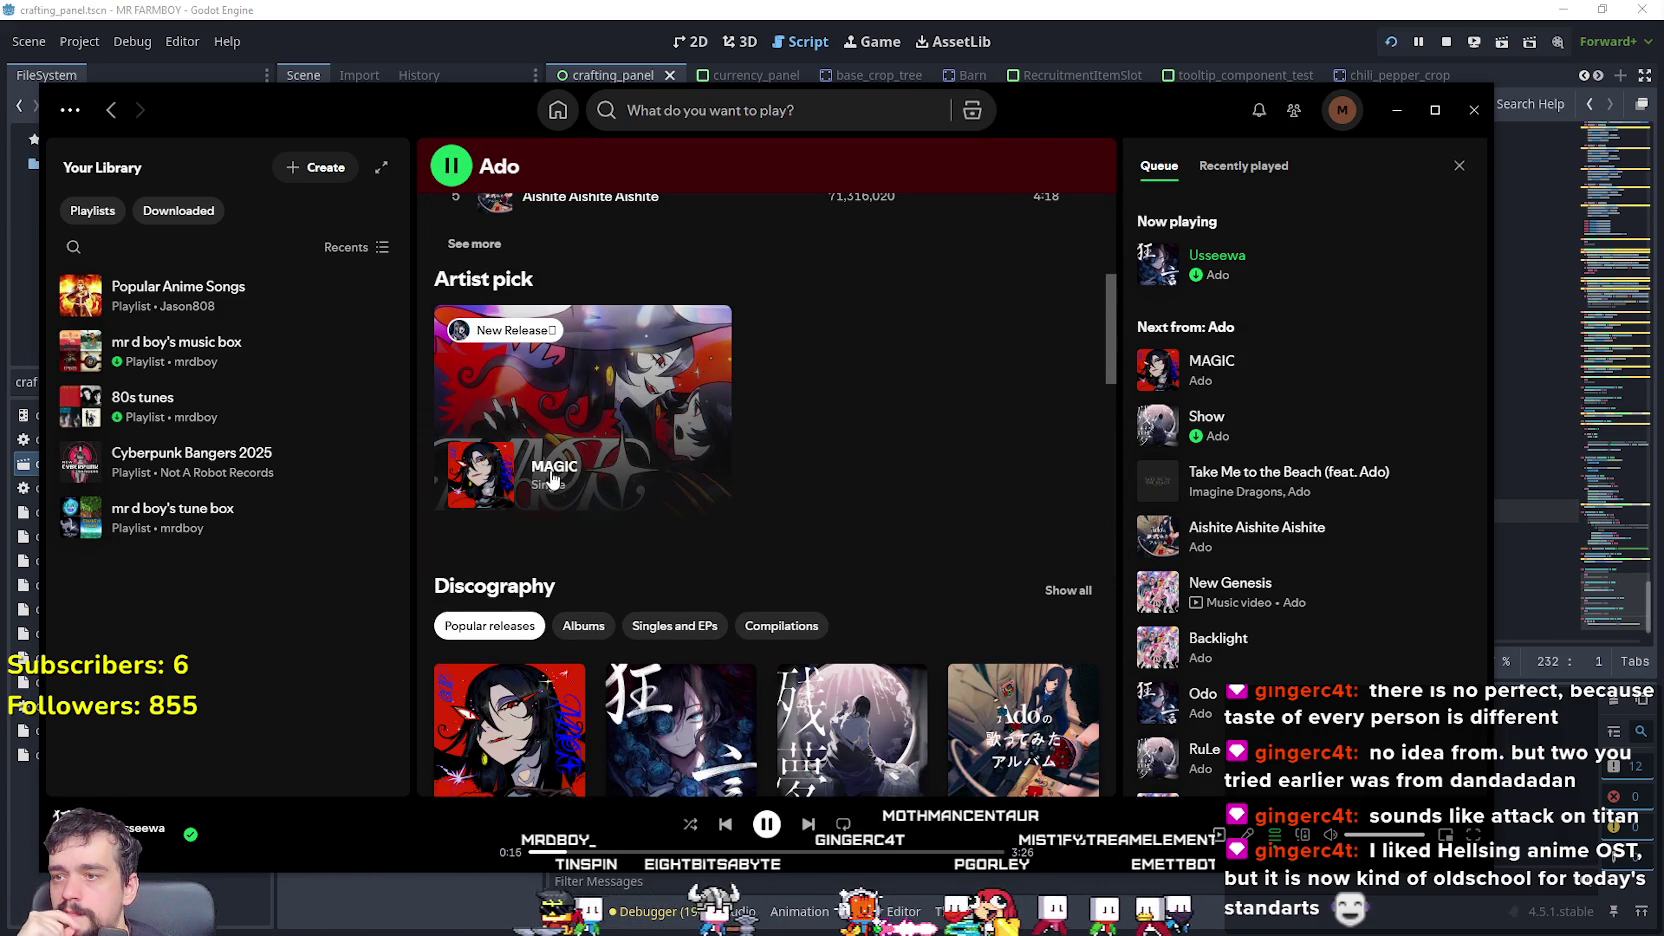
scroll(720, 510, down, 3)
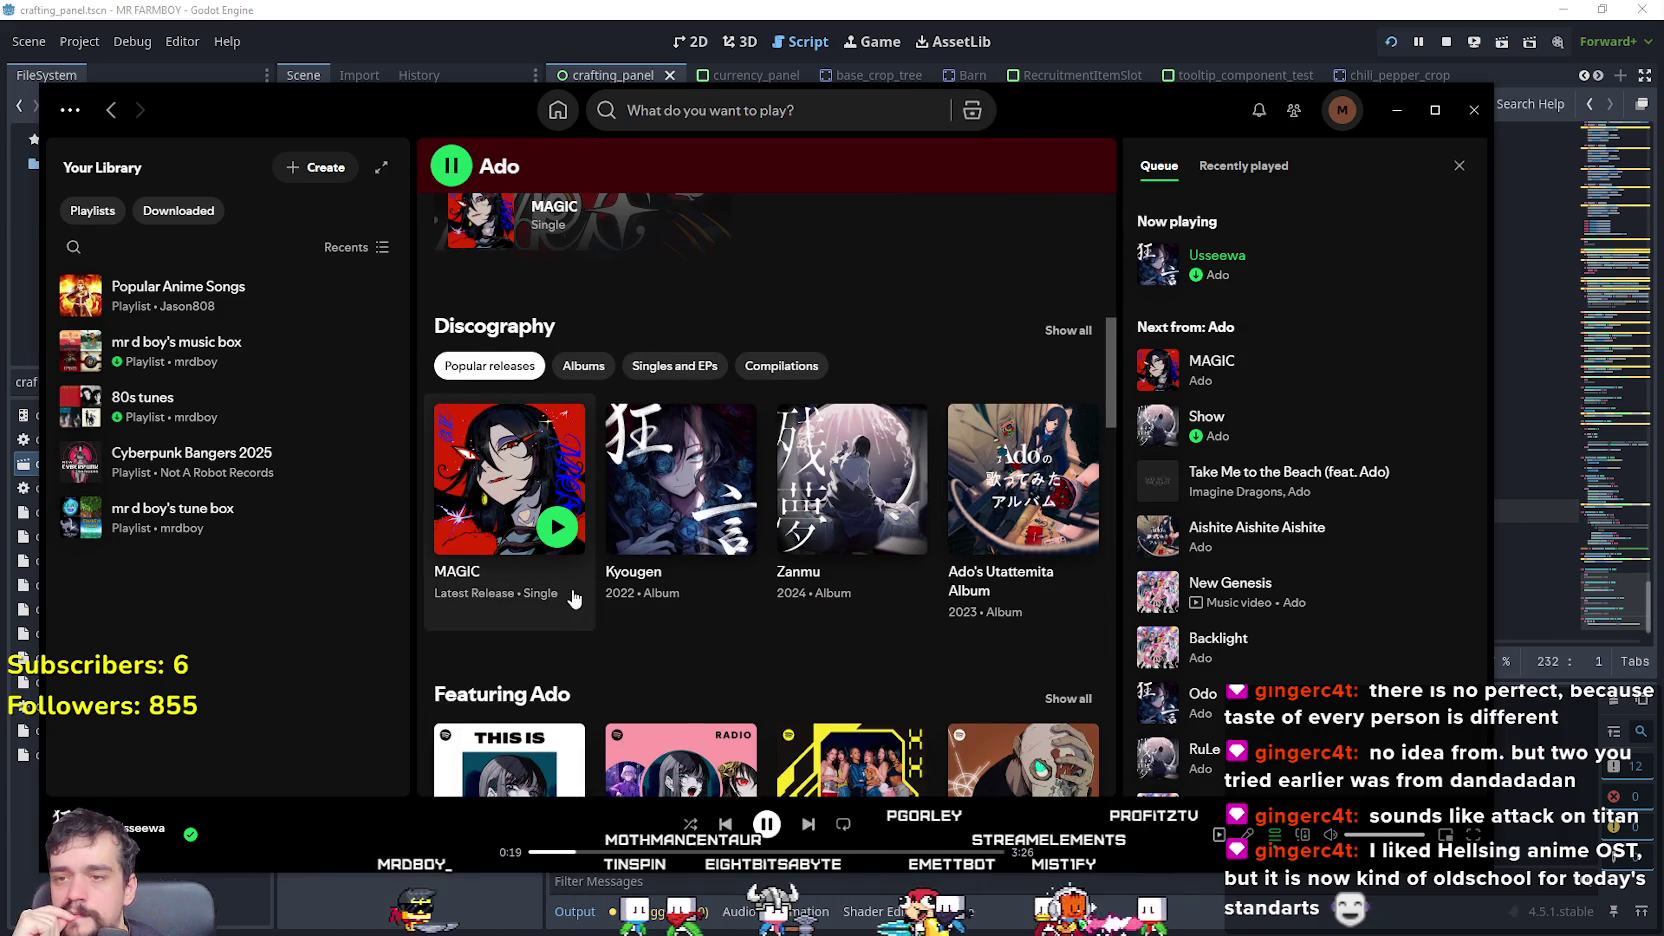
scroll(860, 625, down, 3)
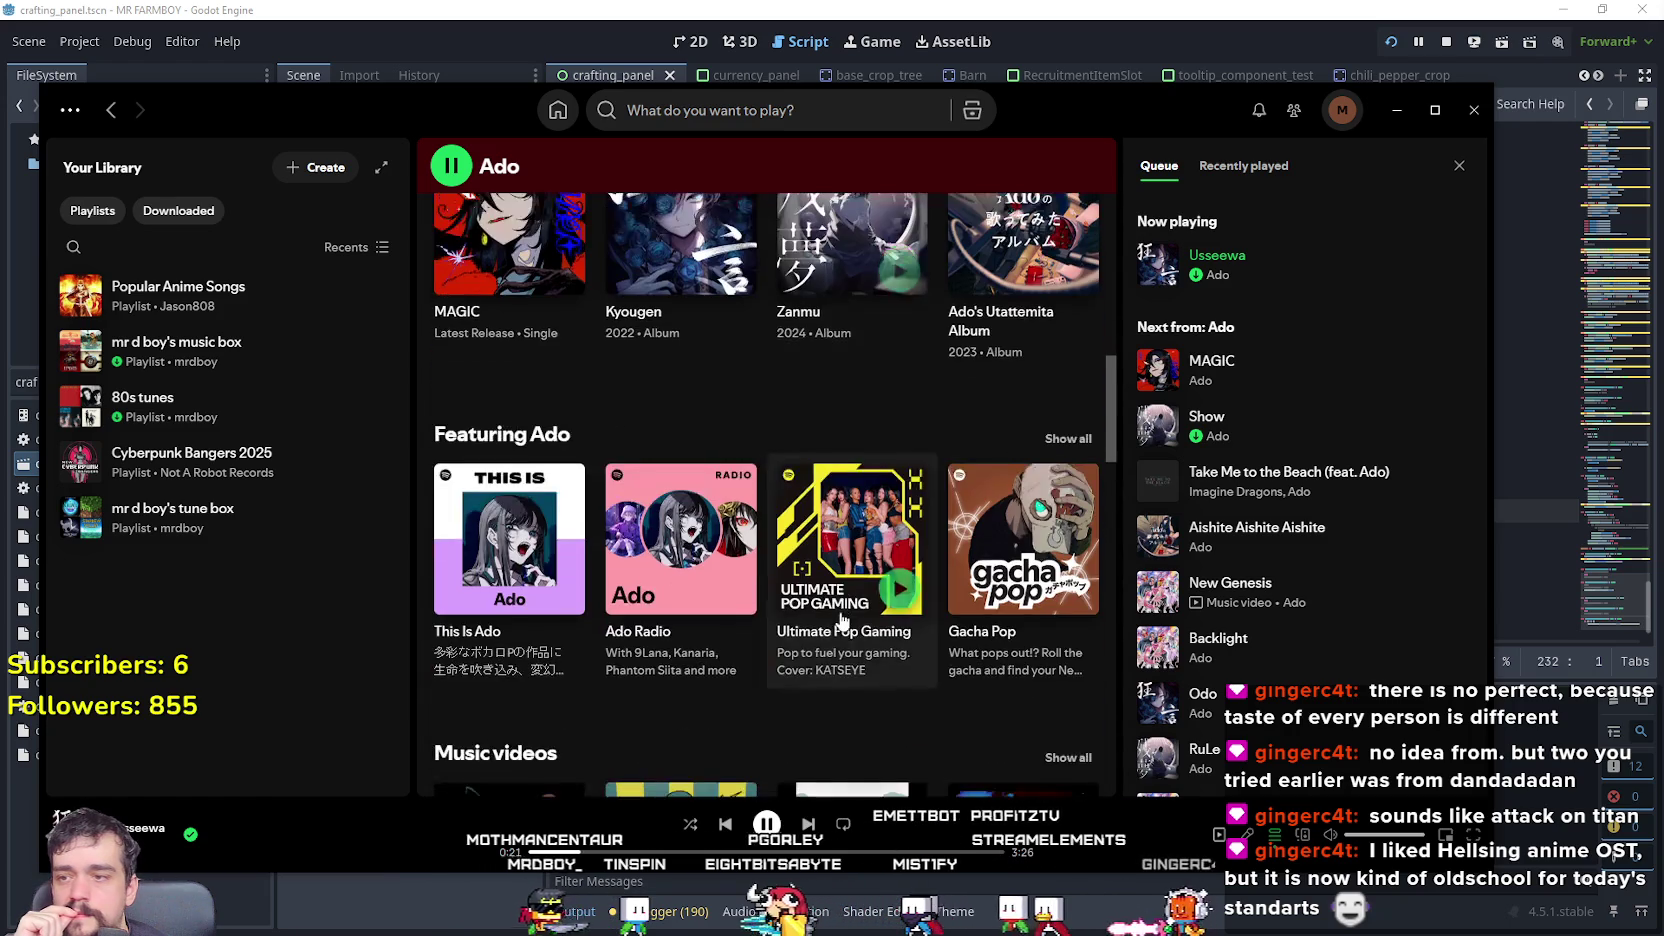
scroll(487, 427, down, 3)
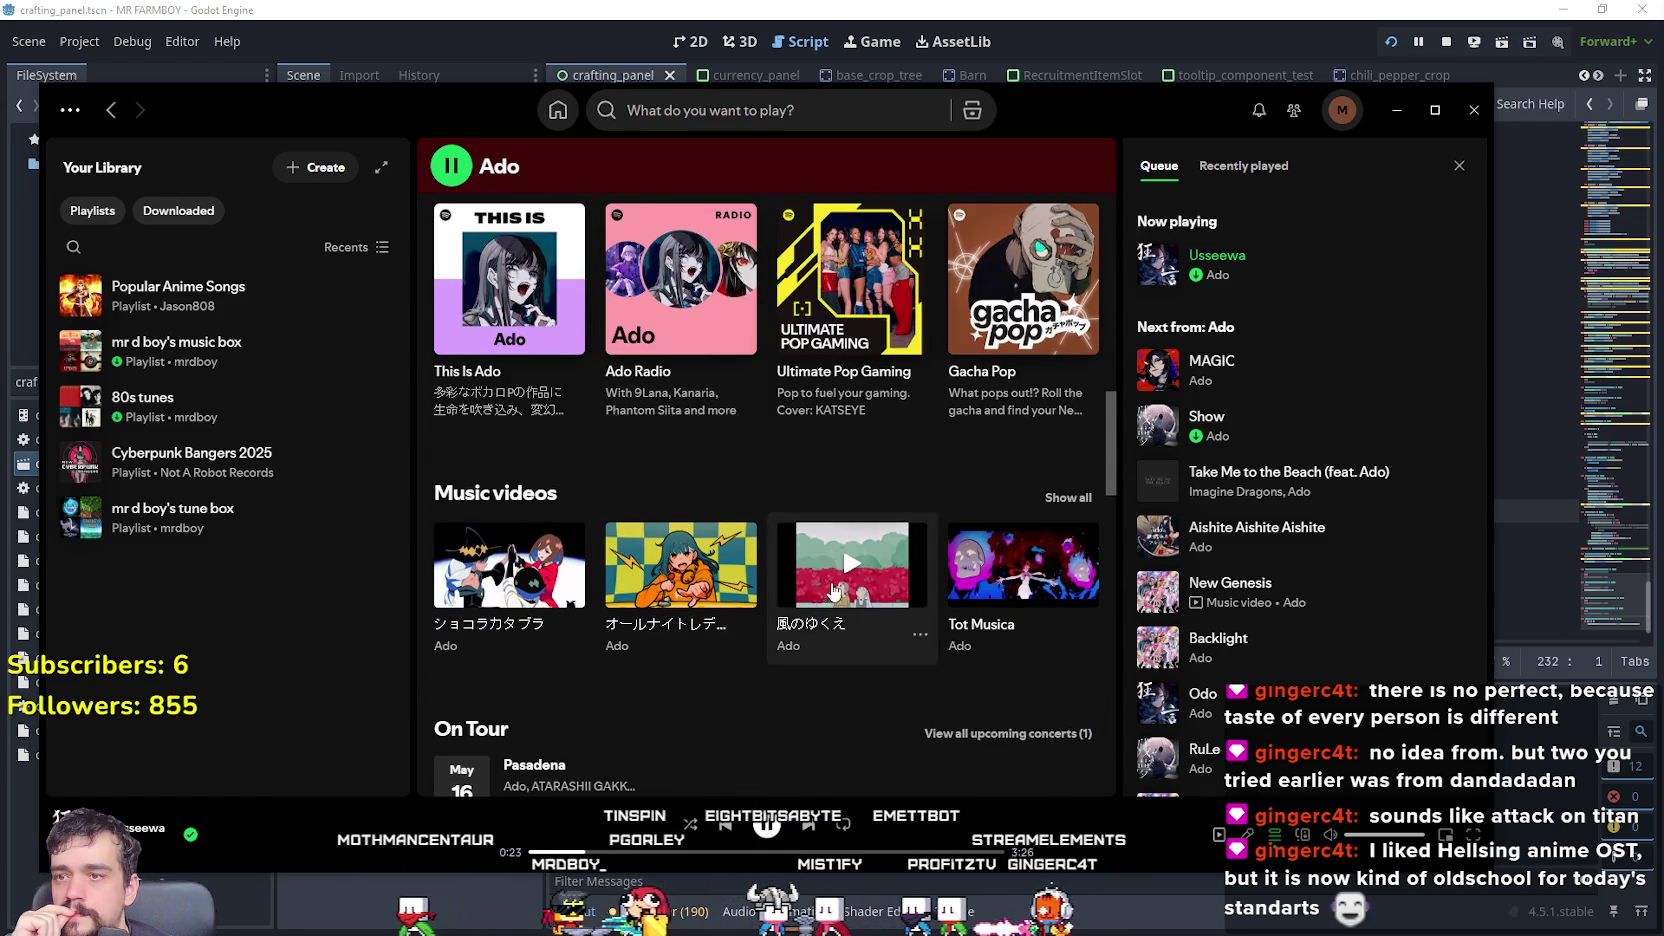
scroll(832, 590, down, 2)
scroll(642, 511, down, 5)
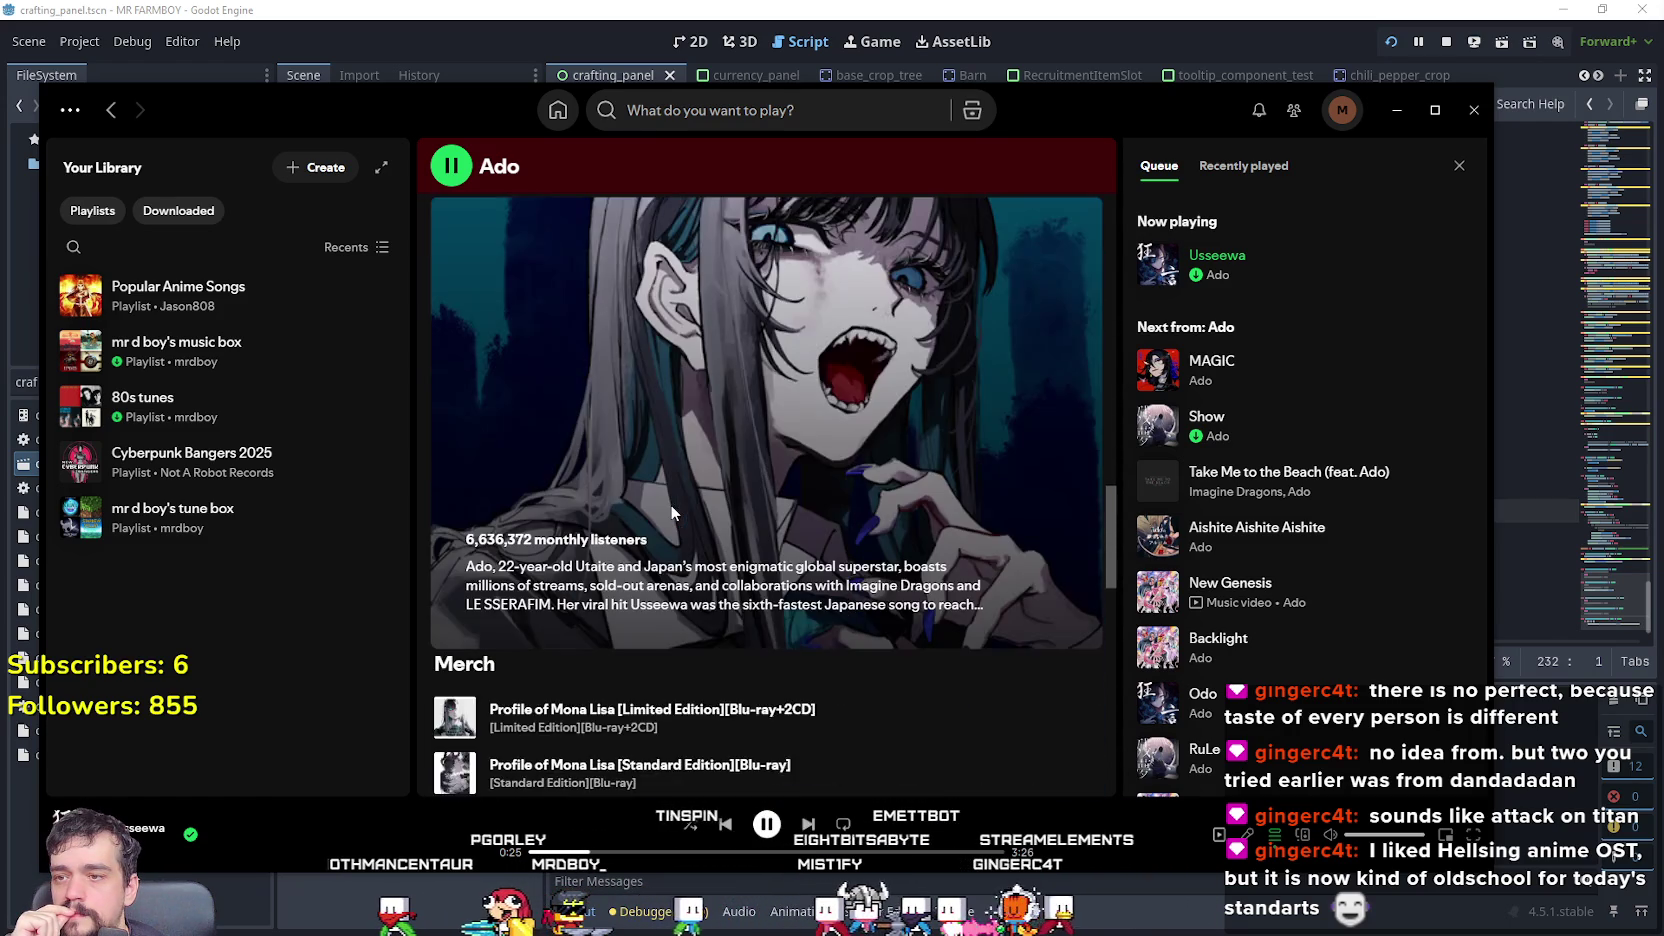
scroll(1037, 595, down, 3)
scroll(1116, 594, down, 3)
mouse_move(1116, 594)
mouse_down()
mouse_move(1115, 770)
mouse_move(1089, 421)
mouse_move(900, 300)
mouse_move(692, 342)
mouse_up()
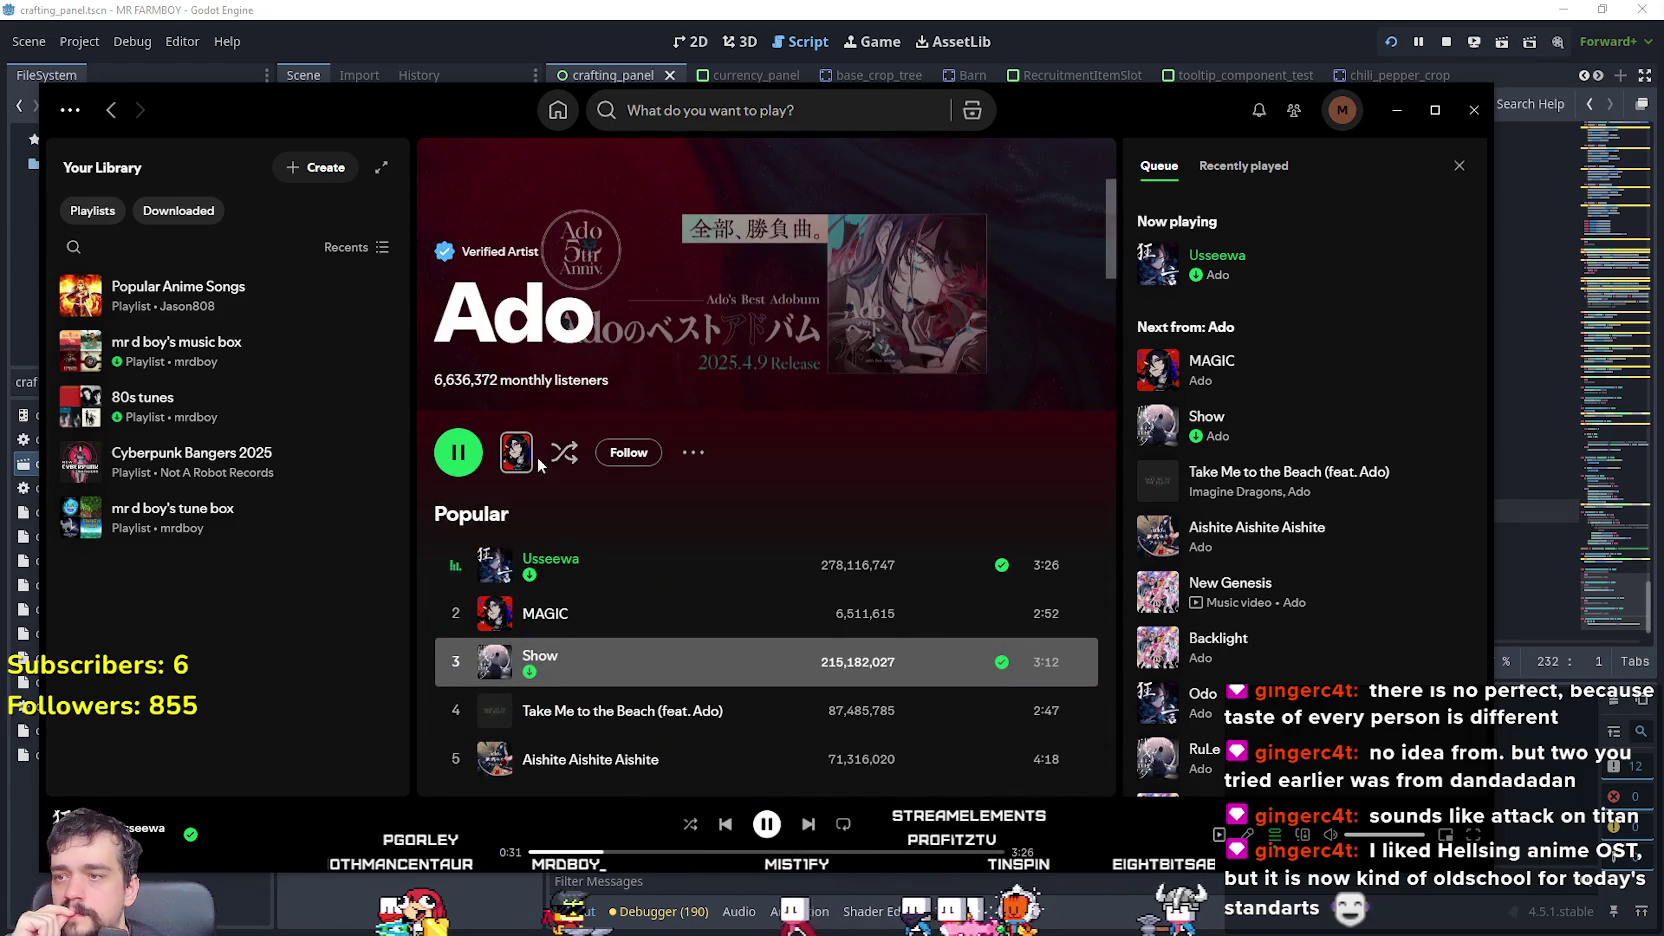
scroll(788, 561, down, 5)
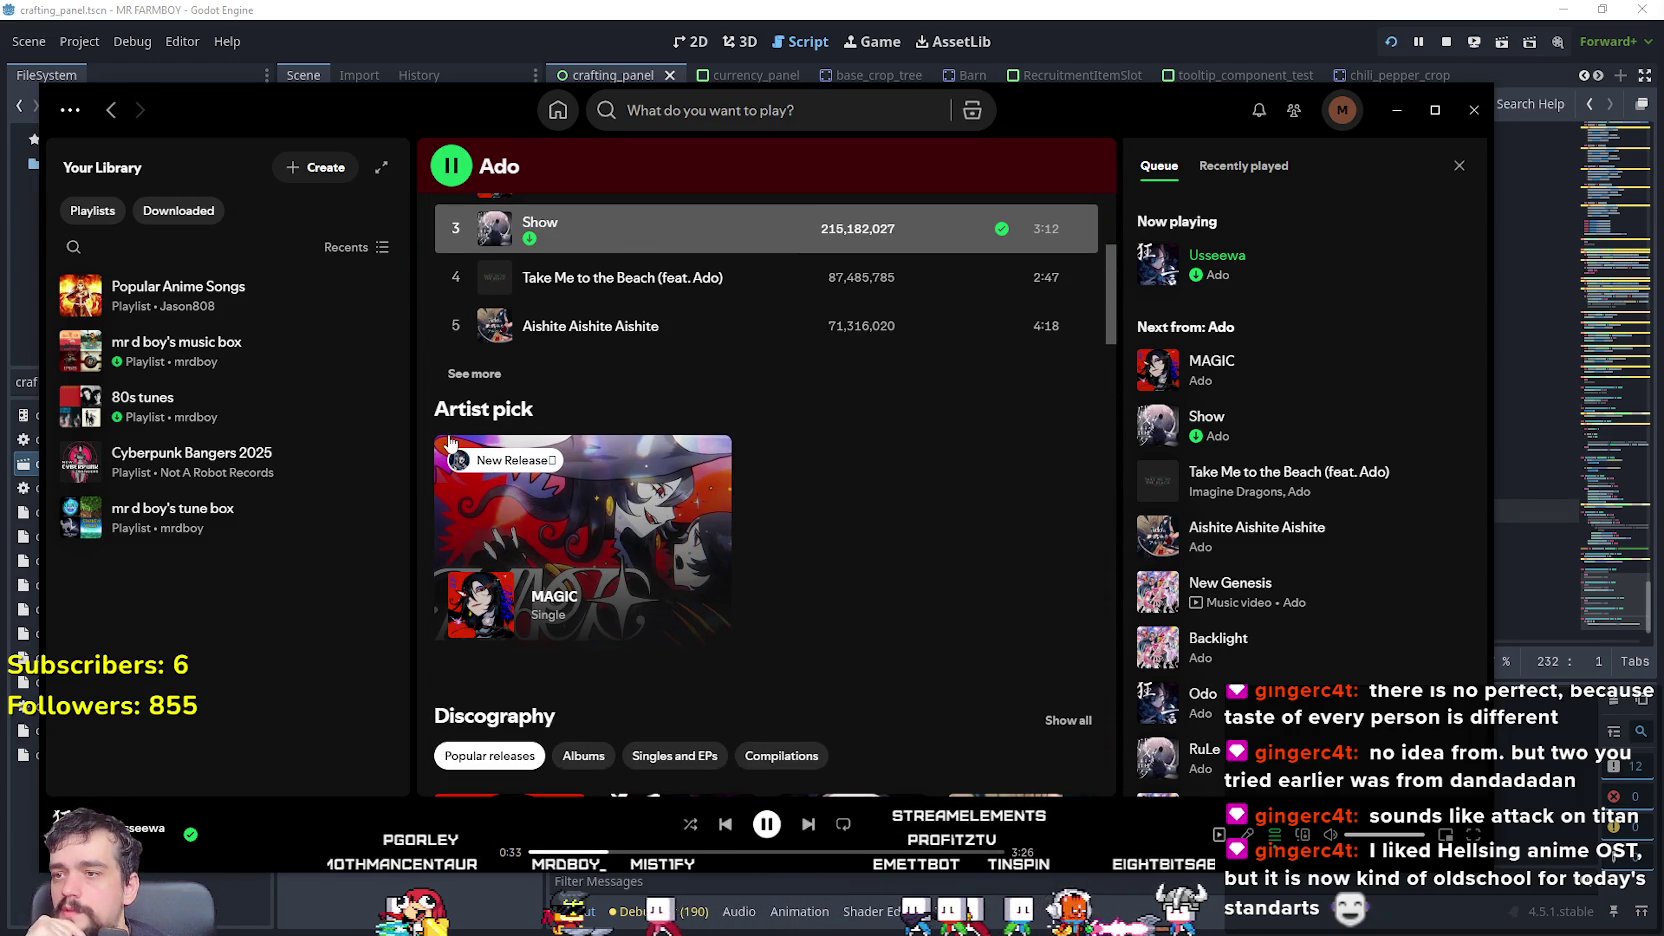
click(474, 373)
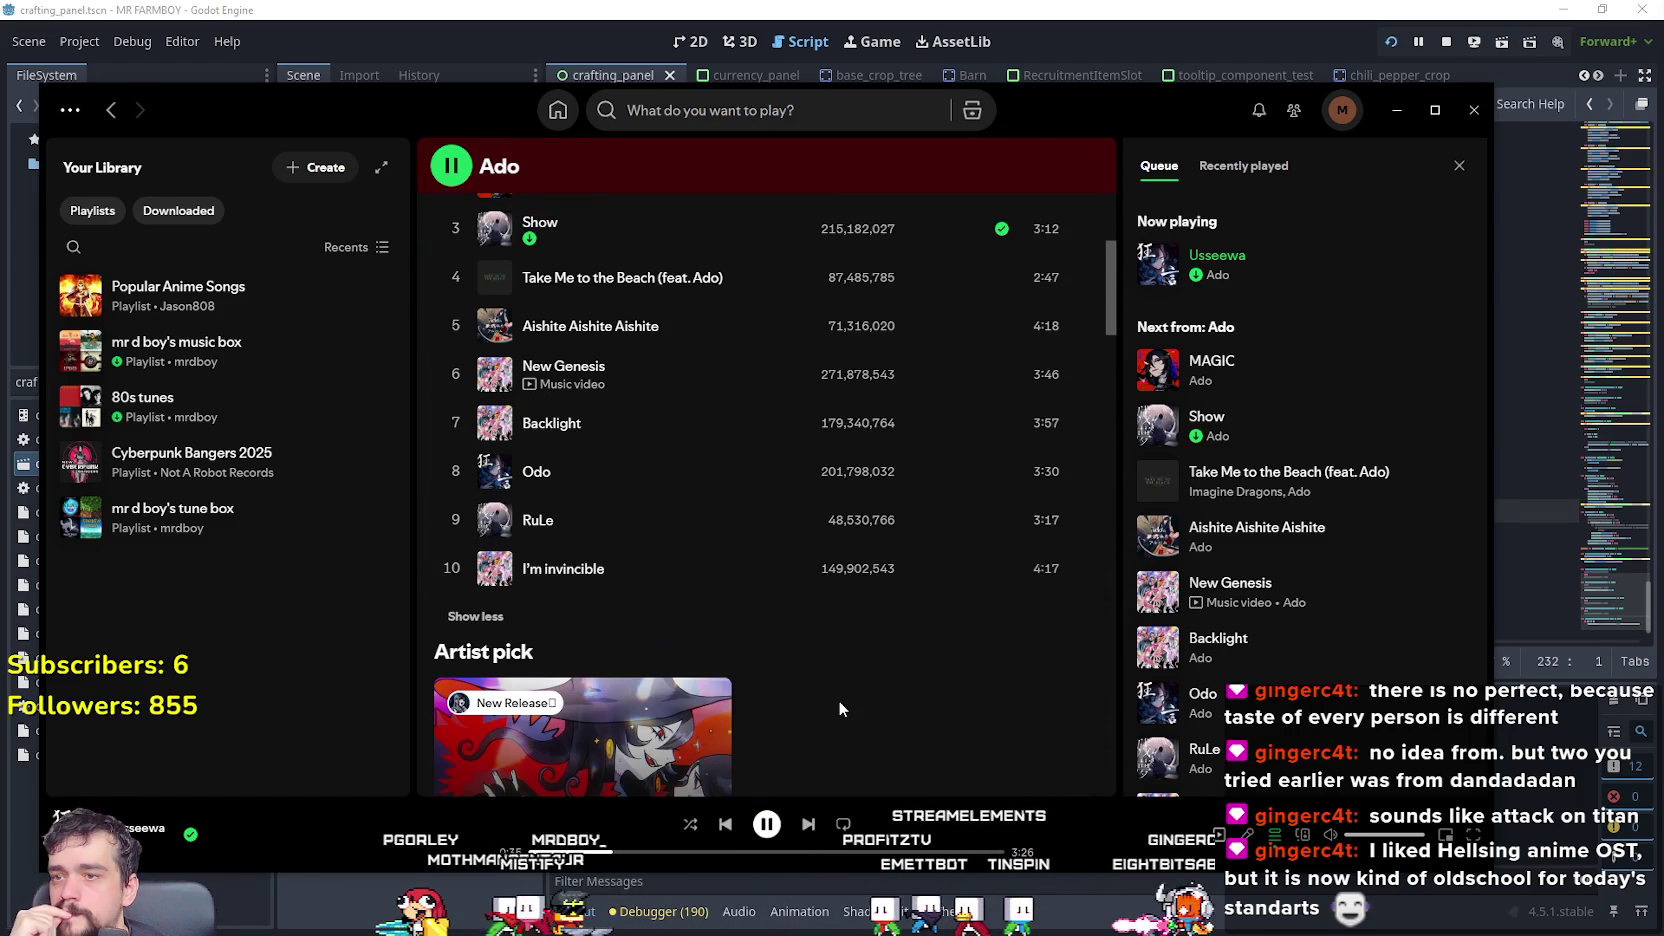
- Add New Genesis and Odo to the music box playlist
scroll(838, 699, up, 3)
right_click(585, 630)
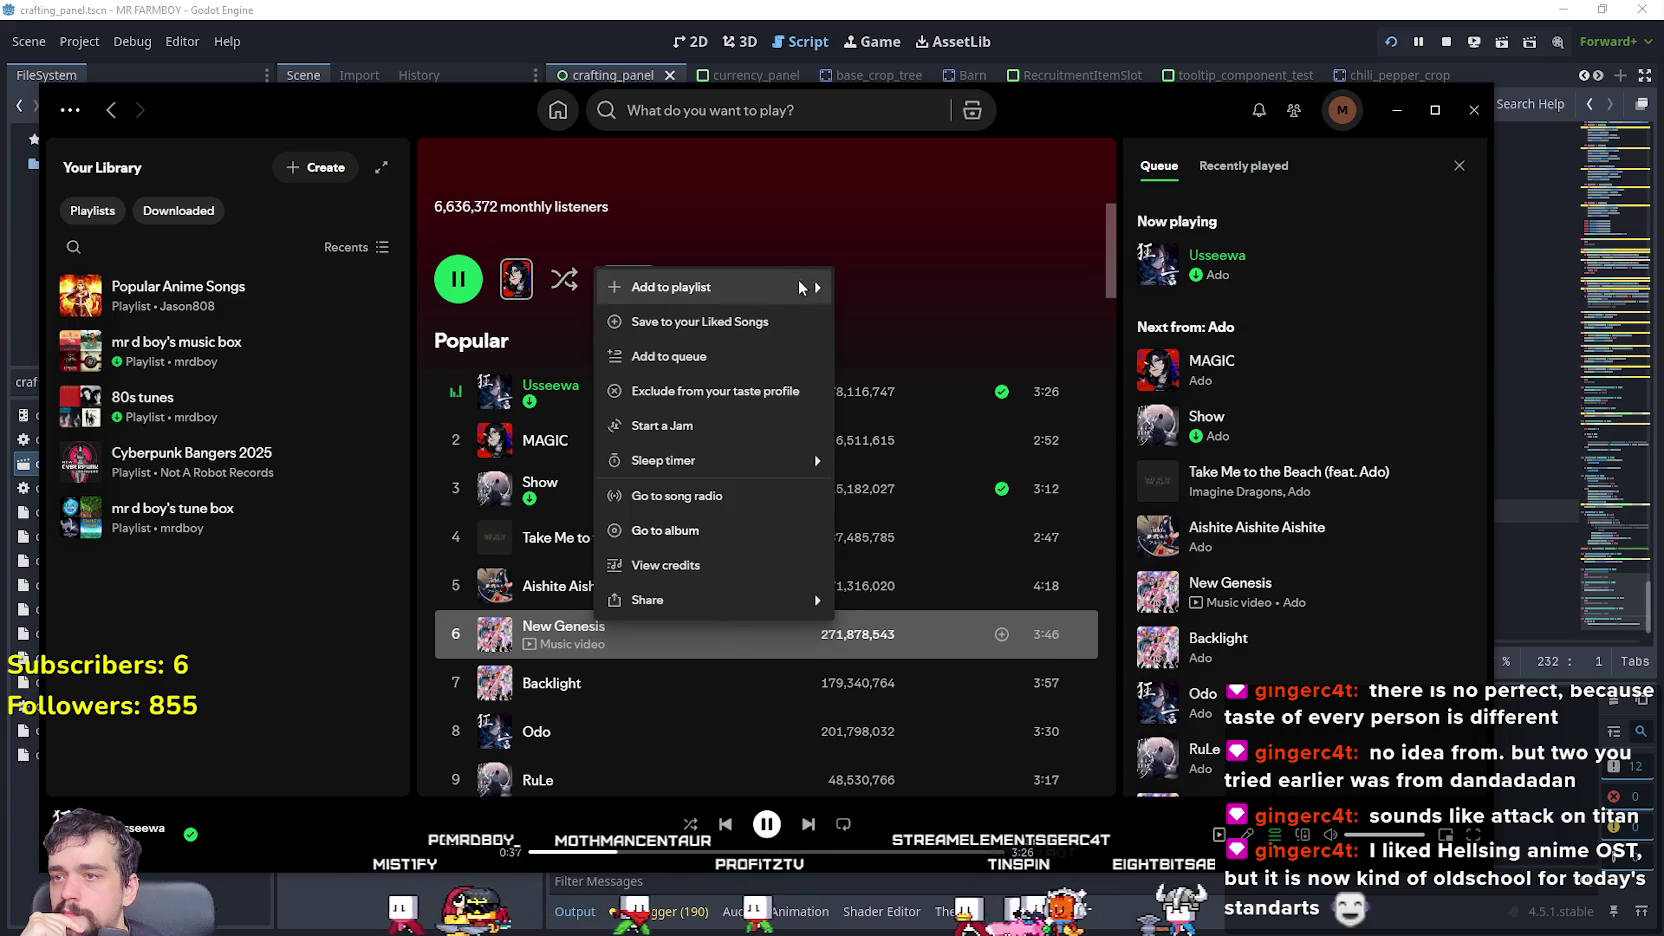
mouse_move(715, 287)
click(900, 426)
scroll(858, 653, down, 2)
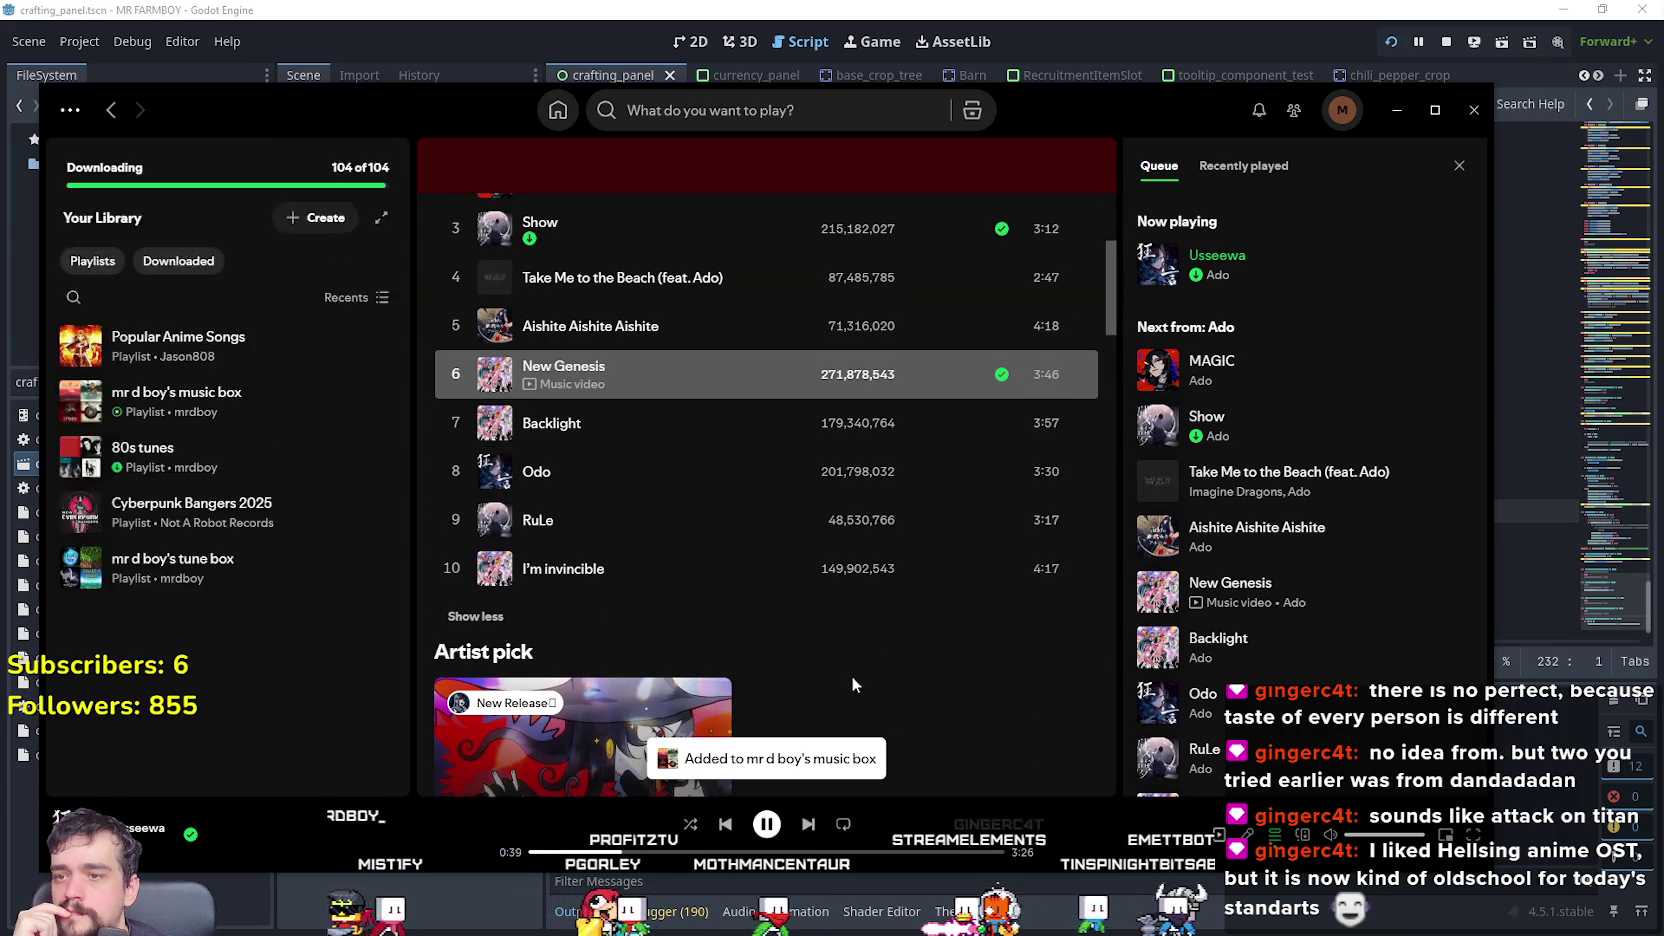
right_click(614, 488)
mouse_move(740, 506)
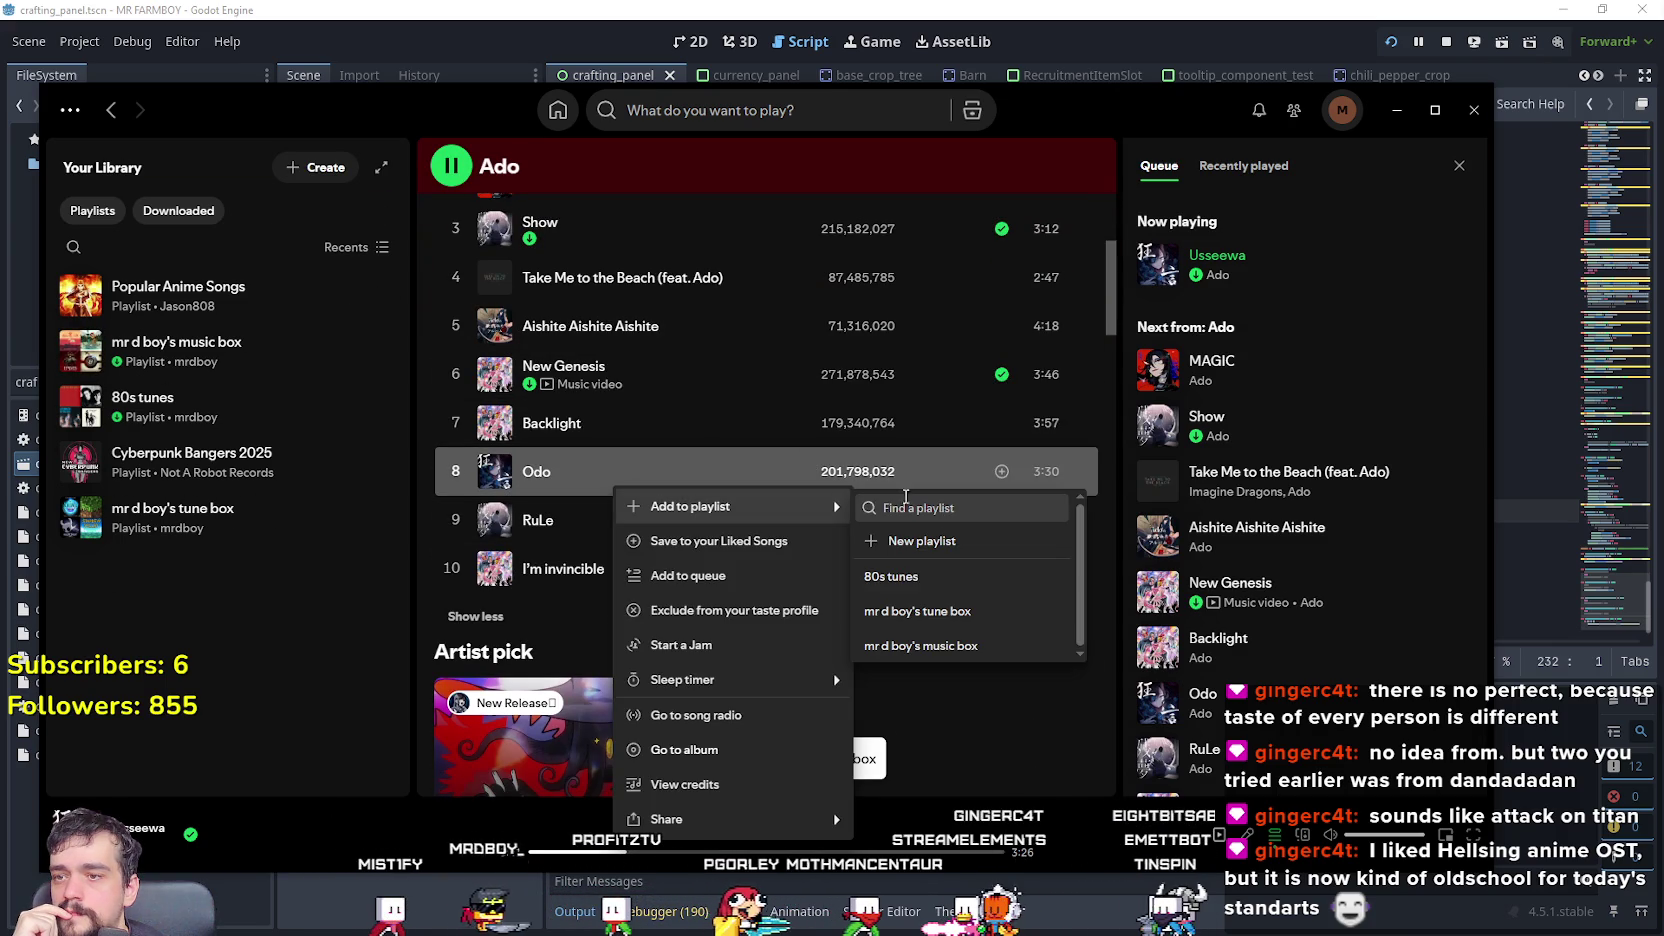
click(958, 644)
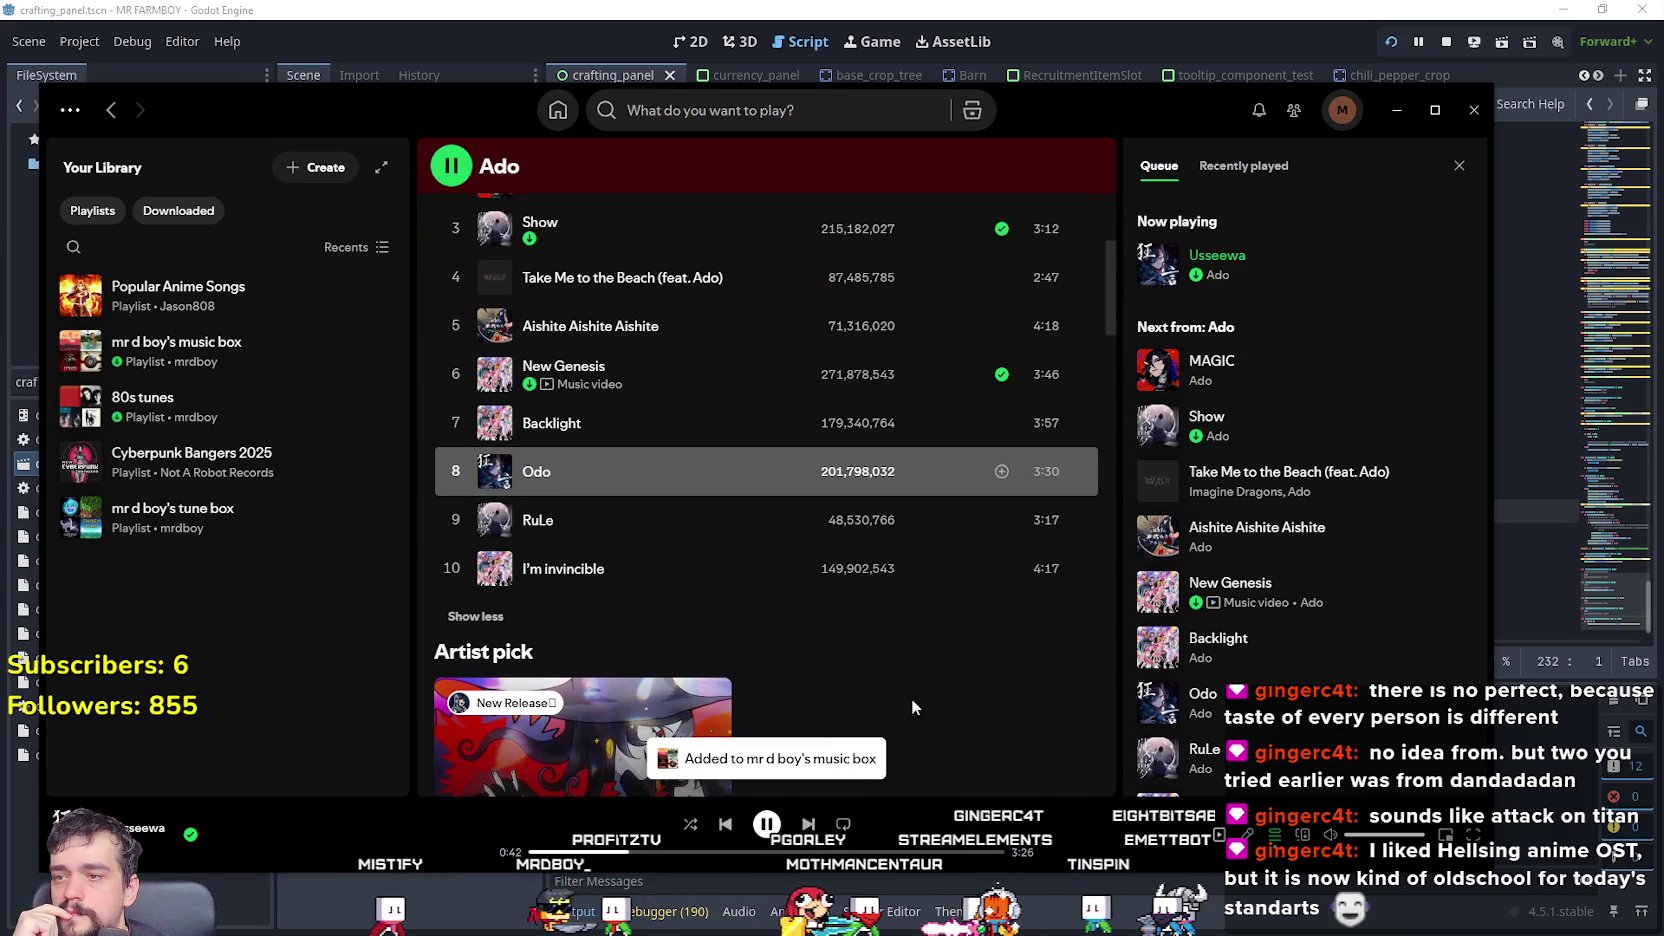
- Add I'm invincible to the music box playlist as well
right_click(601, 567)
mouse_move(725, 235)
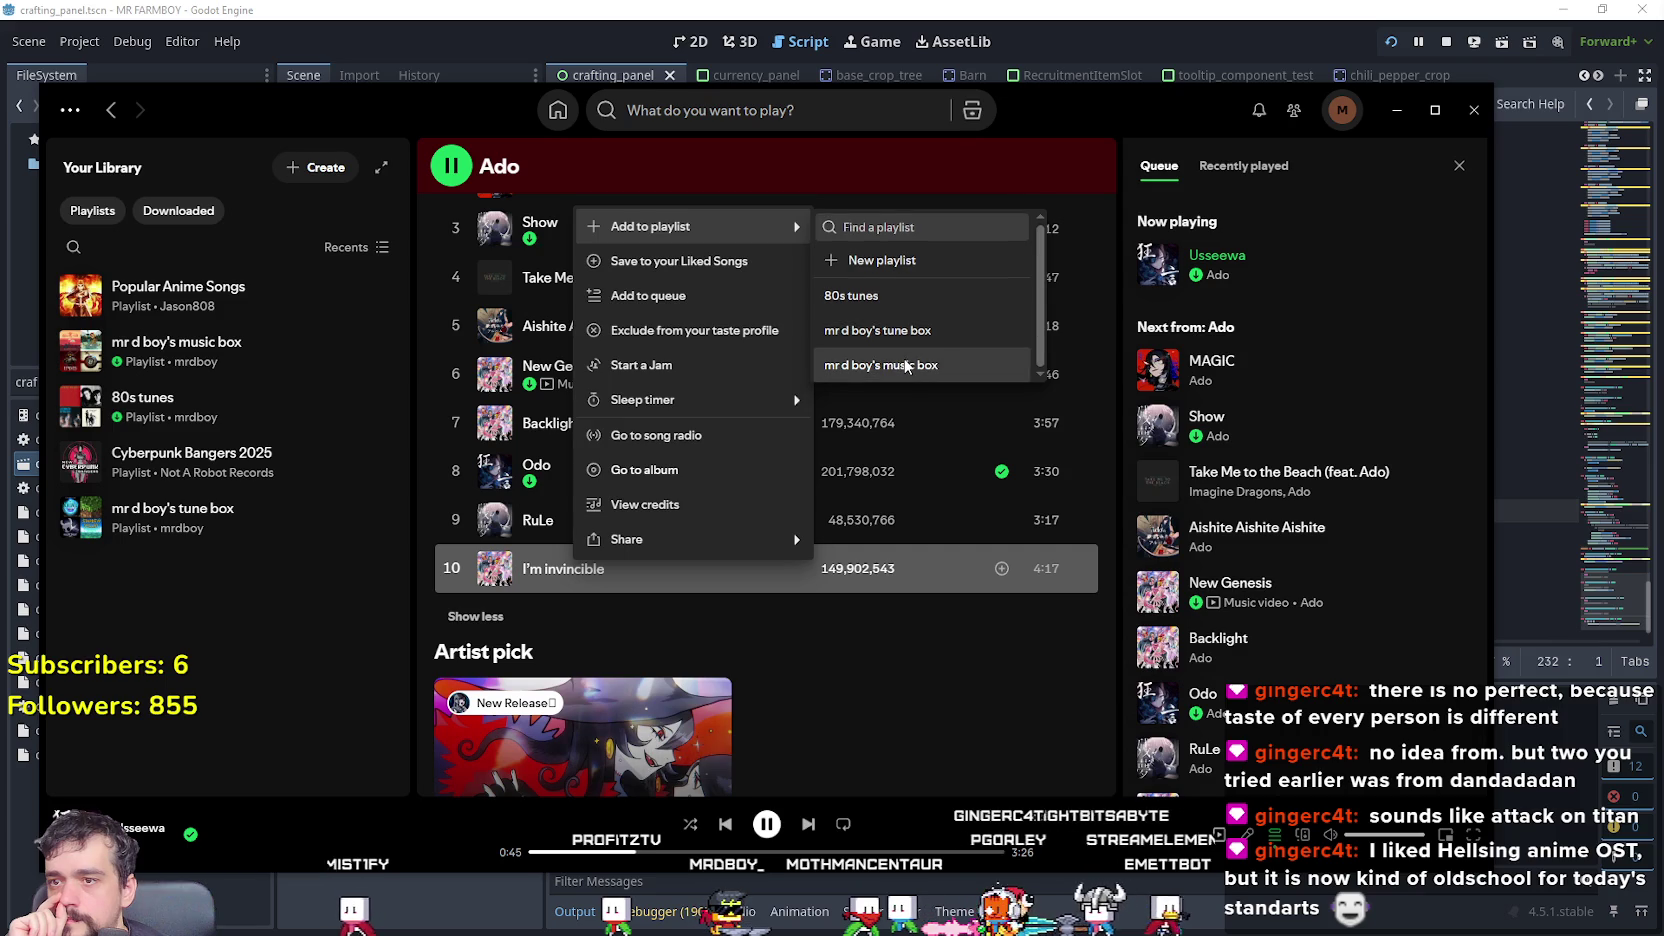
click(872, 360)
scroll(890, 640, up, 3)
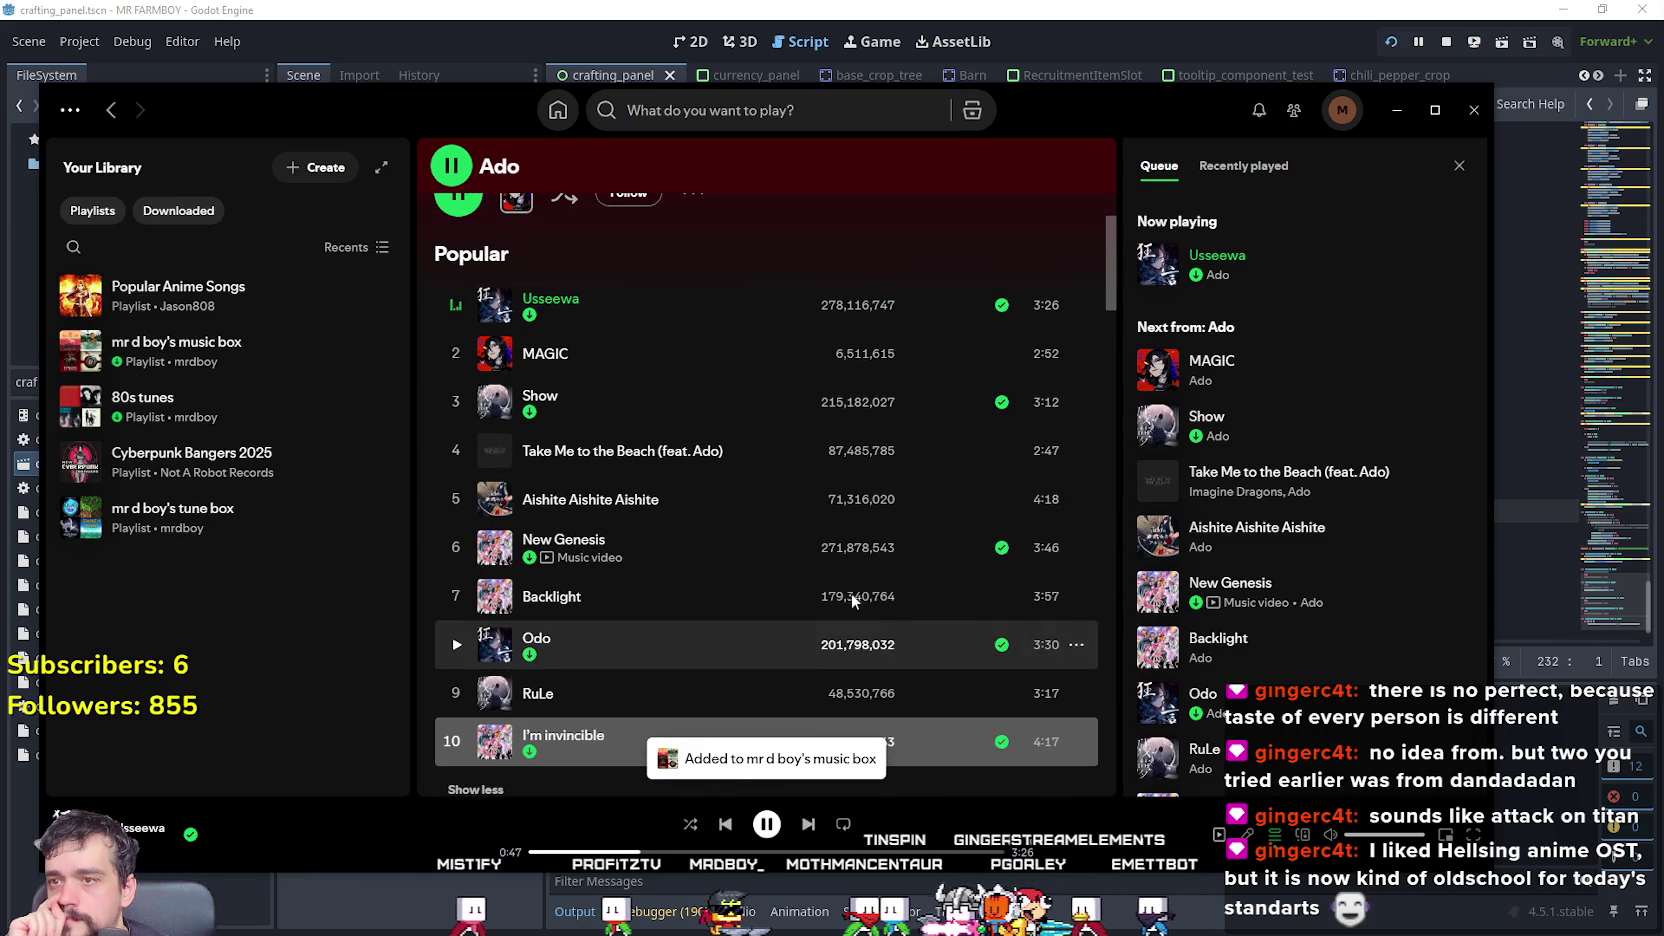
scroll(672, 546, up, 5)
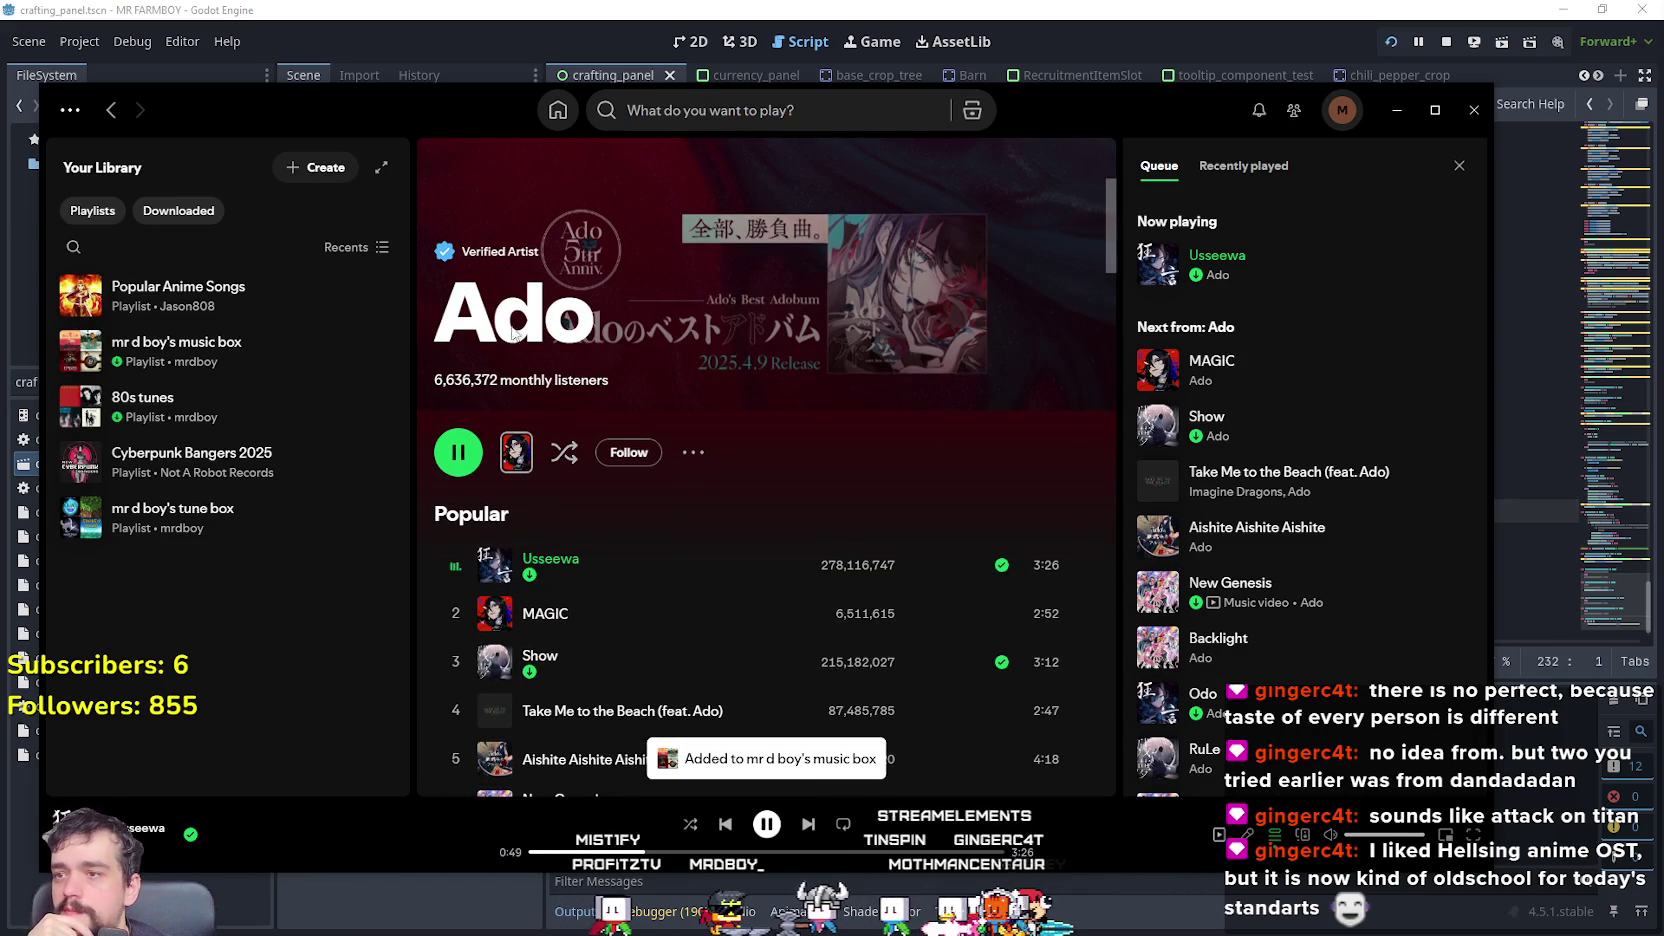
scroll(597, 464, down, 7)
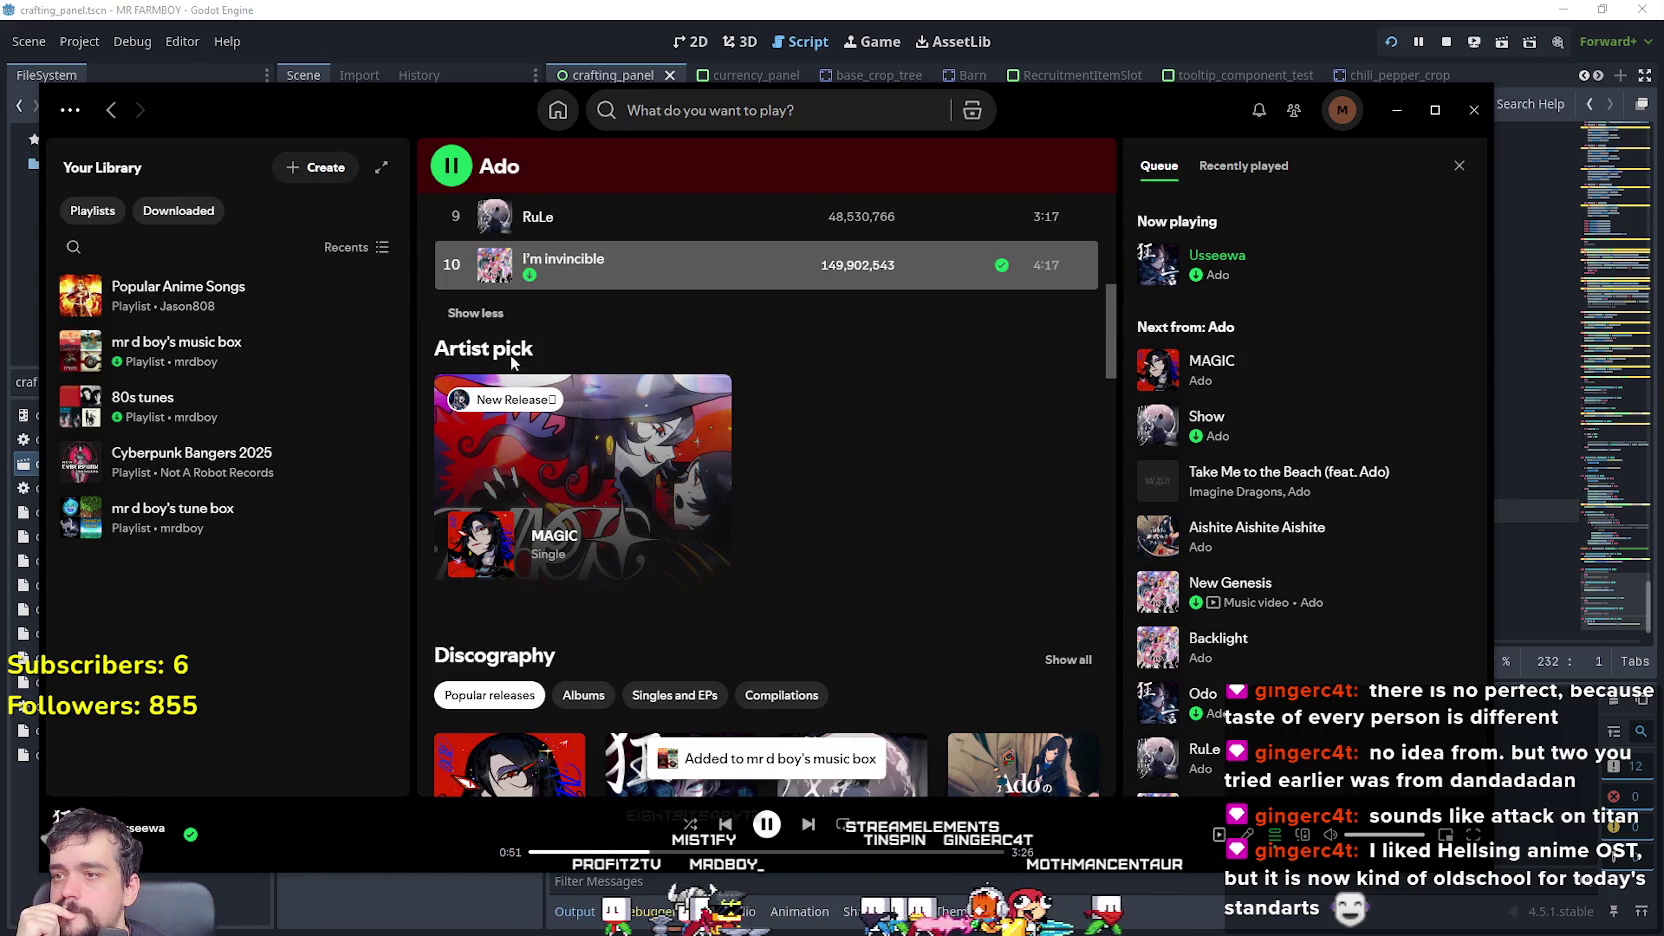
- View the MAGIC single's page, then return to Ado's artist page
click(515, 406)
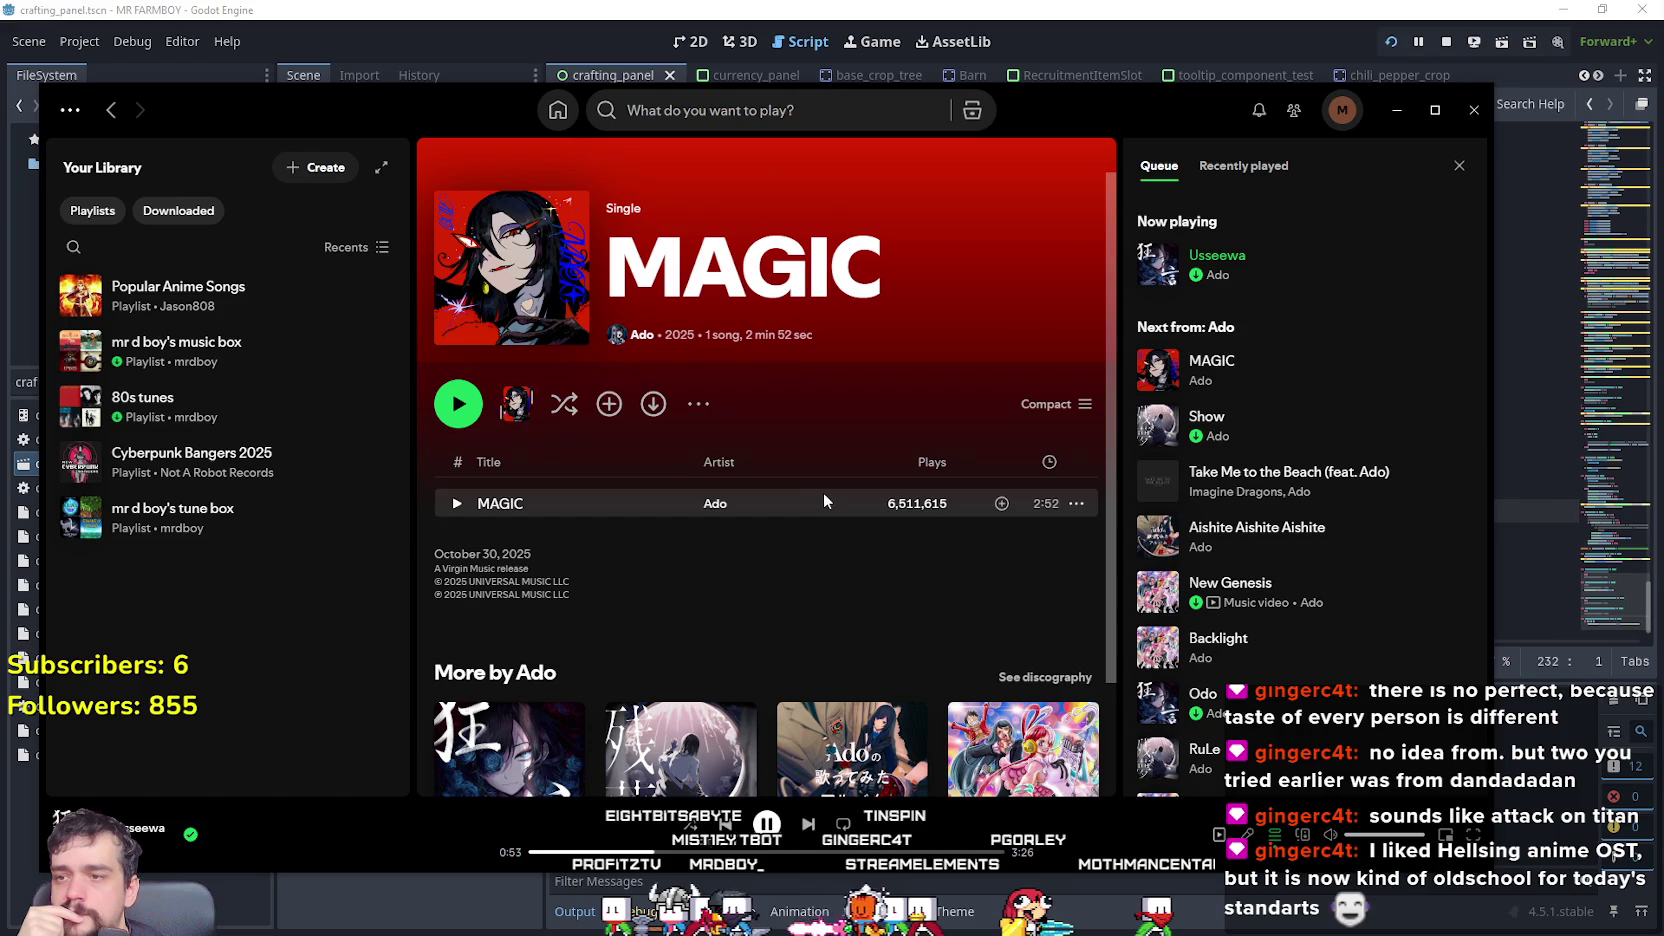
scroll(720, 420, down, 1)
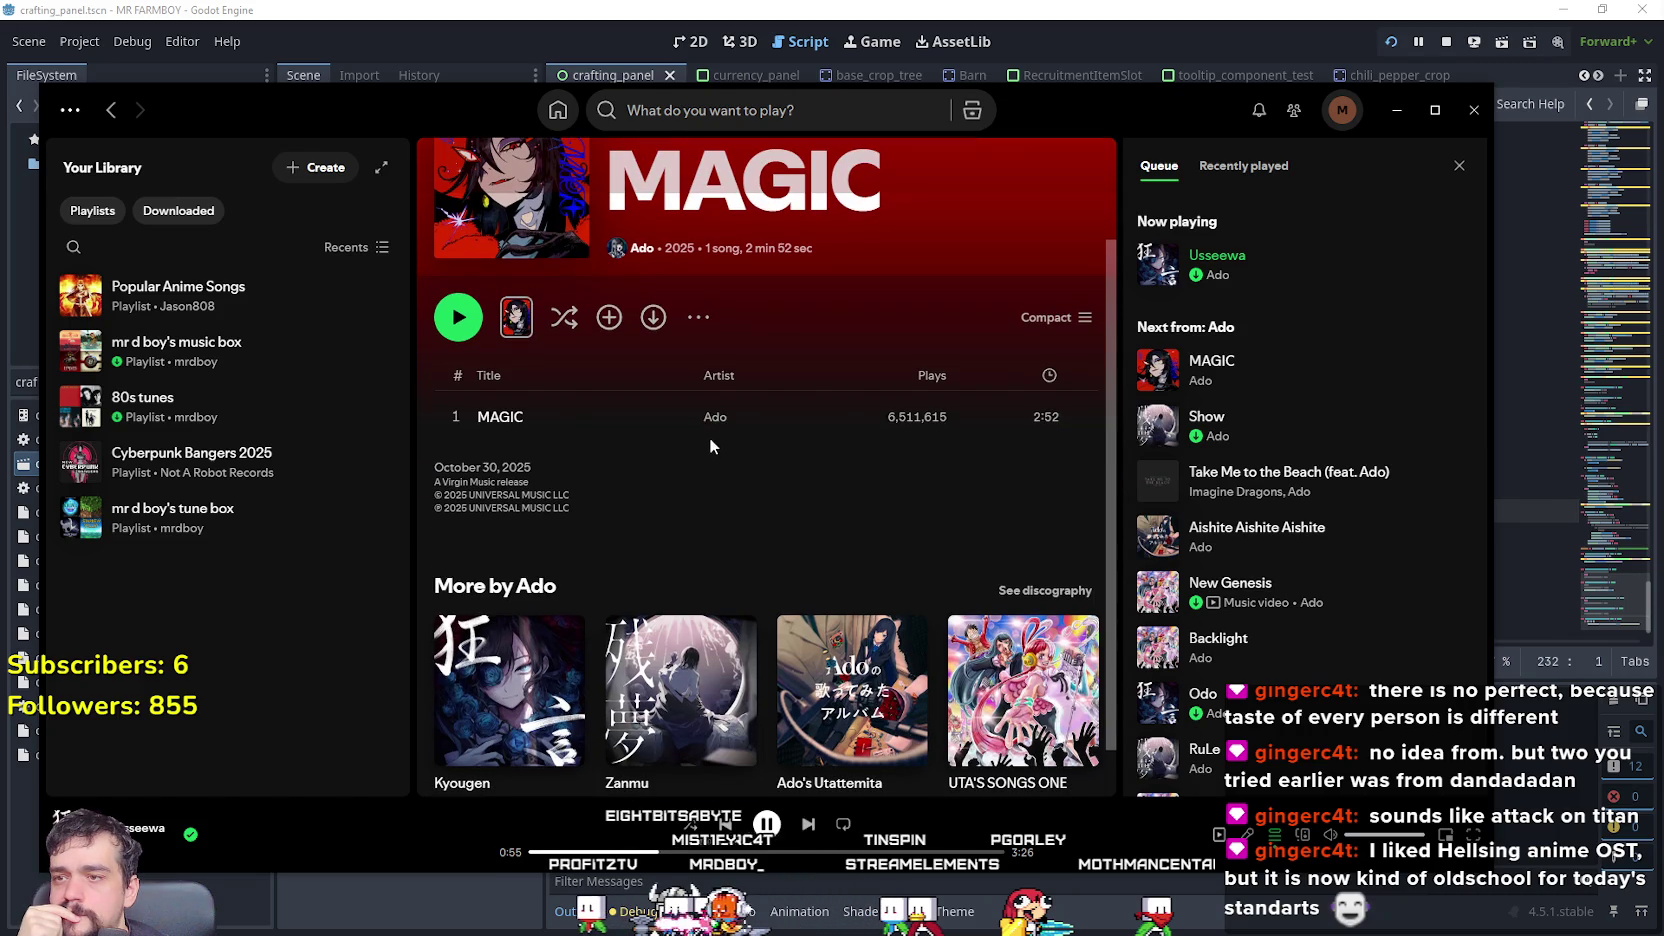
key(alt+Left)
- Re-expand the Popular list, then open Ado's full discography
scroll(755, 476, down, 3)
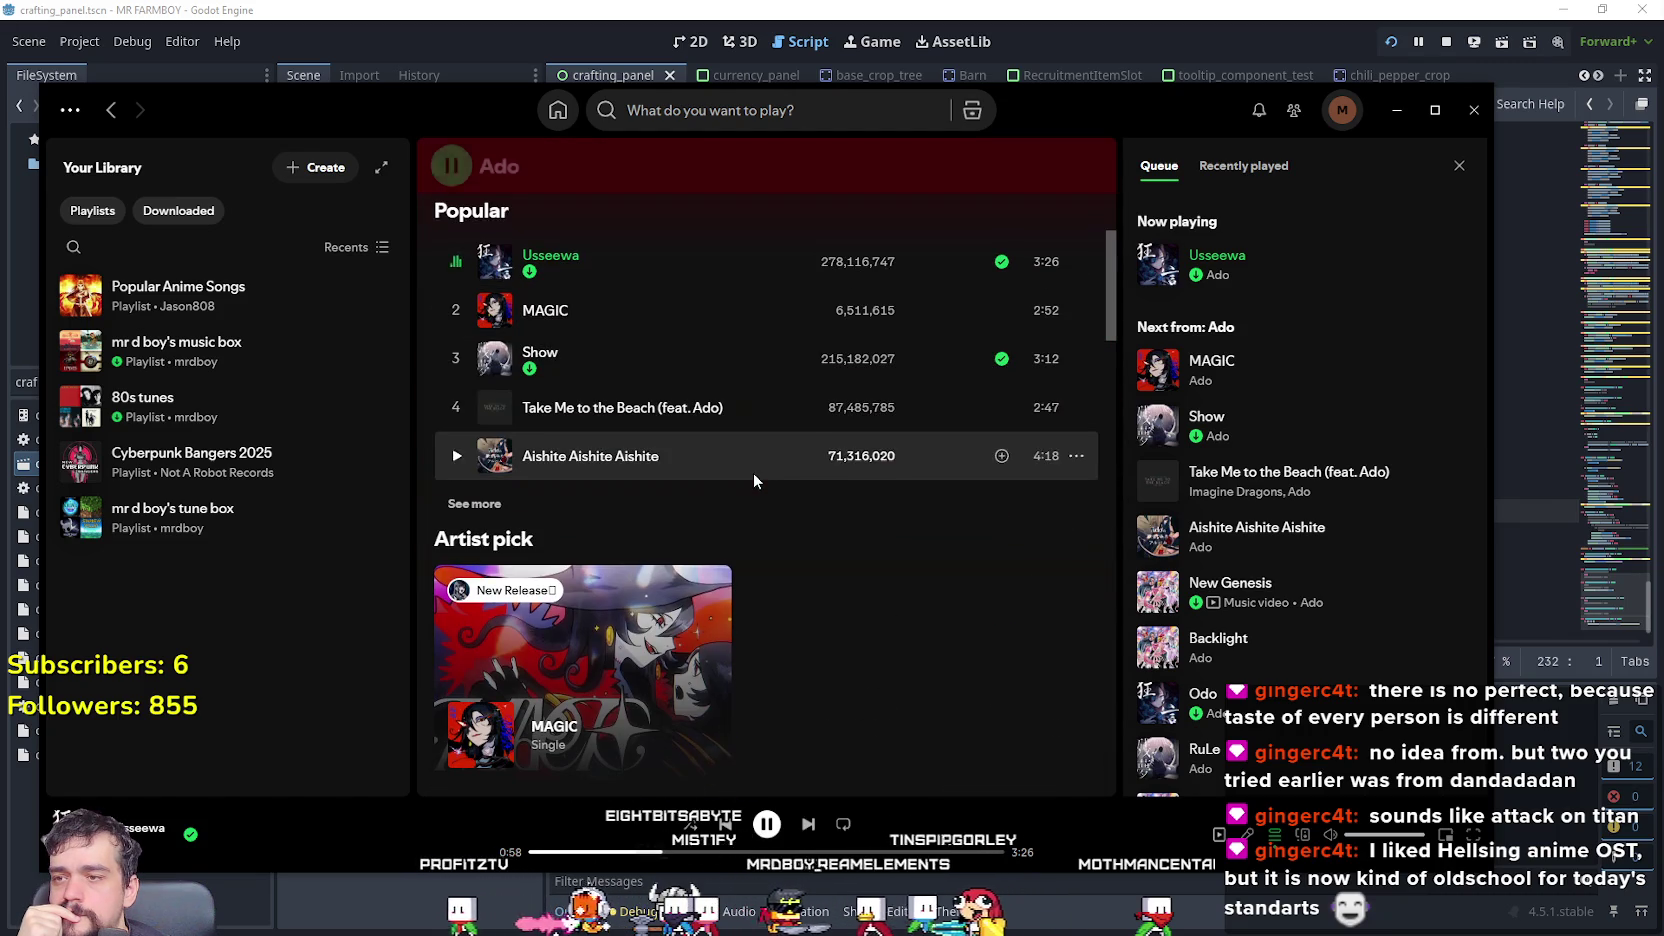
click(490, 508)
scroll(805, 552, down, 5)
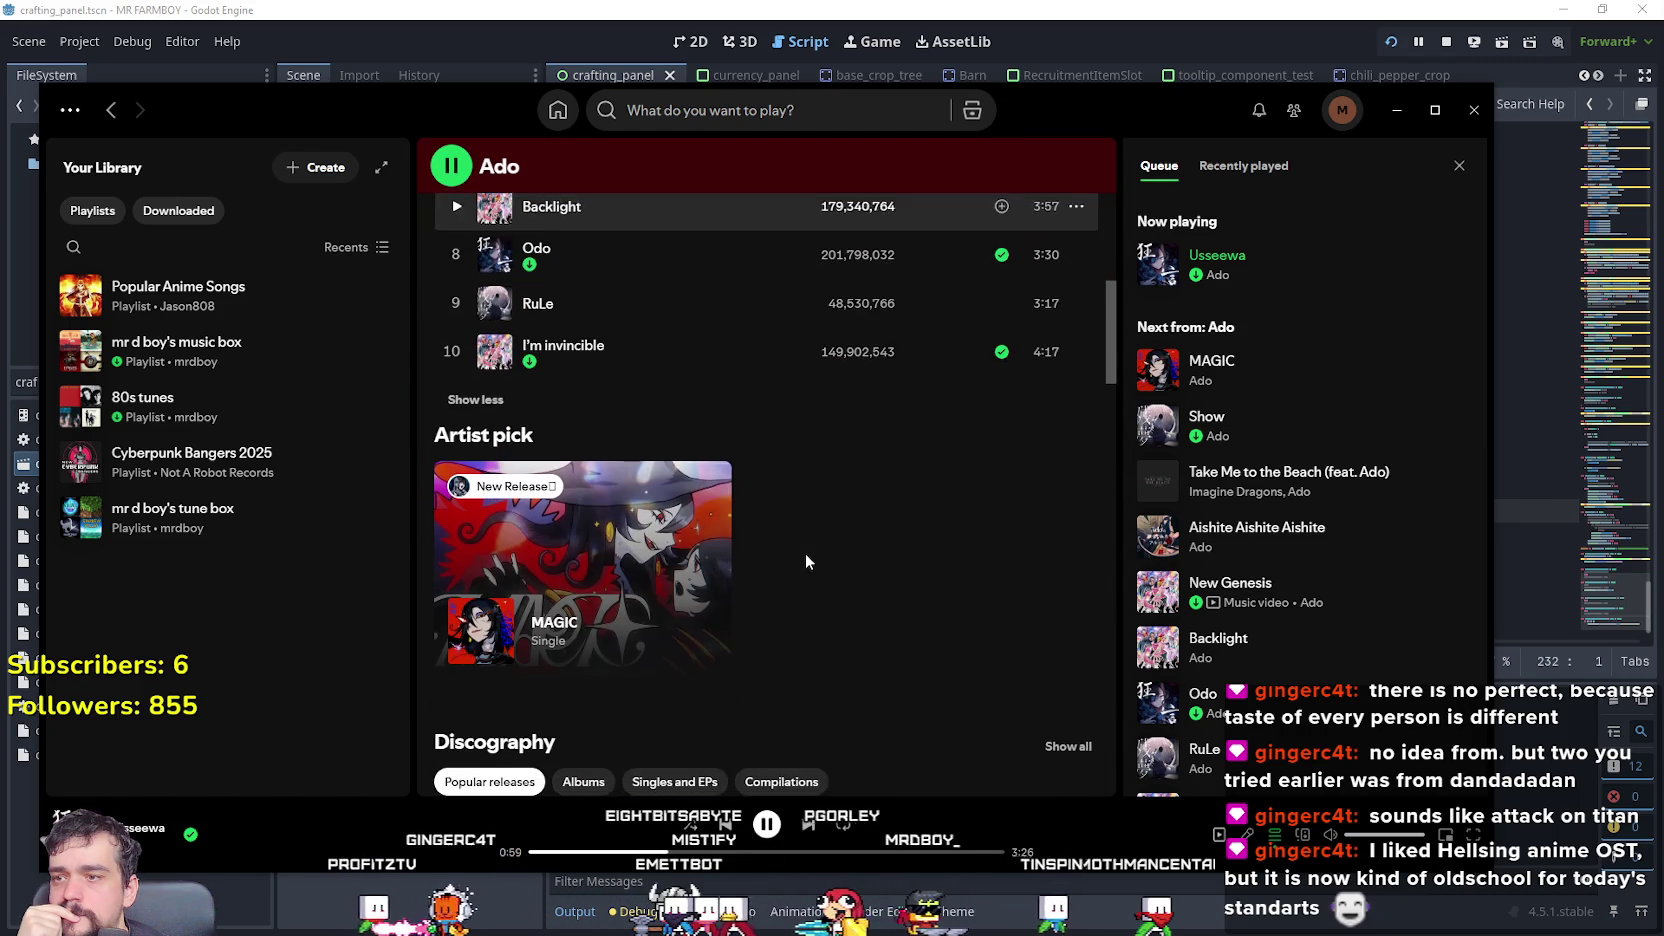
scroll(716, 517, down, 2)
scroll(717, 512, down, 3)
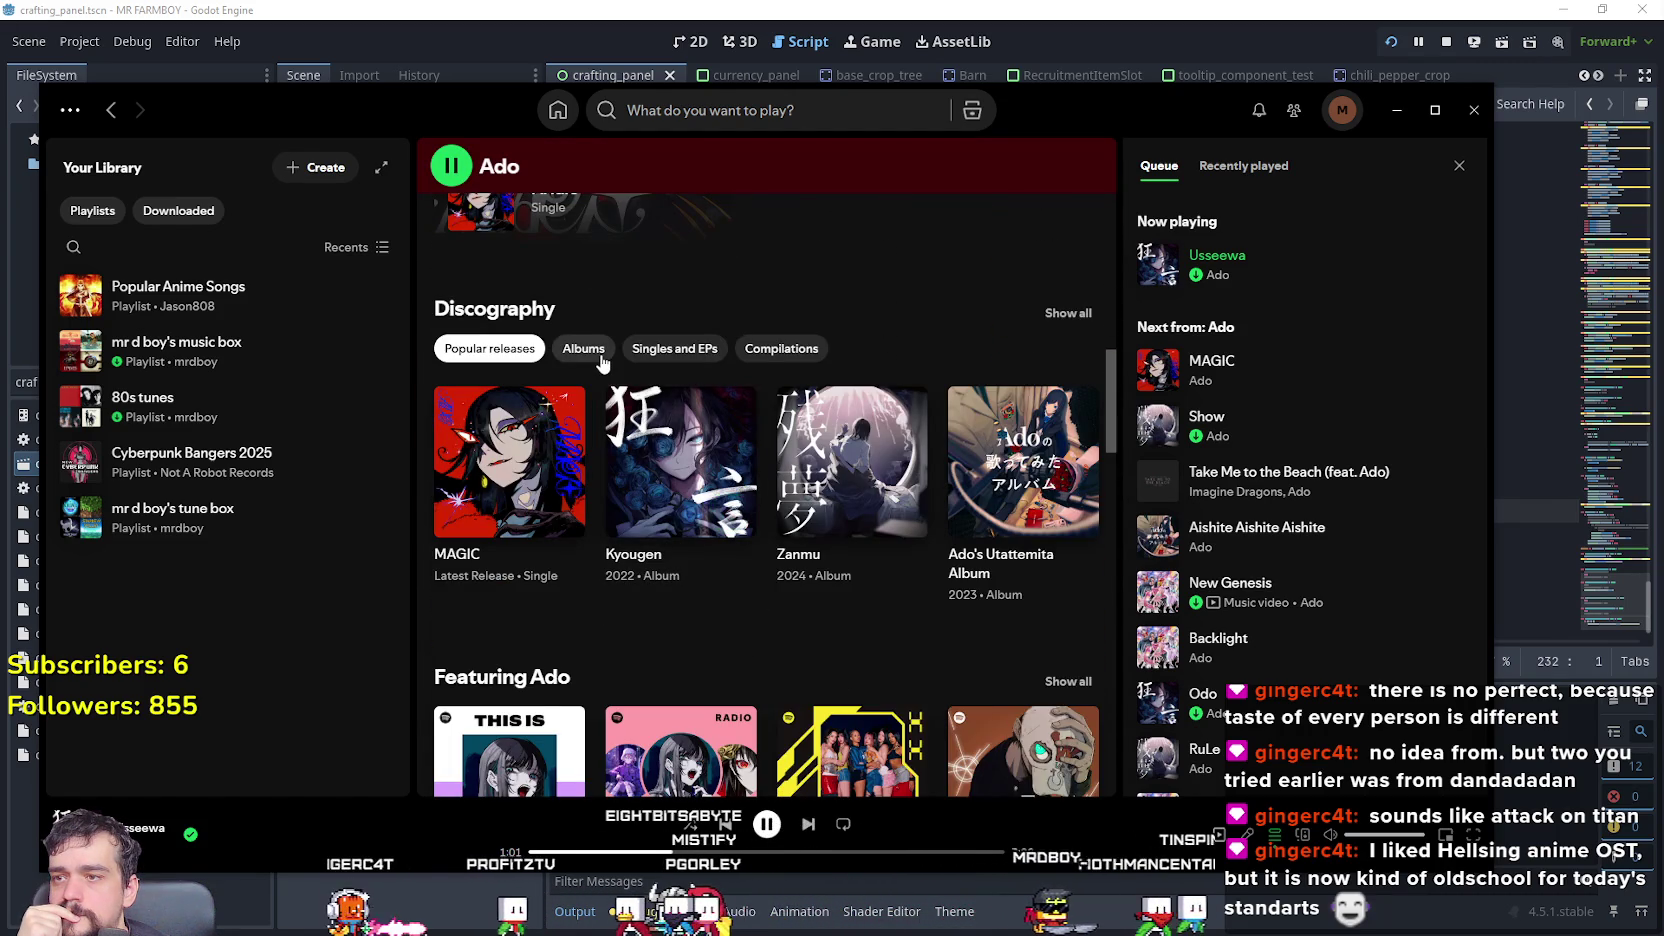
click(1062, 314)
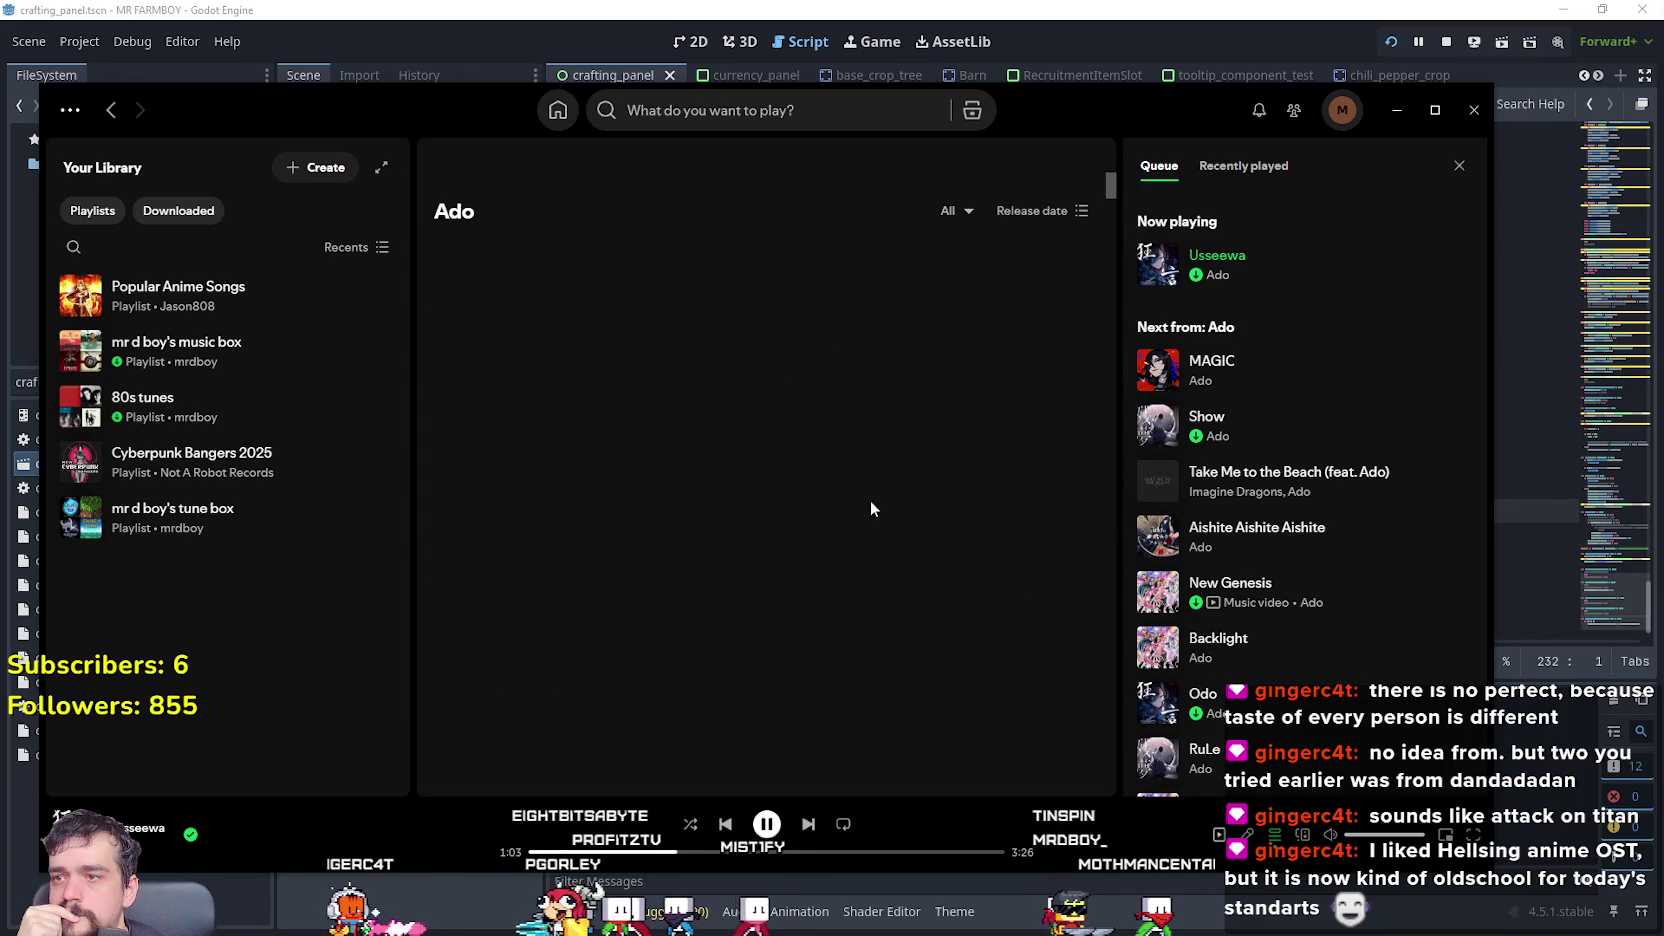
- Scroll the discography down to Ado's Best Adobum and open the options for Show
scroll(932, 324, down, 8)
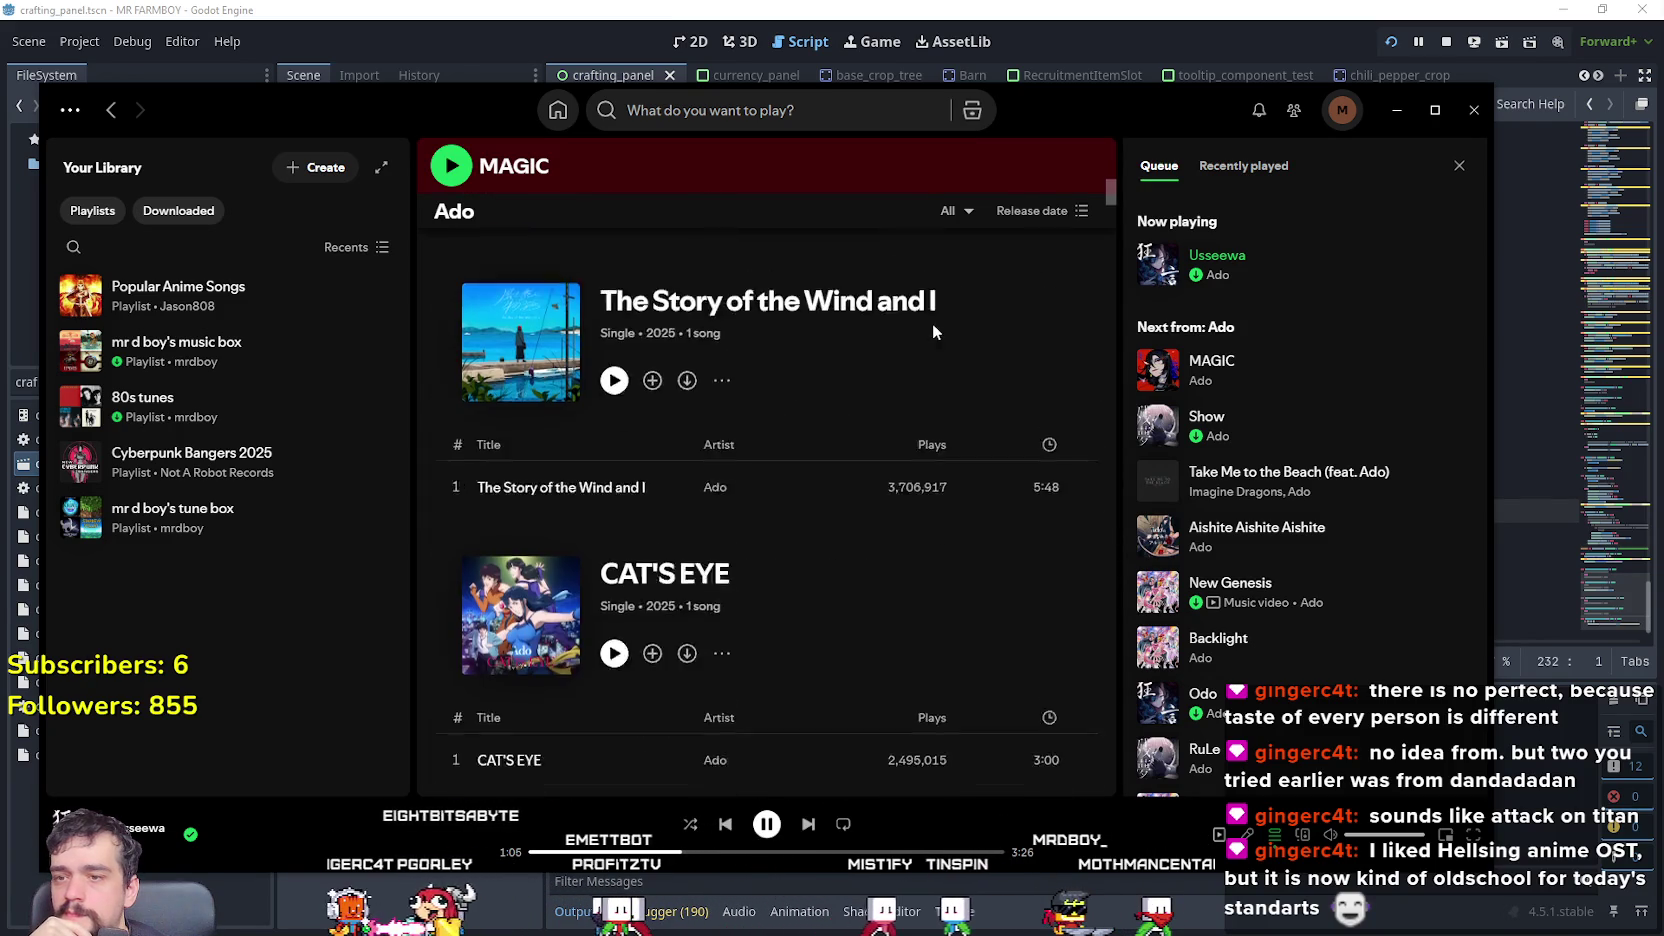
scroll(995, 635, down, 5)
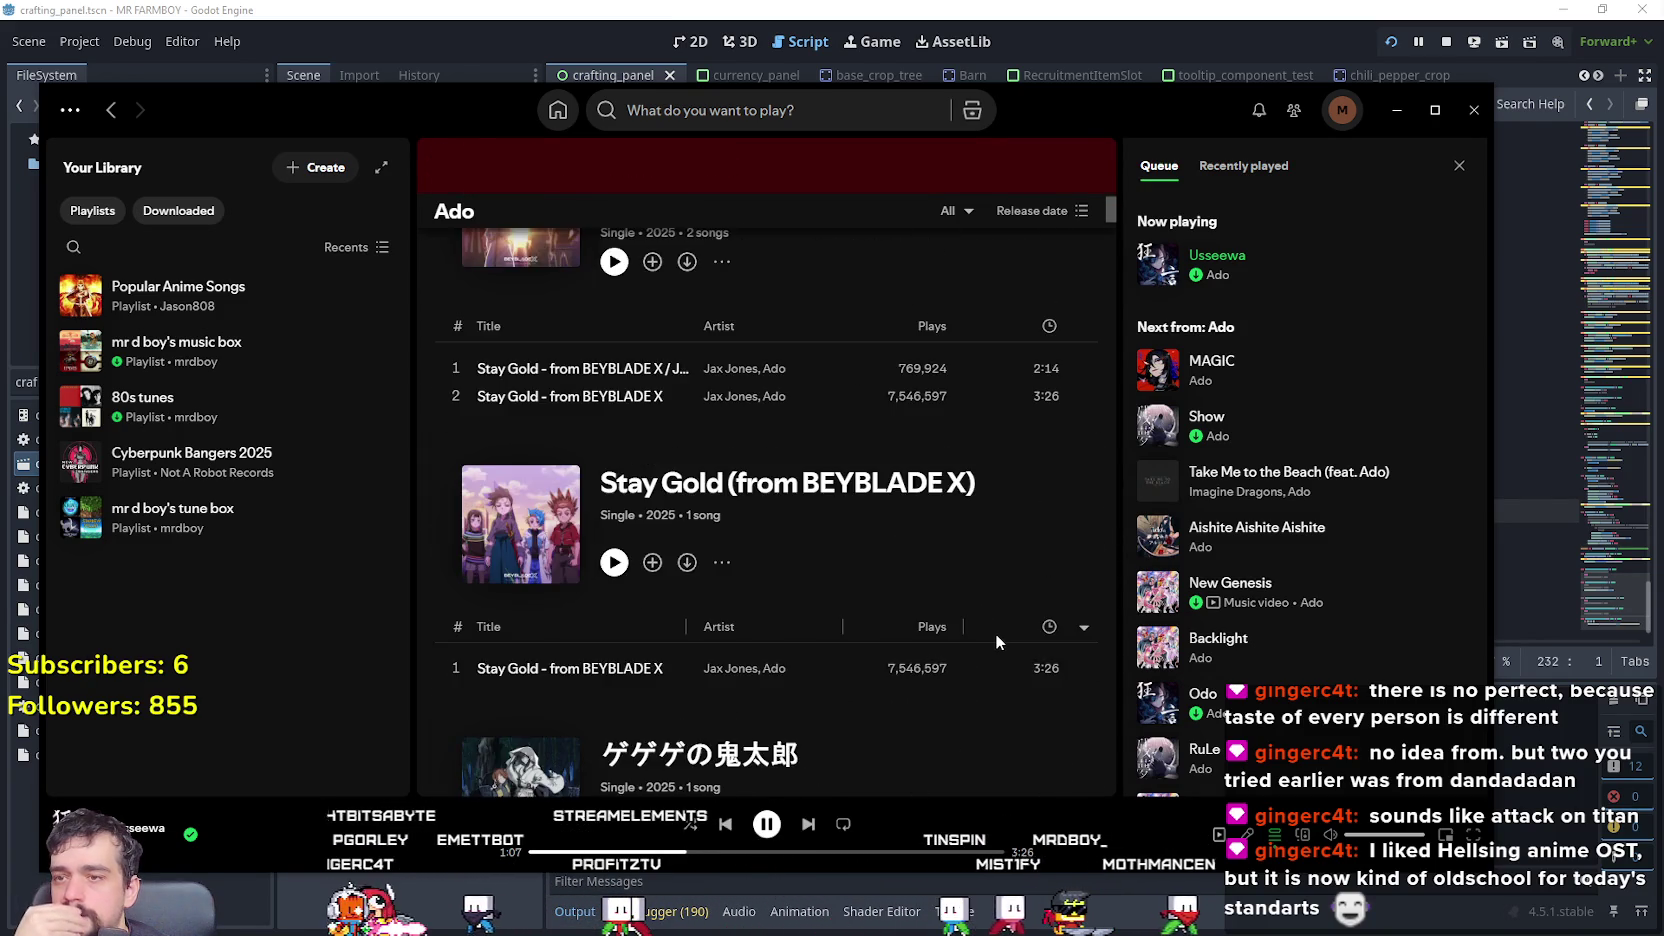
scroll(987, 630, down, 10)
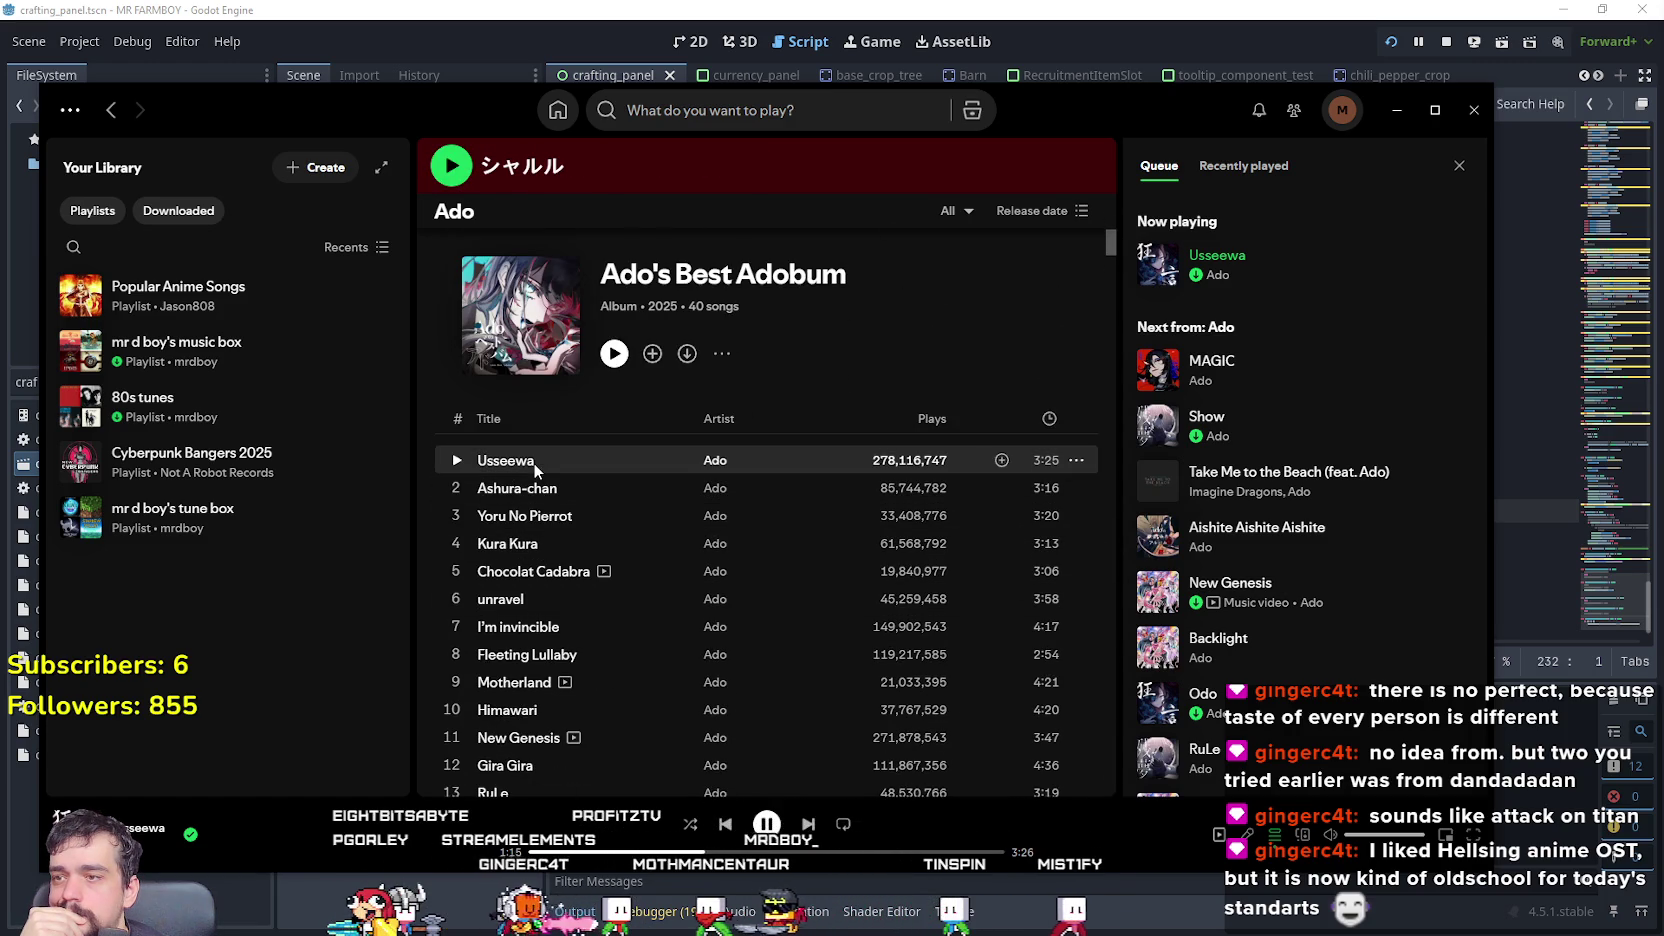
scroll(533, 462, down, 2)
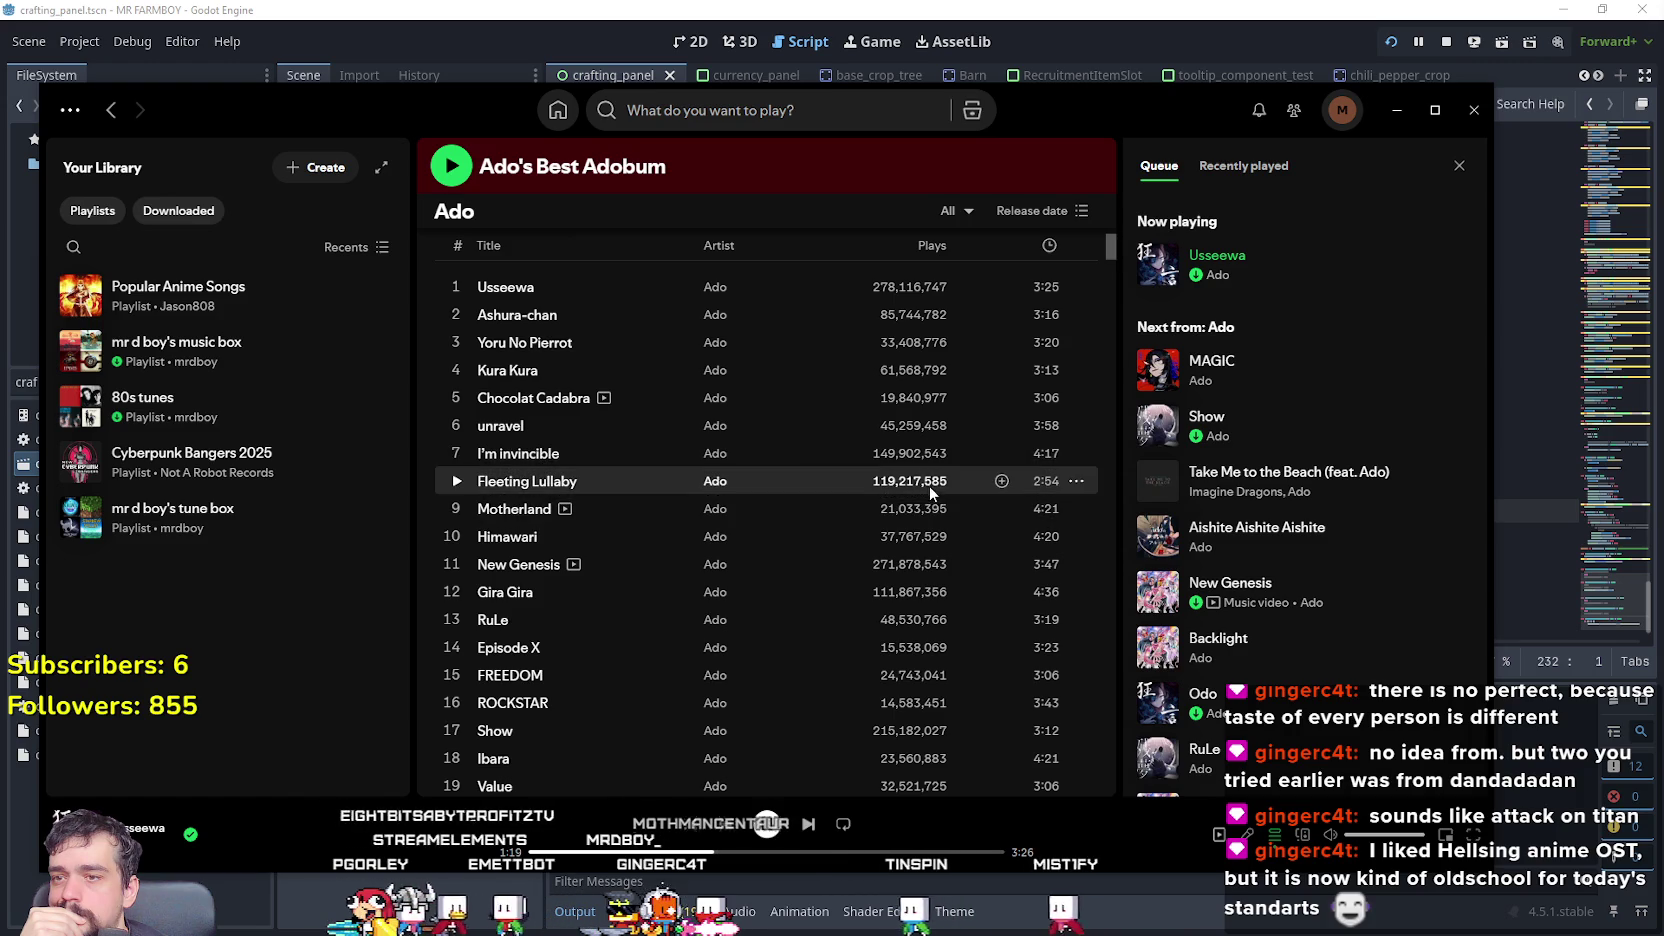
scroll(926, 484, down, 2)
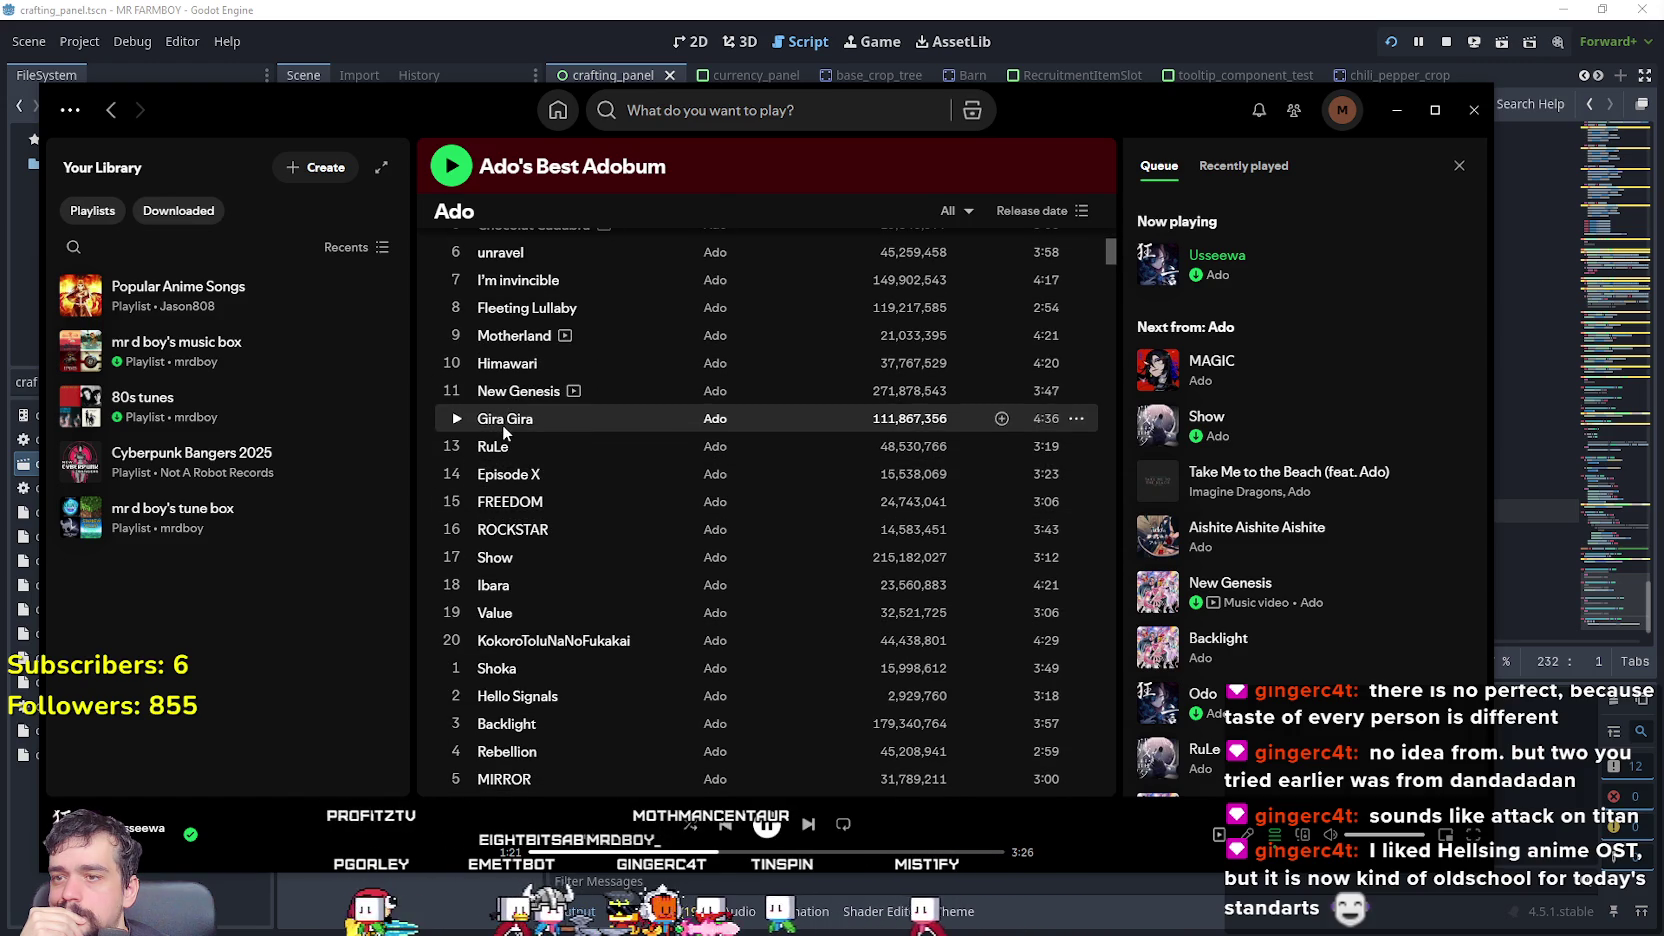
scroll(535, 466, down, 2)
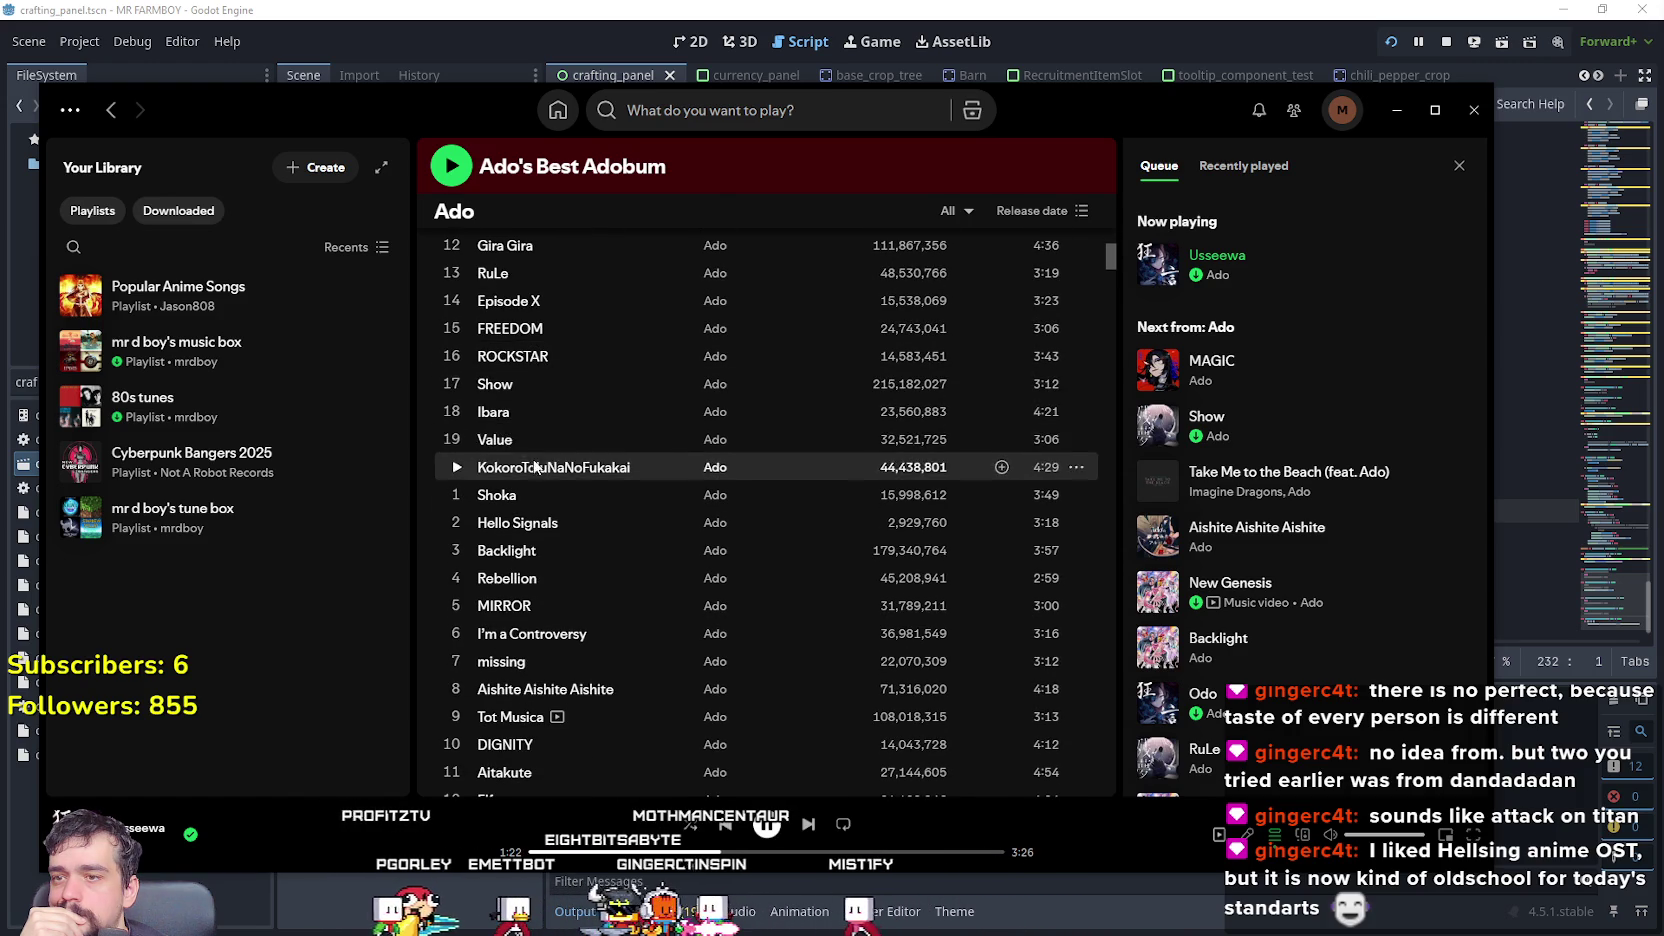
right_click(510, 385)
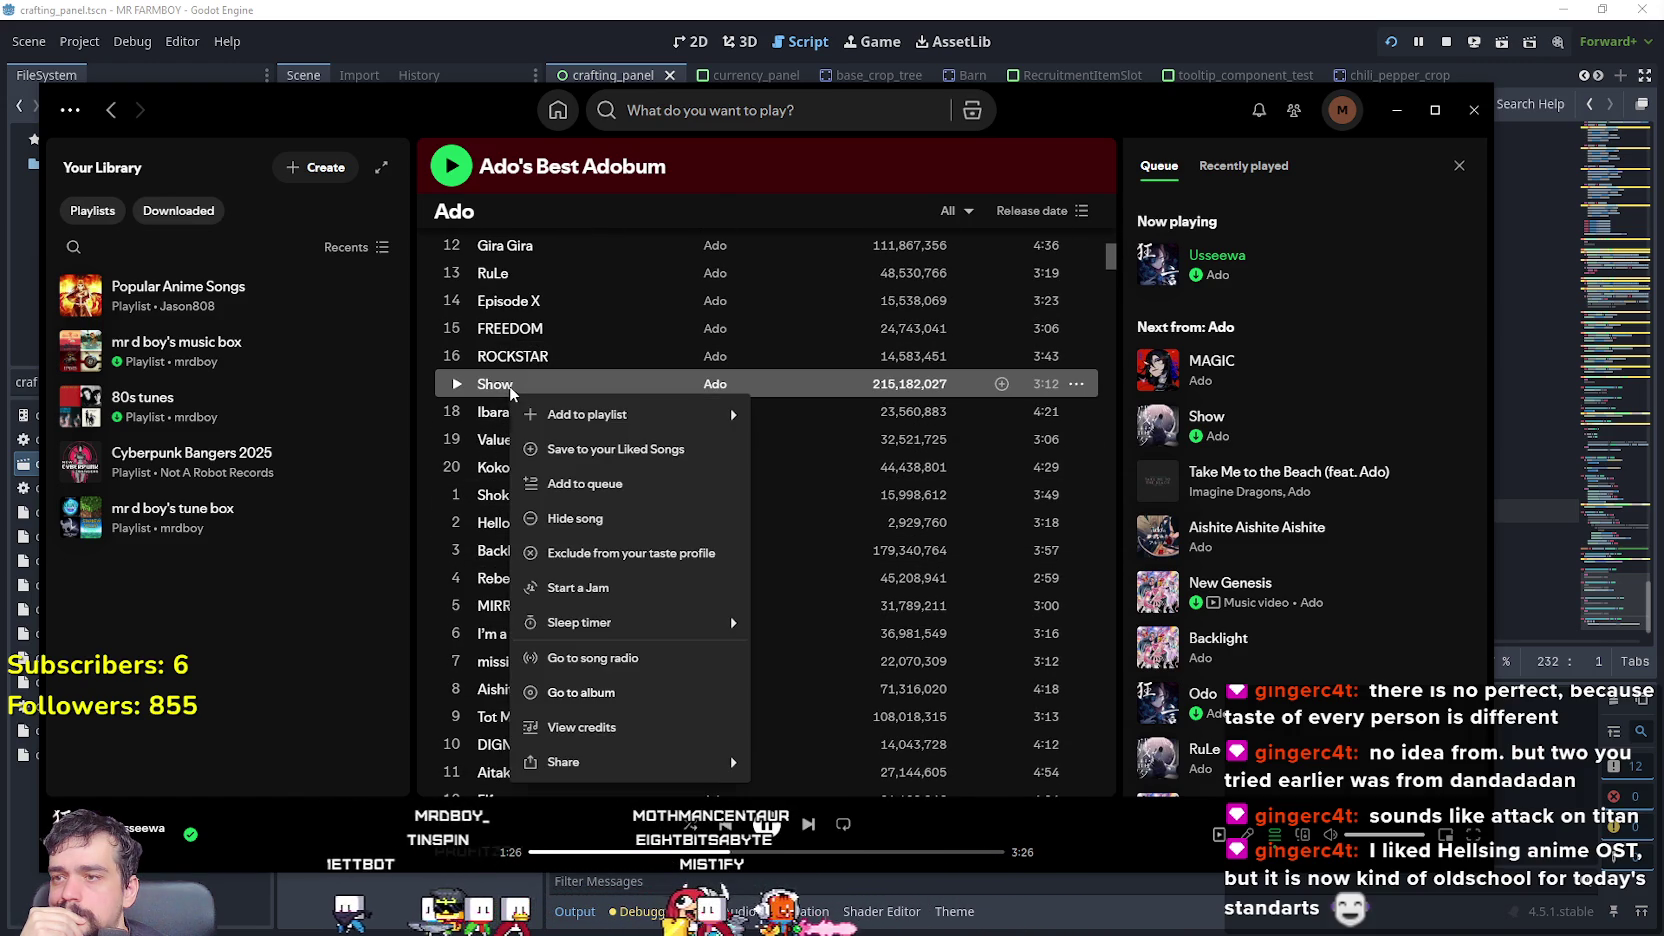
- Play Show from Ado's Best Adobum and jump to about 2:53
click(459, 384)
click(458, 384)
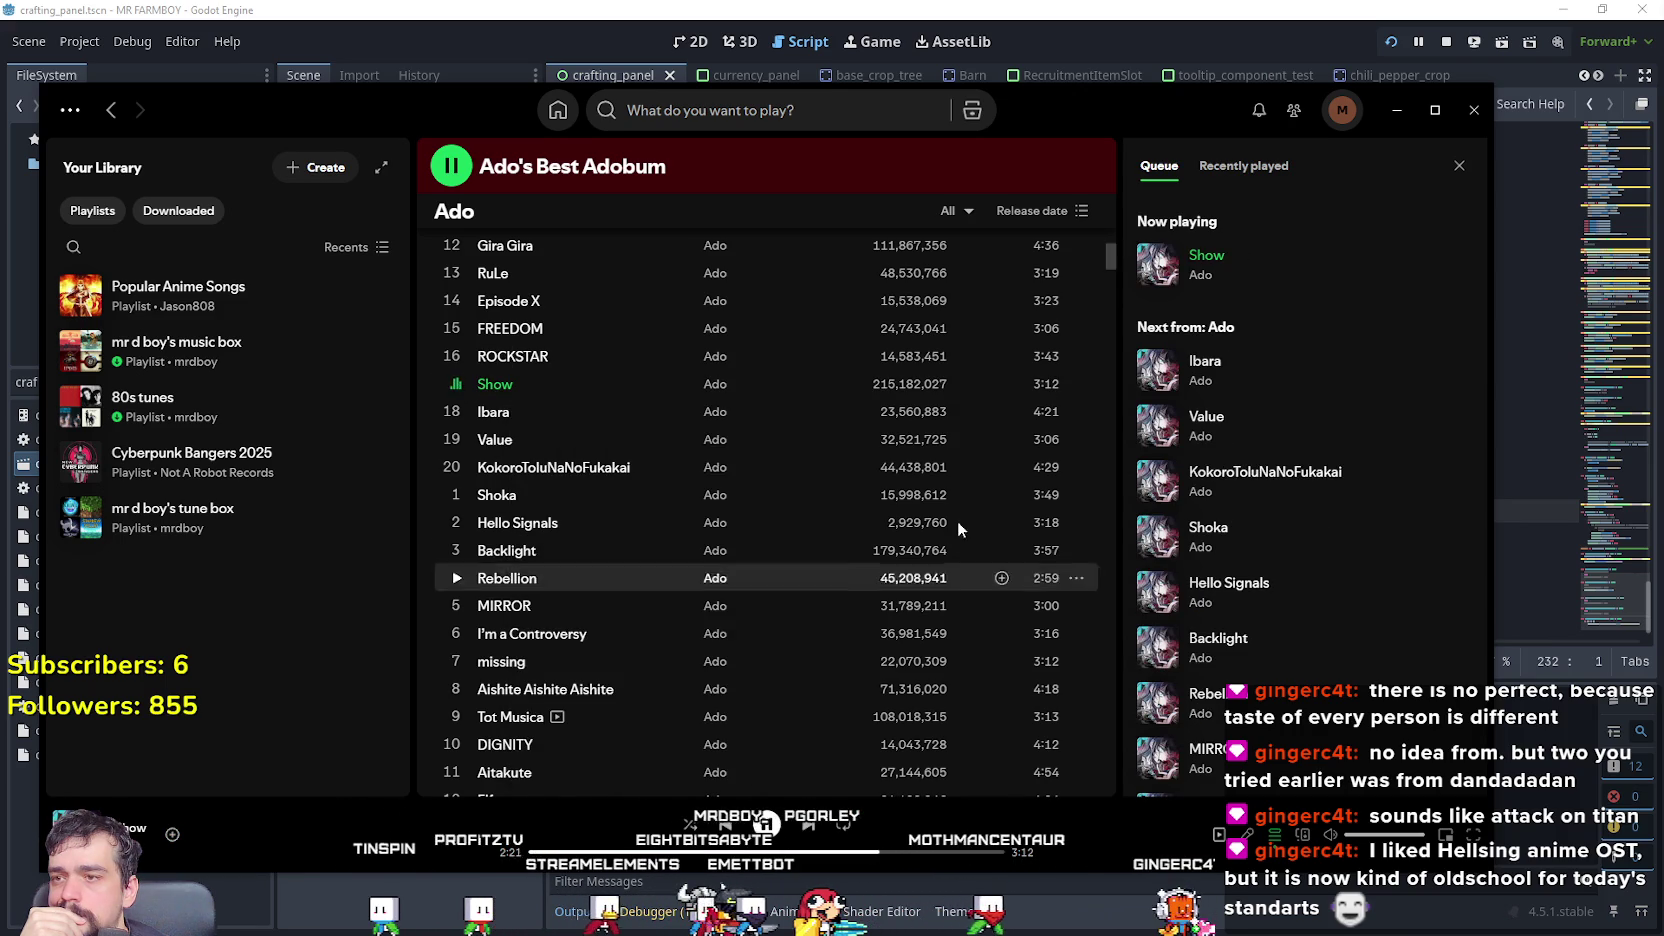
click(954, 853)
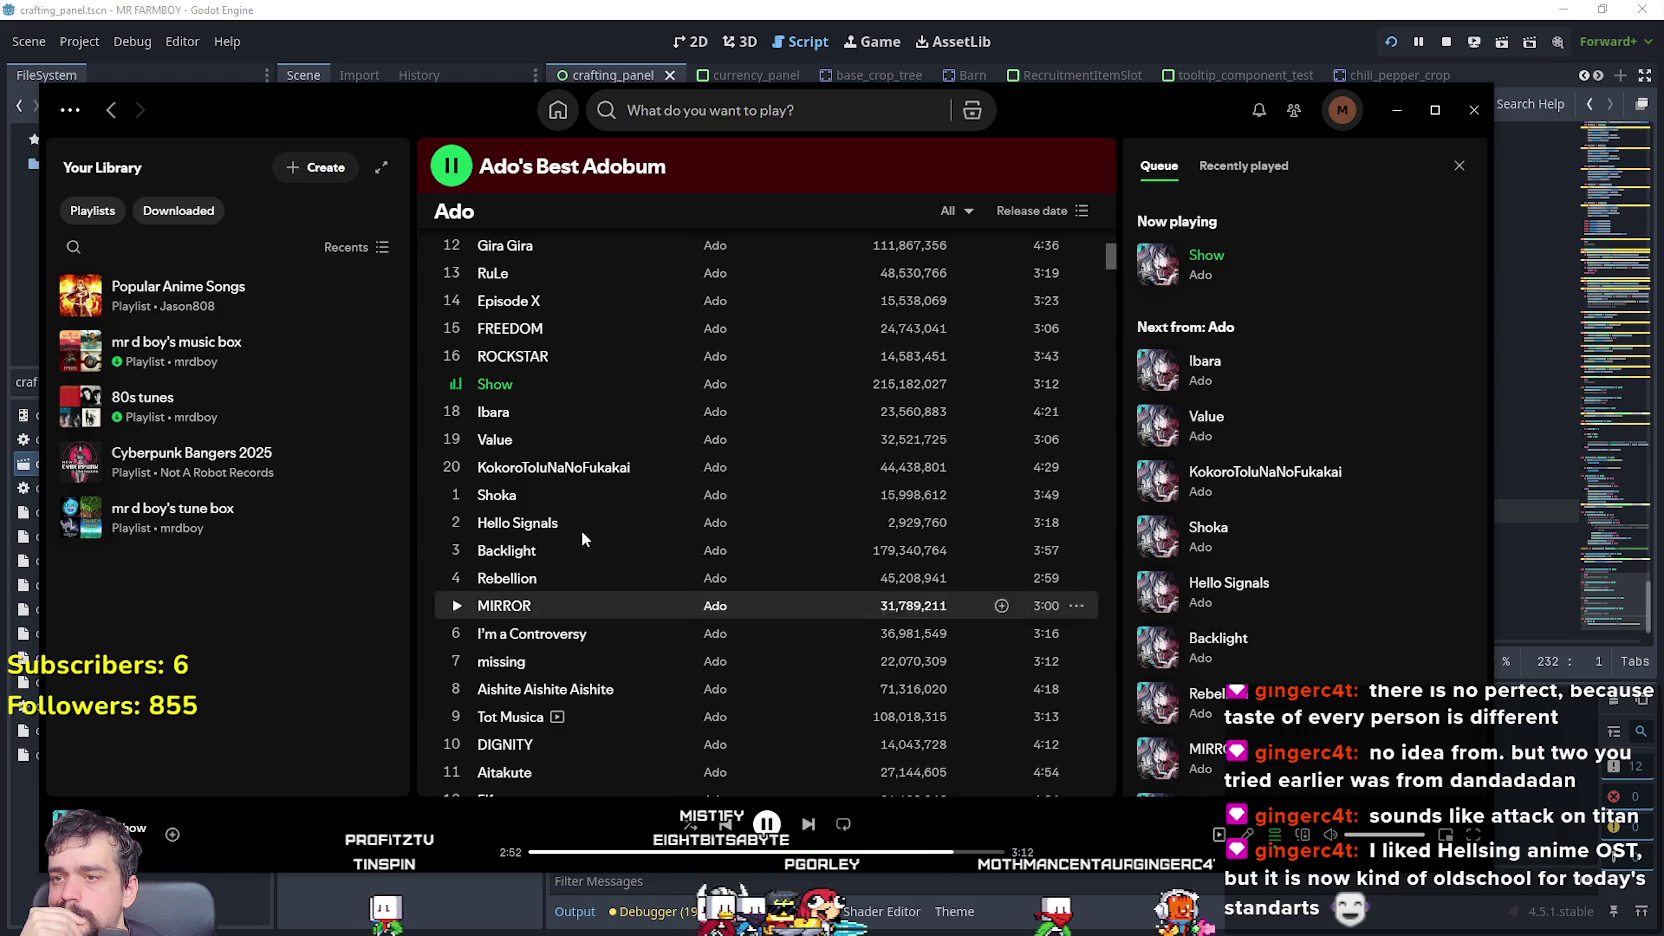
scroll(774, 586, down, 3)
scroll(762, 582, down, 6)
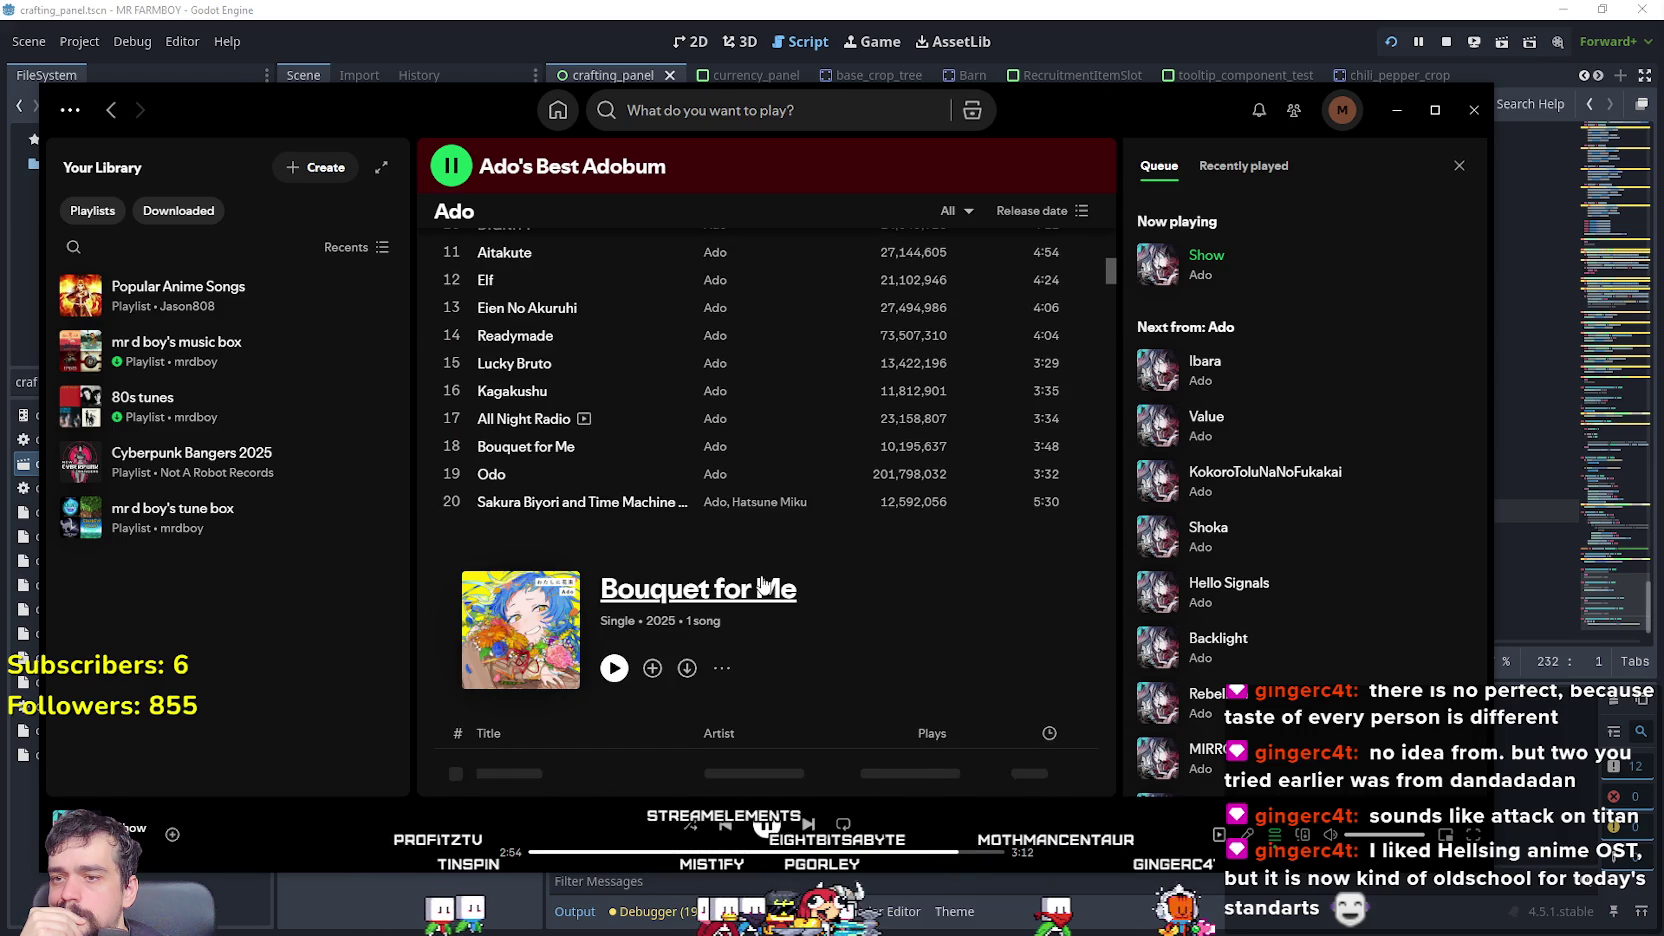
- Scroll the discography down to Ado's "Ready For My Show Playlist" compilation
scroll(894, 644, down, 7)
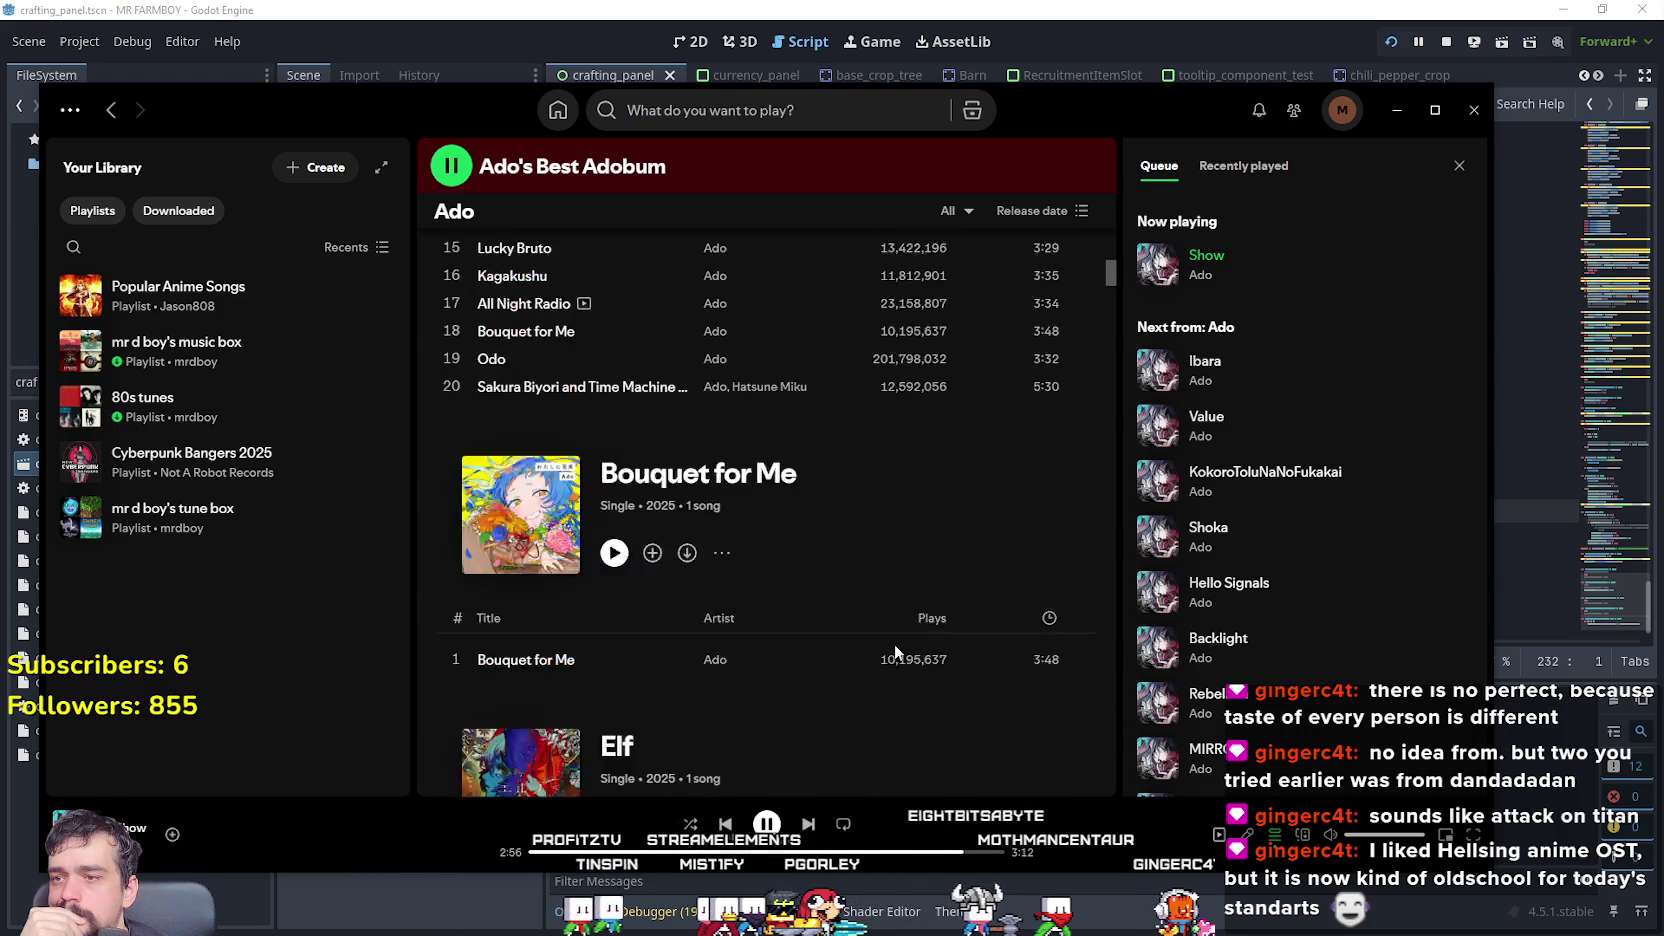
scroll(904, 630, down, 6)
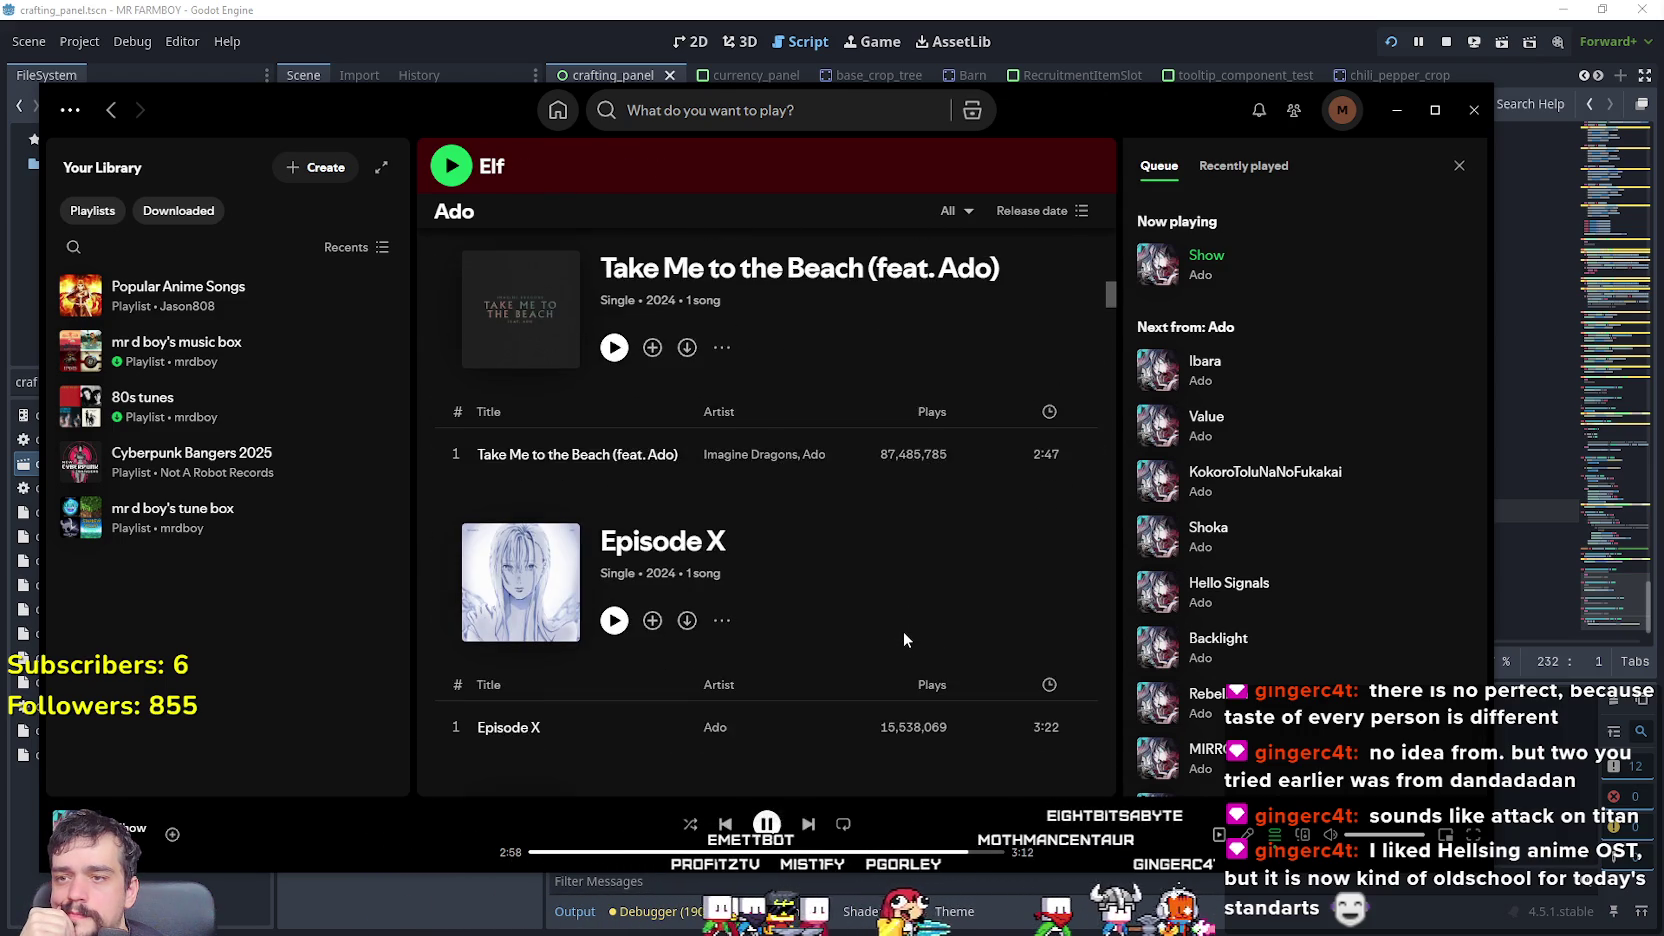
scroll(901, 633, down, 4)
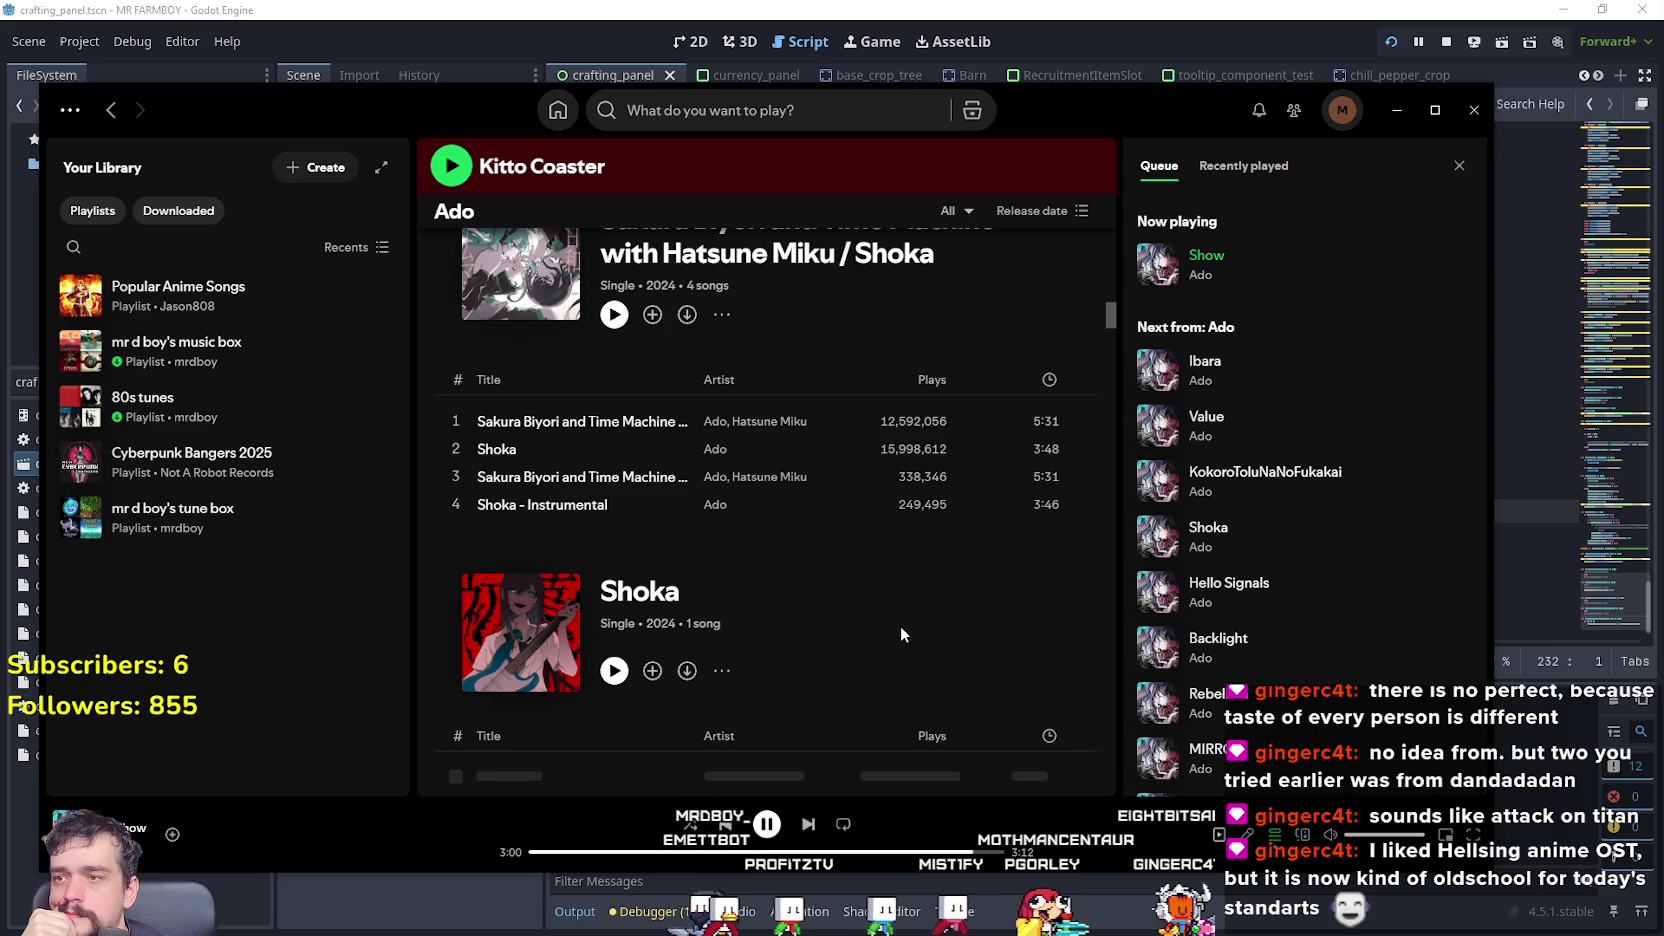
scroll(900, 633, down, 4)
scroll(890, 618, down, 3)
scroll(889, 611, up, 3)
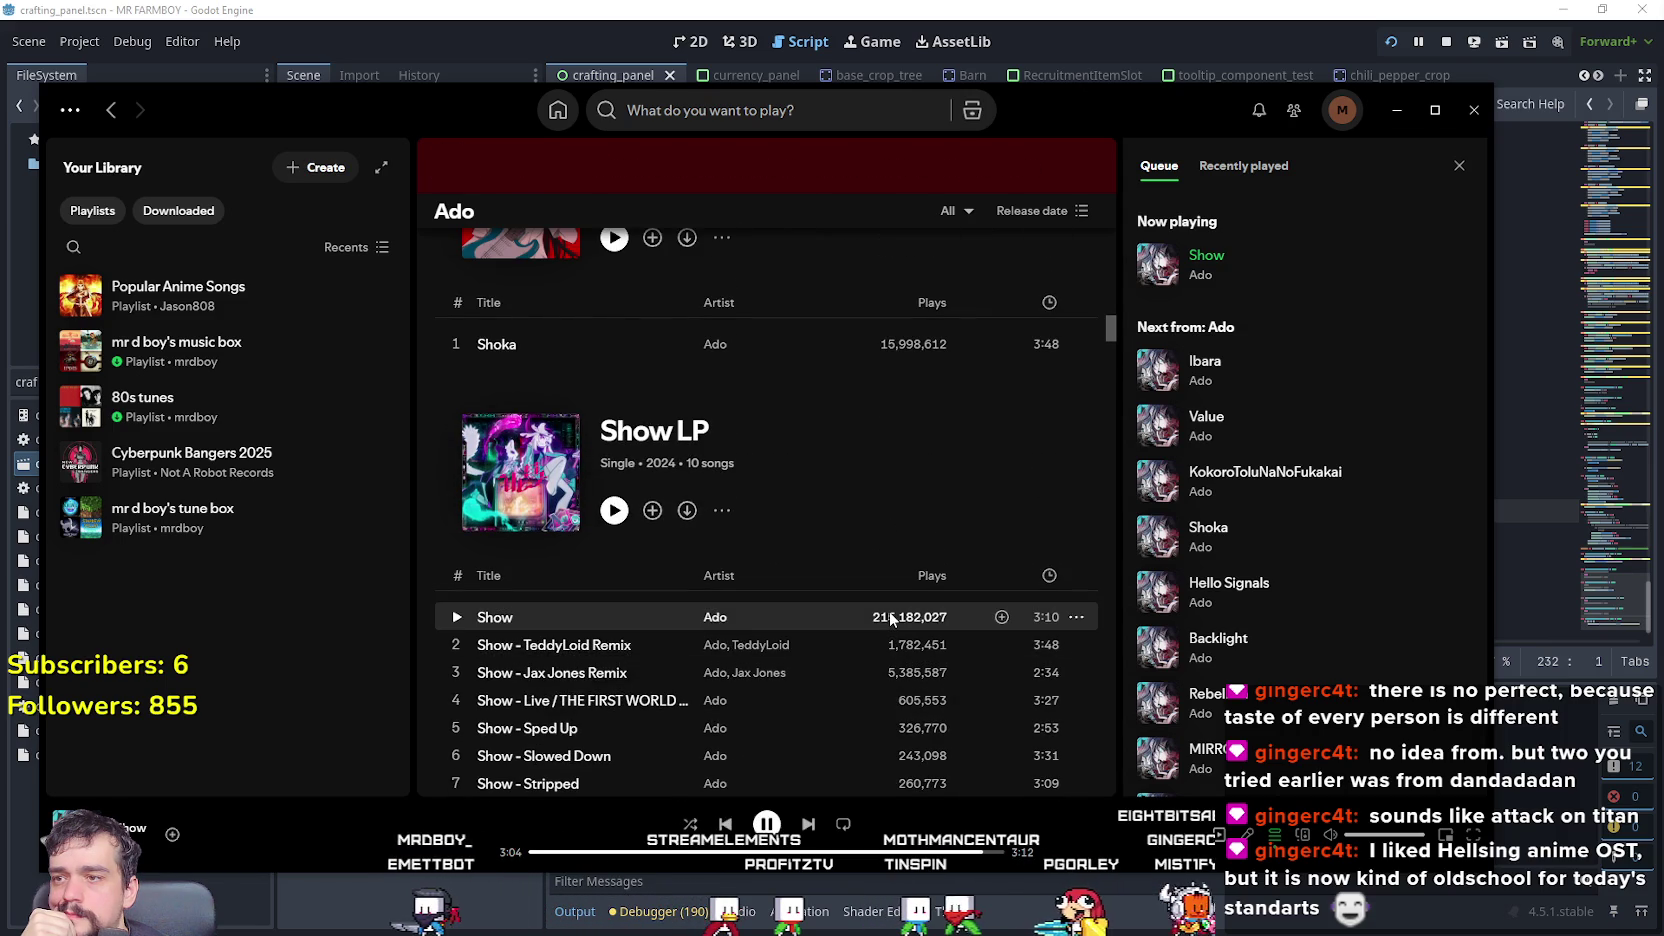
scroll(889, 614, down, 3)
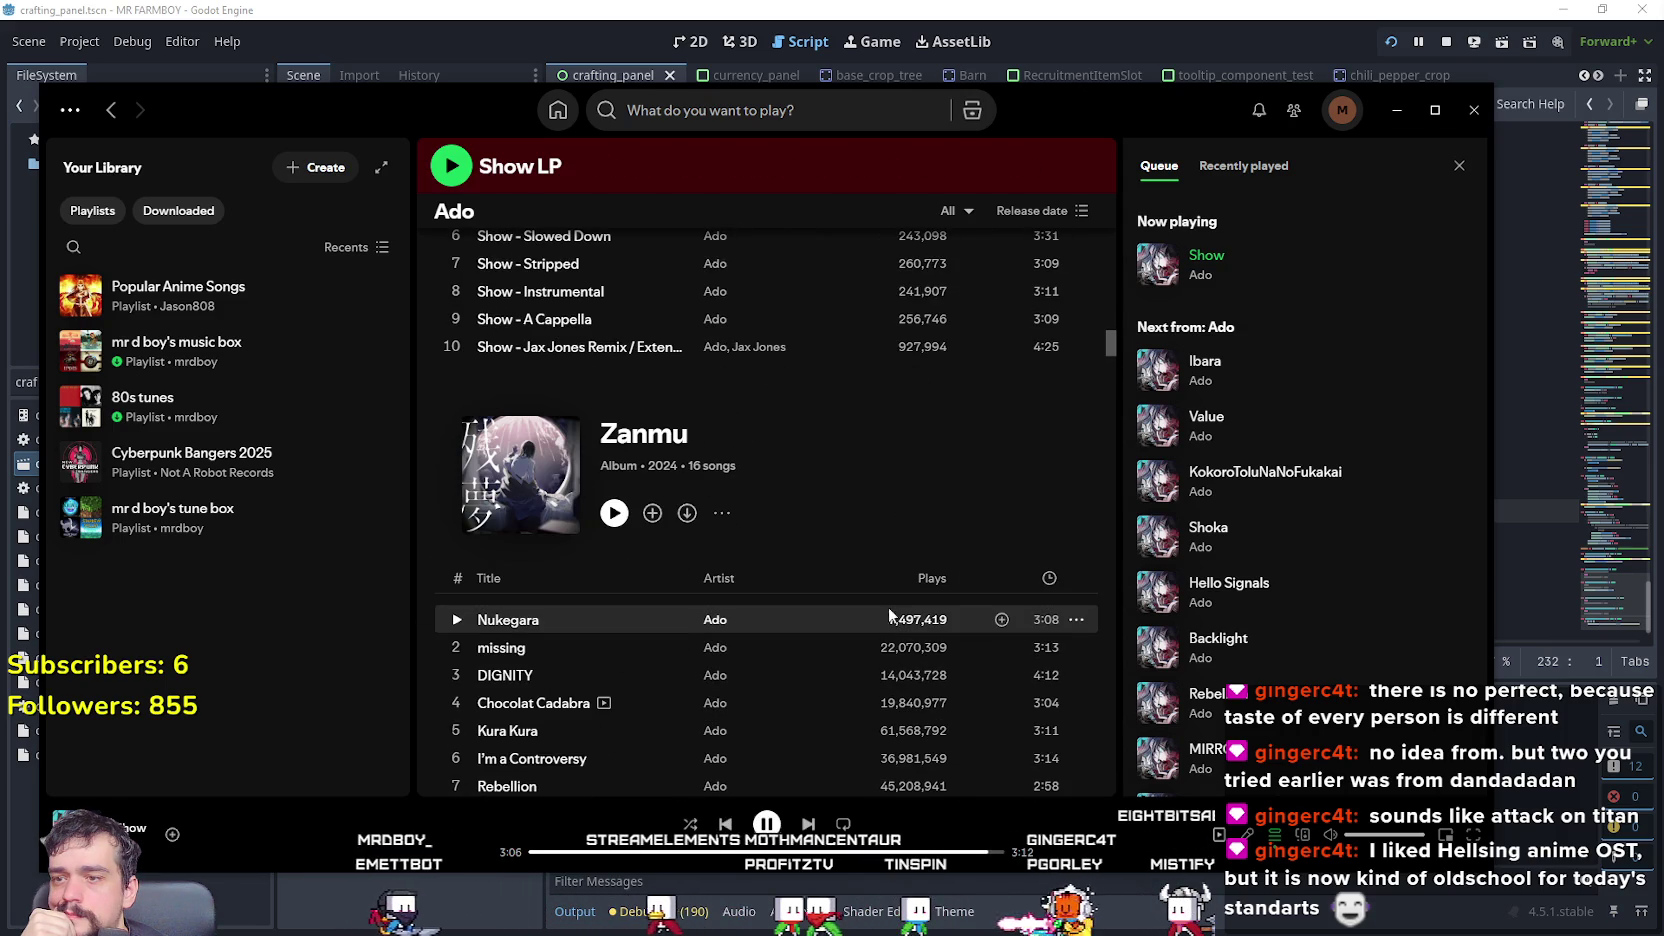
scroll(889, 614, down, 2)
scroll(850, 601, down, 7)
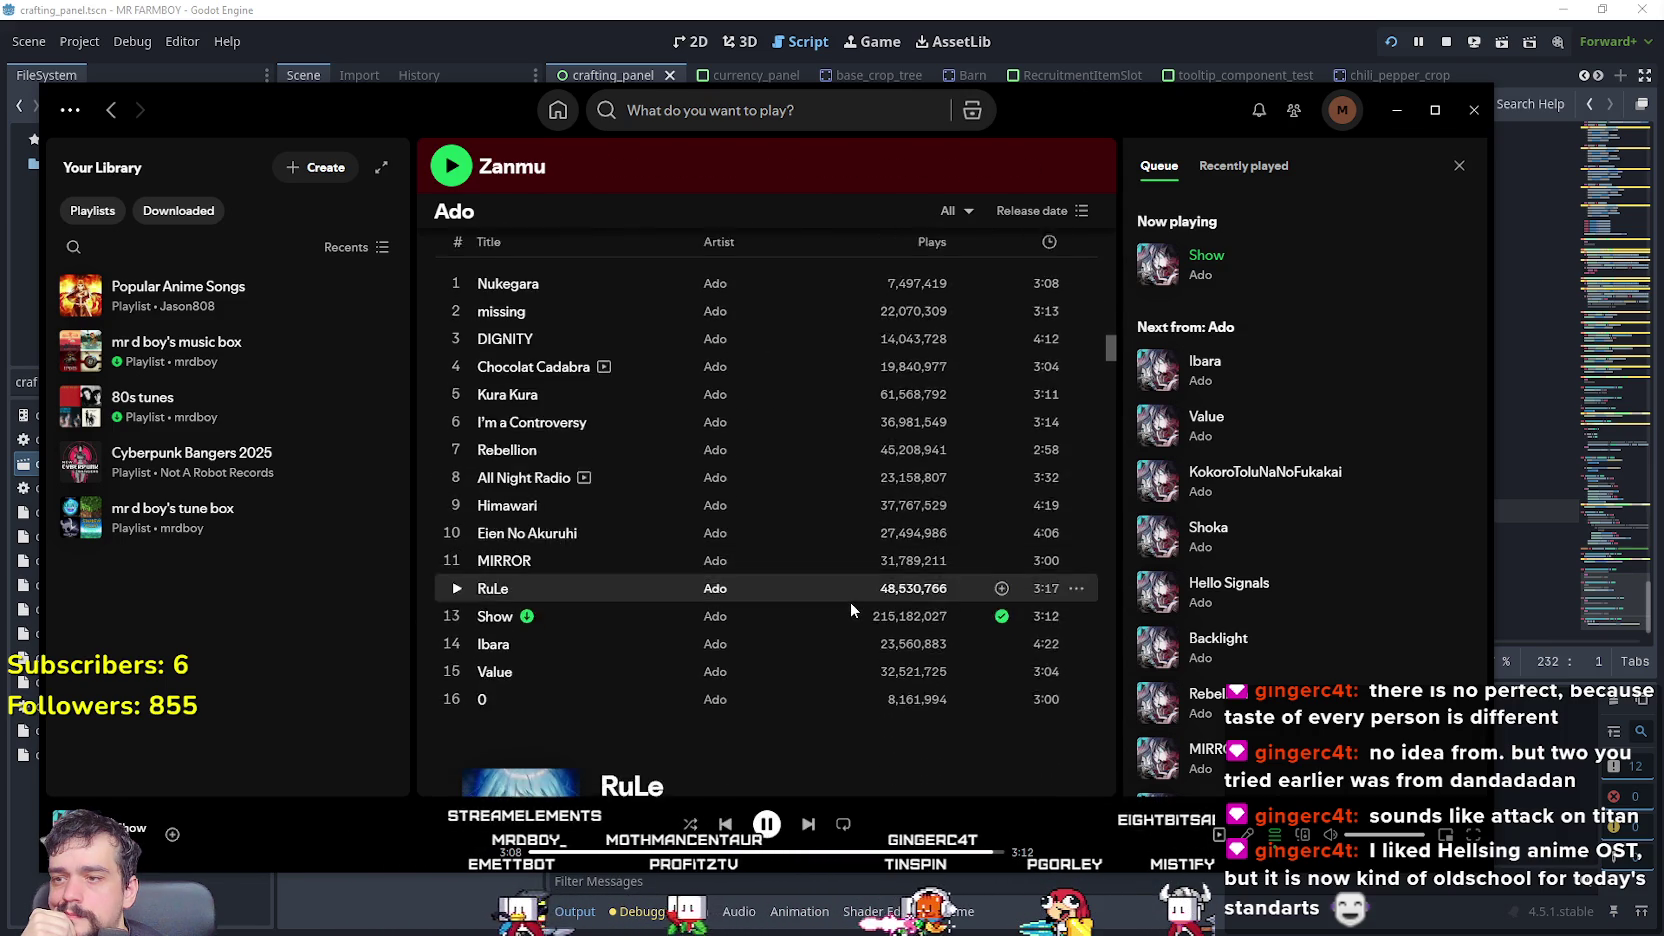
drag(1111, 372, 1115, 393)
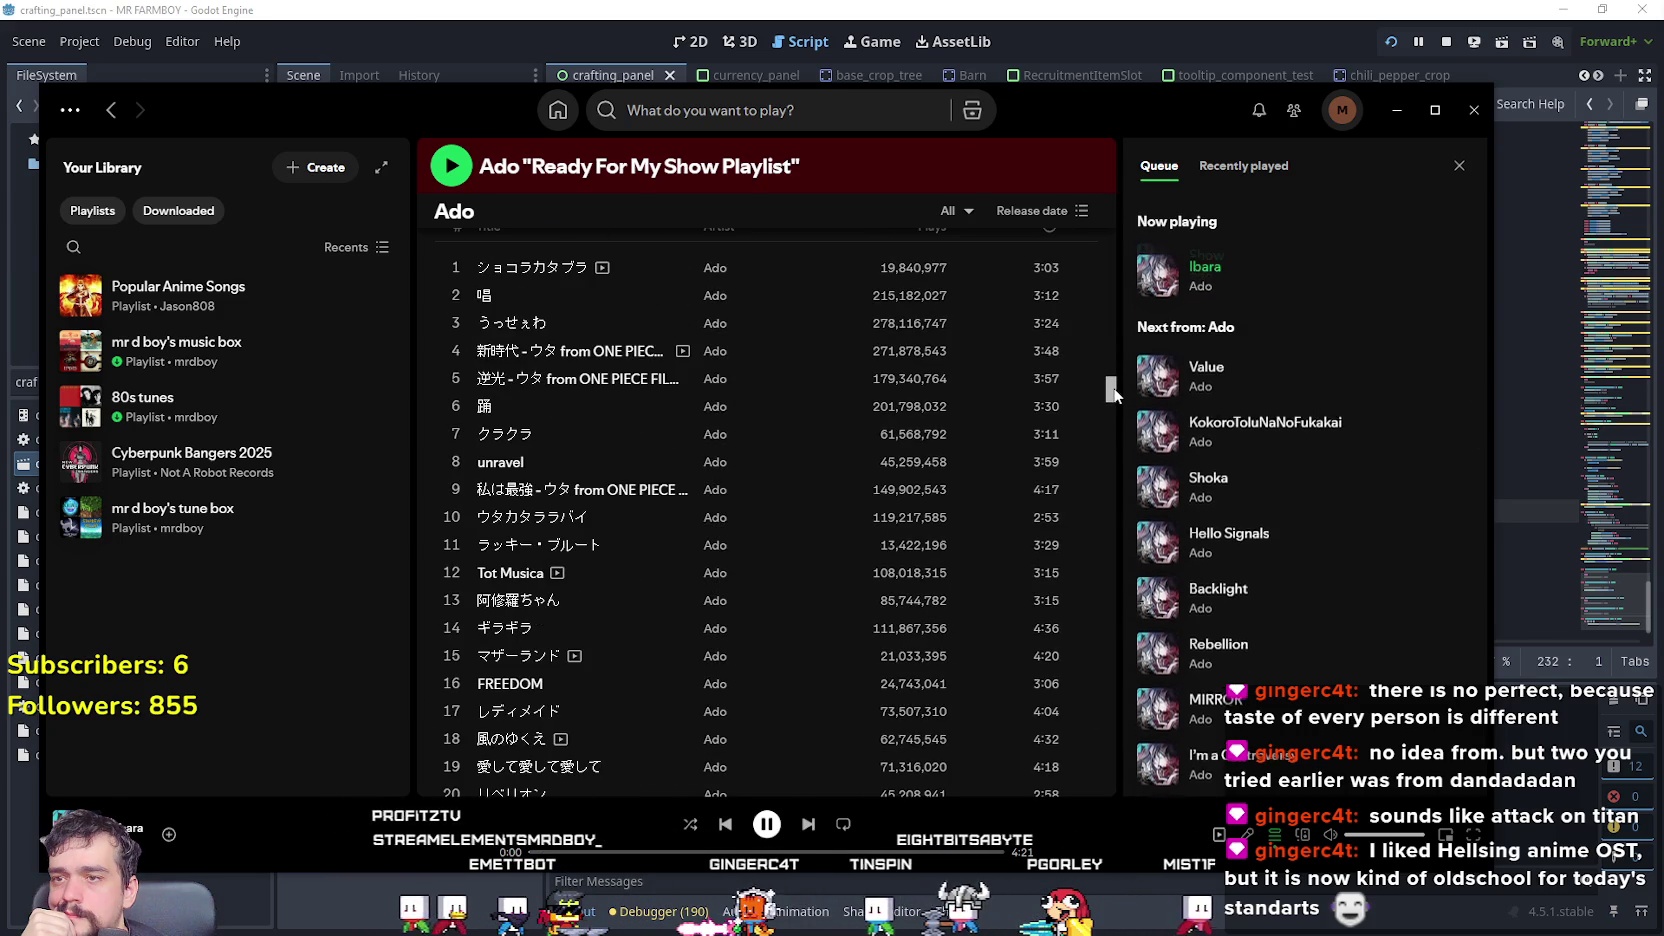
scroll(623, 422, up, 2)
scroll(822, 508, down, 1)
scroll(822, 508, up, 2)
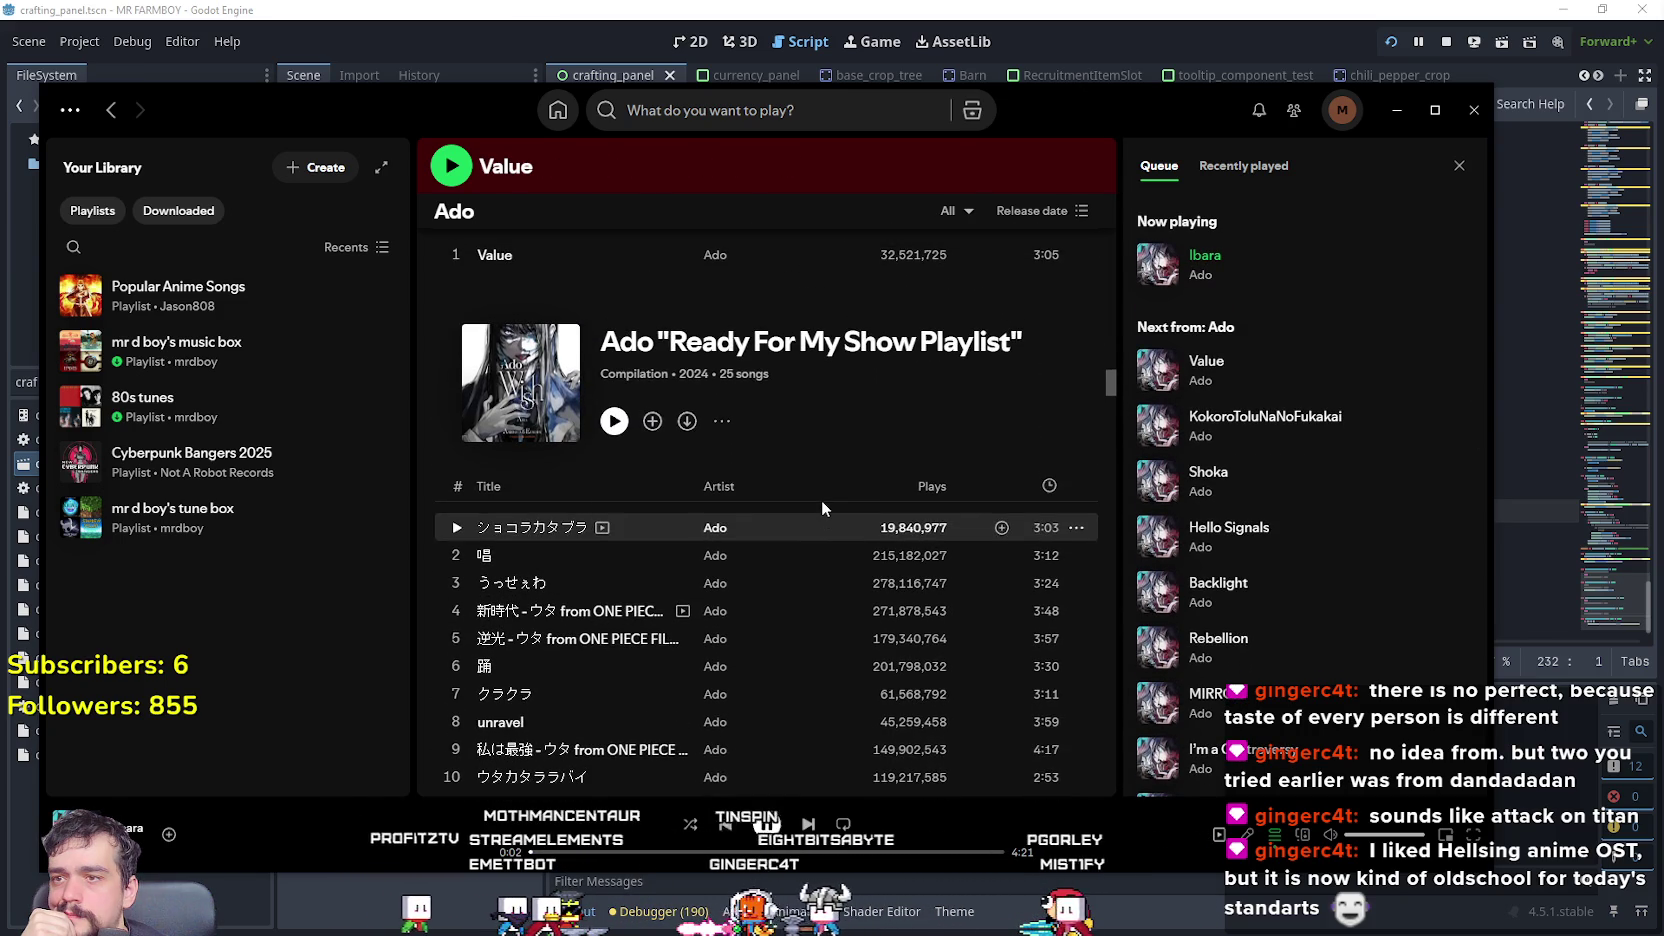
scroll(453, 466, down, 1)
- Play track 2, 唱, from the compilation
double_click(510, 466)
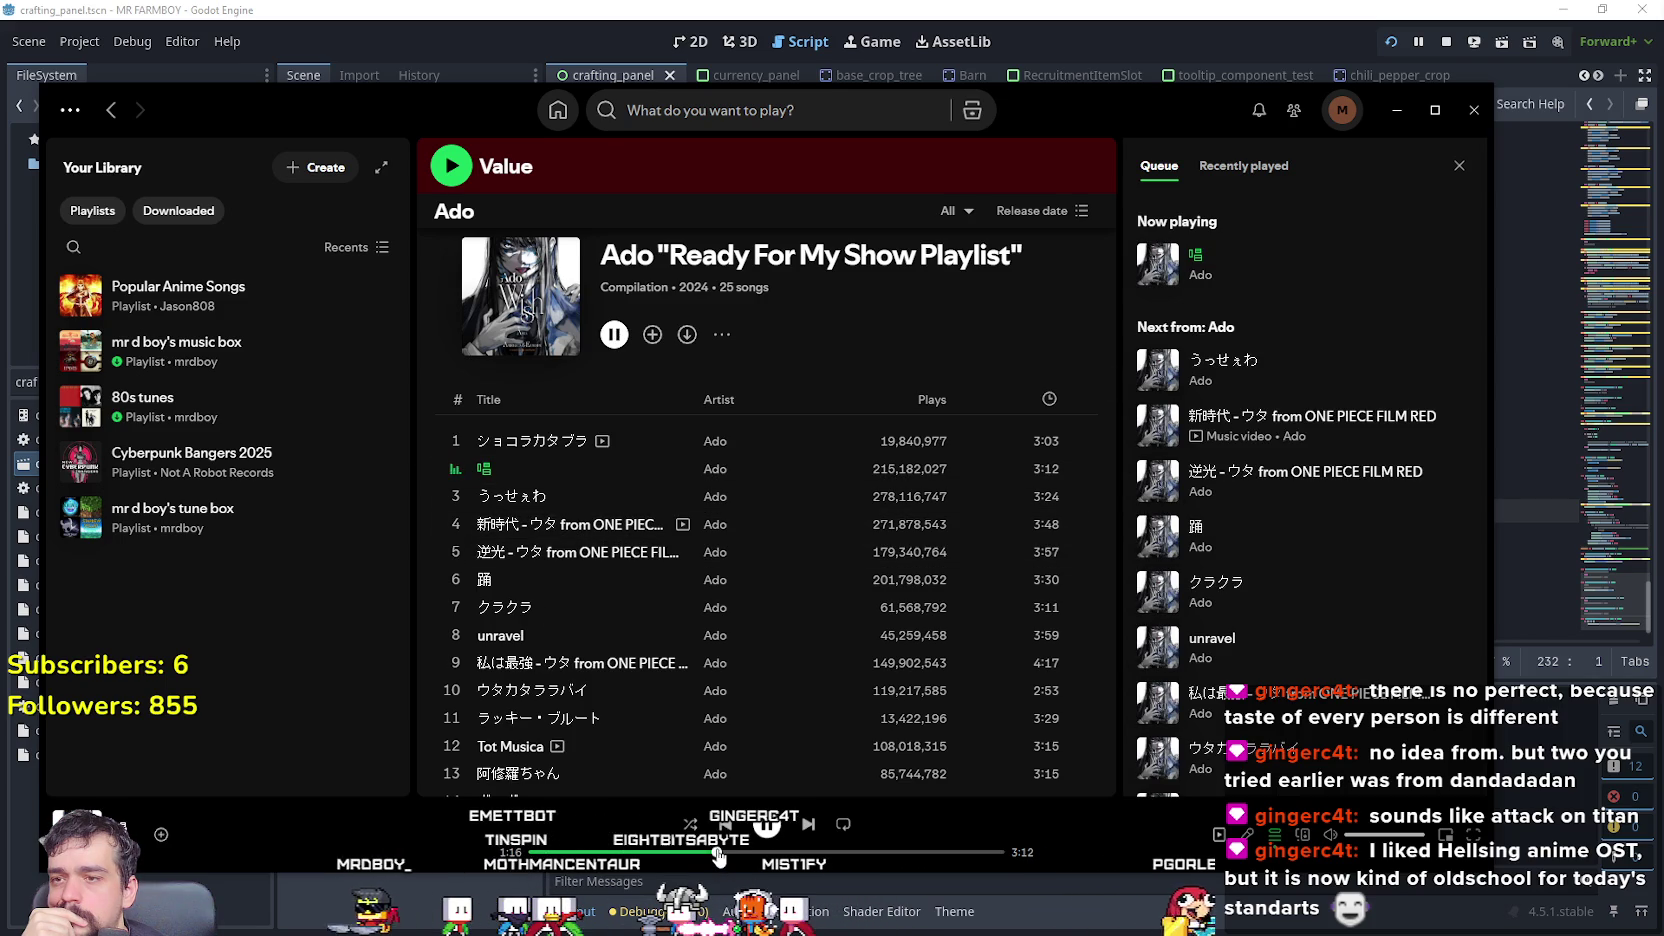
scroll(962, 700, down, 7)
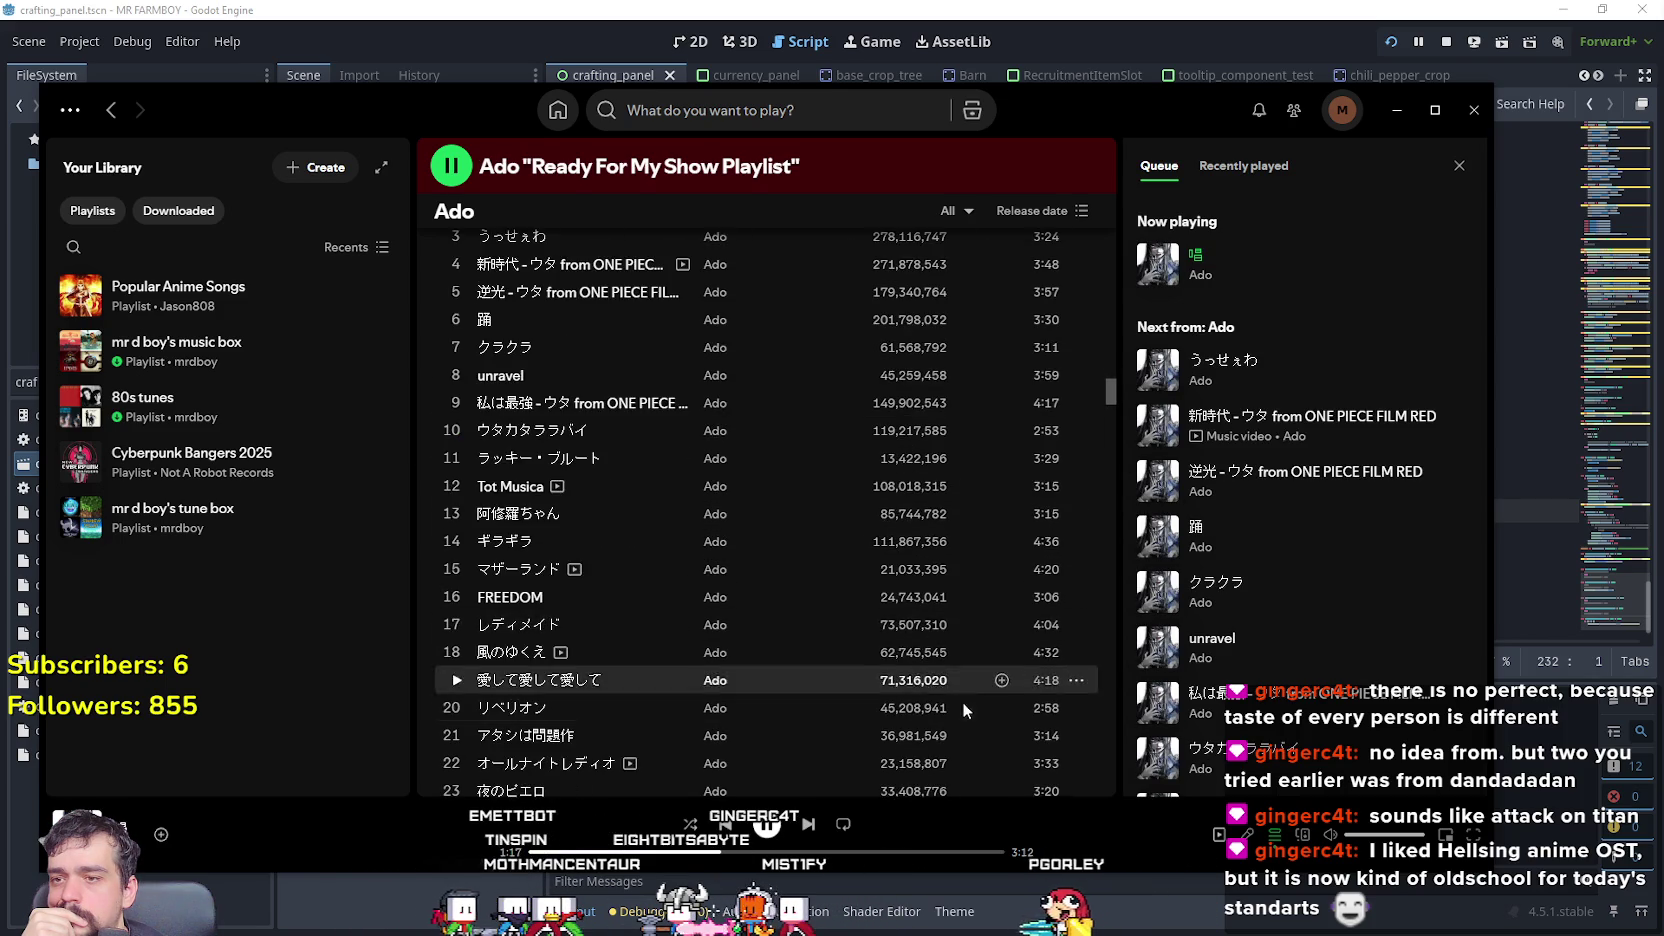
scroll(959, 702, up, 6)
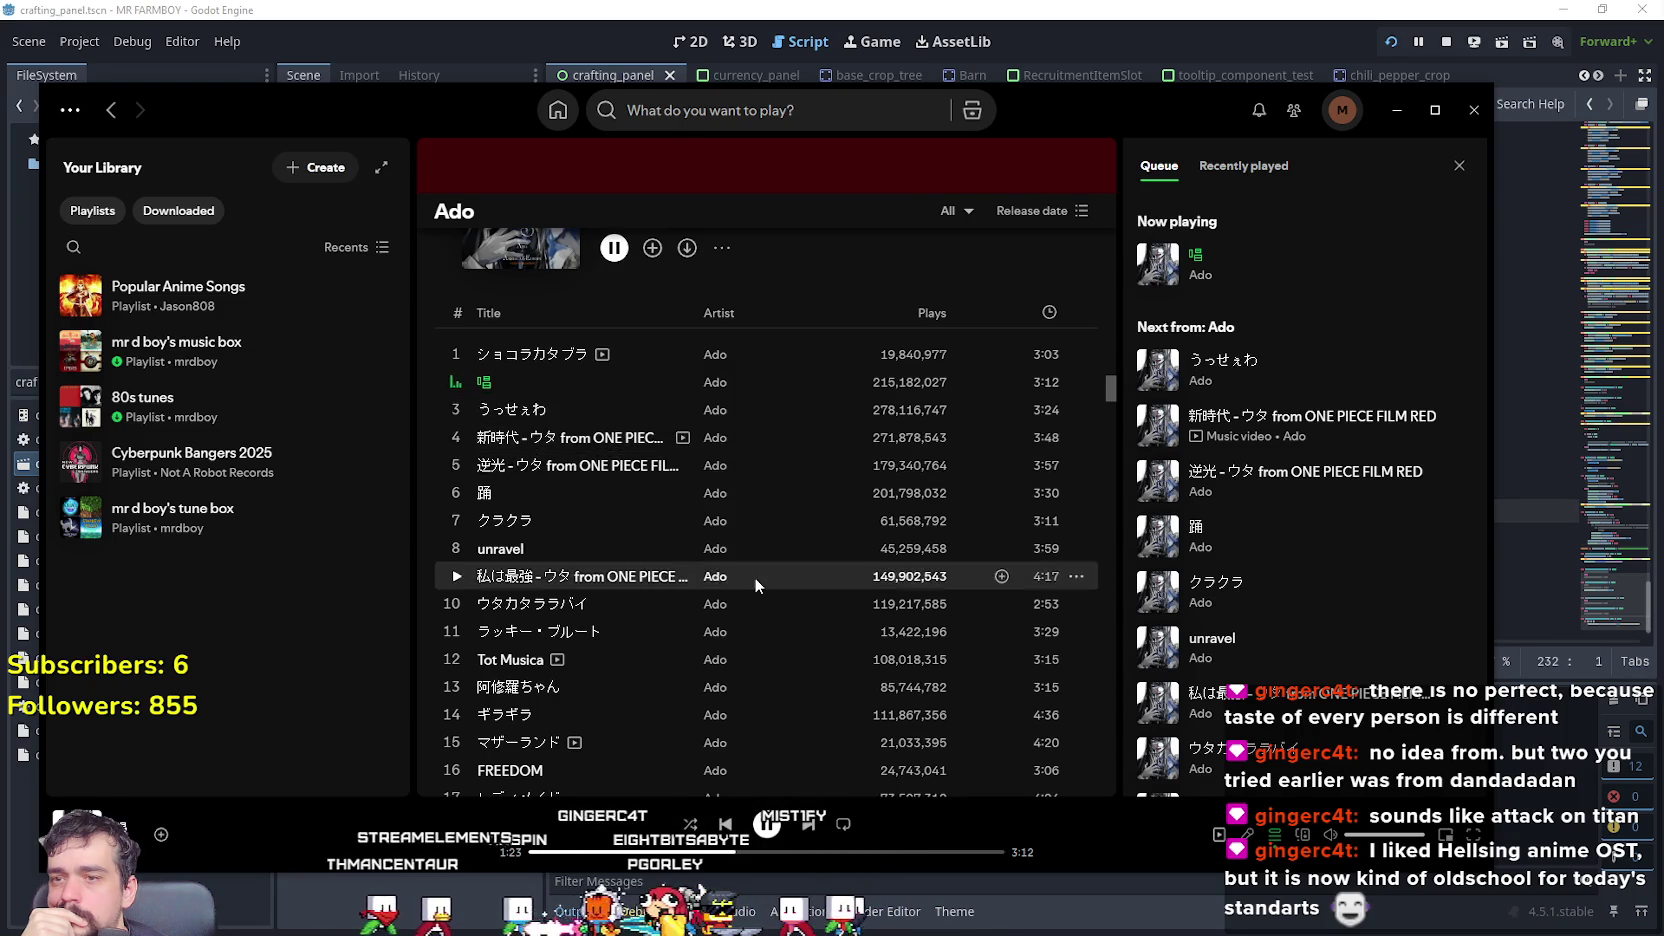
scroll(757, 577, down, 10)
- Play Backlight and skip about three-quarters of the way through it
drag(1112, 424, 1100, 527)
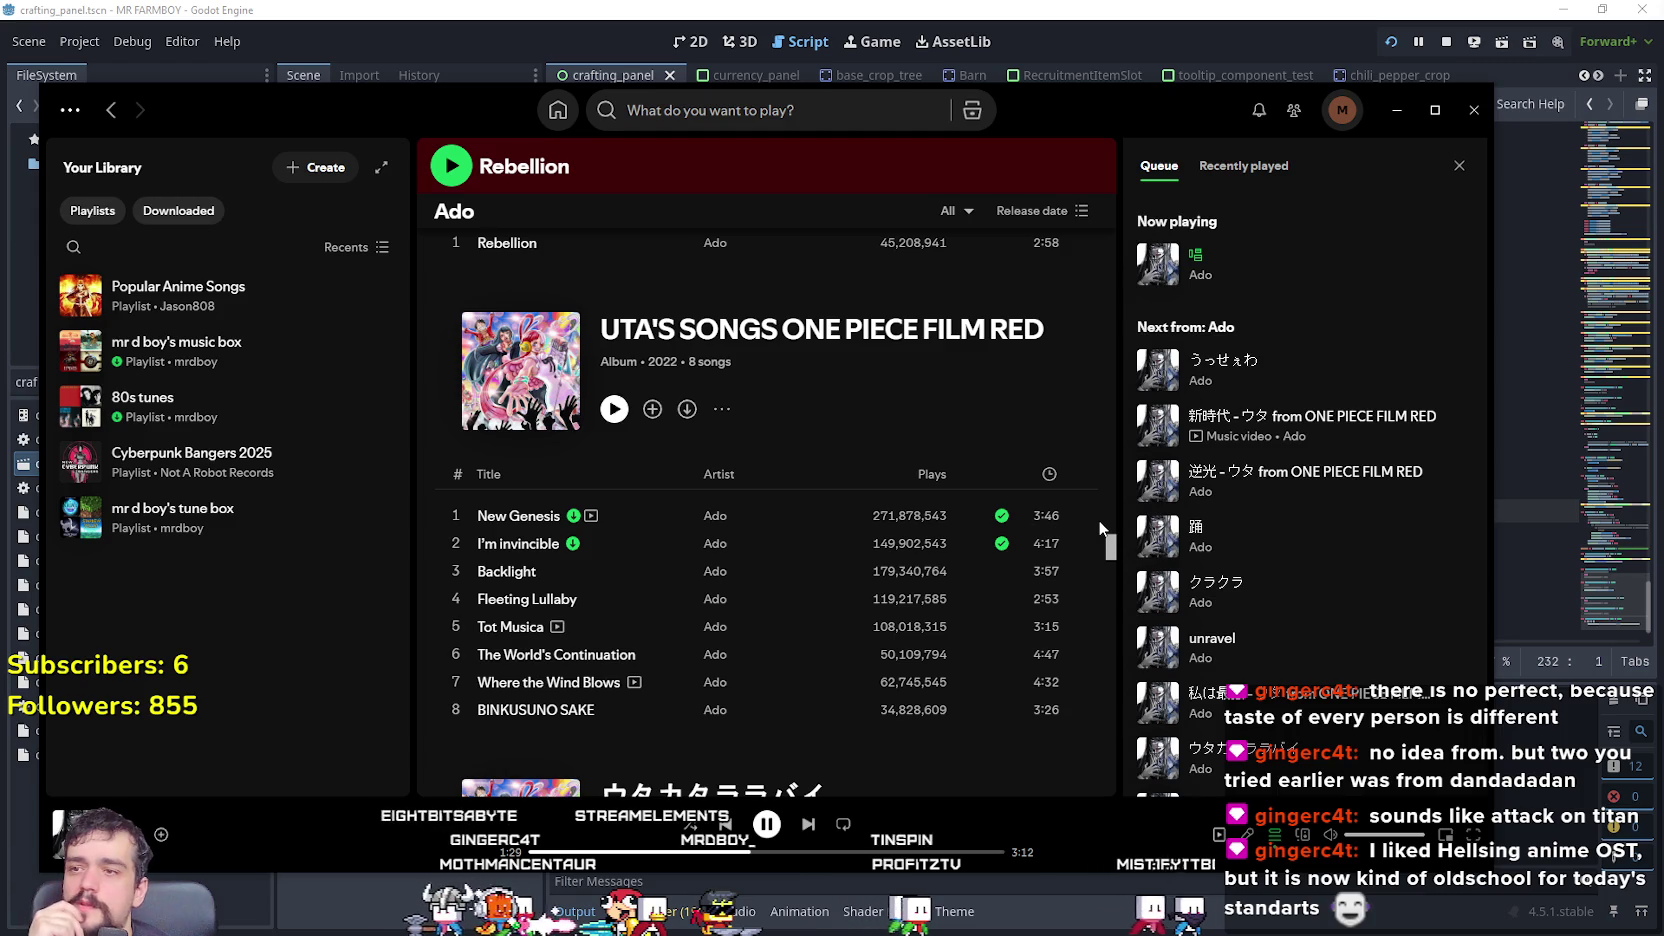
scroll(930, 720, down, 1)
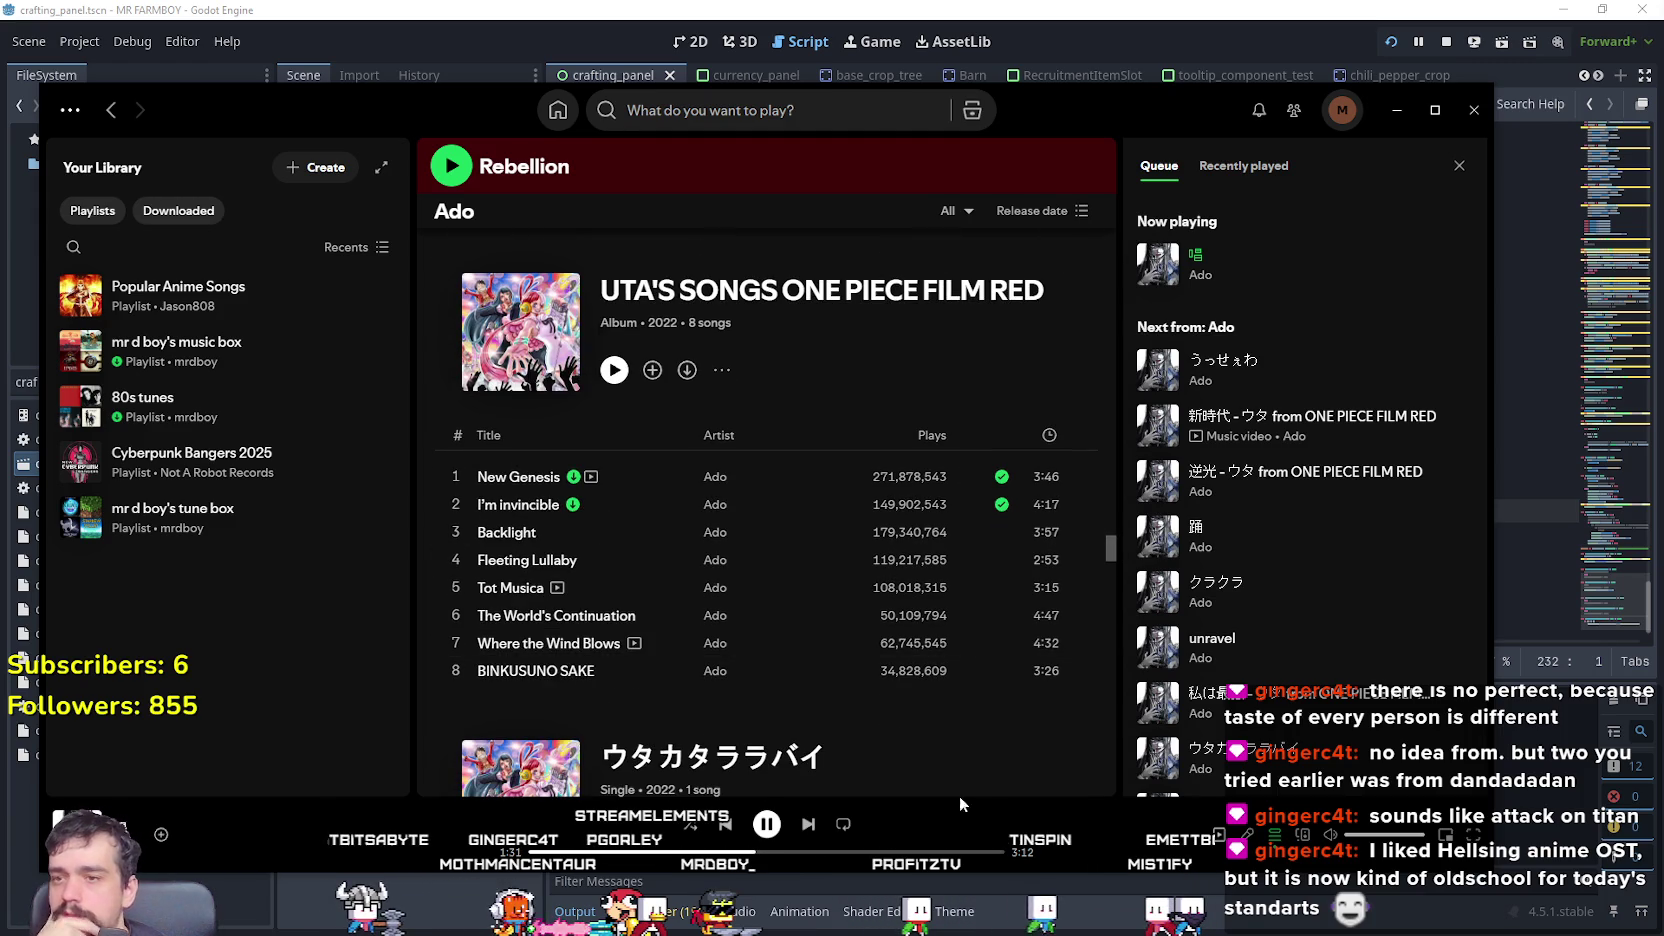
scroll(905, 725, down, 2)
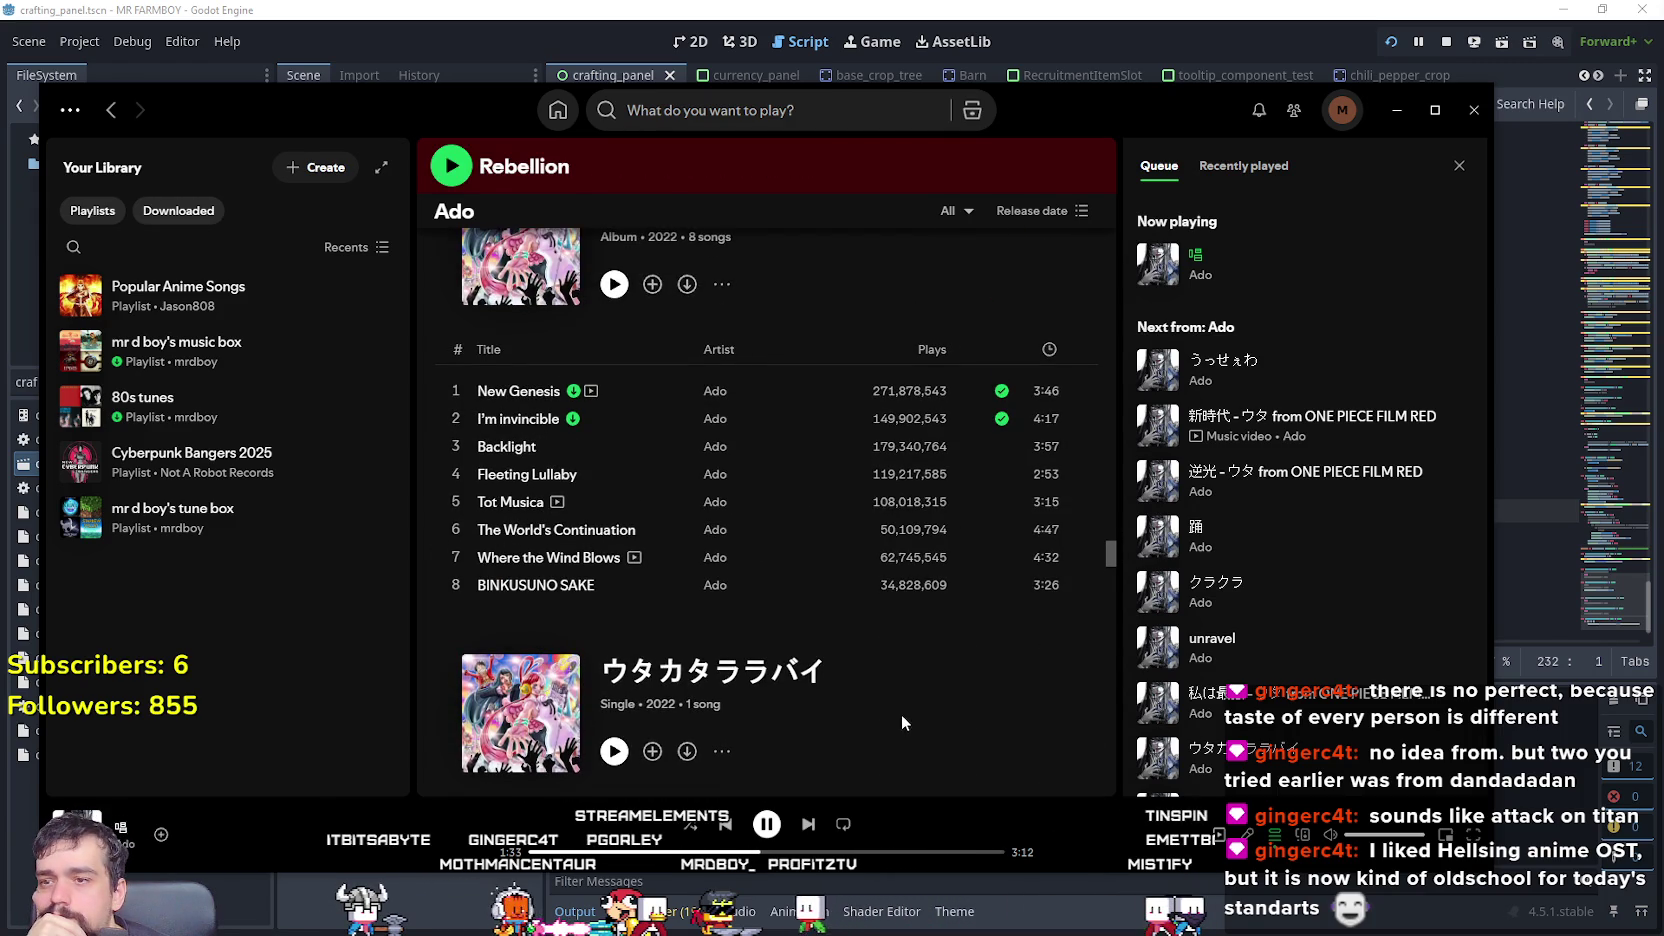
click(460, 443)
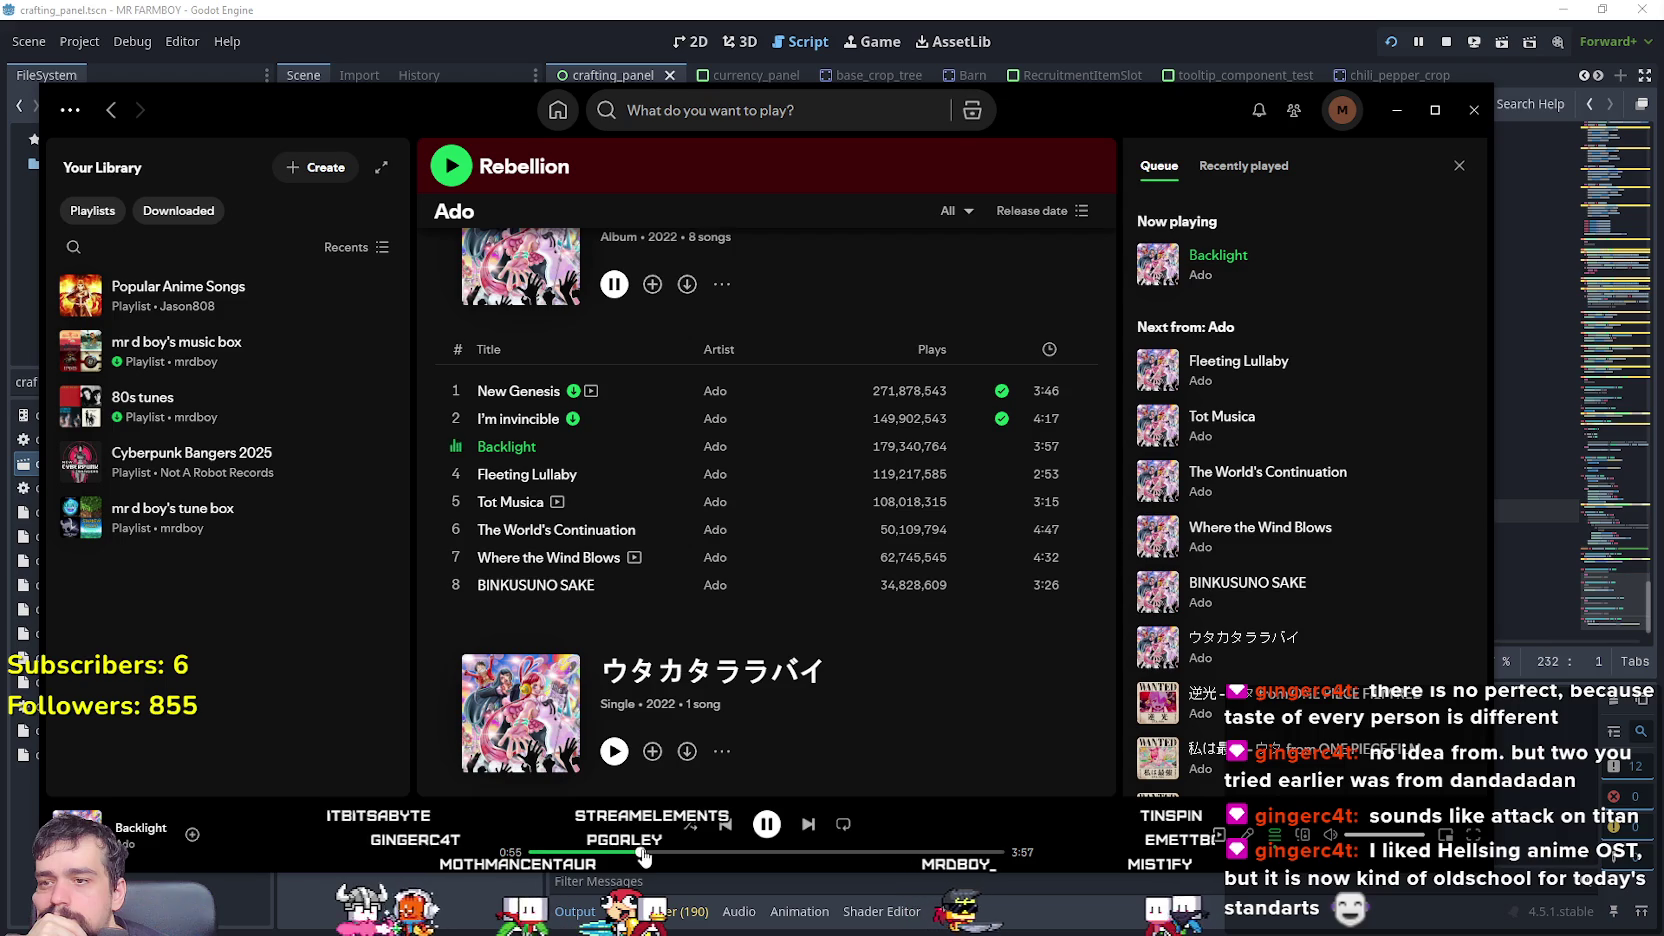
click(894, 852)
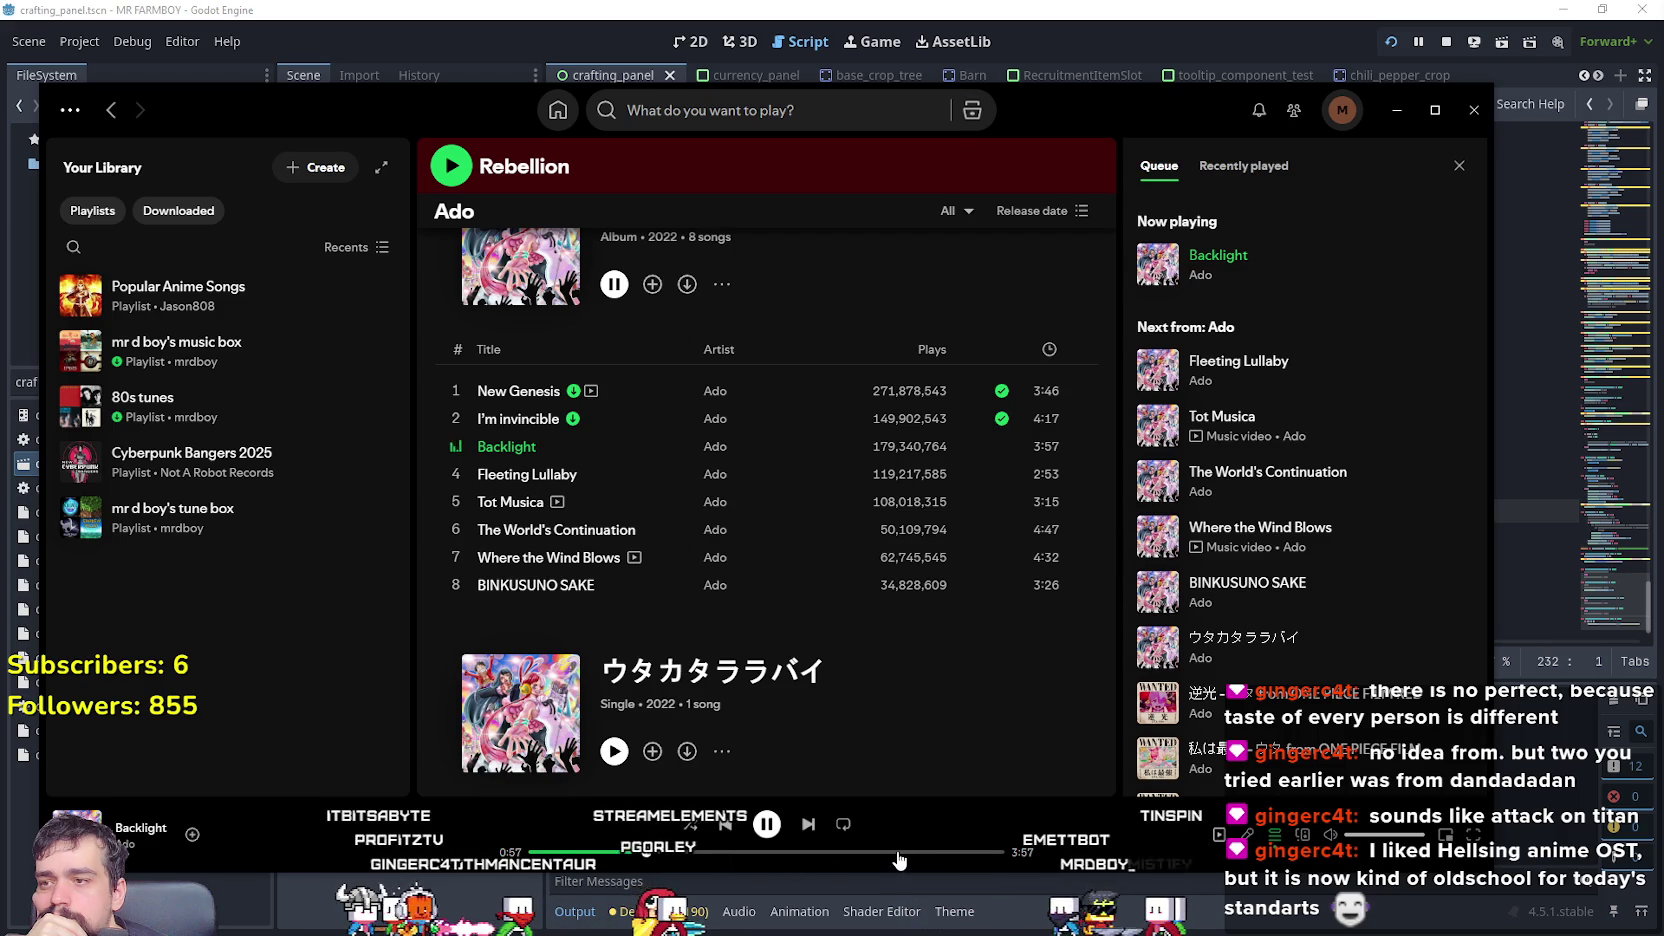
- Play the うっせぇわ single and seek to about 2:53
scroll(900, 614, up, 1)
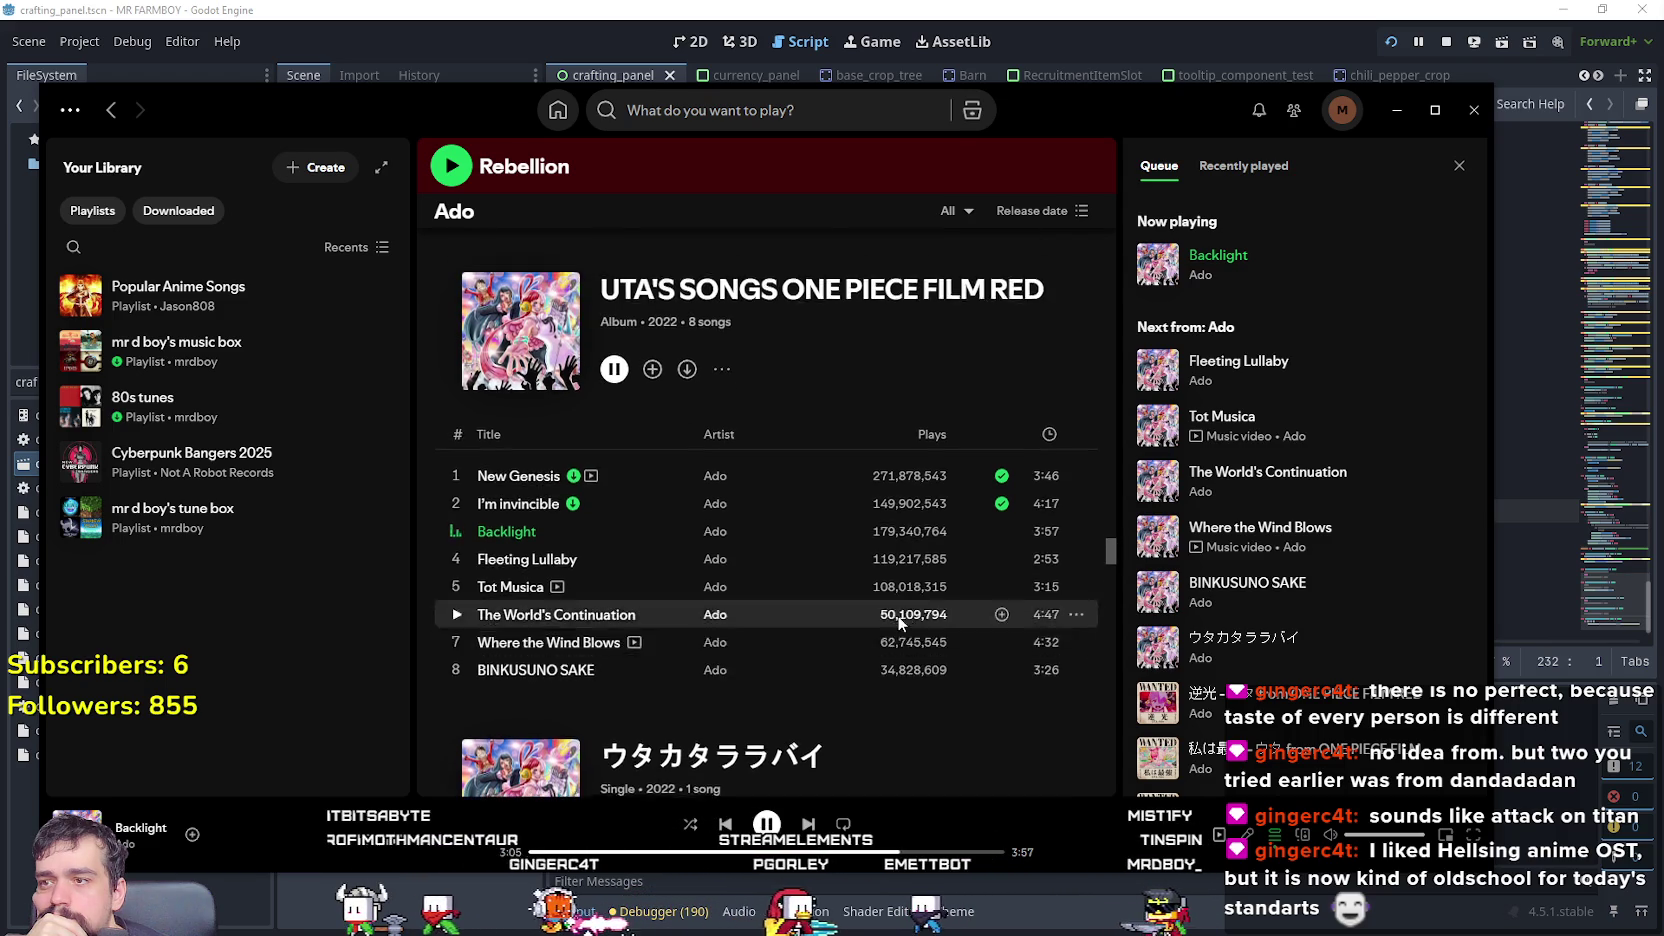
scroll(900, 614, down, 5)
scroll(1108, 570, down, 15)
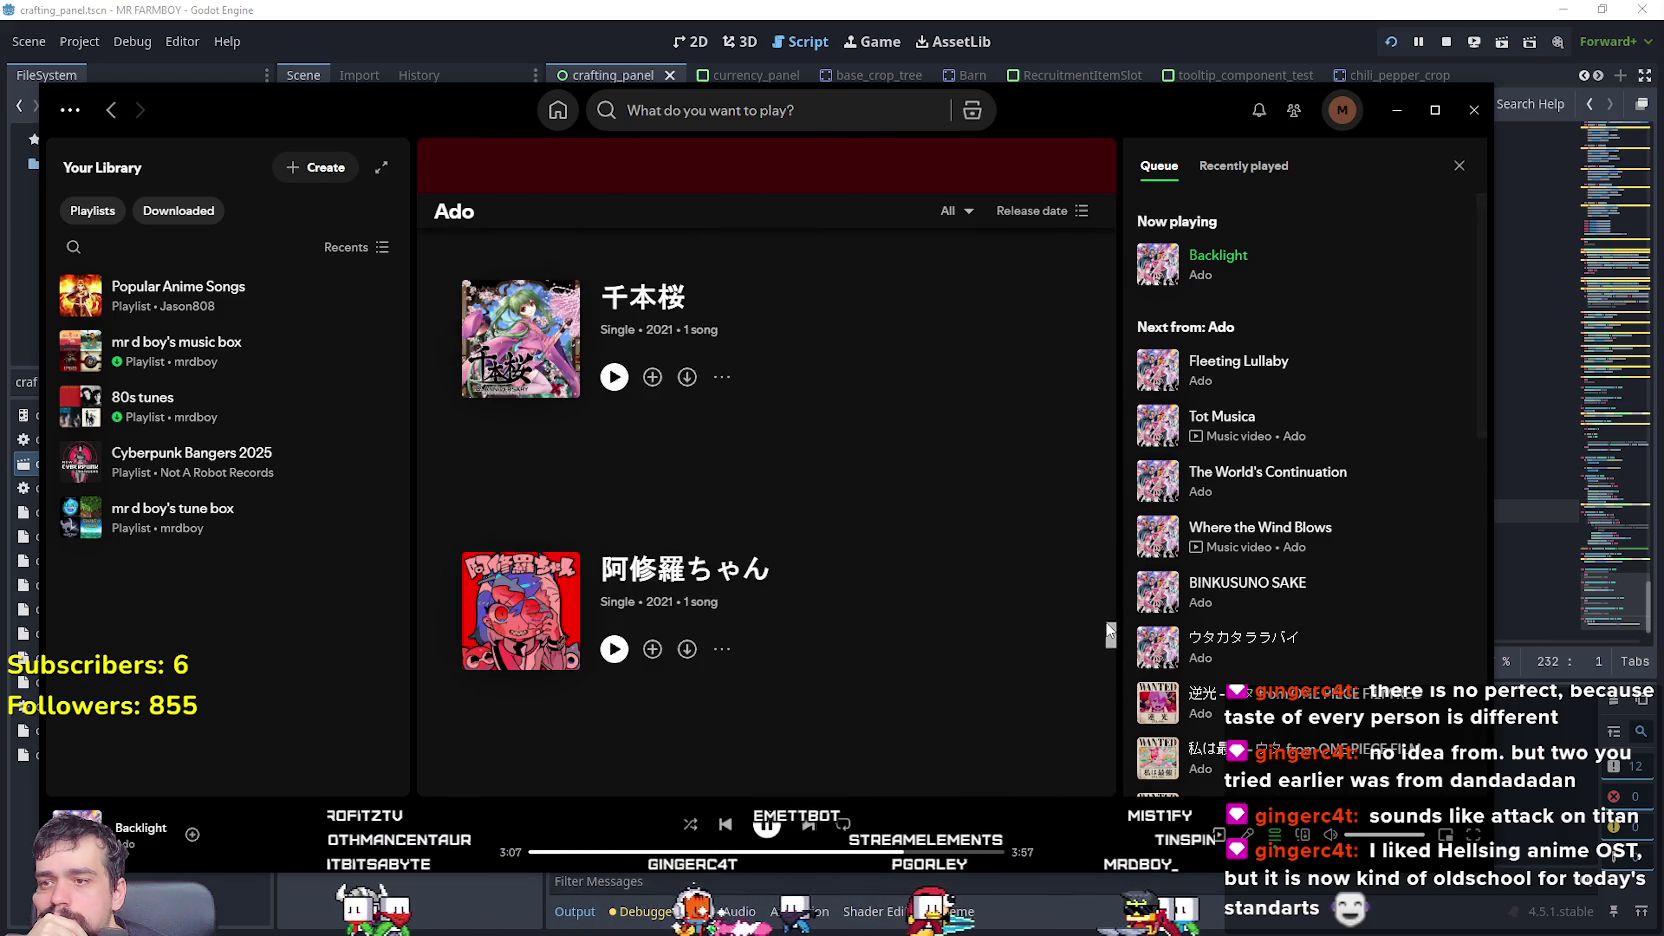
scroll(1108, 671, down, 10)
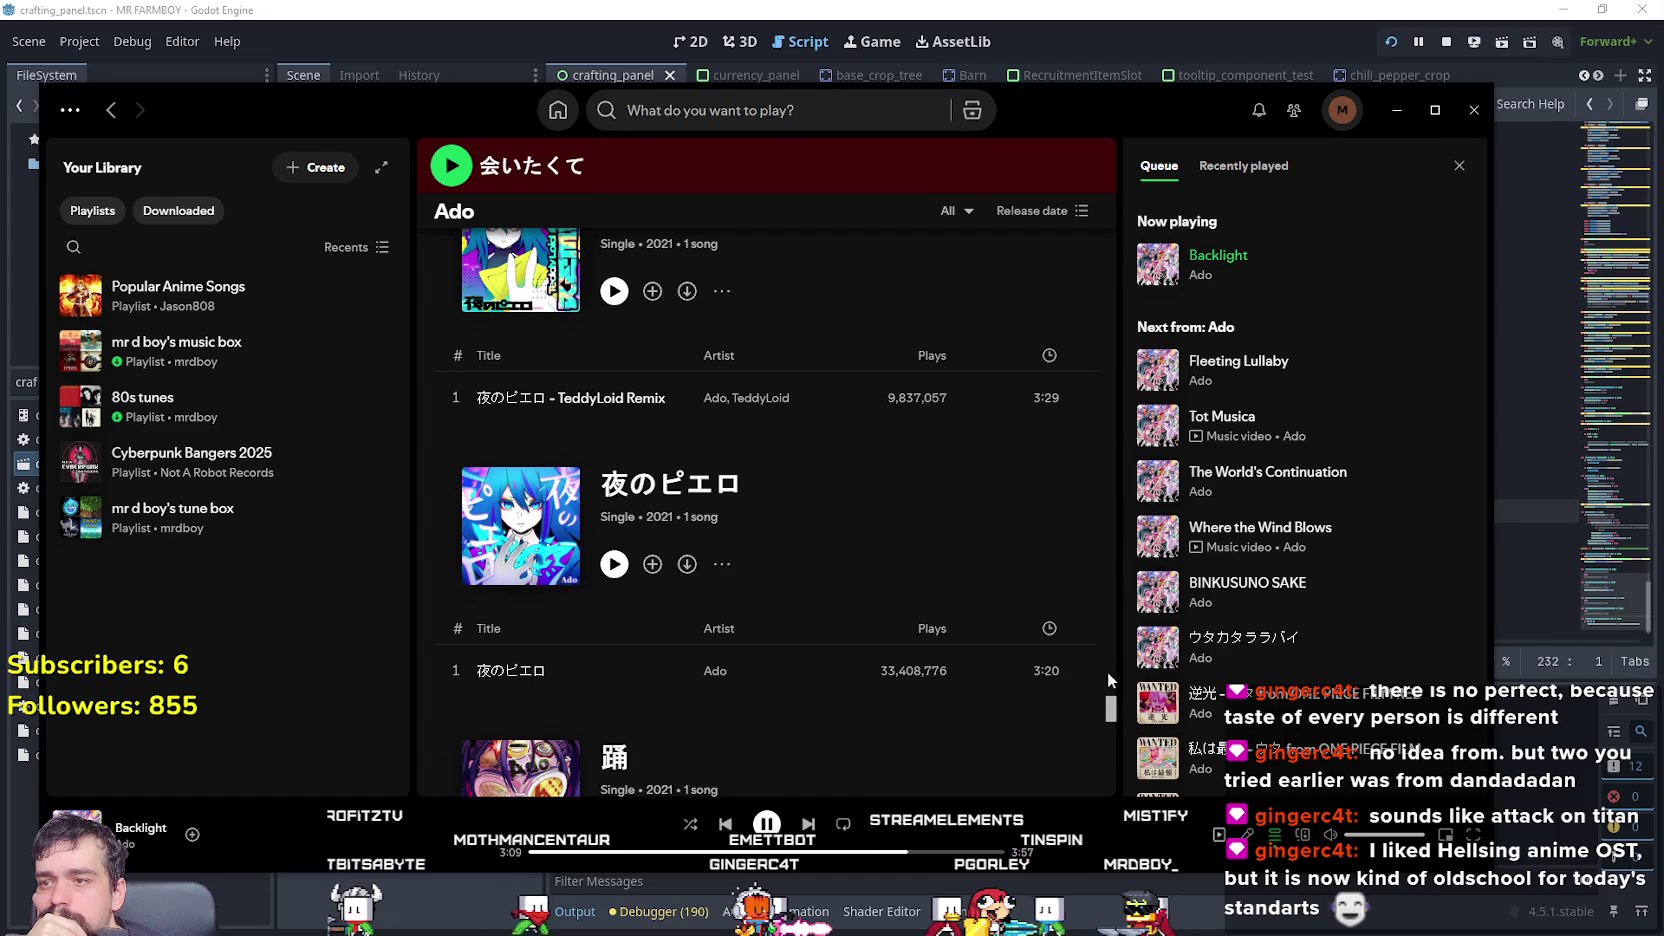
scroll(1113, 735, down, 5)
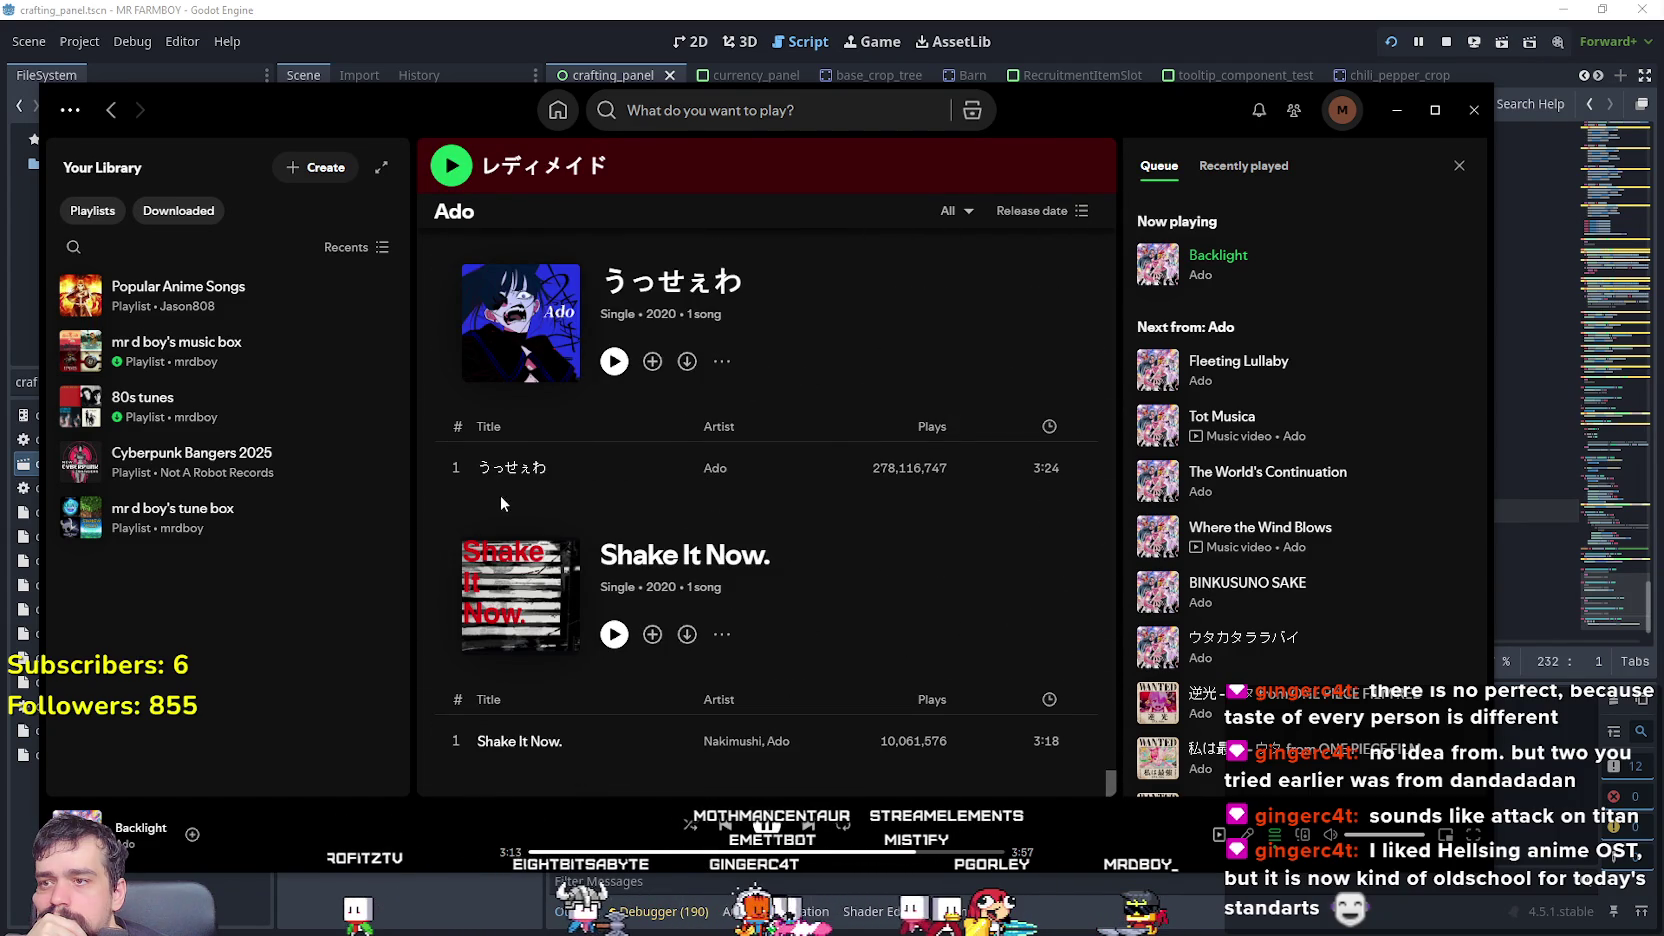
click(453, 468)
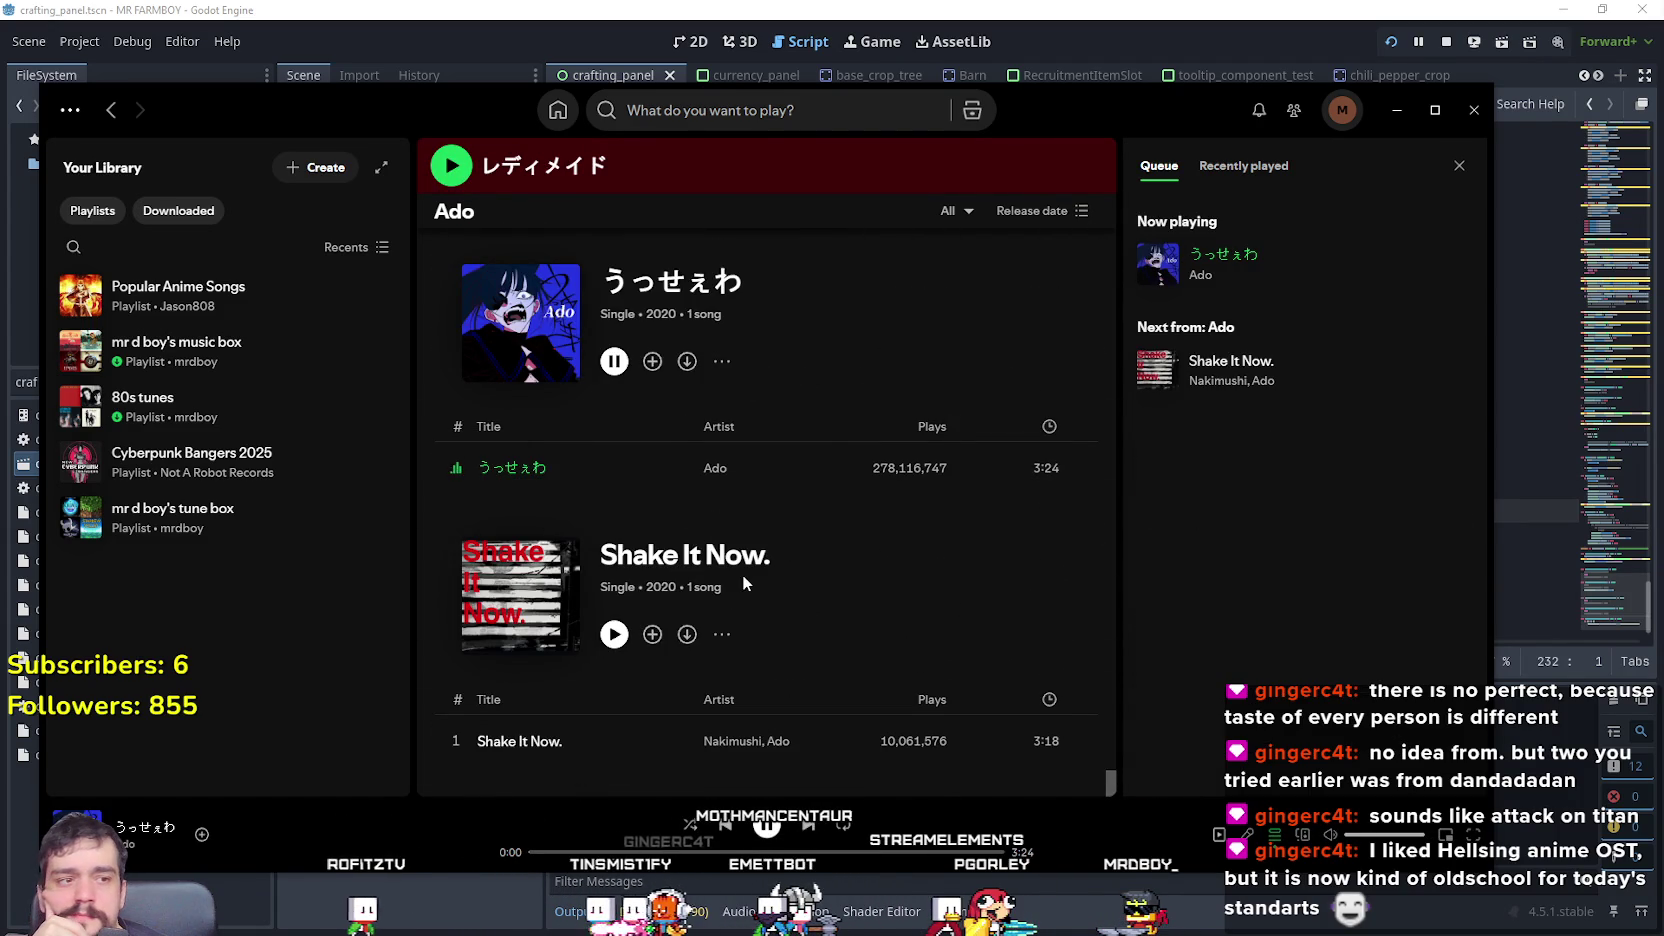
click(687, 852)
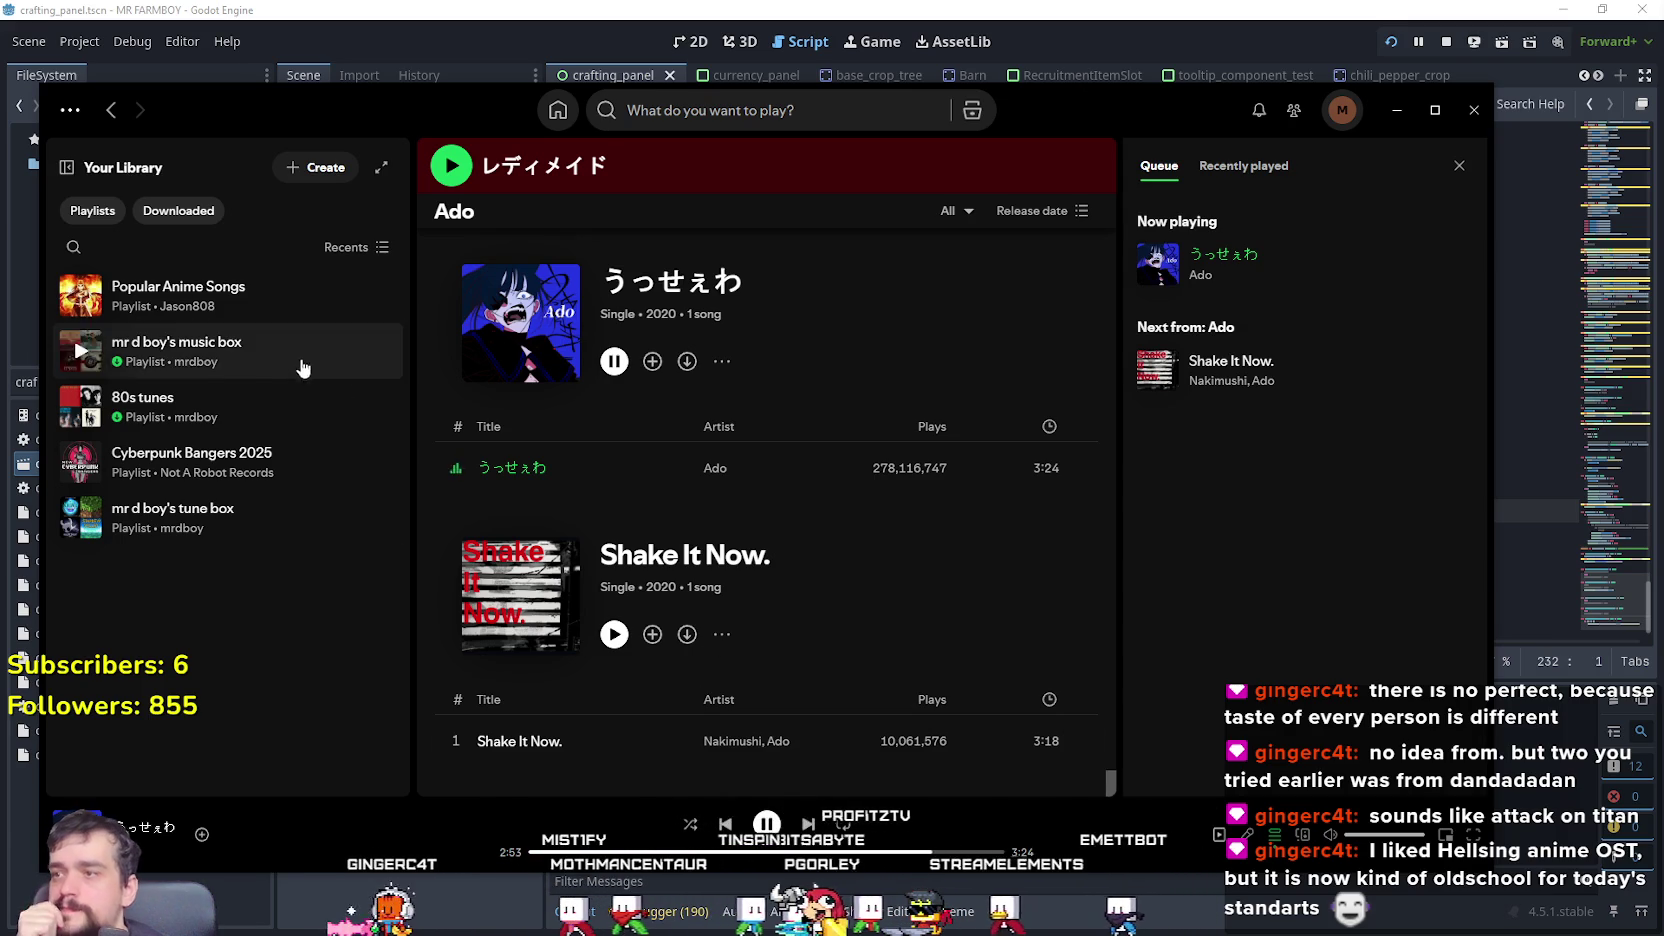
- Play the music box playlist from Your Library and minimize Spotify
click(229, 362)
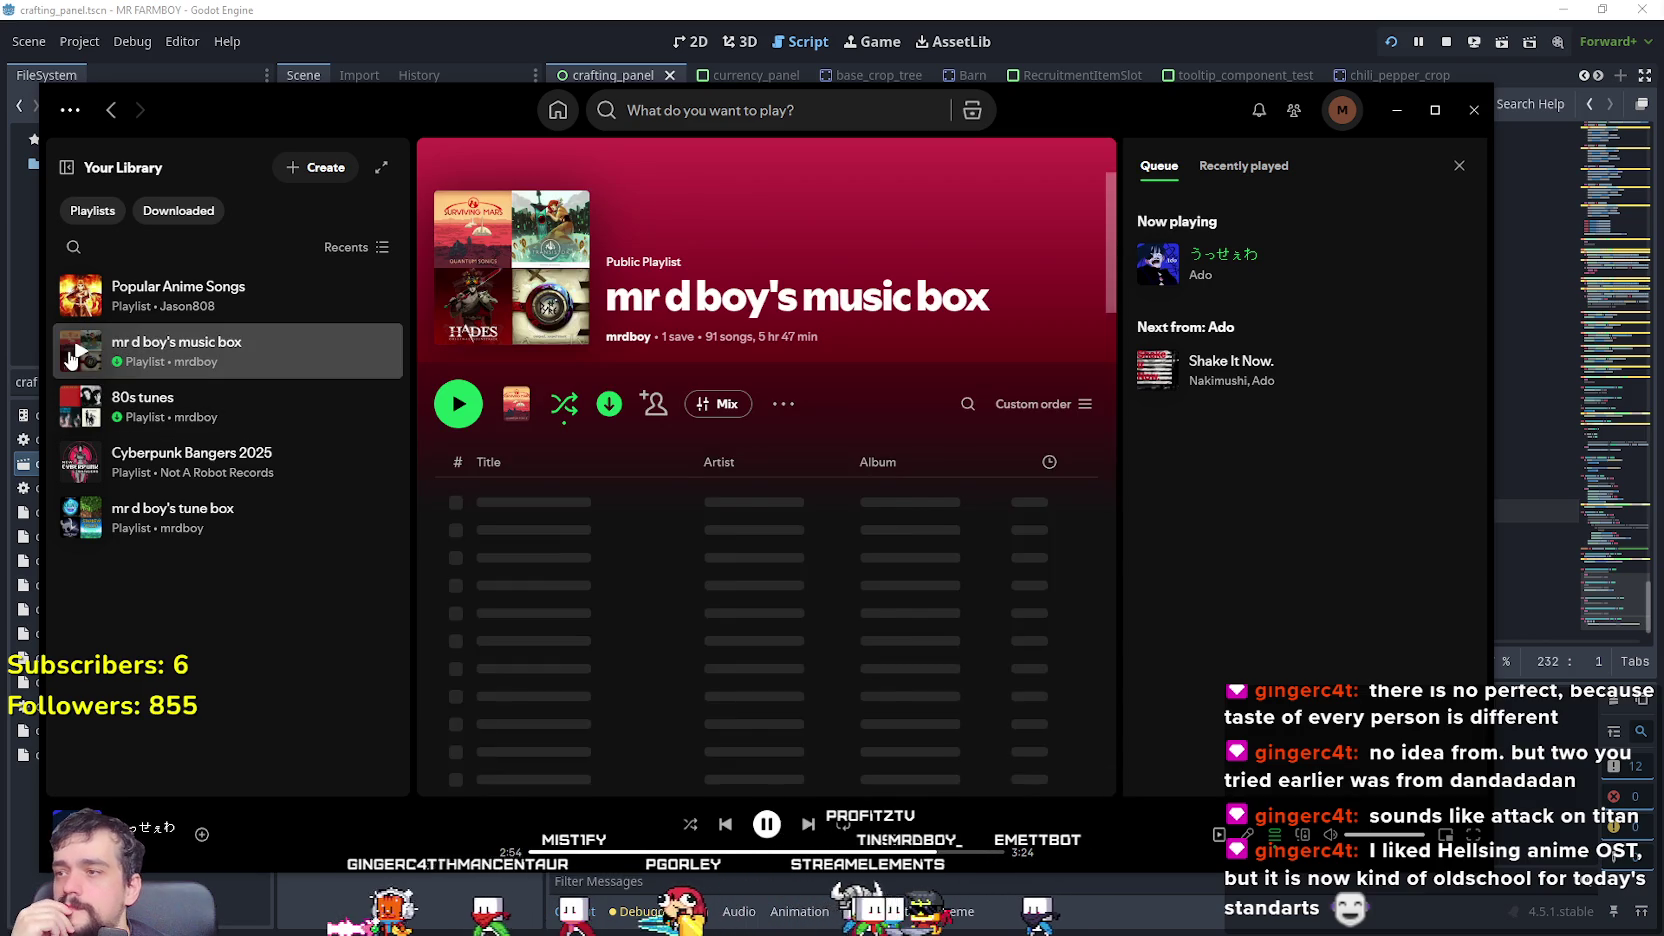
click(458, 404)
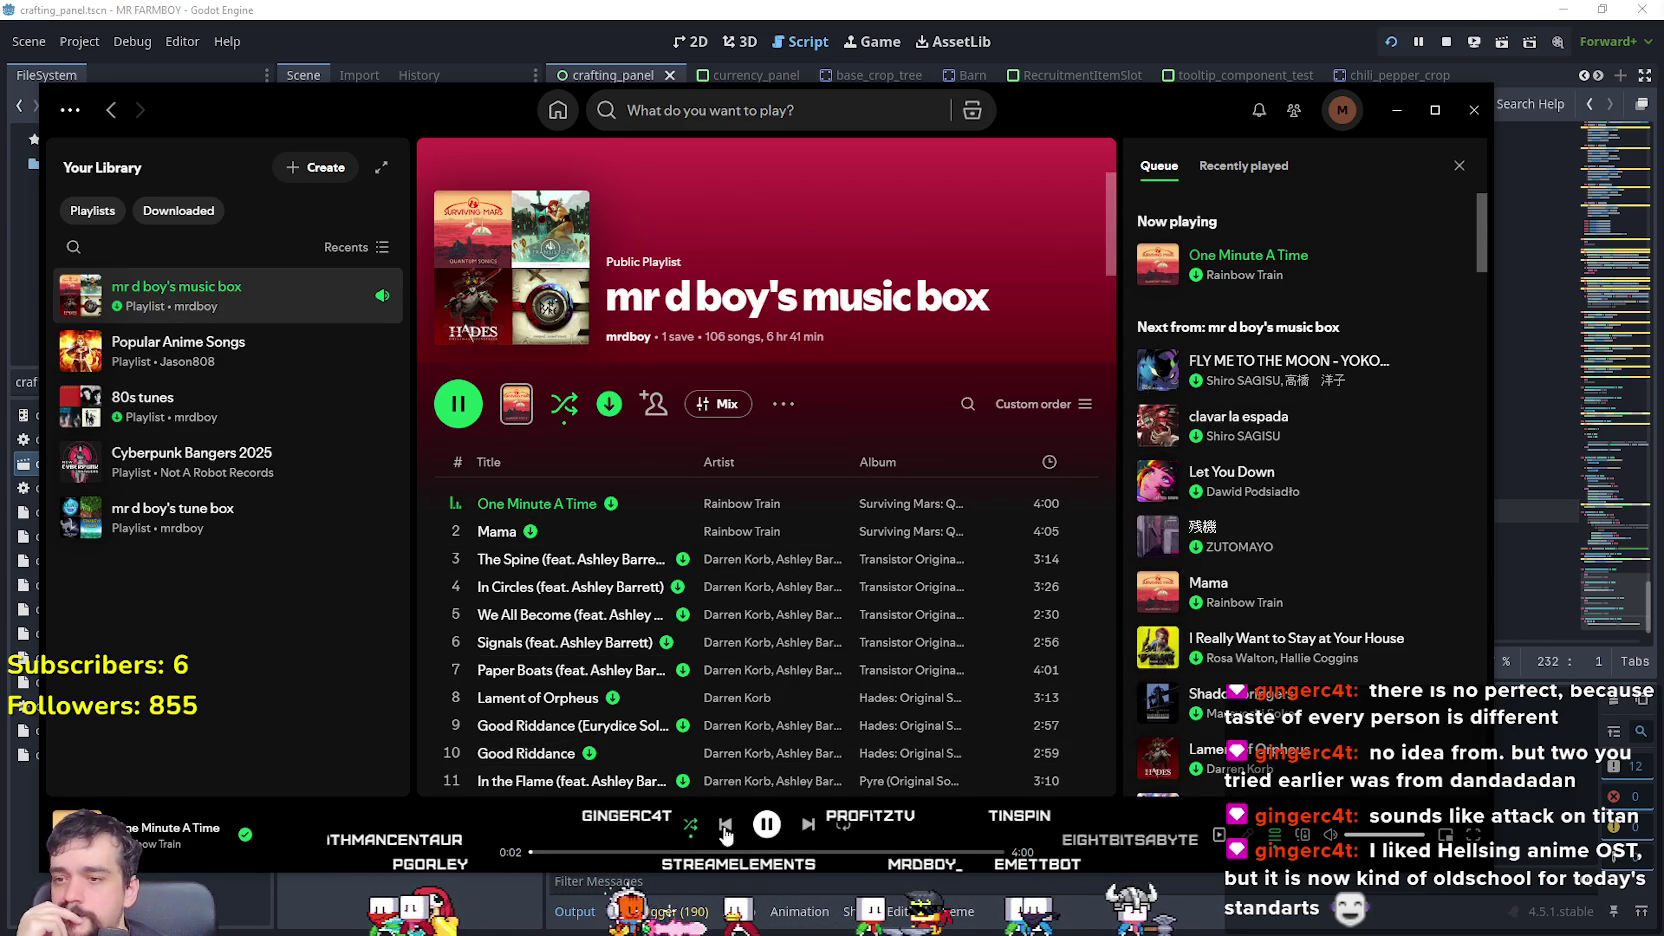
click(1397, 110)
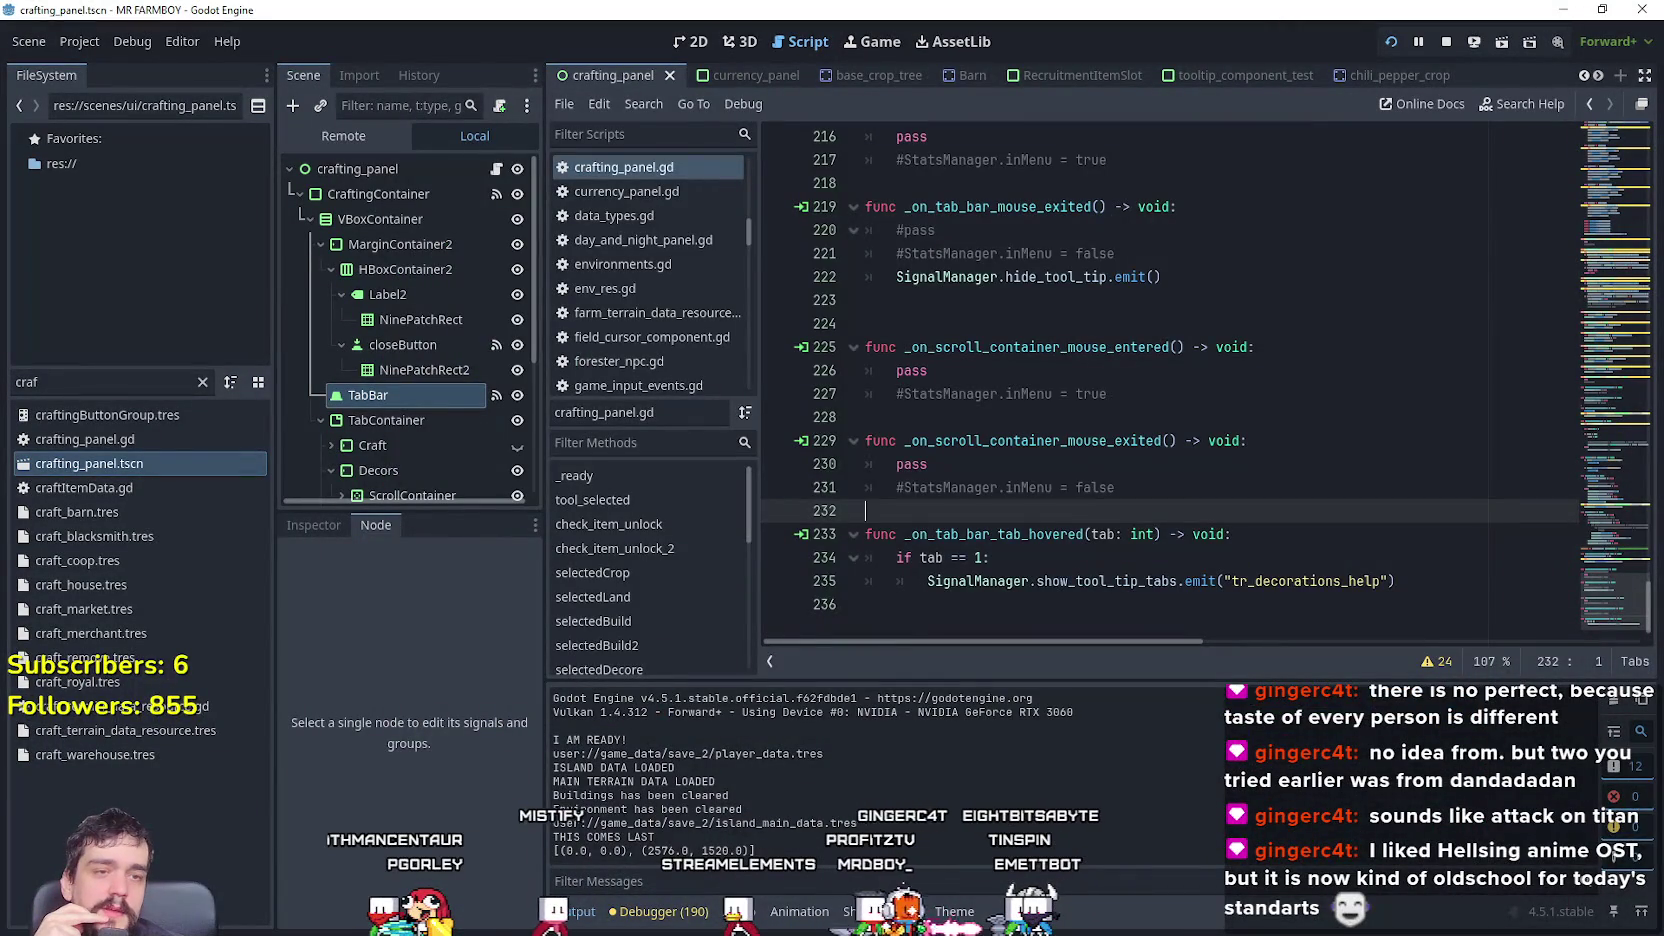
- Bring up the running MR FARMBOY debug game and switch its crafting panel to Signs
key(alt+Tab)
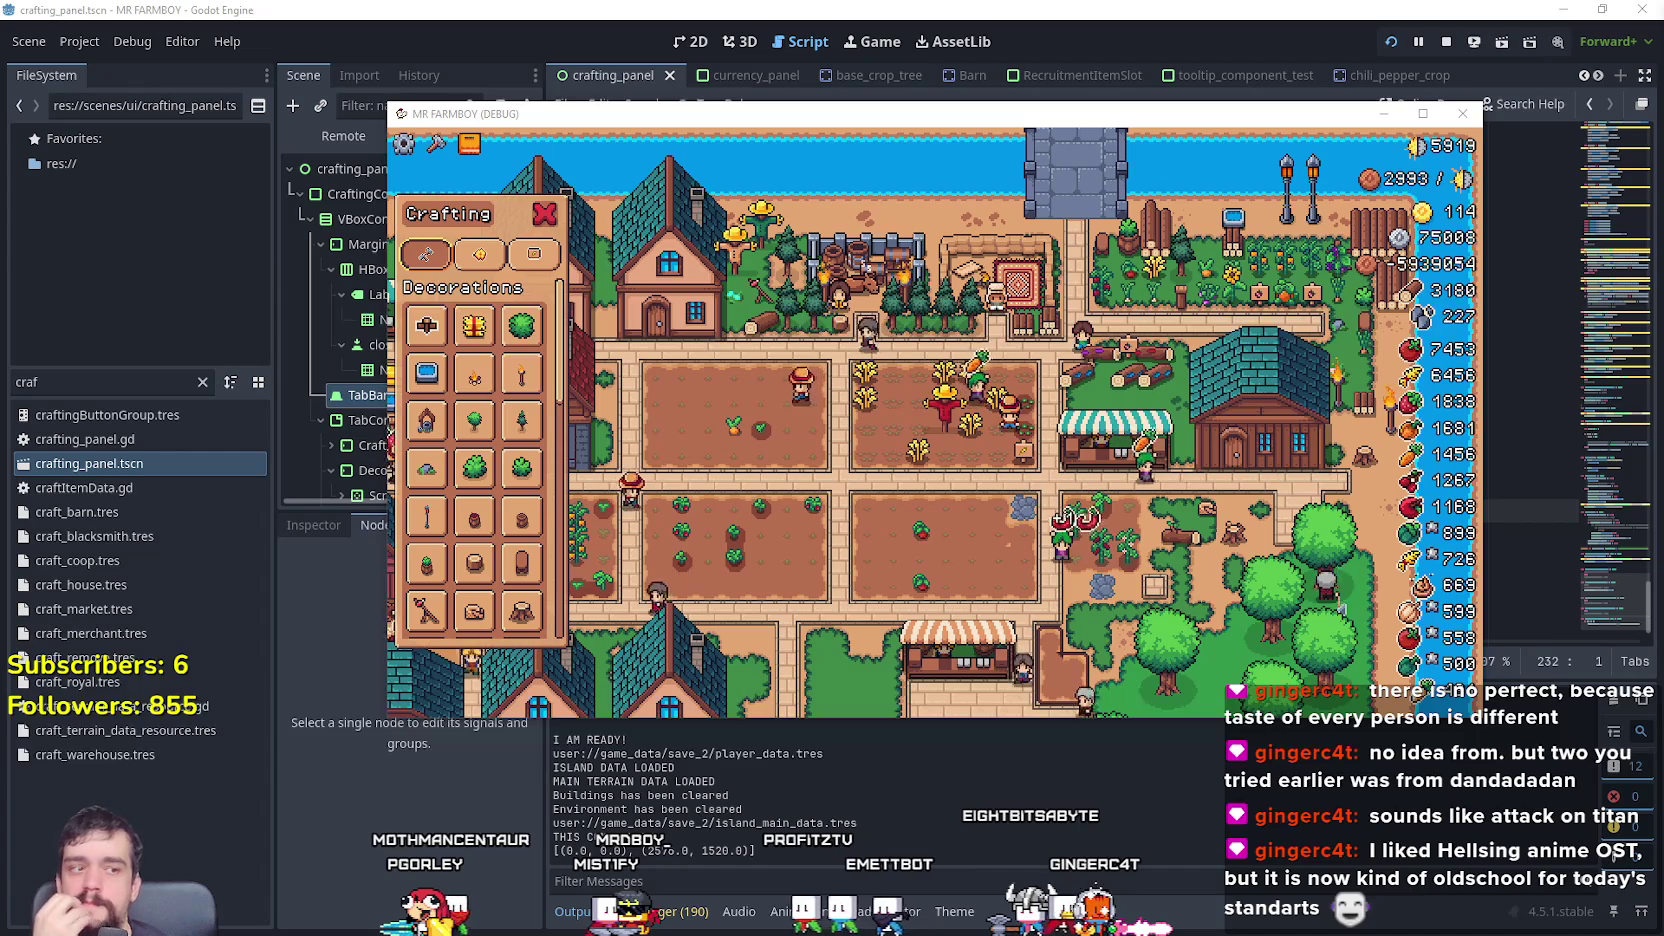
scroll(676, 494, up, 3)
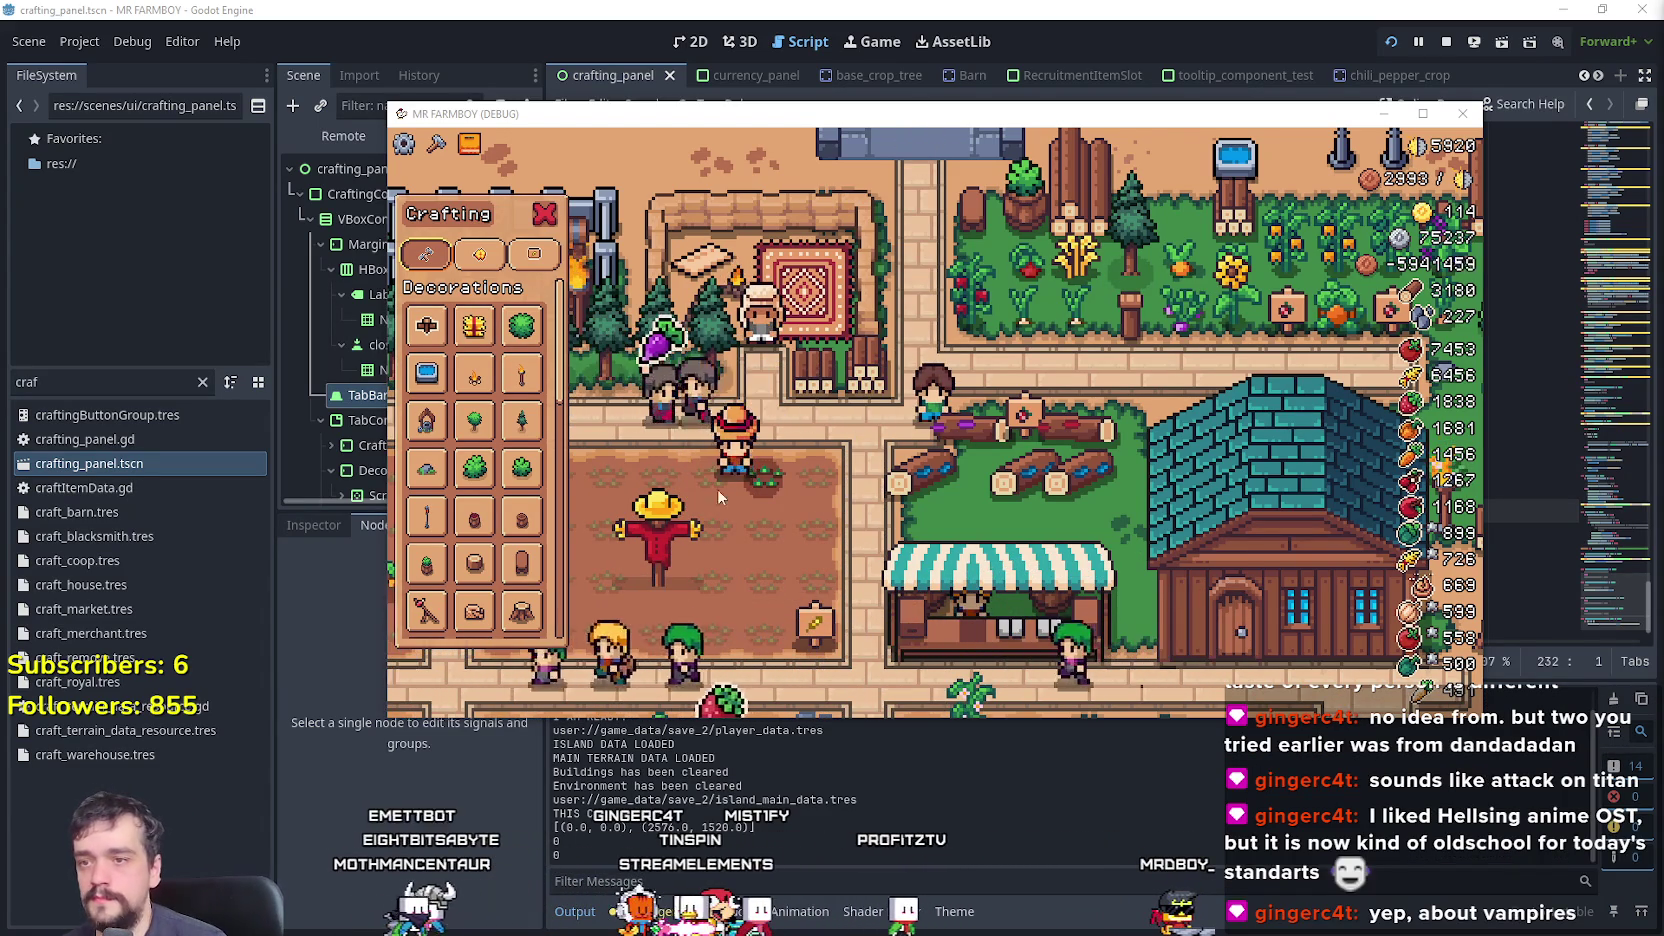
mouse_move(541, 399)
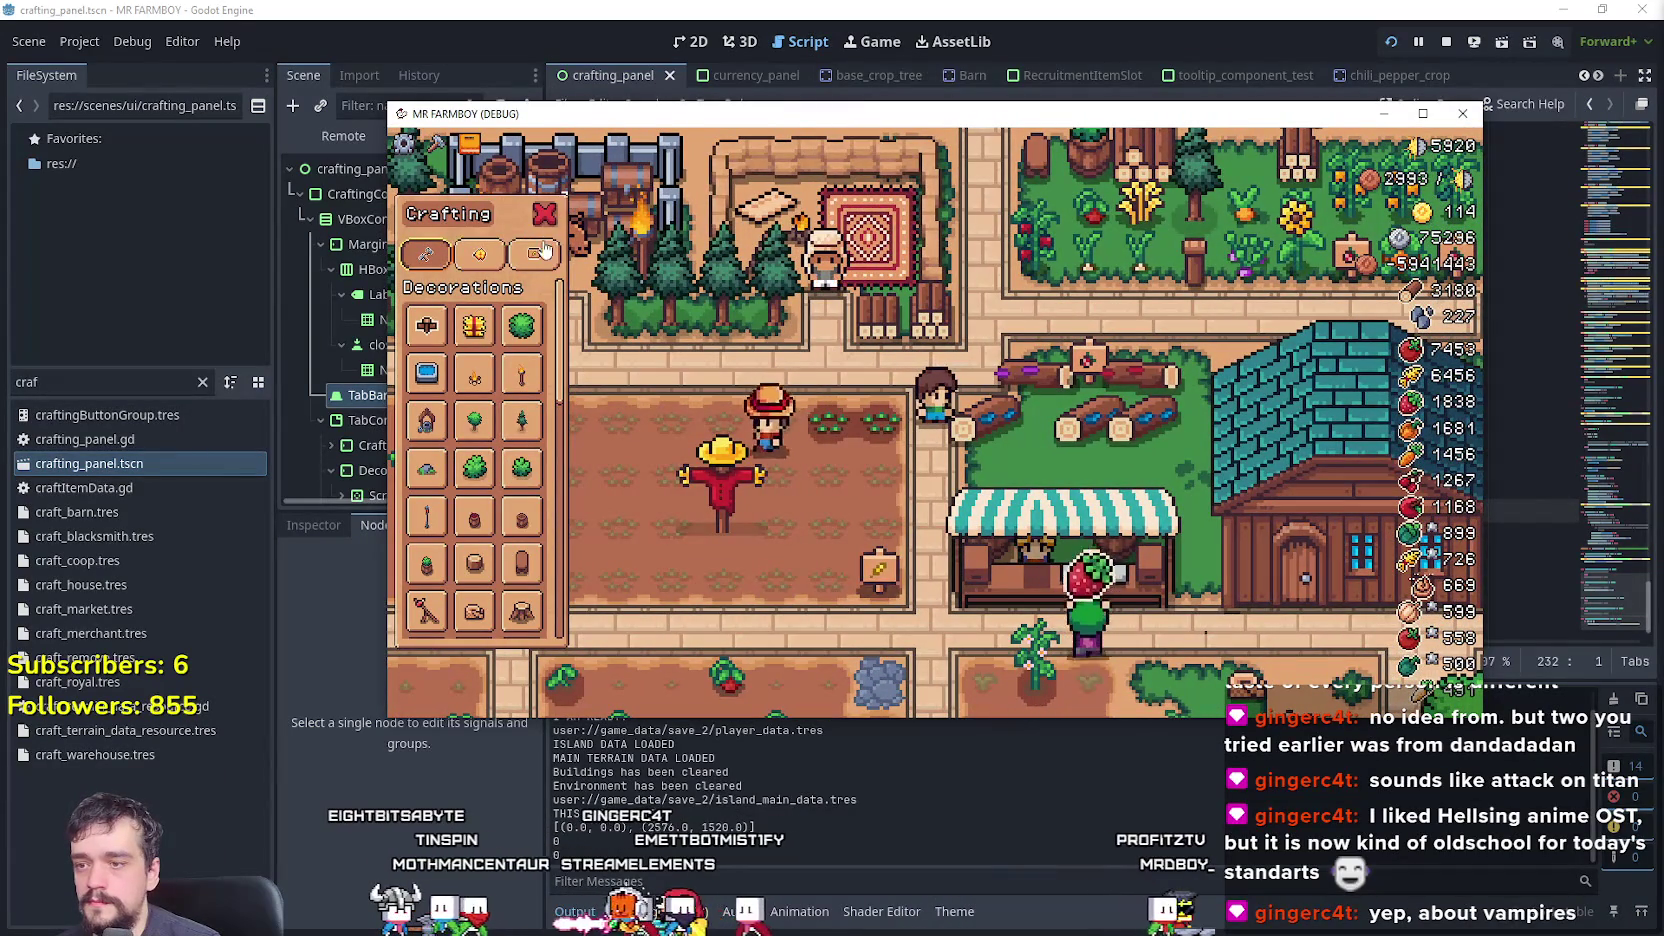
click(458, 258)
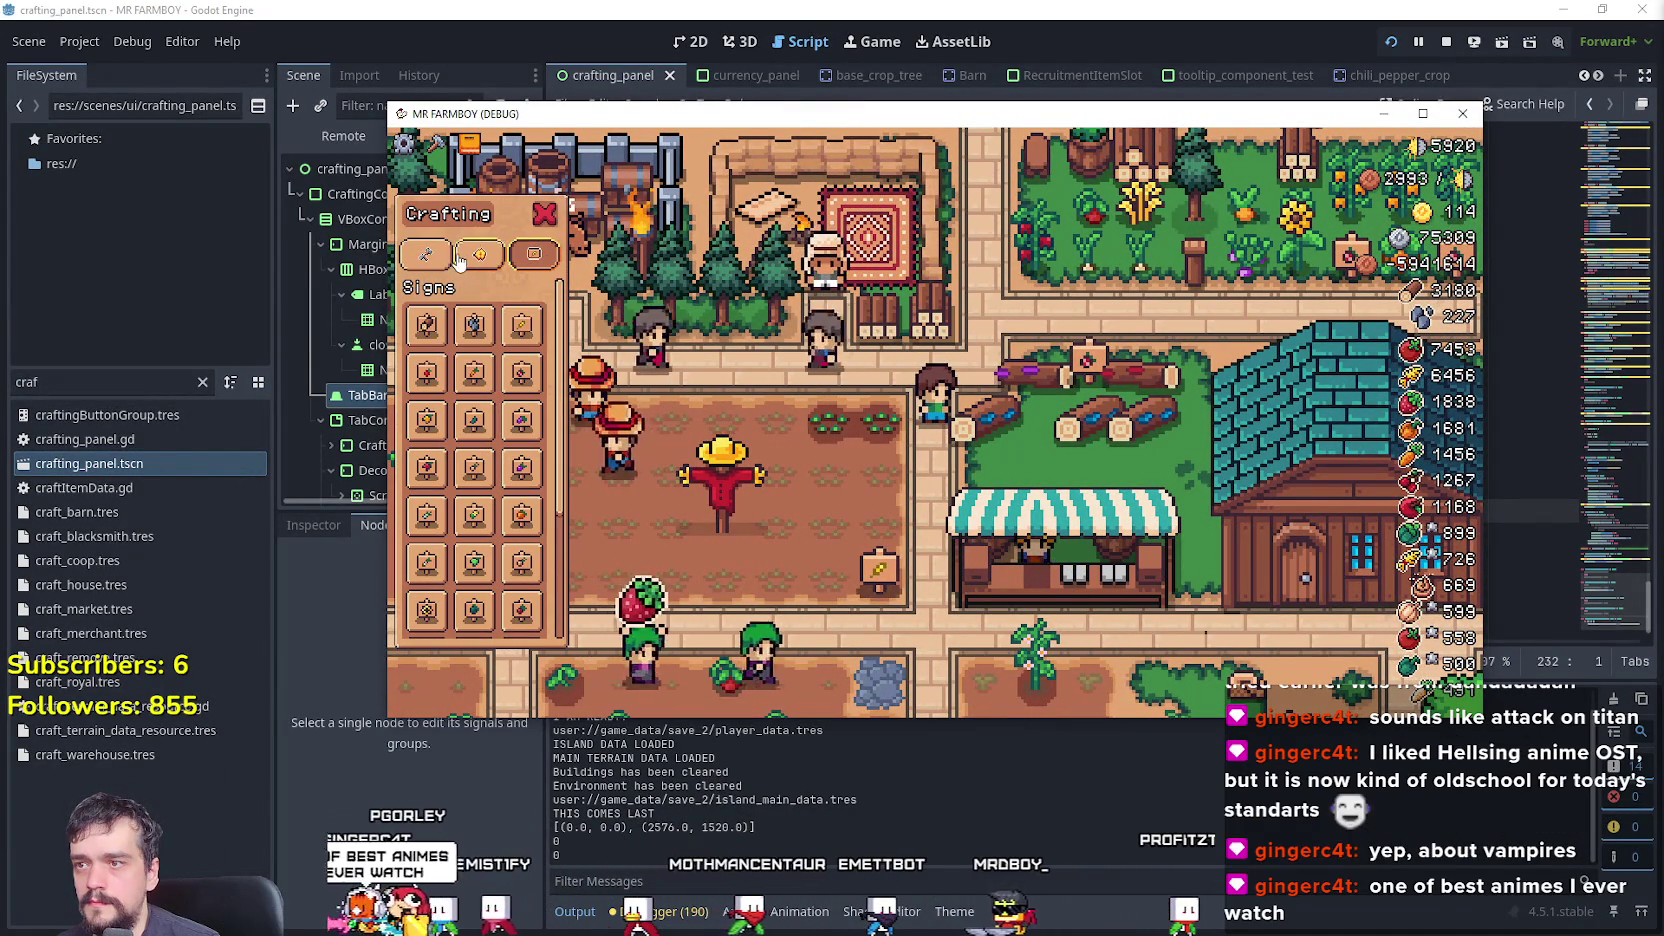
- Set a breakpoint on the 'if tab == 1' line of the tab-hover handler, run the game and resume past it
key(alt+Tab)
click(1178, 557)
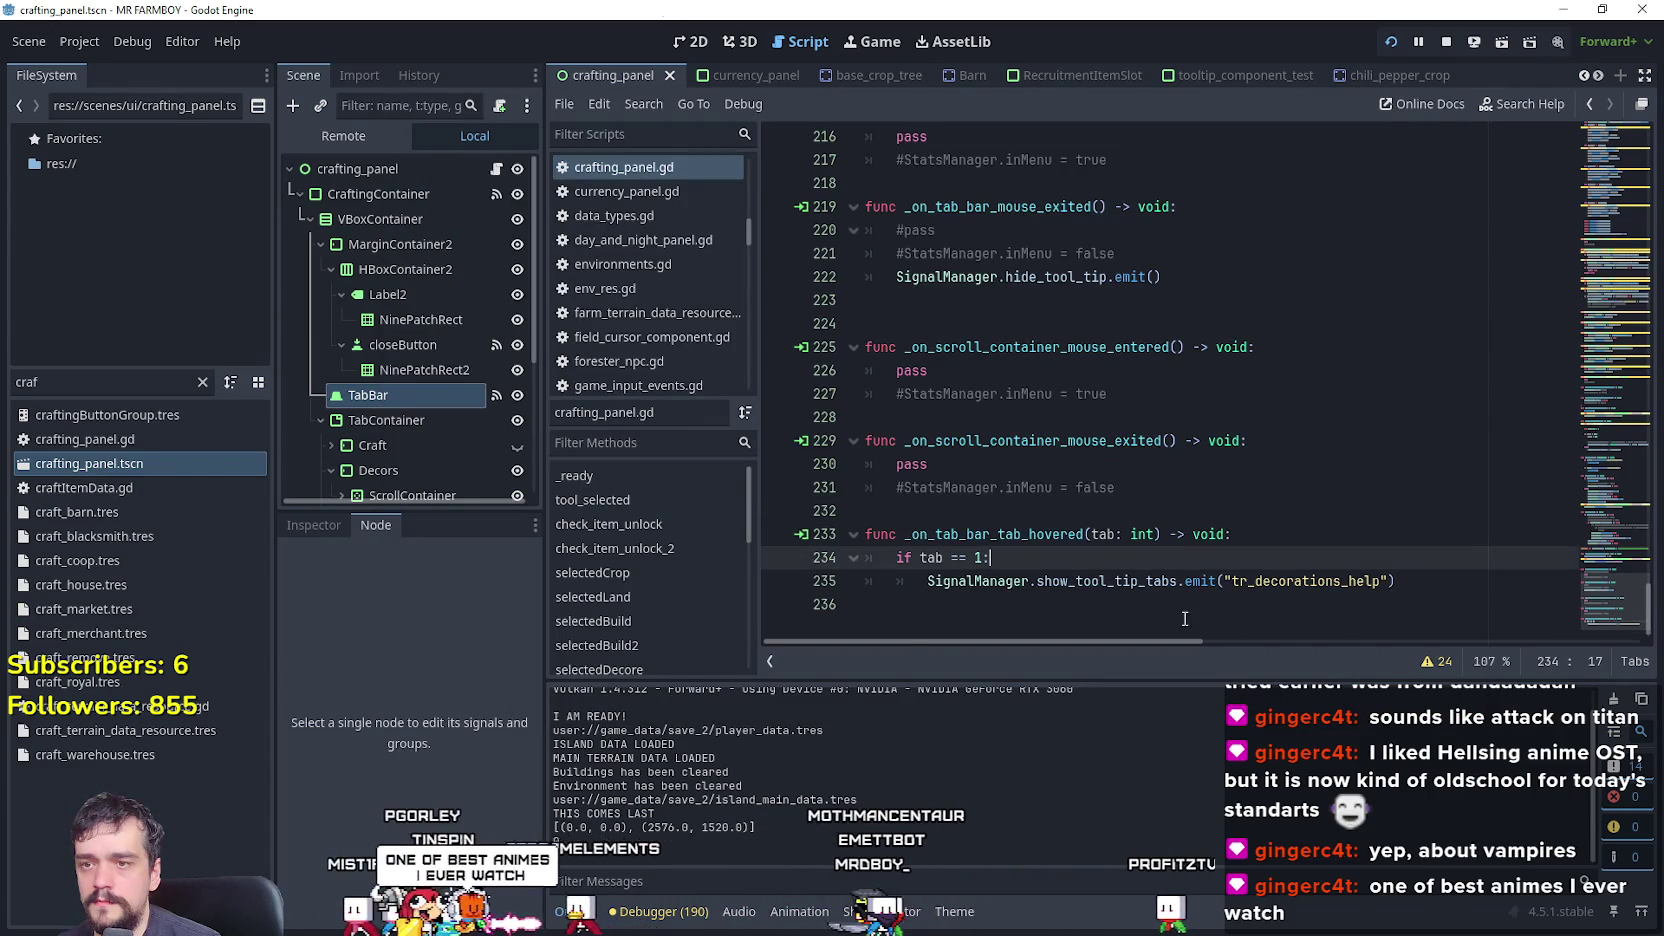
click(1170, 605)
click(1031, 558)
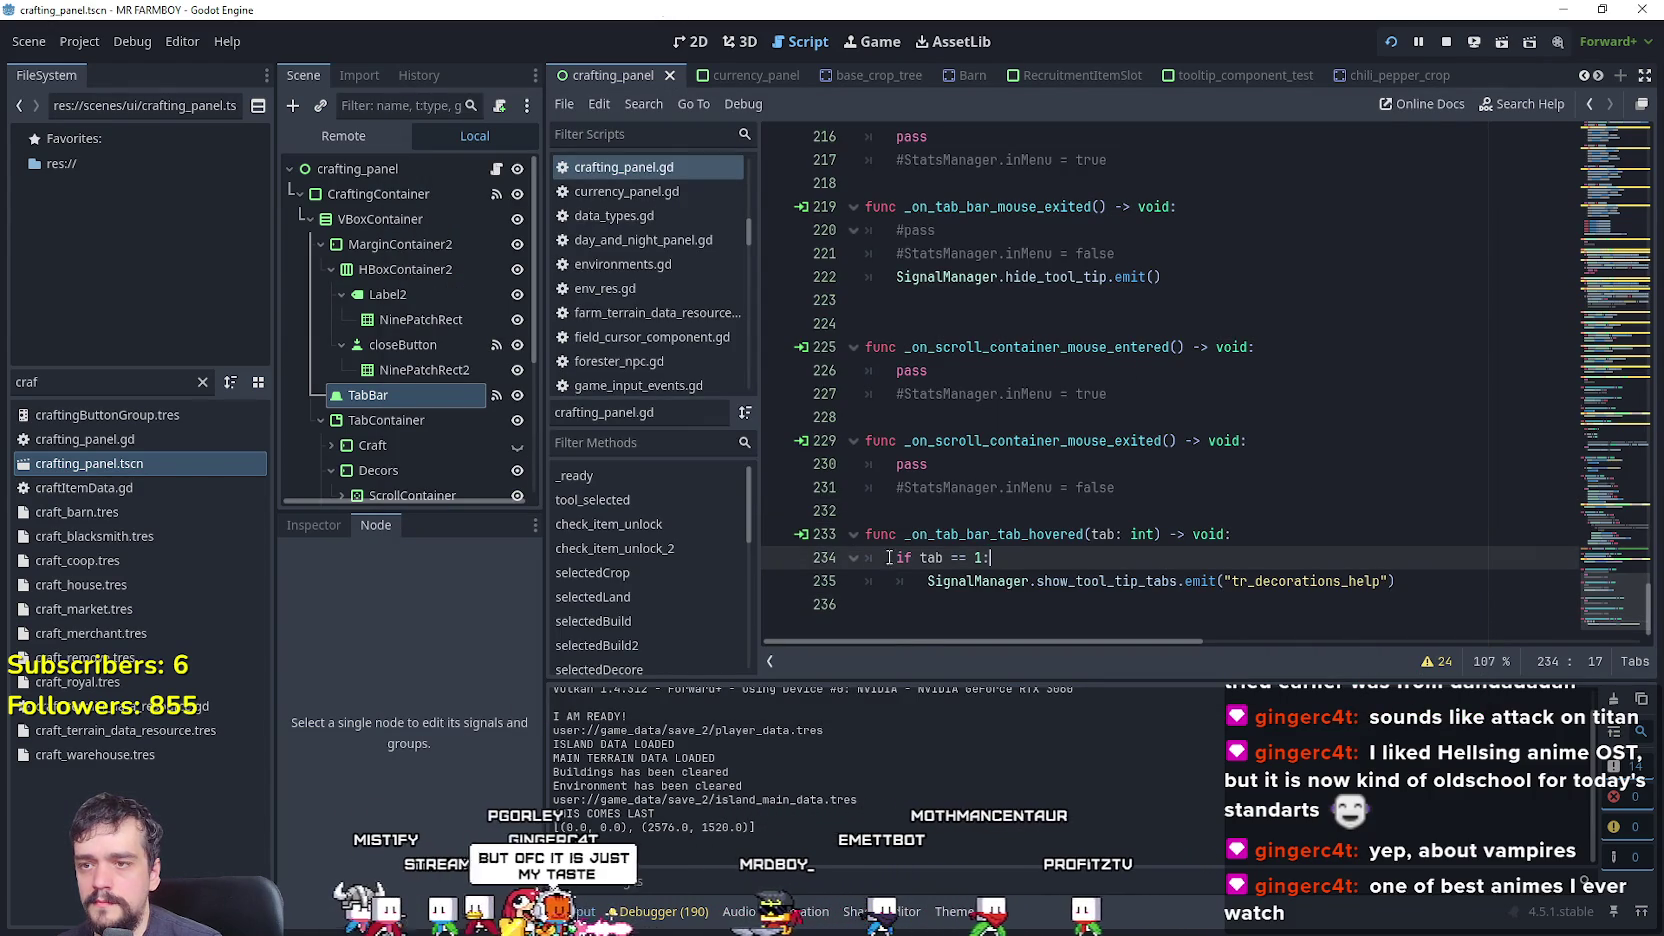
click(784, 560)
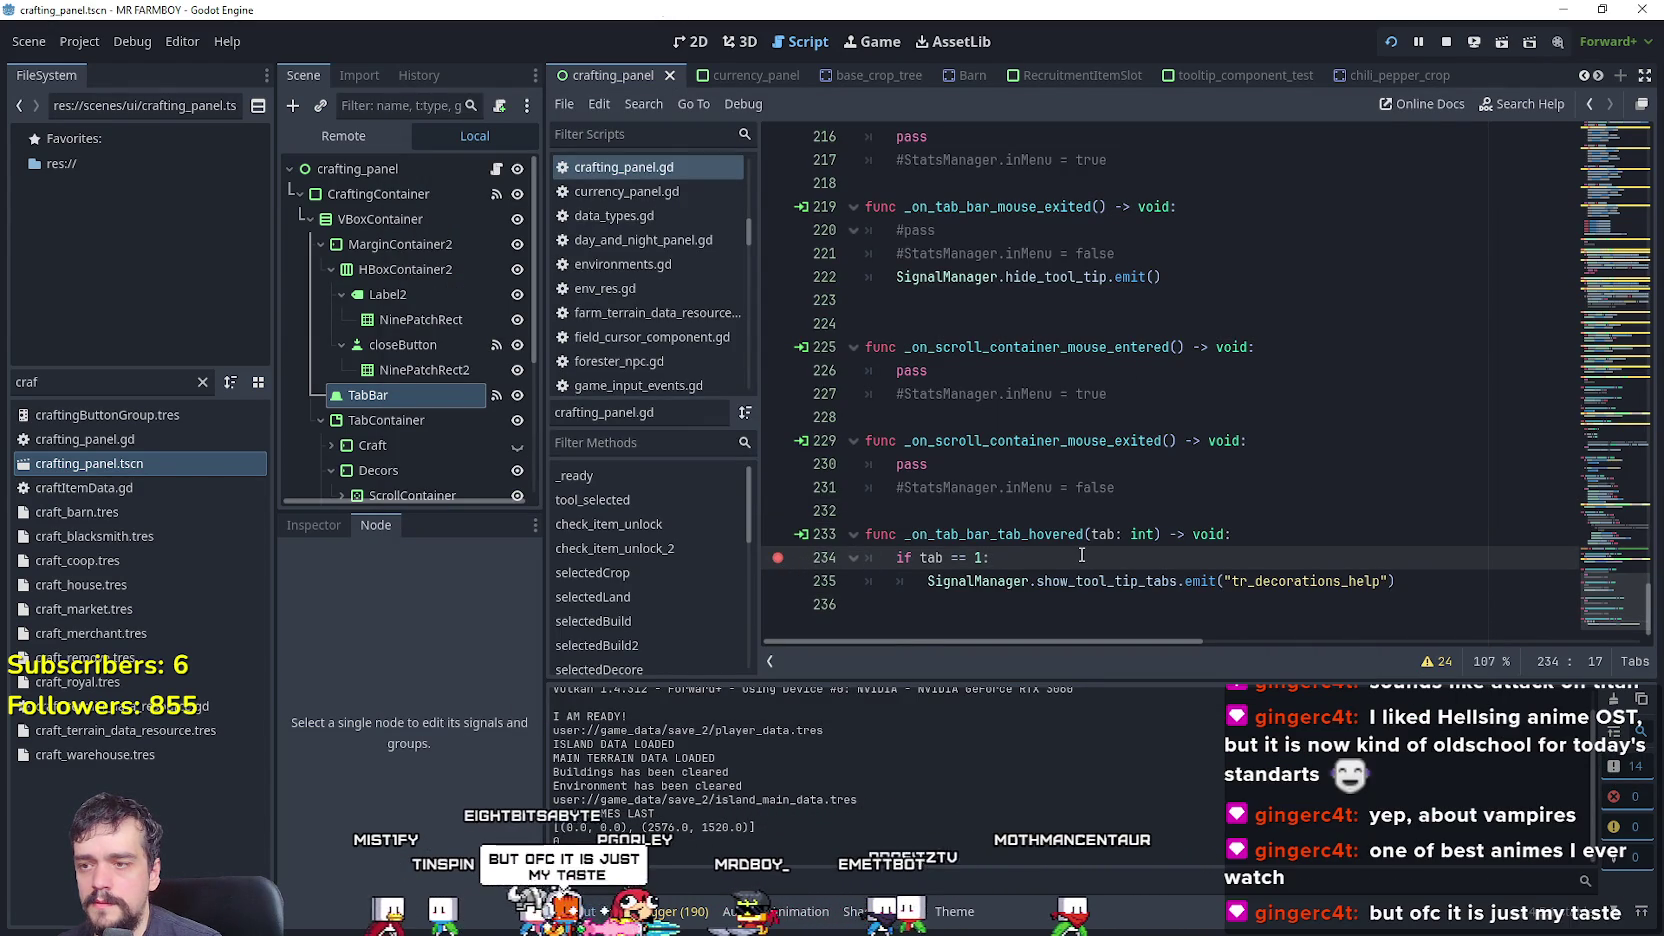
key(alt+Tab)
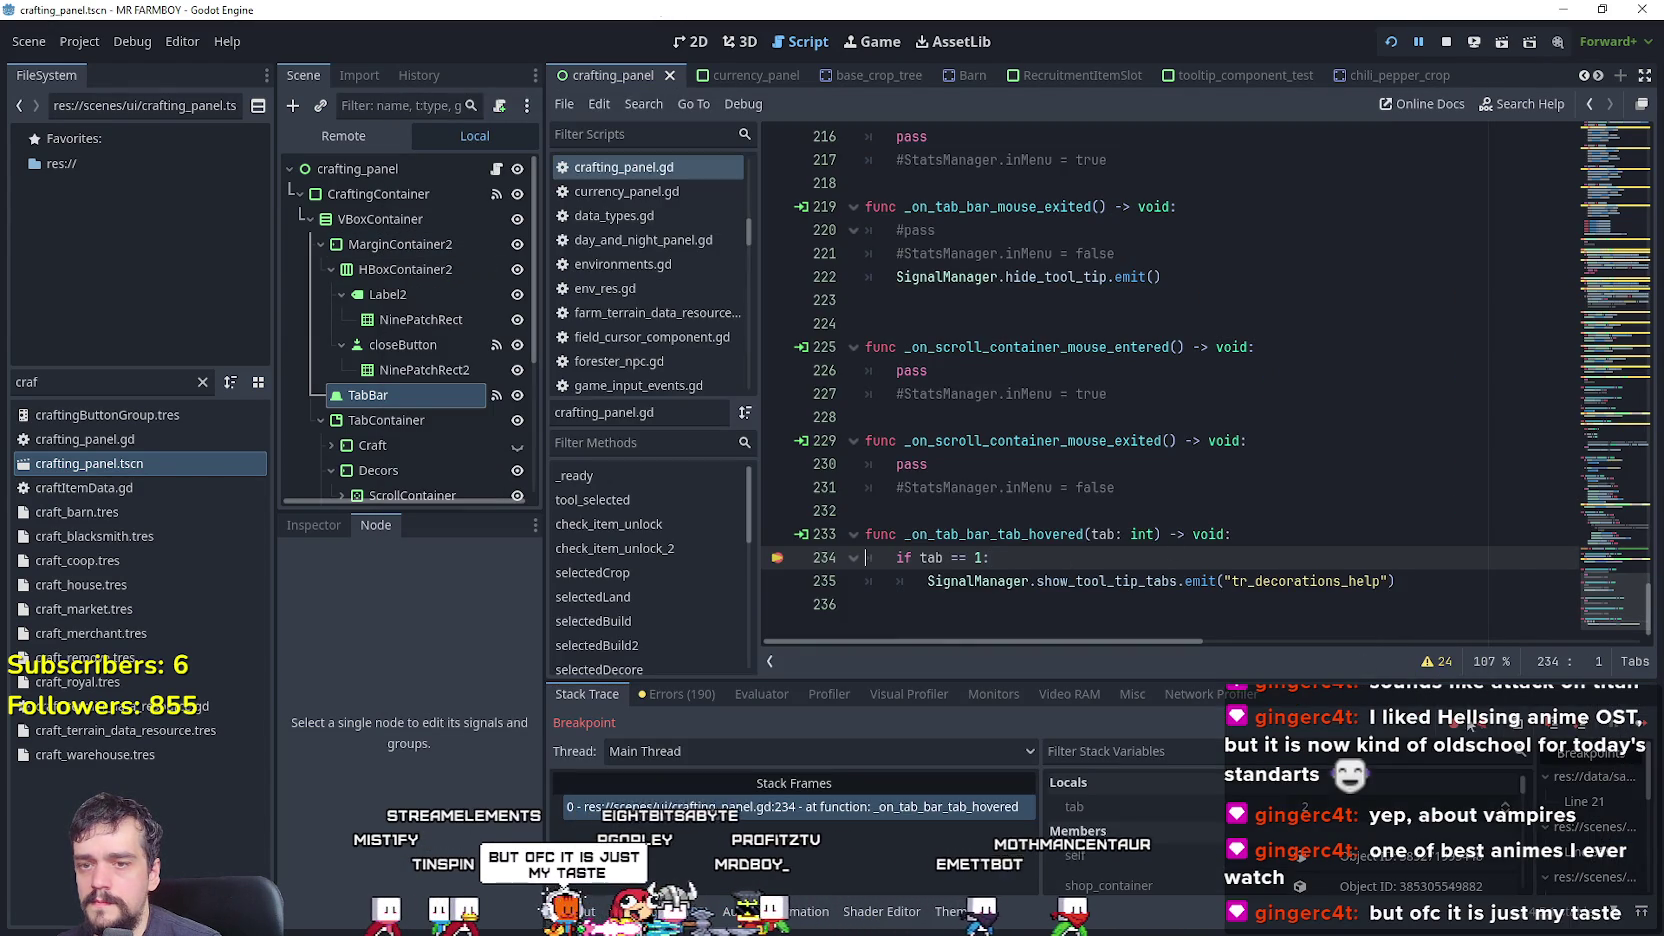
key(F12)
click(932, 845)
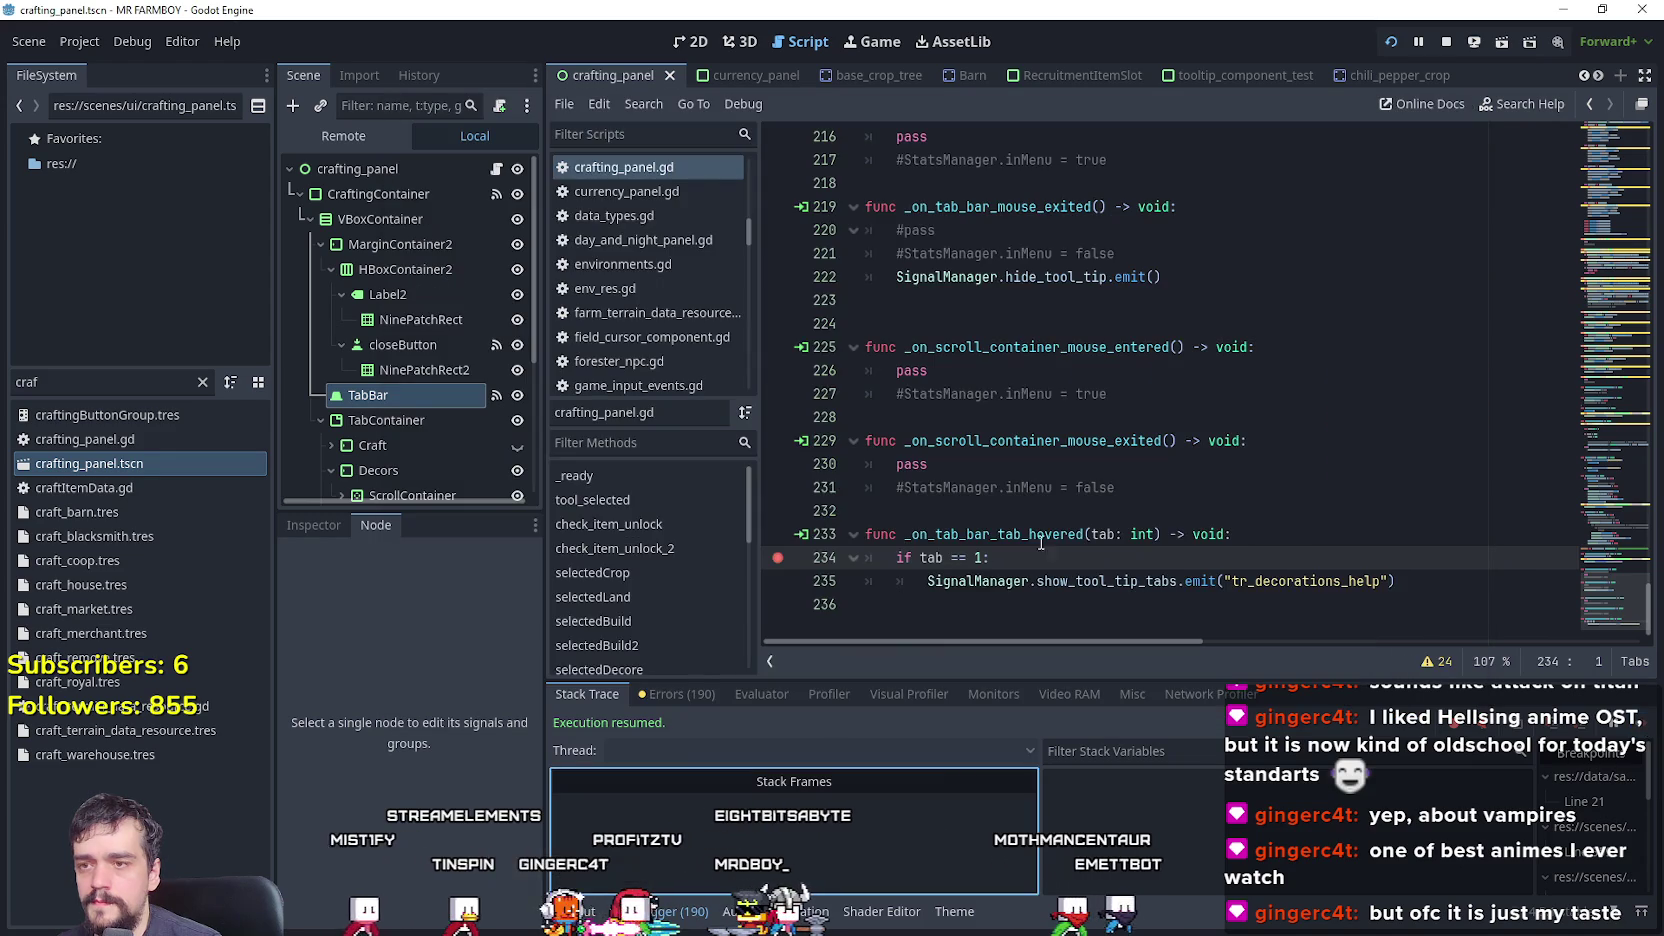
- Add print(tab) at the top of _on_tab_bar_tab_hovered, save, and relaunch the game with F5
click(1330, 536)
key(Return)
text(print(tab)
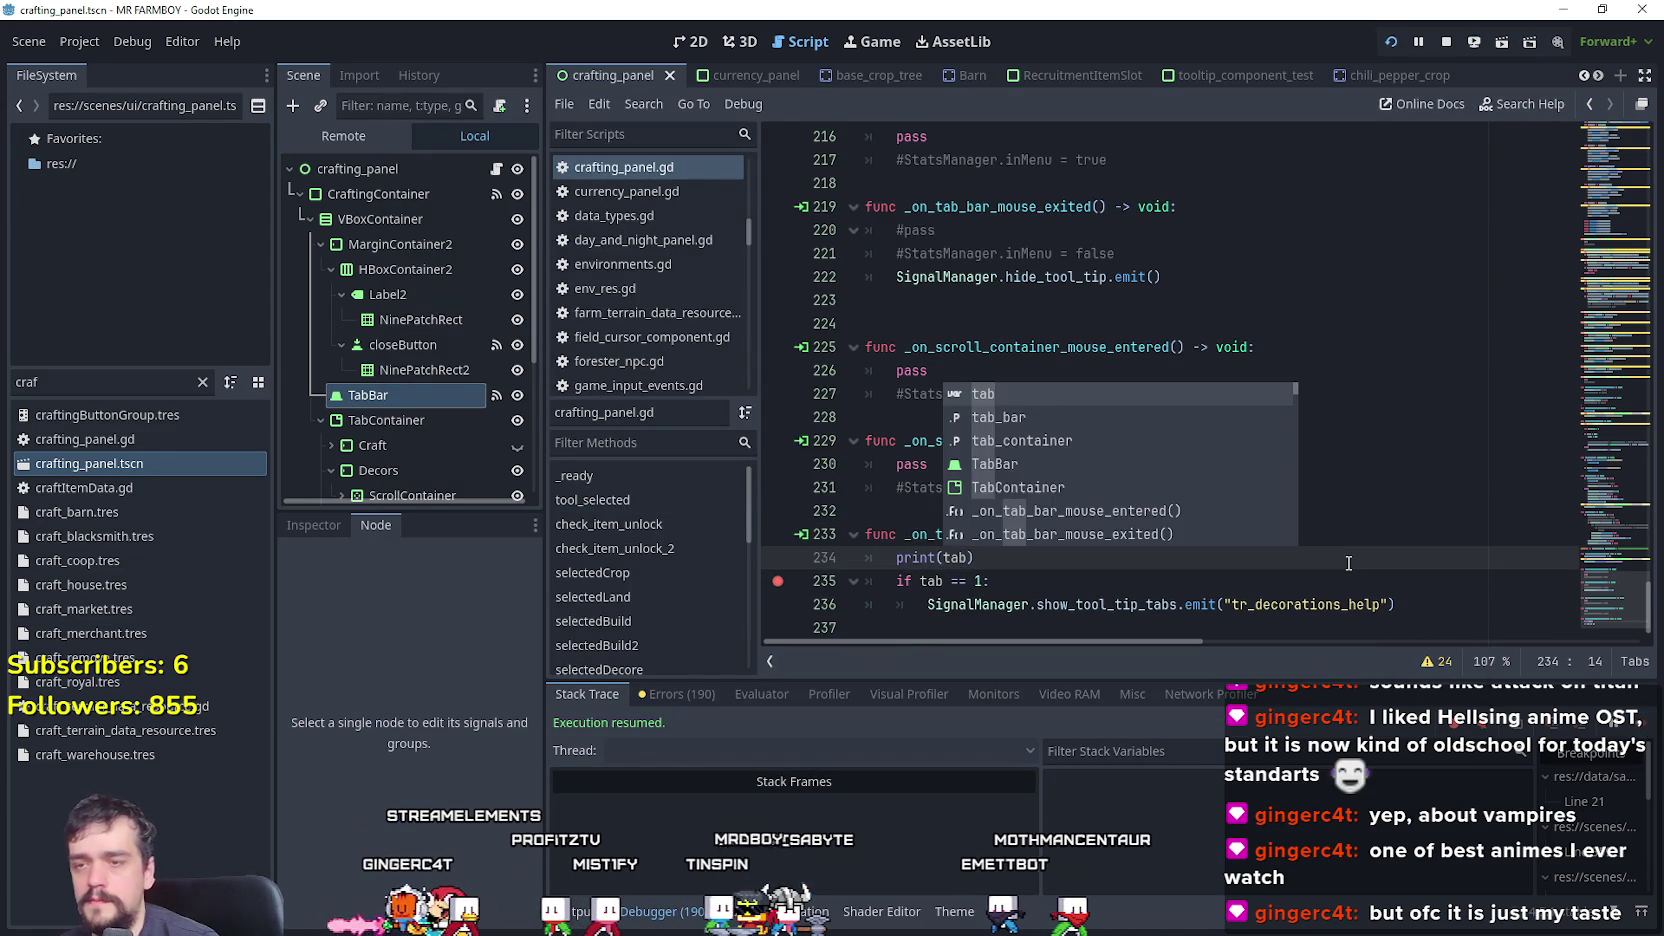
key(ctrl+s)
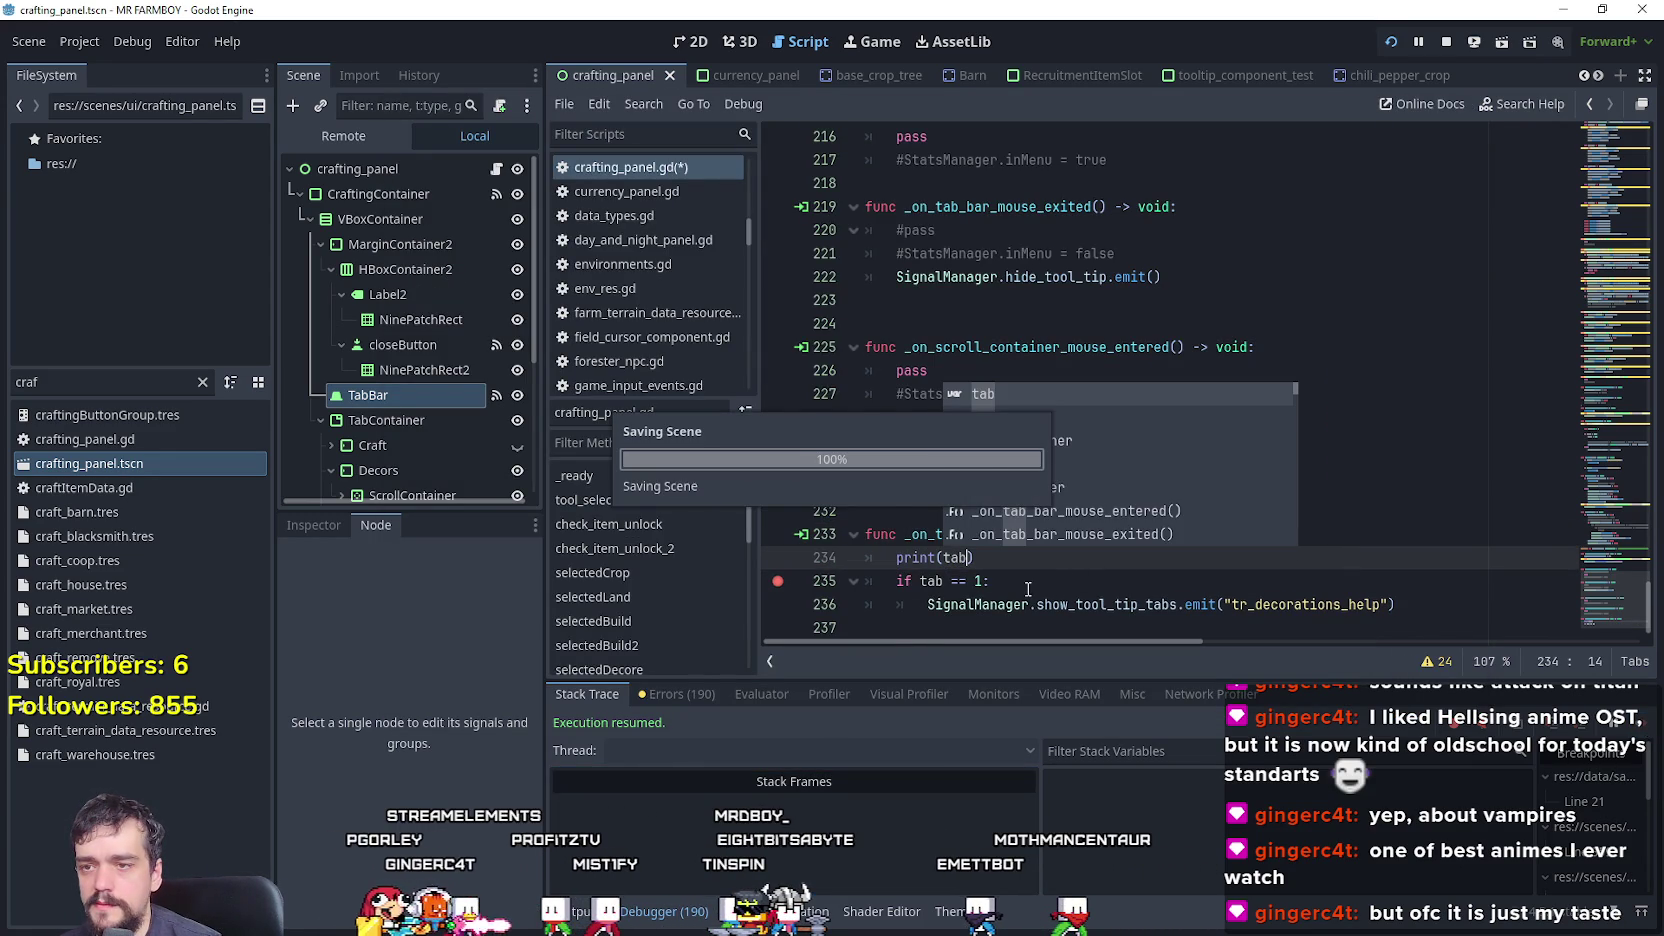
click(990, 581)
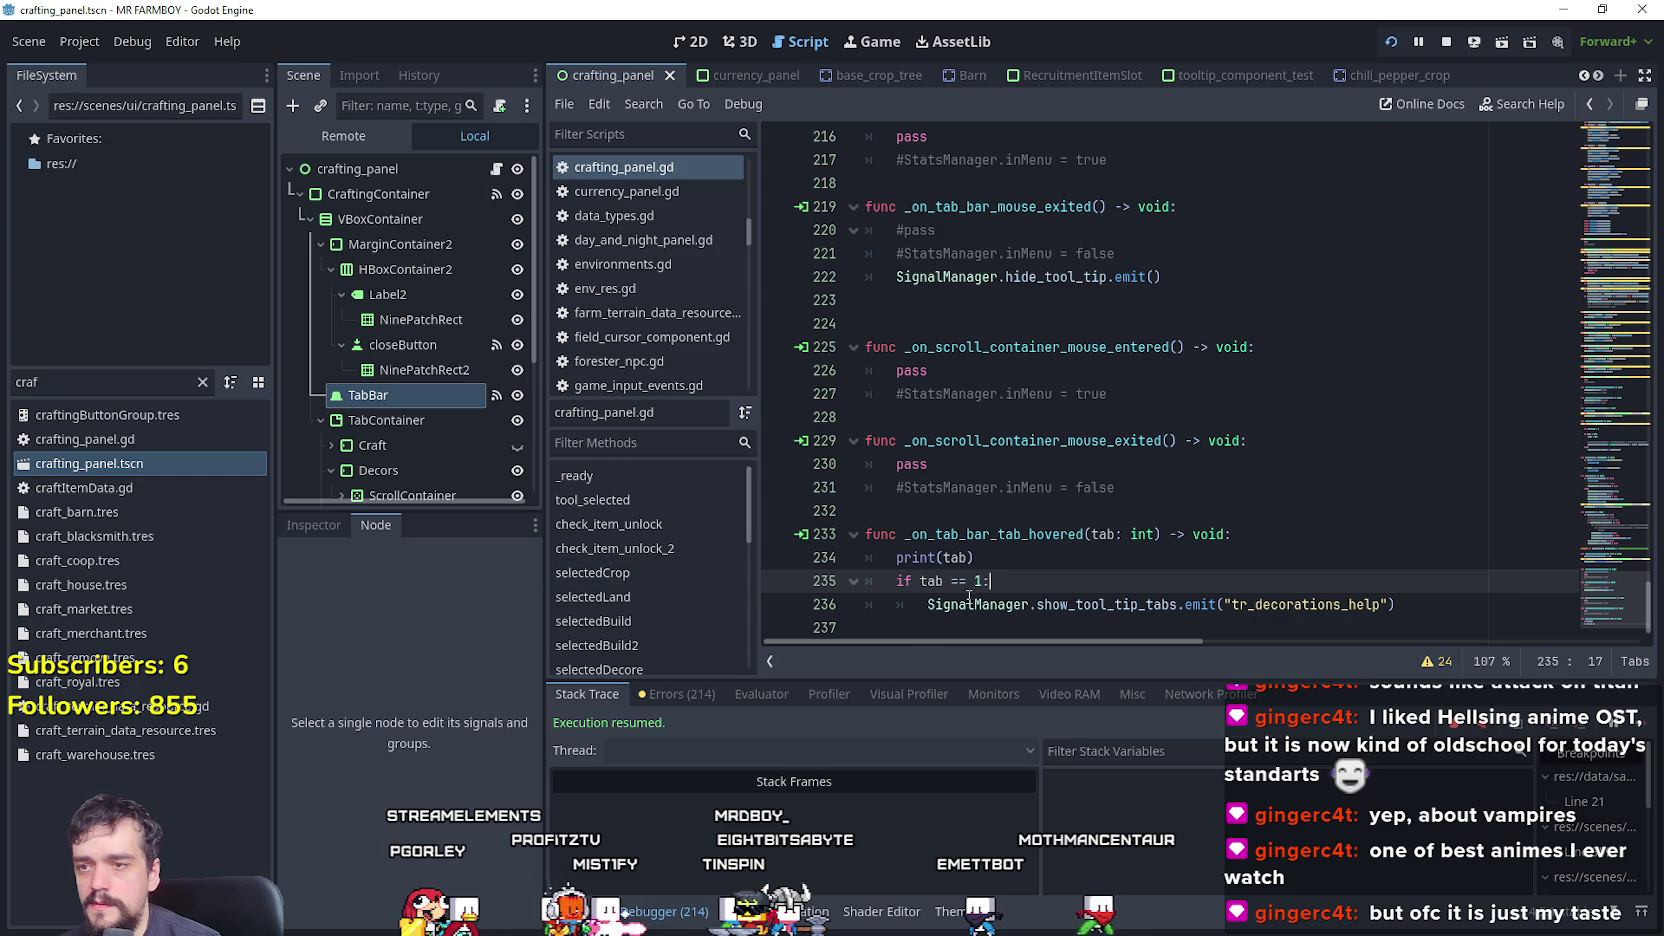
key(F5)
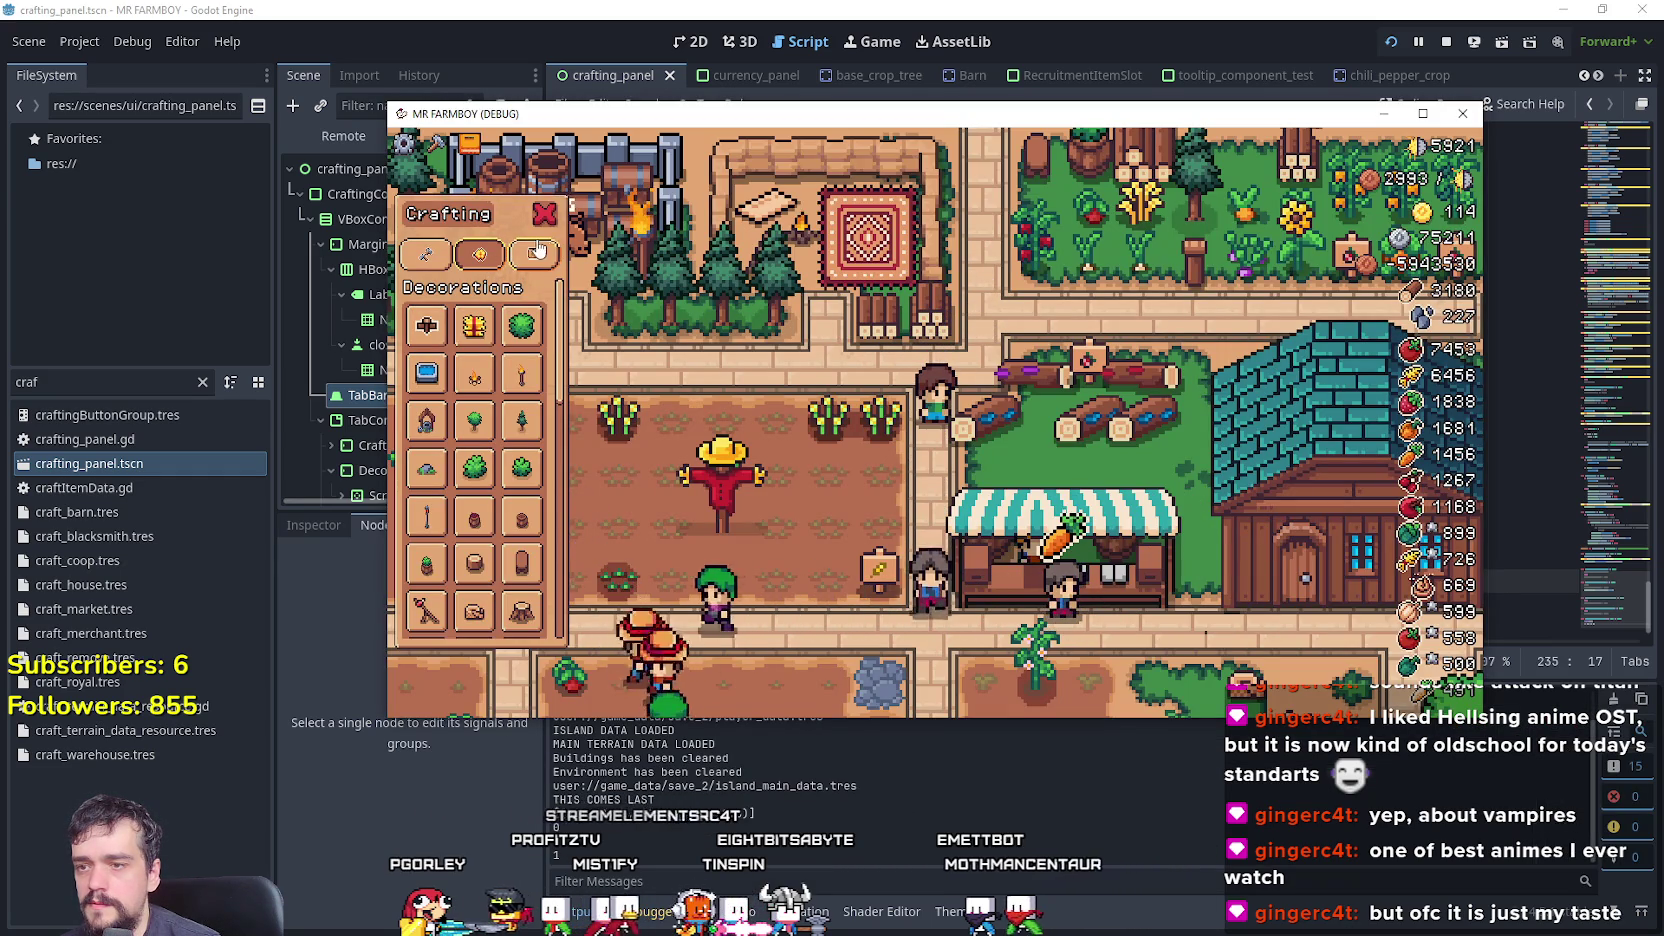
- Hover the Crafting tabs in the running game to print their indices, then select CraftingContainer
click(1066, 62)
click(1397, 603)
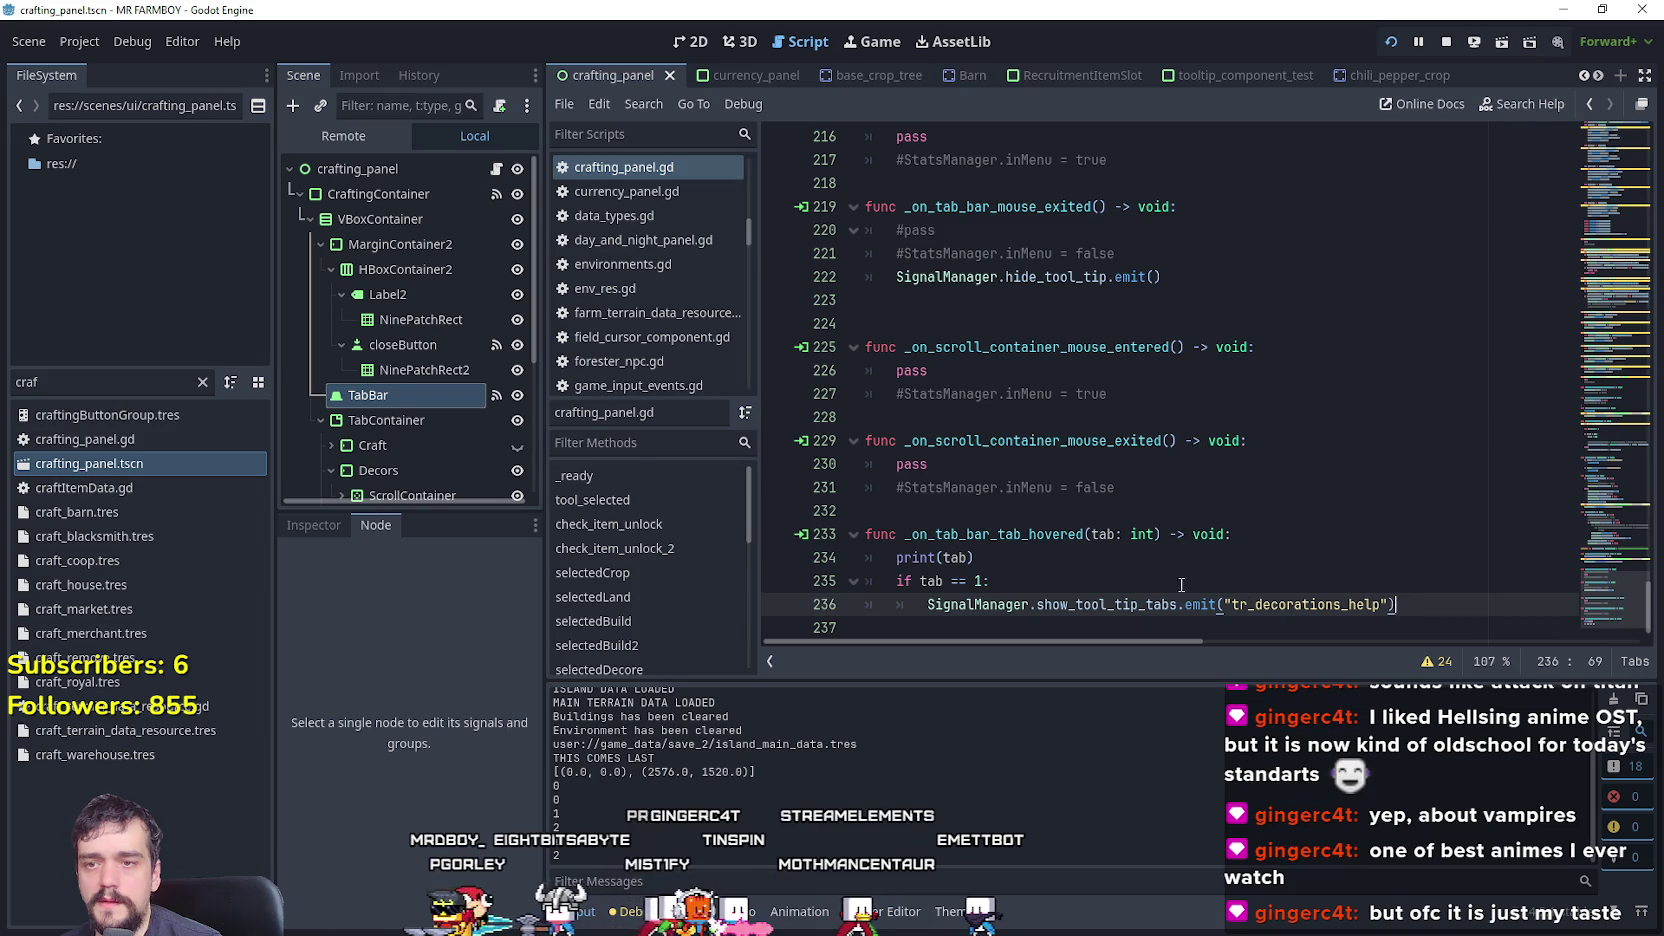
scroll(1214, 596, down, 1)
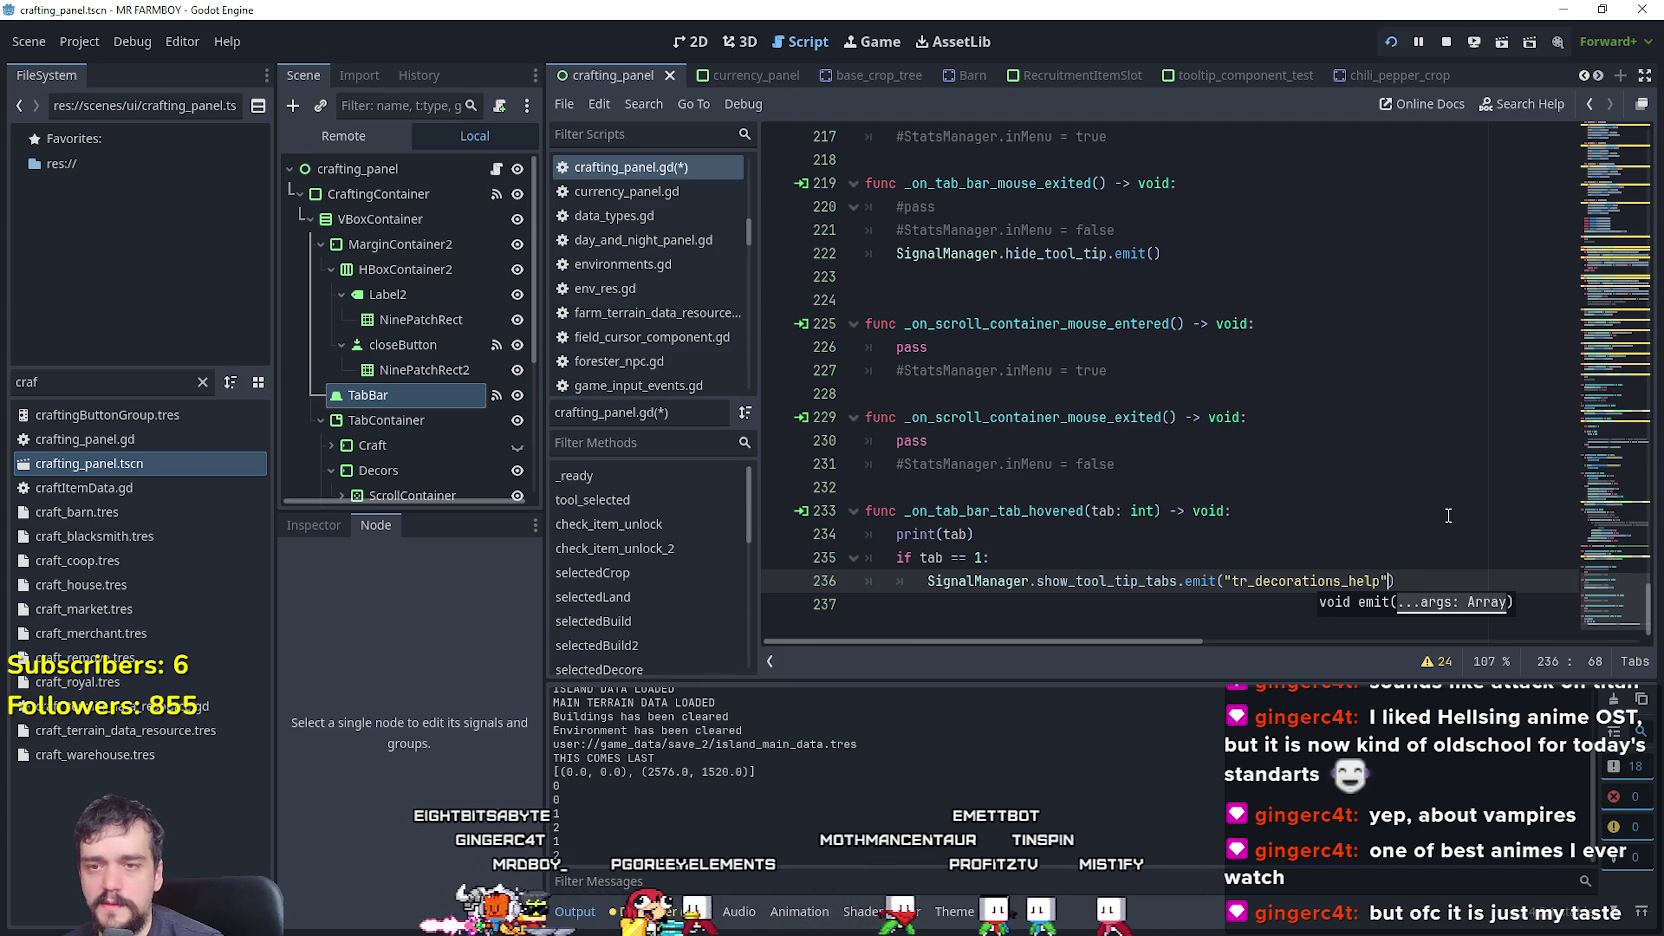
key(alt+Tab)
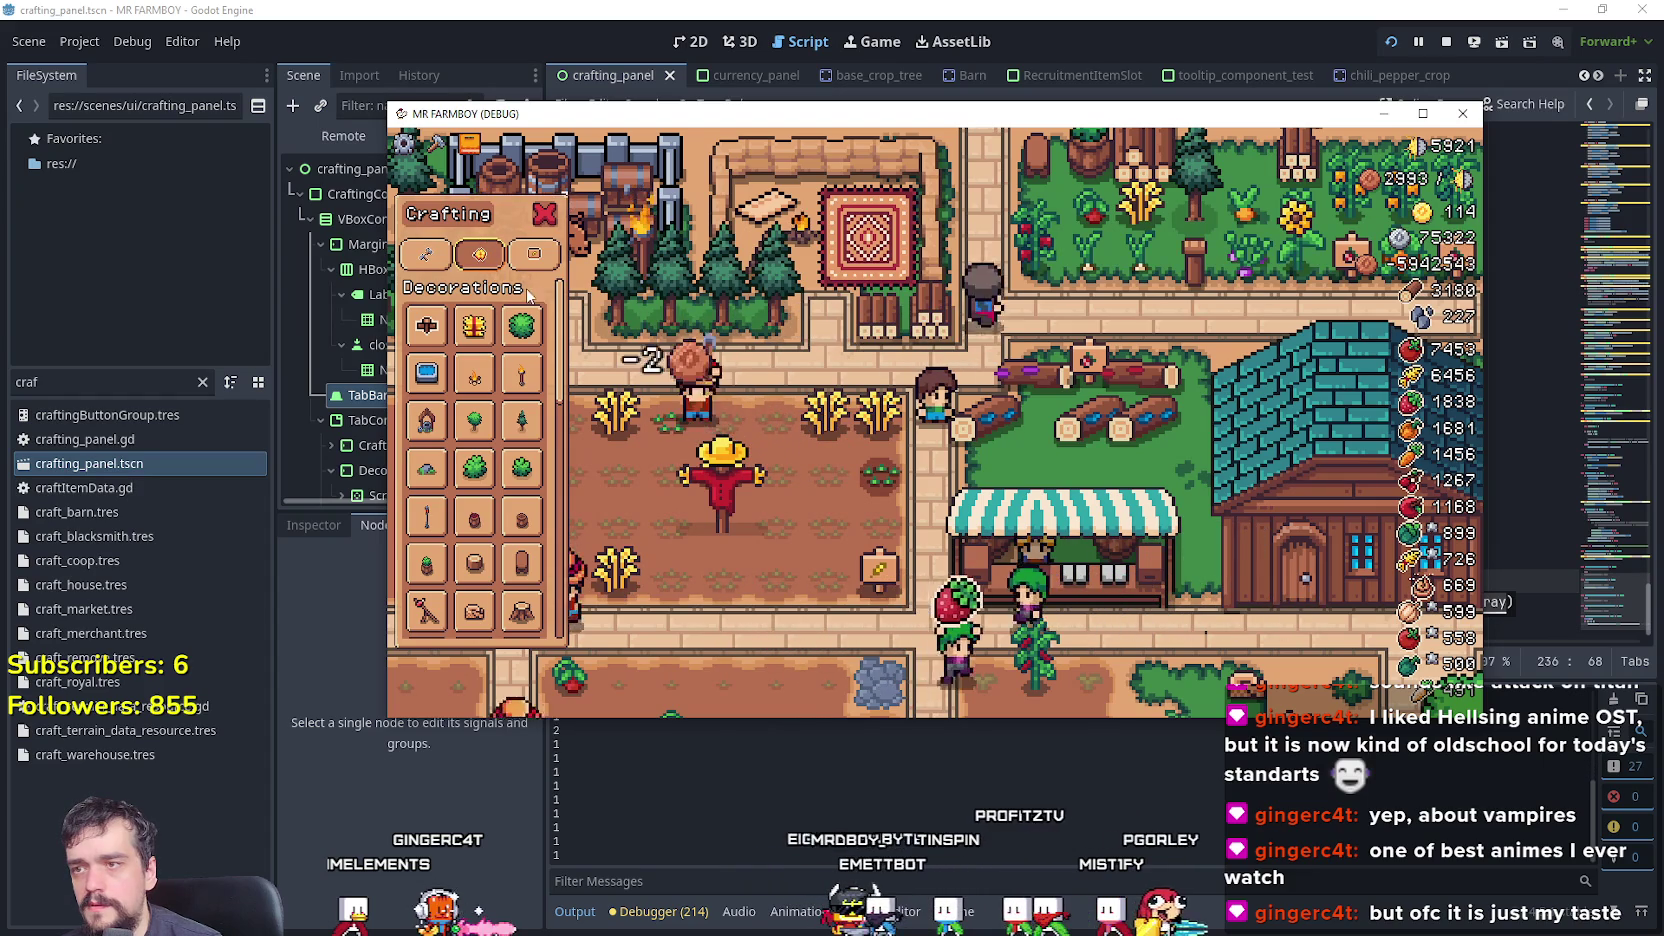
mouse_move(528, 333)
mouse_move(512, 445)
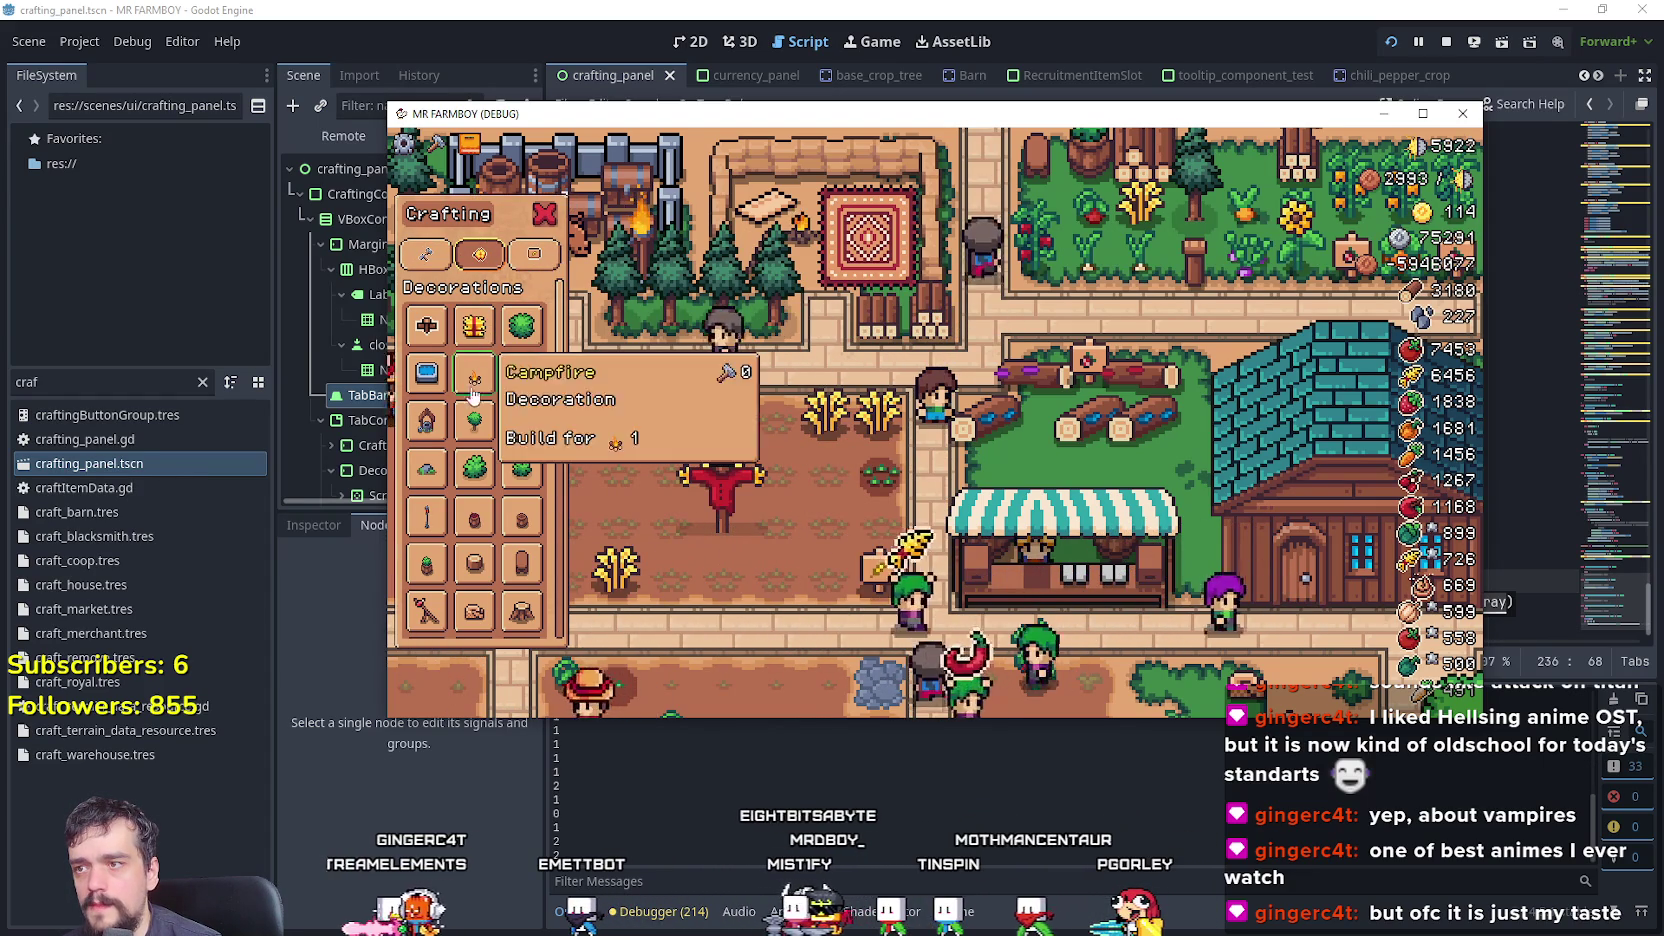
click(348, 196)
click(348, 196)
- Add tab_bar.global_position as a second argument to the Decorations tooltip emit call
scroll(478, 855, down, 4)
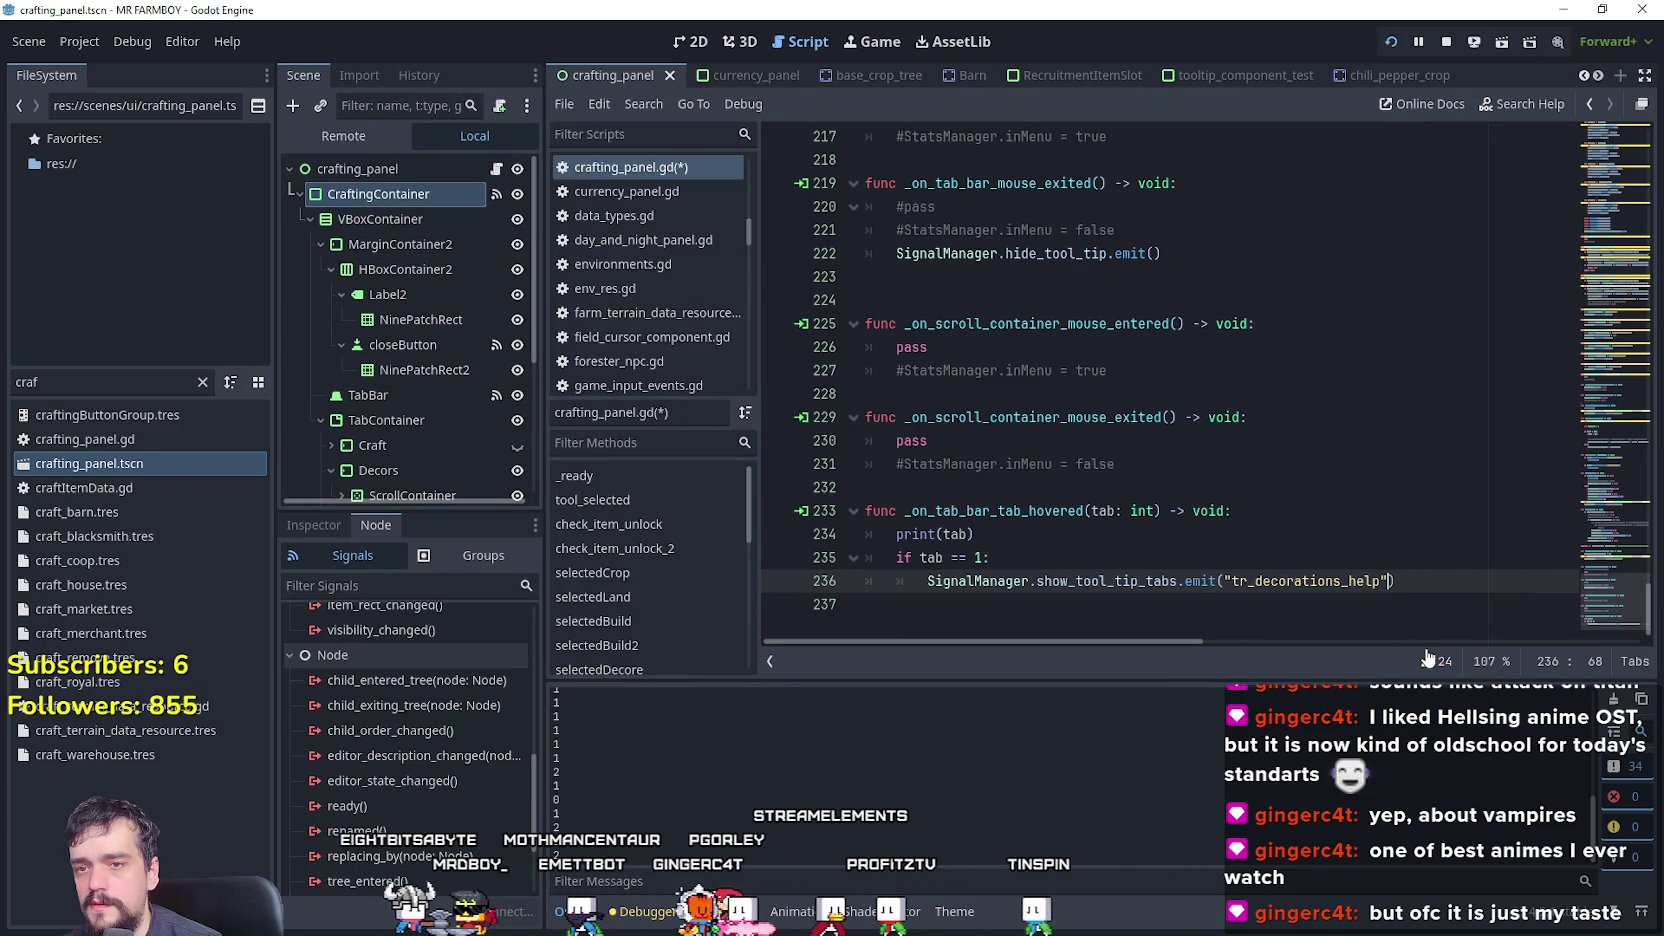
text(, craft)
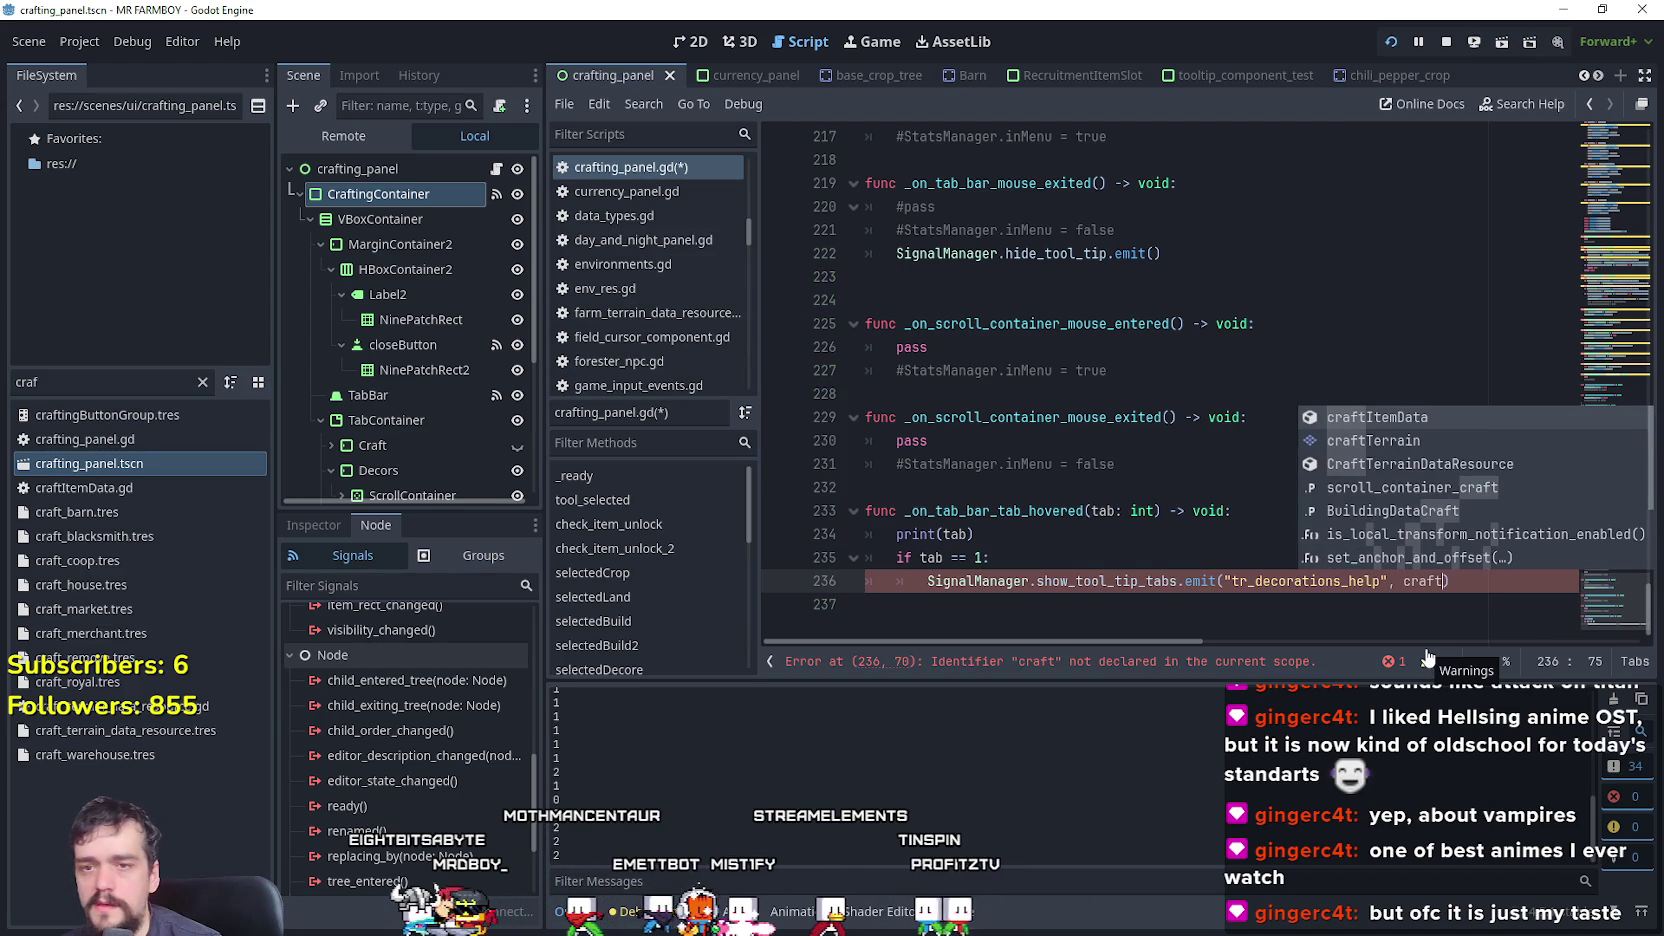
key(BackSpace)
key(BackSpace)
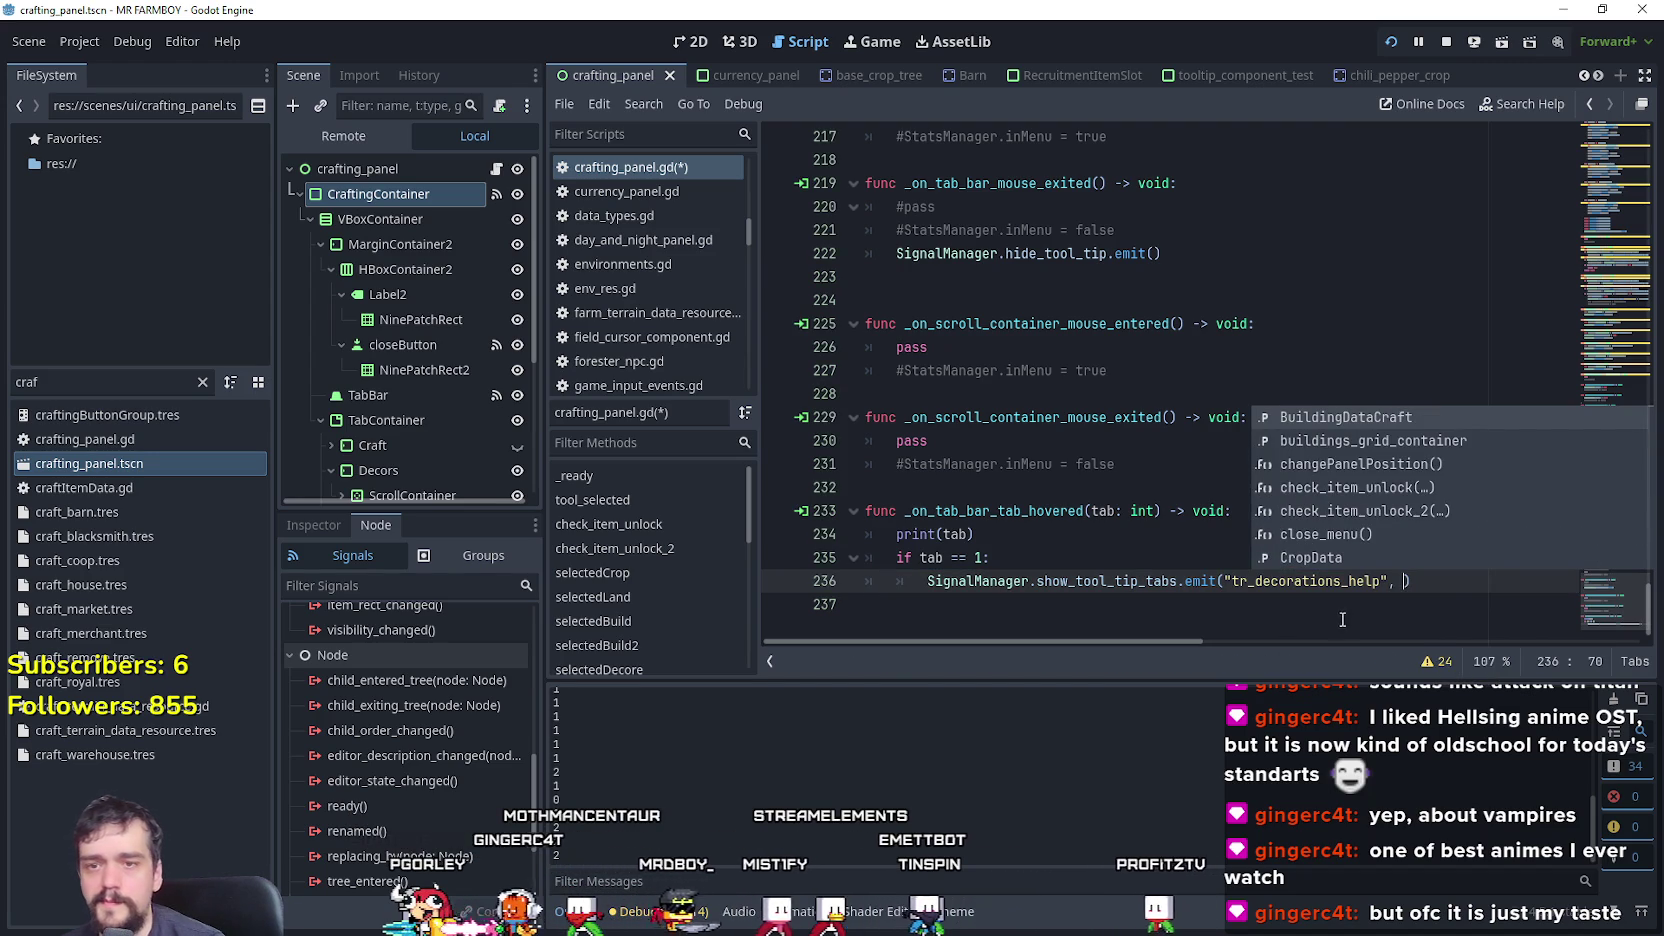
click(1458, 583)
mouse_move(1594, 585)
mouse_down()
mouse_move(1592, 113)
mouse_move(1540, 560)
mouse_move(1460, 642)
mouse_up()
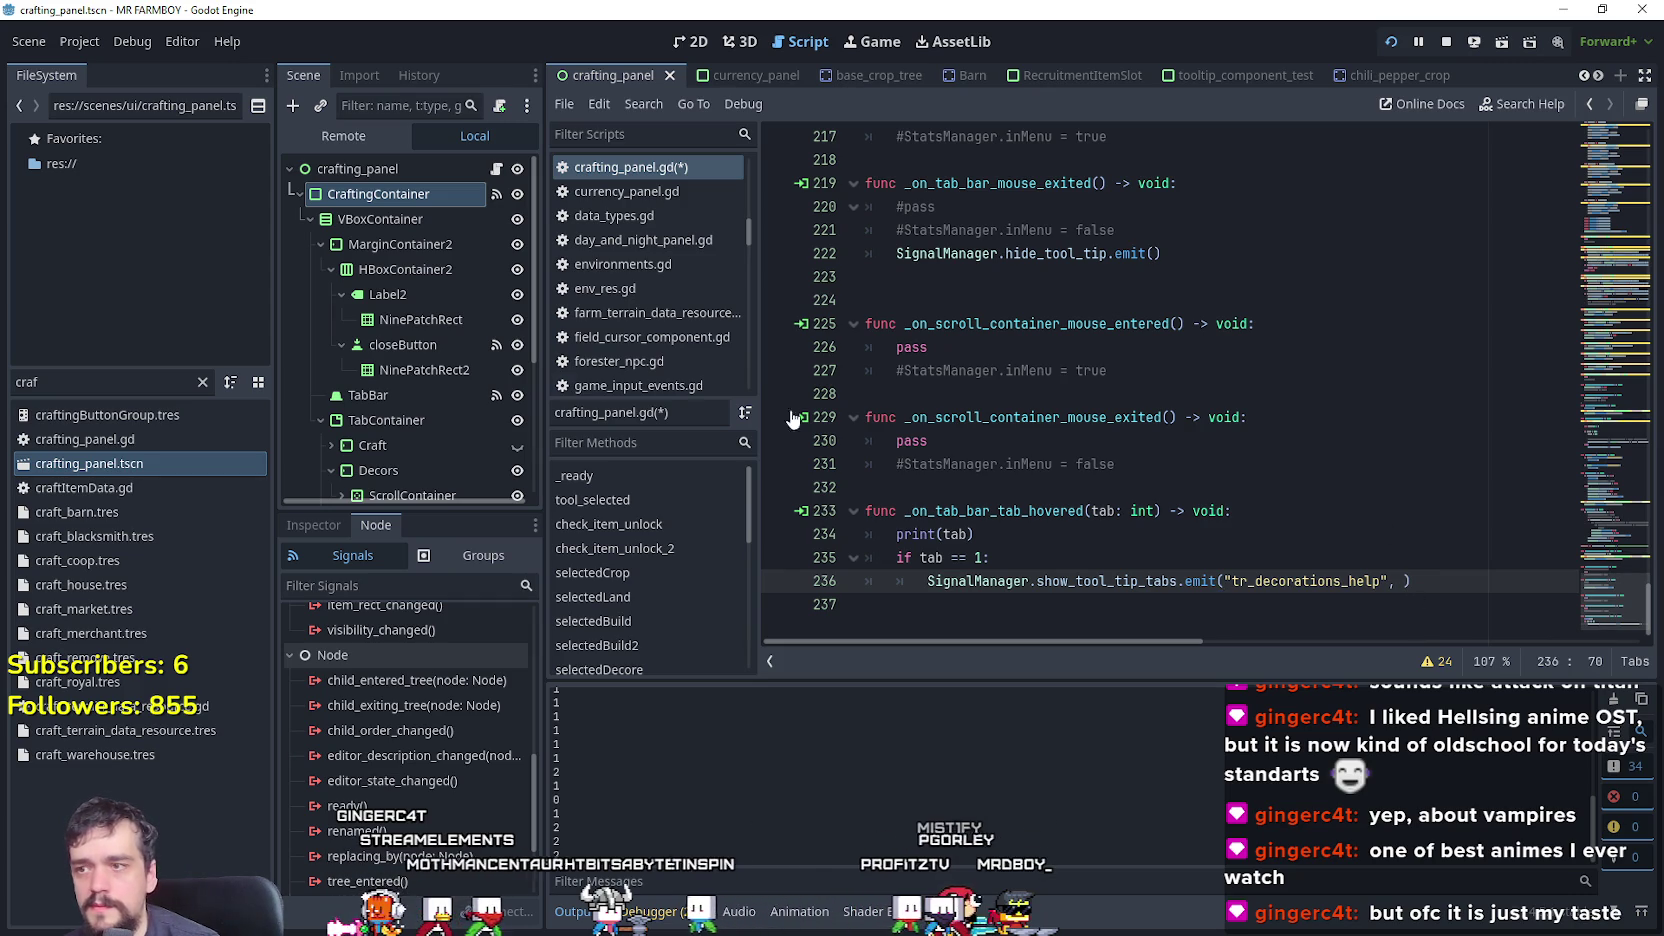
text(tab)
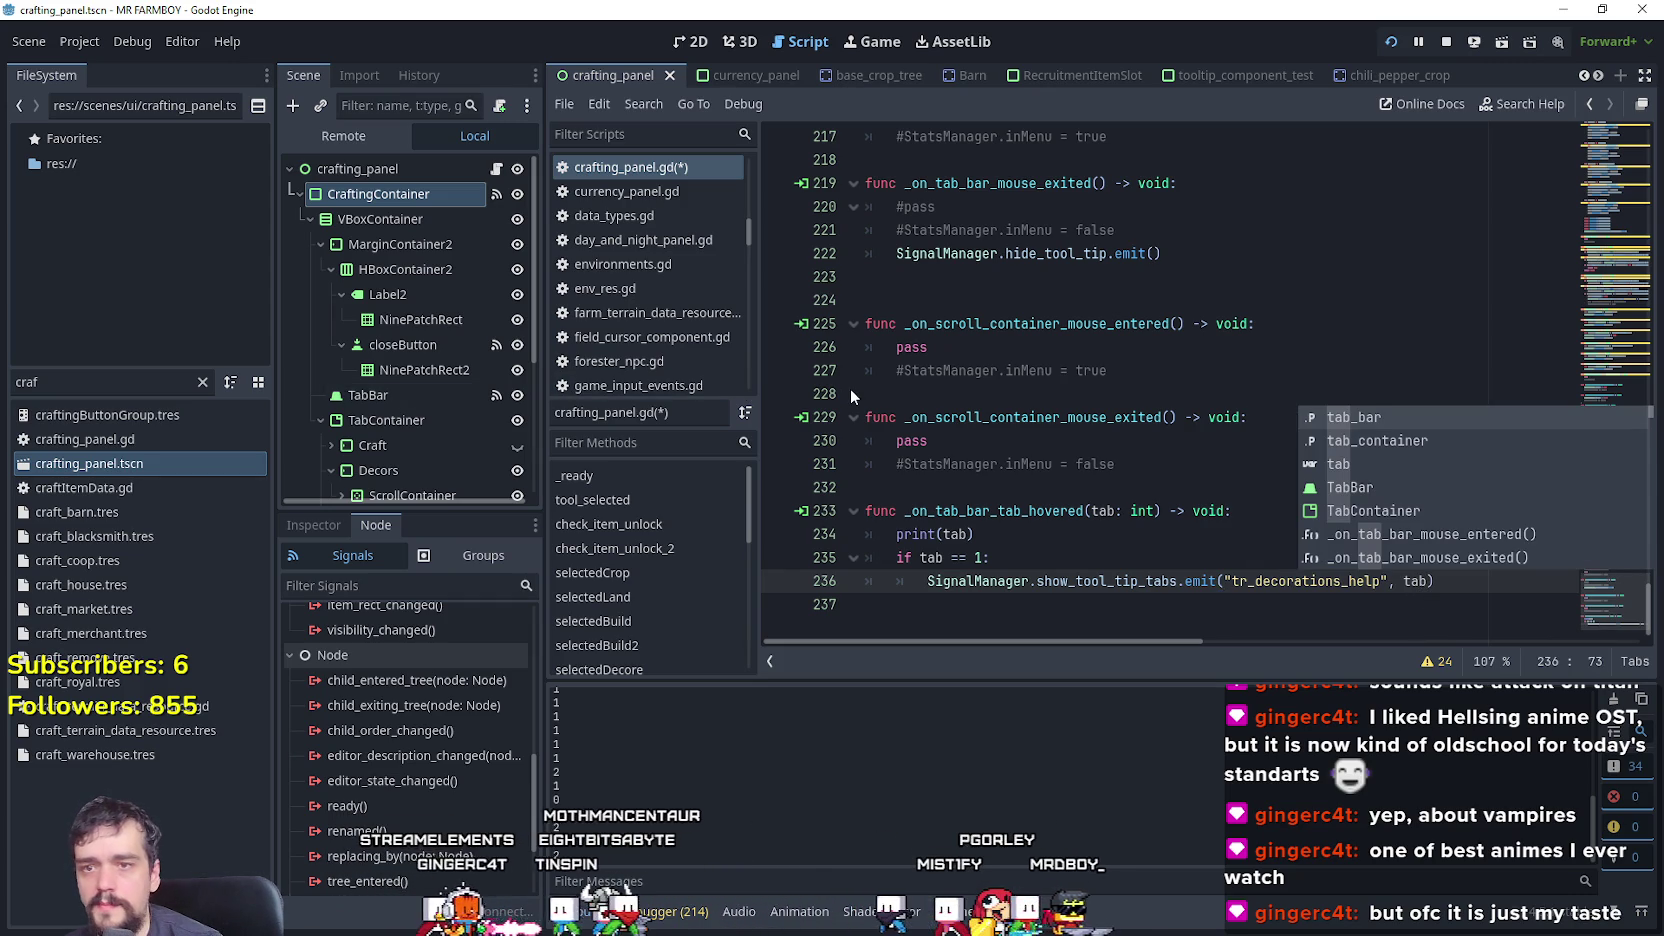
key(Return)
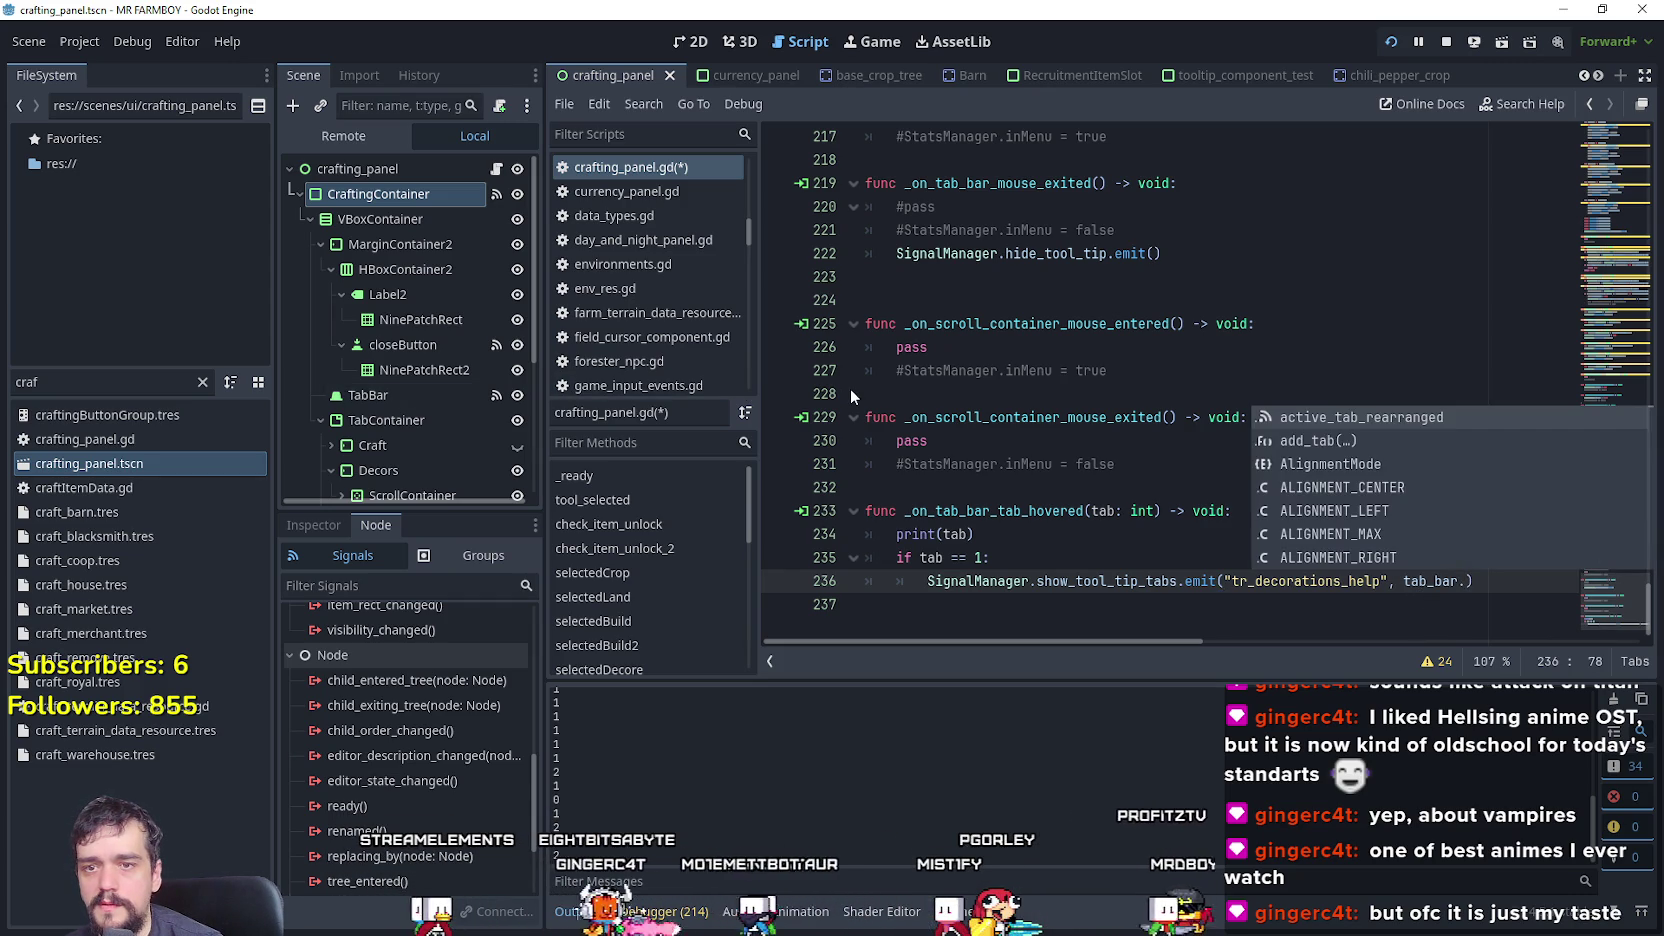
text(posi)
key(BackSpace)
key(BackSpace)
key(BackSpace)
text(glob)
key(Return)
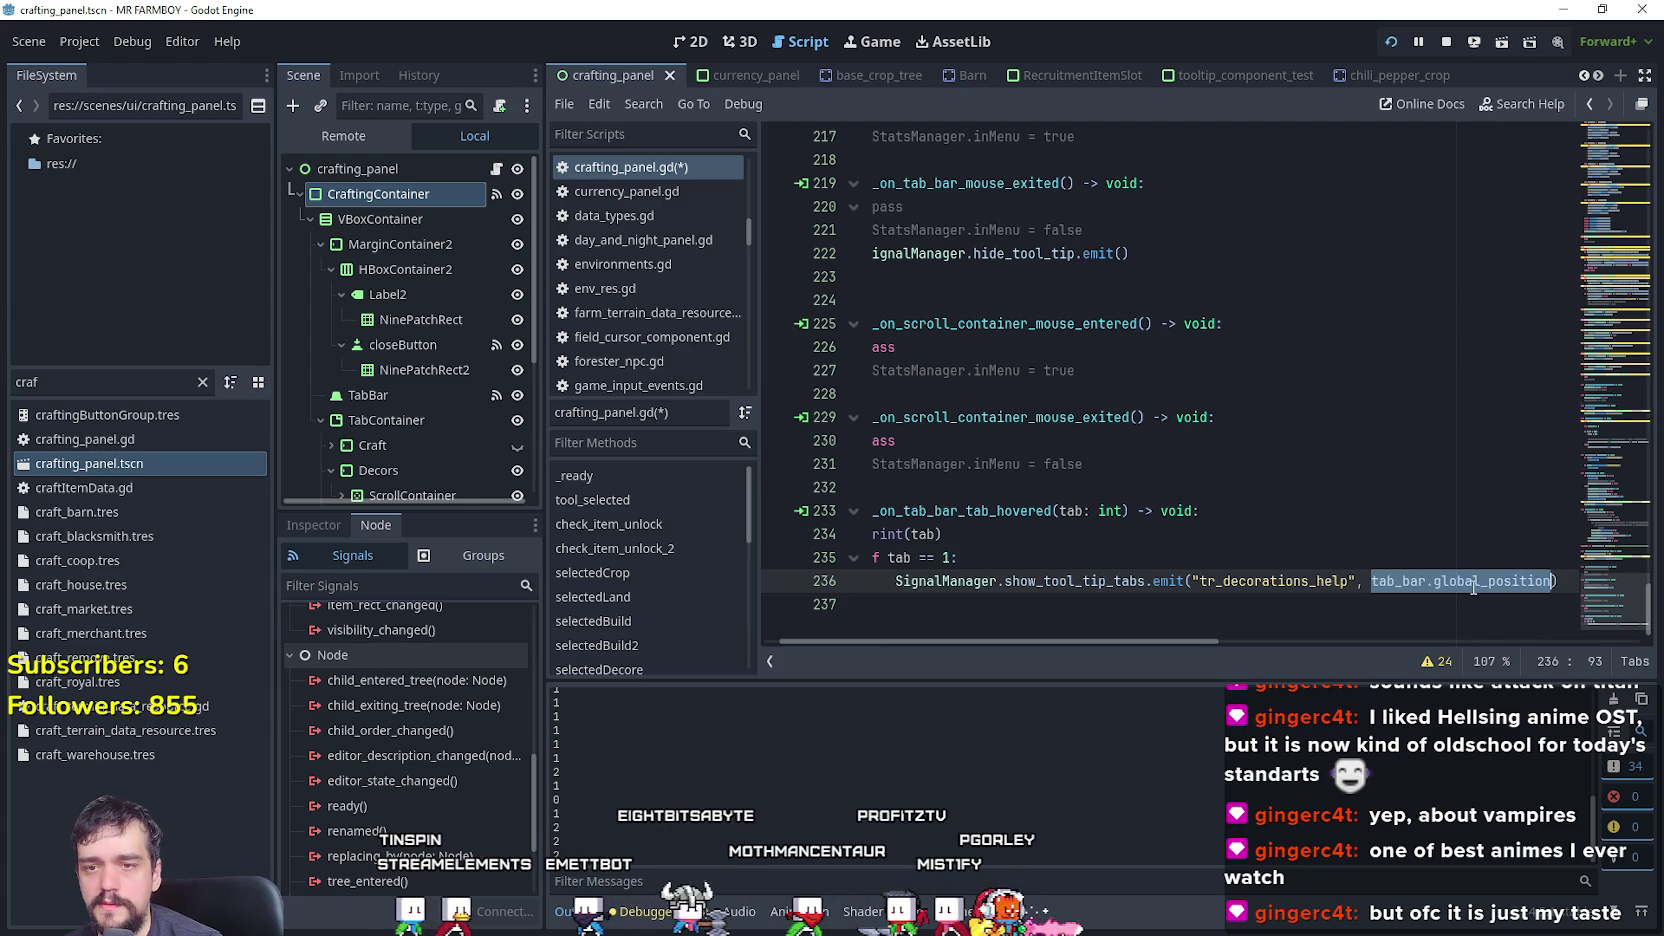
click(1018, 564)
- Look up where the show_tool_tip_tabs signal is declared
double_click(1056, 581)
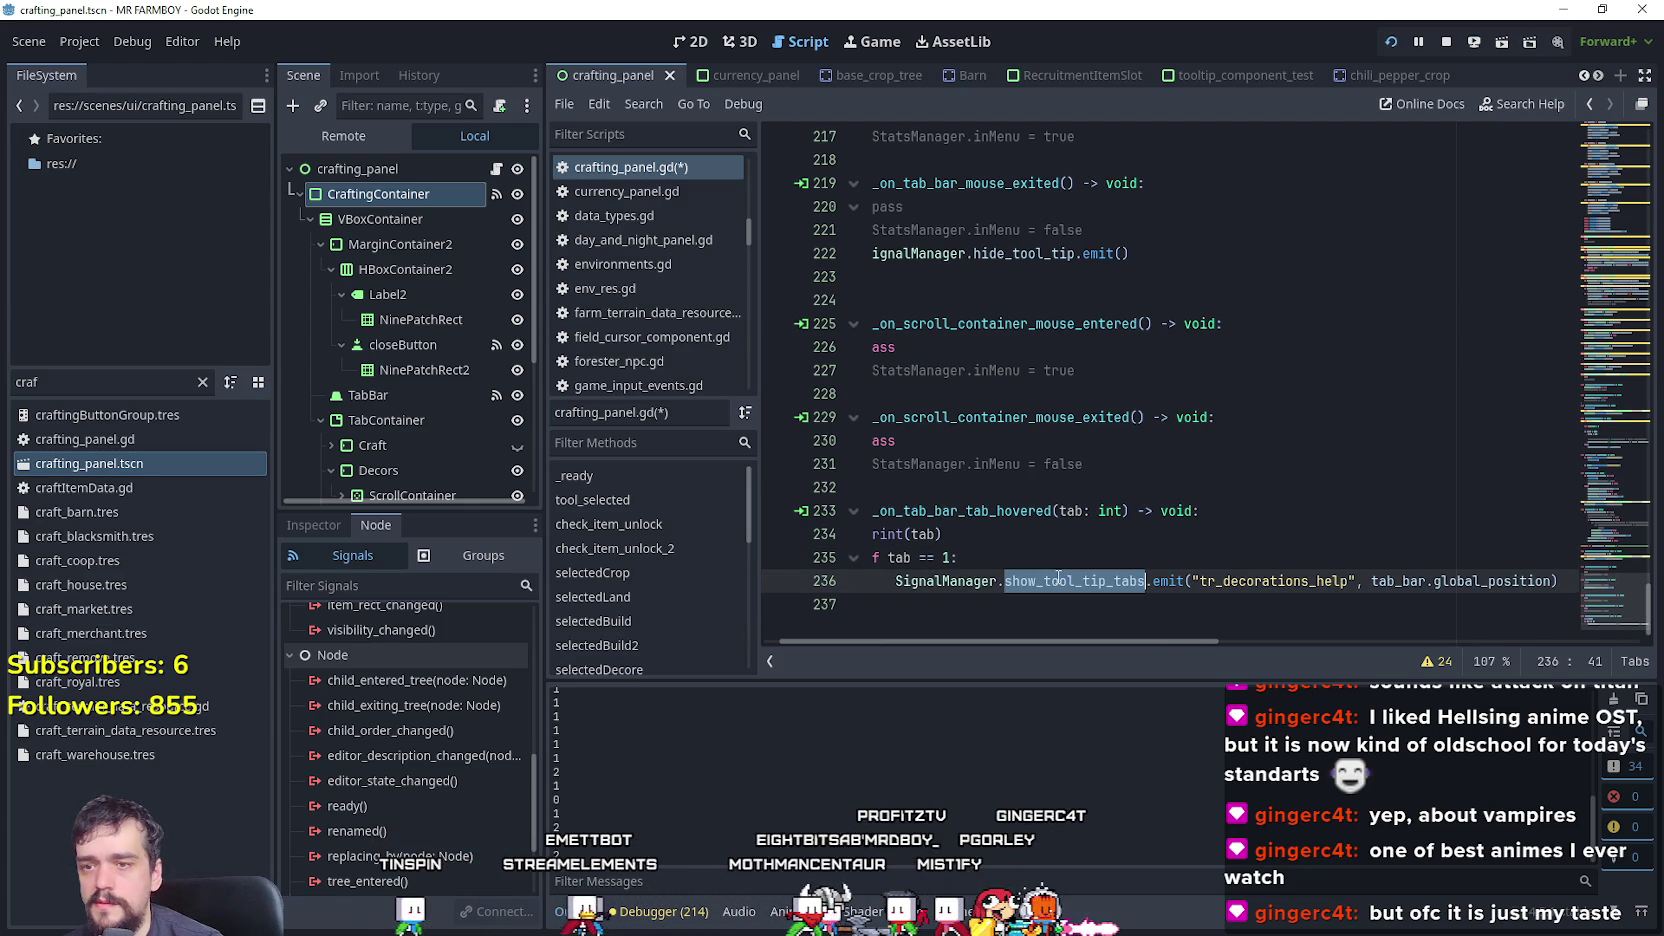
right_click(1064, 581)
click(1120, 850)
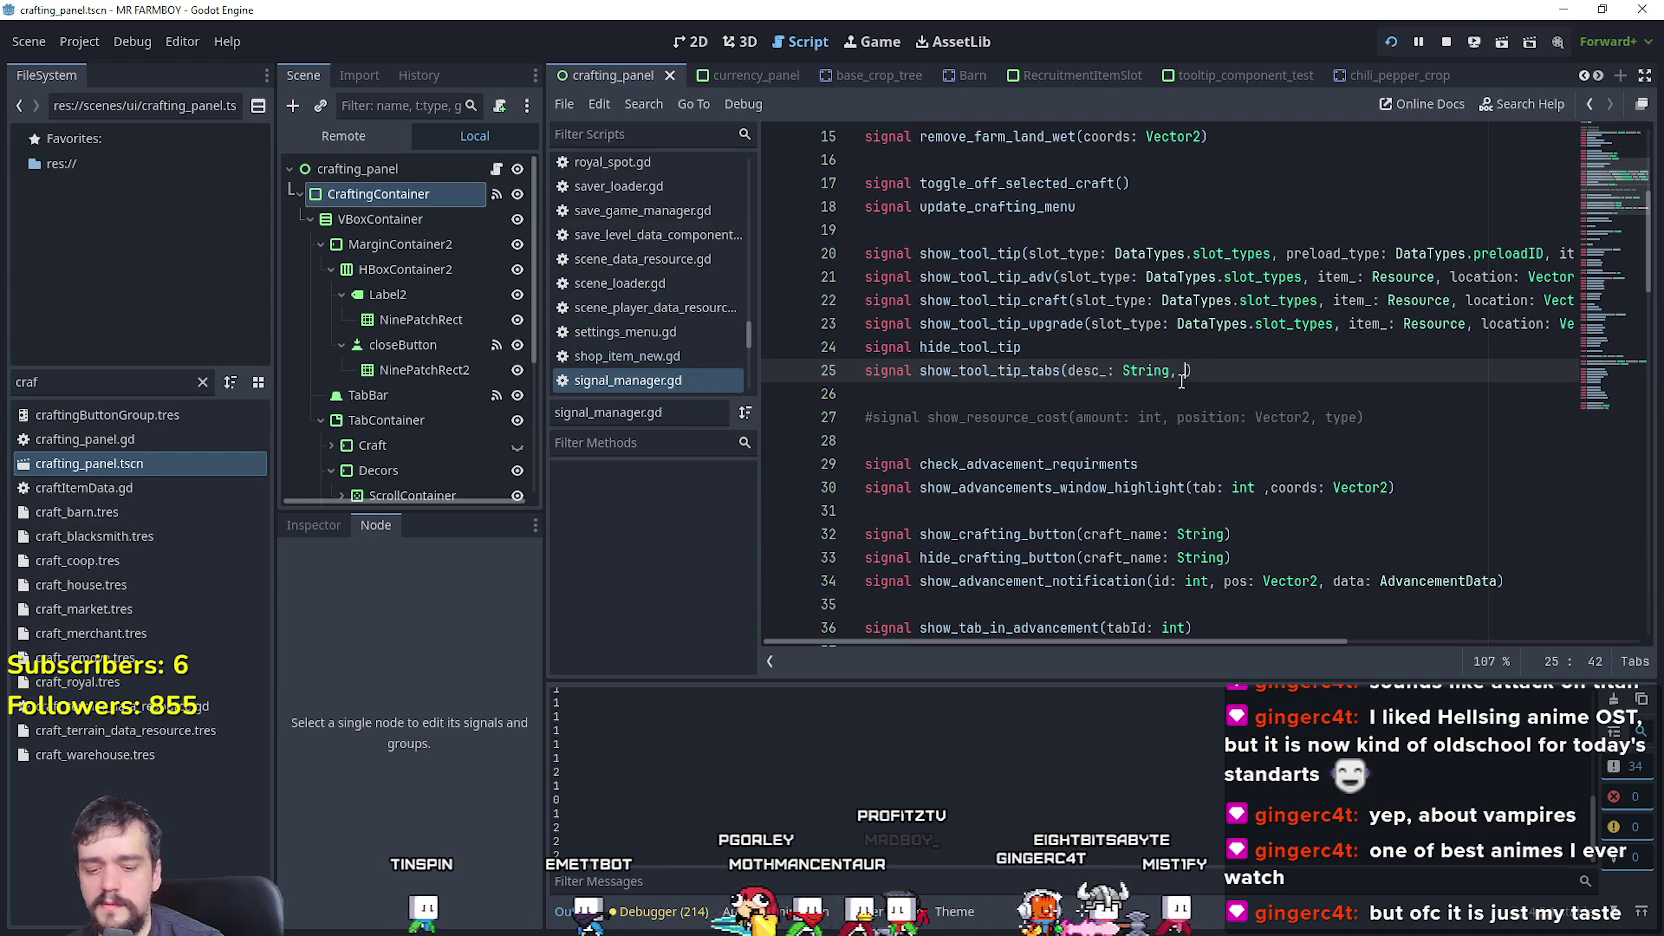
- Add a 'position: Vector2' parameter to the show_tool_tip_tabs signal and save signal_manager.gd
text(position: V)
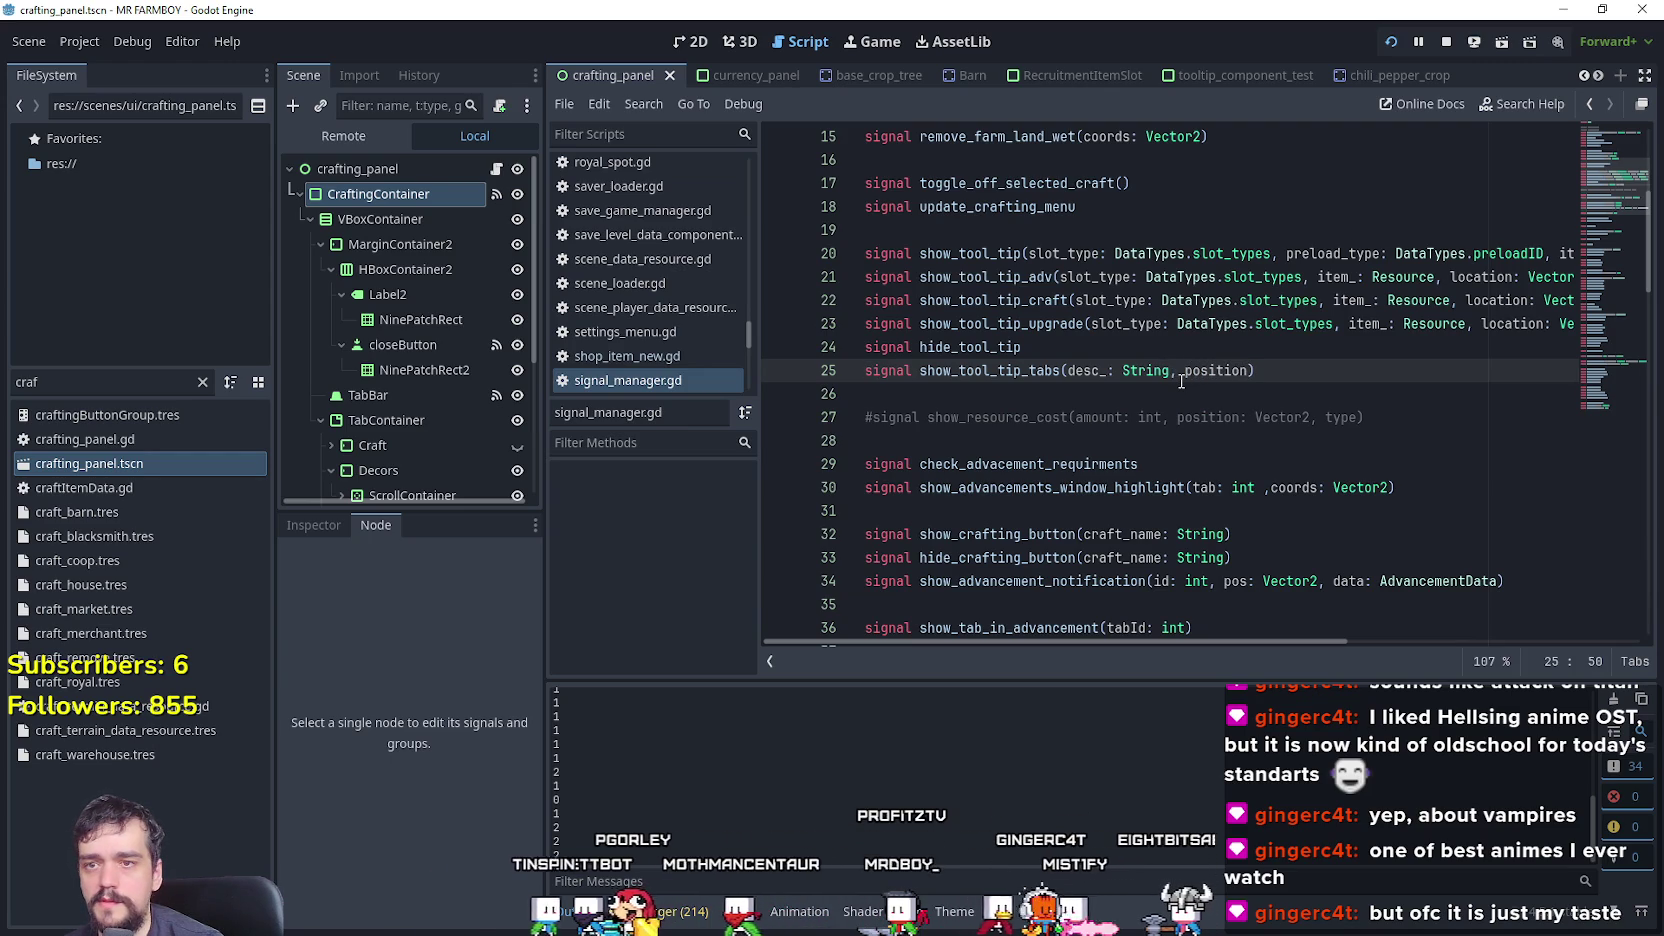
text(ector2)
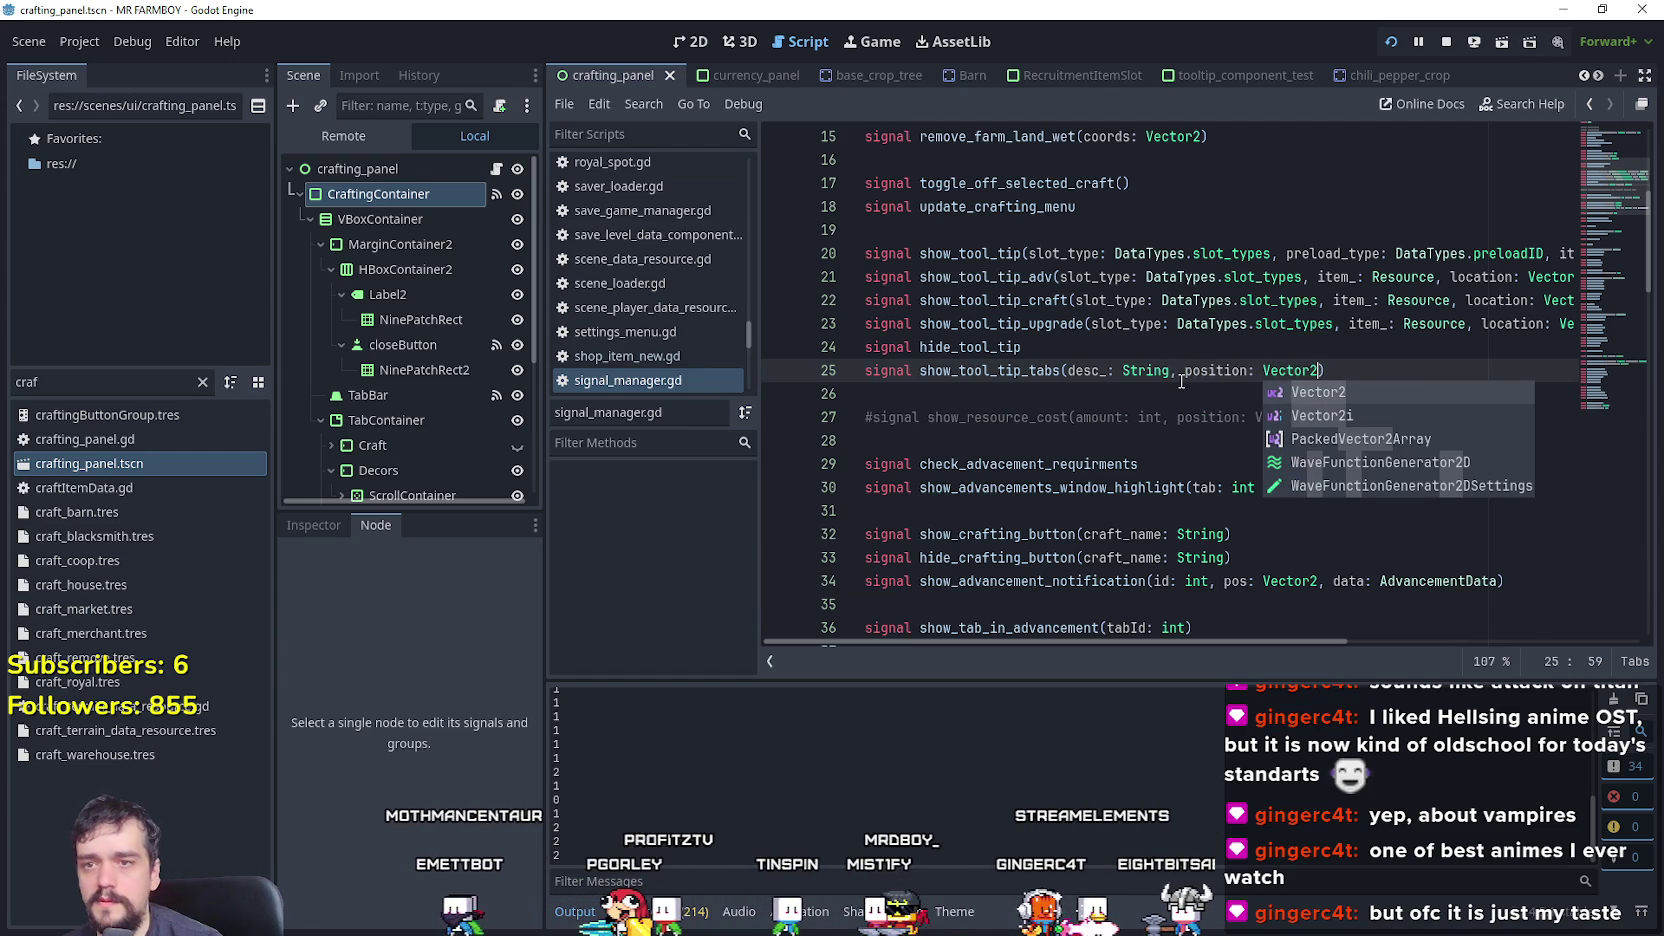
click(1181, 381)
mouse_move(1216, 641)
mouse_down()
mouse_move(1290, 641)
mouse_move(1216, 641)
mouse_up()
click(1055, 357)
key(ctrl+s)
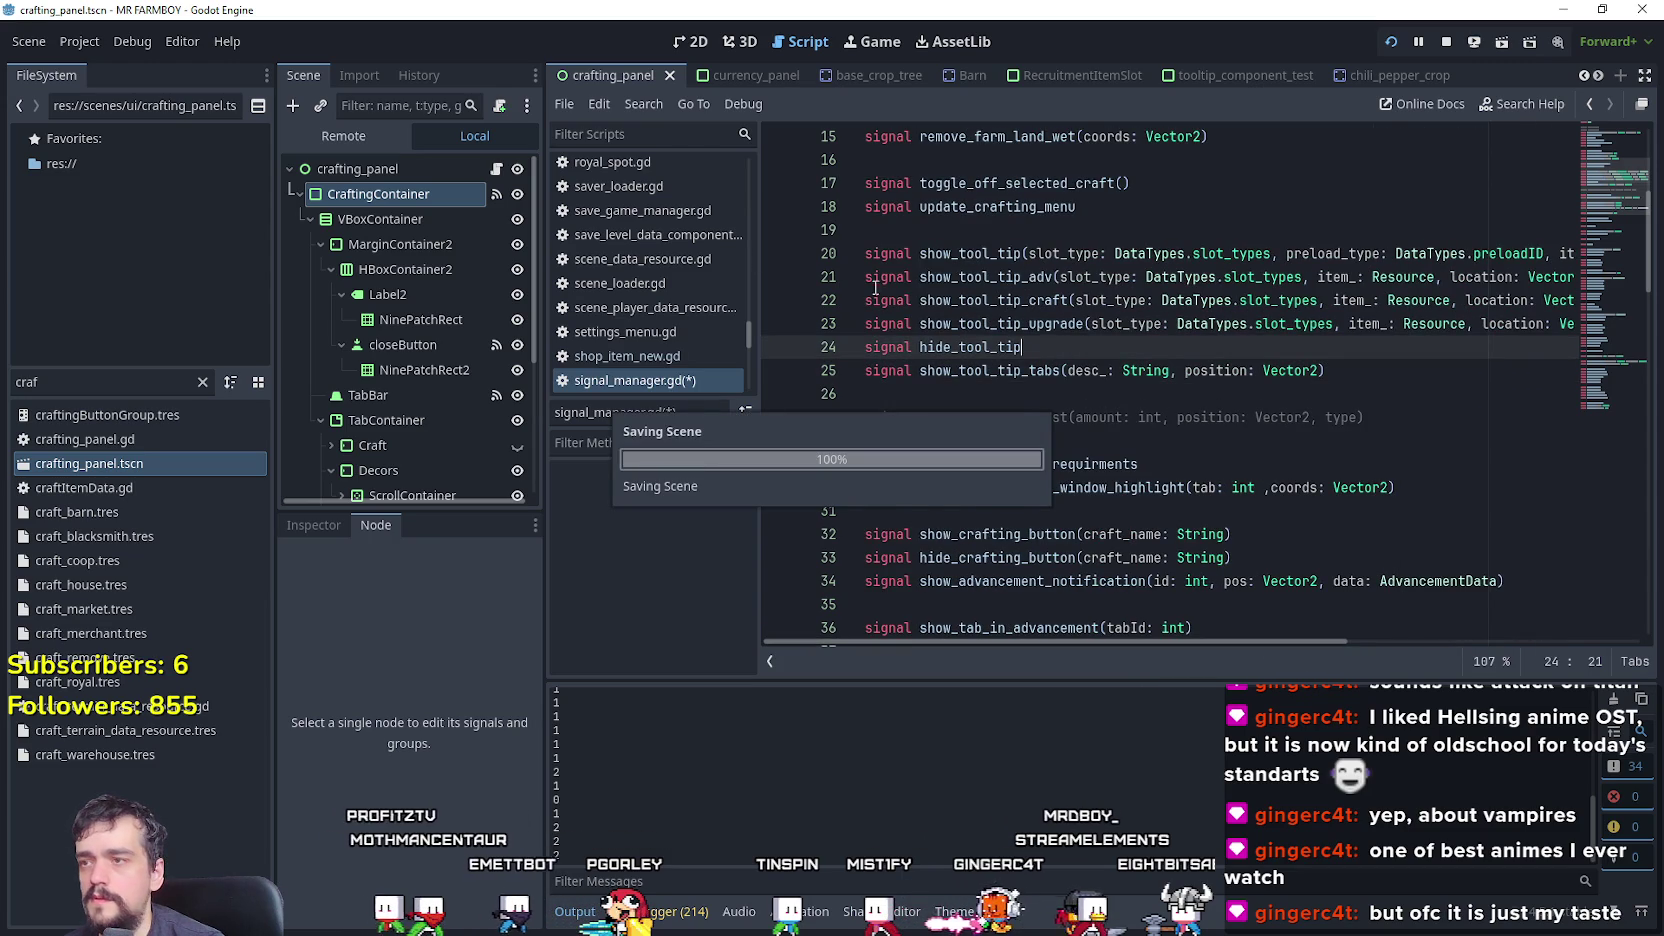
- Open tooltip_component_test.tscn through a 'too' FileSystem filter and jump to the setTooltipTabs definition
text(too)
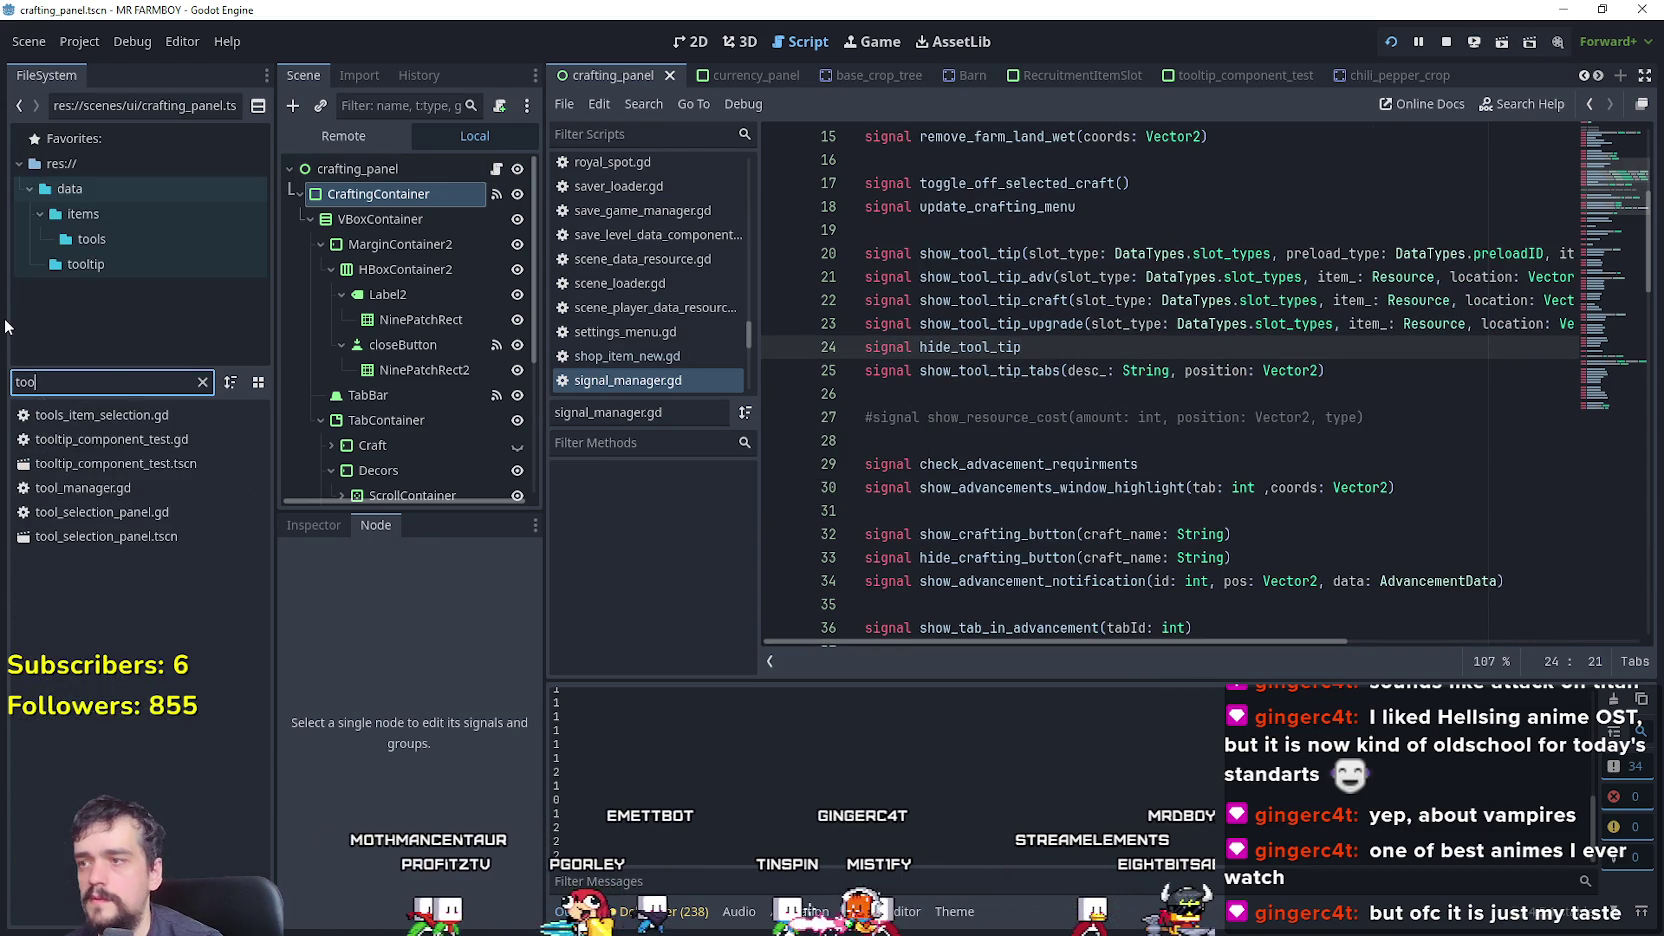
double_click(144, 463)
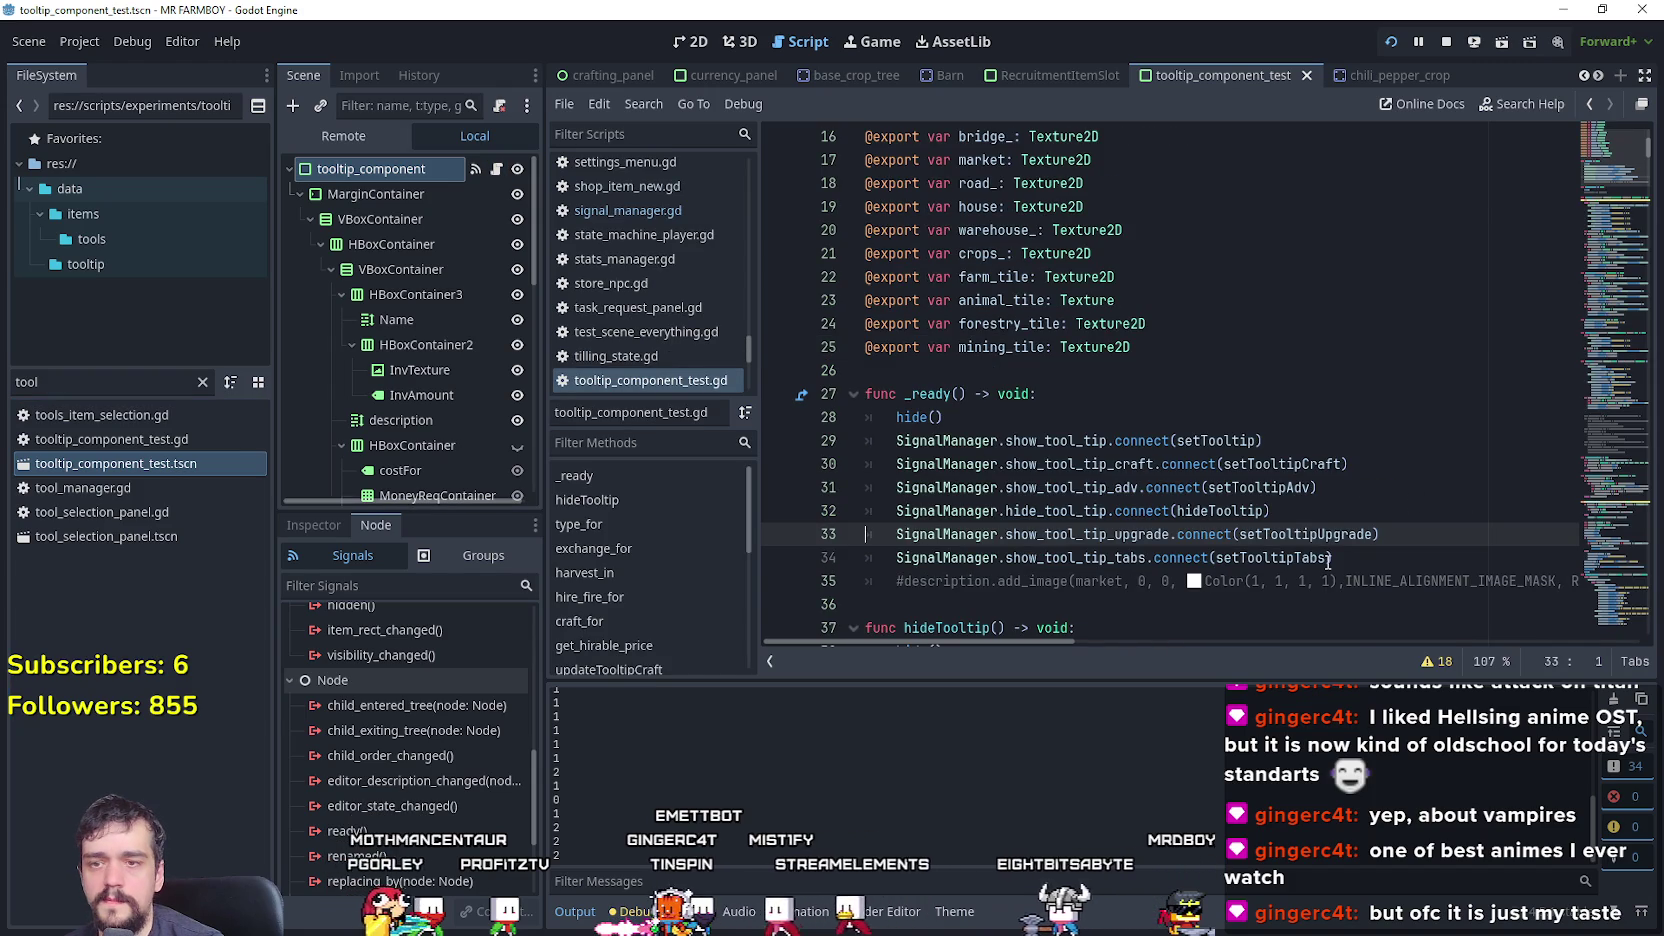
click(1331, 558)
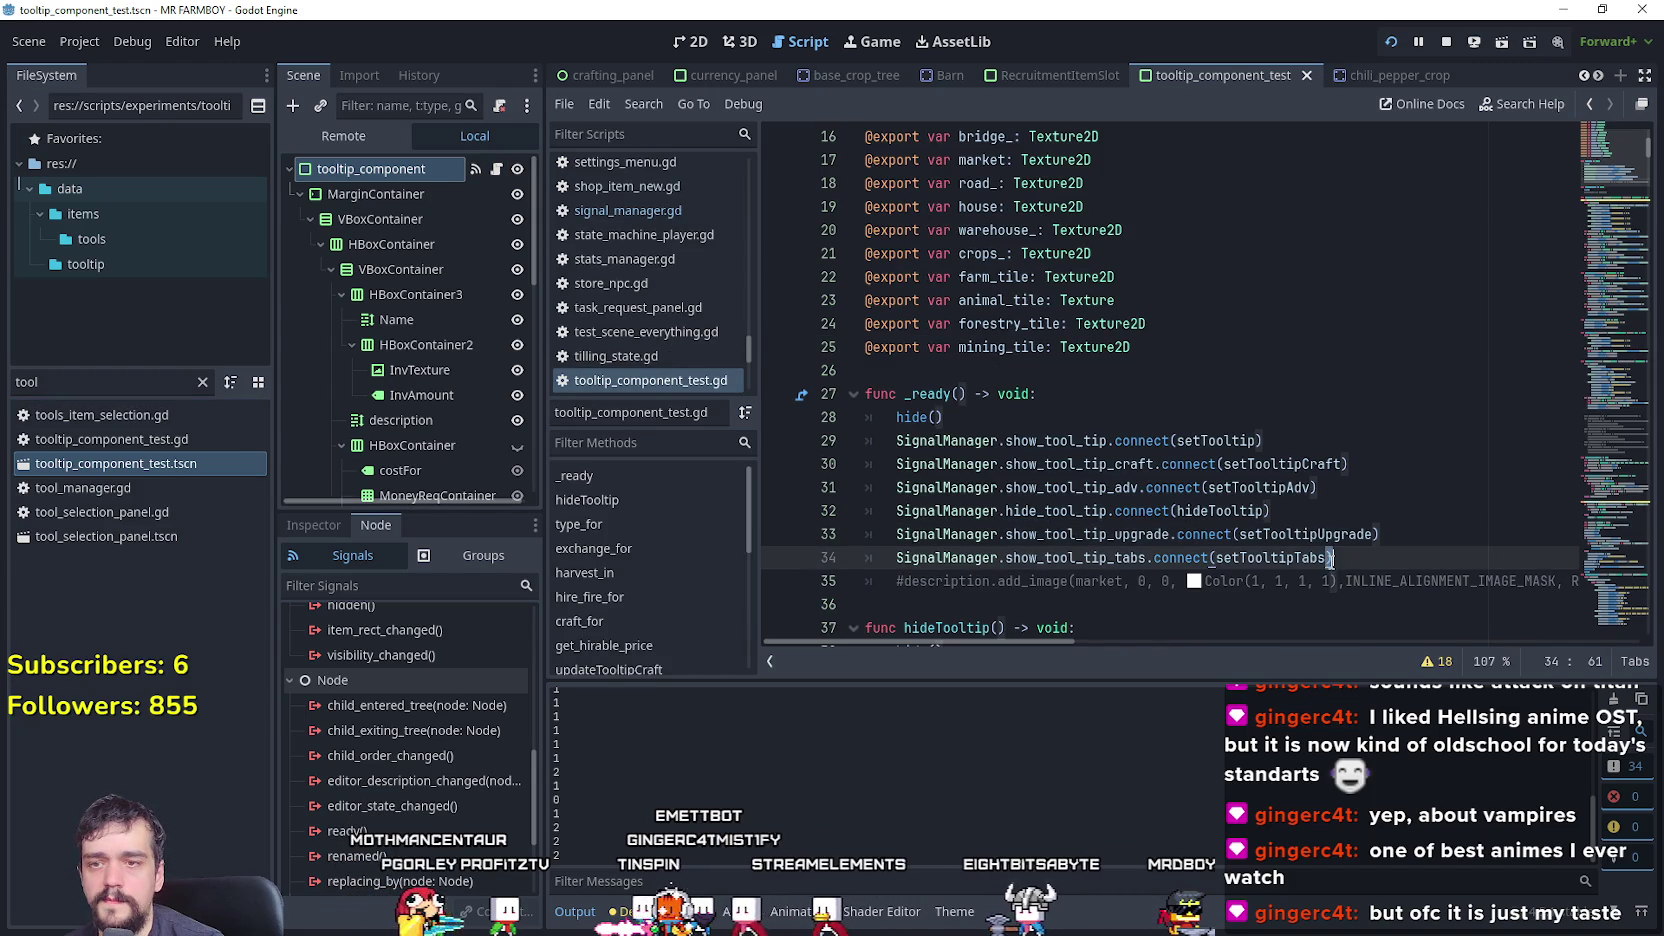
right_click(1304, 562)
click(1352, 890)
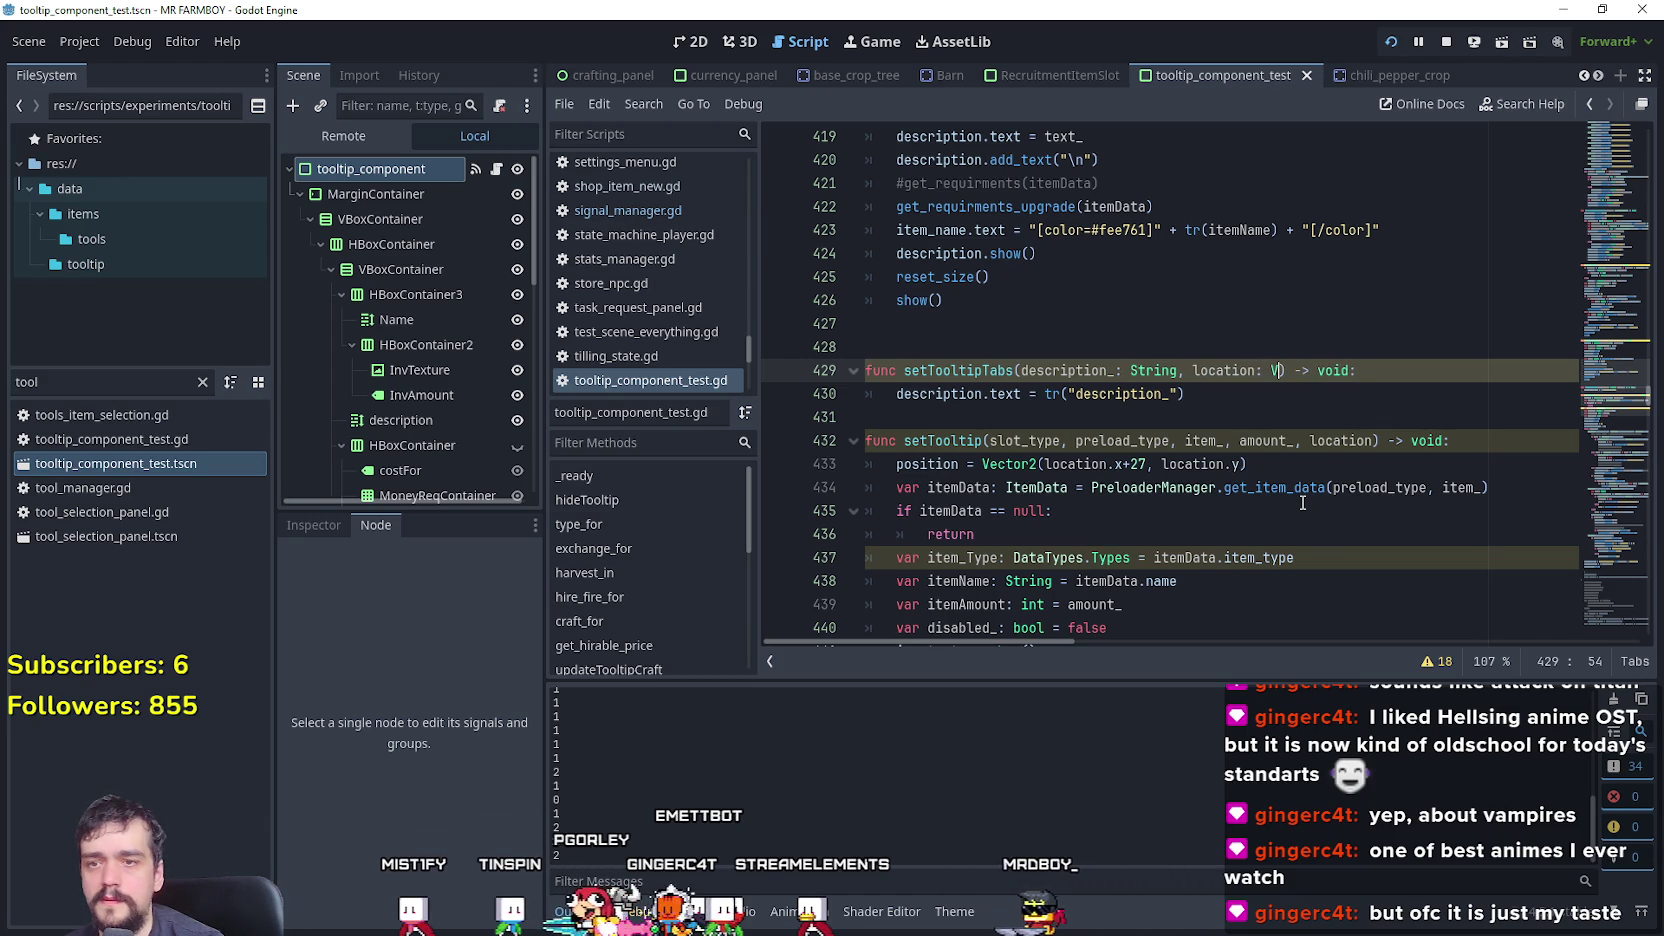
- Type the location parameter as Vector2 and change tr("description_") to tr(description_)
key(BackSpace)
text(ctor)
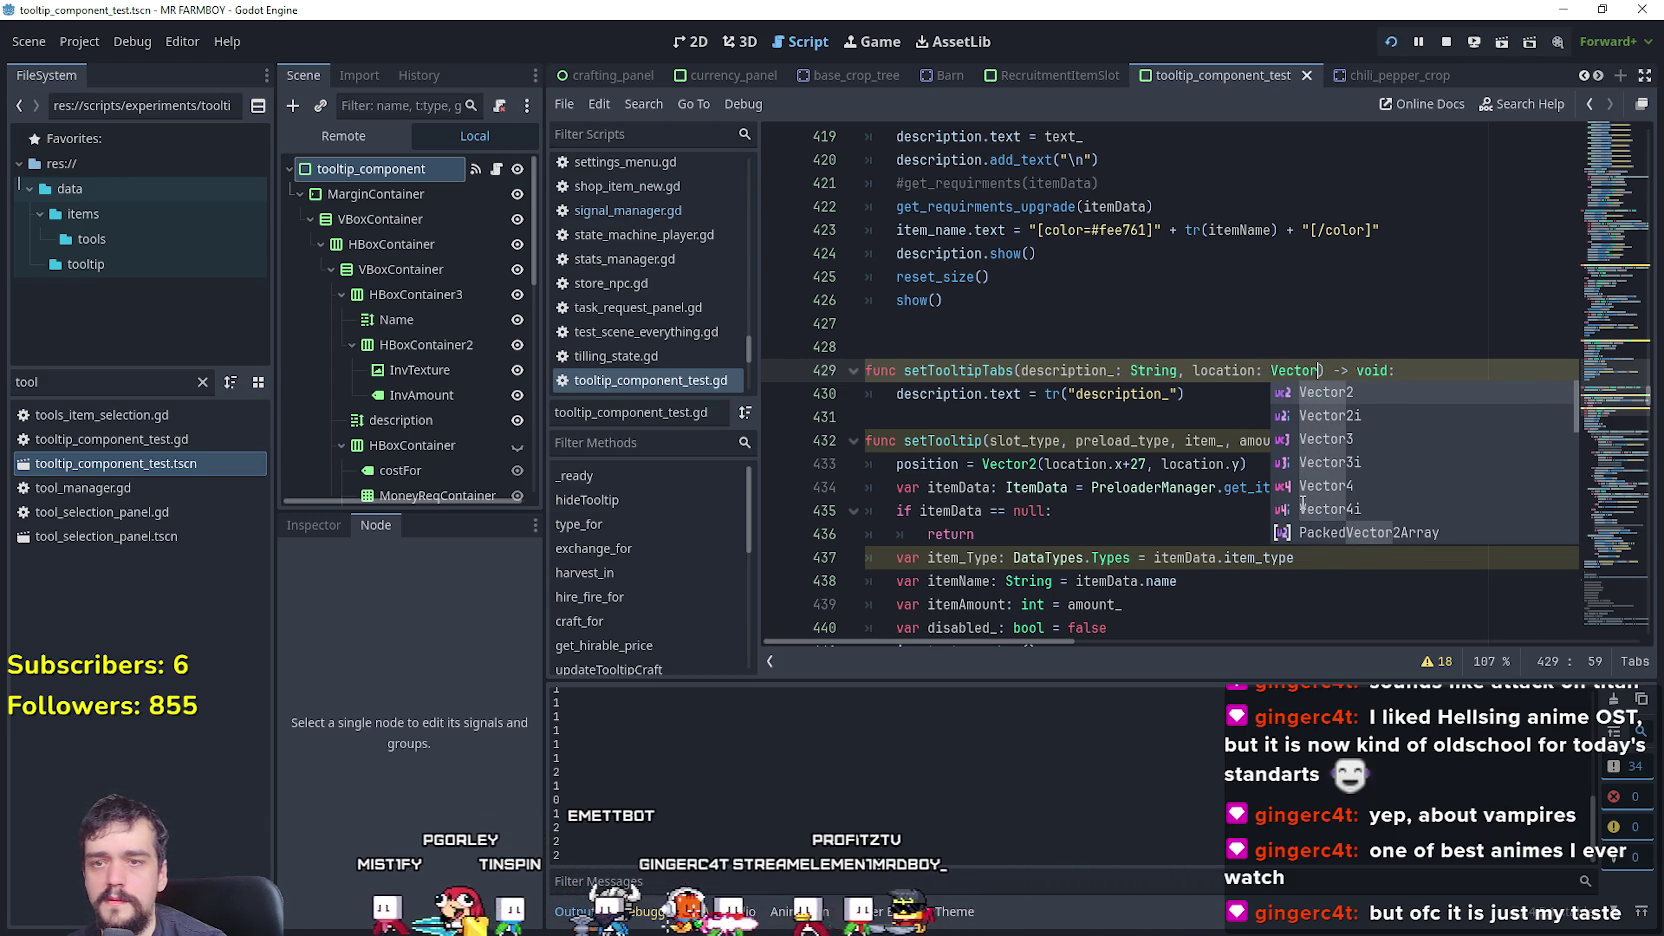
key(Return)
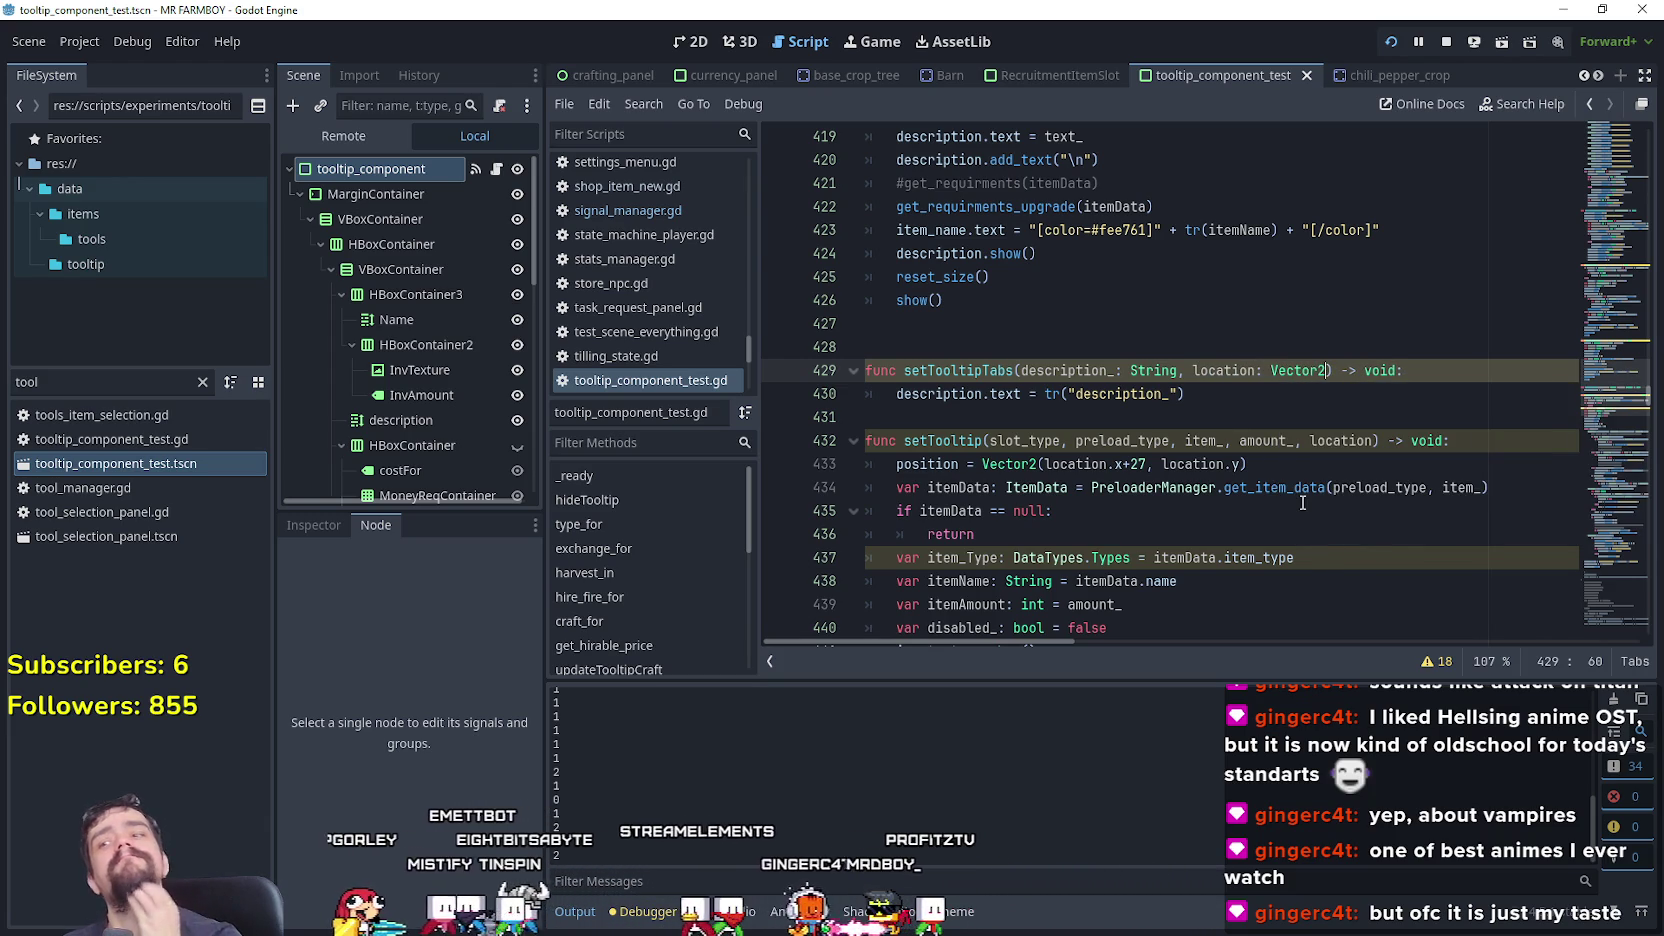
click(1238, 426)
click(1240, 396)
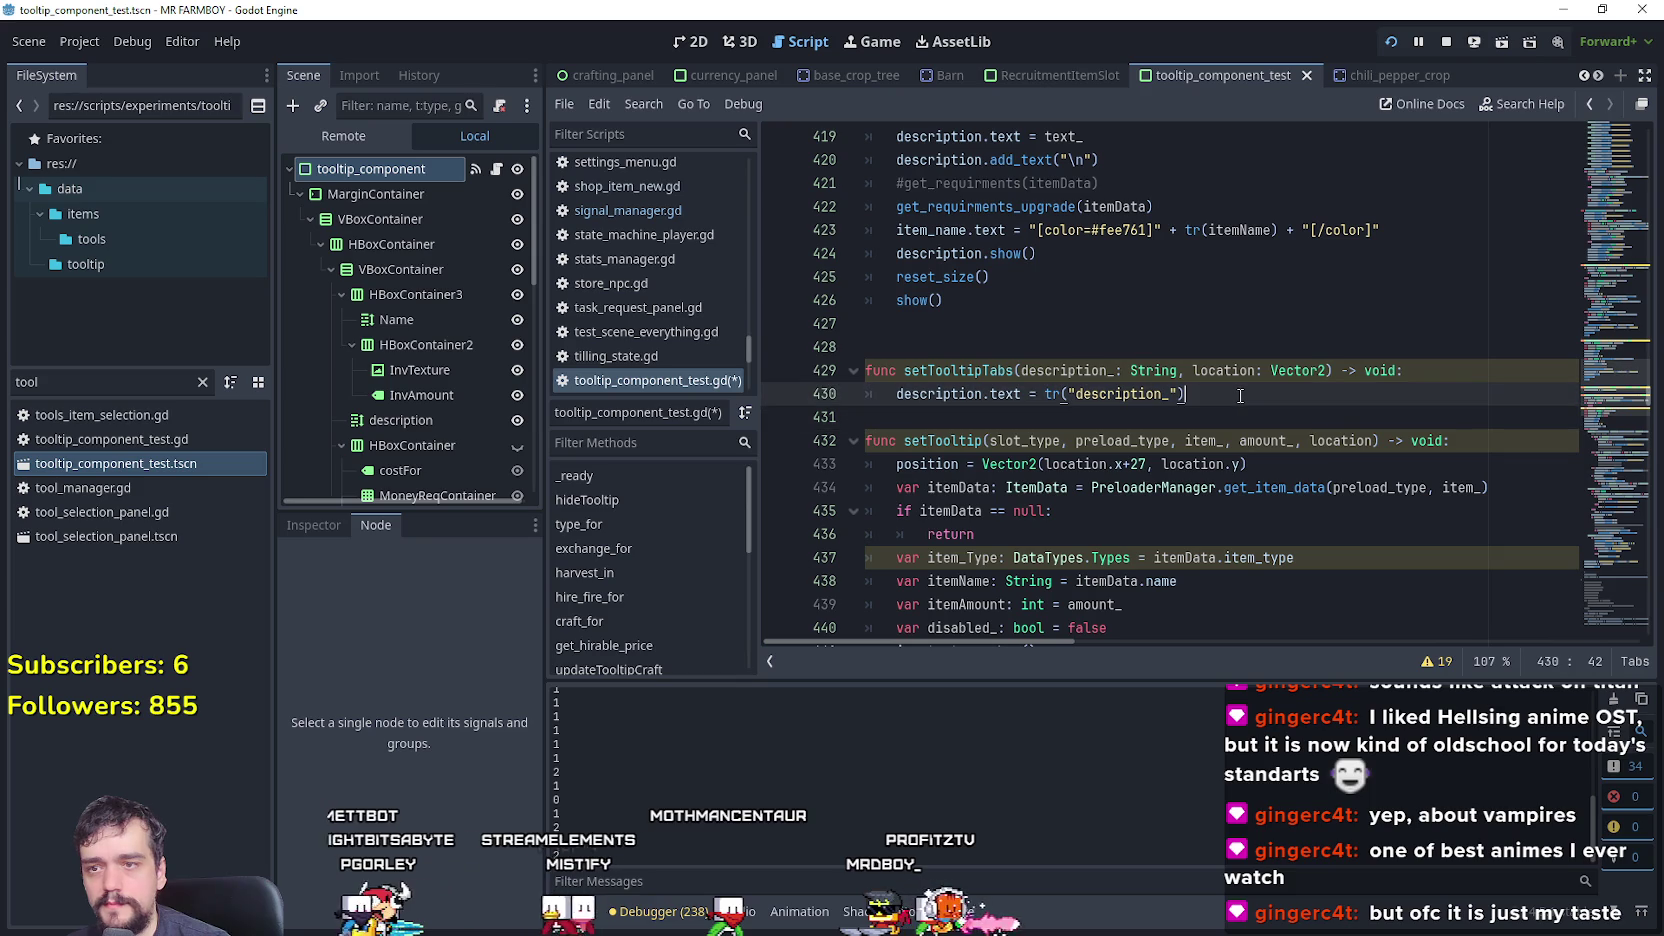
key(Return)
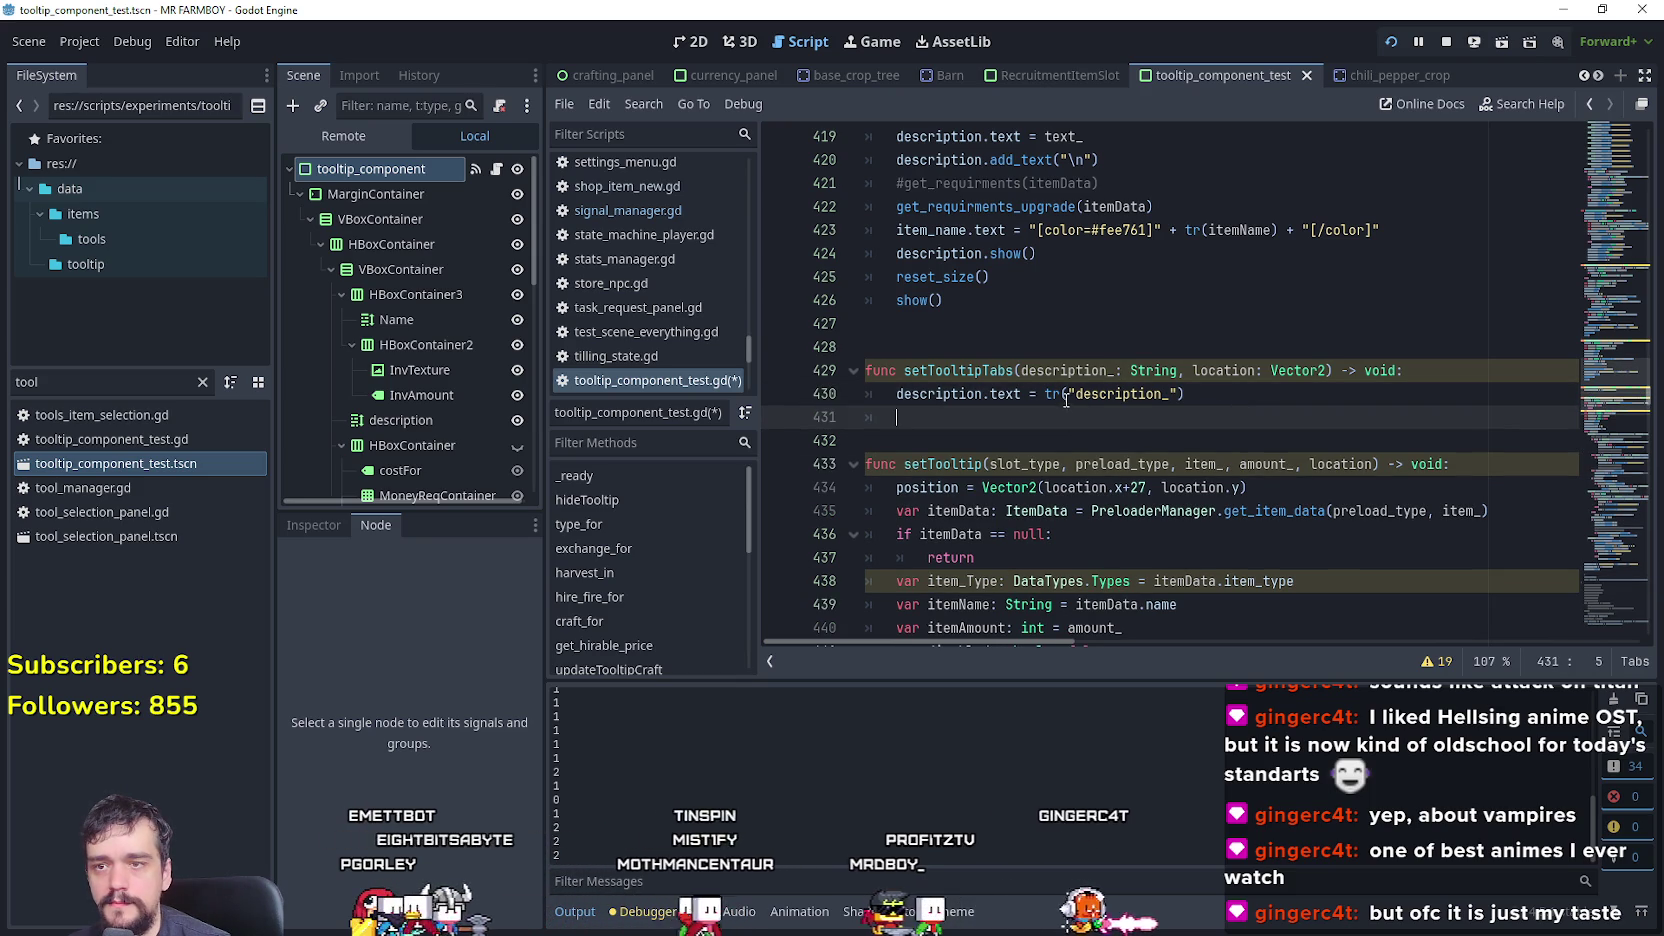
click(1067, 399)
key(BackSpace)
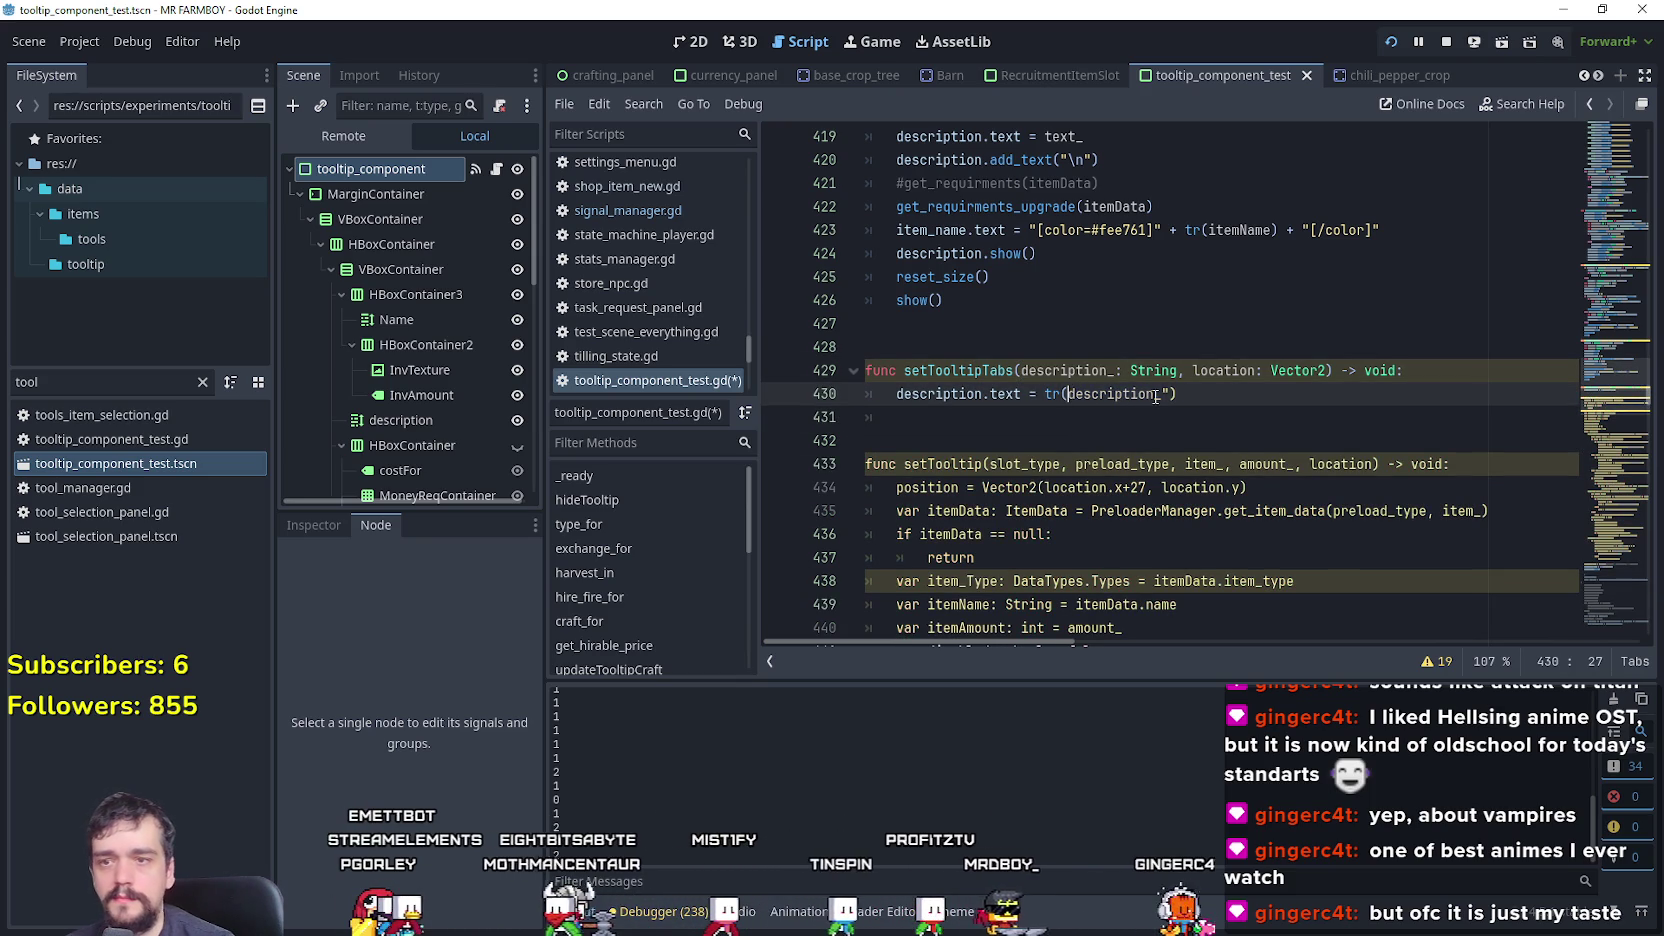
key(Delete)
text(_)
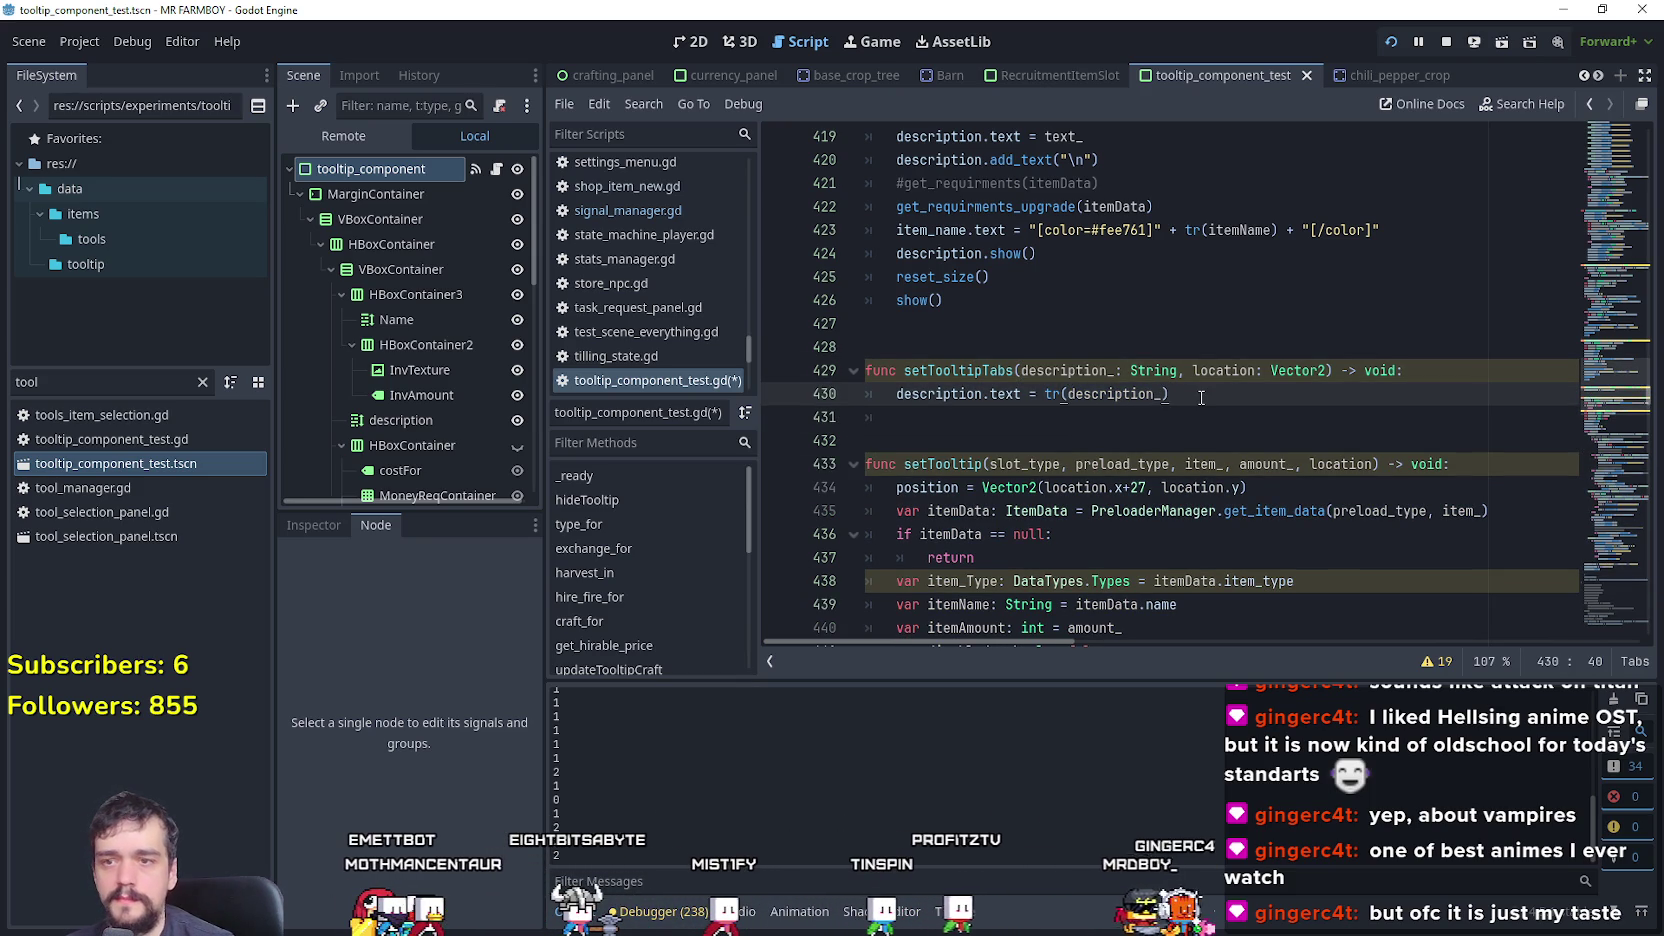
key(Return)
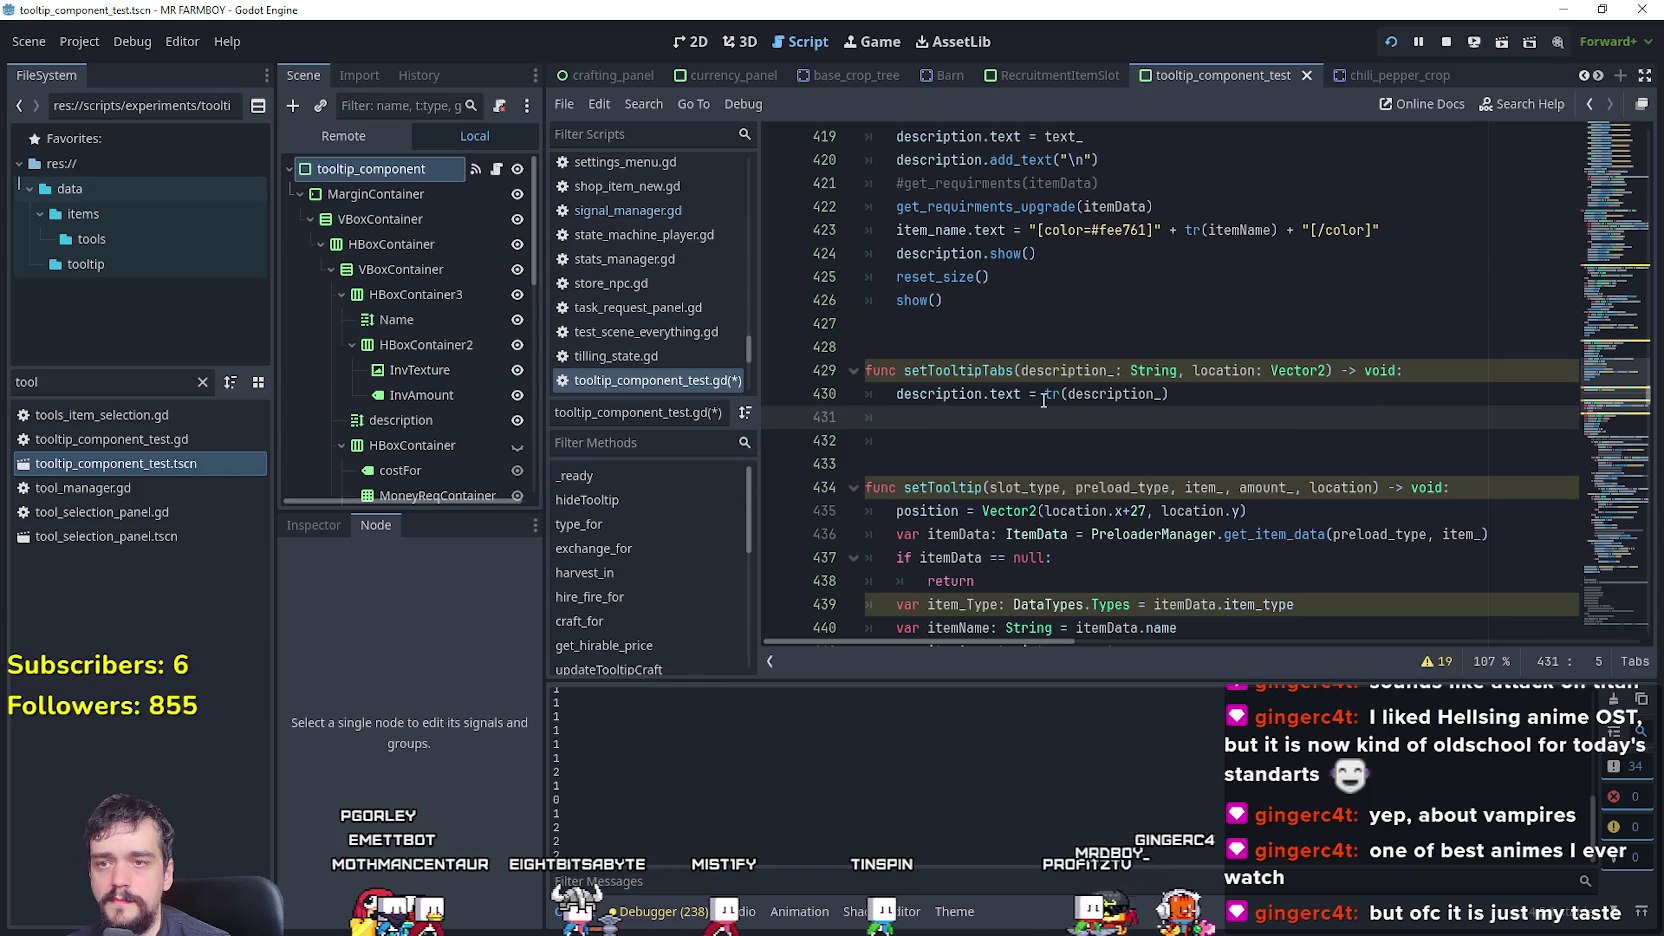
double_click(1110, 394)
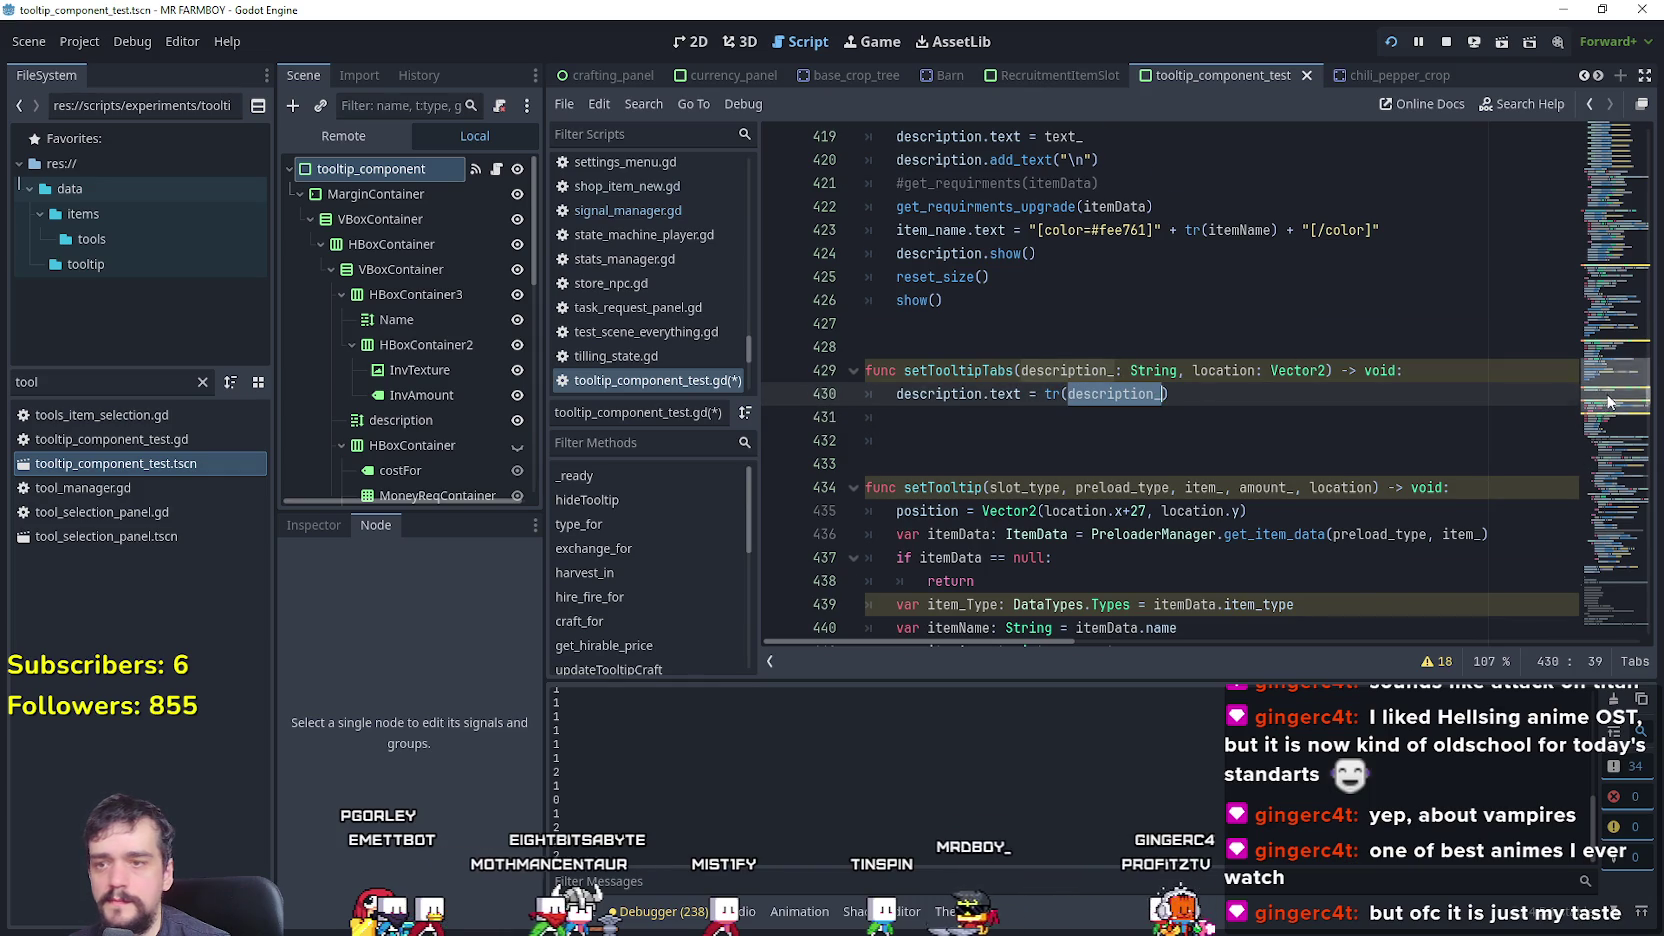
- Copy setTooltip's position line into setTooltipTabs, change the x offset from 27 to 40, and save
scroll(1608, 400, down, 5)
scroll(1615, 405, up, 3)
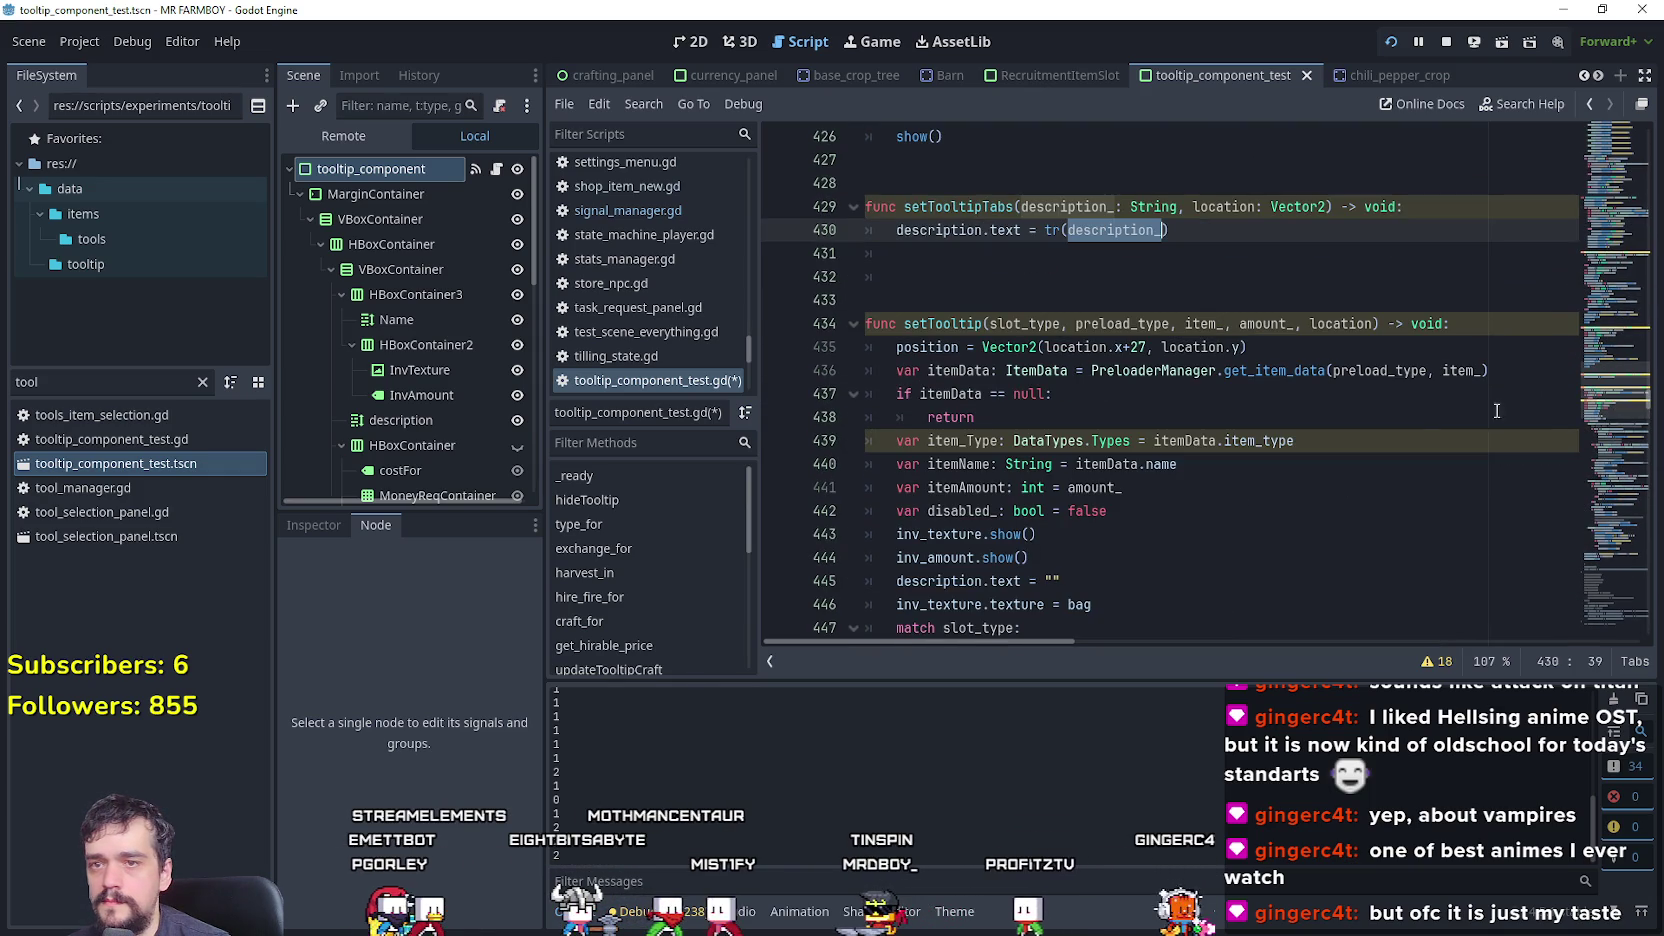
double_click(1340, 324)
mouse_move(1250, 347)
mouse_down()
mouse_move(1230, 368)
mouse_move(897, 353)
mouse_up()
key(ctrl+c)
click(929, 256)
key(ctrl+v)
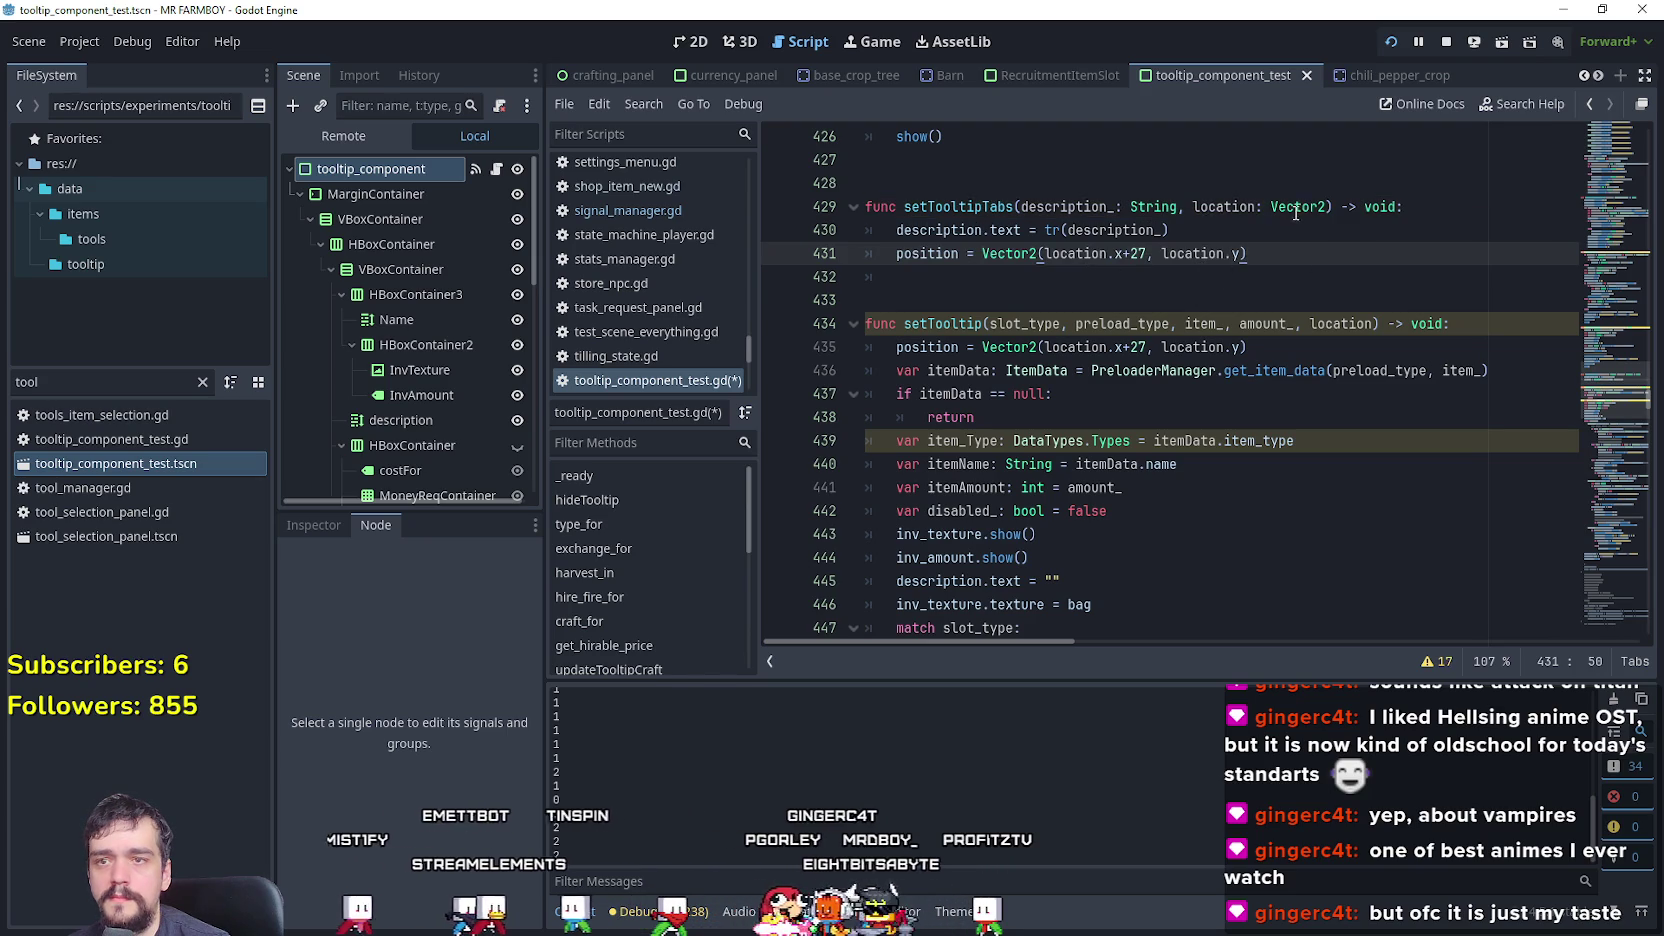
key(Down)
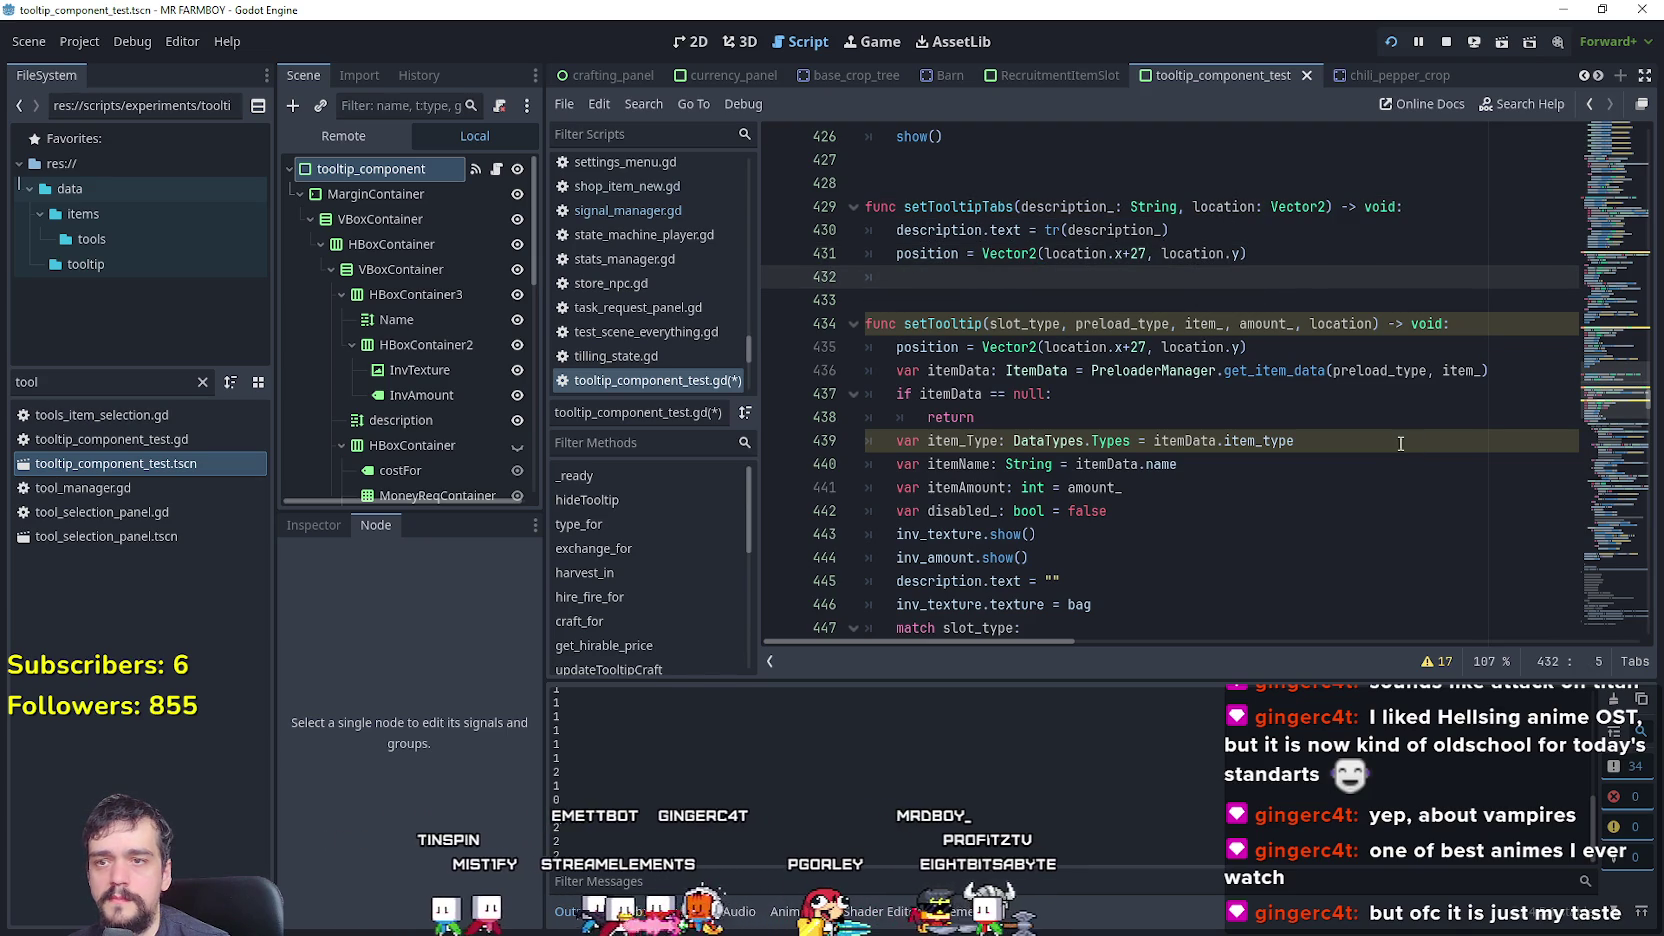
double_click(1135, 254)
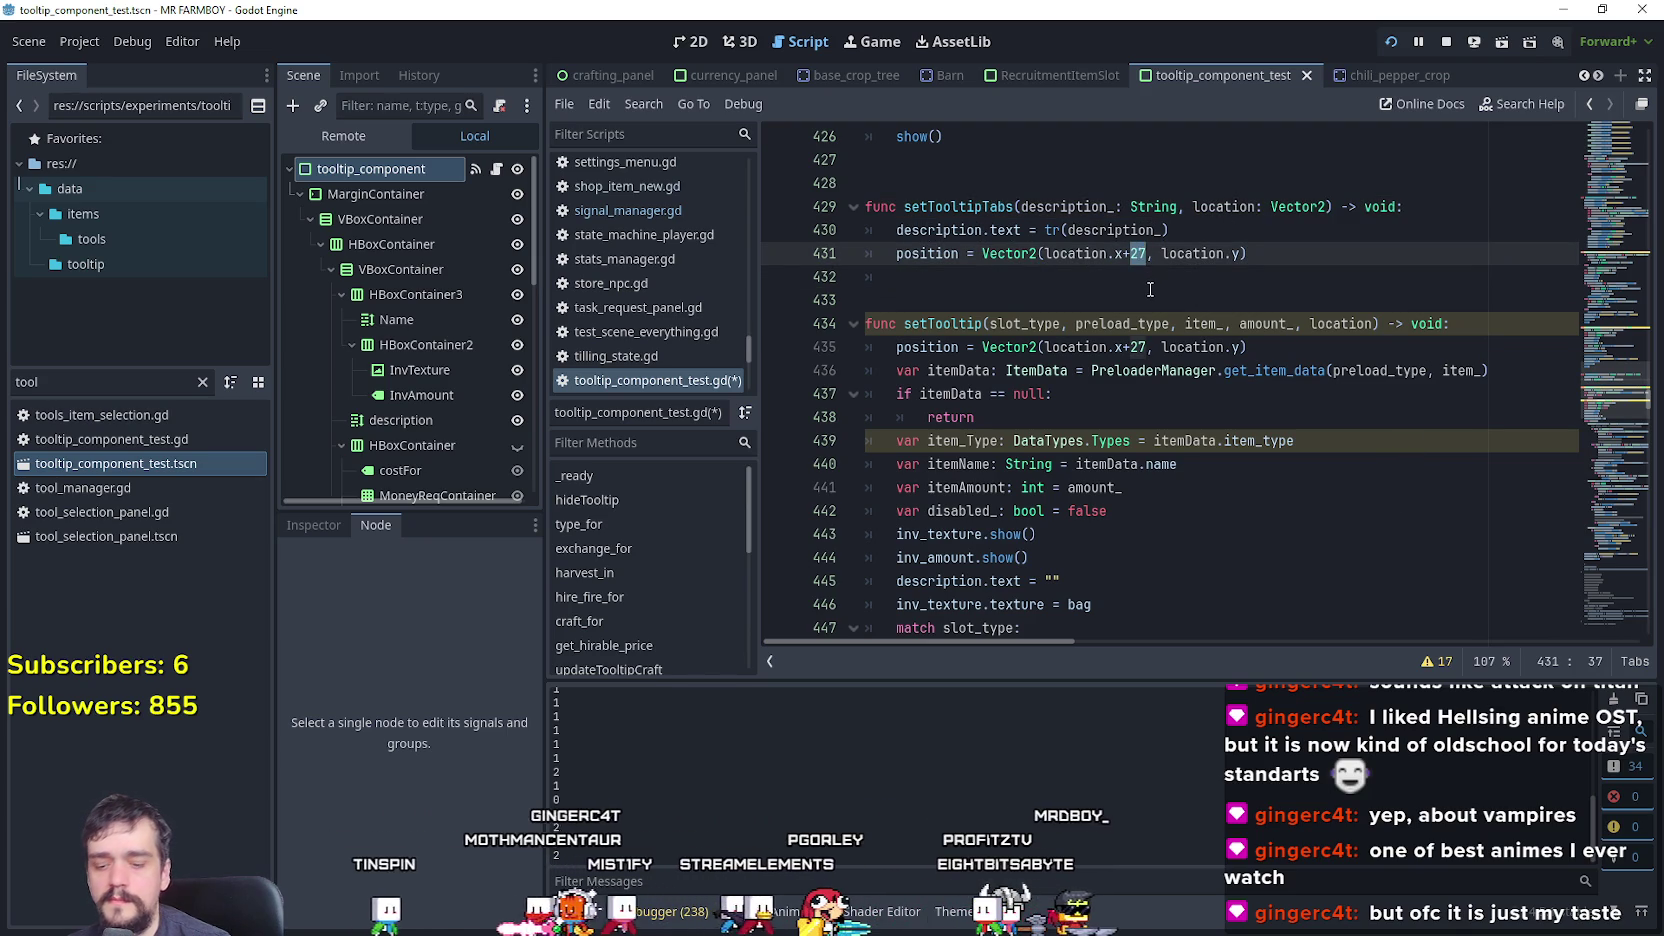
text(40)
key(Down)
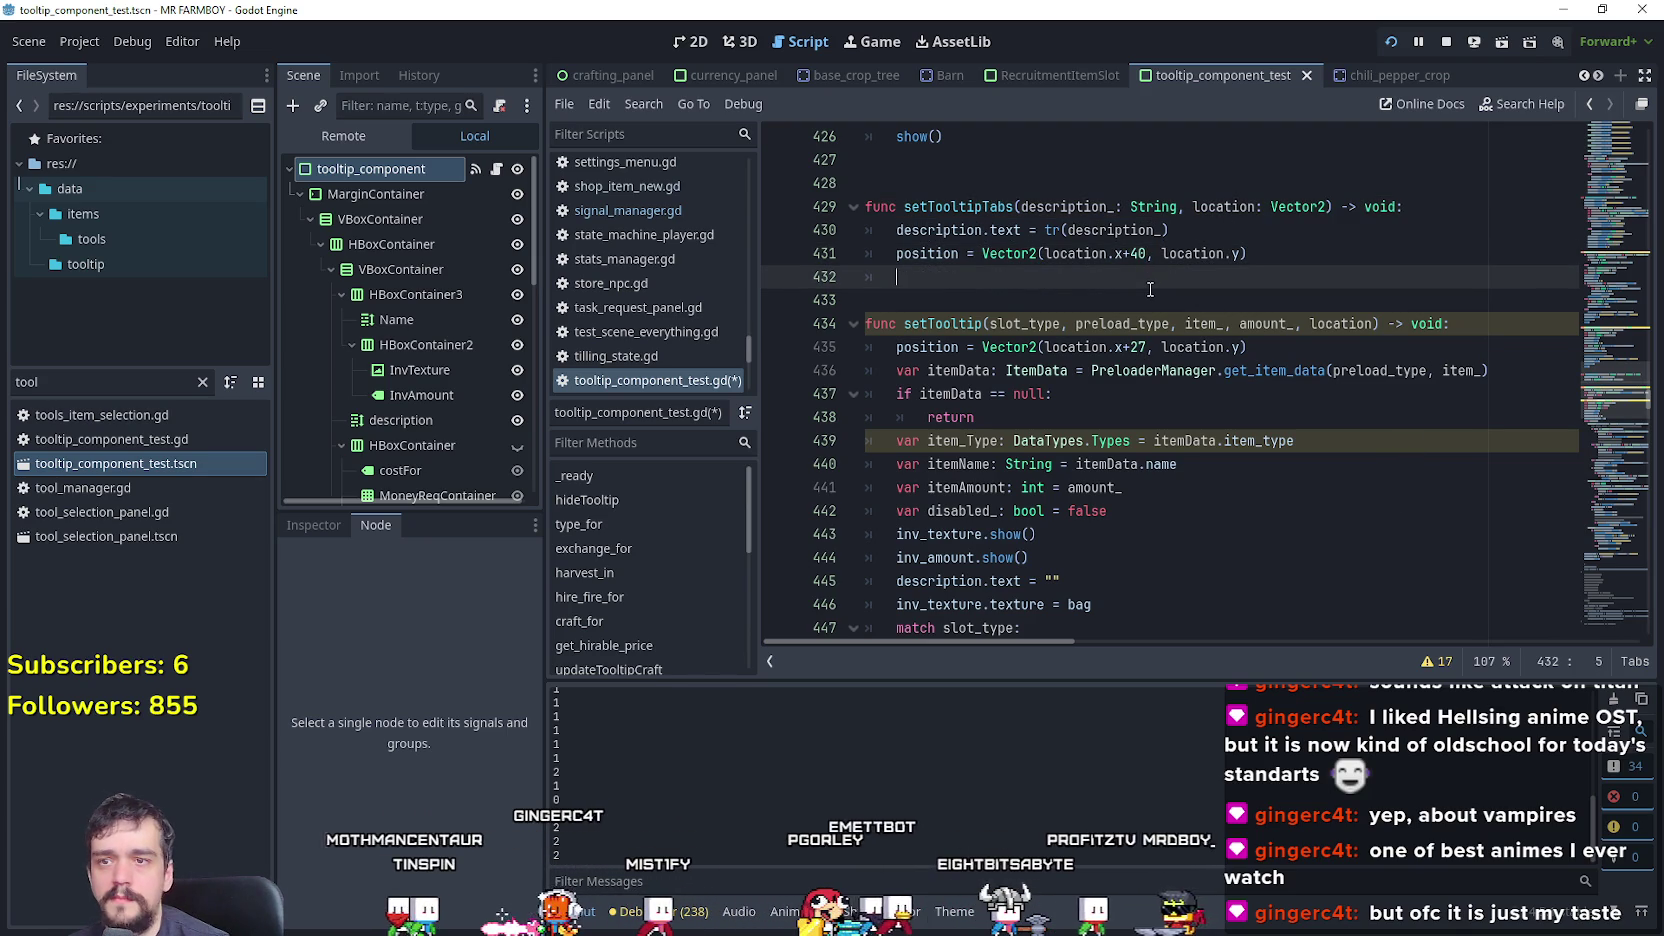
key(ctrl+s)
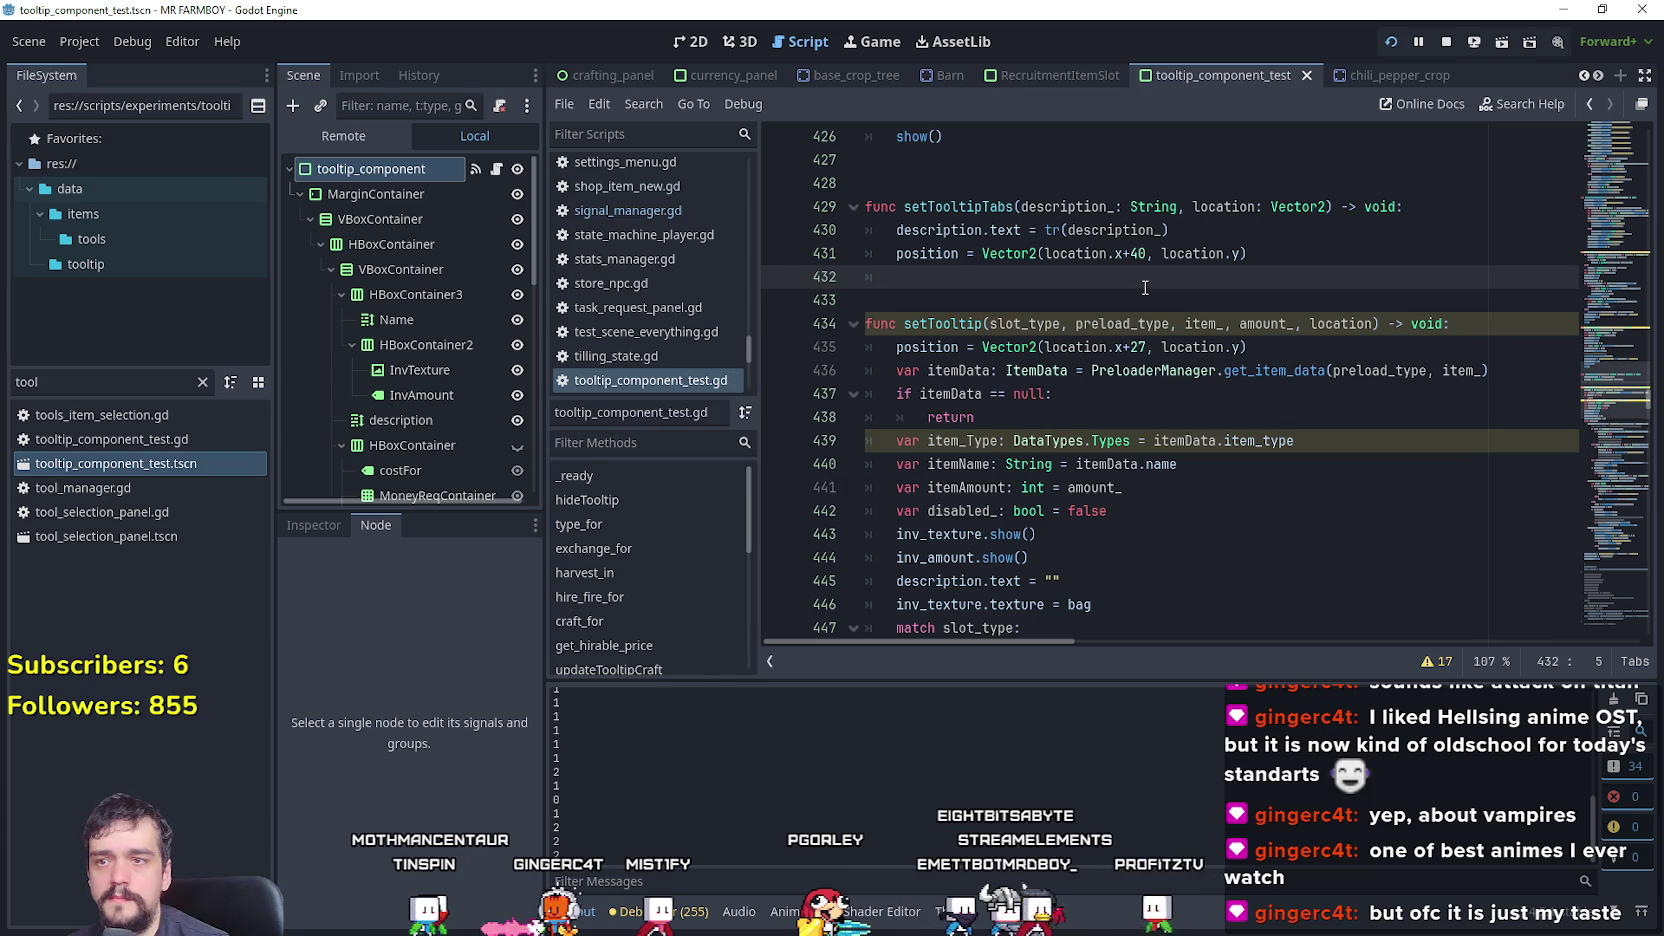
- Restart MR FARMBOY, continue from Save 2 to try the crafting panel, then return to the editor
click(1446, 42)
key(F5)
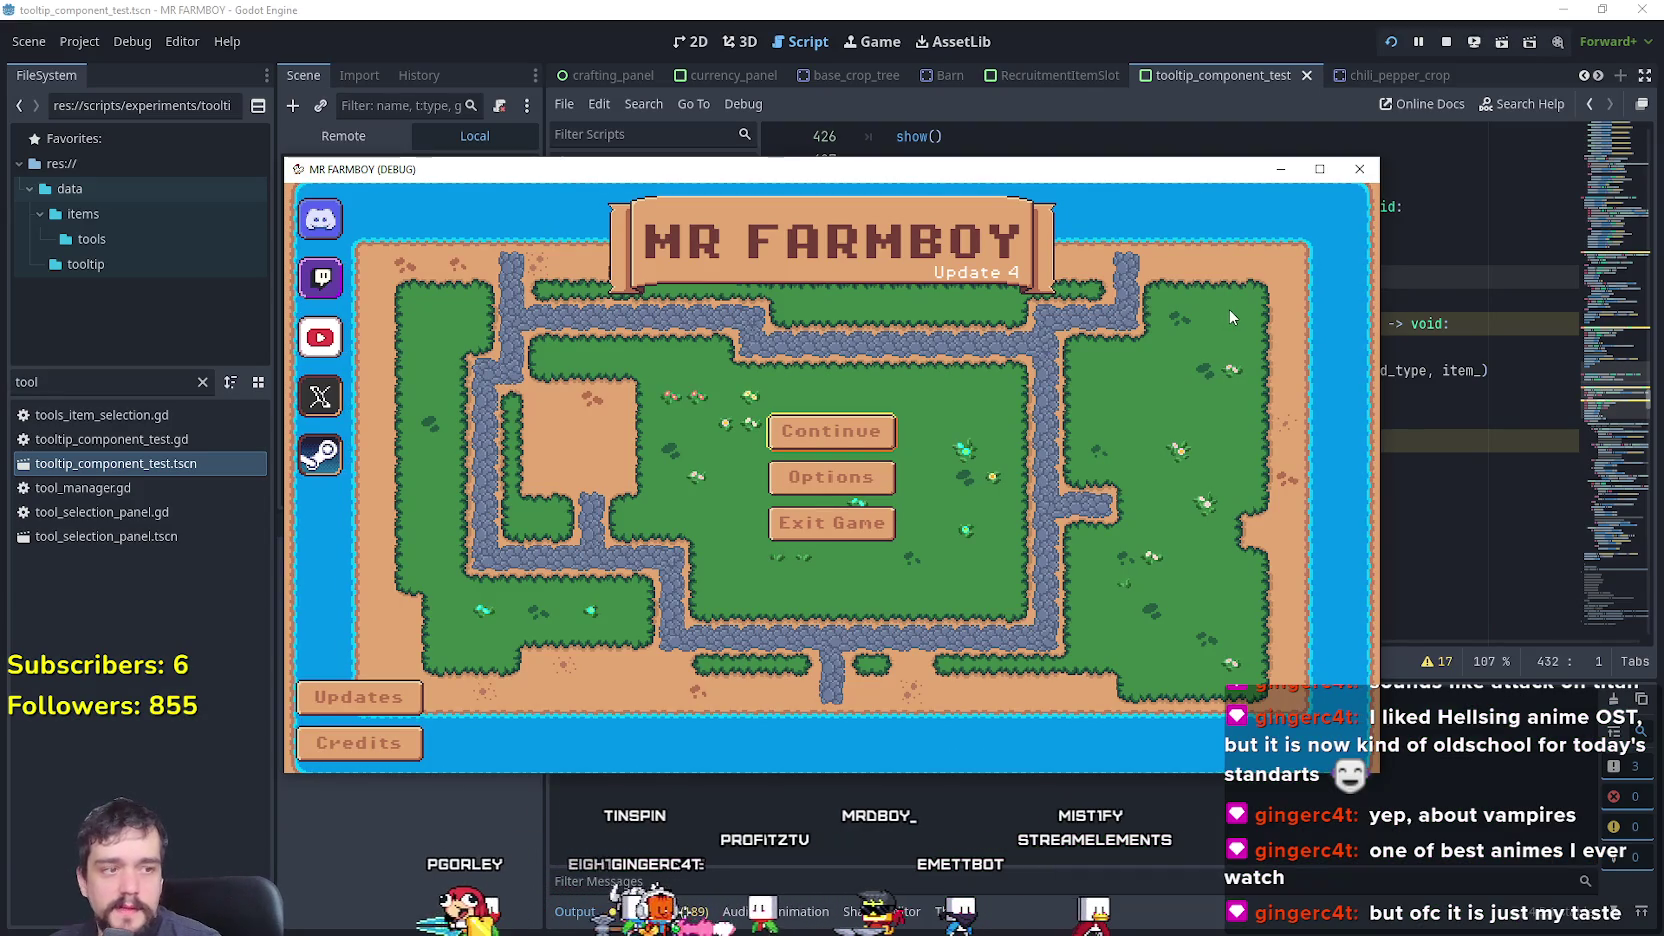
click(821, 428)
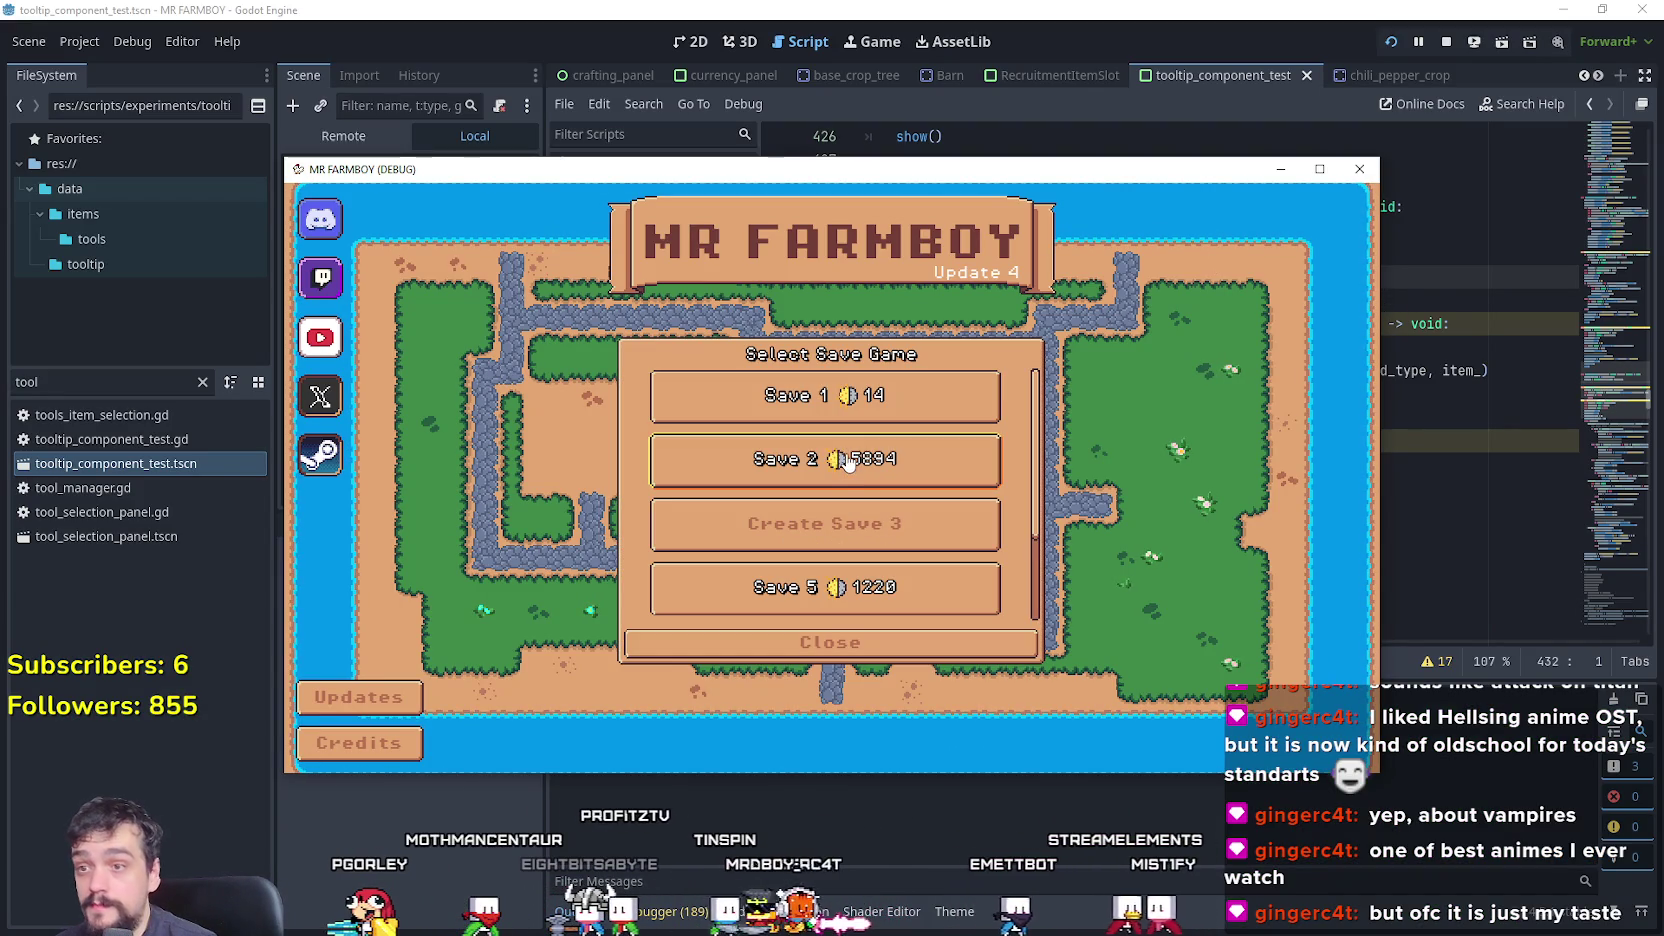
click(825, 460)
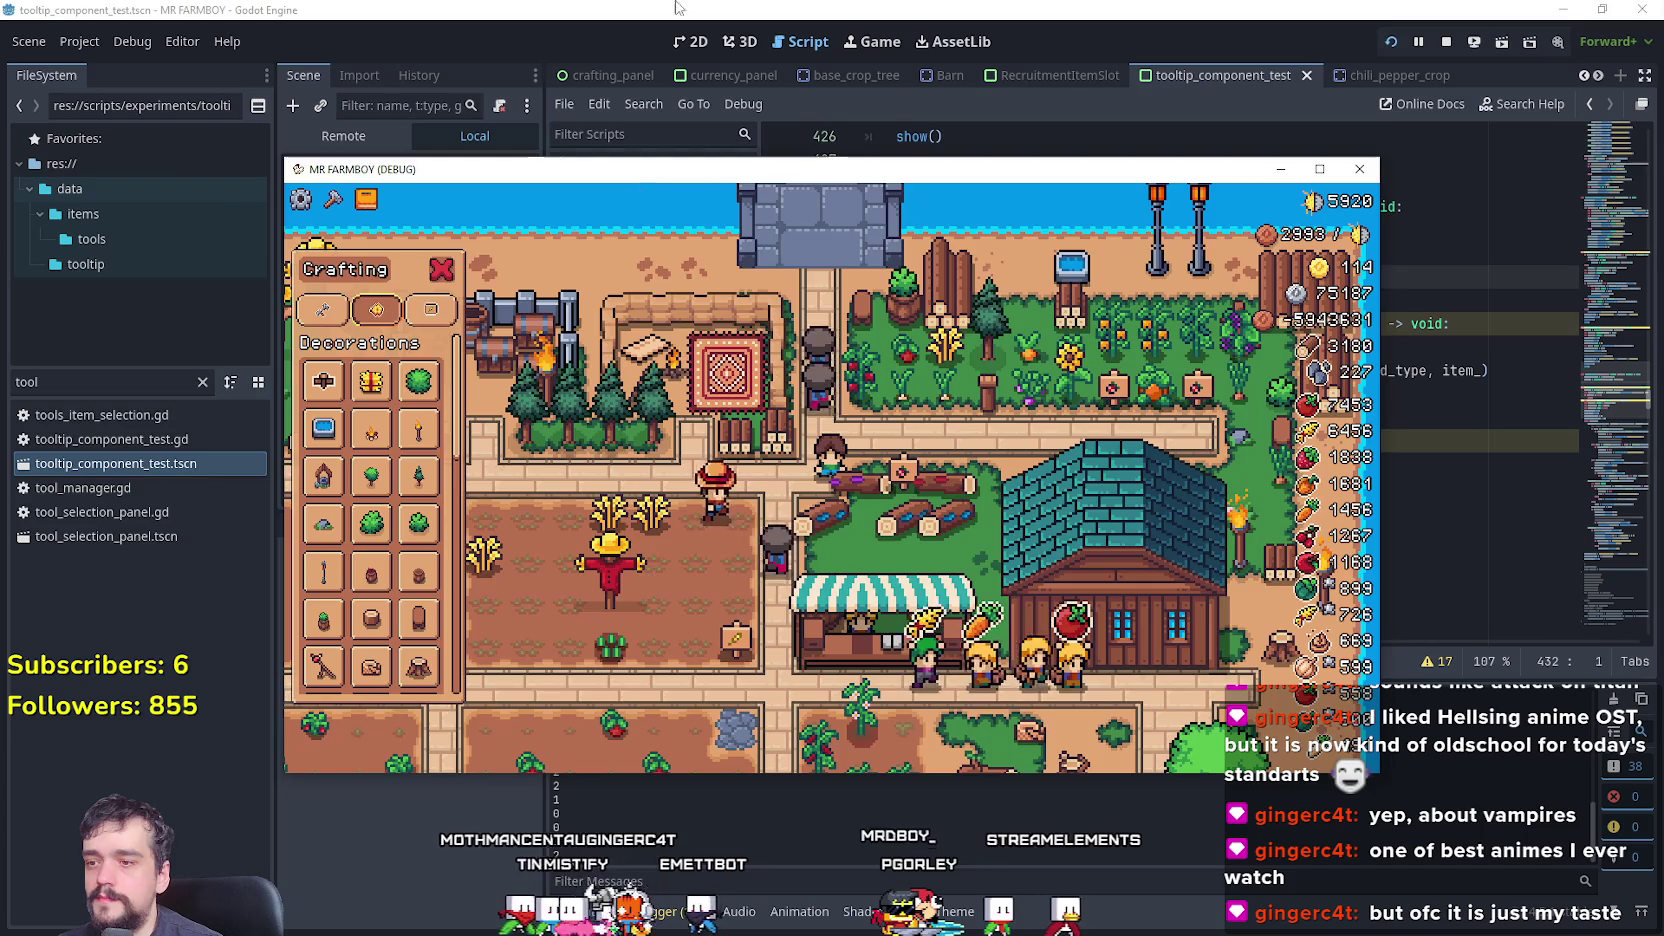
click(763, 38)
click(1490, 334)
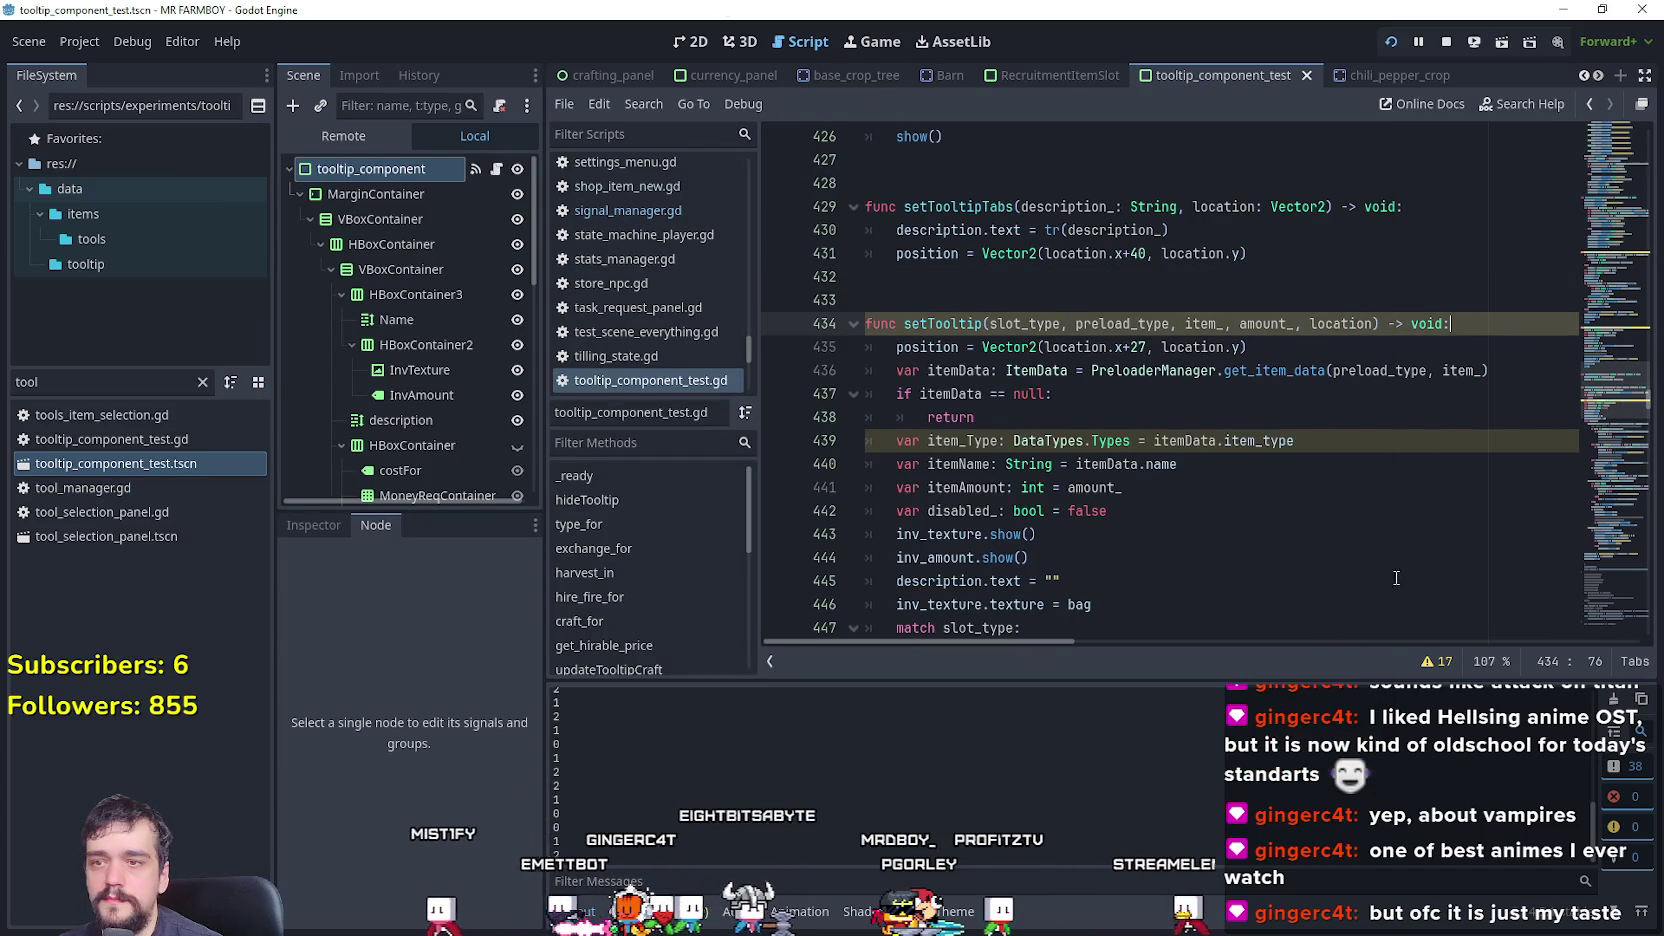
- Add a line printing location at the top of setTooltipTabs and save the script
click(1475, 207)
key(Return)
text(print()
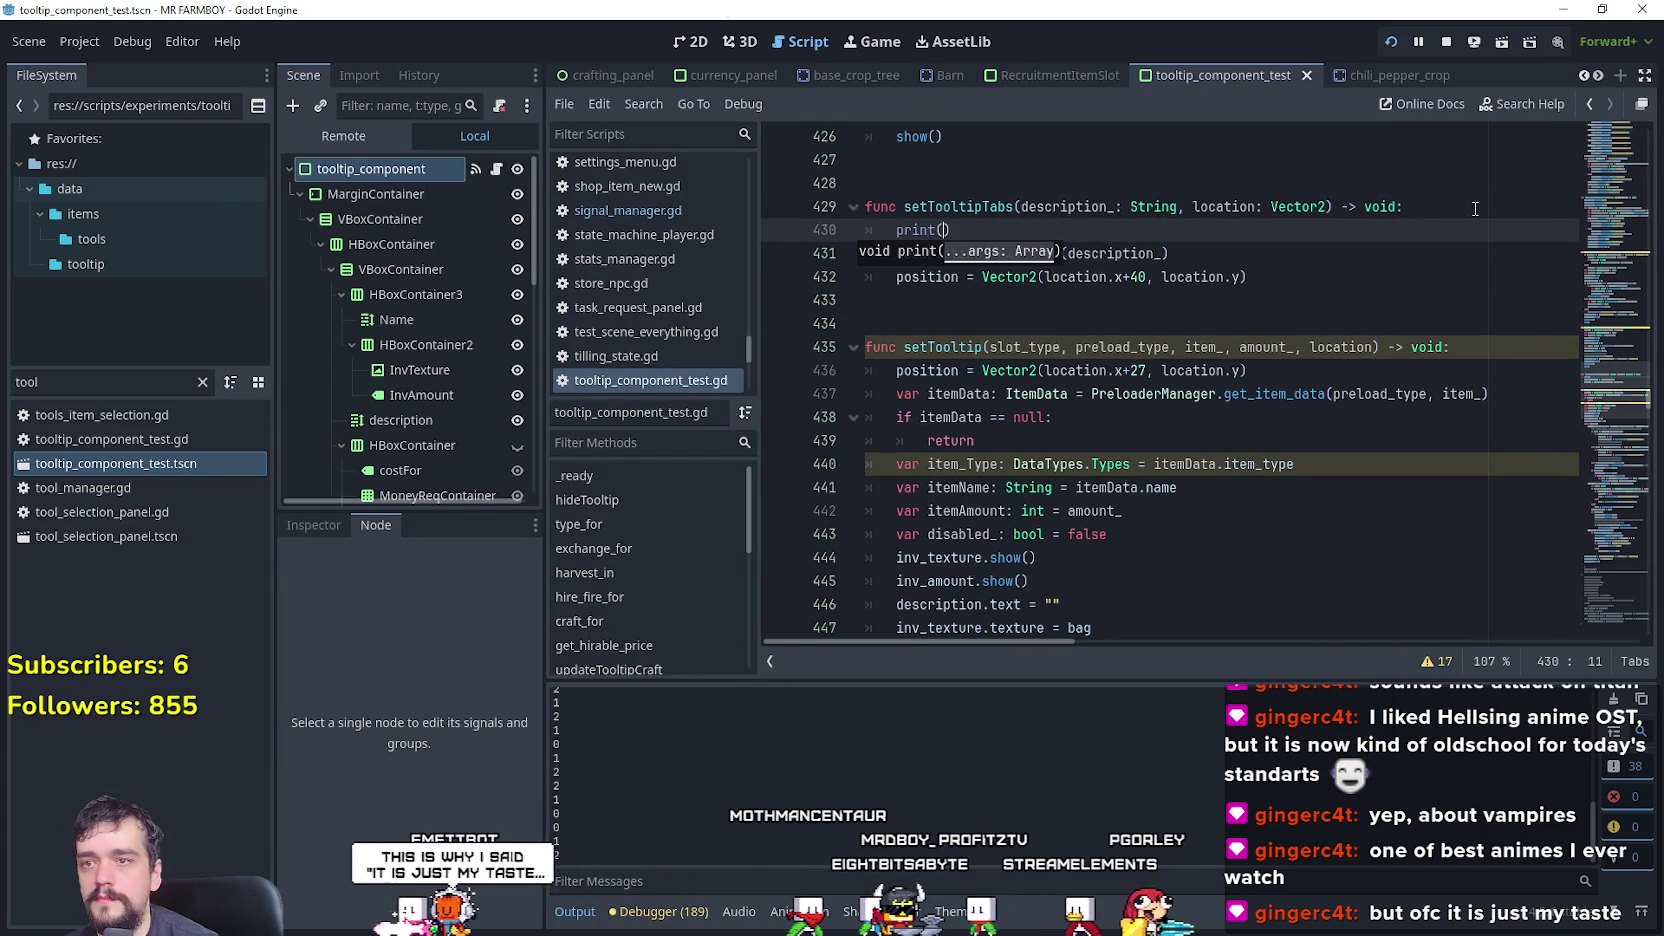
text(location)
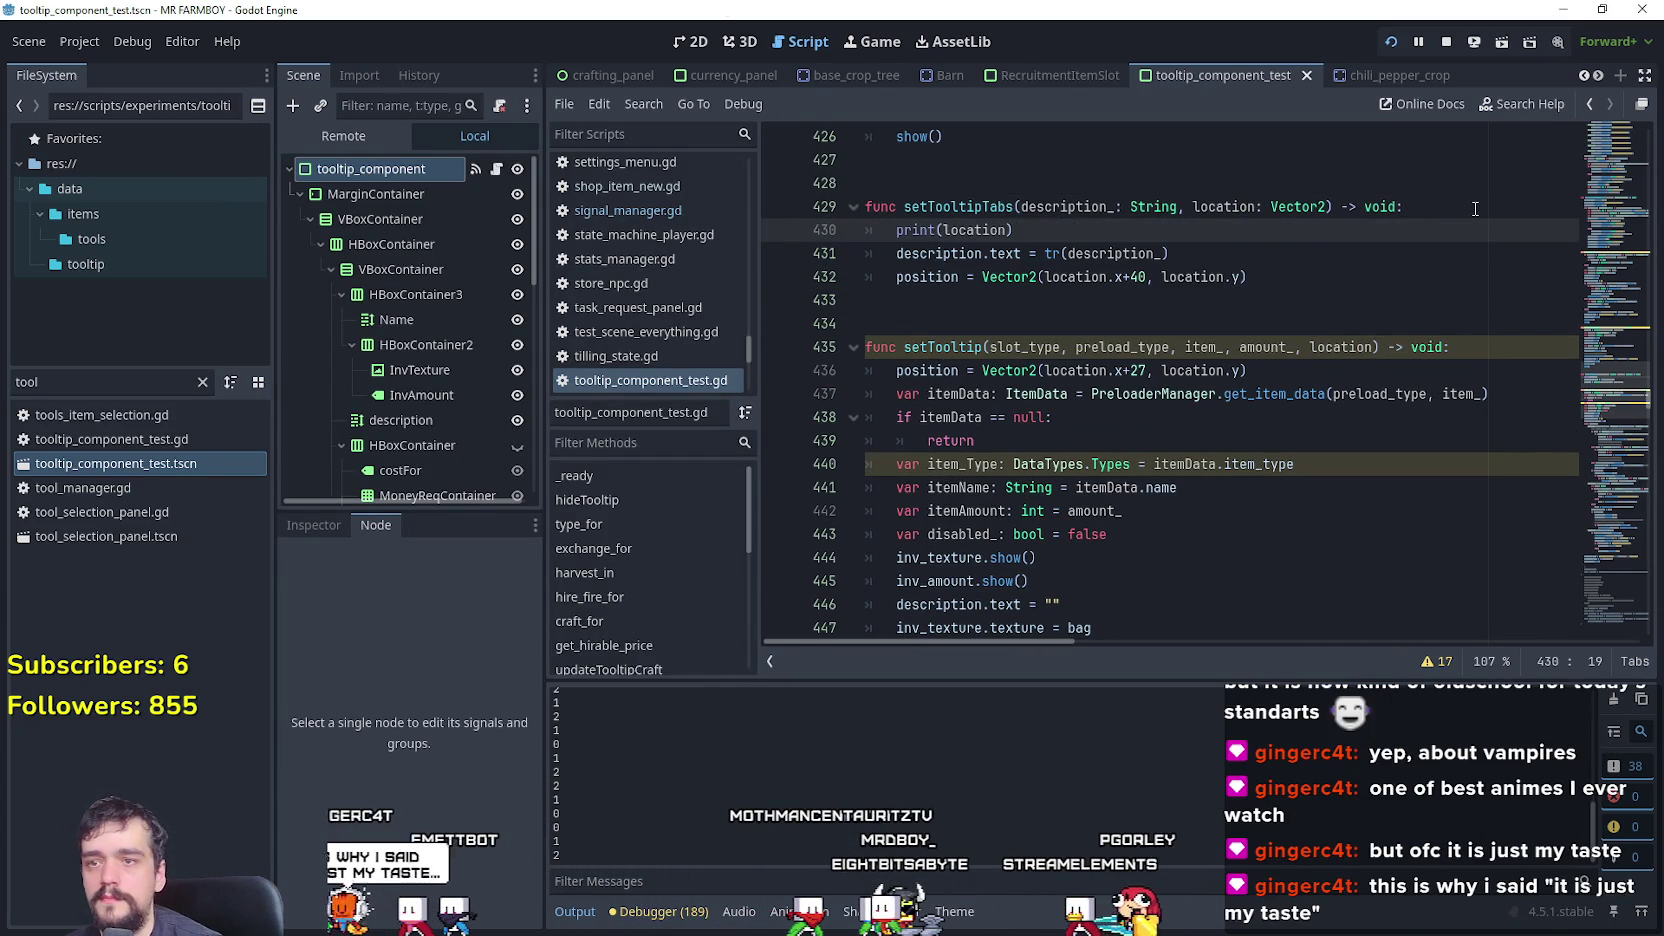
key(ctrl+s)
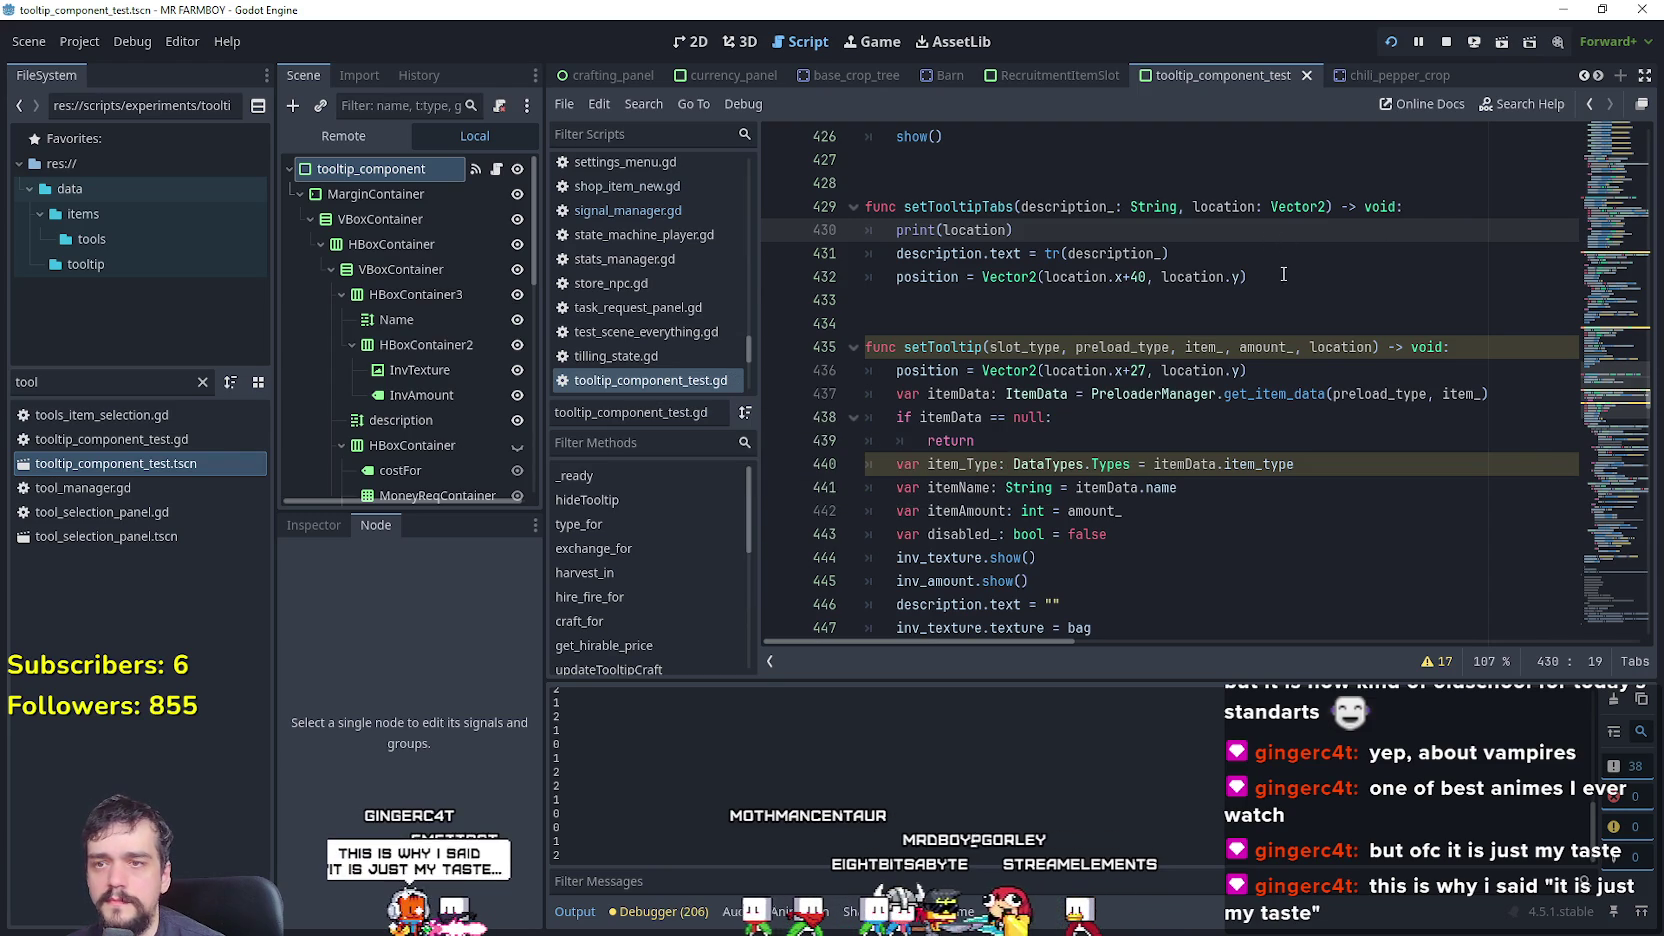
- Scroll through setTooltip to review where it shows the description
click(1270, 277)
scroll(1187, 440, down, 2)
scroll(1187, 440, down, 2)
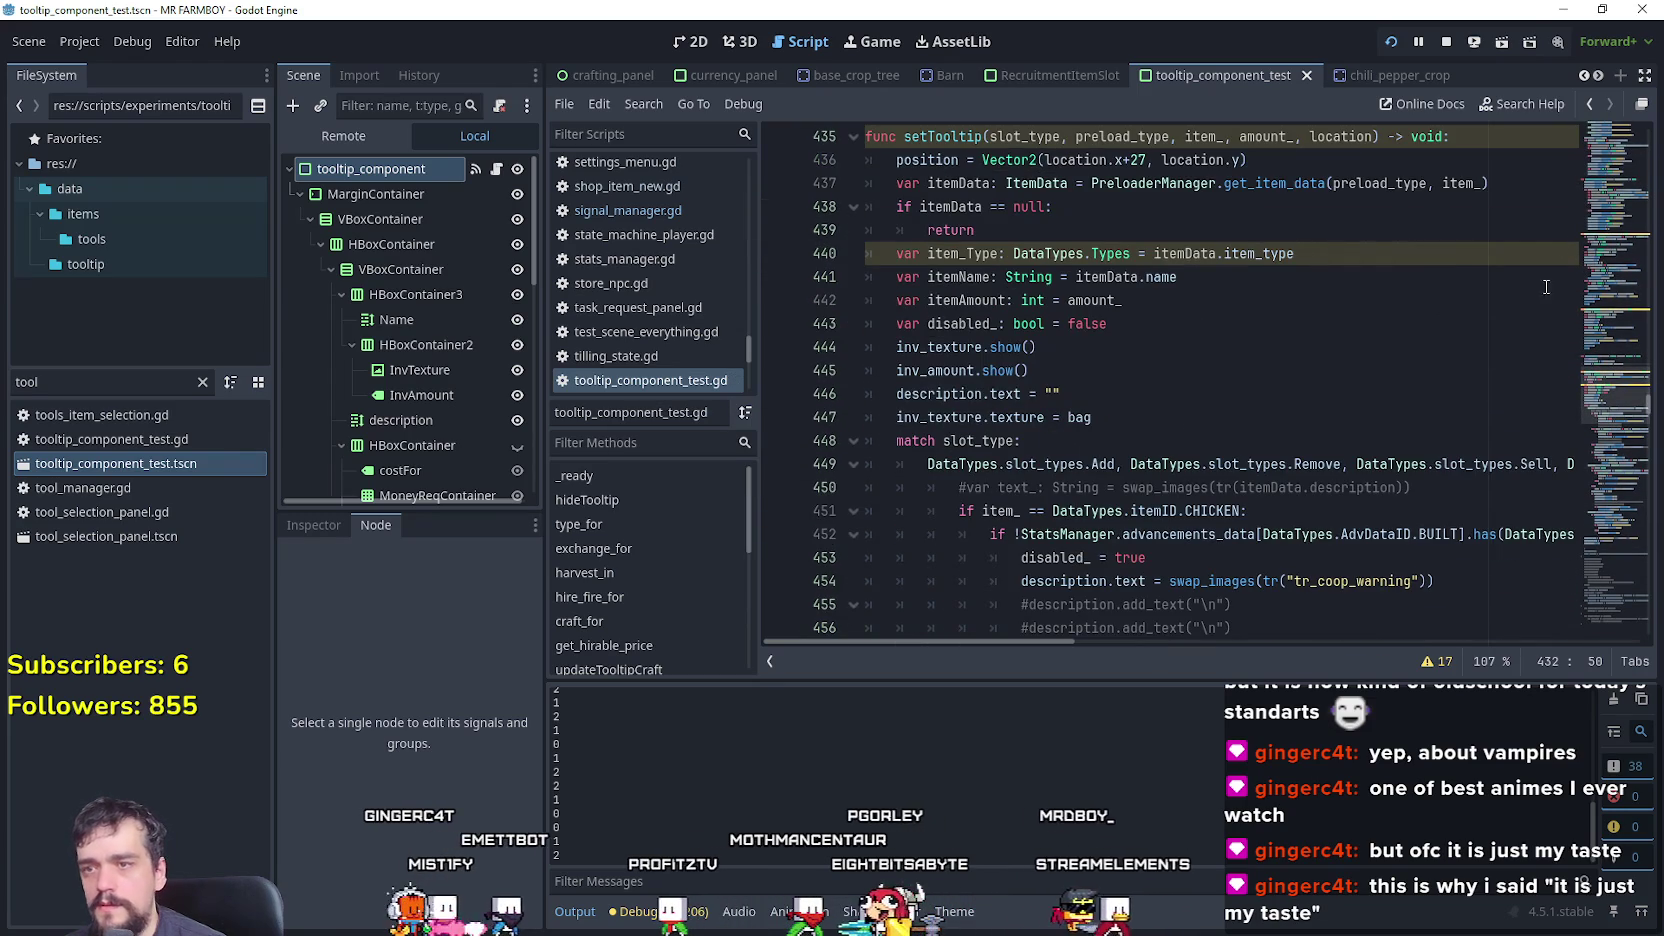
scroll(1463, 361, down, 6)
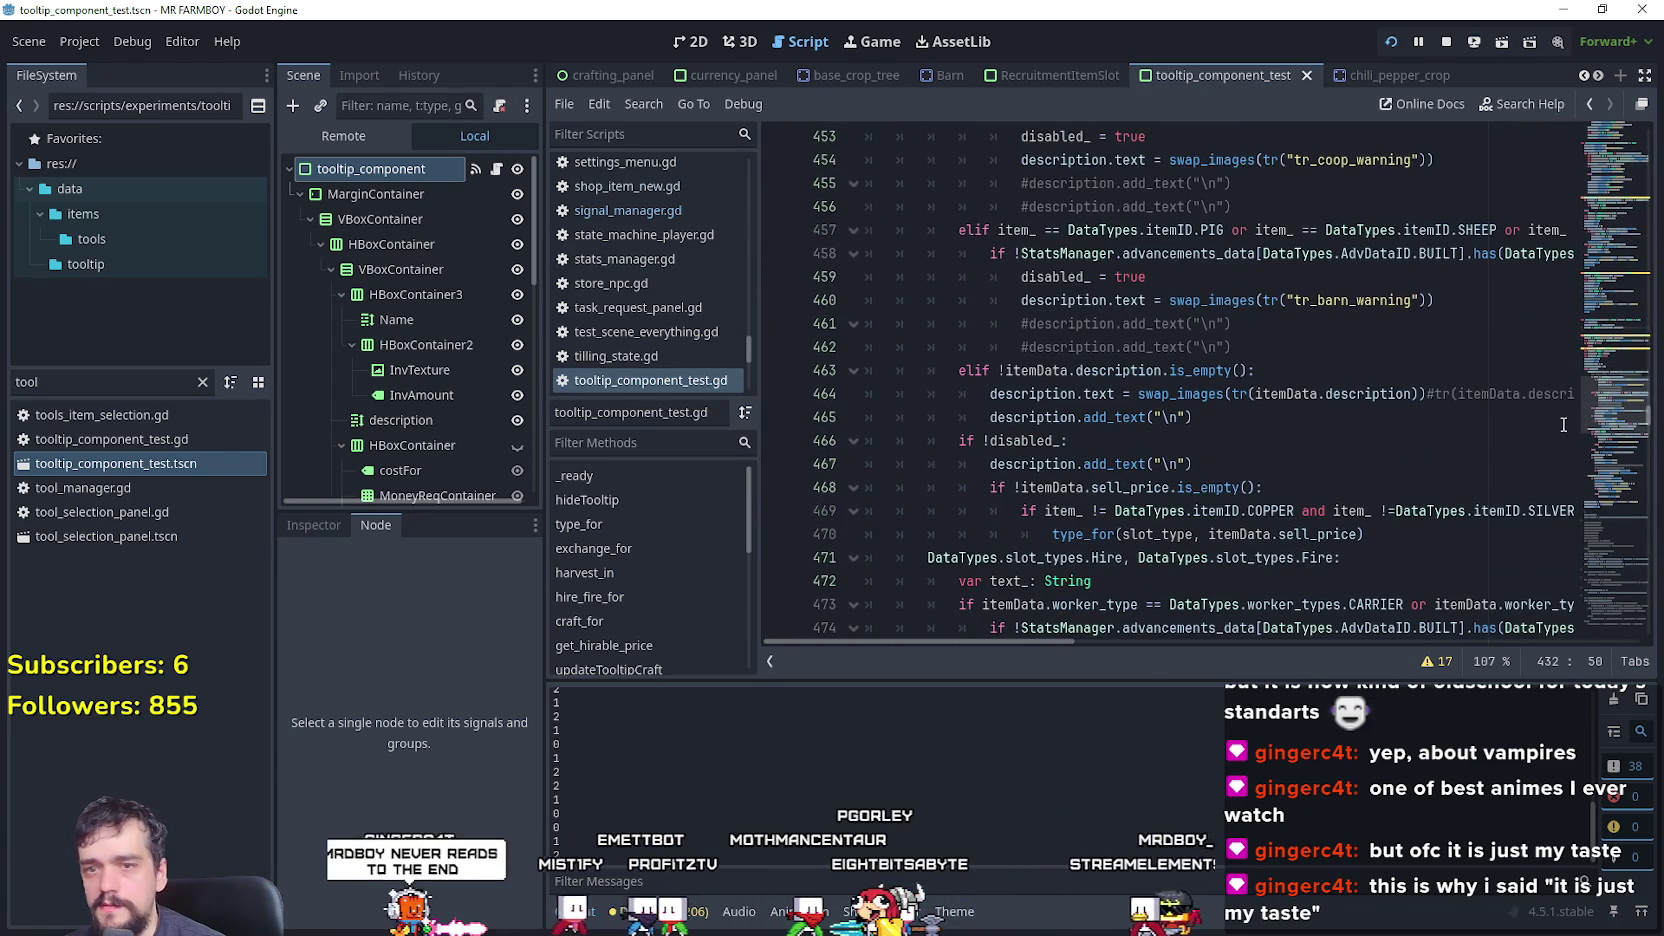
scroll(1609, 422, down, 13)
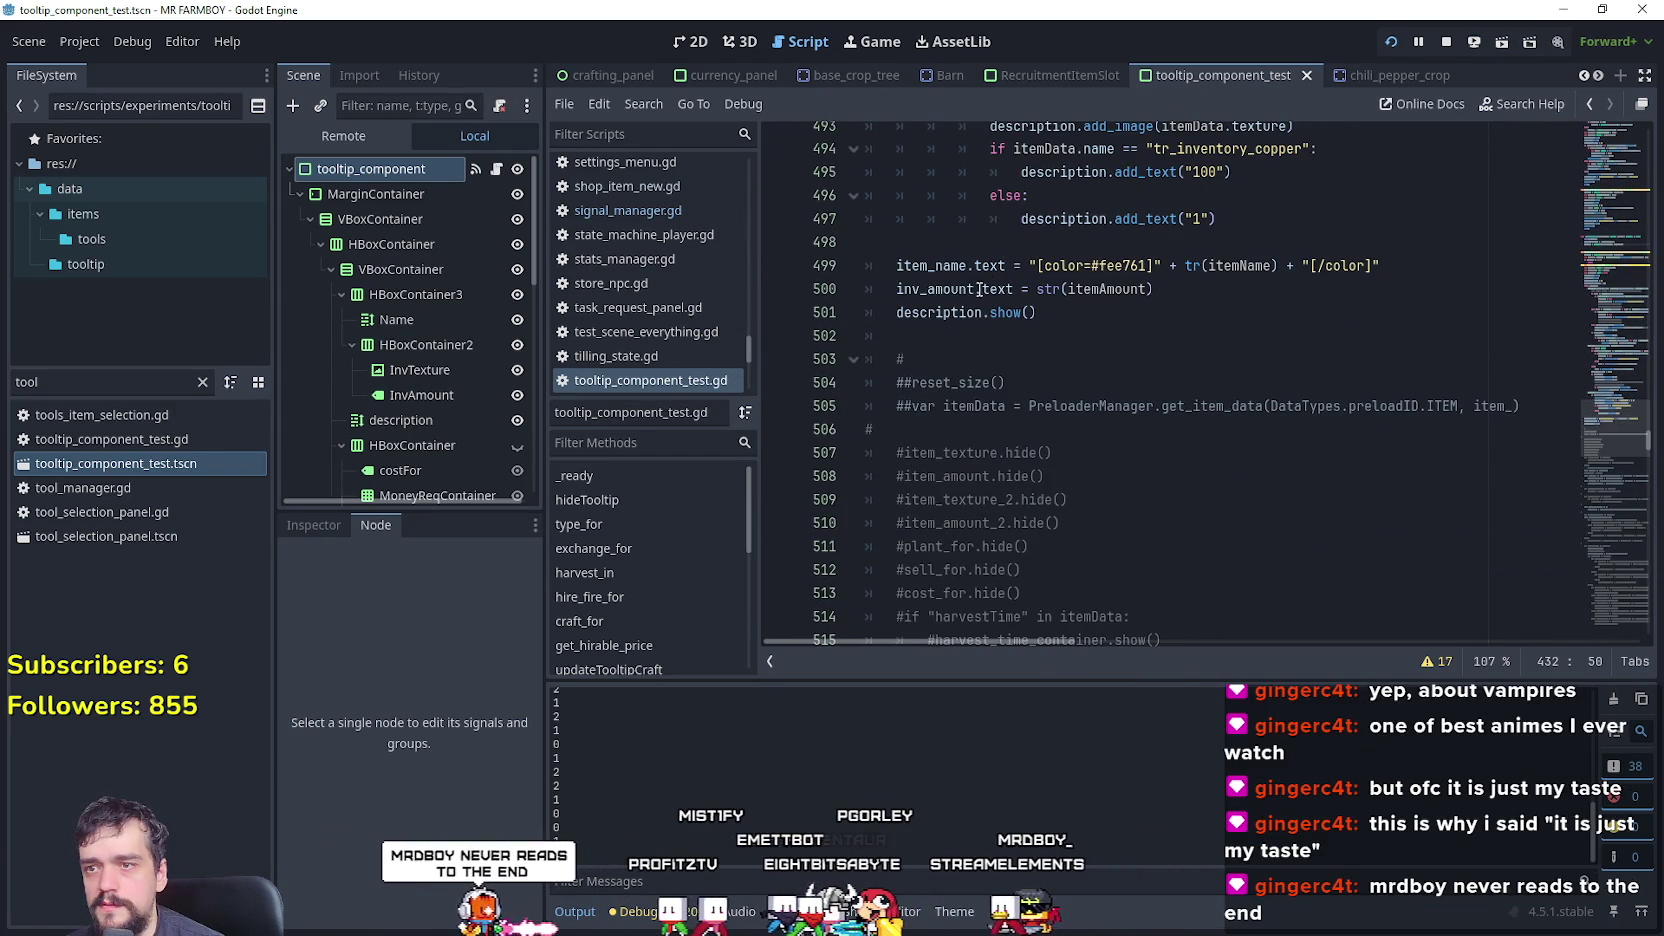
click(897, 312)
scroll(1615, 398, up, 8)
mouse_move(1613, 397)
mouse_down()
mouse_move(1595, 266)
mouse_move(1587, 354)
mouse_up()
scroll(1022, 567, up, 5)
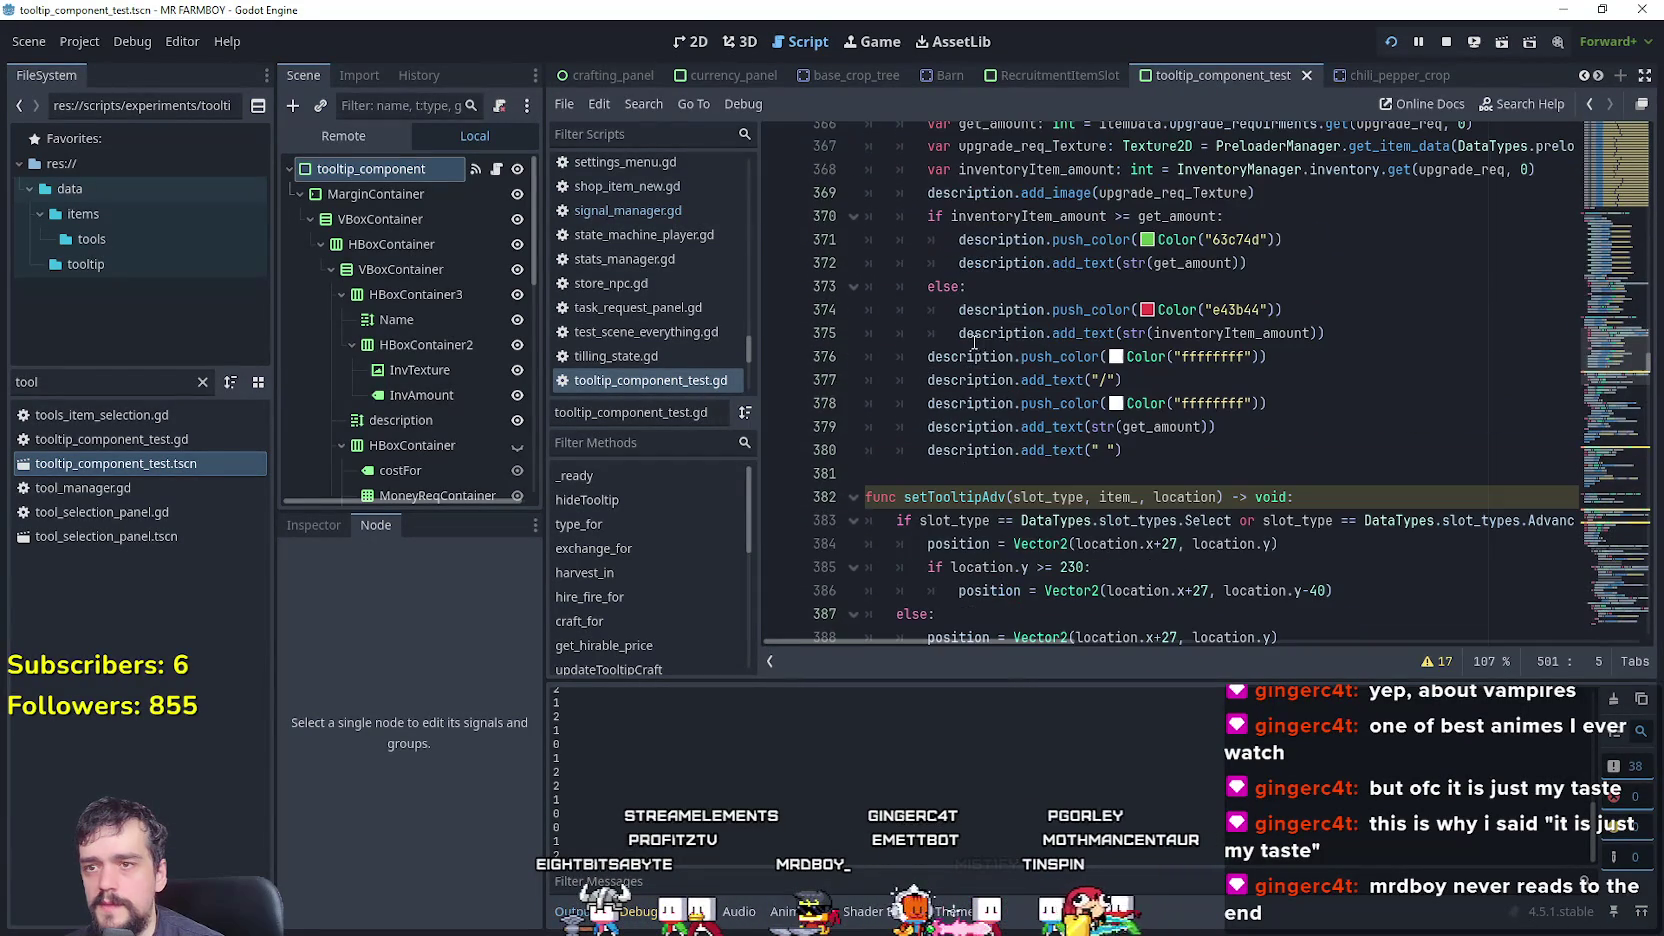
mouse_move(1600, 340)
mouse_down()
mouse_move(1607, 126)
mouse_move(1607, 140)
mouse_up()
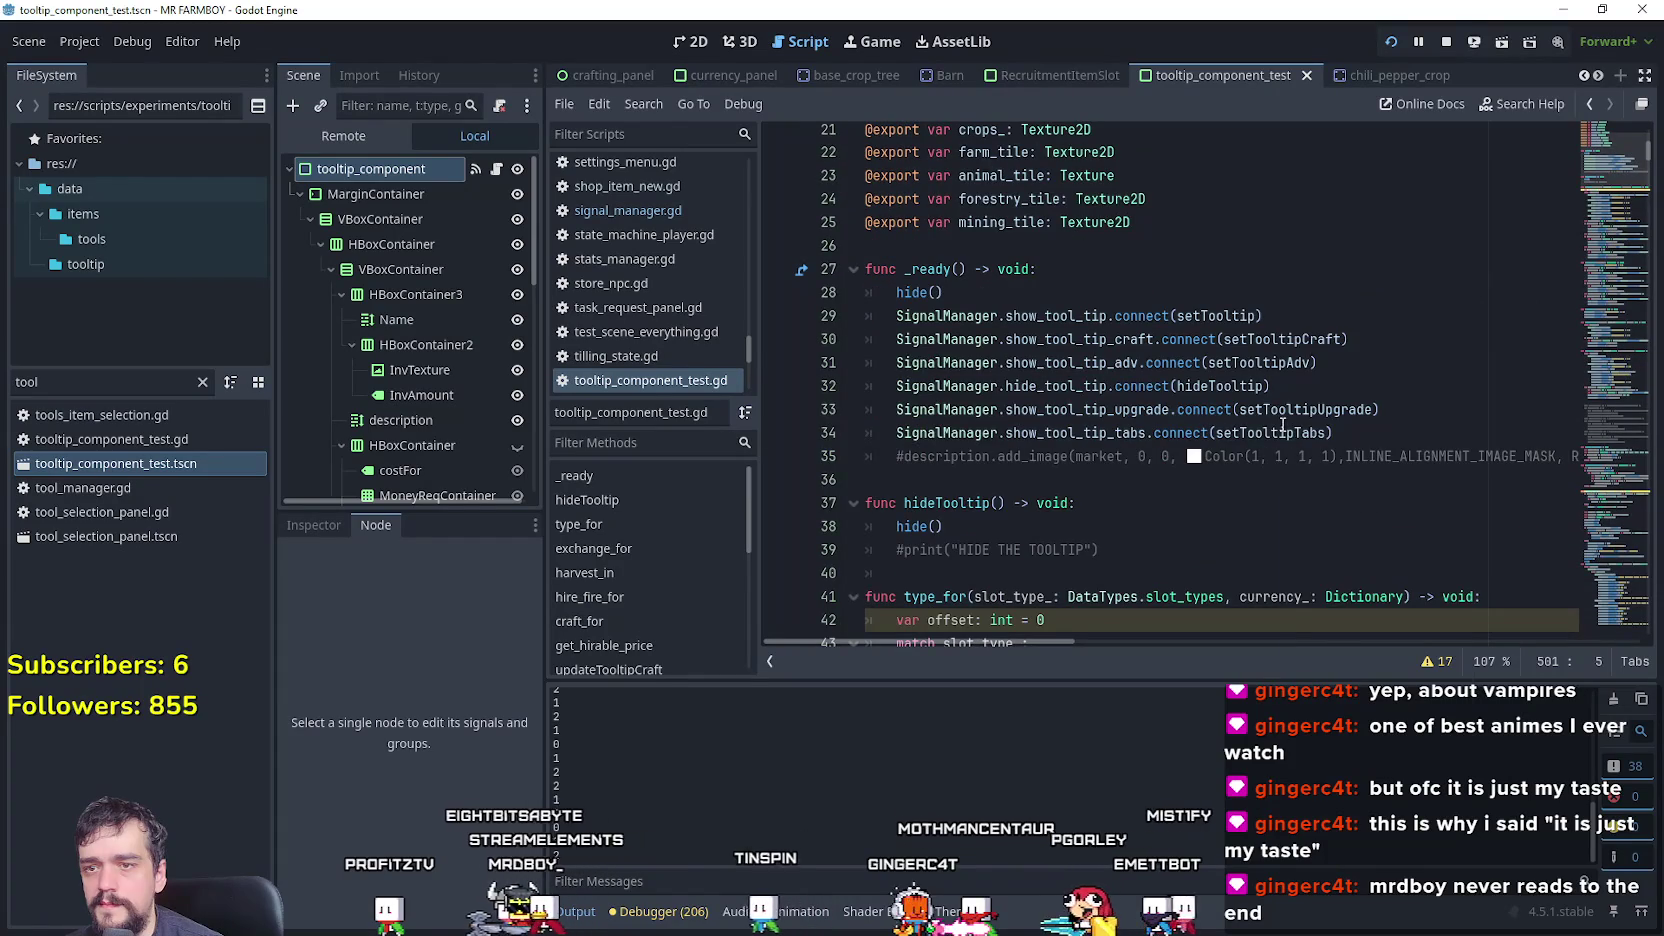
- Jump to setTooltipTabs and add an indented description.show() line at its end
right_click(1282, 433)
click(1358, 752)
click(1113, 464)
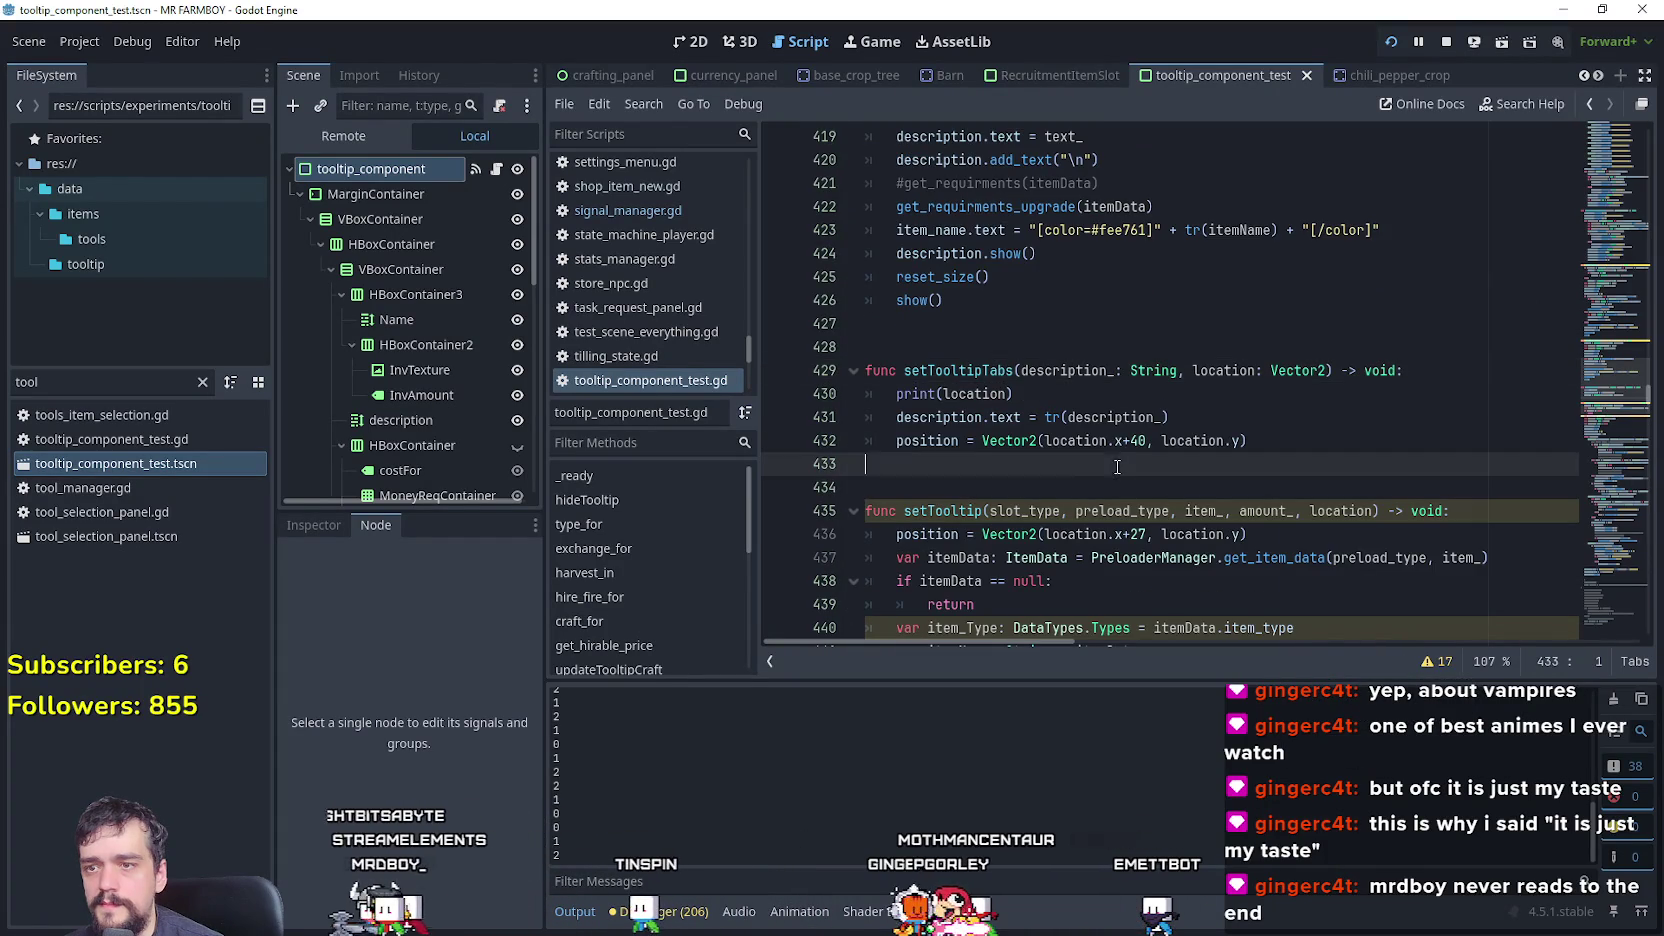
key(Home)
key(Tab)
key(End)
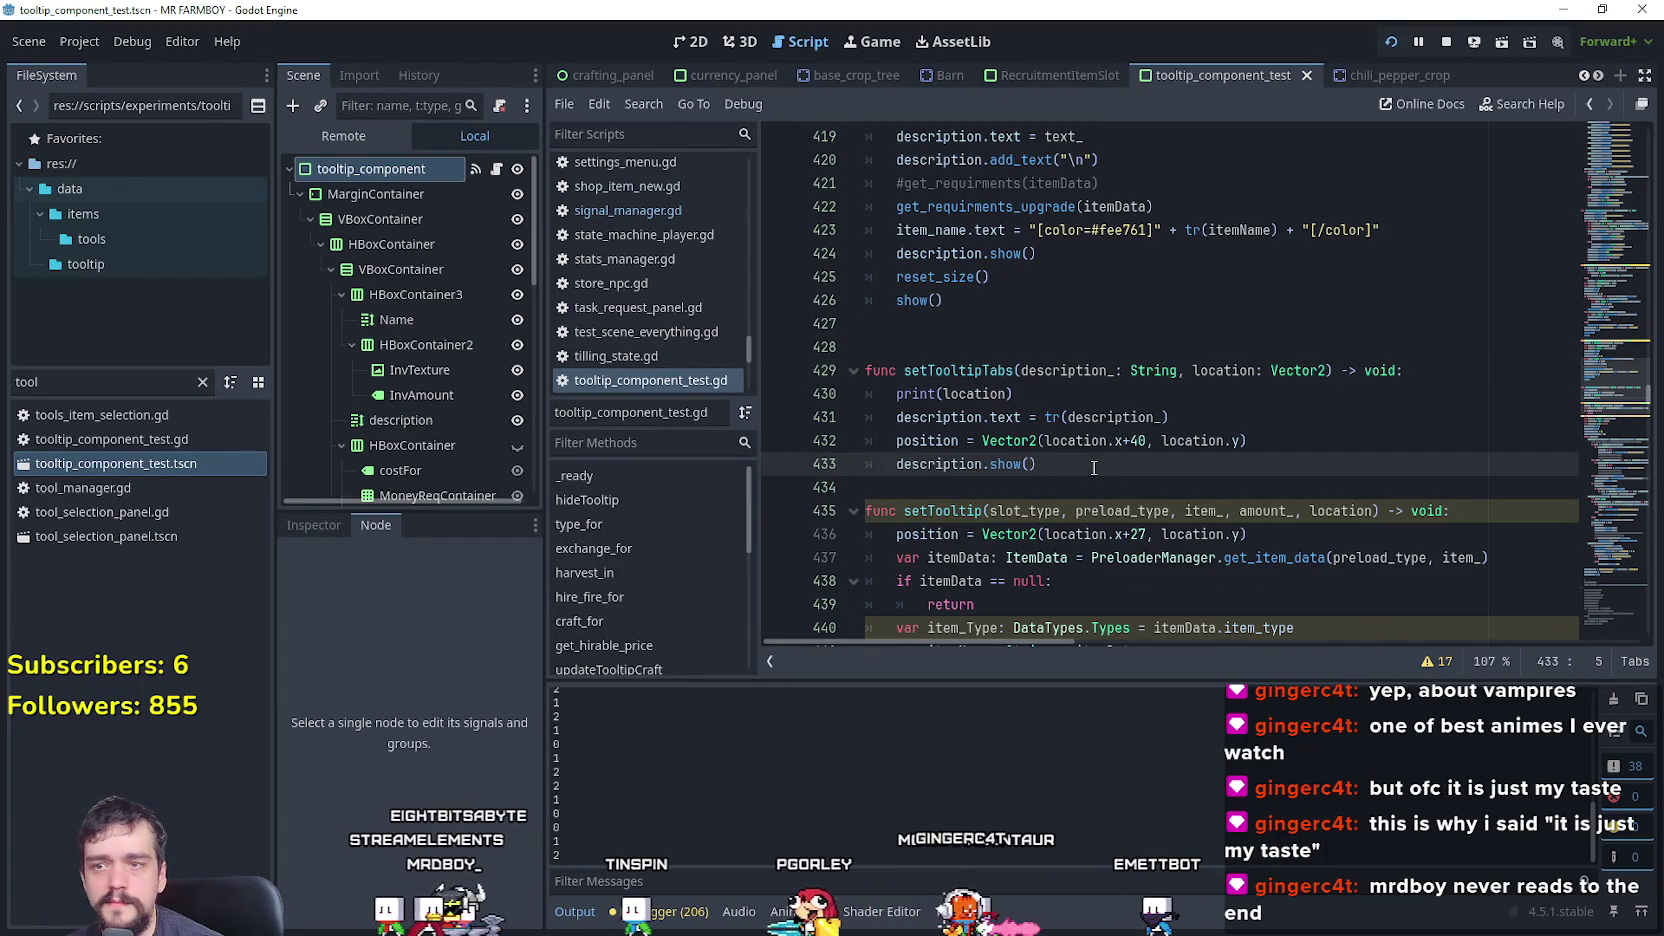
- Review the inv_texture show line and surrounding code in setTooltip
scroll(1088, 472, down, 2)
scroll(1088, 472, down, 1)
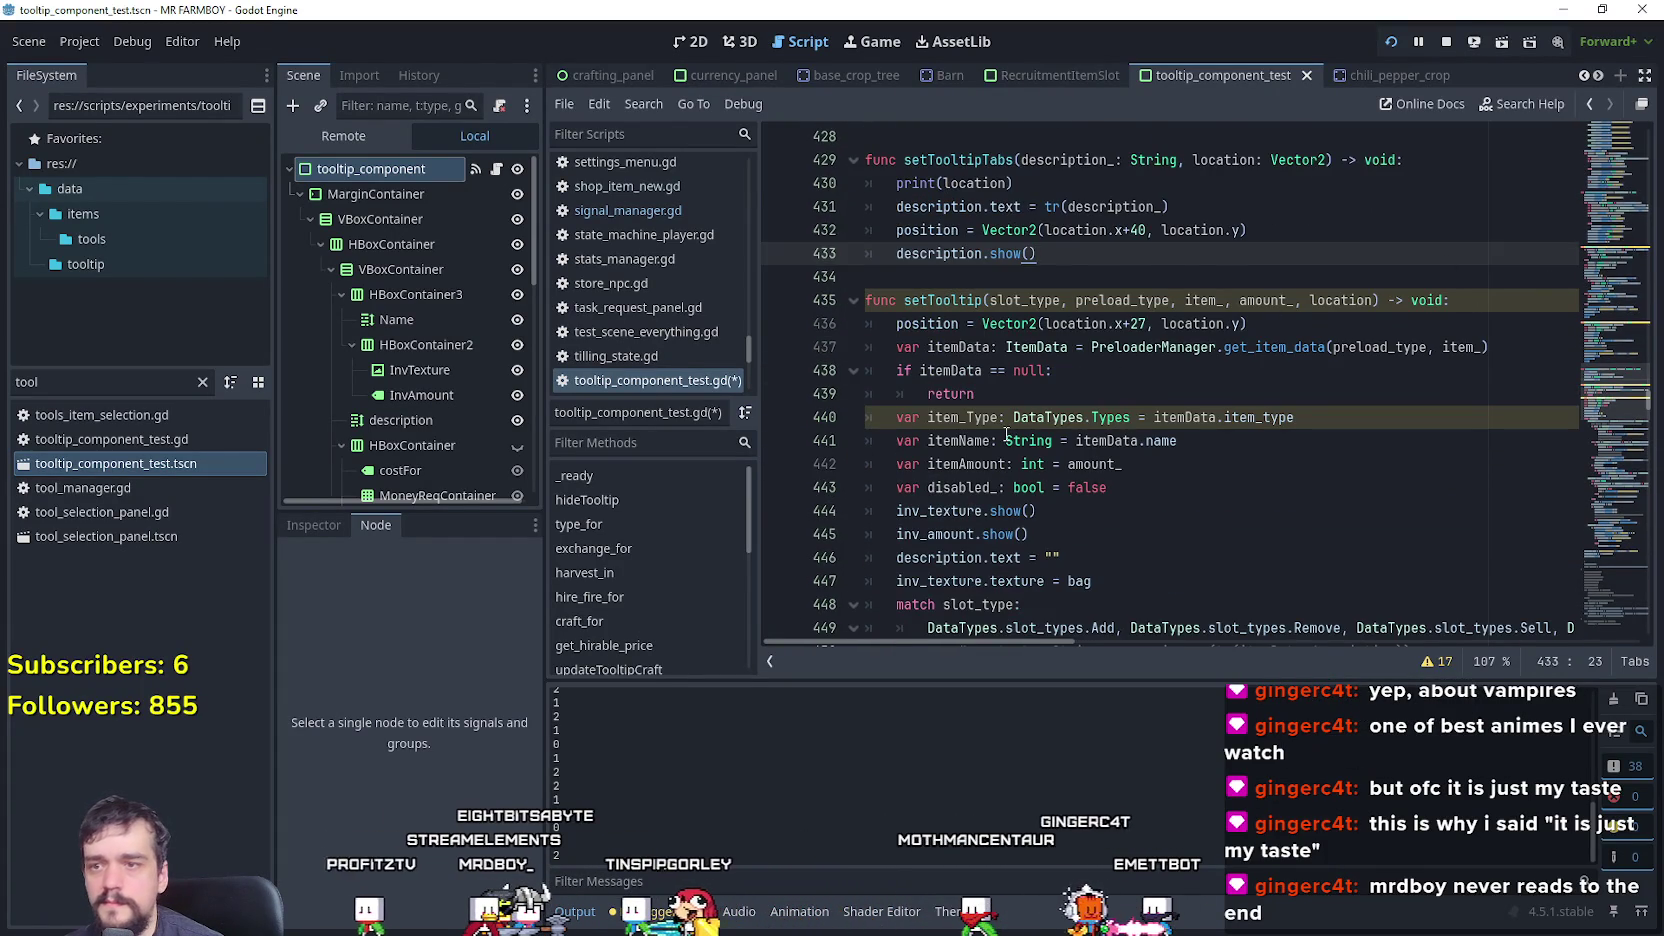
scroll(1016, 434, down, 1)
click(1094, 449)
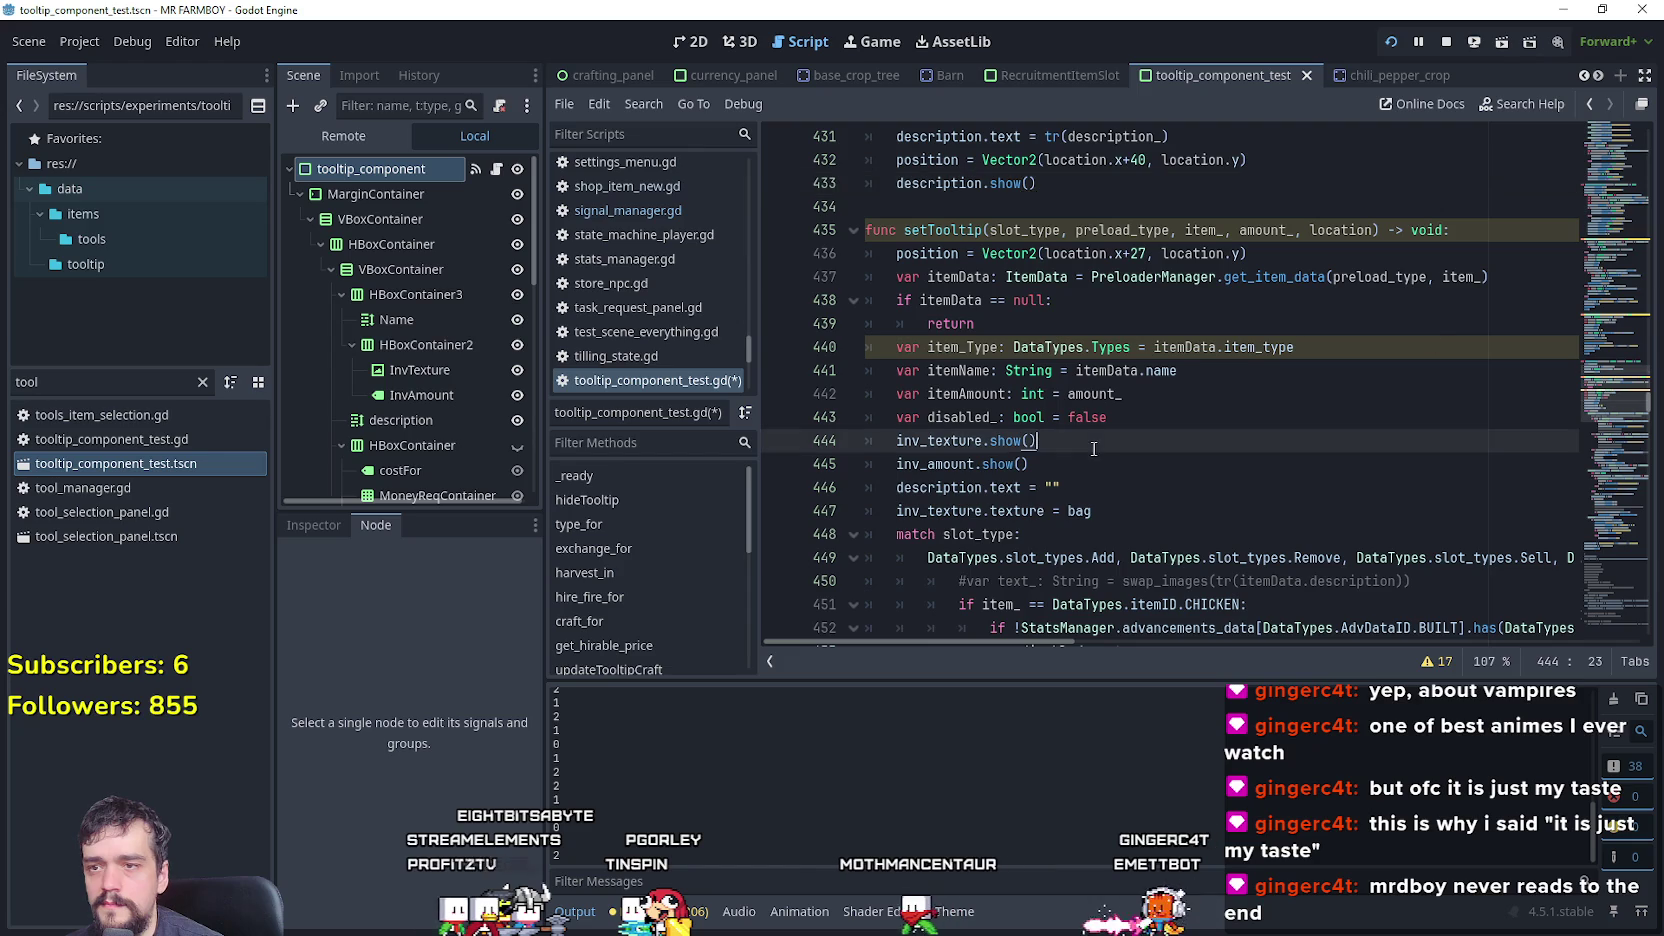
scroll(1135, 492, down, 20)
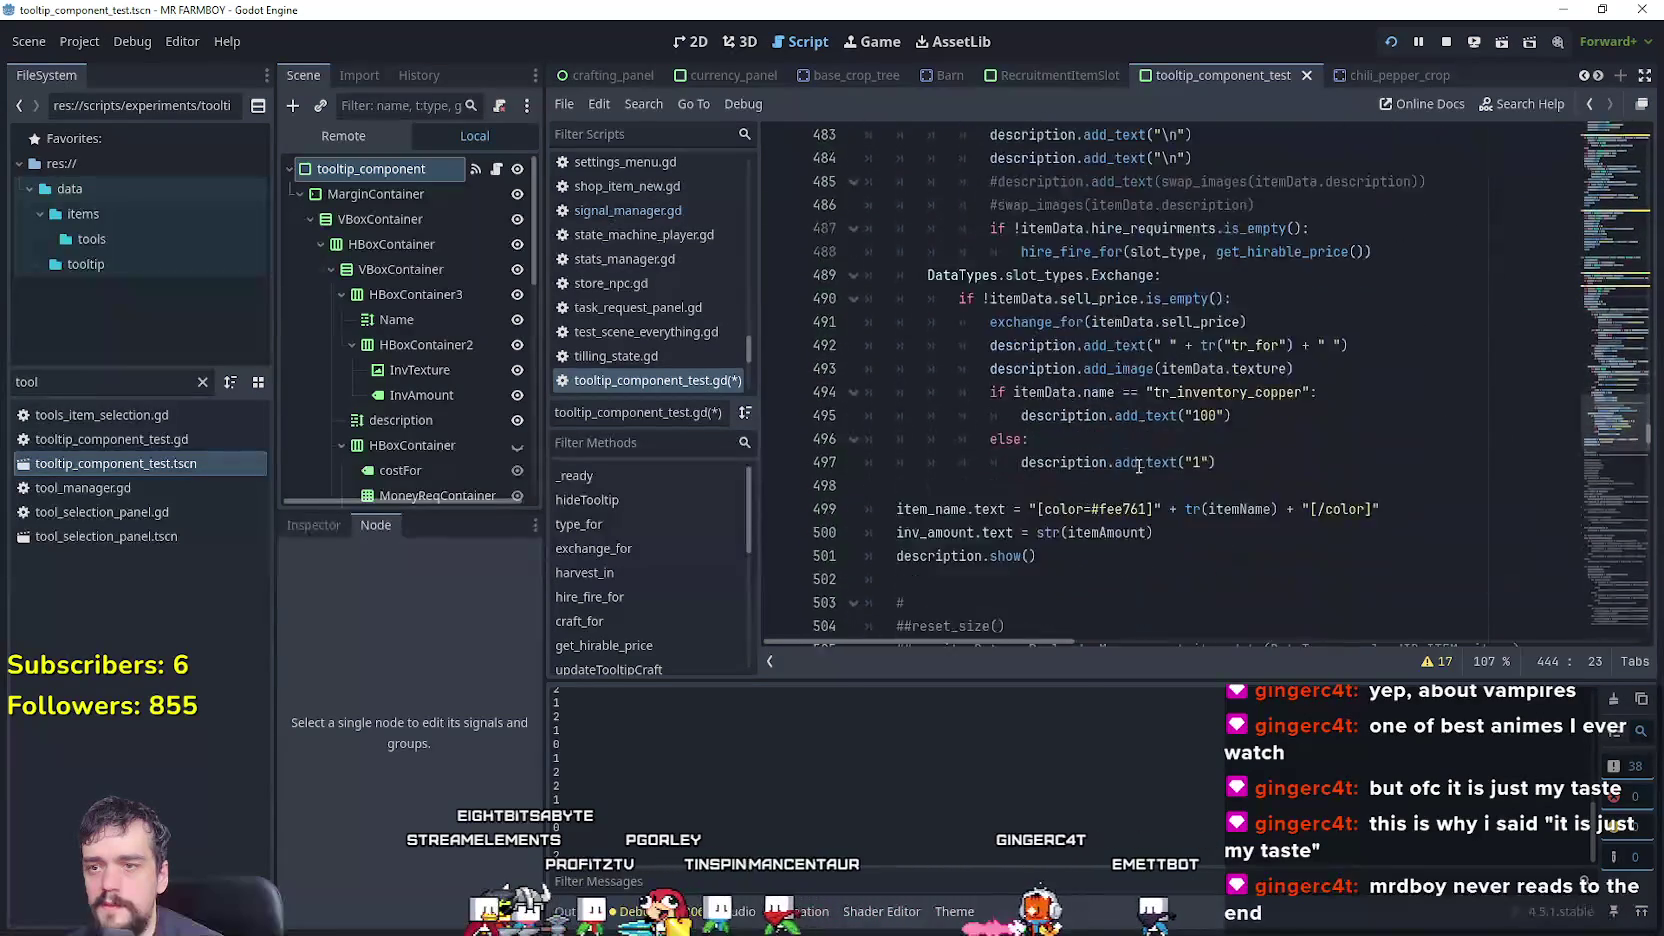
scroll(1040, 310, down, 2)
scroll(981, 284, up, 2)
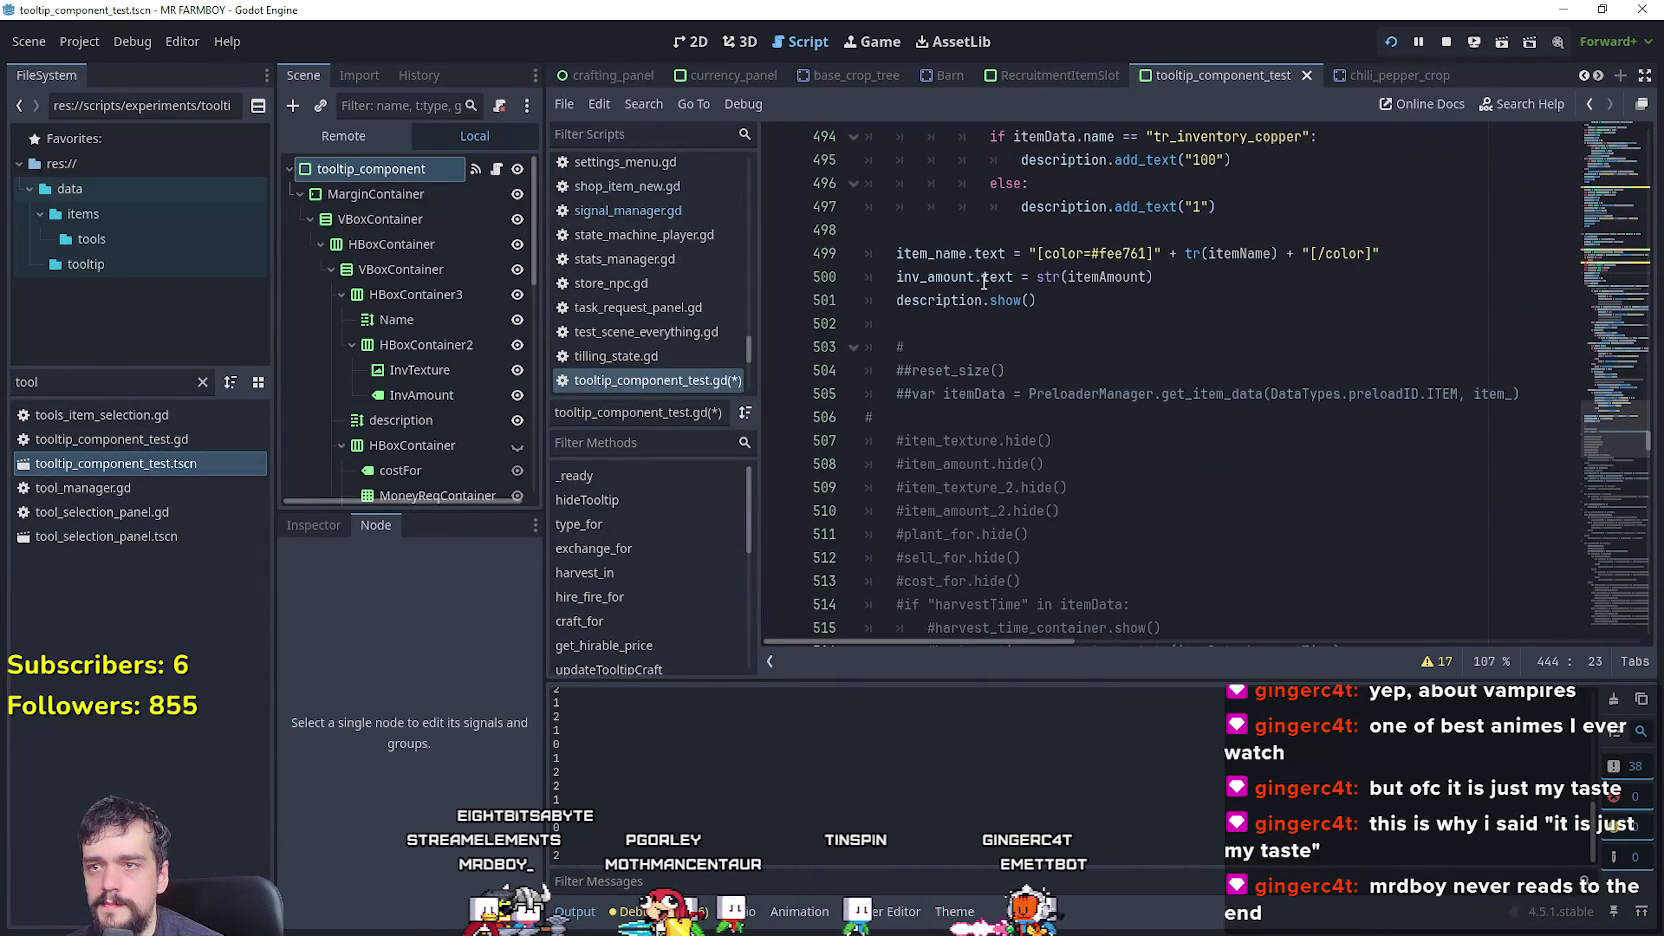
drag(1602, 443, 1573, 624)
mouse_move(919, 291)
mouse_down()
mouse_move(943, 291)
mouse_move(802, 262)
mouse_up()
mouse_move(1580, 600)
mouse_down()
mouse_move(1583, 333)
mouse_move(1607, 300)
mouse_move(1608, 151)
mouse_move(1532, 171)
mouse_up()
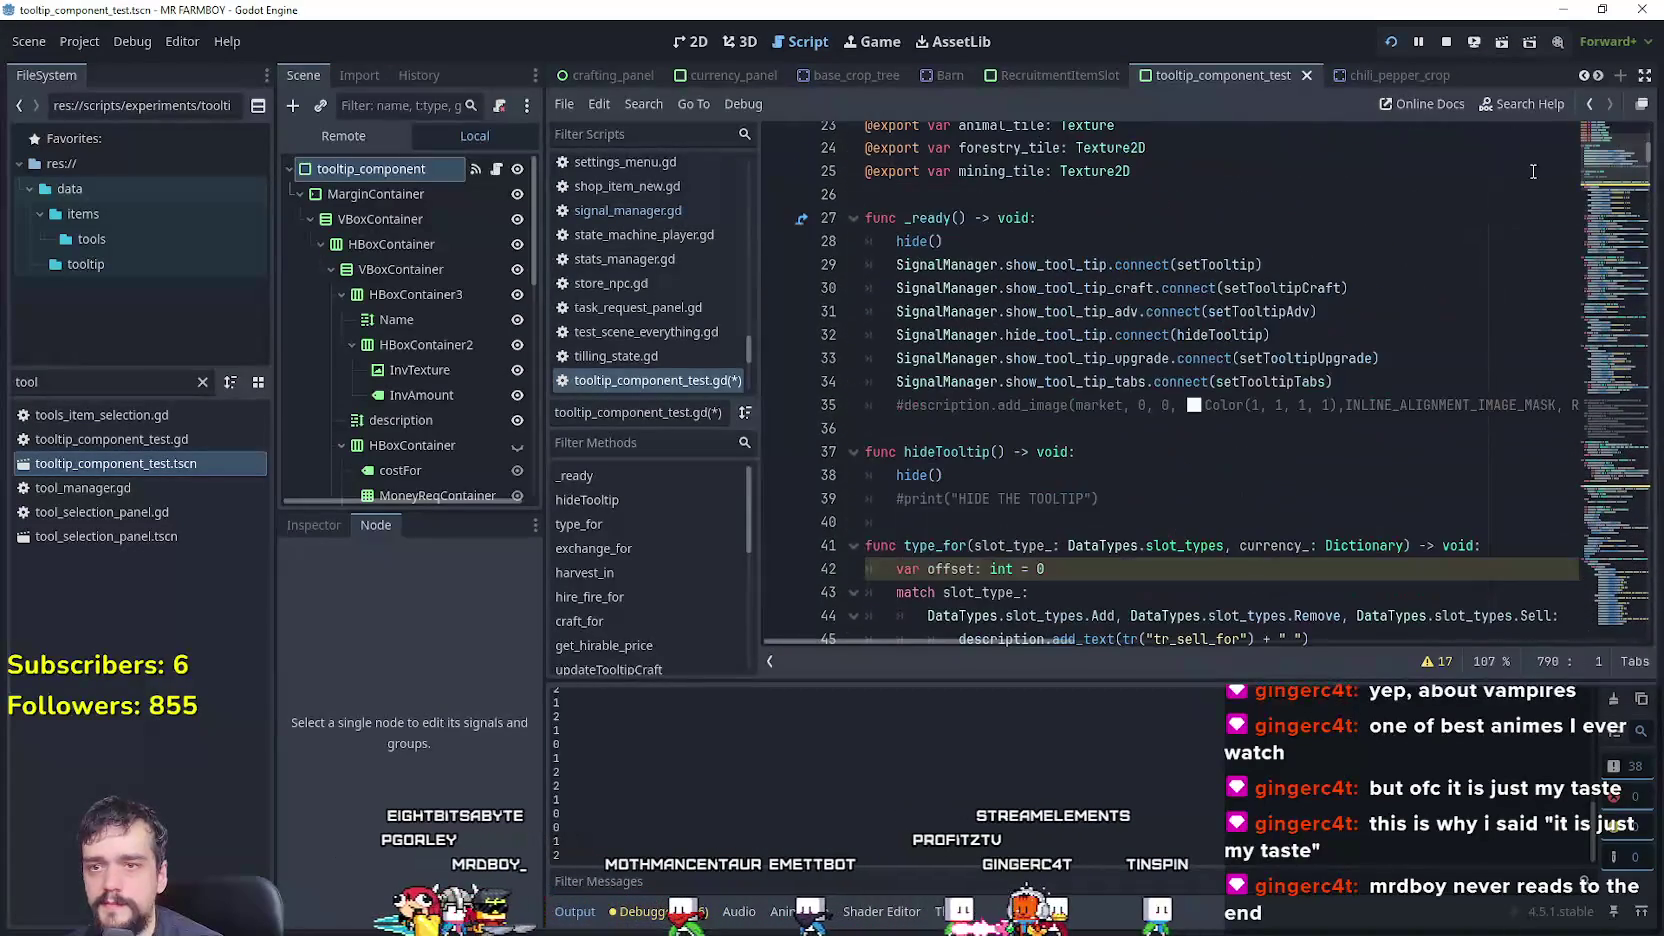
- Add reset_size() and show() at the end of setTooltipTabs and save
right_click(1315, 380)
click(1356, 710)
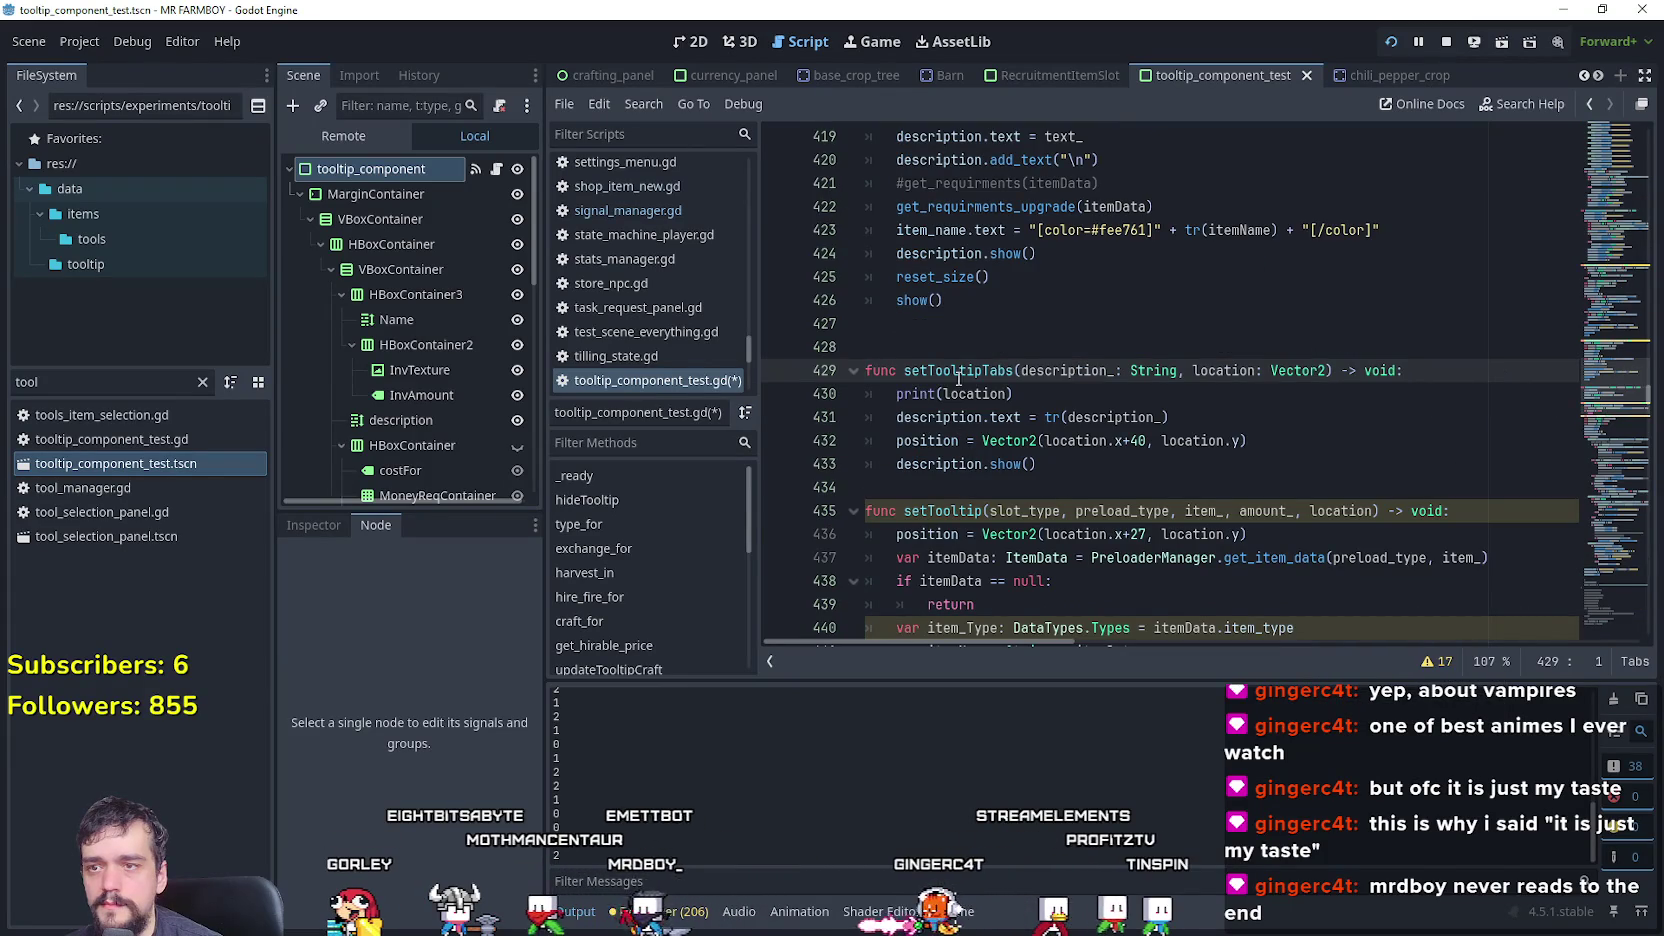
click(904, 488)
text(reset_size())
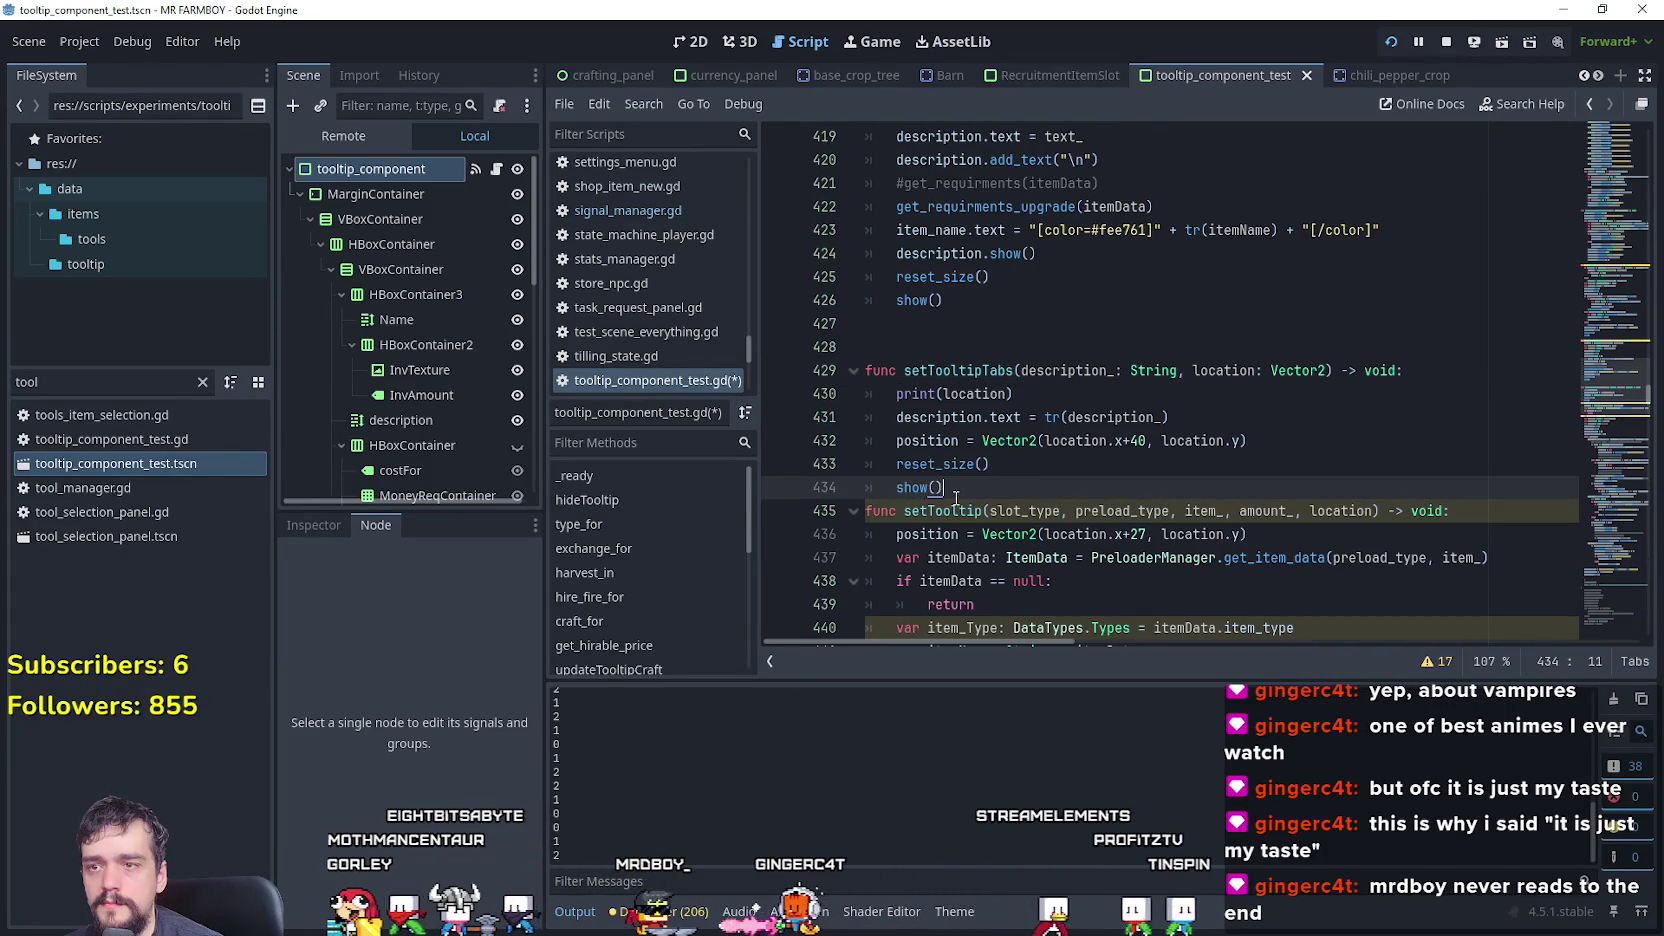
key(Return)
text(show())
key(Return)
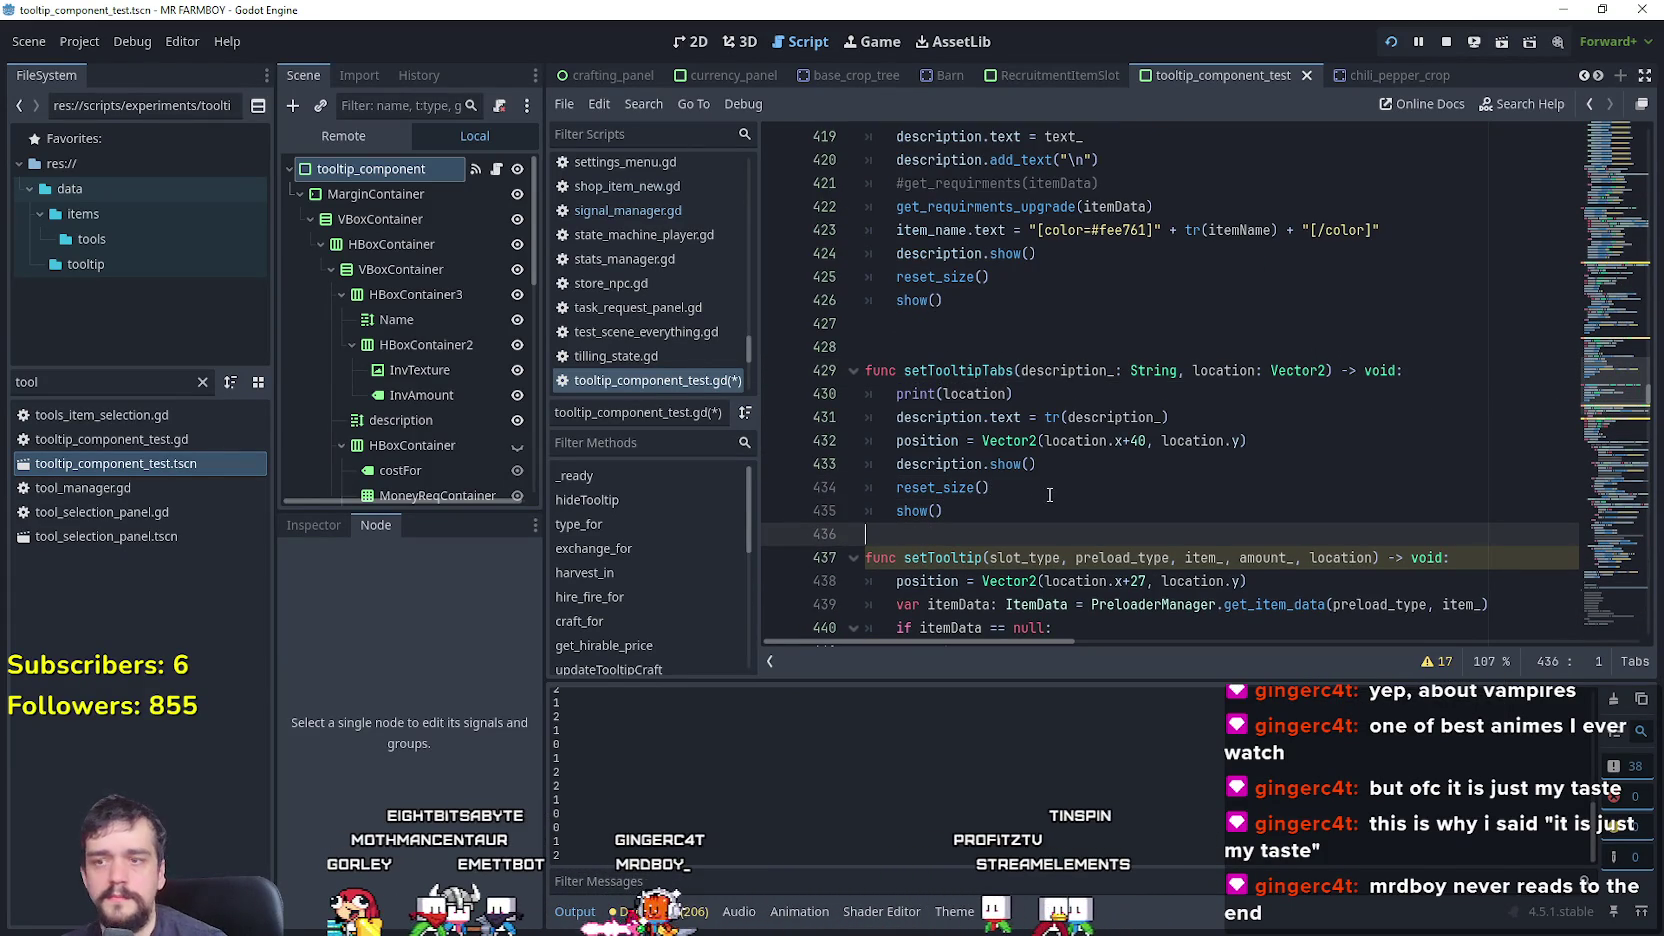
key(ctrl+s)
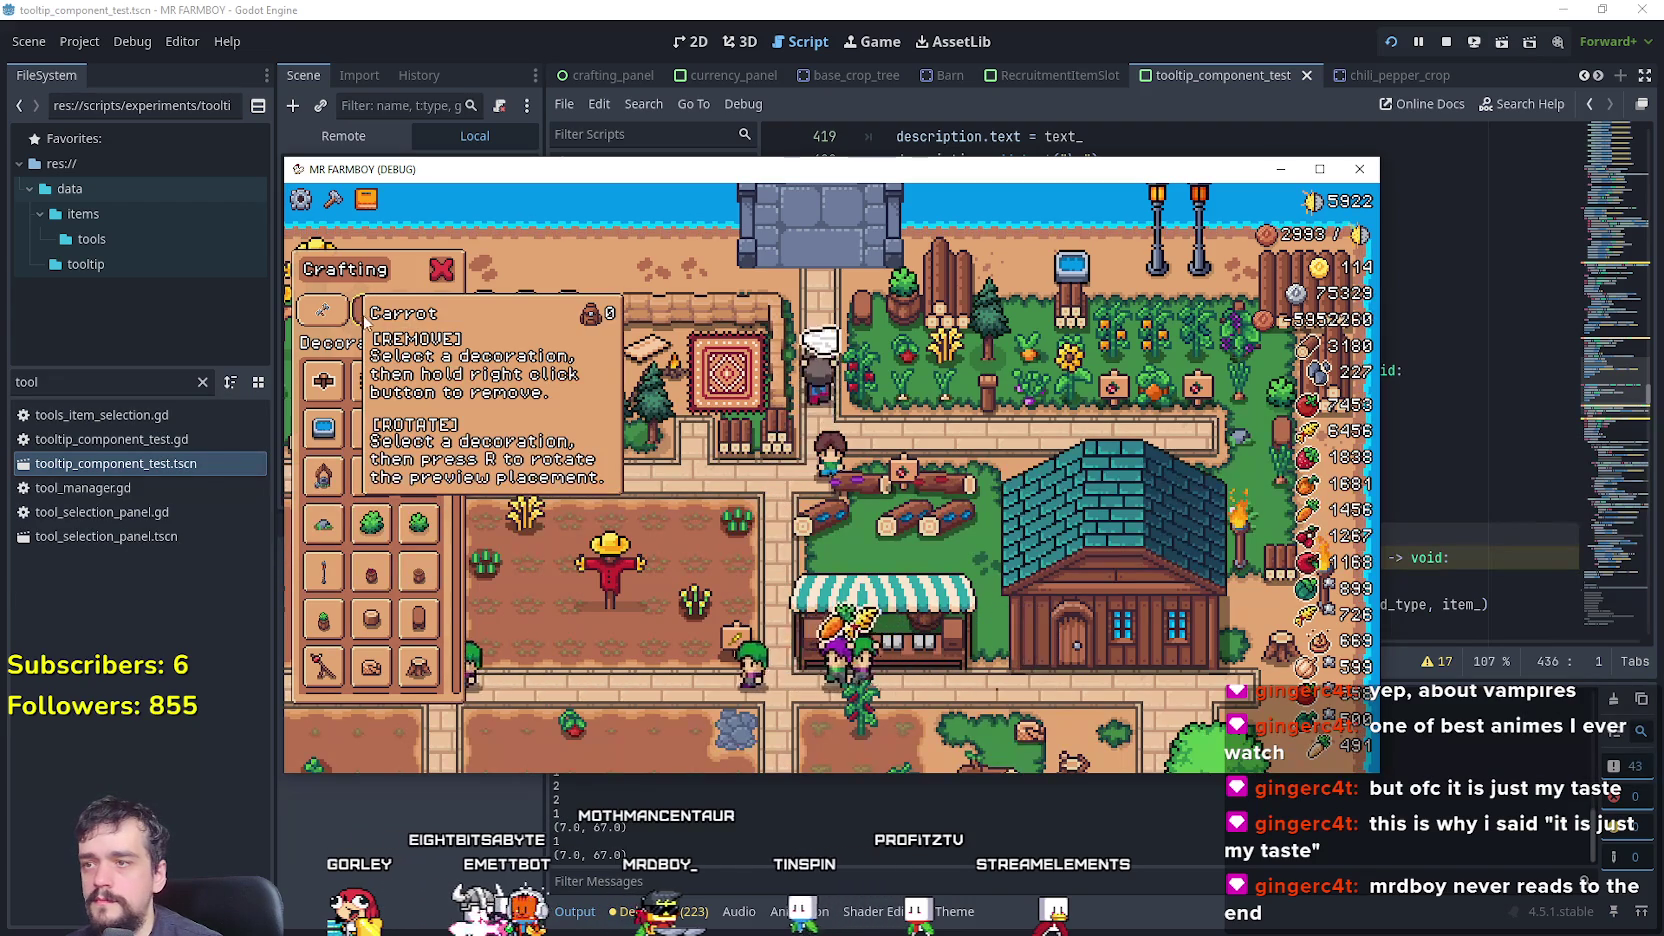
- Flip the tooltip's x offset from +40 to -40 and save to rerun
click(740, 10)
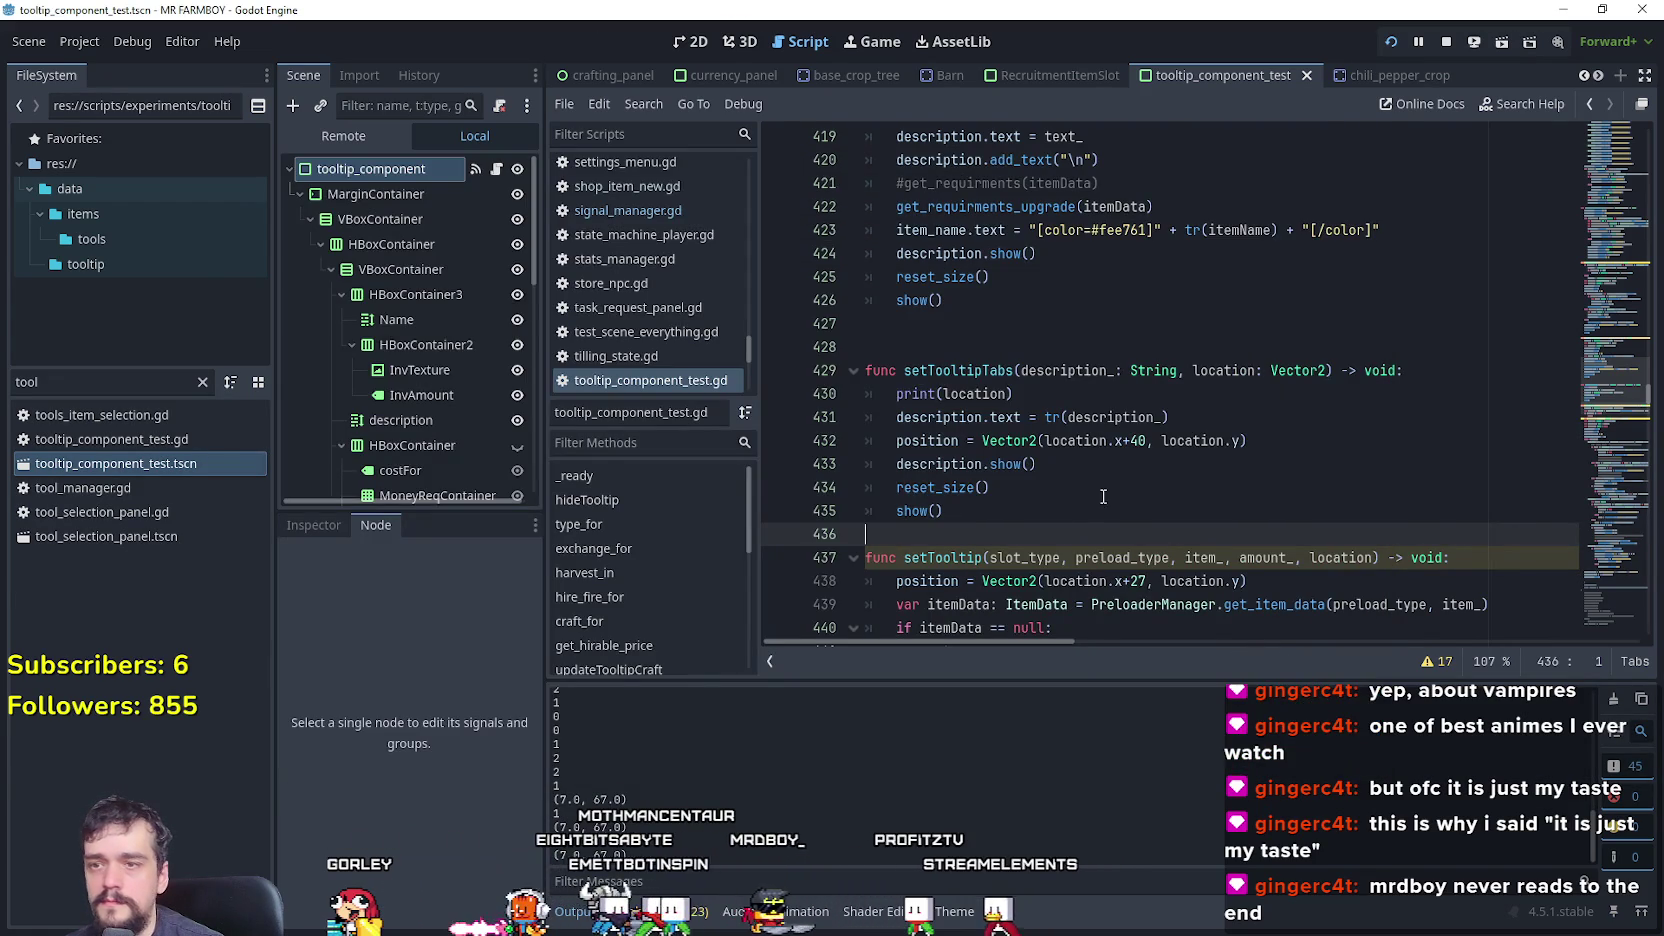
click(1138, 440)
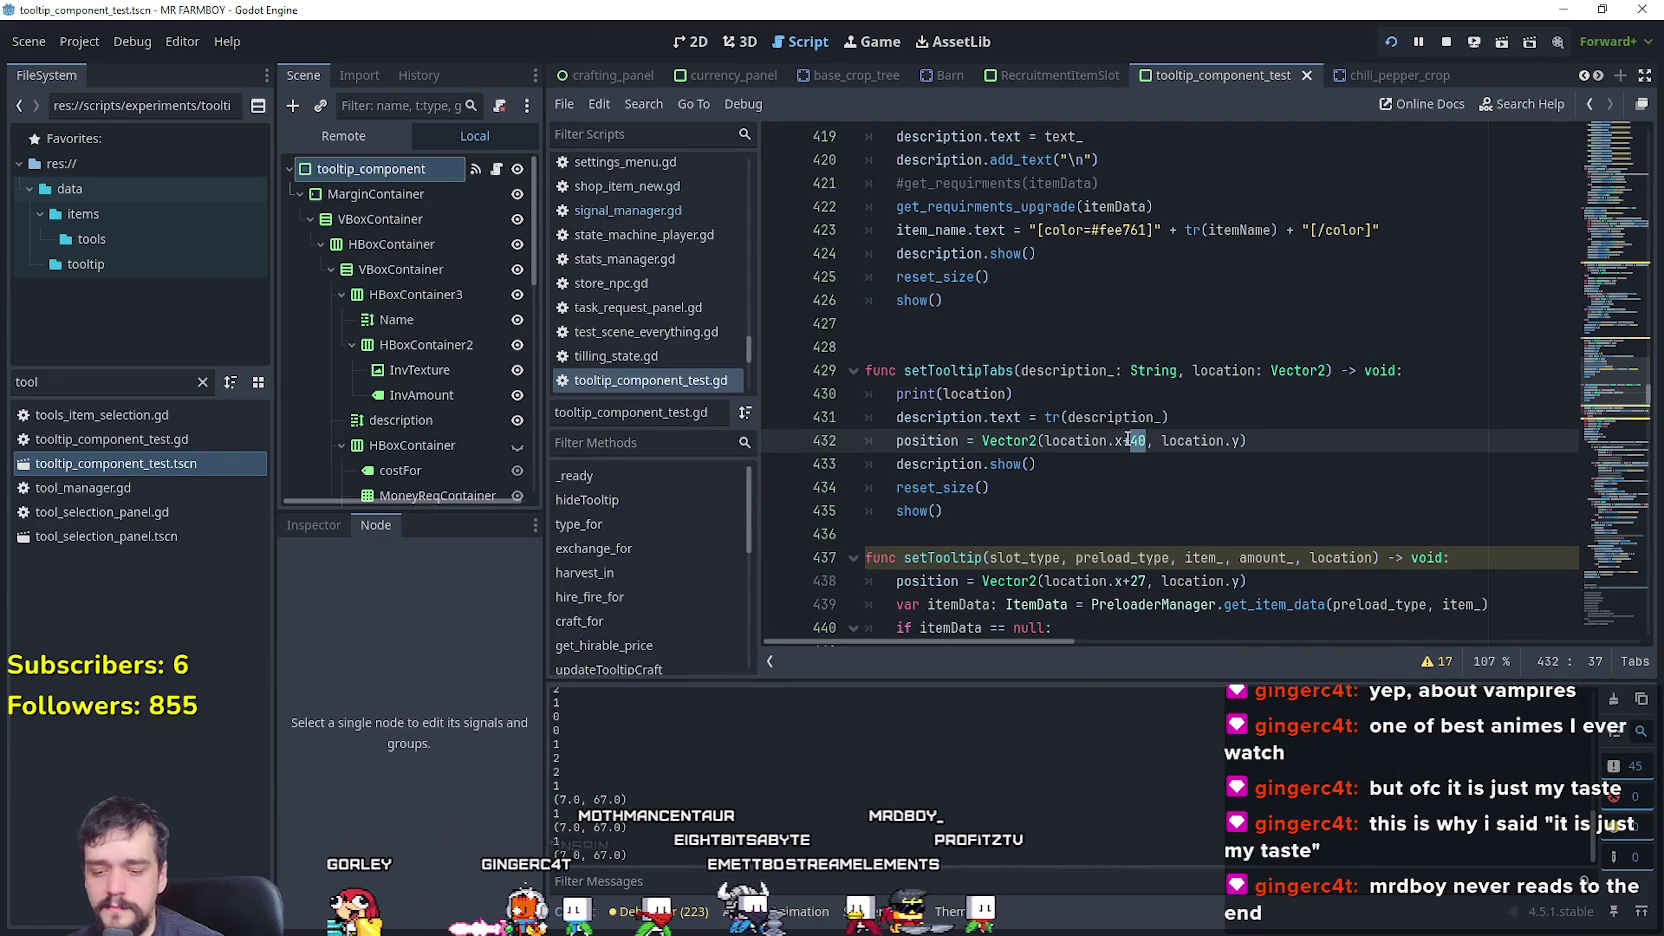
click(1128, 440)
key(BackSpace)
text(-)
key(ctrl+s)
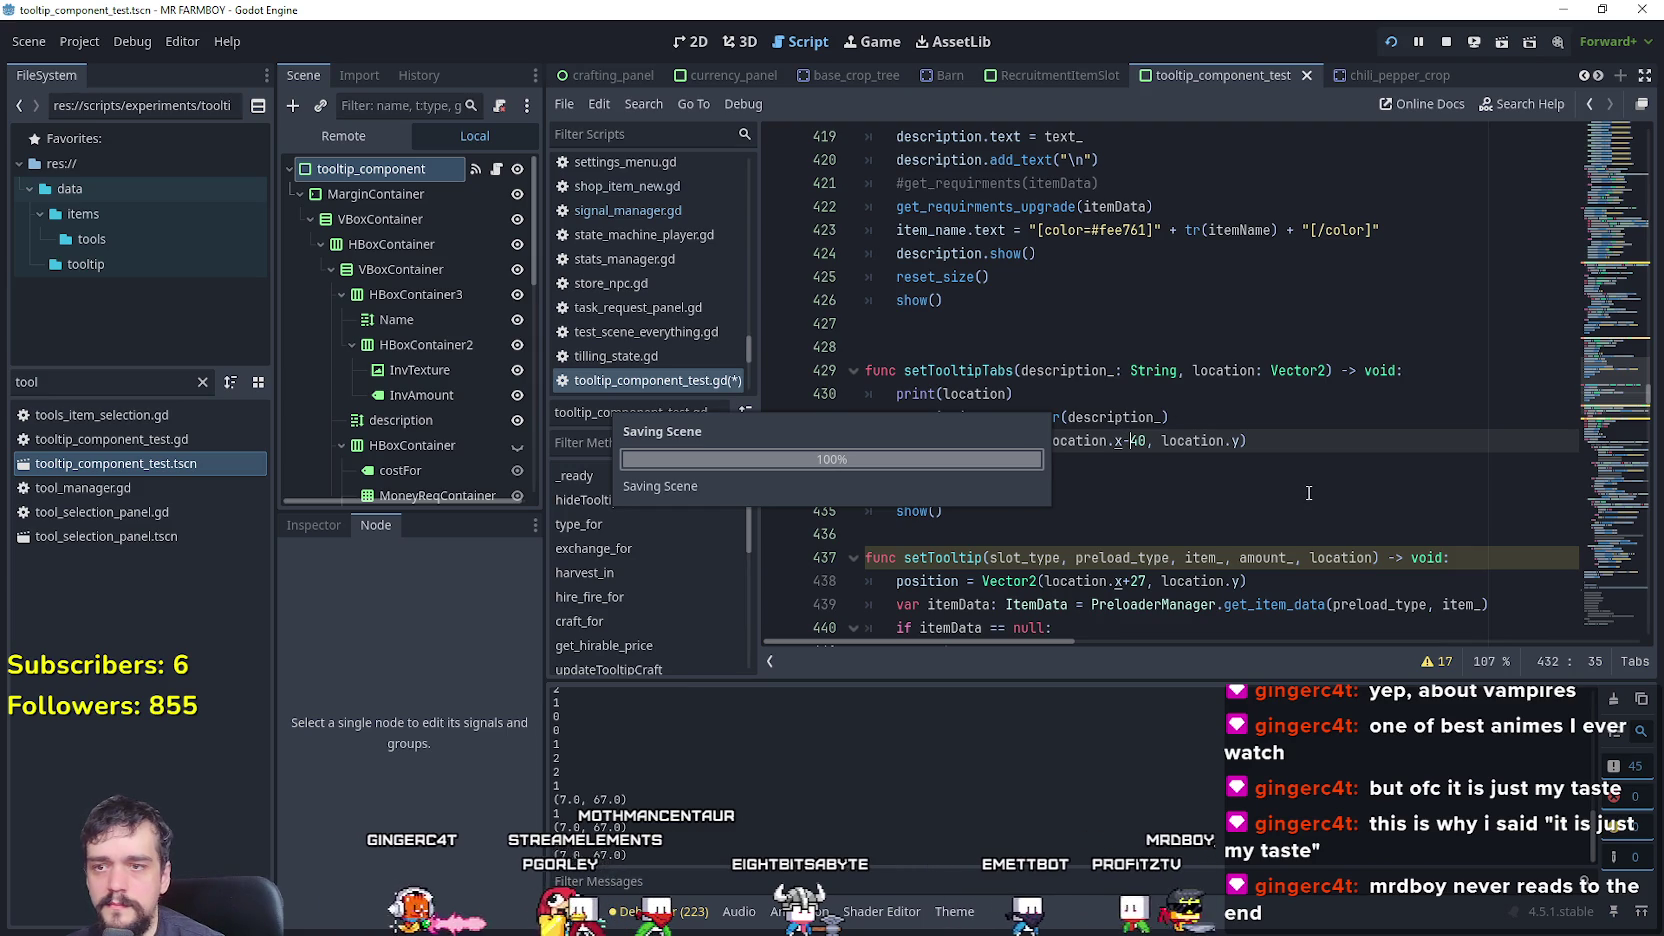
- Retest the Carrot tooltip placement in the running game after saving the script again
key(alt+Tab)
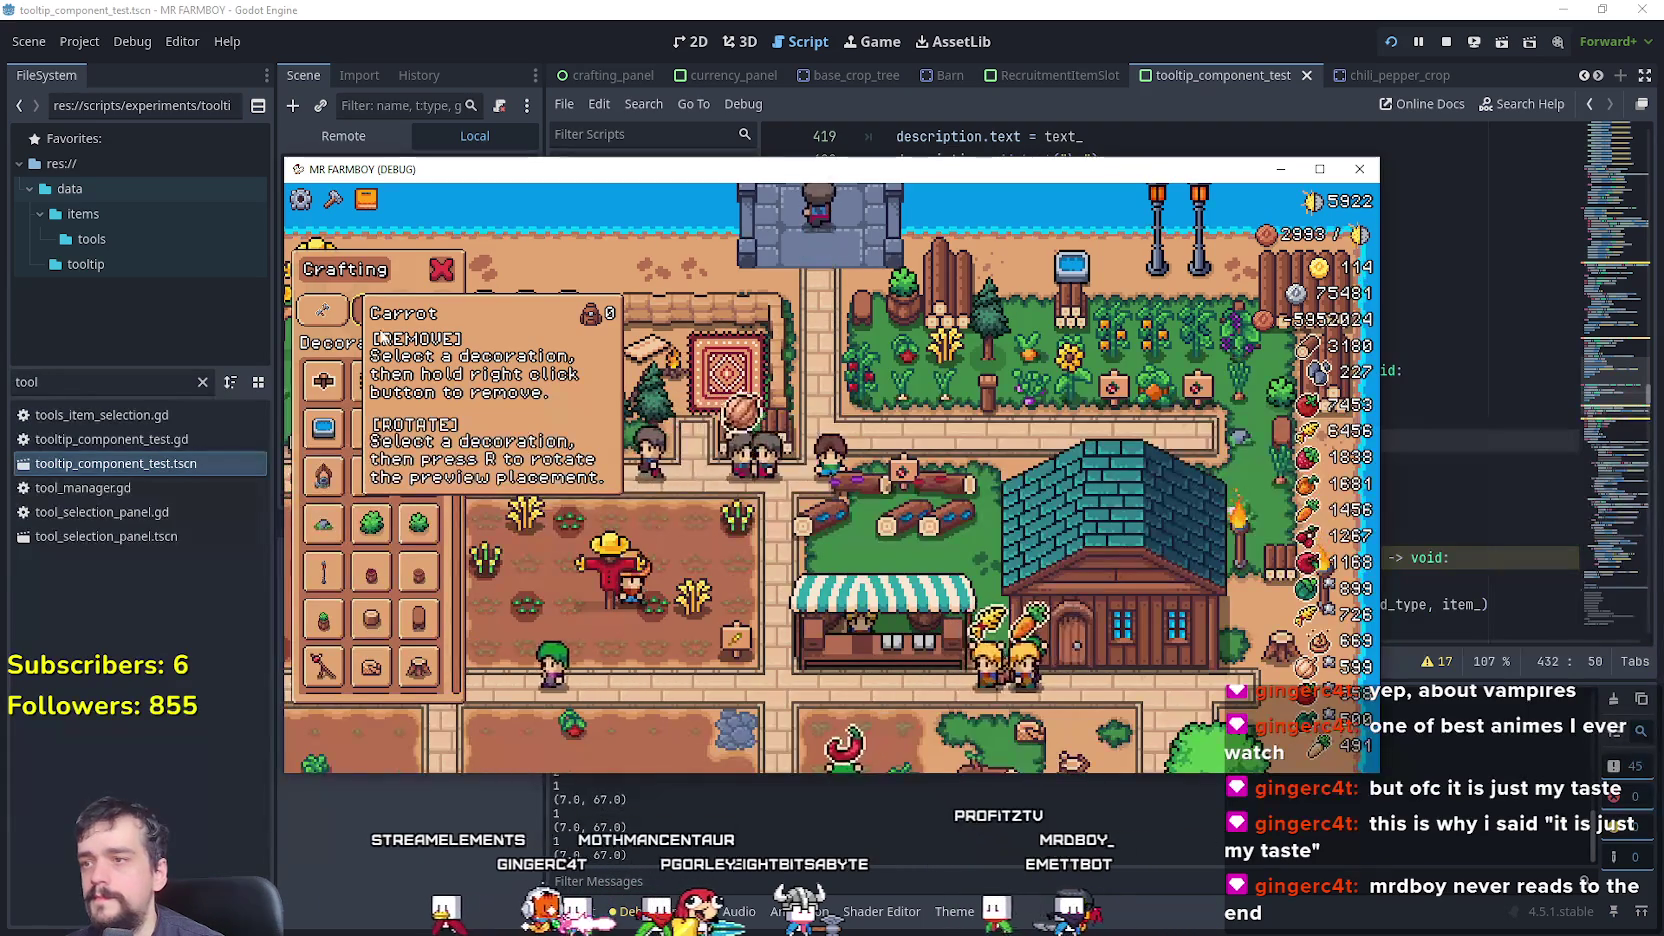
key(alt+Tab)
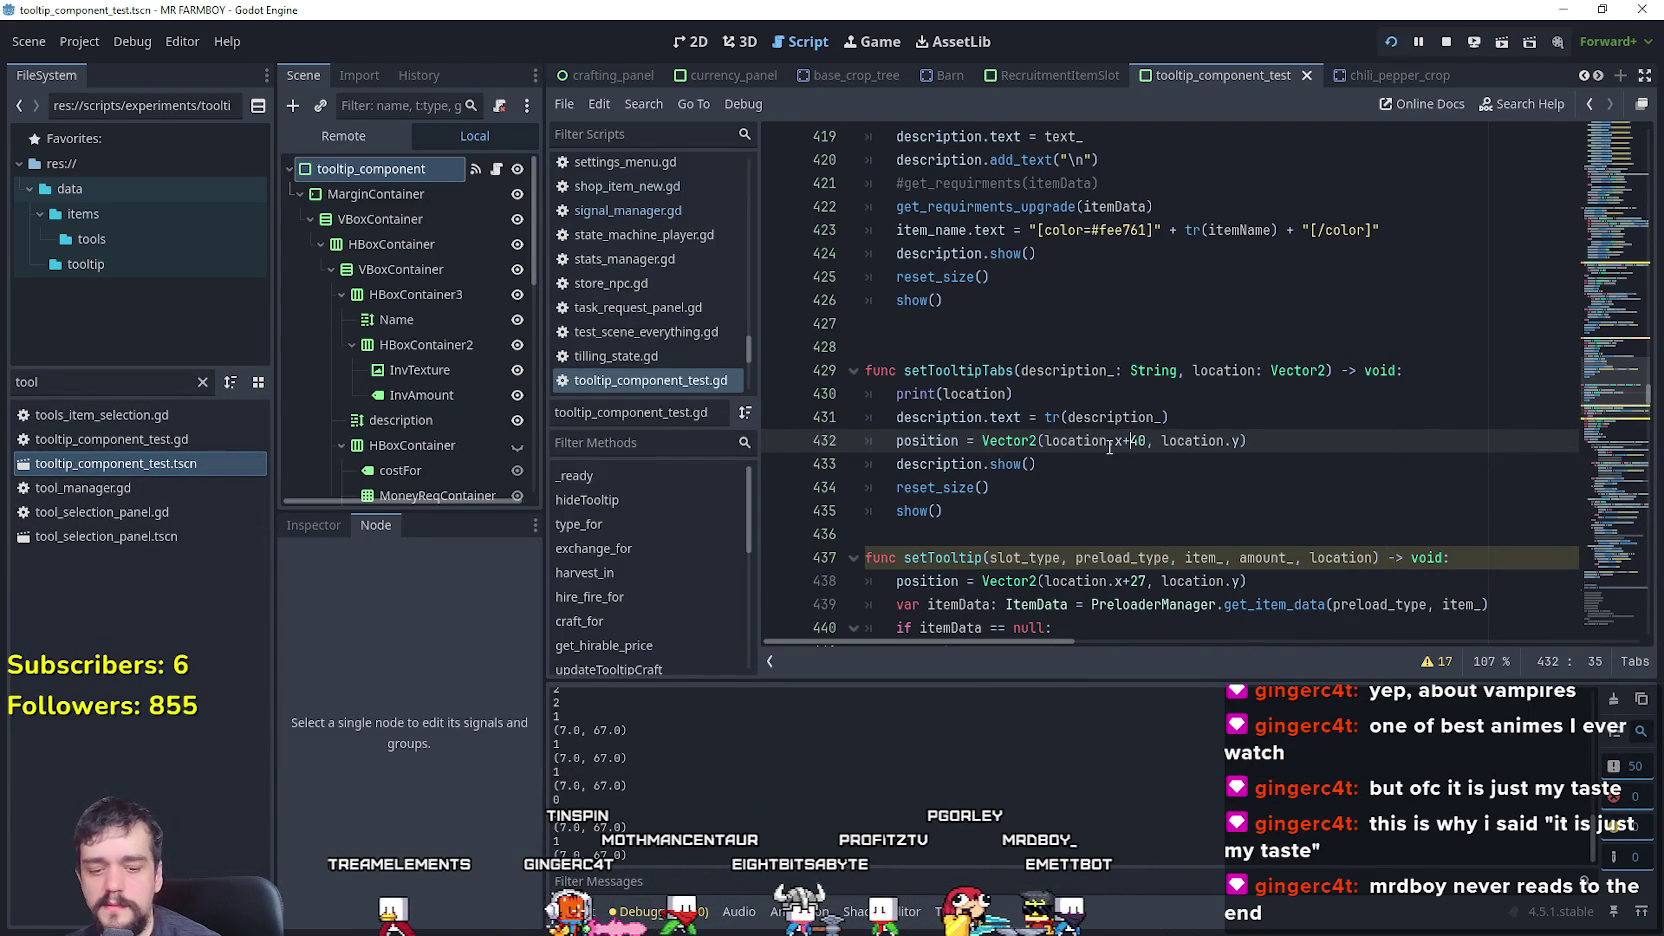
key(ctrl+s)
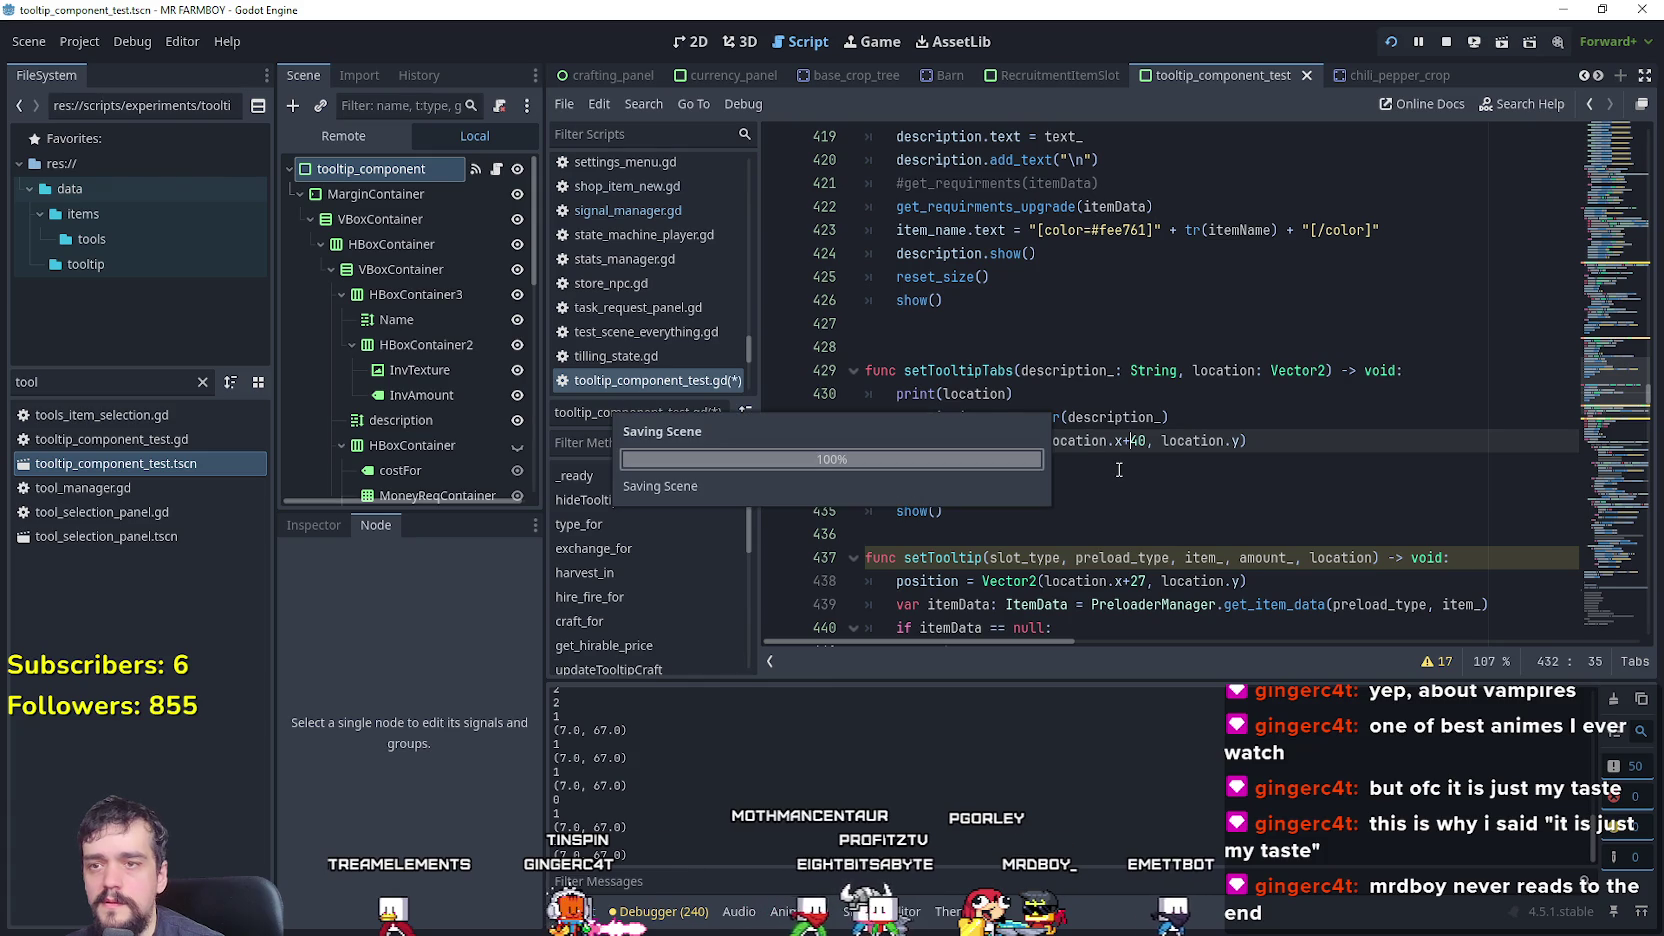
key(alt+Tab)
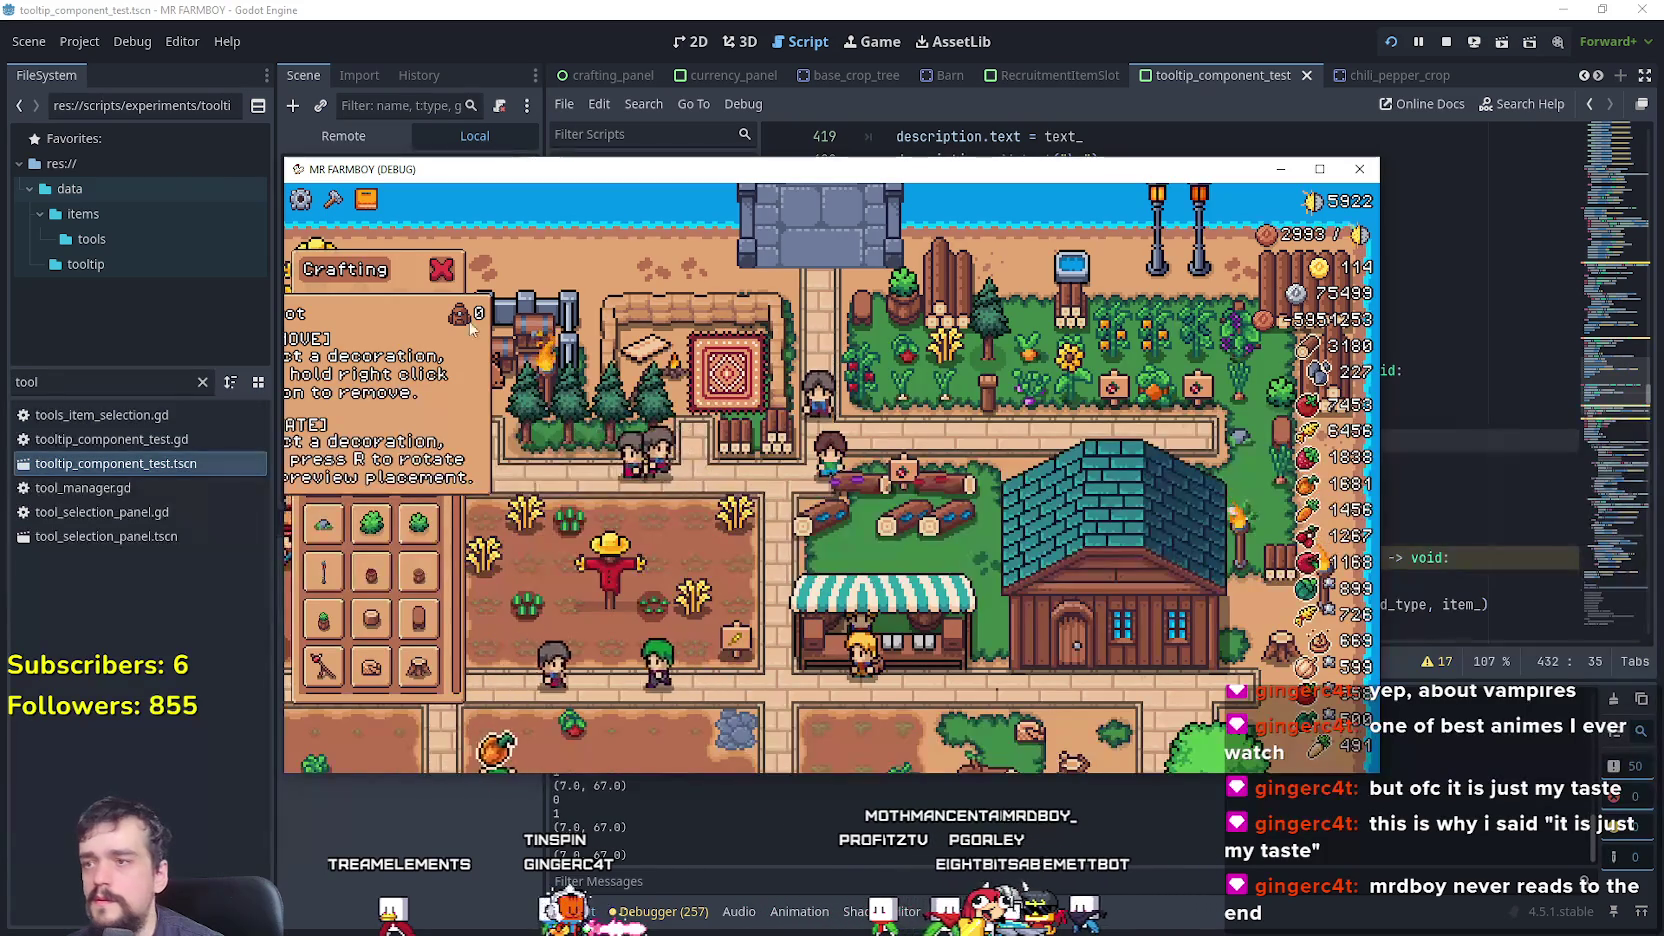
click(980, 25)
click(998, 538)
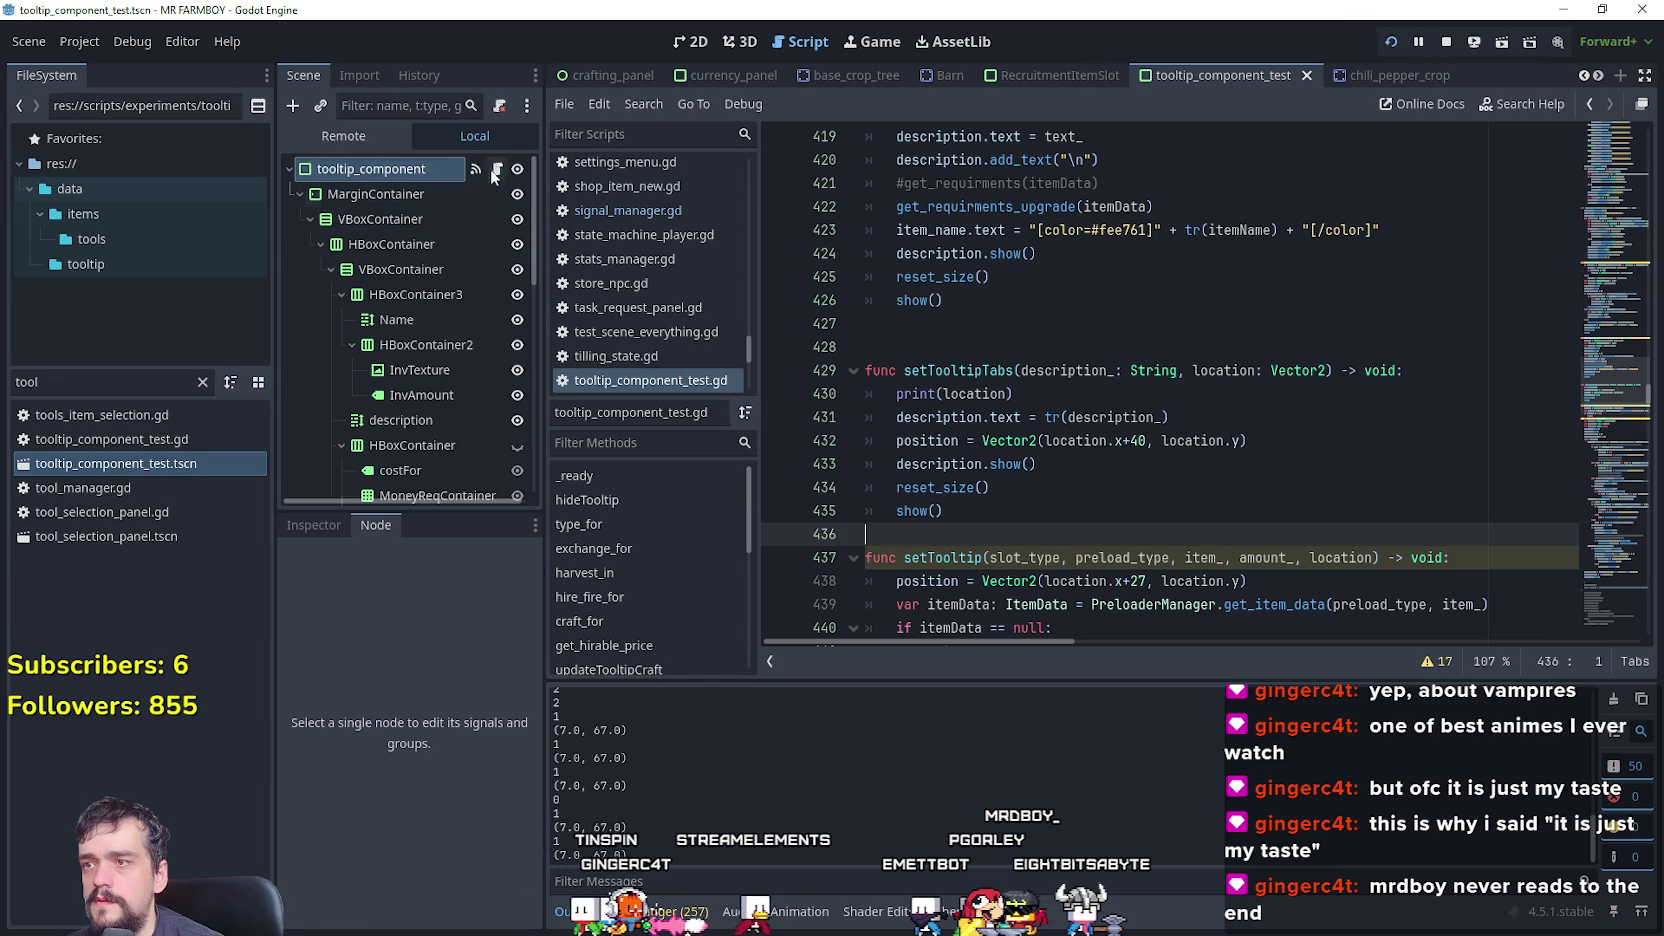
- Remove the stray blank line and run the game to check the tab tooltip
key(F5)
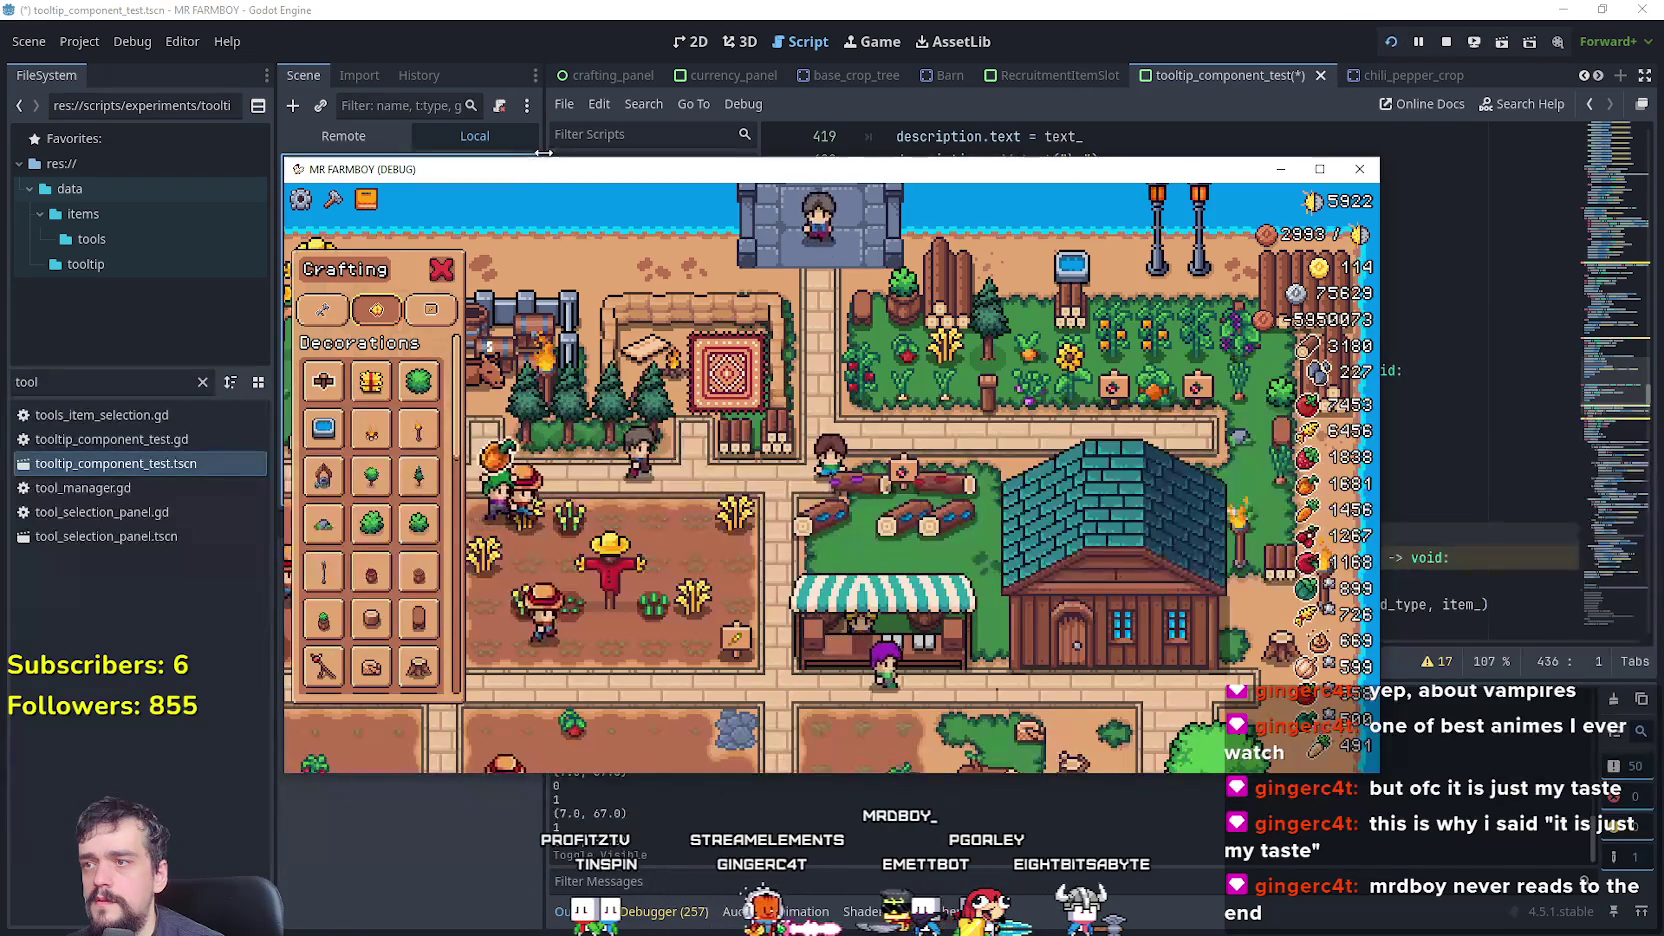
key(F8)
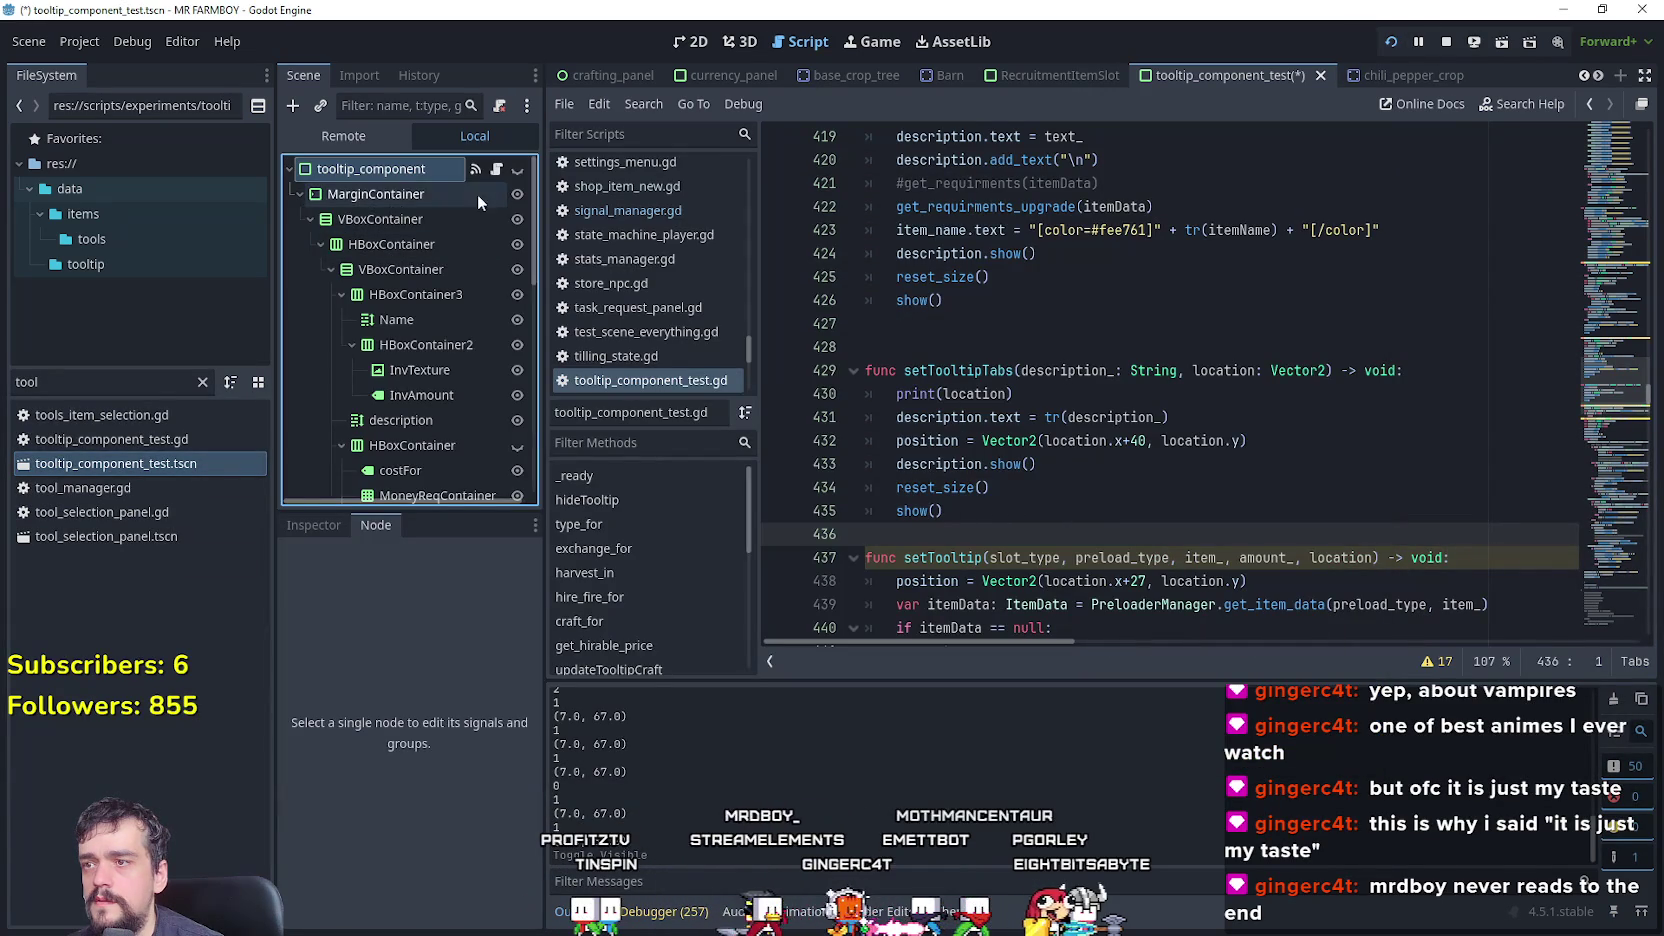
key(BackSpace)
key(F5)
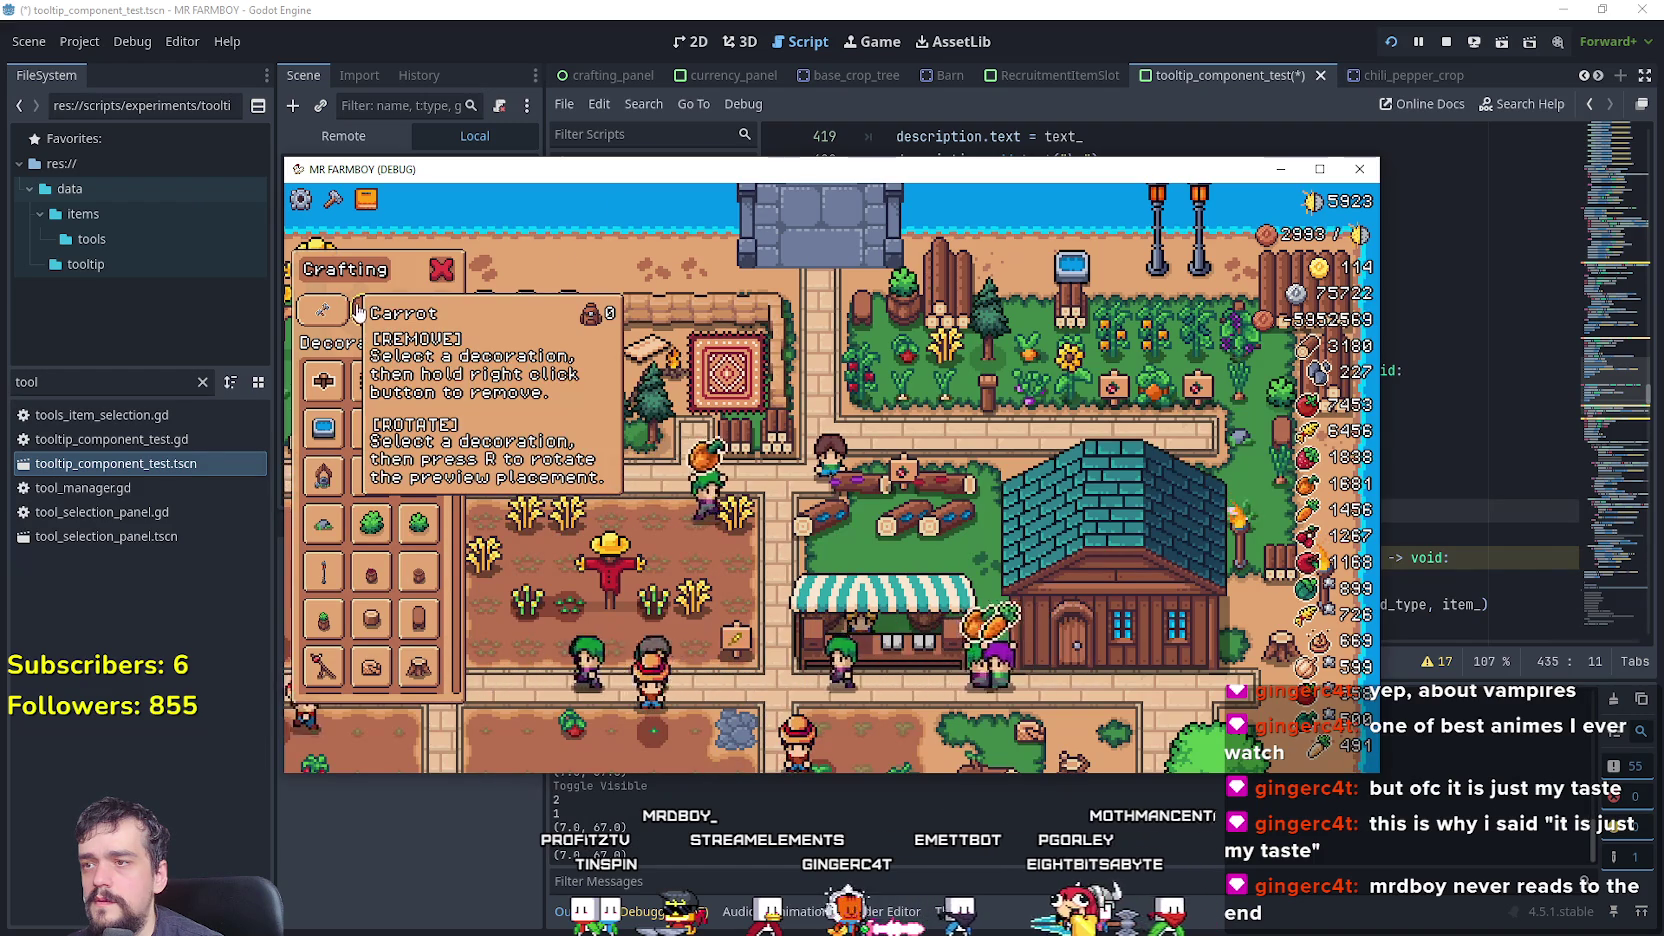
mouse_move(370, 313)
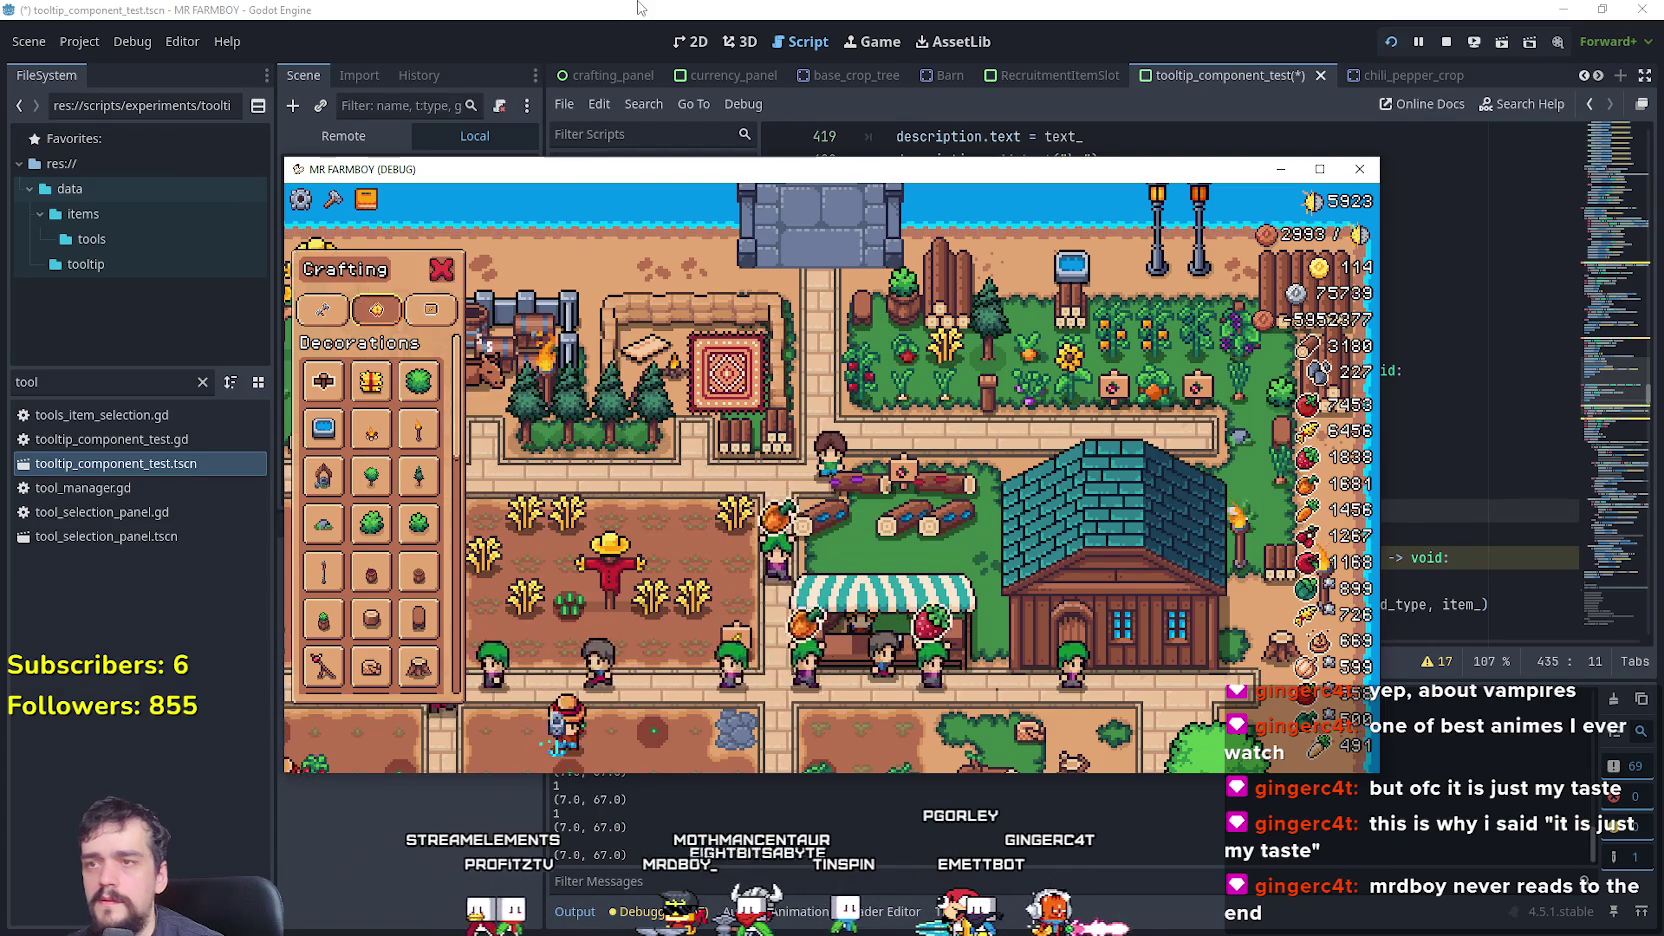
key(F8)
- Retype the 40 horizontal offset on line 432 and save the script
click(1243, 494)
key(ctrl+s)
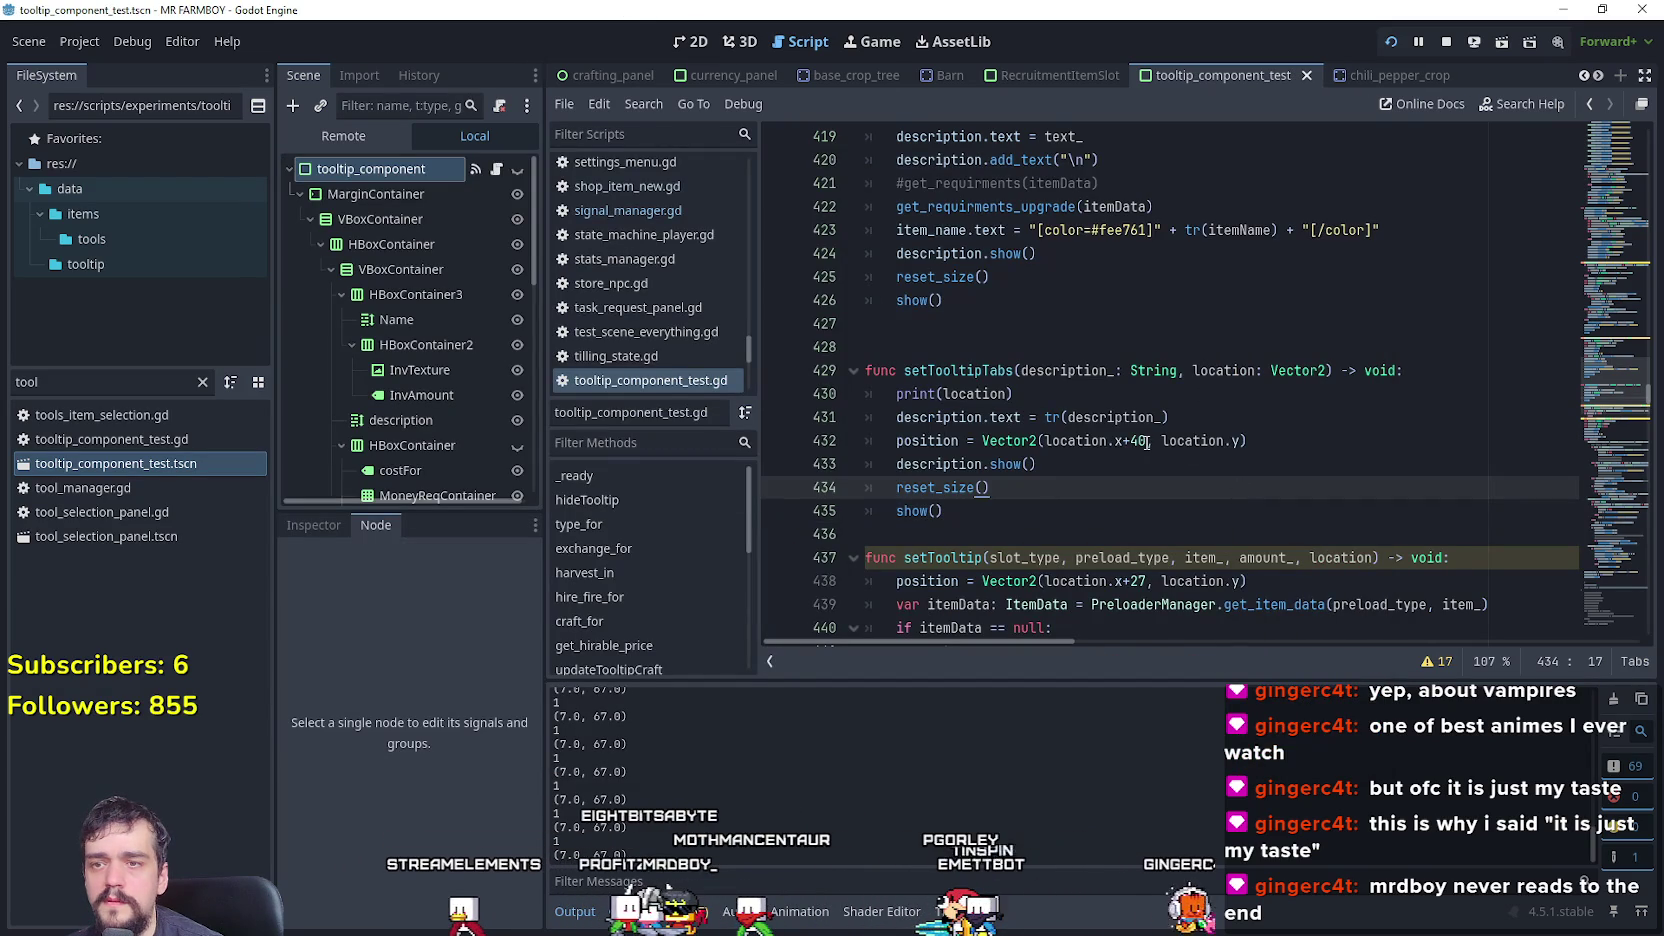
click(1138, 441)
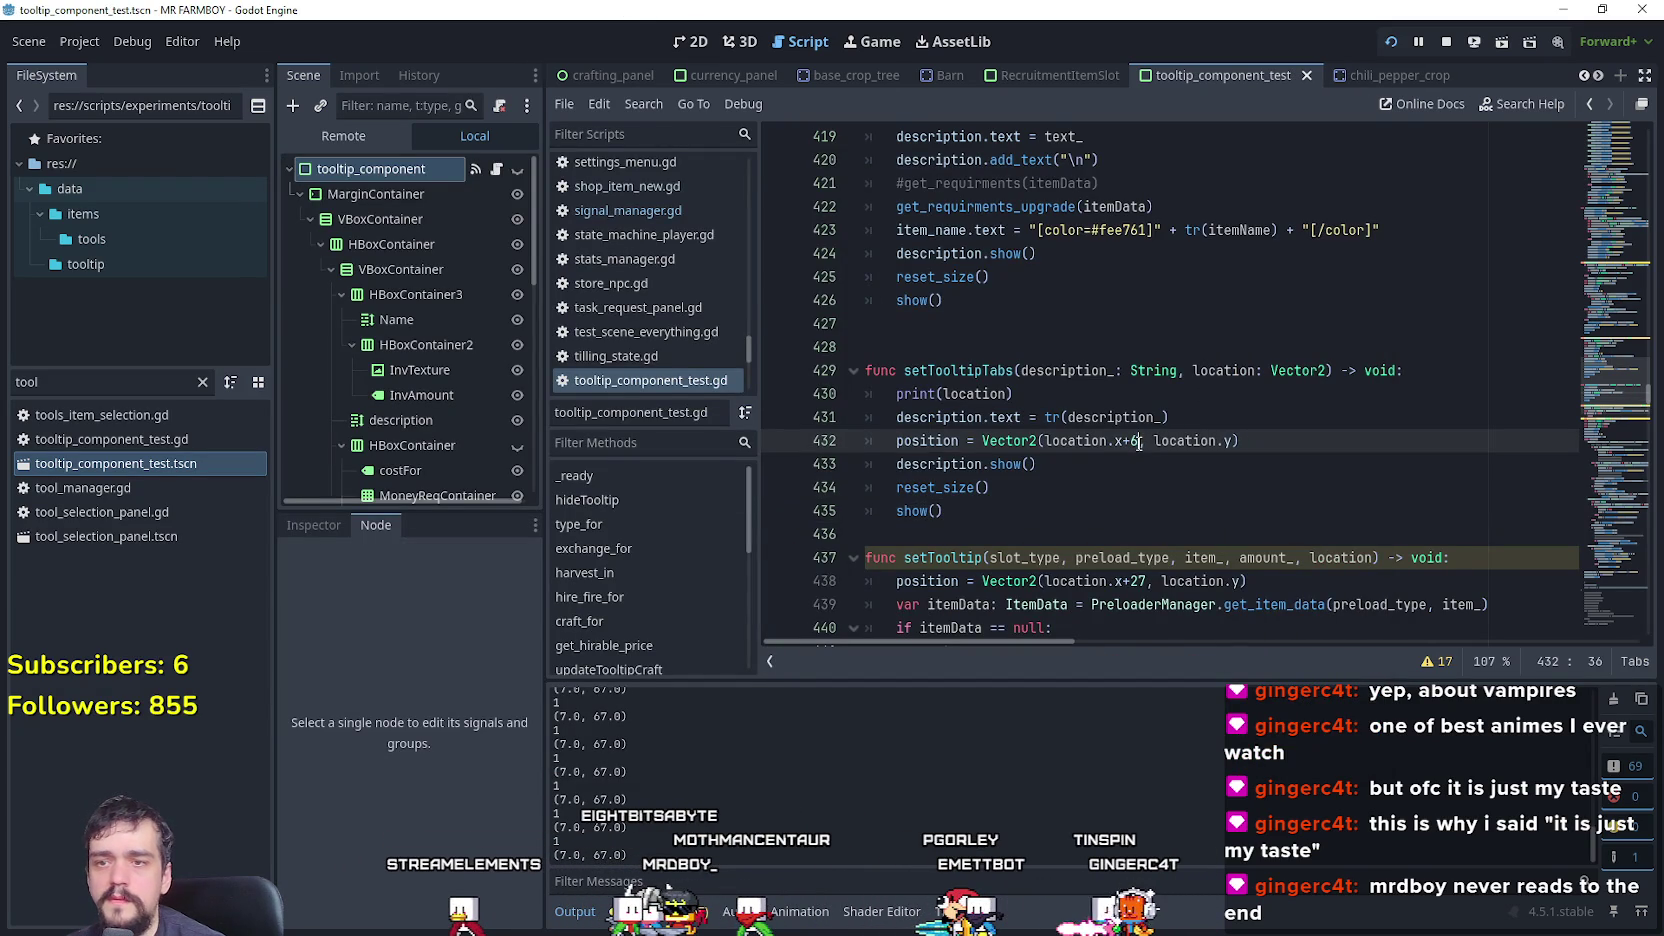
key(BackSpace)
key(BackSpace)
text(40)
key(ctrl+s)
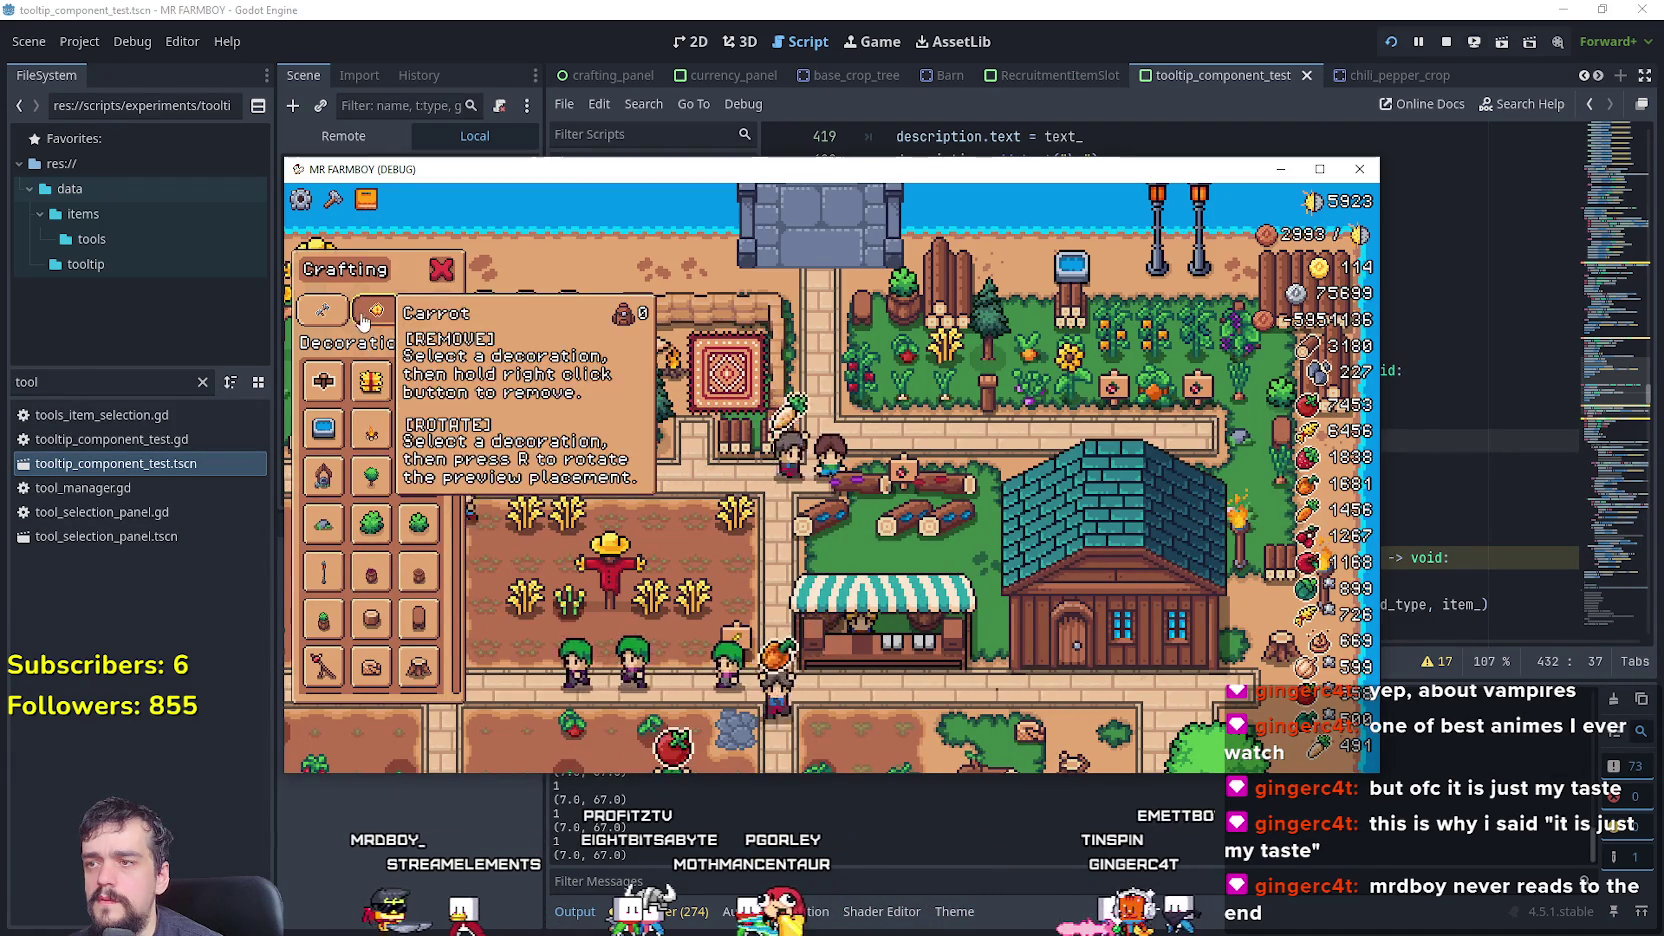
- Raise line 432's x offset to 100, save, and check the tooltip in-game
key(alt+Tab)
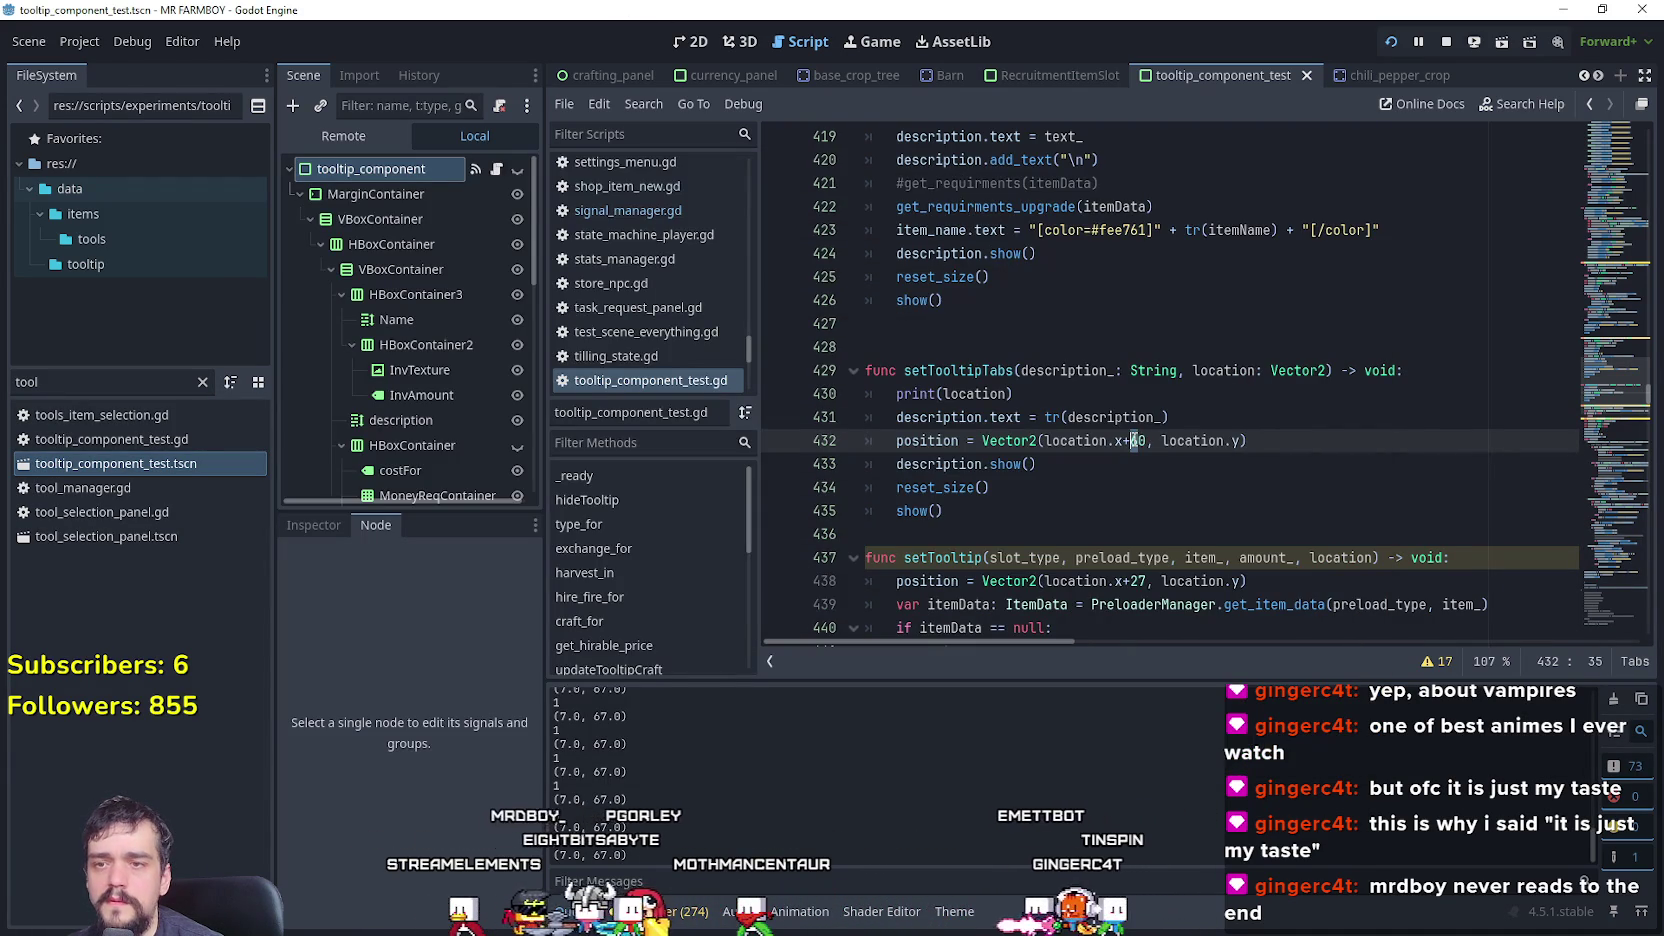
key(Delete)
text(8)
key(ctrl+s)
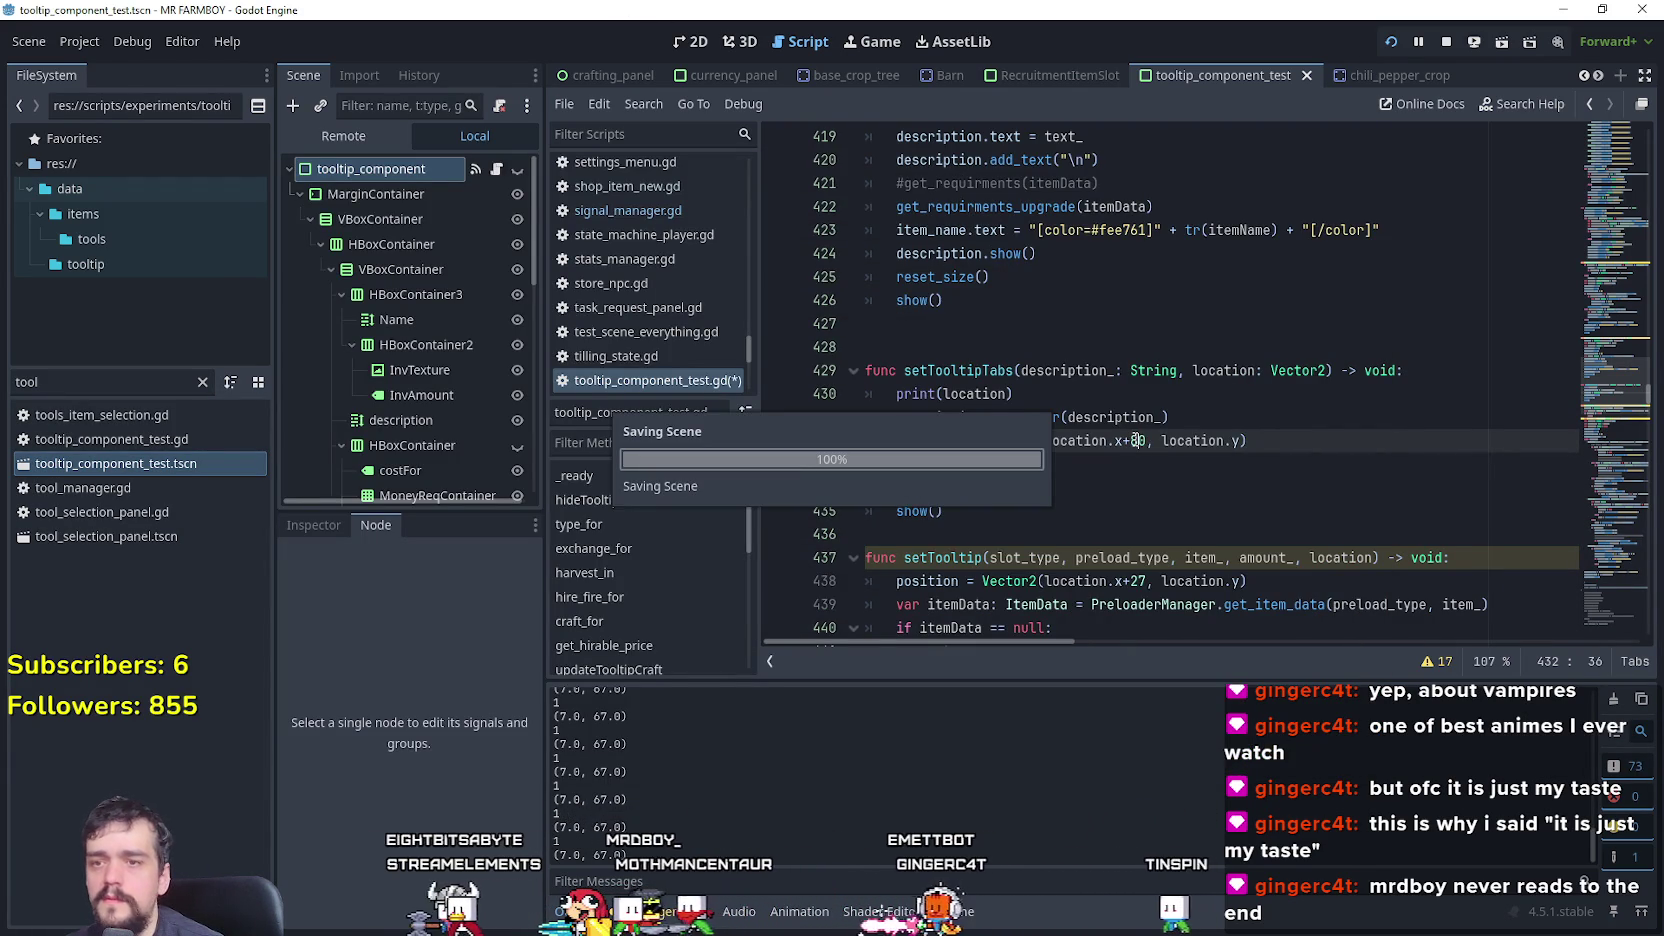
key(alt+Tab)
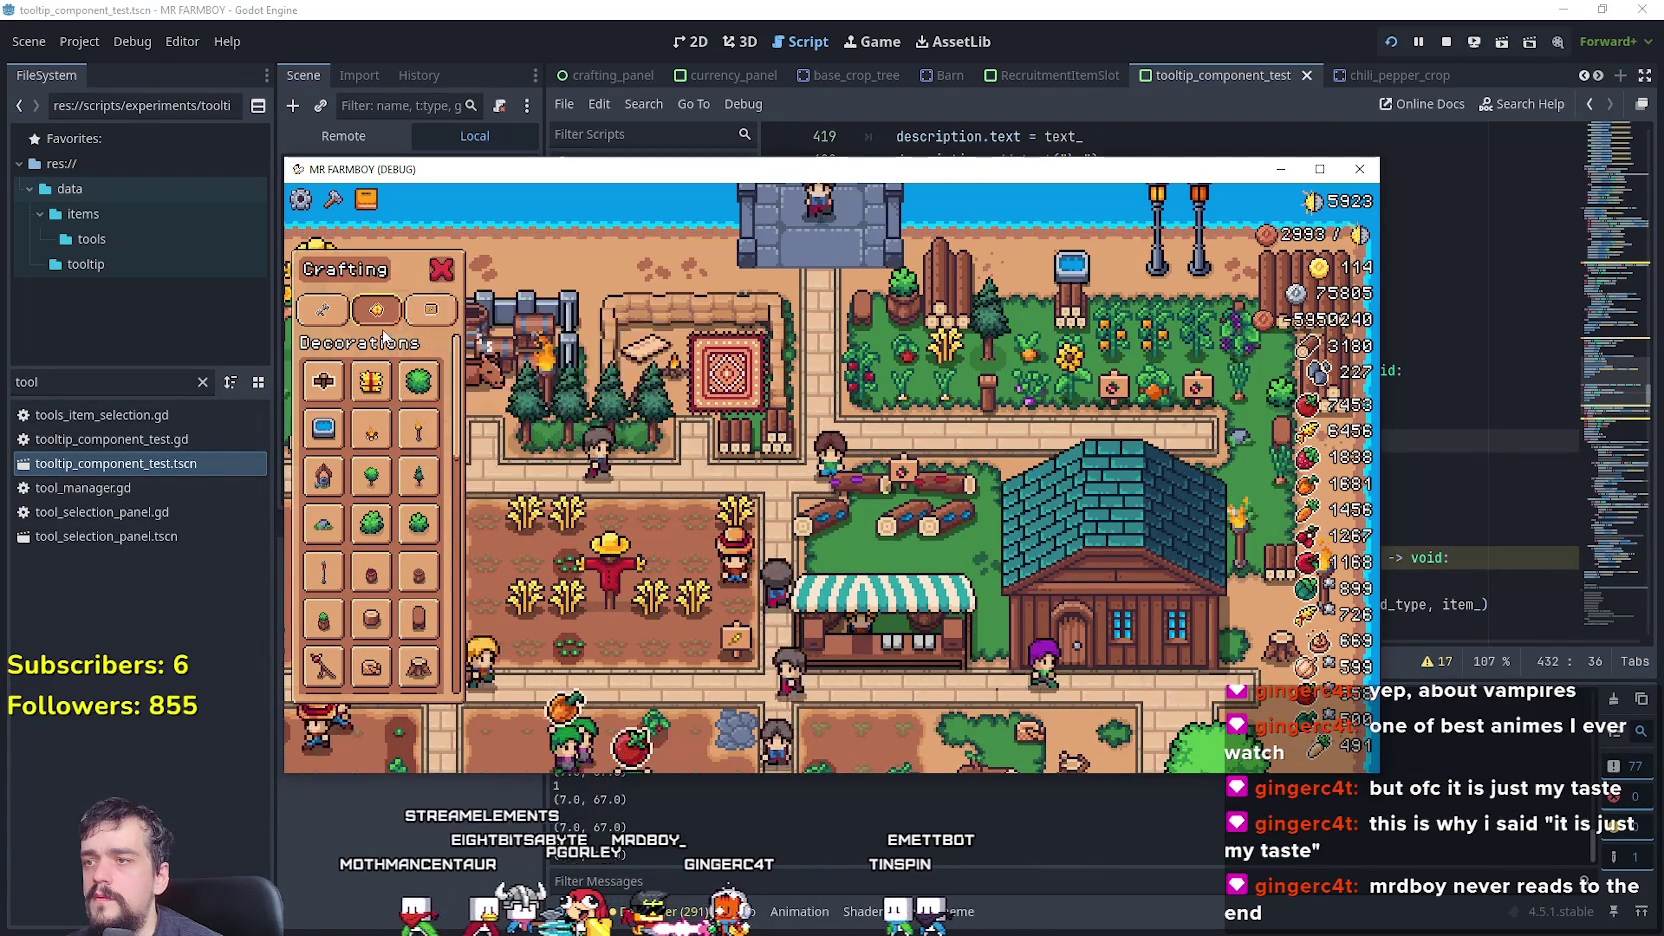
key(alt+Tab)
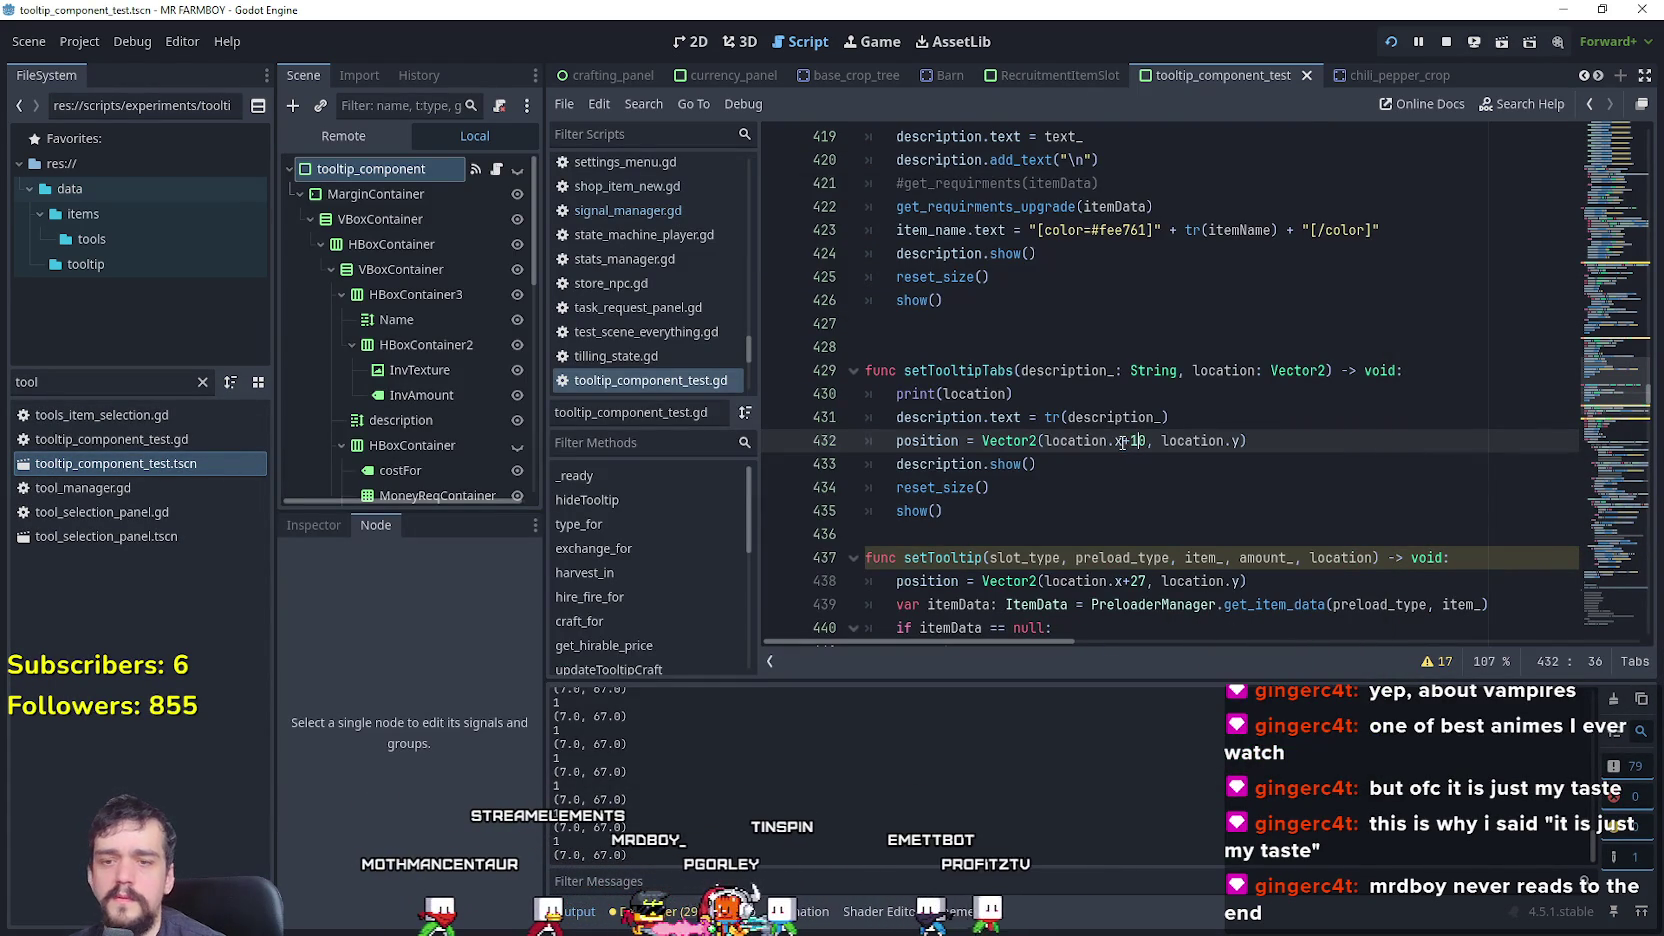
text(0)
key(ctrl+s)
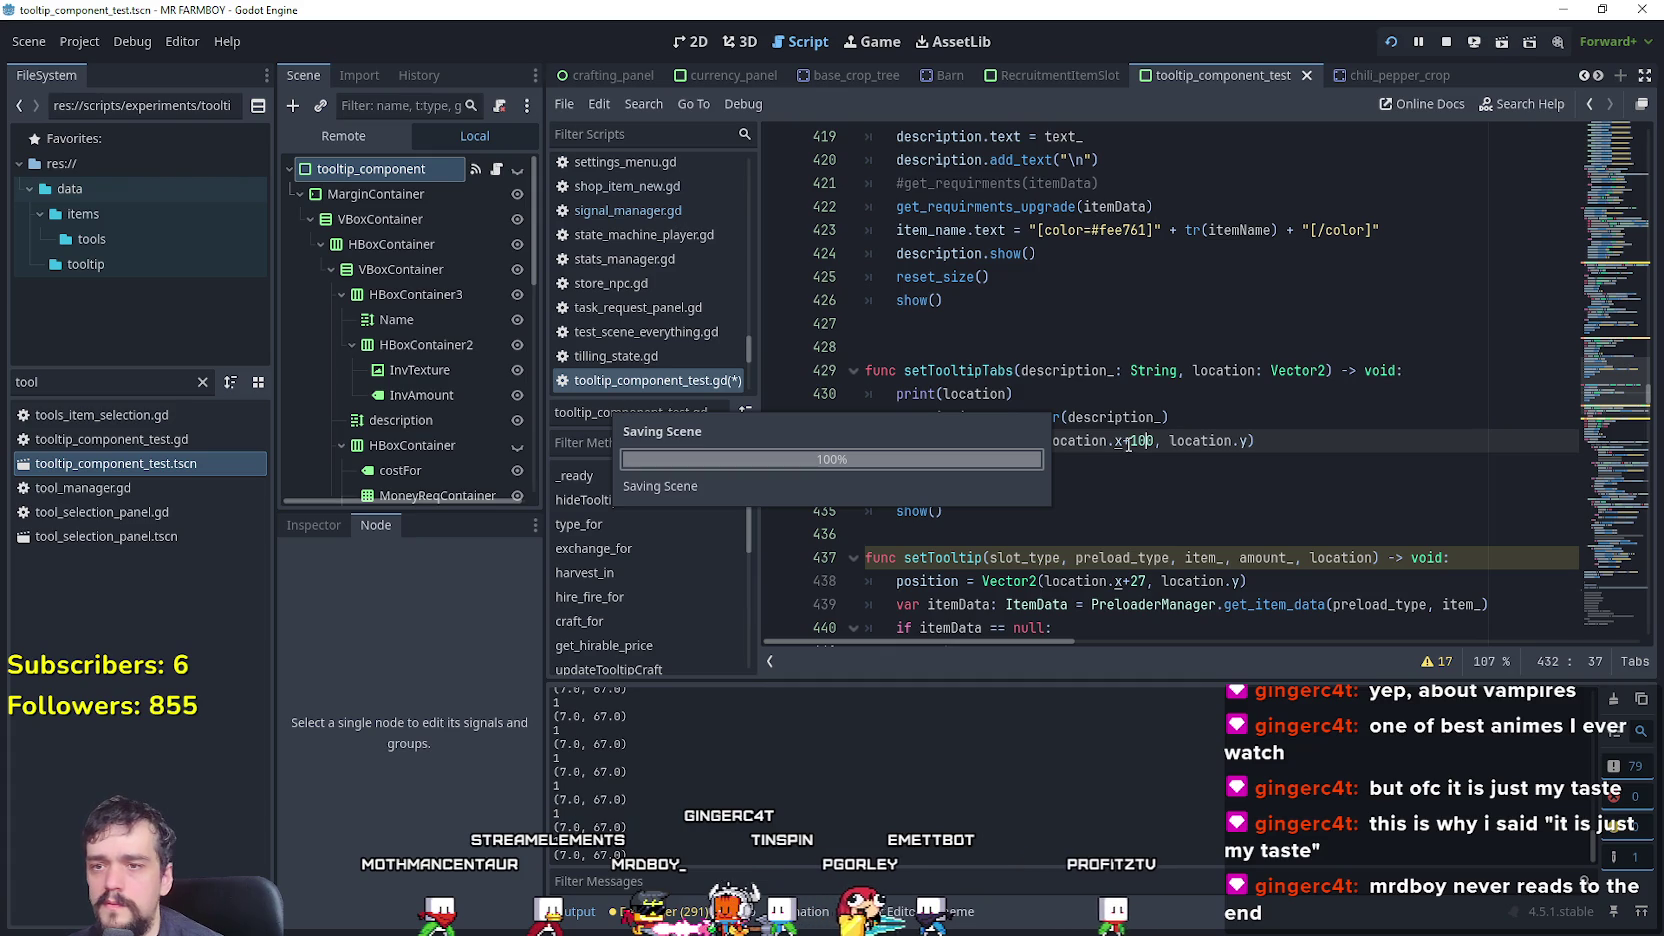
key(alt+Tab)
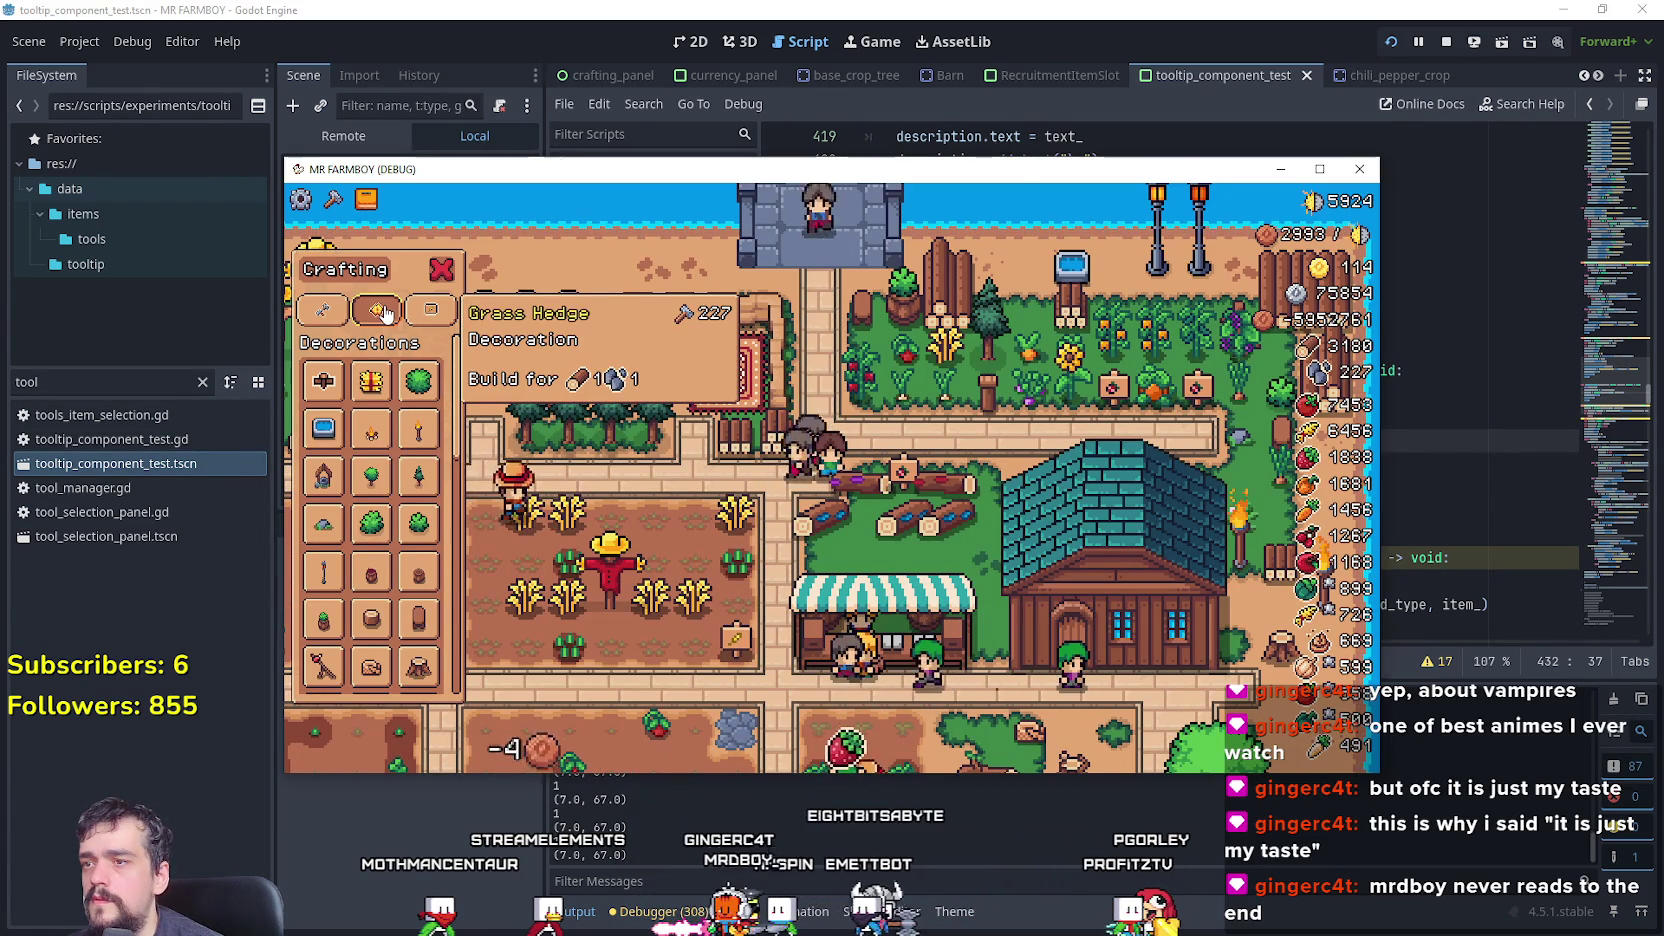
- Try larger x offsets (110, 102) on line 432, checking the tooltip in-game
key(alt+Tab)
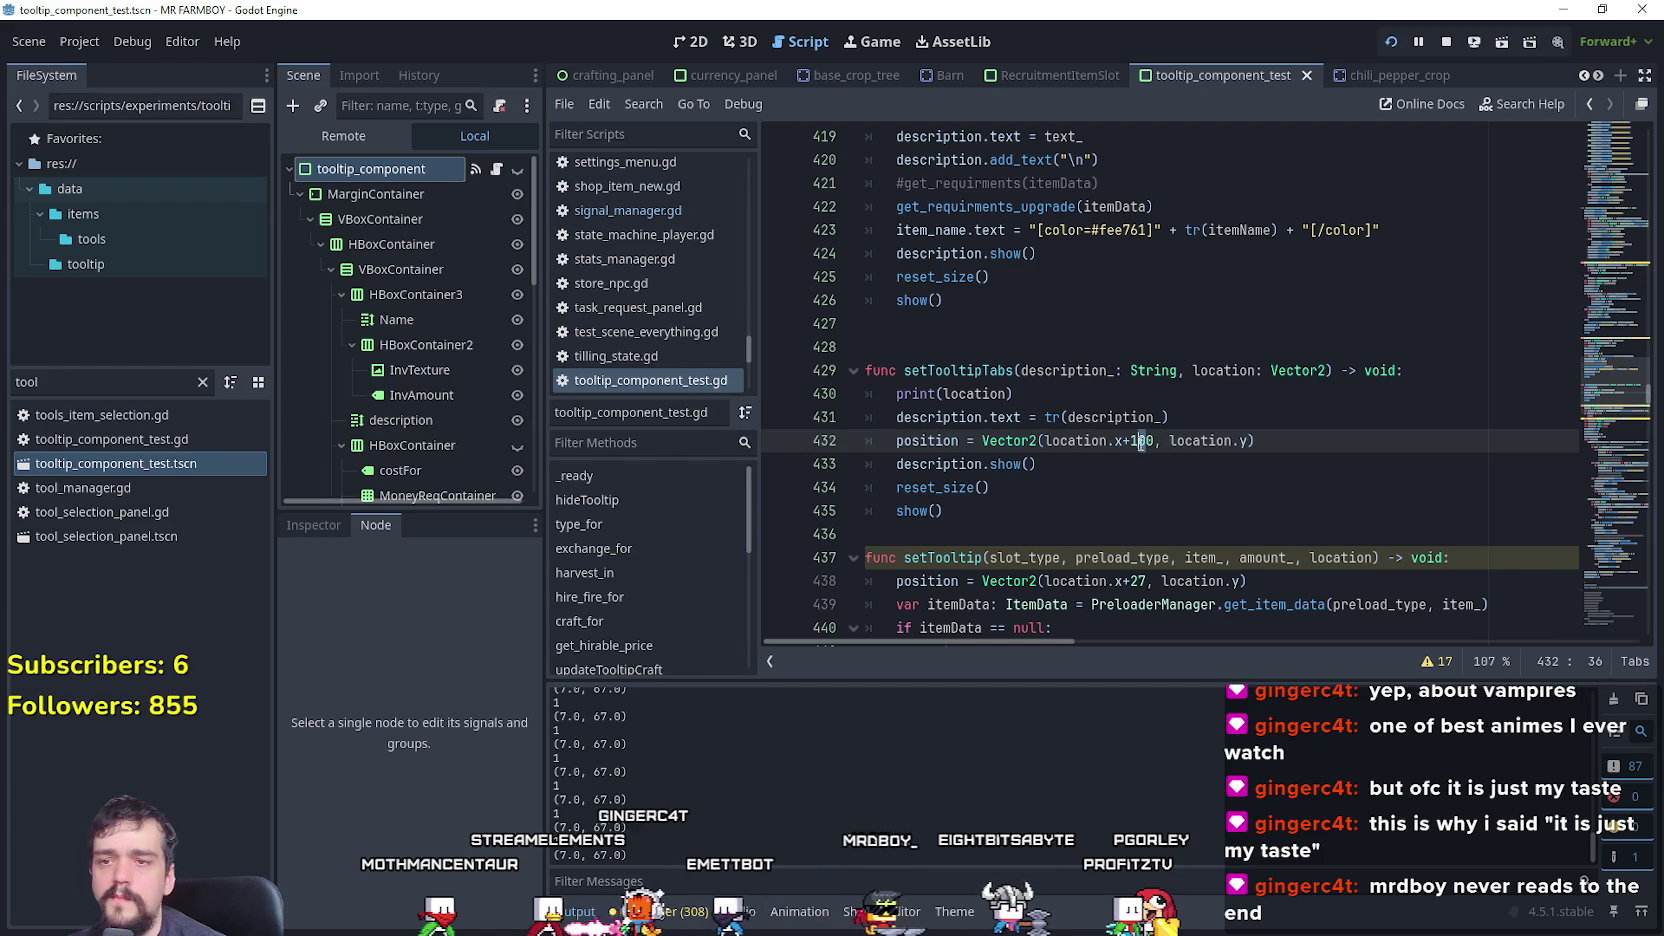
text(1)
key(ctrl+s)
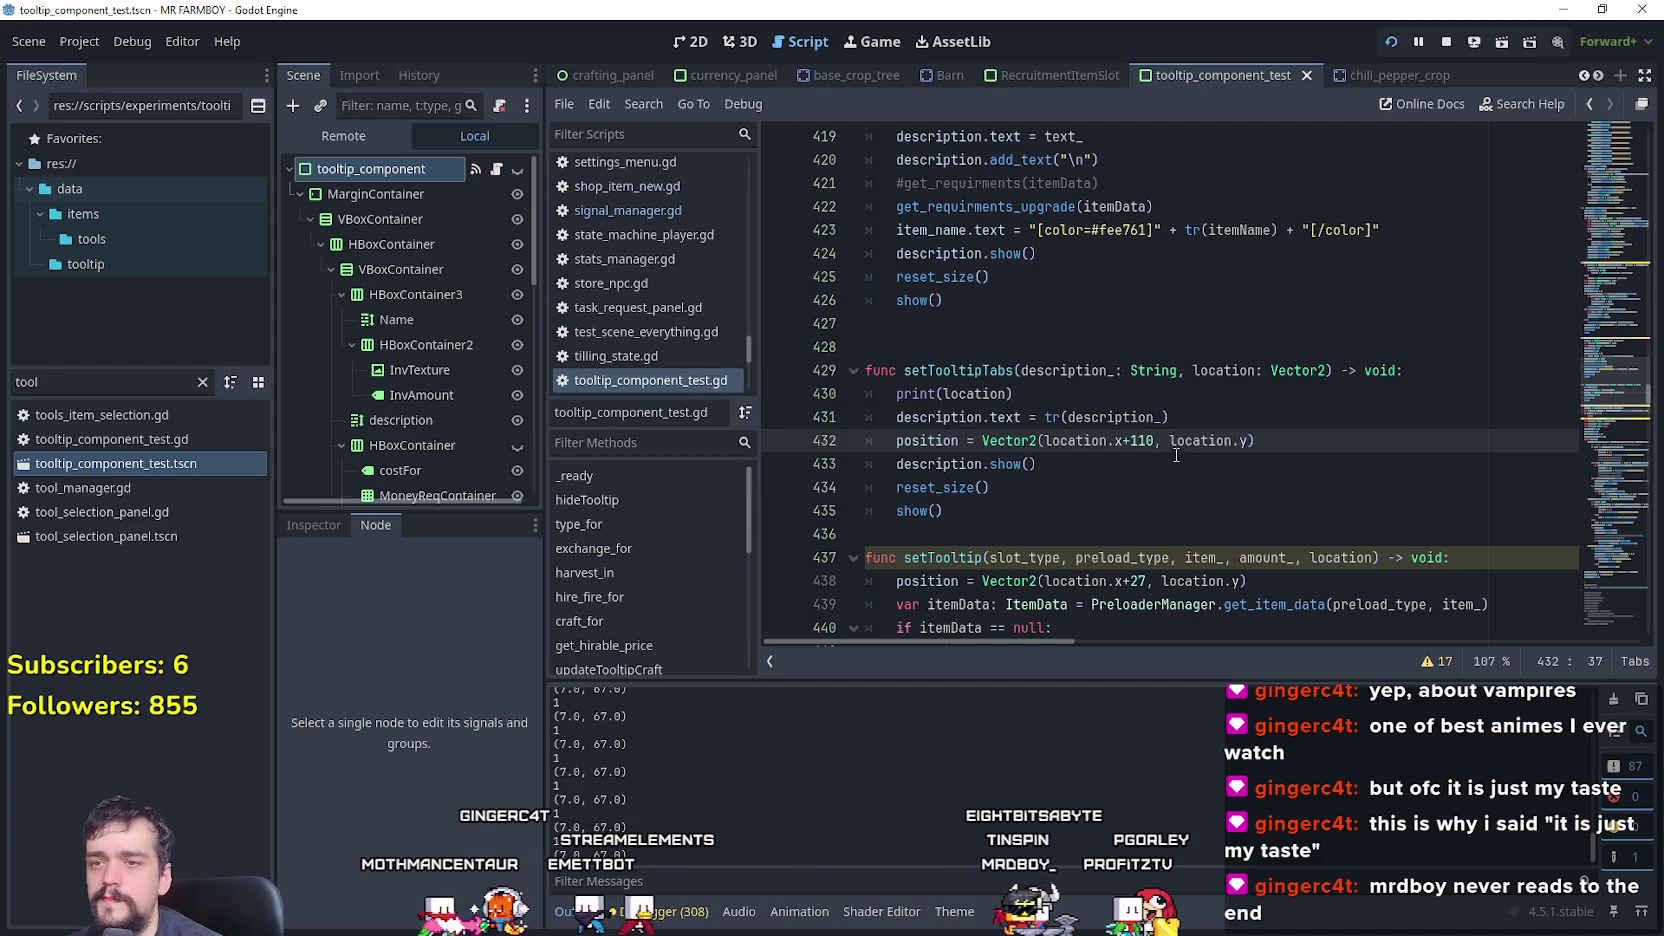
key(alt+Tab)
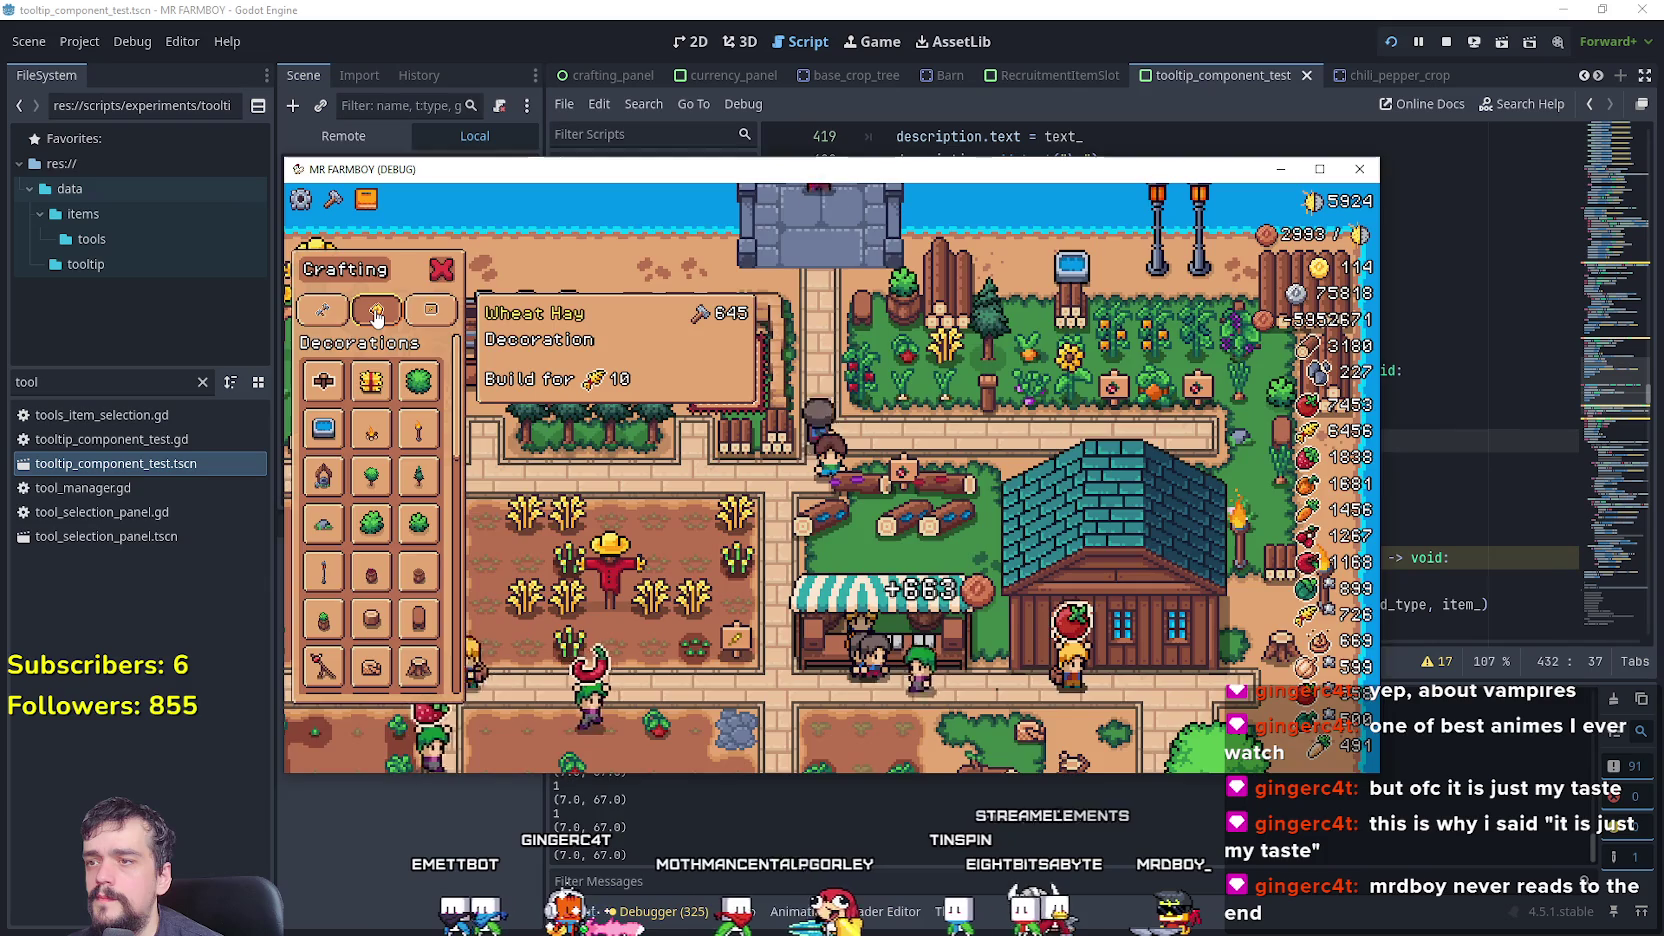
key(alt+Tab)
click(1146, 443)
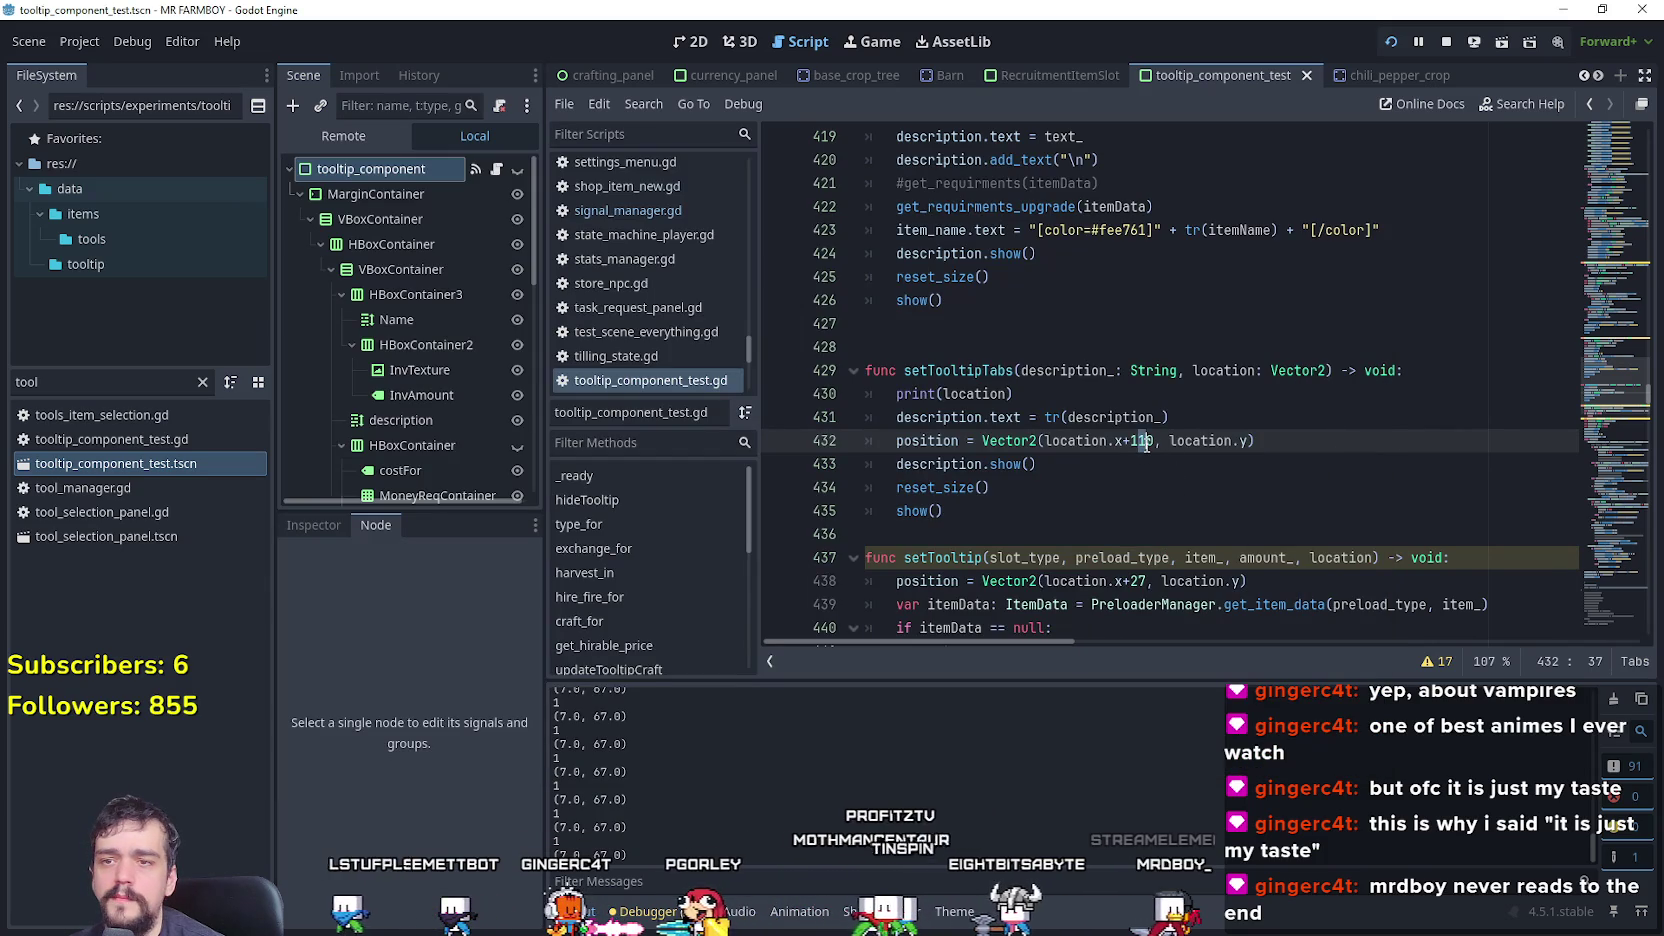
text(2)
key(ctrl+s)
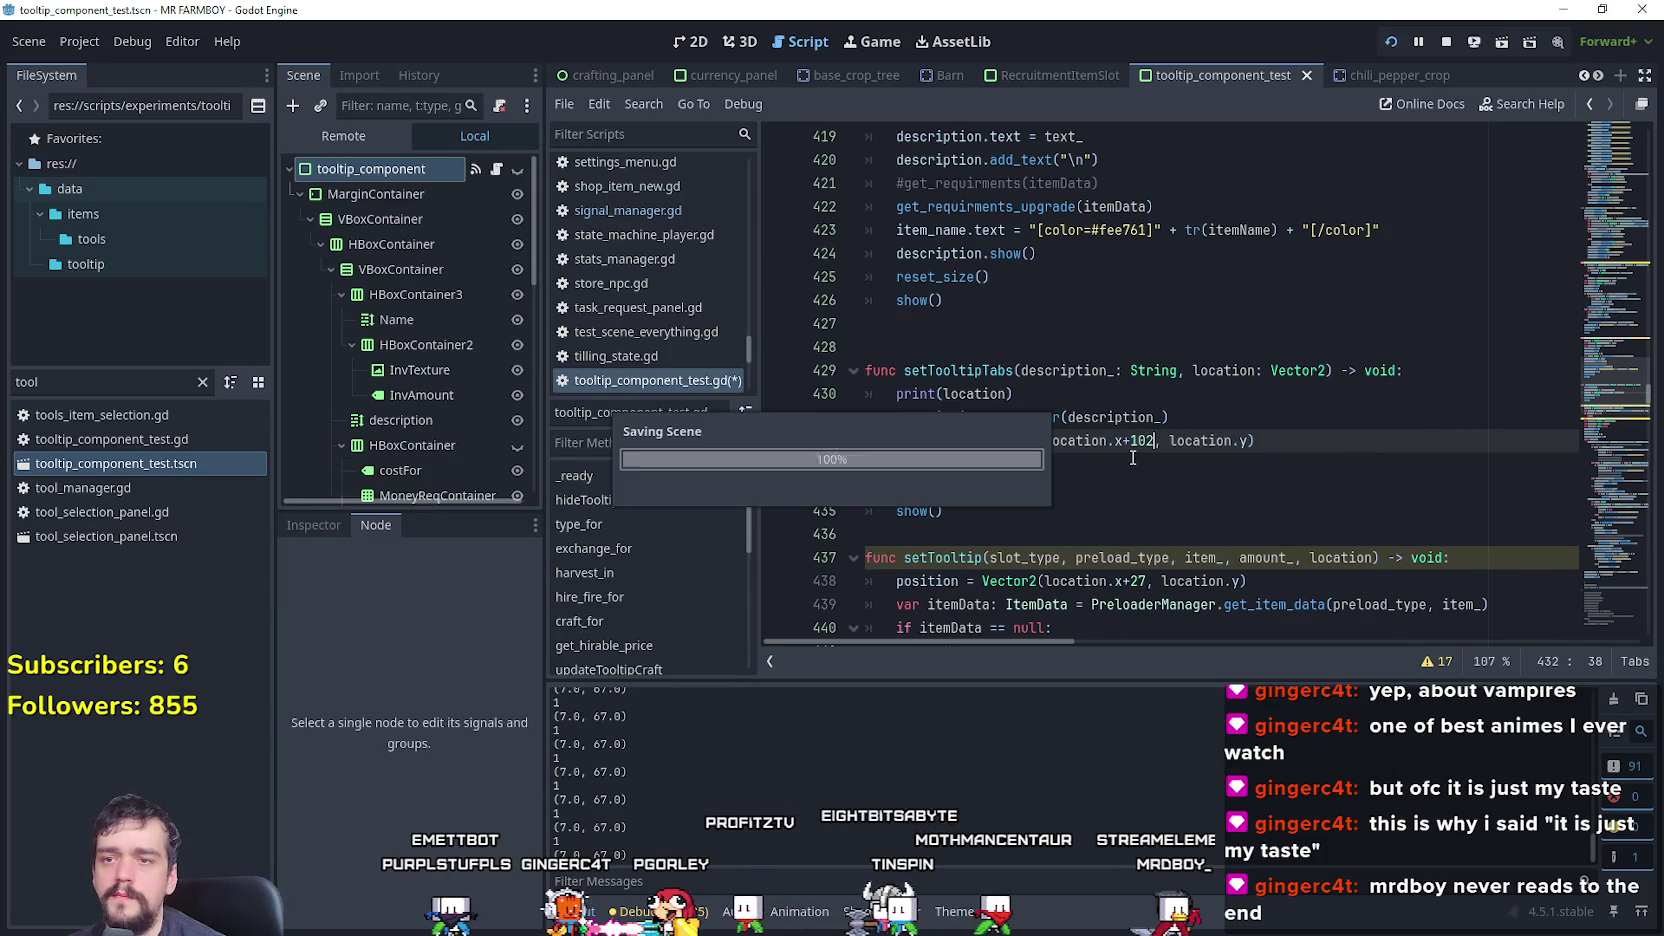
key(alt+Tab)
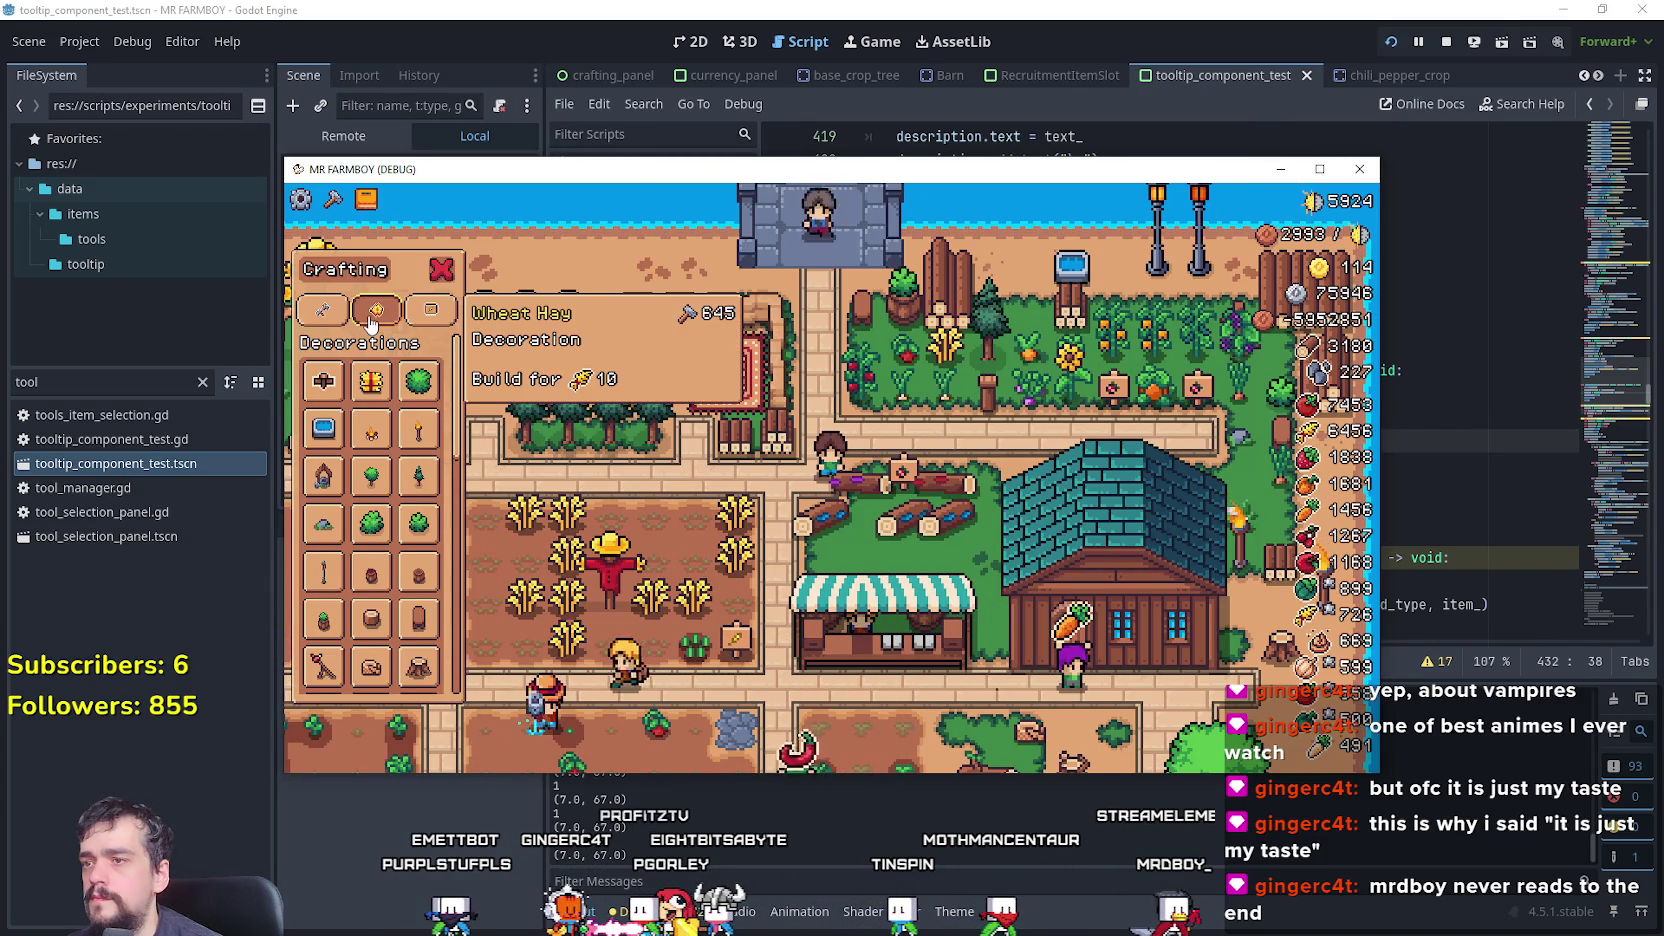
- Test an x offset of 104 for the tab tooltip in the running game
click(1152, 8)
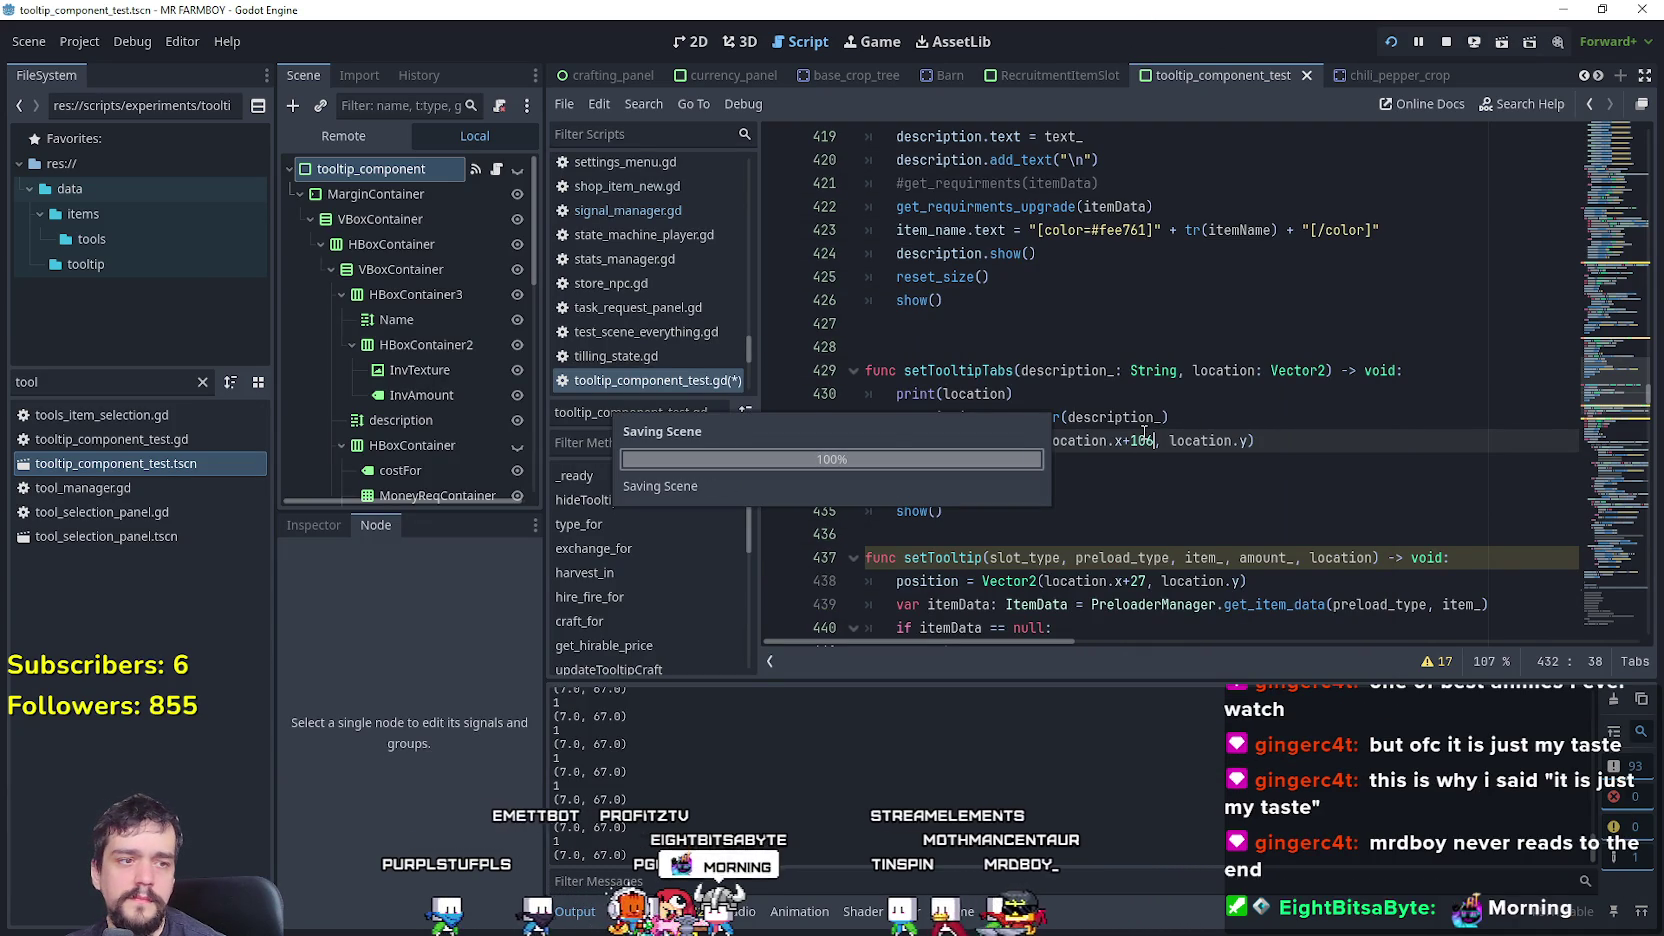
key(alt+Tab)
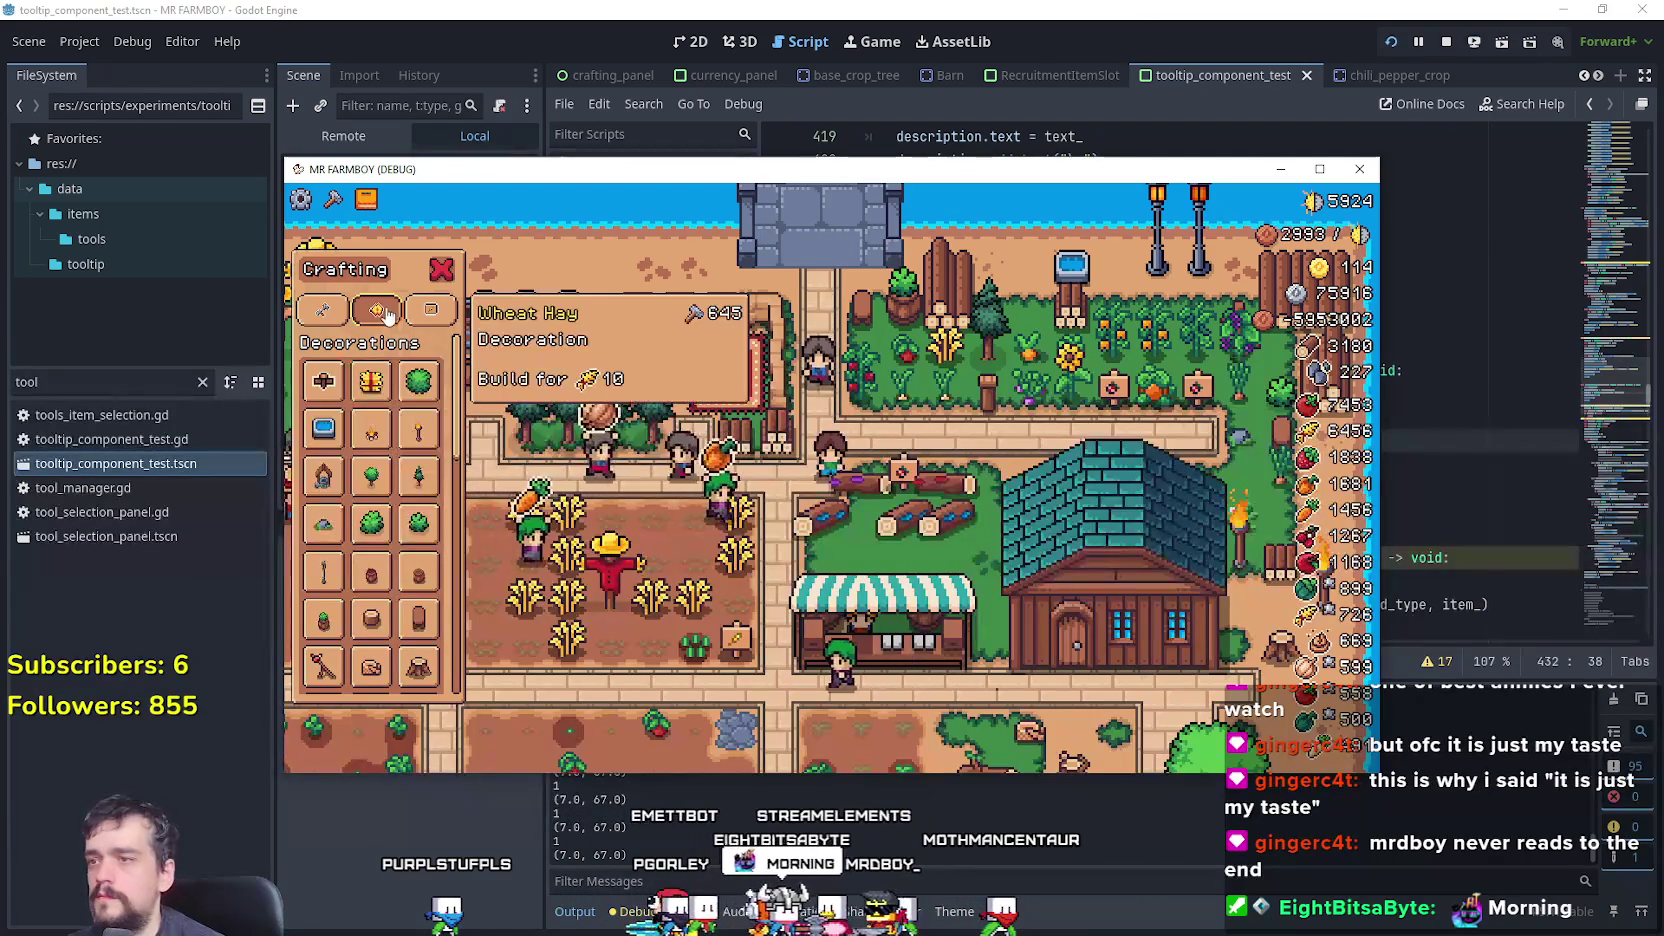
key(alt+Tab)
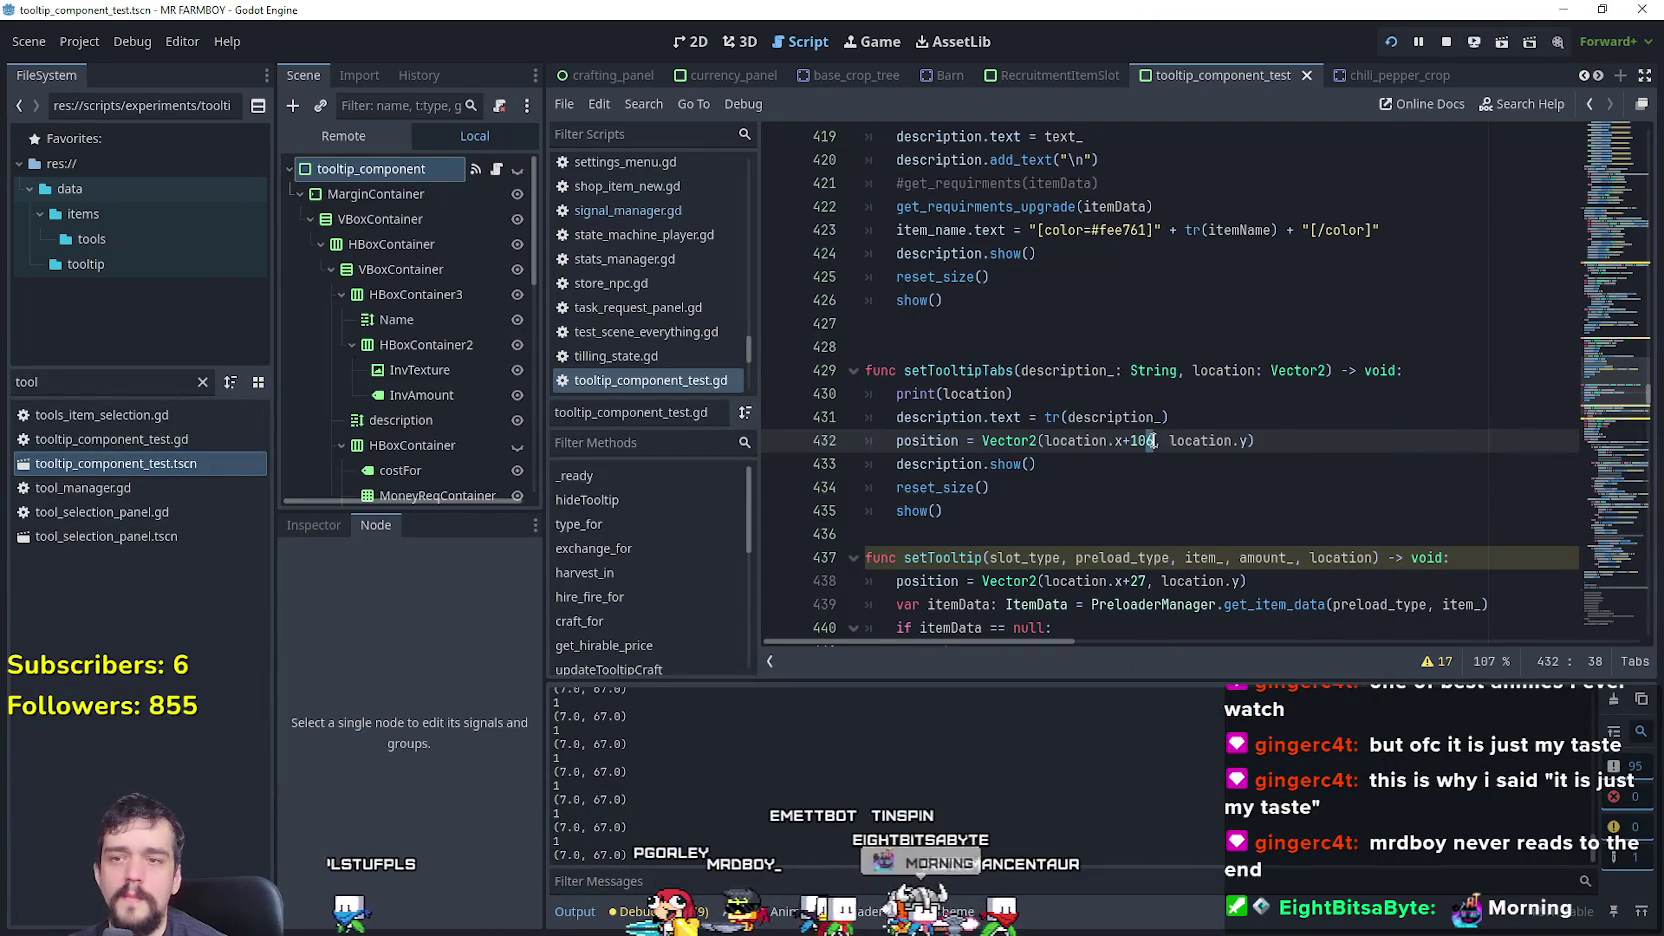
key(ctrl+s)
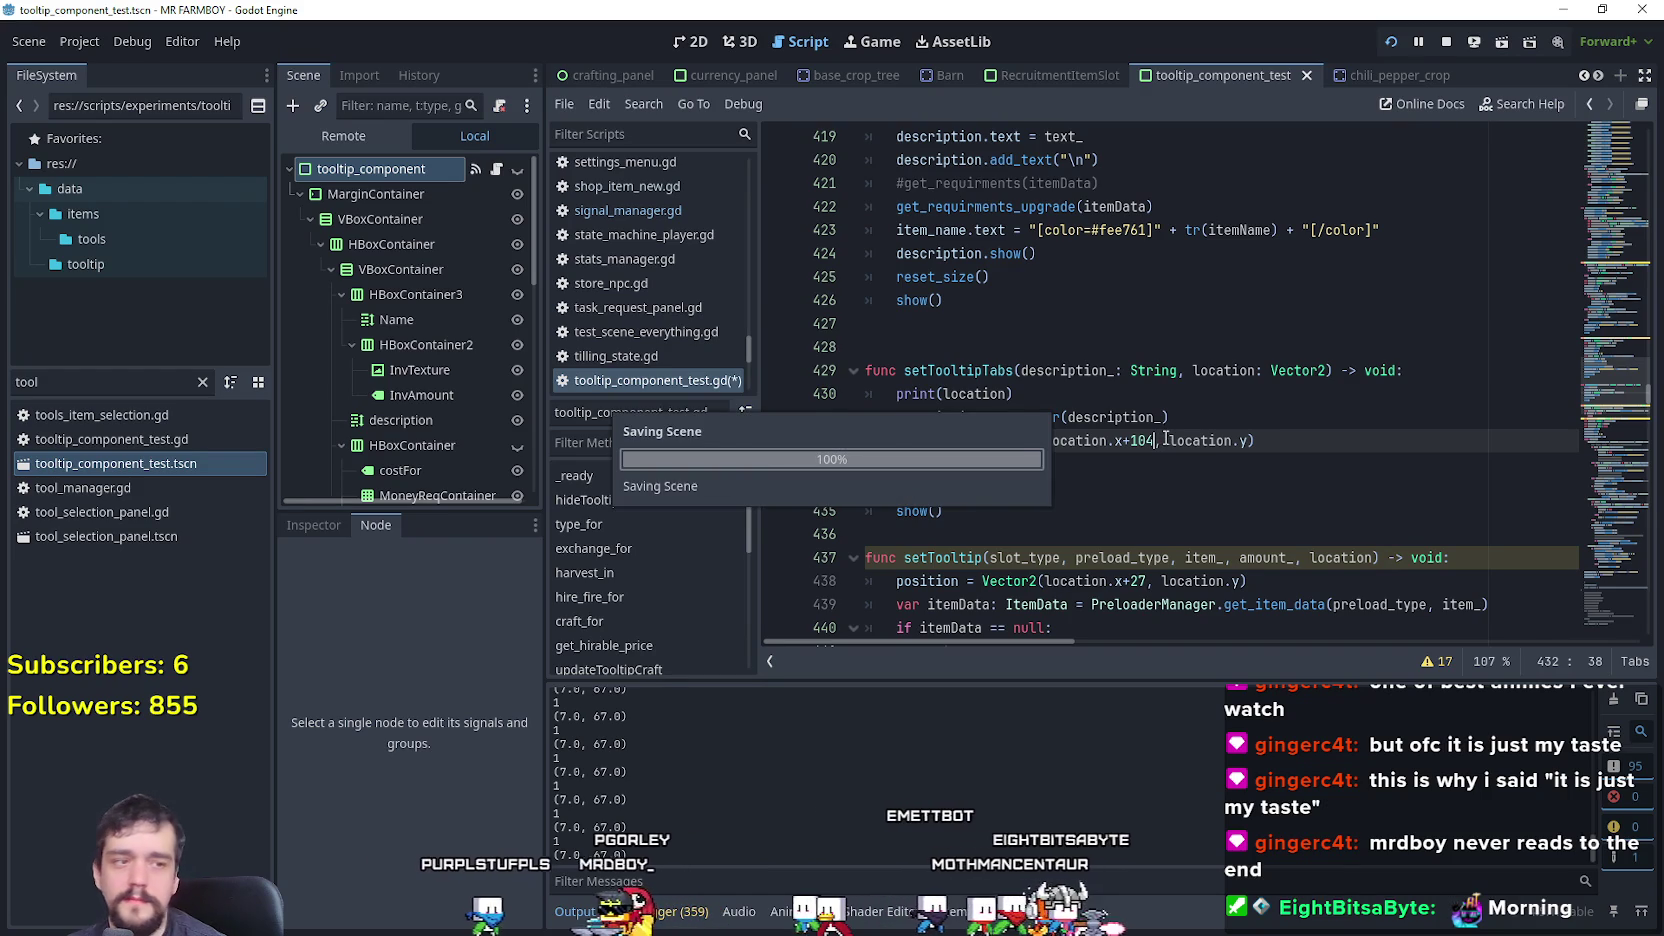
key(alt+Tab)
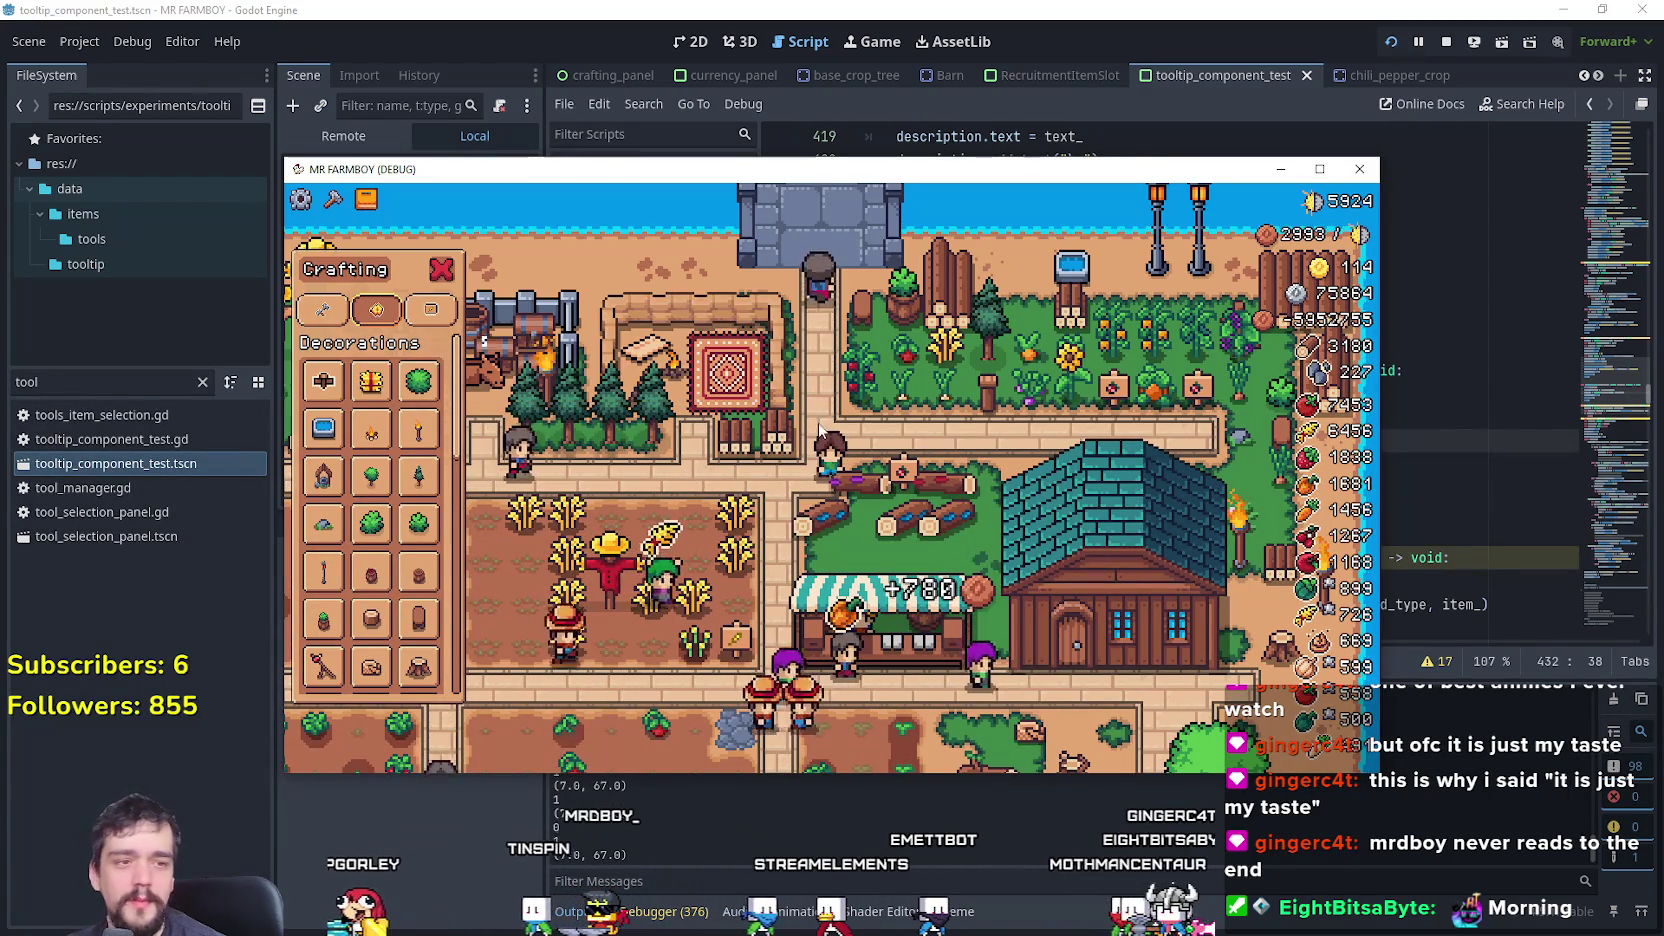
key(alt+Tab)
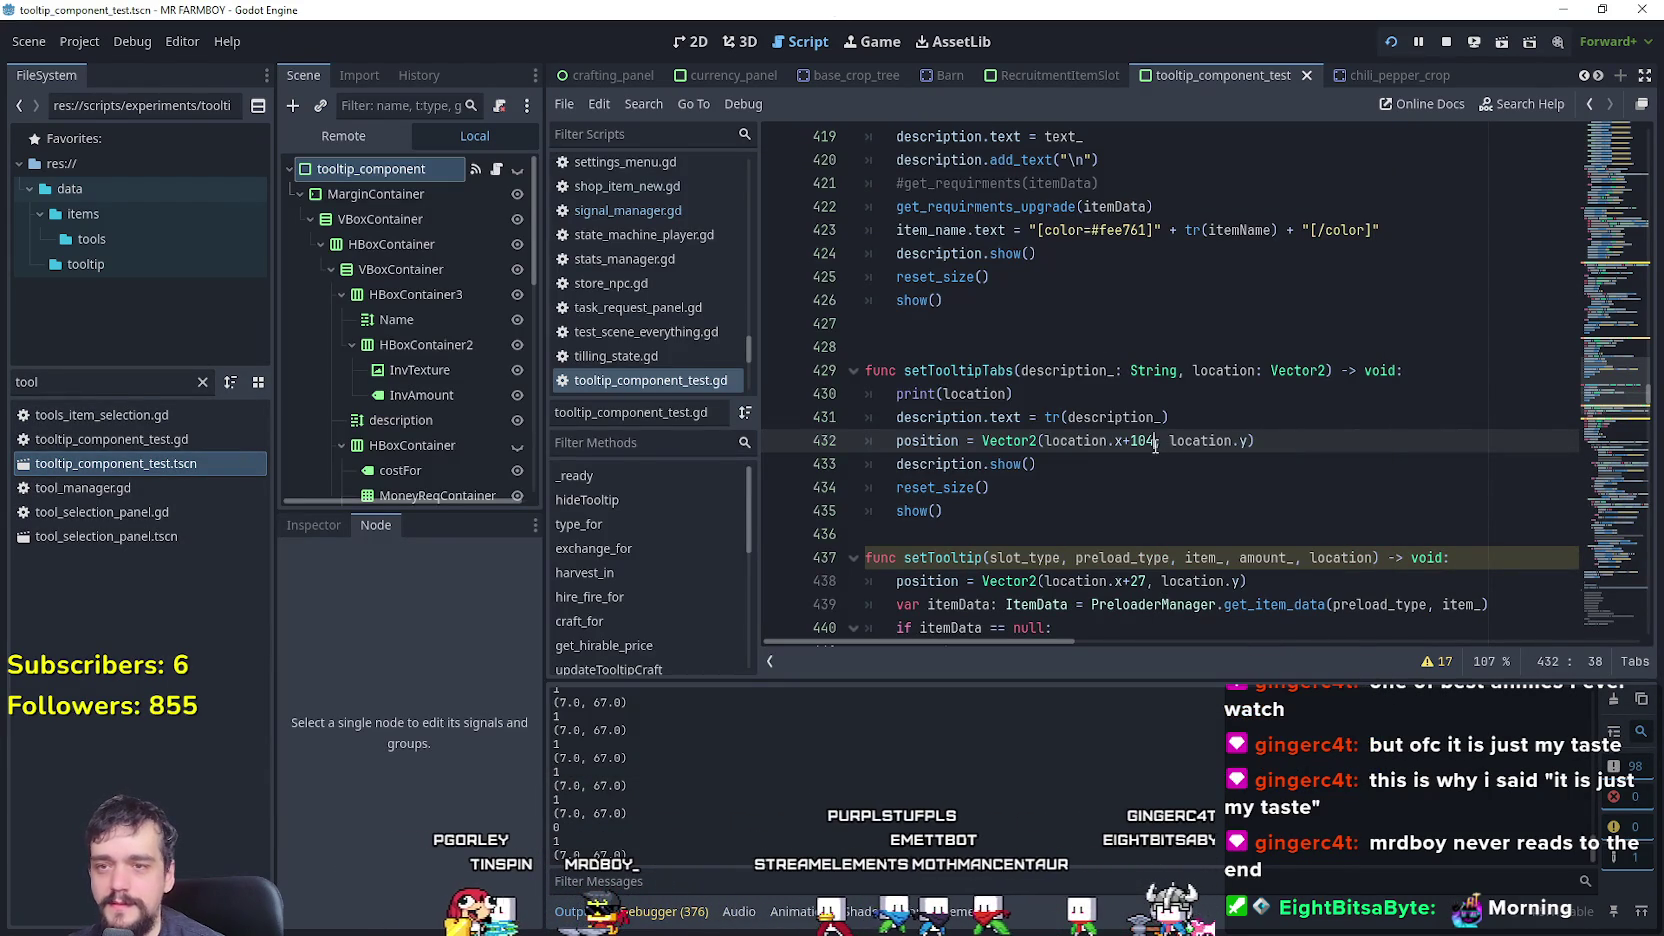
- Settle on location.x+105 and inspect the tooltip in the maximized game window
key(ctrl+s)
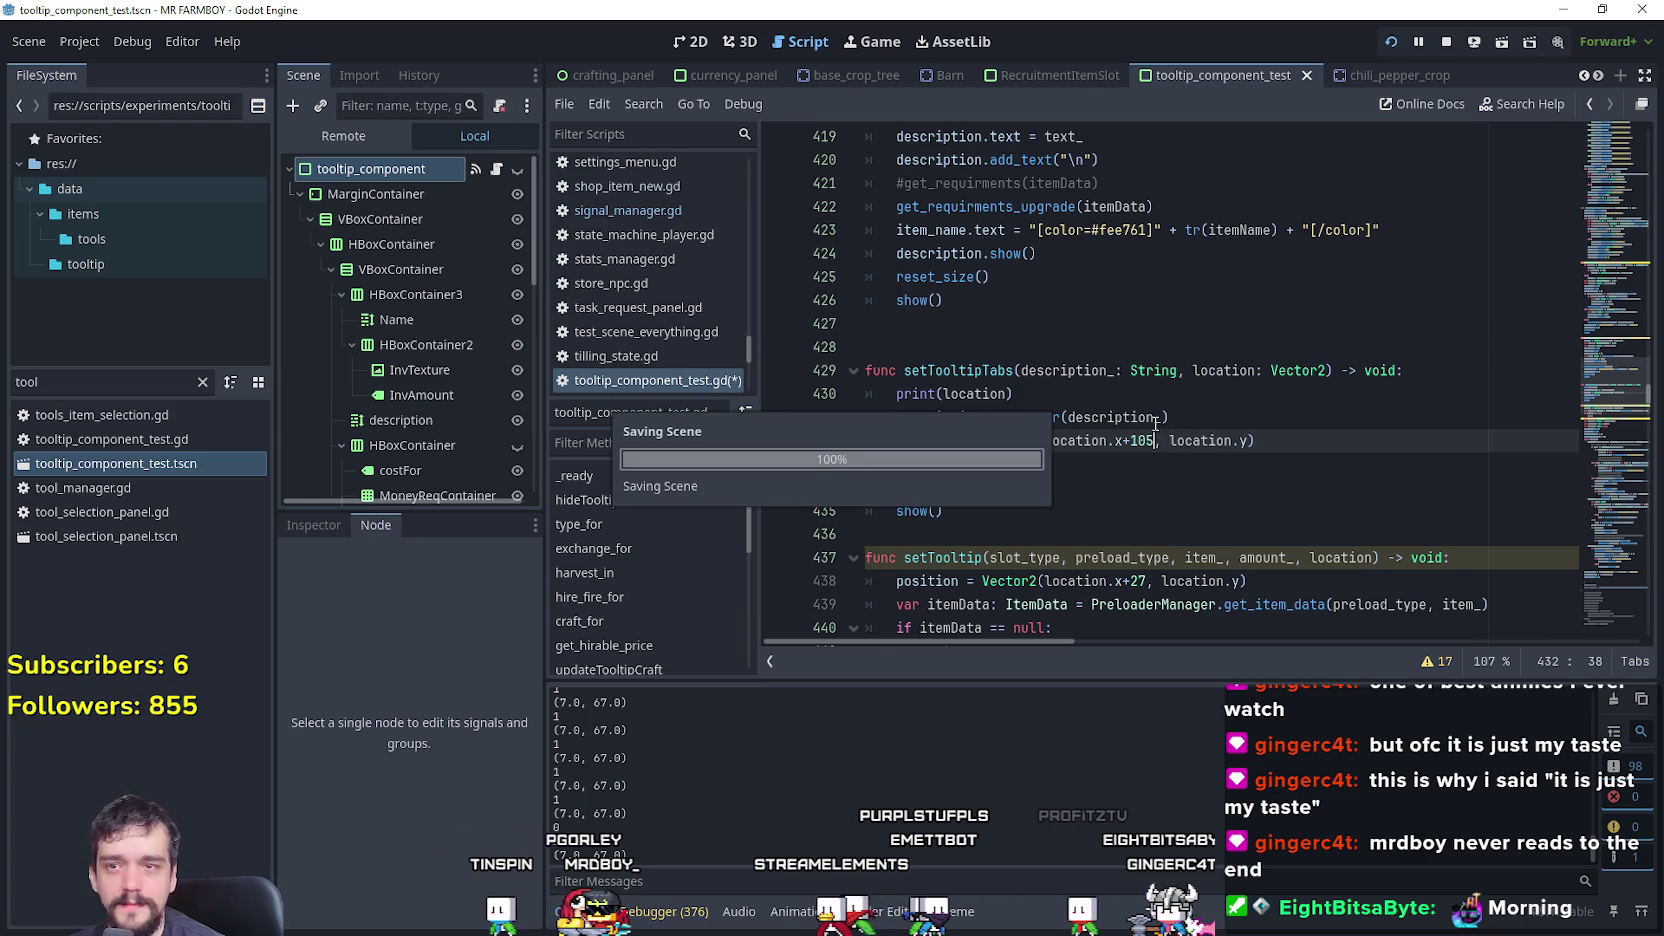
key(alt+Tab)
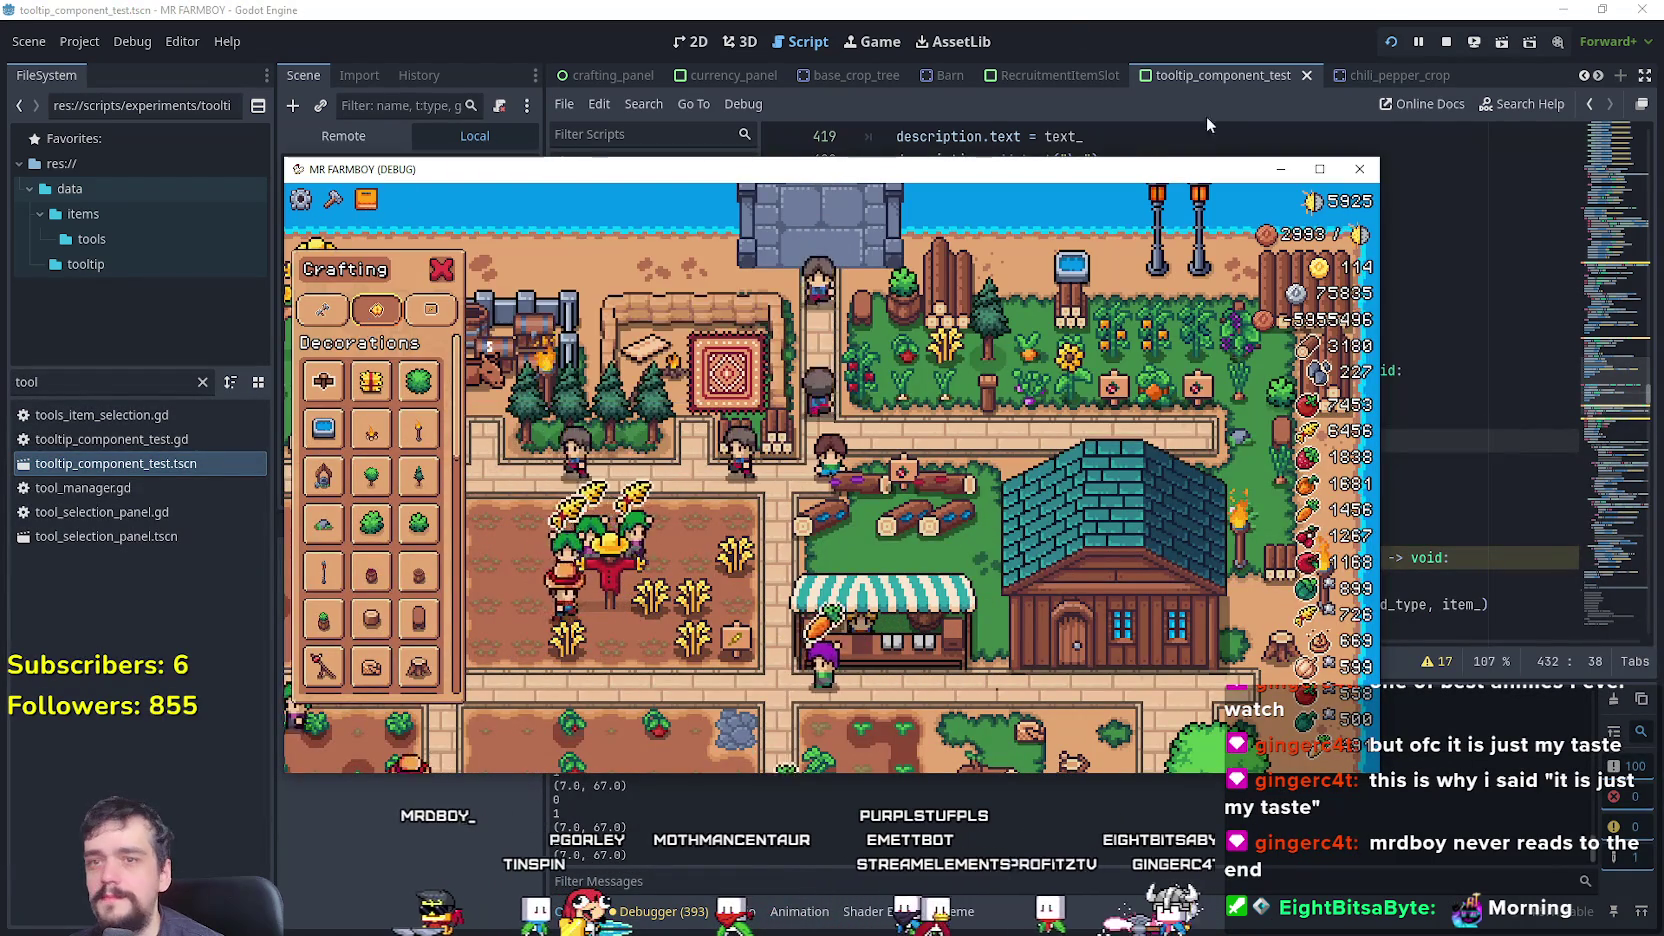
click(1319, 168)
mouse_move(127, 232)
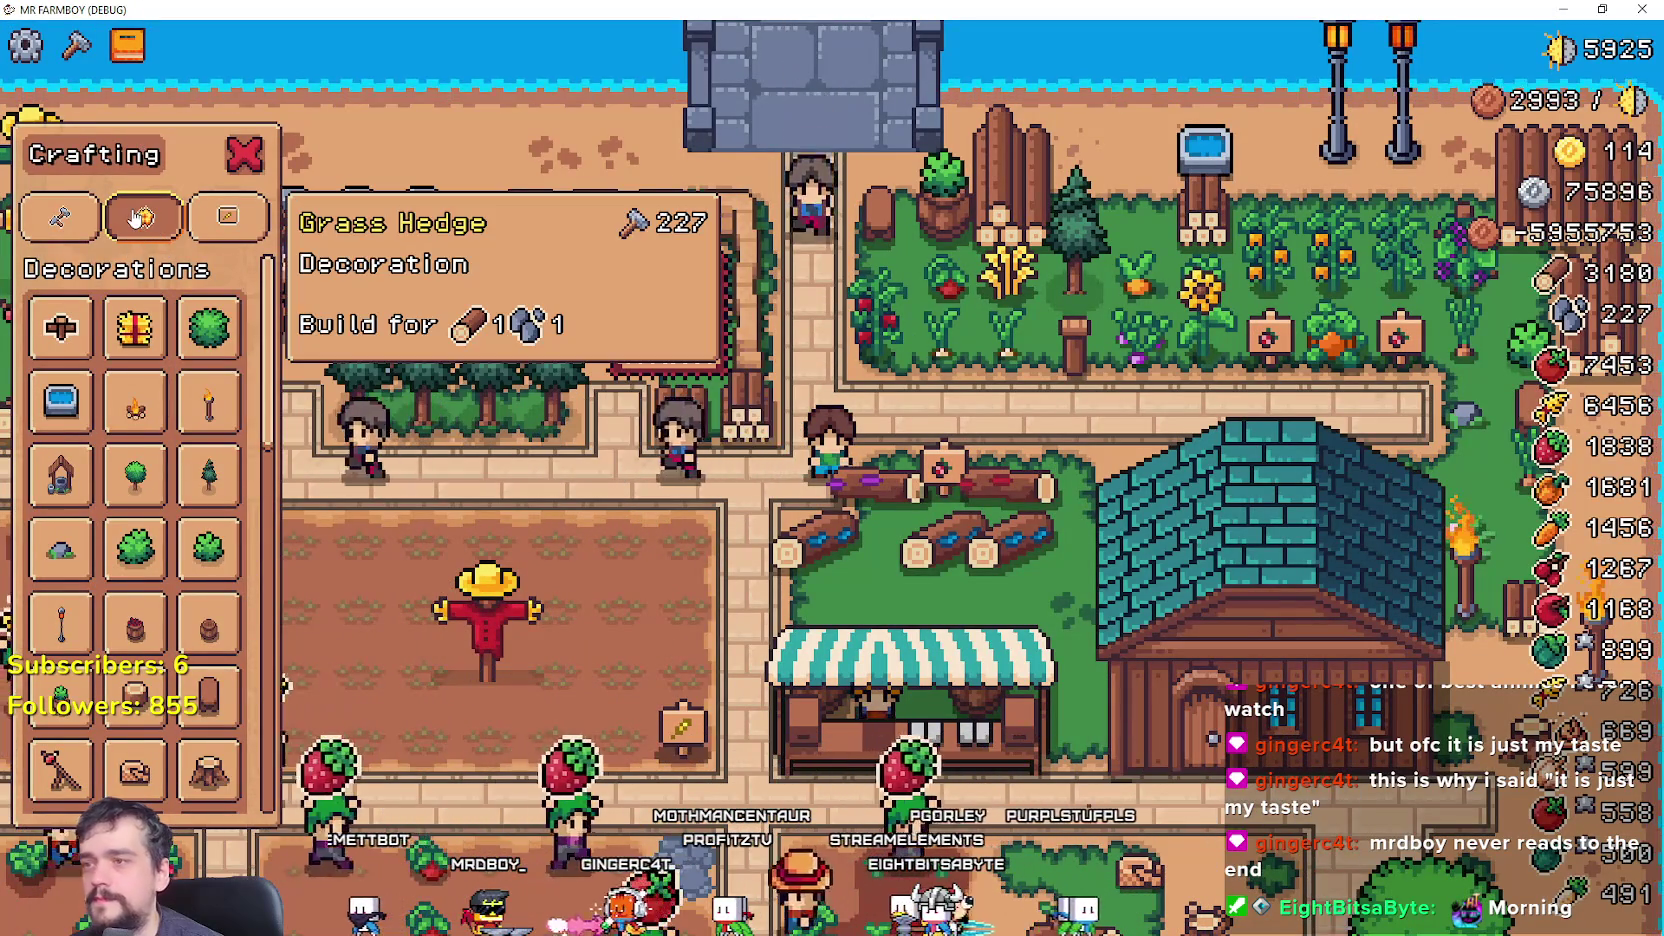
key(alt+Tab)
click(1084, 503)
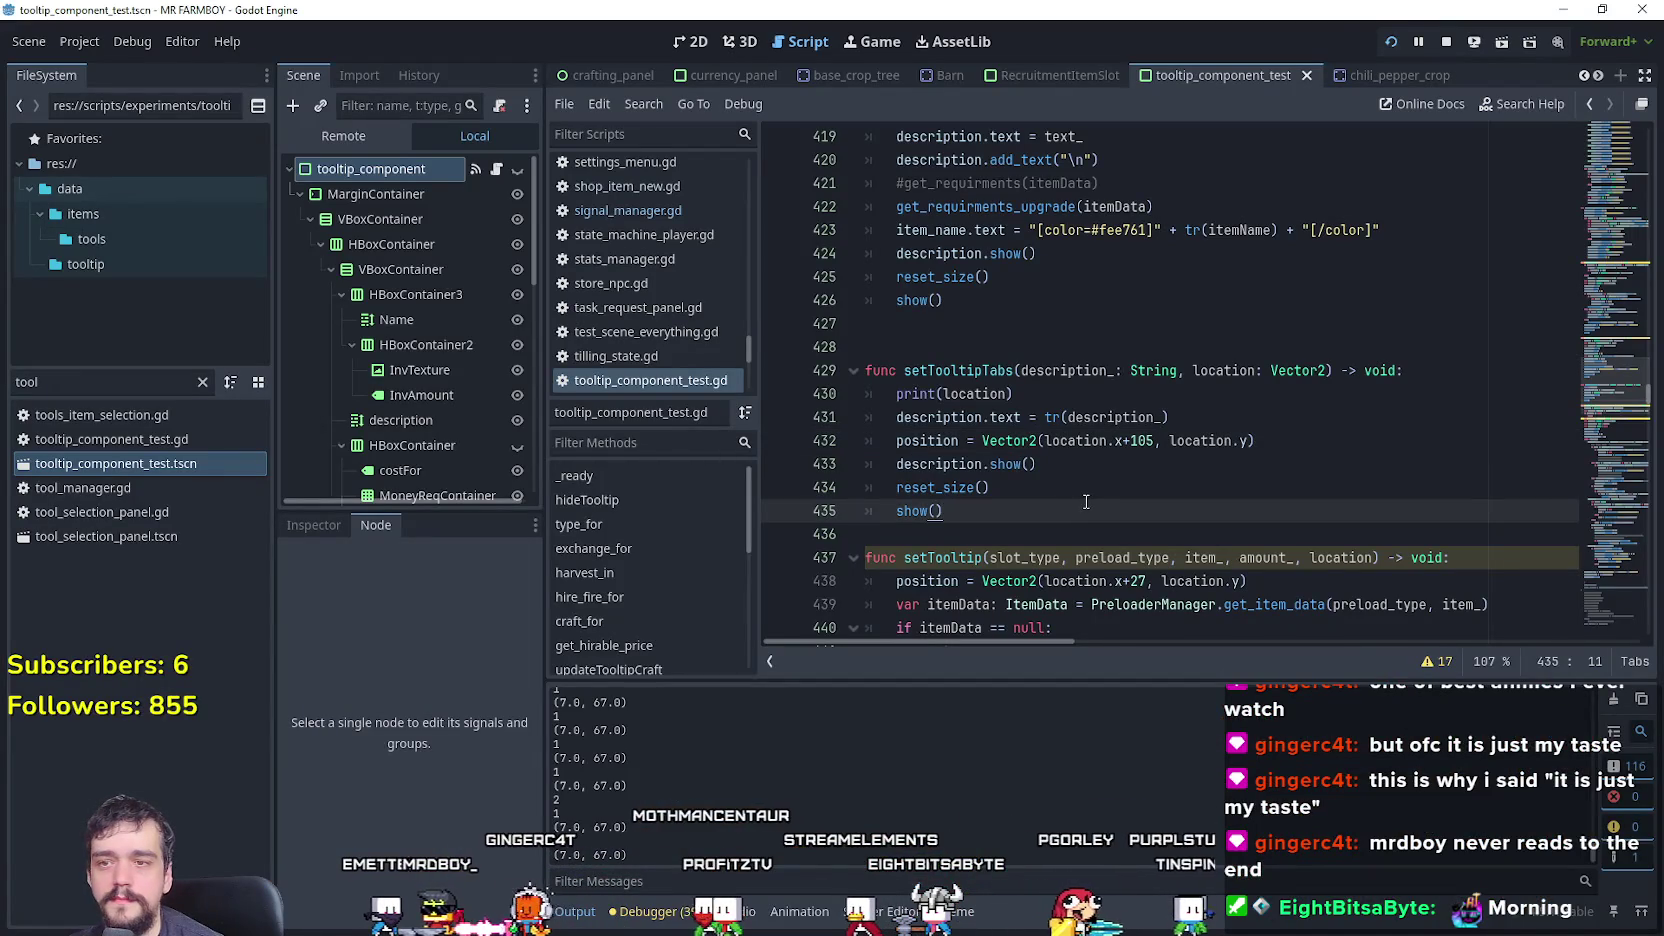
- Add a new line after print(location) in setTooltipTabs and save the script
key(alt+Tab)
key(alt+Tab)
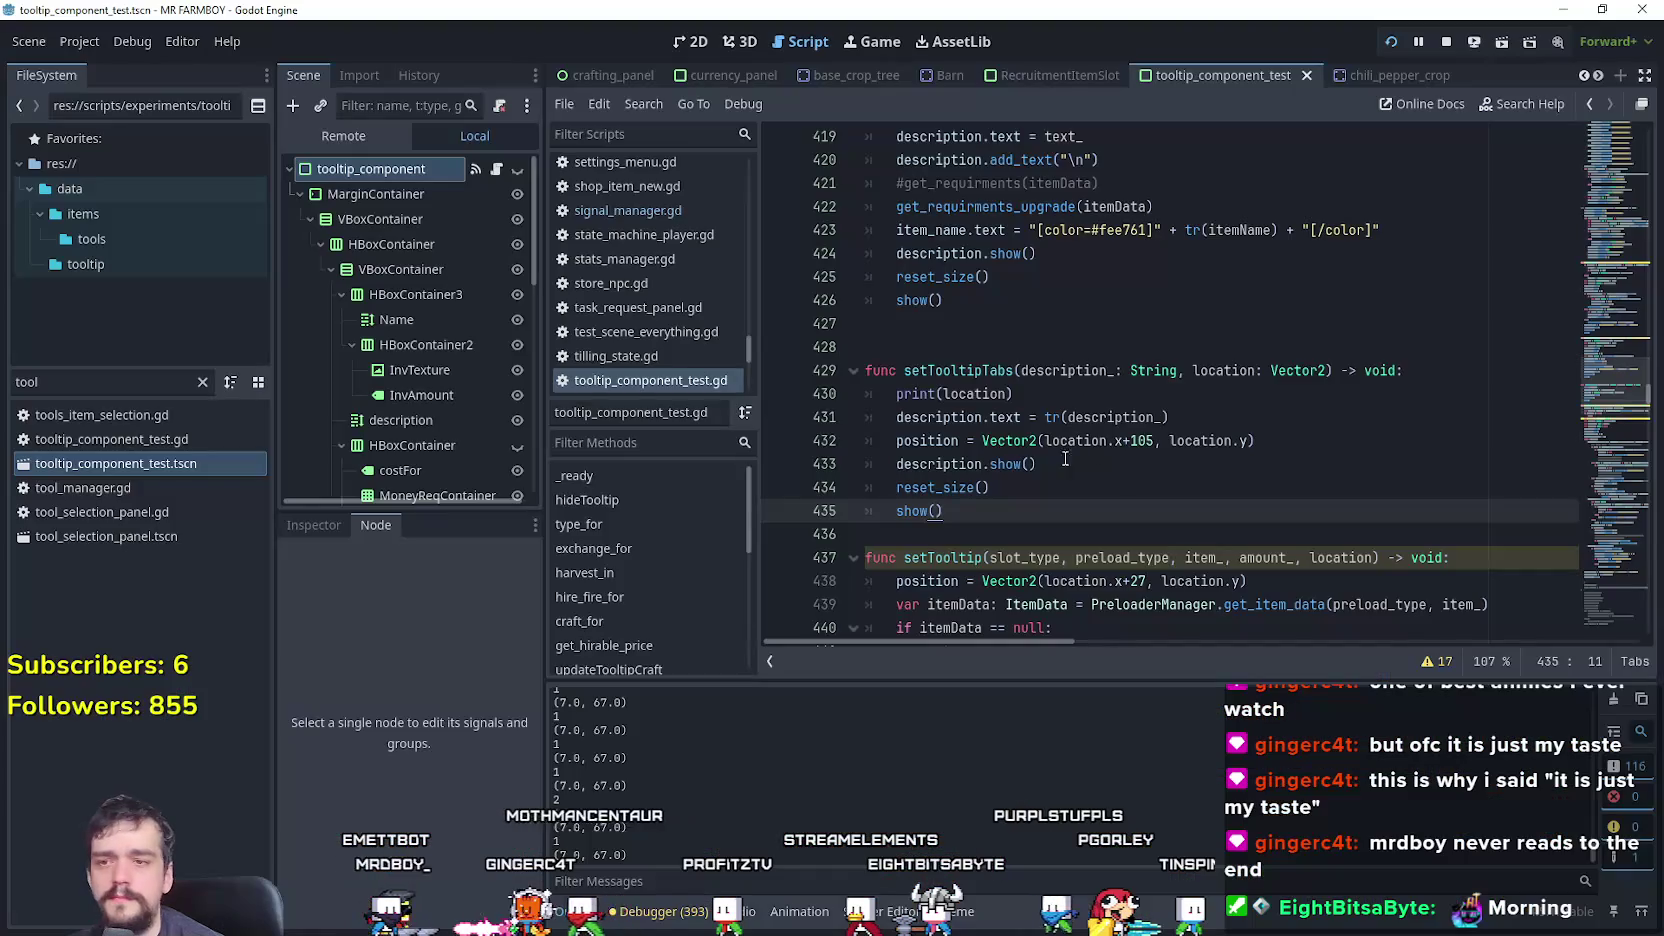
scroll(1004, 490, down, 2)
click(1004, 488)
scroll(1010, 498, down, 3)
drag(1138, 452, 990, 464)
scroll(1050, 390, up, 1)
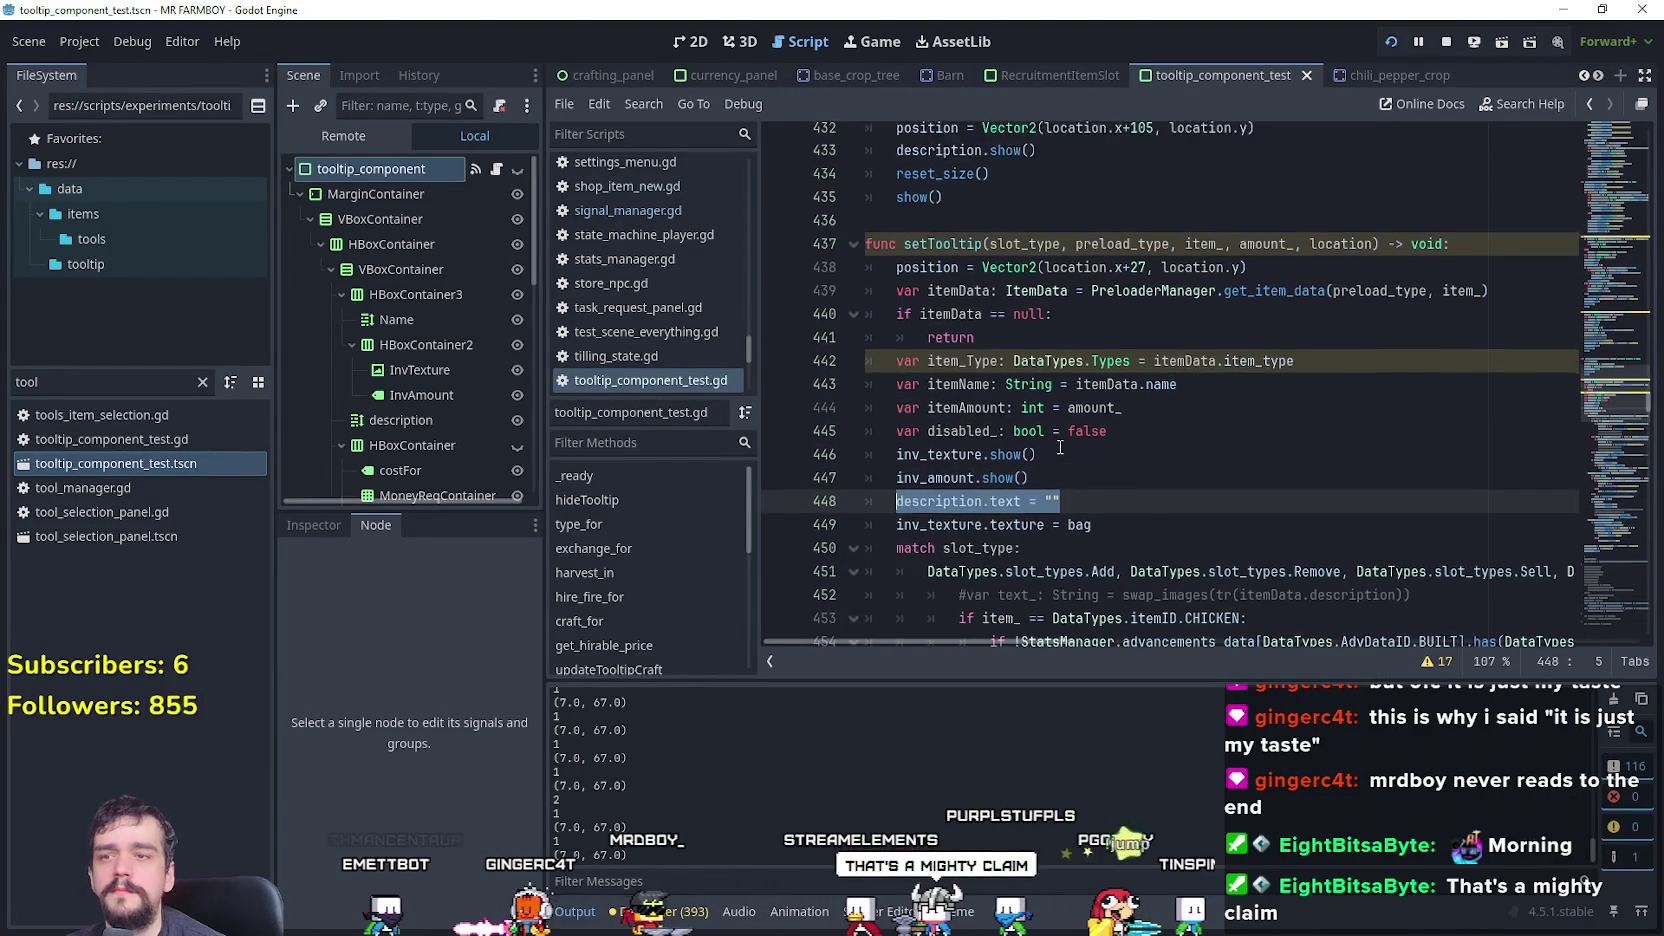
click(1375, 295)
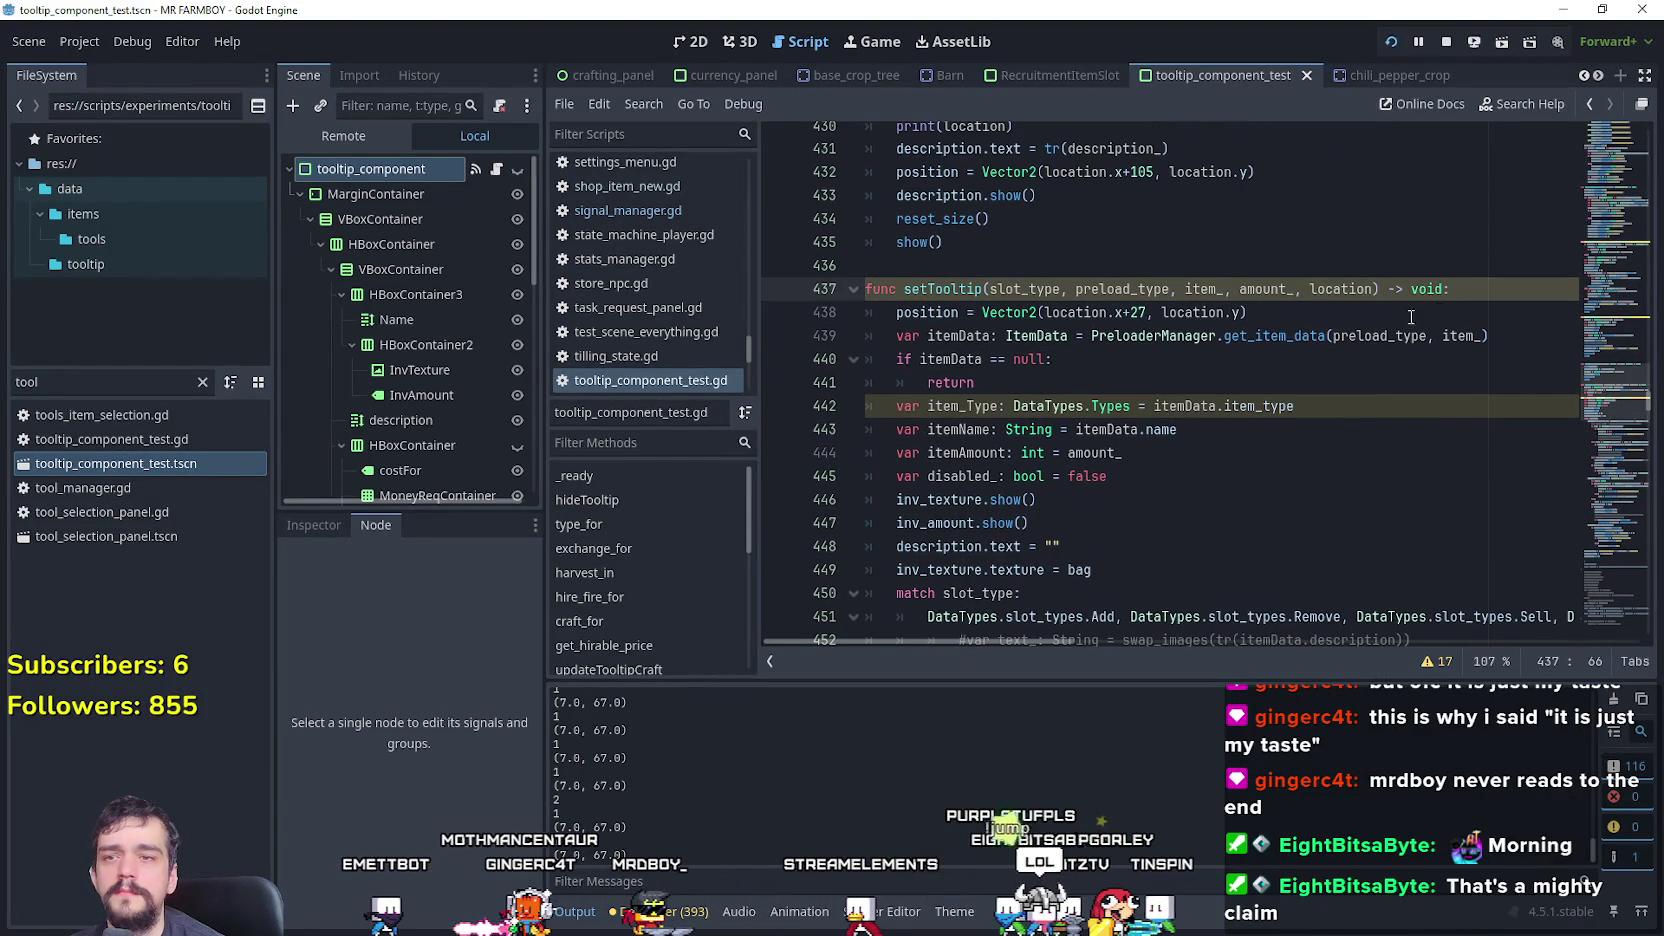
key(Return)
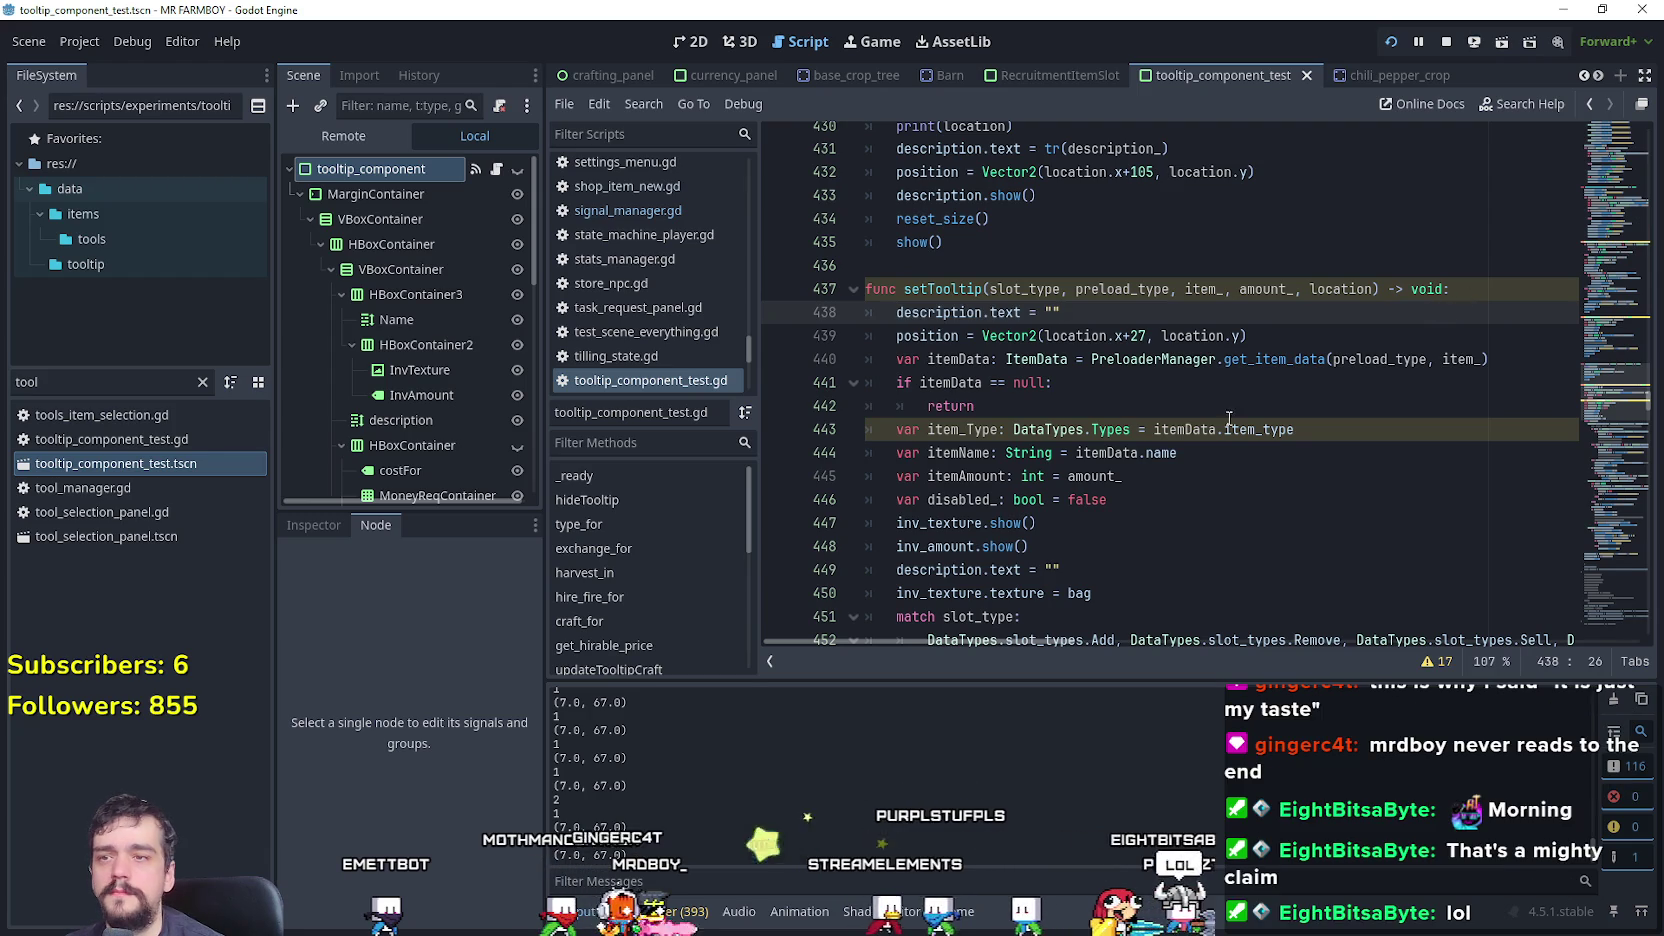
scroll(1257, 491, up, 4)
key(BackSpace)
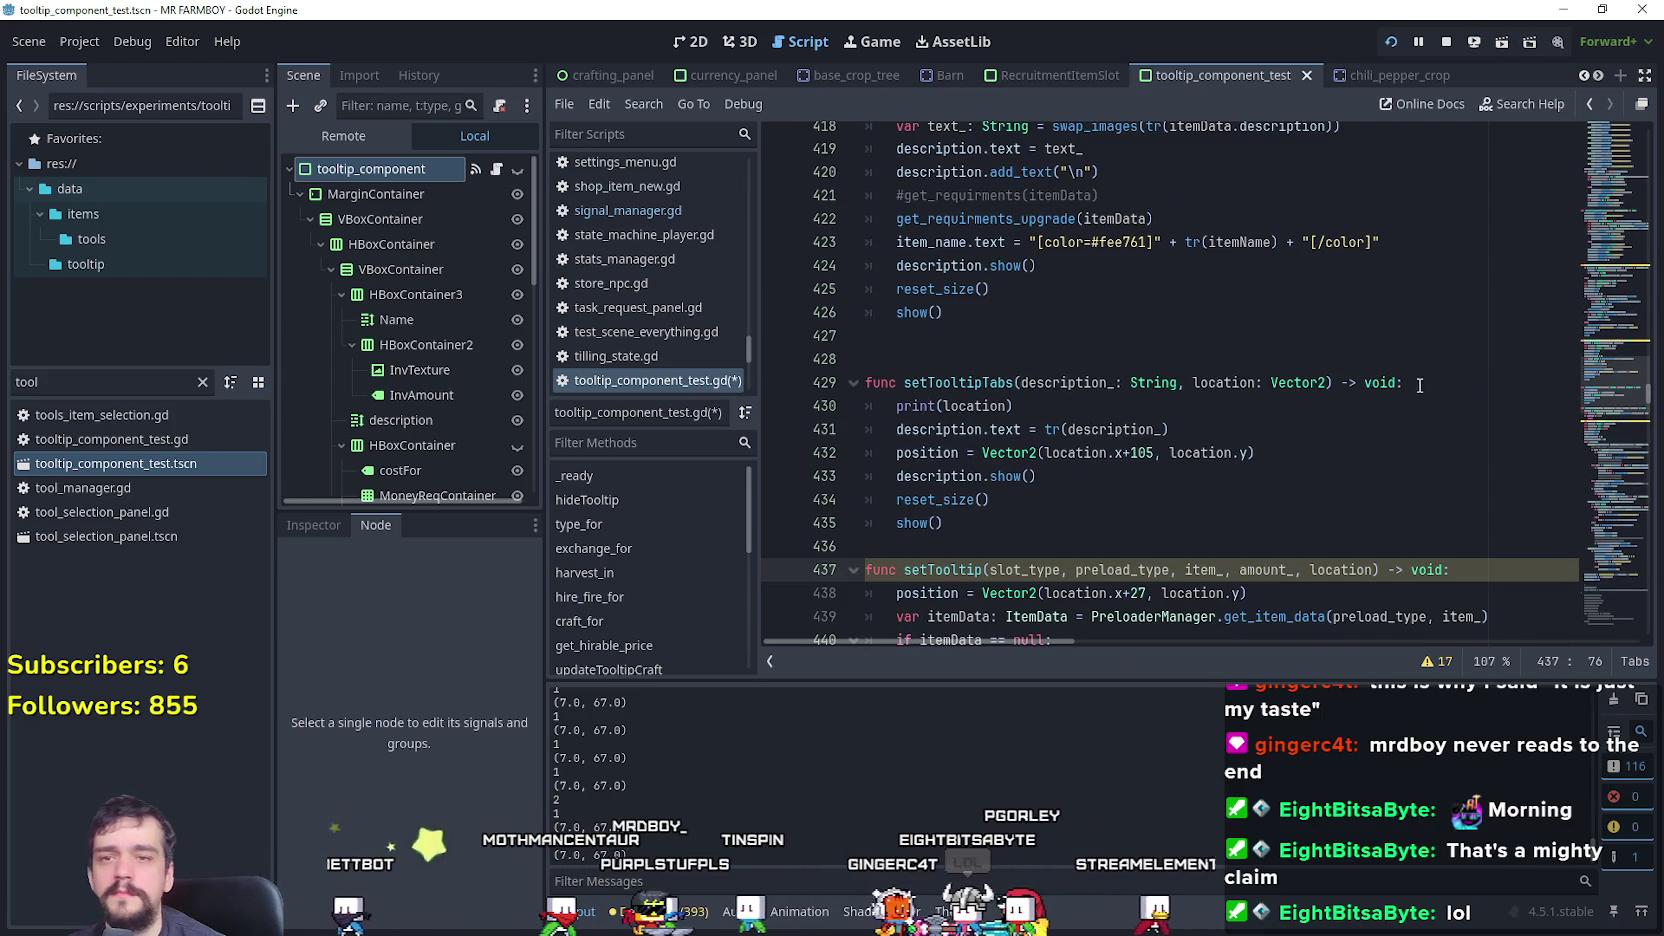
click(1425, 403)
key(Return)
key(ctrl+s)
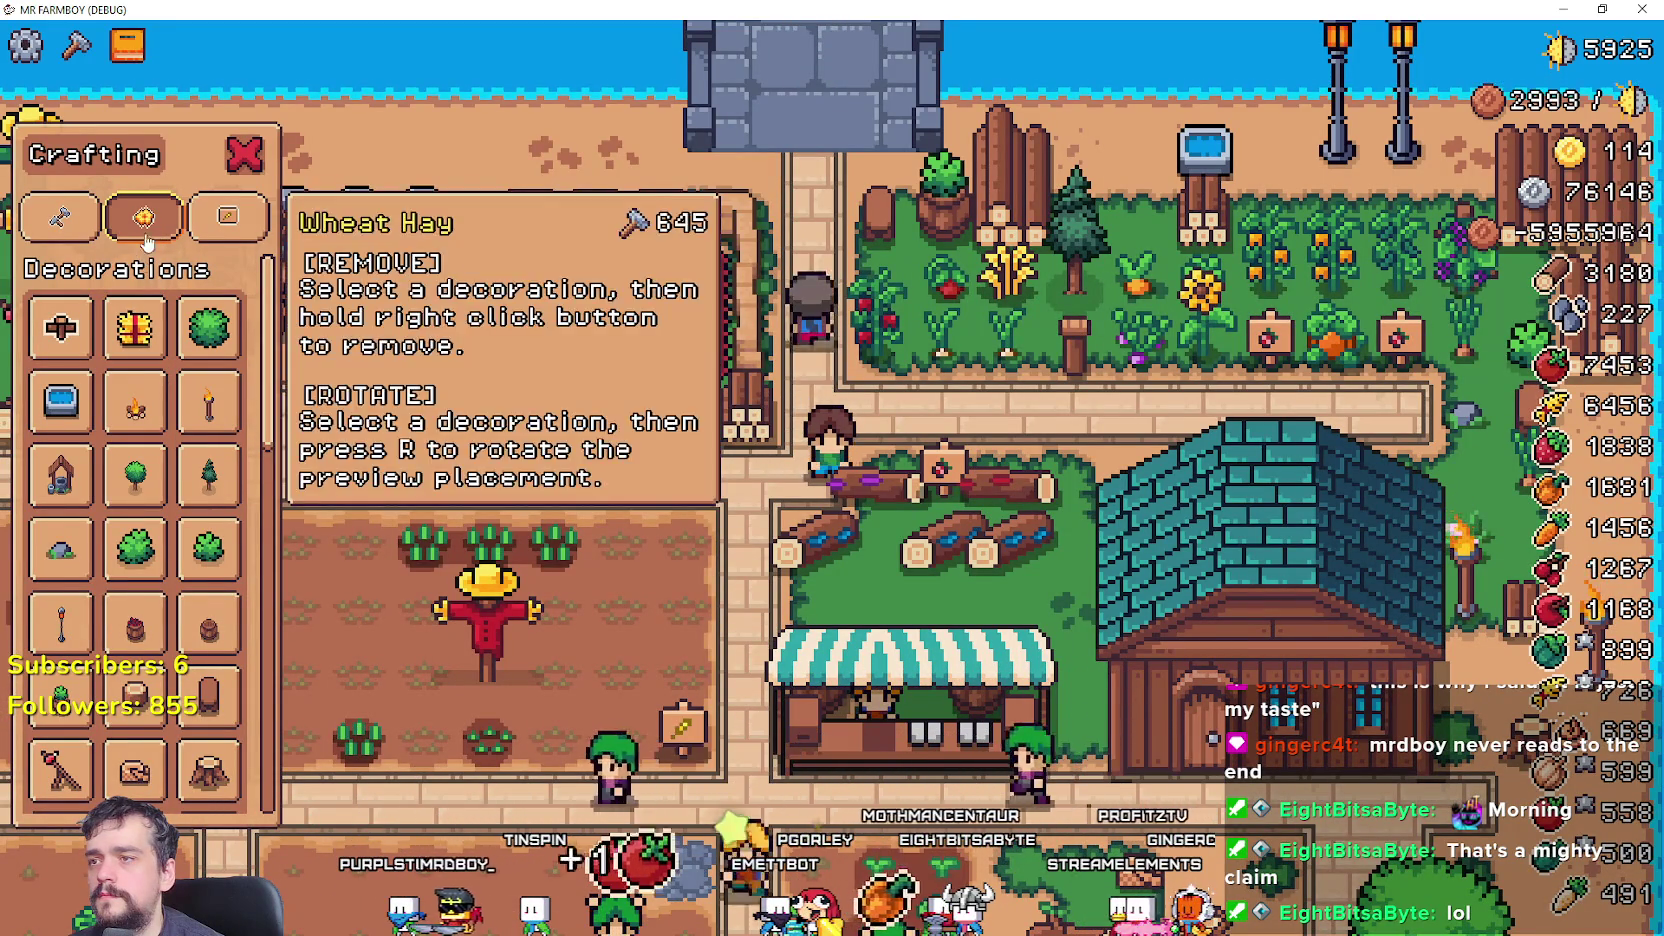
- Select itemName in setTooltip and search the script for its occurrences
key(alt+Tab)
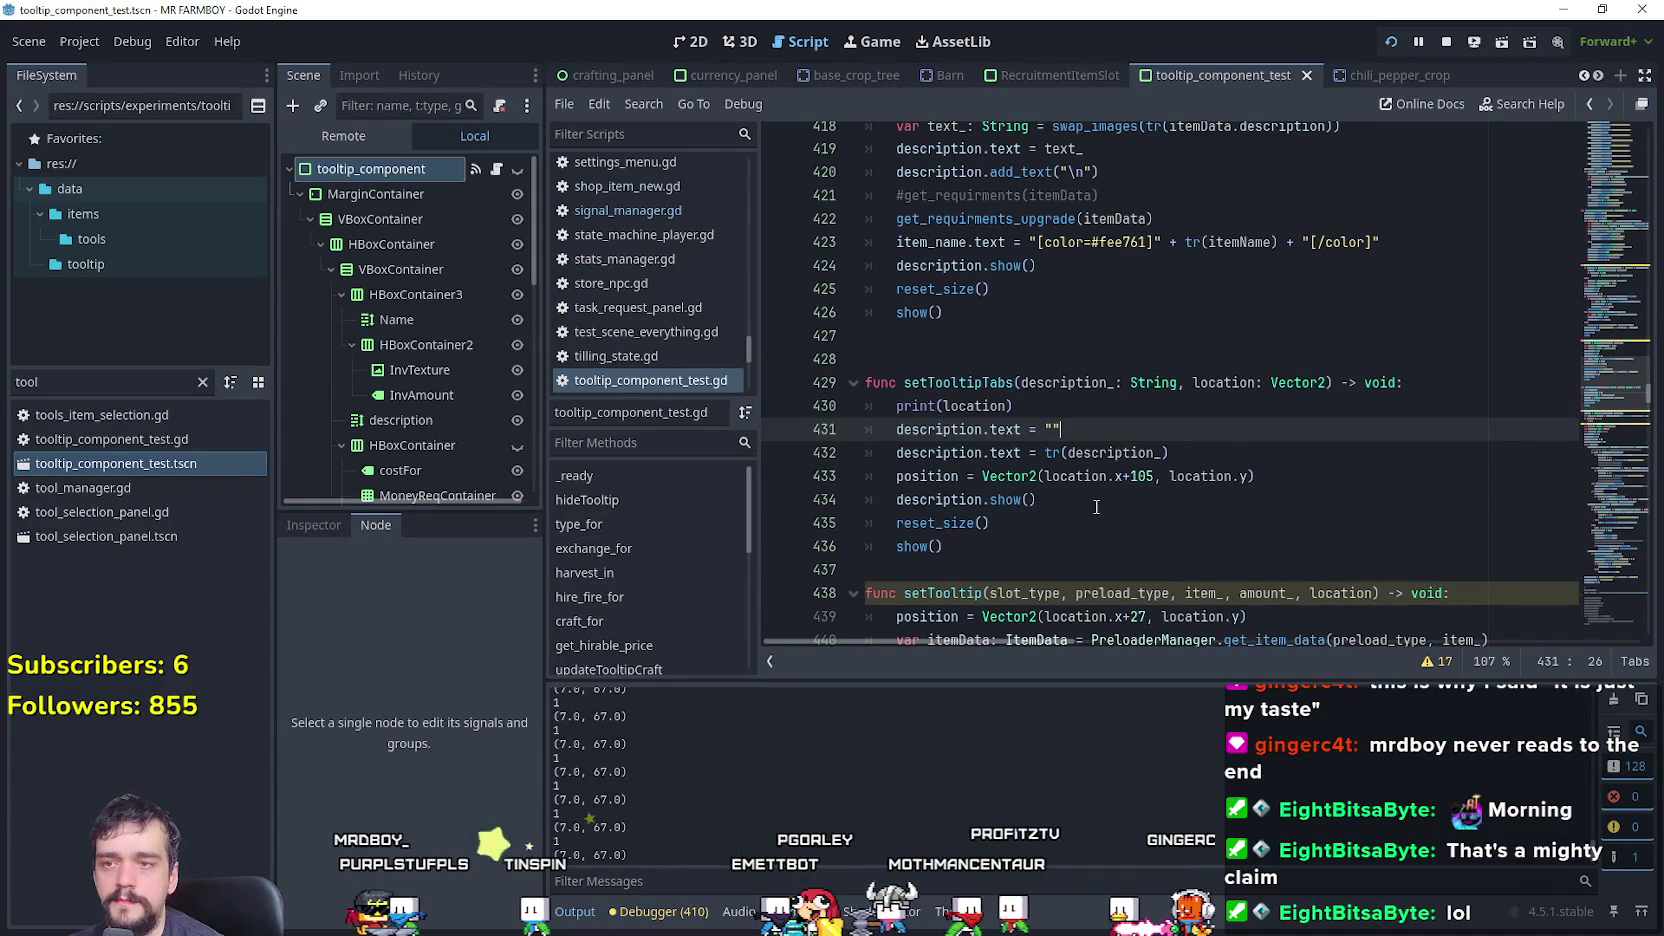
scroll(1096, 507, down, 1)
click(1064, 483)
click(1066, 490)
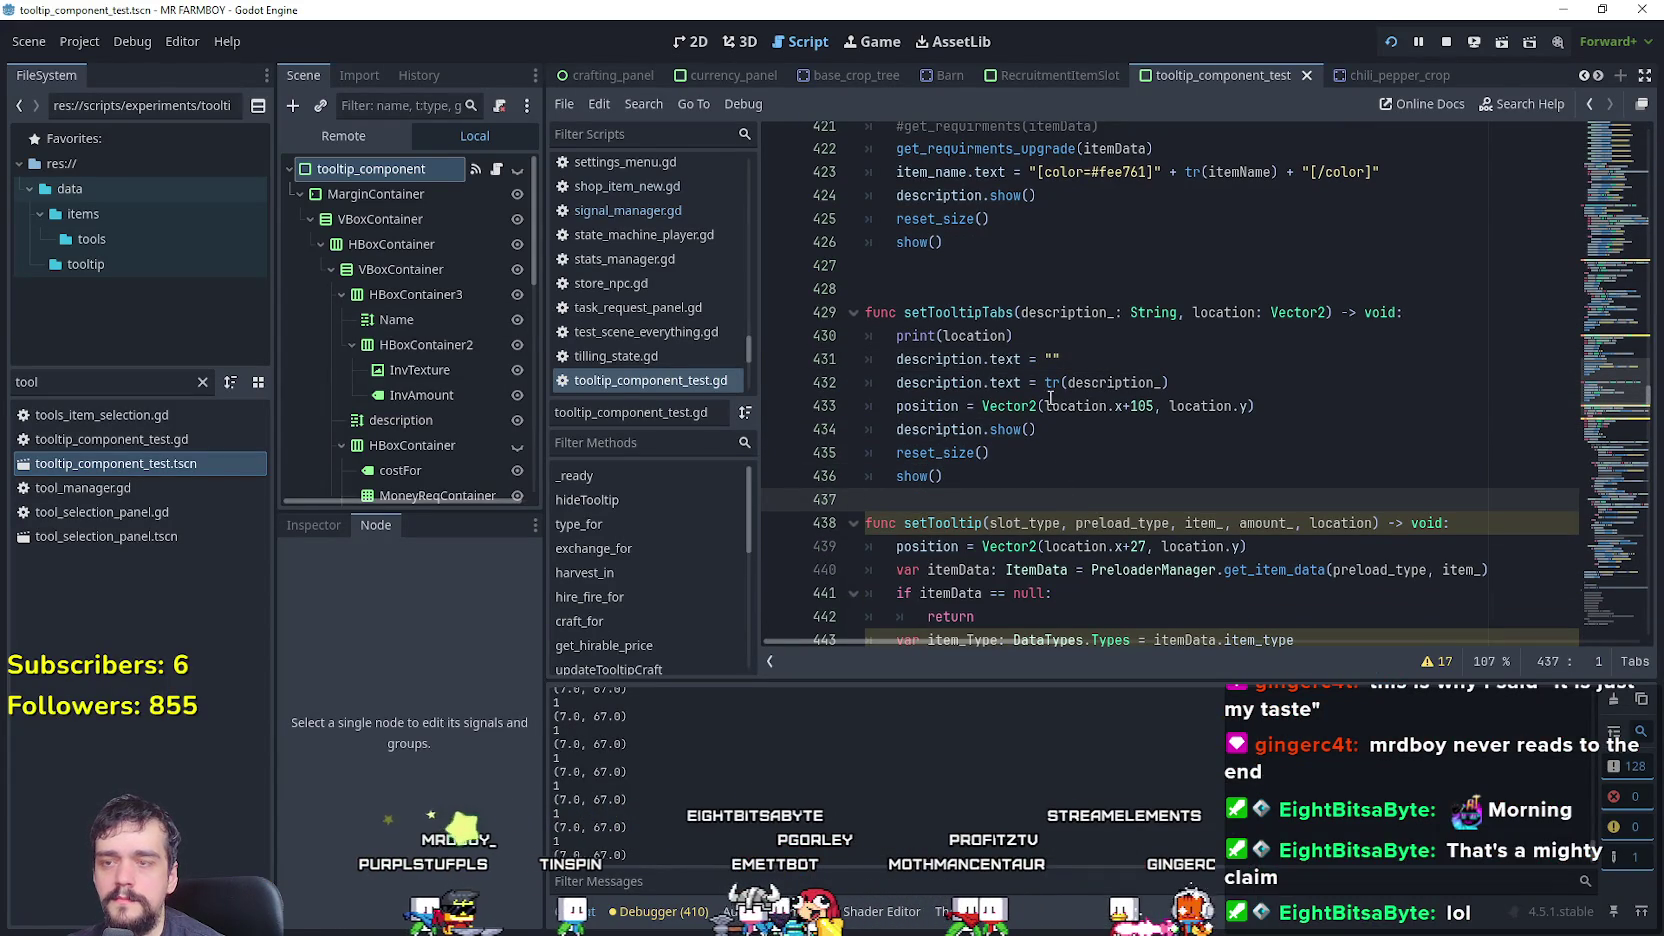
double_click(1085, 312)
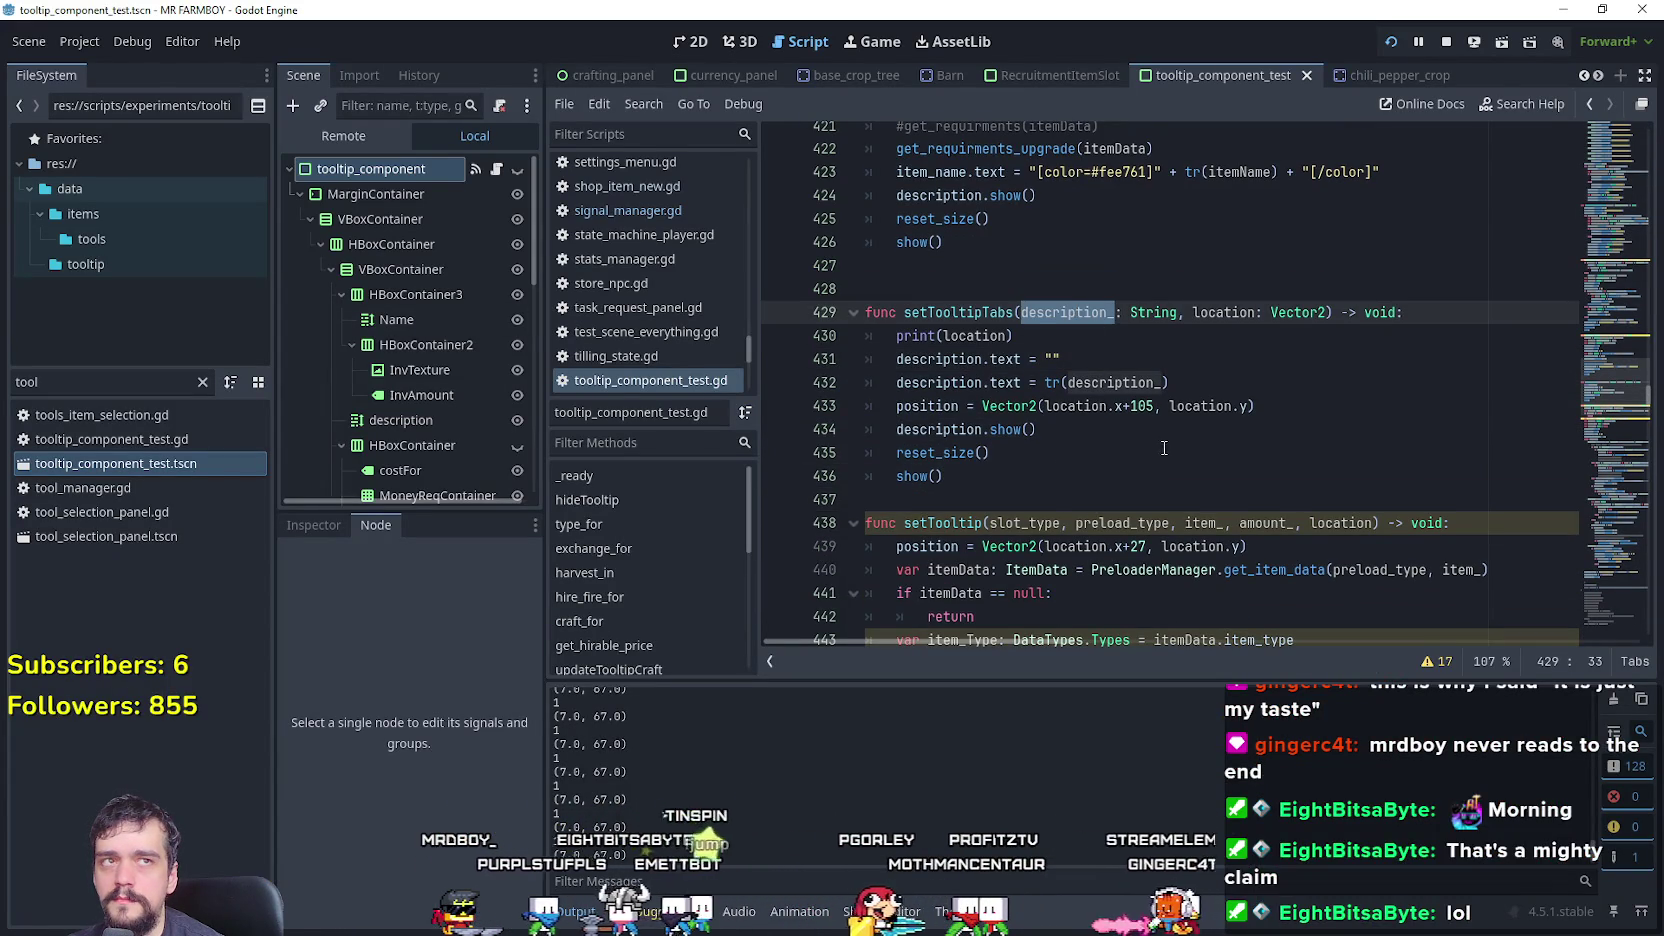
scroll(1164, 448, down, 4)
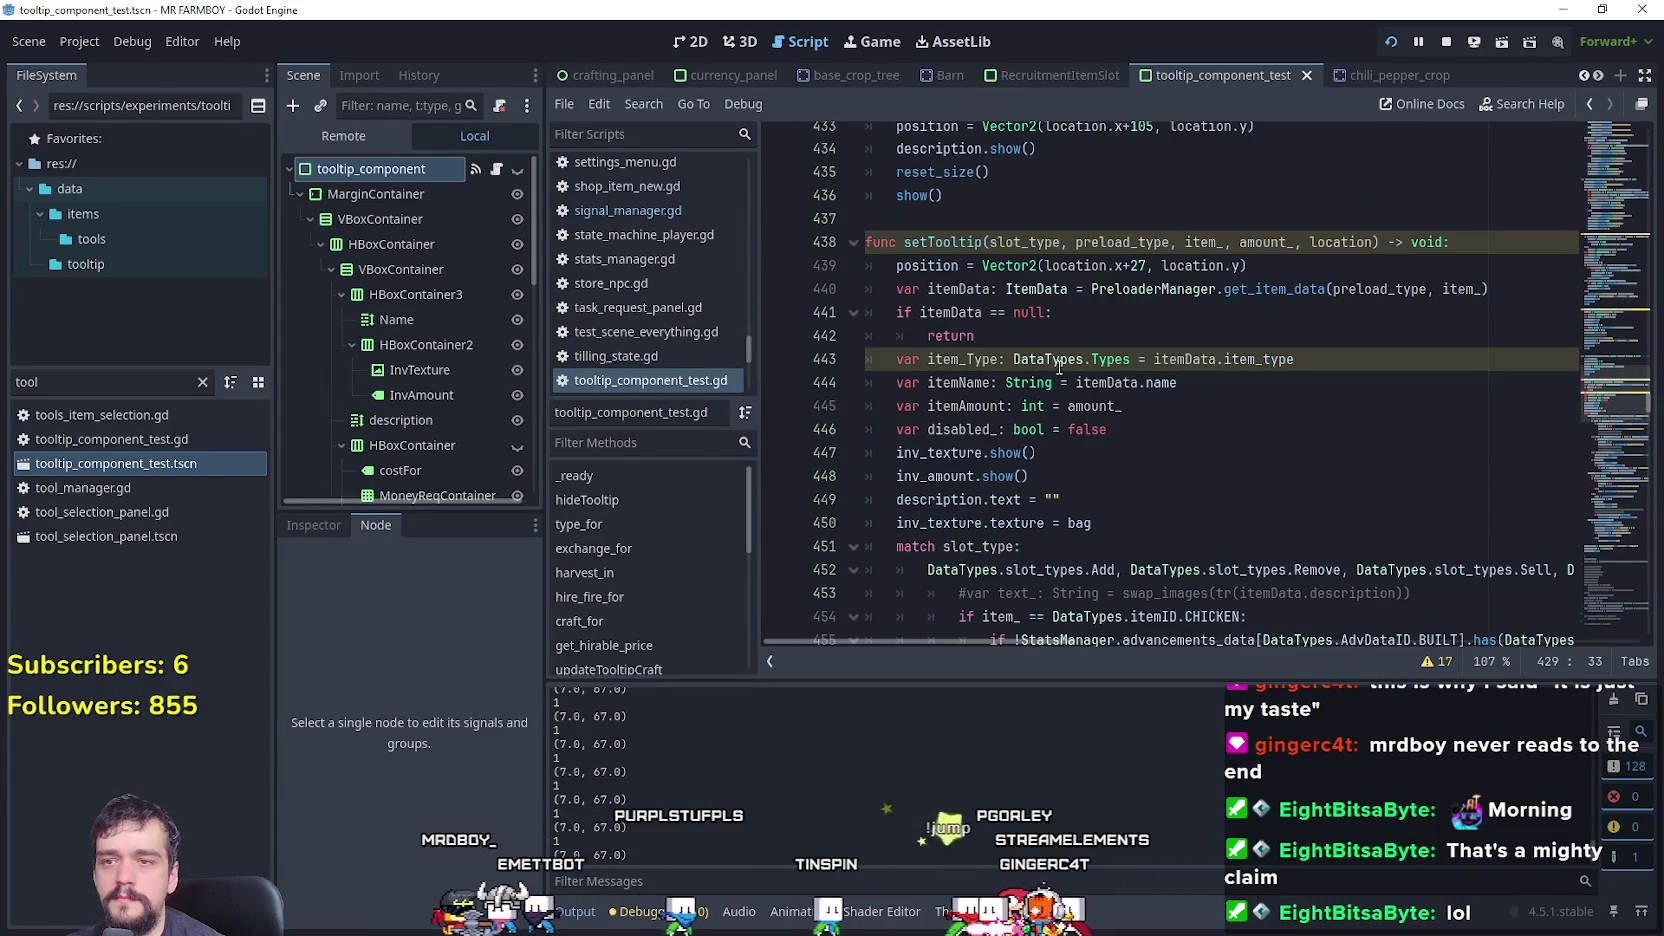
click(960, 384)
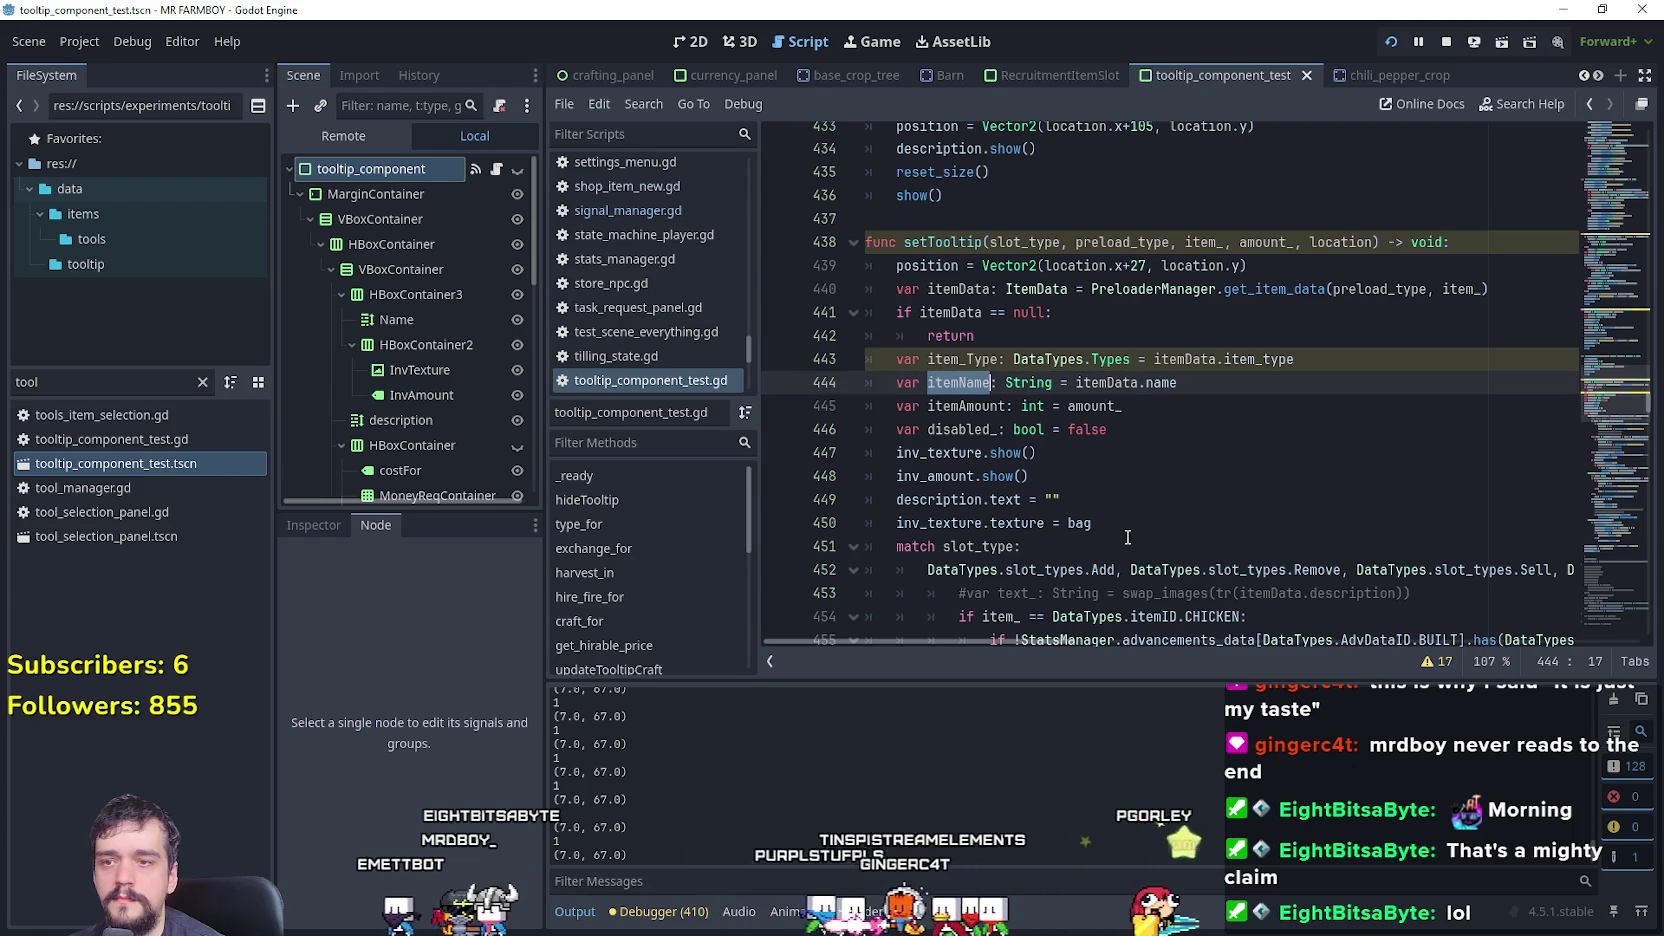
key(ctrl+f)
scroll(1115, 500, down, 3)
scroll(1111, 485, up, 3)
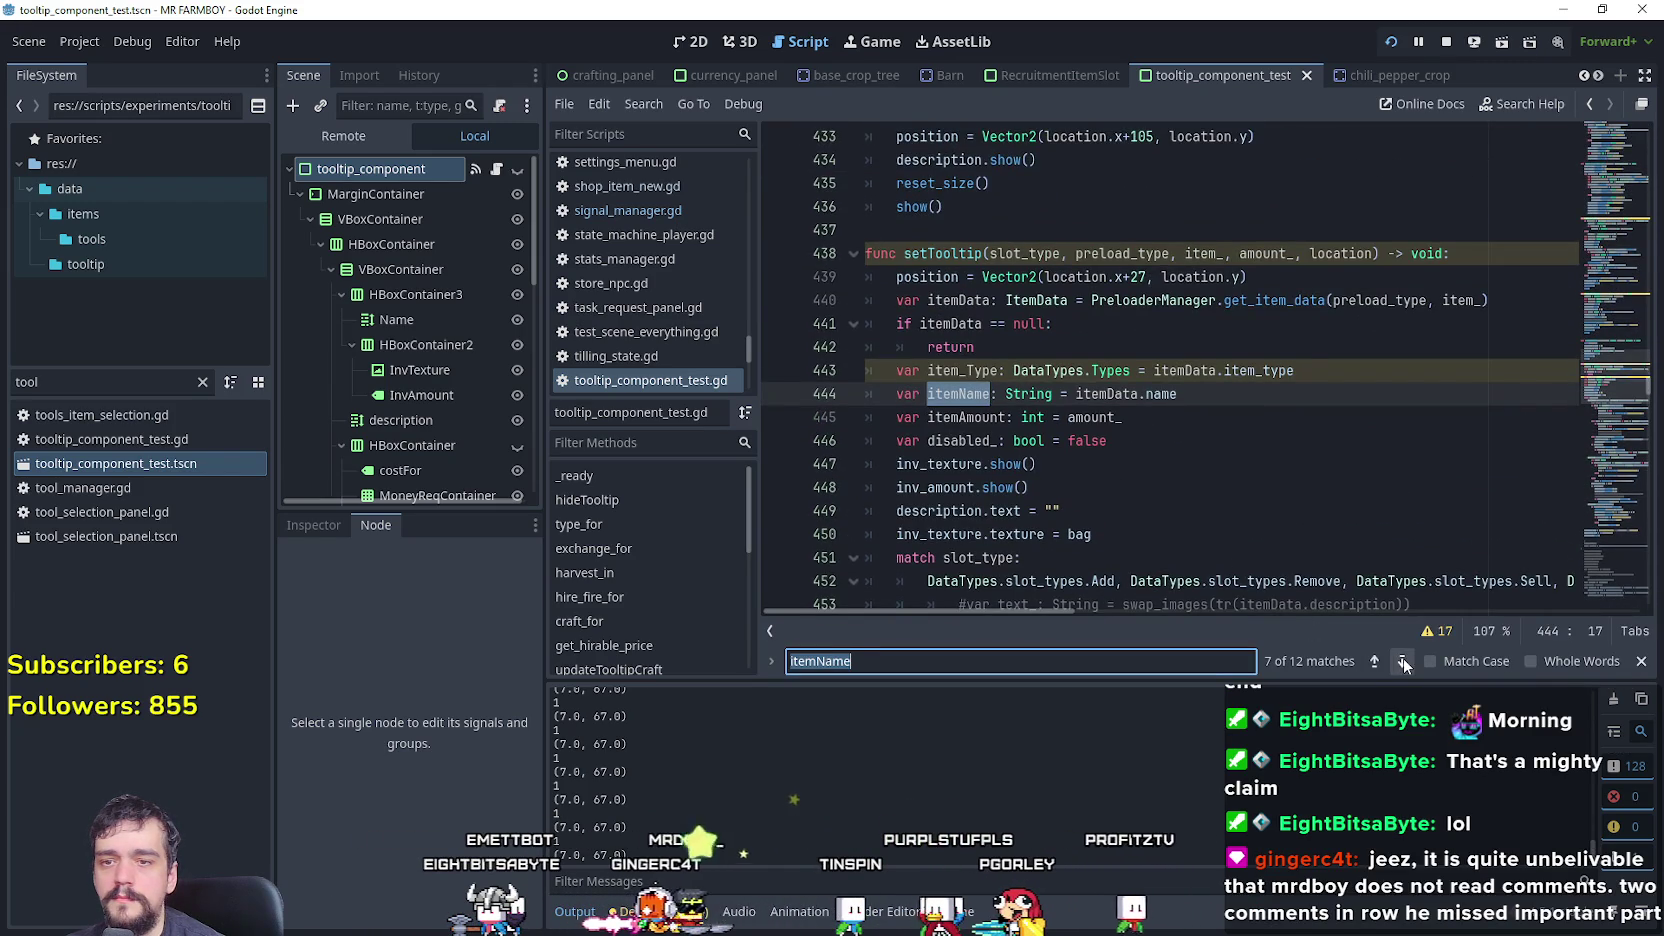
- Jump to the next itemName match and open a line after print(location) in setTooltipTabs
click(1402, 661)
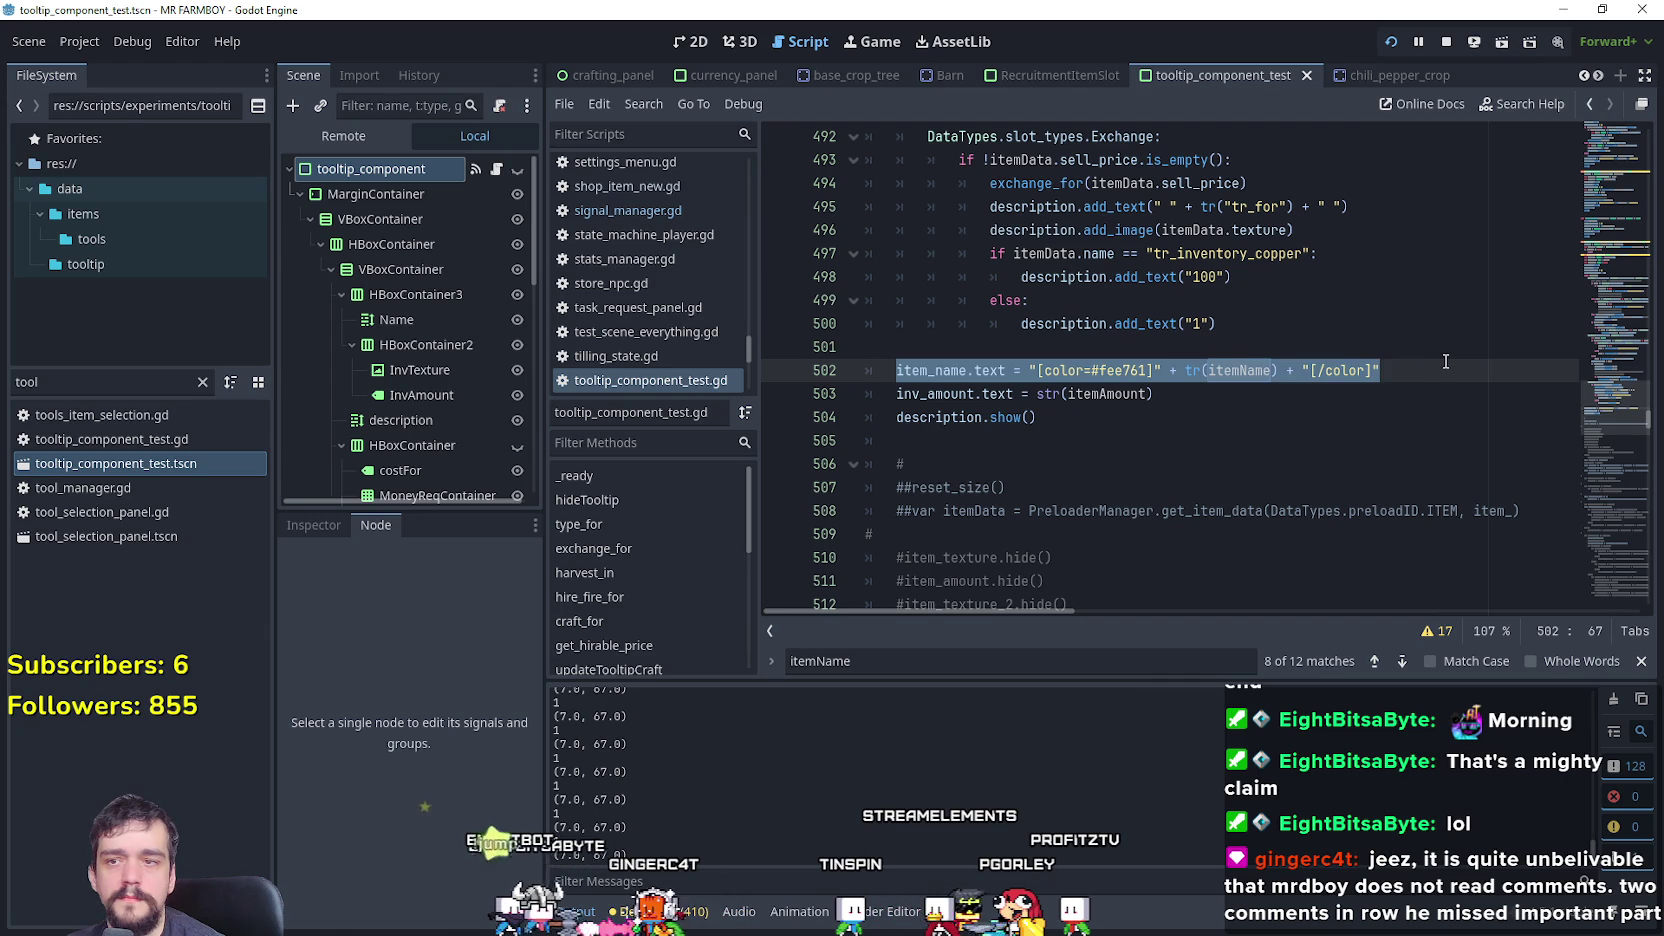
drag(1614, 397, 1611, 344)
scroll(1030, 478, down, 1)
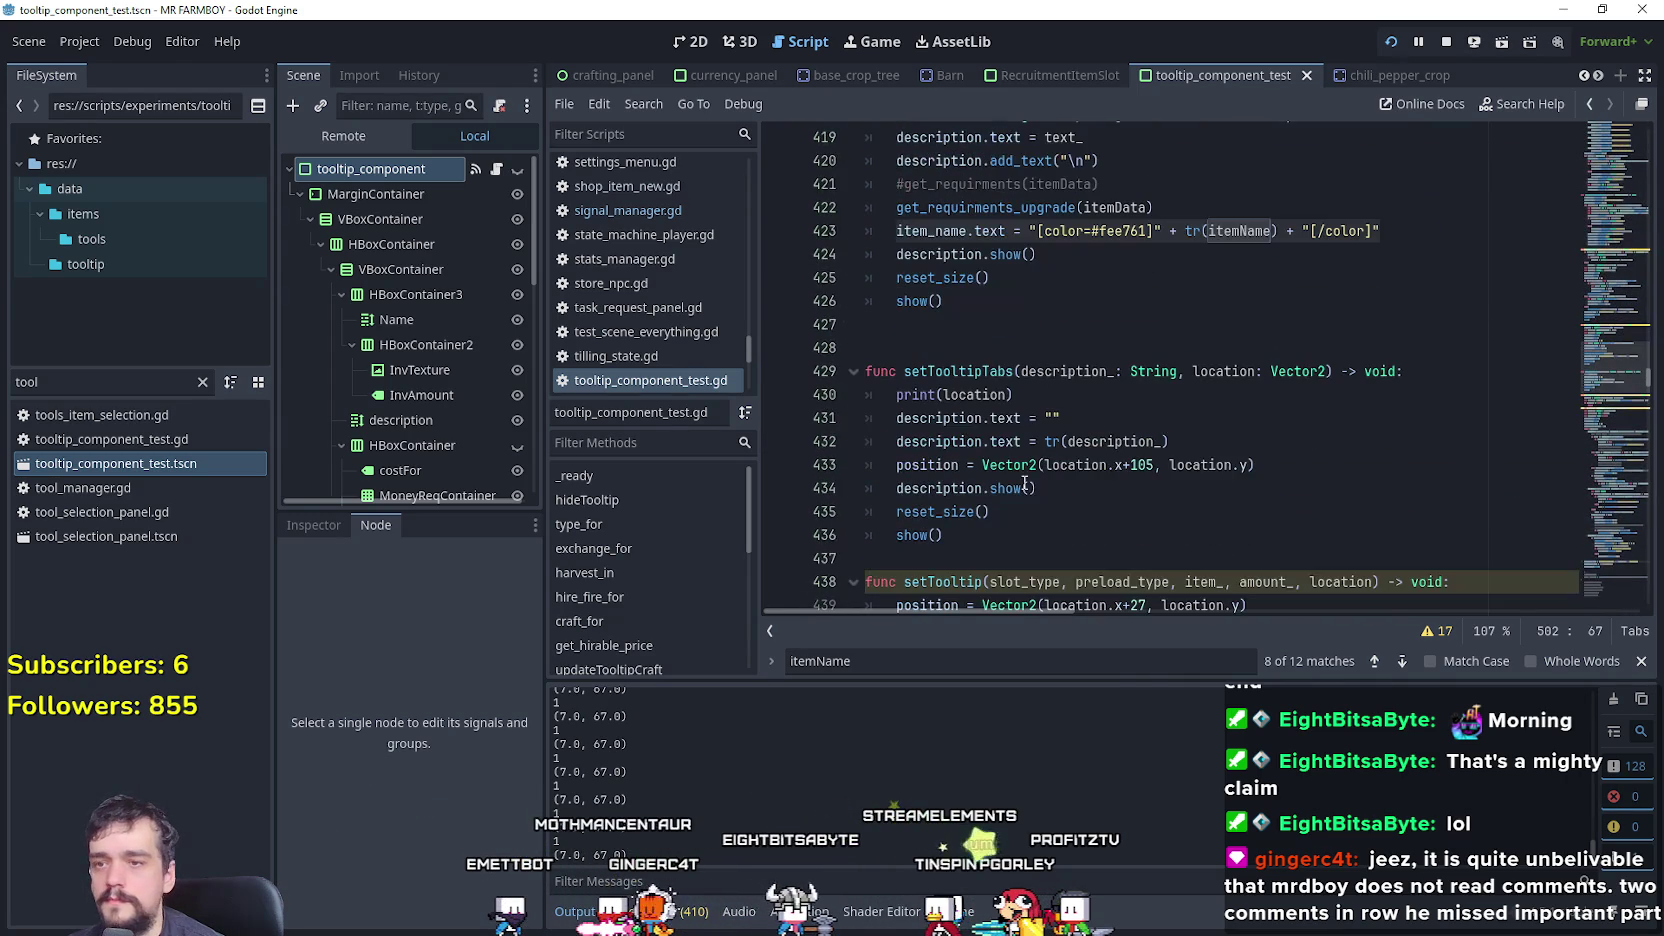
click(1173, 421)
click(1187, 538)
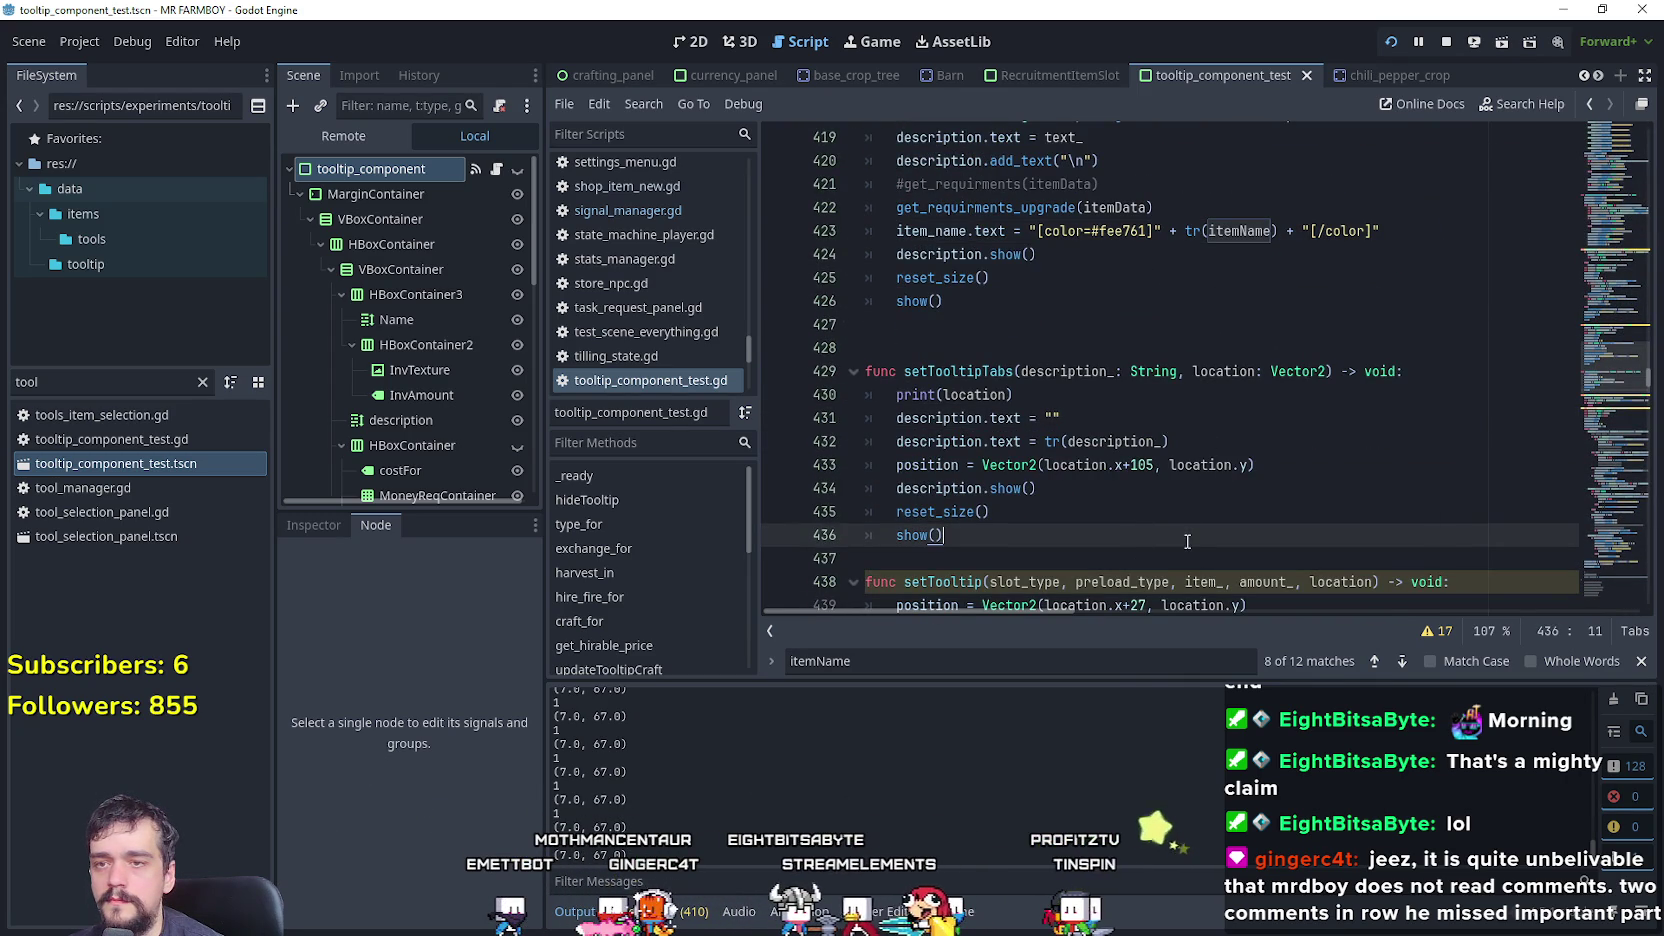
click(1154, 403)
key(Return)
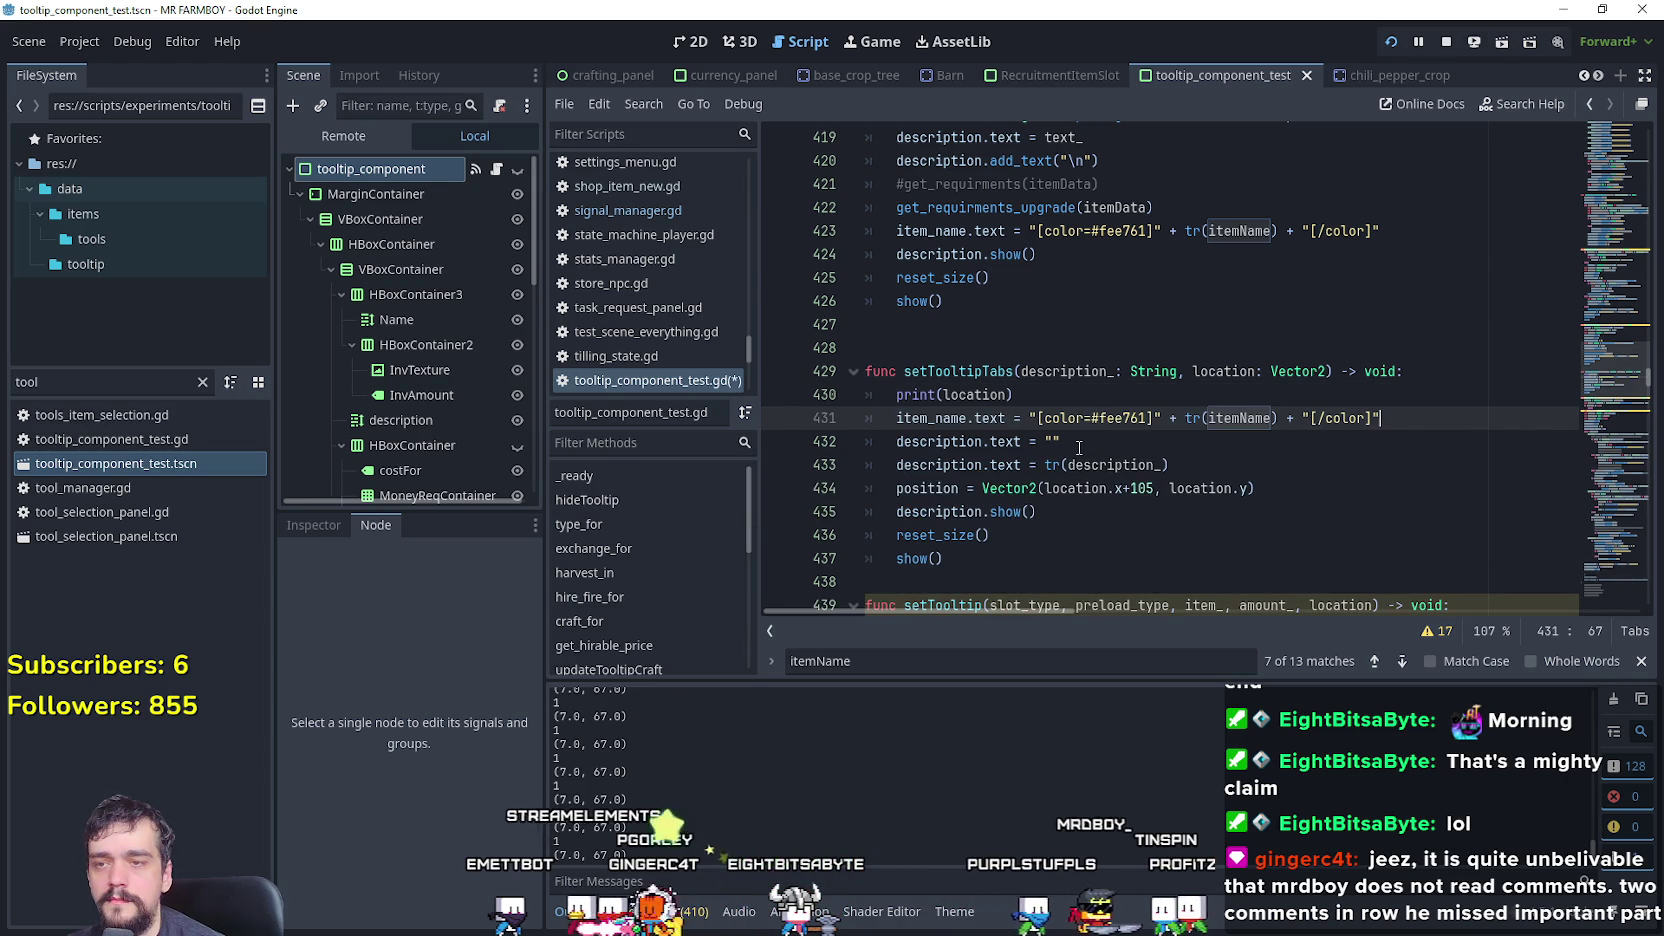
- Replace tr(itemName) in the item_name title line with "Decorations", save, and check it in-game
double_click(944, 418)
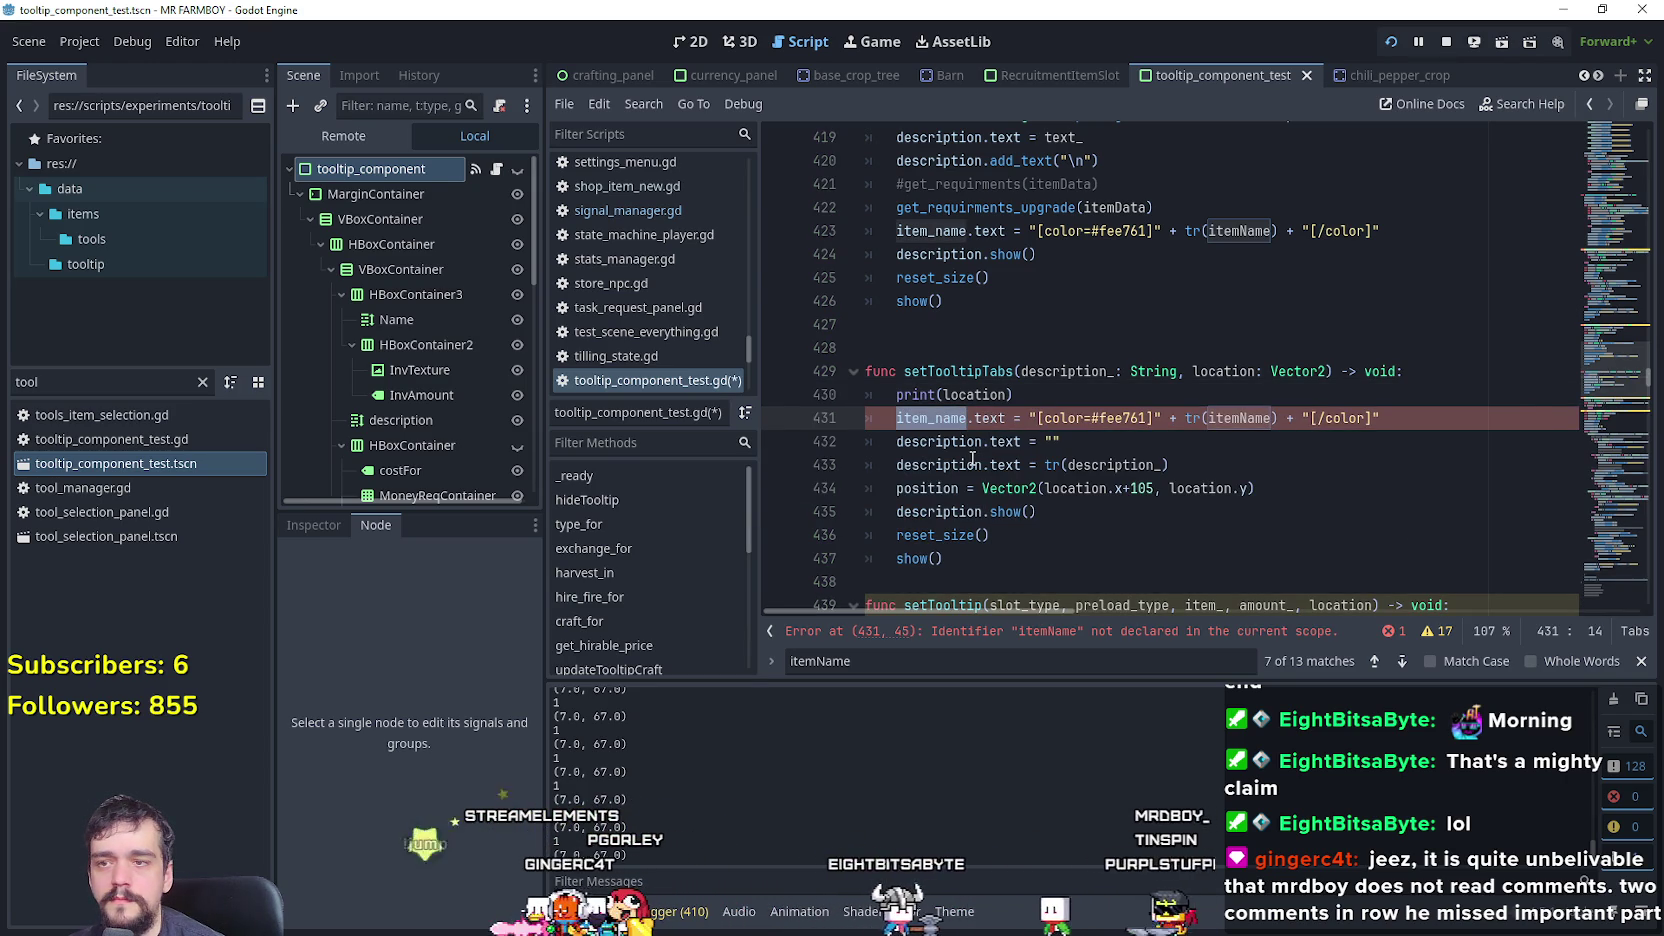
click(1037, 535)
double_click(1268, 419)
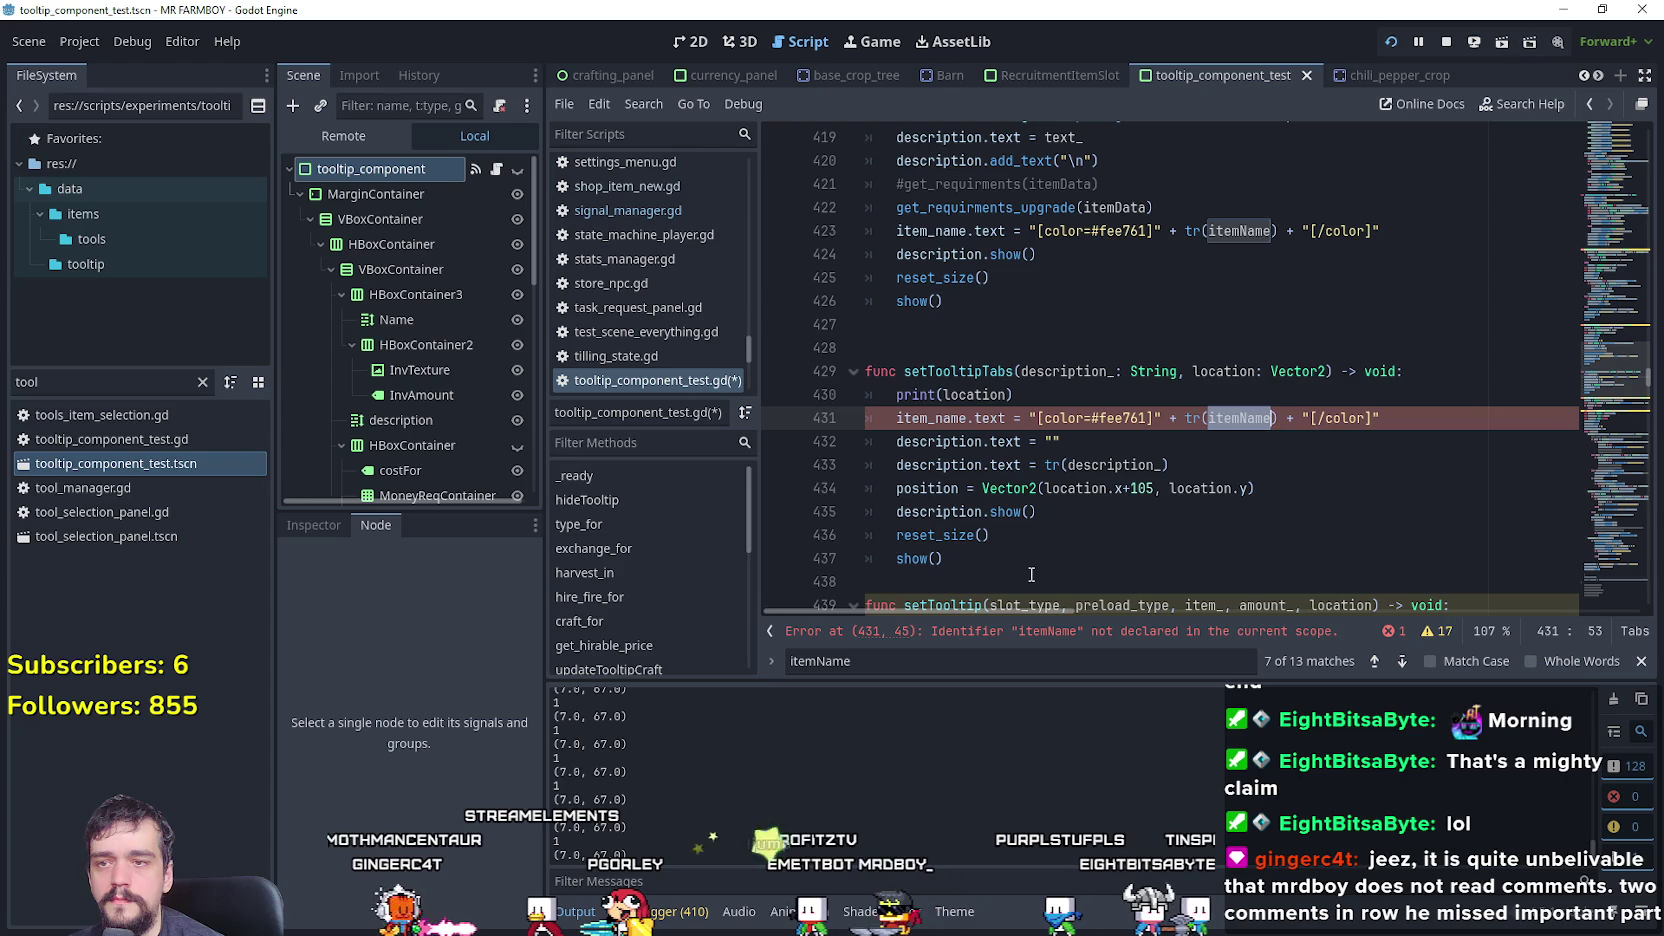
mouse_move(1279, 419)
mouse_down()
mouse_move(1201, 402)
mouse_move(1186, 419)
mouse_up()
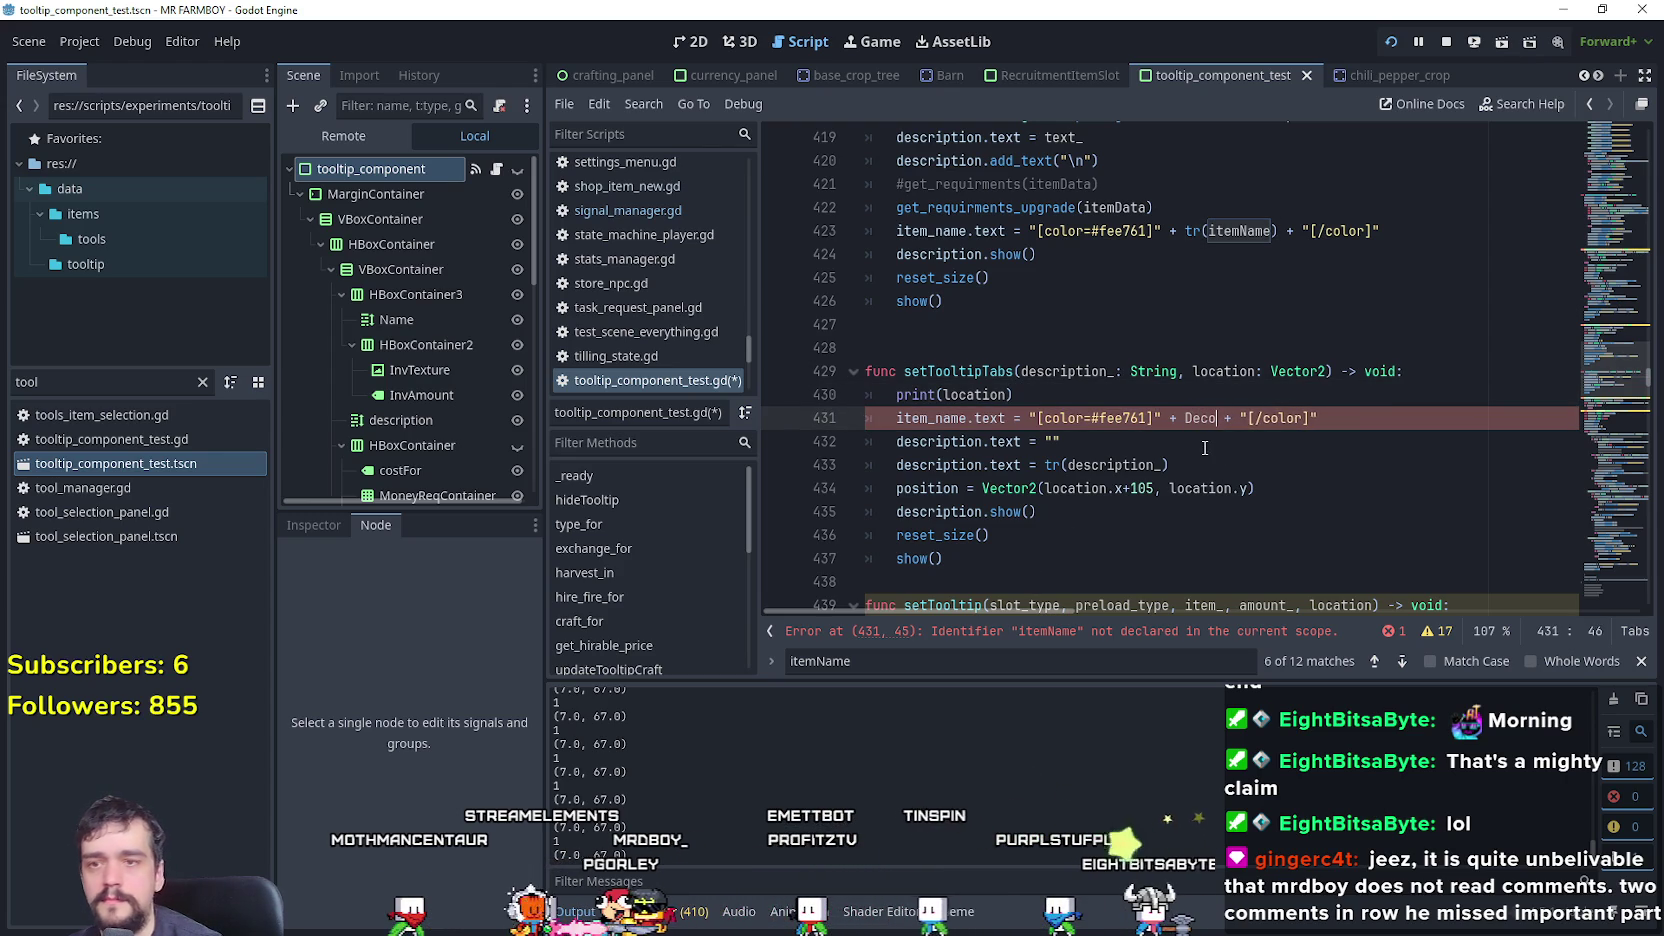
key(BackSpace)
key(BackSpace)
key(BackSpace)
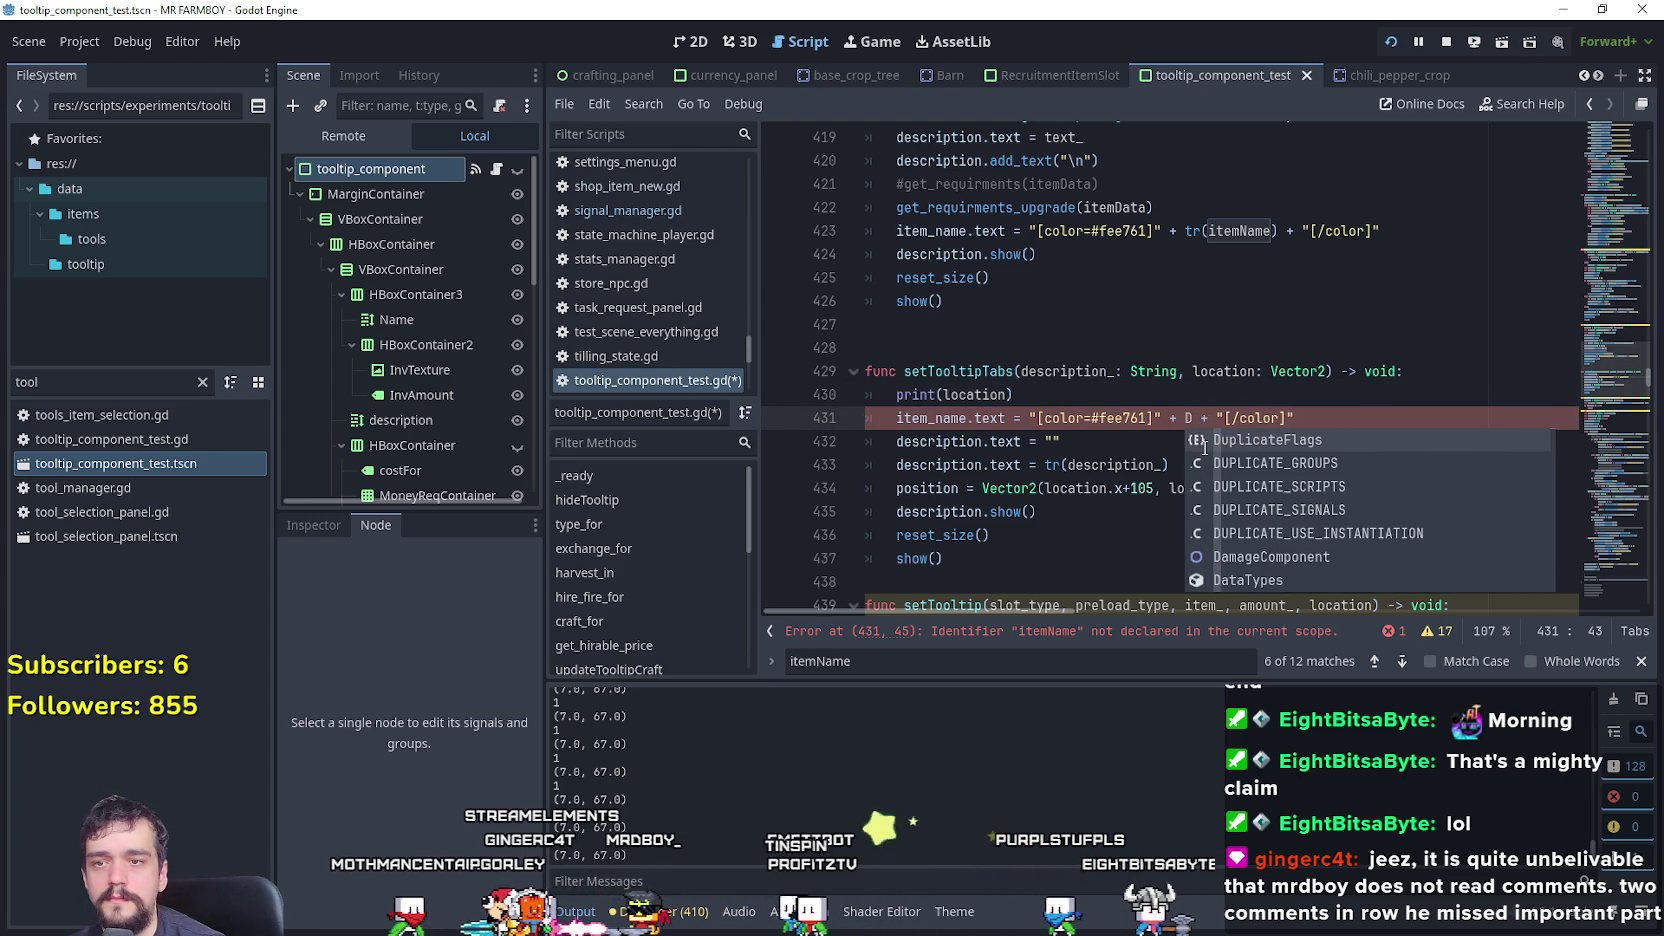
key(BackSpace)
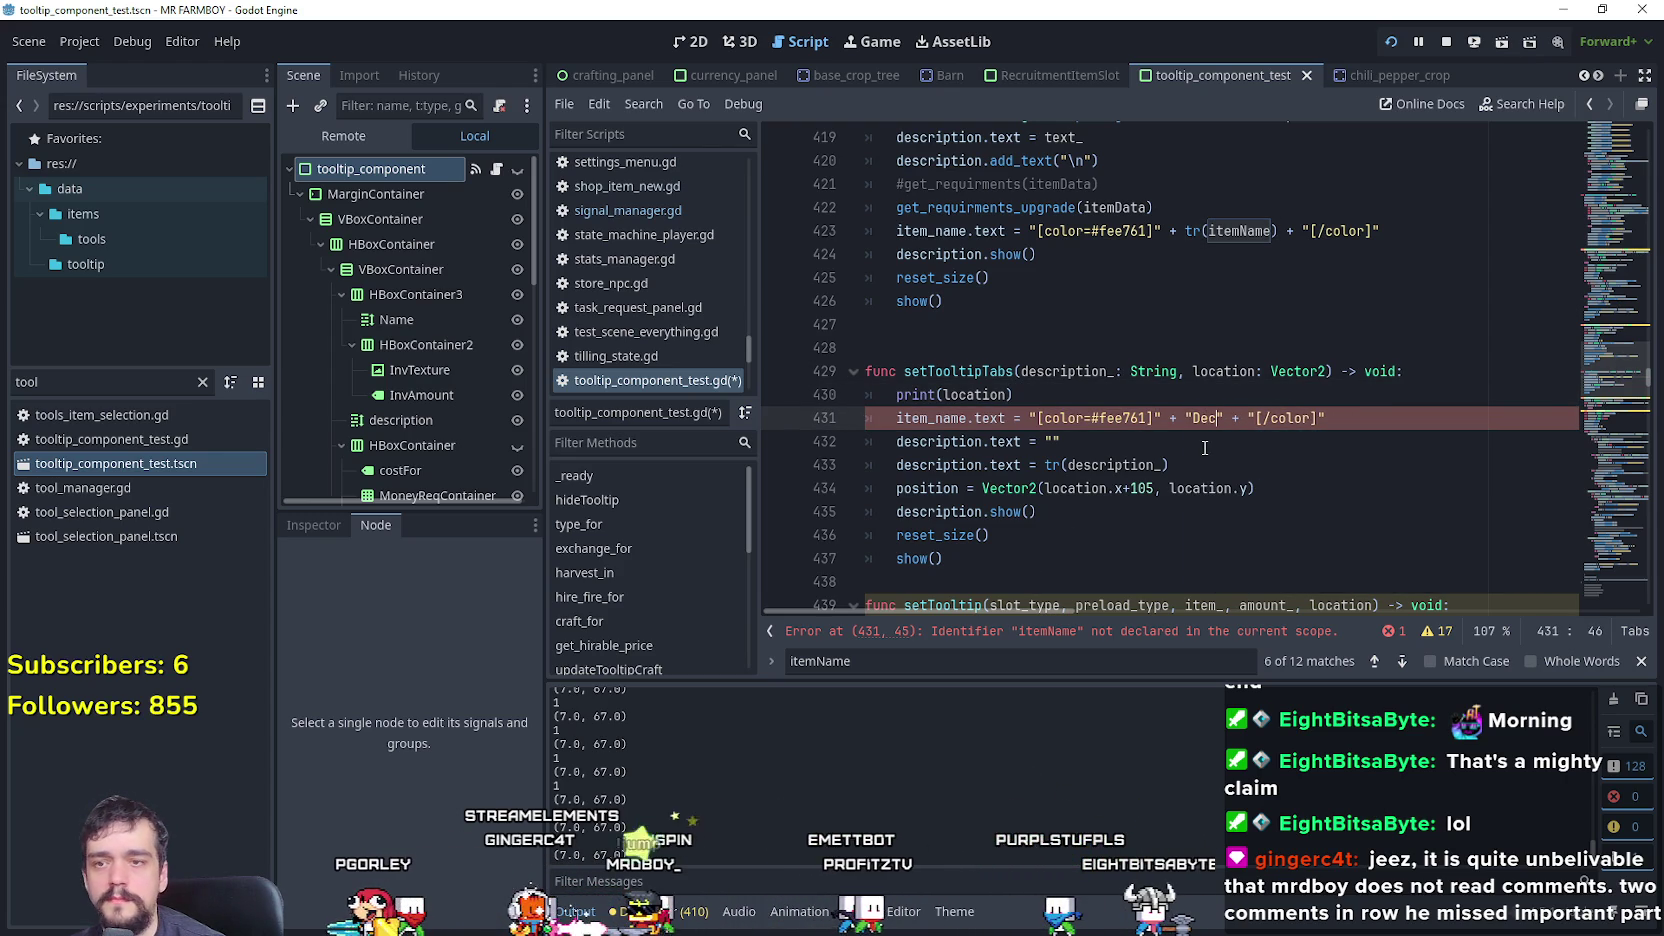
text(ora)
click(1205, 448)
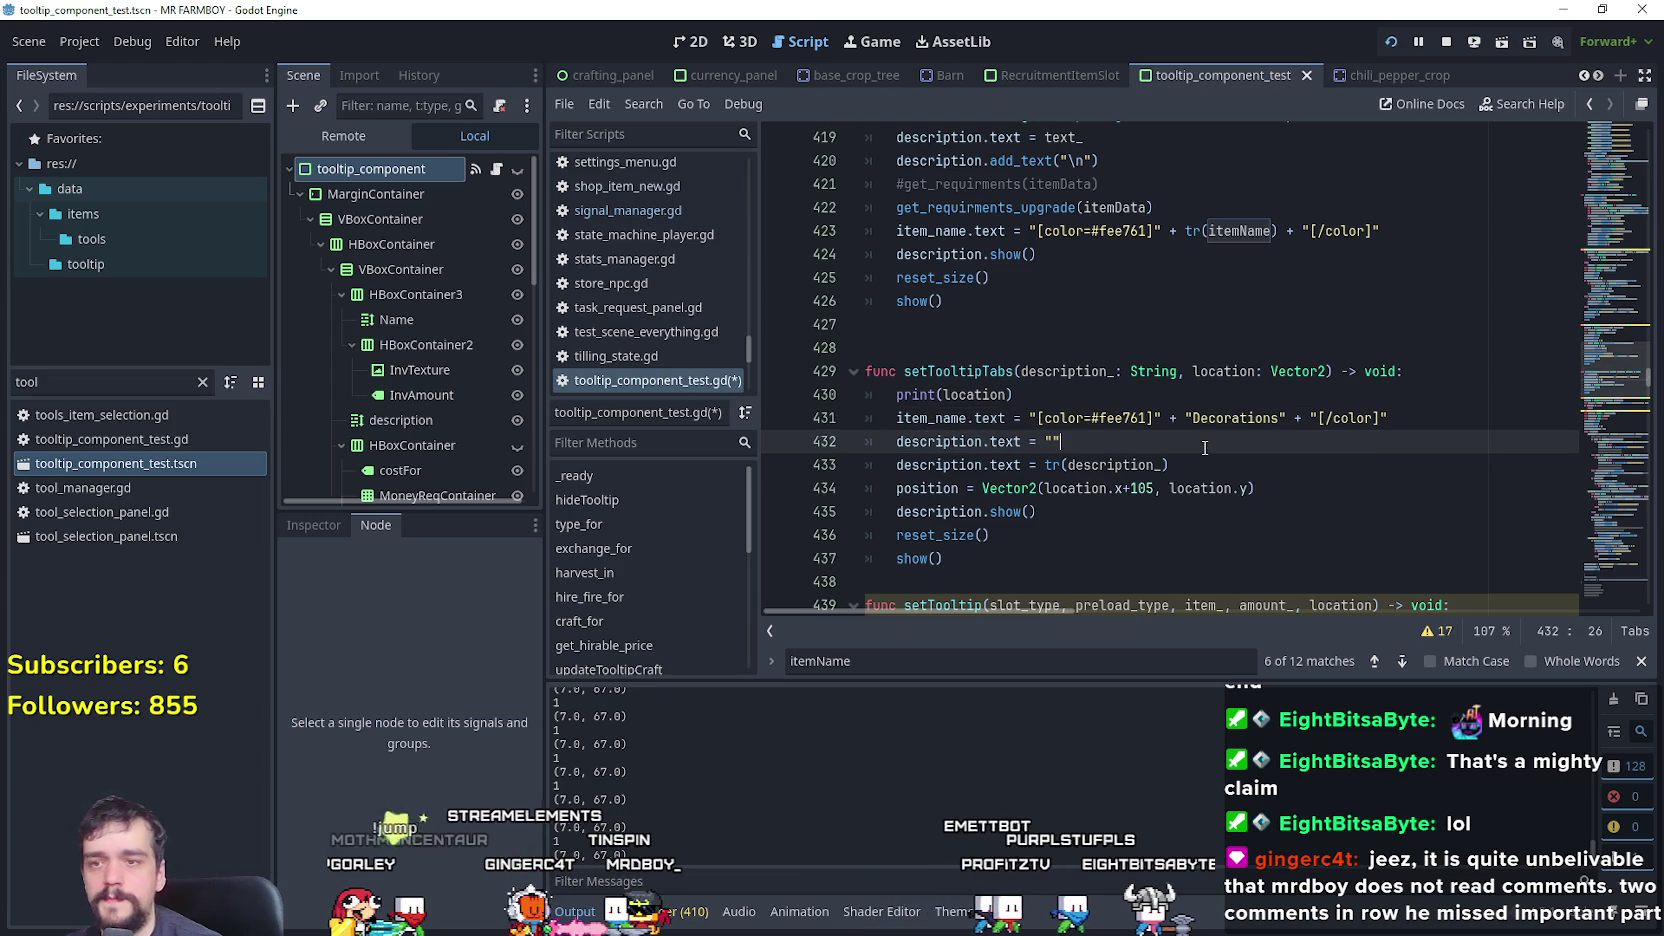
key(ctrl+s)
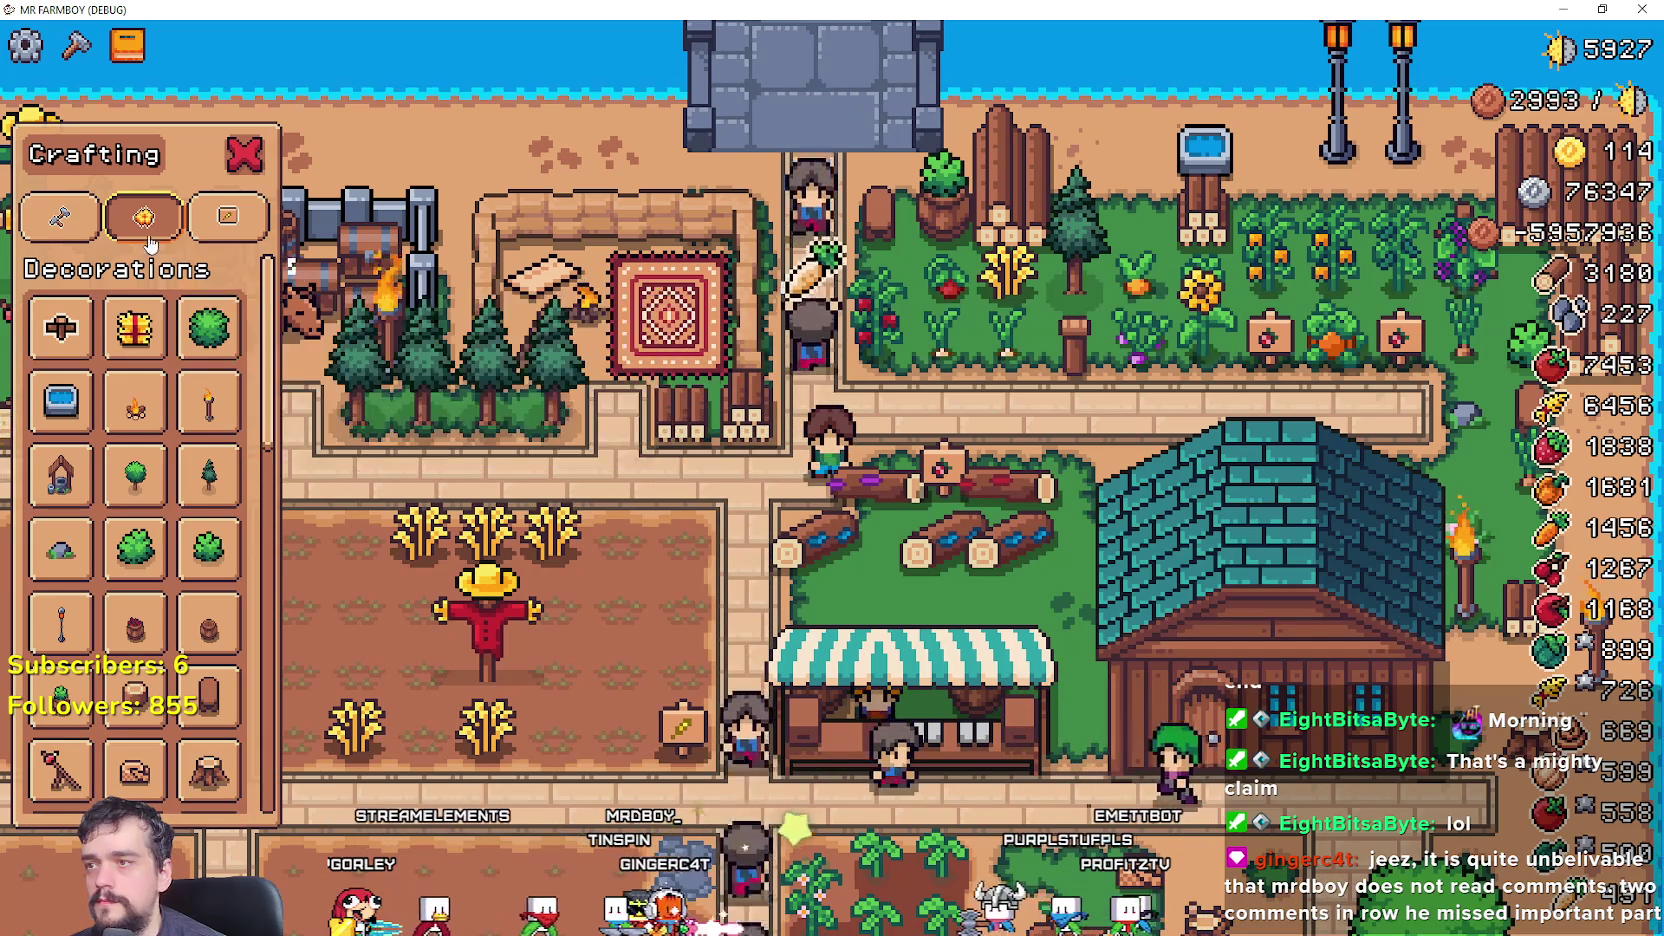
mouse_move(145, 230)
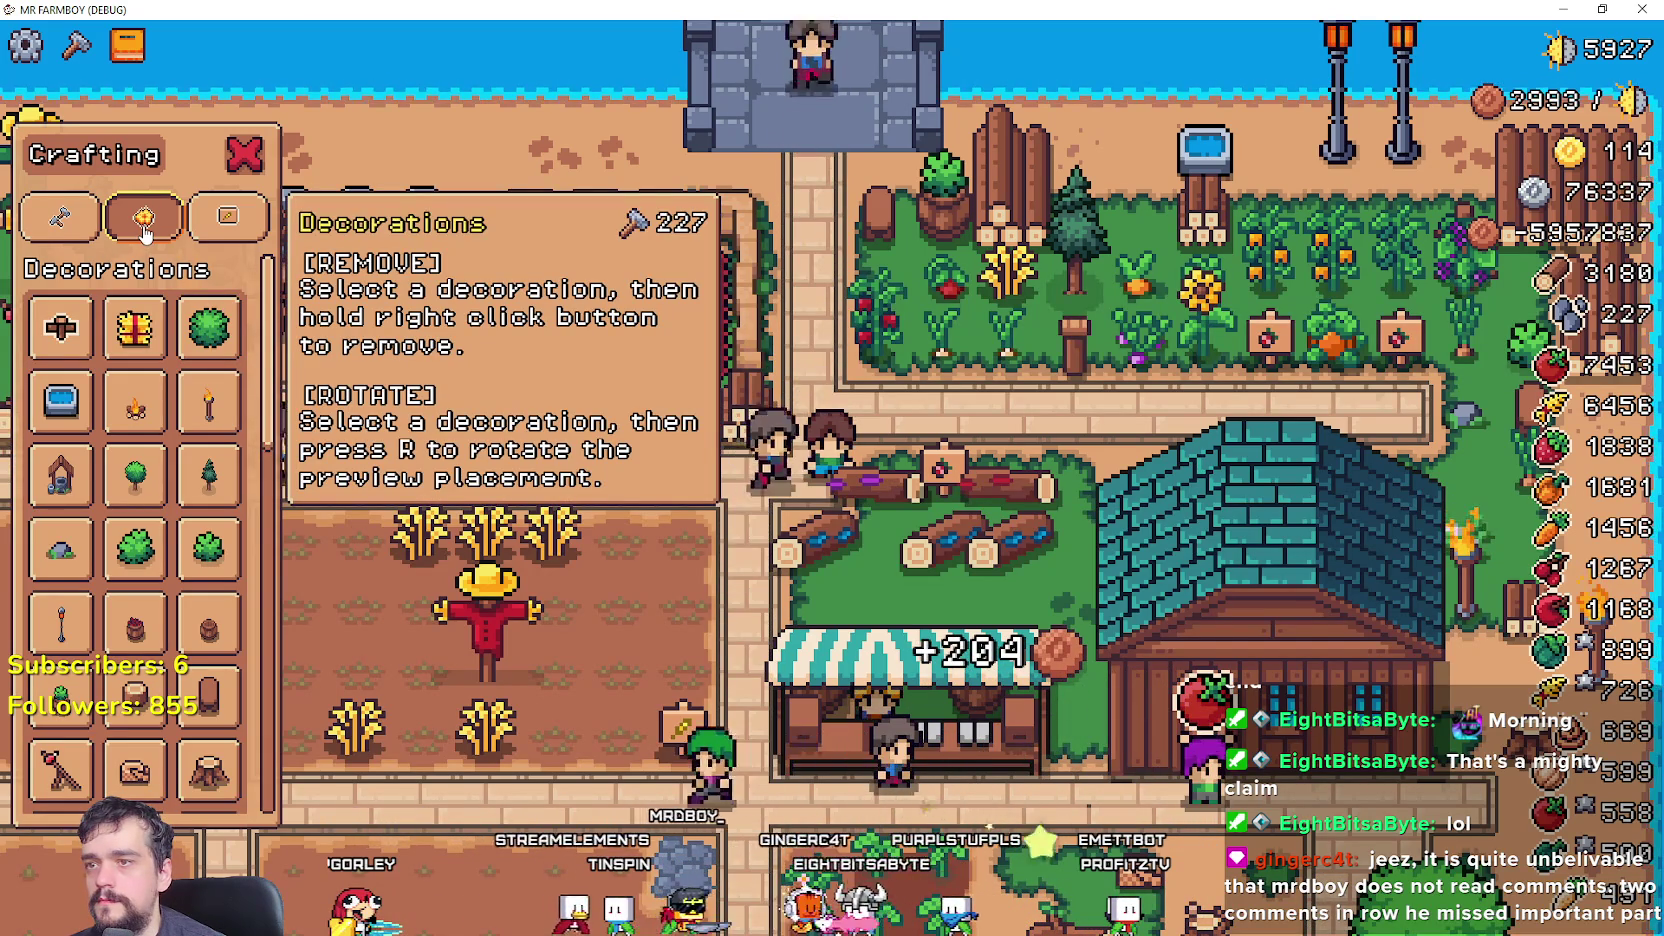
key(alt+Tab)
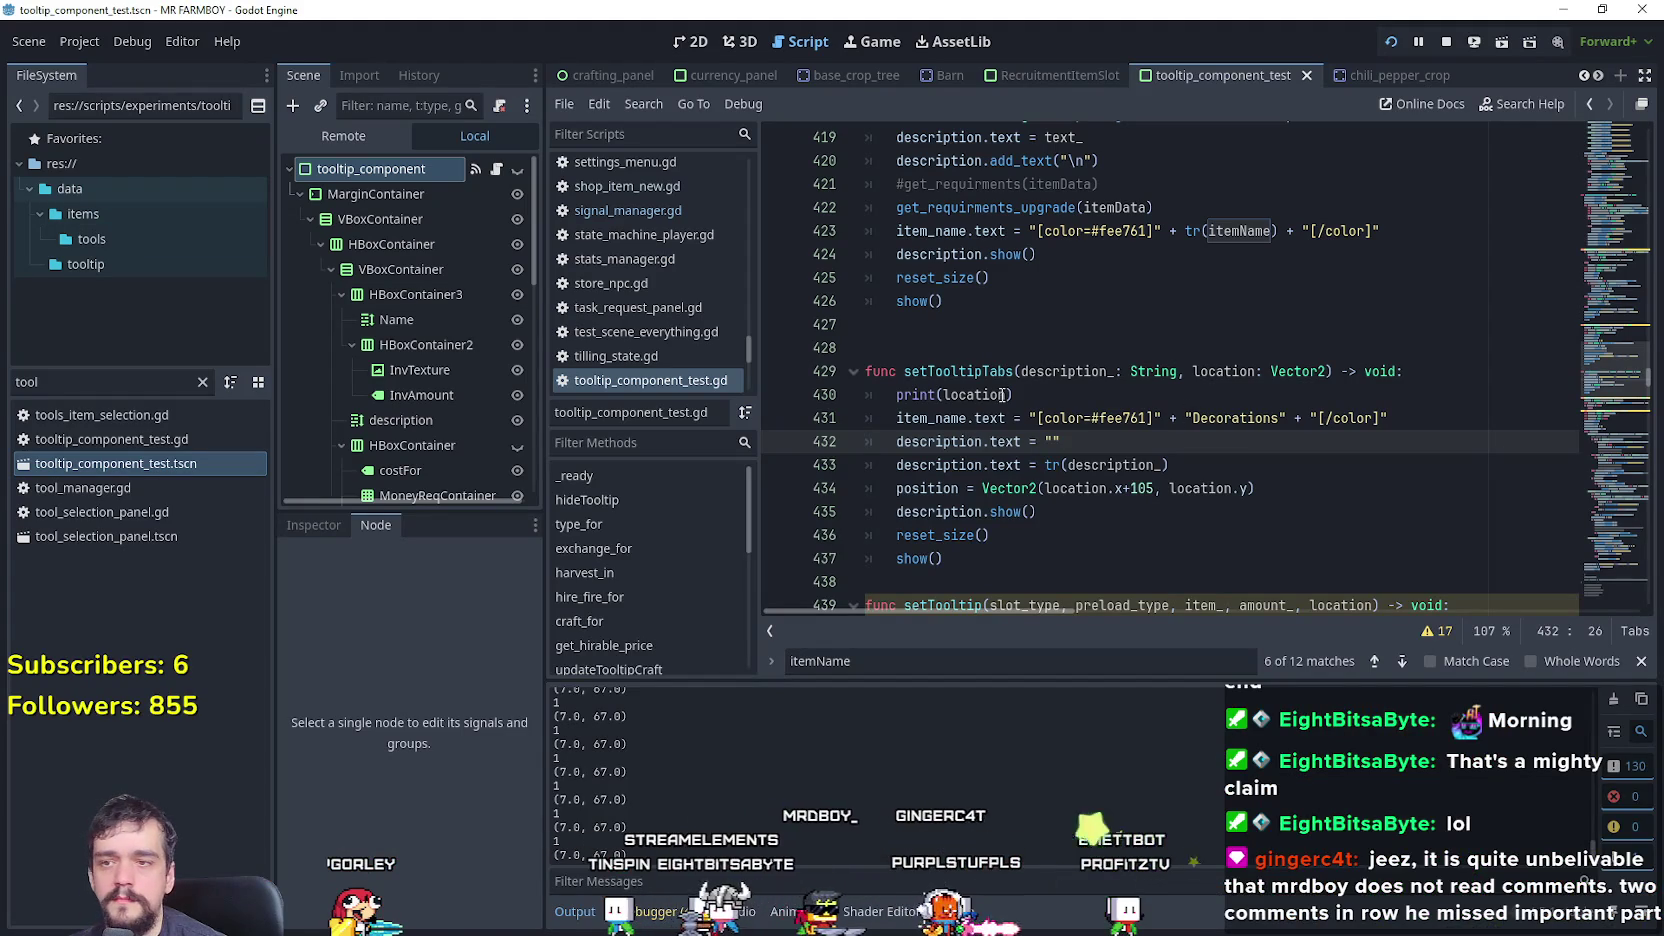
- Copy the inv_amount line into setTooltipTabs as inv_amount.hide() and test-run the game
click(1037, 394)
click(1160, 535)
scroll(1100, 450, down, 6)
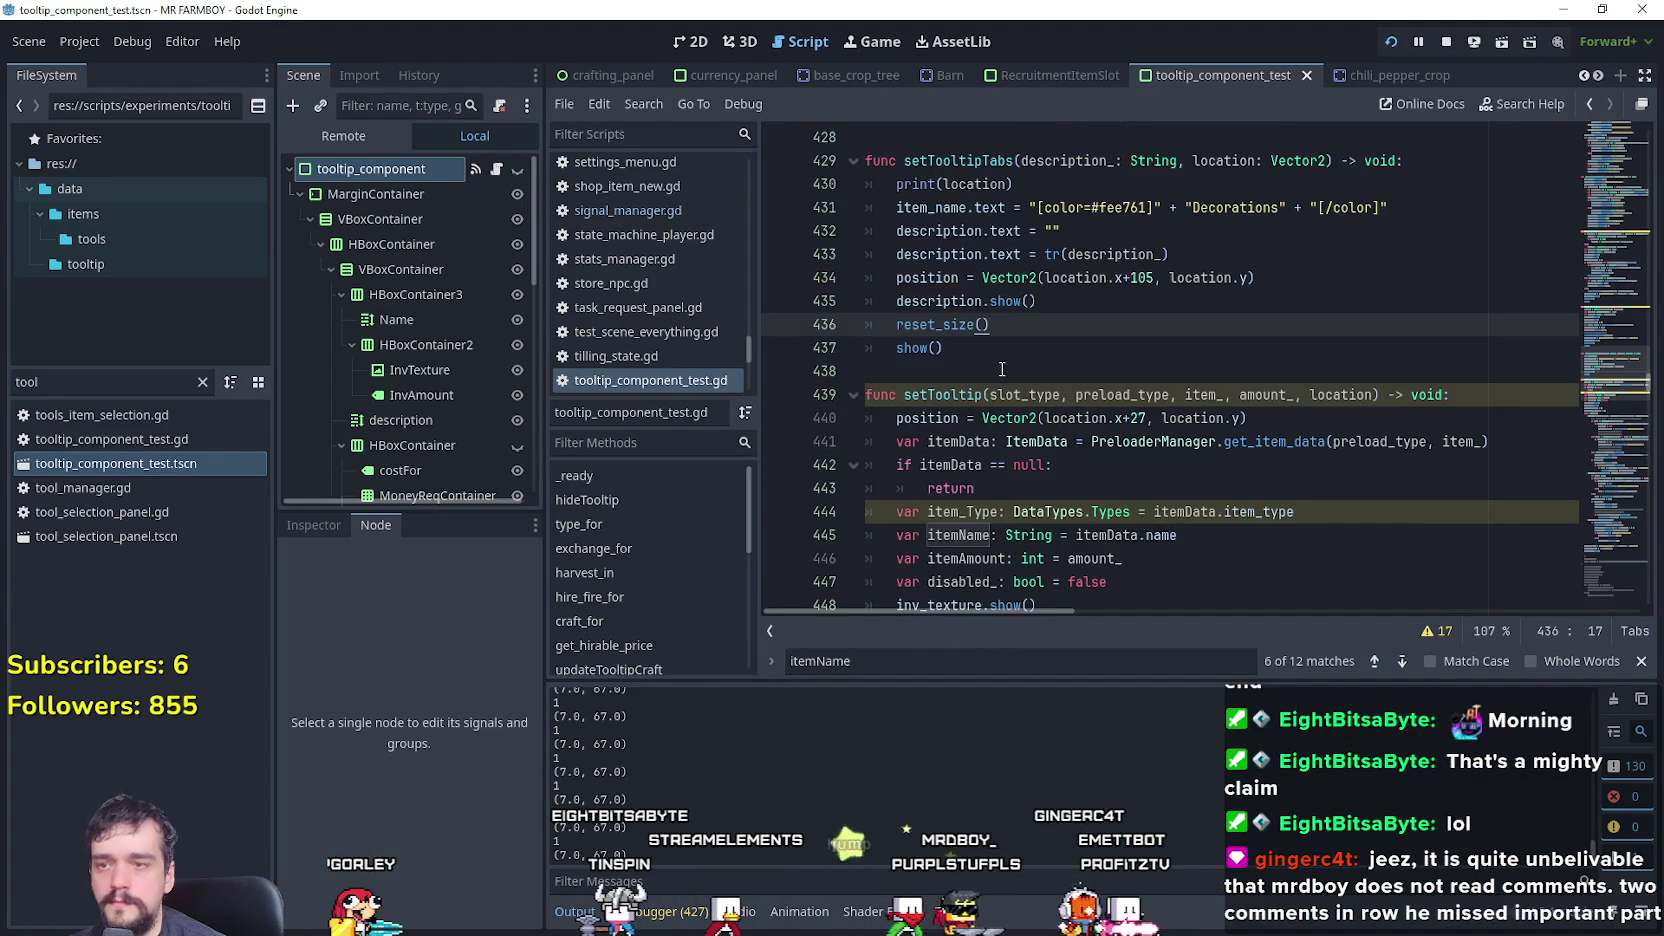
drag(1029, 418, 982, 418)
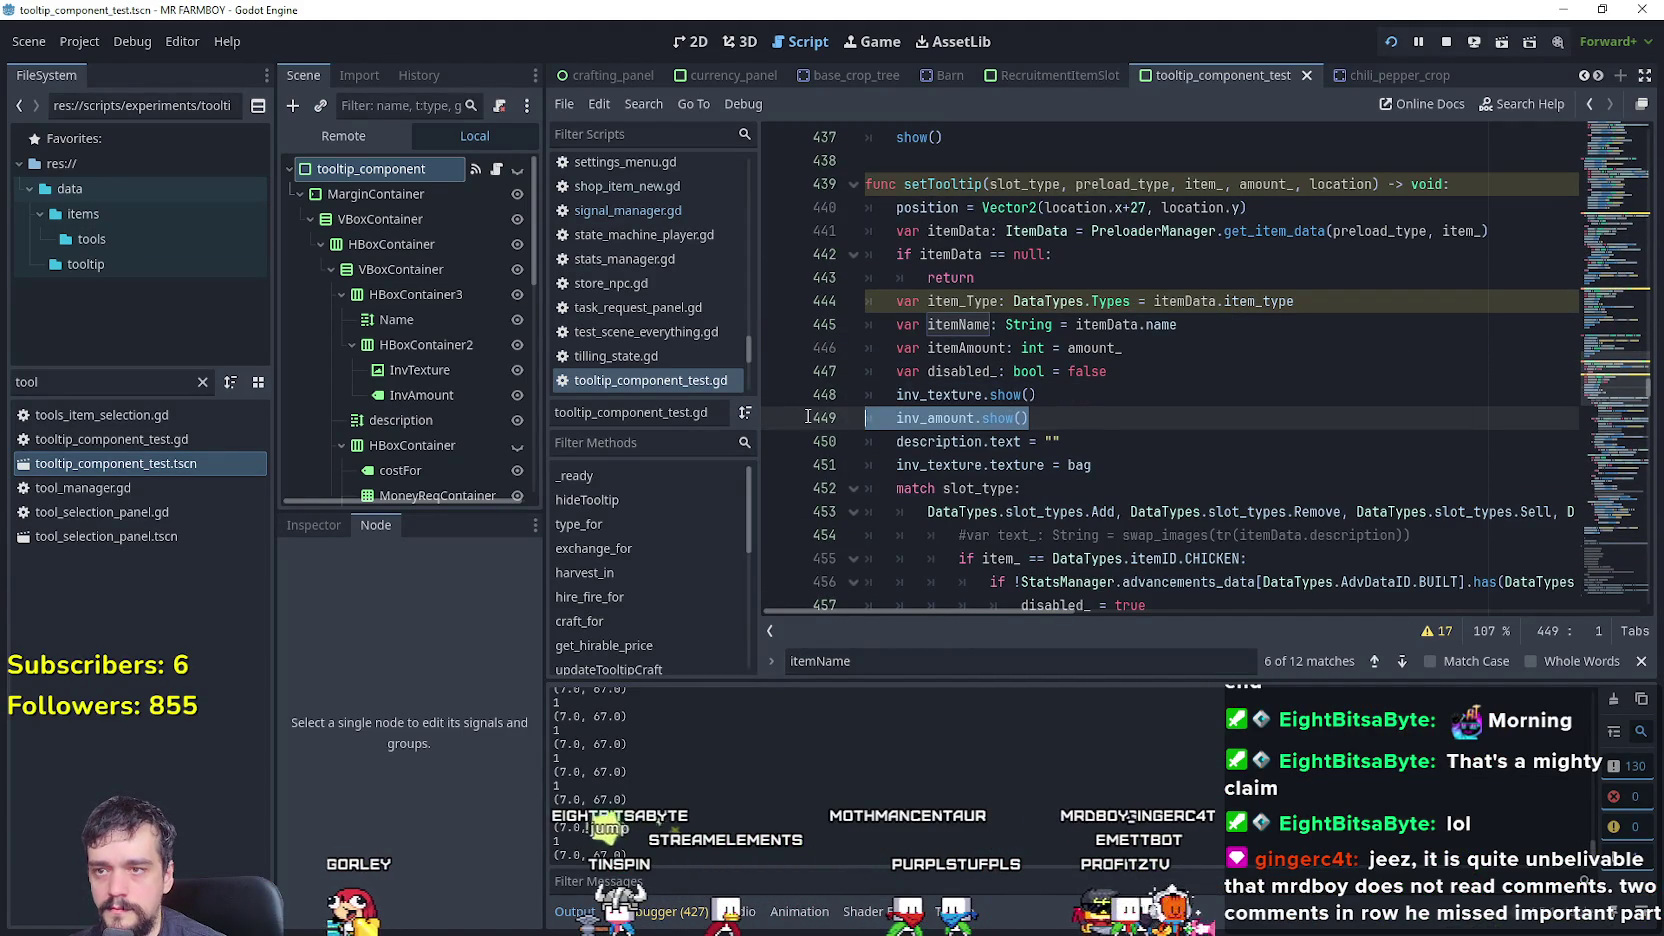
scroll(1095, 410, up, 4)
click(1078, 381)
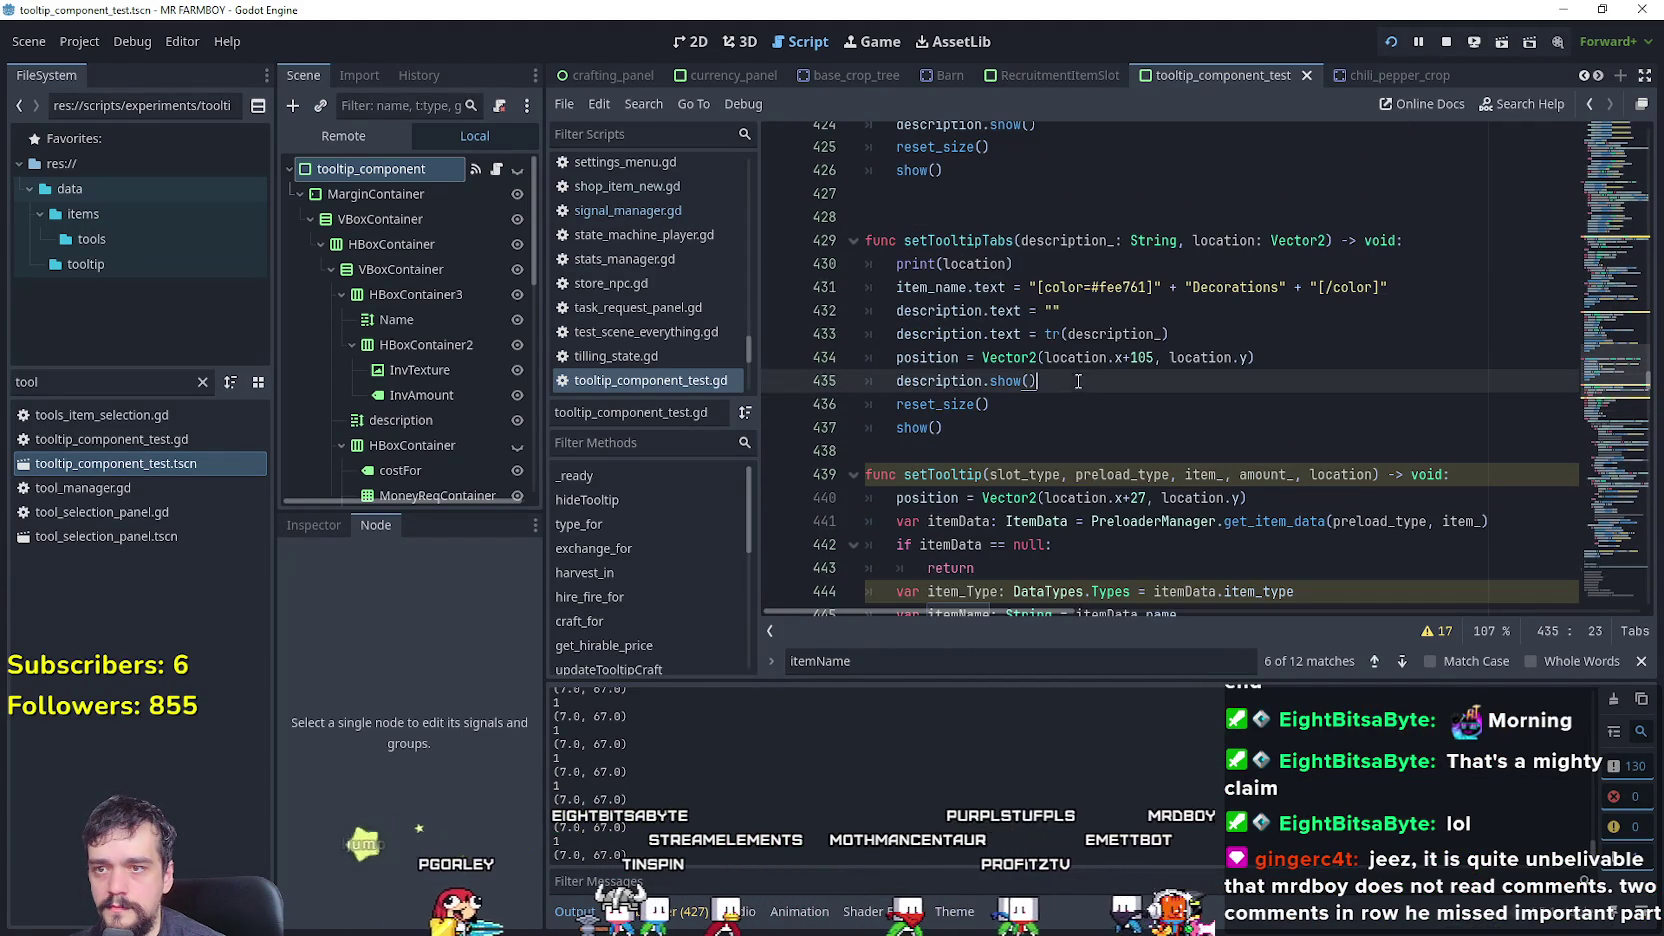
click(1110, 316)
key(Return)
text(inv_amount.show())
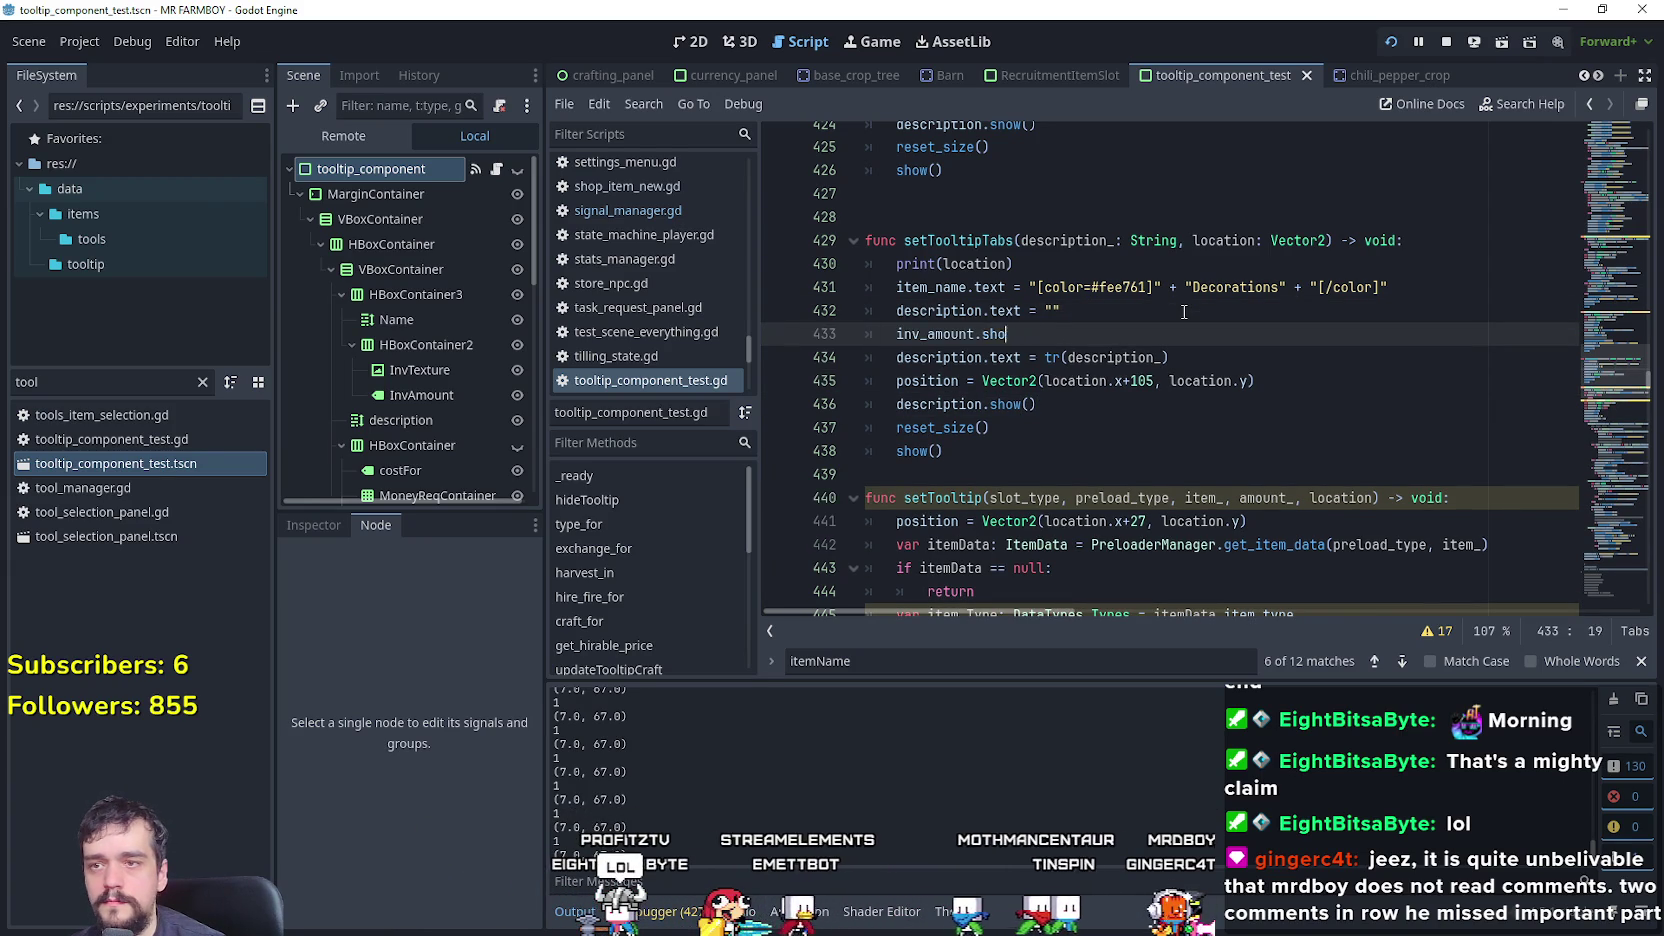
text(de()
key(Return)
key(ctrl+s)
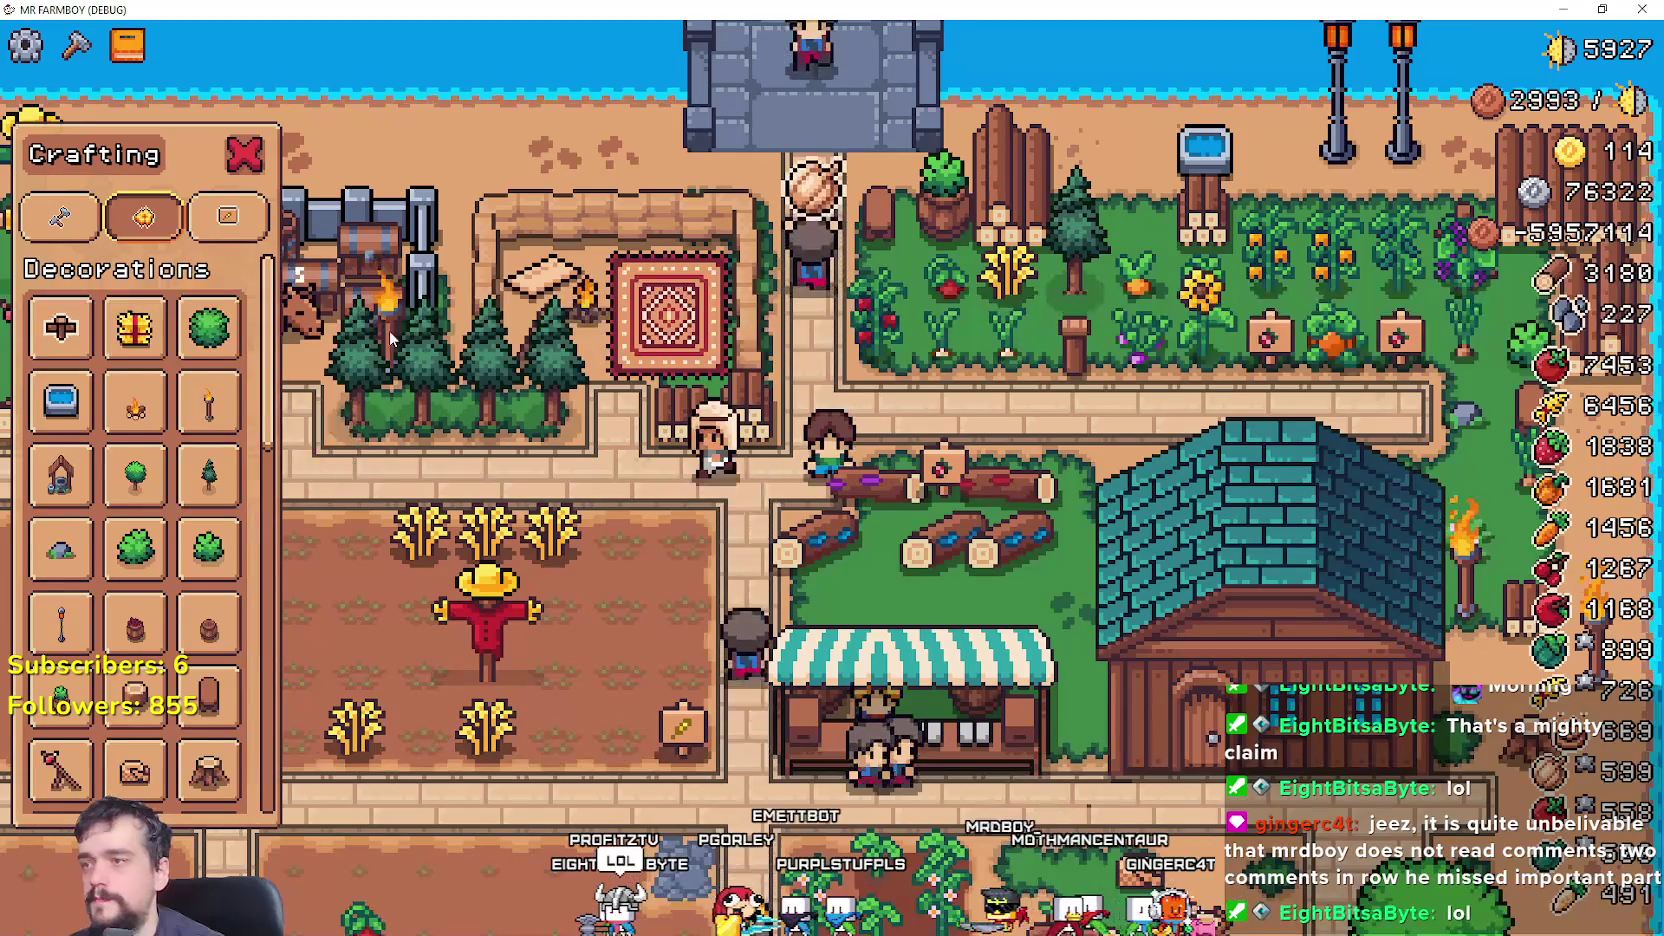
mouse_move(115, 250)
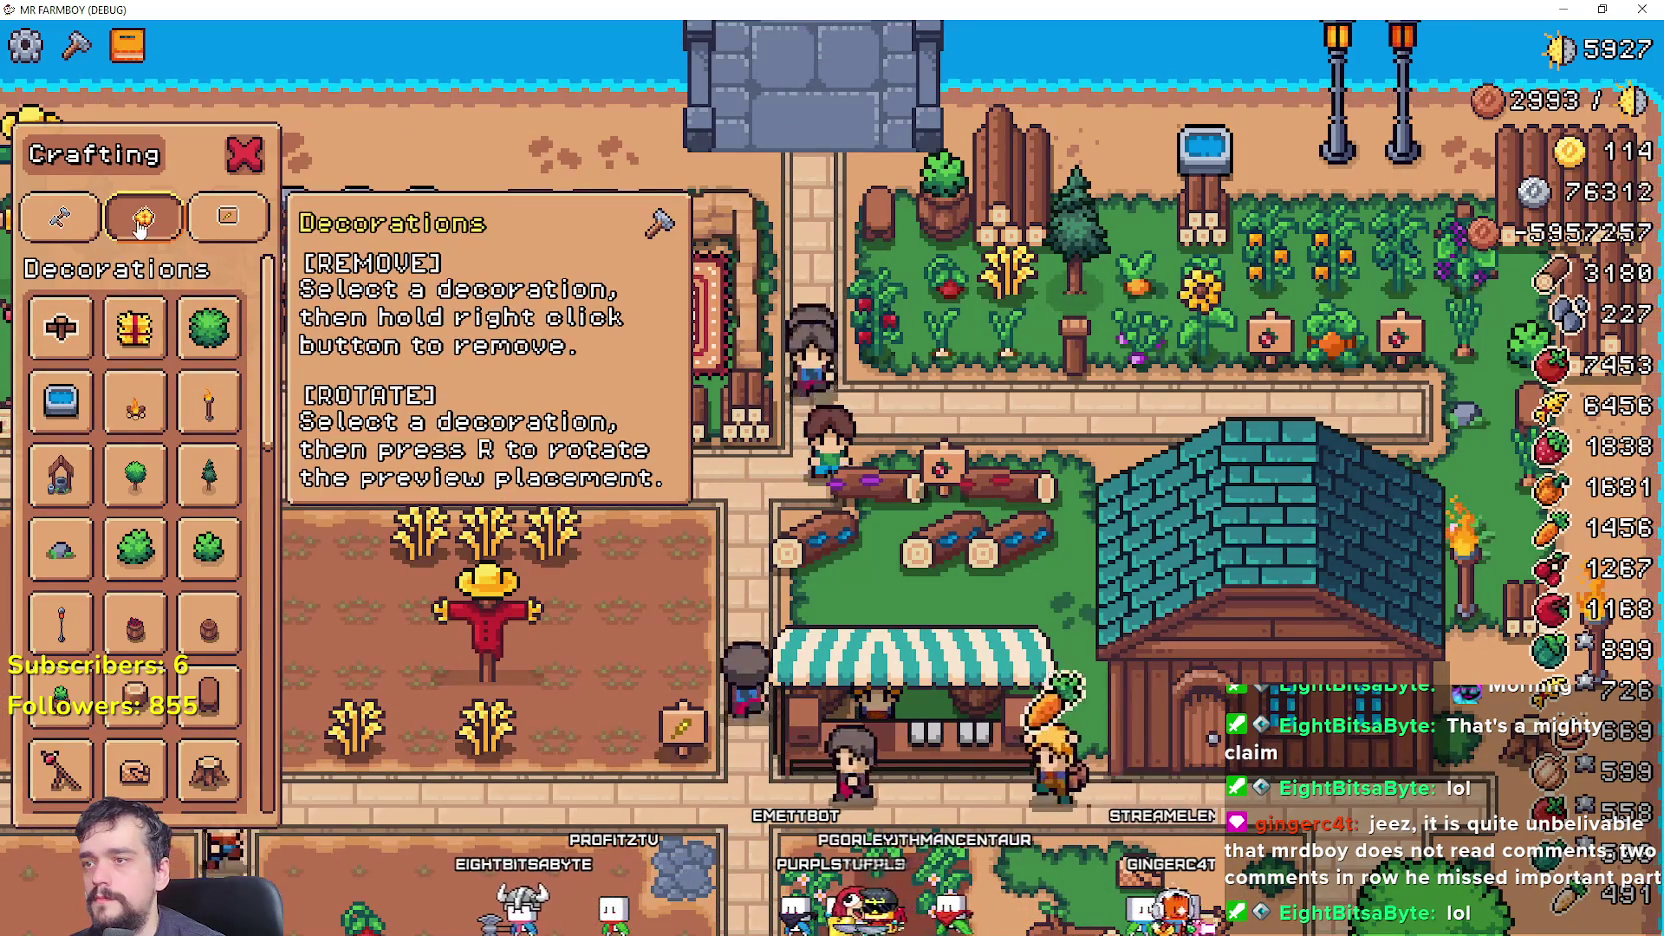
key(F8)
- Add inv_texture.hide() below it, save, and run the game again
key(Return)
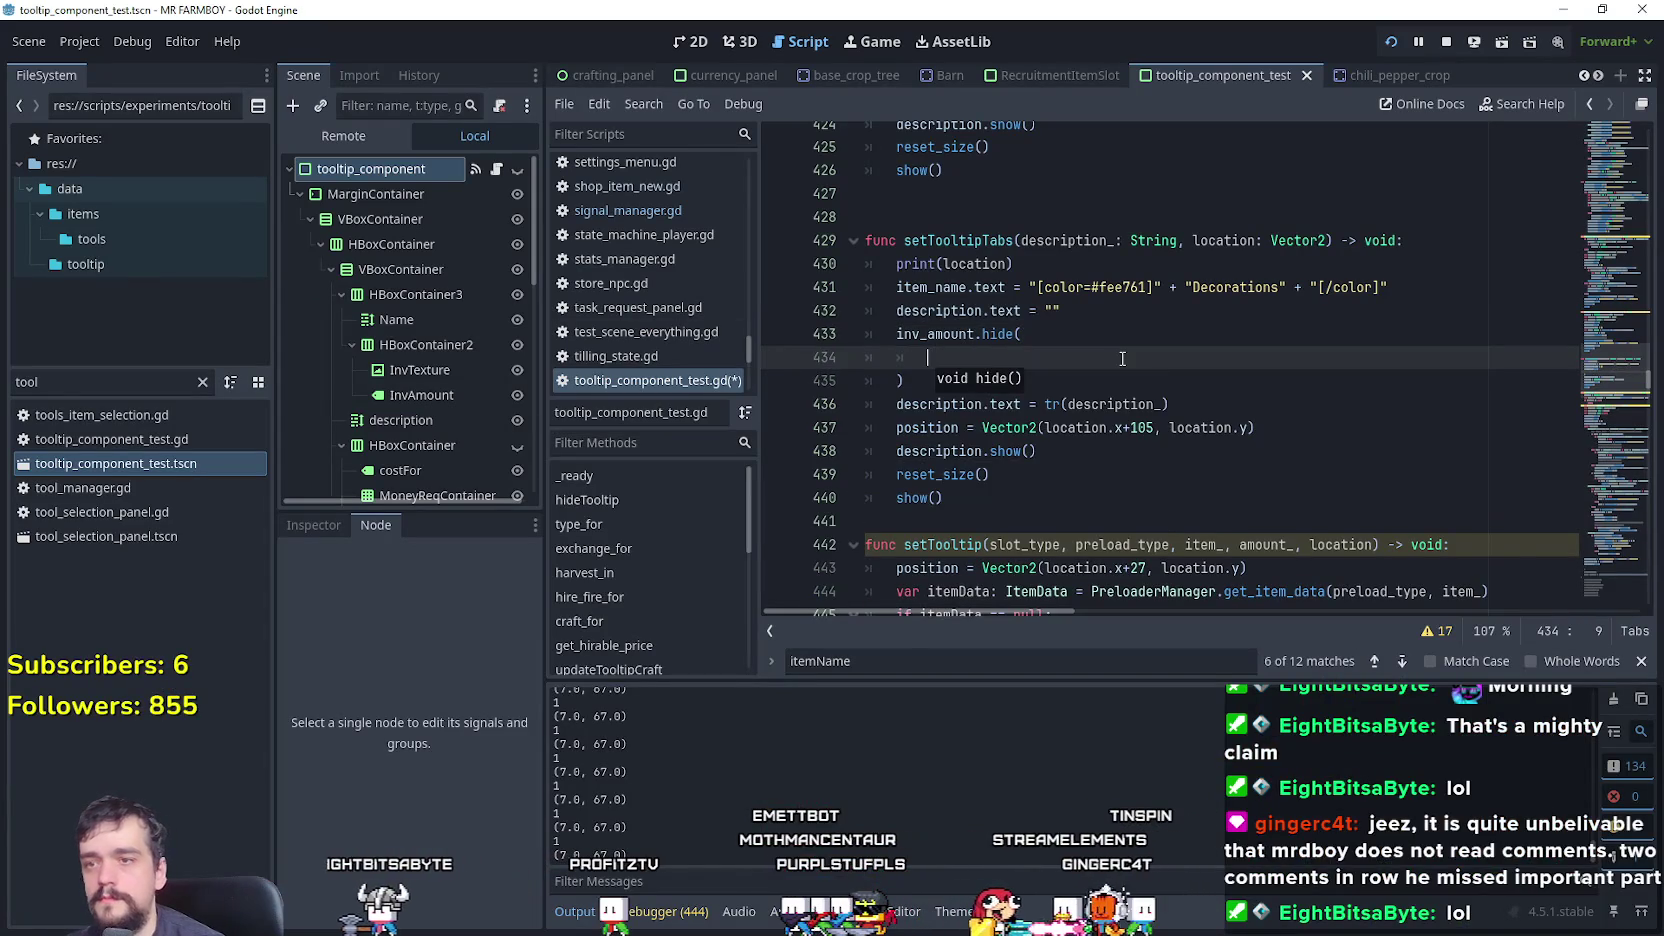
text(i)
key(ctrl+z)
key(ctrl+z)
key(End)
key(Return)
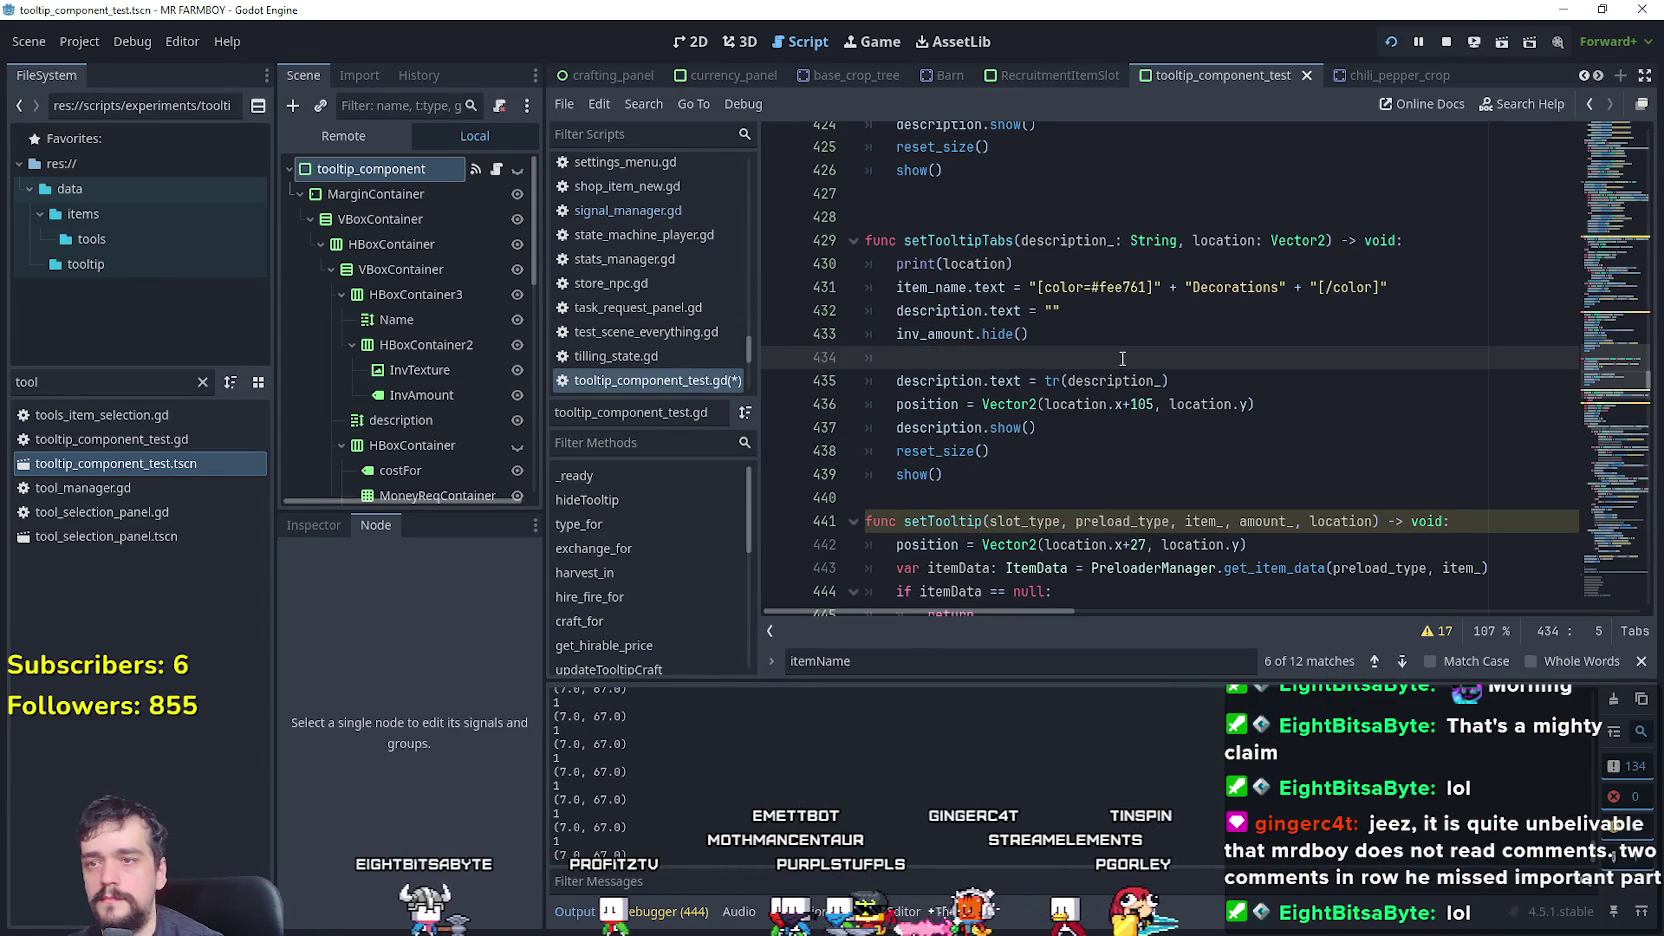
text(nv)
key(Down)
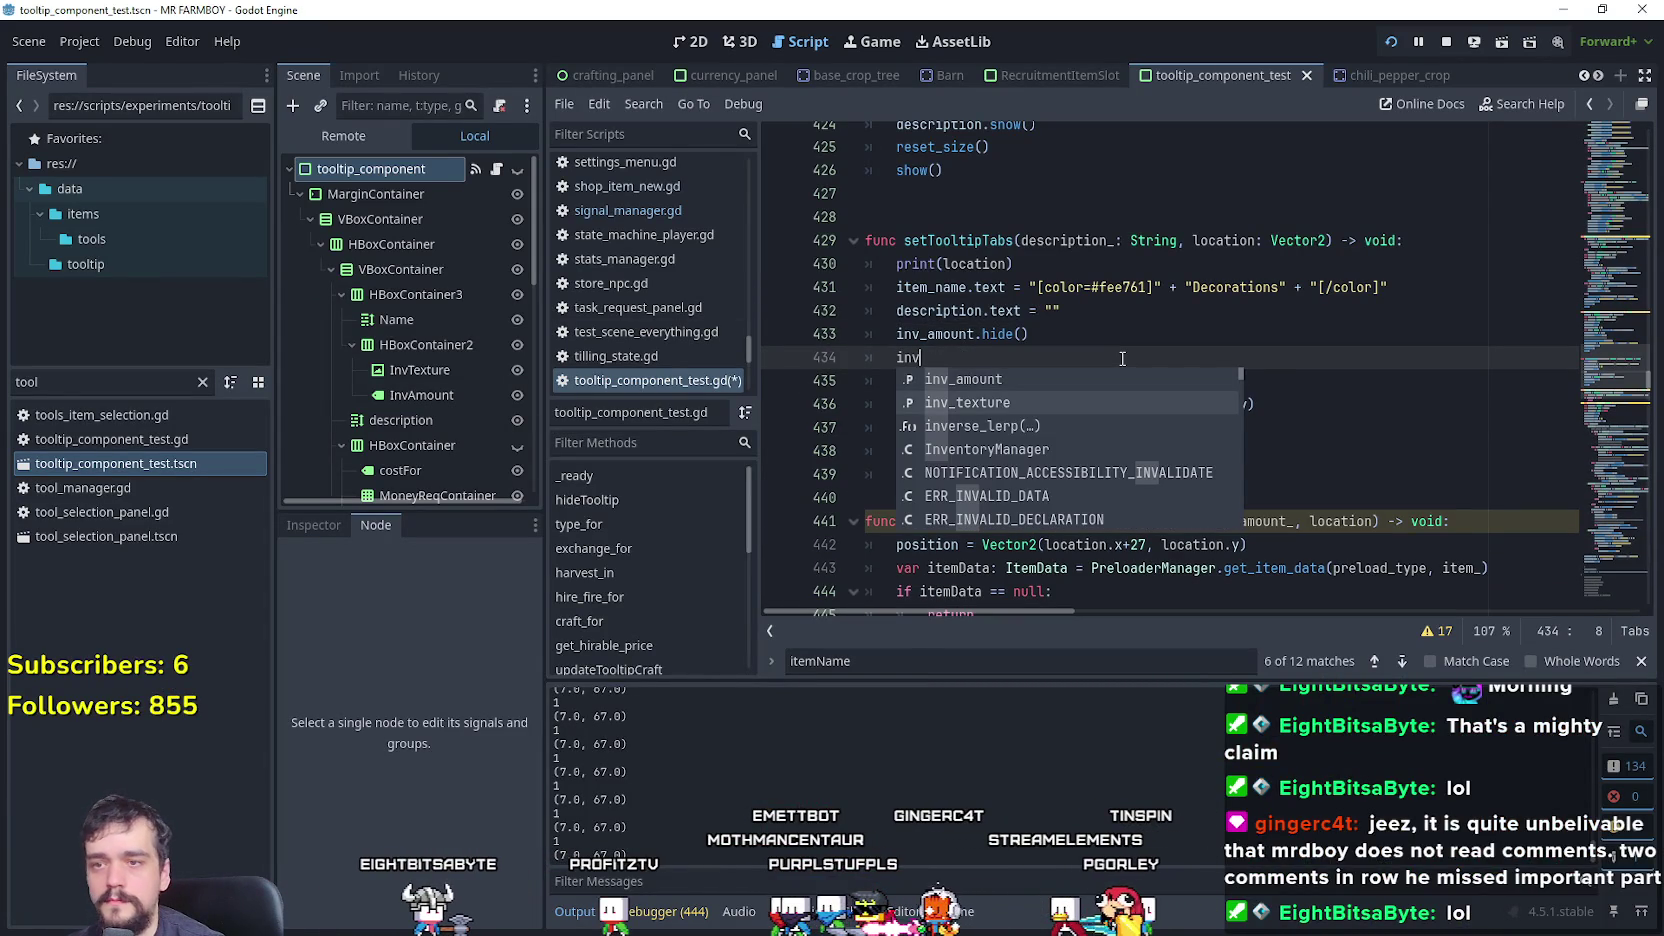
key(Return)
text(exture.hide()
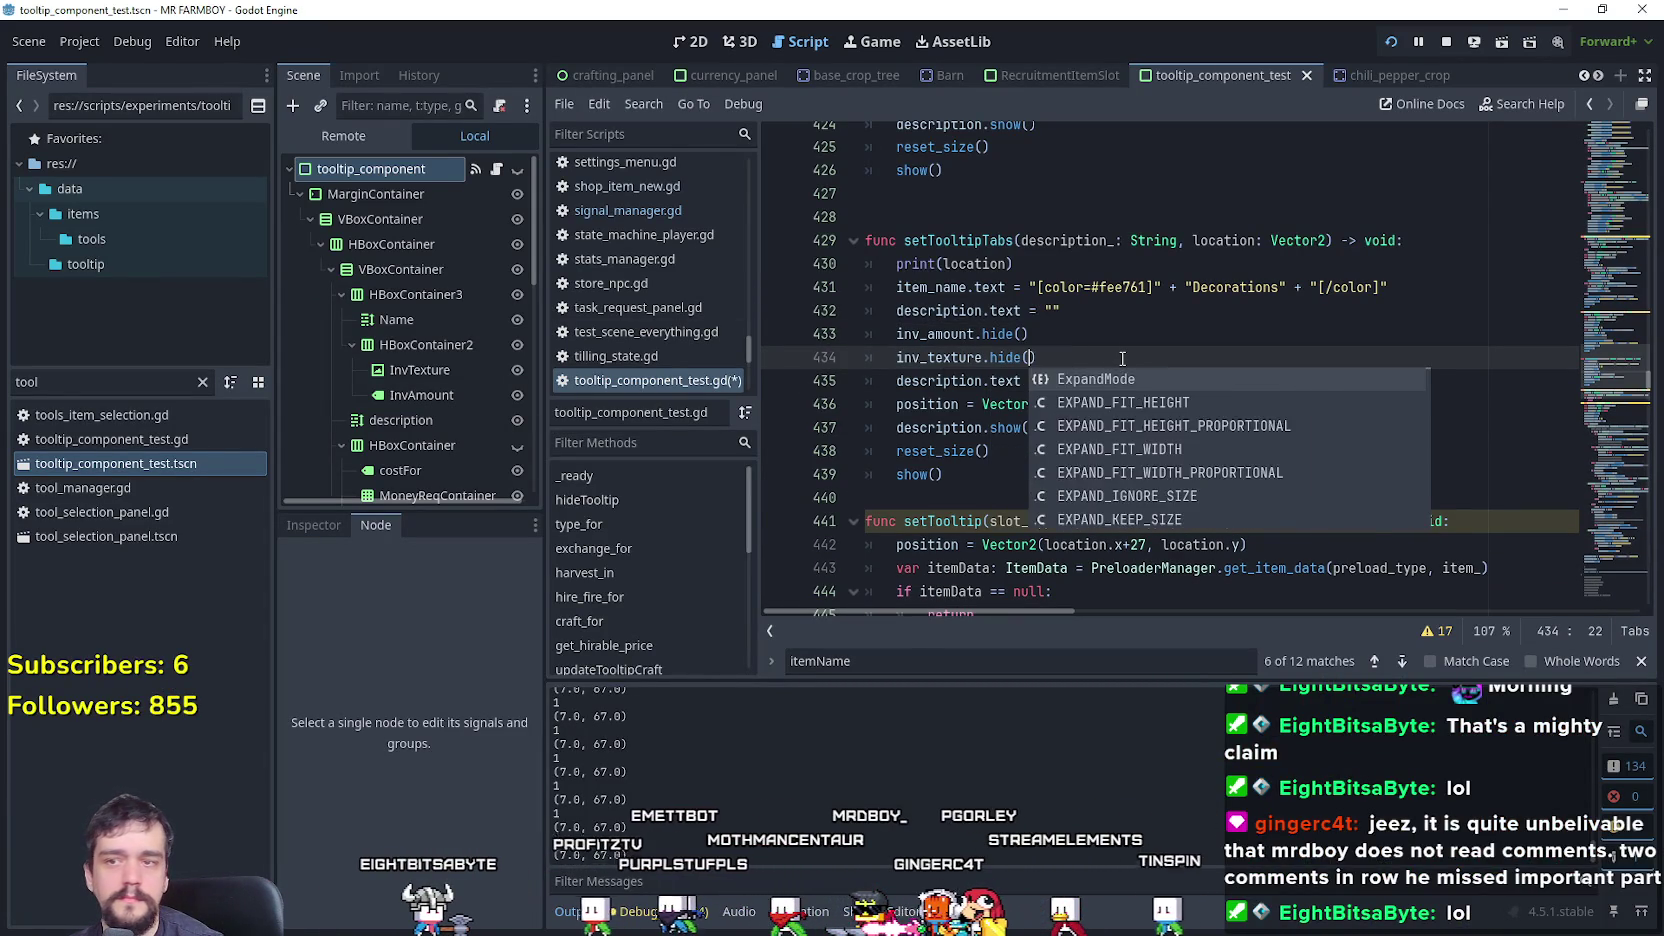
key(Return)
key(ctrl+s)
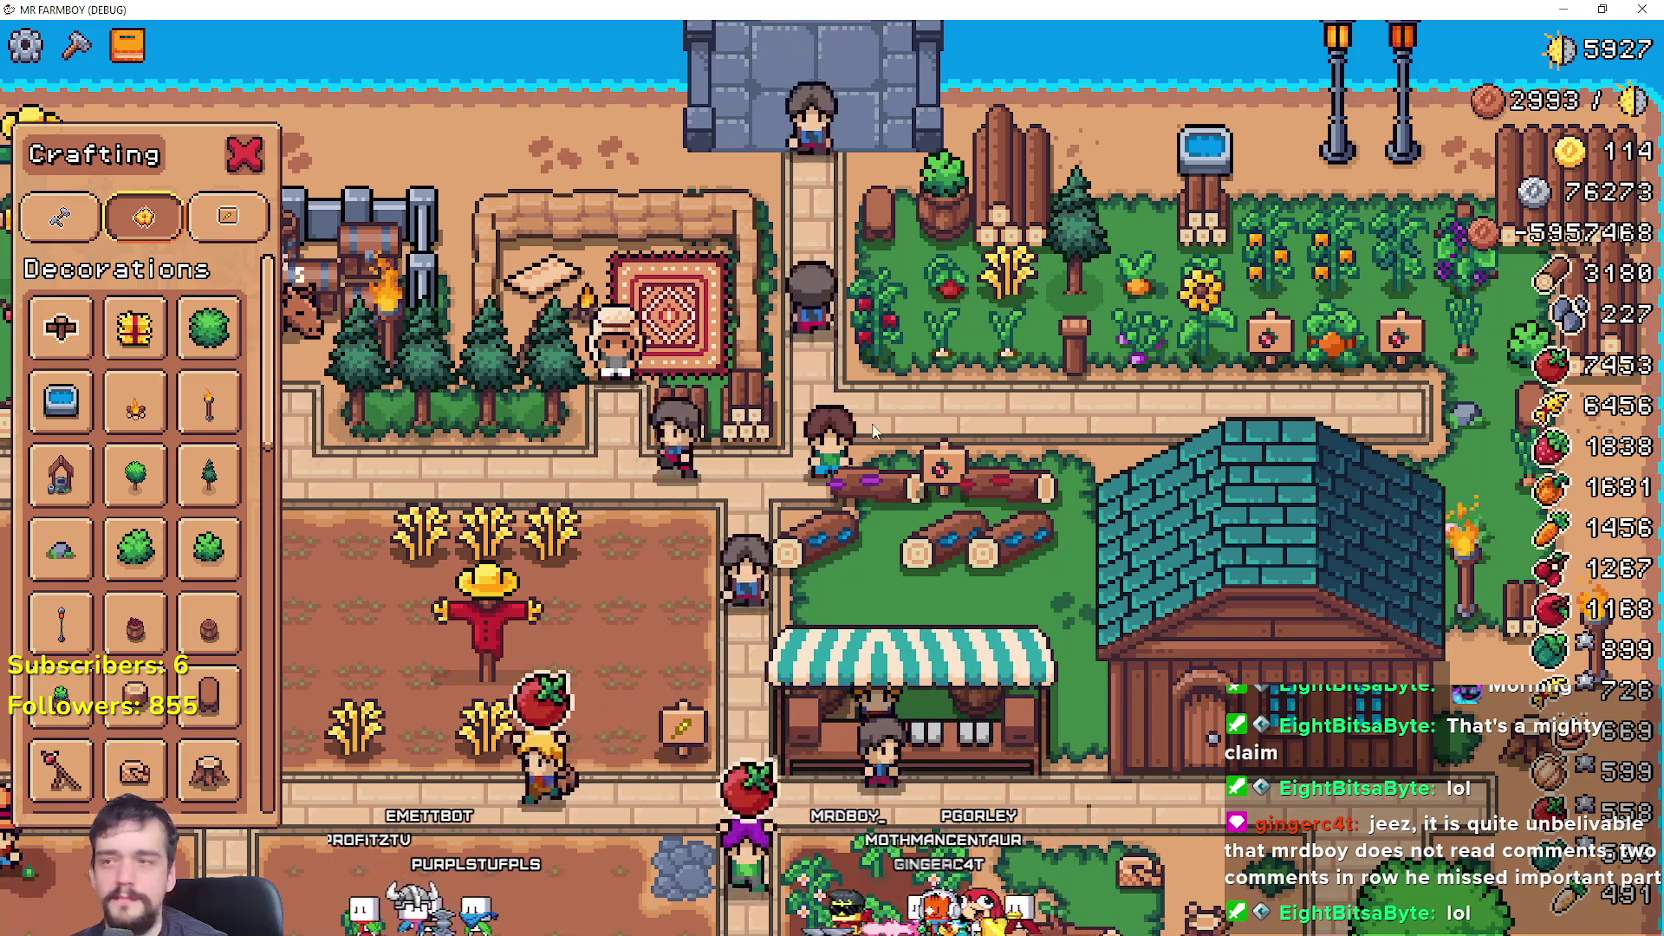
mouse_move(215, 337)
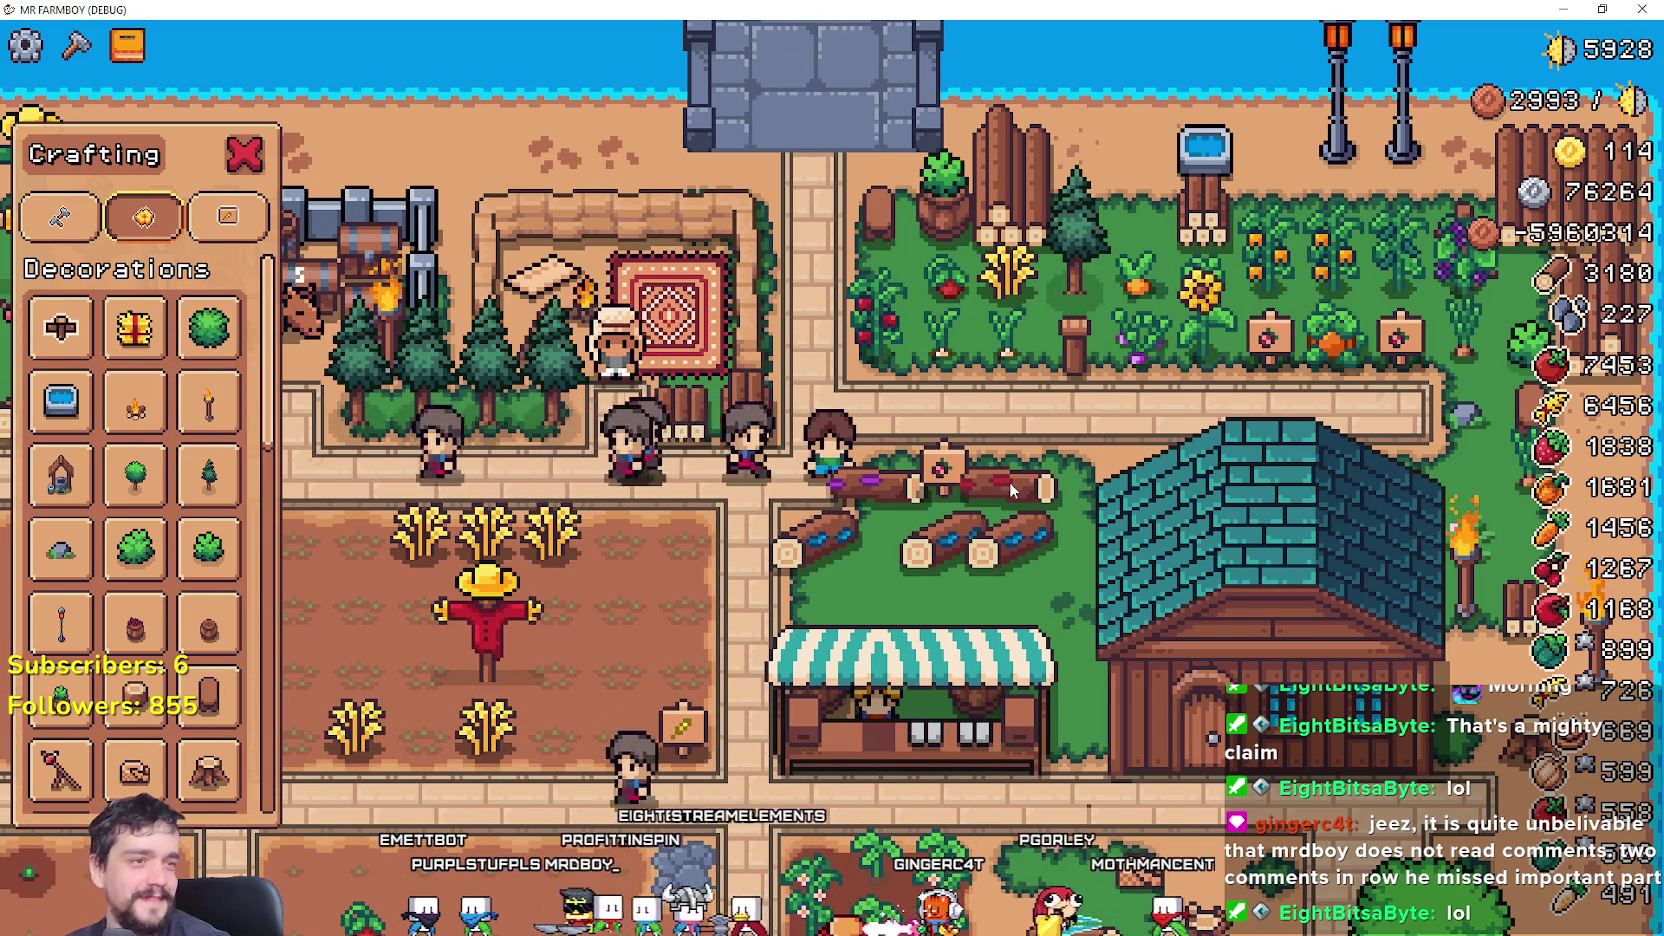
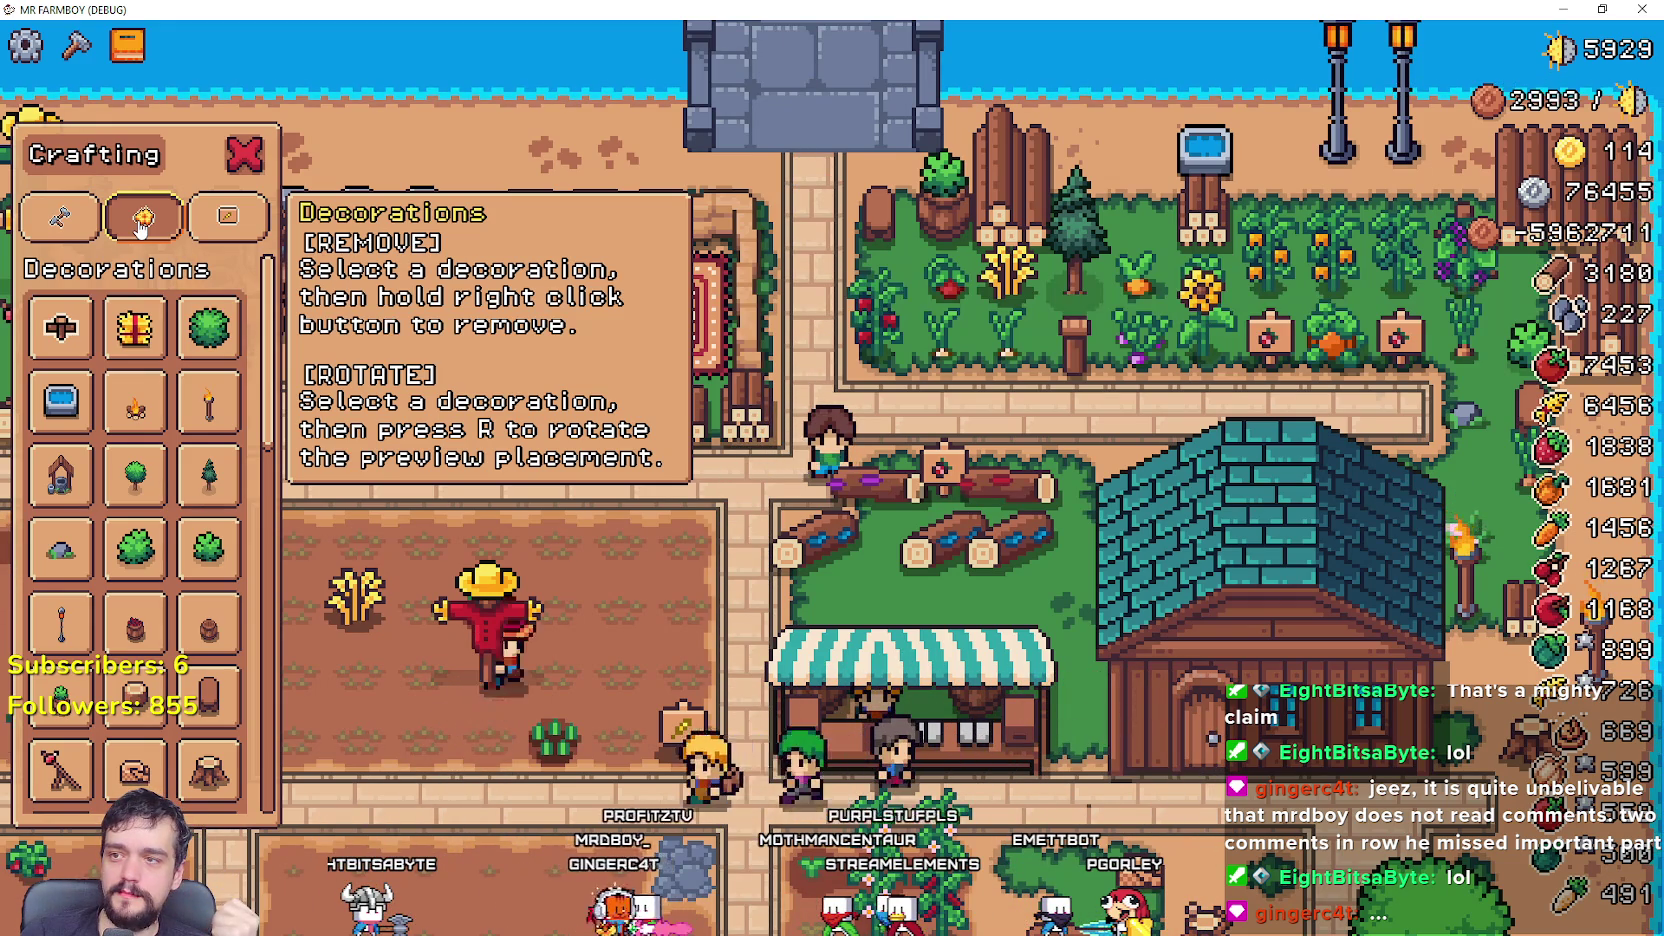
key(a)
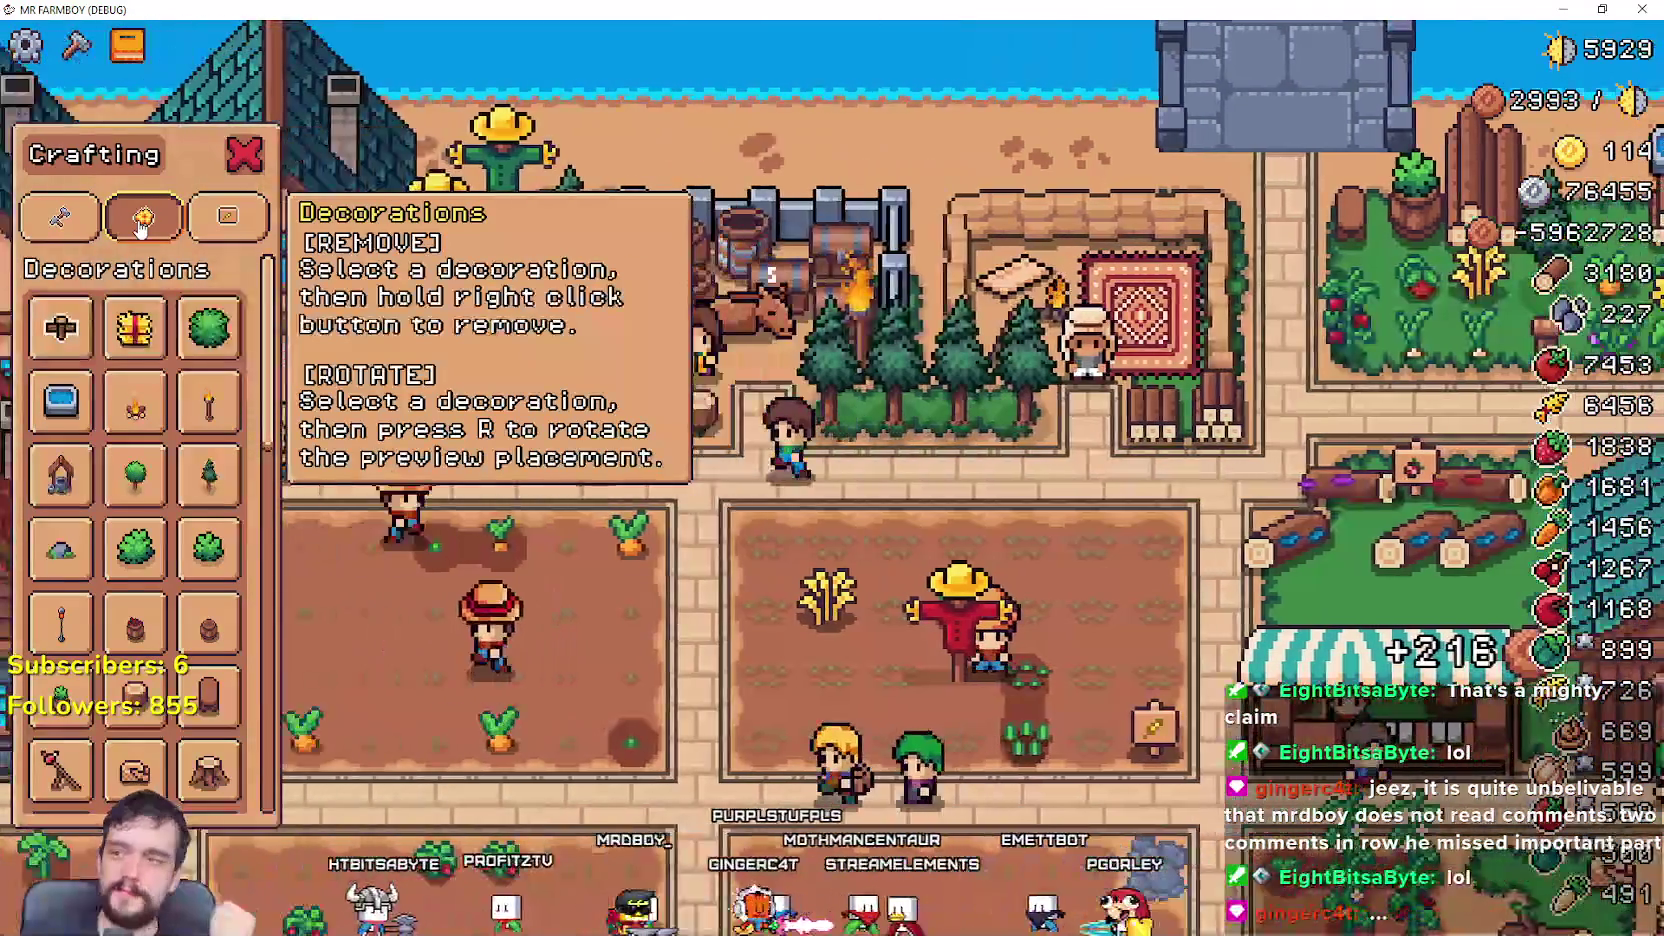
key(a)
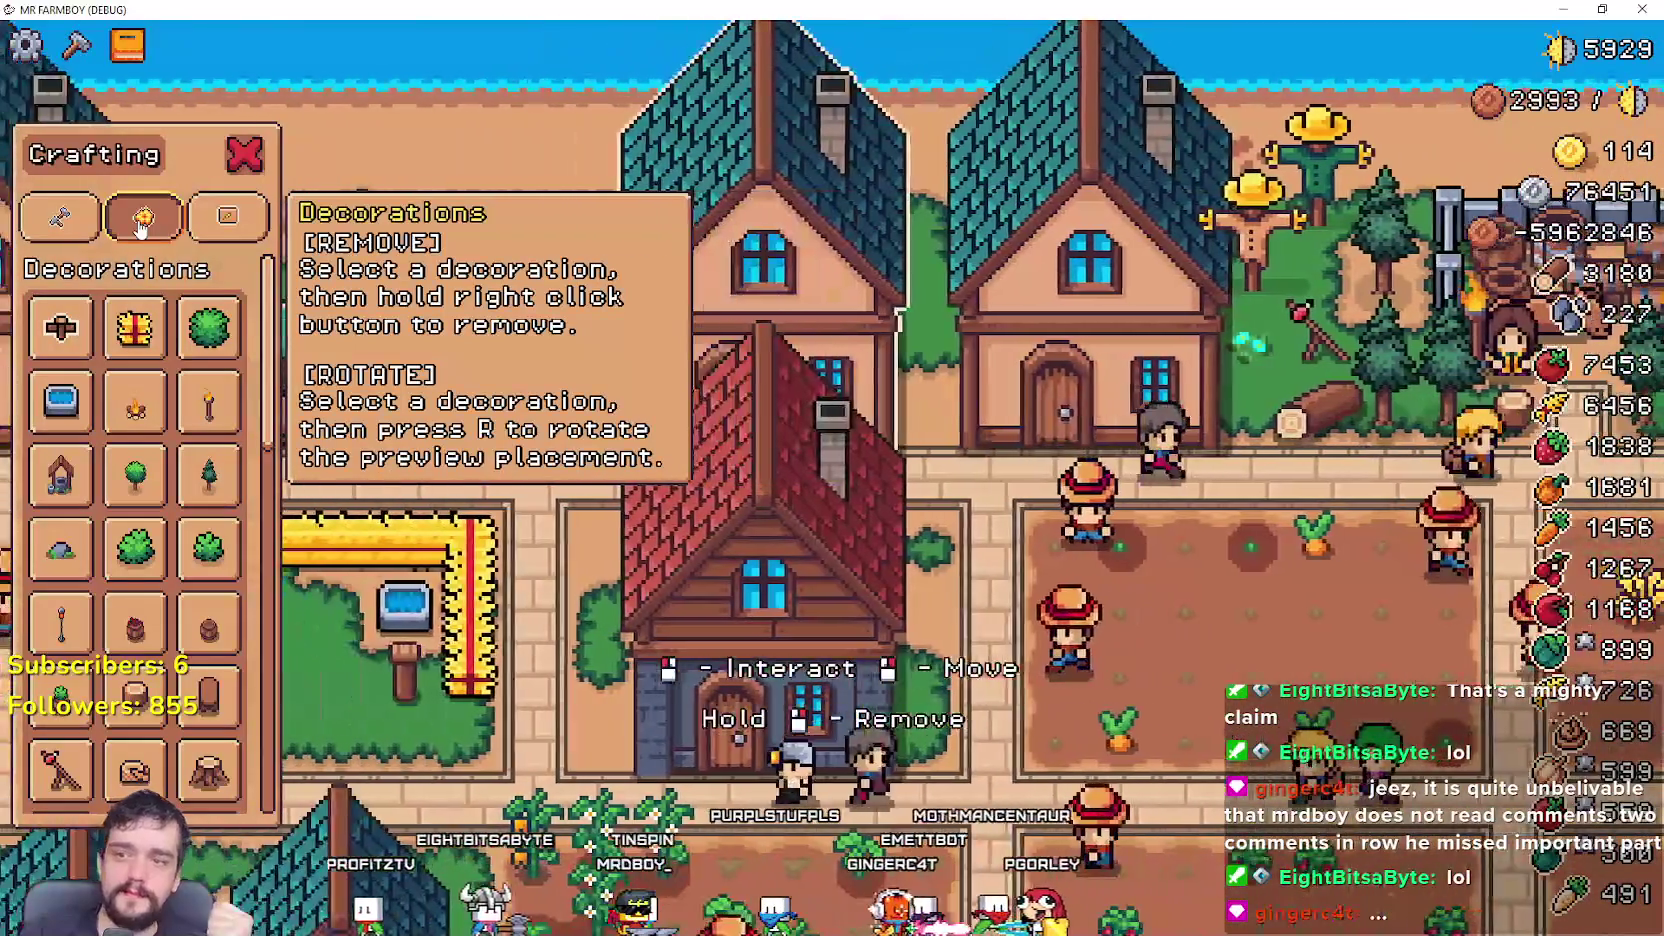
key(d)
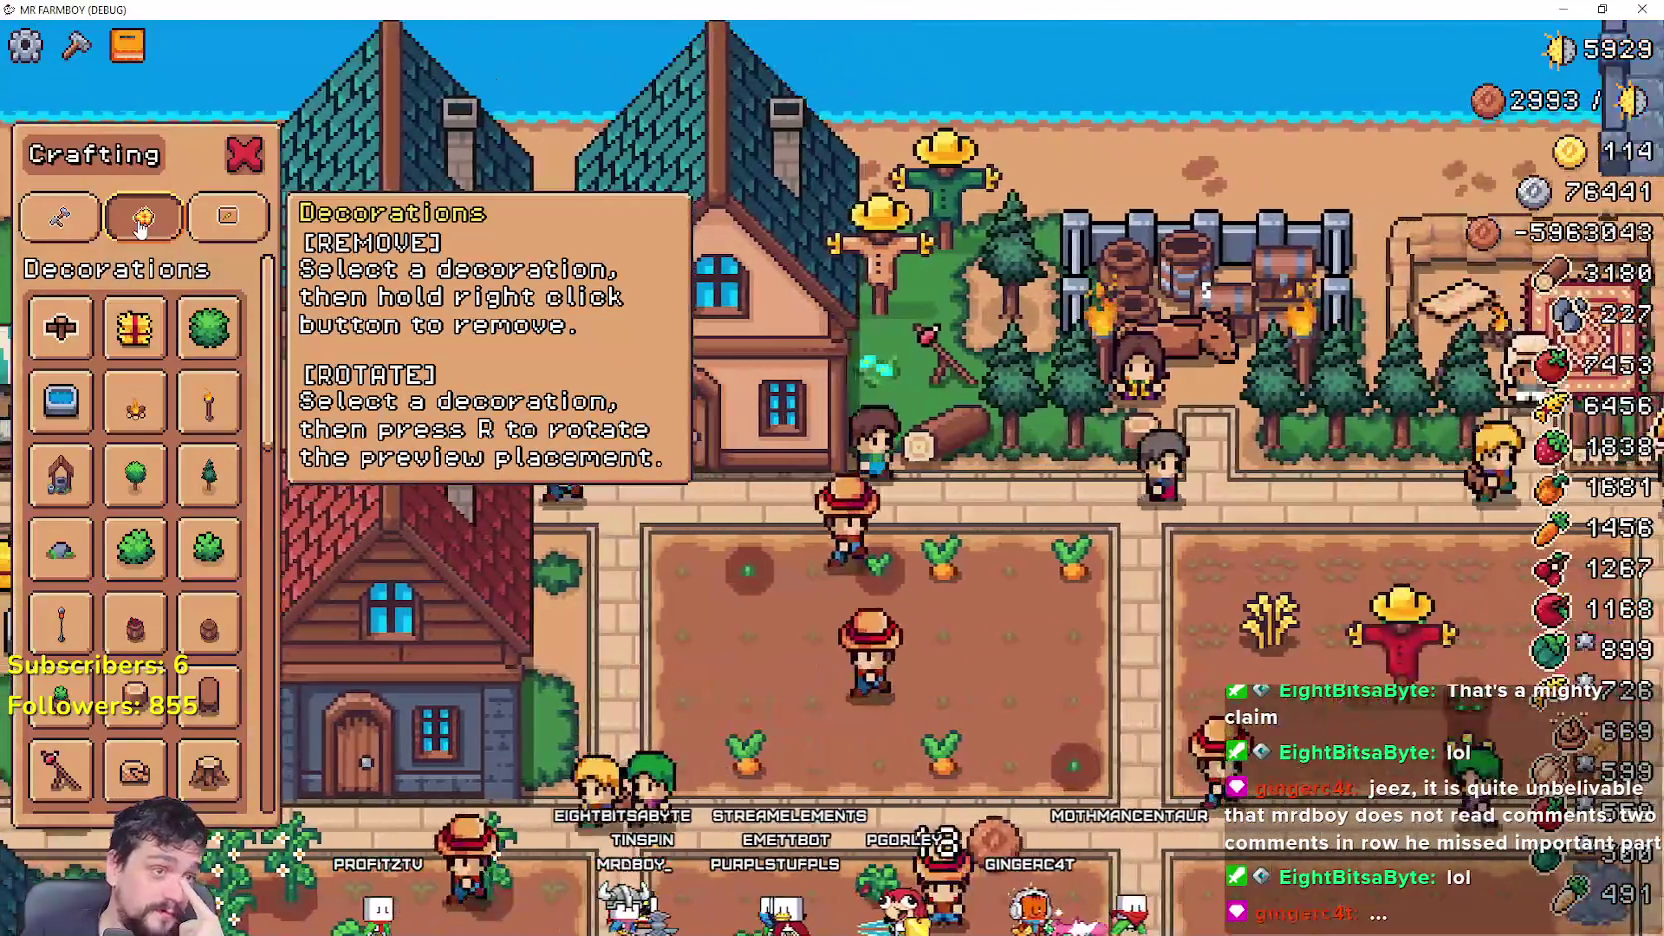
key(d)
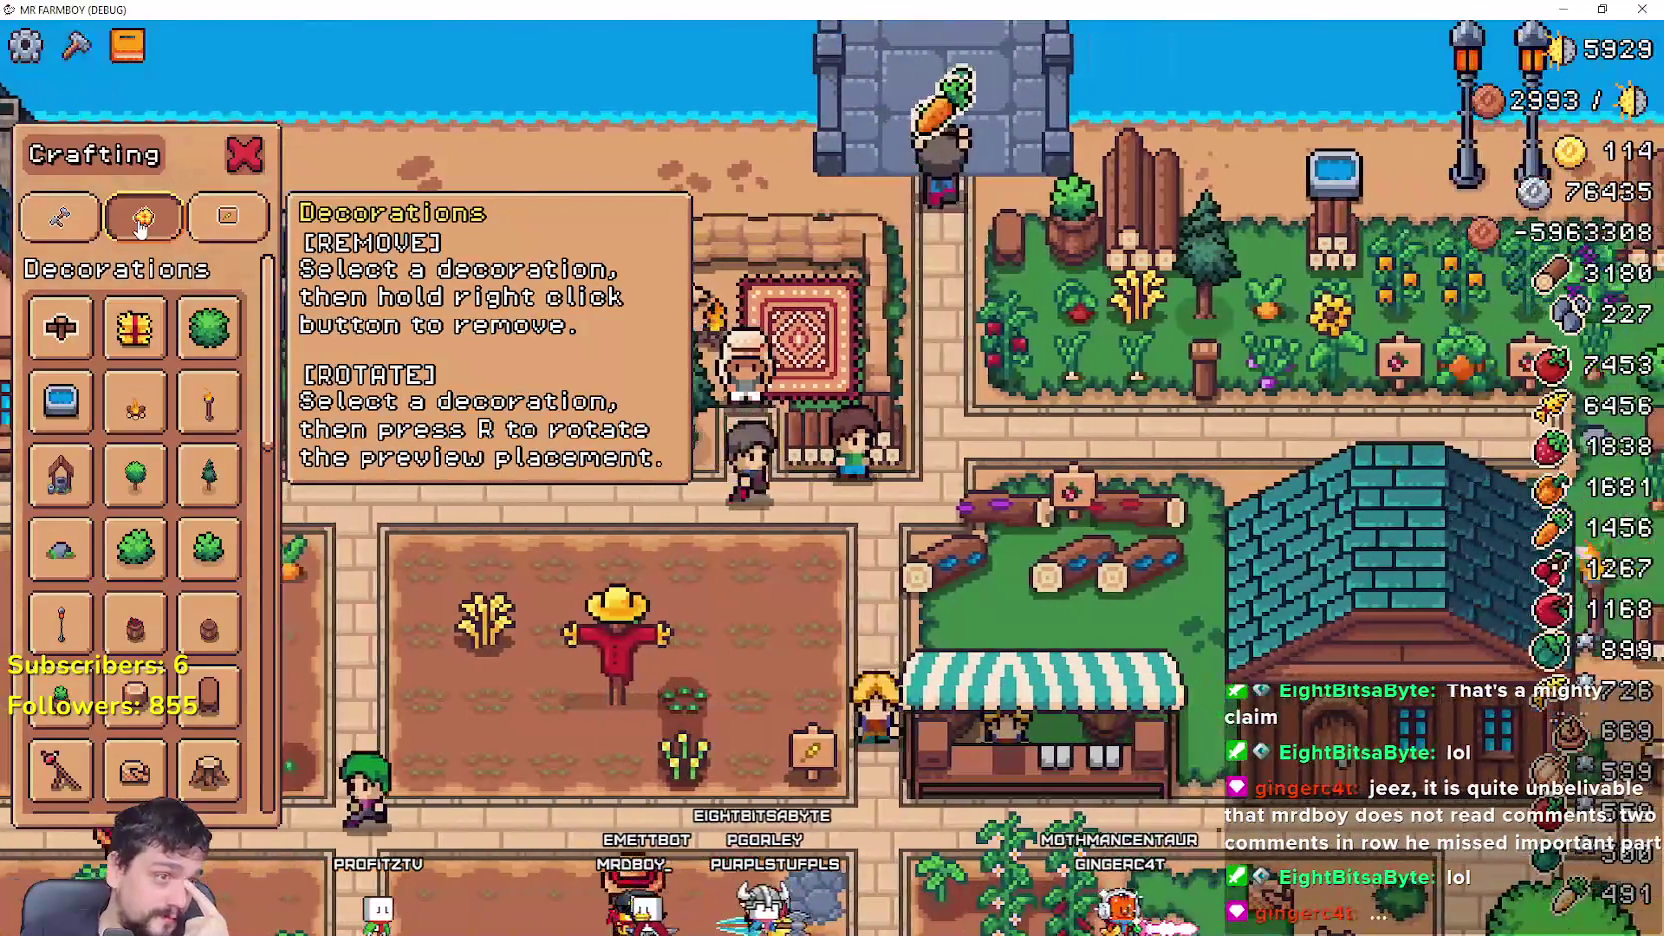